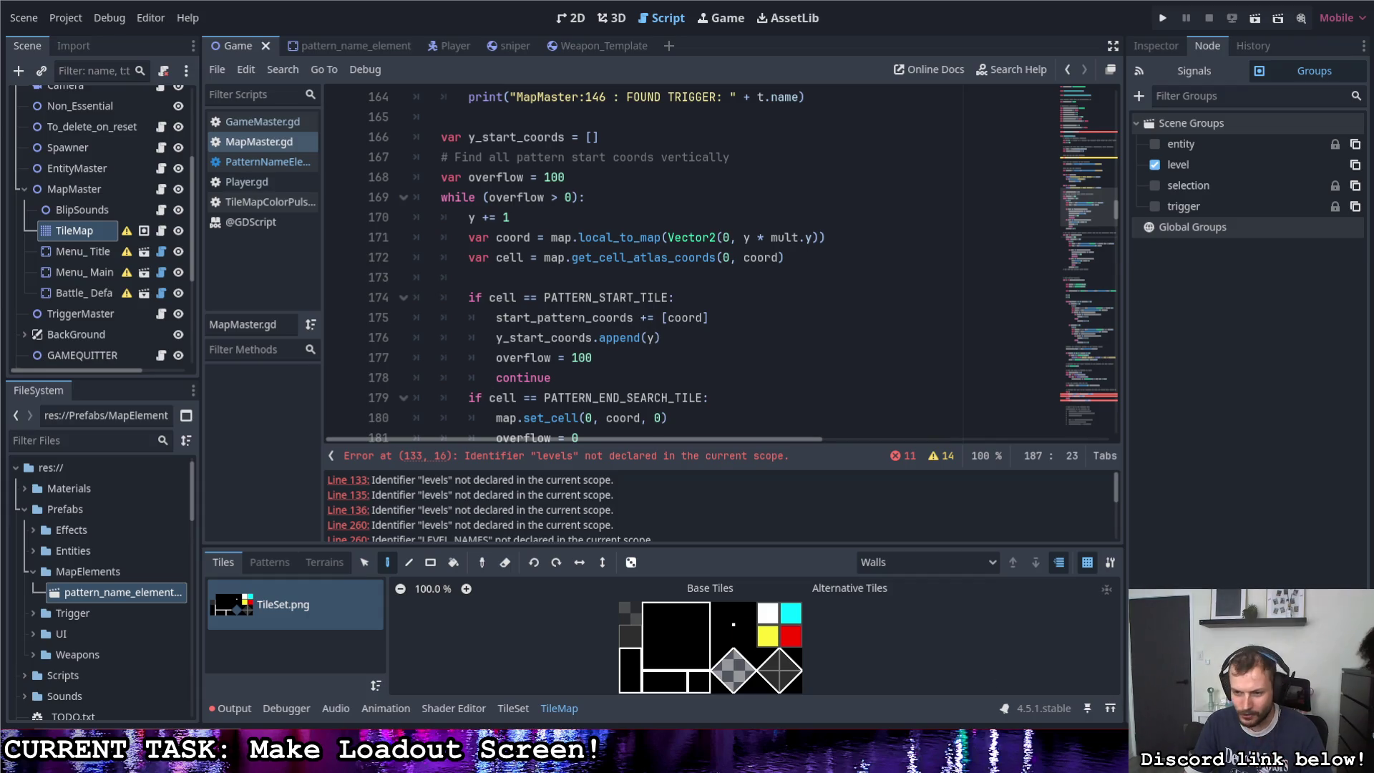
Check the system calendar, glancing at the previous month, then dismiss it
{"action": "key", "text": "super+alt+d"}
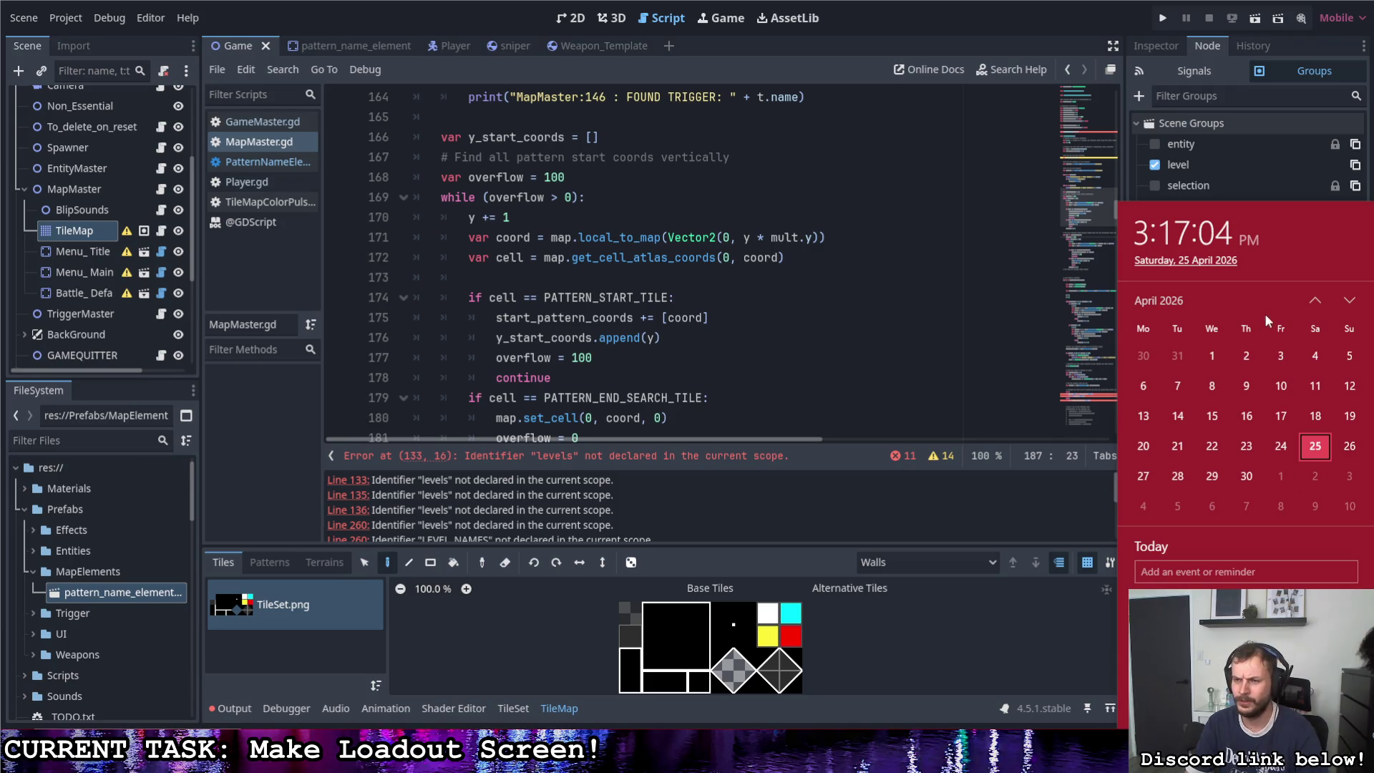
{"action": "left_click", "coordinate": [1315, 303]}
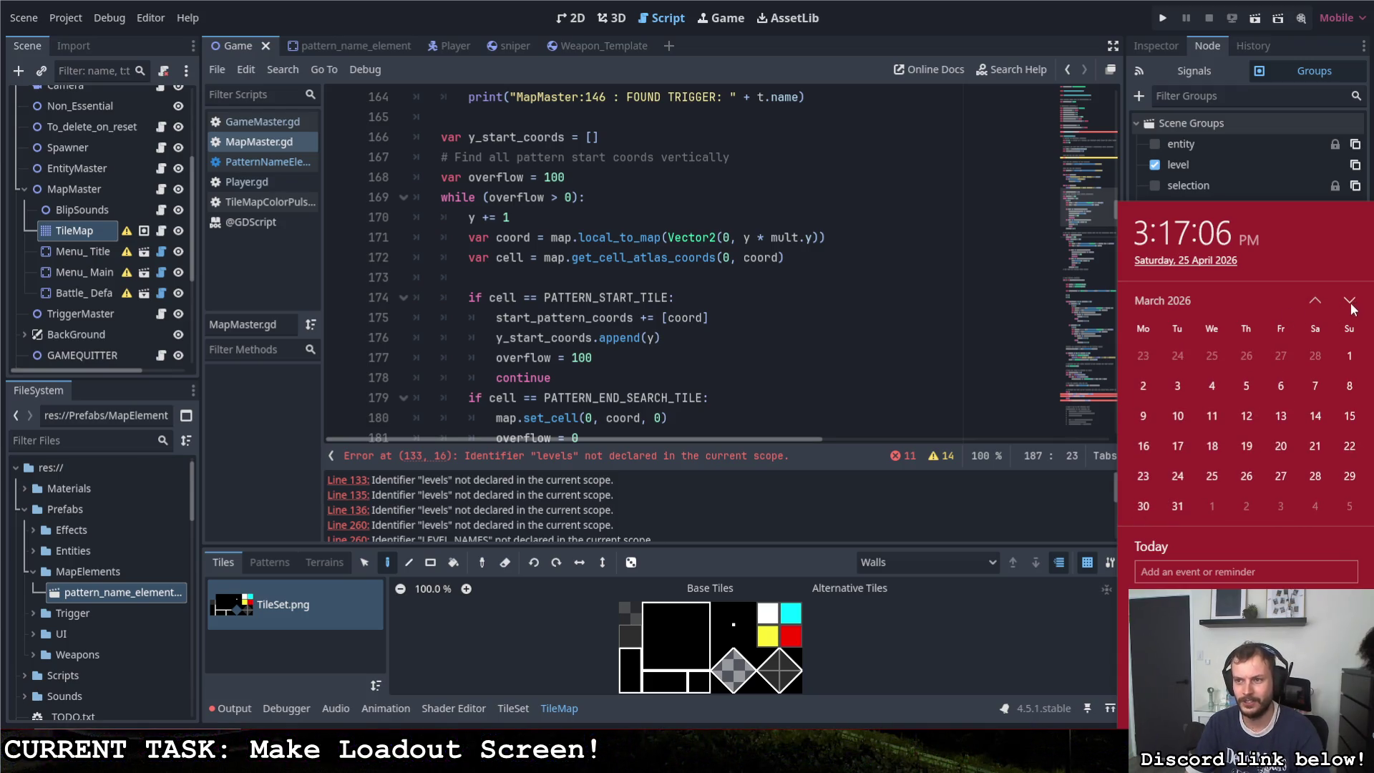
{"action": "left_click", "coordinate": [1349, 302]}
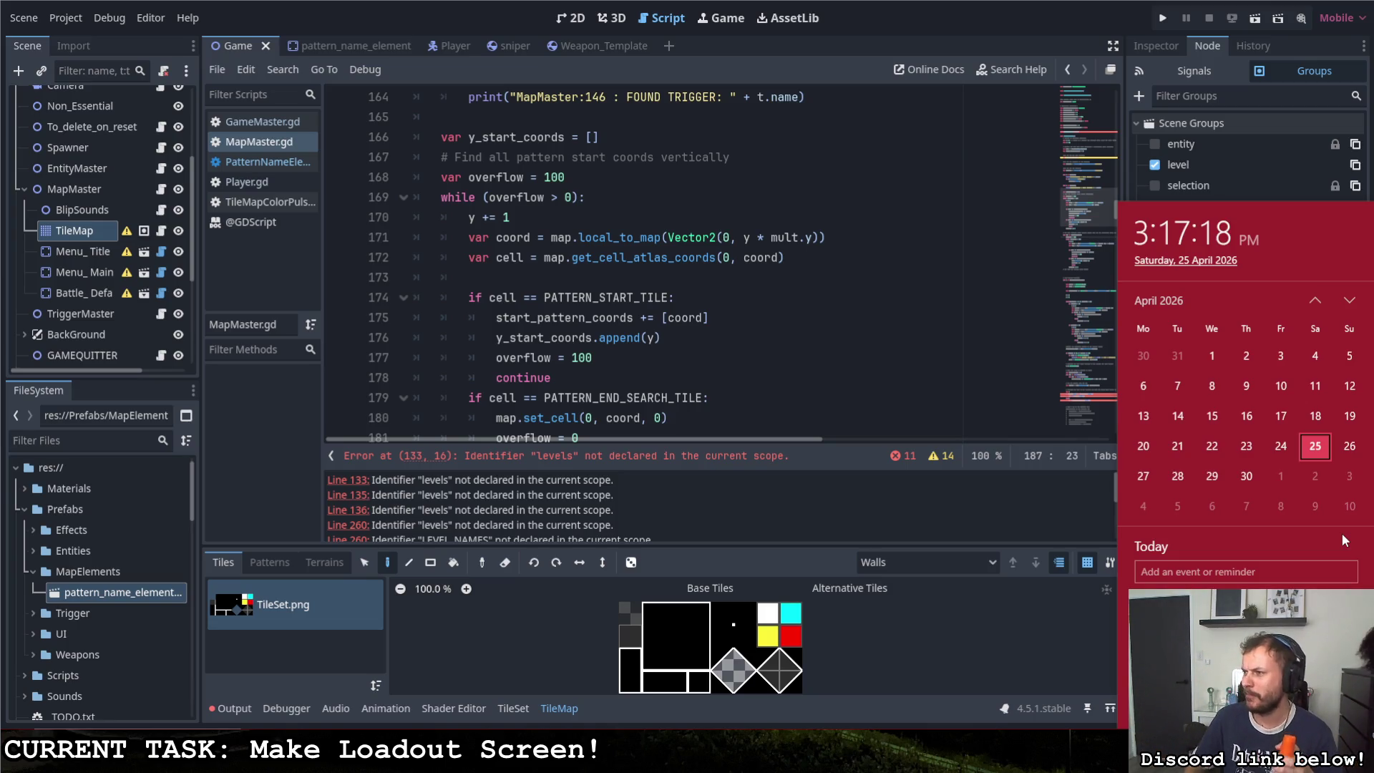
{"action": "left_click", "coordinate": [774, 315]}
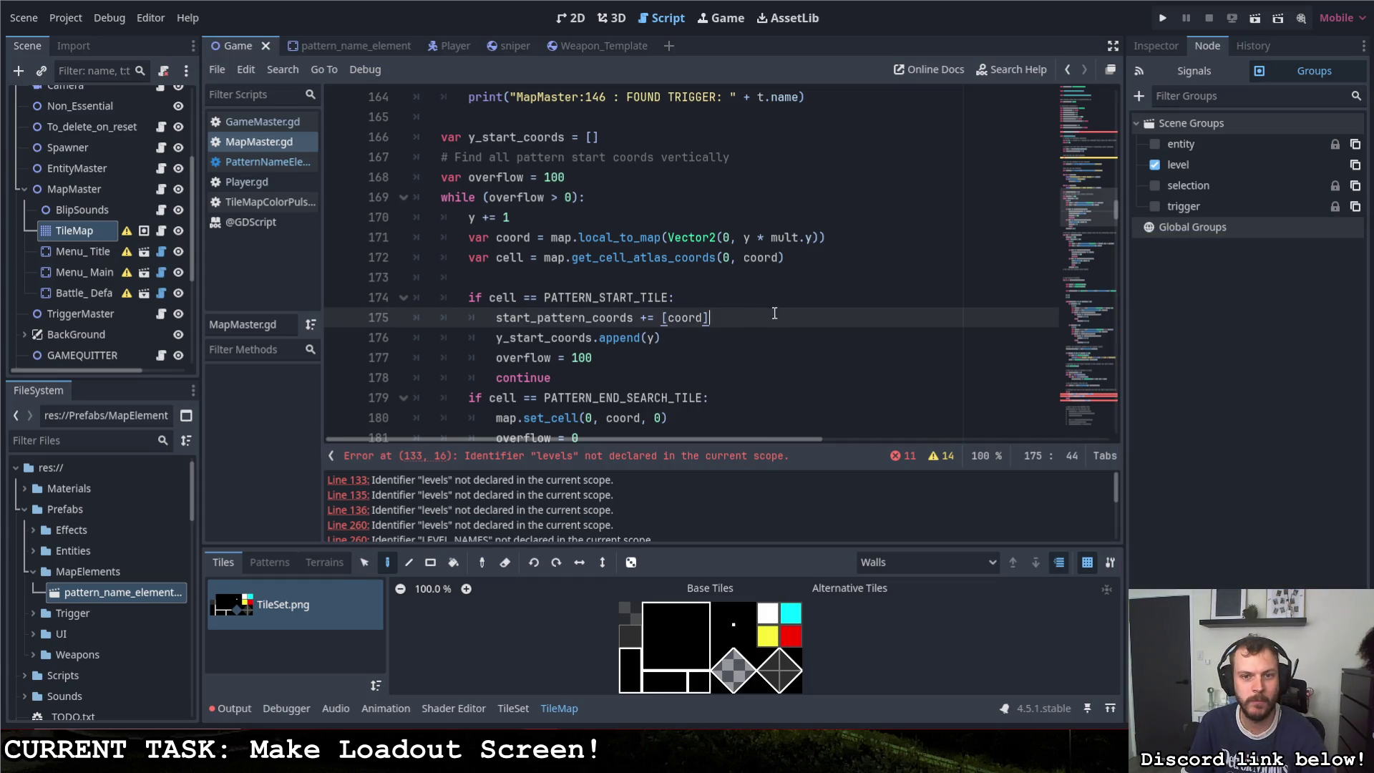
Review MapMaster.gd, select Menu_Title, and switch to the pattern_name_element scene
{"action": "scroll", "coordinate": [774, 335], "scroll_direction": "up", "scroll_amount": 2}
{"action": "scroll", "coordinate": [774, 336], "scroll_direction": "down", "scroll_amount": 4}
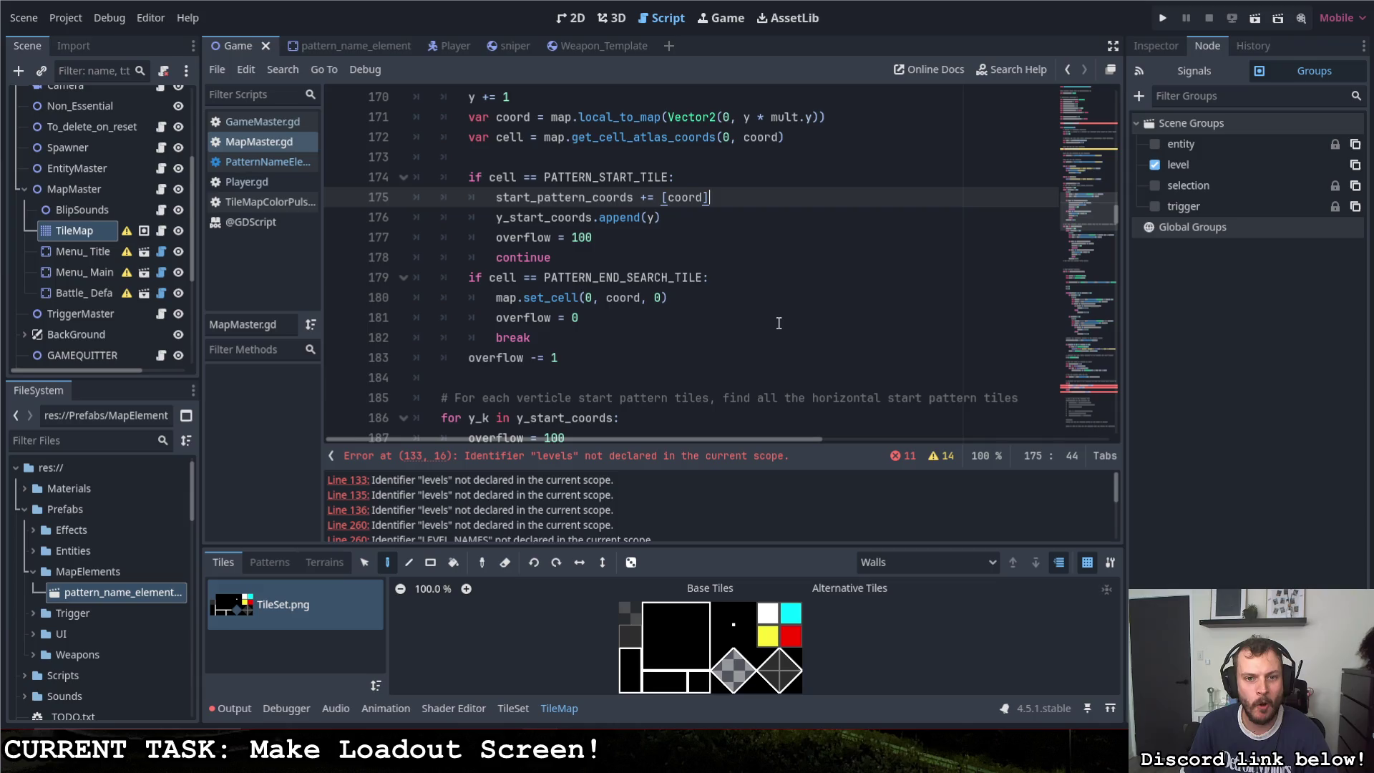
{"action": "scroll", "coordinate": [737, 302], "scroll_direction": "up", "scroll_amount": 1}
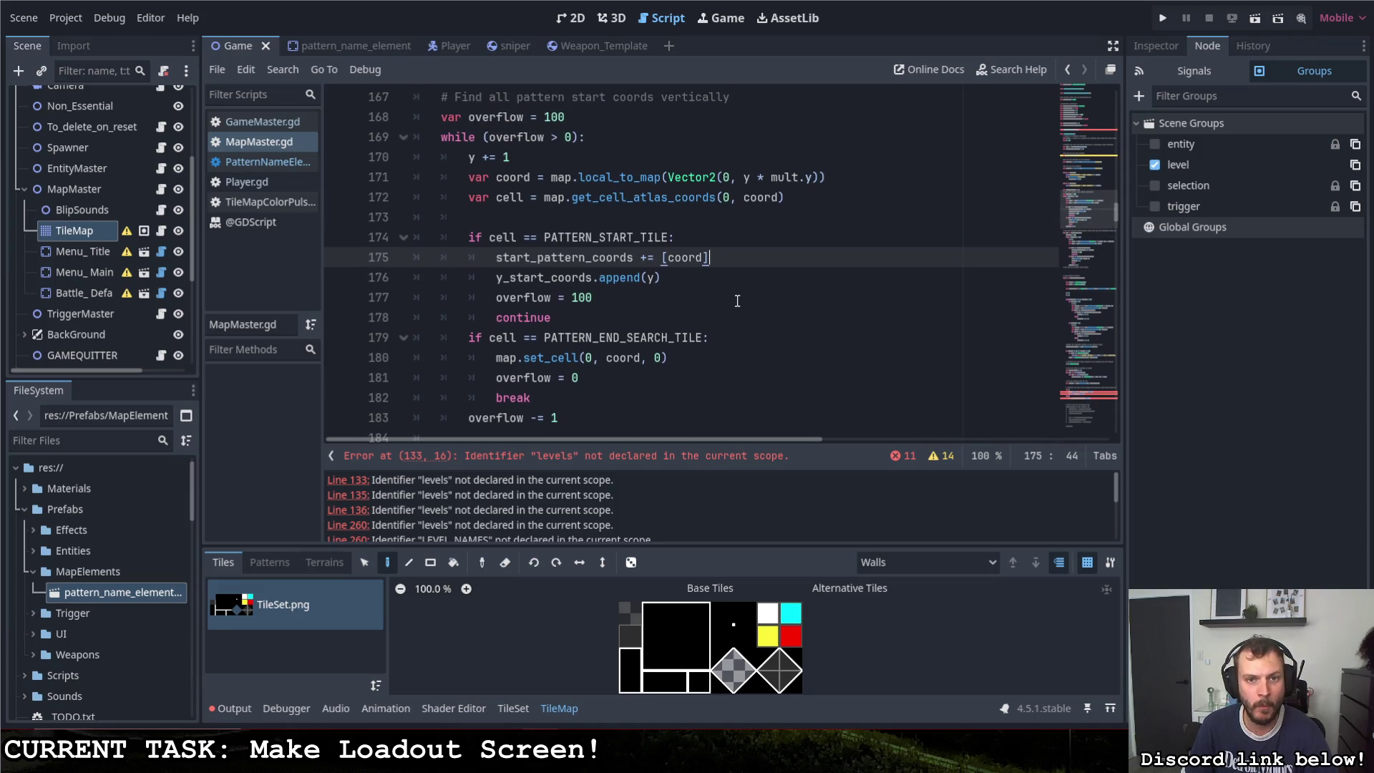
{"action": "scroll", "coordinate": [736, 297], "scroll_direction": "up", "scroll_amount": 2}
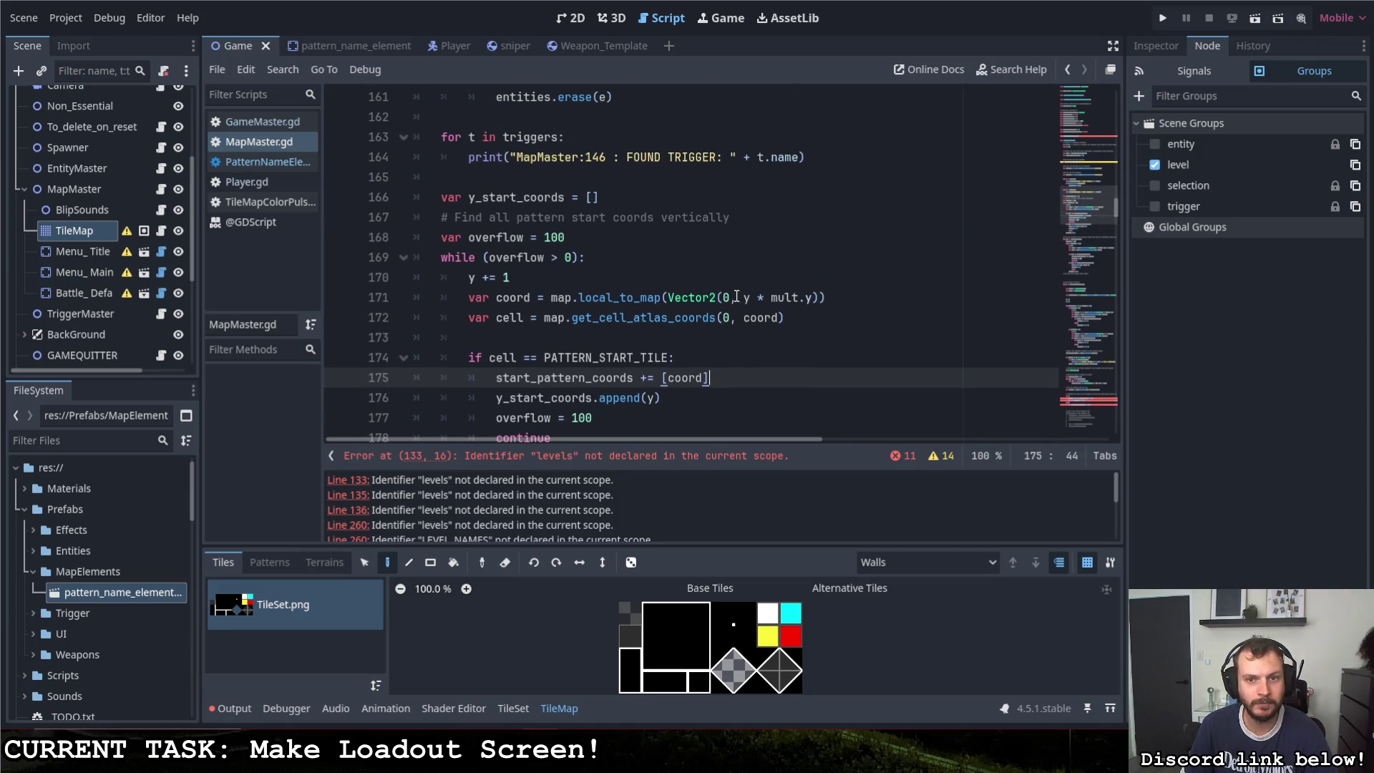
{"action": "scroll", "coordinate": [737, 294], "scroll_direction": "up", "scroll_amount": 2}
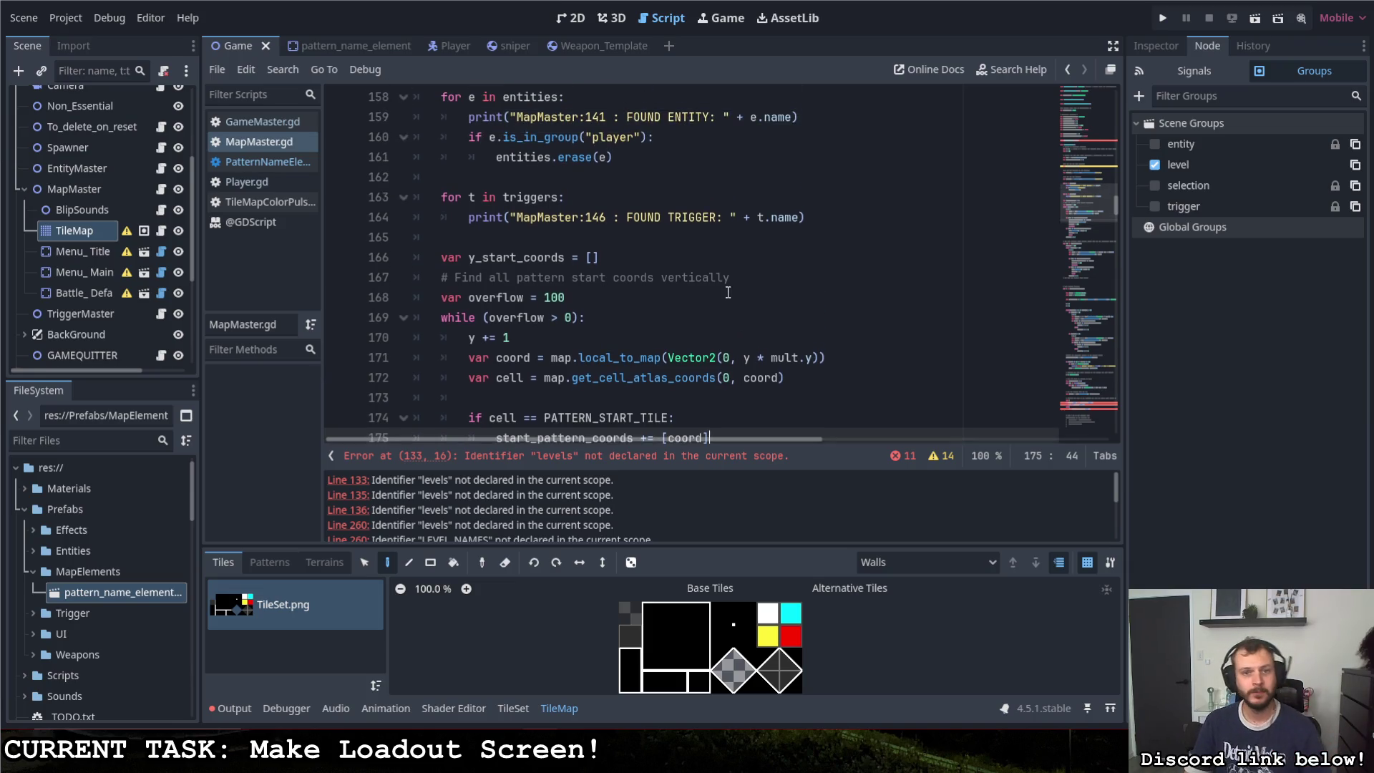
{"action": "scroll", "coordinate": [722, 287], "scroll_direction": "down", "scroll_amount": 2}
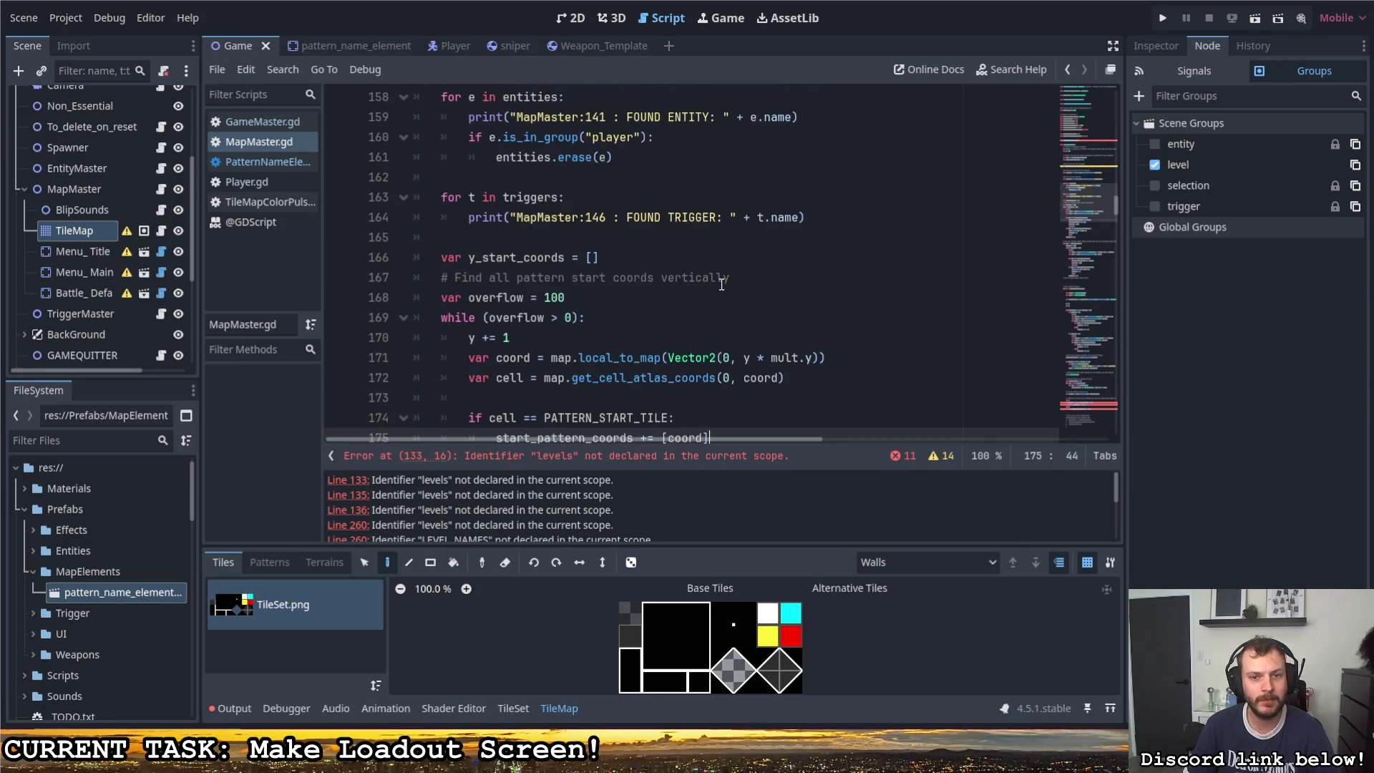
{"action": "scroll", "coordinate": [720, 288], "scroll_direction": "down", "scroll_amount": 1}
{"action": "scroll", "coordinate": [720, 288], "scroll_direction": "up", "scroll_amount": 5}
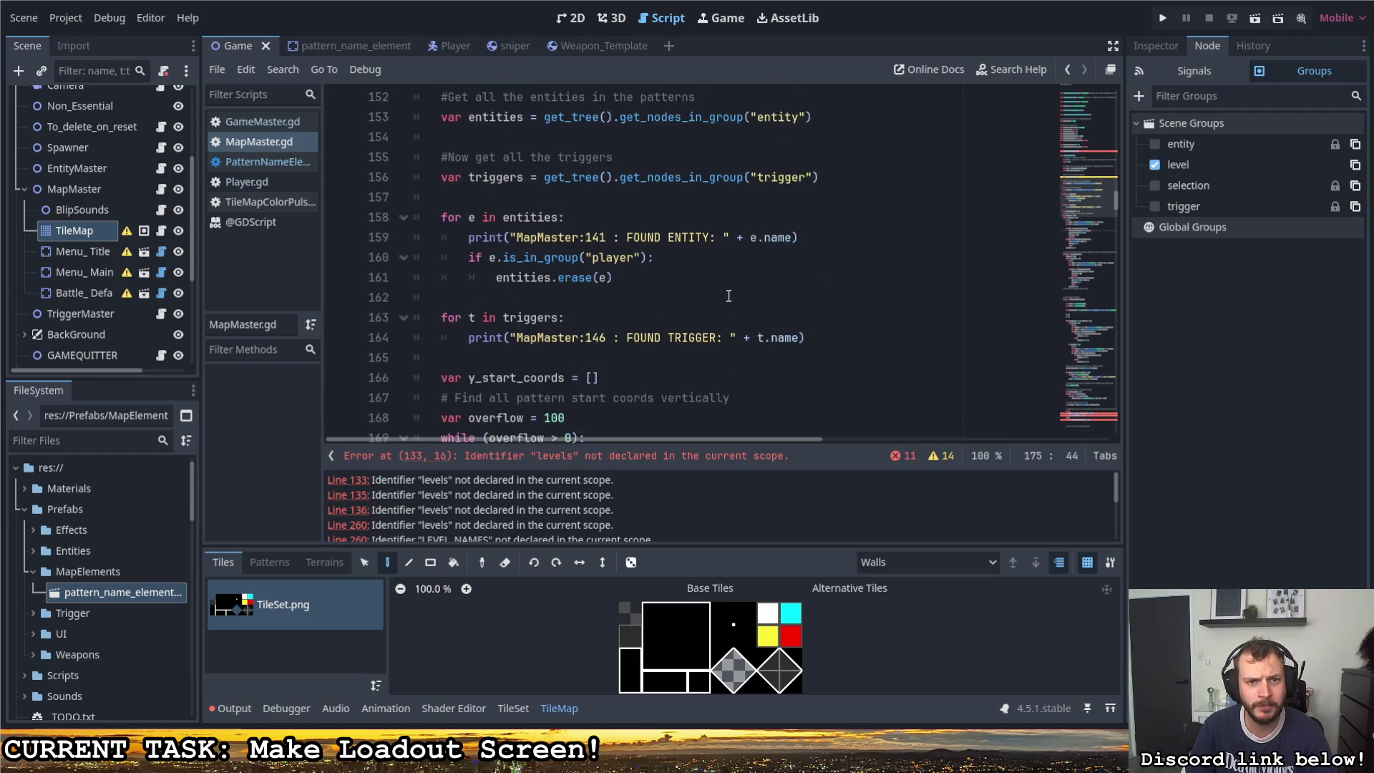
{"action": "scroll", "coordinate": [720, 288], "scroll_direction": "up", "scroll_amount": 1}
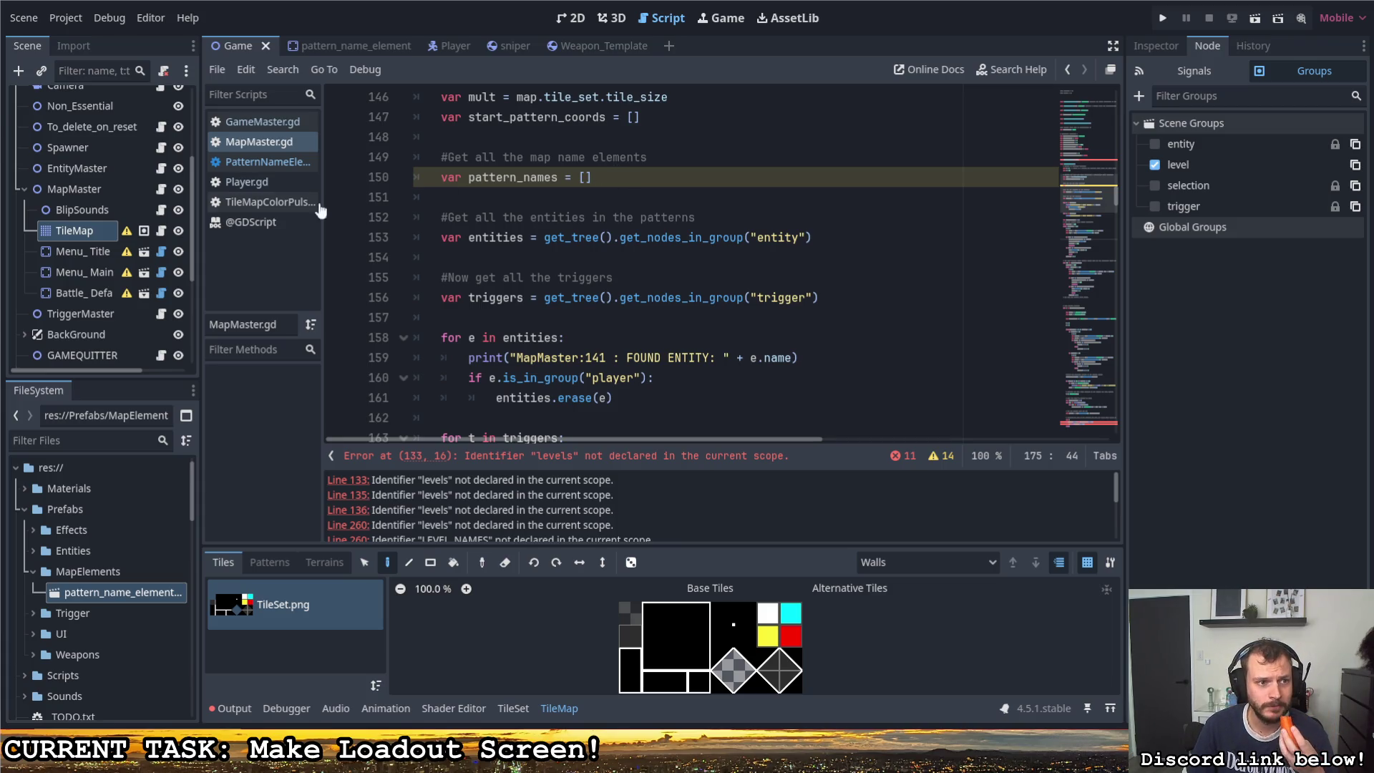
{"action": "left_click", "coordinate": [80, 251]}
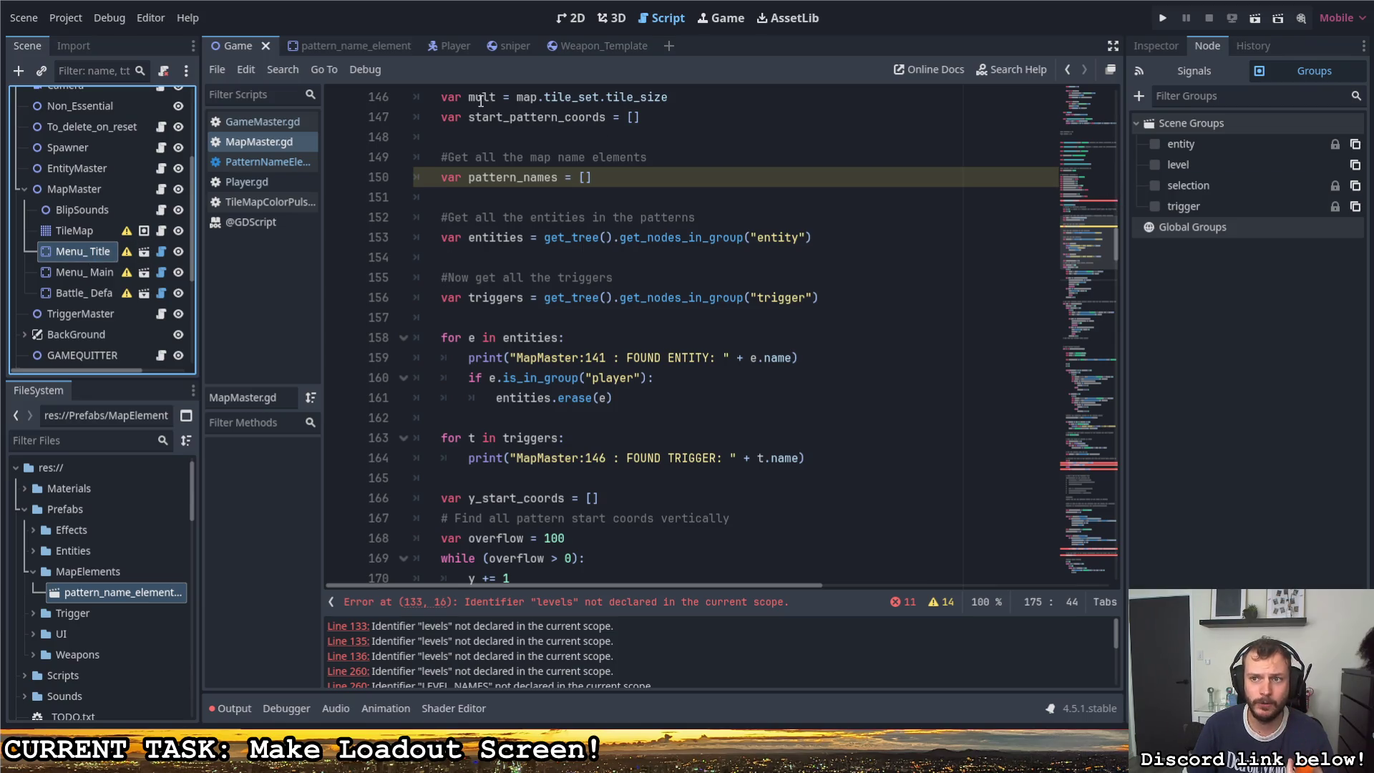
{"action": "left_click", "coordinate": [348, 45]}
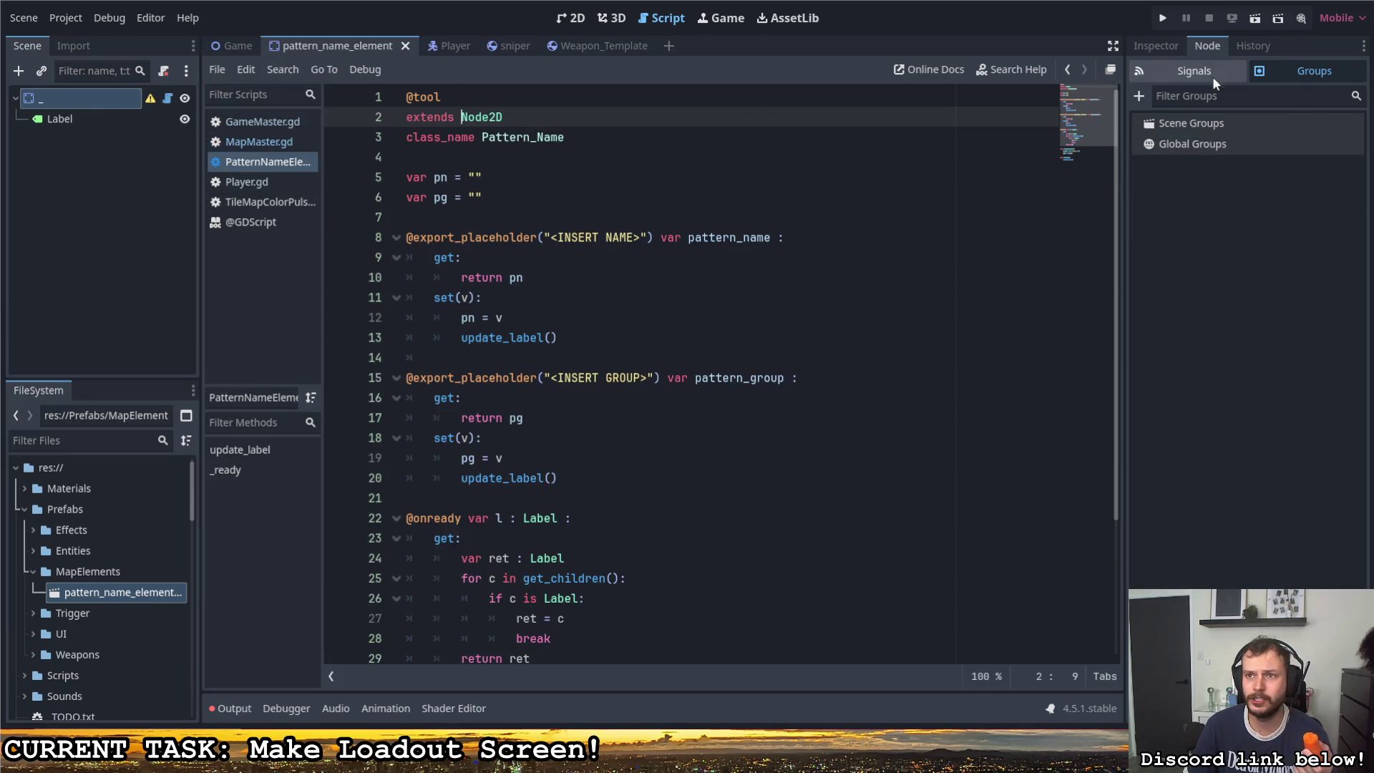
Create global group level_name described 'The nodes which contain the pattern names', then save the scene
{"action": "left_click", "coordinate": [1174, 145]}
{"action": "left_click", "coordinate": [1139, 96]}
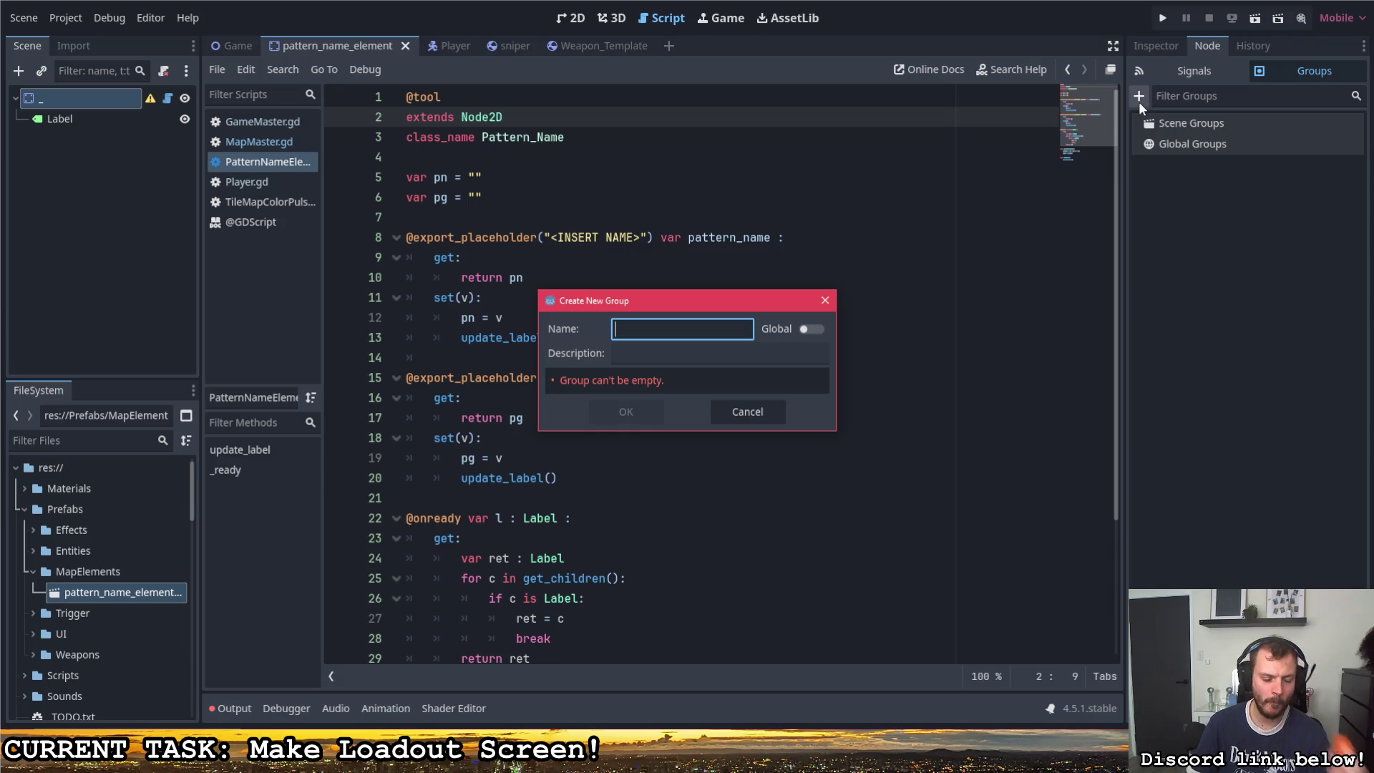
{"action": "type", "text": "level_name"}
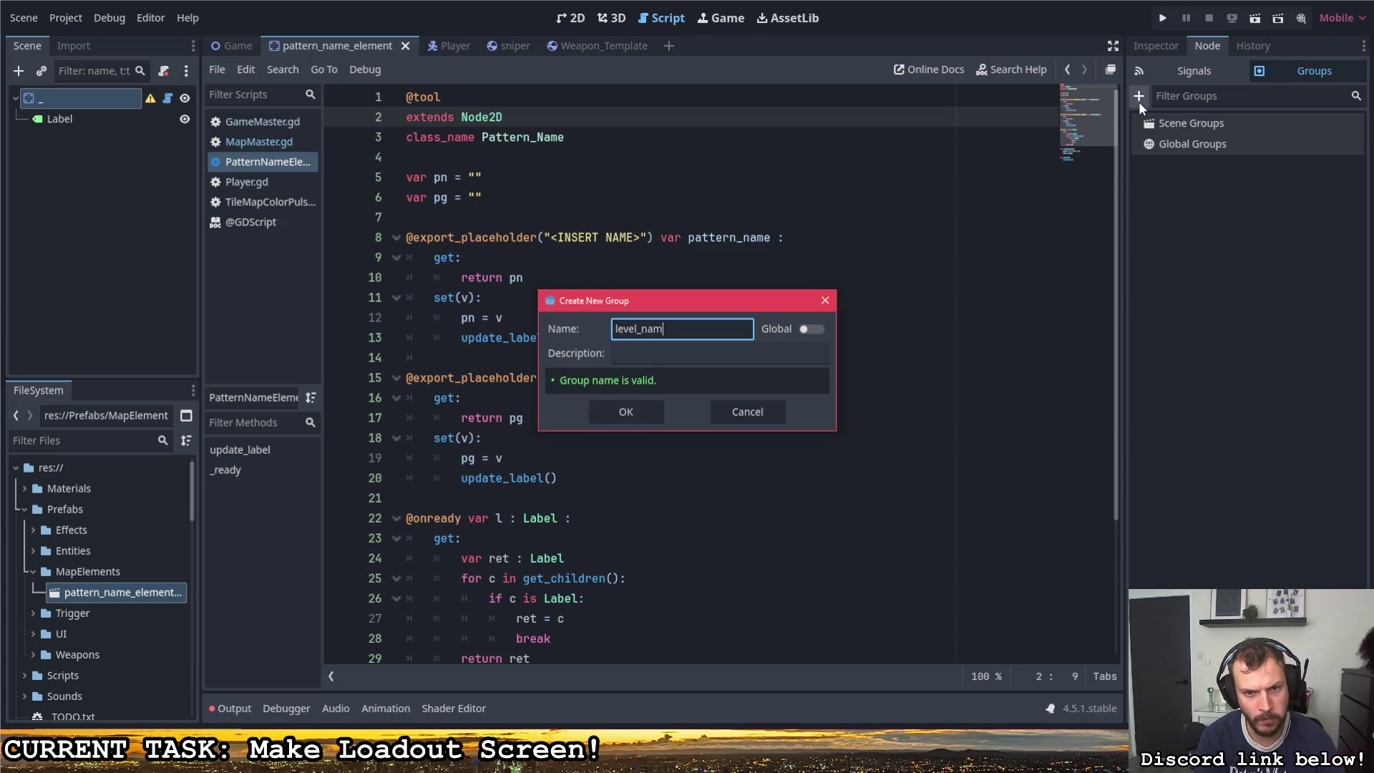
{"action": "left_click", "coordinate": [812, 329]}
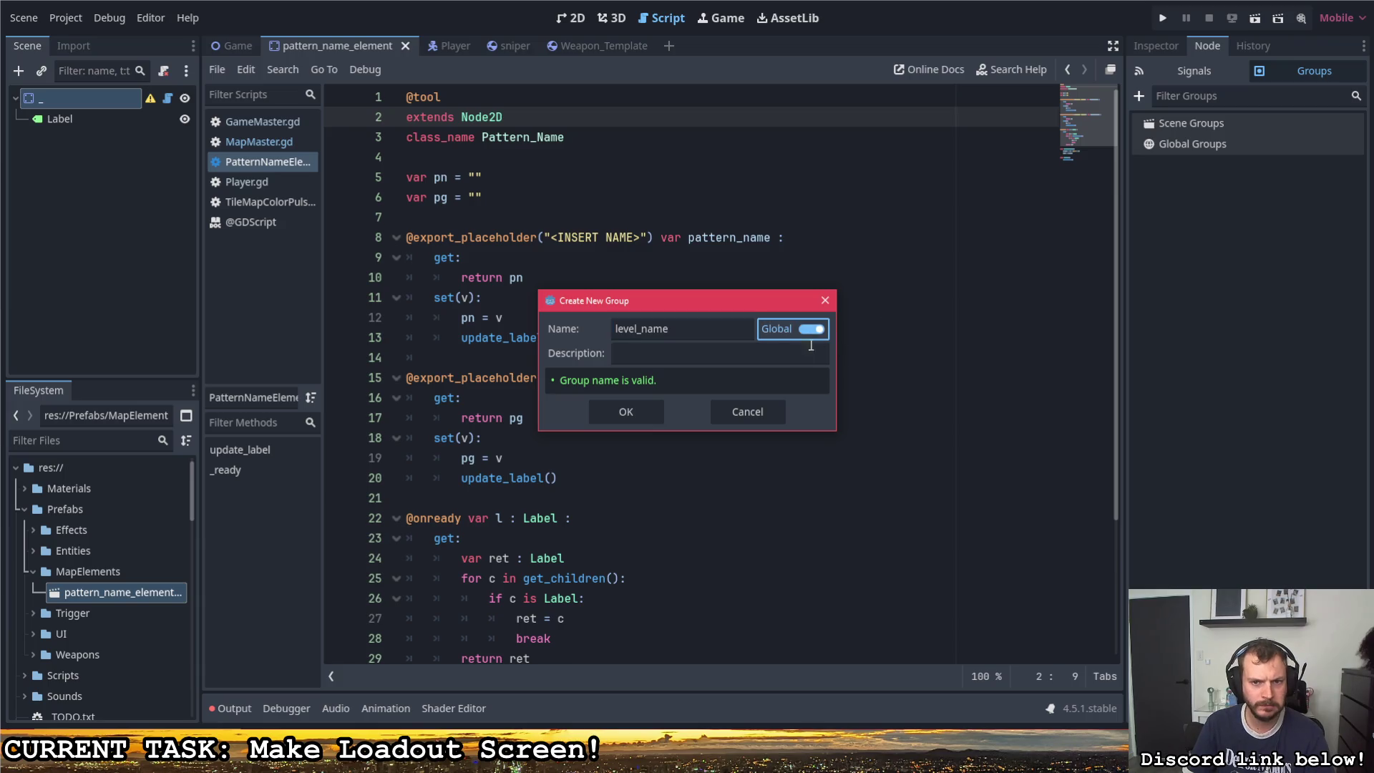
{"action": "left_click", "coordinate": [775, 353]}
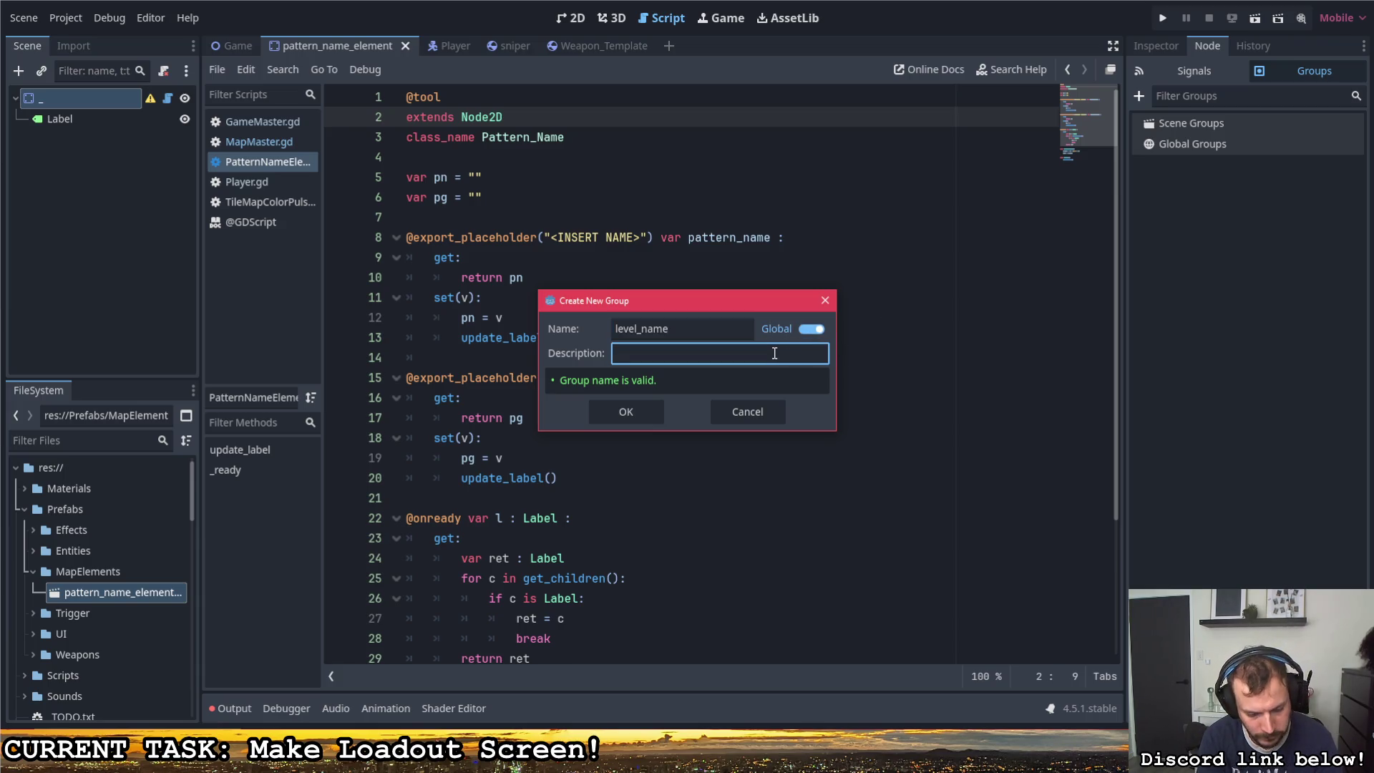
{"action": "type", "text": "The "}
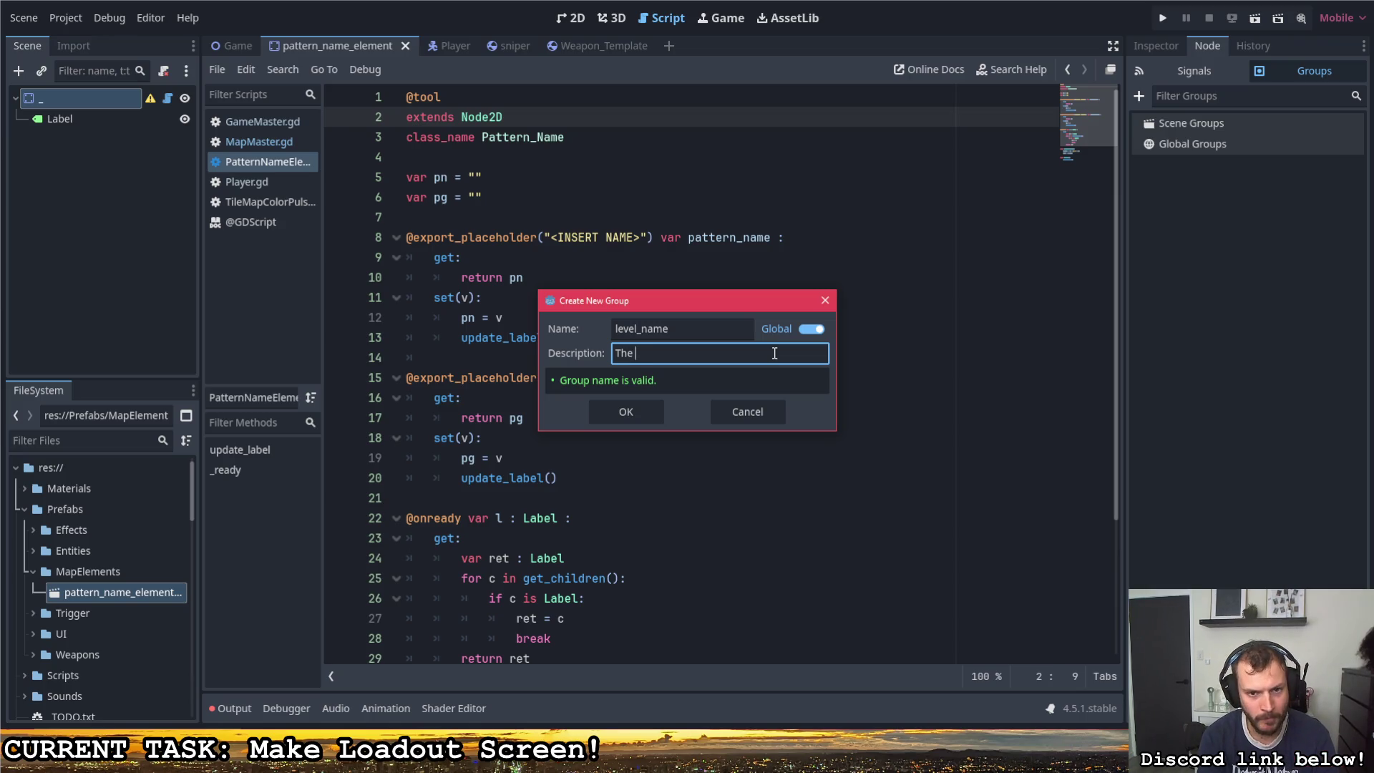
{"action": "type", "text": "nodes "}
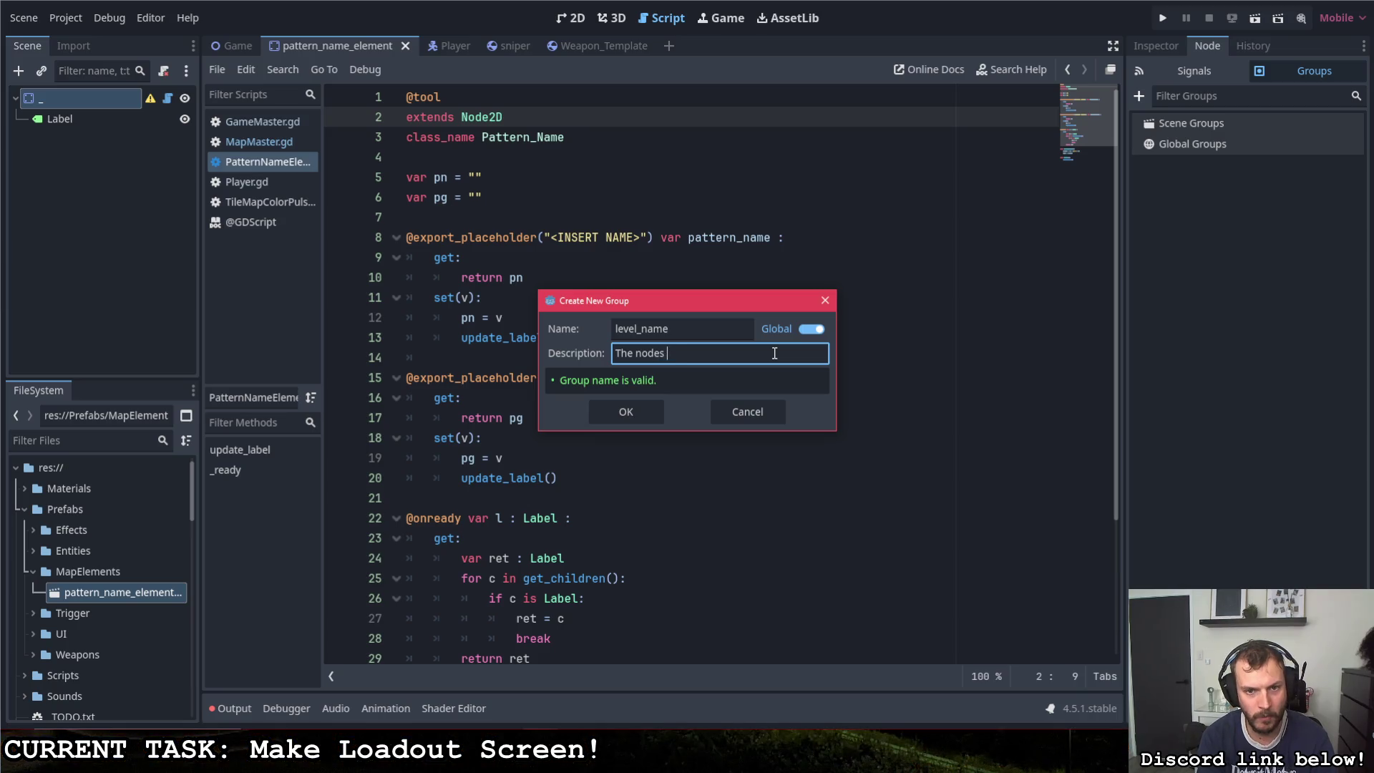
{"action": "type", "text": "which contain t"}
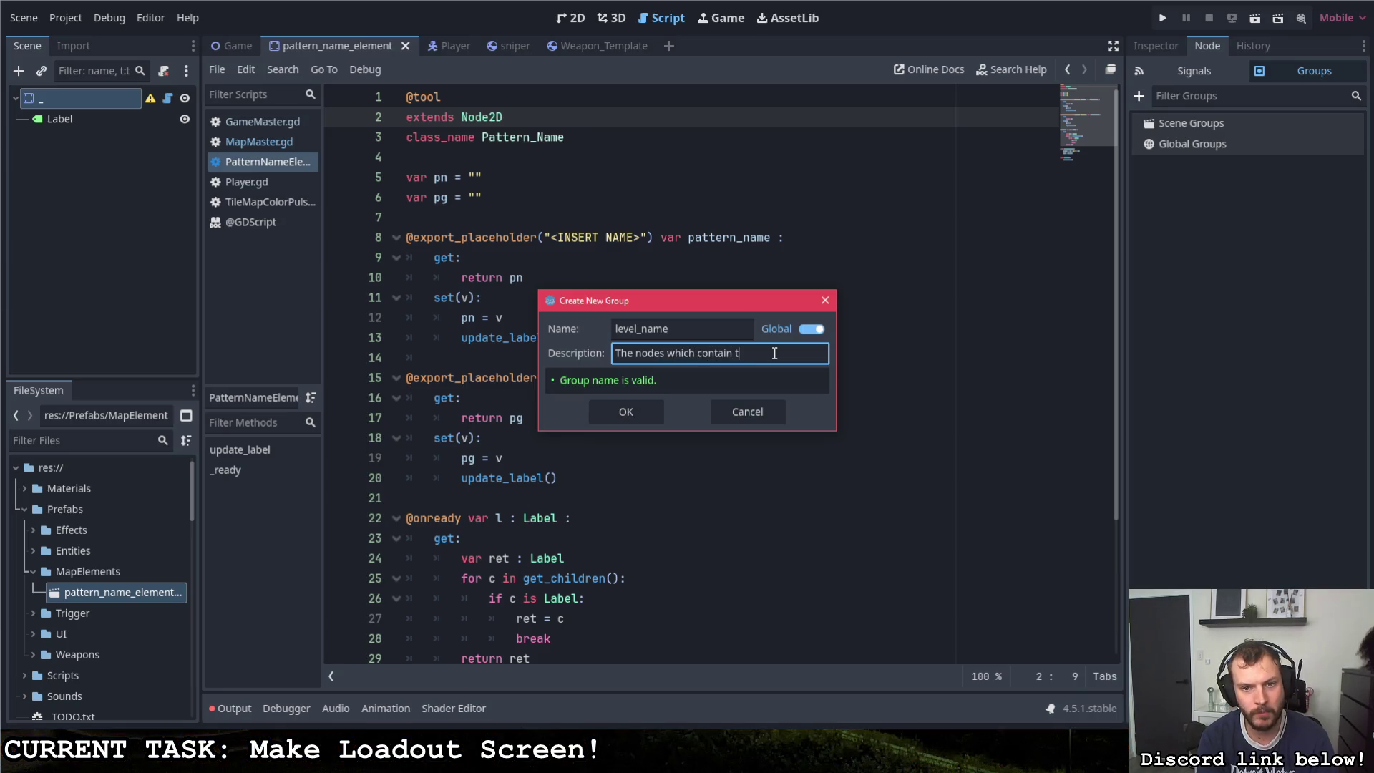
{"action": "type", "text": "he level"}
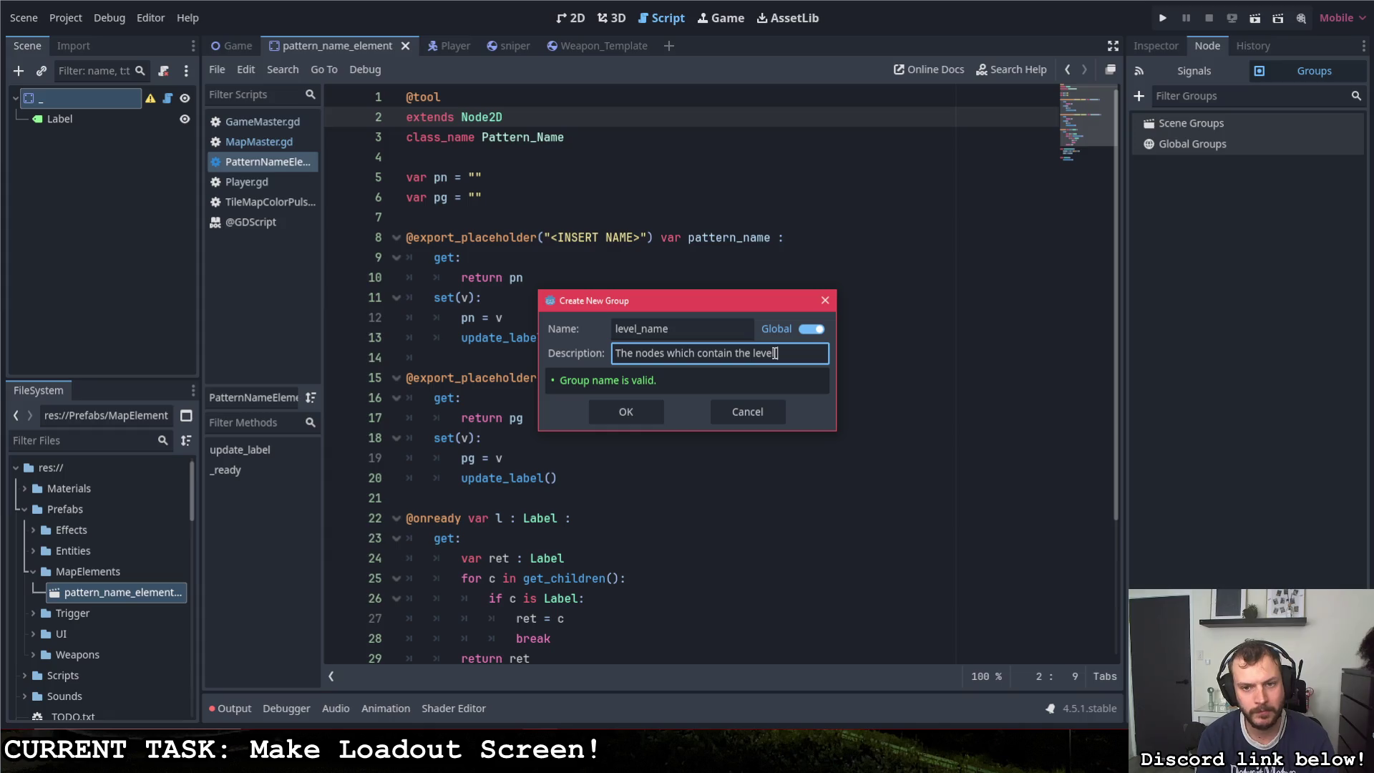
{"action": "key", "text": "BackSpace"}
{"action": "key", "text": "BackSpace"}
{"action": "key", "text": "BackSpace"}
{"action": "type", "text": "patter"}
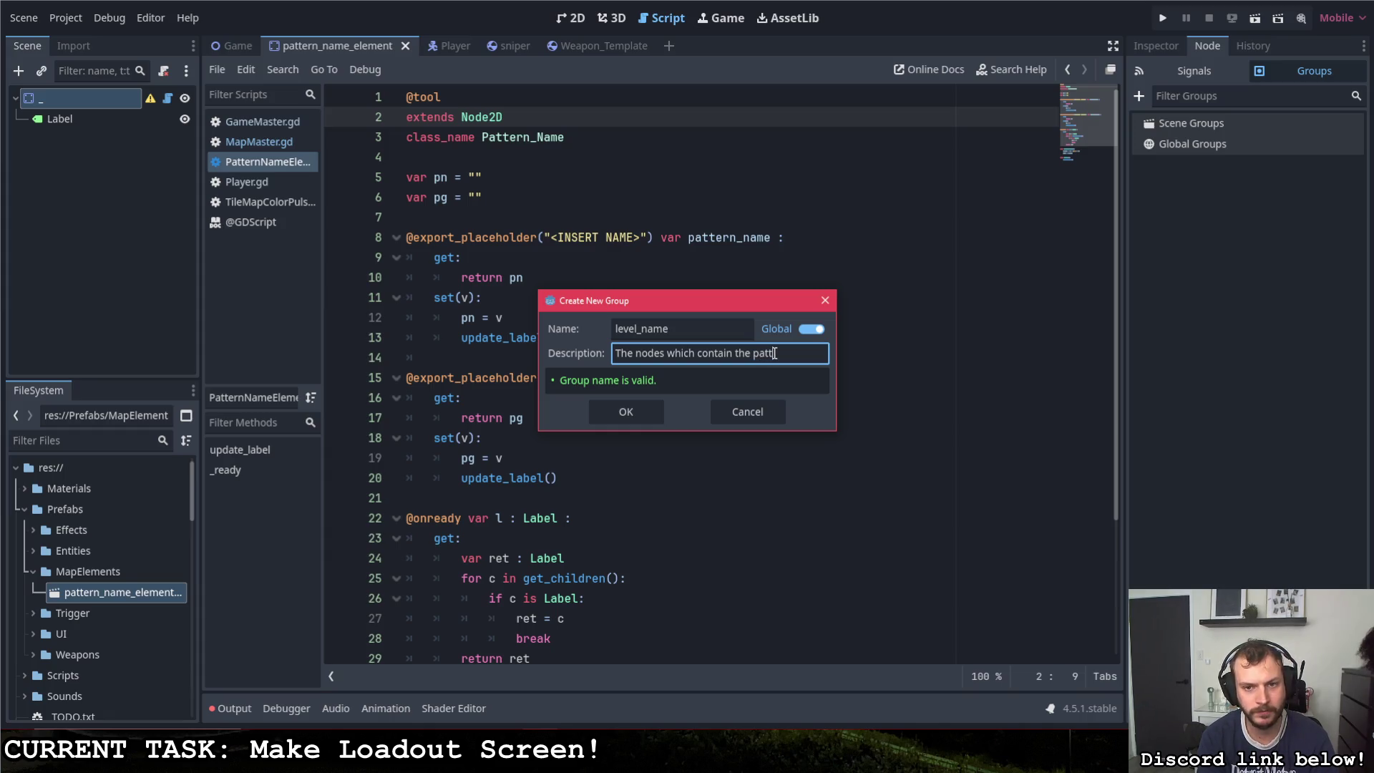
{"action": "type", "text": "n names"}
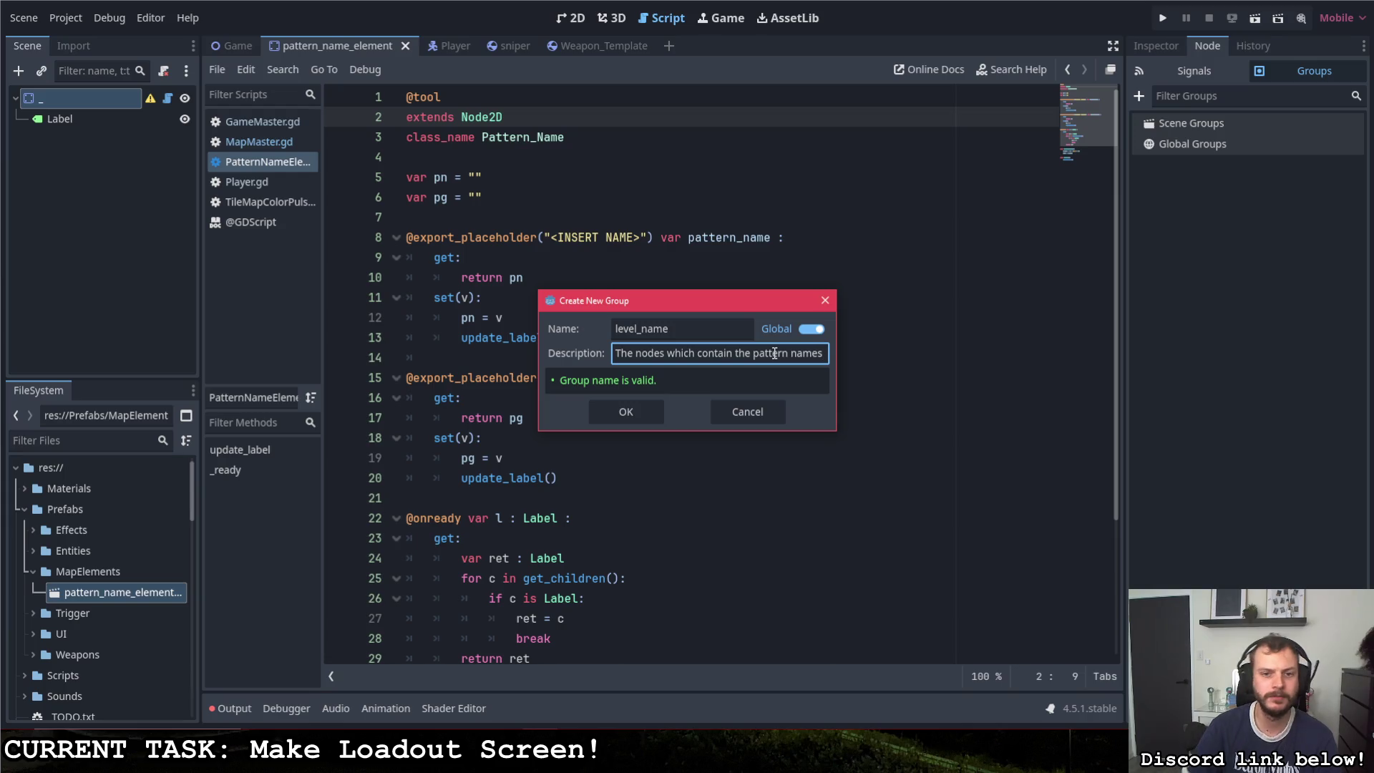
{"action": "left_click", "coordinate": [642, 415]}
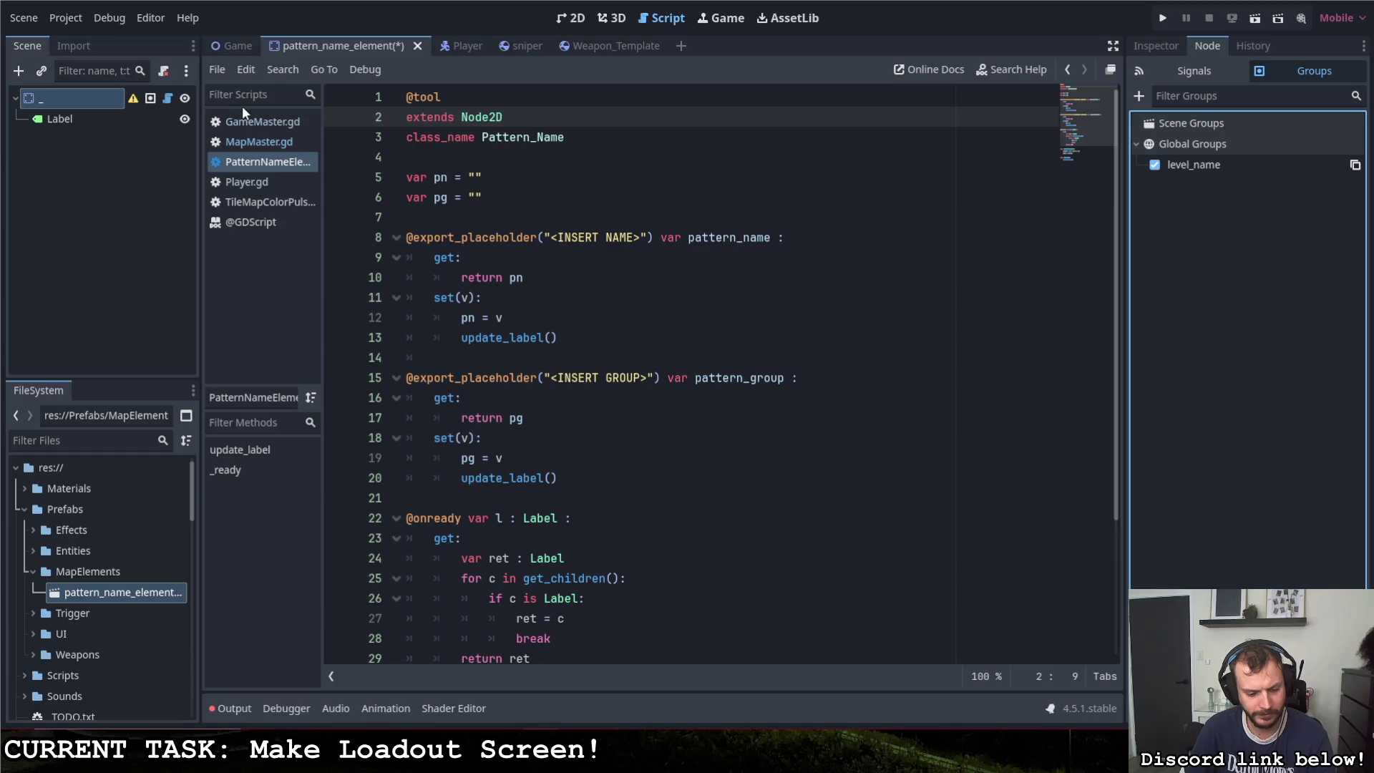
{"action": "key", "text": "ctrl+s"}
In the Game scene, check the groups of TileMap, Menu_Title and the other menu nodes
{"action": "left_click", "coordinate": [223, 45]}
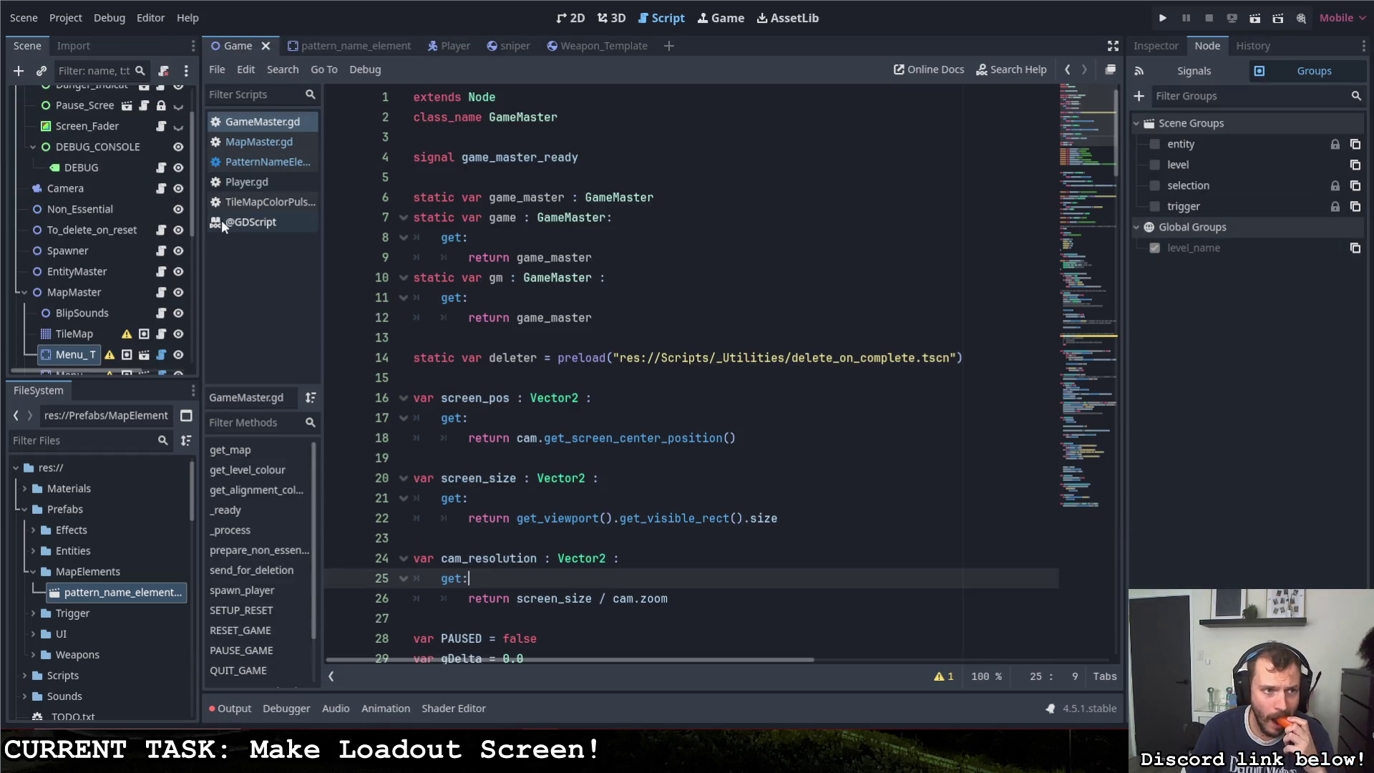
{"action": "scroll", "coordinate": [125, 306], "scroll_direction": "down", "scroll_amount": 3}
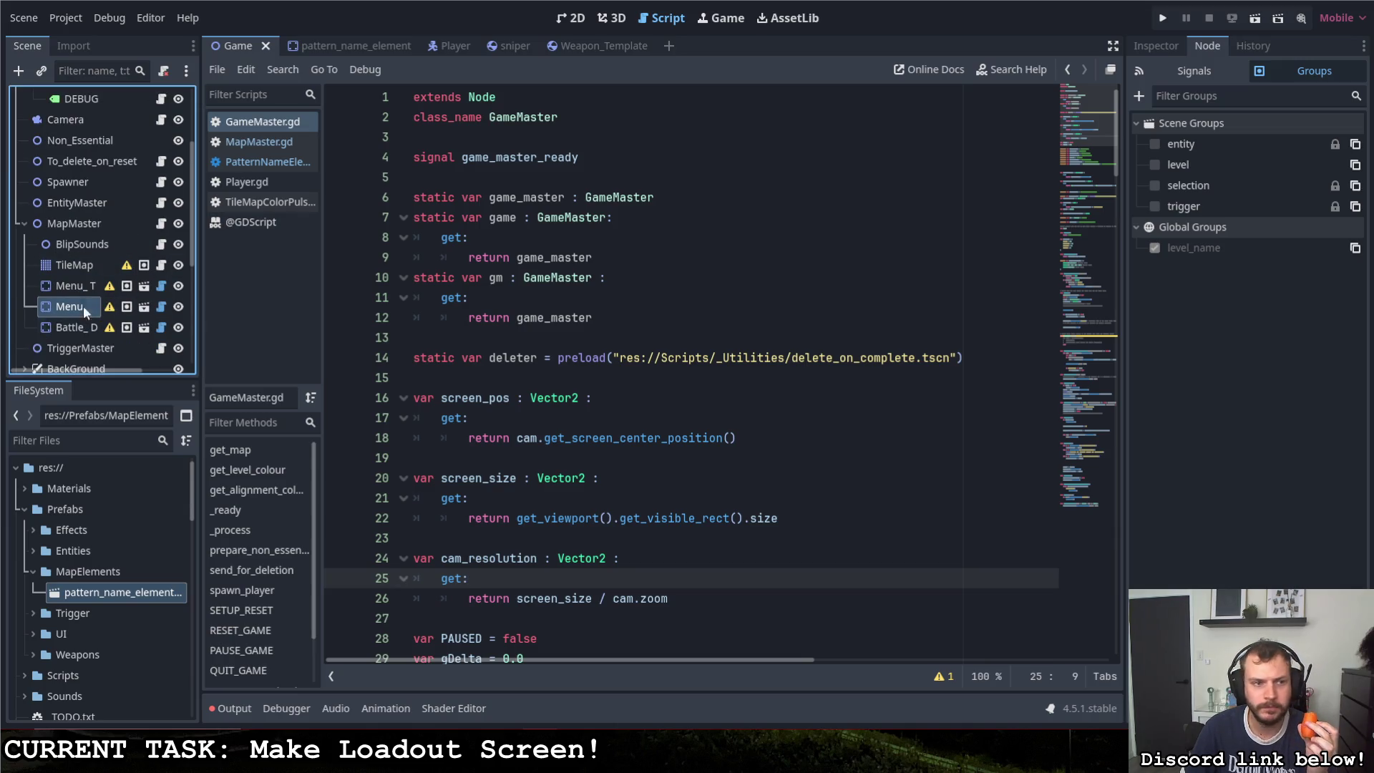
{"action": "left_click", "coordinate": [80, 265]}
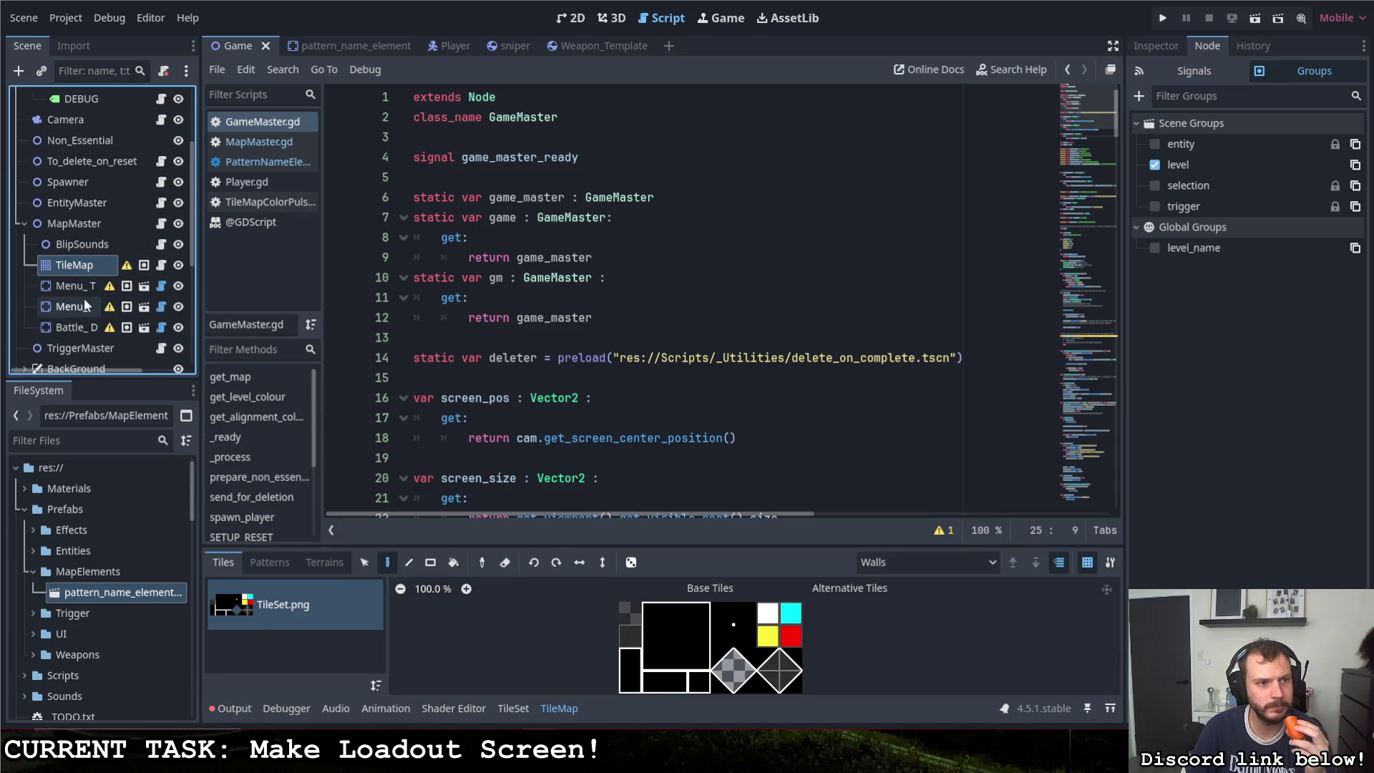
{"action": "left_click", "coordinate": [83, 287]}
{"action": "left_click", "coordinate": [83, 308]}
{"action": "left_click", "coordinate": [86, 327]}
{"action": "left_click", "coordinate": [77, 286]}
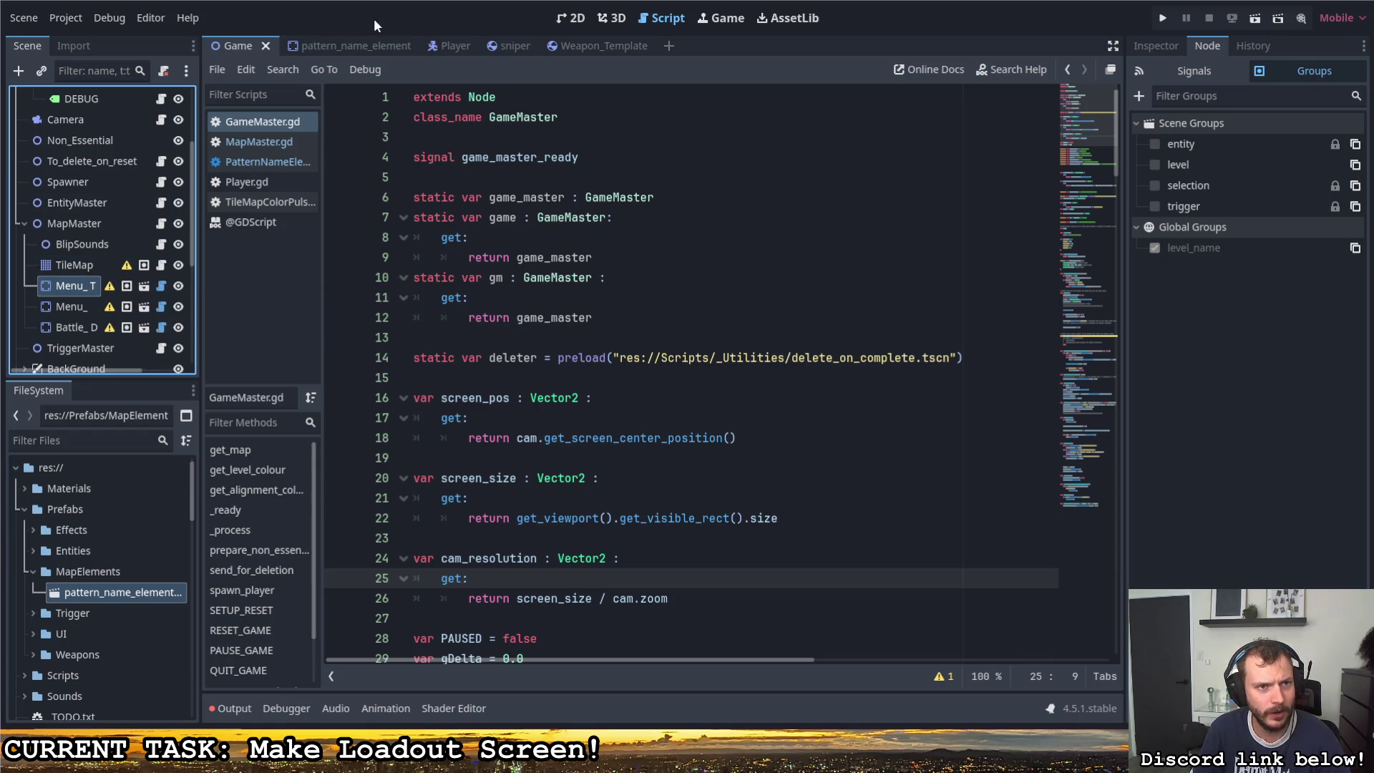
Change the pattern_name_element root node's type to Node2D, then return after glancing at Game
{"action": "left_click", "coordinate": [337, 45]}
{"action": "right_click", "coordinate": [76, 100]}
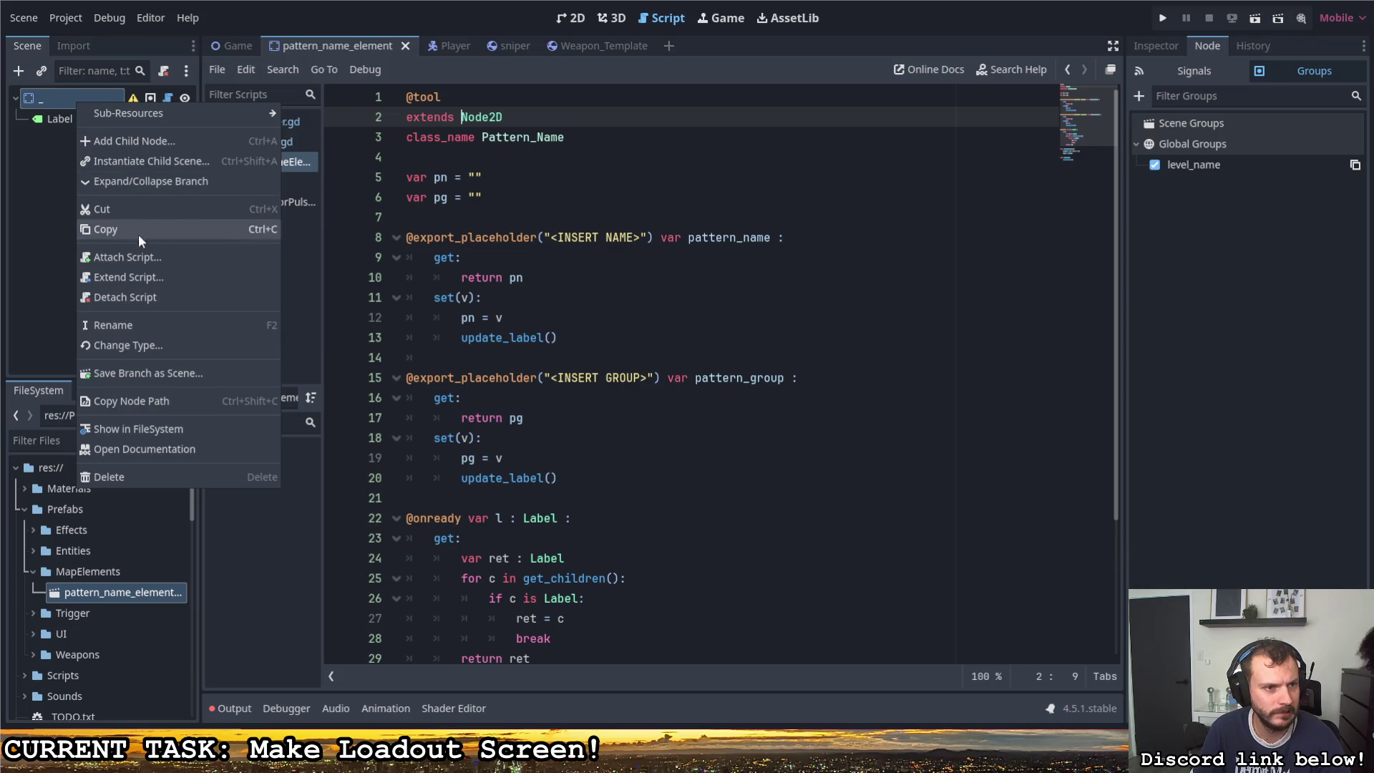
{"action": "left_click", "coordinate": [127, 345]}
{"action": "left_click", "coordinate": [744, 197]}
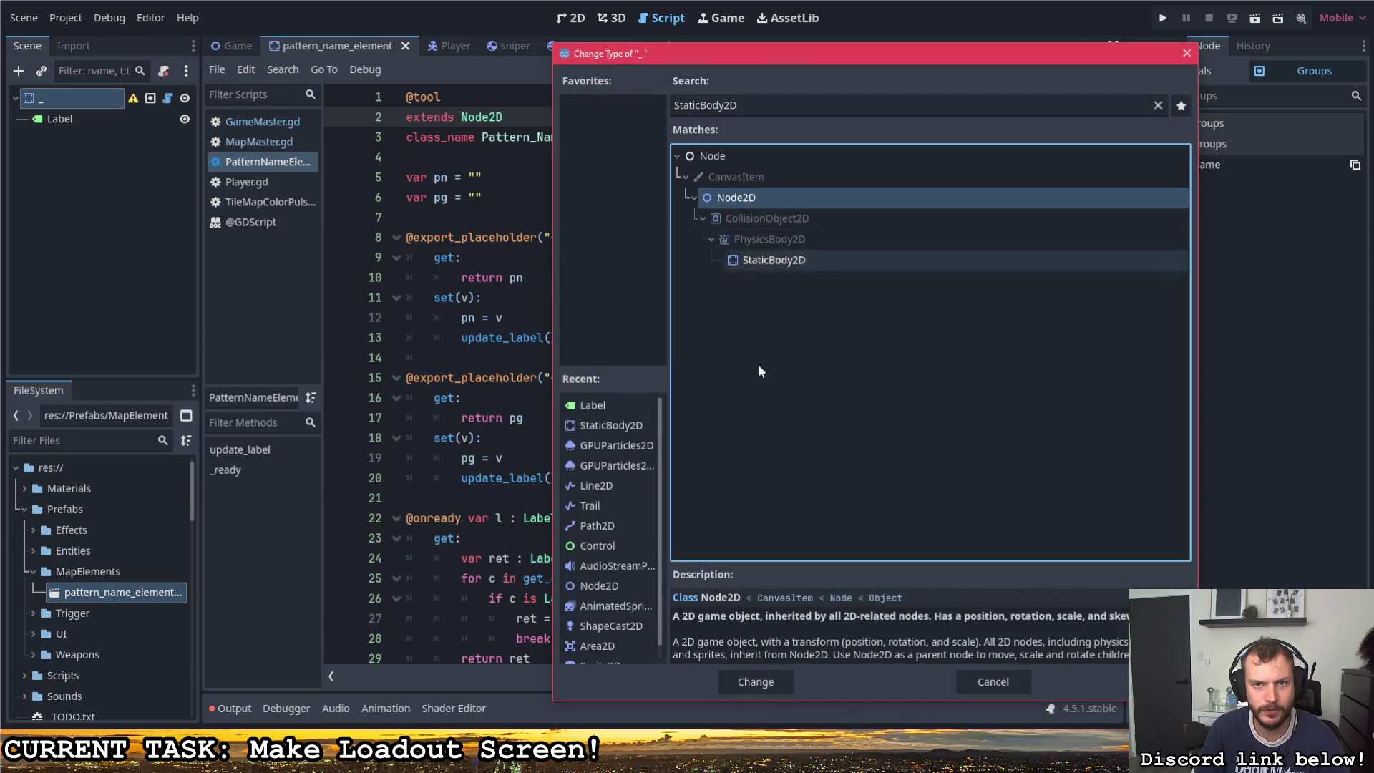
{"action": "left_click", "coordinate": [757, 680]}
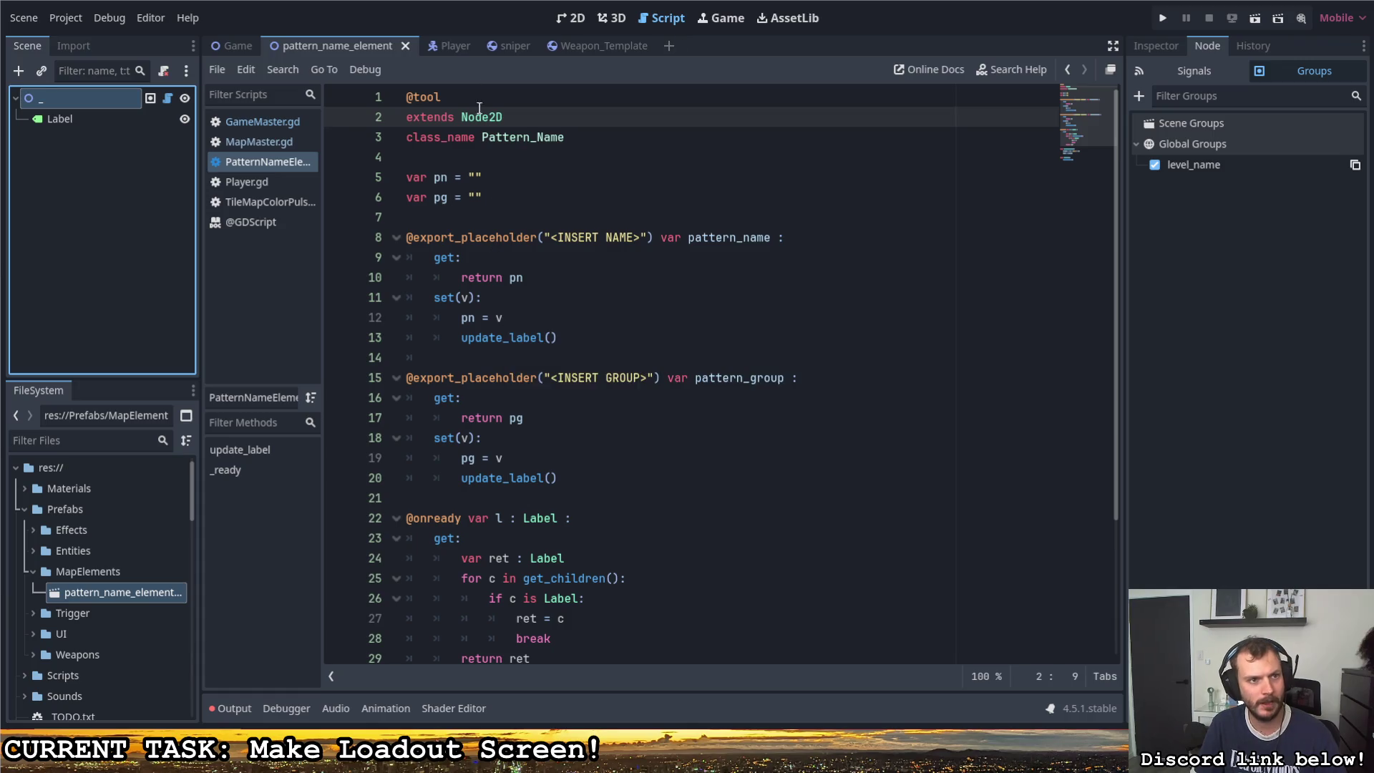
{"action": "left_click", "coordinate": [234, 44]}
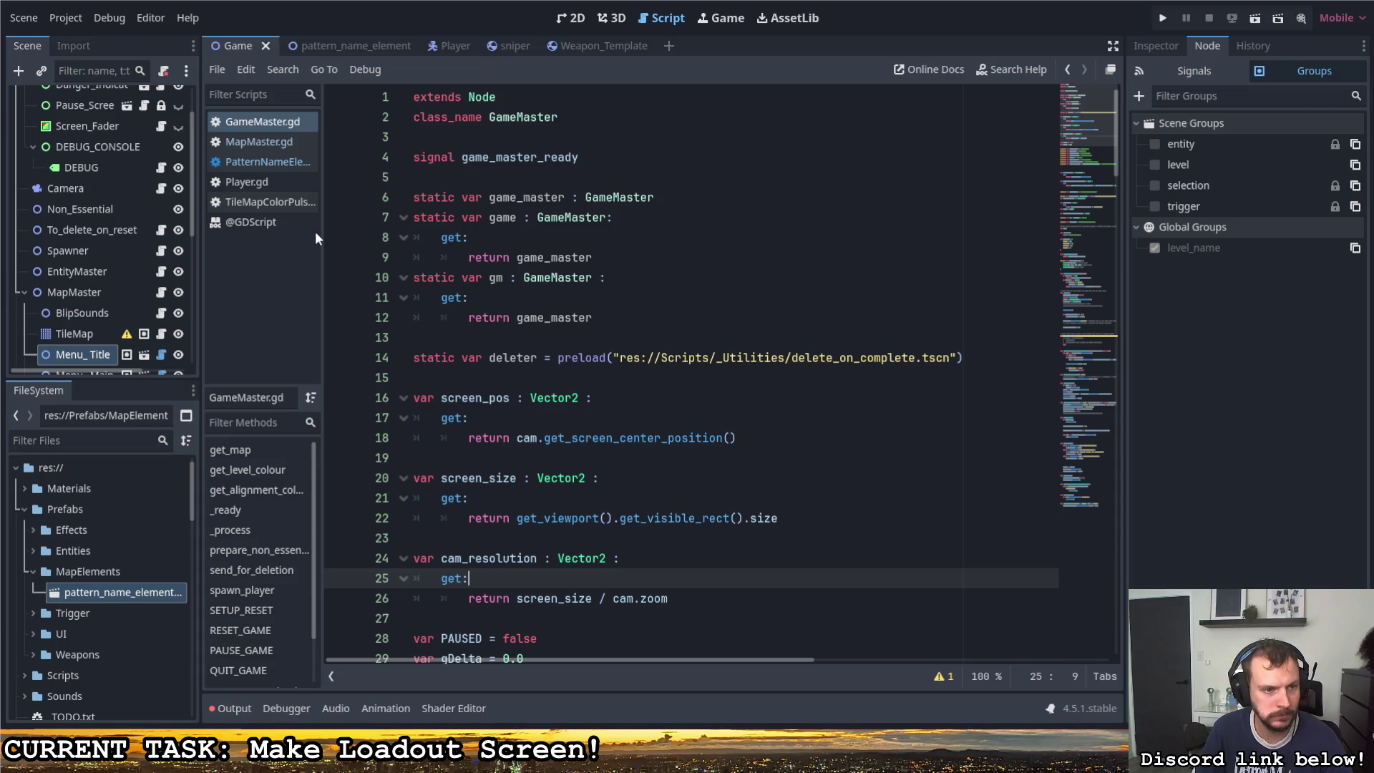
{"action": "scroll", "coordinate": [134, 290], "scroll_direction": "down", "scroll_amount": 2}
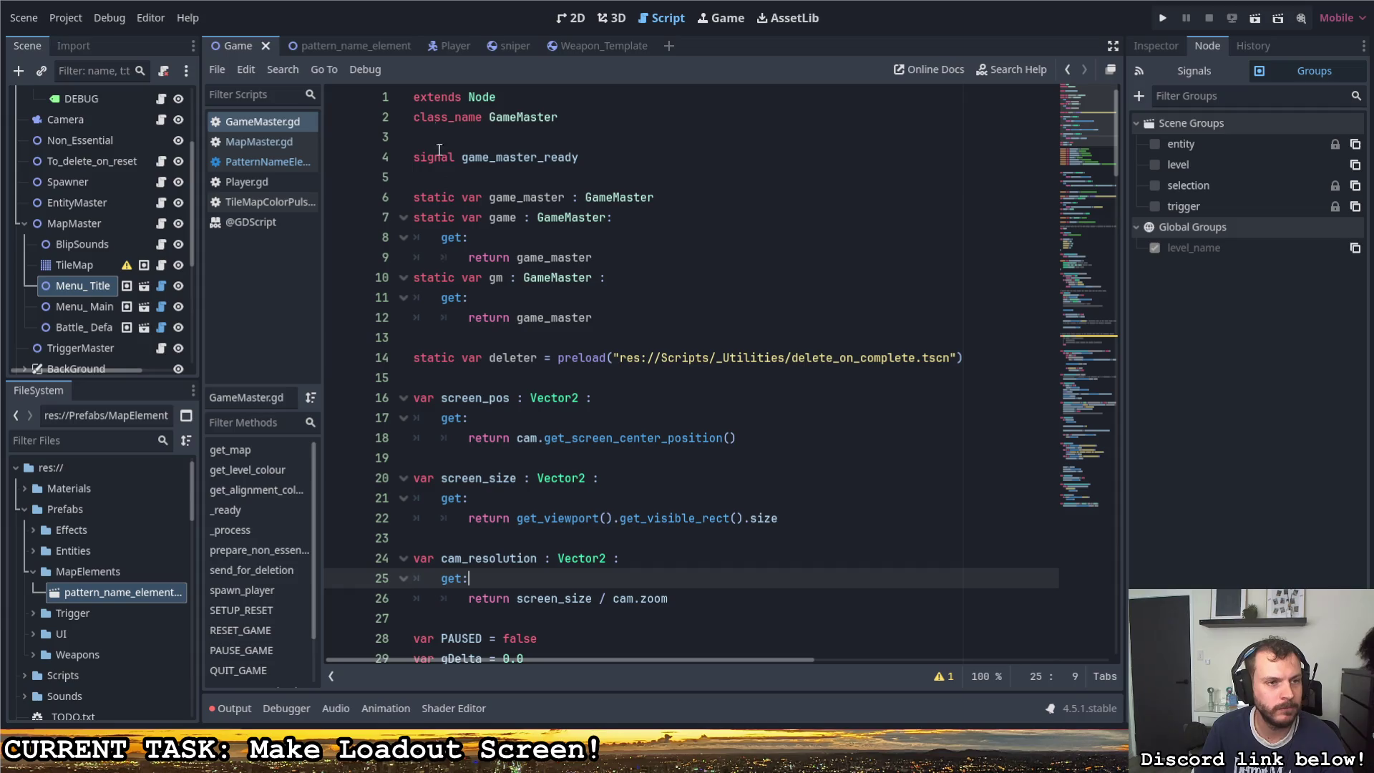
{"action": "left_click", "coordinate": [144, 286]}
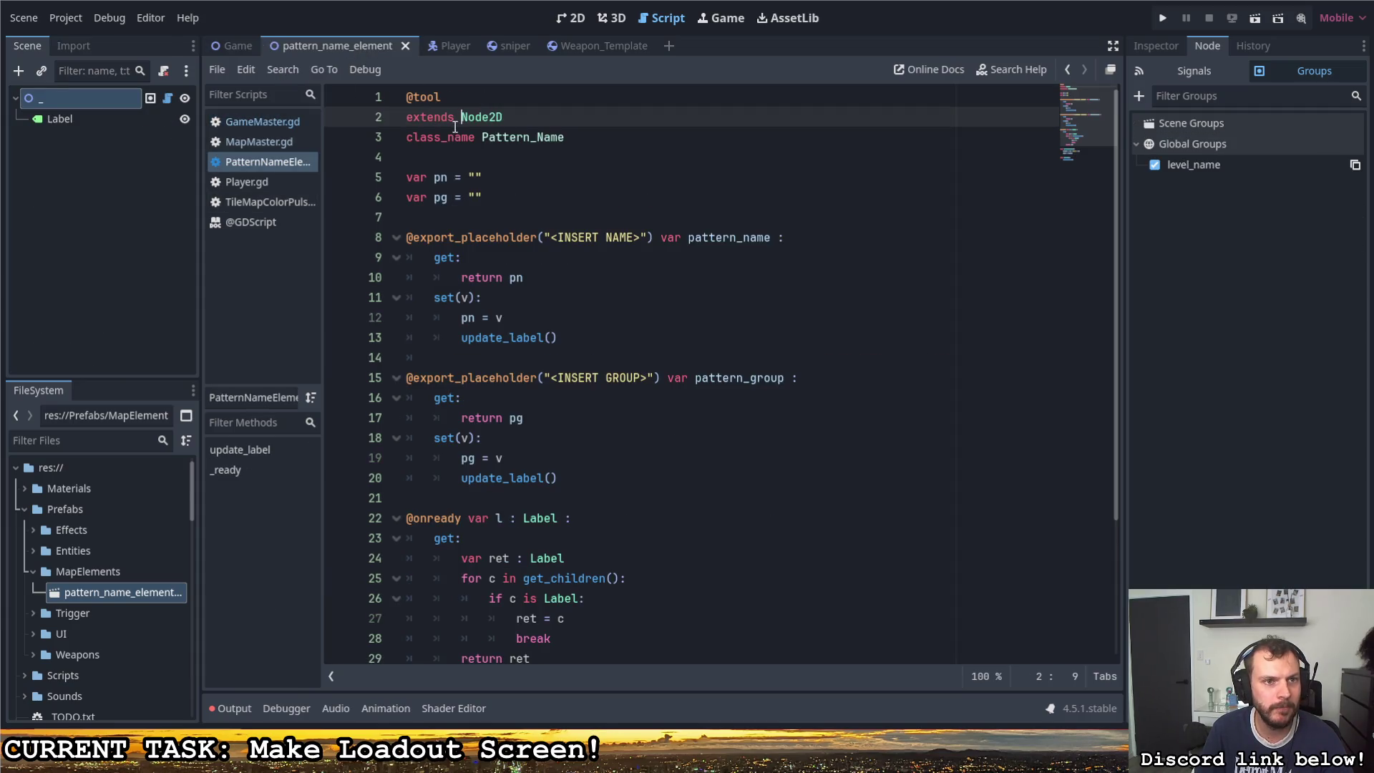
{"action": "left_click", "coordinate": [459, 96]}
{"action": "key", "text": "Return"}
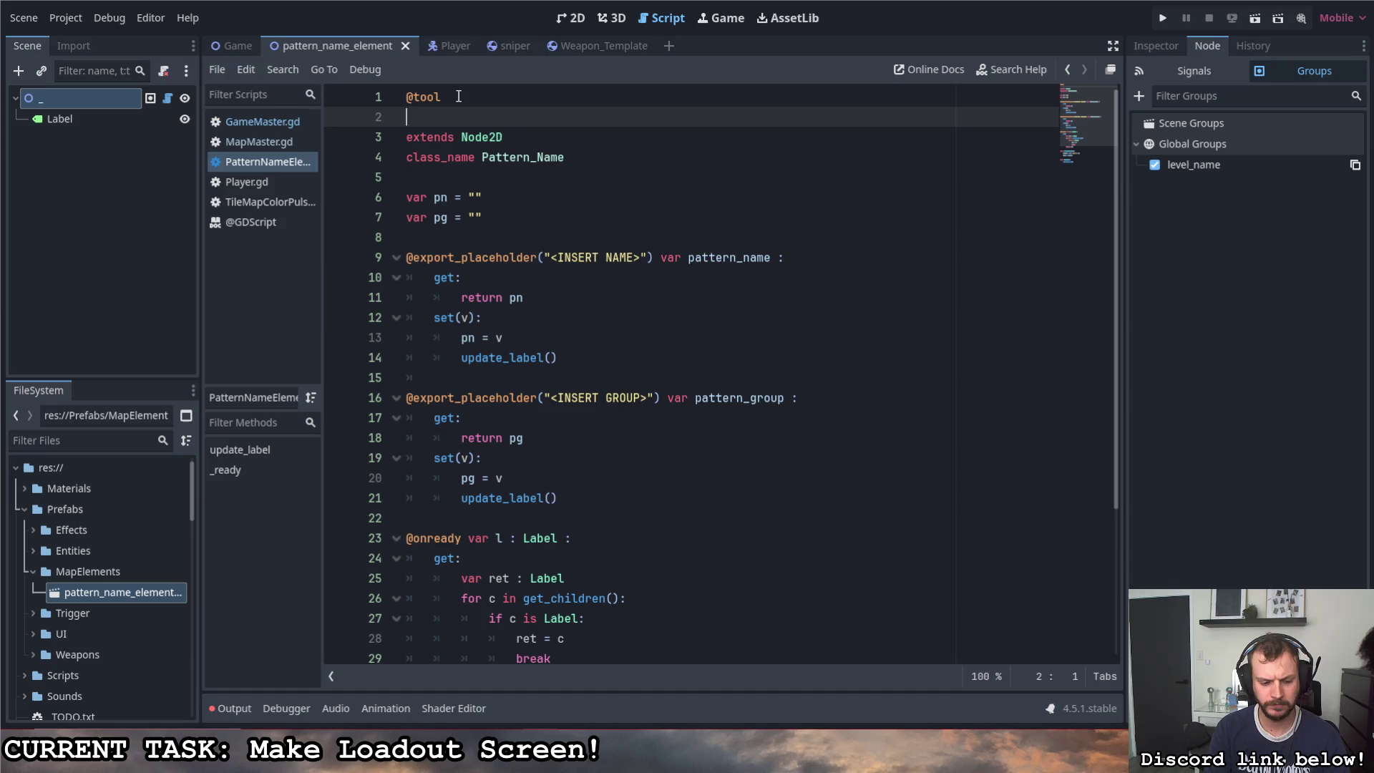
{"action": "type", "text": "@icon "}
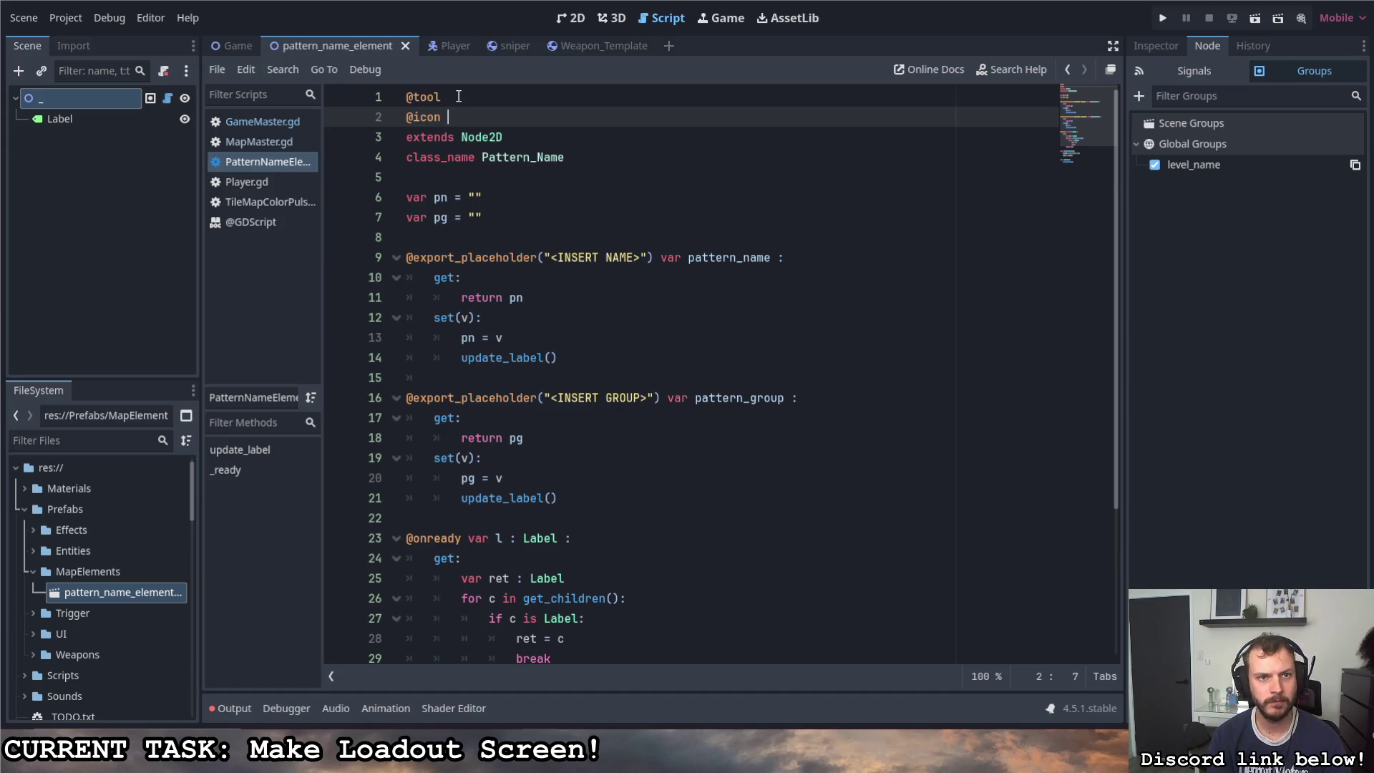
{"action": "type", "text": "\""}
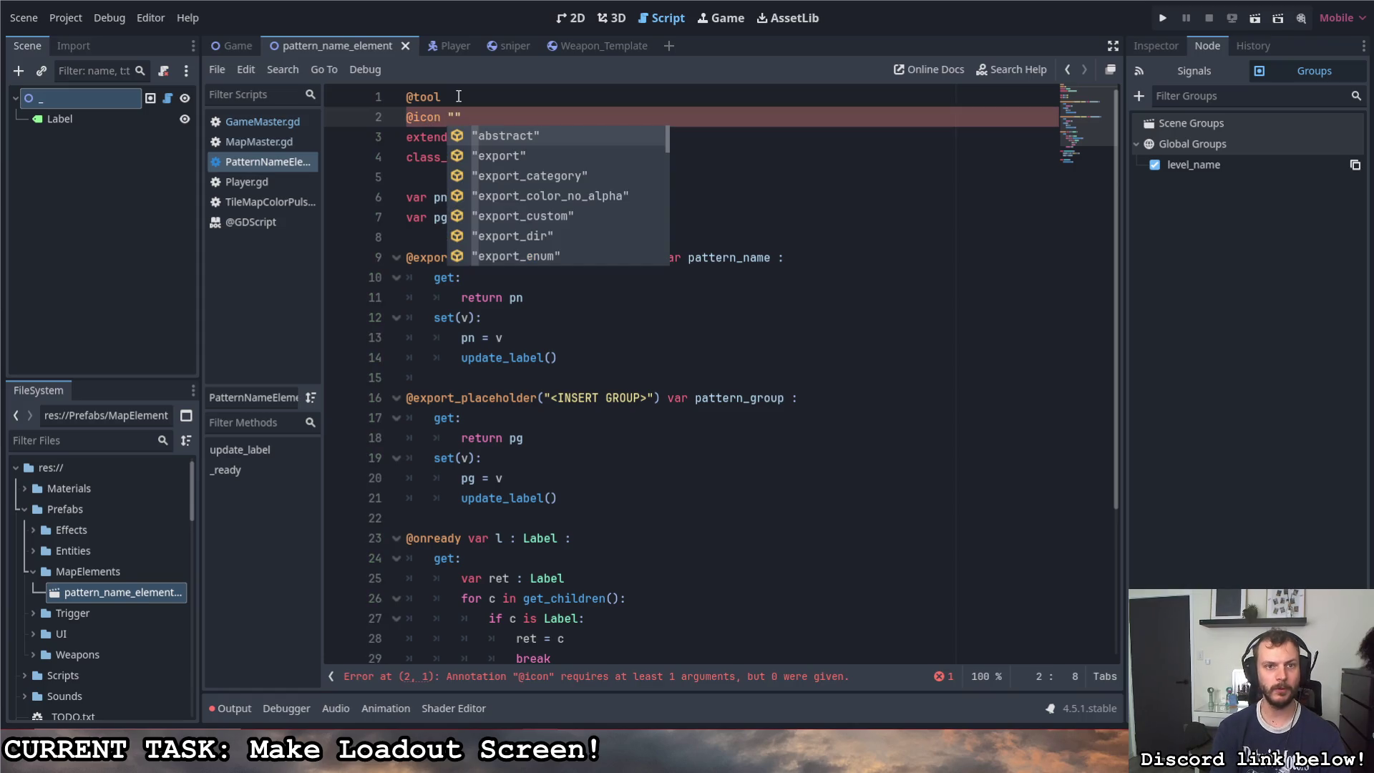
{"action": "key", "text": "BackSpace"}
{"action": "key", "text": "BackSpace"}
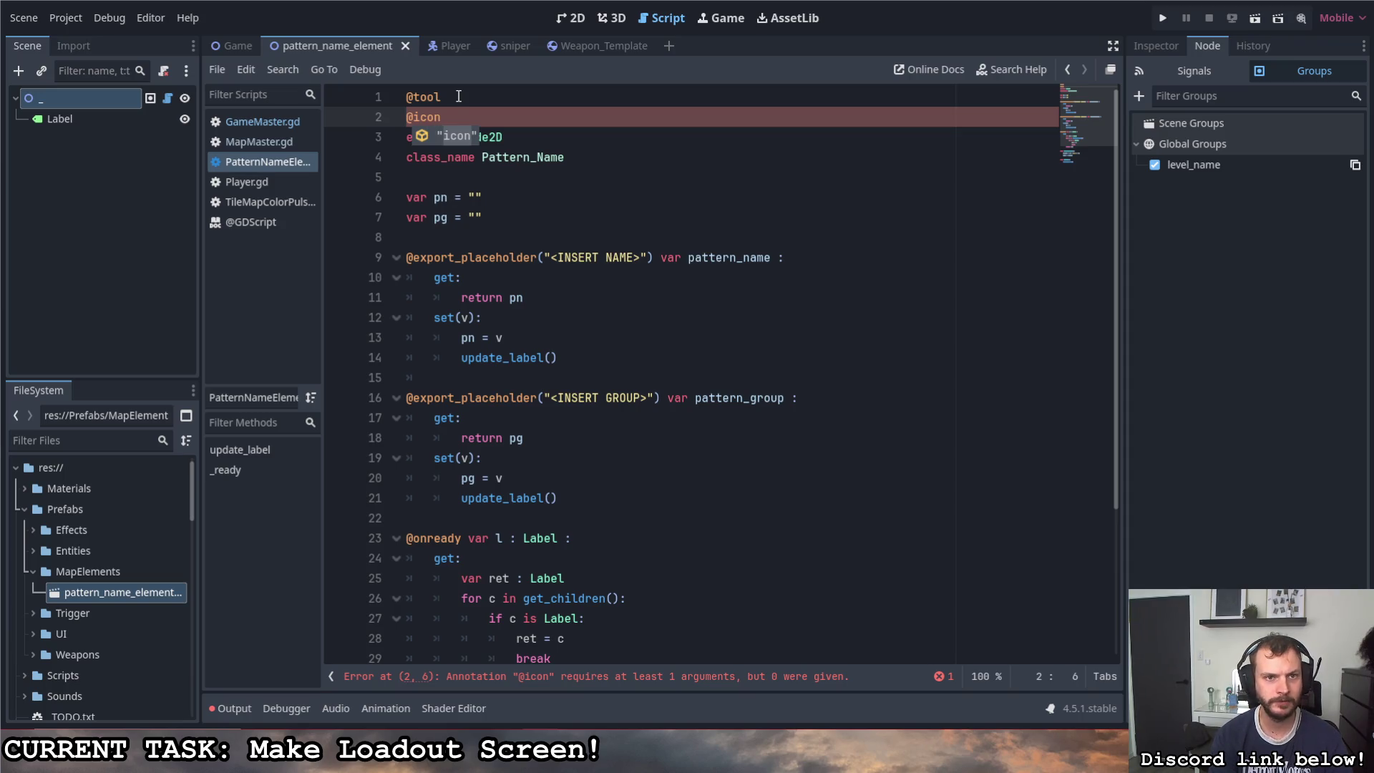
{"action": "type", "text": "(\""}
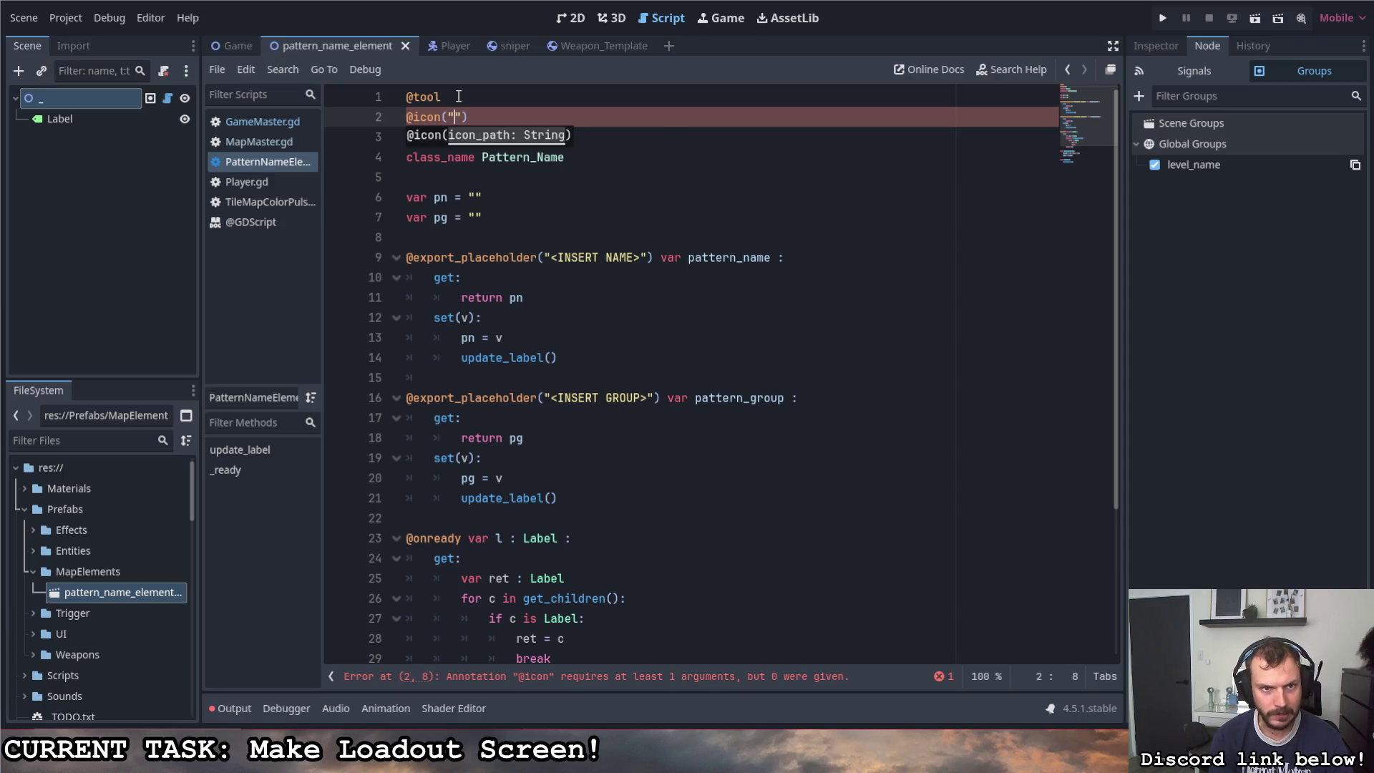
{"action": "type", "text": "Label"}
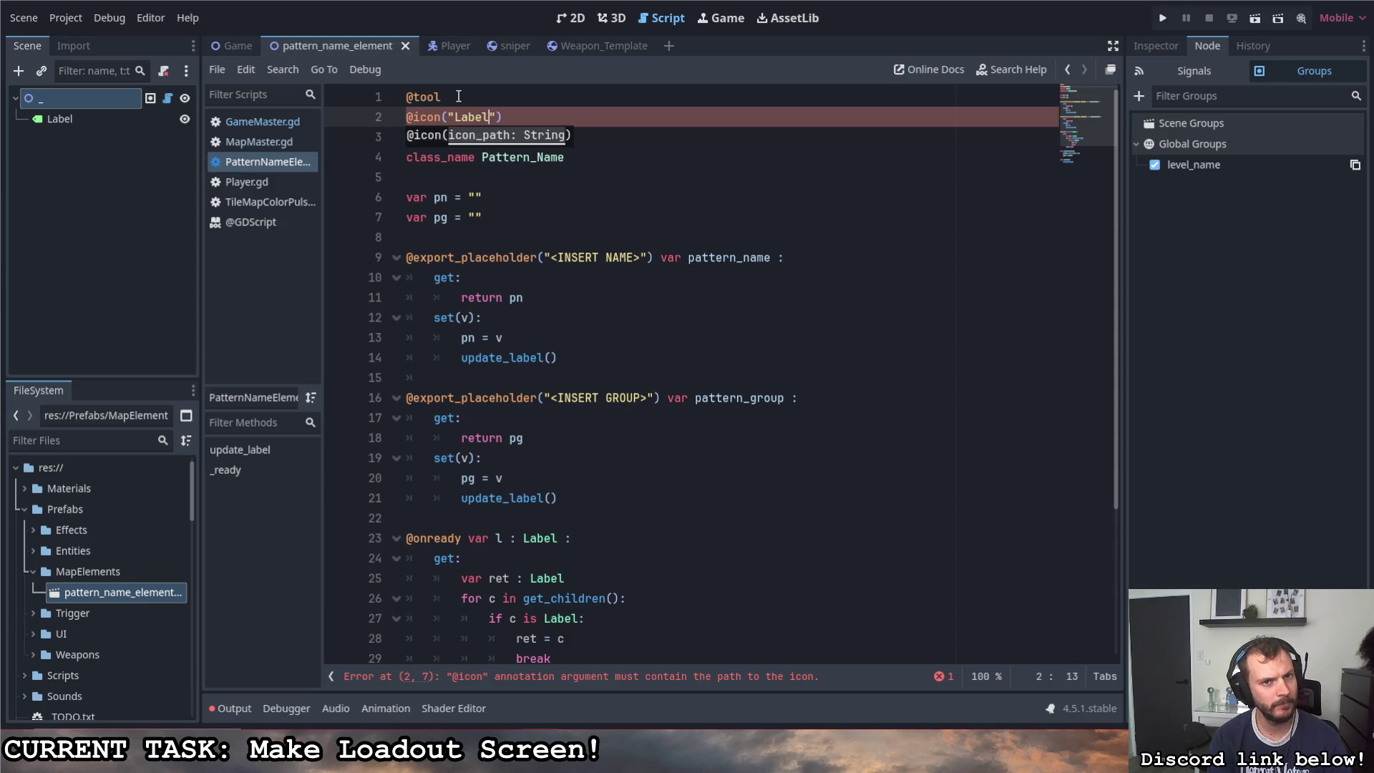
{"action": "key", "text": "End"}
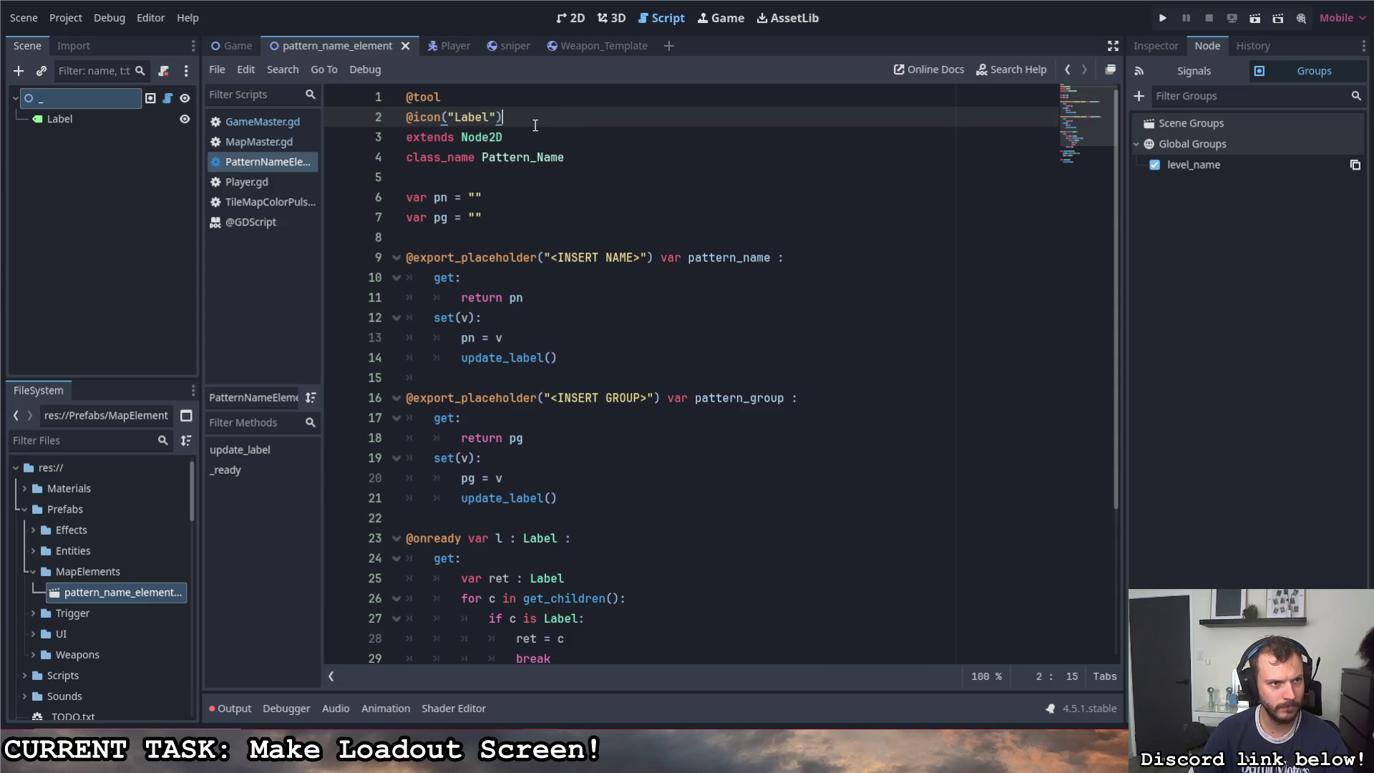
{"action": "left_click", "coordinate": [234, 44]}
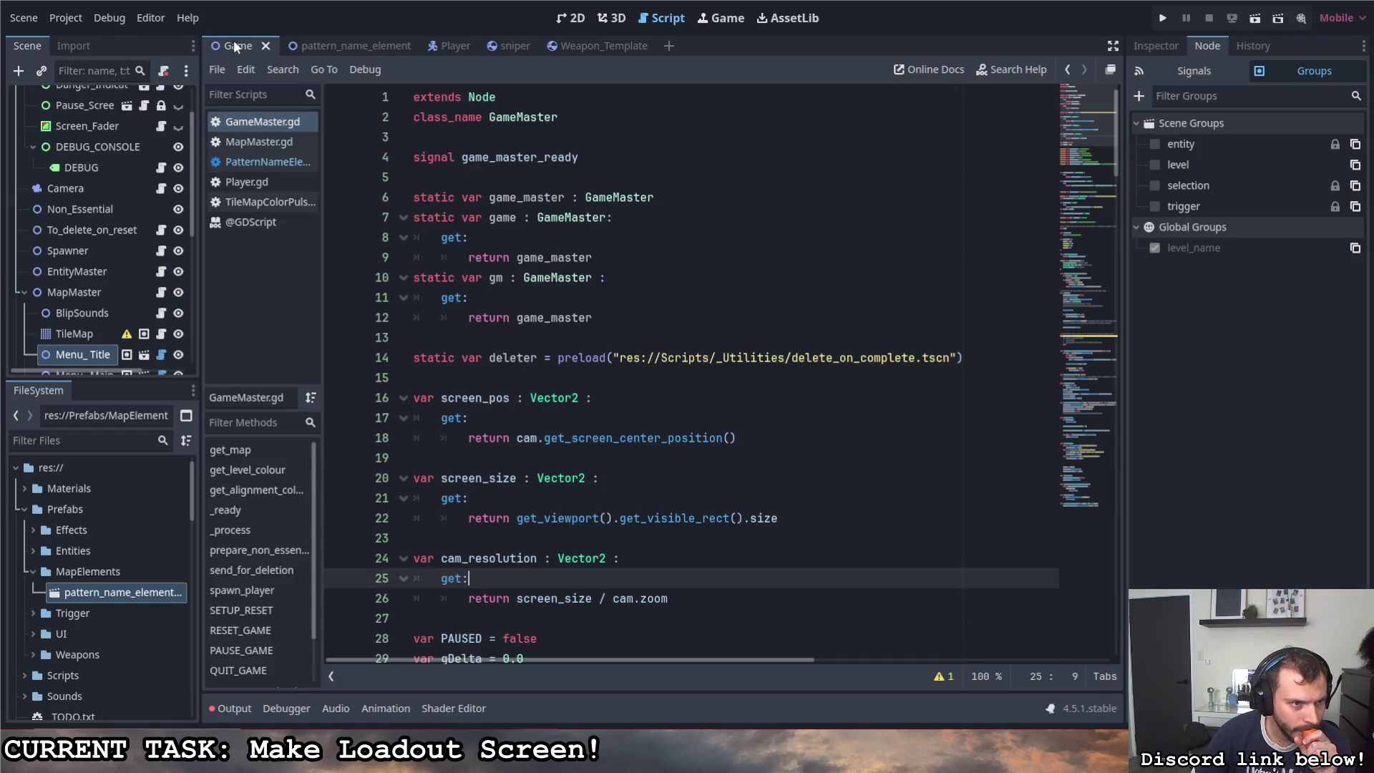
{"action": "scroll", "coordinate": [67, 248], "scroll_direction": "down", "scroll_amount": 2}
{"action": "left_click", "coordinate": [344, 46]}
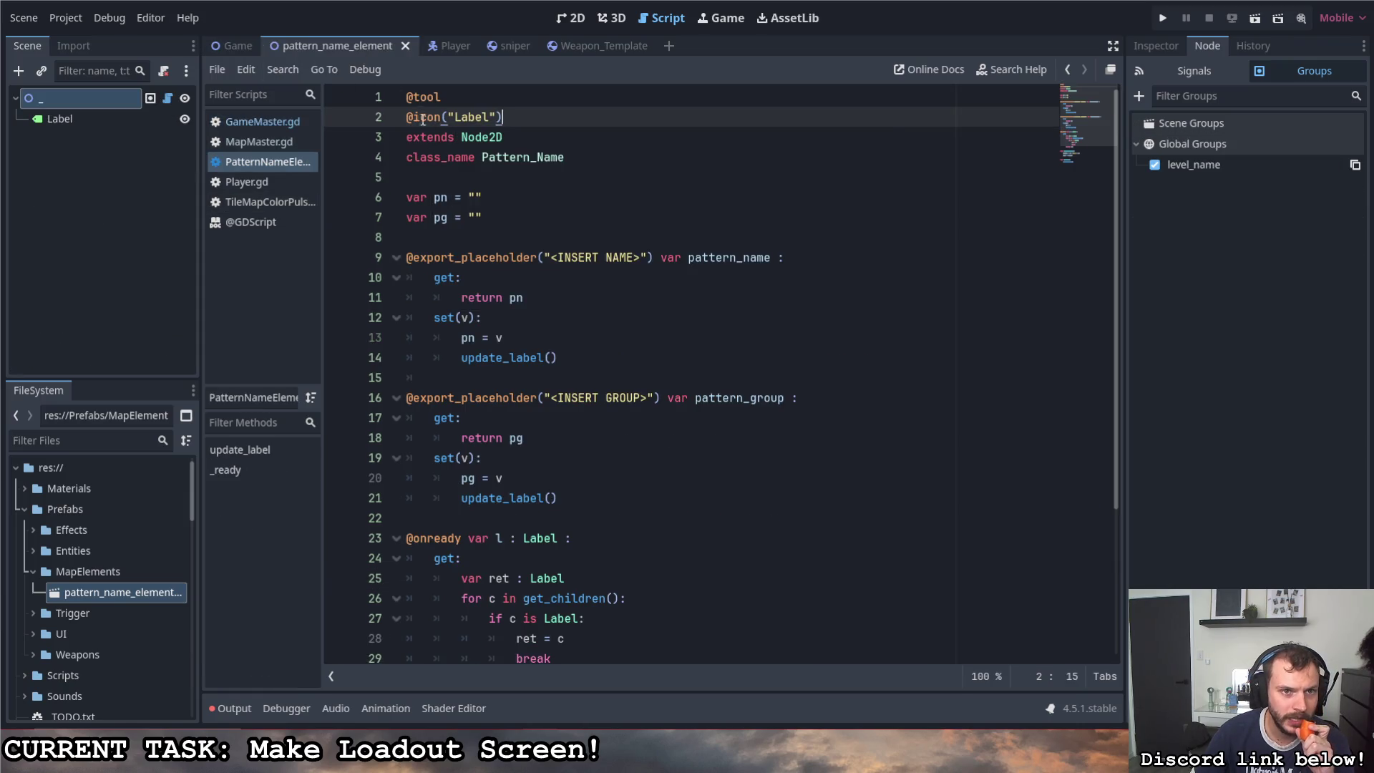
{"action": "mouse_move", "coordinate": [423, 115]}
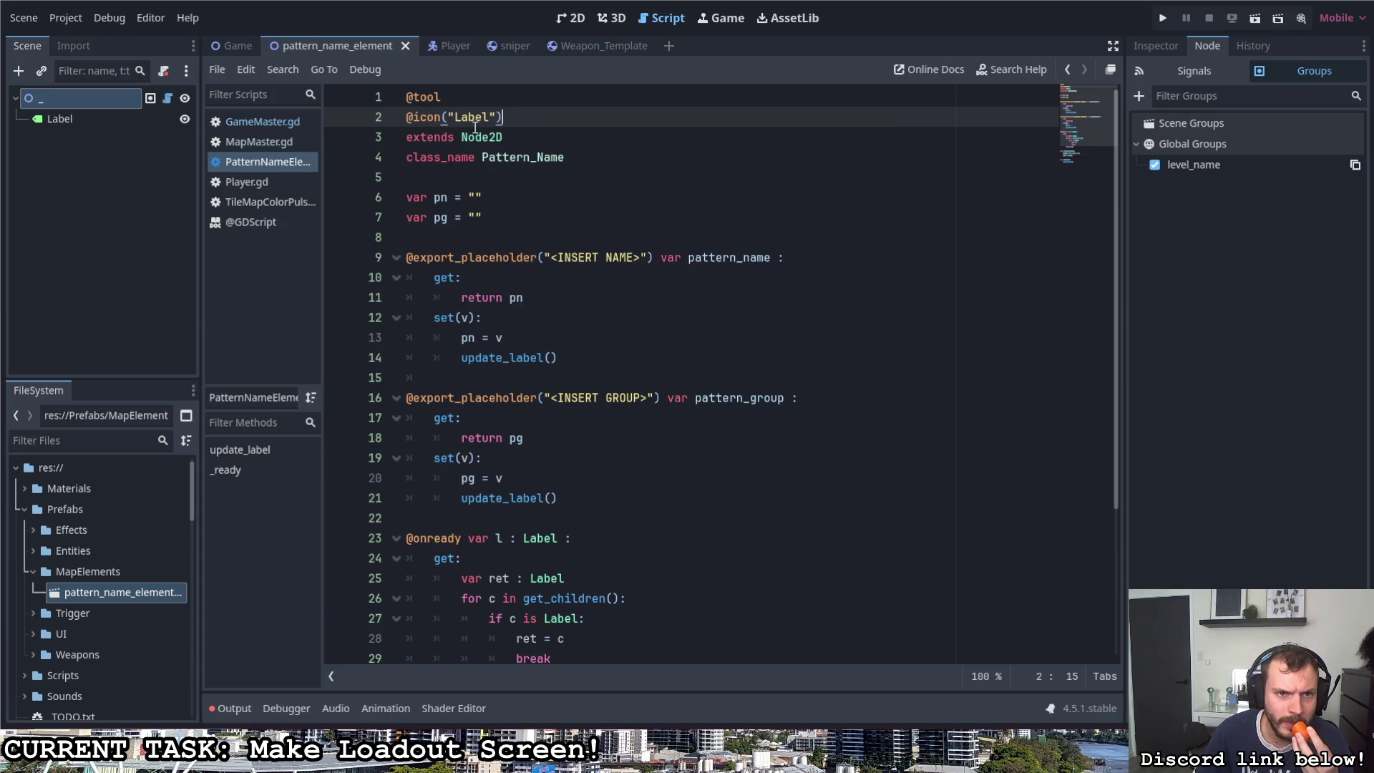
{"action": "key", "text": "shift+Home"}
{"action": "key", "text": "Up"}
{"action": "key", "text": "shift+End"}
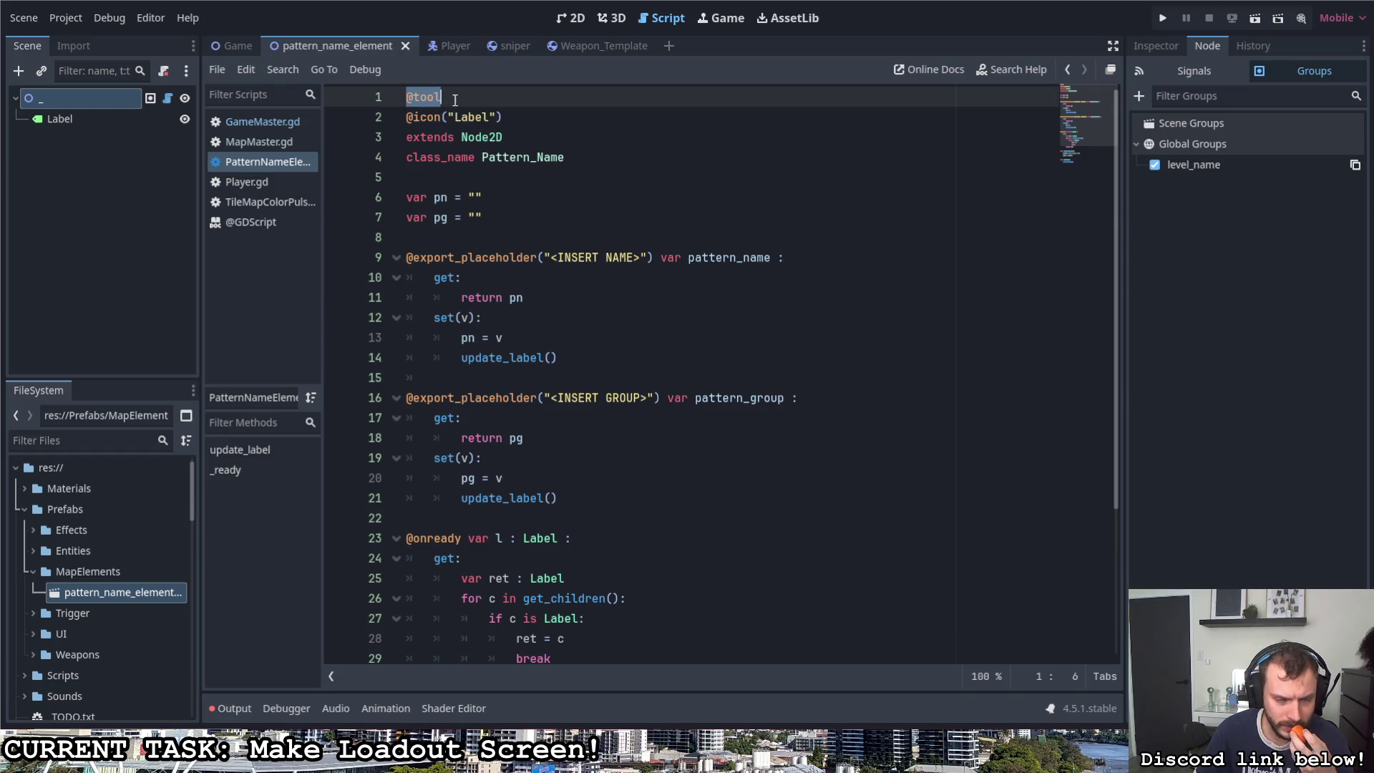
{"action": "key", "text": "ctrl+x"}
{"action": "left_click", "coordinate": [531, 111]}
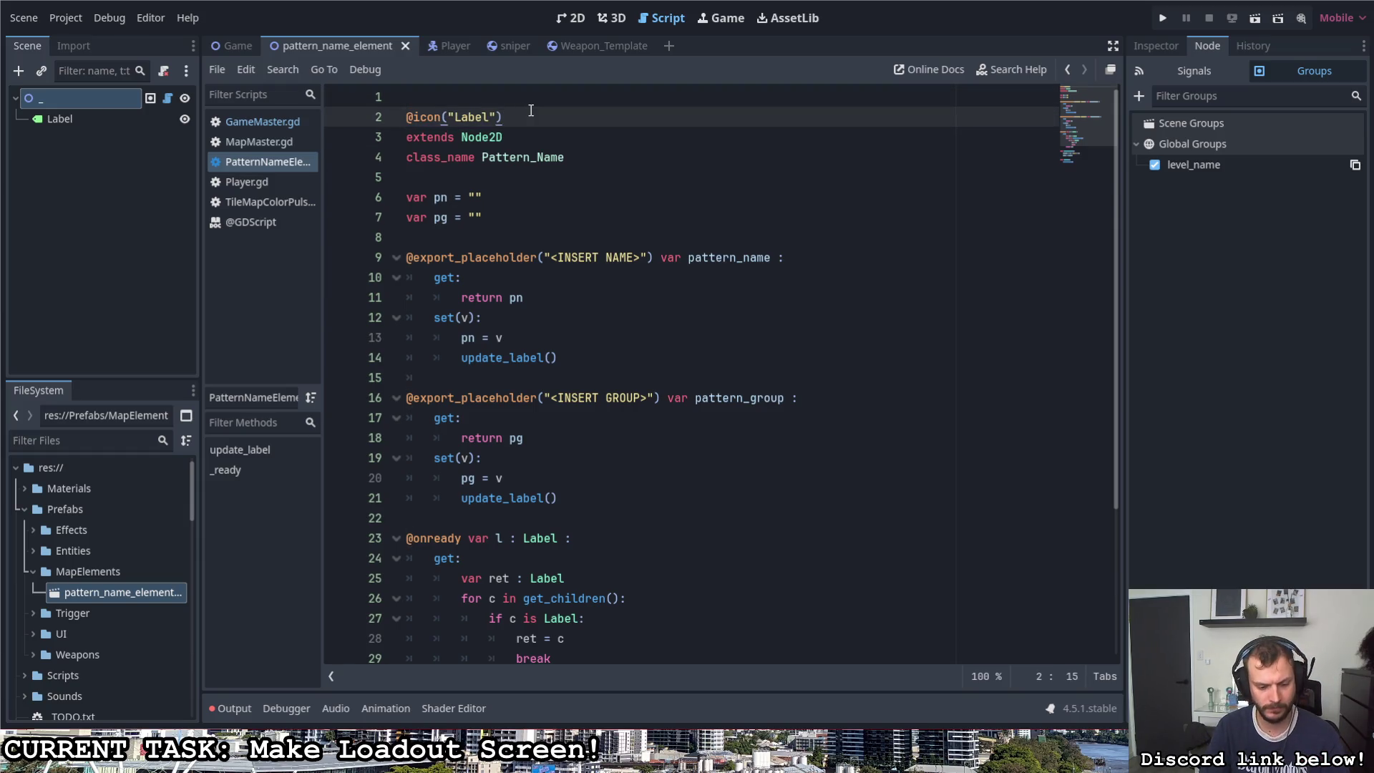
{"action": "key", "text": "Return"}
{"action": "key", "text": "ctrl+v"}
{"action": "left_click", "coordinate": [457, 98]}
{"action": "key", "text": "Delete"}
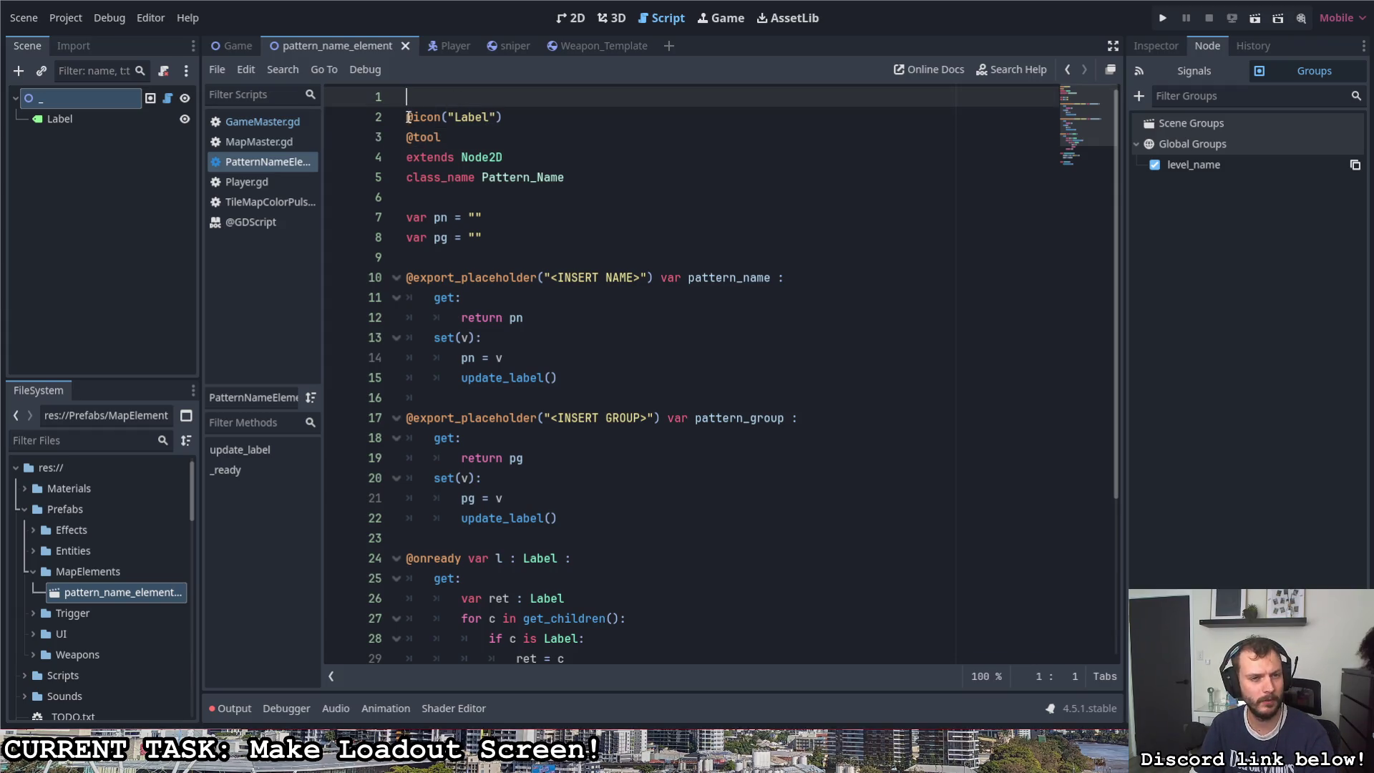
{"action": "left_click", "coordinate": [514, 134]}
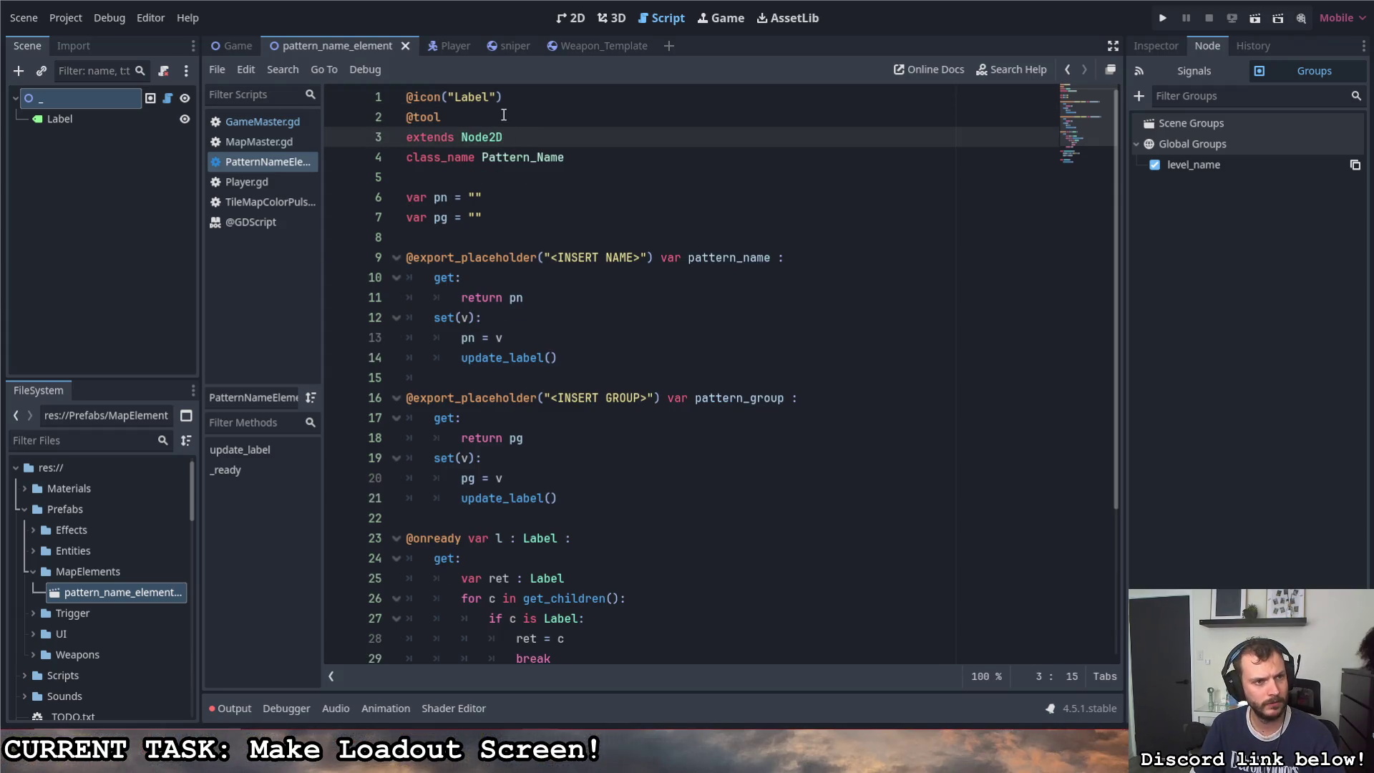
{"action": "left_click", "coordinate": [503, 115]}
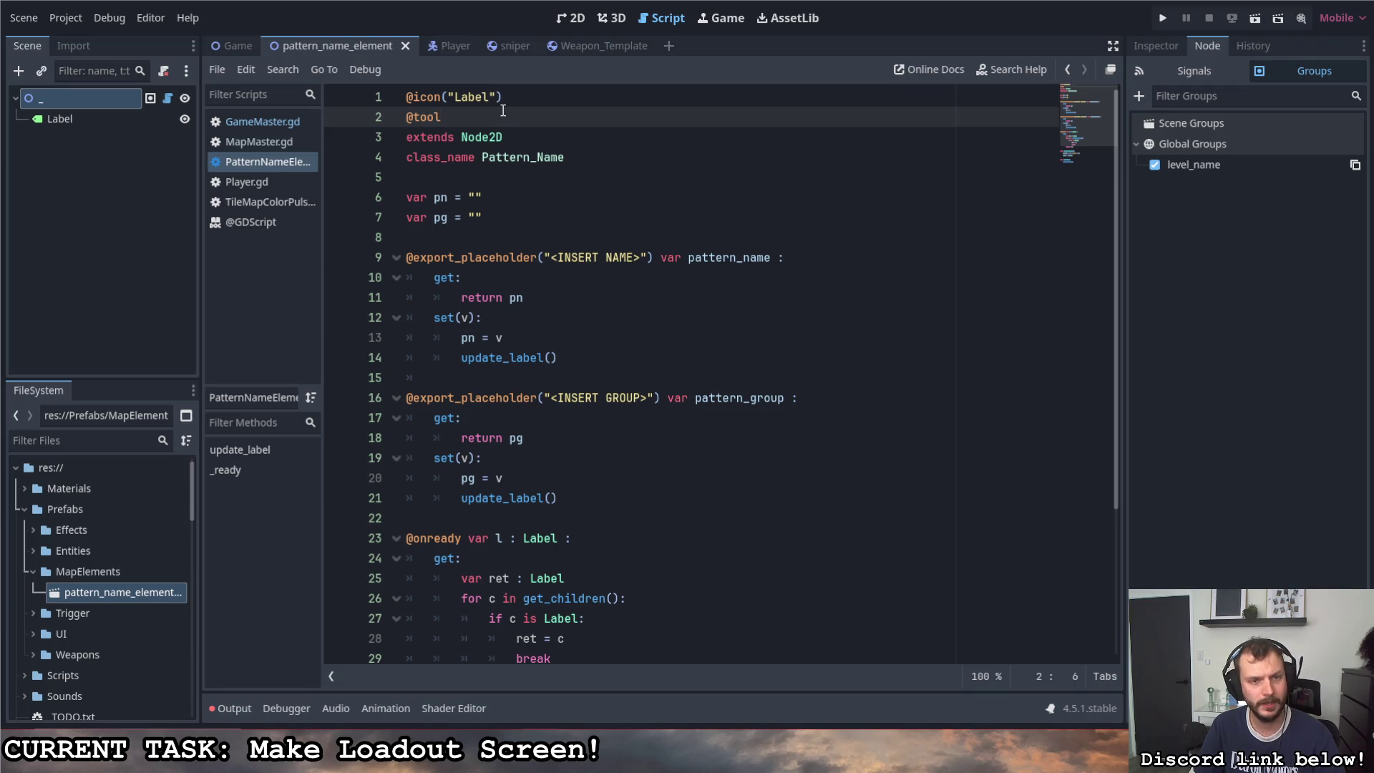
{"action": "key", "text": "ctrl+z"}
{"action": "key", "text": "ctrl+z"}
{"action": "key", "text": "ctrl+z"}
{"action": "key", "text": "ctrl+y"}
{"action": "key", "text": "ctrl+y"}
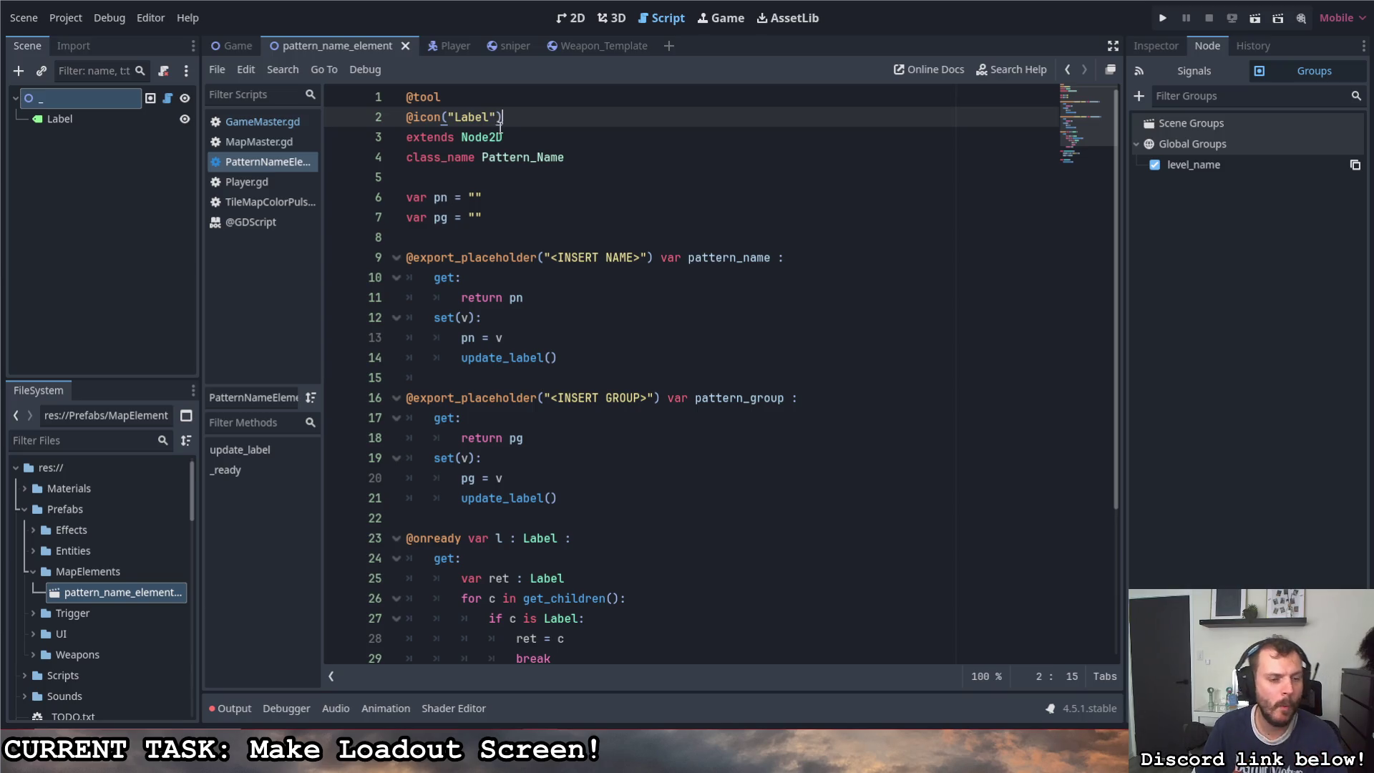
{"action": "left_click_drag", "start_coordinate": [503, 117], "coordinate": [379, 115]}
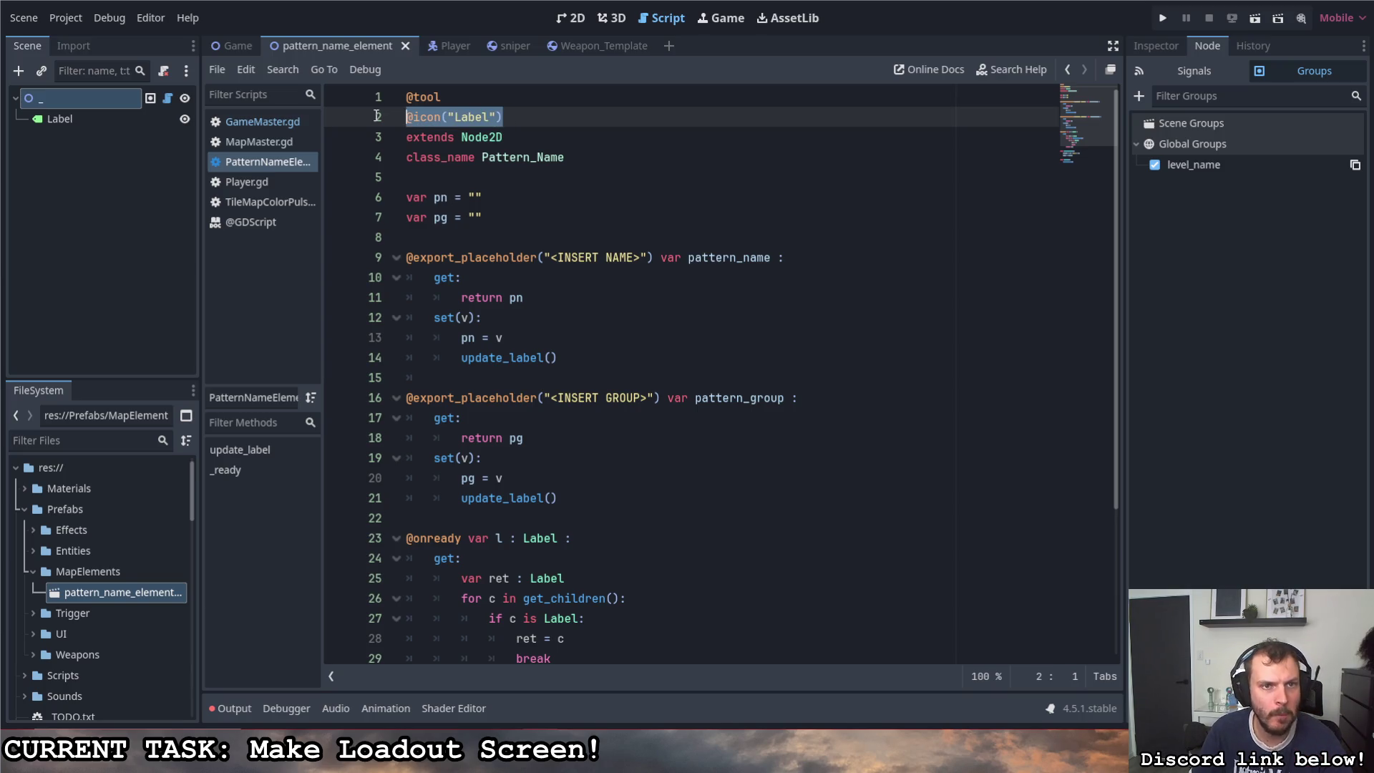
{"action": "key", "text": "BackSpace"}
{"action": "key", "text": "BackSpace"}
{"action": "key", "text": "ctrl+s"}
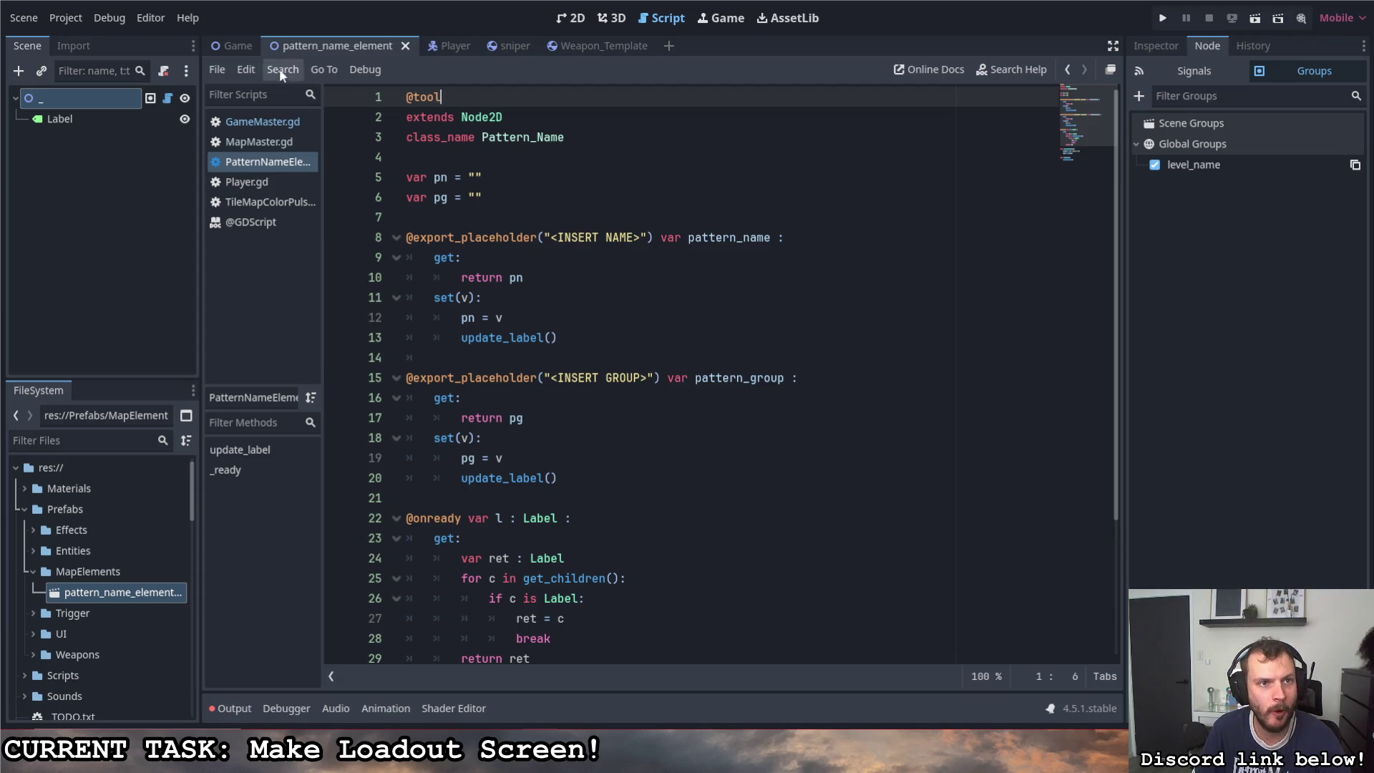
{"action": "left_click", "coordinate": [237, 47]}
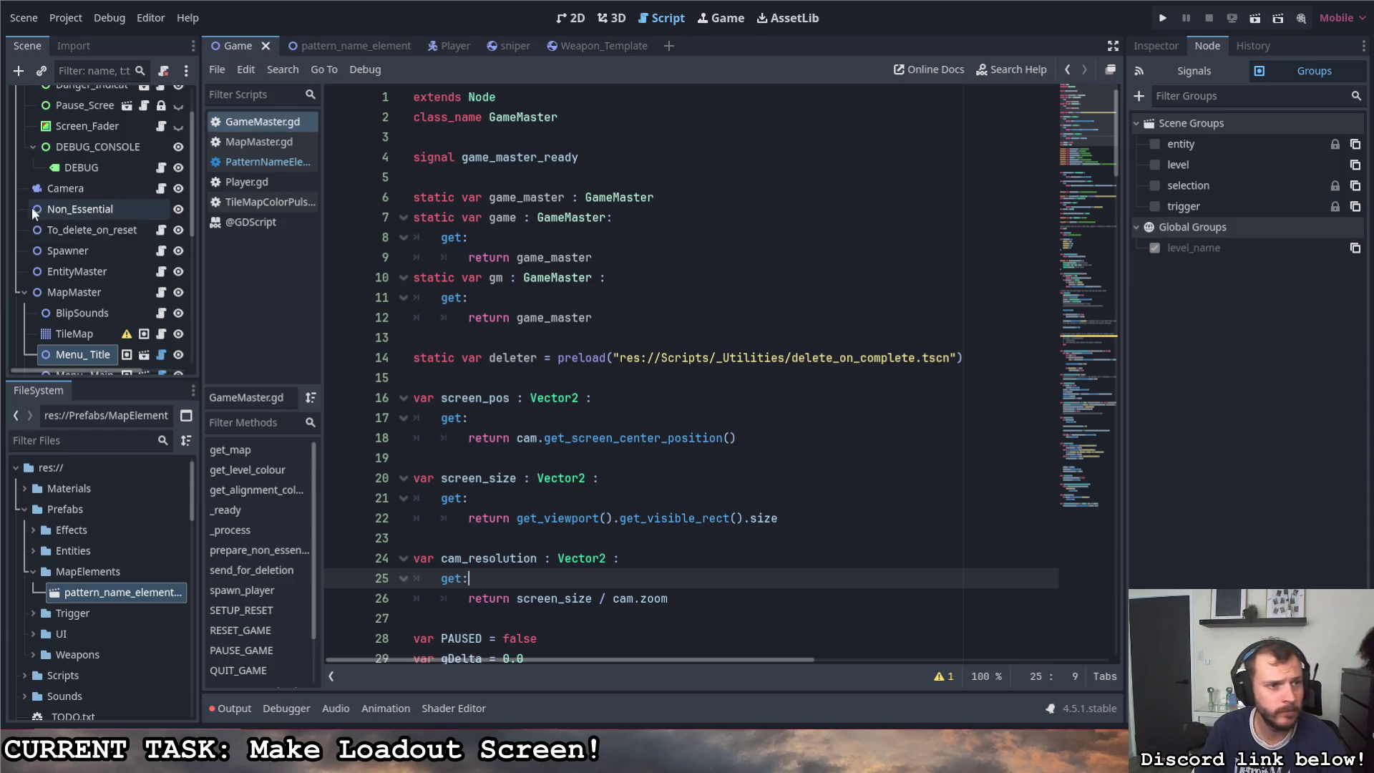
Scroll the Game scene's Scene dock and select the Menu_Title node
{"action": "scroll", "coordinate": [43, 215], "scroll_direction": "up", "scroll_amount": 2}
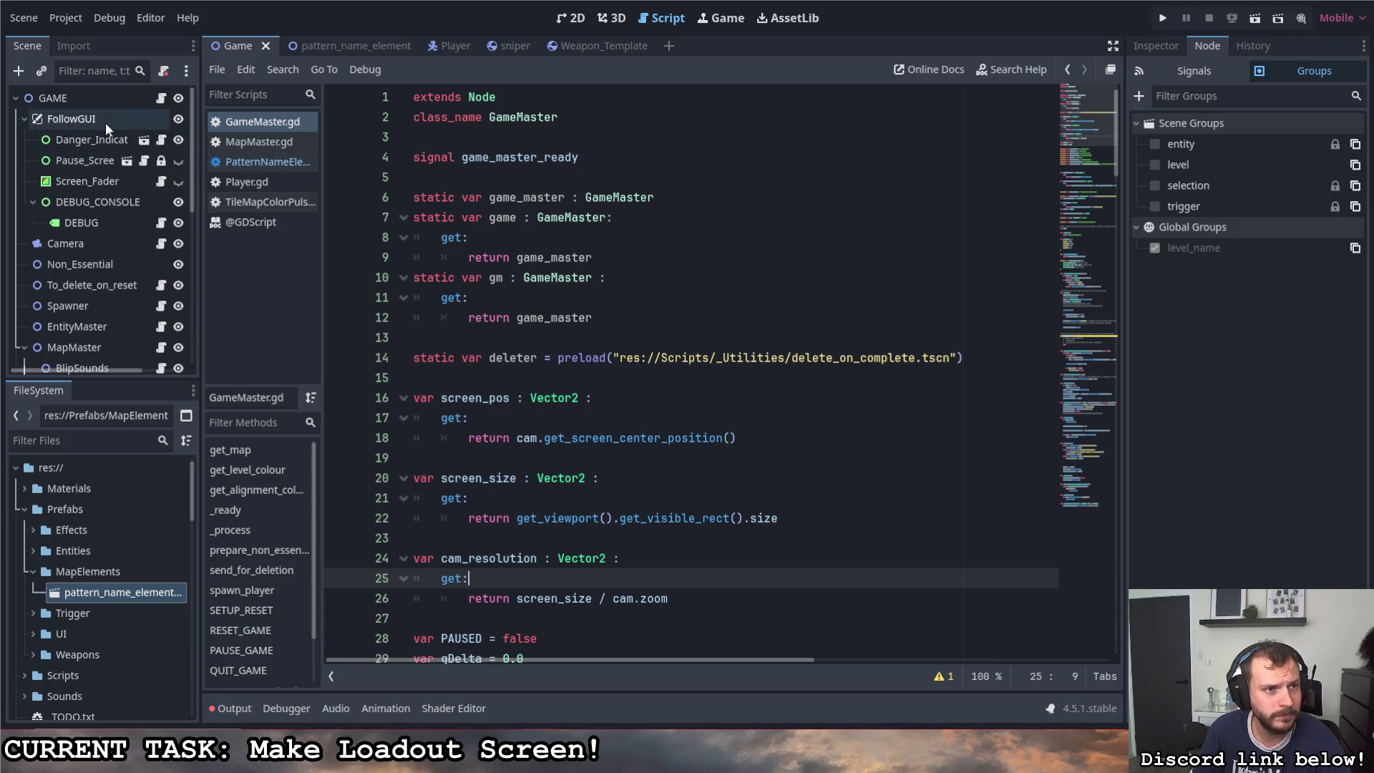
{"action": "scroll", "coordinate": [100, 269], "scroll_direction": "down", "scroll_amount": 6}
{"action": "left_click", "coordinate": [78, 208]}
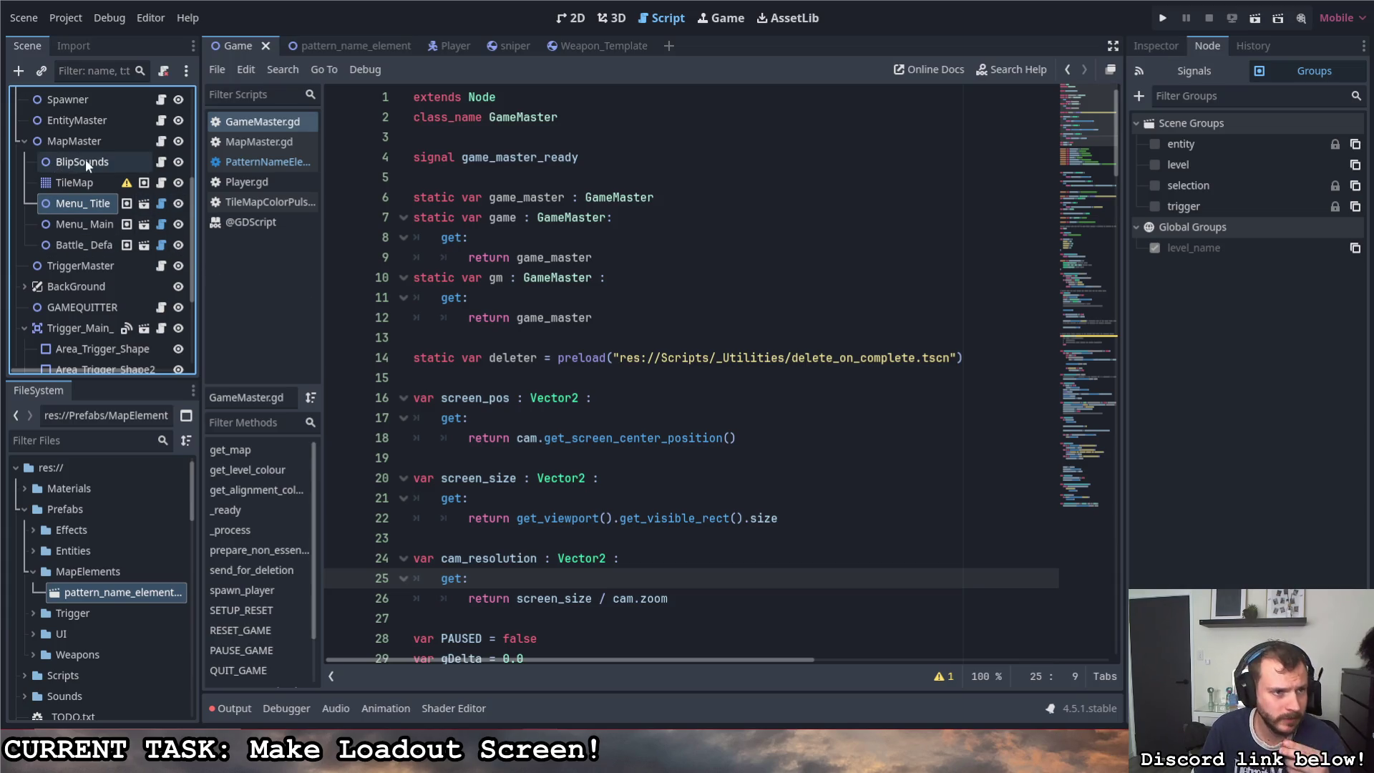
Fill pattern_names on line 150 with get_nodes_in_group("level_name"), adapted from line 153's entity lookup
{"action": "left_click", "coordinate": [161, 141]}
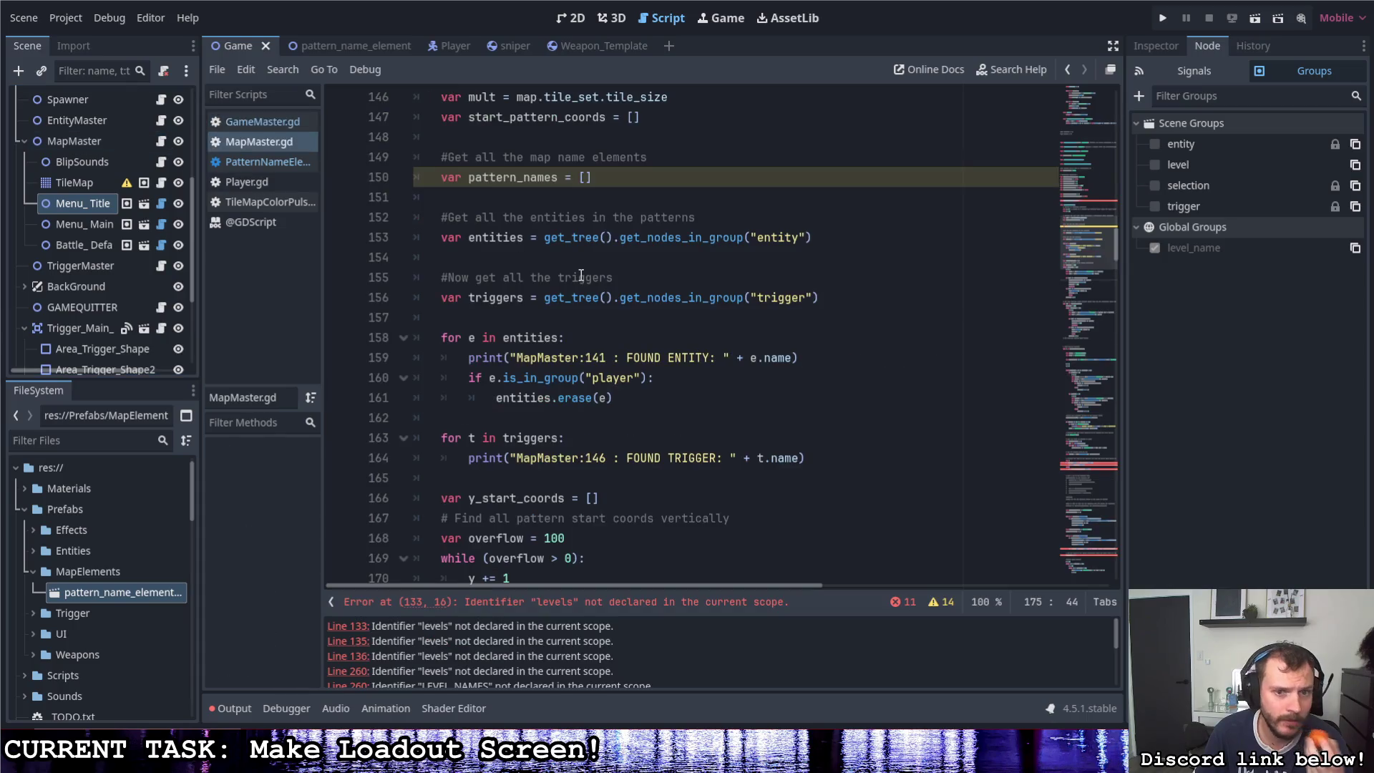
{"action": "scroll", "coordinate": [606, 278], "scroll_direction": "up", "scroll_amount": 2}
{"action": "left_click", "coordinate": [581, 297]}
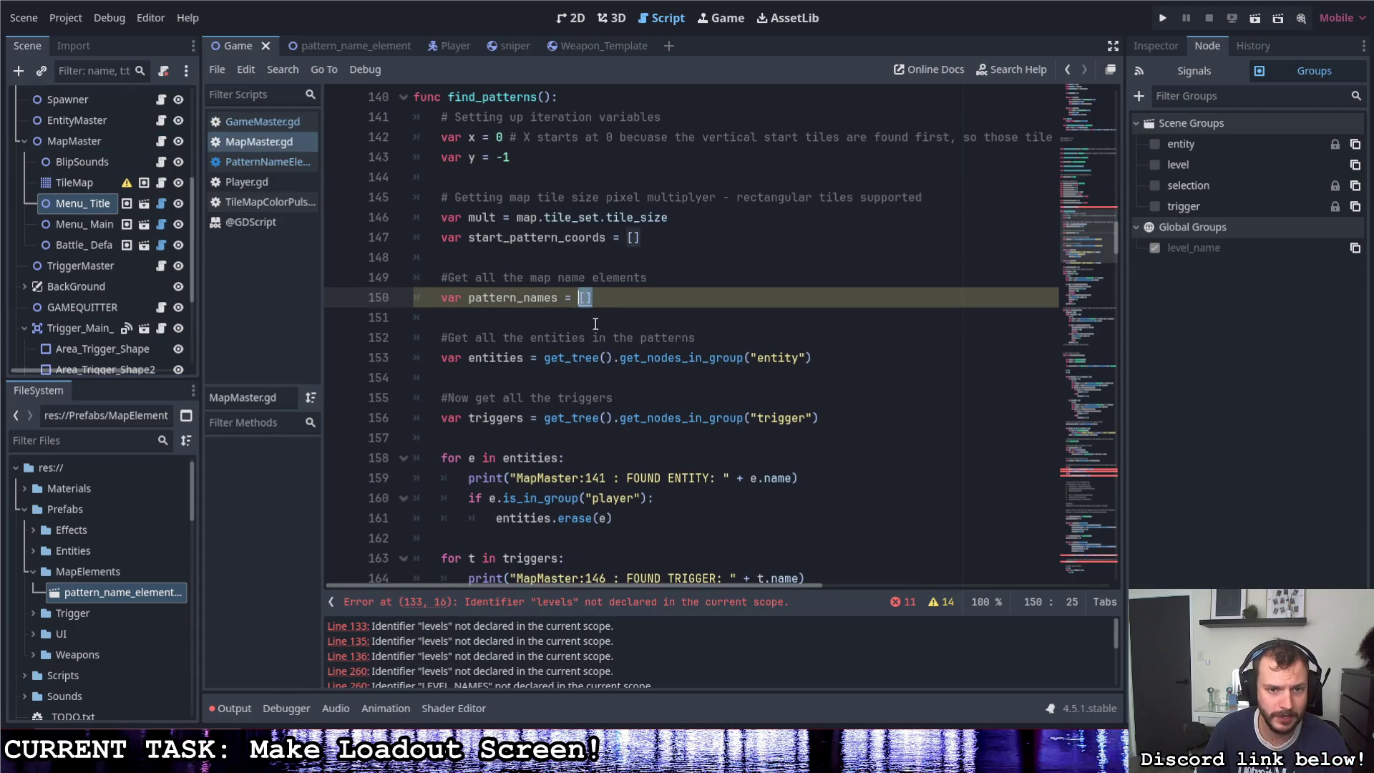
{"action": "left_click_drag", "start_coordinate": [547, 363], "coordinate": [823, 354]}
{"action": "key", "text": "ctrl+c"}
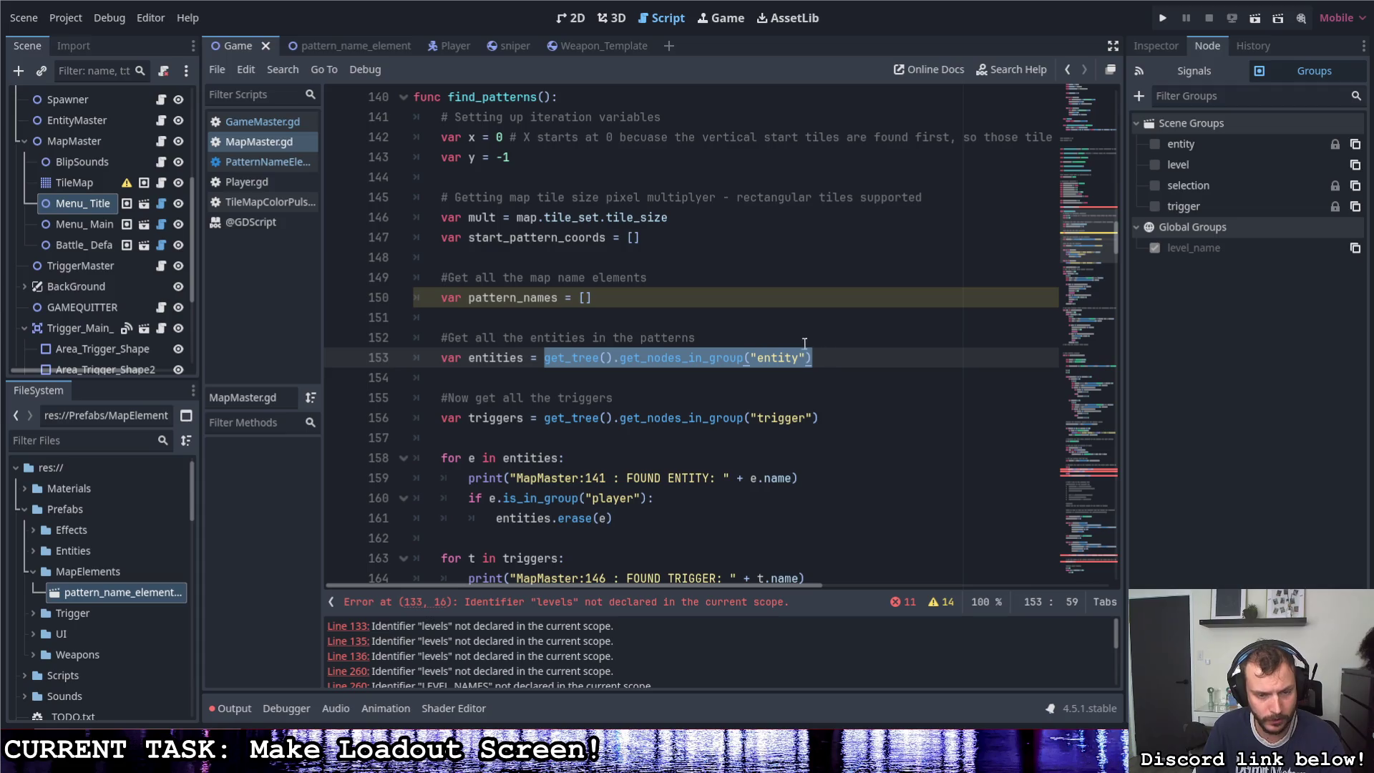
{"action": "left_click", "coordinate": [585, 297]}
{"action": "key", "text": "BackSpace"}
{"action": "key", "text": "ctrl+v"}
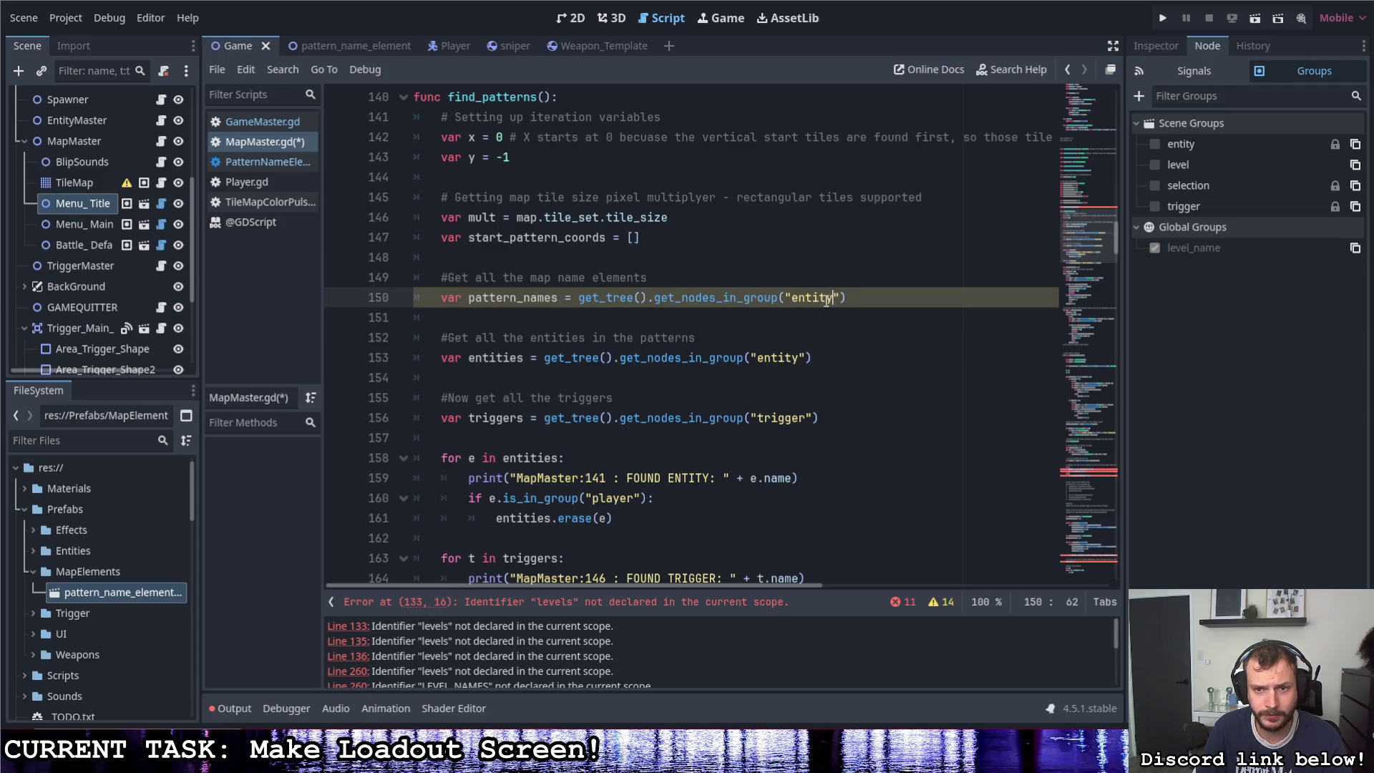
{"action": "double_click", "coordinate": [794, 299]}
{"action": "type", "text": "level_name"}
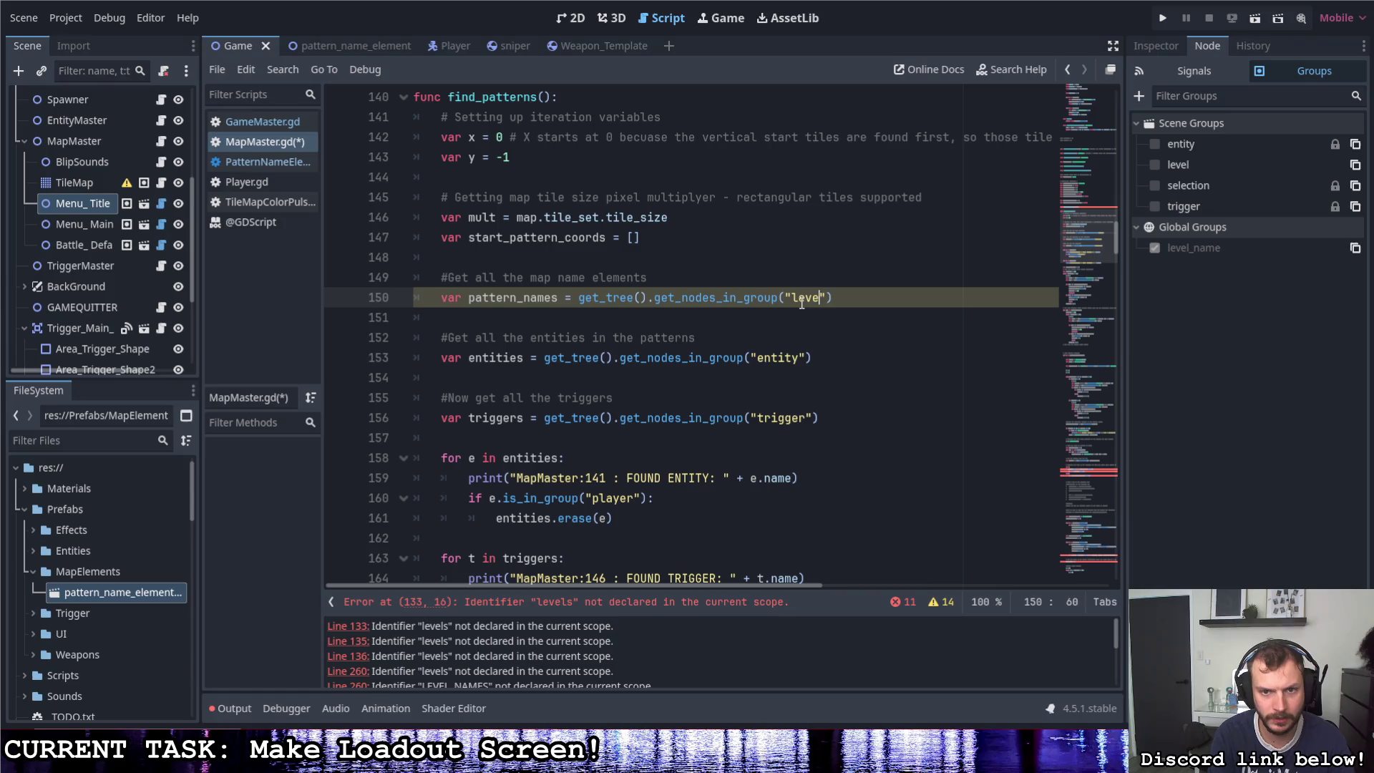
{"action": "left_click", "coordinate": [755, 260]}
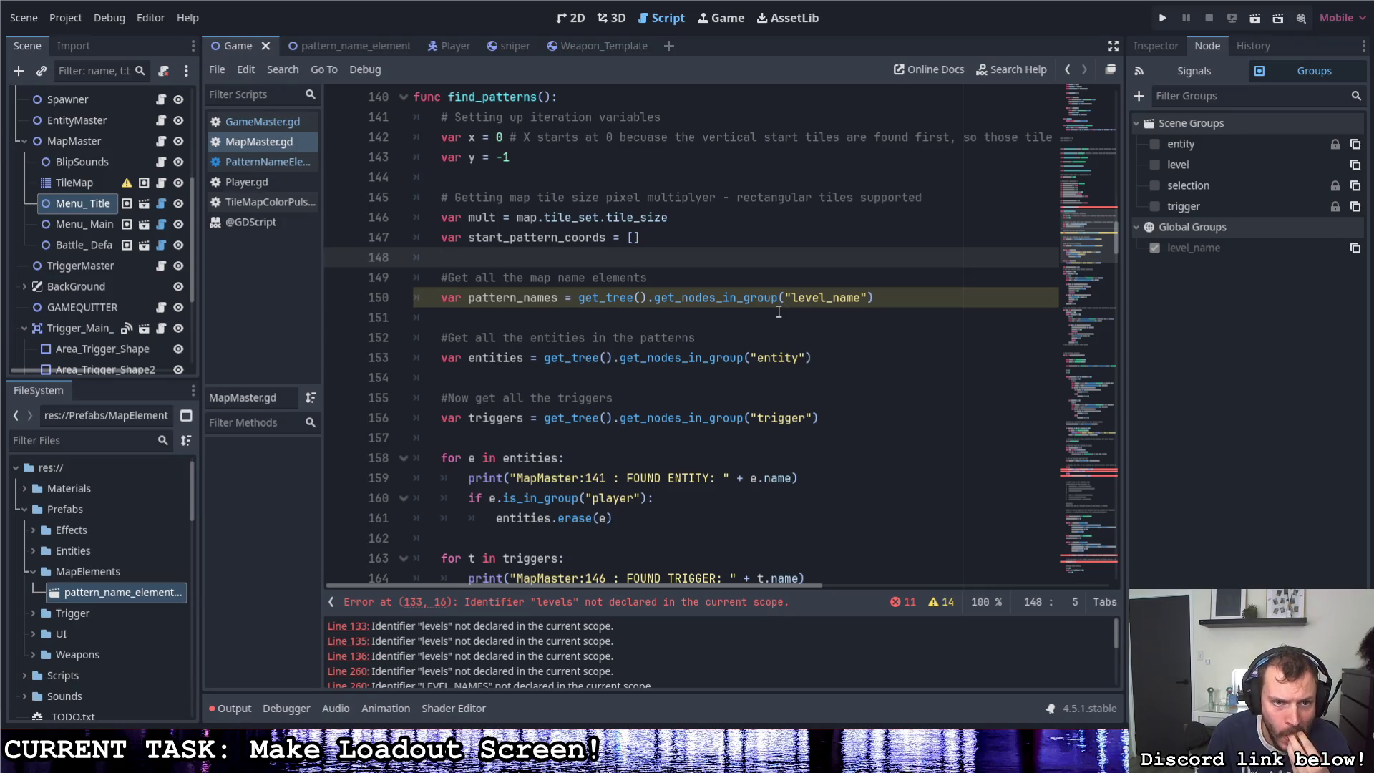
{"action": "scroll", "coordinate": [674, 356], "scroll_direction": "down", "scroll_amount": 3}
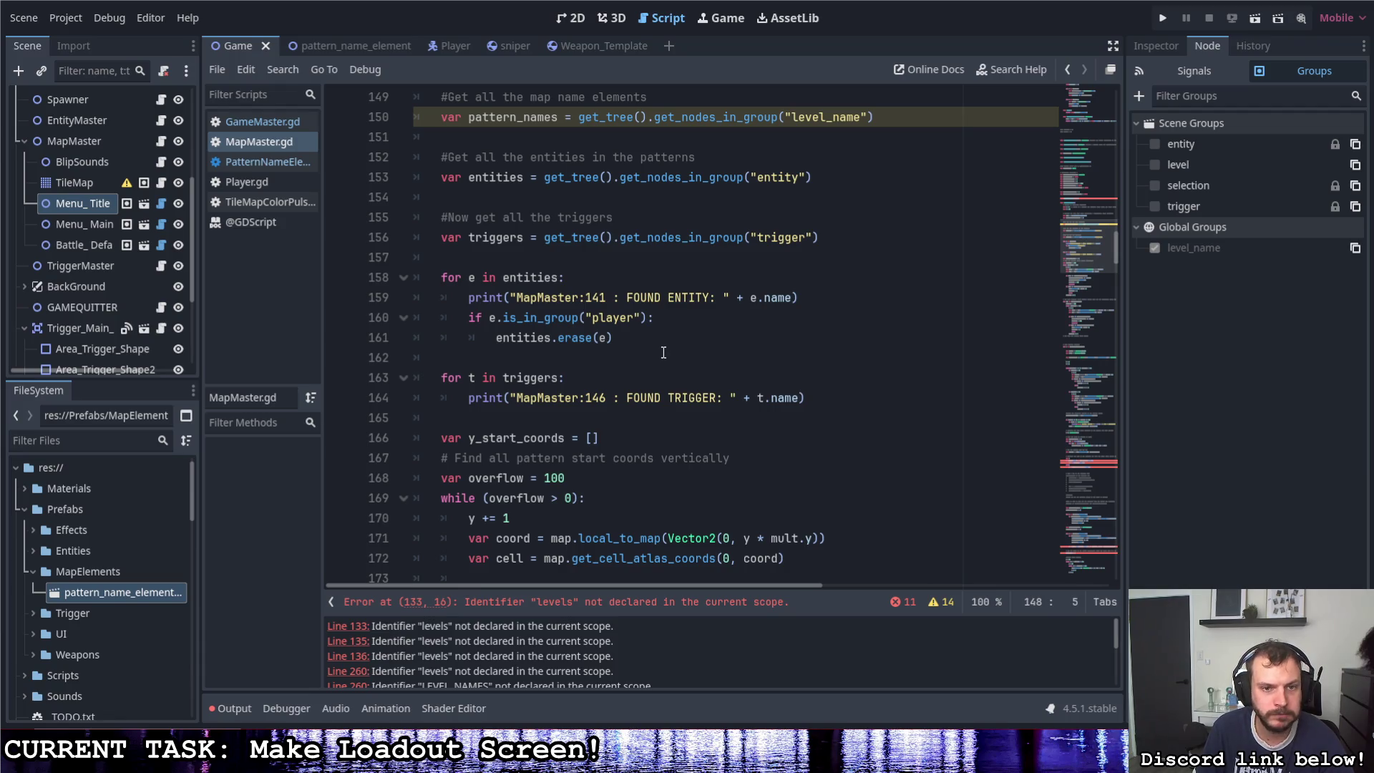
{"action": "scroll", "coordinate": [657, 352], "scroll_direction": "down", "scroll_amount": 6}
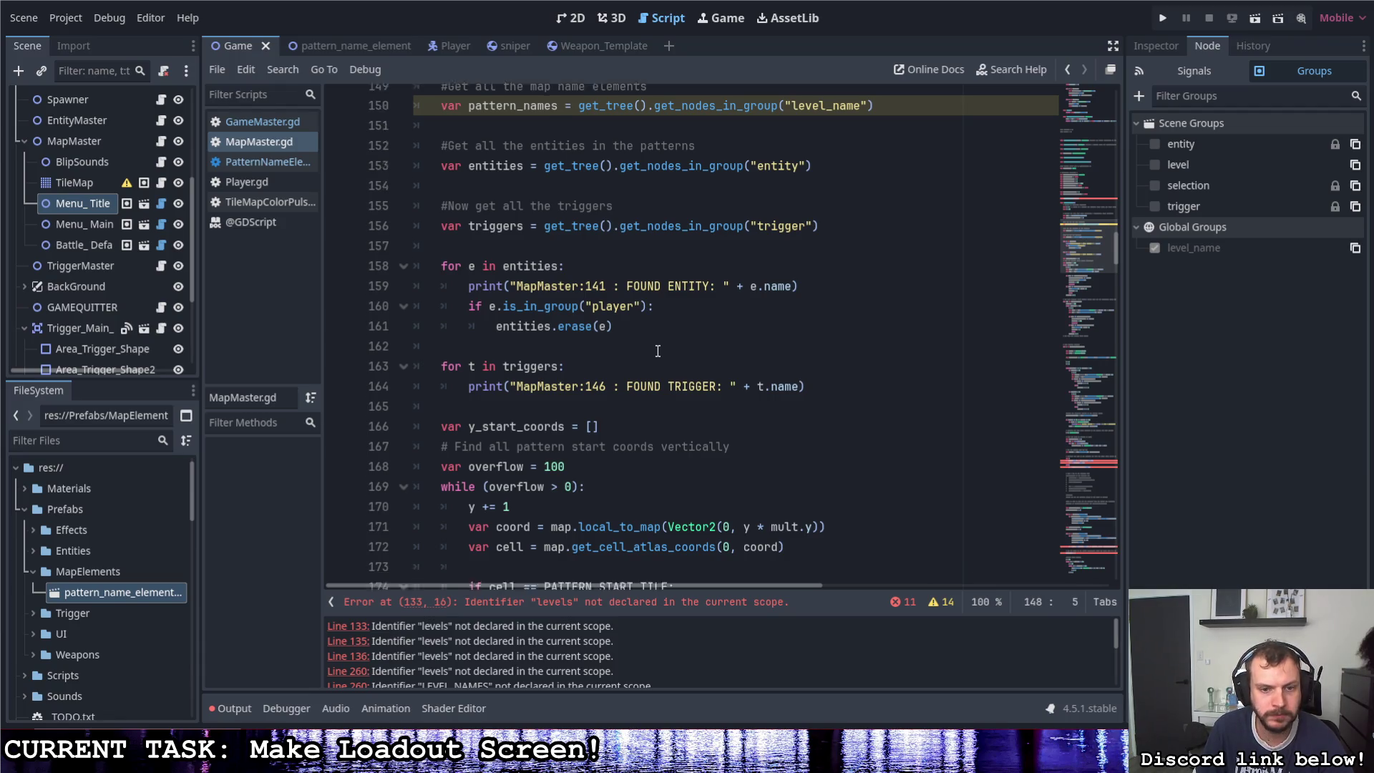
{"action": "scroll", "coordinate": [657, 353], "scroll_direction": "down", "scroll_amount": 8}
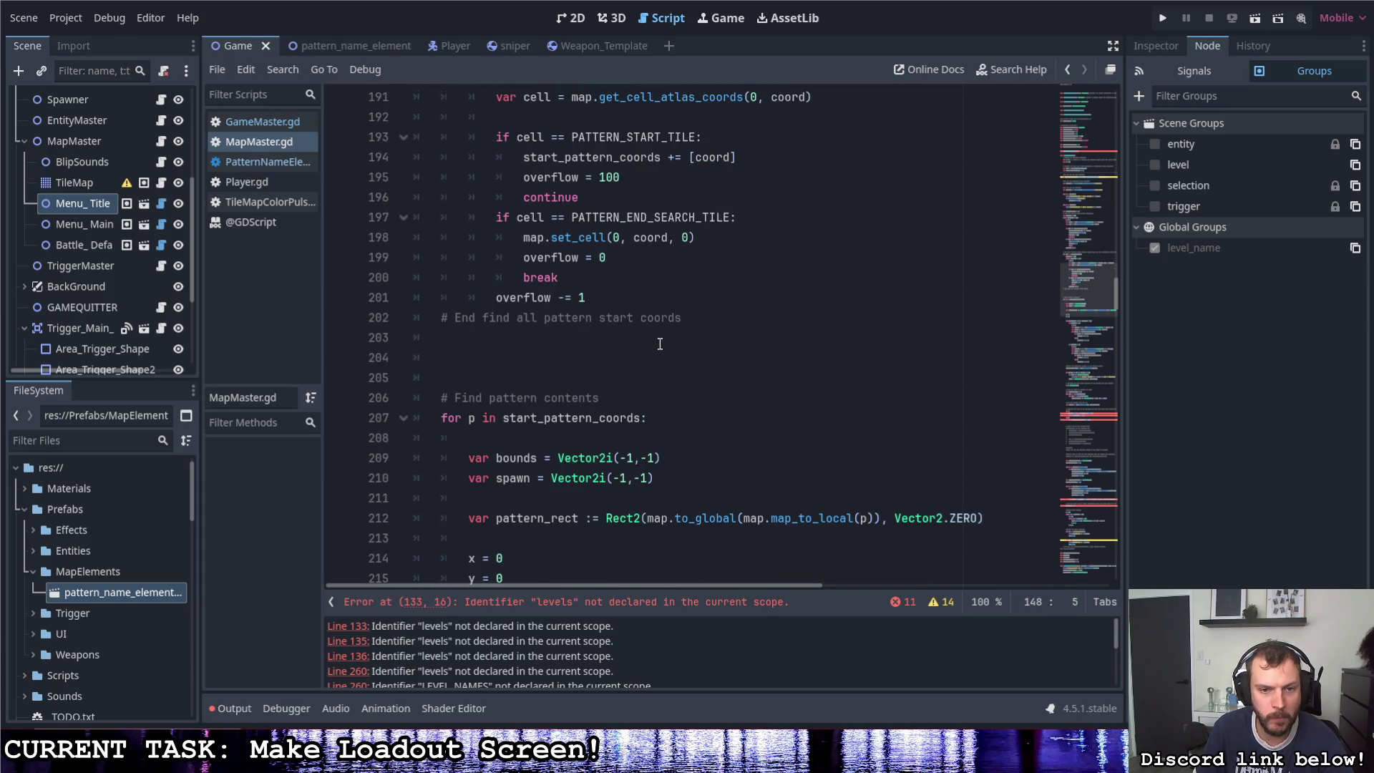
{"action": "scroll", "coordinate": [659, 343], "scroll_direction": "up", "scroll_amount": 8}
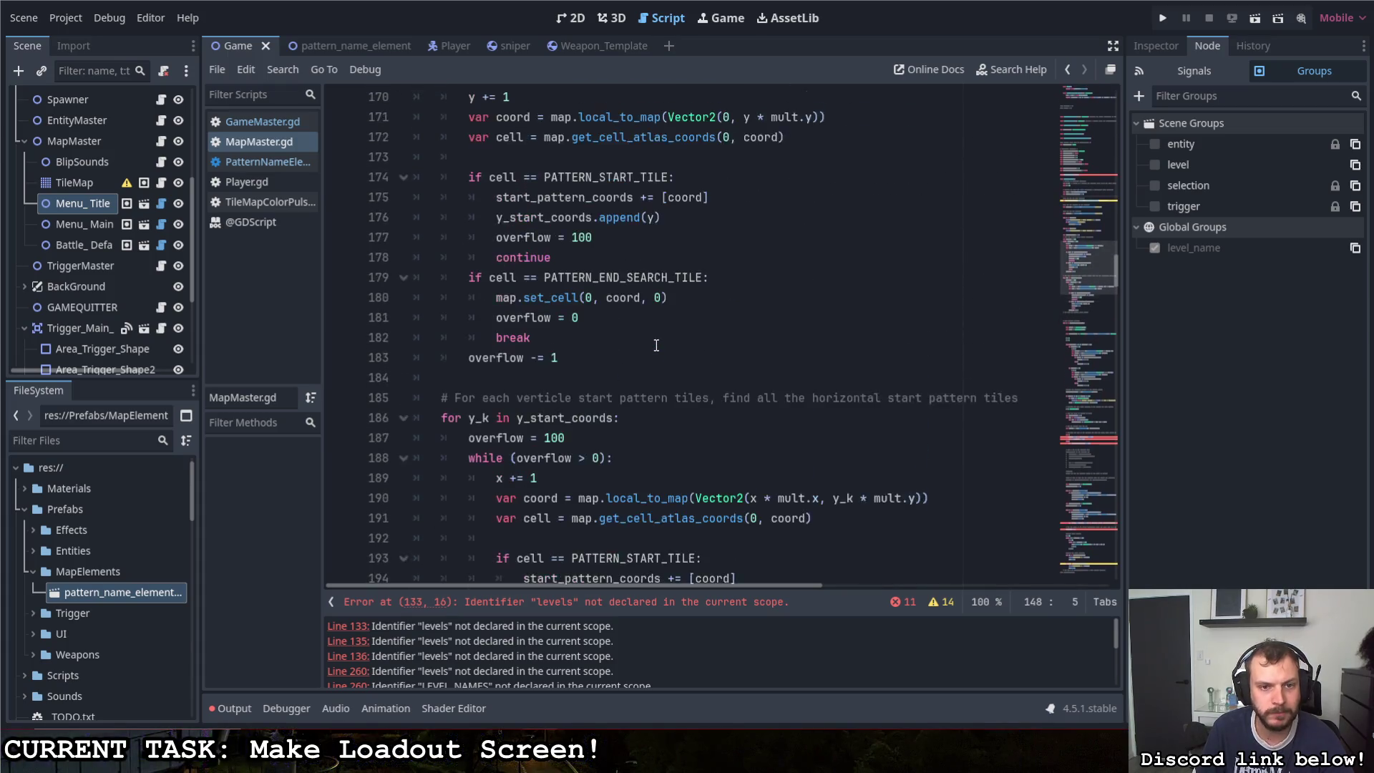
{"action": "scroll", "coordinate": [656, 346], "scroll_direction": "down", "scroll_amount": 2}
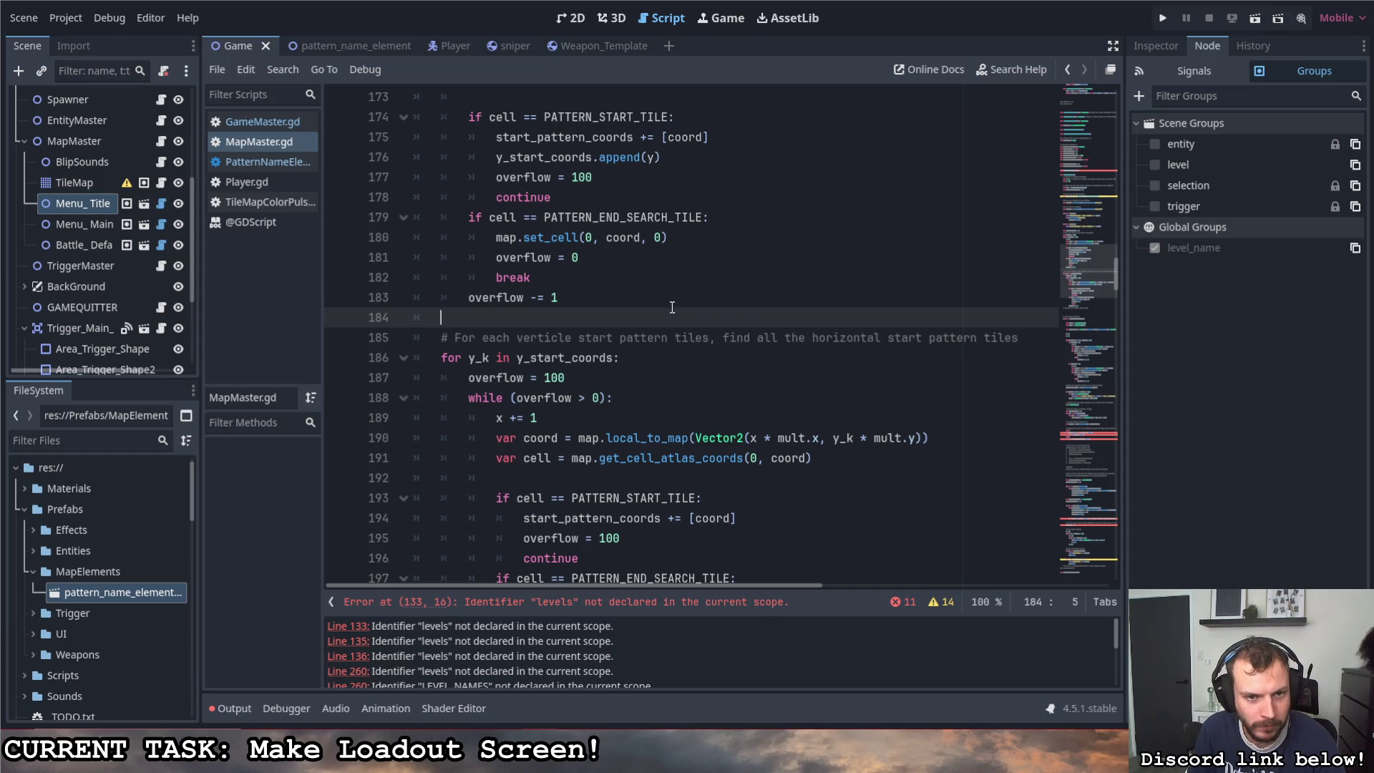
Scroll through find_patterns in MapMaster.gd to locate the commented entity-placement notes
{"action": "scroll", "coordinate": [672, 329], "scroll_direction": "down", "scroll_amount": 2}
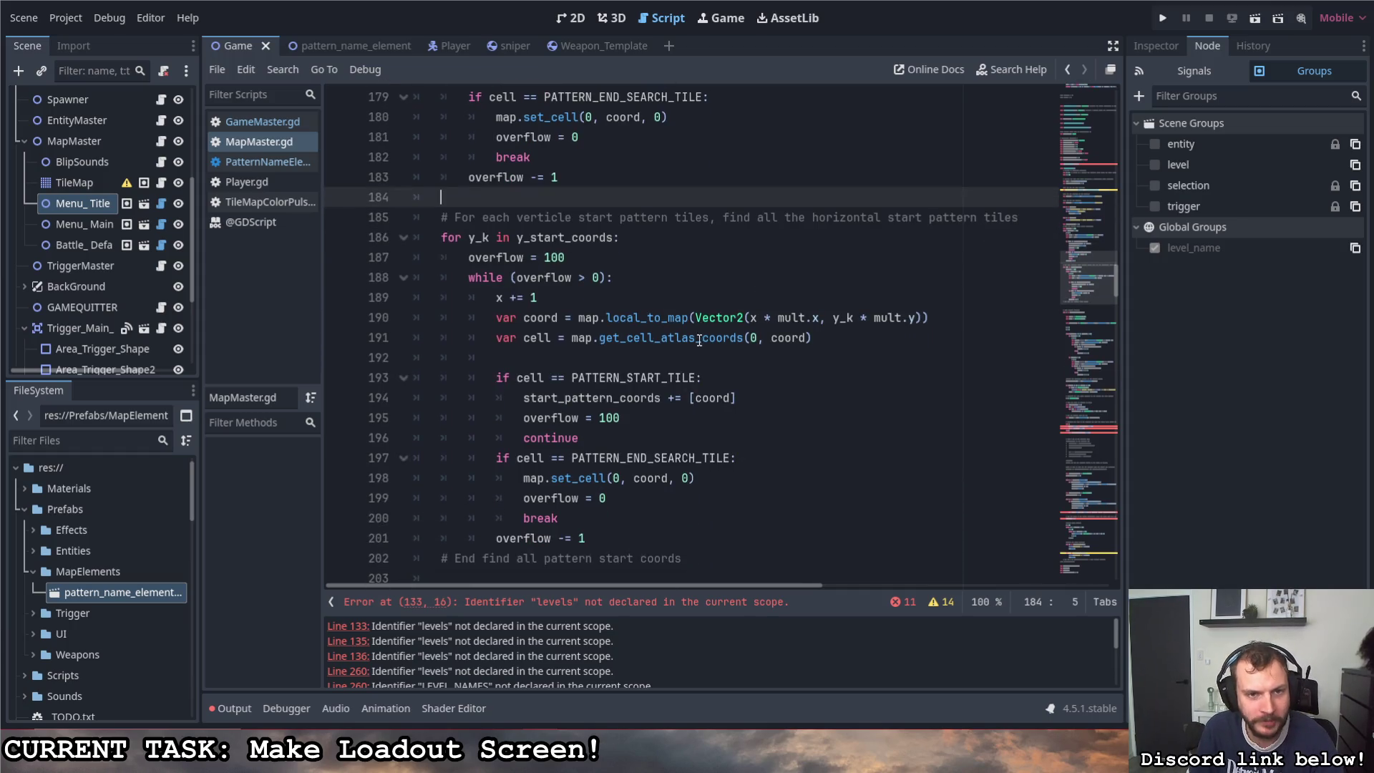
{"action": "mouse_move", "coordinate": [702, 318]}
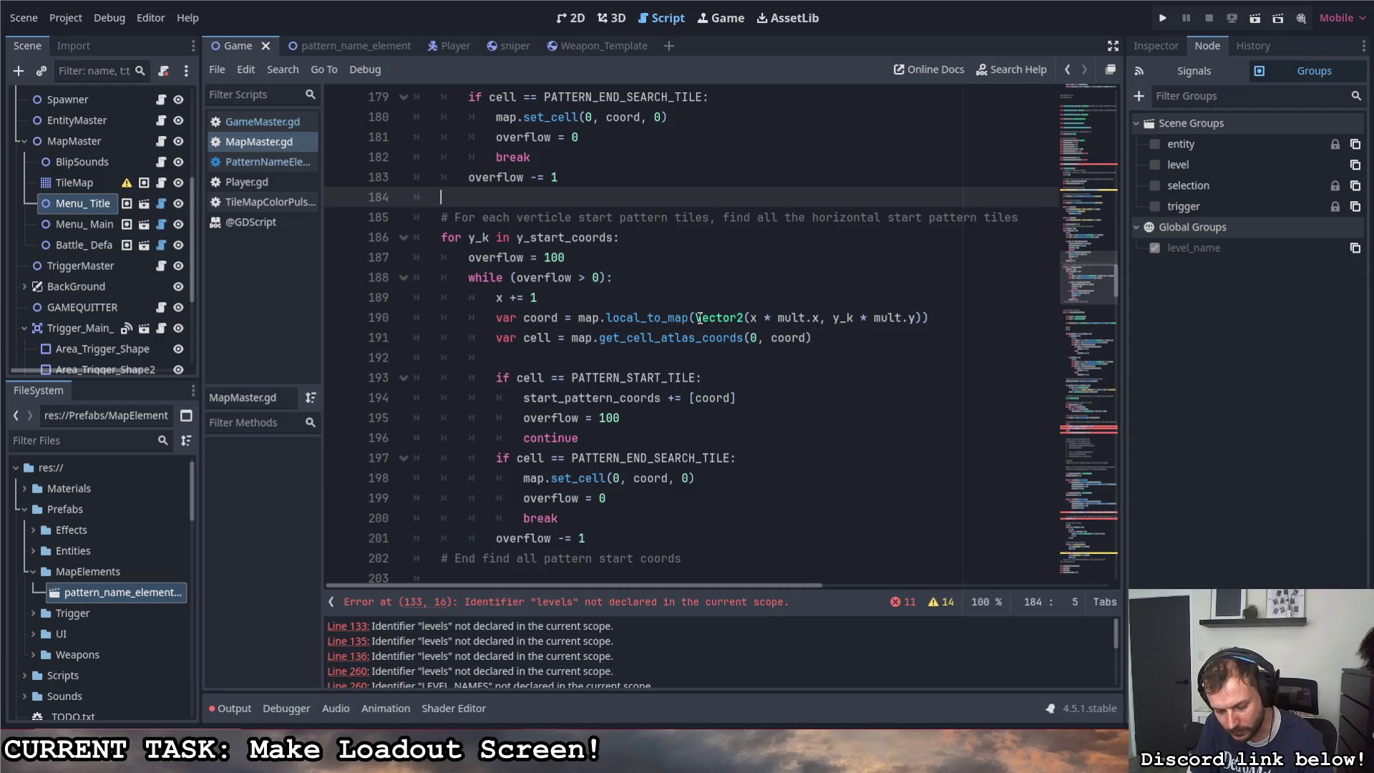
{"action": "scroll", "coordinate": [701, 317], "scroll_direction": "down", "scroll_amount": 2}
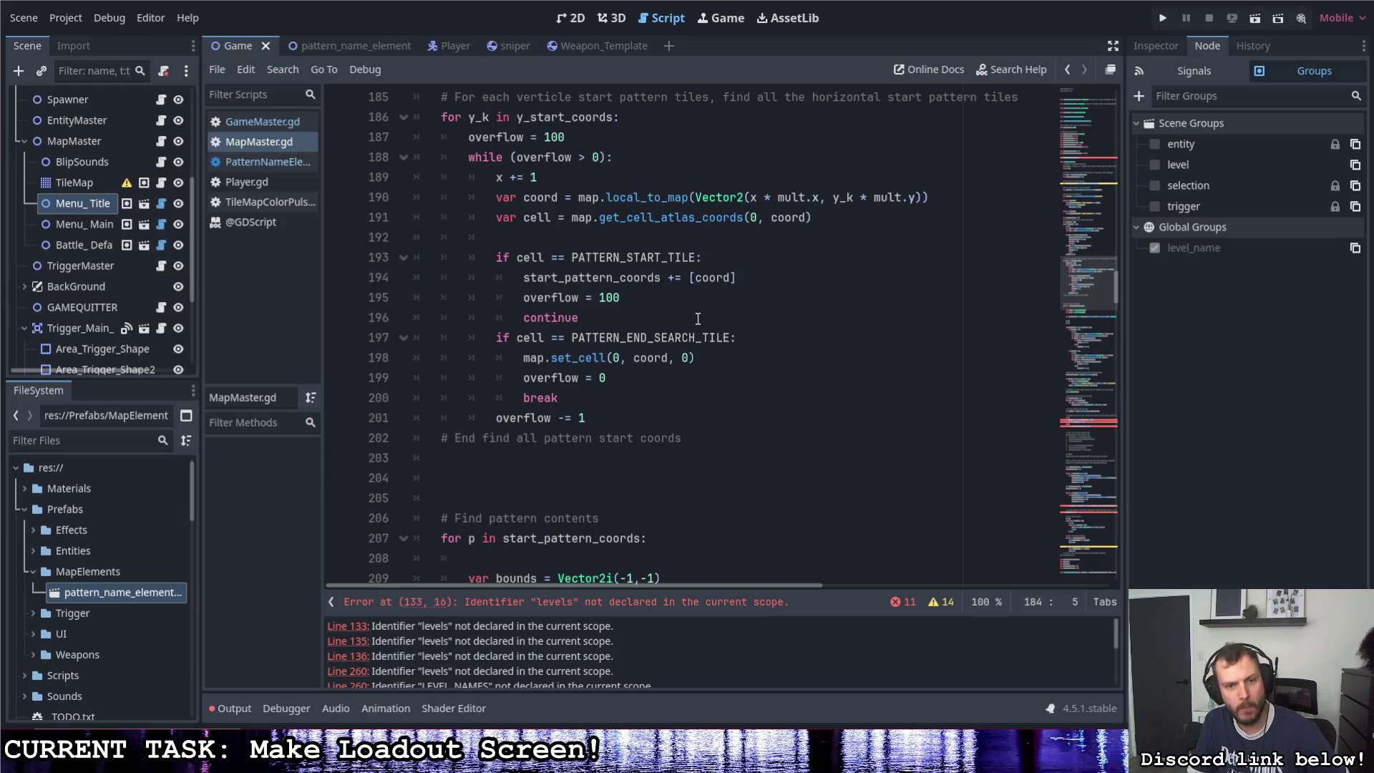
{"action": "scroll", "coordinate": [689, 315], "scroll_direction": "down", "scroll_amount": 1}
{"action": "scroll", "coordinate": [657, 365], "scroll_direction": "up", "scroll_amount": 3}
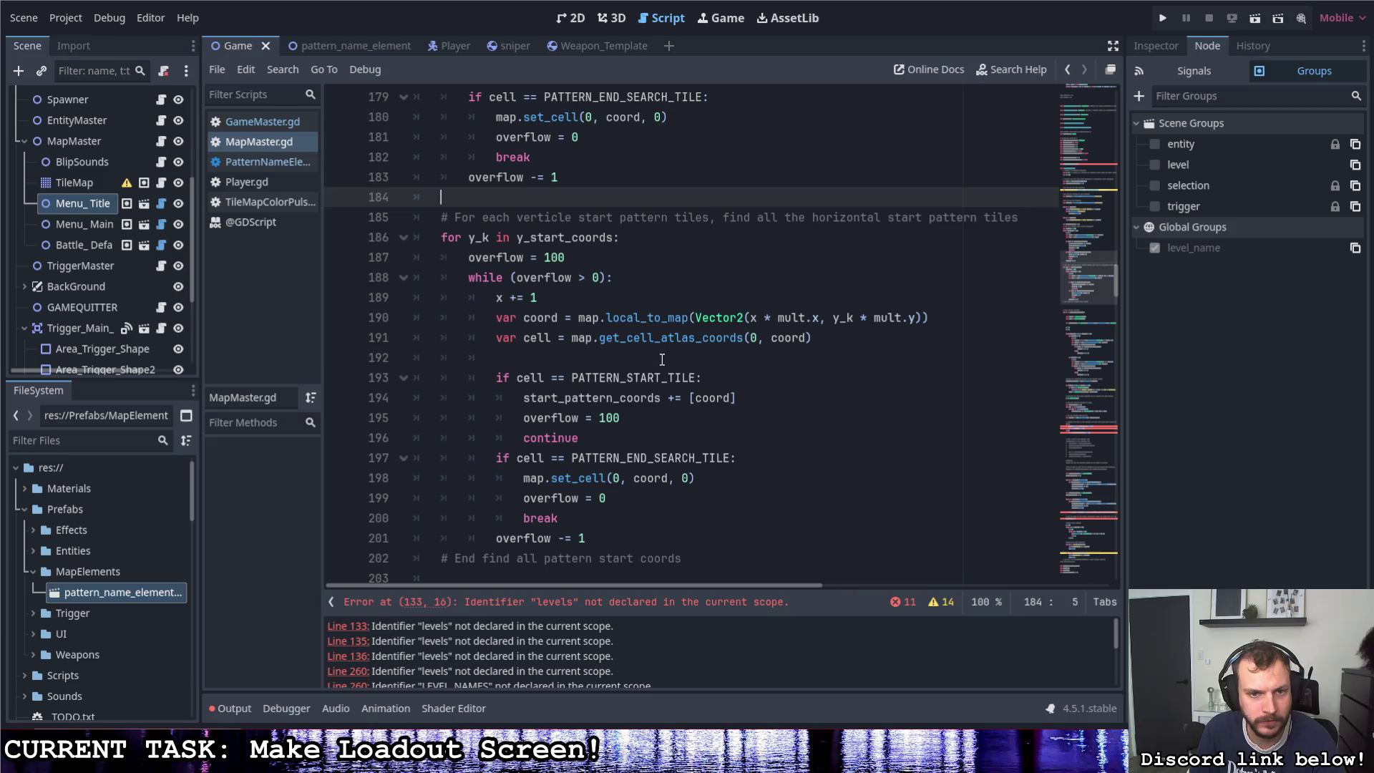
{"action": "left_click", "coordinate": [662, 359]}
{"action": "scroll", "coordinate": [660, 358], "scroll_direction": "down", "scroll_amount": 3}
{"action": "scroll", "coordinate": [660, 357], "scroll_direction": "up", "scroll_amount": 3}
{"action": "scroll", "coordinate": [659, 356], "scroll_direction": "down", "scroll_amount": 3}
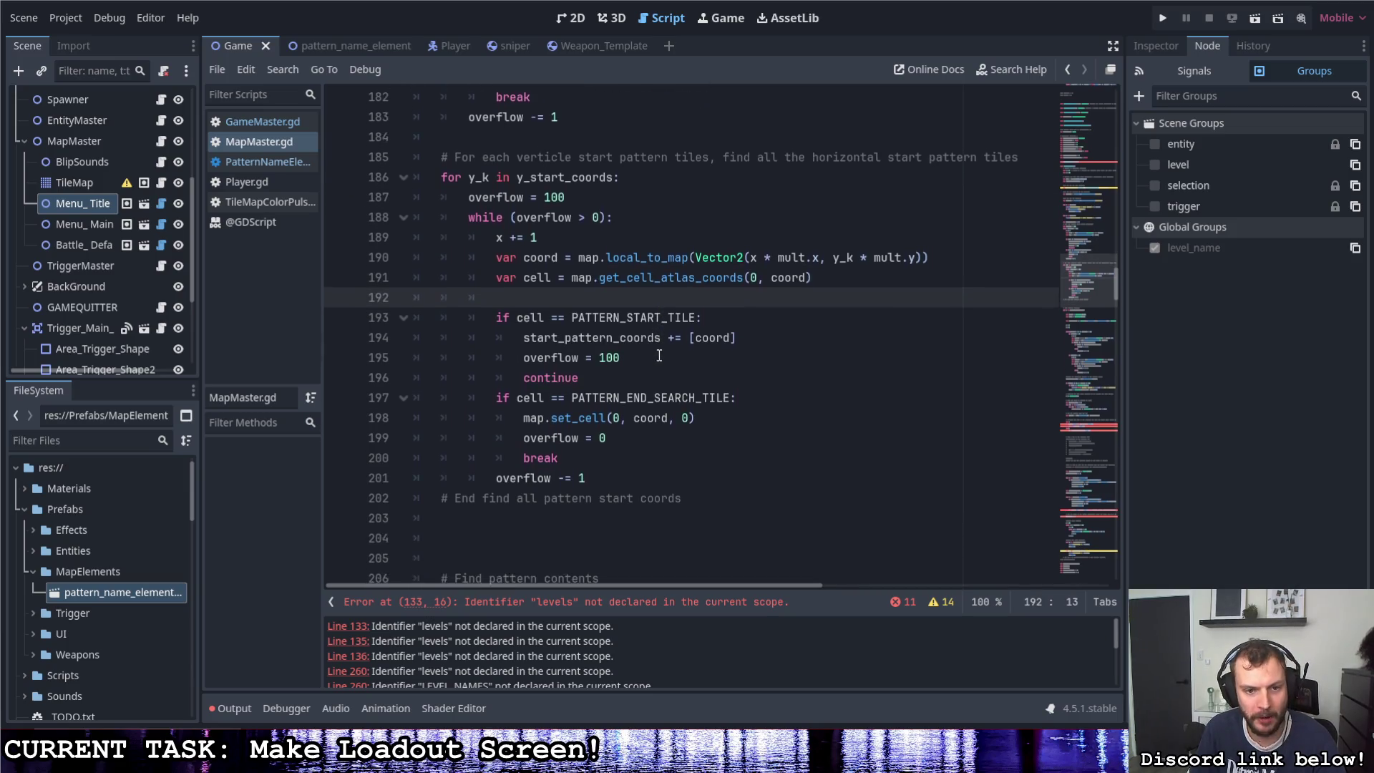
{"action": "scroll", "coordinate": [659, 356], "scroll_direction": "down", "scroll_amount": 3}
{"action": "scroll", "coordinate": [657, 356], "scroll_direction": "up", "scroll_amount": 3}
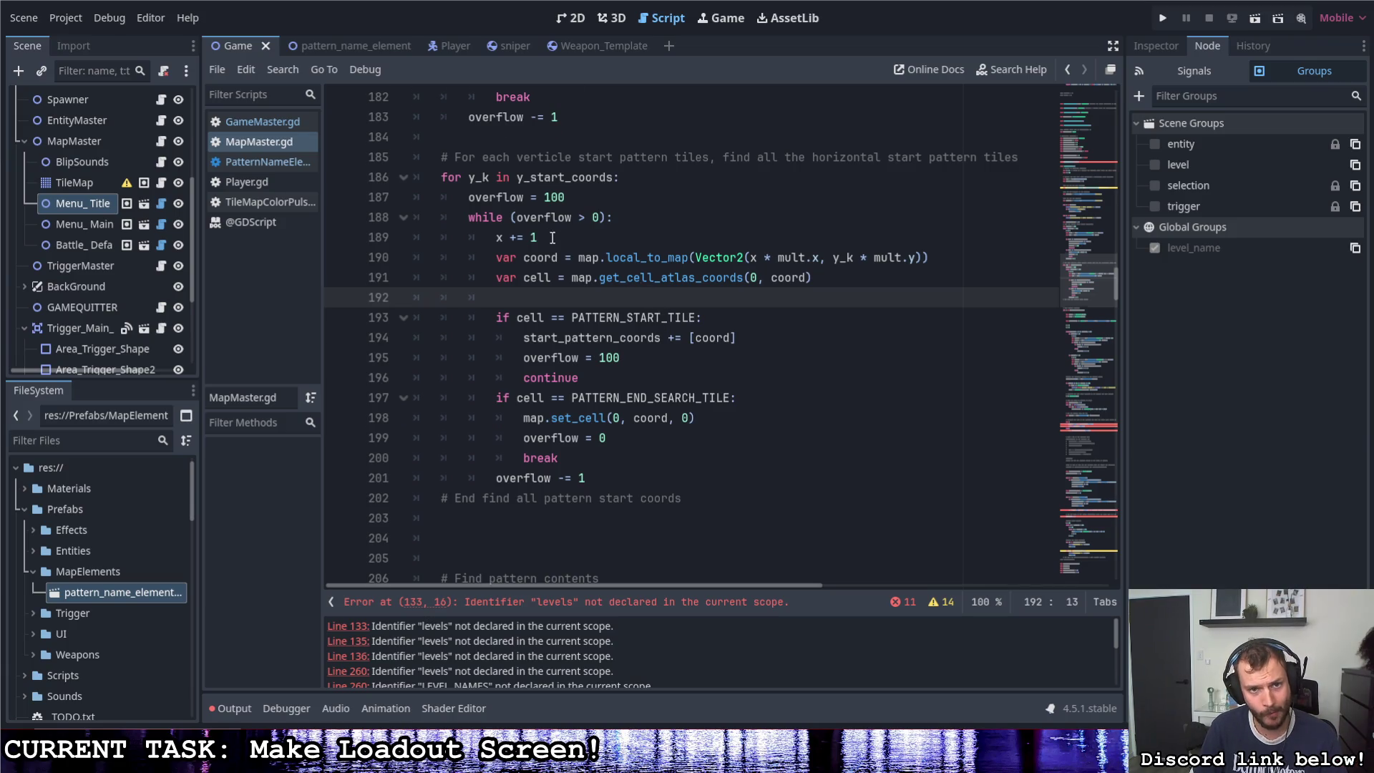
{"action": "scroll", "coordinate": [552, 237], "scroll_direction": "up", "scroll_amount": 1}
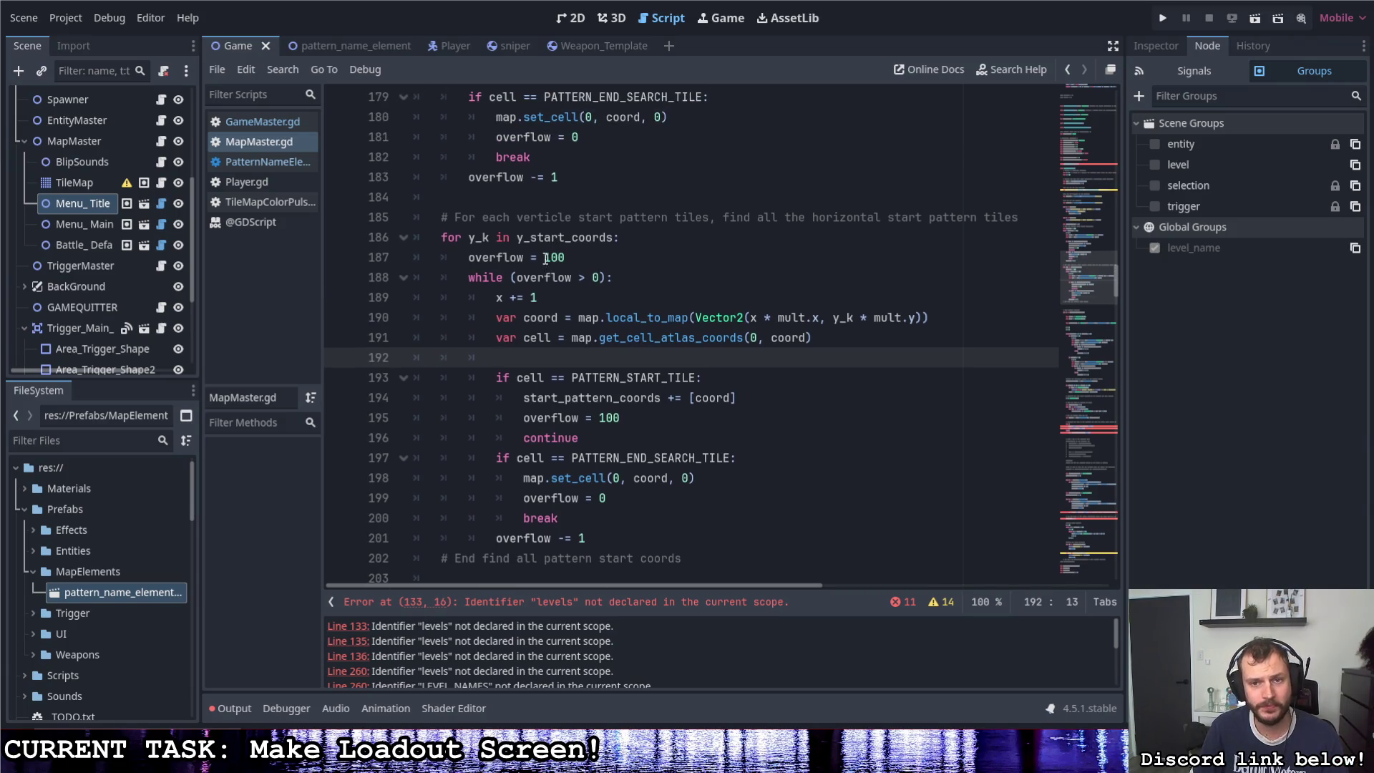
{"action": "scroll", "coordinate": [554, 322], "scroll_direction": "up", "scroll_amount": 2}
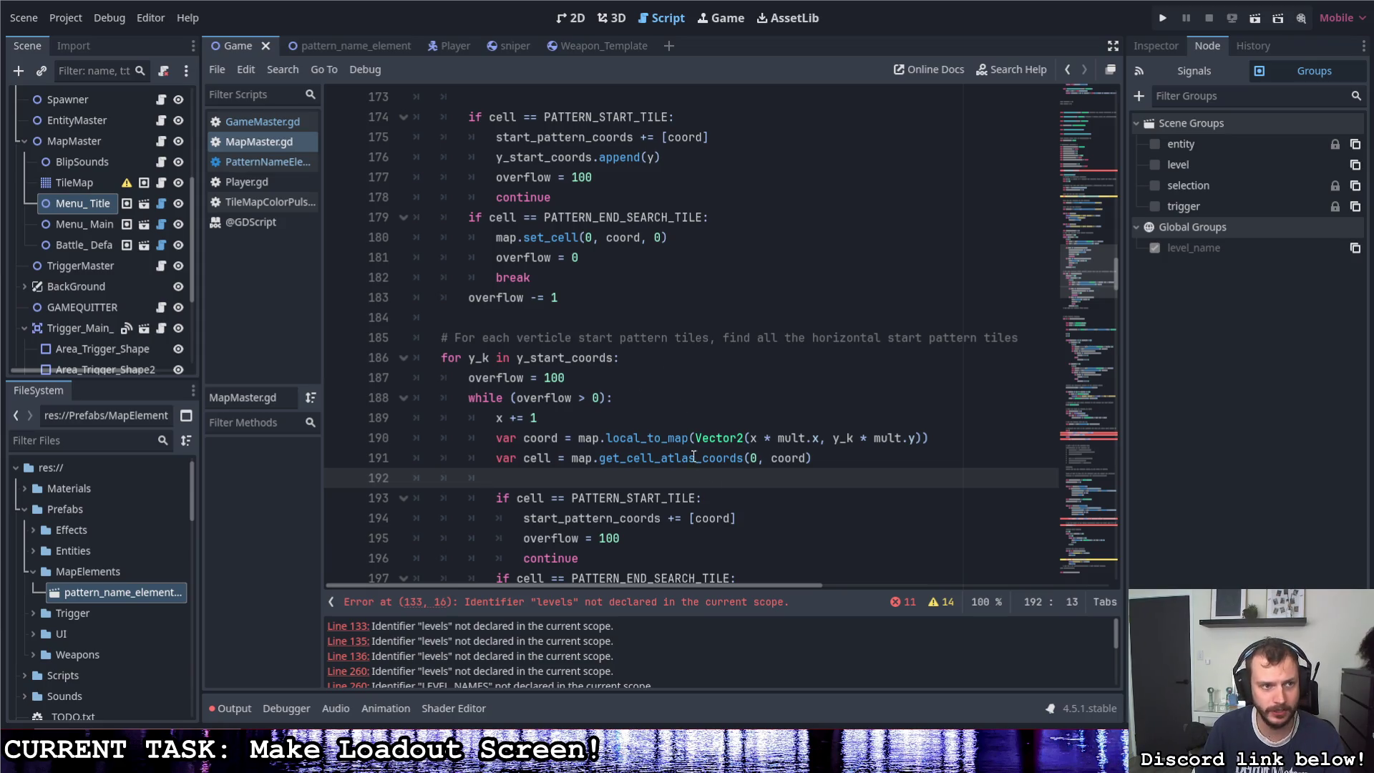
{"action": "scroll", "coordinate": [593, 346], "scroll_direction": "down", "scroll_amount": 7}
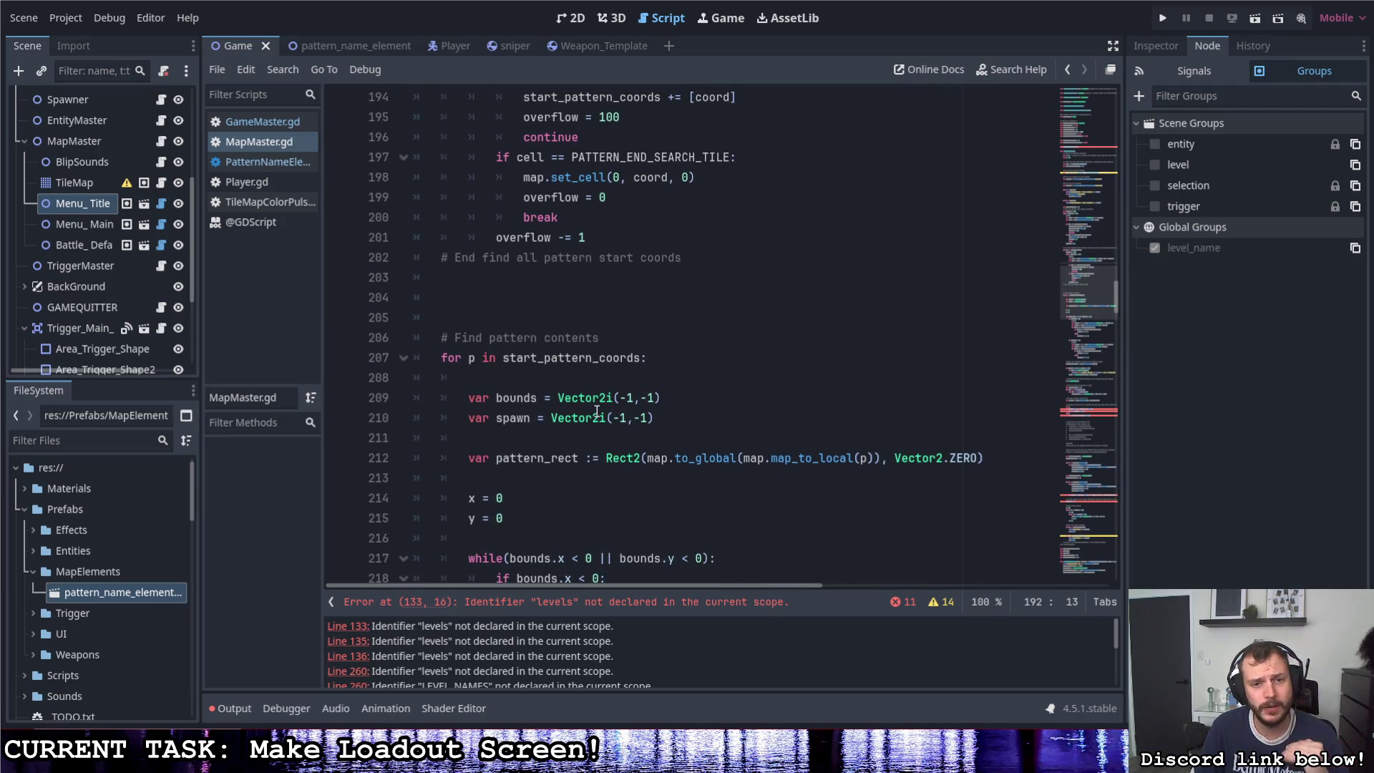
{"action": "left_click_drag", "start_coordinate": [504, 357], "coordinate": [640, 357]}
{"action": "scroll", "coordinate": [632, 429], "scroll_direction": "up", "scroll_amount": 2}
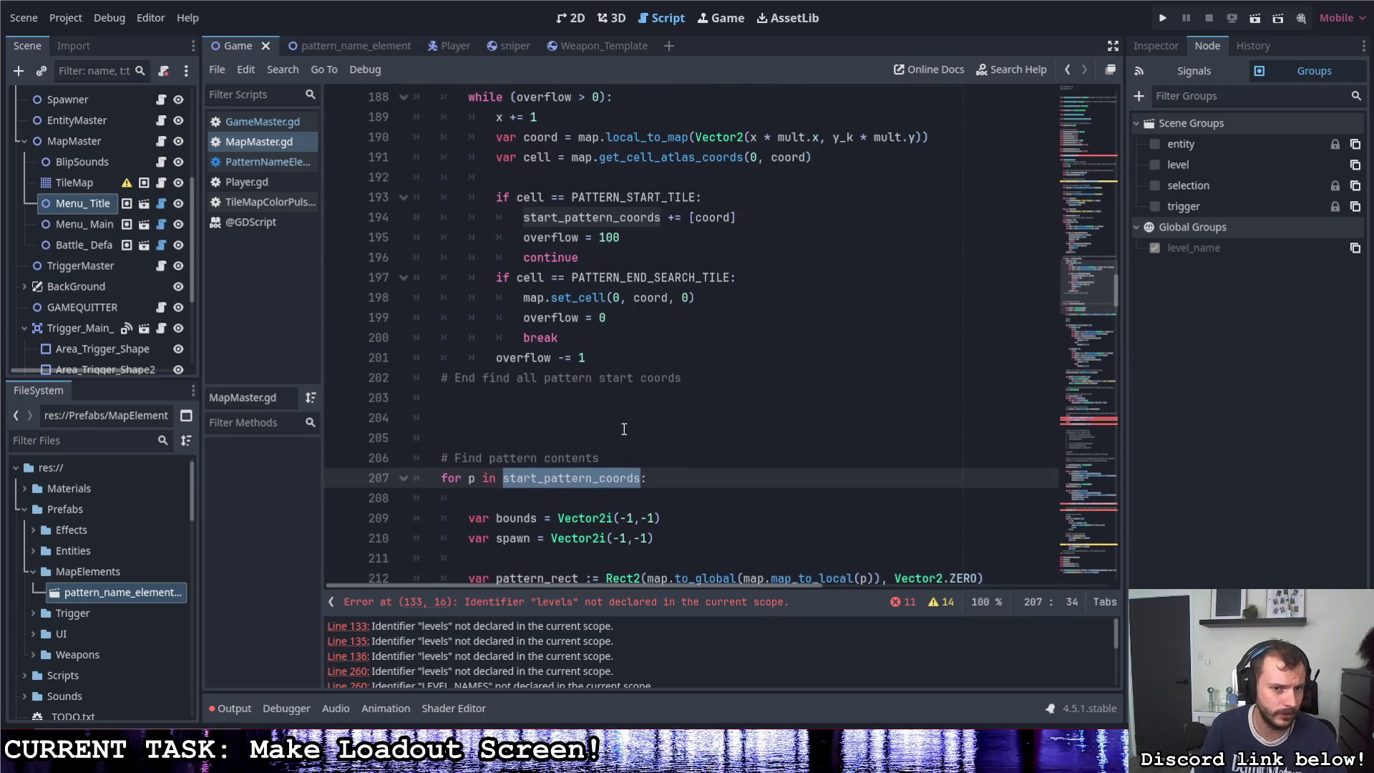
{"action": "scroll", "coordinate": [631, 435], "scroll_direction": "down", "scroll_amount": 2}
{"action": "scroll", "coordinate": [631, 435], "scroll_direction": "up", "scroll_amount": 3}
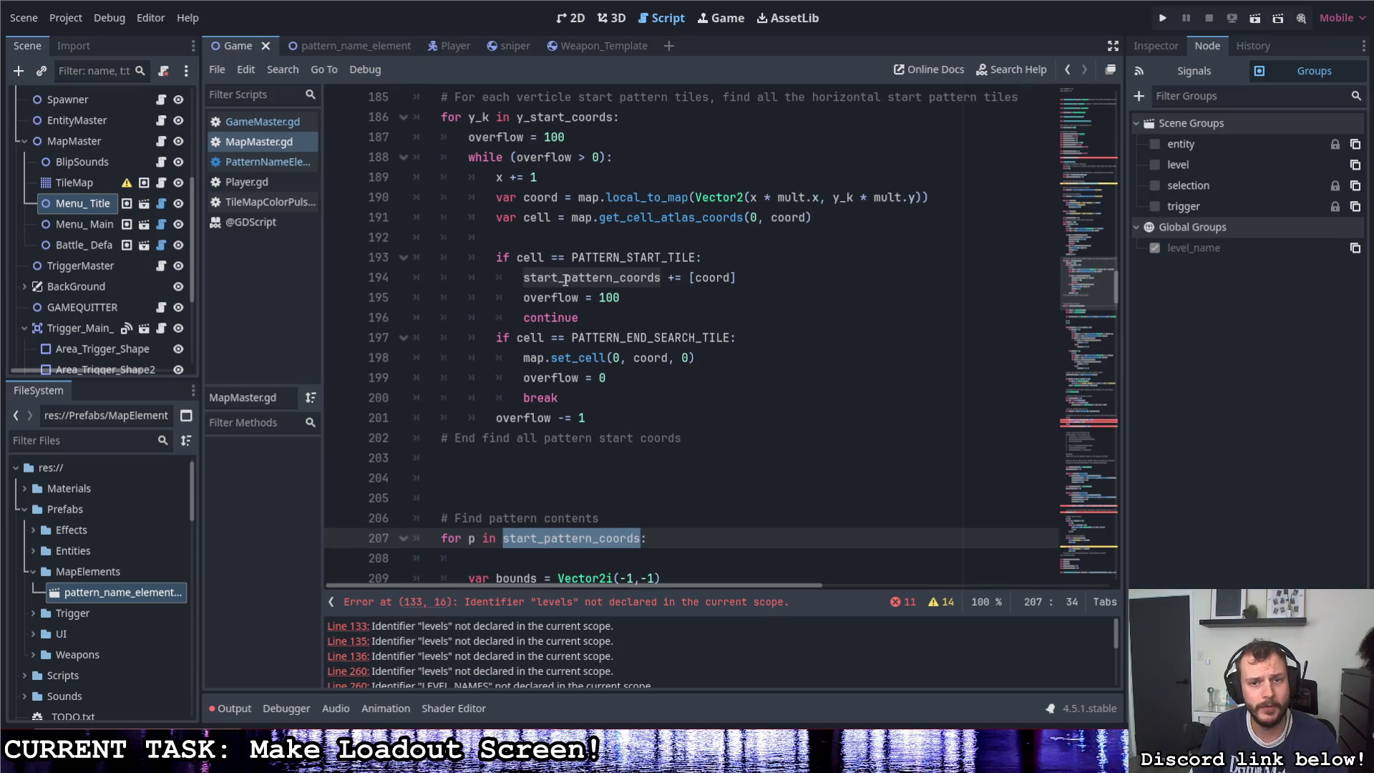
{"action": "scroll", "coordinate": [644, 272], "scroll_direction": "up", "scroll_amount": 4}
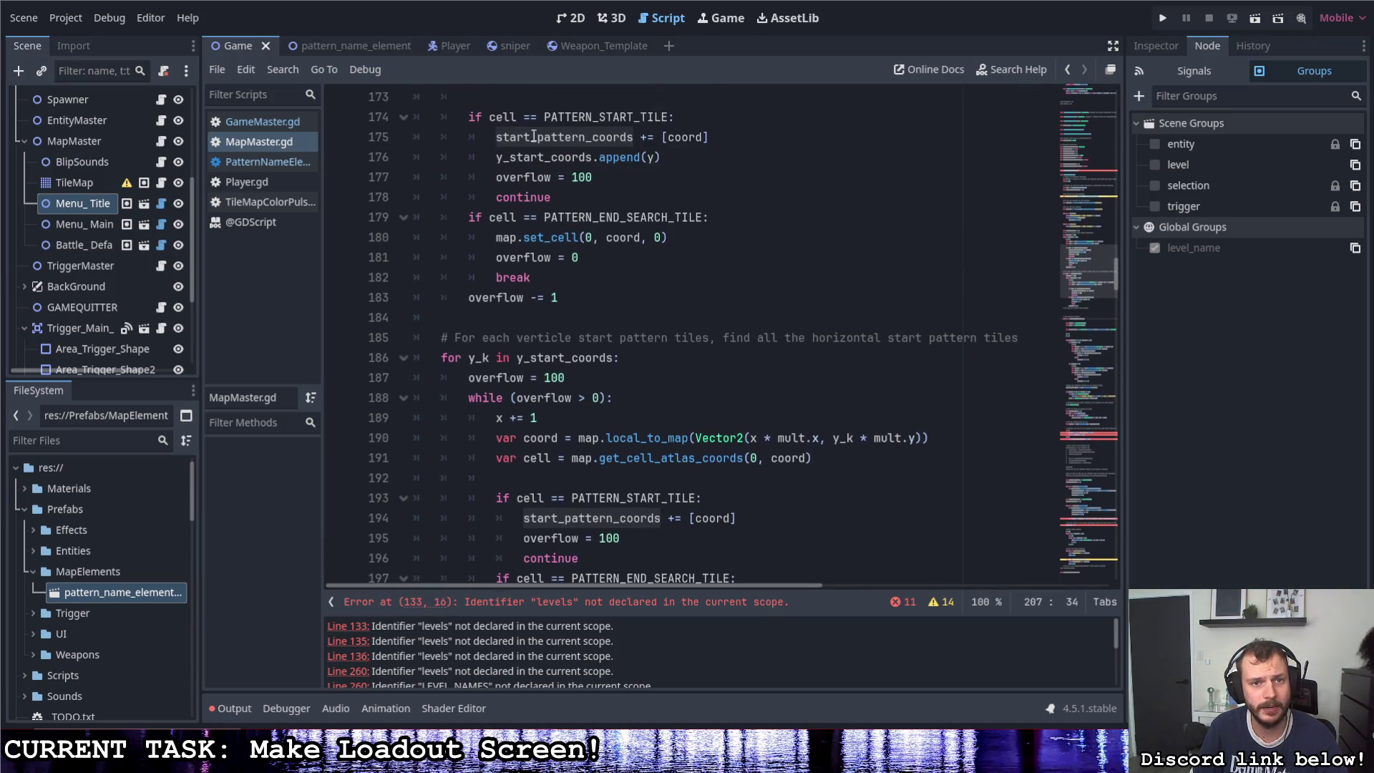
{"action": "scroll", "coordinate": [632, 346], "scroll_direction": "down", "scroll_amount": 8}
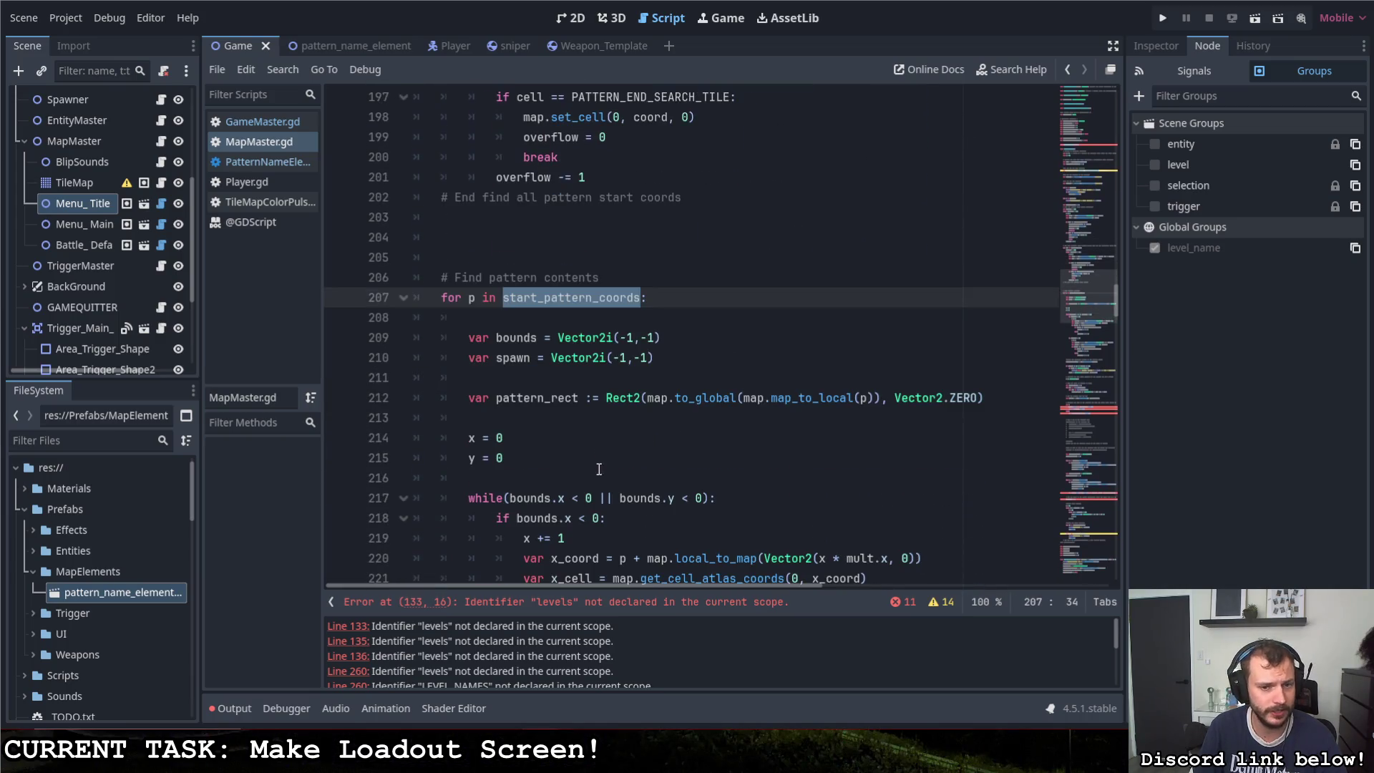
{"action": "scroll", "coordinate": [576, 467], "scroll_direction": "down", "scroll_amount": 3}
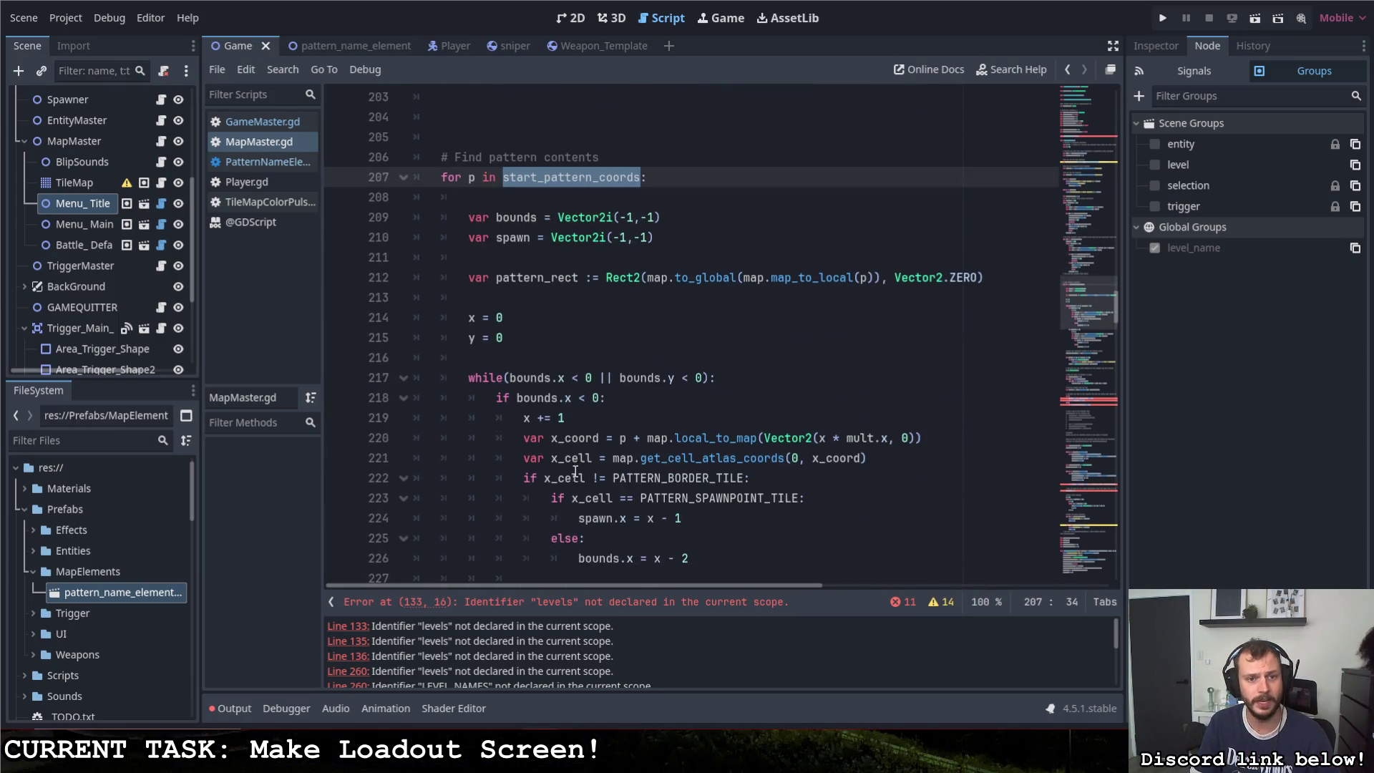
{"action": "scroll", "coordinate": [573, 466], "scroll_direction": "down", "scroll_amount": 4}
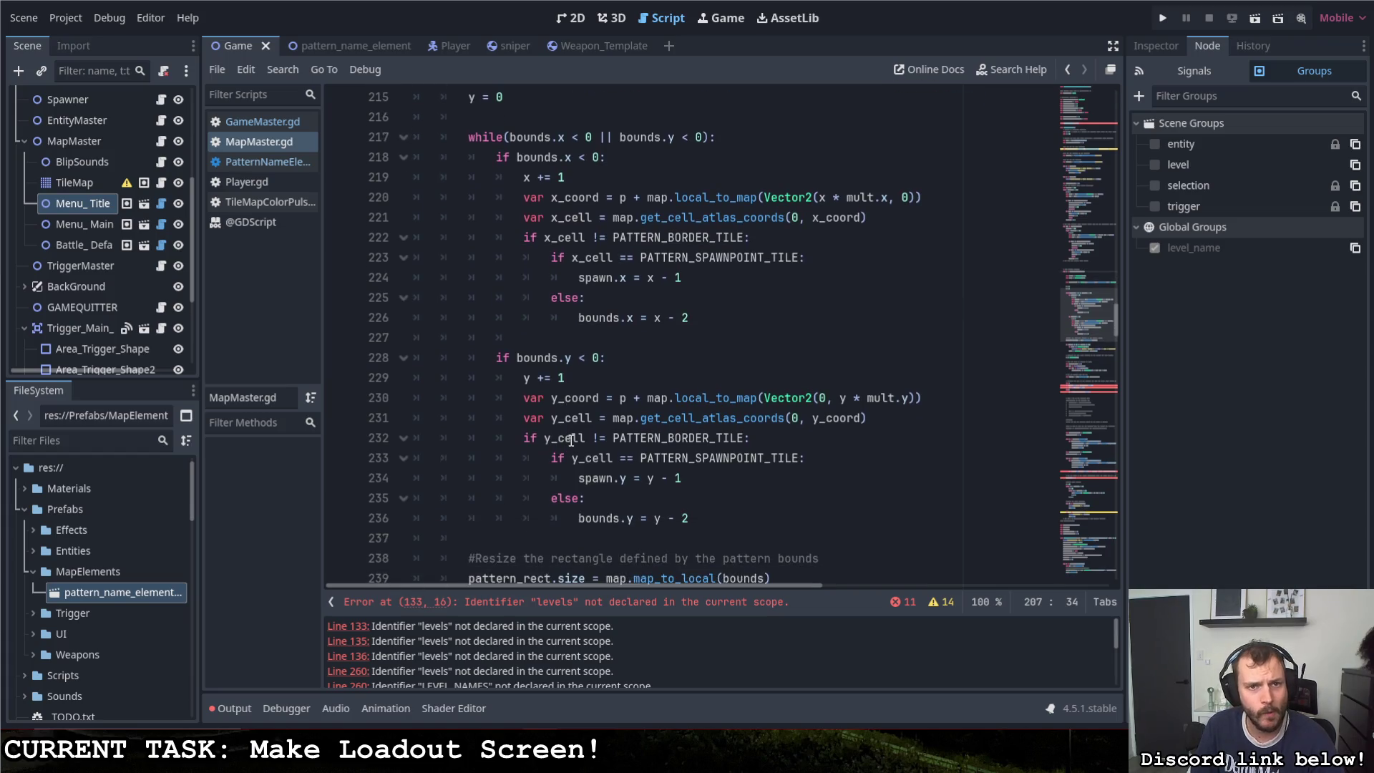
{"action": "scroll", "coordinate": [581, 433], "scroll_direction": "down", "scroll_amount": 5}
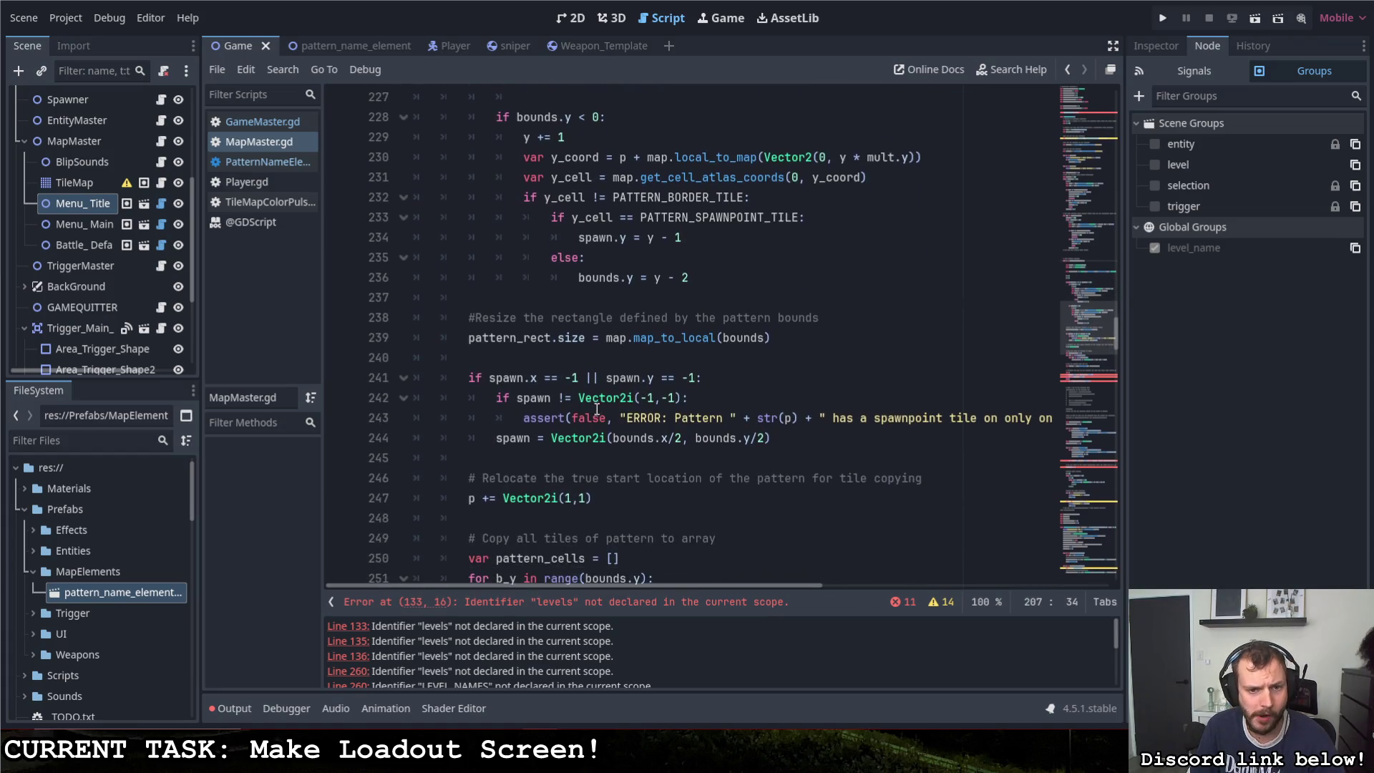
{"action": "scroll", "coordinate": [596, 408], "scroll_direction": "down", "scroll_amount": 4}
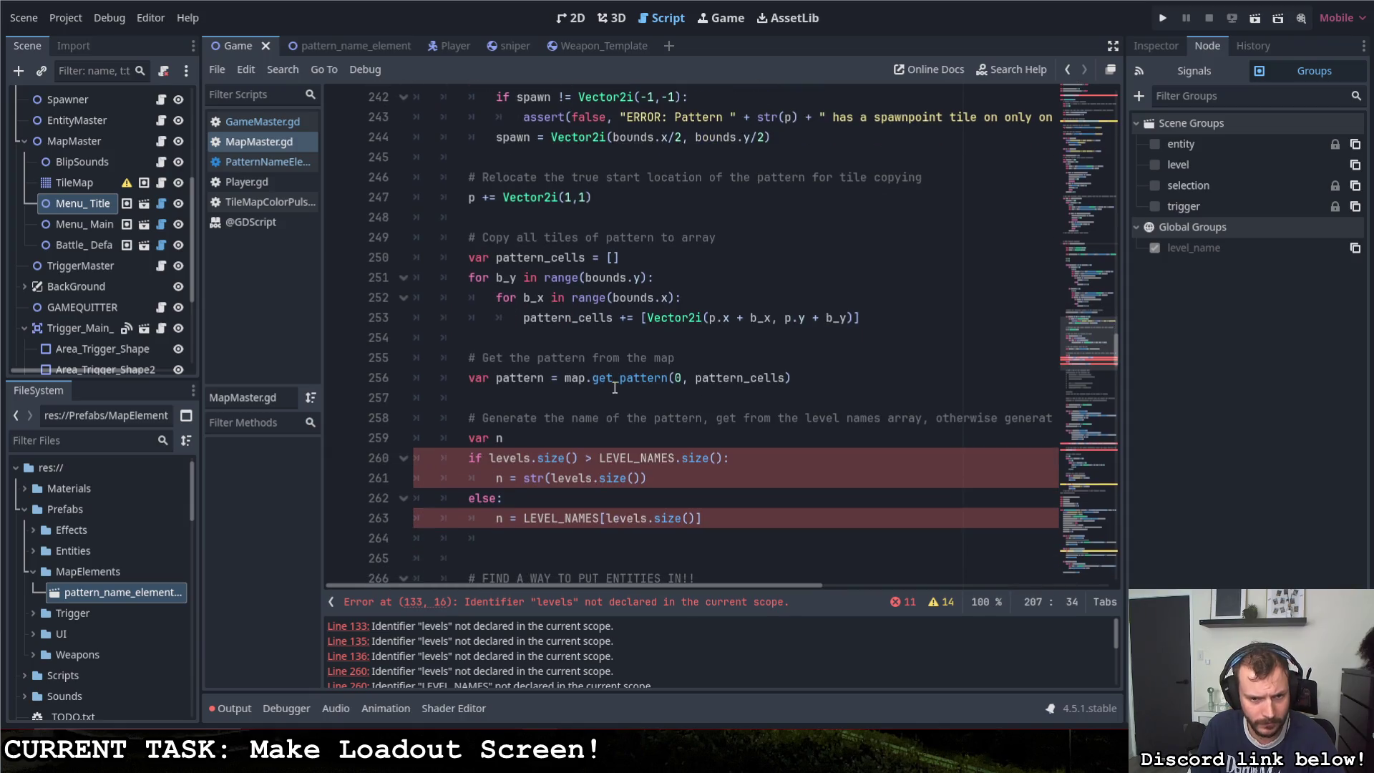
{"action": "scroll", "coordinate": [614, 387], "scroll_direction": "down", "scroll_amount": 1}
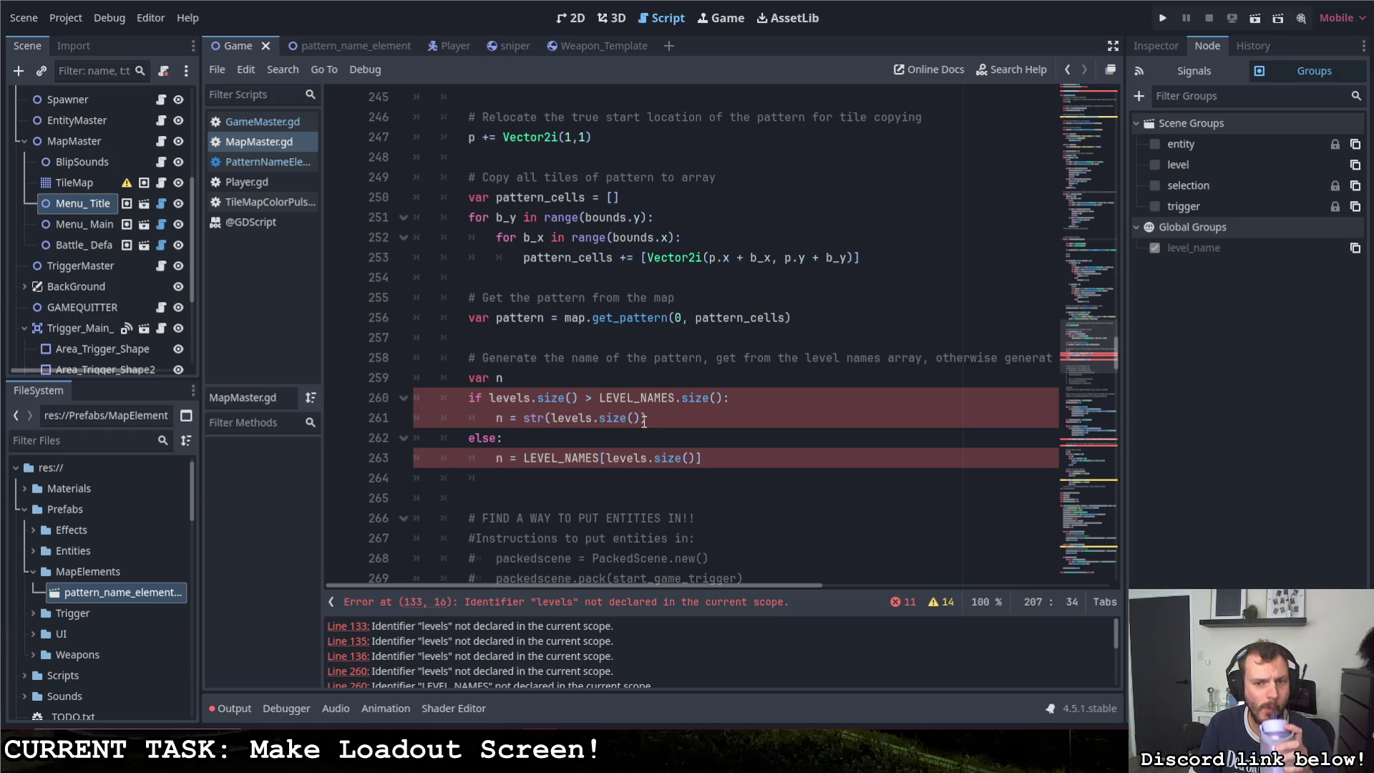
{"action": "scroll", "coordinate": [699, 505], "scroll_direction": "down", "scroll_amount": 2}
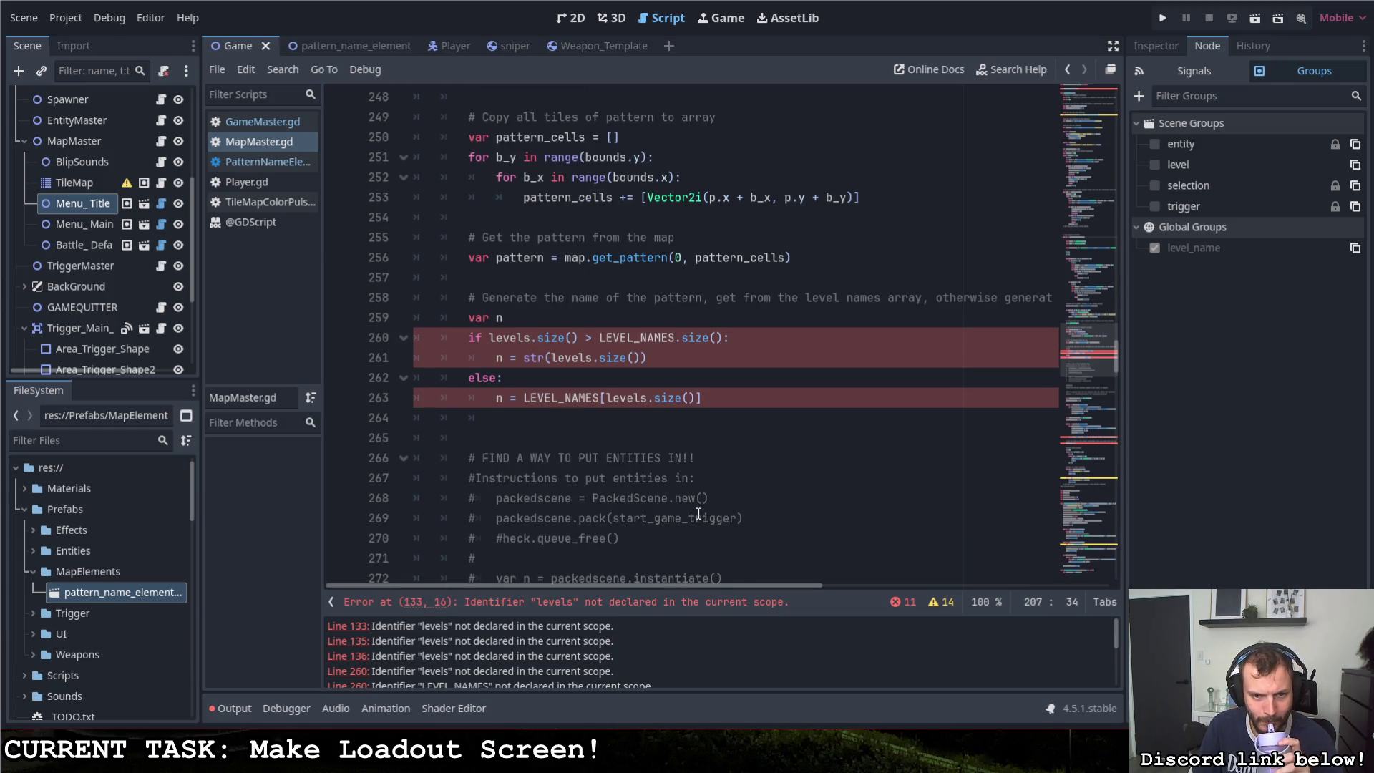
{"action": "scroll", "coordinate": [699, 505], "scroll_direction": "down", "scroll_amount": 1}
{"action": "scroll", "coordinate": [699, 505], "scroll_direction": "down", "scroll_amount": 6}
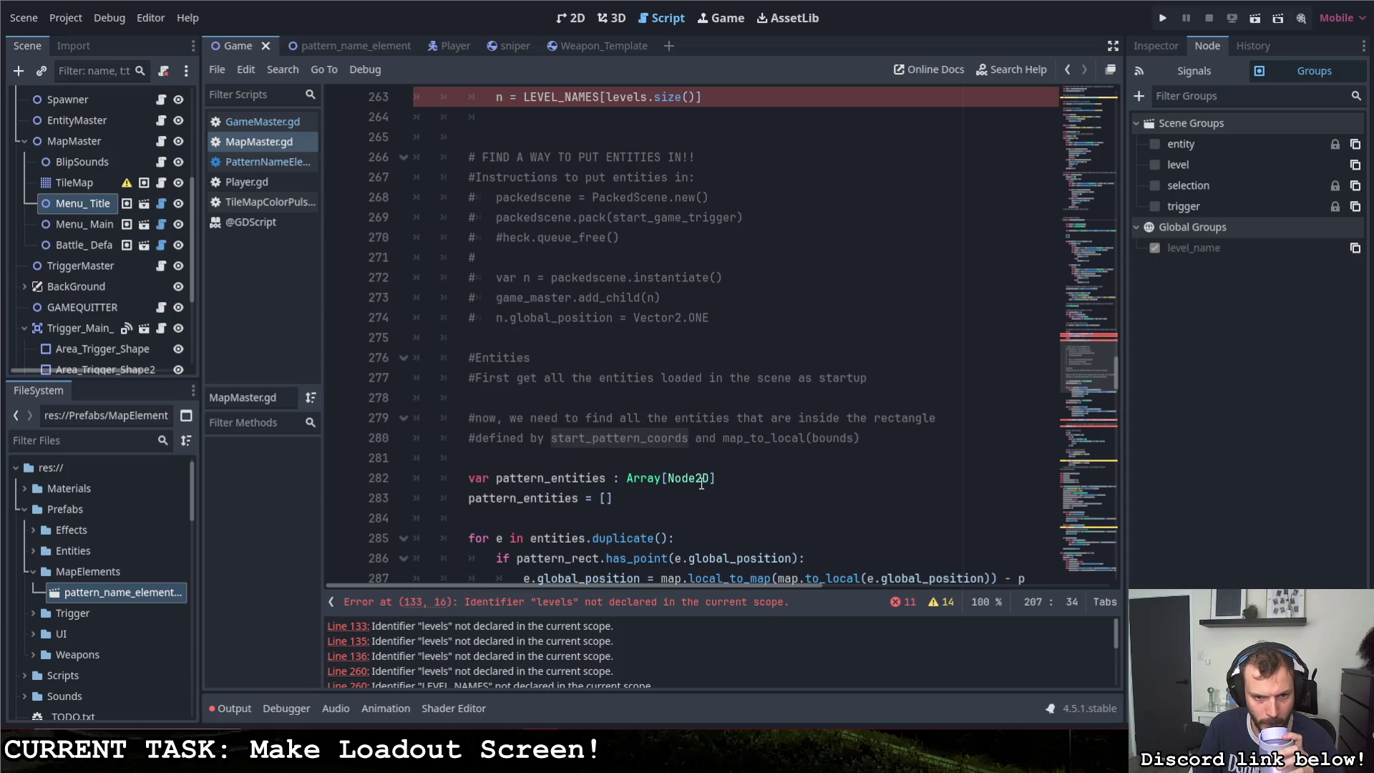
Delete the commented entity notes on lines 266–280 along with the leftover empty line
{"action": "left_click_drag", "start_coordinate": [862, 438], "coordinate": [414, 157]}
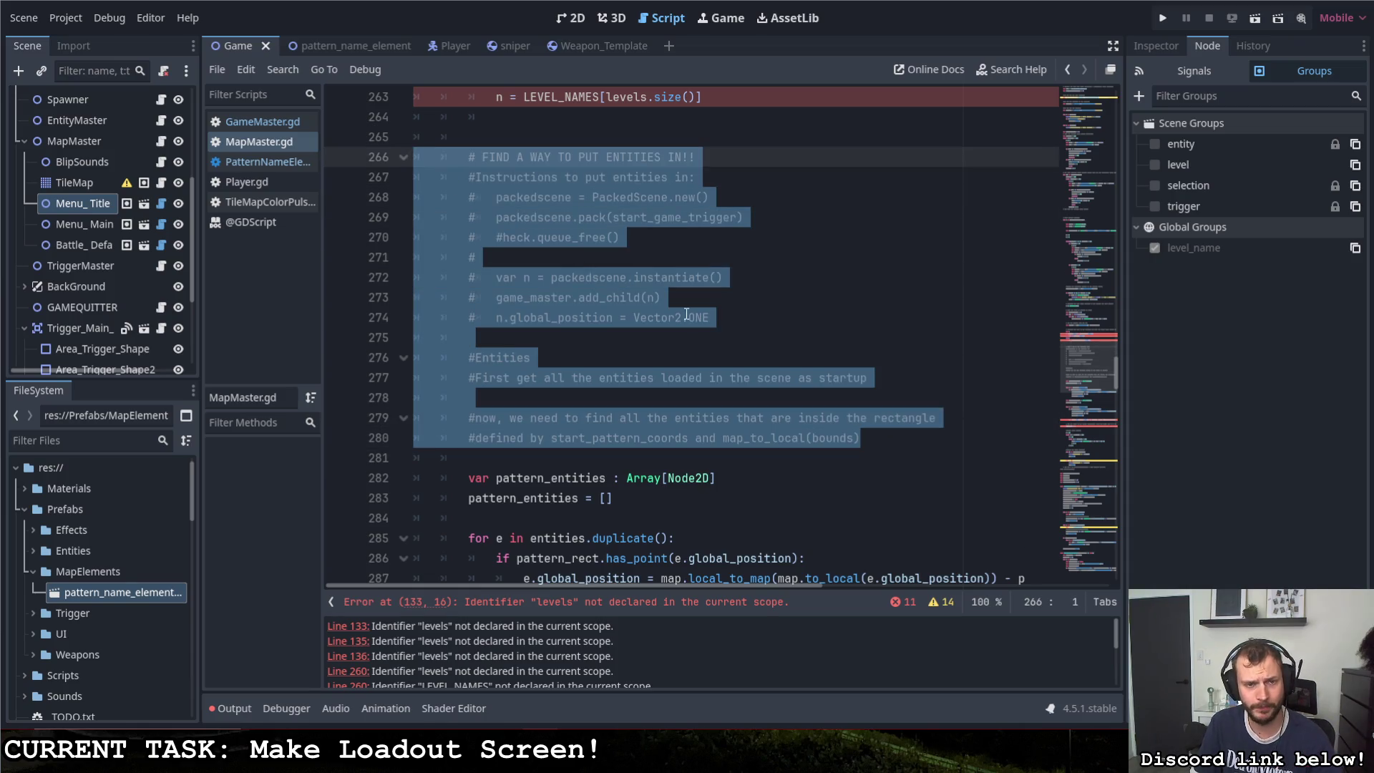
{"action": "key", "text": "BackSpace"}
{"action": "key", "text": "BackSpace"}
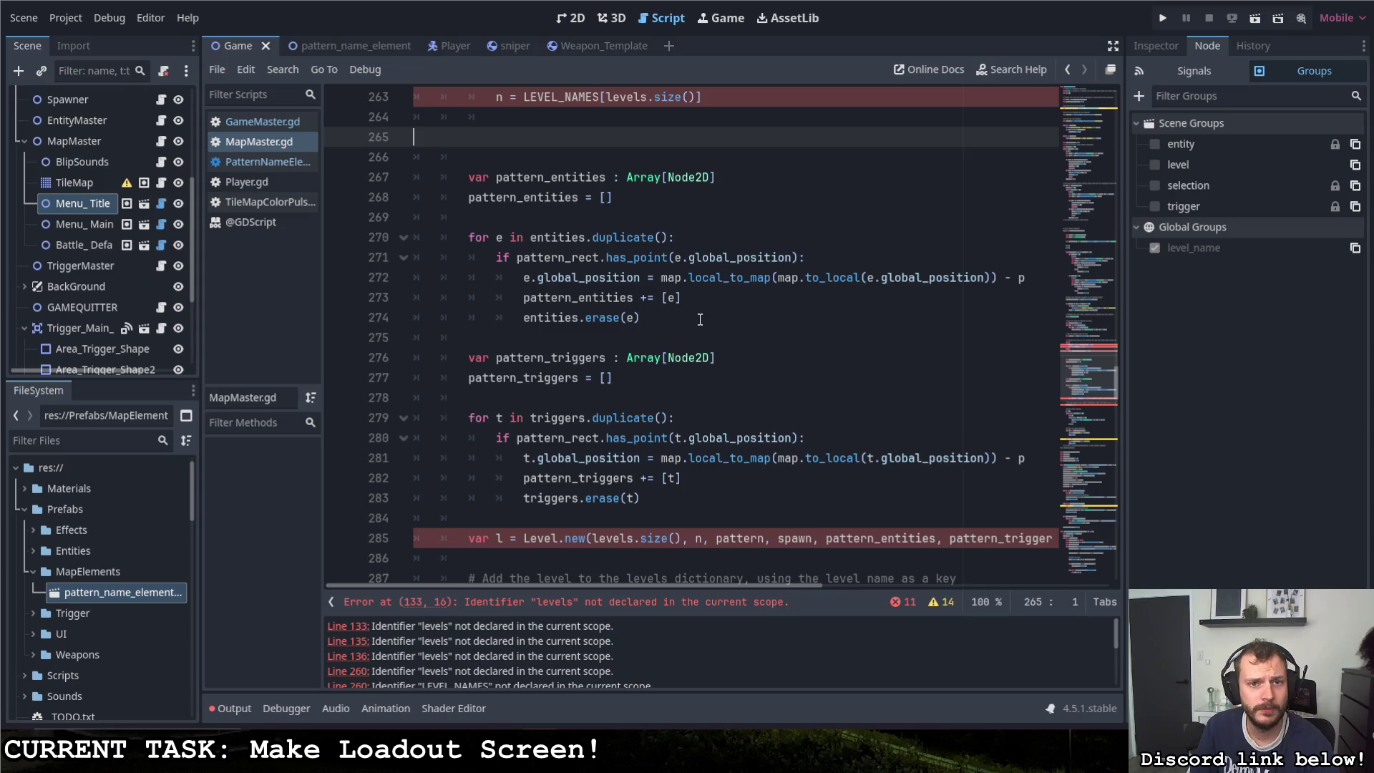
{"action": "key", "text": "BackSpace"}
{"action": "scroll", "coordinate": [699, 319], "scroll_direction": "up", "scroll_amount": 6}
{"action": "left_click", "coordinate": [706, 330]}
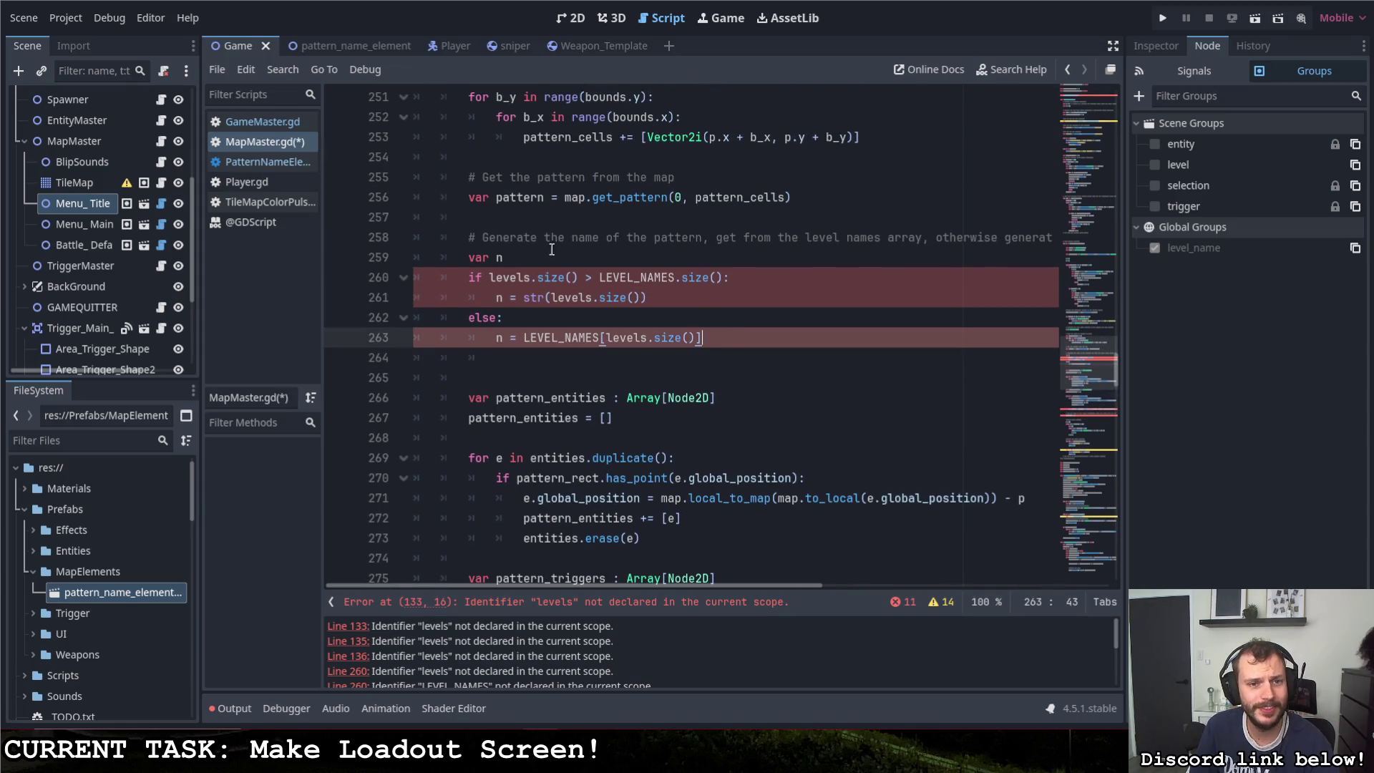
{"action": "left_click", "coordinate": [554, 258]}
{"action": "scroll", "coordinate": [629, 407], "scroll_direction": "down", "scroll_amount": 1}
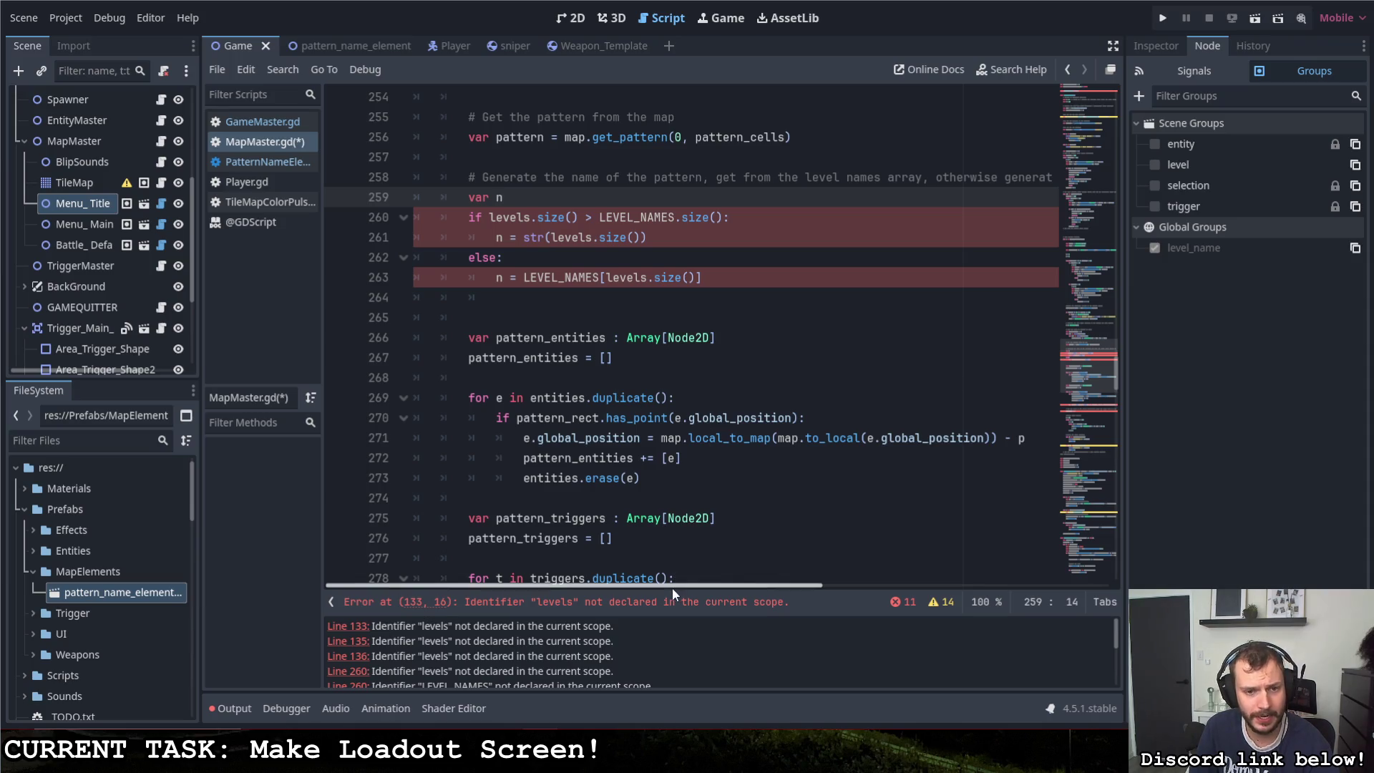
Delete the var n declaration and its if/else naming block on lines 259–264
{"action": "scroll", "coordinate": [611, 472], "scroll_direction": "down", "scroll_amount": 1}
{"action": "scroll", "coordinate": [612, 472], "scroll_direction": "up", "scroll_amount": 1}
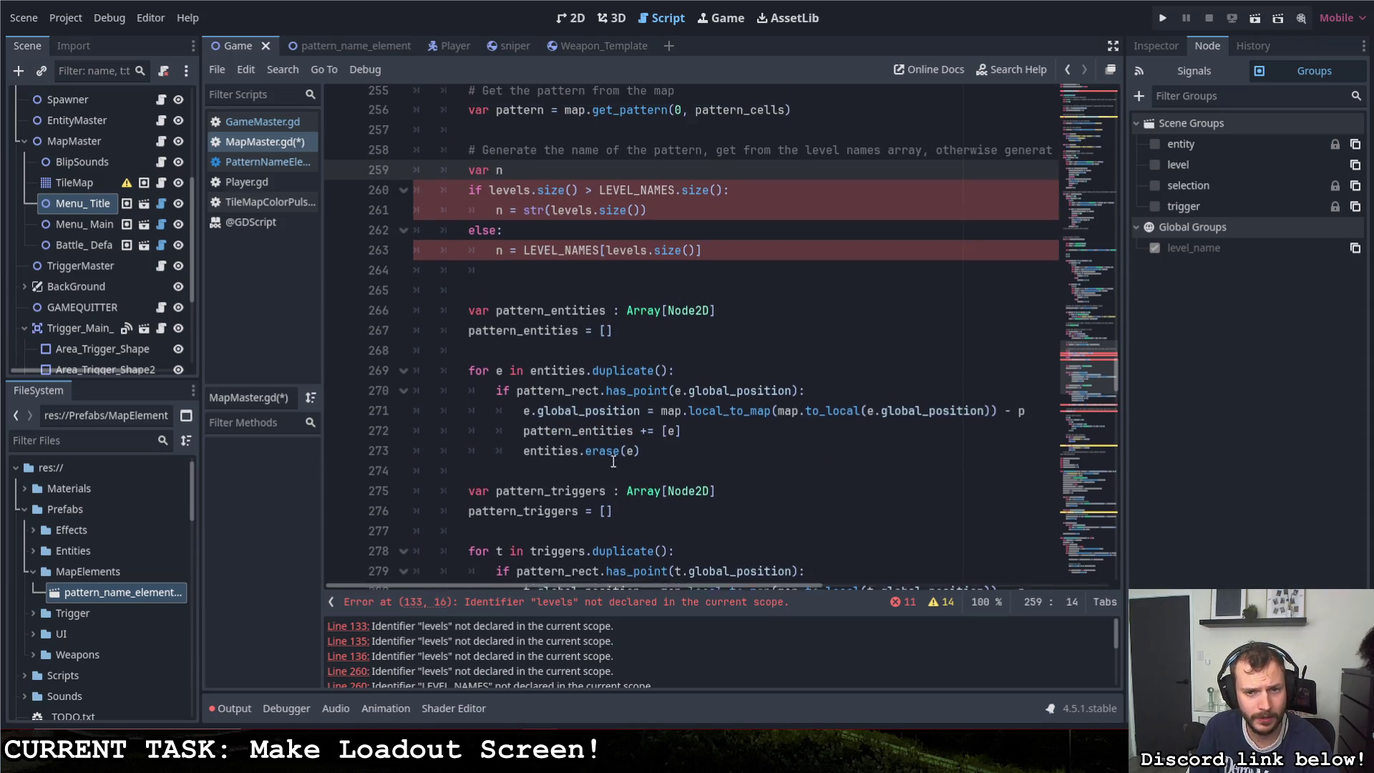
{"action": "left_click_drag", "start_coordinate": [517, 418], "coordinate": [799, 420]}
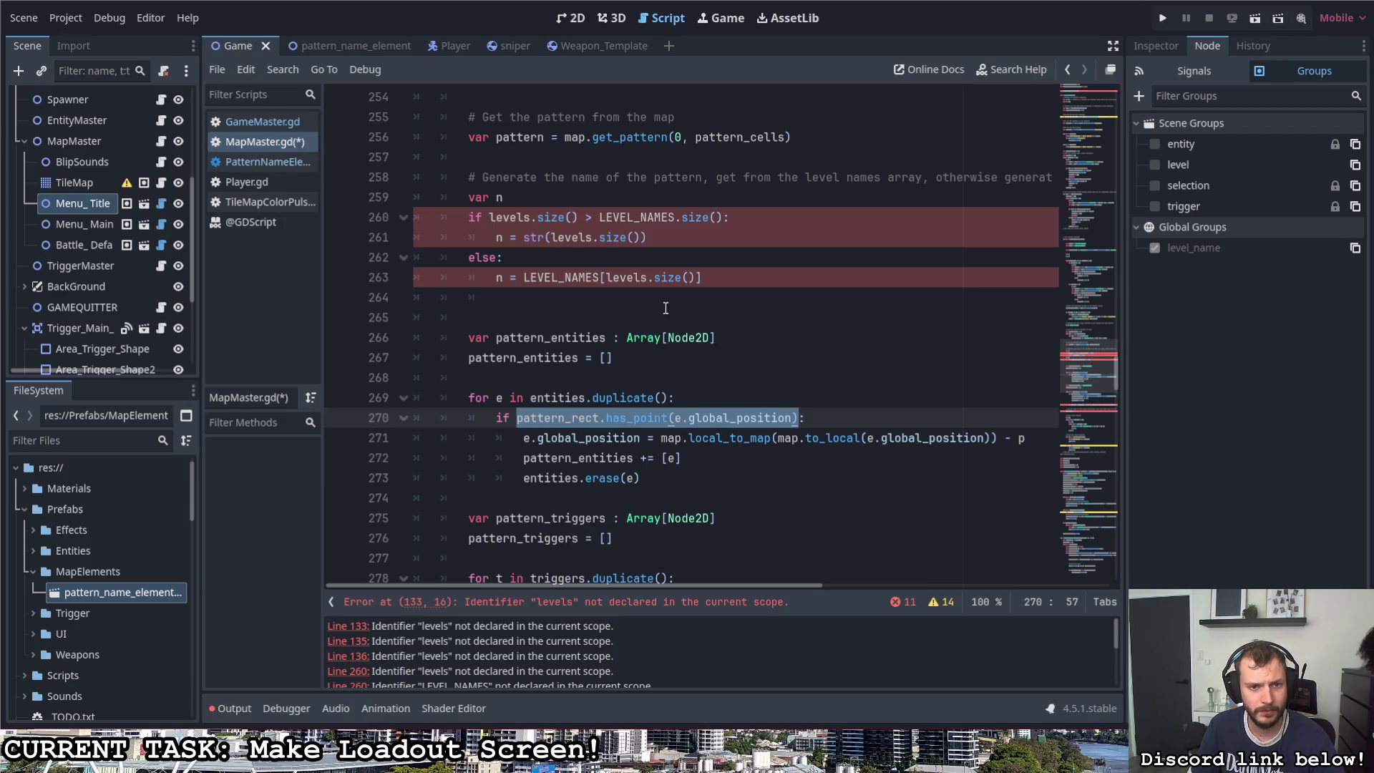
{"action": "left_click", "coordinate": [598, 298]}
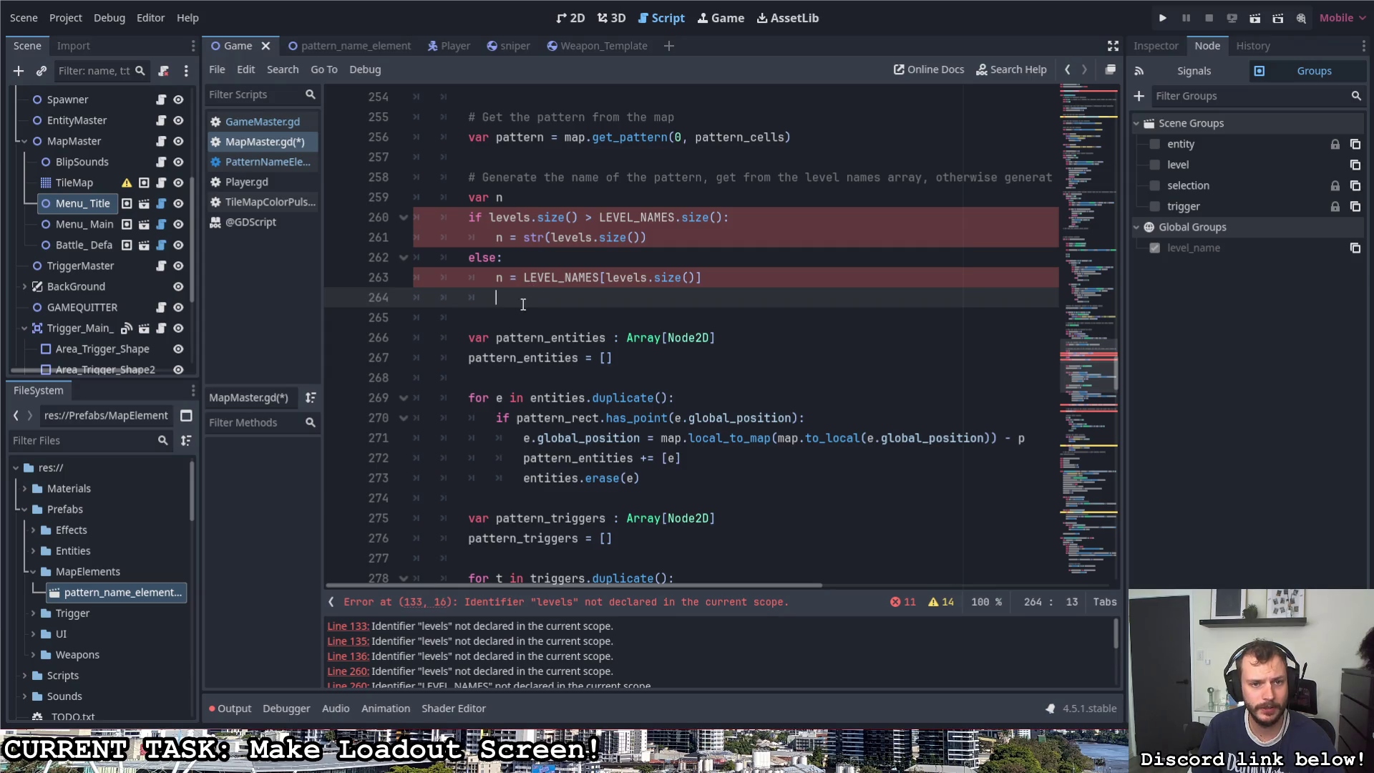
{"action": "left_click_drag", "start_coordinate": [523, 305], "coordinate": [470, 204]}
{"action": "key", "text": "BackSpace"}
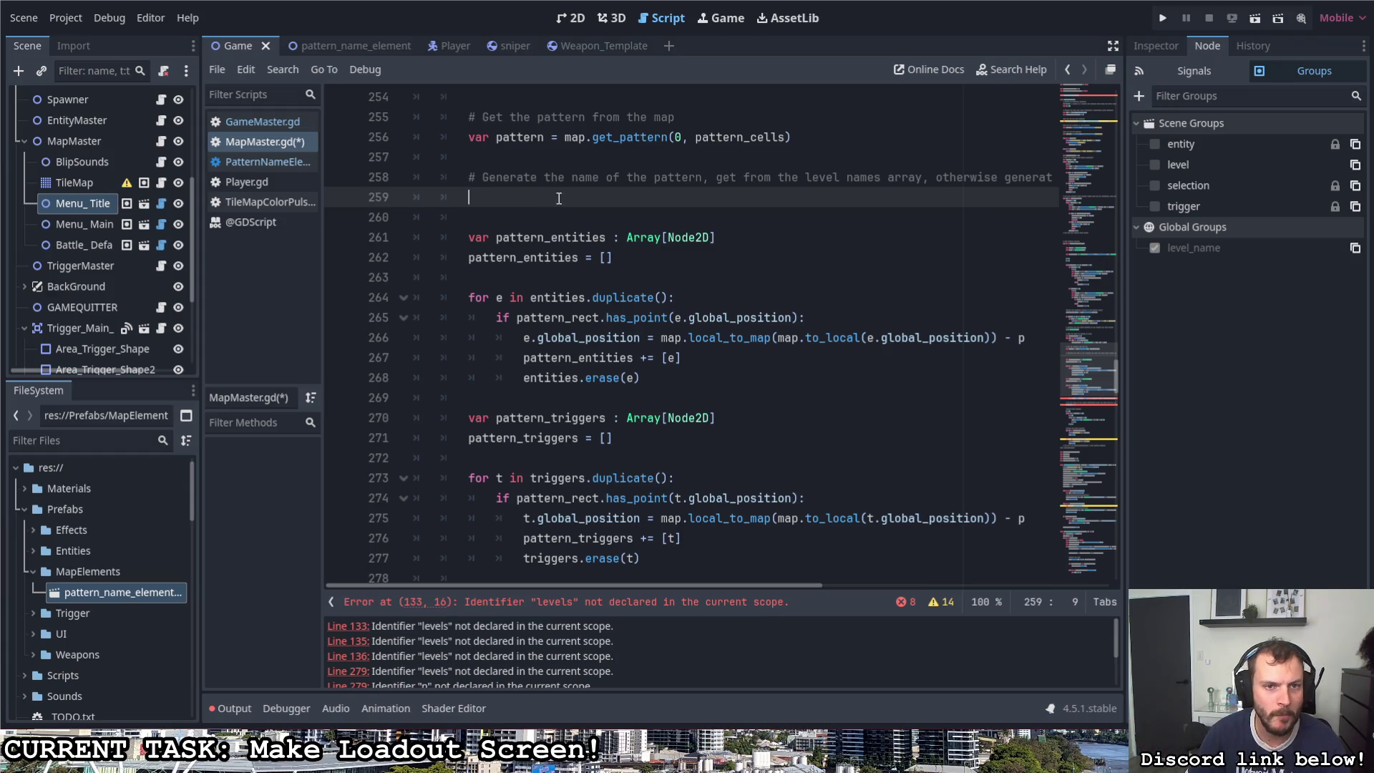
{"action": "scroll", "coordinate": [565, 208], "scroll_direction": "up", "scroll_amount": 2}
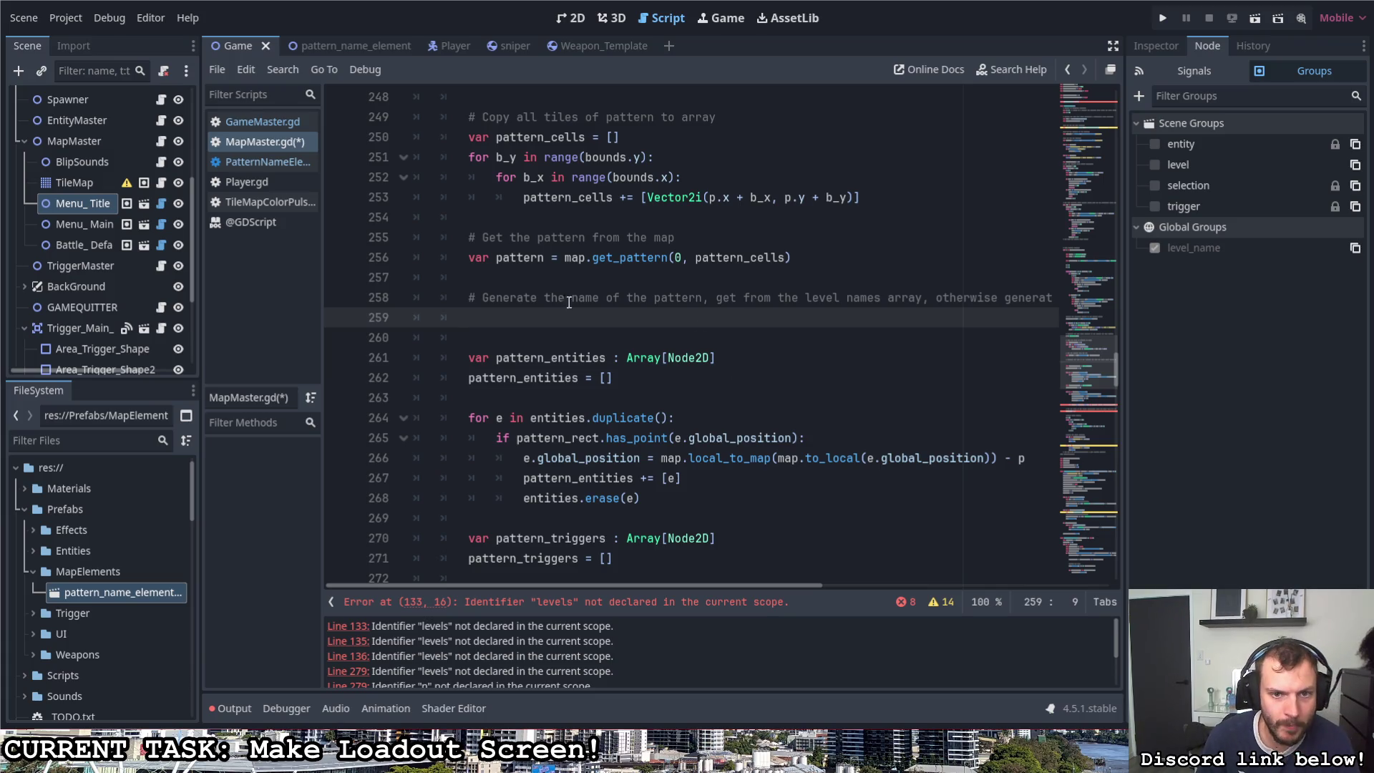
Reword the line 258 naming comment to begin with 'Get' and delete its otherwise-generate clause
{"action": "double_click", "coordinate": [487, 297]}
{"action": "type", "text": "Get"}
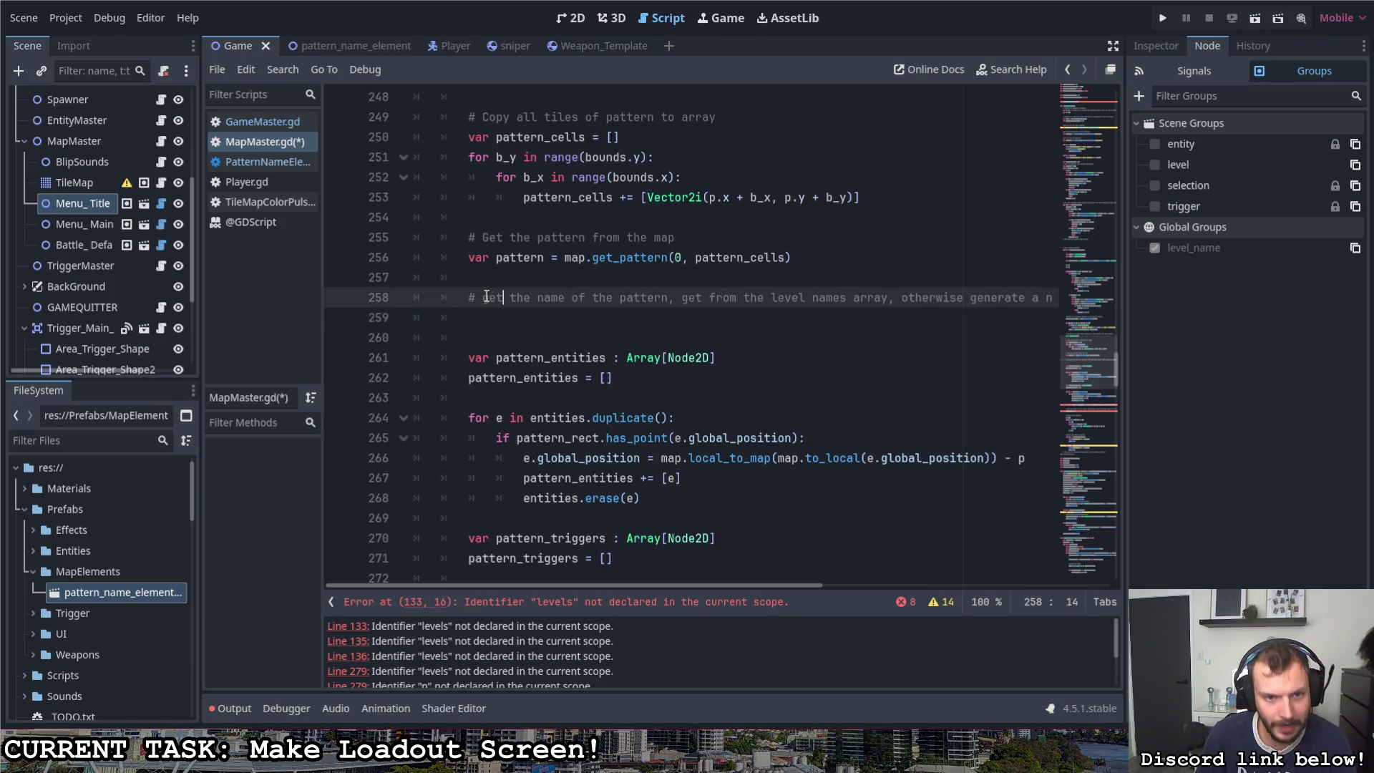
{"action": "left_click", "coordinate": [488, 297]}
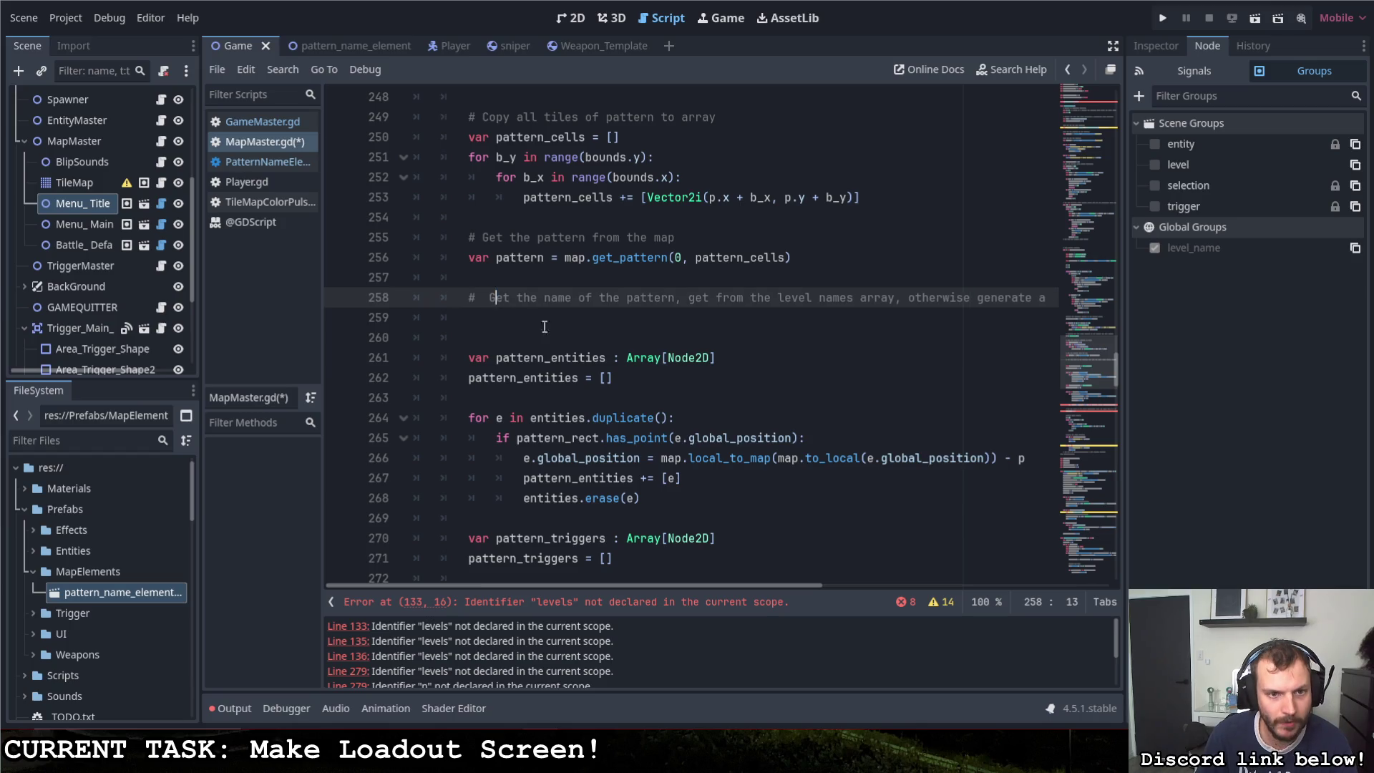
{"action": "left_click", "coordinate": [570, 317]}
{"action": "left_click_drag", "start_coordinate": [725, 583], "coordinate": [854, 582]}
{"action": "left_click", "coordinate": [889, 302]}
{"action": "left_click", "coordinate": [716, 317]}
{"action": "left_click", "coordinate": [840, 297]}
{"action": "key", "text": "shift+End"}
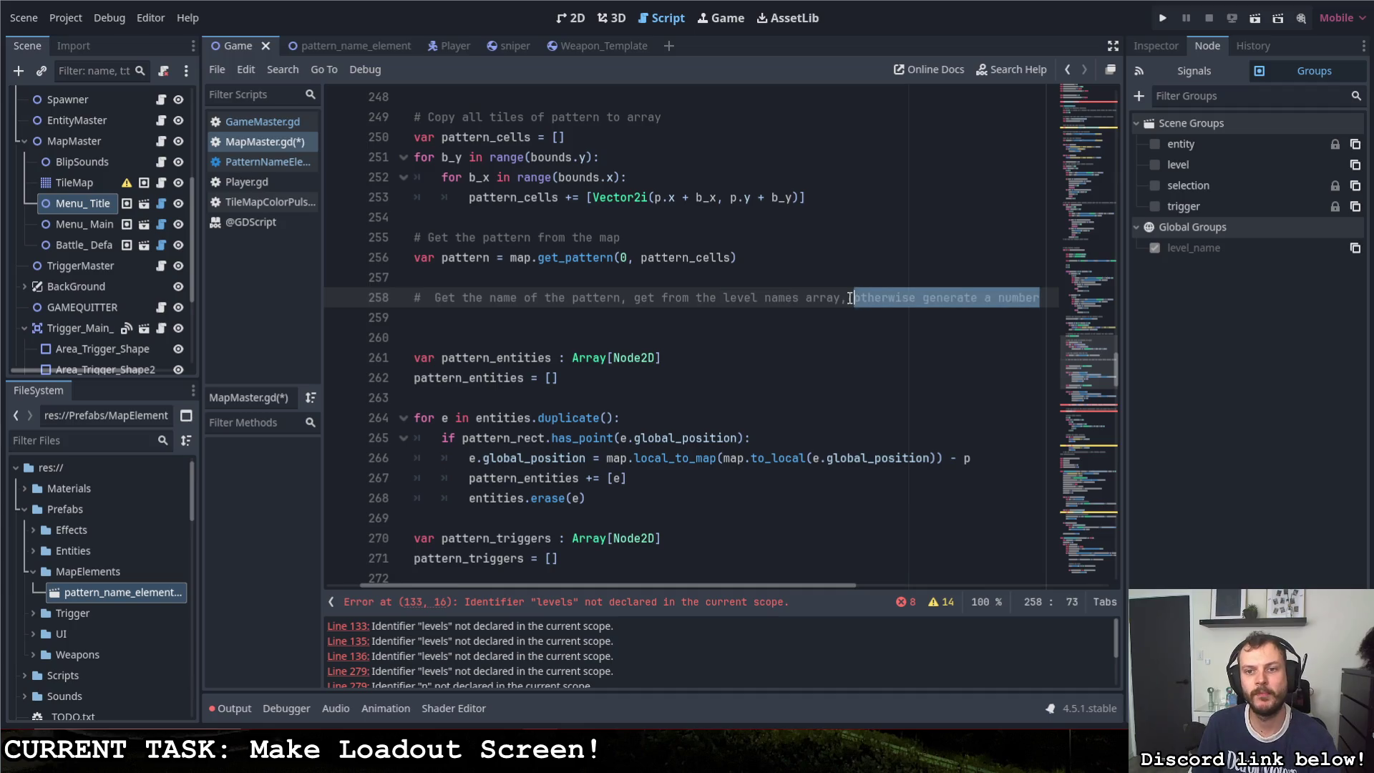
{"action": "key", "text": "BackSpace"}
{"action": "left_click", "coordinate": [820, 329]}
{"action": "scroll", "coordinate": [612, 580], "scroll_direction": "left", "scroll_amount": 2}
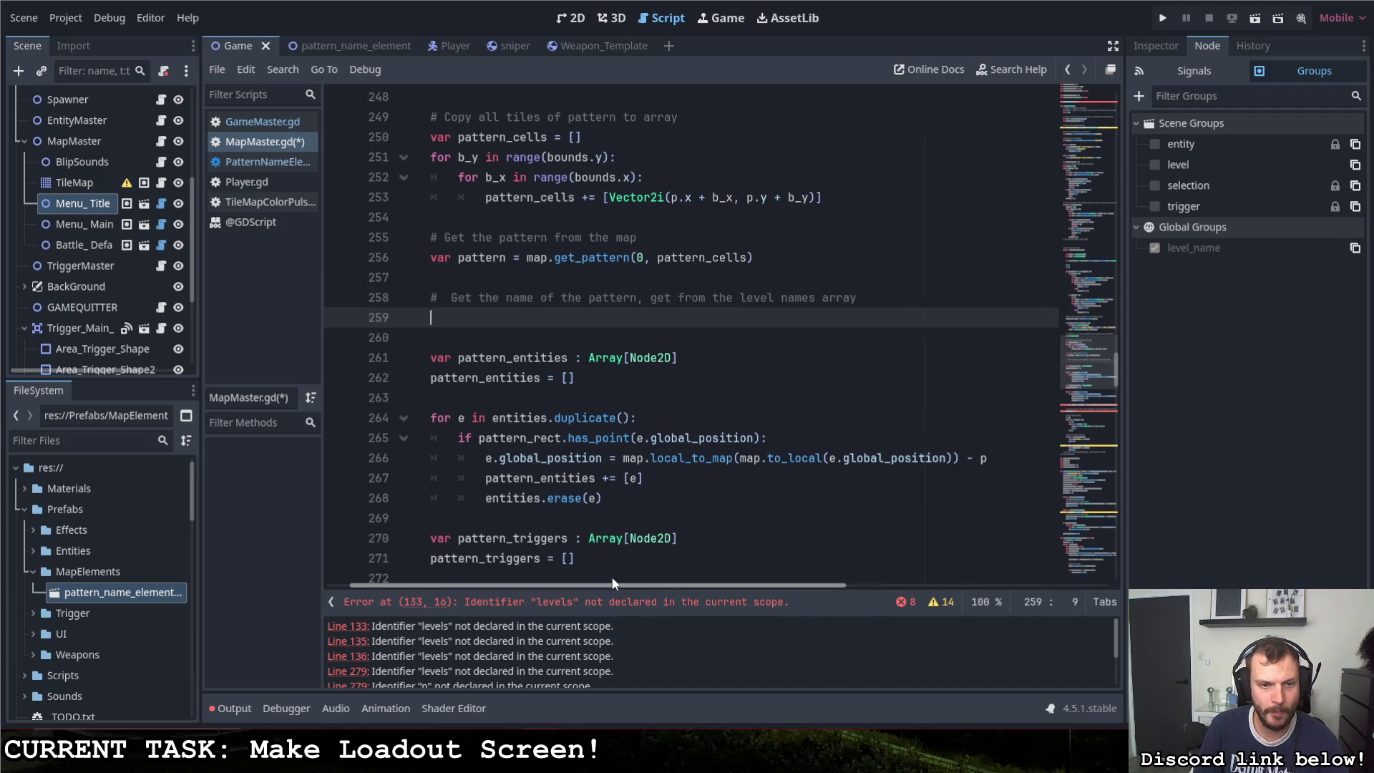
{"action": "scroll", "coordinate": [611, 565], "scroll_direction": "up", "scroll_amount": 1}
{"action": "scroll", "coordinate": [691, 428], "scroll_direction": "up", "scroll_amount": 4}
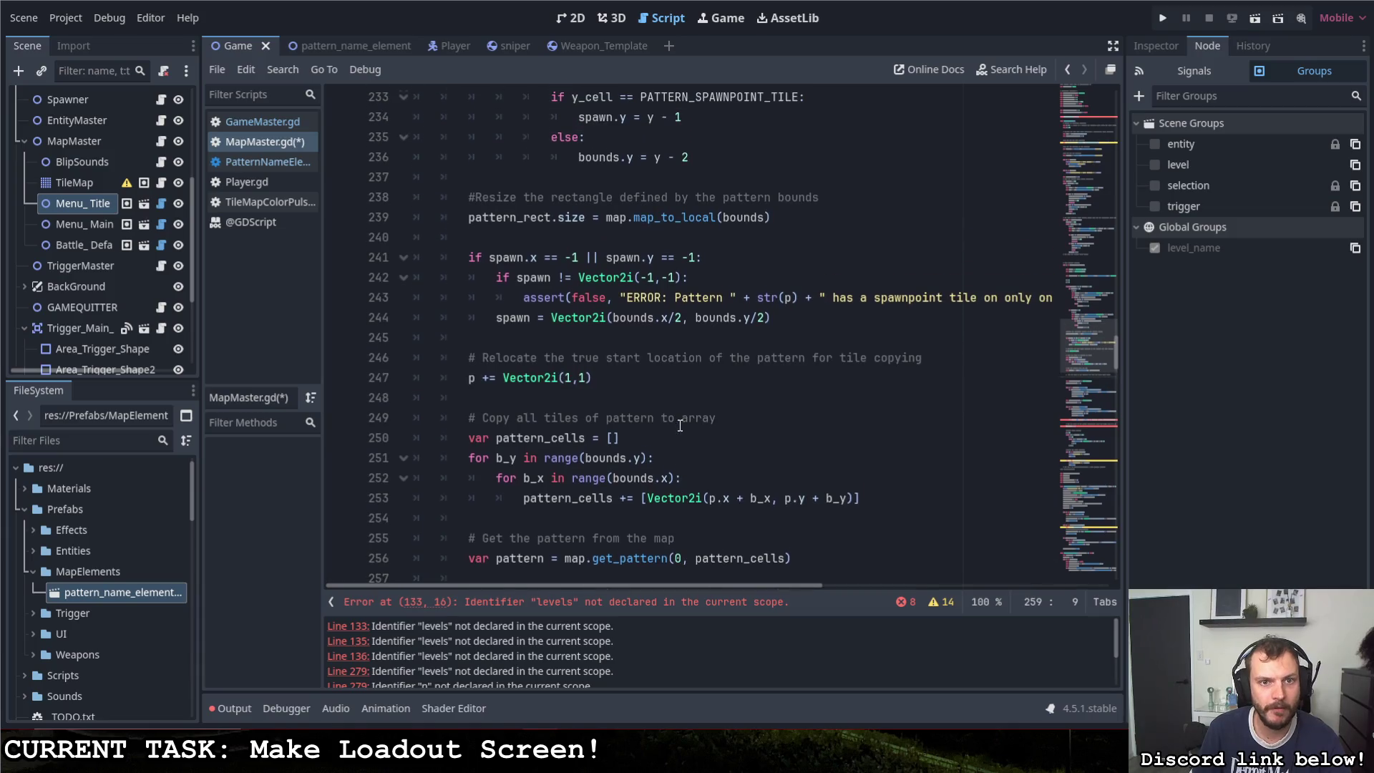
{"action": "scroll", "coordinate": [679, 417], "scroll_direction": "up", "scroll_amount": 3}
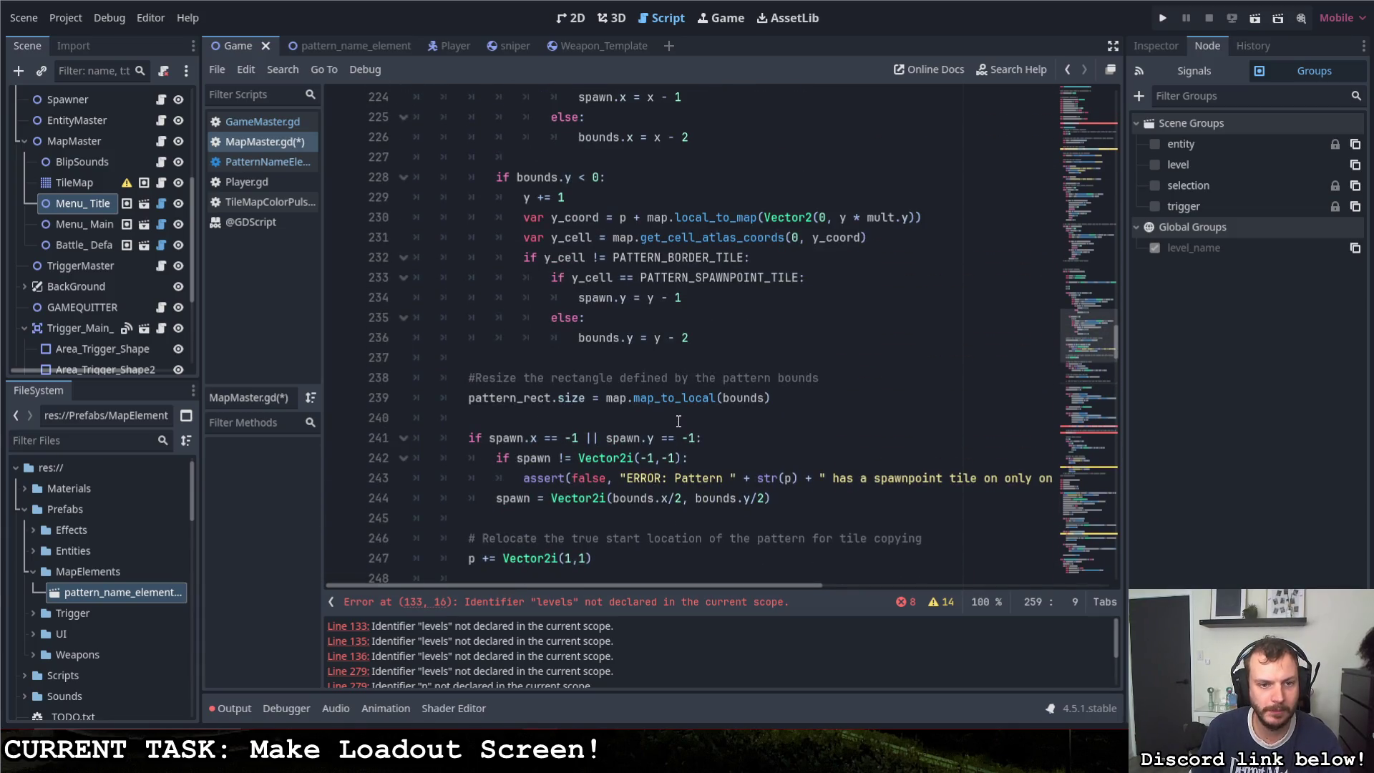
{"action": "scroll", "coordinate": [678, 422], "scroll_direction": "down", "scroll_amount": 6}
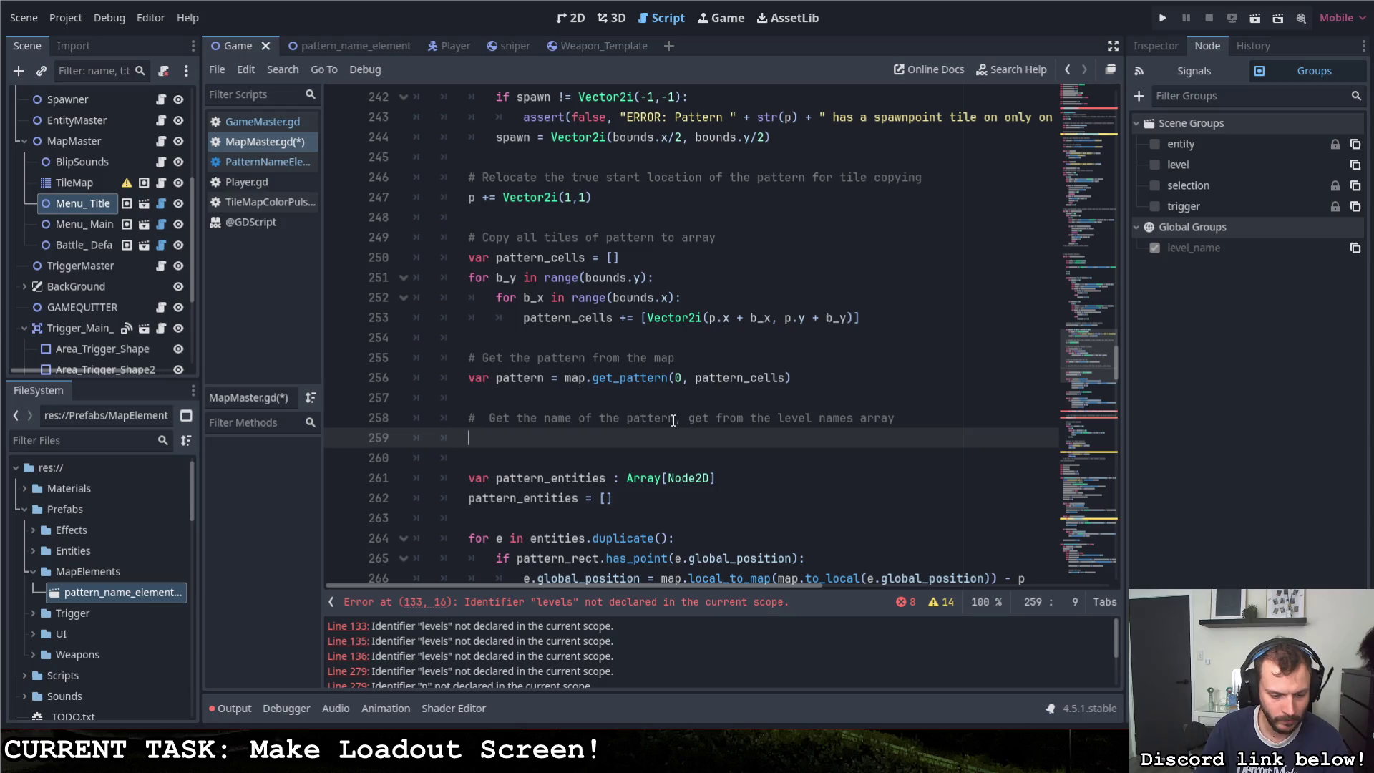
Declare var pattern_name and var pattern_group on separate lines
{"action": "type", "text": "var pattern_"}
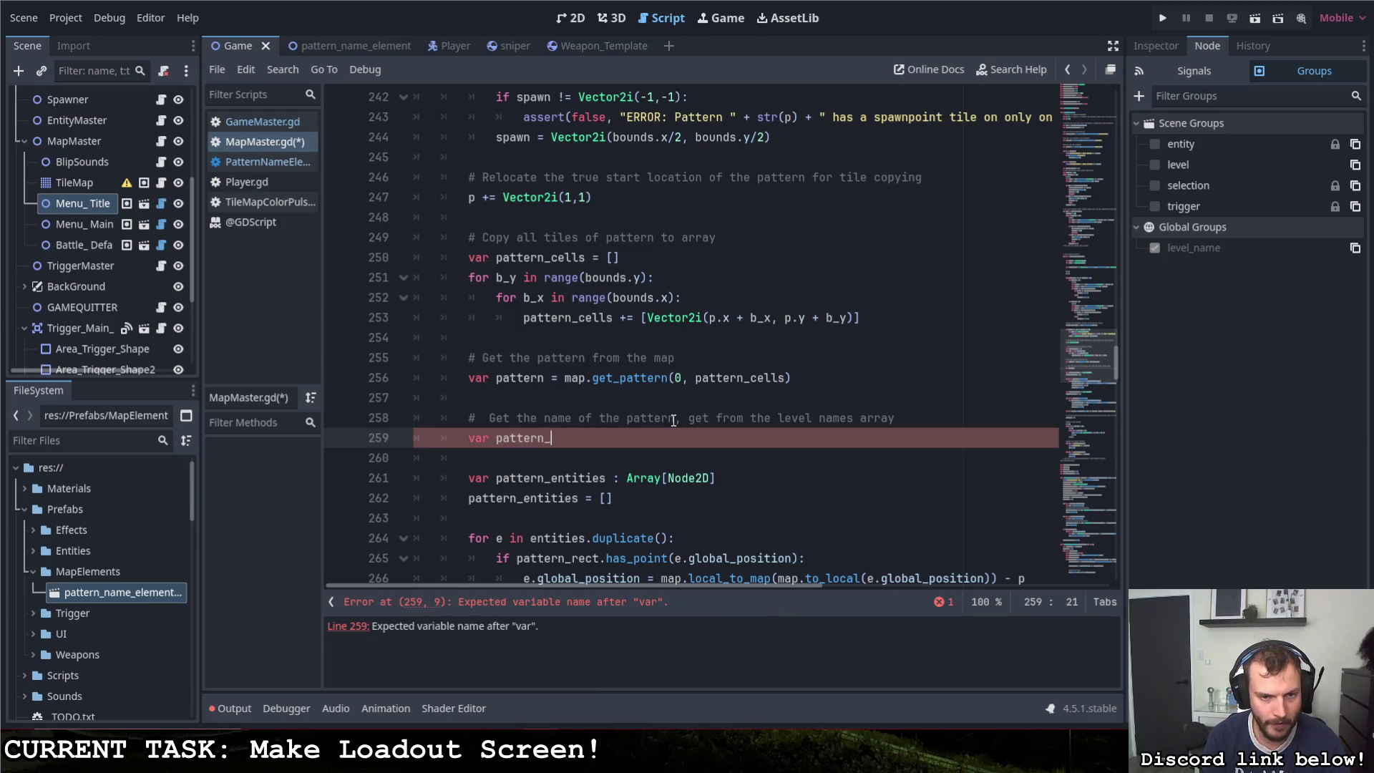
{"action": "type", "text": "name"}
{"action": "key", "text": "Return"}
{"action": "type", "text": "var pattern"}
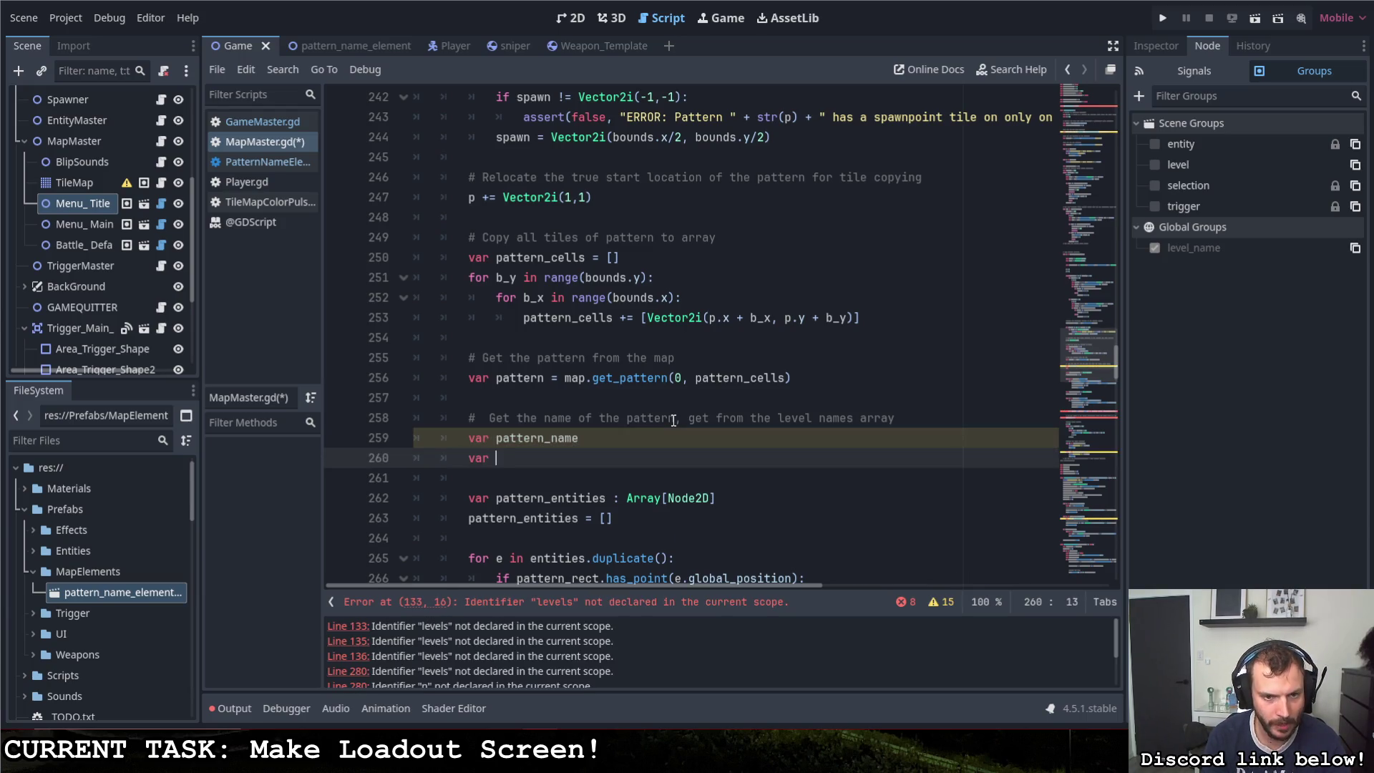
{"action": "type", "text": "_group"}
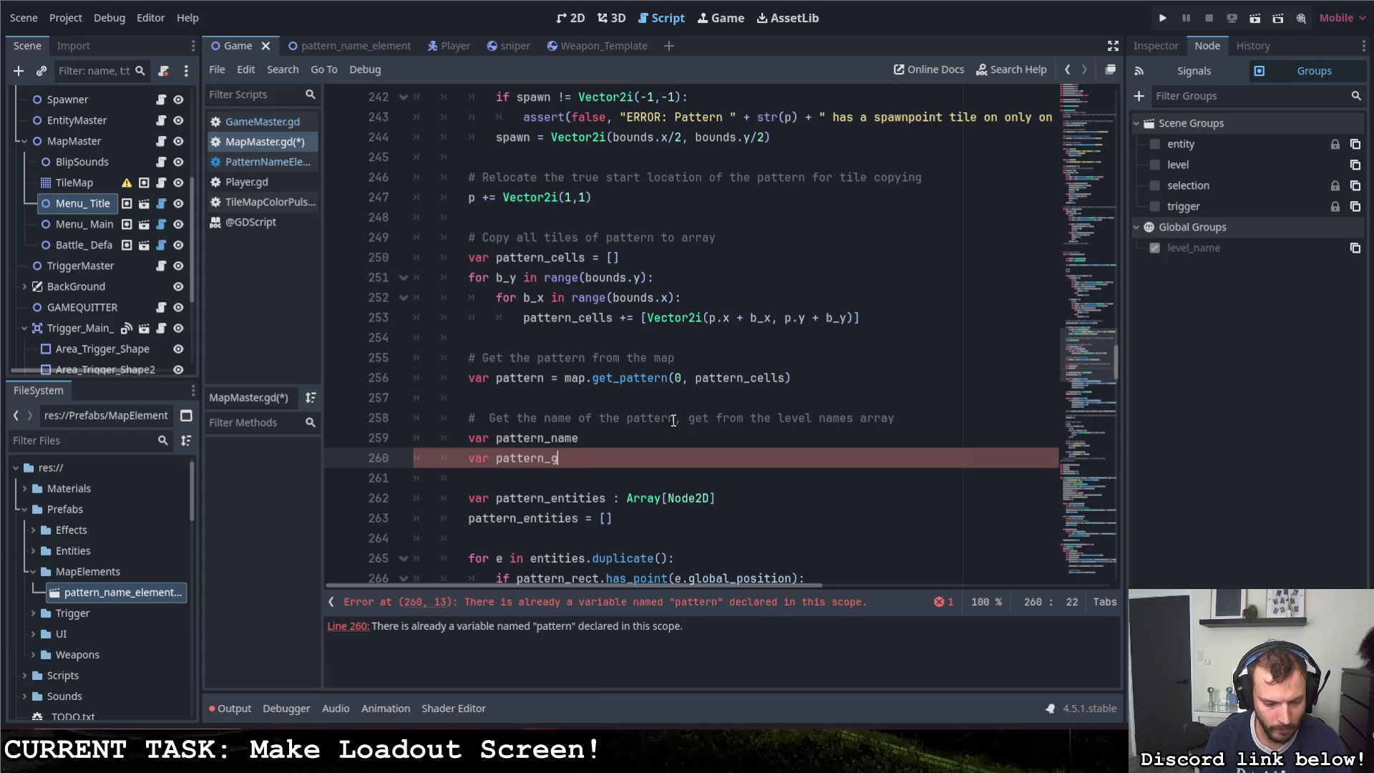
{"action": "left_click", "coordinate": [673, 436]}
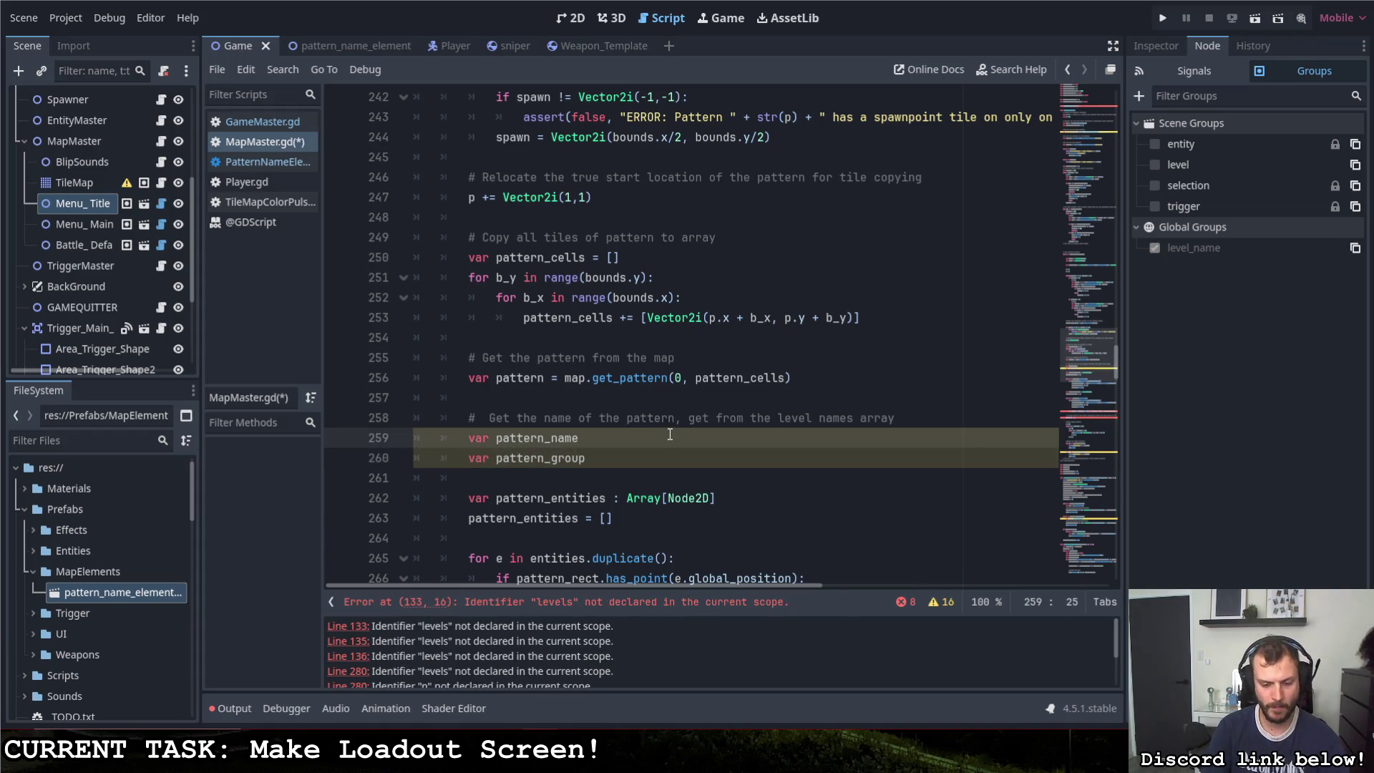
{"action": "type", "text": "="}
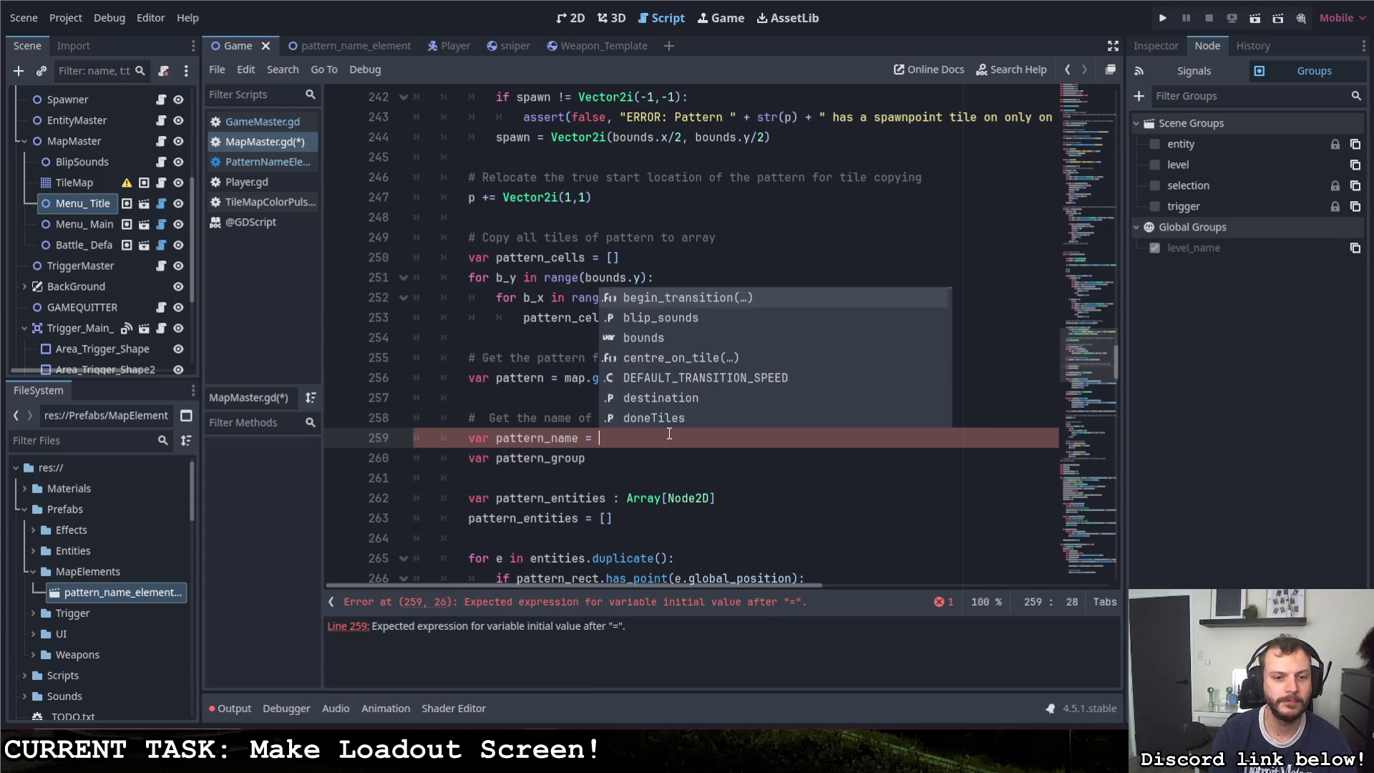
{"action": "key", "text": "BackSpace"}
{"action": "key", "text": "BackSpace"}
{"action": "key", "text": "BackSpace"}
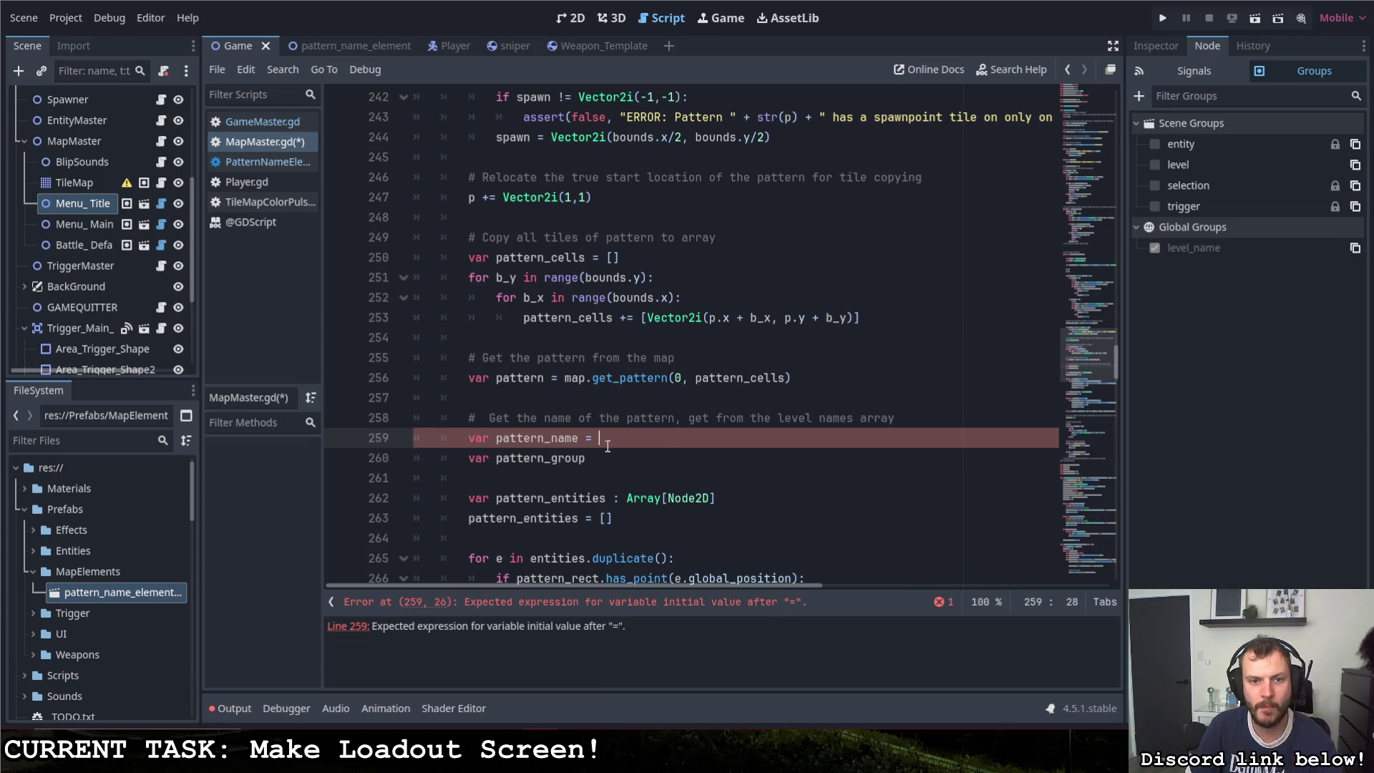
{"action": "left_click", "coordinate": [601, 459]}
Write the loop header 'for png in pattern_names.duplicate():' with an empty body
{"action": "key", "text": "Return"}
{"action": "key", "text": "Return"}
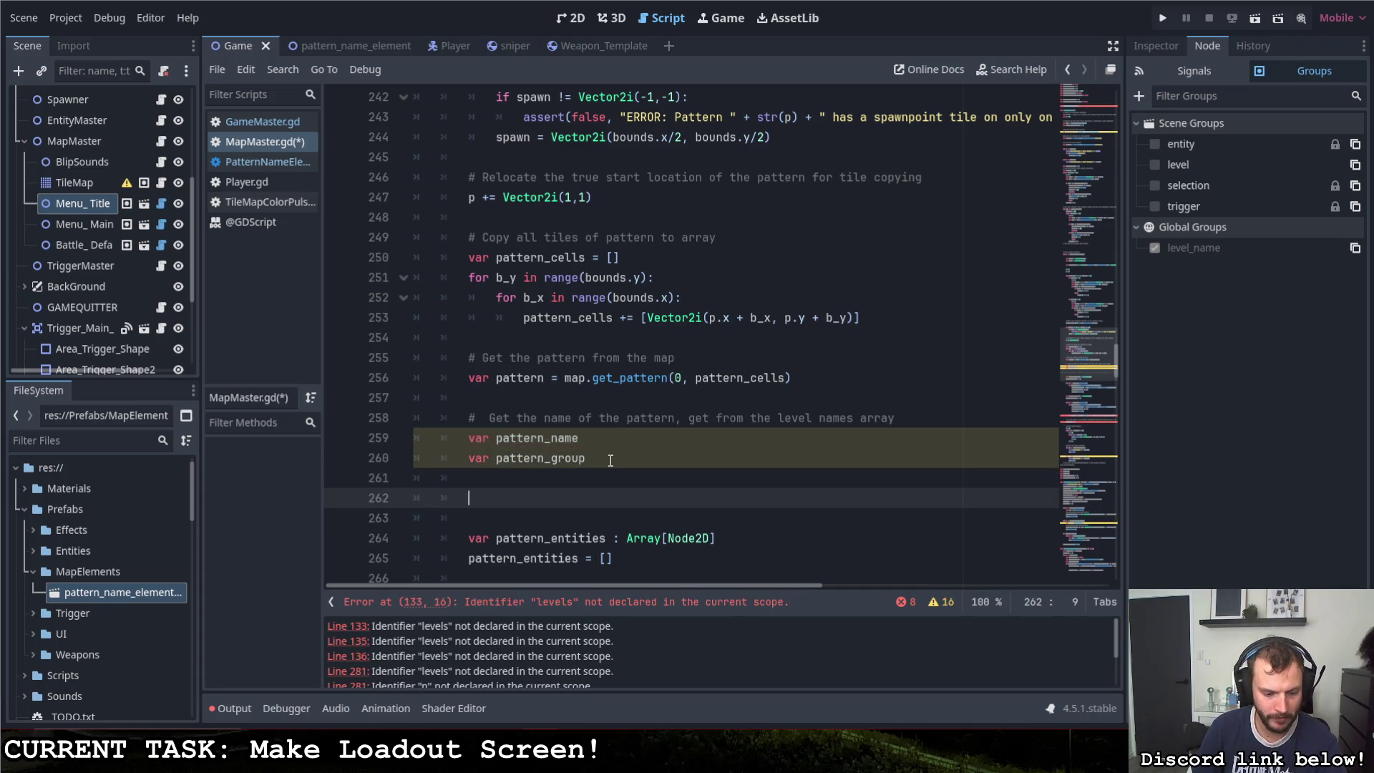
{"action": "type", "text": "for "}
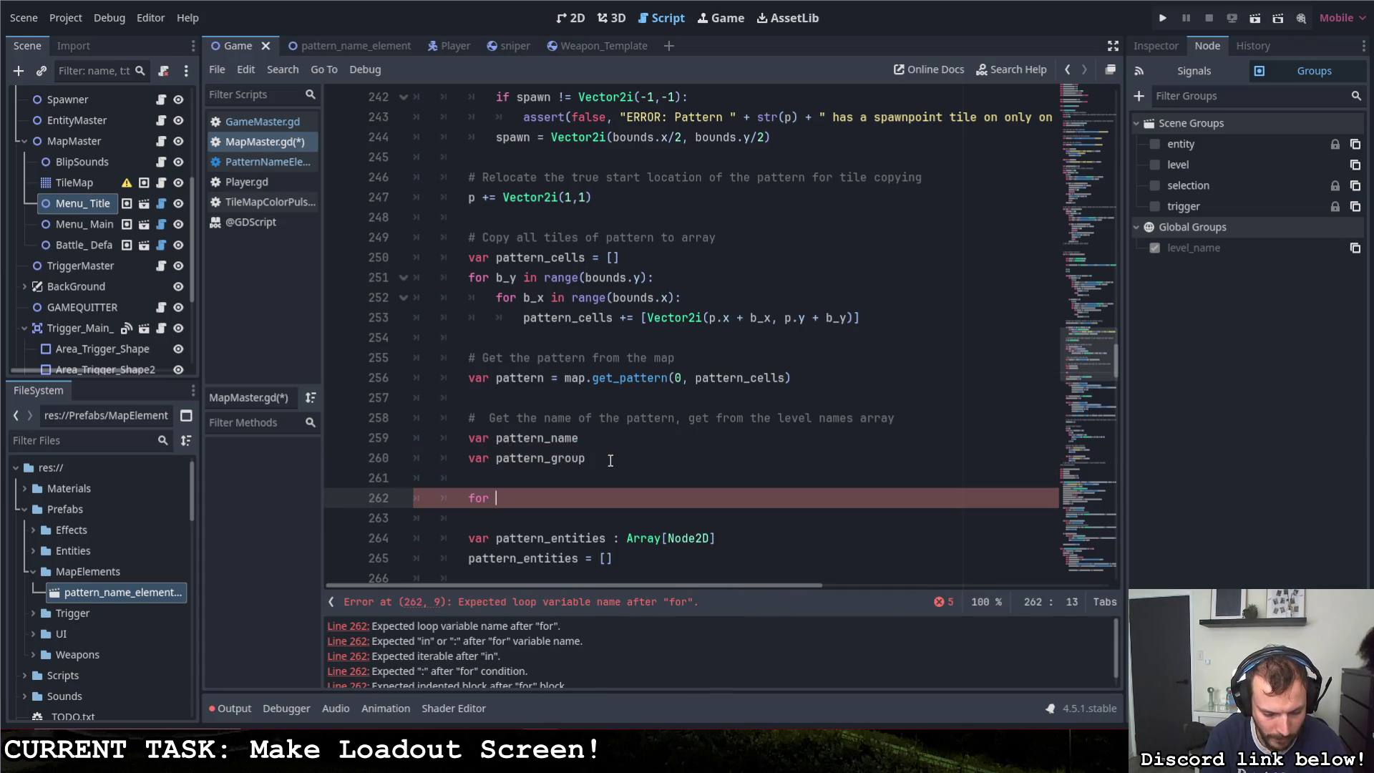
{"action": "type", "text": "png"}
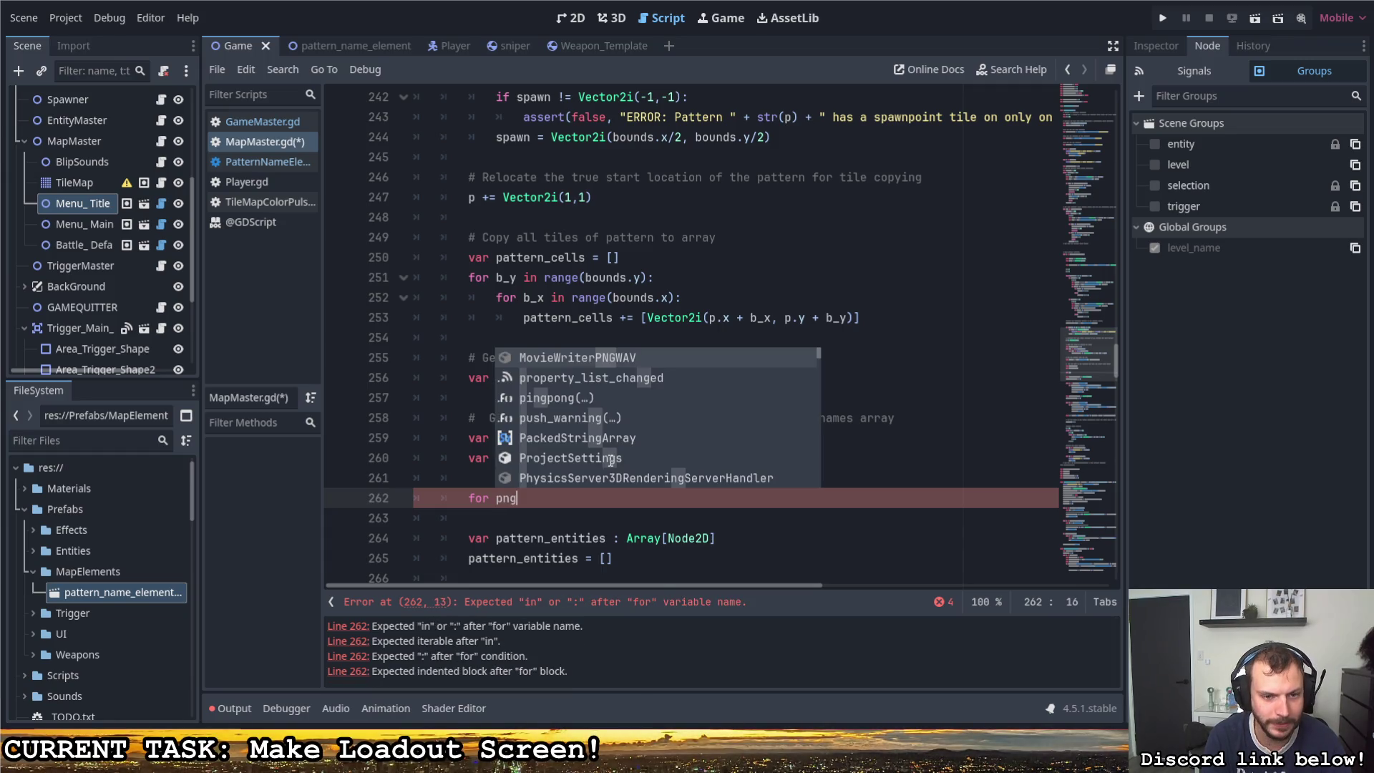
{"action": "type", "text": " in pa"}
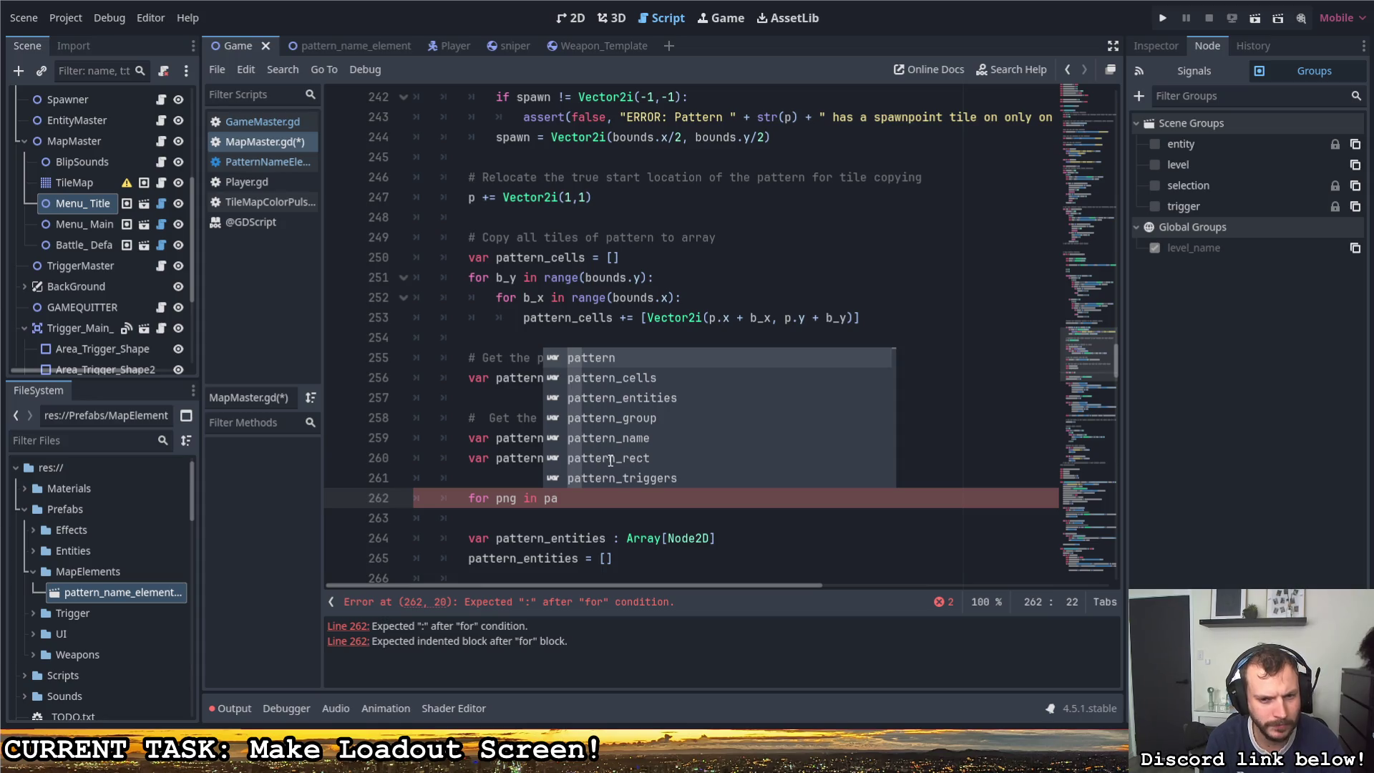
{"action": "scroll", "coordinate": [630, 449], "scroll_direction": "down", "scroll_amount": 4}
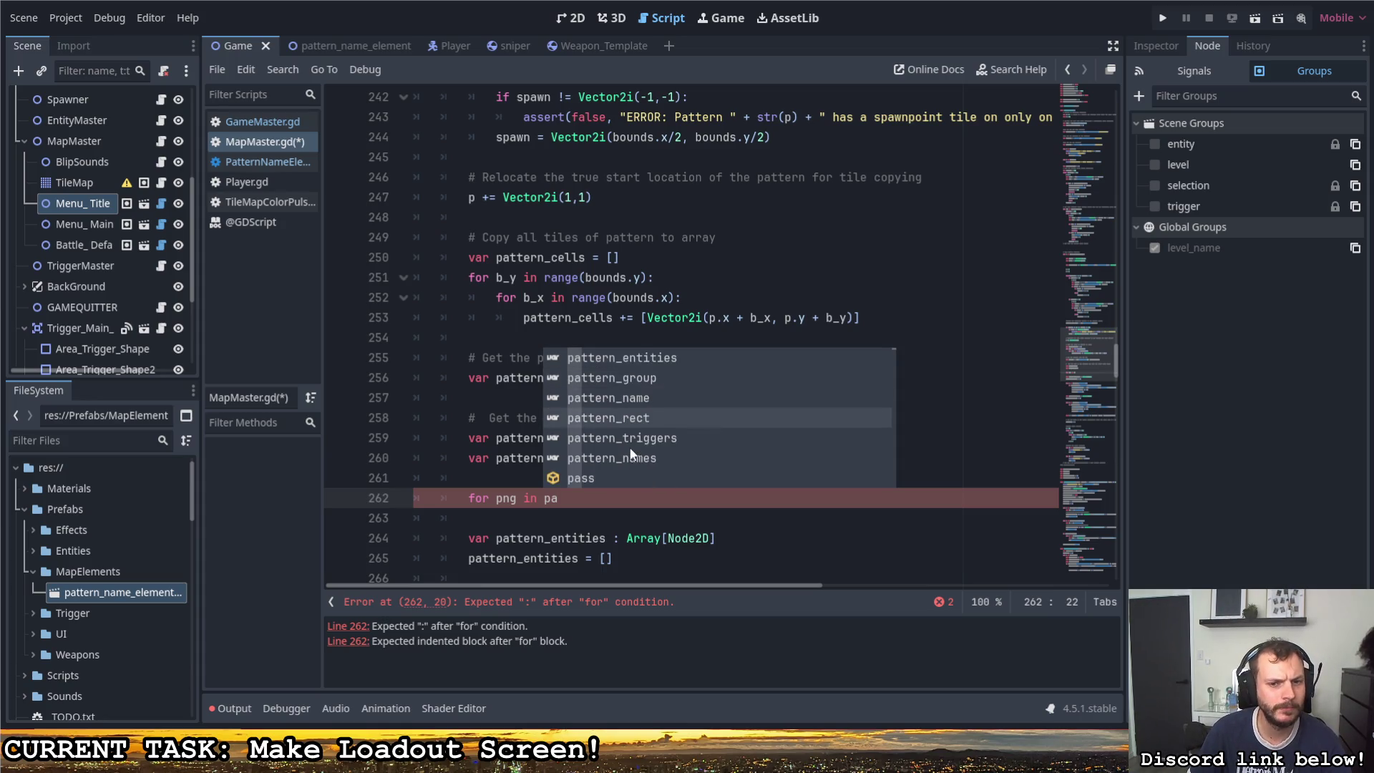
{"action": "left_click", "coordinate": [625, 419]}
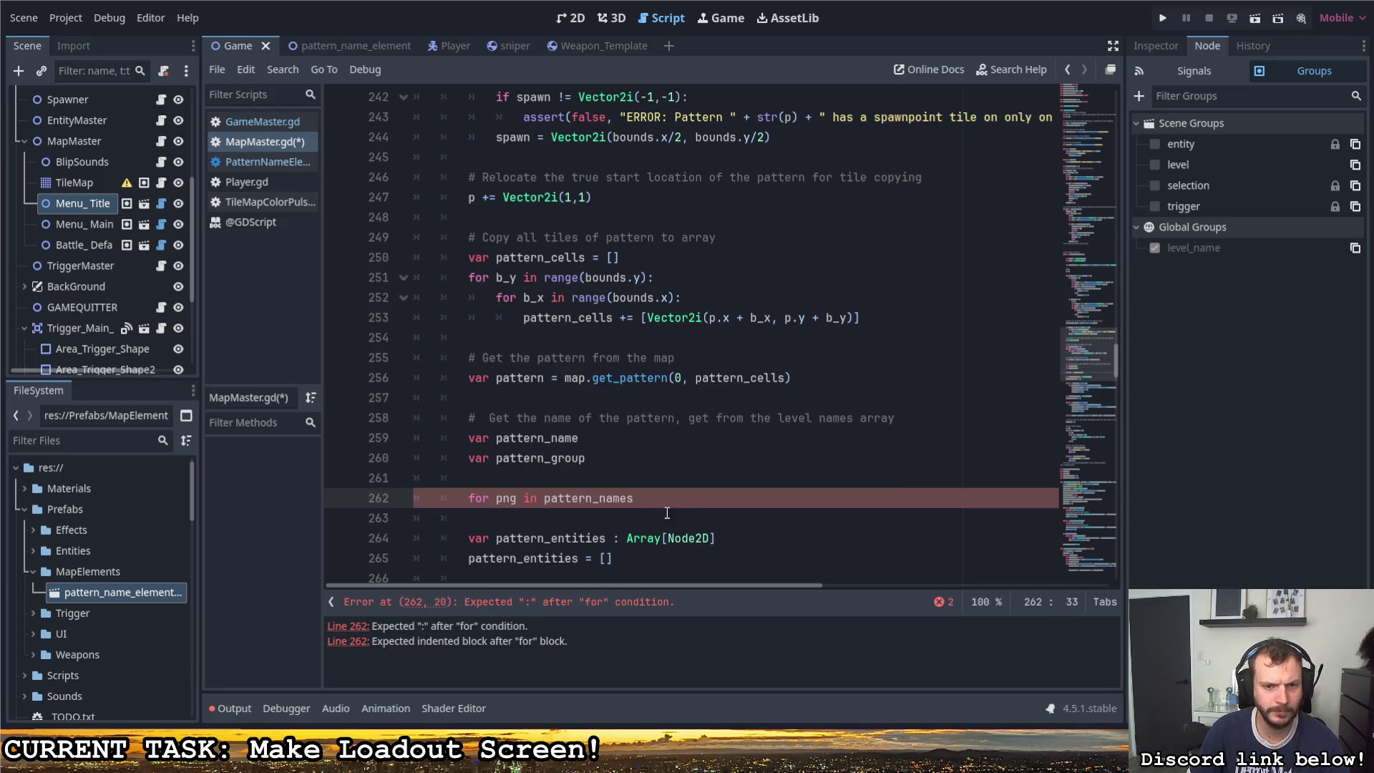
{"action": "type", "text": ":"}
{"action": "key", "text": "Return"}
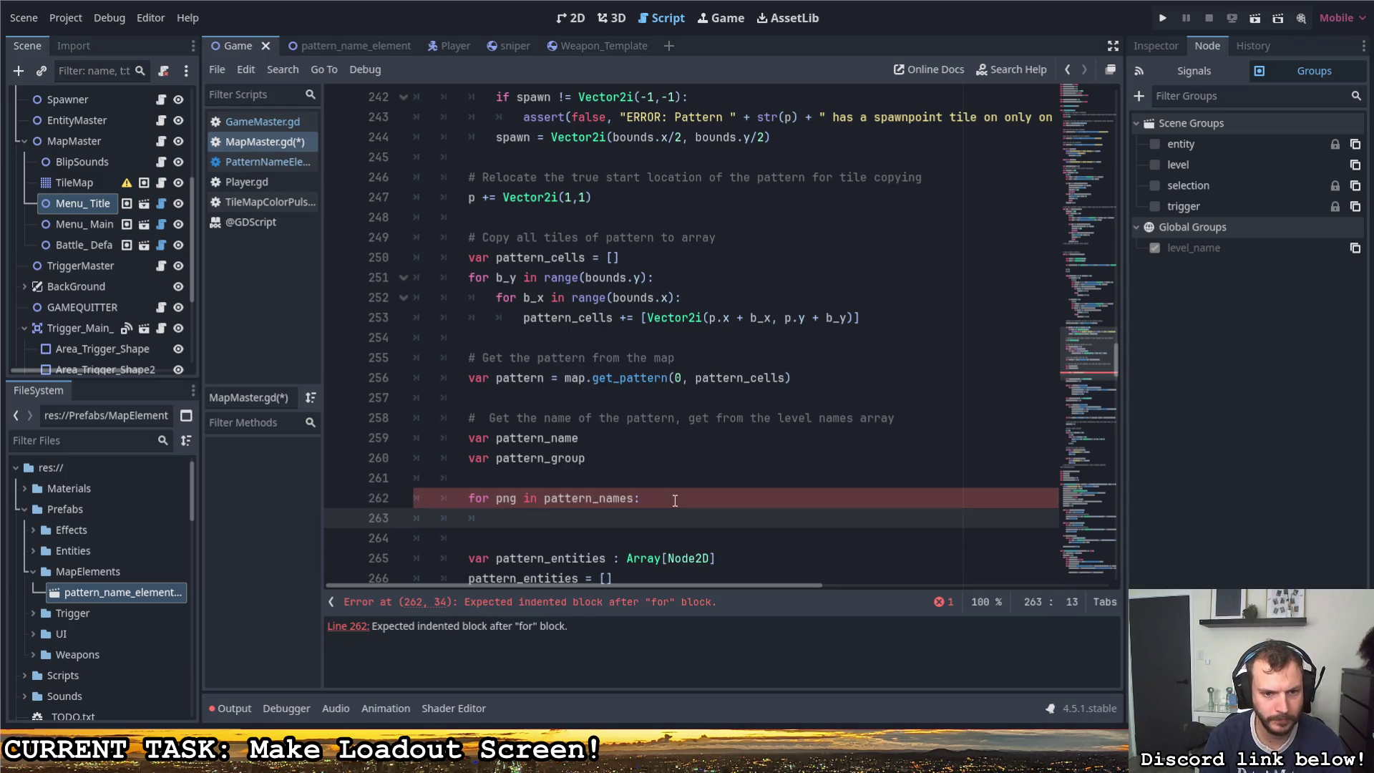
{"action": "left_click", "coordinate": [634, 498]}
{"action": "type", "text": ".duplicate"}
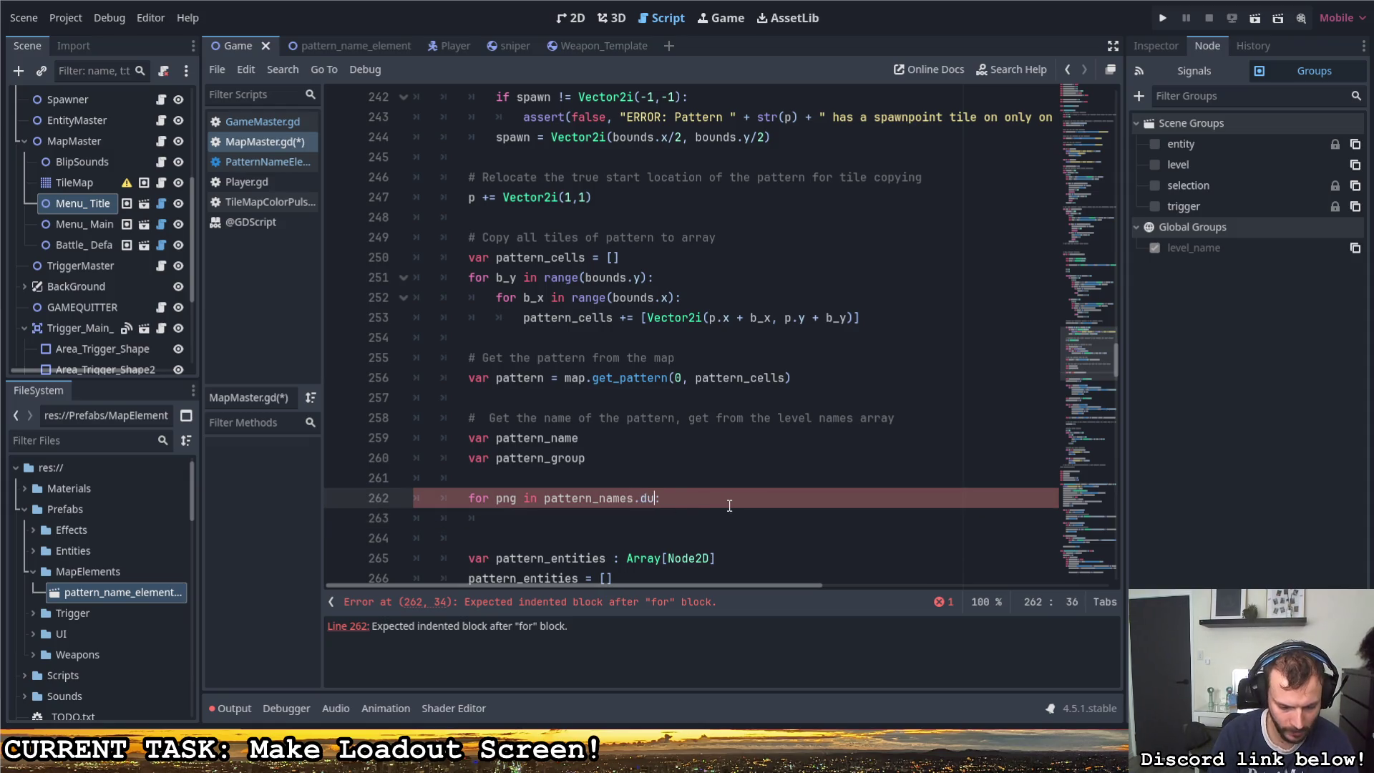
{"action": "key", "text": "Return"}
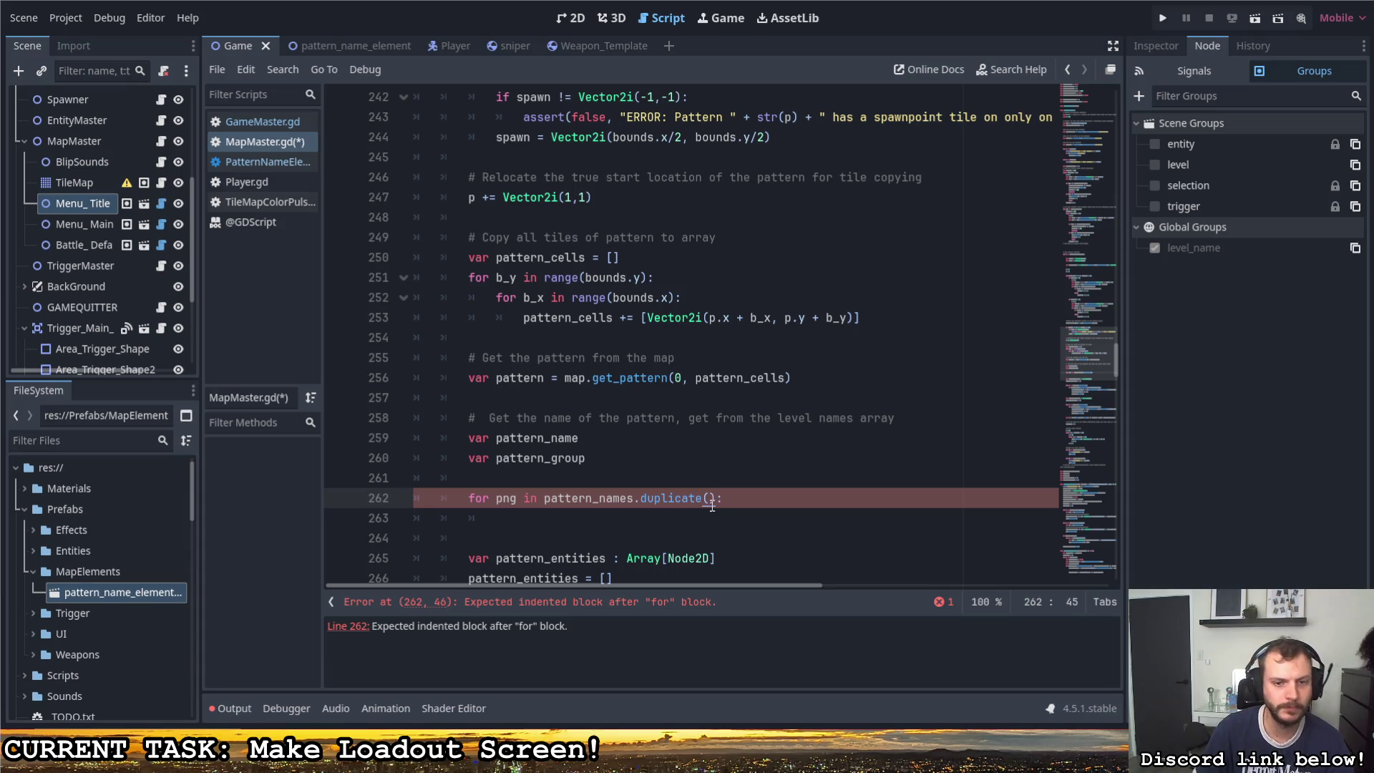
{"action": "left_click", "coordinate": [730, 516]}
Add 'if pattern_rect.had_point(png.global_position):' inside the loop
{"action": "scroll", "coordinate": [823, 487], "scroll_direction": "down", "scroll_amount": 3}
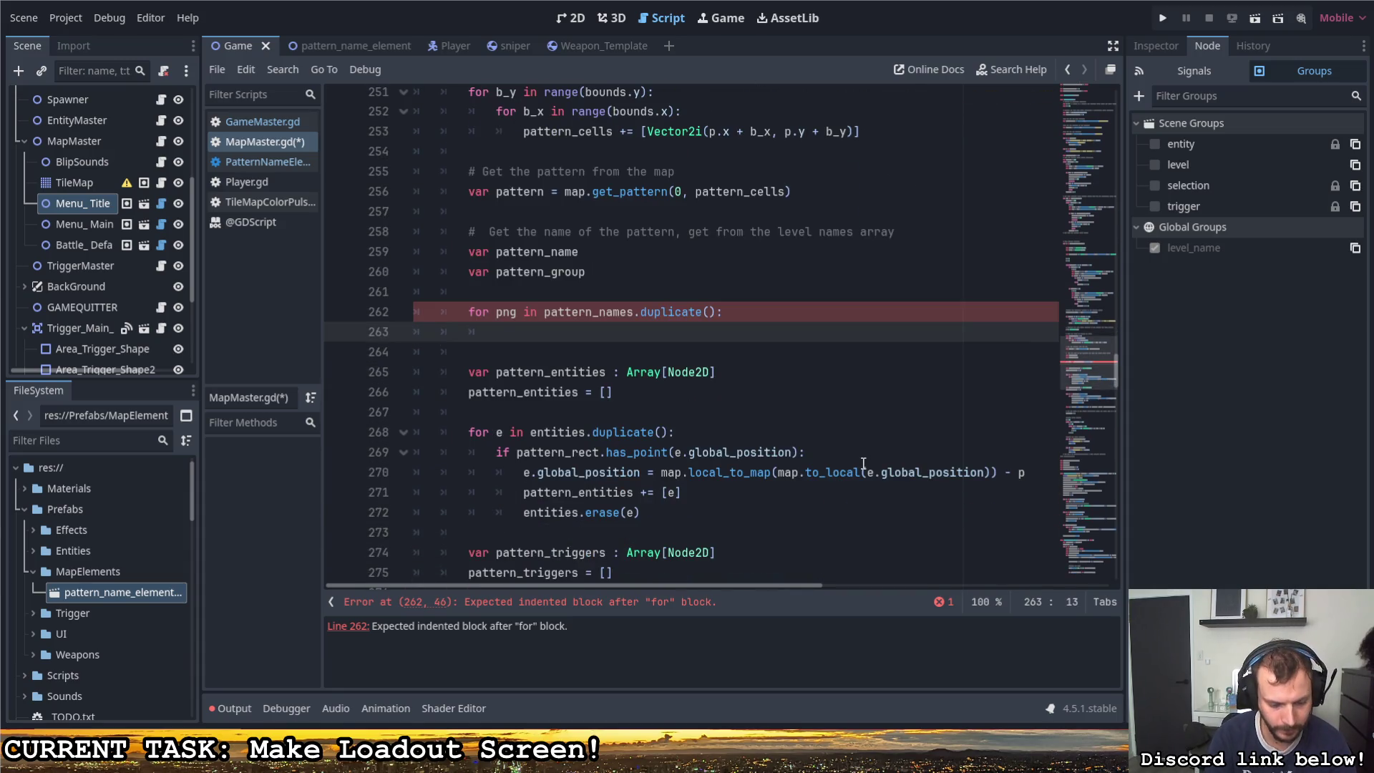
{"action": "type", "text": "if pa"}
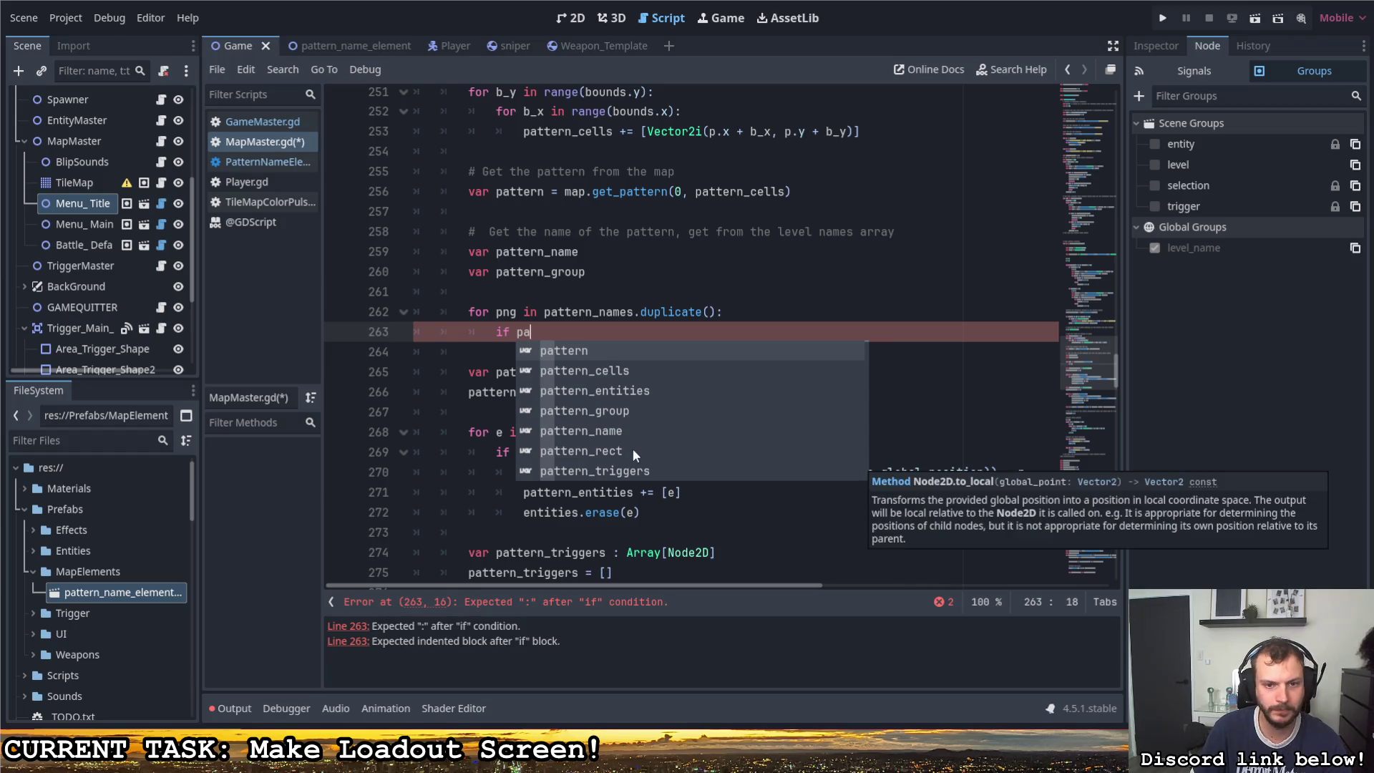
{"action": "left_click", "coordinate": [633, 449]}
{"action": "type", "text": "had_"}
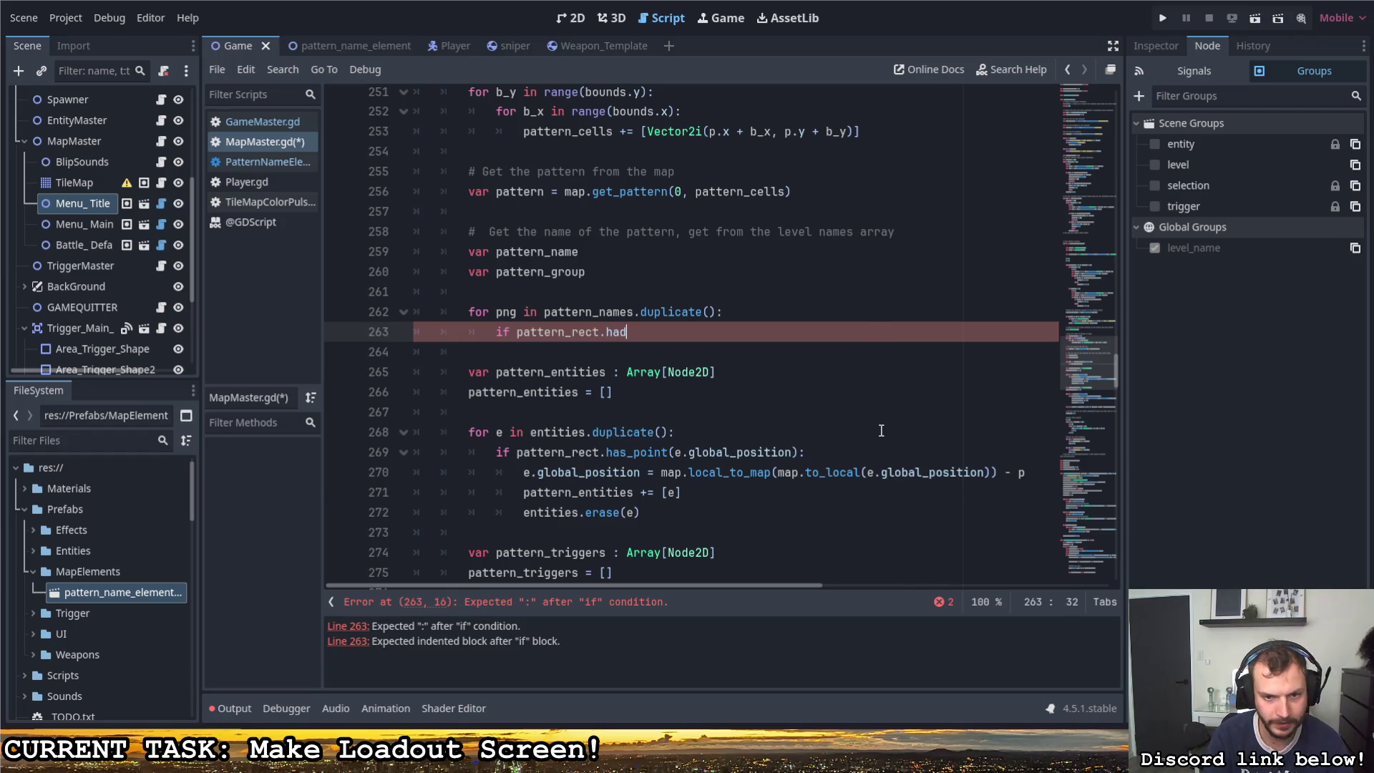
{"action": "type", "text": "point"}
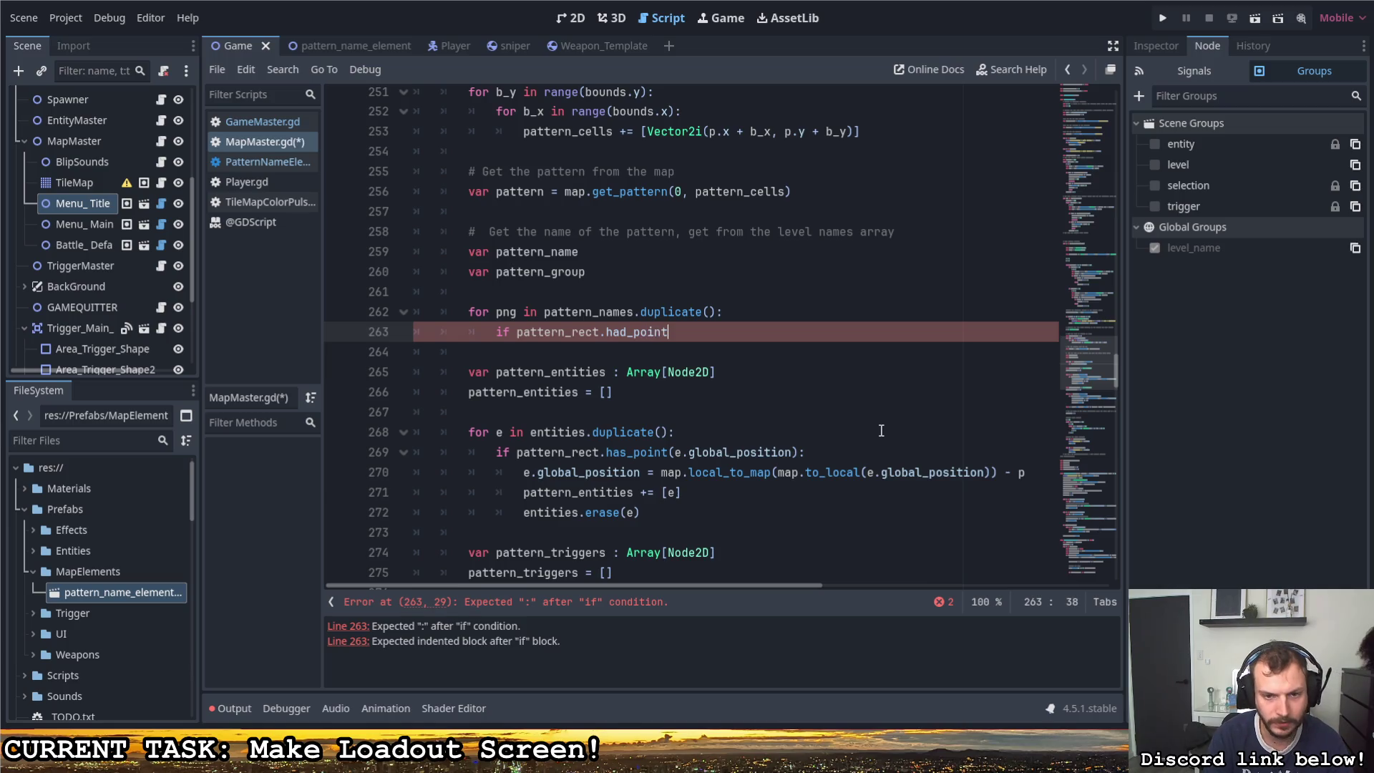
{"action": "type", "text": "(p"}
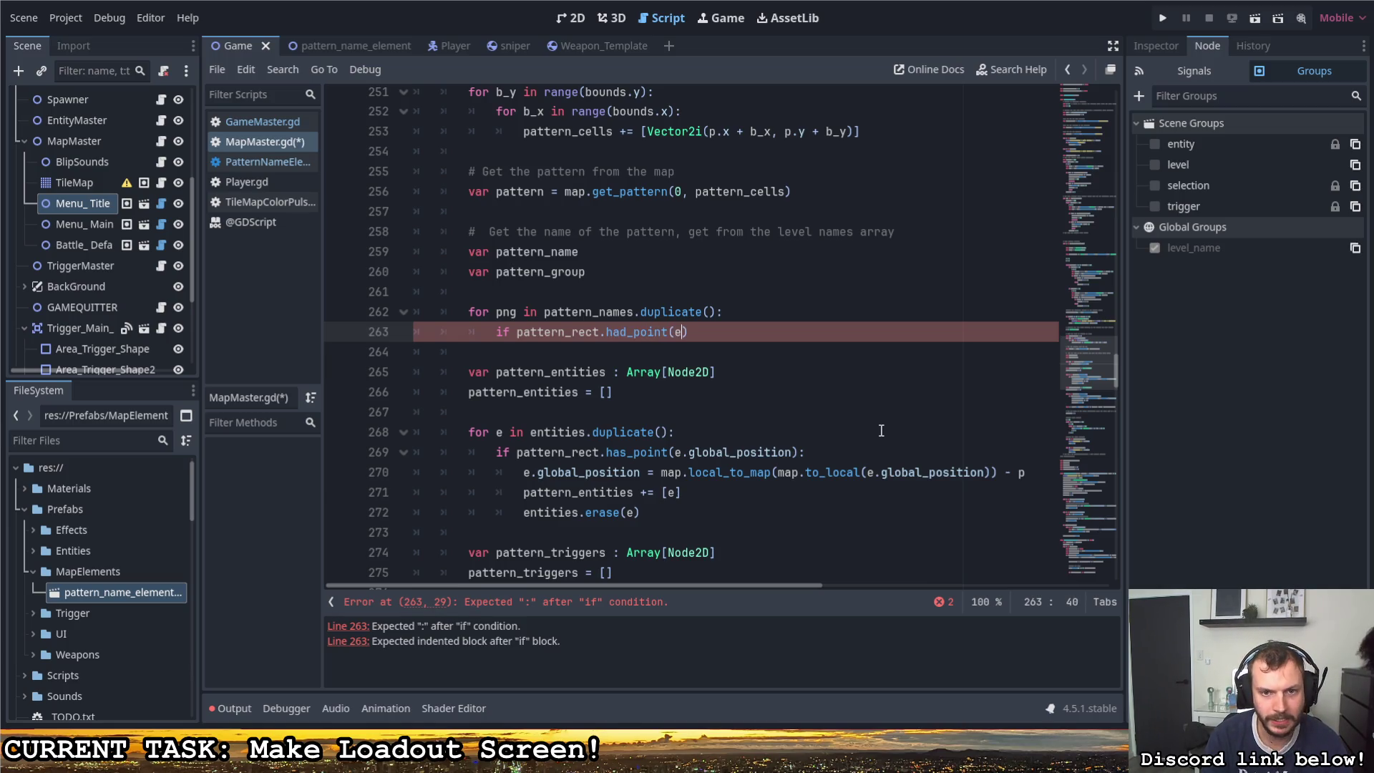
{"action": "key", "text": "Escape"}
{"action": "type", "text": "ng.global_"}
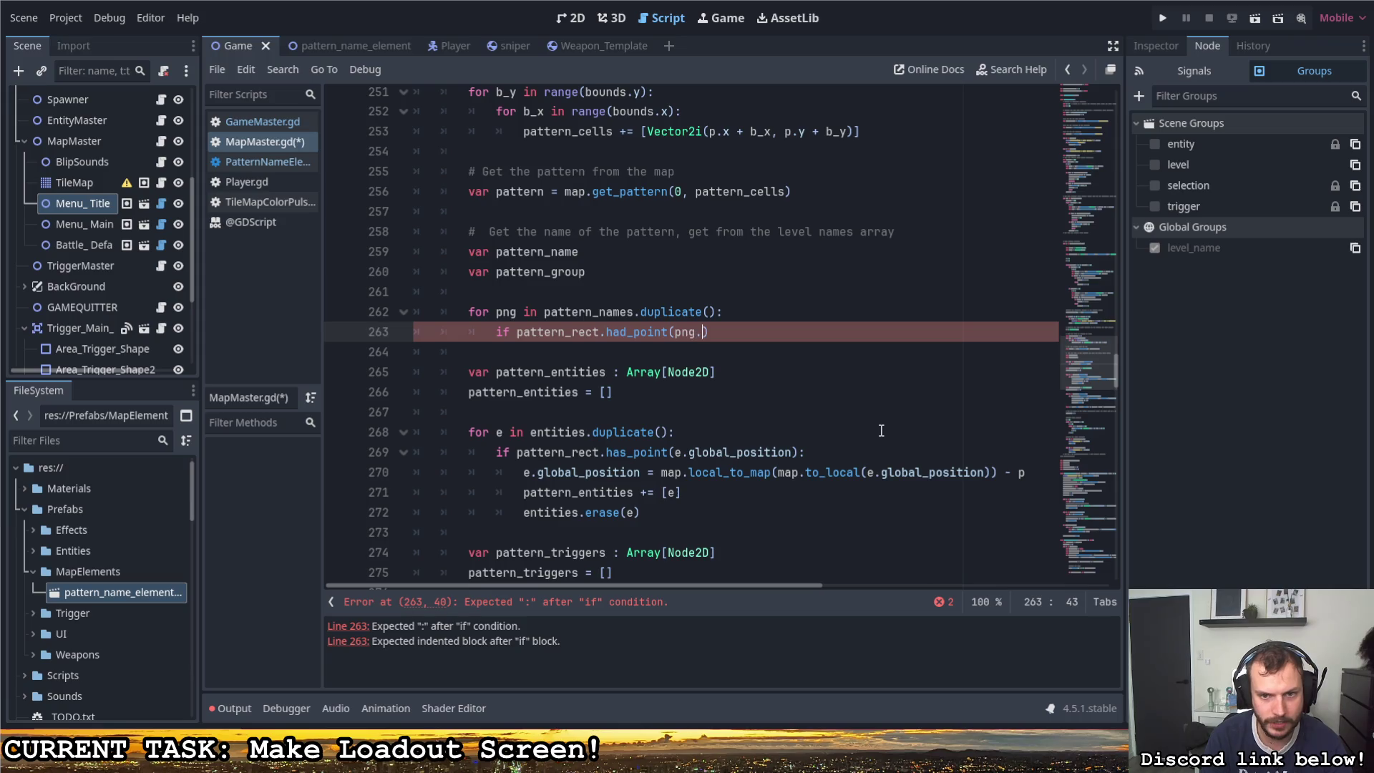
{"action": "type", "text": "position)"}
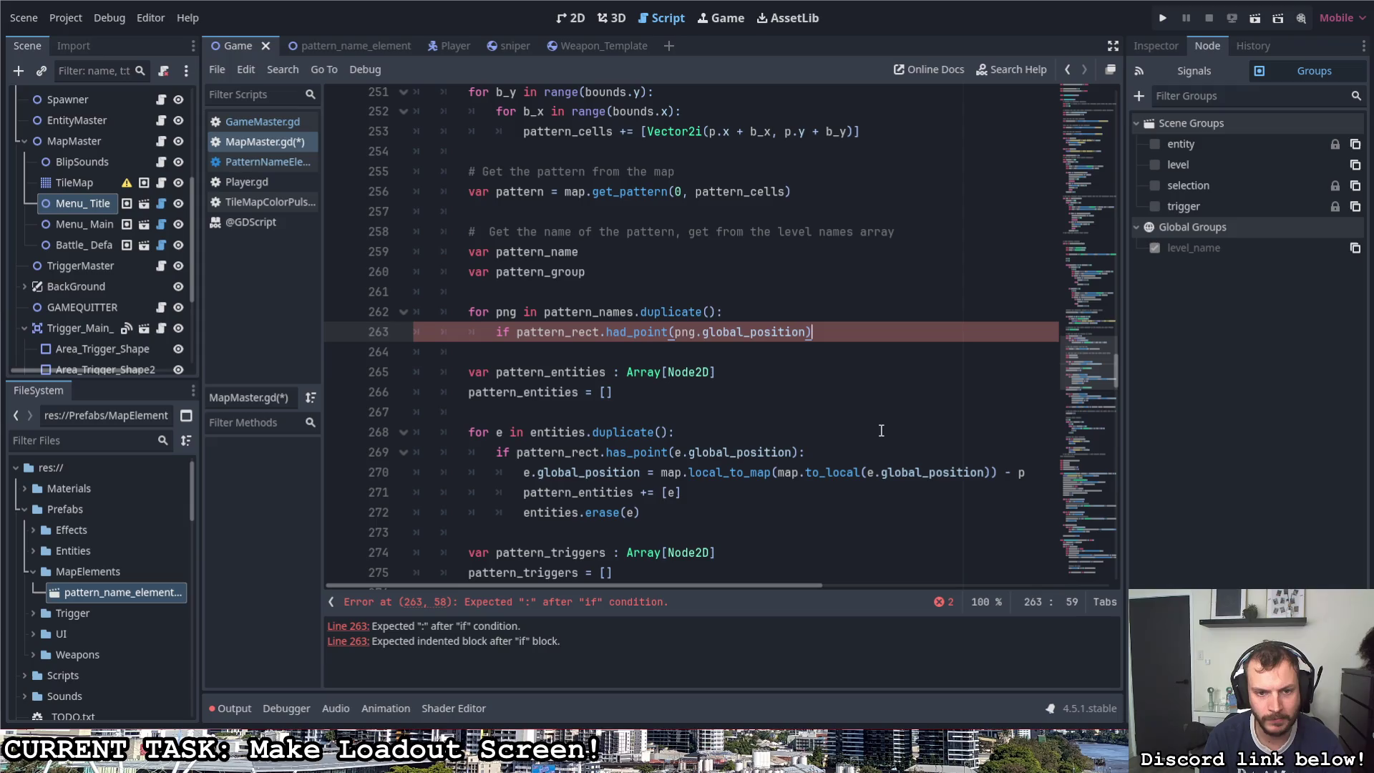
{"action": "type", "text": ":"}
{"action": "key", "text": "Return"}
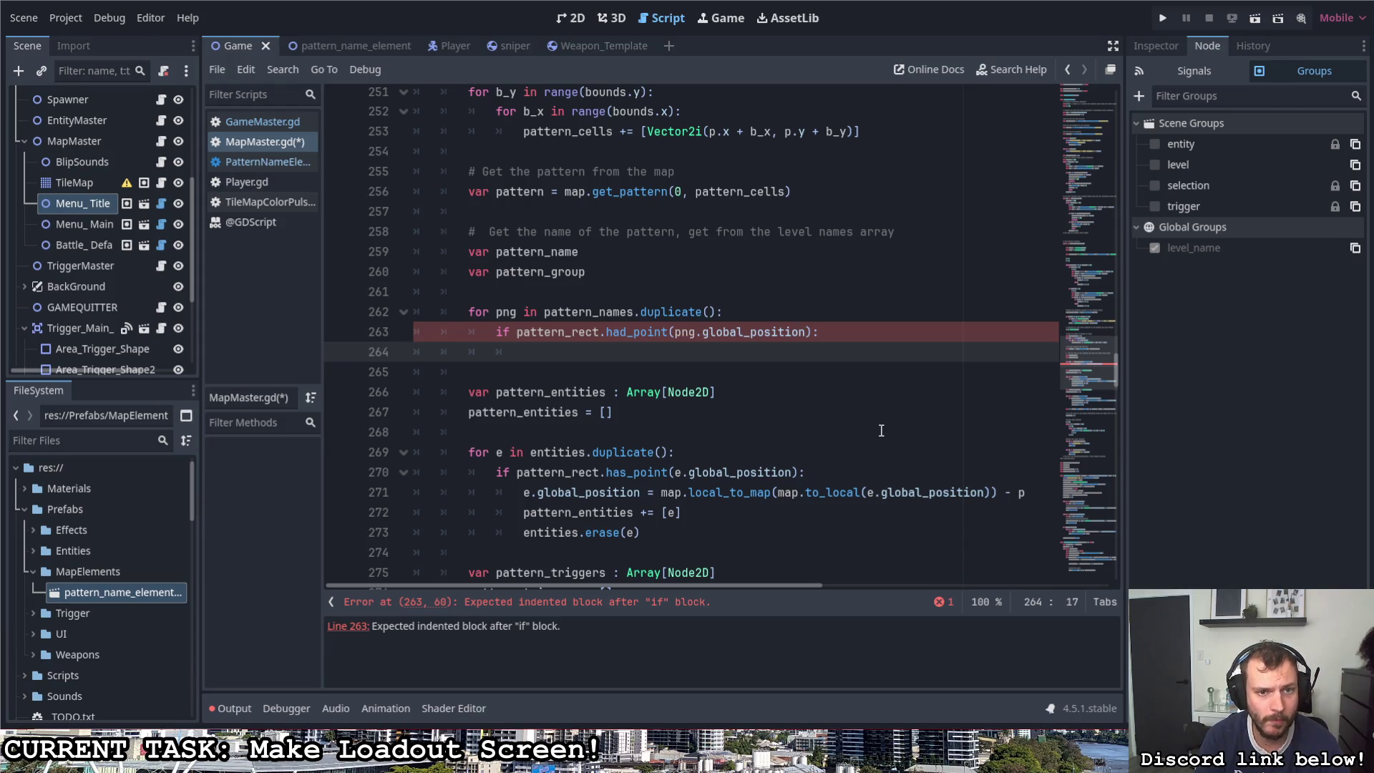
Assign pattern_name = png.pattern_name and pattern_group = png.pattern_group, then save
{"action": "type", "text": "pattern"}
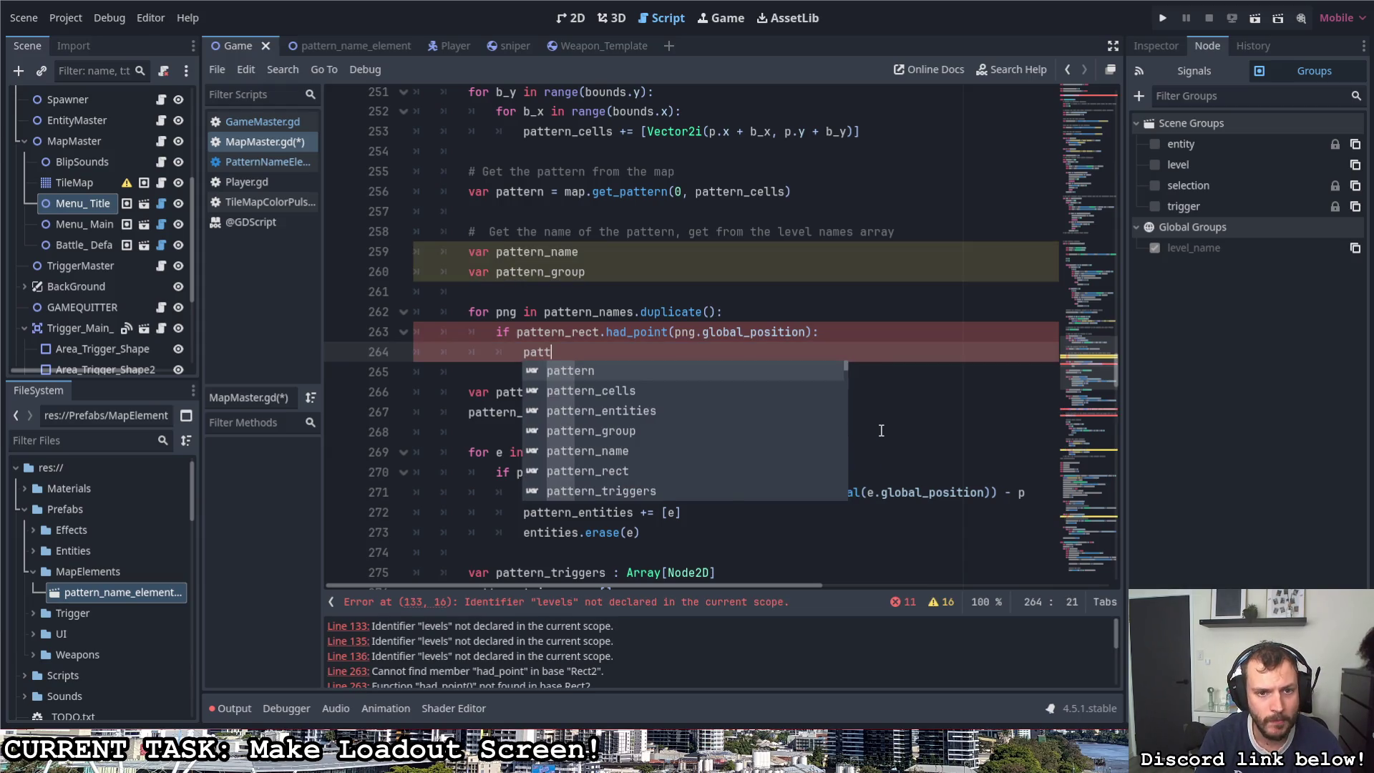
{"action": "key", "text": "Down"}
{"action": "key", "text": "Down"}
{"action": "key", "text": "Down"}
{"action": "key", "text": "Return"}
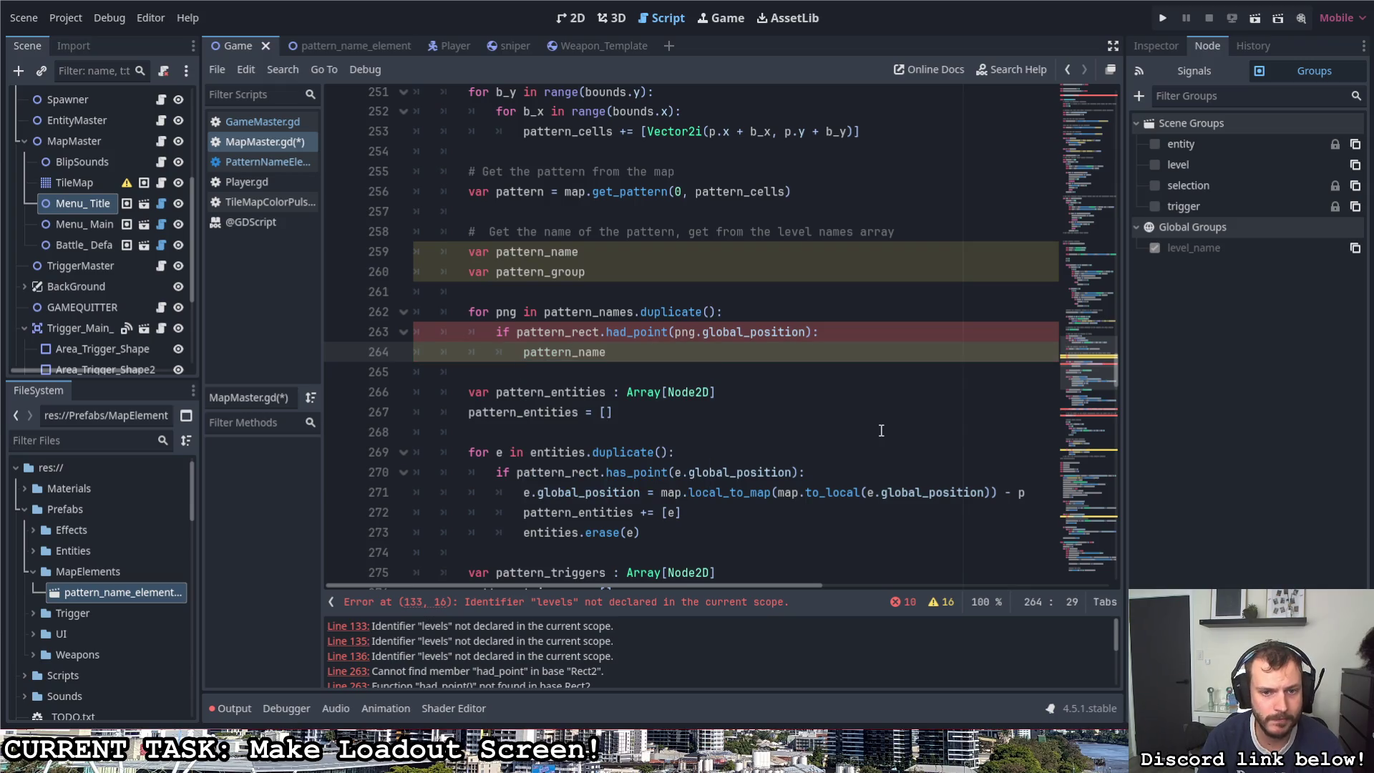
{"action": "type", "text": "= png"}
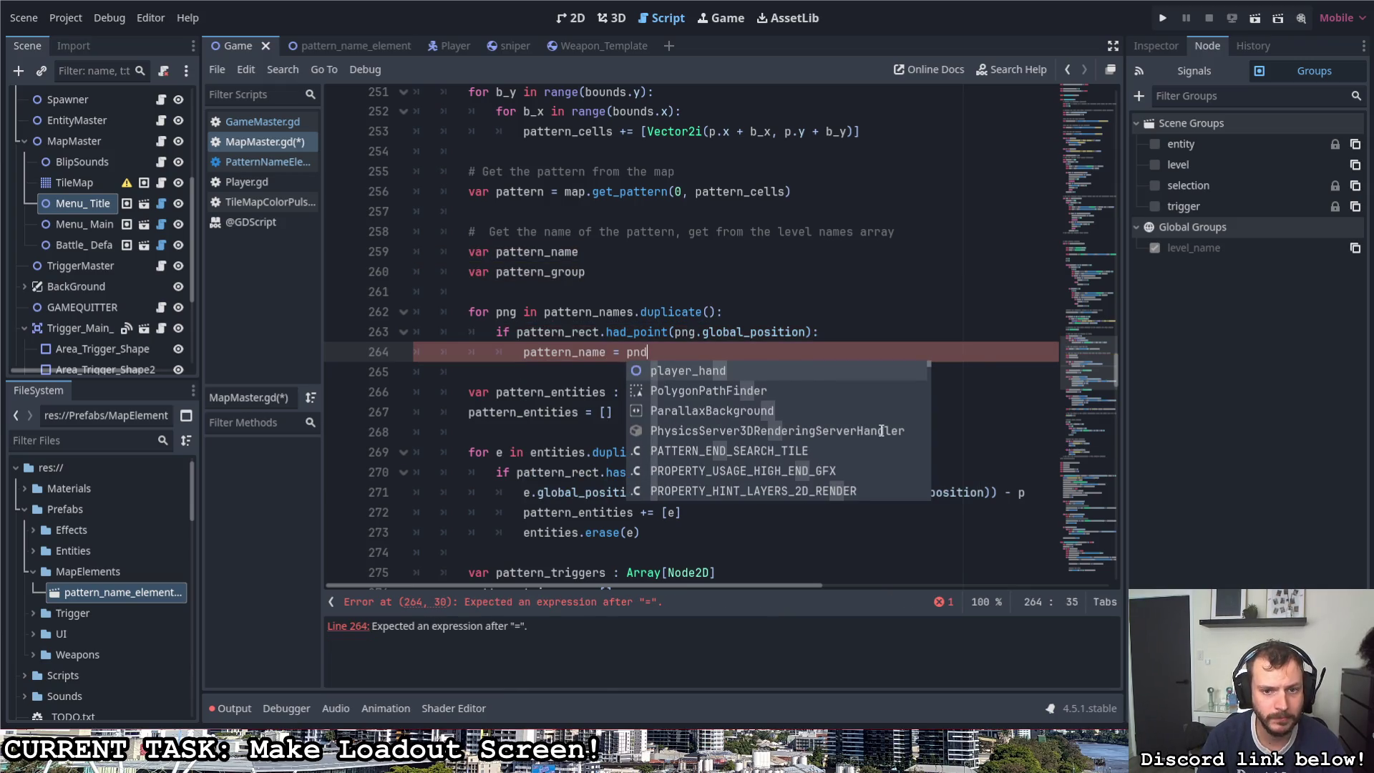
{"action": "type", "text": "."}
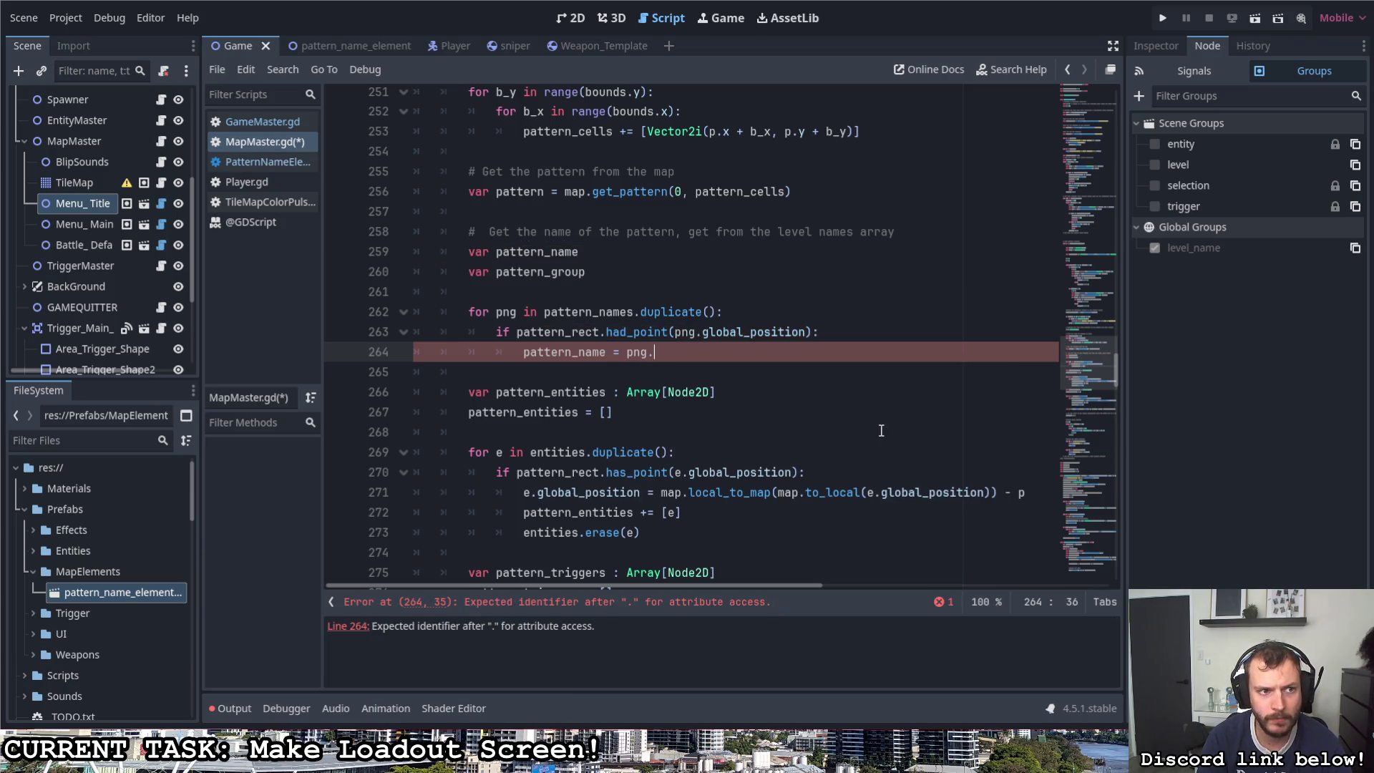
{"action": "type", "text": "pattern_nam"}
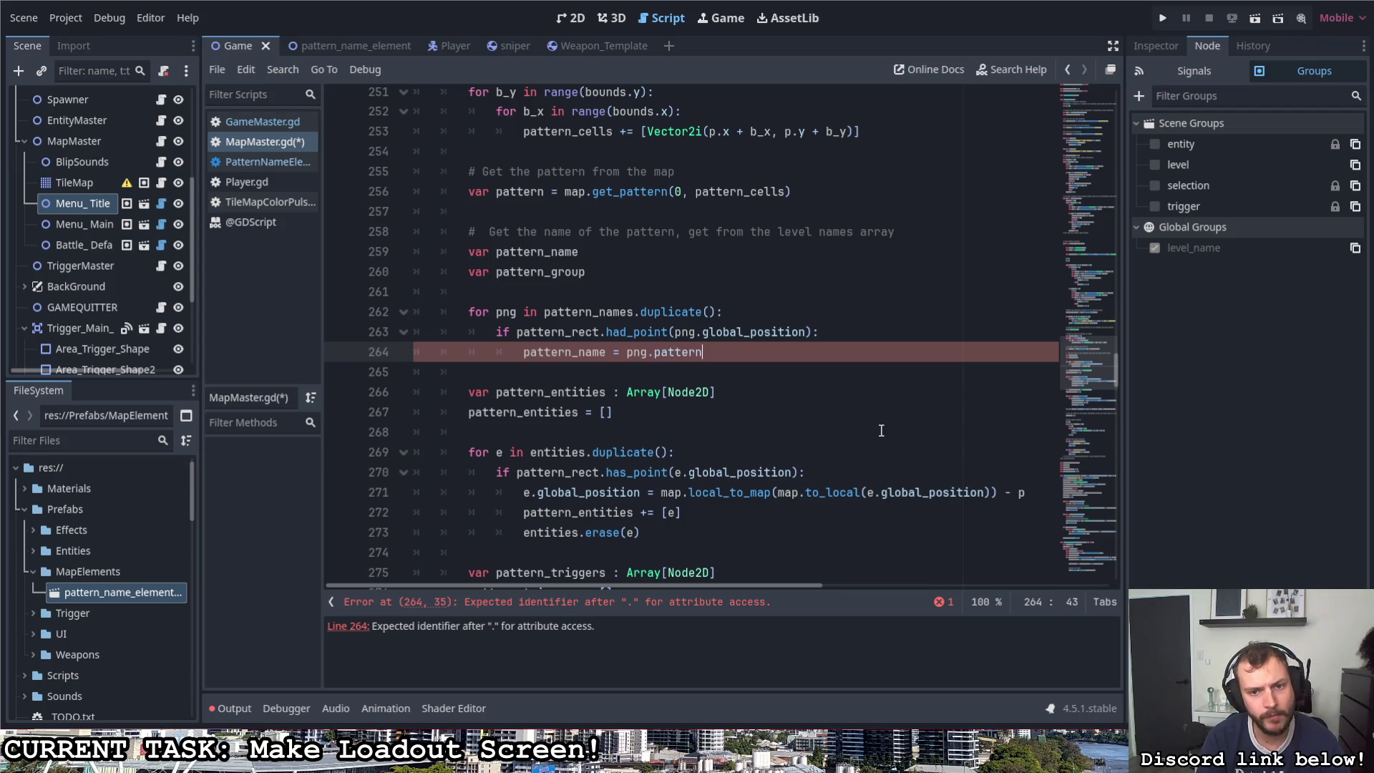
{"action": "type", "text": "e"}
{"action": "key", "text": "Return"}
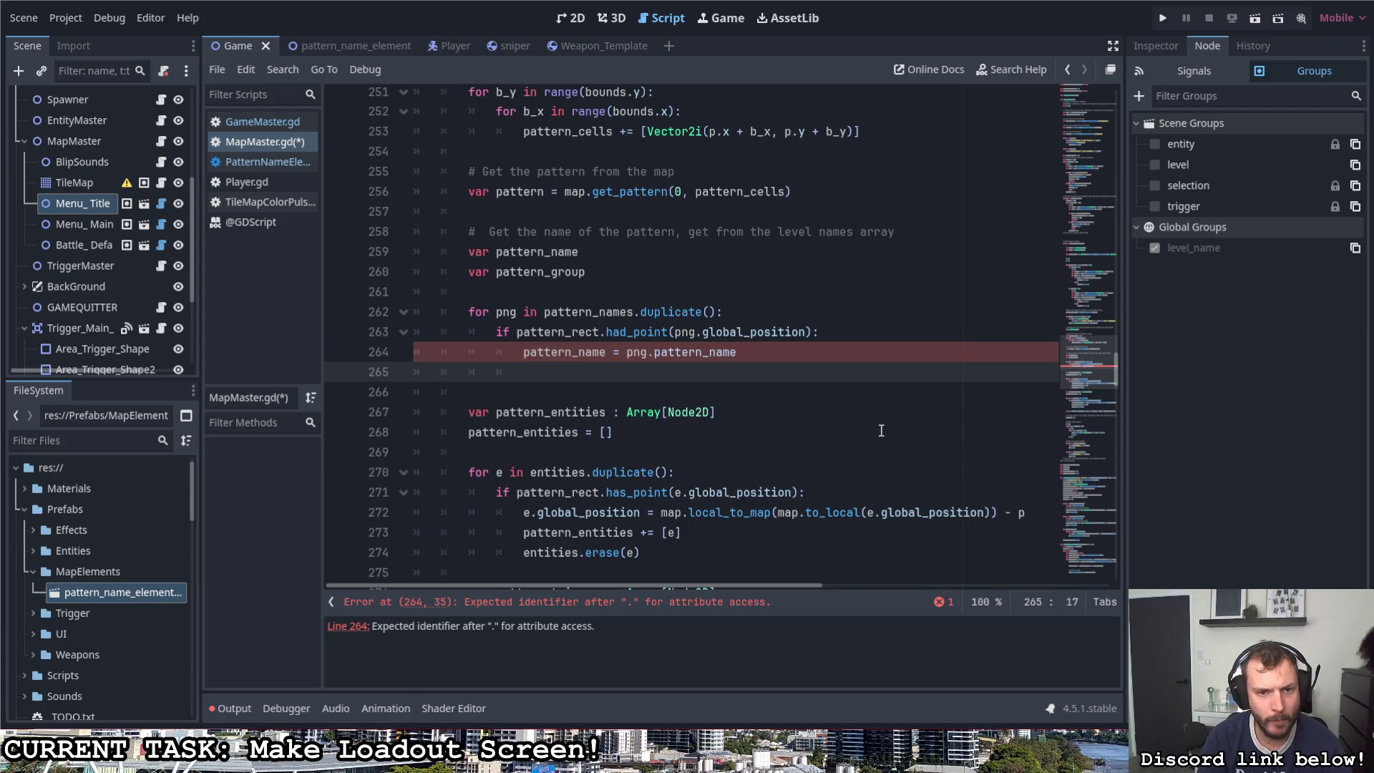
{"action": "type", "text": "pag"}
{"action": "key", "text": "BackSpace"}
{"action": "type", "text": "tter"}
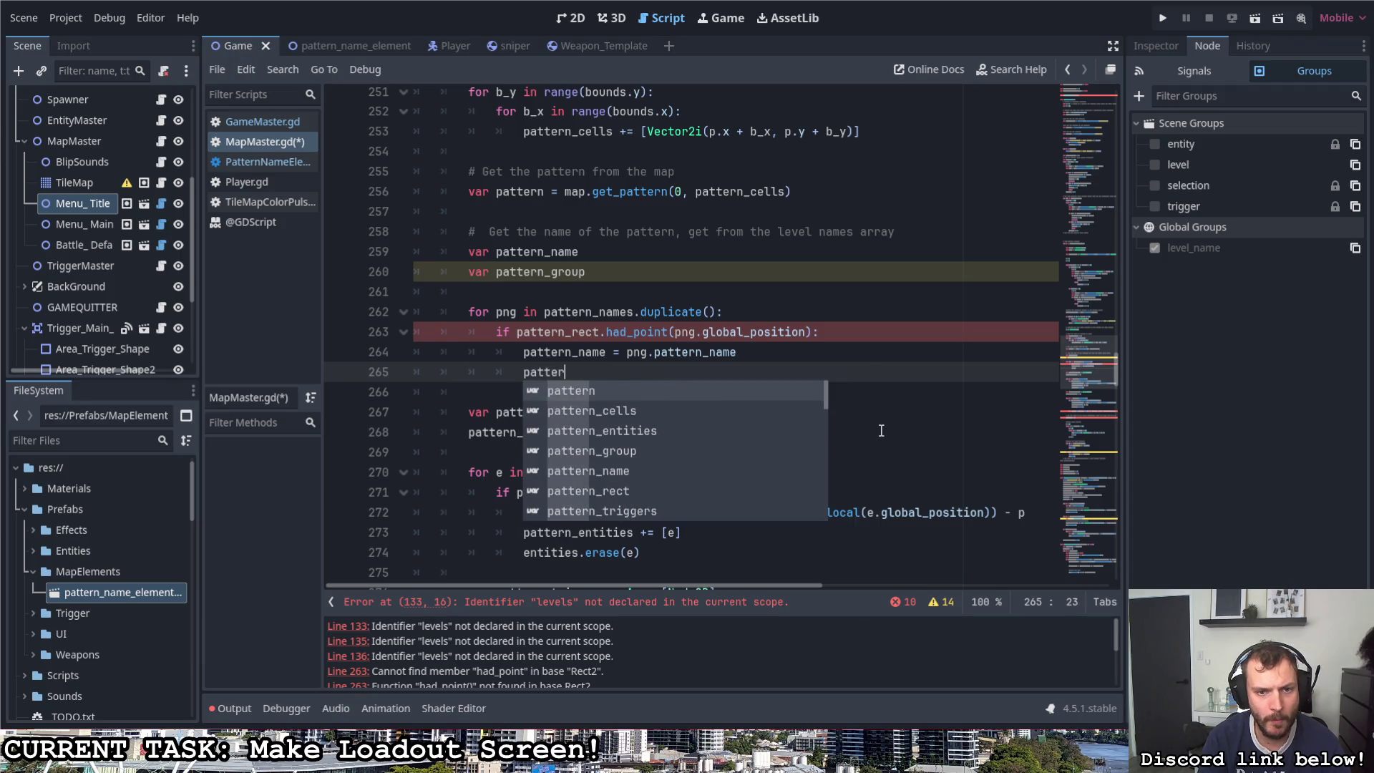
{"action": "key", "text": "Down"}
{"action": "key", "text": "Down"}
{"action": "key", "text": "Return"}
{"action": "type", "text": "= p"}
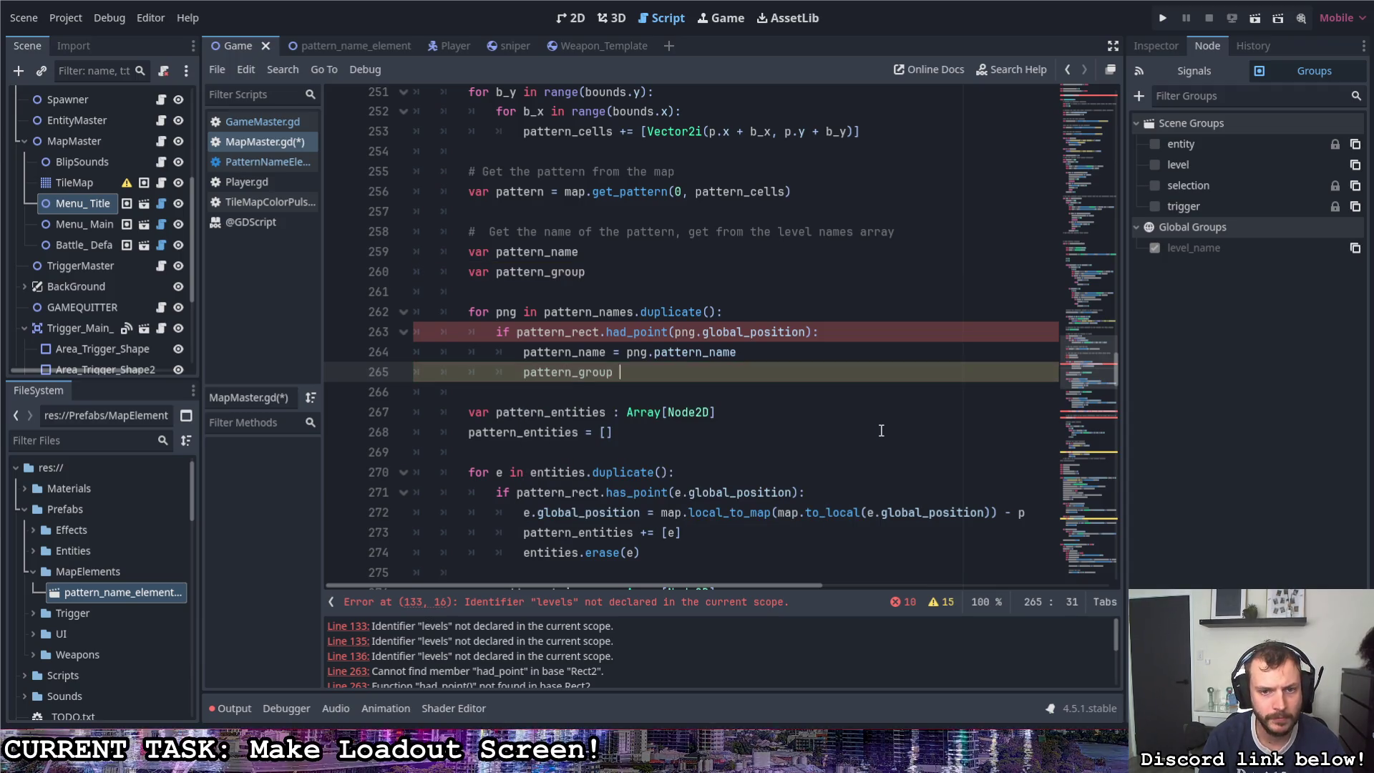
{"action": "type", "text": "ng.pattern"}
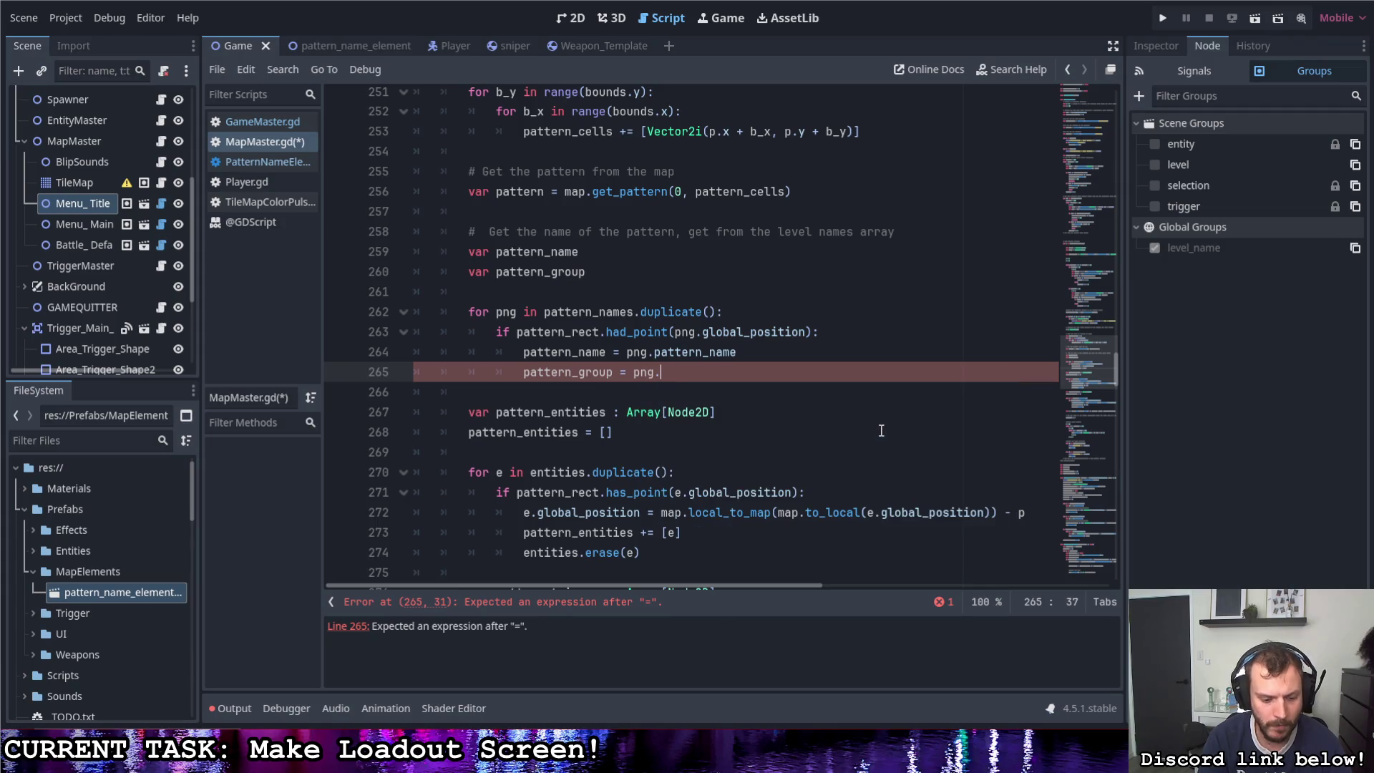
{"action": "type", "text": "_"}
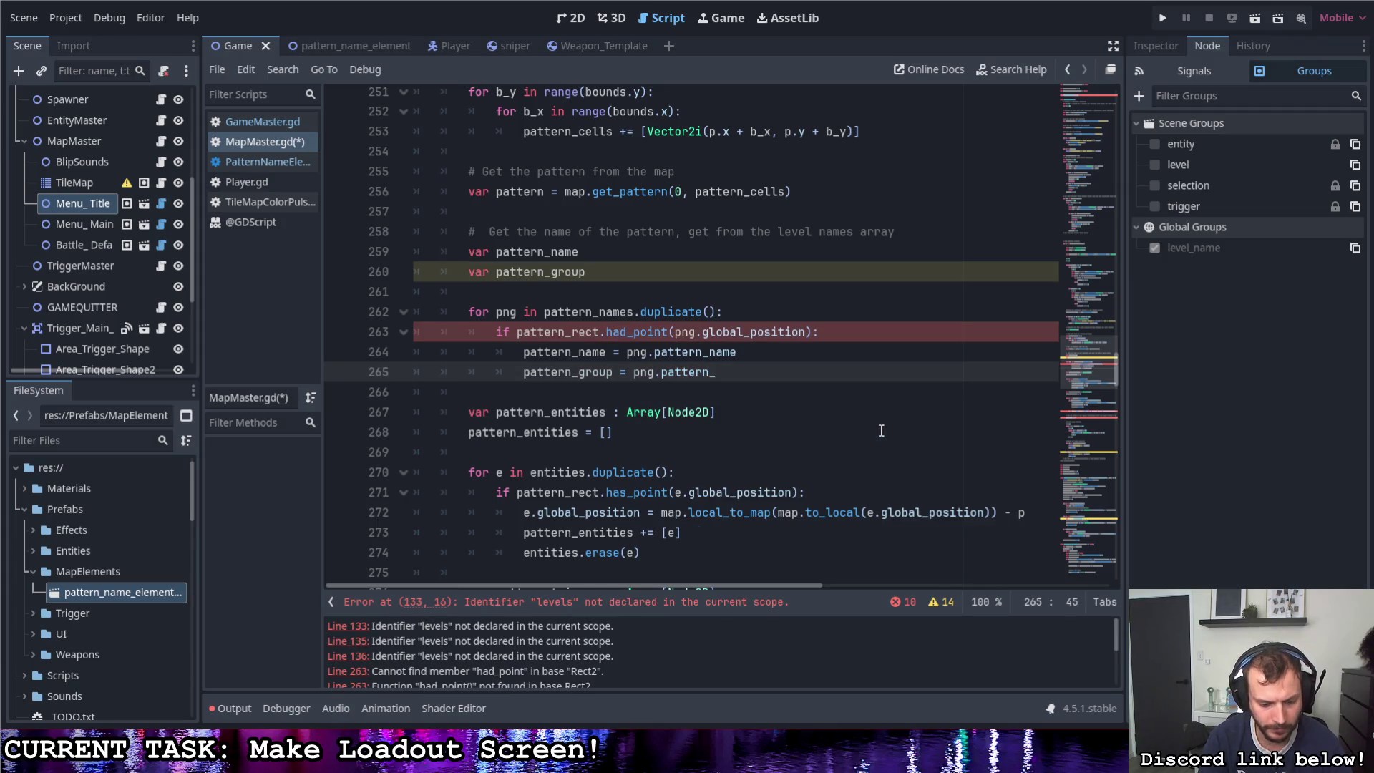
{"action": "type", "text": "group"}
{"action": "key", "text": "ctrl+s"}
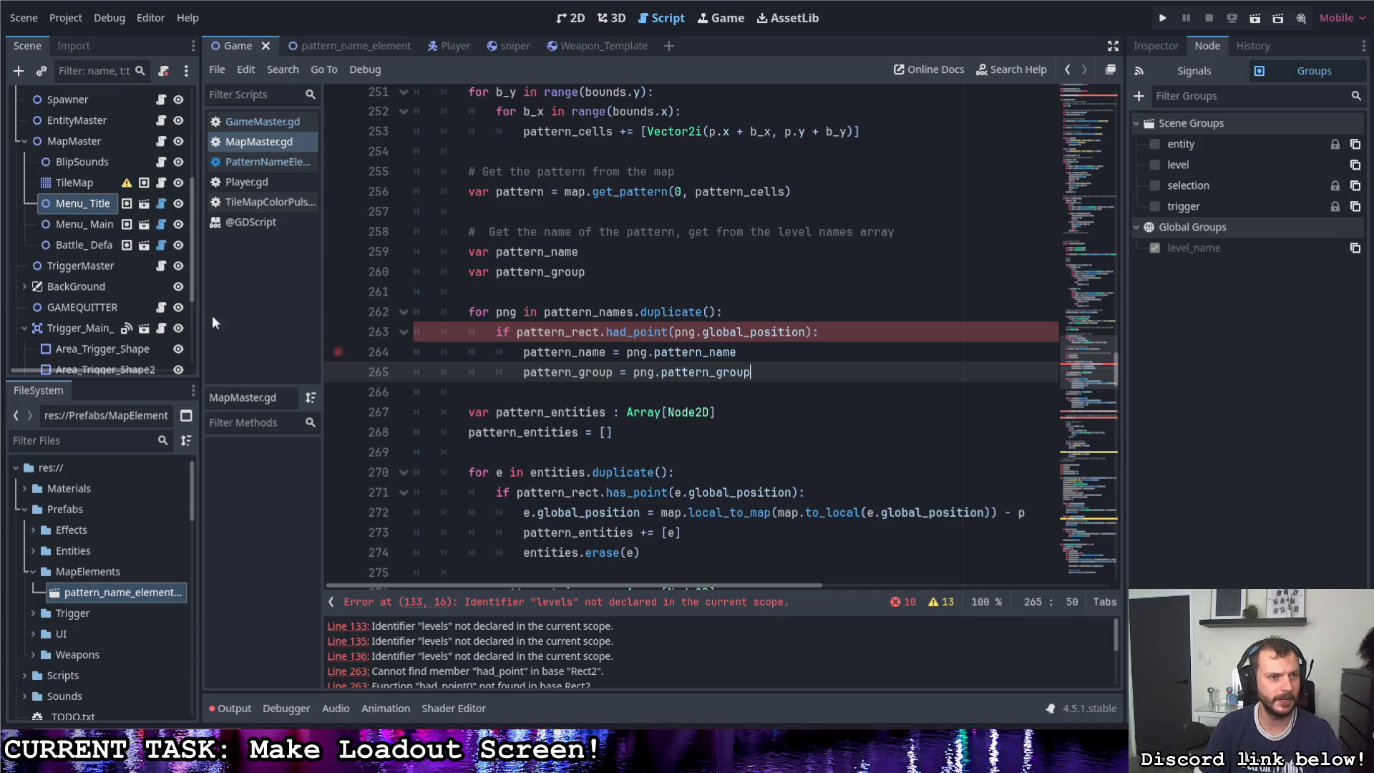
Check Menu_Title's Pattern Name property, copy its path, then discard the test paste on line 264
{"action": "left_click", "coordinate": [105, 206]}
{"action": "left_click", "coordinate": [91, 219]}
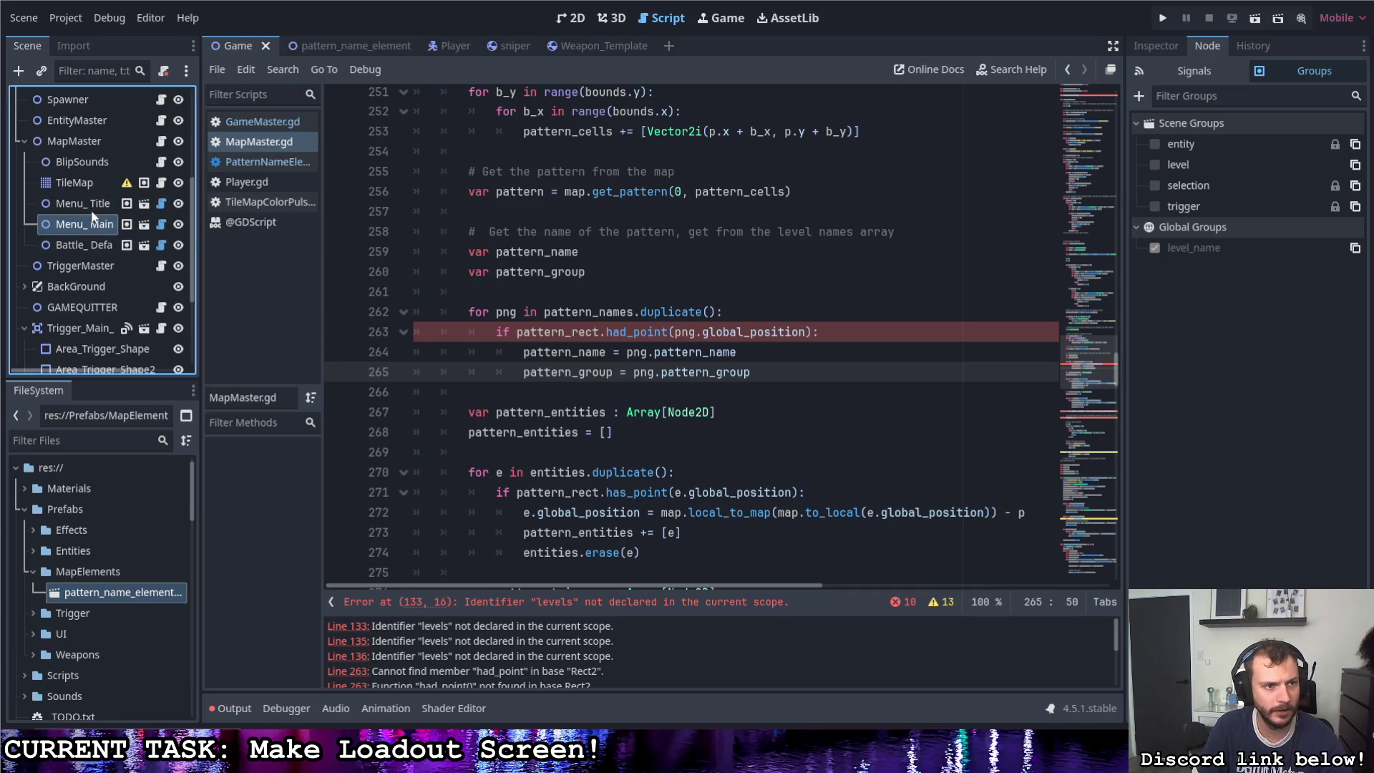
{"action": "left_click", "coordinate": [91, 207]}
{"action": "left_click", "coordinate": [1174, 65]}
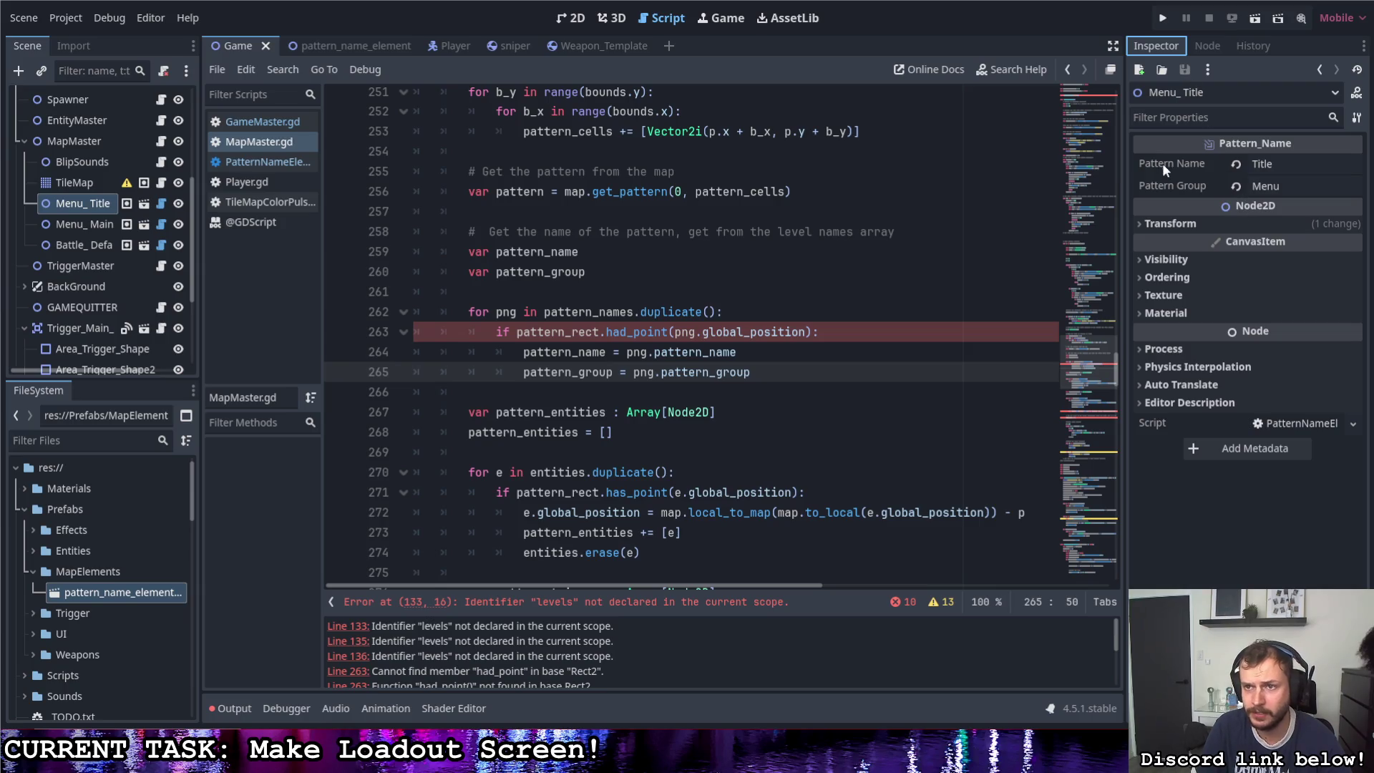
{"action": "right_click", "coordinate": [1164, 162]}
{"action": "left_click", "coordinate": [1229, 213]}
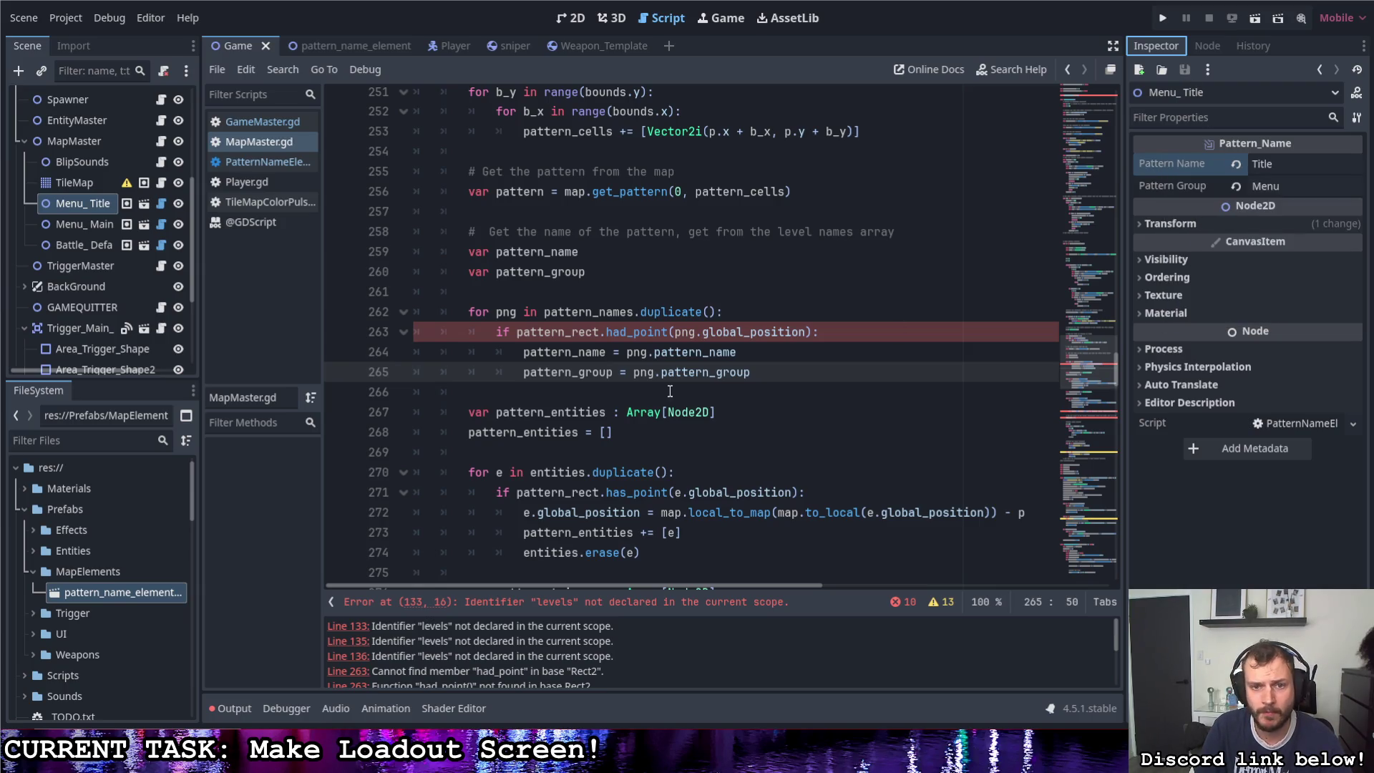
{"action": "left_click", "coordinate": [745, 353]}
{"action": "key", "text": "ctrl+v"}
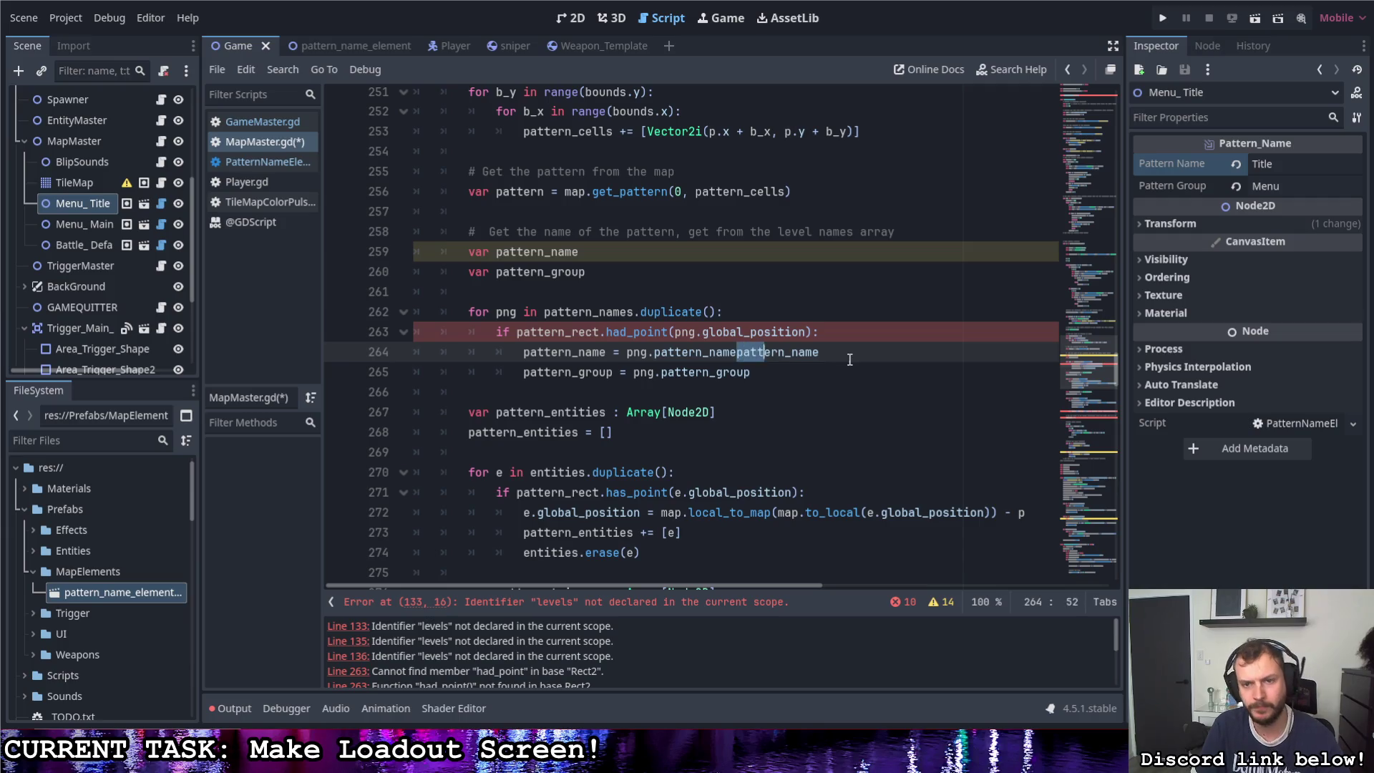
{"action": "key", "text": "shift+ctrl+Left"}
{"action": "key", "text": "BackSpace"}
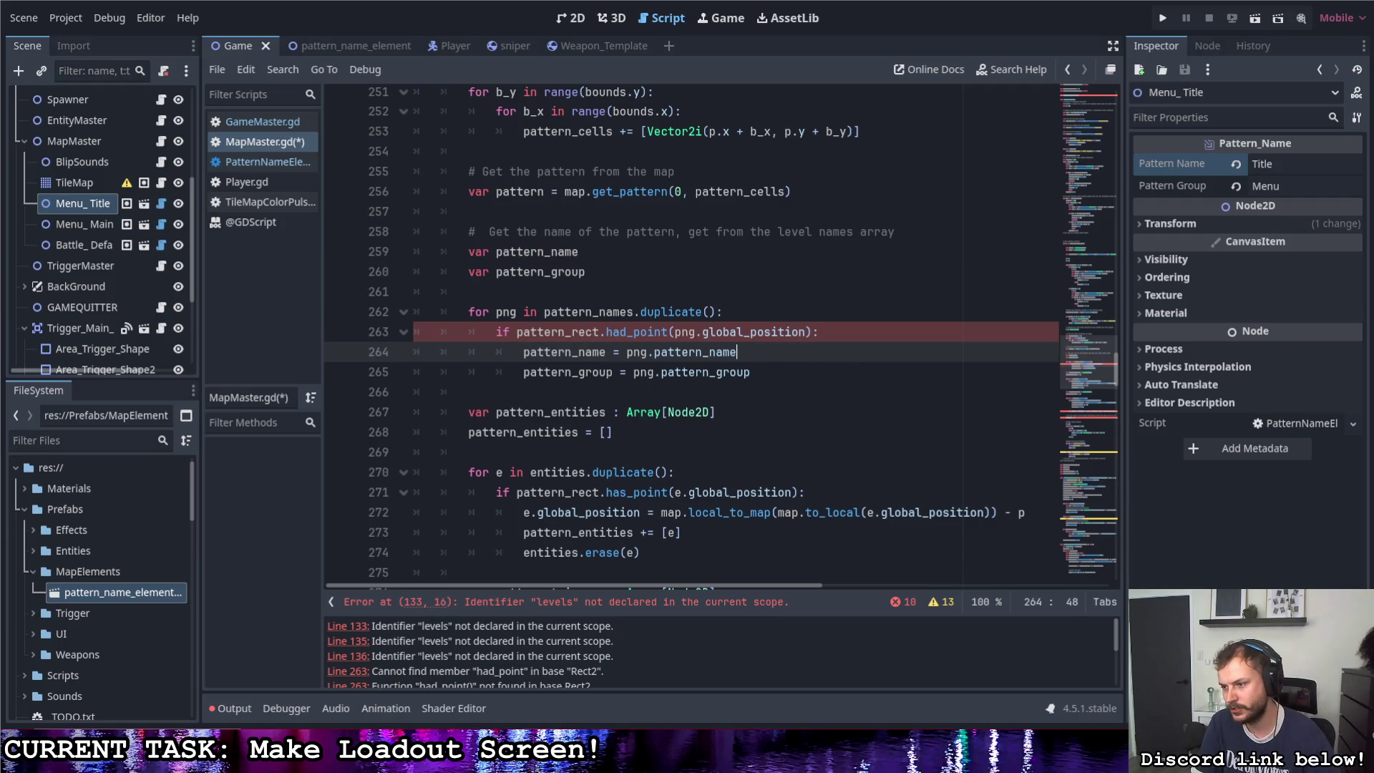
{"action": "left_click", "coordinate": [784, 372]}
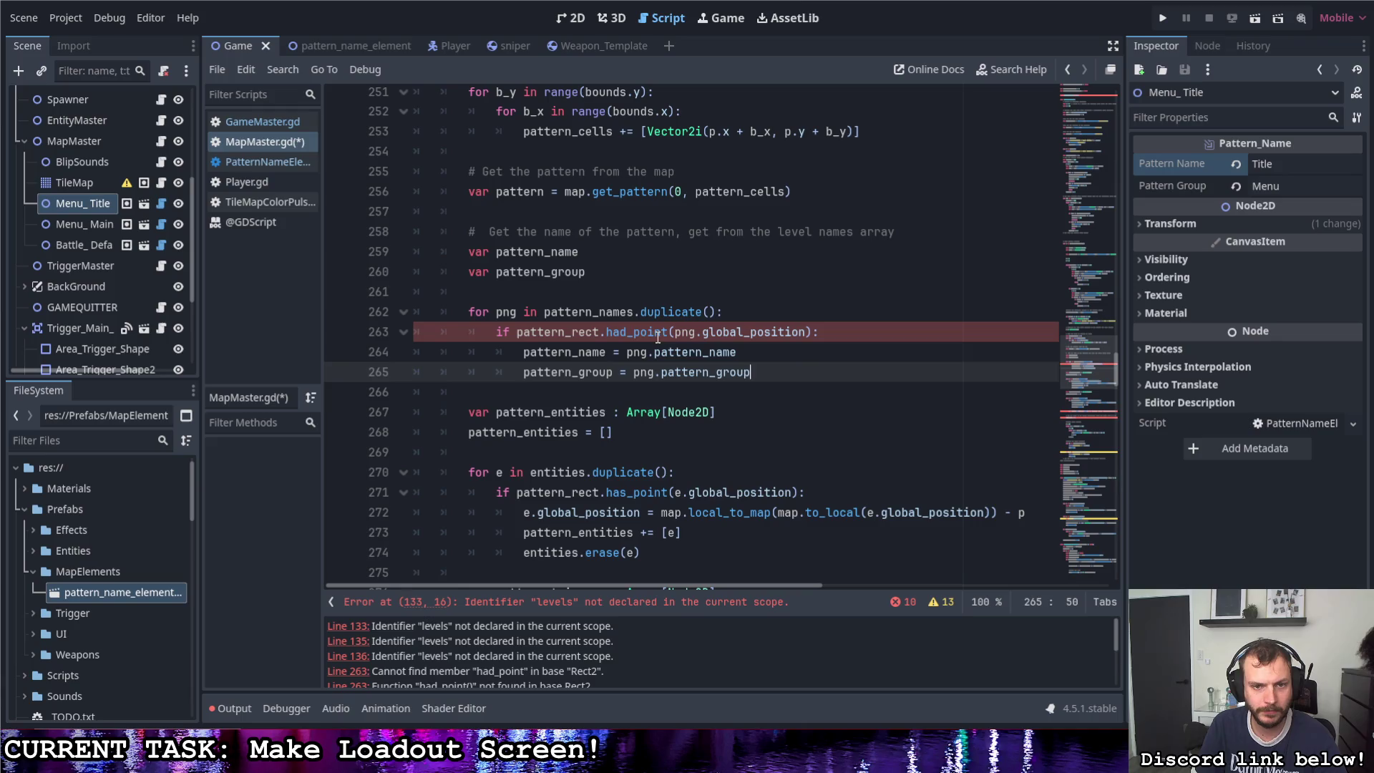
Correct had_point to has_point on line 263 and save
{"action": "left_click", "coordinate": [627, 332]}
{"action": "key", "text": "BackSpace"}
{"action": "type", "text": "s"}
{"action": "left_click", "coordinate": [762, 352]}
{"action": "key", "text": "ctrl+s"}
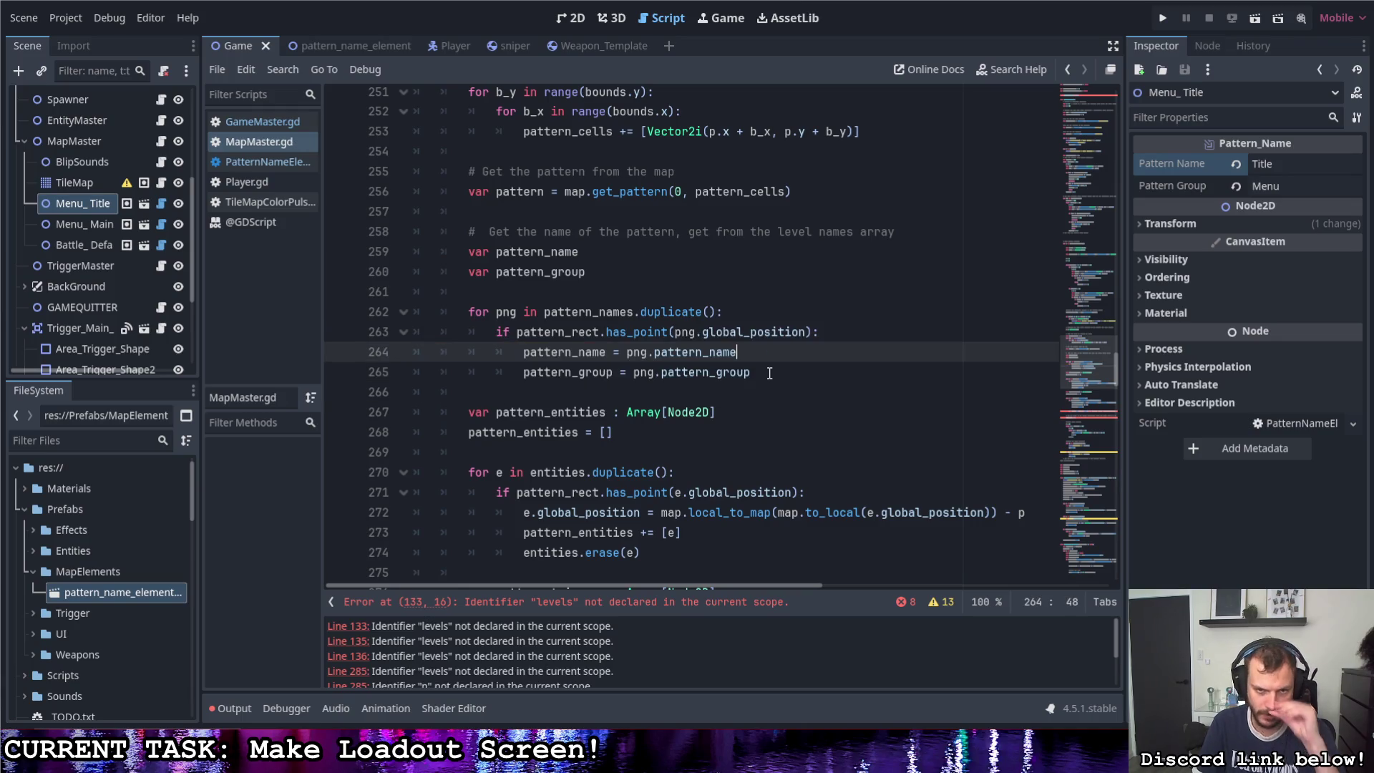
Add pattern_names.erase(png) and break inside the if block, then save
{"action": "left_click", "coordinate": [795, 376]}
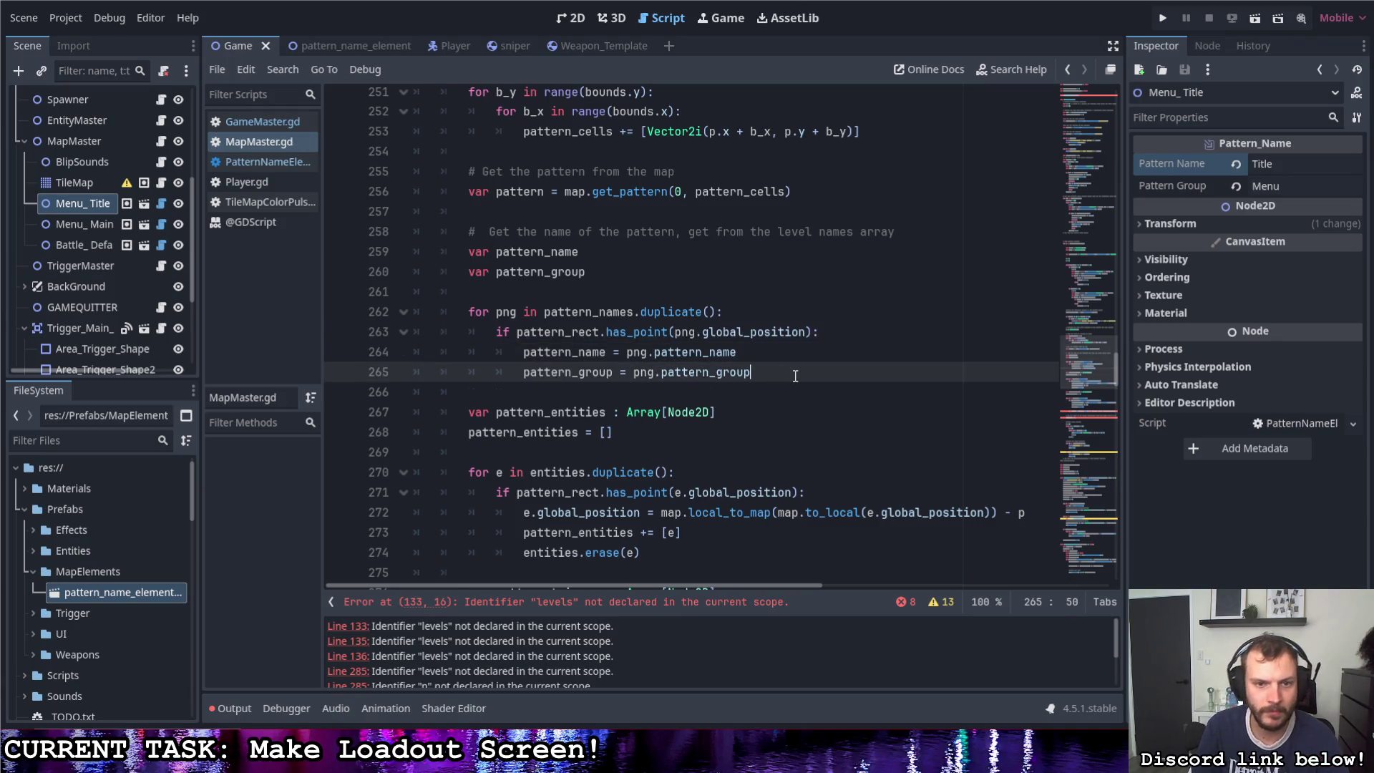
{"action": "key", "text": "Return"}
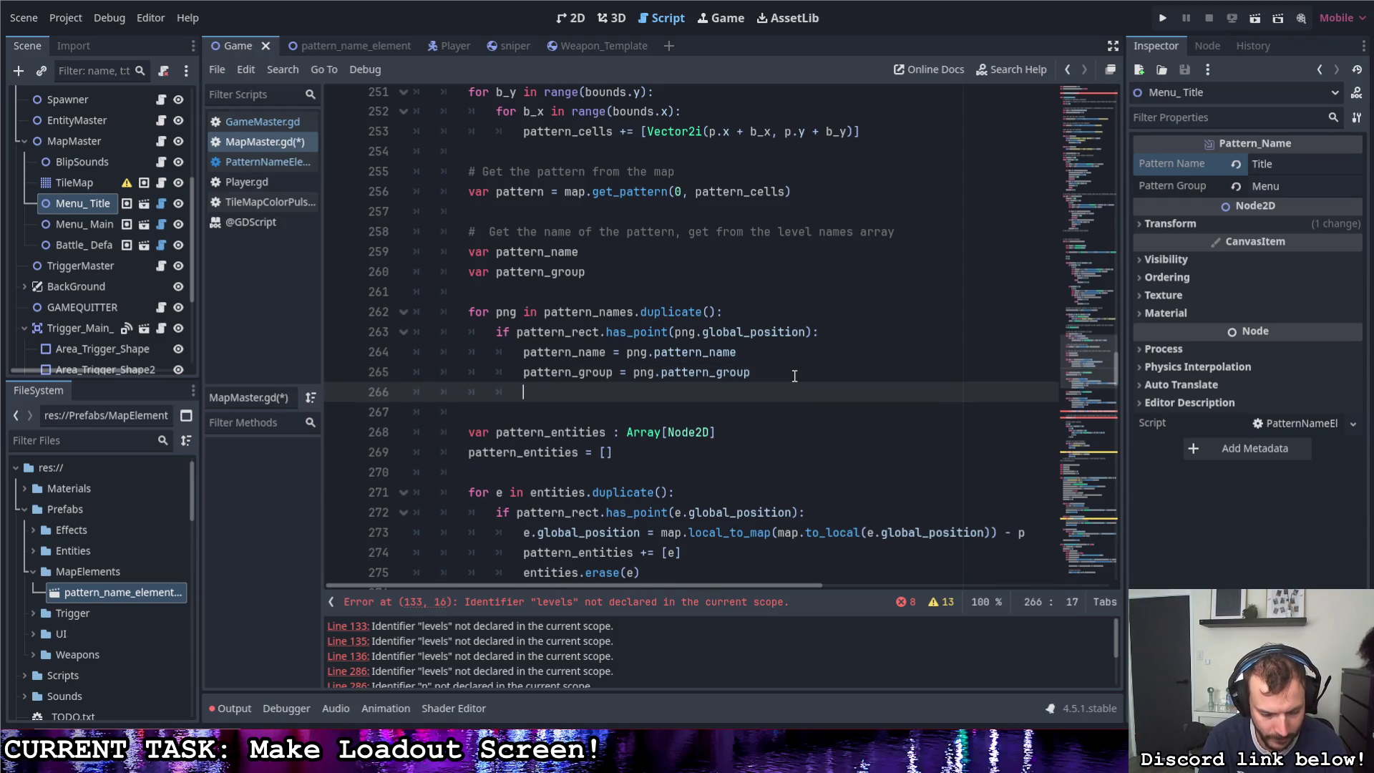
{"action": "type", "text": "pattern_name"}
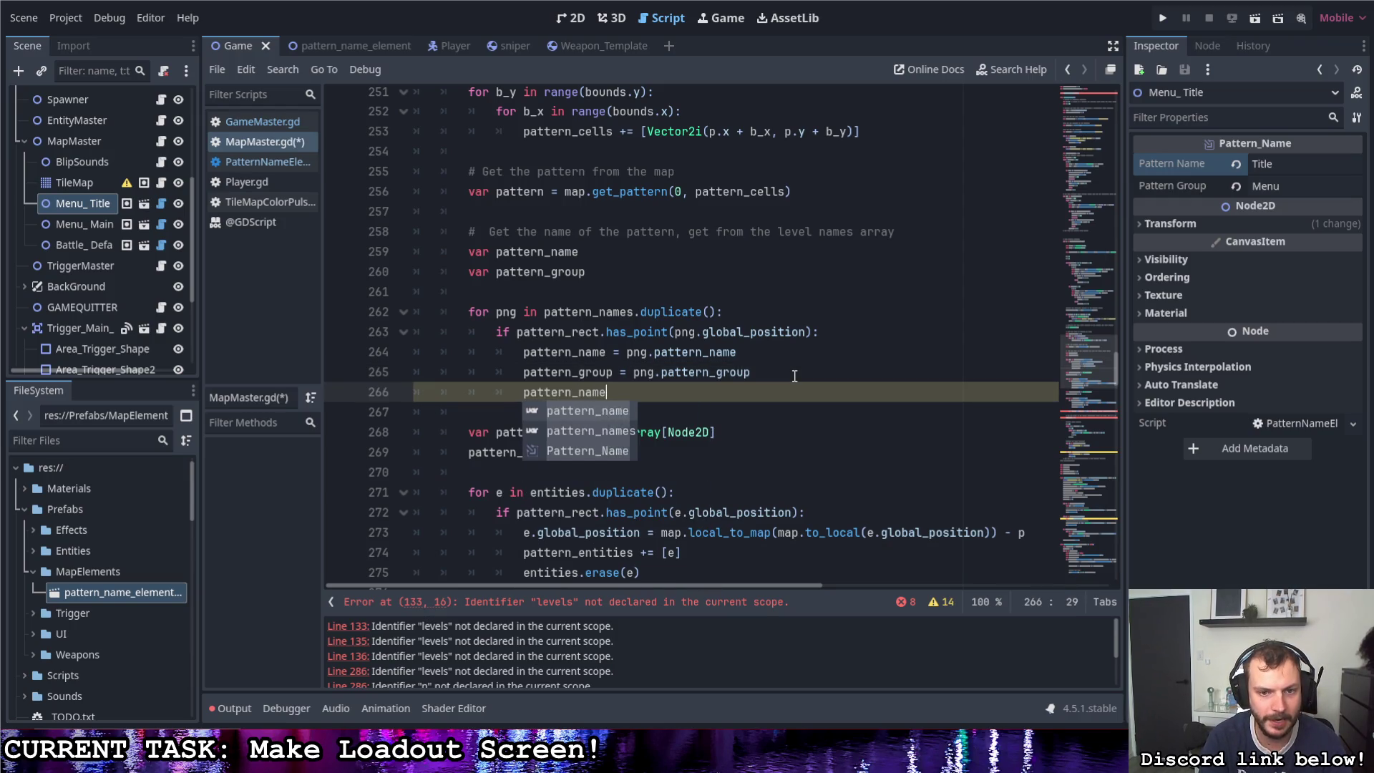
{"action": "type", "text": "s.er"}
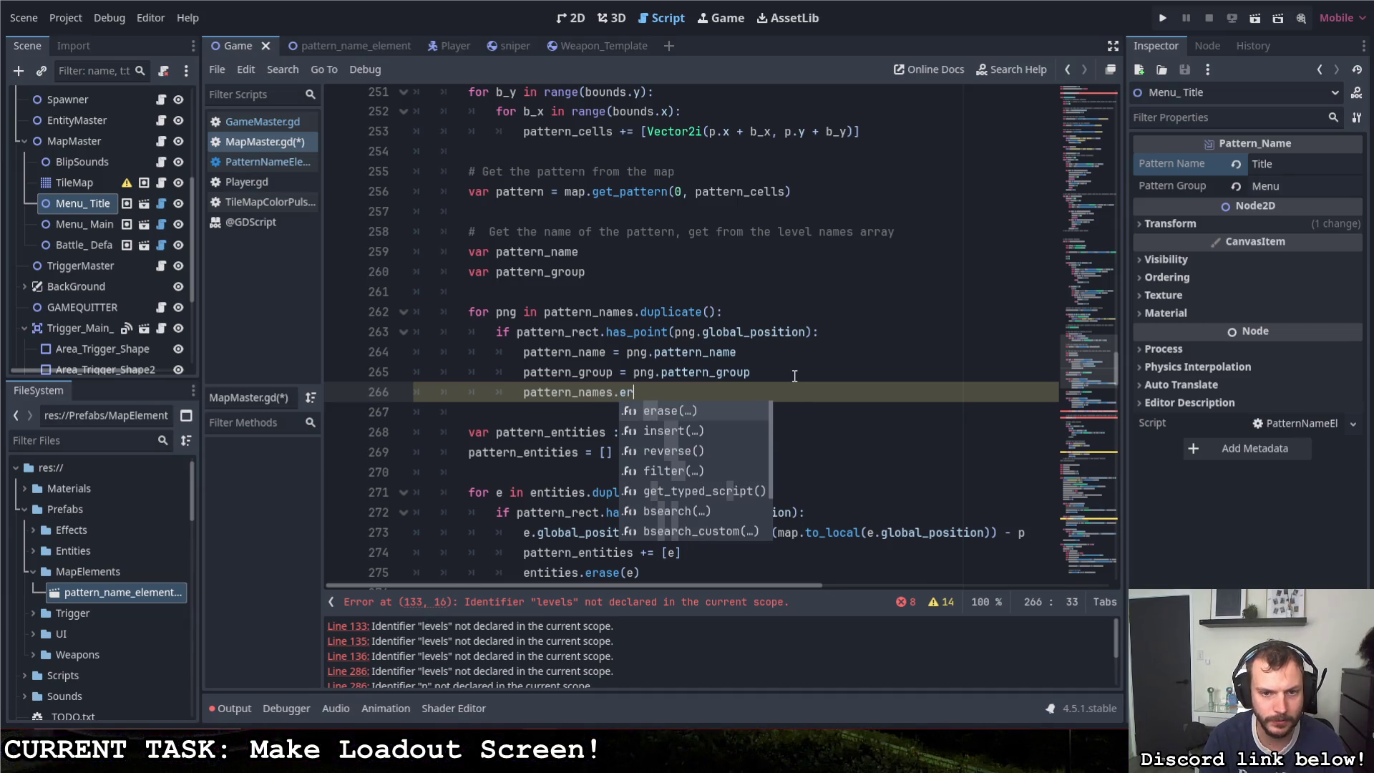
{"action": "key", "text": "Return"}
{"action": "type", "text": "png)"}
{"action": "key", "text": "Return"}
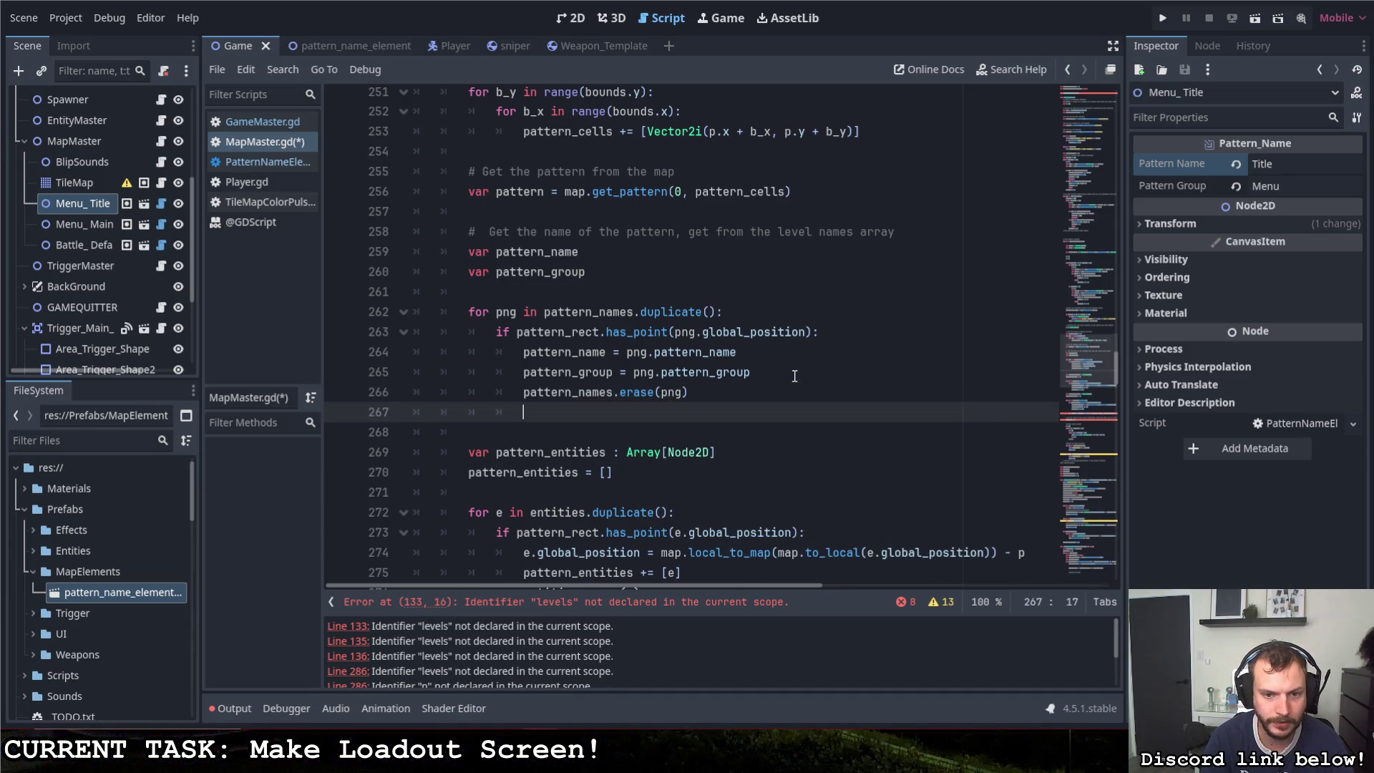
{"action": "type", "text": "break"}
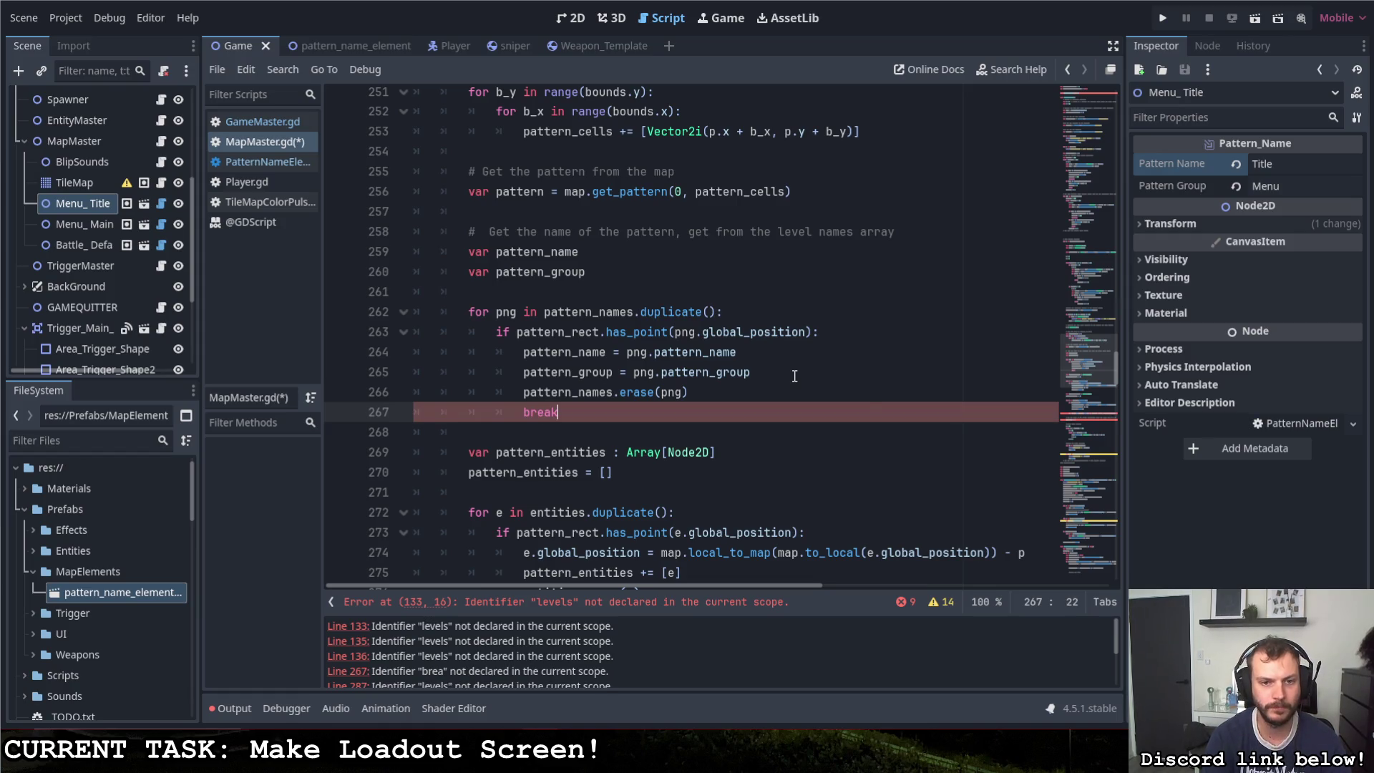
{"action": "key", "text": "ctrl+s"}
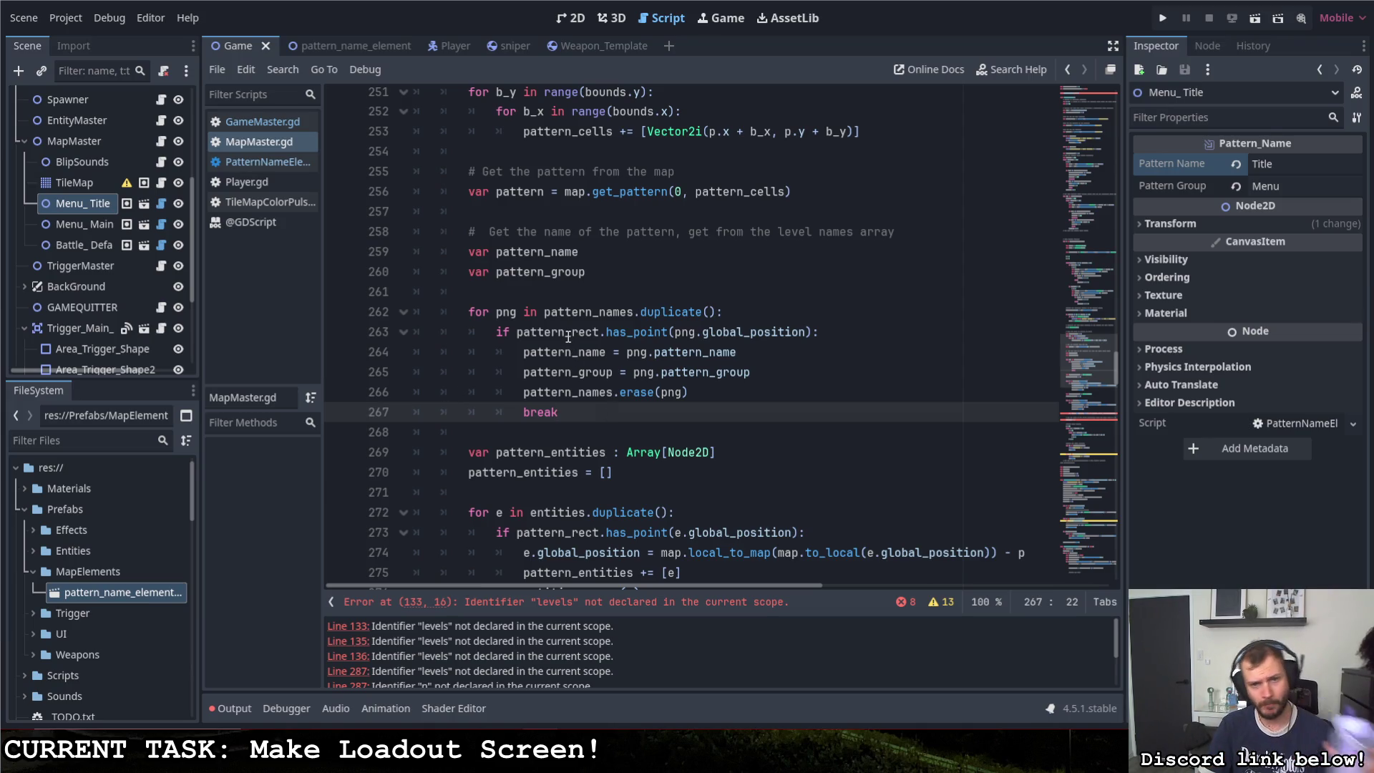
{"action": "mouse_move", "coordinate": [594, 350]}
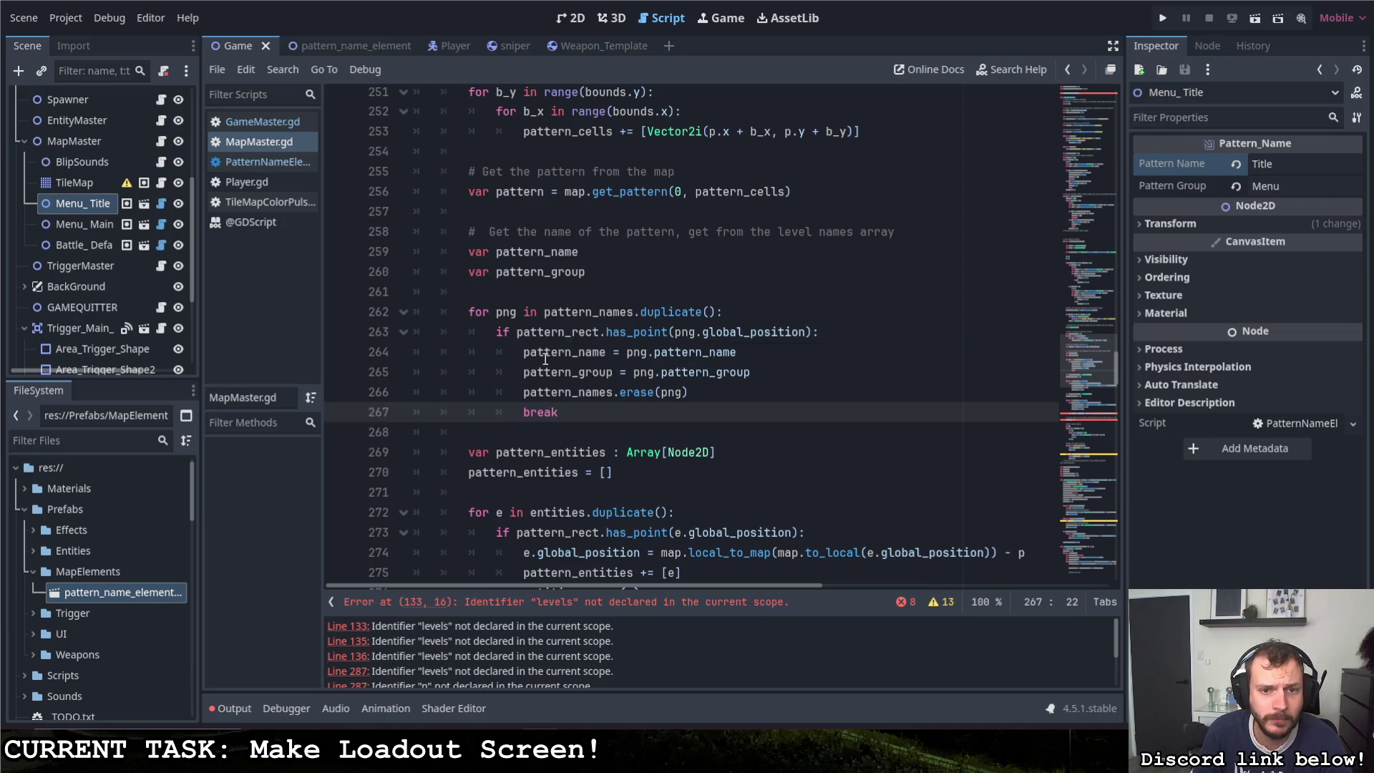
{"action": "scroll", "coordinate": [554, 361], "scroll_direction": "up", "scroll_amount": 15}
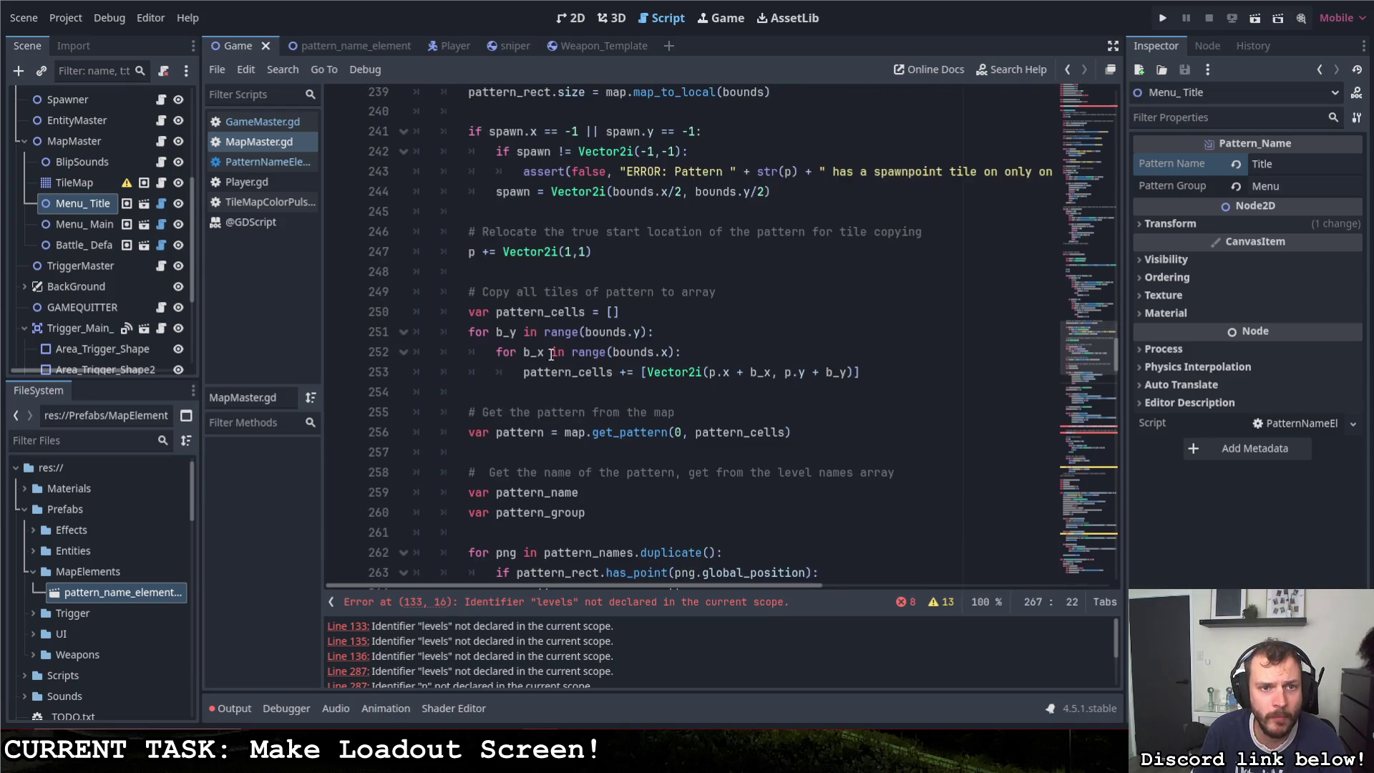
{"action": "scroll", "coordinate": [551, 356], "scroll_direction": "up", "scroll_amount": 1}
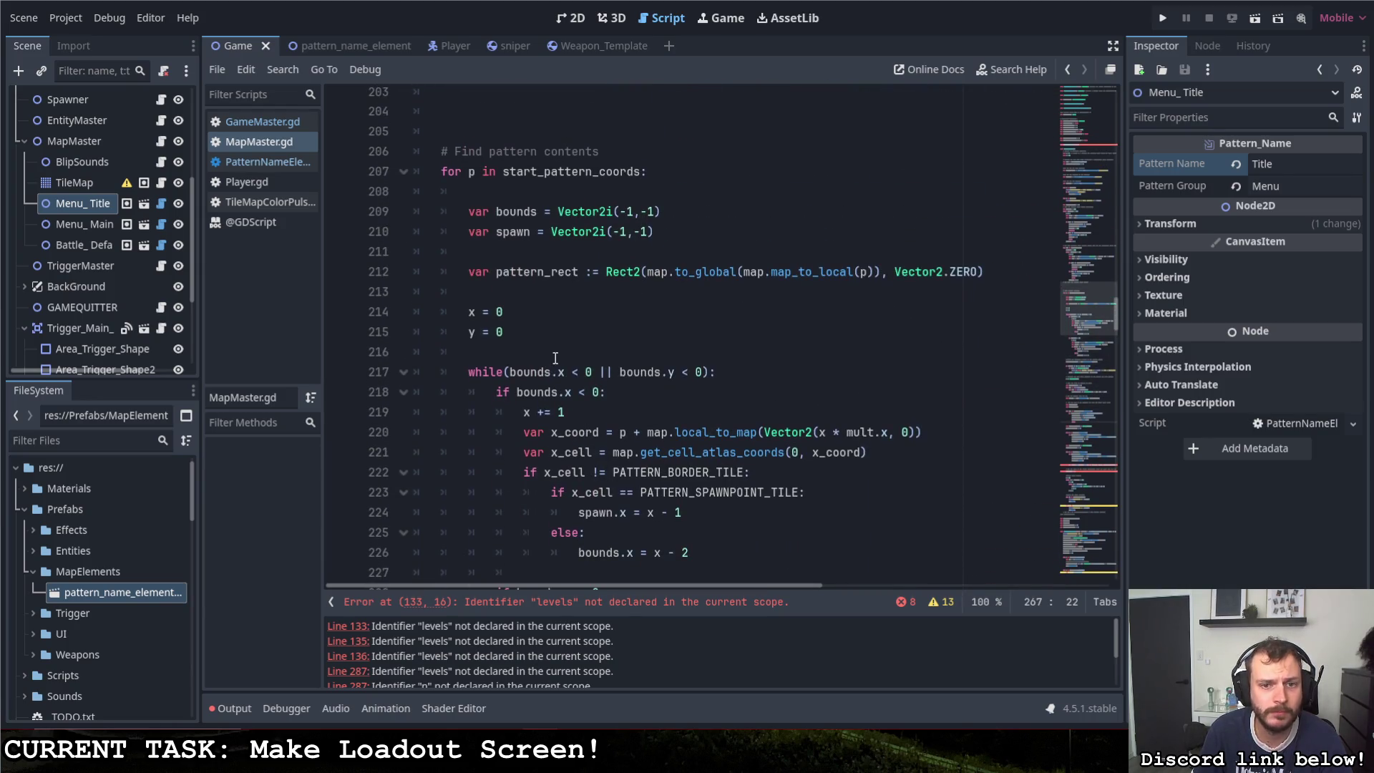
{"action": "scroll", "coordinate": [546, 346], "scroll_direction": "down", "scroll_amount": 13}
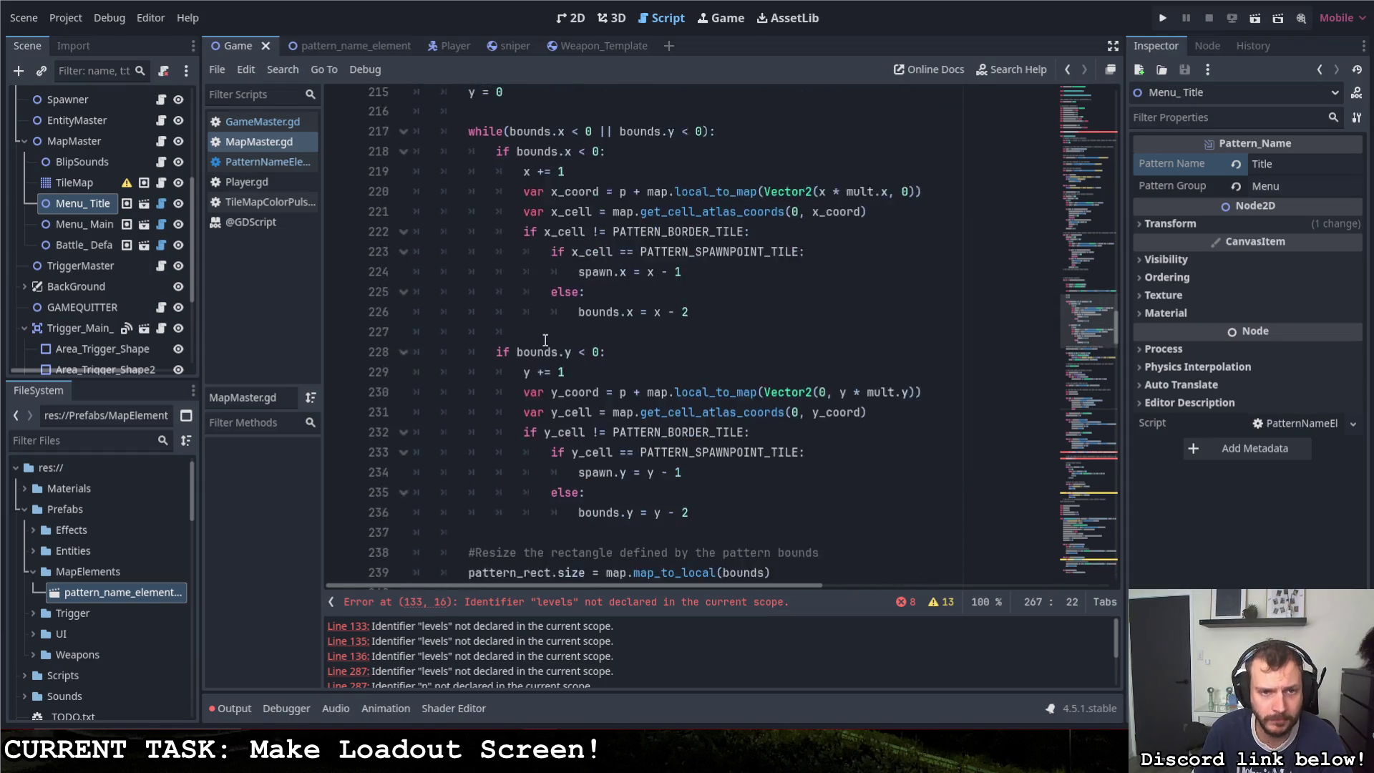
{"action": "scroll", "coordinate": [550, 344], "scroll_direction": "down", "scroll_amount": 2}
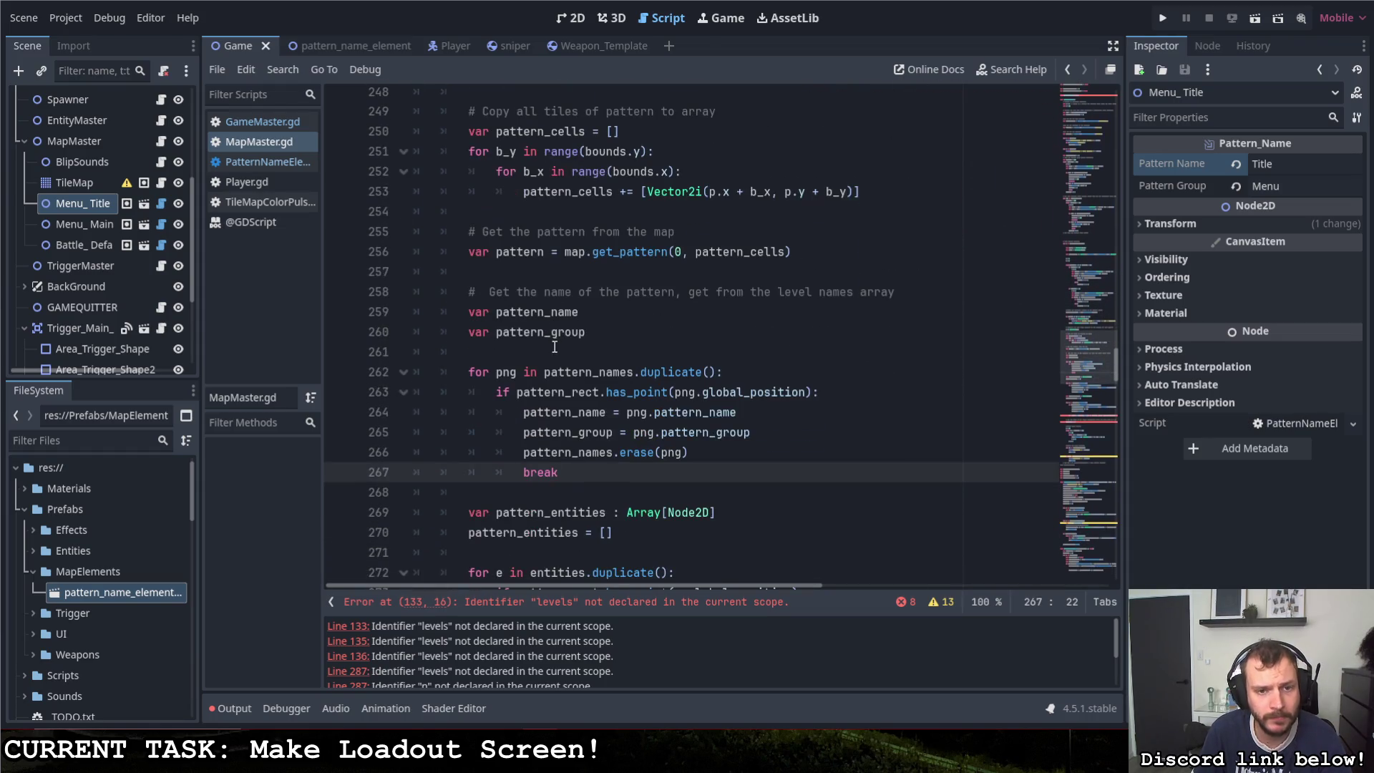
{"action": "scroll", "coordinate": [583, 323], "scroll_direction": "down", "scroll_amount": 6}
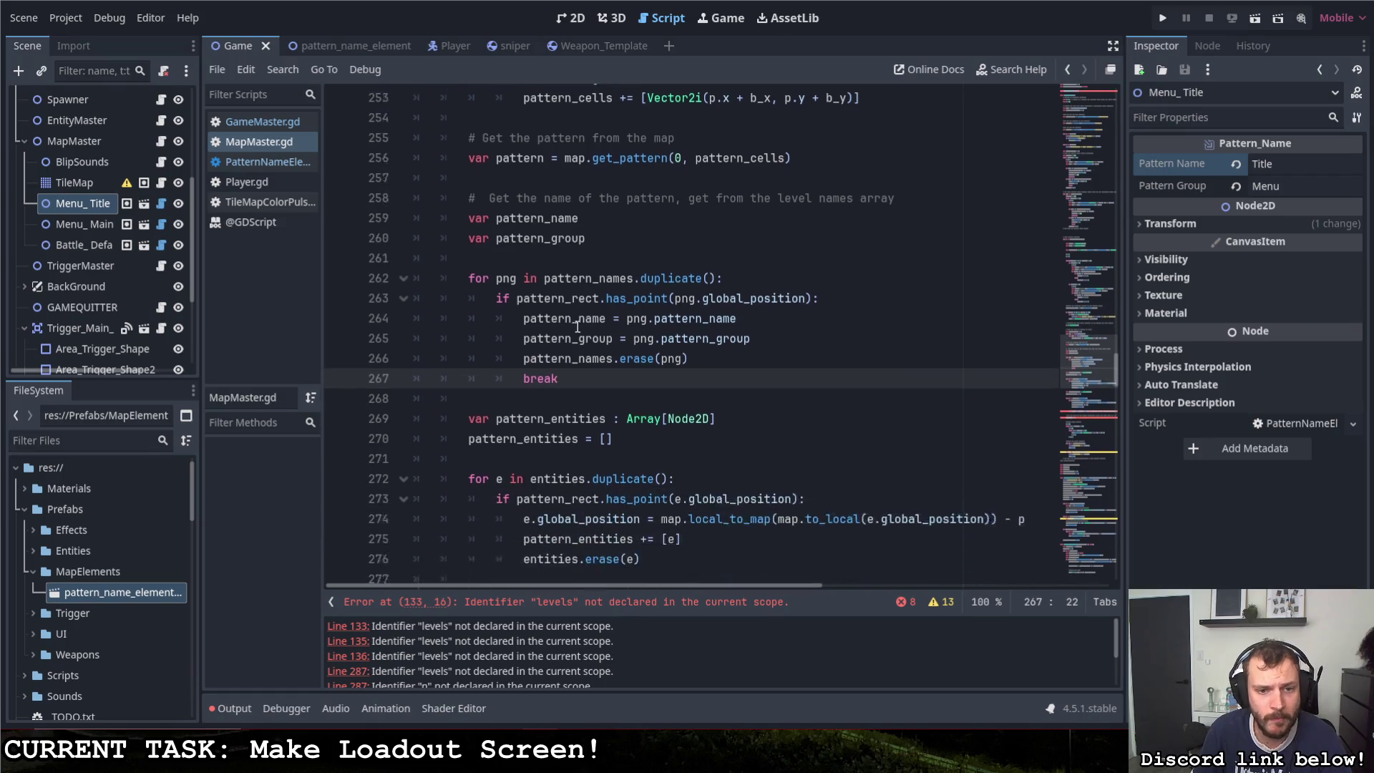
{"action": "scroll", "coordinate": [572, 325], "scroll_direction": "down", "scroll_amount": 2}
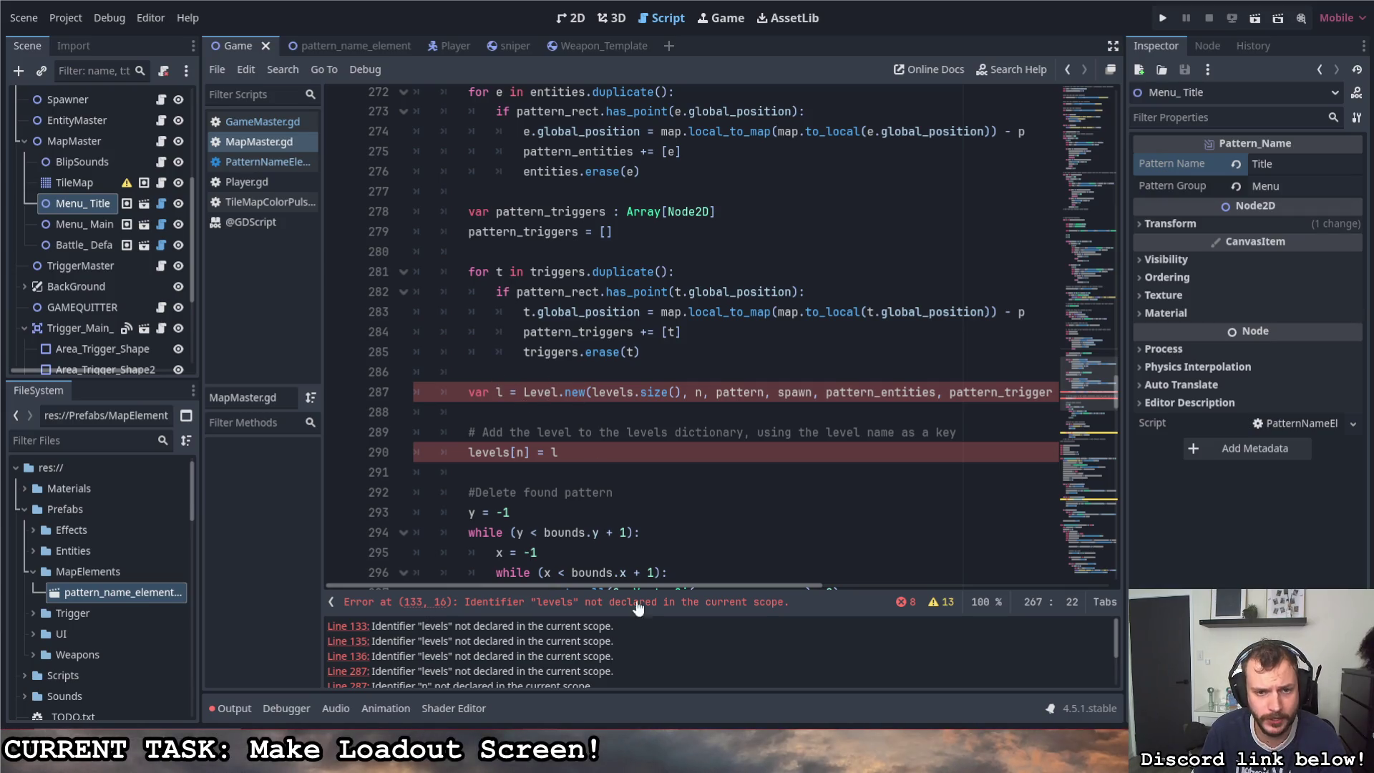
Replace the n argument of Level.new on line 287 with pattern_name, pattern_group and save
{"action": "left_click_drag", "start_coordinate": [632, 588], "coordinate": [666, 552]}
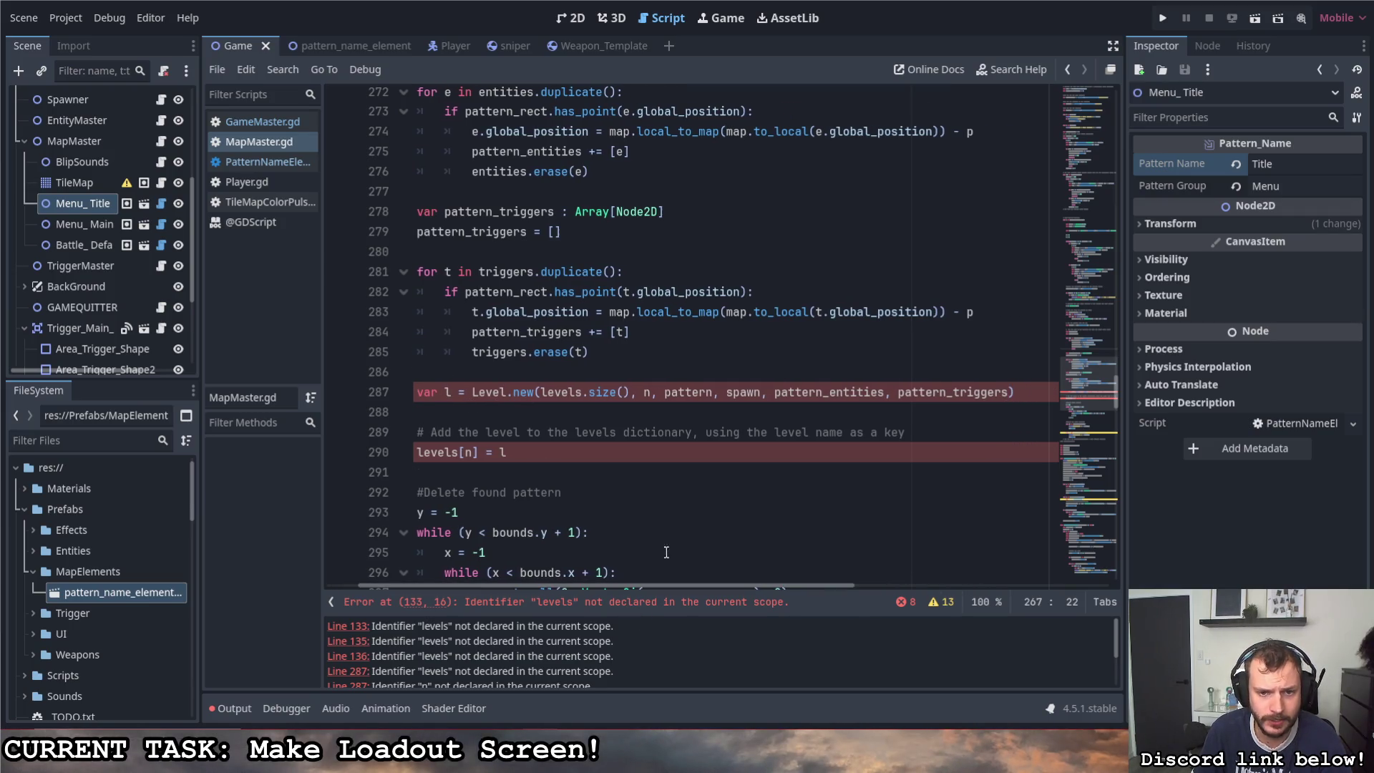
{"action": "left_click", "coordinate": [651, 392]}
{"action": "key", "text": "BackSpace"}
{"action": "type", "text": "pattern"}
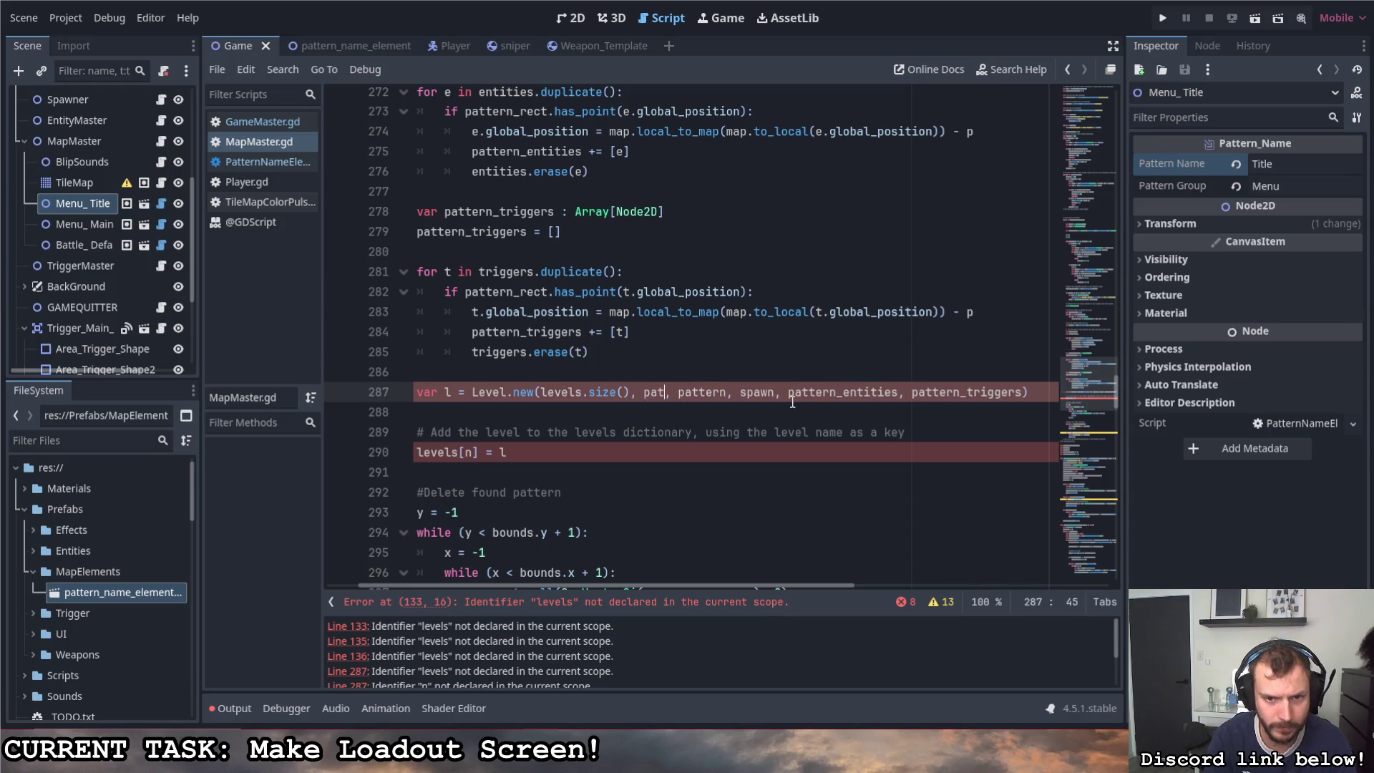
{"action": "type", "text": "_name, patt"}
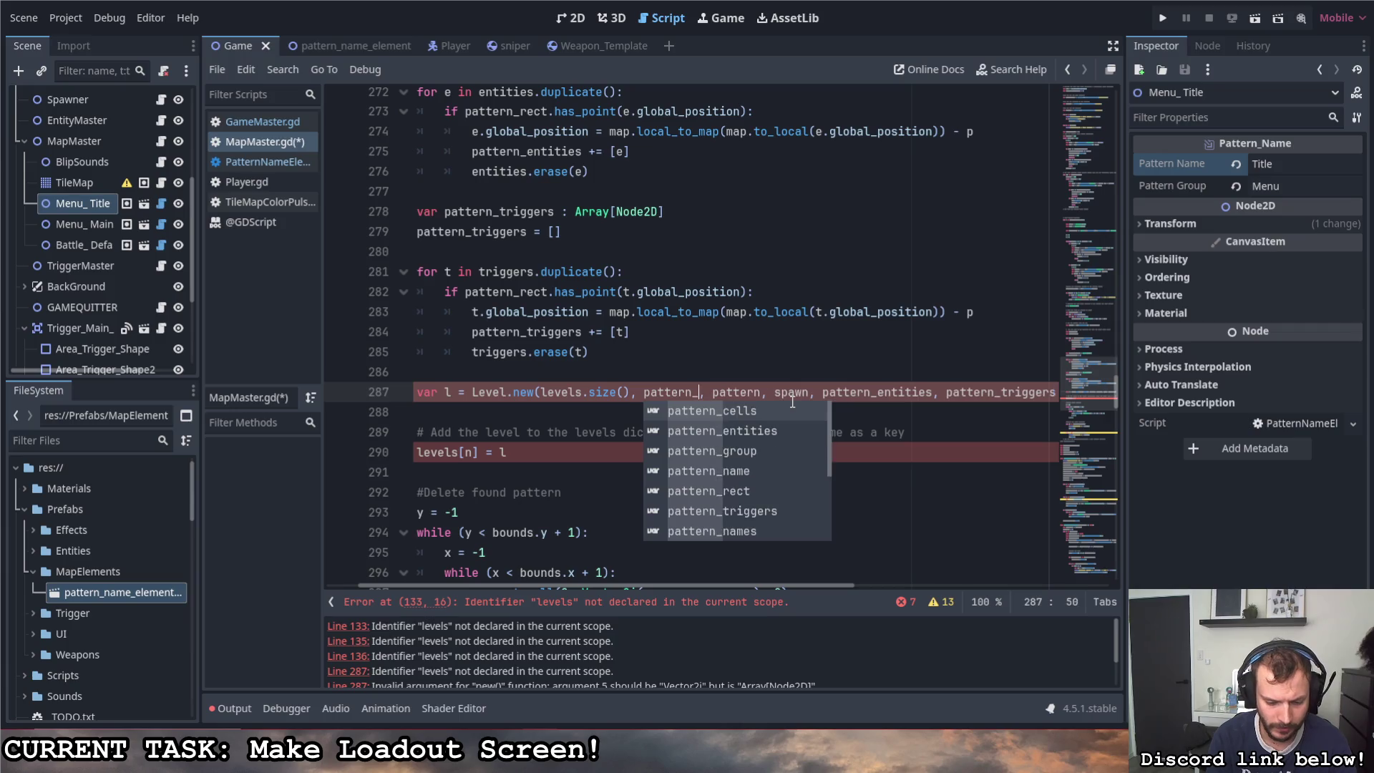
{"action": "type", "text": "ern_g"}
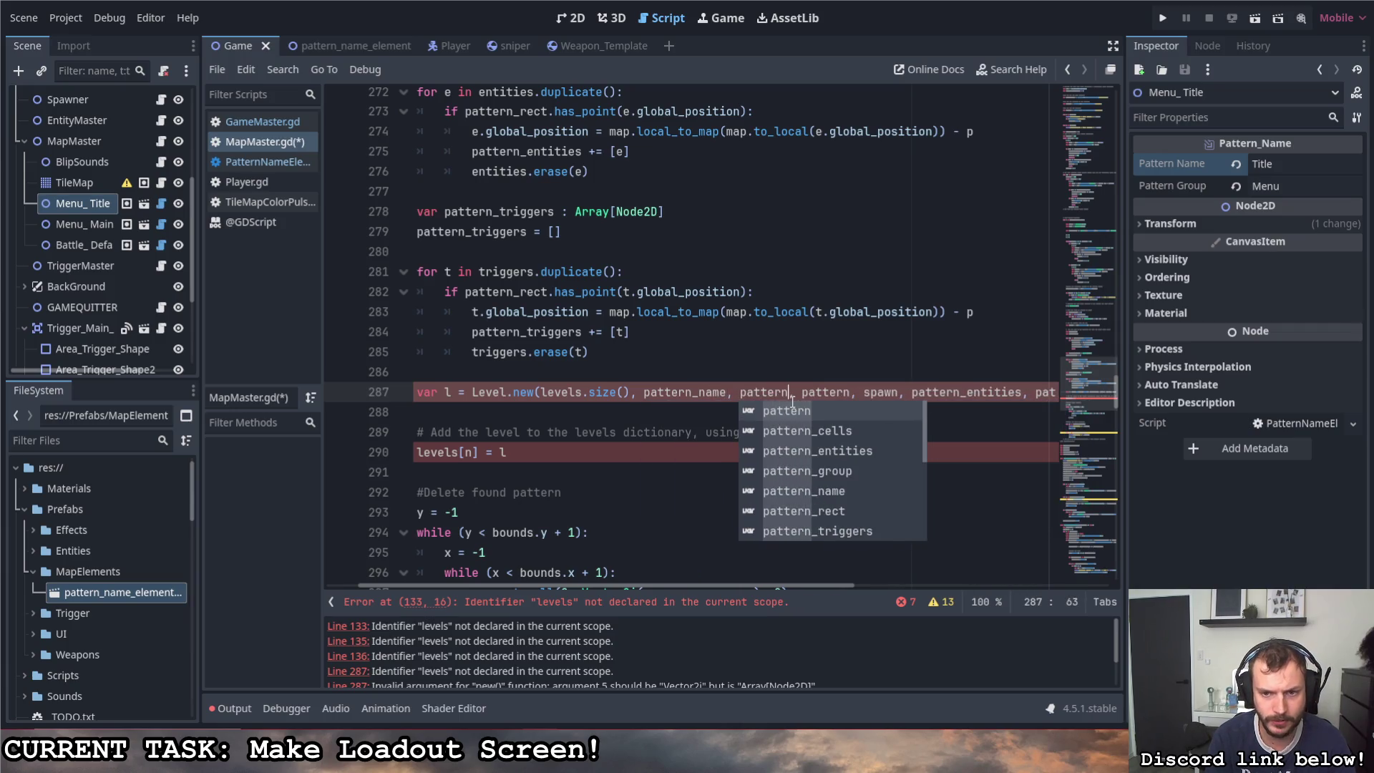
{"action": "key", "text": "Return"}
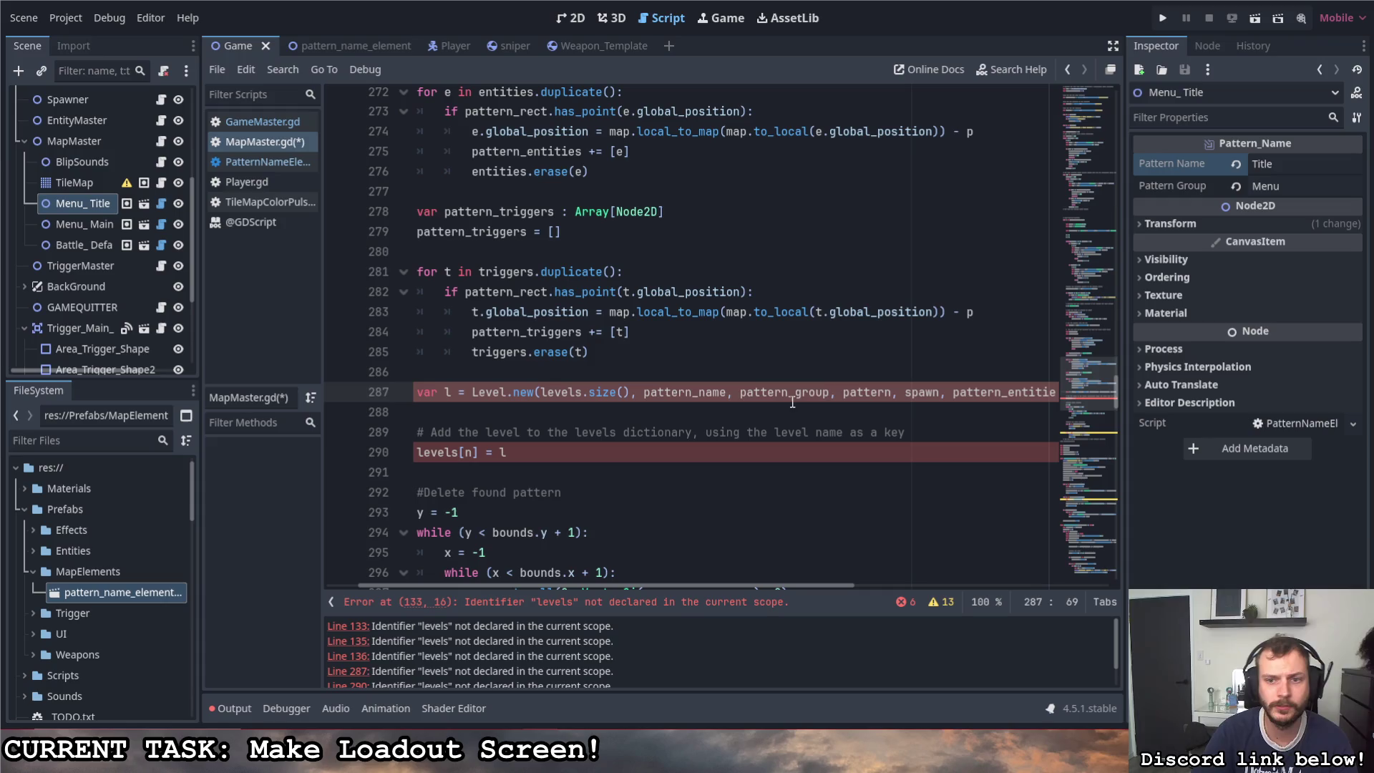
{"action": "left_click", "coordinate": [780, 409]}
{"action": "key", "text": "ctrl+s"}
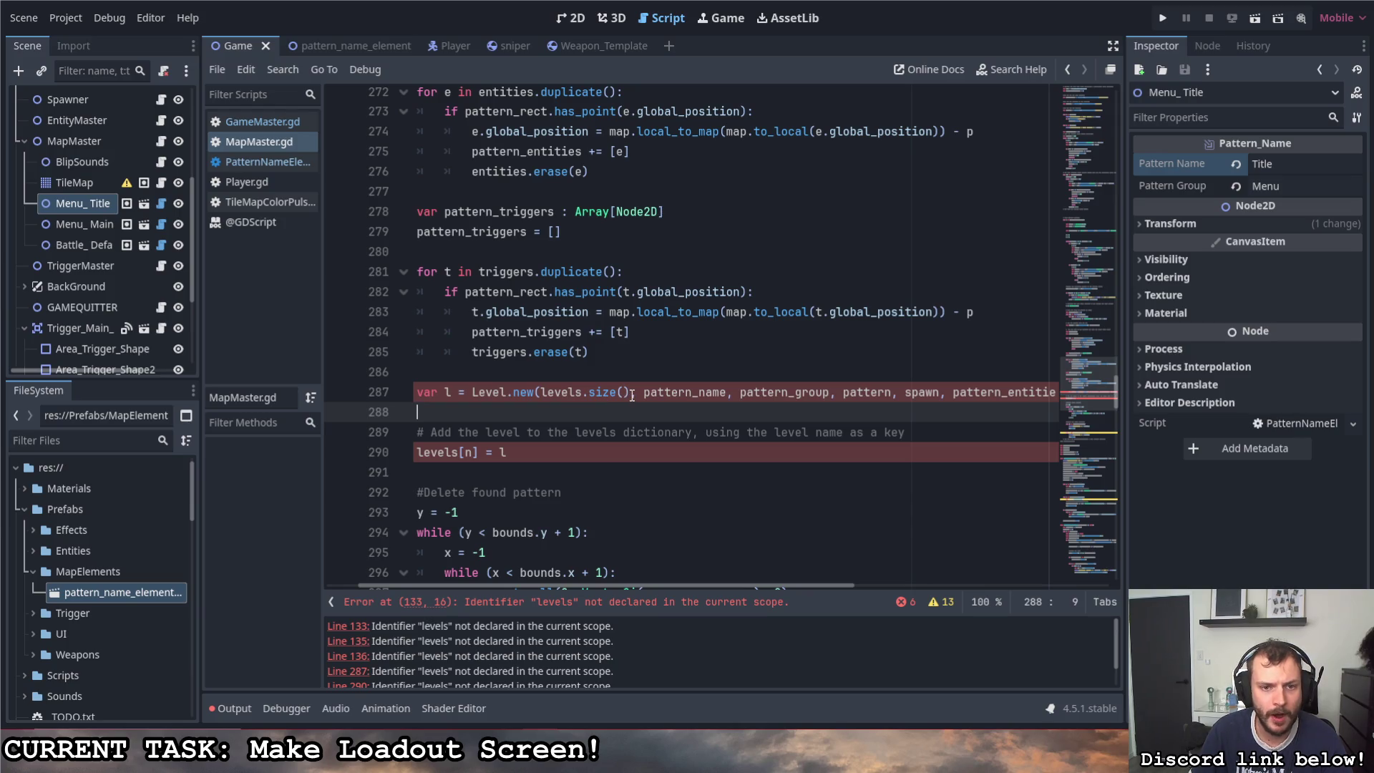
{"action": "left_click", "coordinate": [631, 393]}
{"action": "left_click_drag", "start_coordinate": [631, 393], "coordinate": [541, 393]}
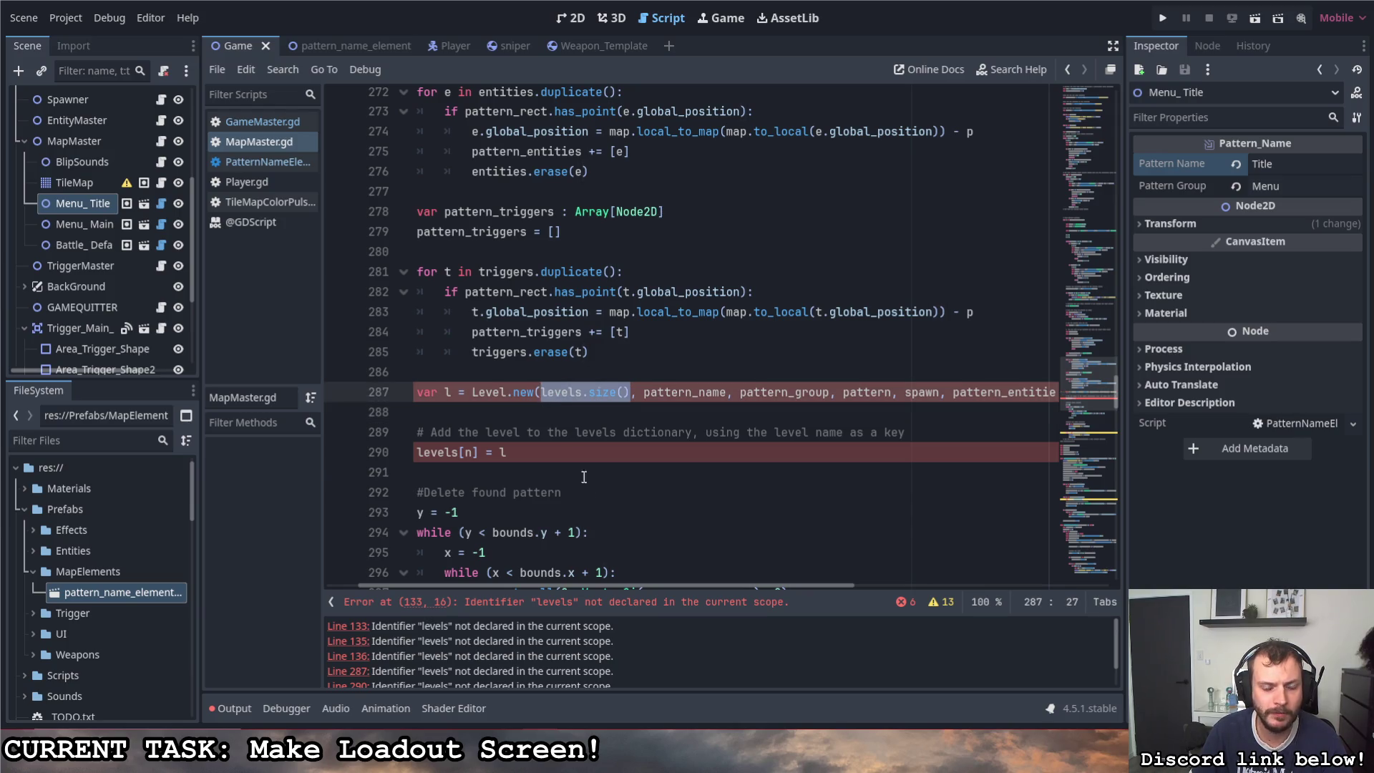
Declare 'static func Get_Next_Unused_ID():' on a new line in class Level
{"action": "scroll", "coordinate": [587, 494], "scroll_direction": "up", "scroll_amount": 10}
{"action": "scroll", "coordinate": [587, 495], "scroll_direction": "up", "scroll_amount": 20}
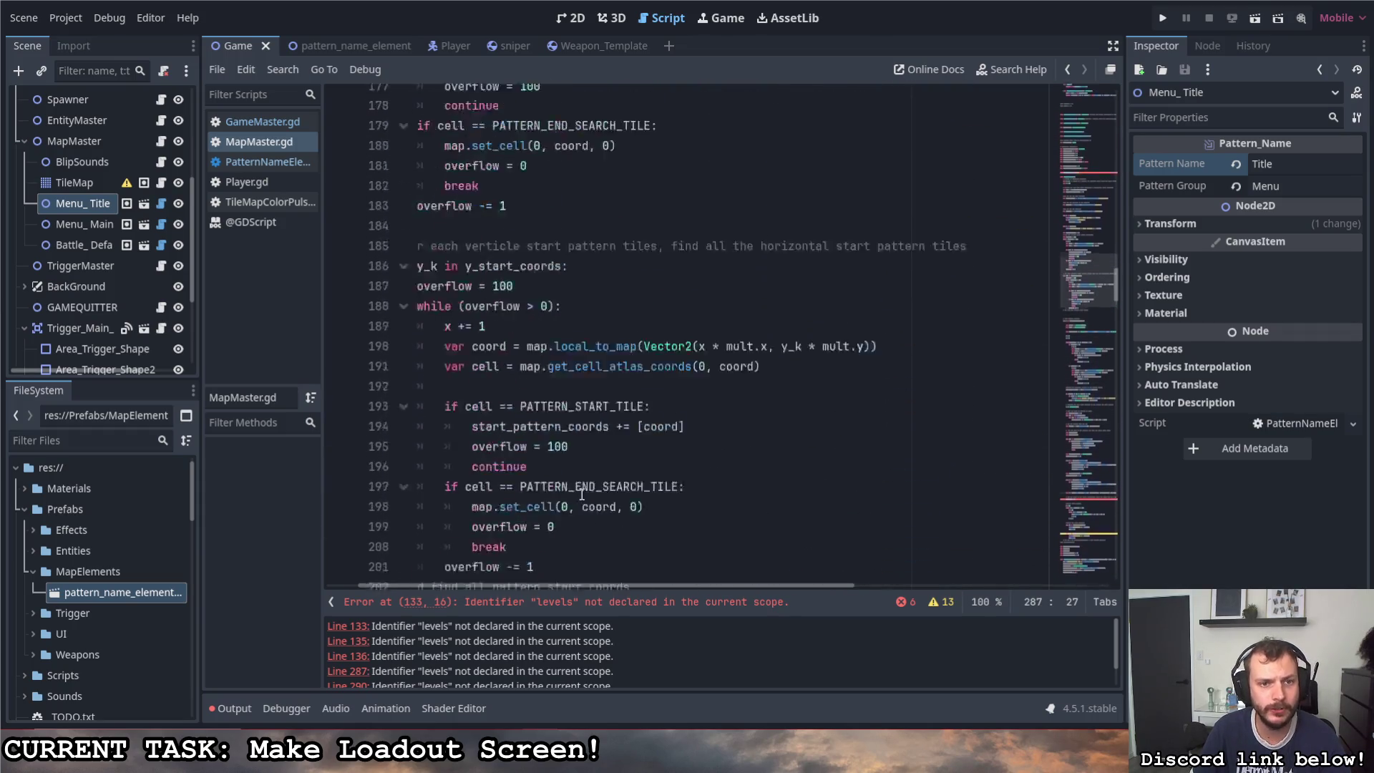
{"action": "scroll", "coordinate": [564, 510], "scroll_direction": "up", "scroll_amount": 20}
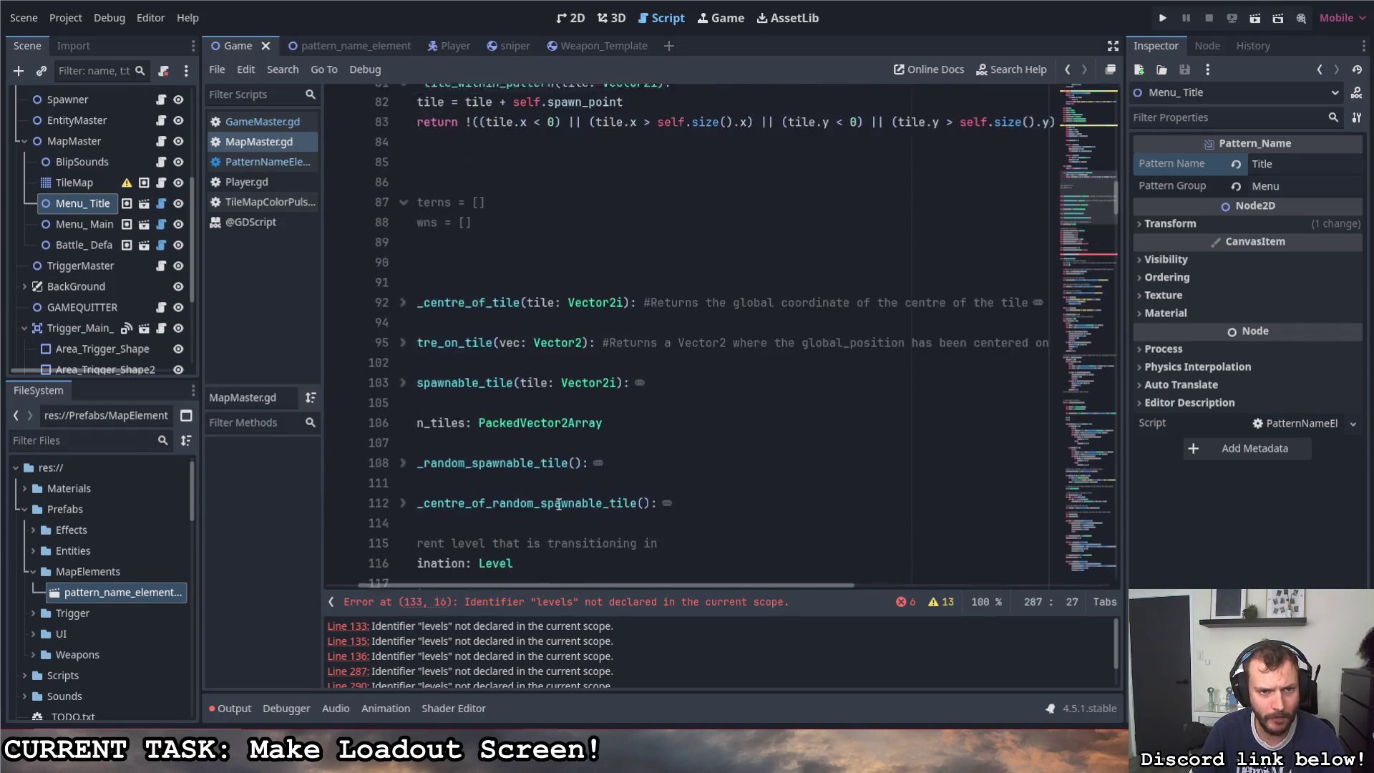
{"action": "scroll", "coordinate": [392, 563], "scroll_direction": "up", "scroll_amount": 13}
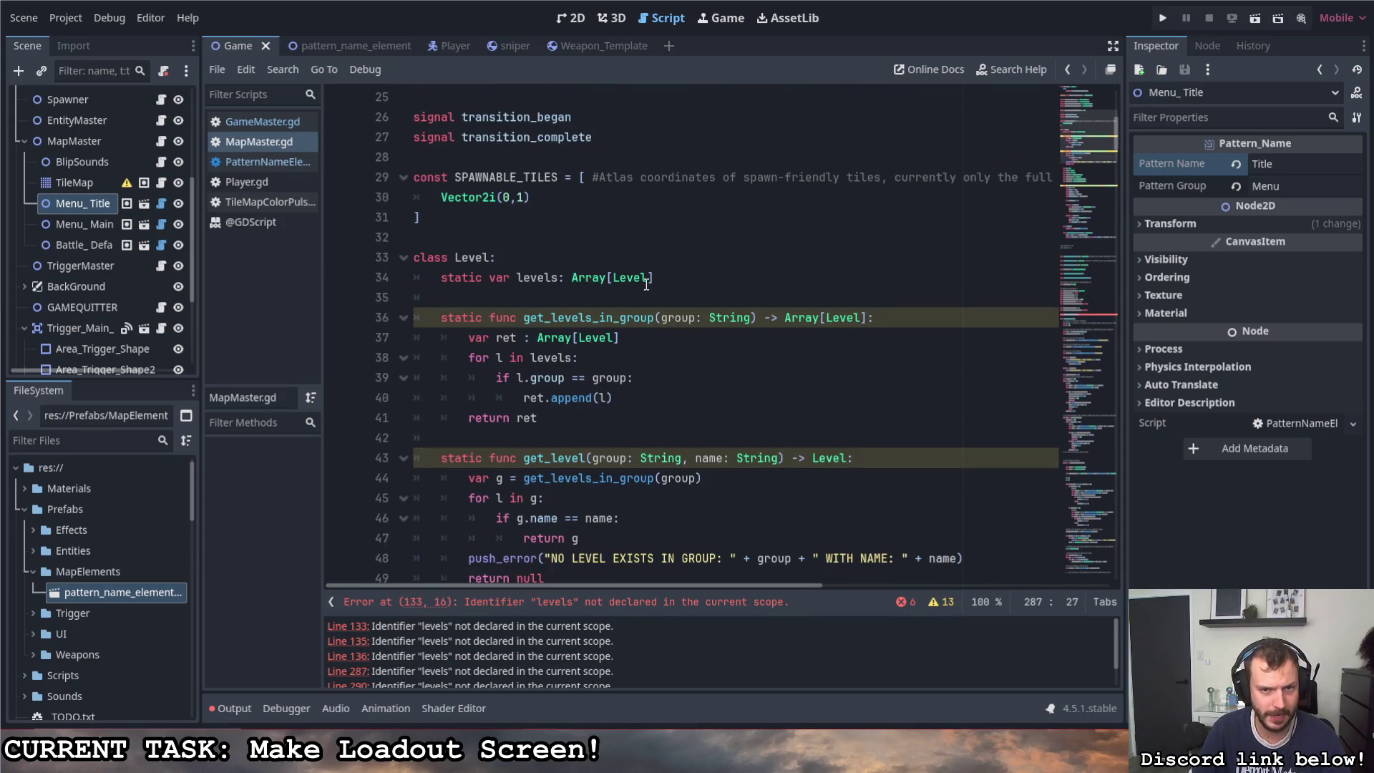
{"action": "left_click", "coordinate": [634, 295]}
{"action": "key", "text": "Return"}
{"action": "key", "text": "Return"}
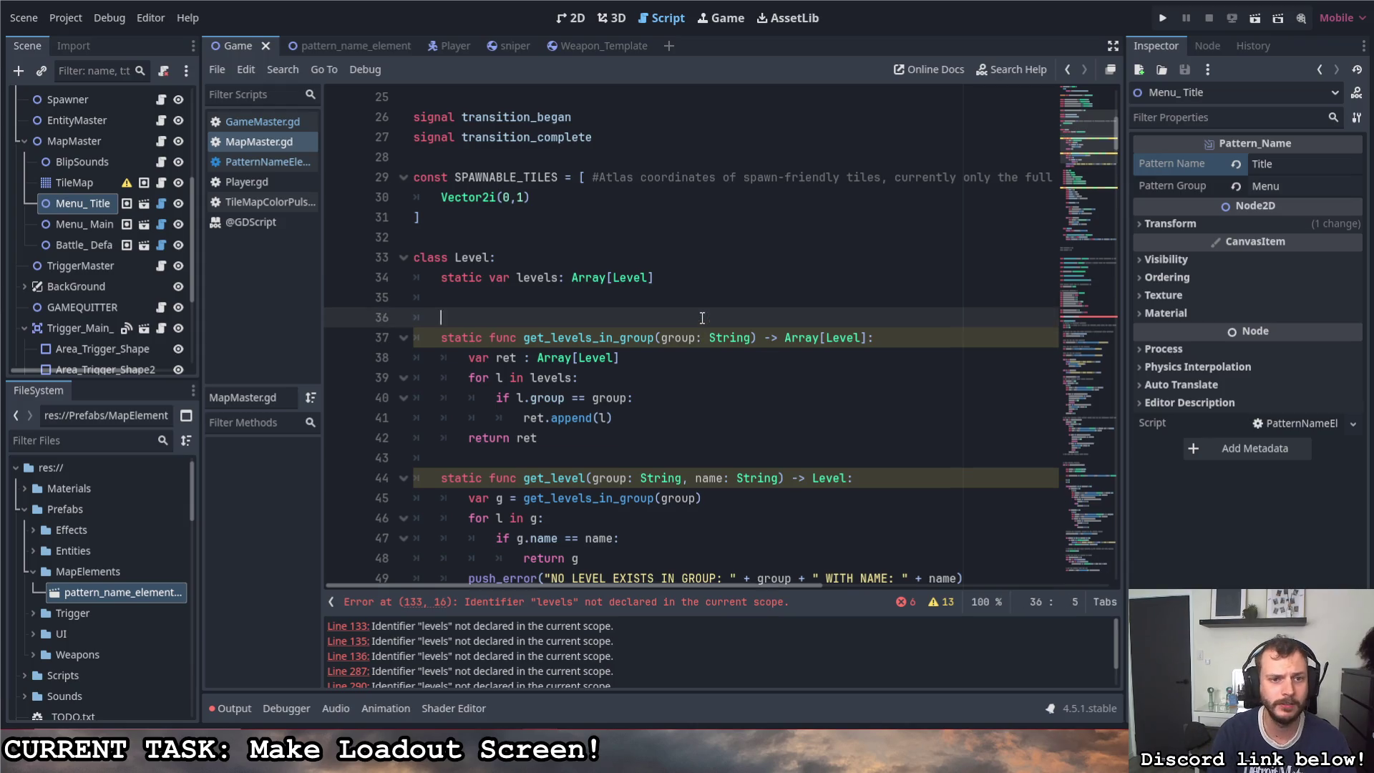
{"action": "key", "text": "Up"}
{"action": "type", "text": "static "}
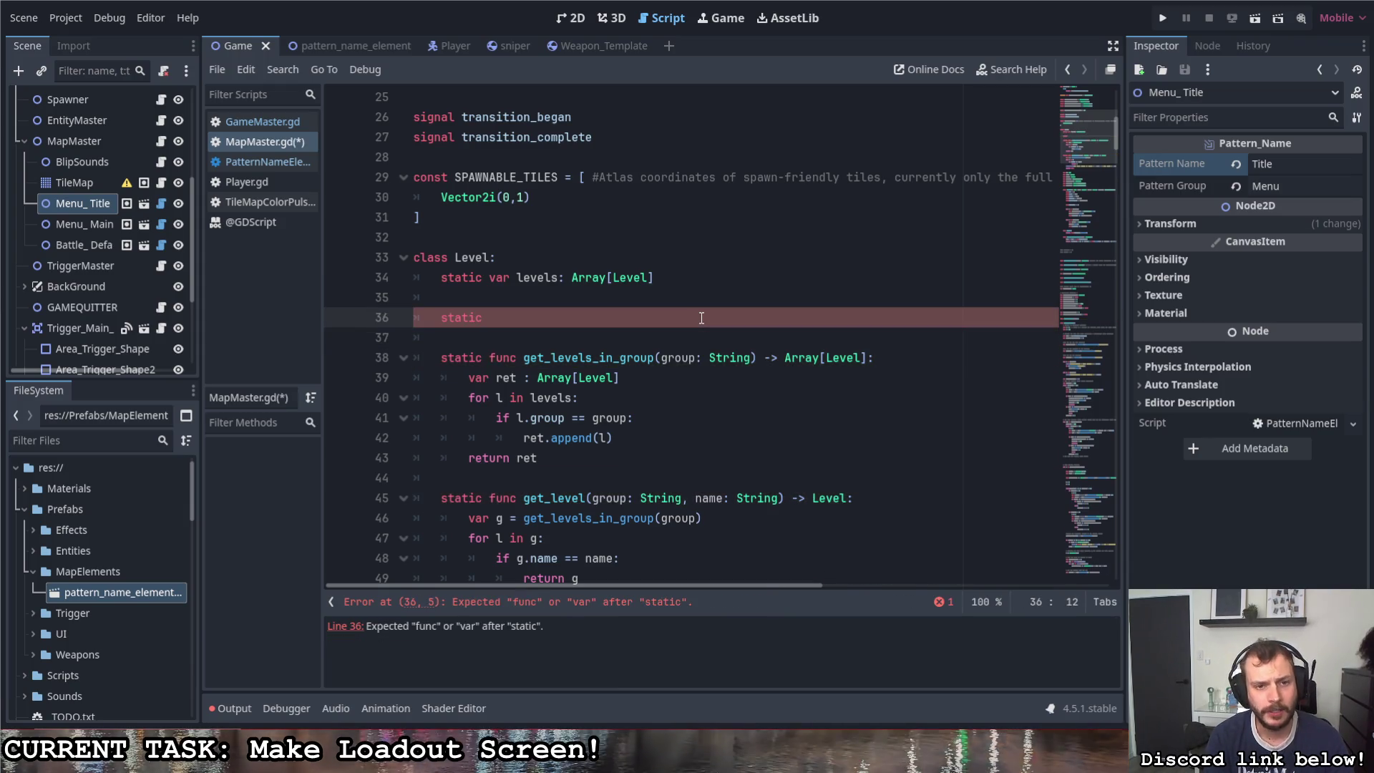
{"action": "type", "text": "unc "}
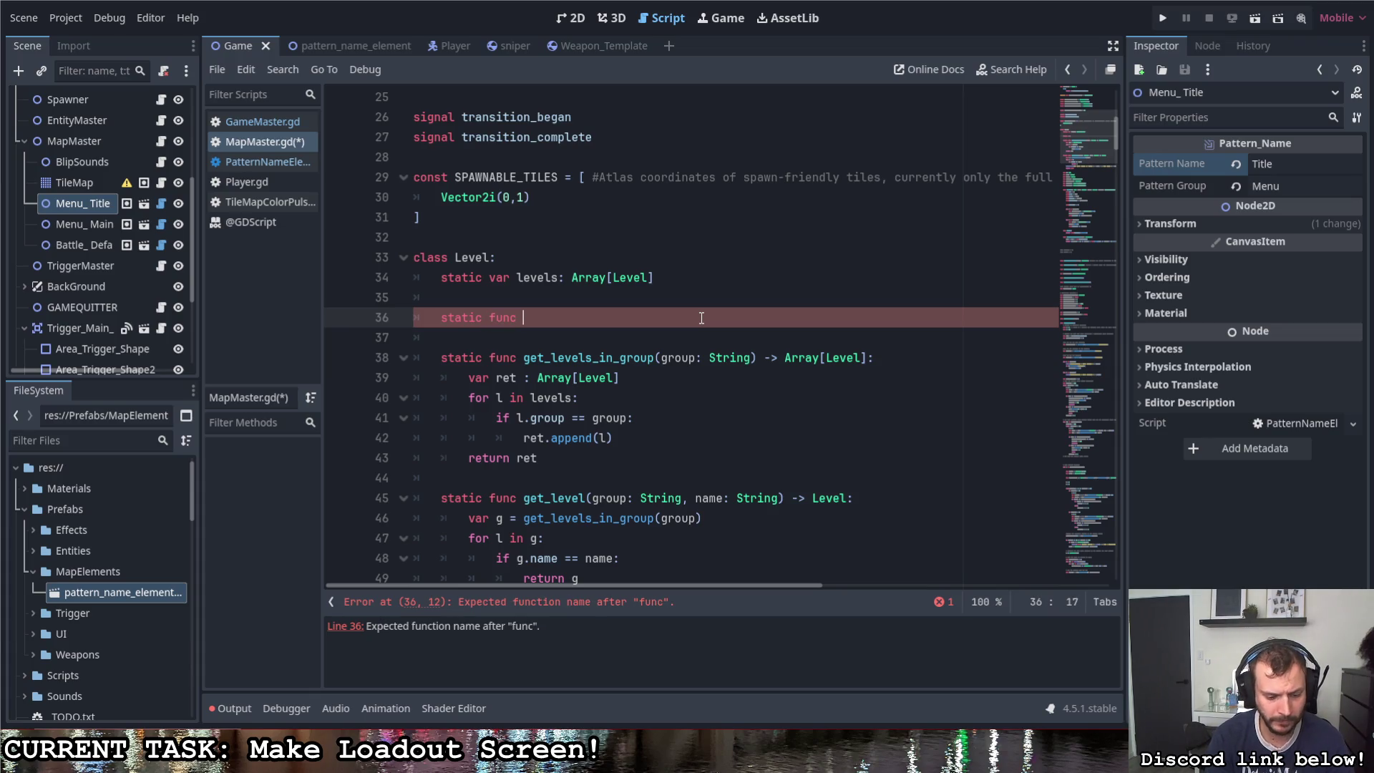
{"action": "type", "text": "Get_N"}
{"action": "type", "text": "xt"}
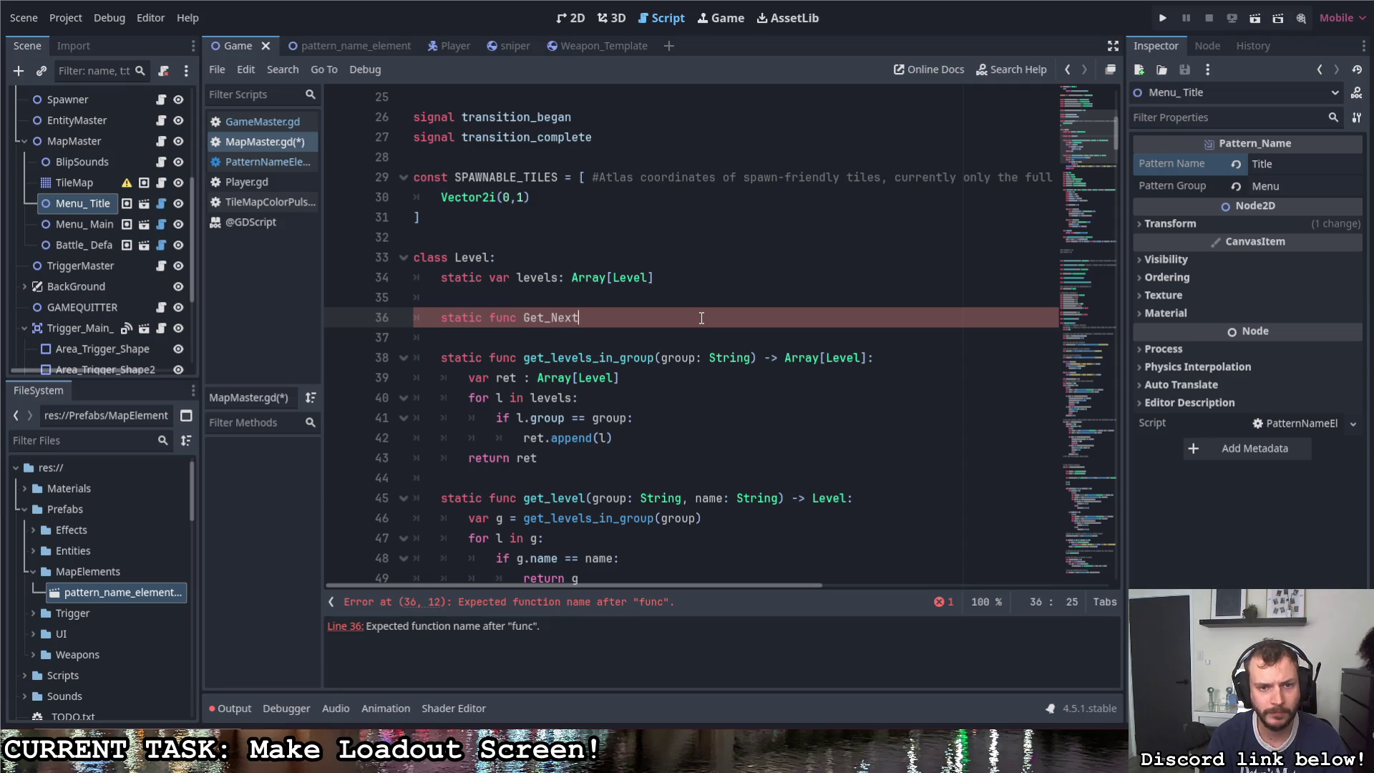
{"action": "type", "text": "Leve"}
{"action": "key", "text": "BackSpace"}
{"action": "key", "text": "BackSpace"}
{"action": "key", "text": "BackSpace"}
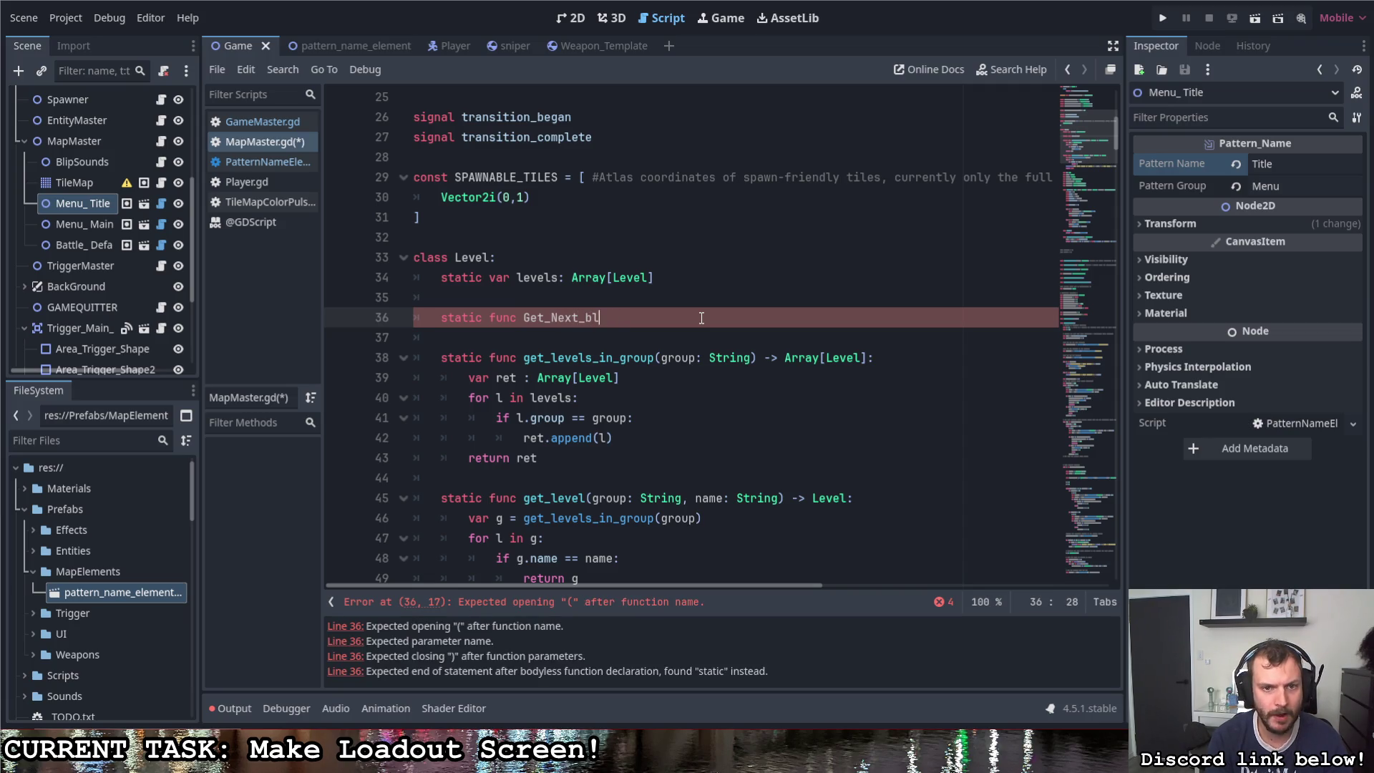
{"action": "type", "text": "Unus"}
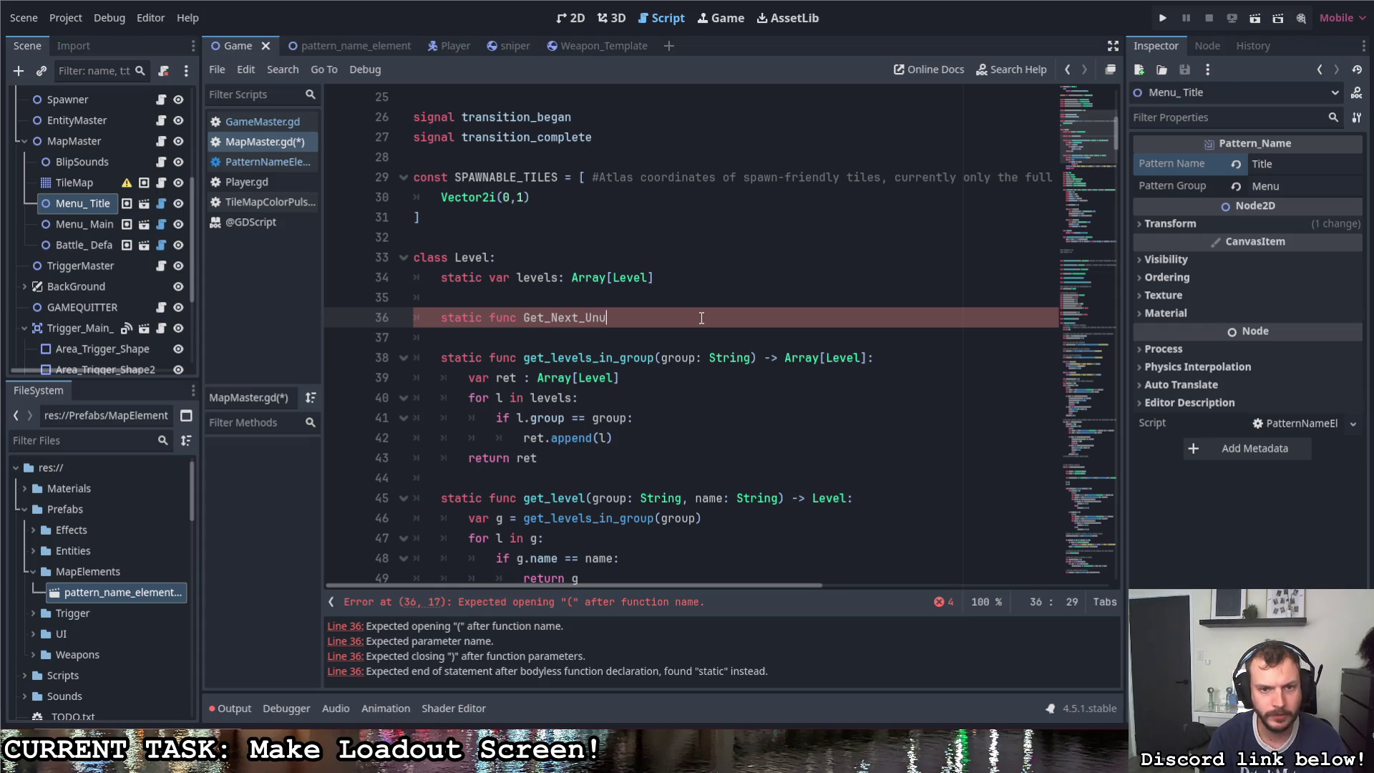
{"action": "type", "text": "ed_ID("}
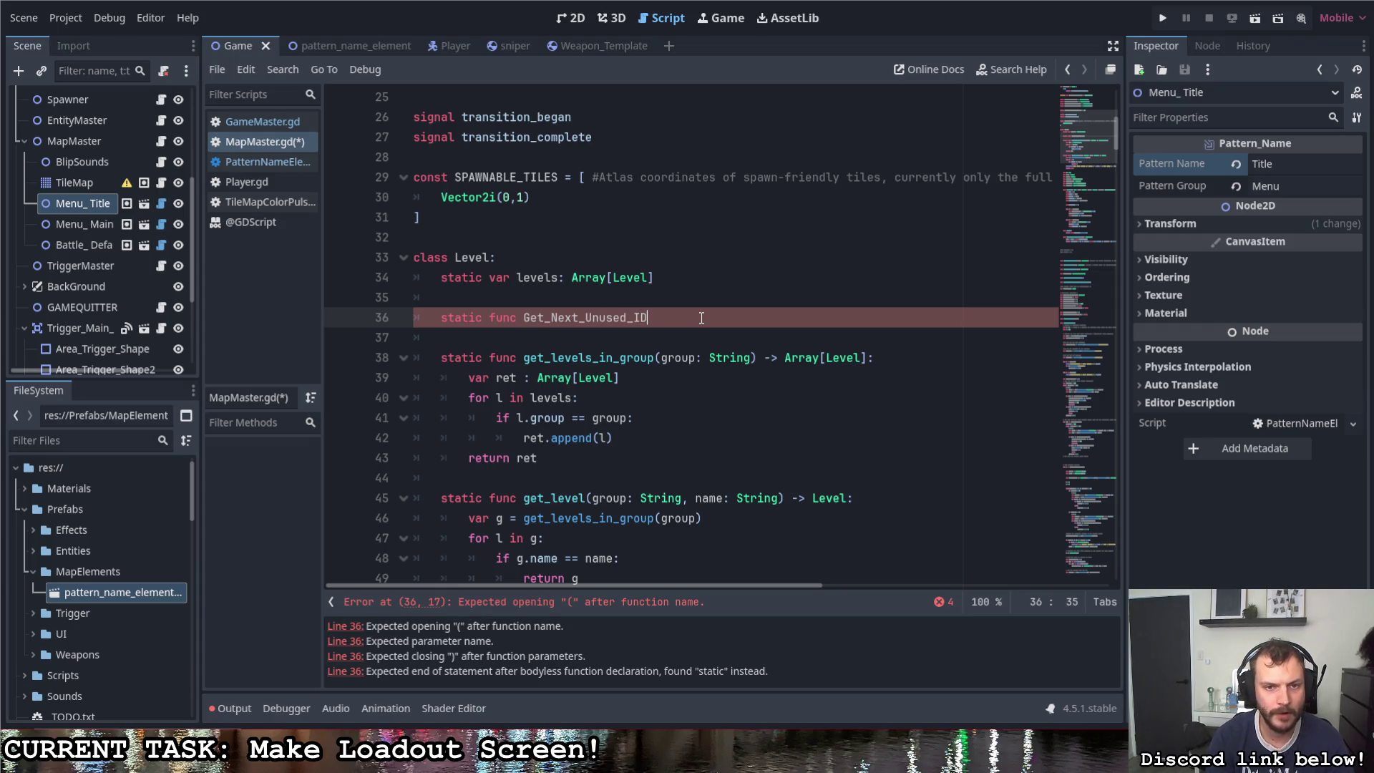
{"action": "type", "text": "):"}
{"action": "key", "text": "Return"}
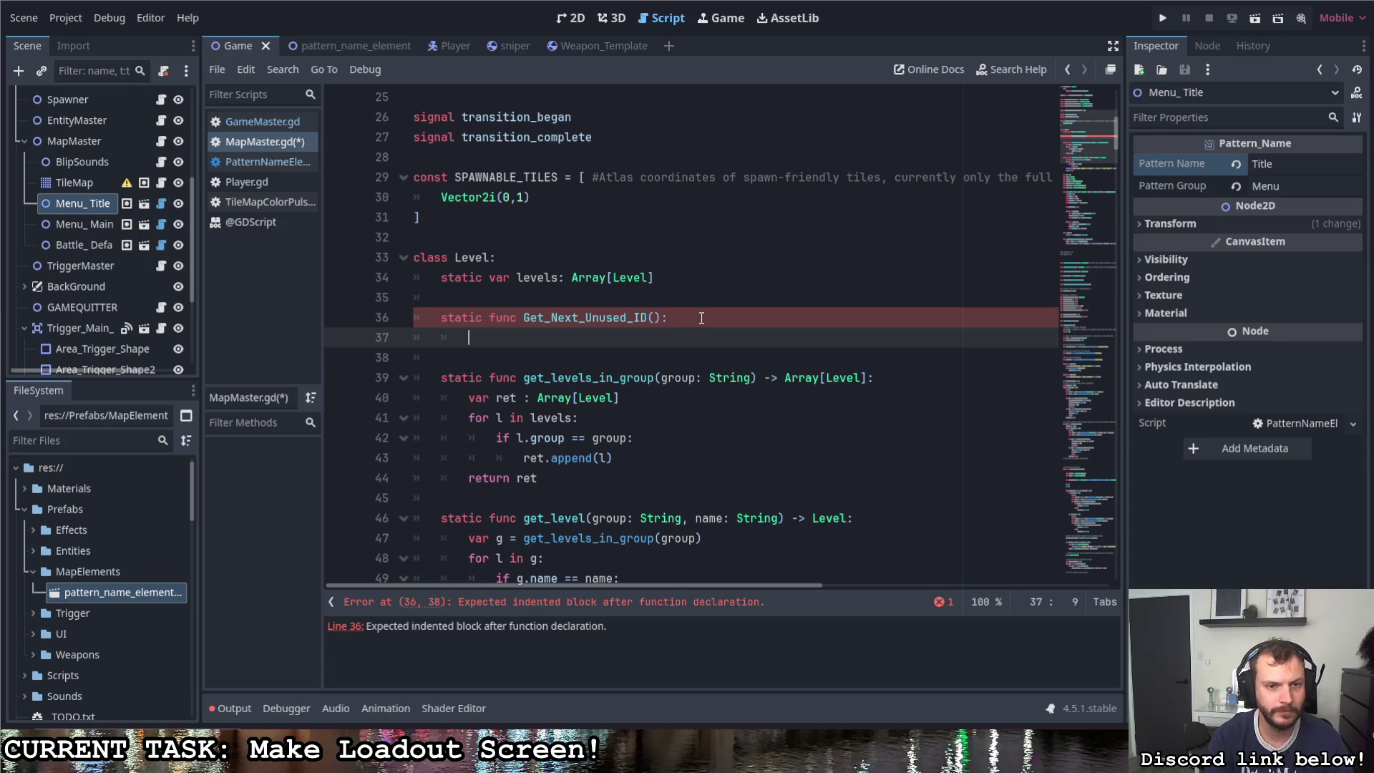
Make Get_Next_Unused_ID return levels.size() and save MapMaster.gd
{"action": "type", "text": "return "}
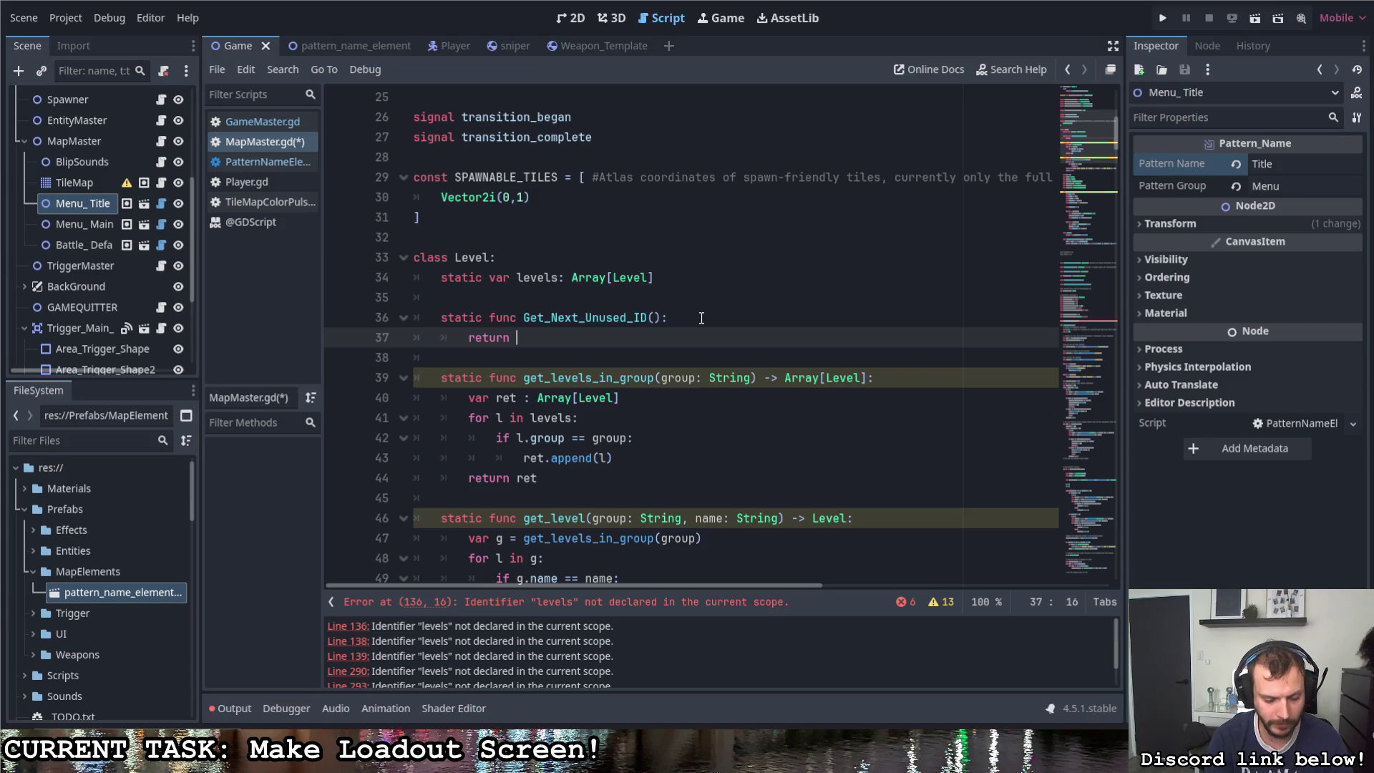
{"action": "type", "text": "Level"}
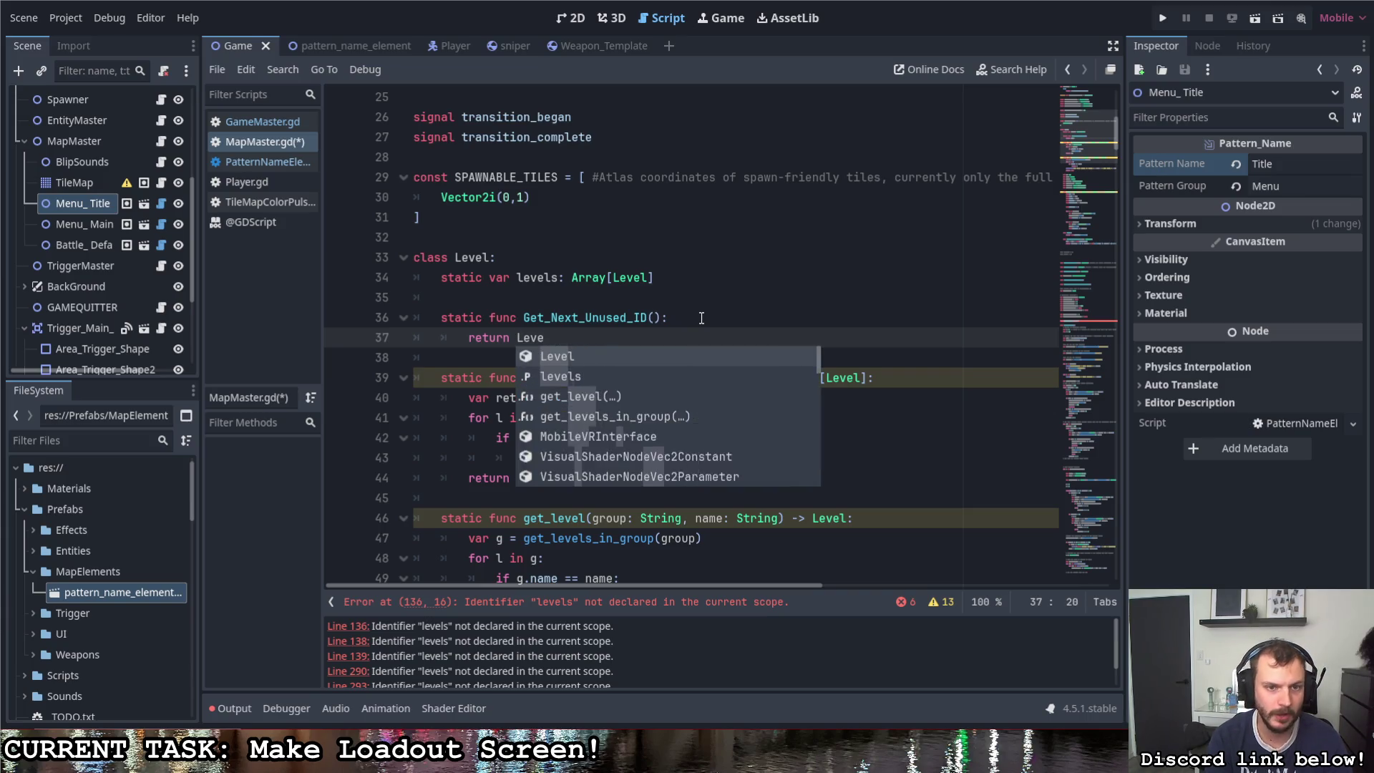
{"action": "key", "text": "ctrl+BackSpace"}
{"action": "type", "text": "levels.si"}
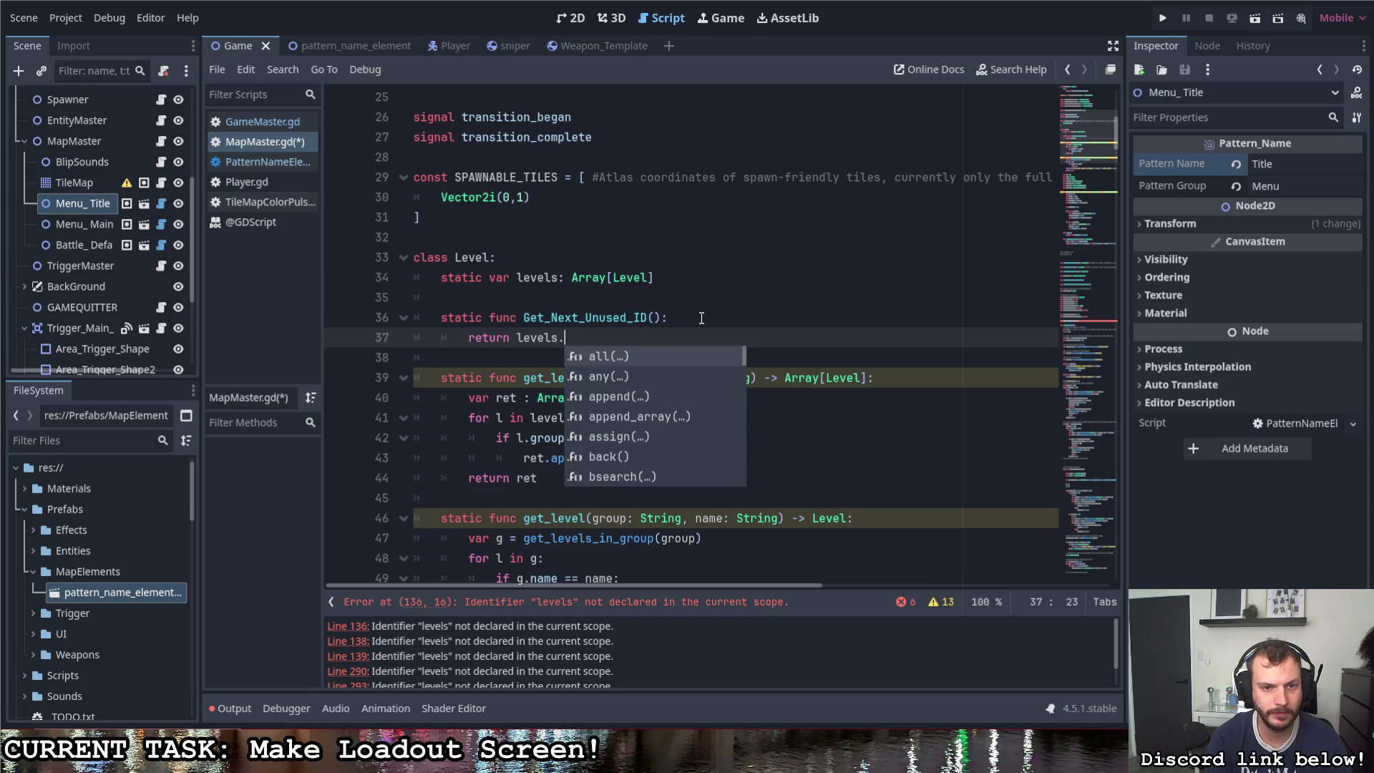
{"action": "key", "text": "Return"}
{"action": "key", "text": "ctrl+s"}
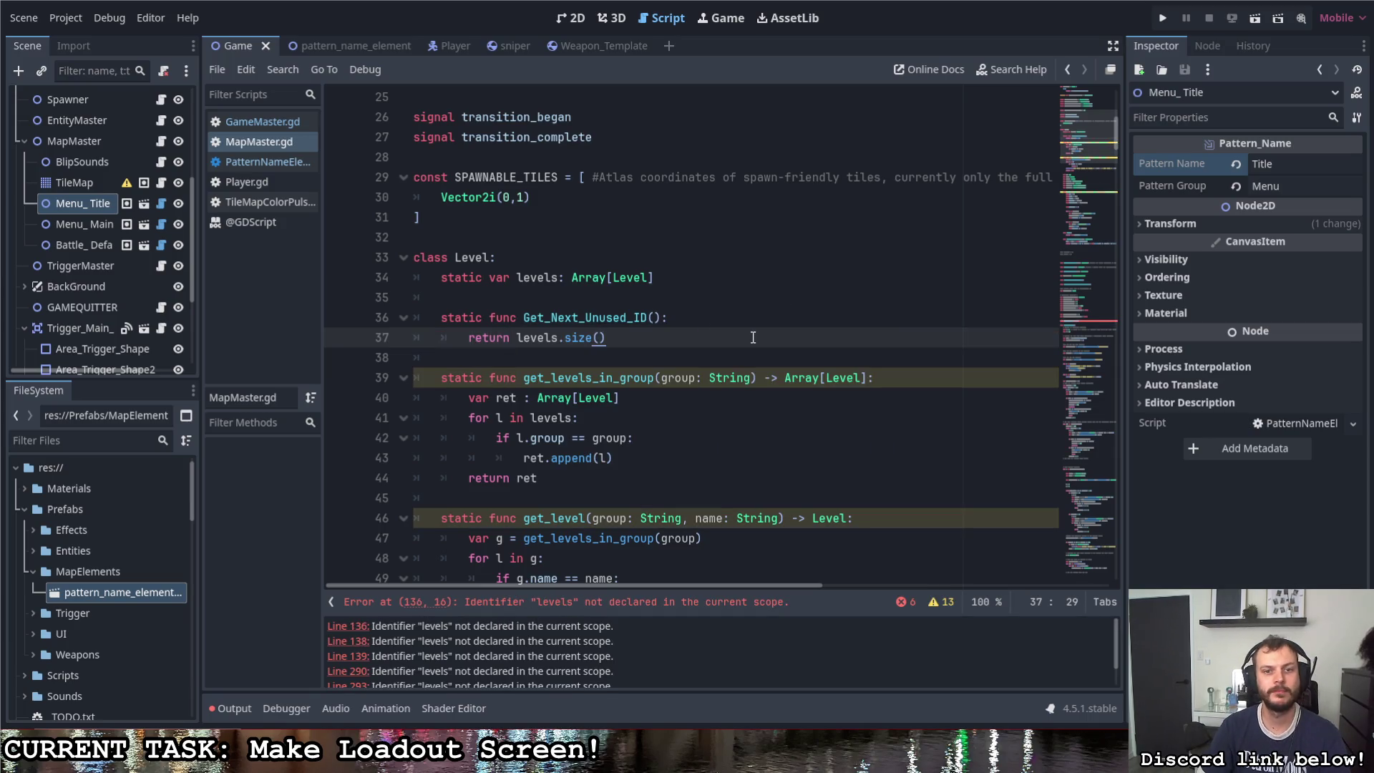
{"action": "left_click_drag", "start_coordinate": [525, 322], "coordinate": [672, 320]}
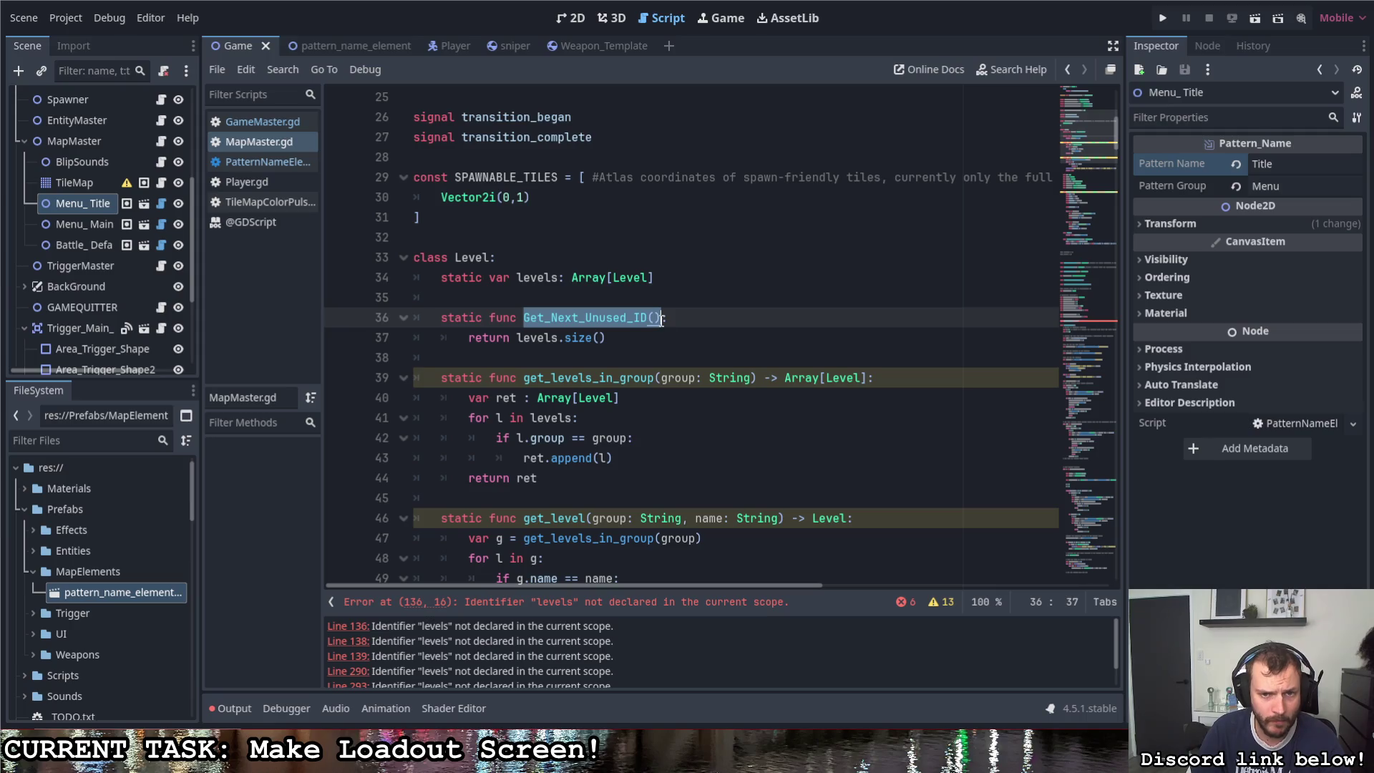
Scroll MapMaster.gd down to the Level.new call on line 290 using levels.size()
{"action": "scroll", "coordinate": [665, 386], "scroll_direction": "down", "scroll_amount": 4}
{"action": "scroll", "coordinate": [665, 386], "scroll_direction": "down", "scroll_amount": 11}
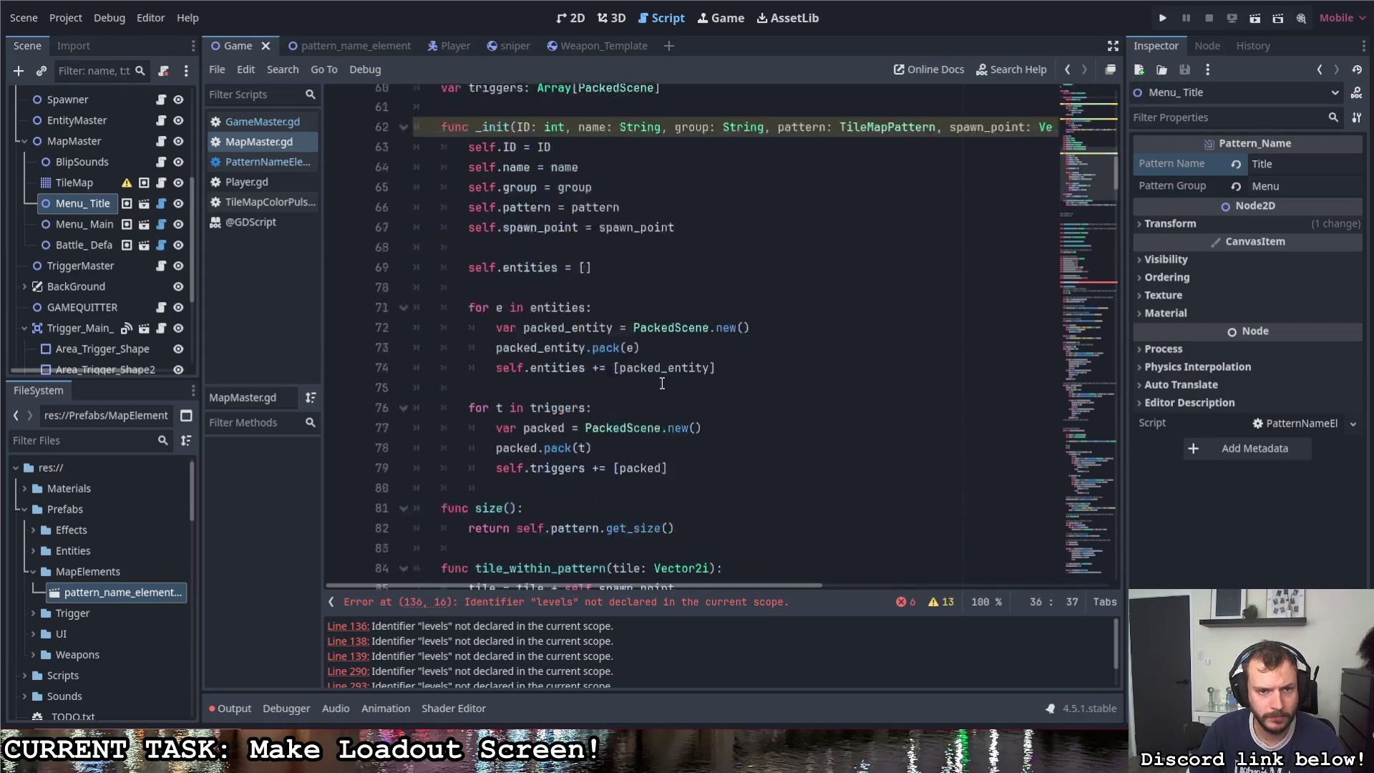
{"action": "scroll", "coordinate": [671, 384], "scroll_direction": "down", "scroll_amount": 20}
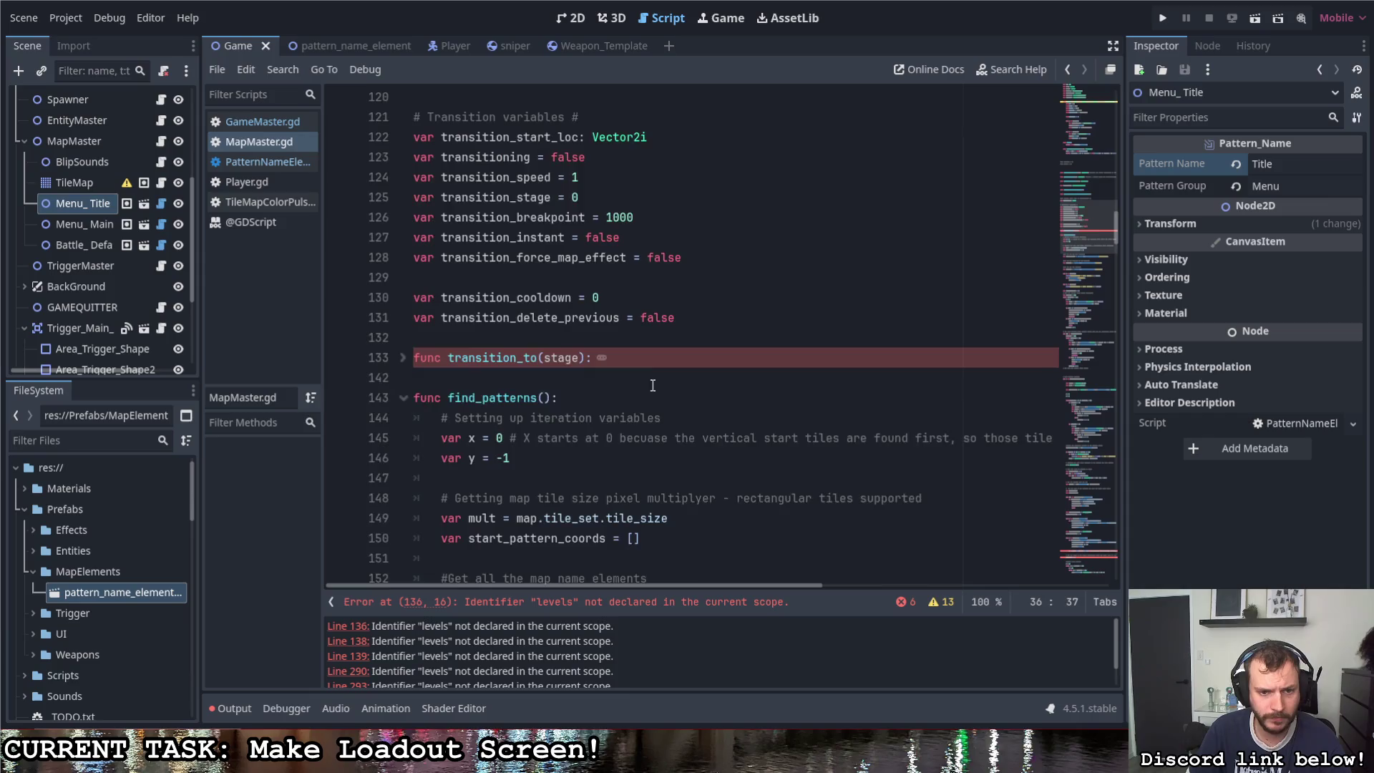
{"action": "scroll", "coordinate": [636, 375], "scroll_direction": "down", "scroll_amount": 19}
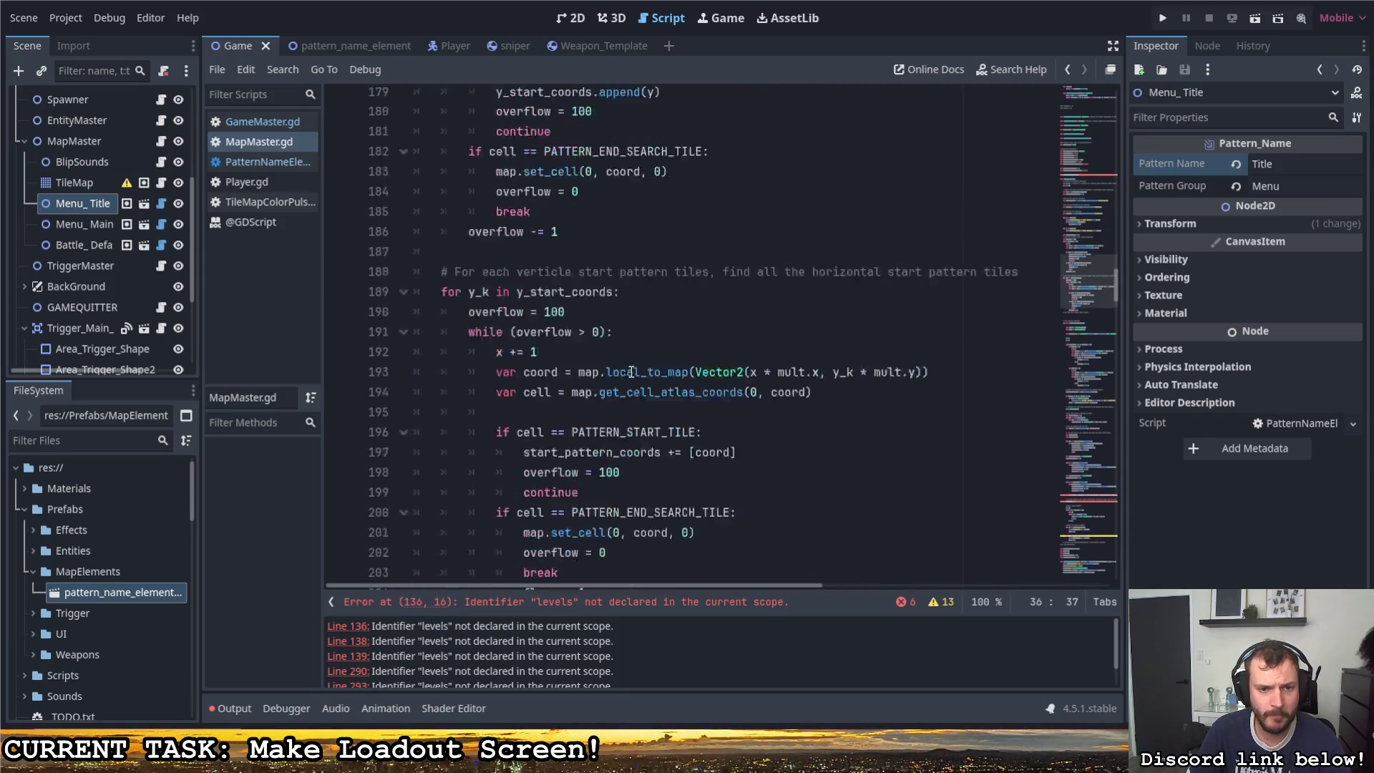
{"action": "scroll", "coordinate": [587, 315], "scroll_direction": "down", "scroll_amount": 6}
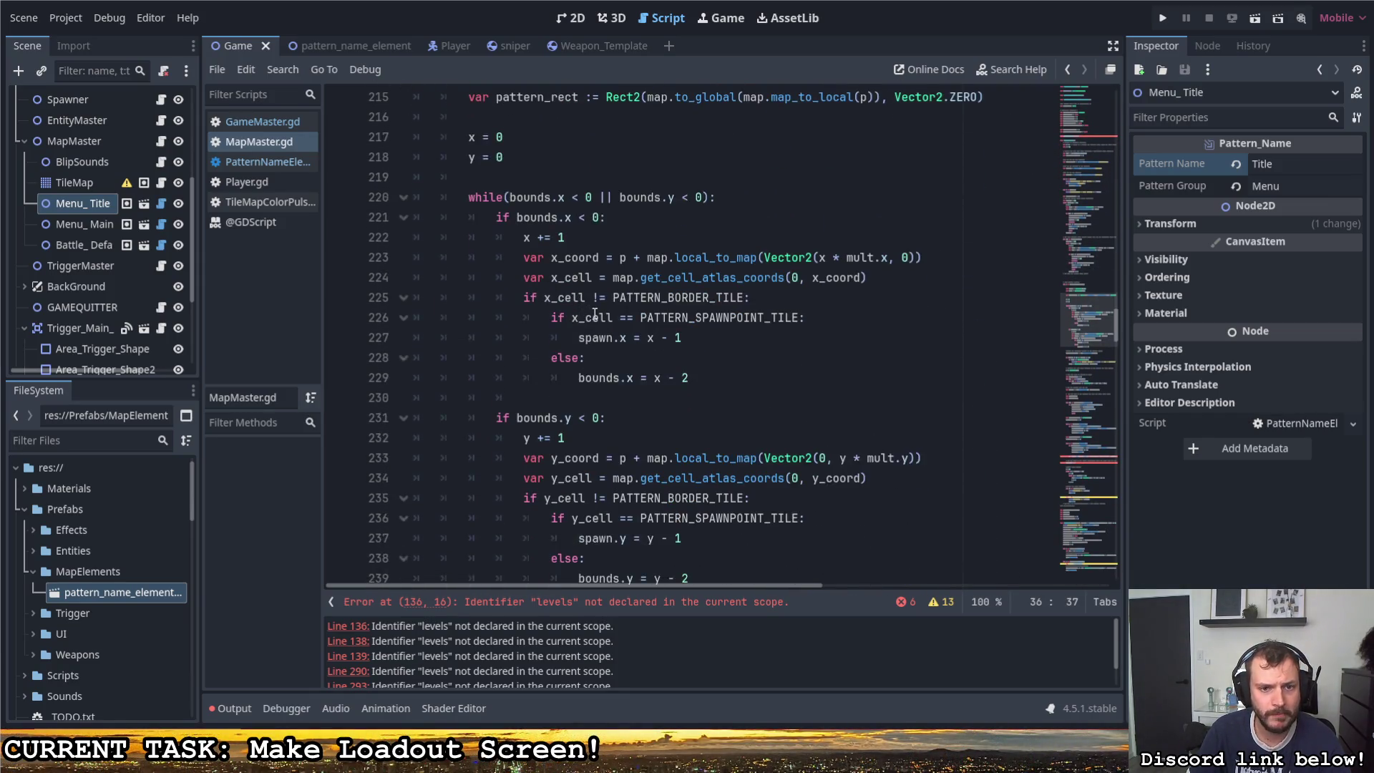
{"action": "scroll", "coordinate": [602, 330], "scroll_direction": "down", "scroll_amount": 2}
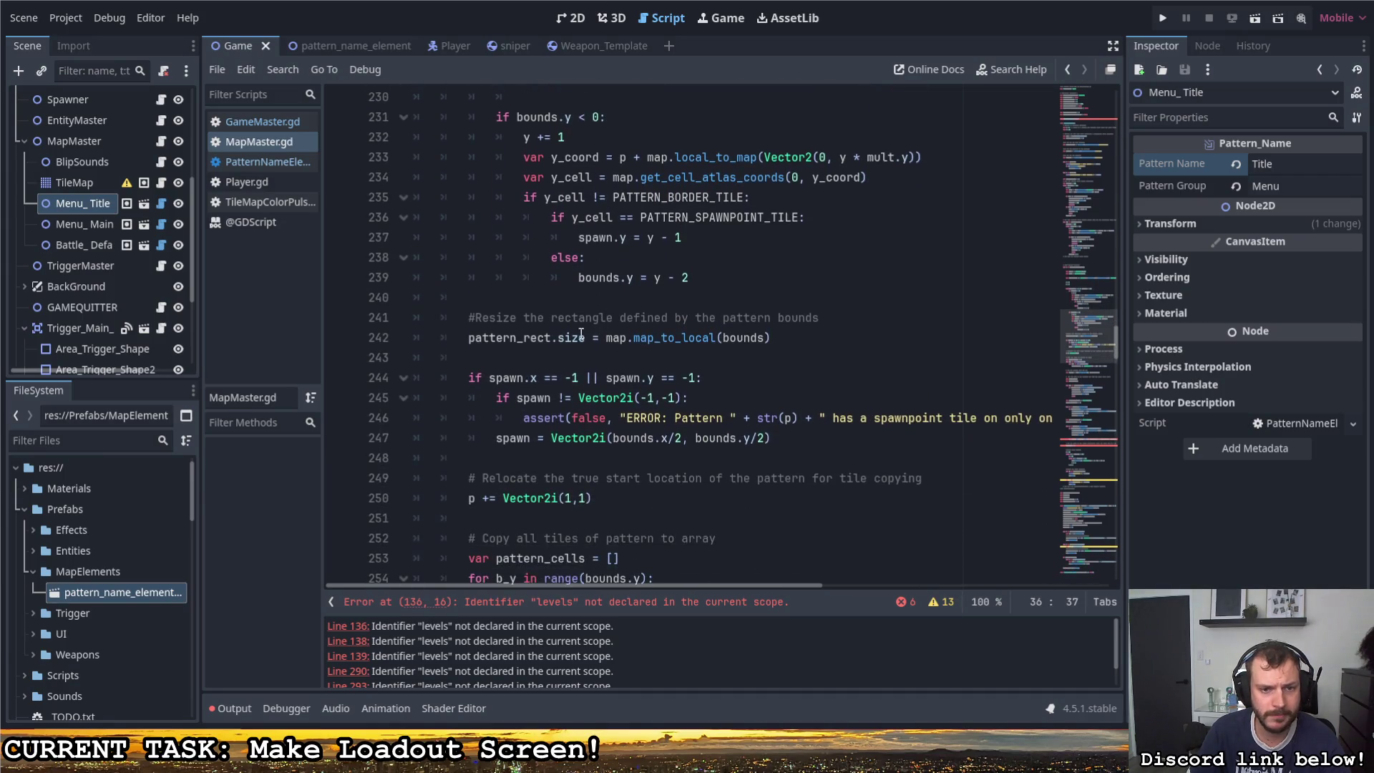
{"action": "scroll", "coordinate": [570, 340], "scroll_direction": "down", "scroll_amount": 6}
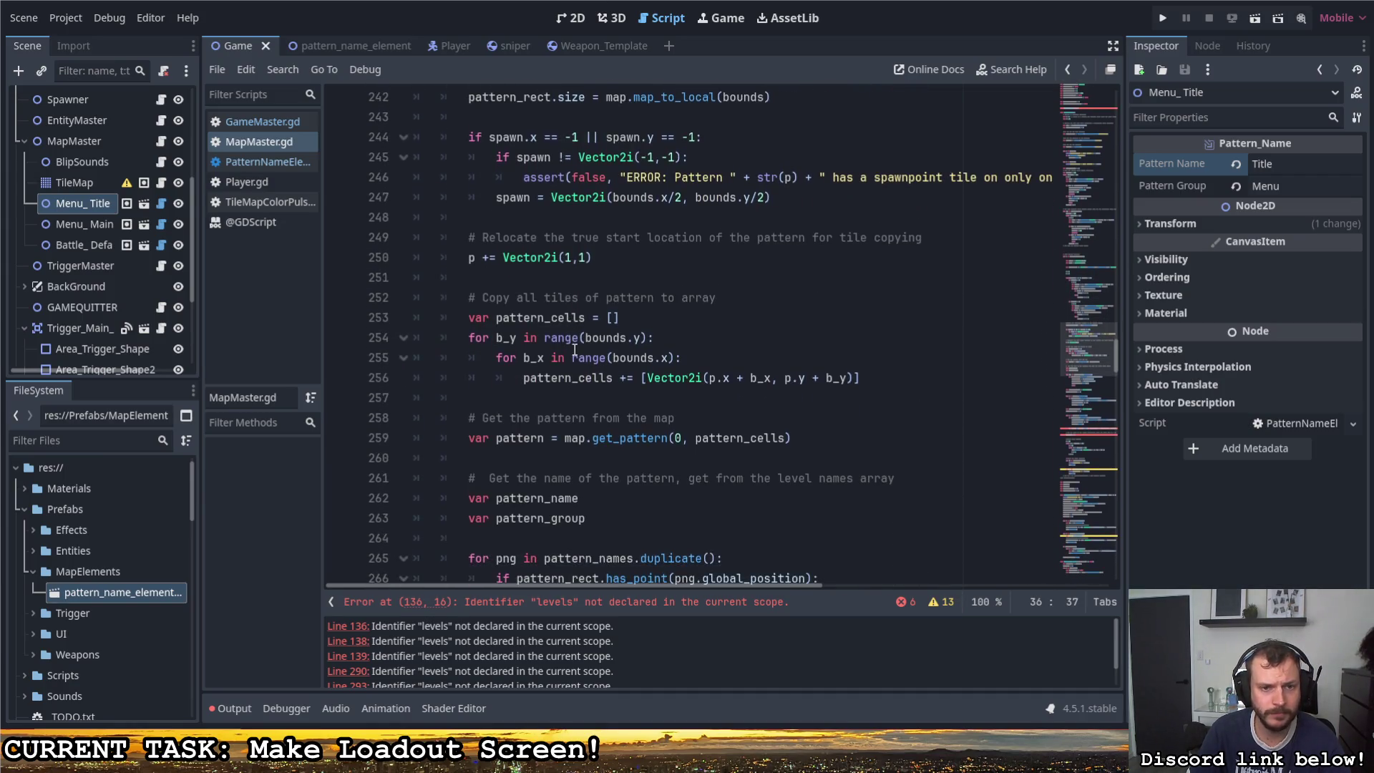
{"action": "scroll", "coordinate": [565, 344], "scroll_direction": "down", "scroll_amount": 2}
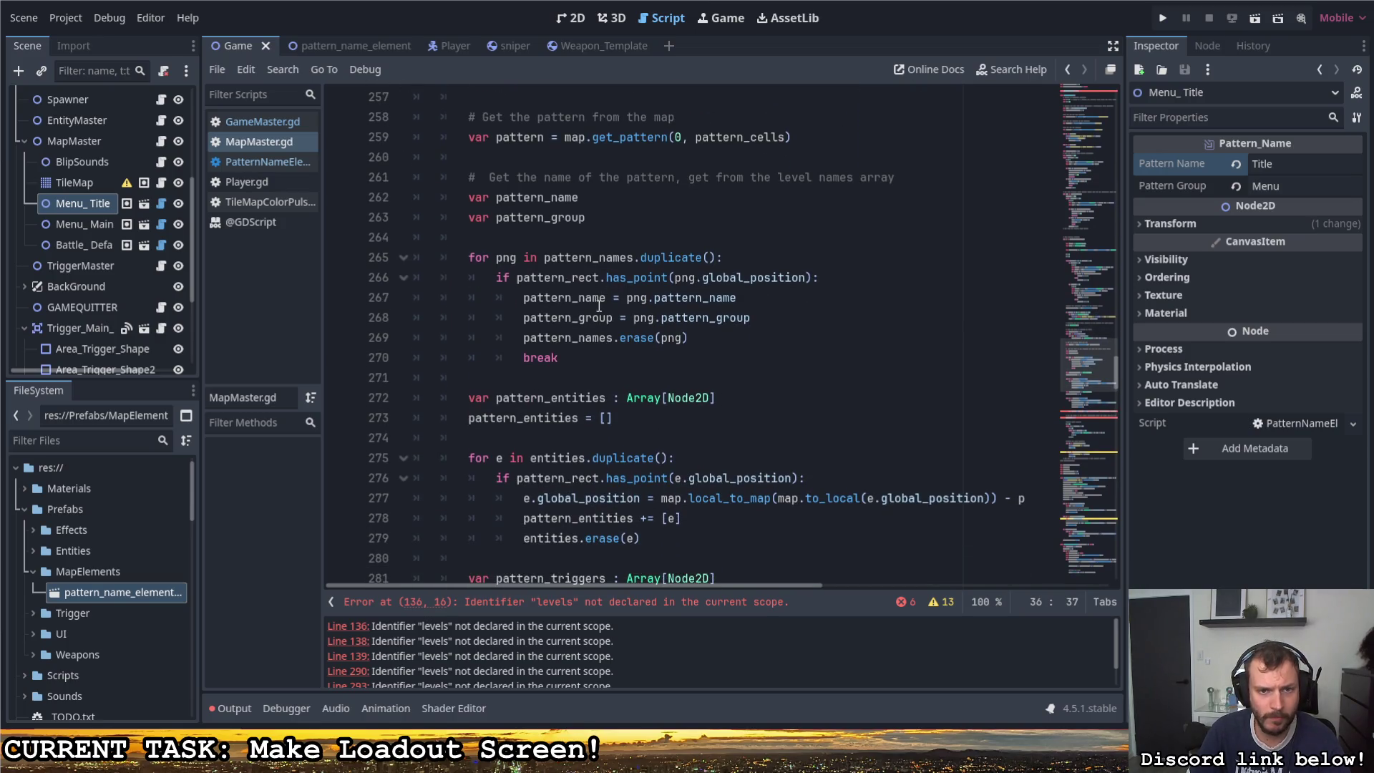
{"action": "scroll", "coordinate": [598, 319], "scroll_direction": "down", "scroll_amount": 2}
{"action": "scroll", "coordinate": [580, 324], "scroll_direction": "up", "scroll_amount": 1}
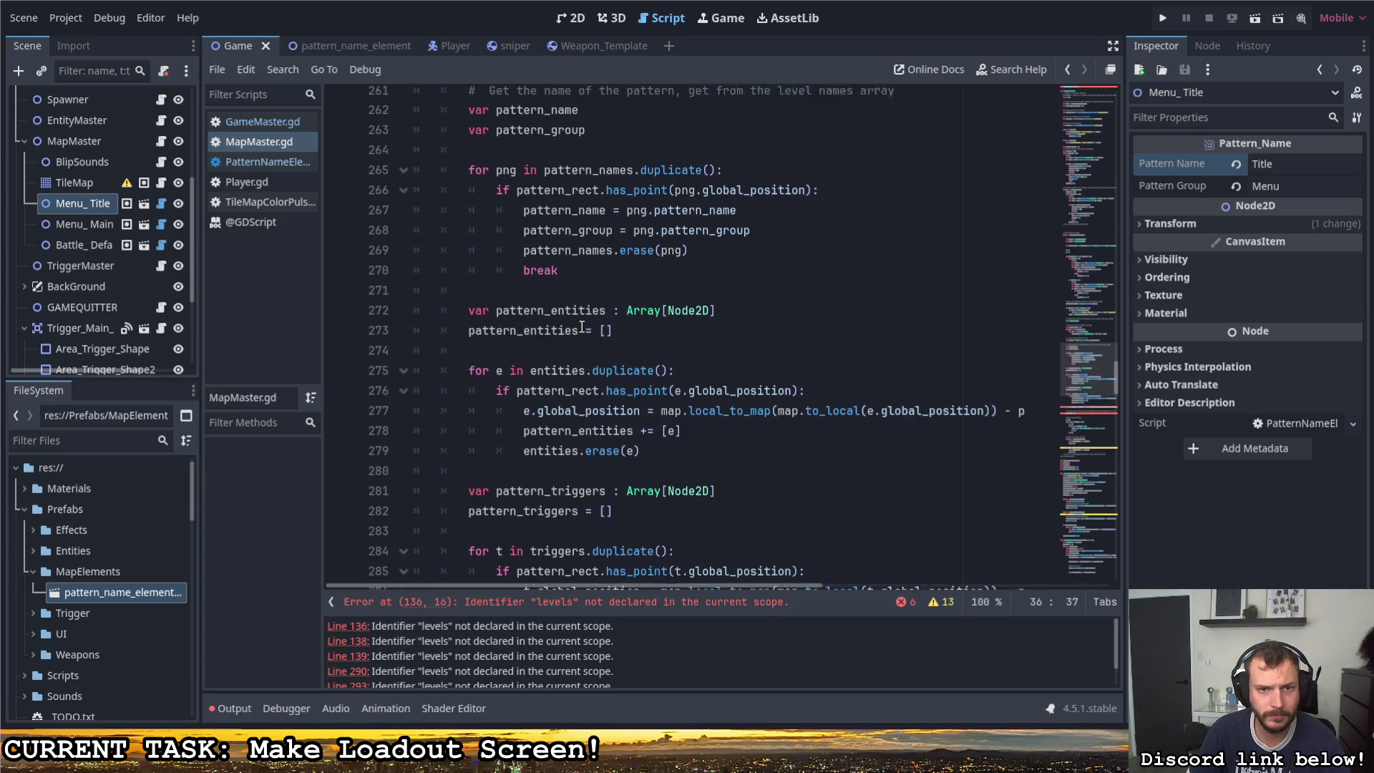
{"action": "scroll", "coordinate": [580, 323], "scroll_direction": "down", "scroll_amount": 5}
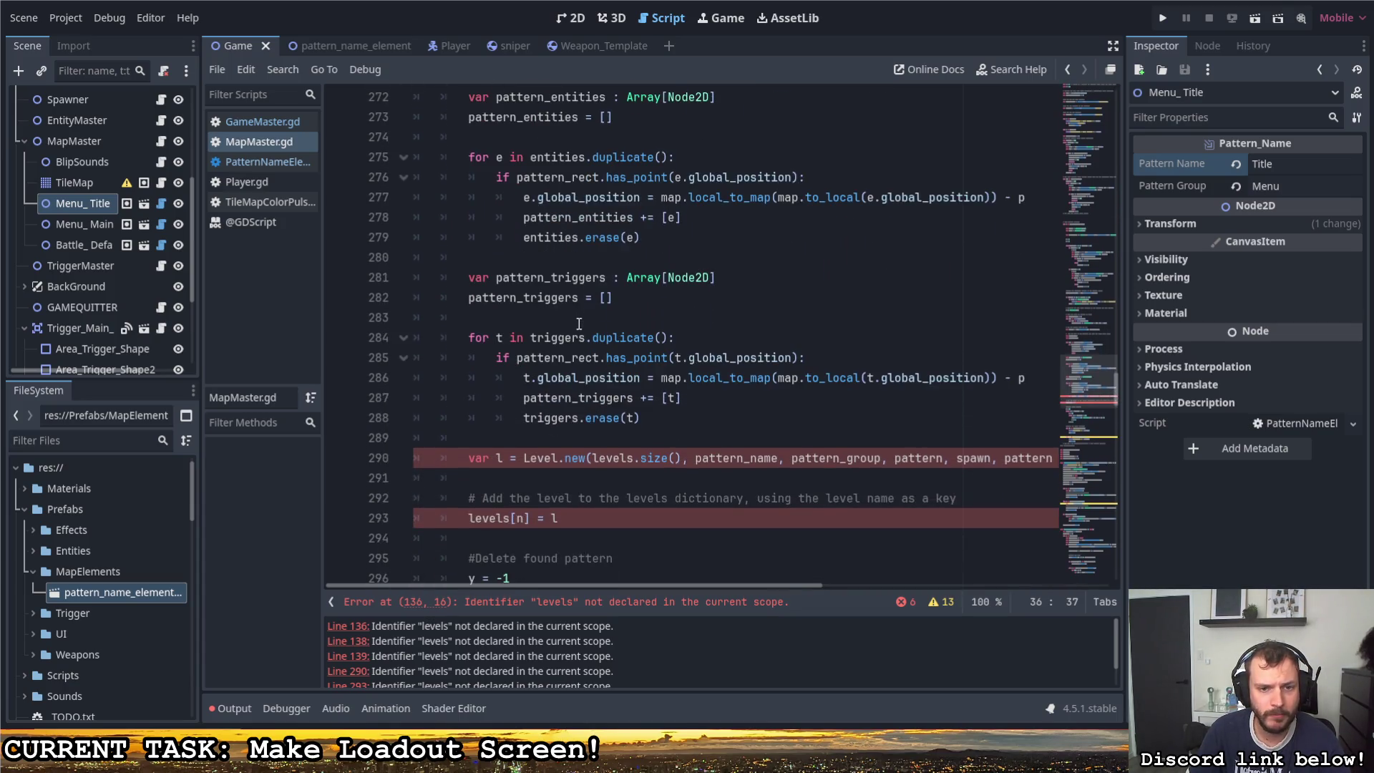
Replace the levels.size() argument on line 290 with Level.Get_Next_Unused_ID() and save
{"action": "left_click_drag", "start_coordinate": [592, 398], "coordinate": [681, 399]}
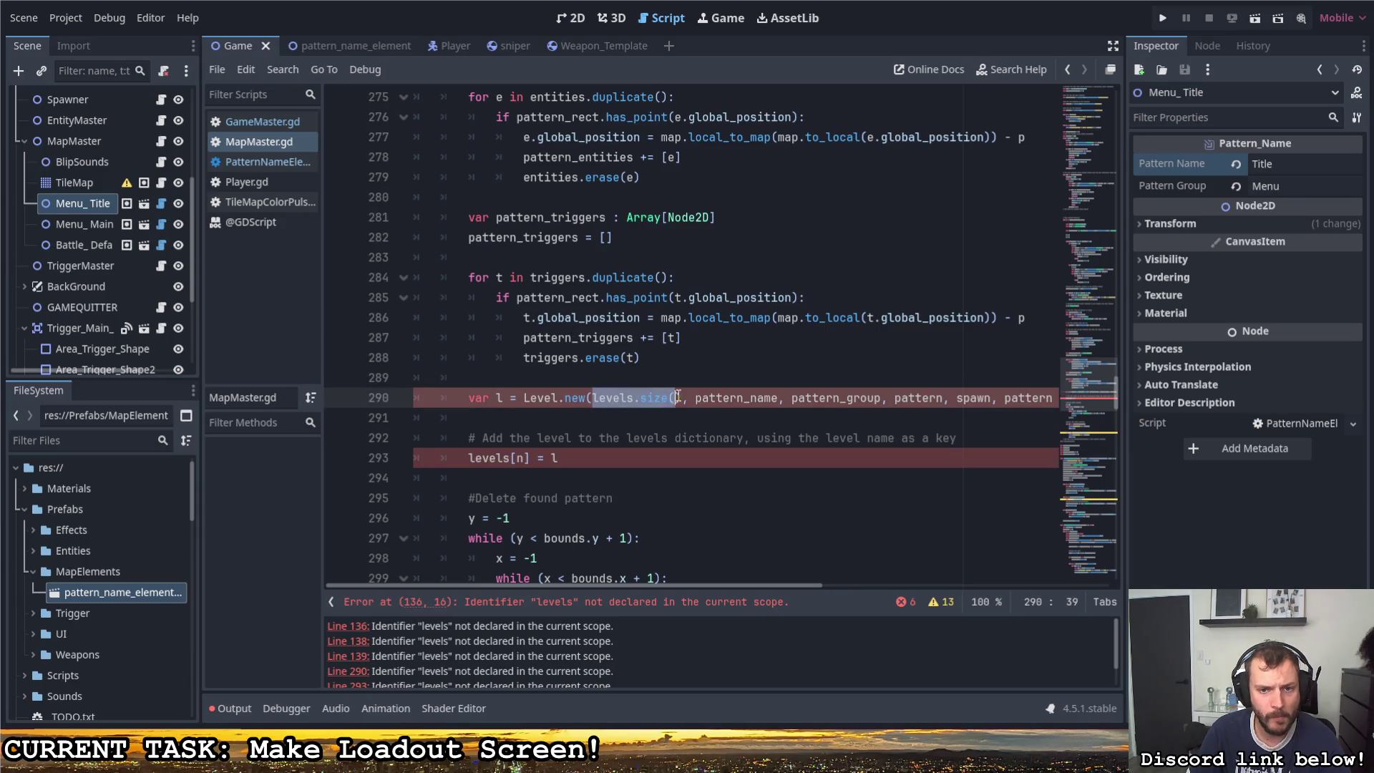
{"action": "type", "text": "Get_Next_Unused_ID()"}
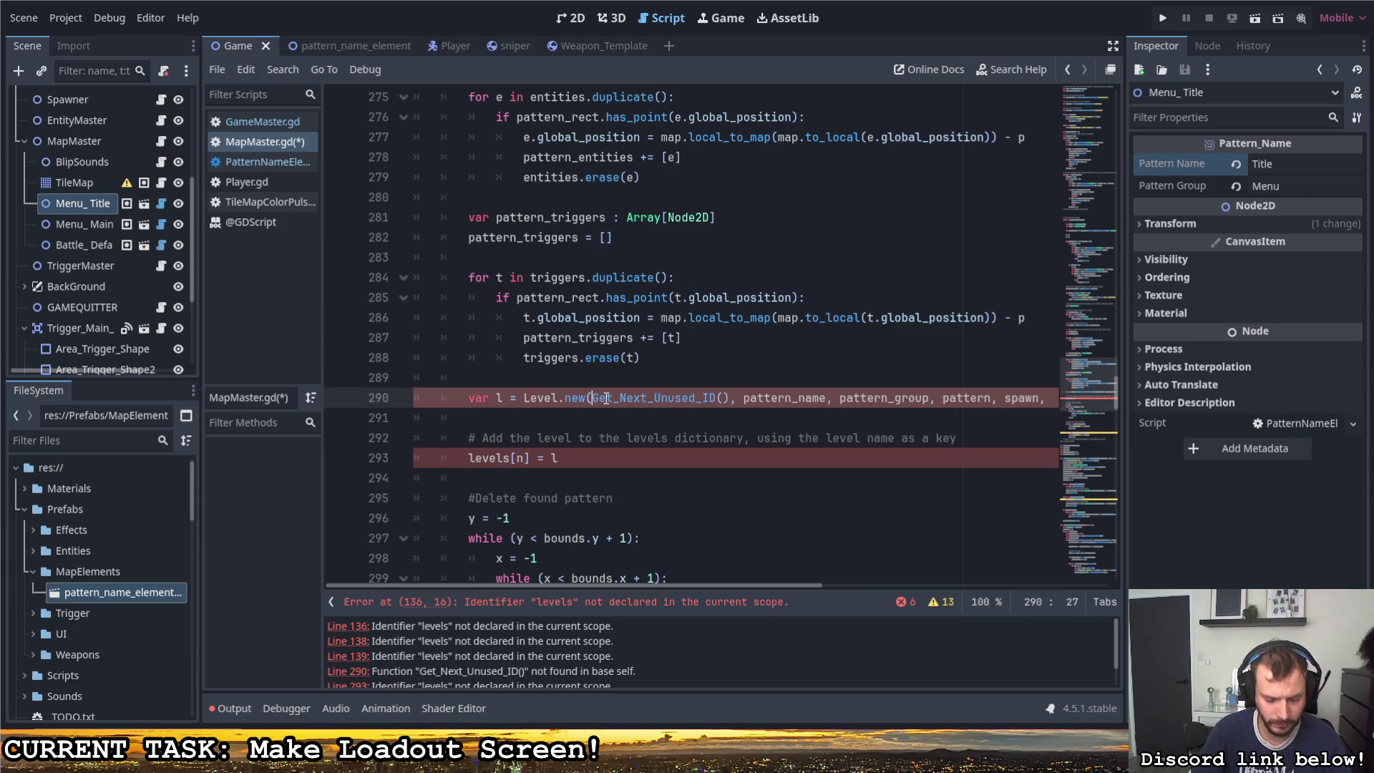
{"action": "type", "text": "Level."}
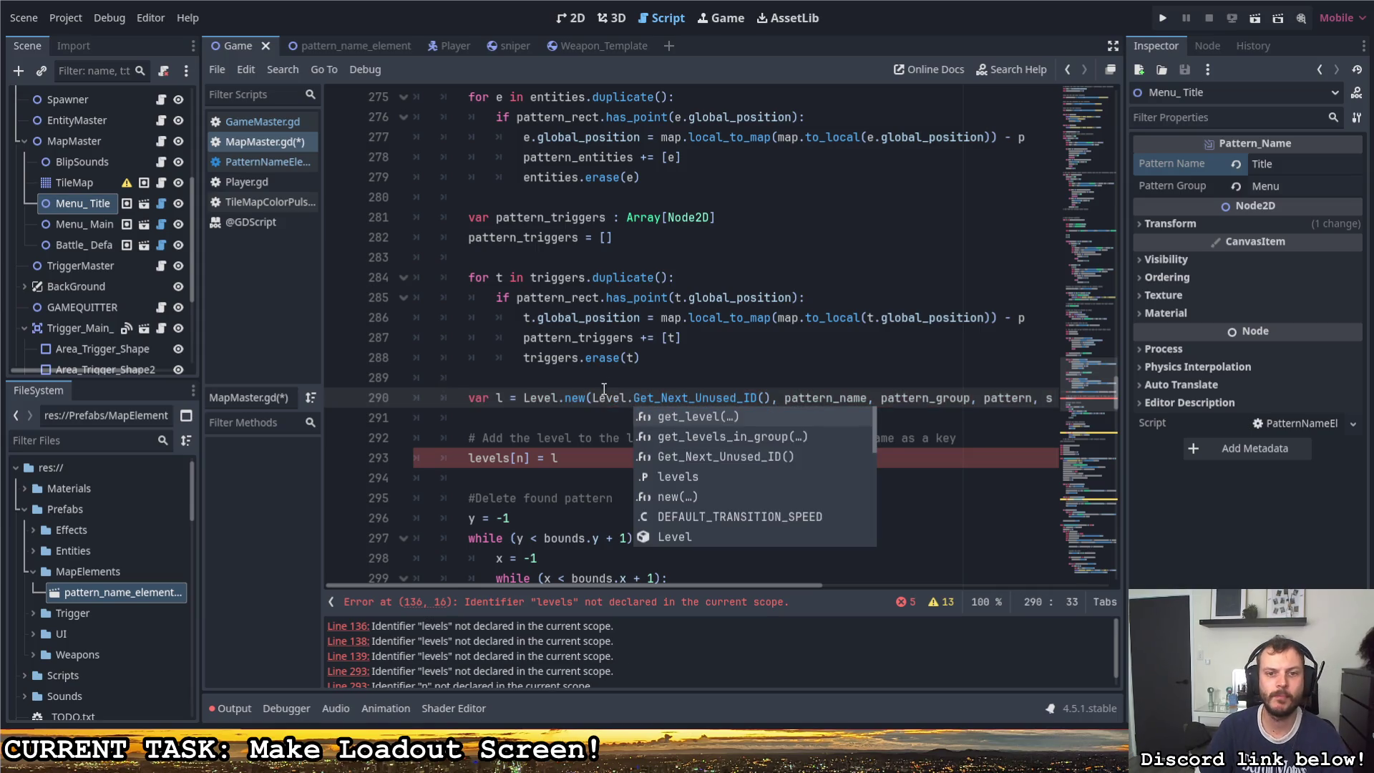
{"action": "left_click", "coordinate": [603, 384]}
{"action": "key", "text": "ctrl+s"}
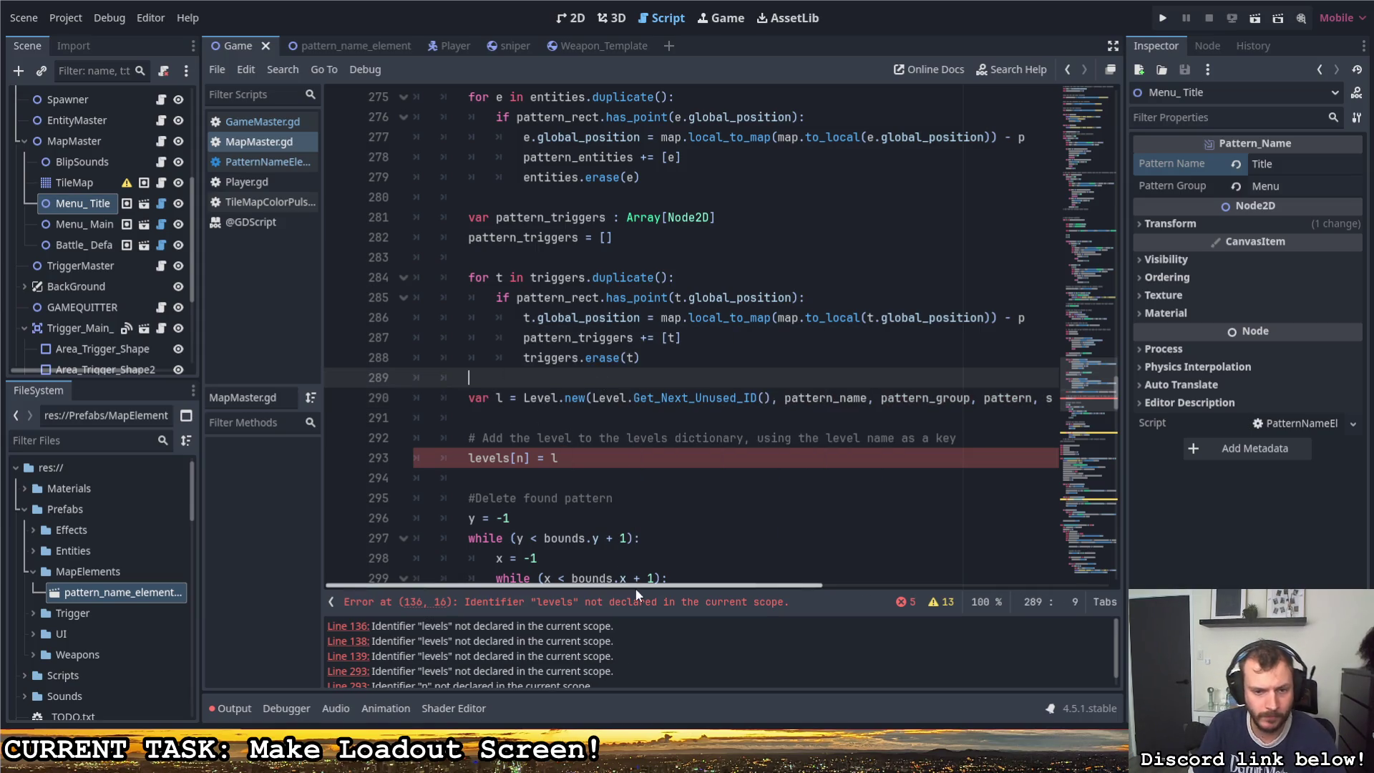
Delete the Level.Get_Next_Unused_ID() ID argument from Level.new entirely and save
{"action": "scroll", "coordinate": [634, 586], "scroll_direction": "right", "scroll_amount": 2}
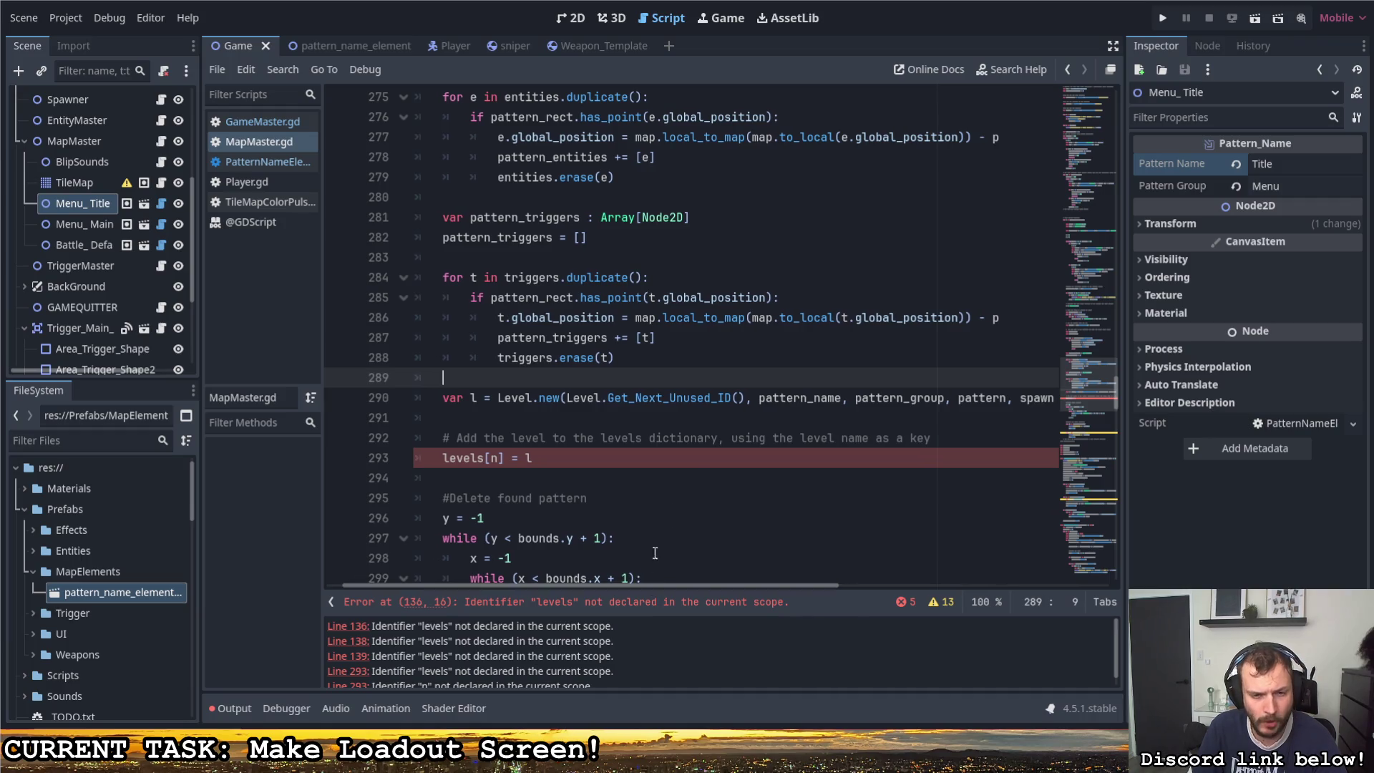
{"action": "left_click_drag", "start_coordinate": [761, 398], "coordinate": [566, 398]}
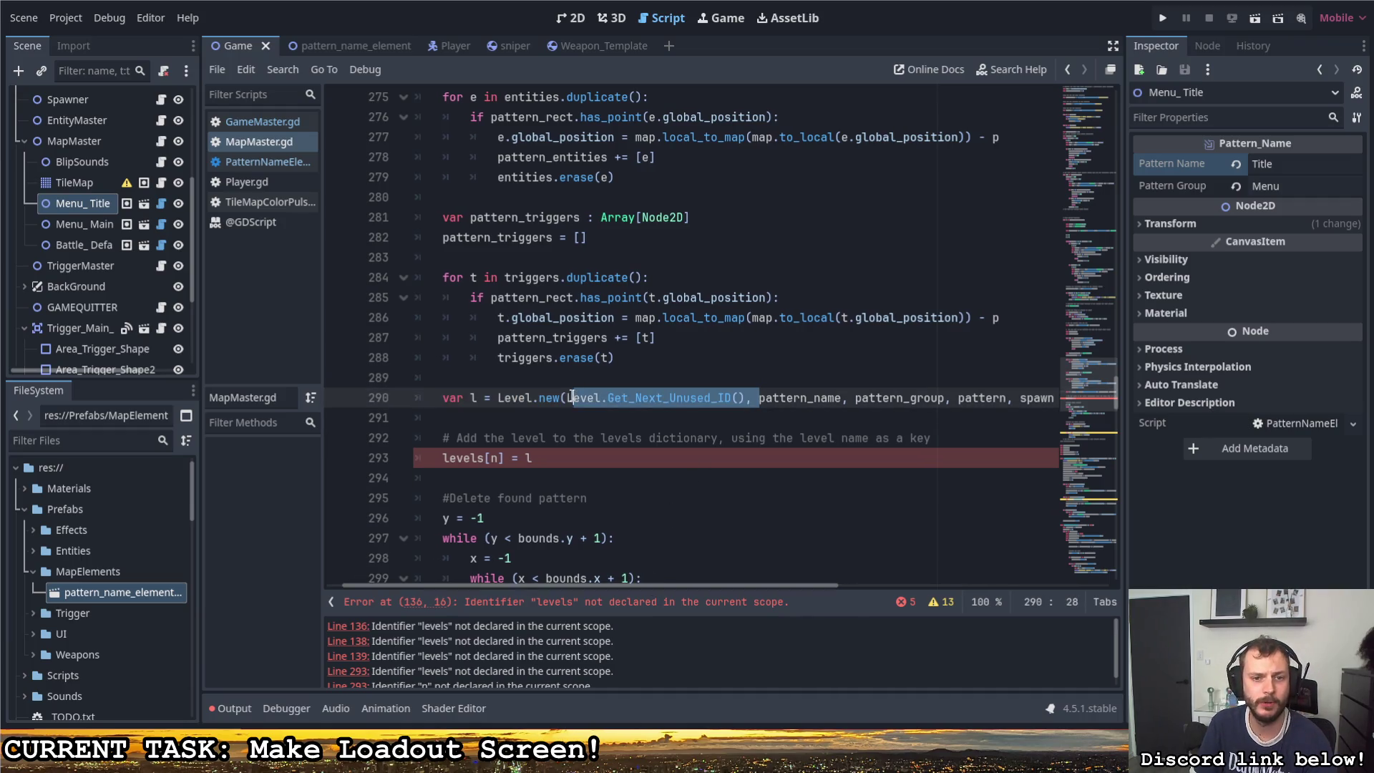
{"action": "key", "text": "BackSpace"}
{"action": "key", "text": "ctrl+s"}
{"action": "scroll", "coordinate": [630, 454], "scroll_direction": "up", "scroll_amount": 20}
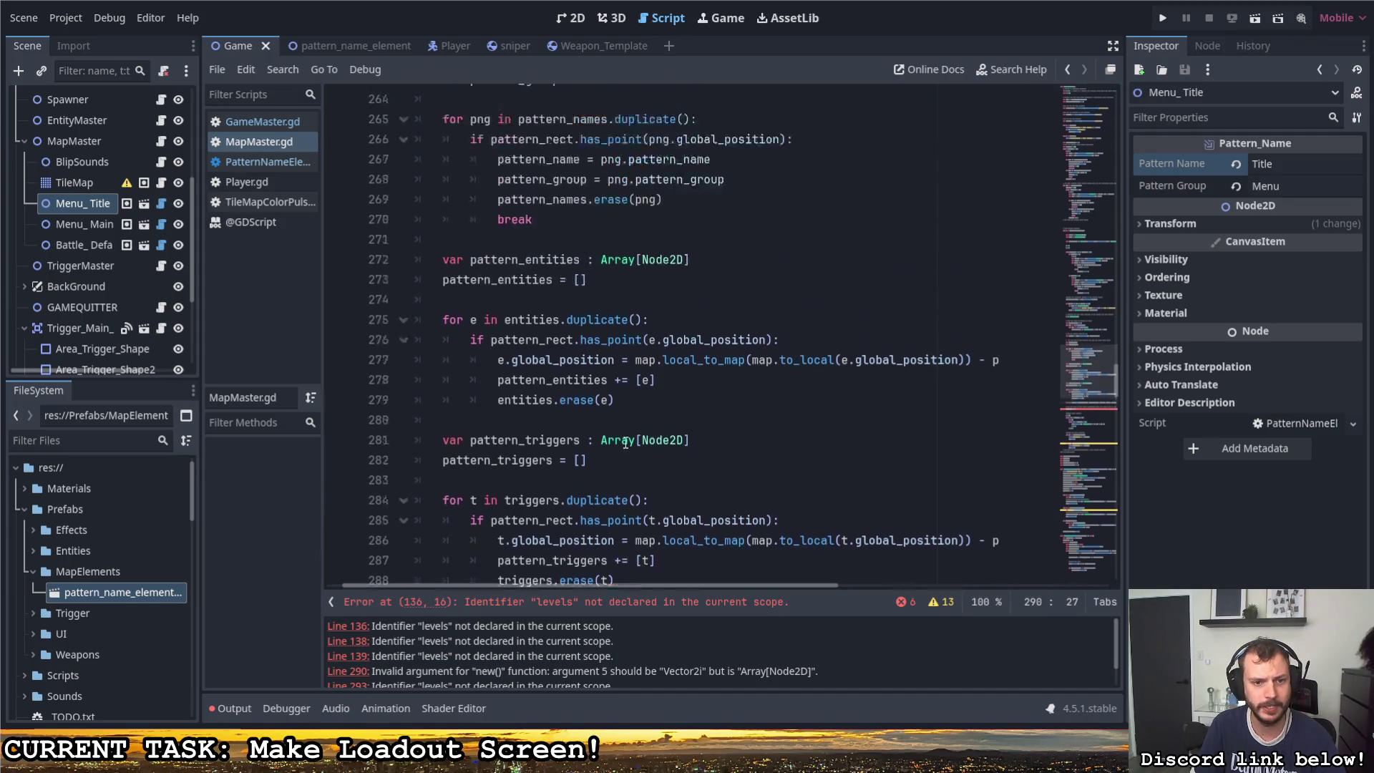
Remove the 'ID: int' parameter from the Level _init signature
{"action": "scroll", "coordinate": [618, 466], "scroll_direction": "up", "scroll_amount": 20}
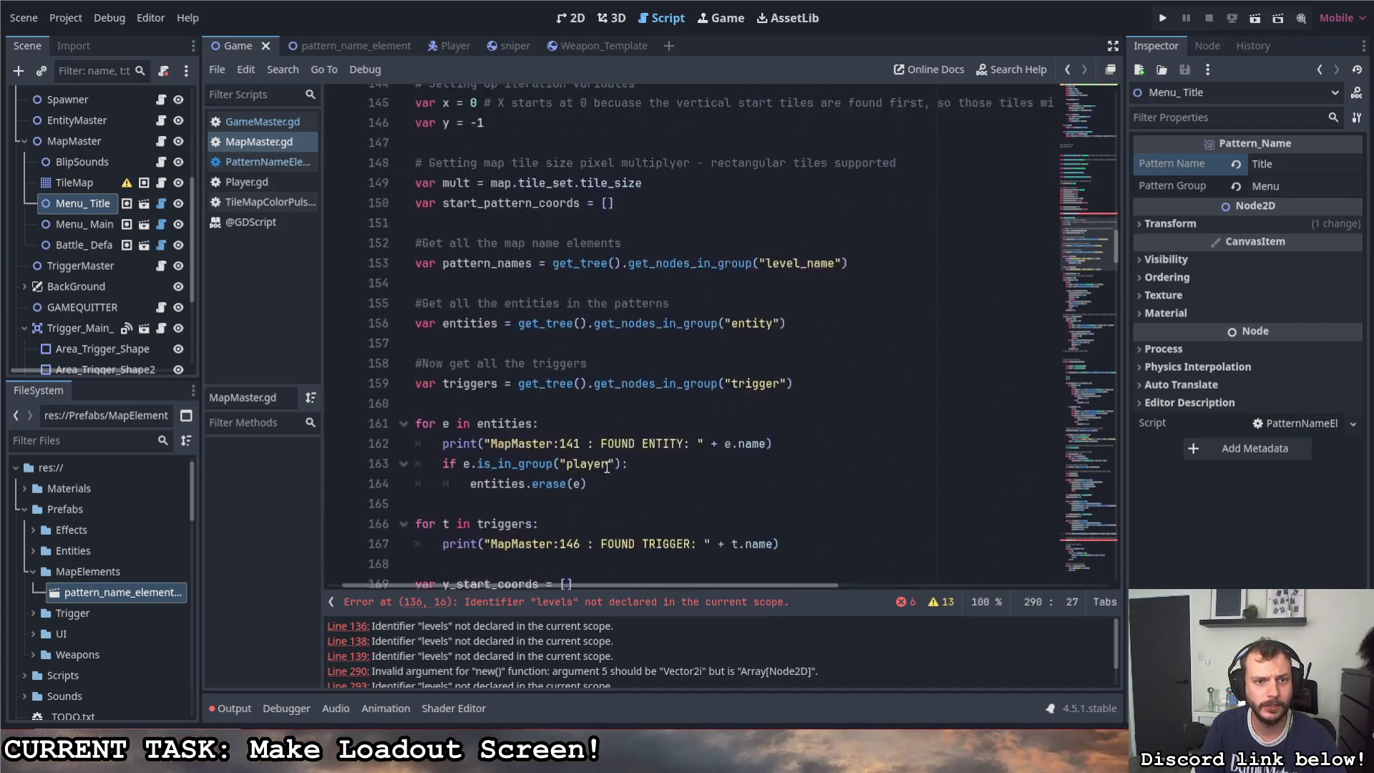
{"action": "scroll", "coordinate": [590, 561], "scroll_direction": "left", "scroll_amount": 2}
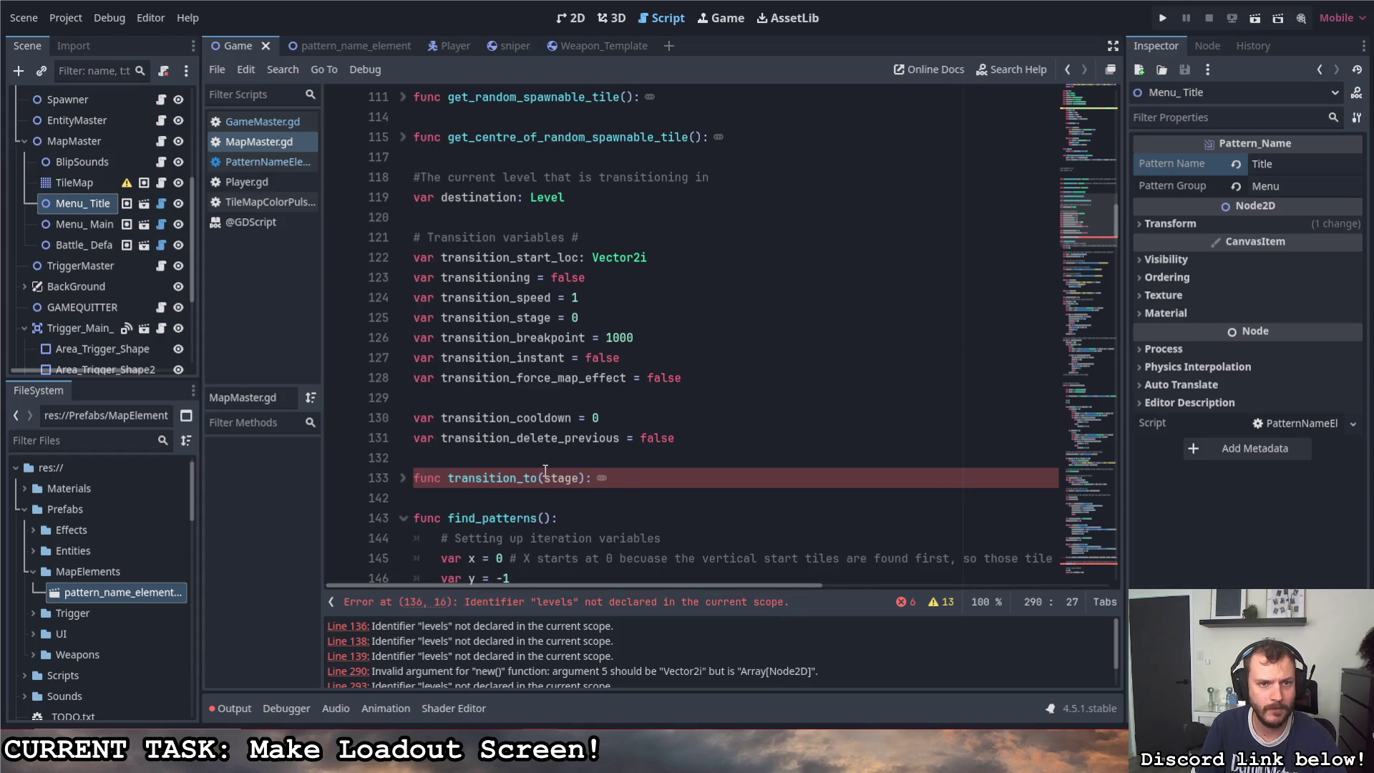
{"action": "scroll", "coordinate": [533, 468], "scroll_direction": "up", "scroll_amount": 10}
{"action": "scroll", "coordinate": [533, 468], "scroll_direction": "up", "scroll_amount": 7}
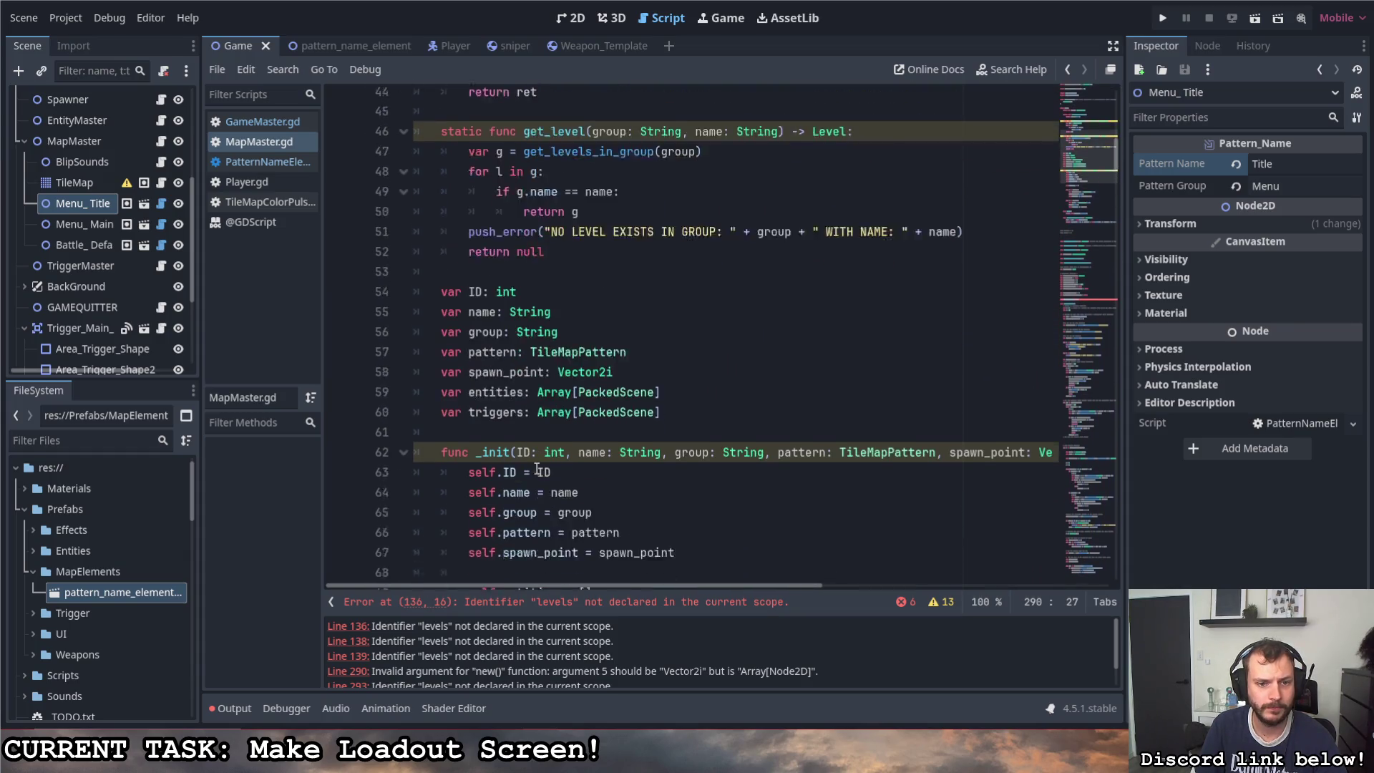
{"action": "left_click_drag", "start_coordinate": [571, 420], "coordinate": [518, 418]}
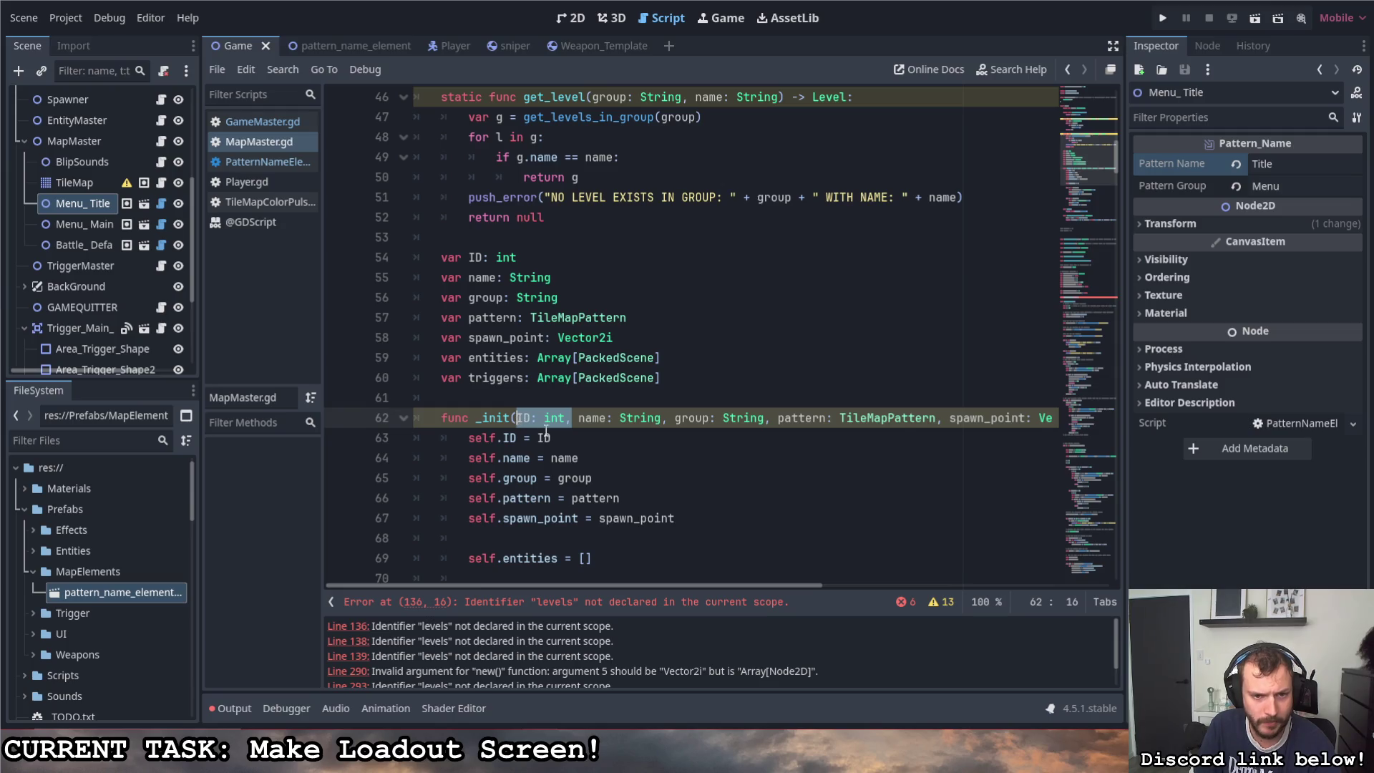
{"action": "key", "text": "BackSpace"}
Change line 63 to self.ID = Level.Get_Next_Unused_ID() and save
{"action": "double_click", "coordinate": [544, 438]}
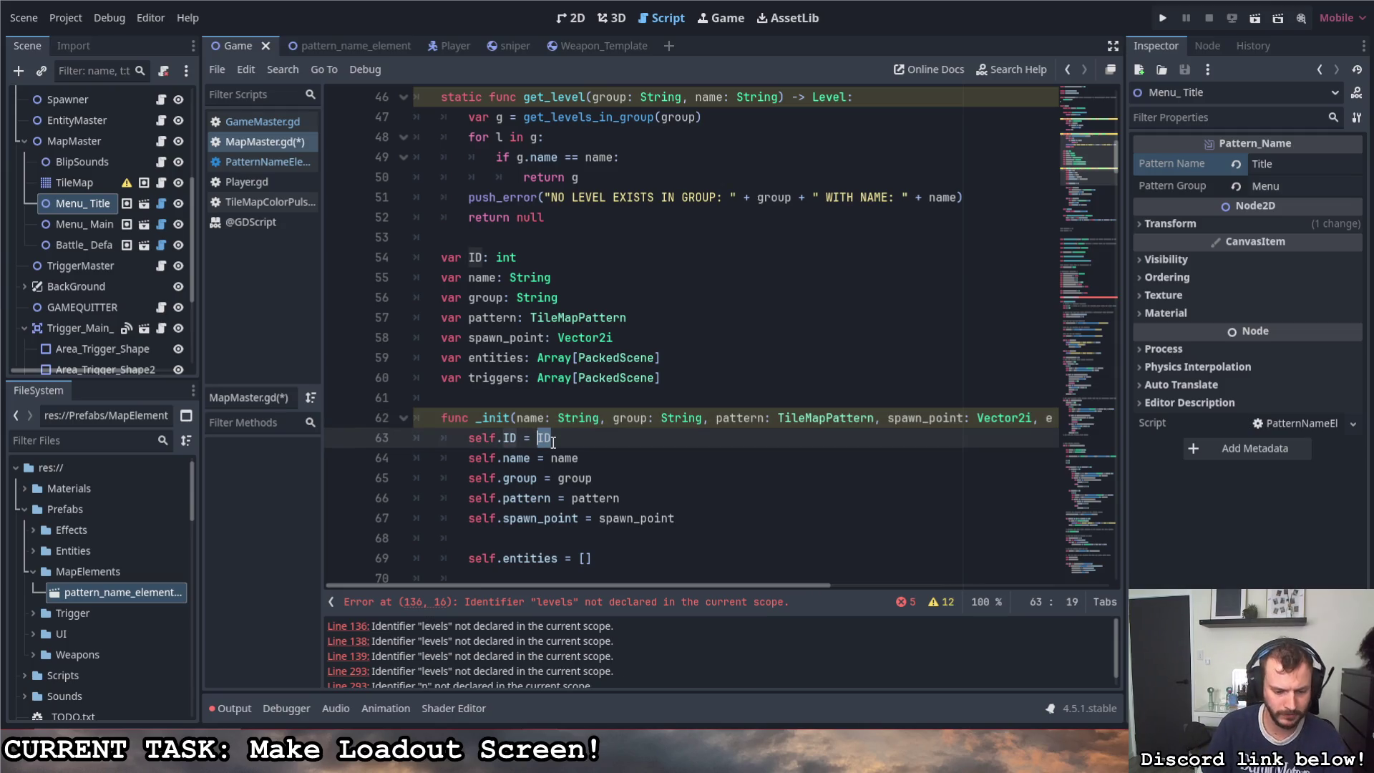
{"action": "type", "text": "get"}
{"action": "key", "text": "Return"}
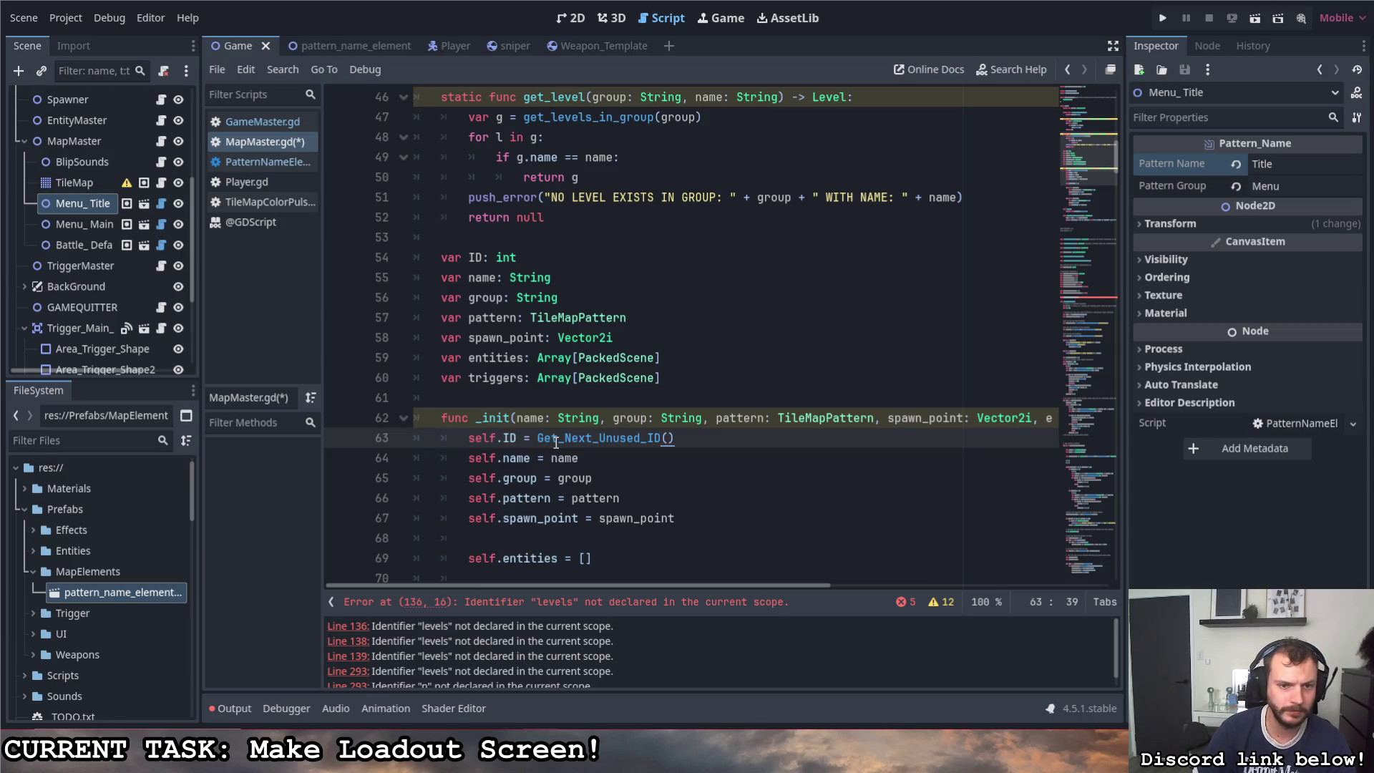
{"action": "left_click", "coordinate": [544, 439]}
{"action": "type", "text": "Level"}
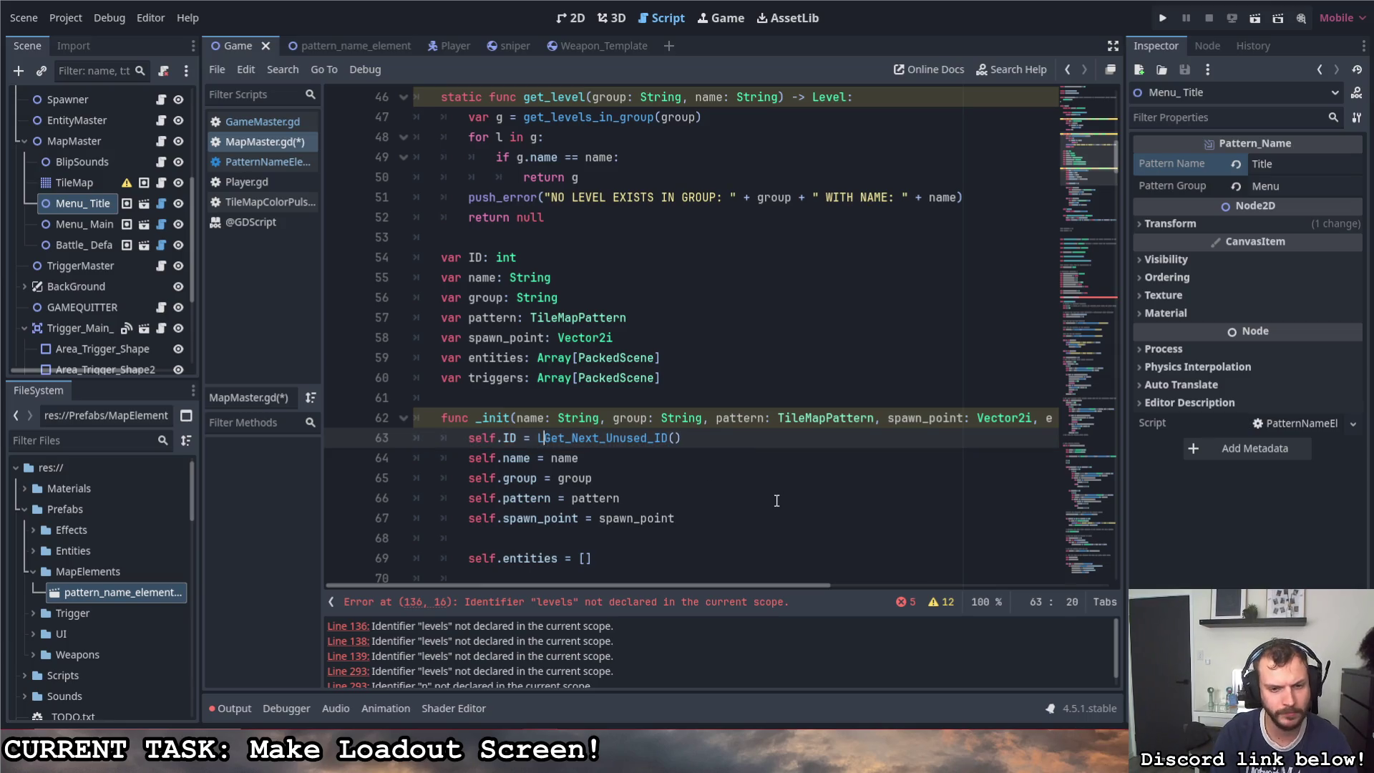
{"action": "type", "text": "."}
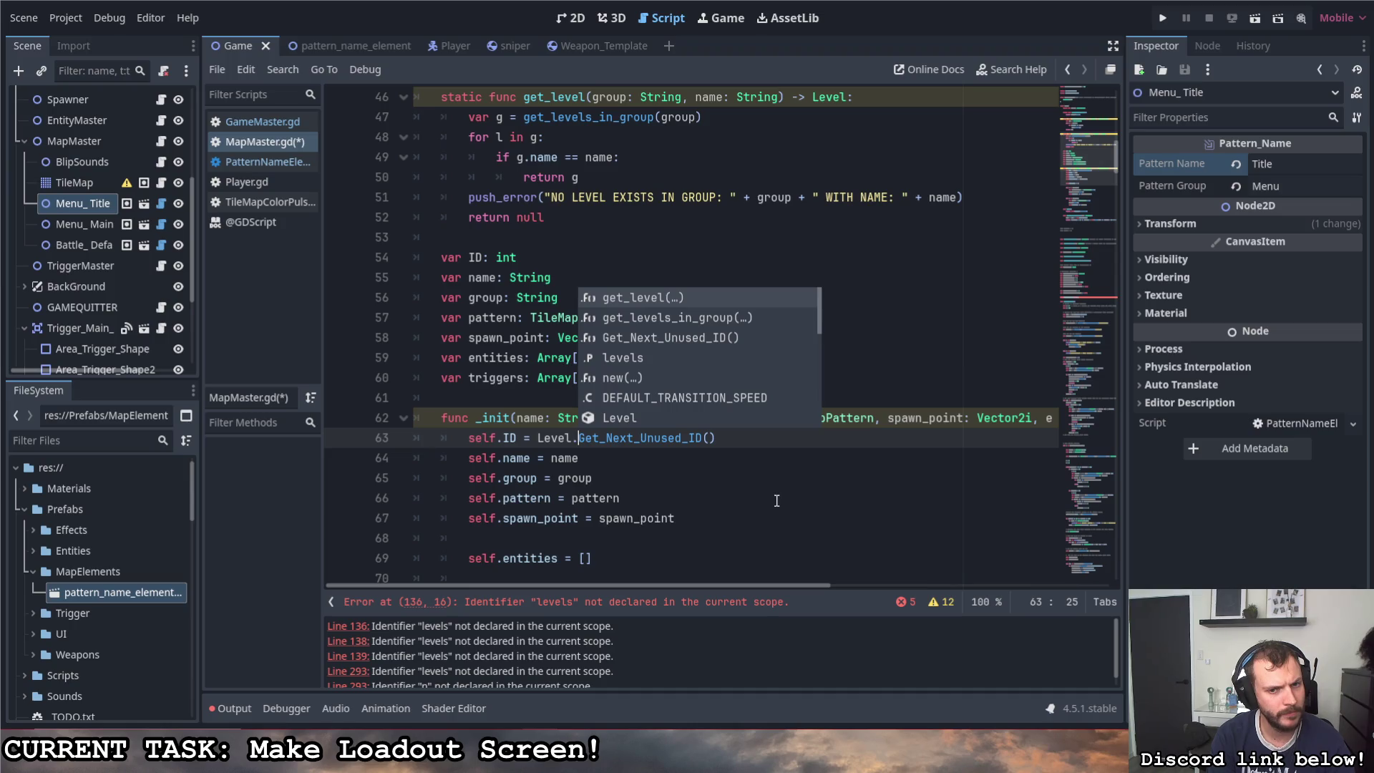
{"action": "left_click", "coordinate": [743, 500]}
{"action": "key", "text": "ctrl+s"}
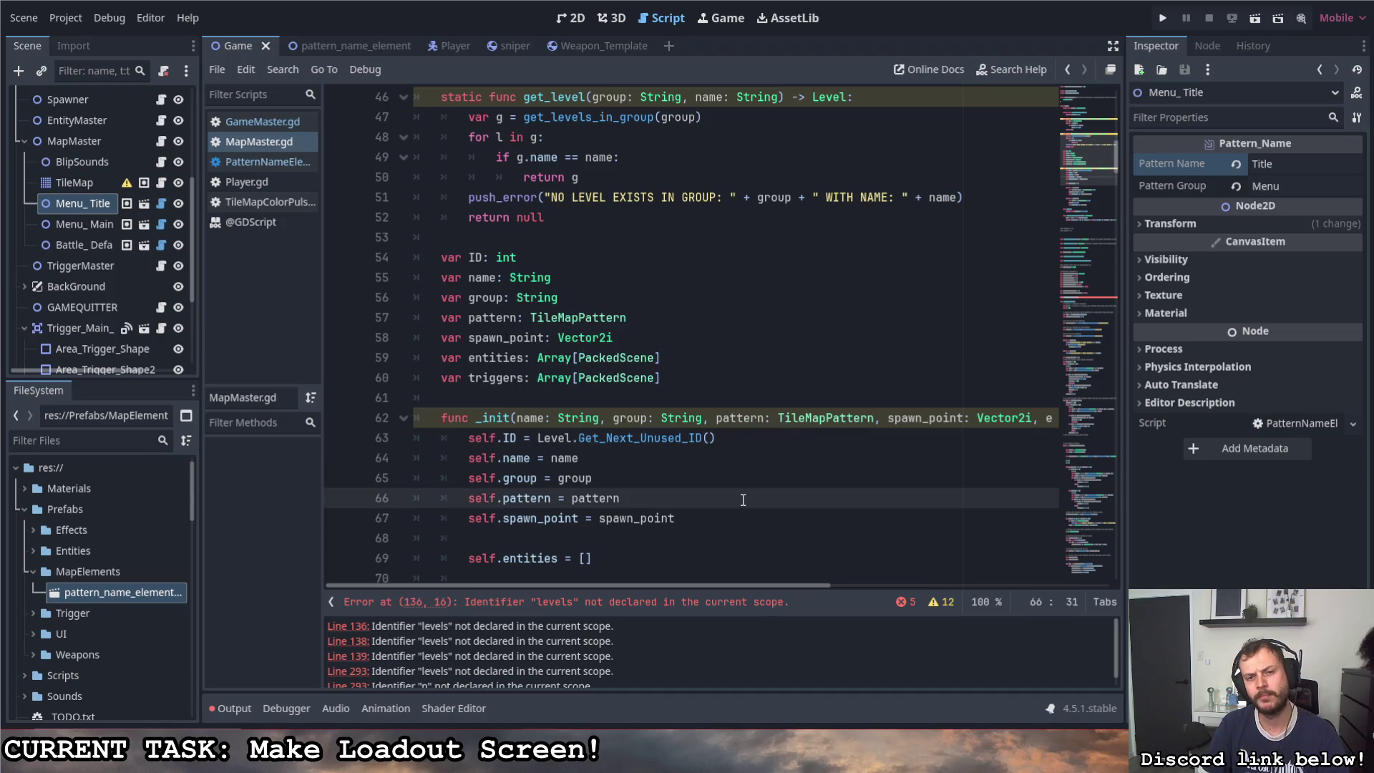
{"action": "left_click", "coordinate": [737, 478]}
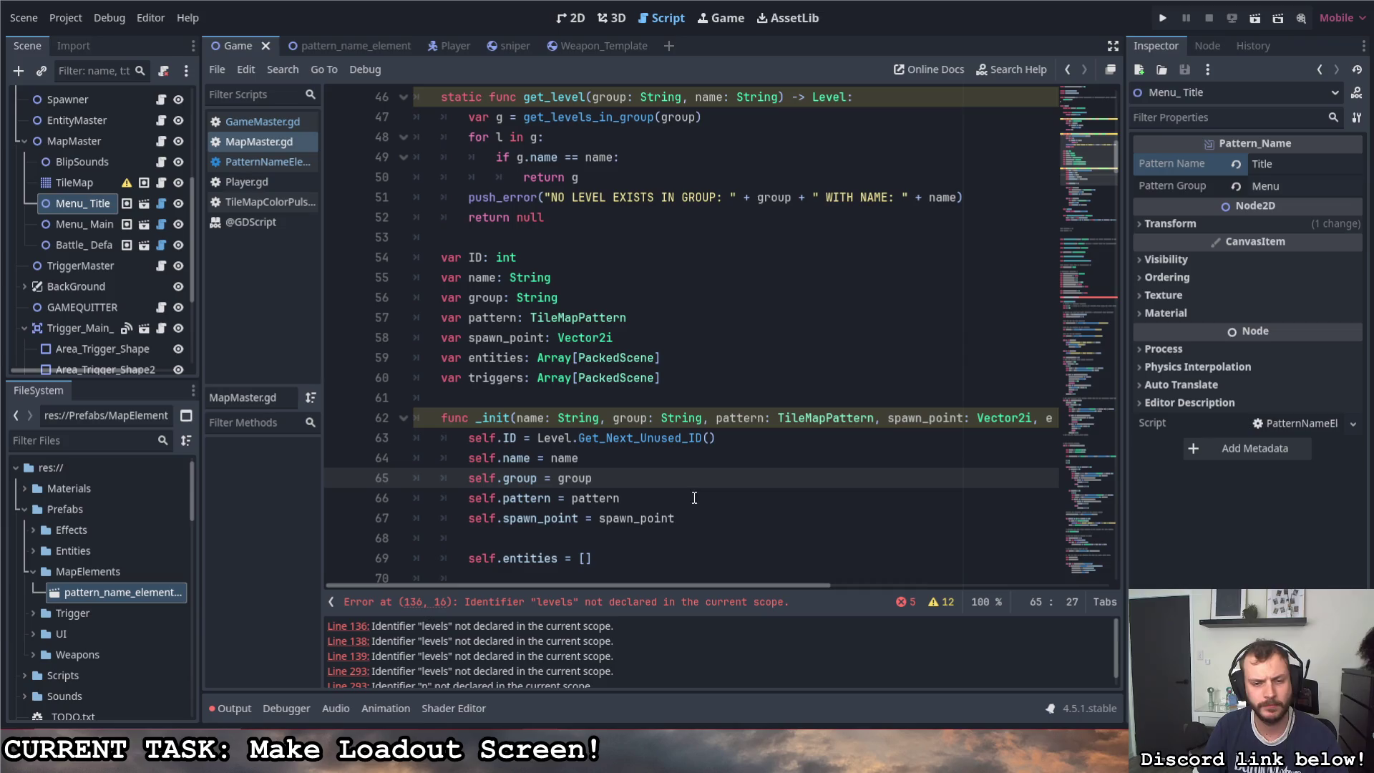
Switch the bottom panel to the warnings list and review the SHADOWED_VARIABLE warnings on get_level and group
{"action": "scroll", "coordinate": [669, 466], "scroll_direction": "up", "scroll_amount": 2}
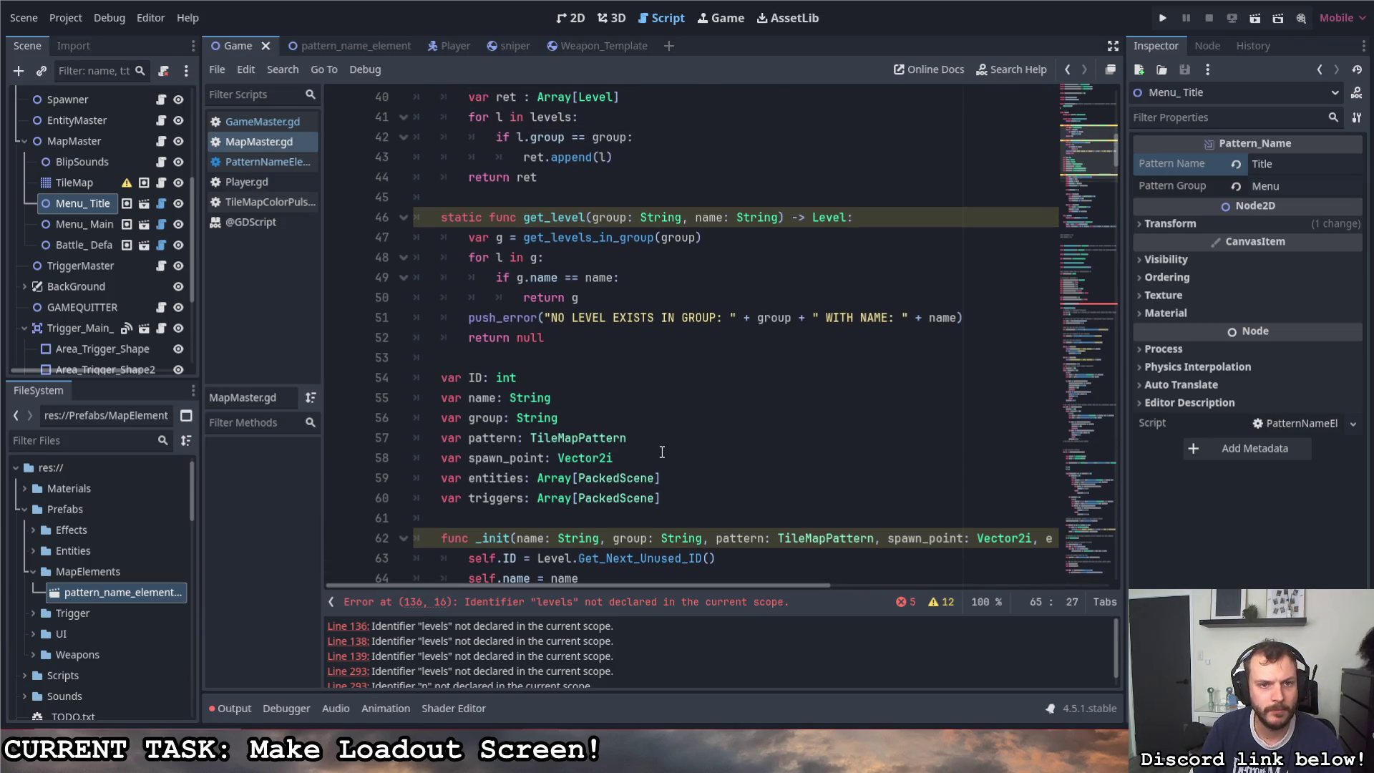
{"action": "scroll", "coordinate": [662, 451], "scroll_direction": "down", "scroll_amount": 1}
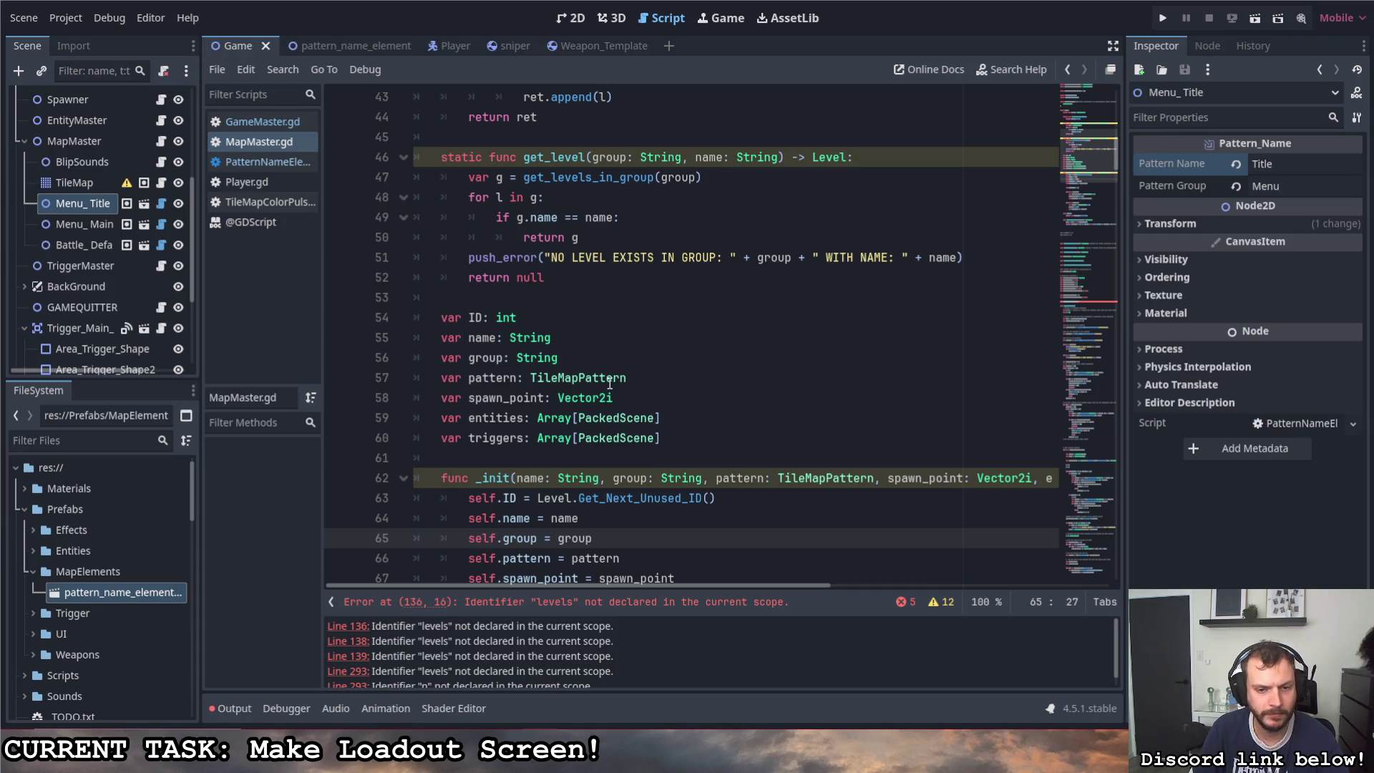
{"action": "scroll", "coordinate": [542, 458], "scroll_direction": "up", "scroll_amount": 1}
{"action": "scroll", "coordinate": [542, 459], "scroll_direction": "up", "scroll_amount": 3}
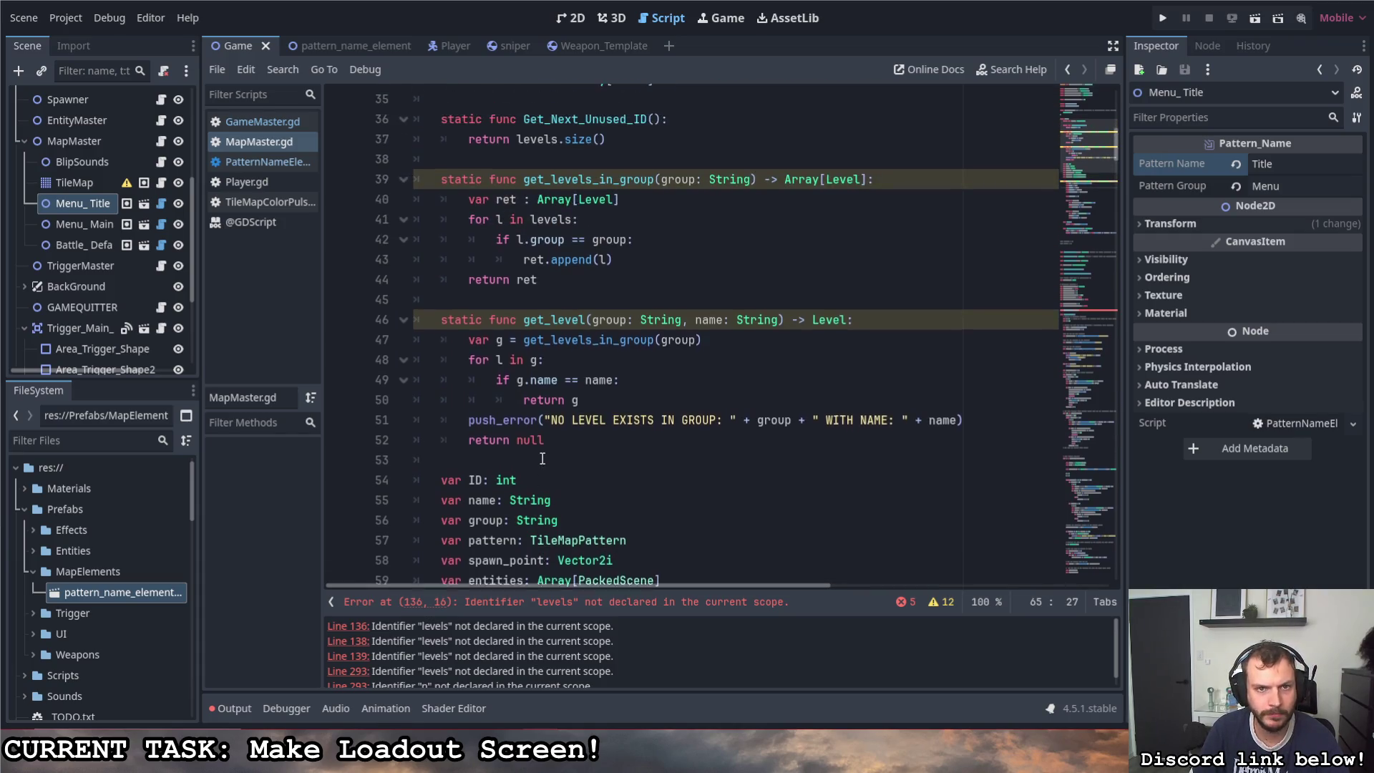
{"action": "left_click", "coordinate": [602, 341]}
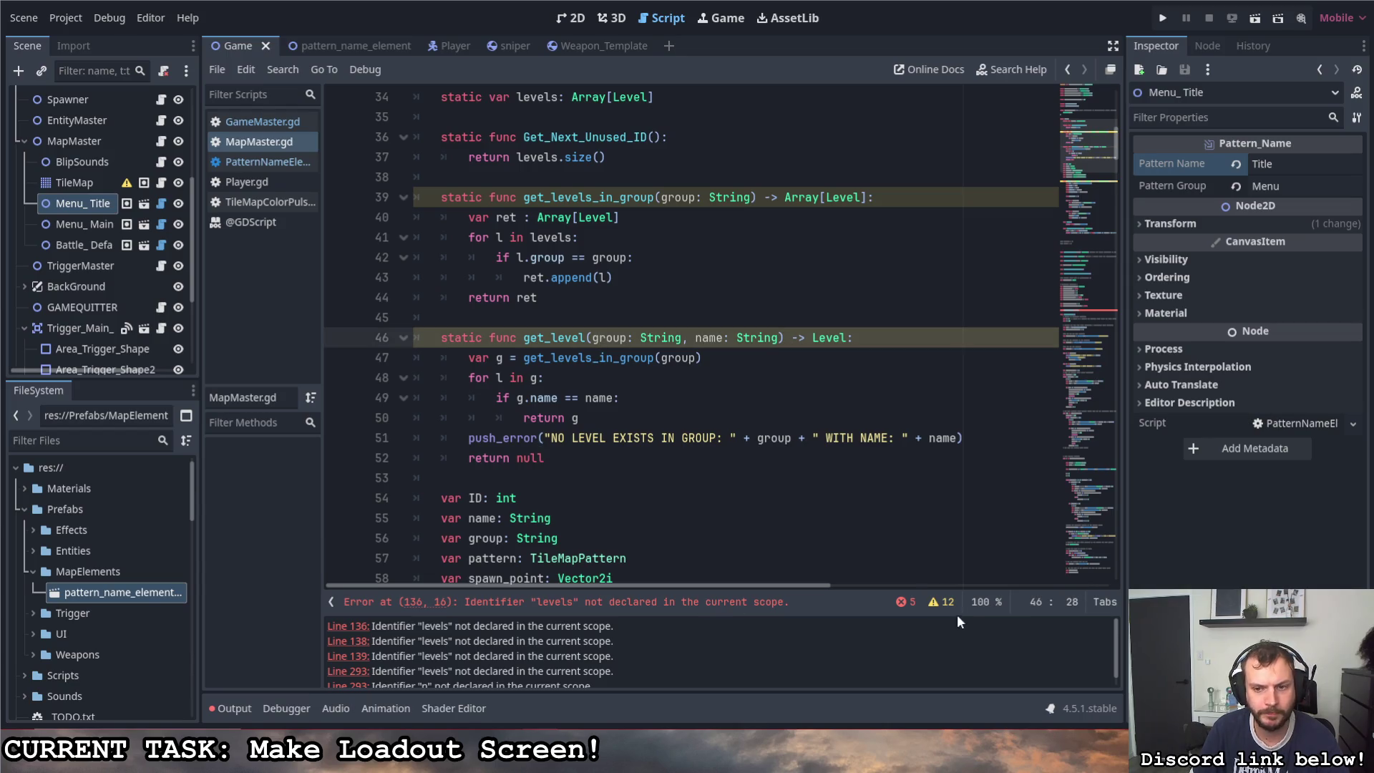
{"action": "left_click", "coordinate": [942, 602]}
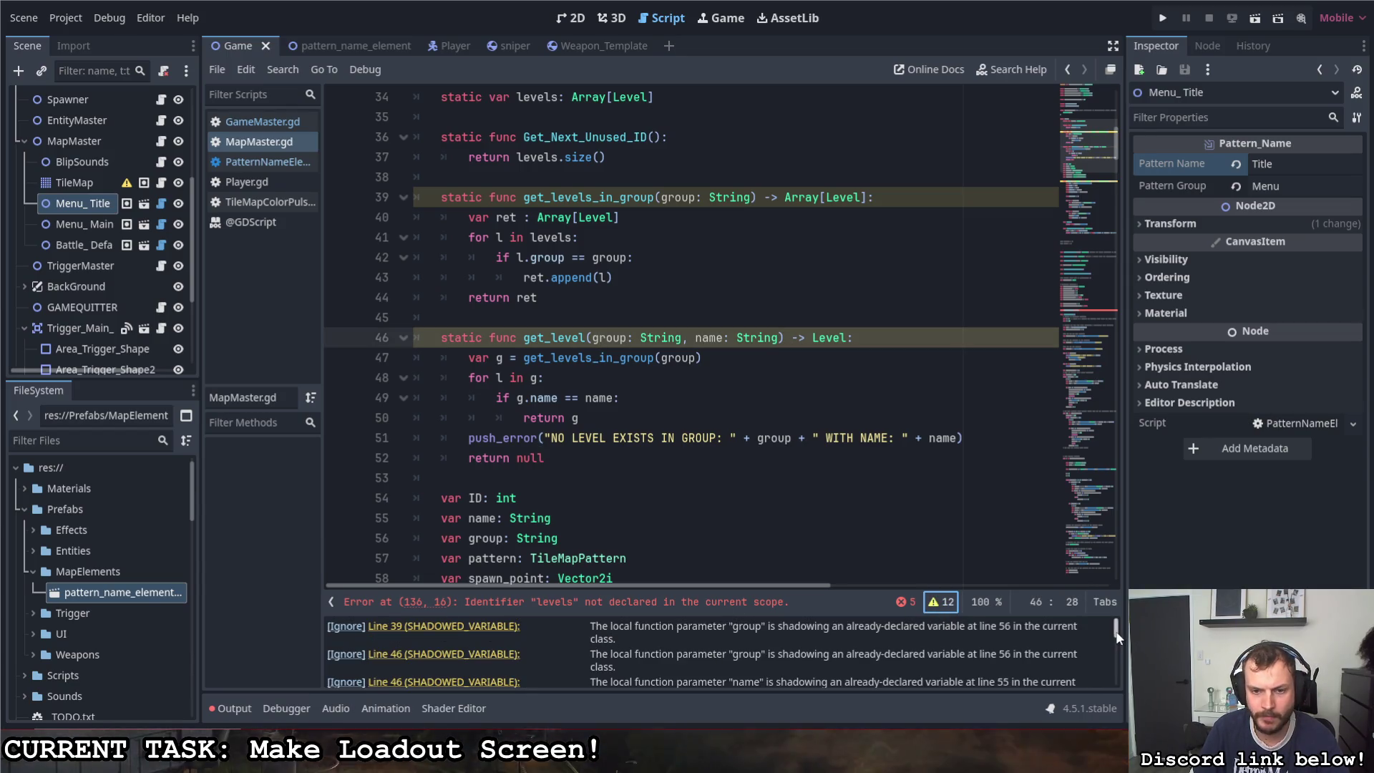
{"action": "mouse_move", "coordinate": [1115, 637]}
{"action": "left_mouse_down"}
{"action": "mouse_move", "coordinate": [1115, 654]}
{"action": "mouse_move", "coordinate": [1116, 621]}
{"action": "left_mouse_up"}
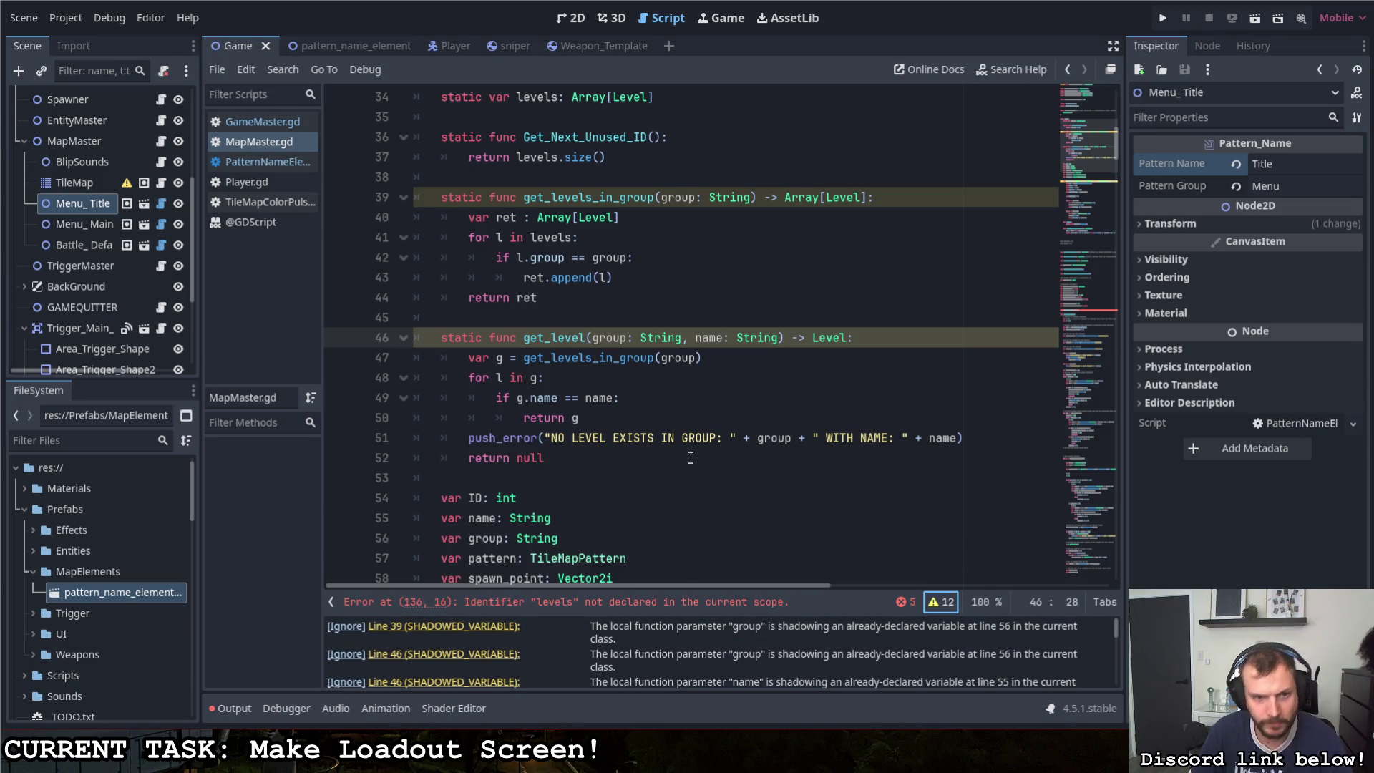
{"action": "scroll", "coordinate": [690, 458], "scroll_direction": "down", "scroll_amount": 3}
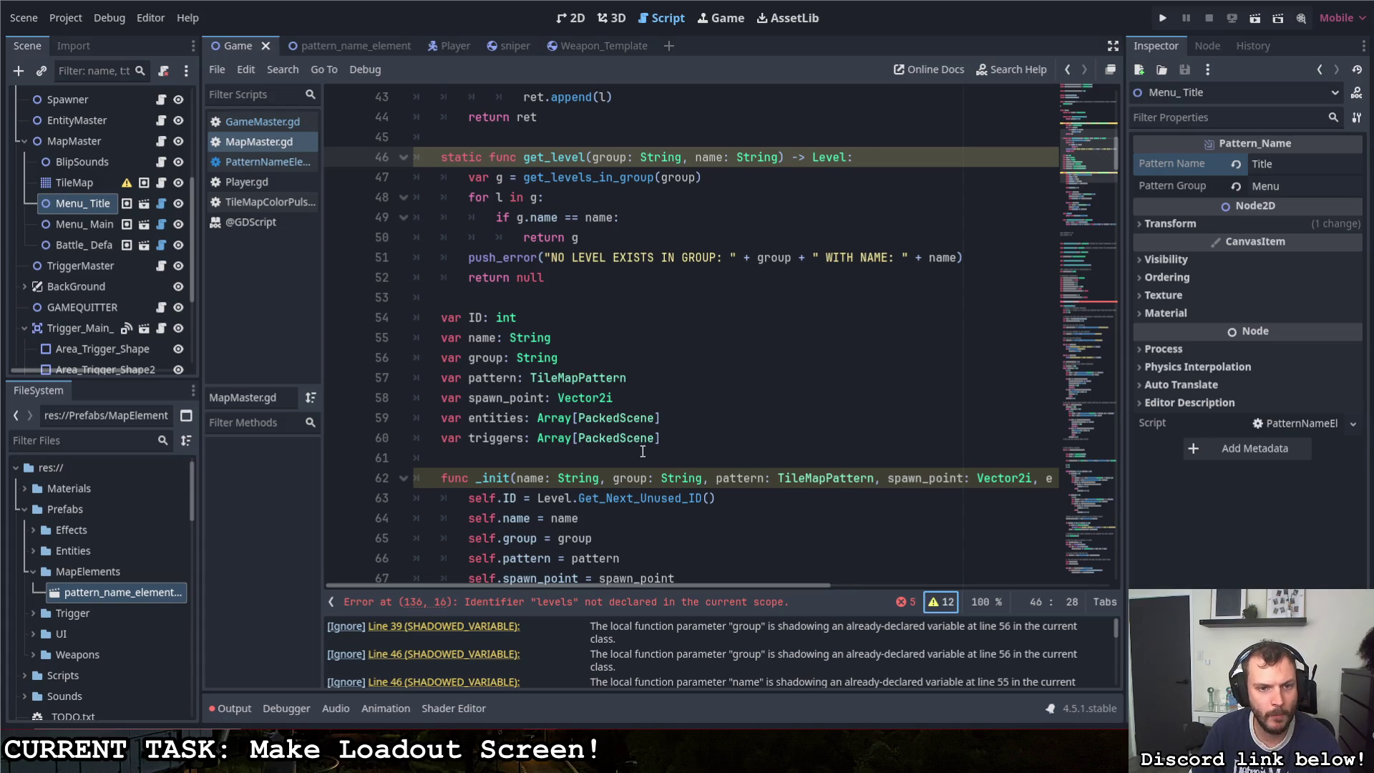
{"action": "left_click", "coordinate": [573, 359]}
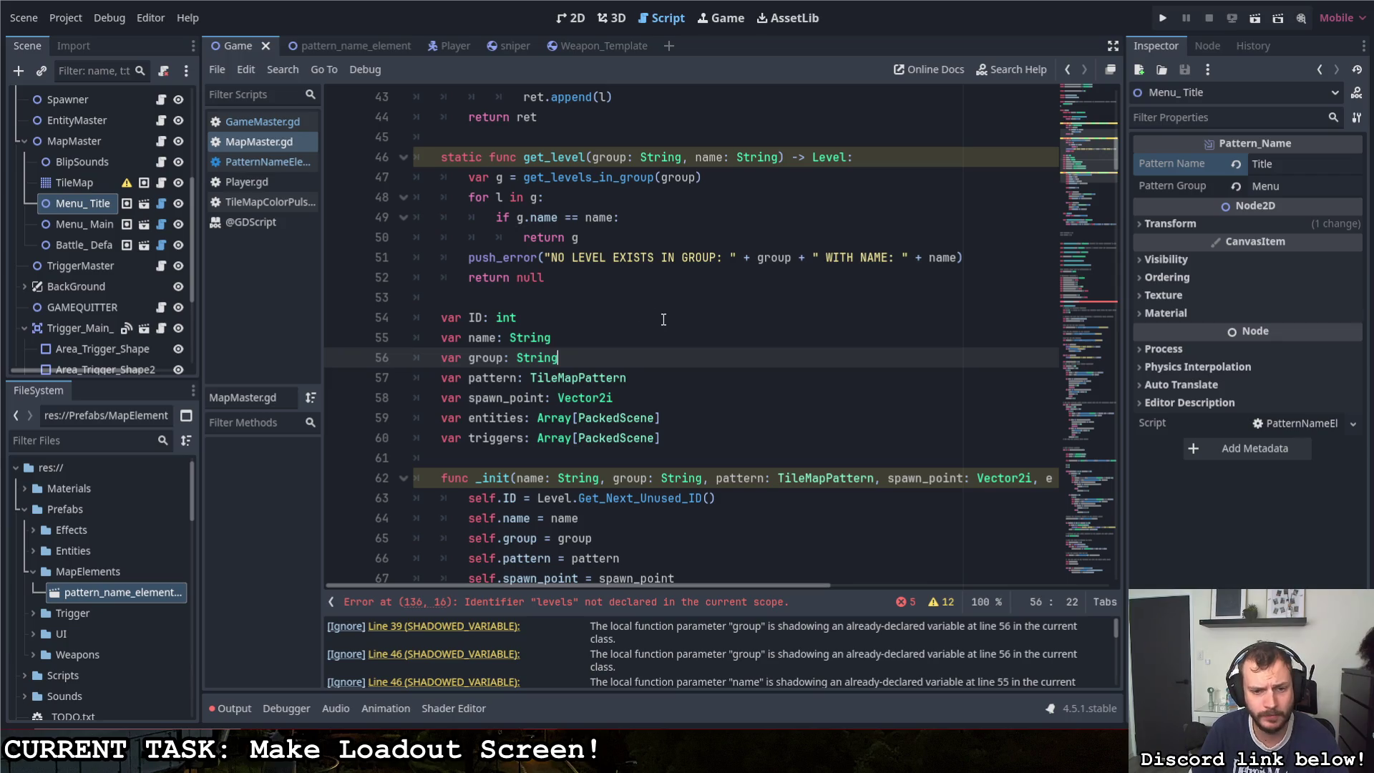
Ignore the shadowed-variable warnings on line 39, get_level and _init, then save the script
{"action": "left_click", "coordinate": [348, 627]}
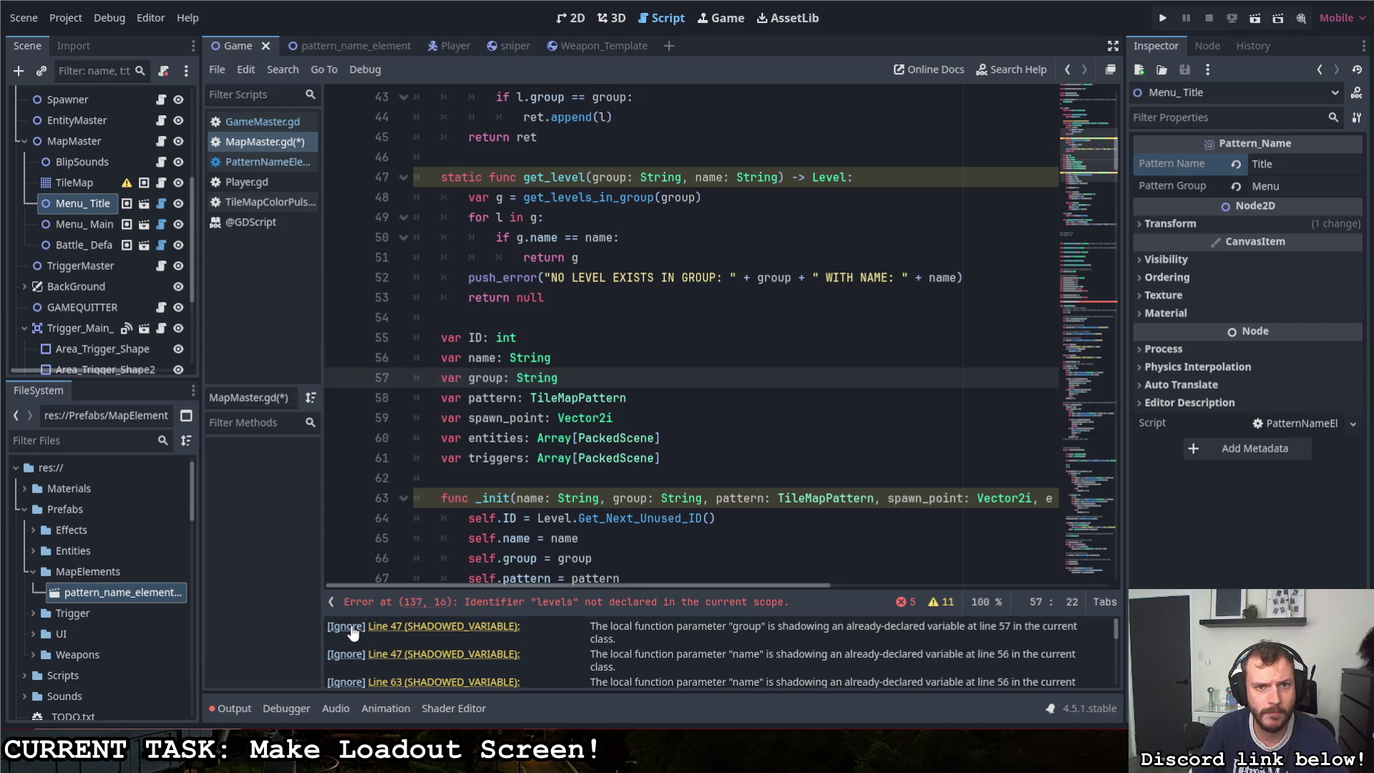
{"action": "left_click", "coordinate": [348, 627]}
{"action": "left_click", "coordinate": [347, 627]}
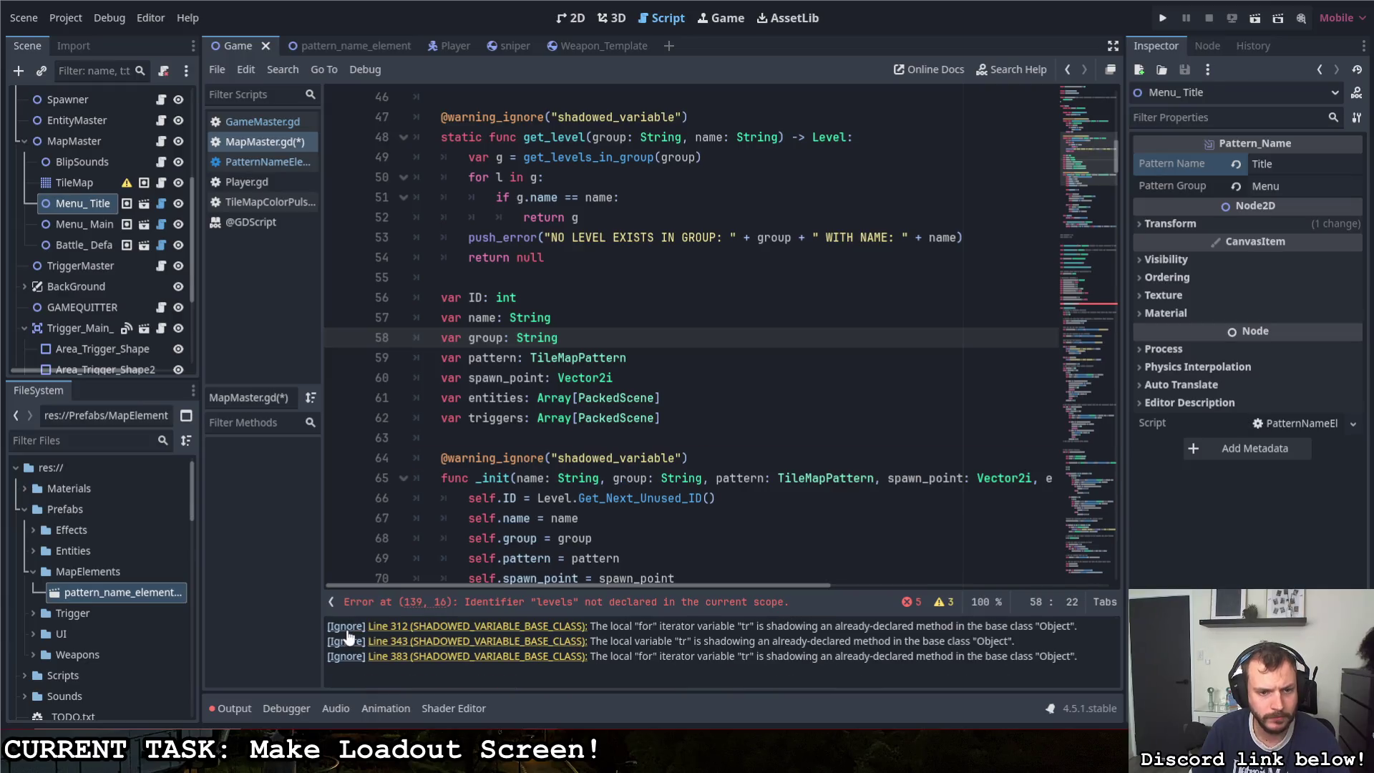
{"action": "scroll", "coordinate": [529, 522], "scroll_direction": "down", "scroll_amount": 1}
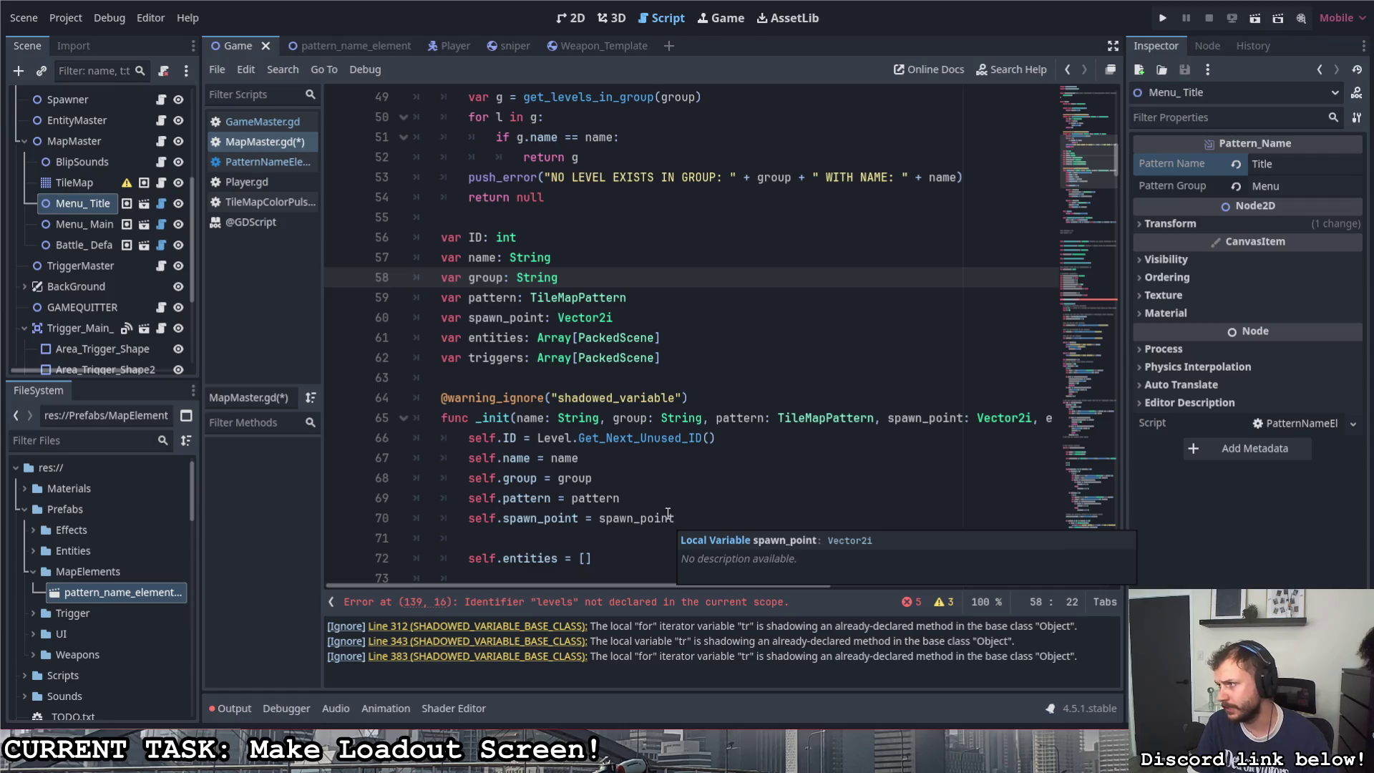
{"action": "left_click", "coordinate": [662, 458]}
{"action": "key", "text": "ctrl+s"}
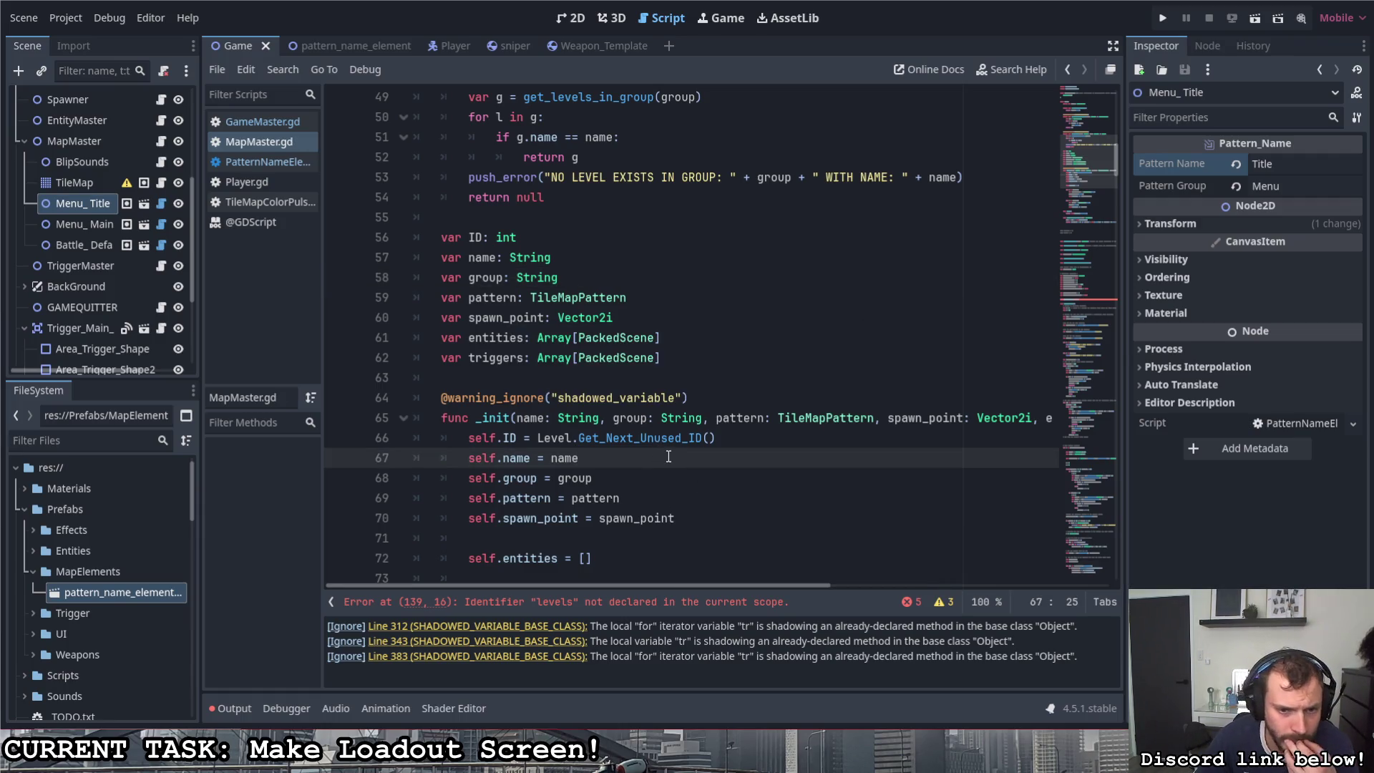
Delete the 'self.entities = []' line from Level's _init
{"action": "scroll", "coordinate": [672, 454], "scroll_direction": "down", "scroll_amount": 1}
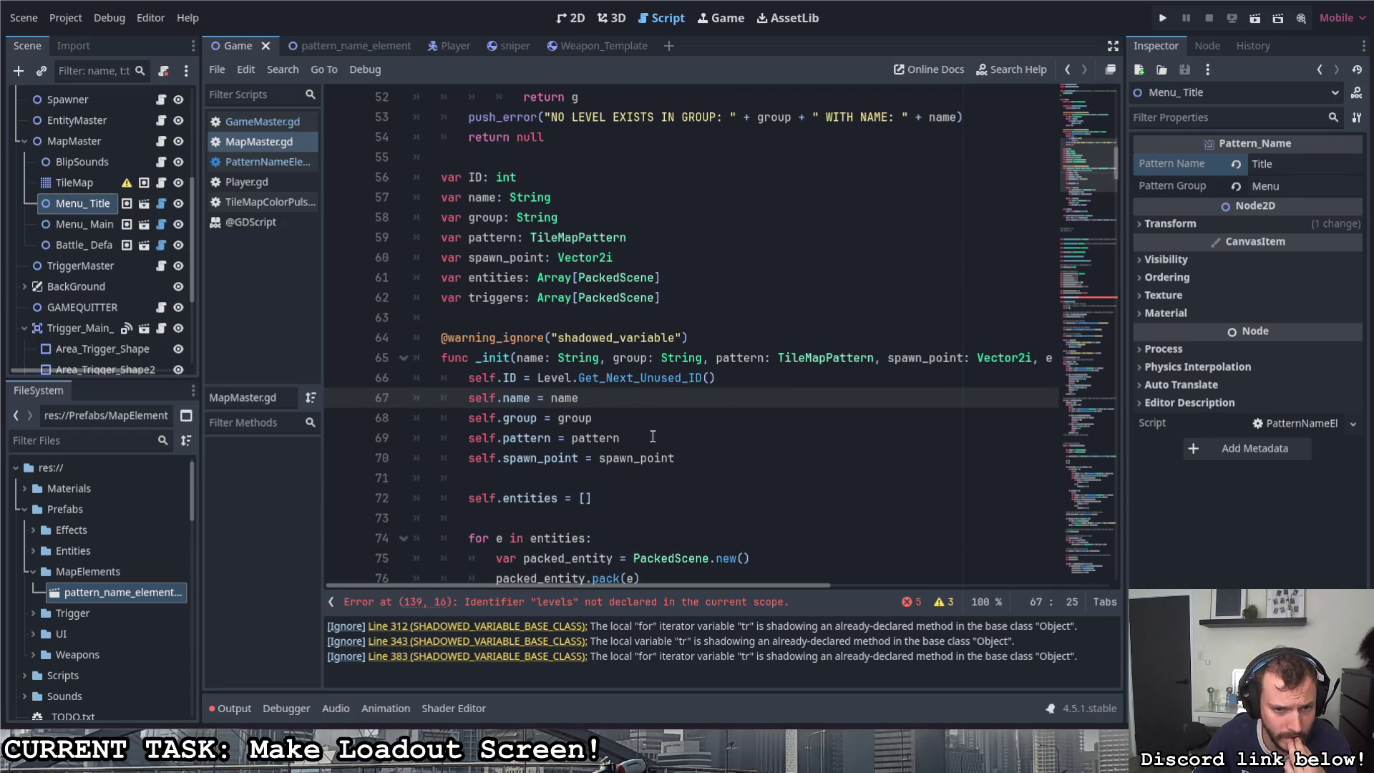
{"action": "scroll", "coordinate": [690, 459], "scroll_direction": "down", "scroll_amount": 2}
{"action": "scroll", "coordinate": [690, 460], "scroll_direction": "down", "scroll_amount": 2}
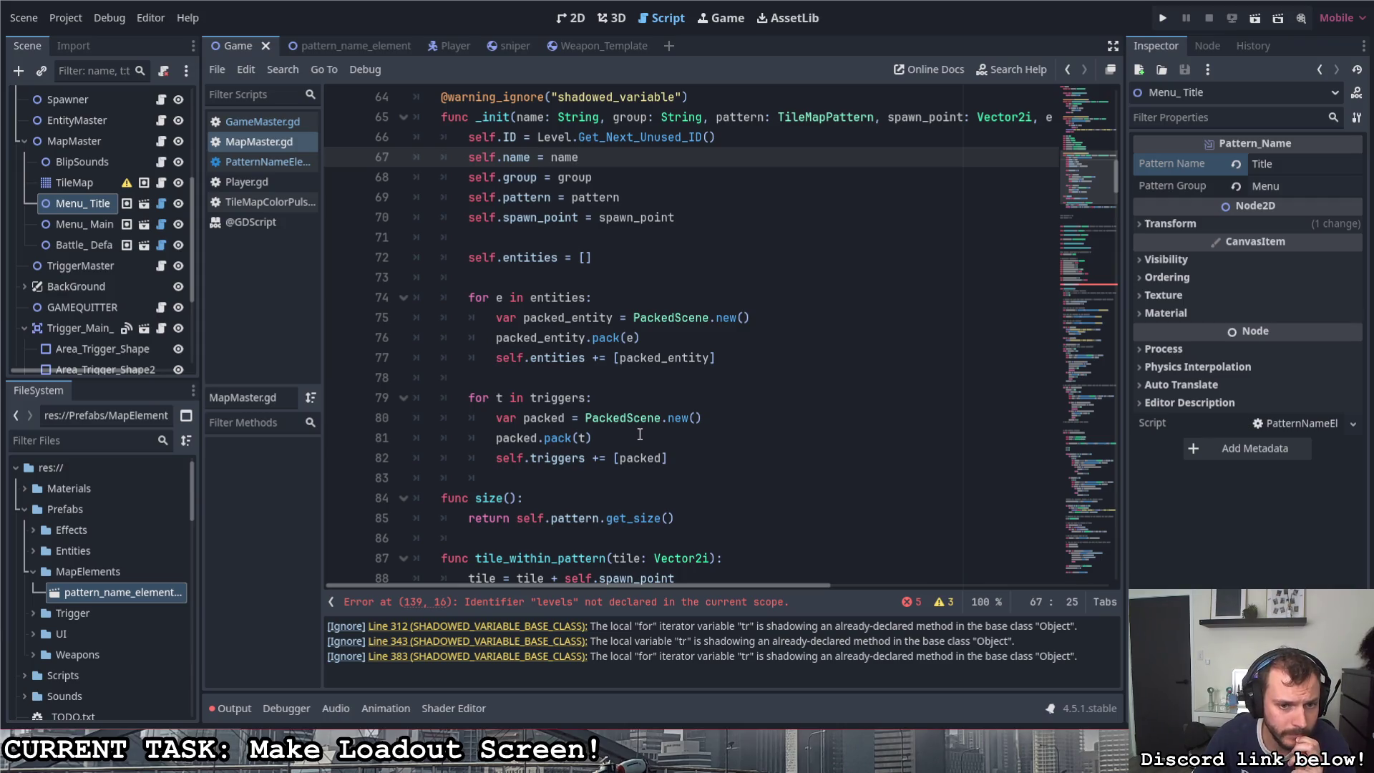
{"action": "scroll", "coordinate": [634, 433], "scroll_direction": "up", "scroll_amount": 1}
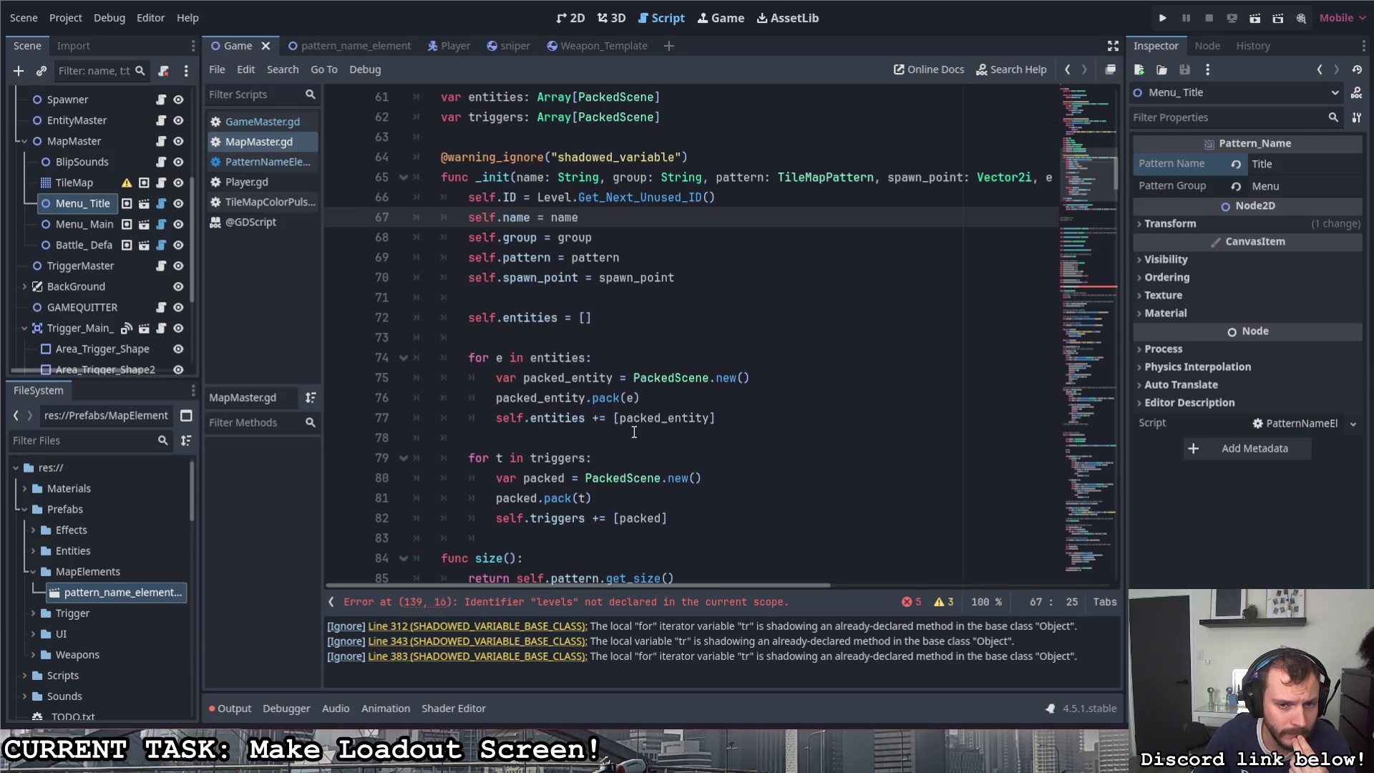
{"action": "left_click_drag", "start_coordinate": [617, 318], "coordinate": [393, 316]}
{"action": "key", "text": "BackSpace"}
{"action": "key", "text": "BackSpace"}
{"action": "key", "text": "BackSpace"}
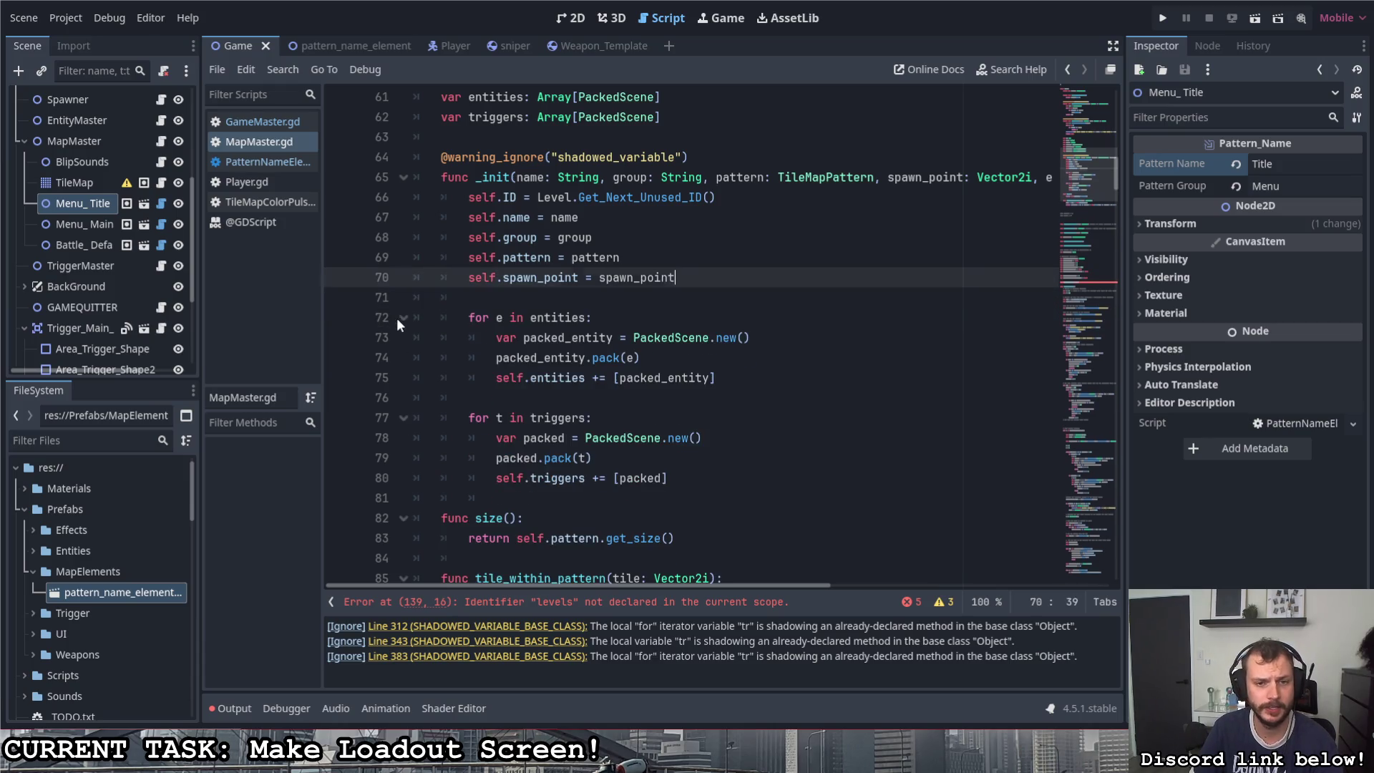
Rename packed_entity to packed on lines 73–75 of the entities loop and save
{"action": "left_click_drag", "start_coordinate": [613, 337], "coordinate": [557, 337]}
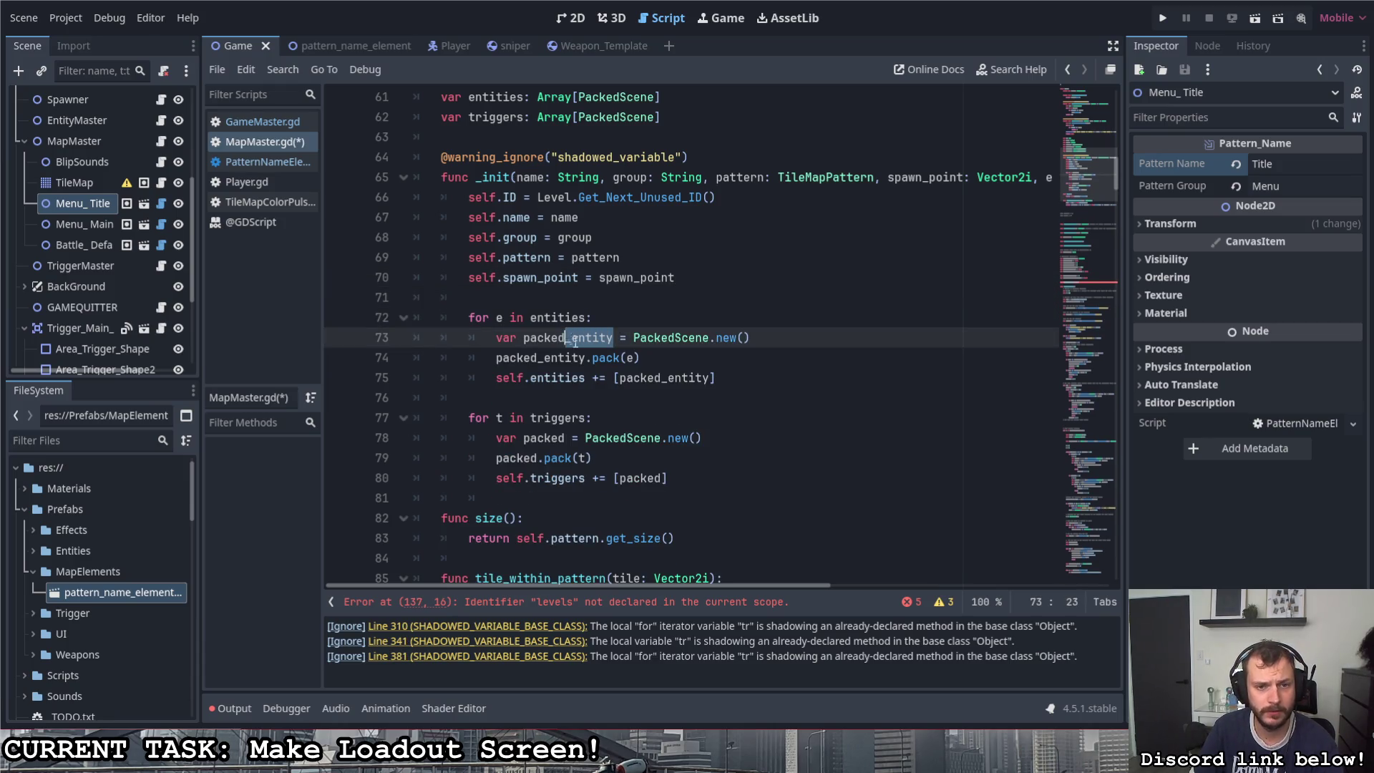
{"action": "key", "text": "BackSpace"}
{"action": "left_click", "coordinate": [580, 357]}
{"action": "key", "text": "BackSpace"}
{"action": "key", "text": "BackSpace"}
{"action": "key", "text": "BackSpace"}
{"action": "left_click", "coordinate": [700, 378]}
{"action": "key", "text": "shift+Left"}
{"action": "key", "text": "shift+Left"}
{"action": "key", "text": "shift+Left"}
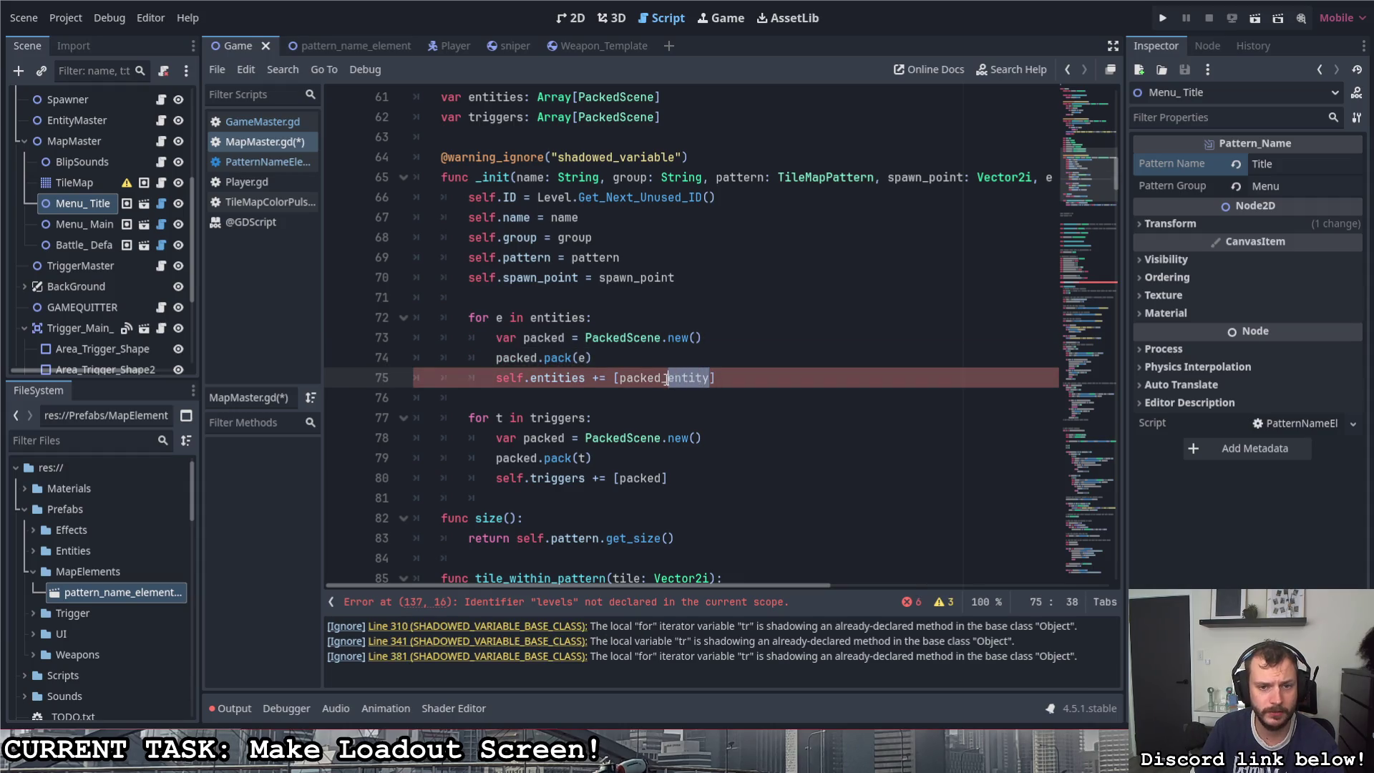
{"action": "key", "text": "BackSpace"}
{"action": "key", "text": "ctrl+s"}
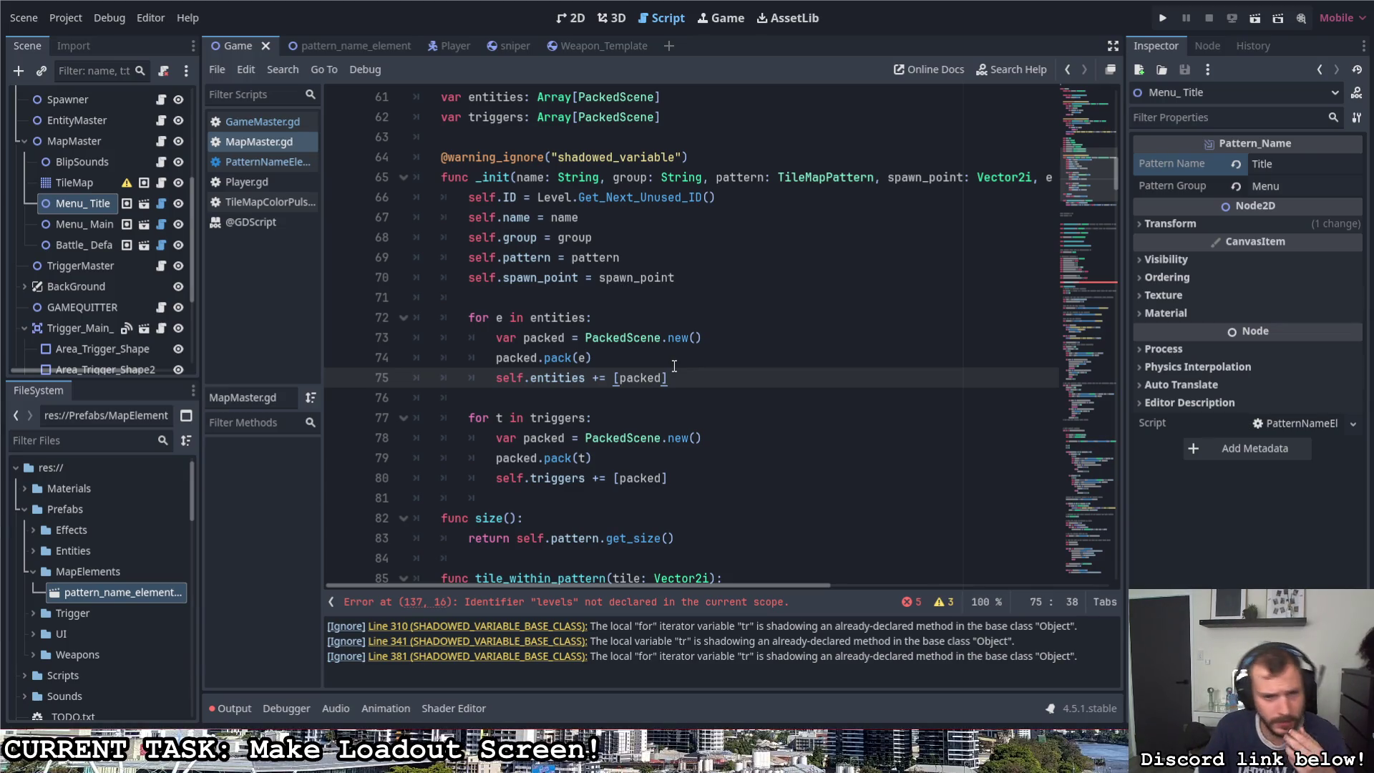
Save MapMaster.gd again and scroll down to the folded transition_to function at line 134
{"action": "scroll", "coordinate": [666, 365], "scroll_direction": "down", "scroll_amount": 1}
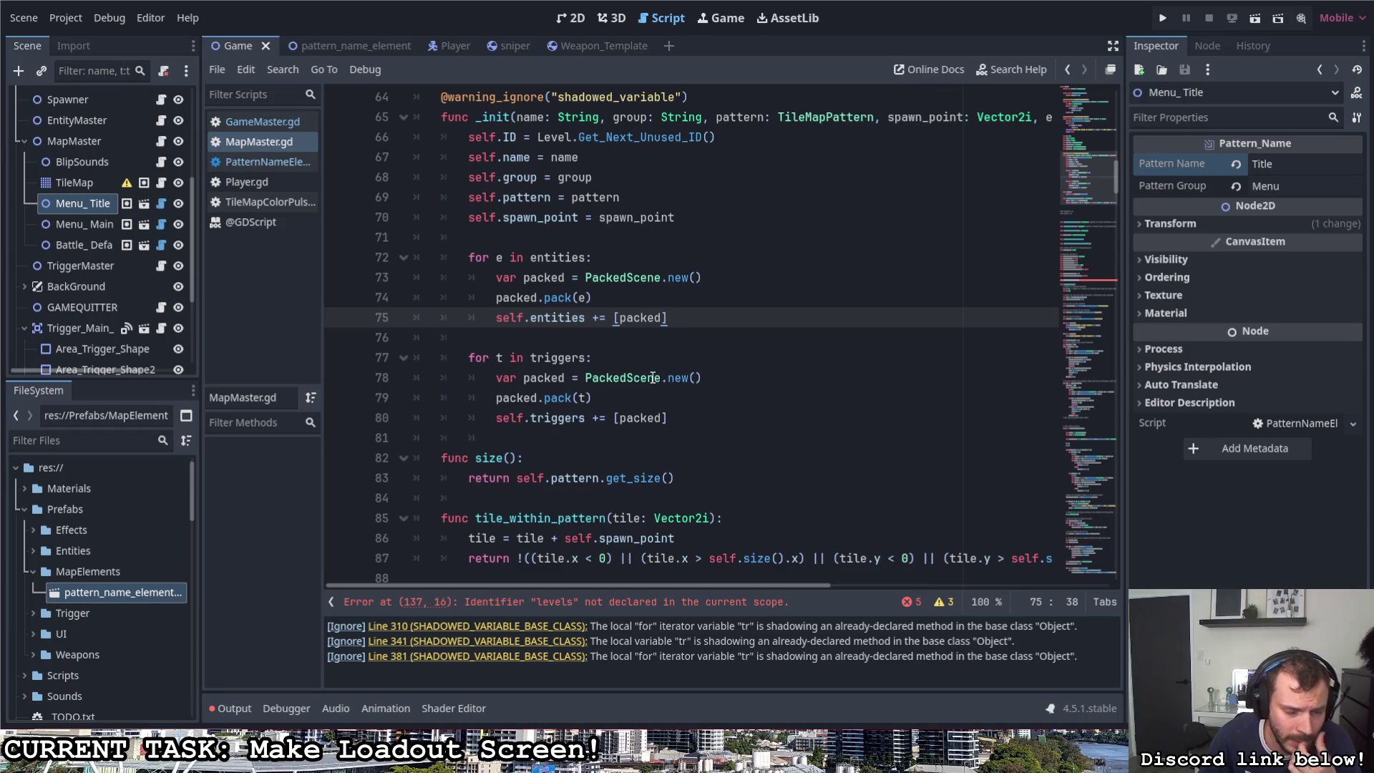
{"action": "scroll", "coordinate": [642, 374], "scroll_direction": "up", "scroll_amount": 1}
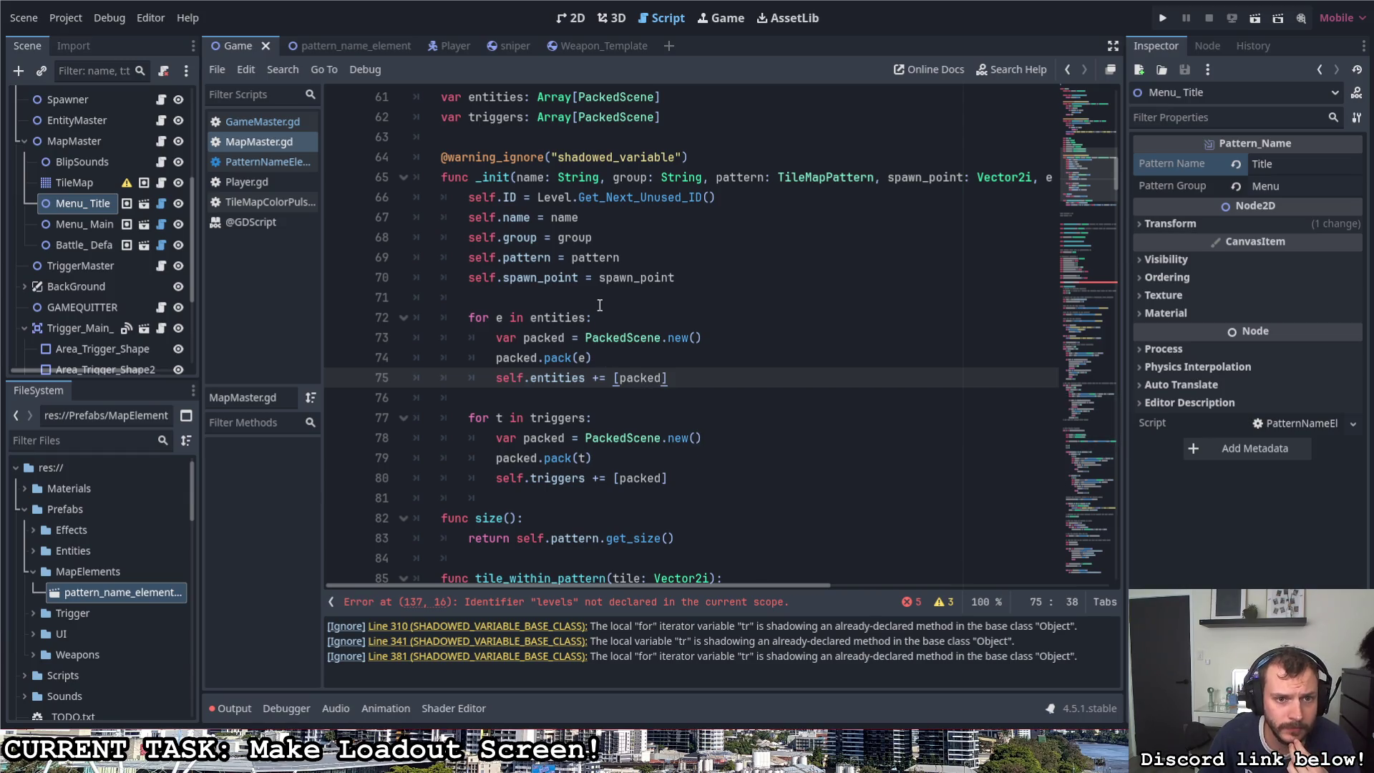
{"action": "scroll", "coordinate": [600, 306], "scroll_direction": "up", "scroll_amount": 2}
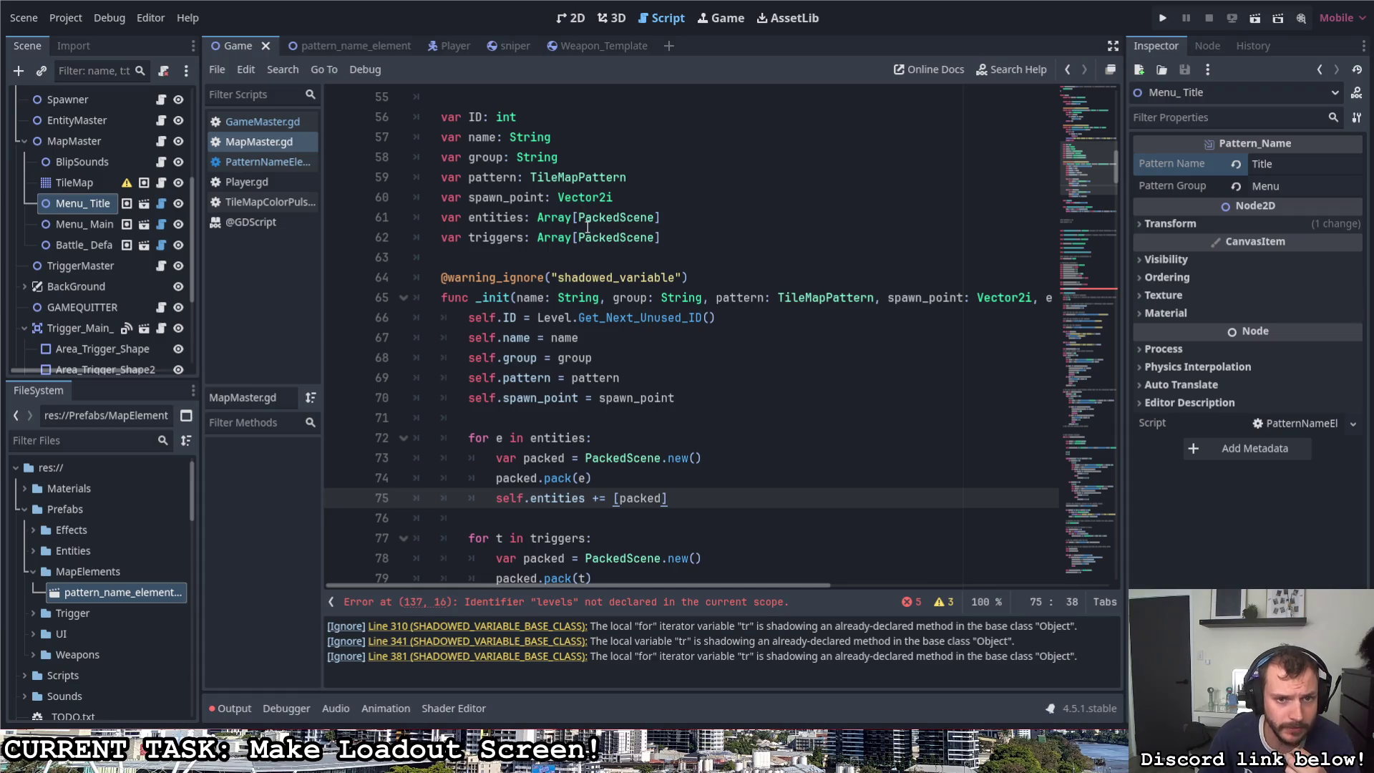
{"action": "scroll", "coordinate": [598, 355], "scroll_direction": "up", "scroll_amount": 1}
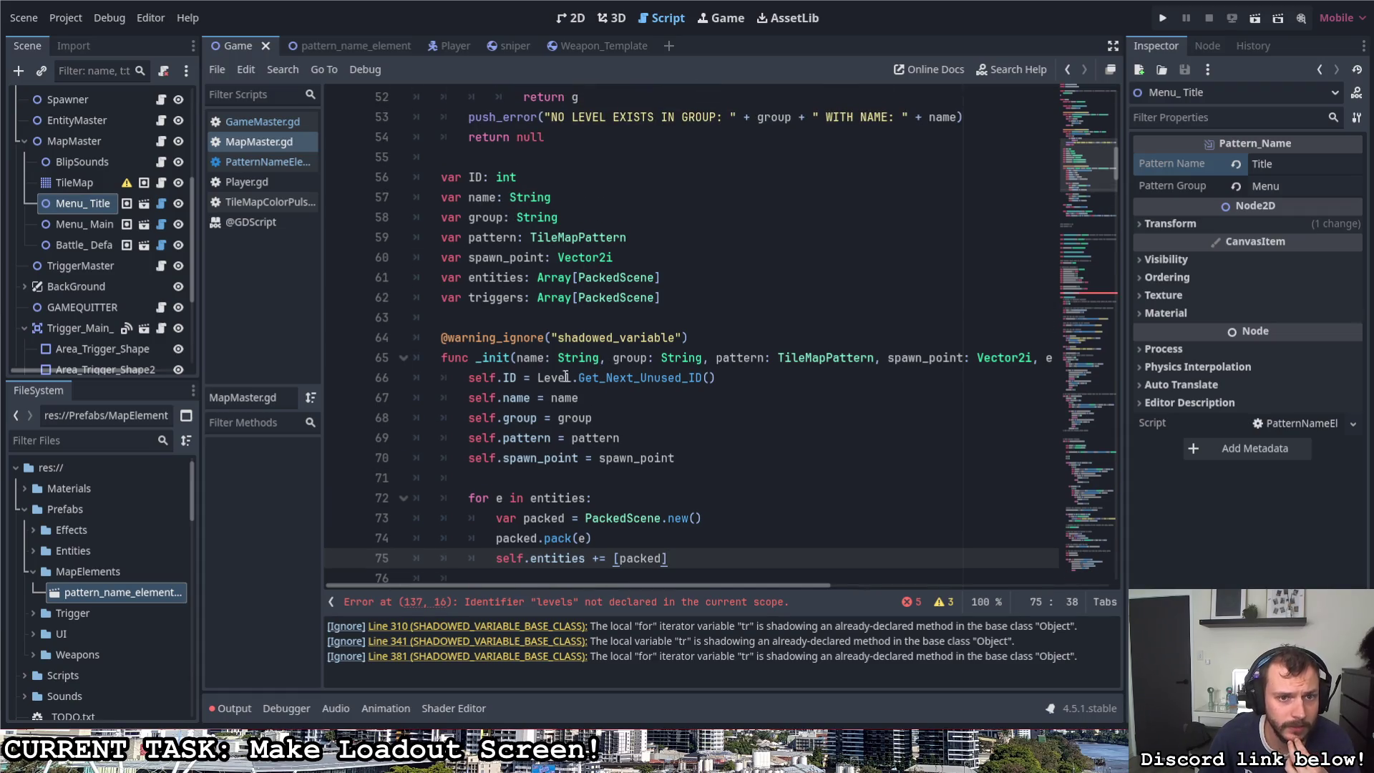
{"action": "scroll", "coordinate": [582, 254], "scroll_direction": "up", "scroll_amount": 4}
{"action": "scroll", "coordinate": [611, 307], "scroll_direction": "down", "scroll_amount": 7}
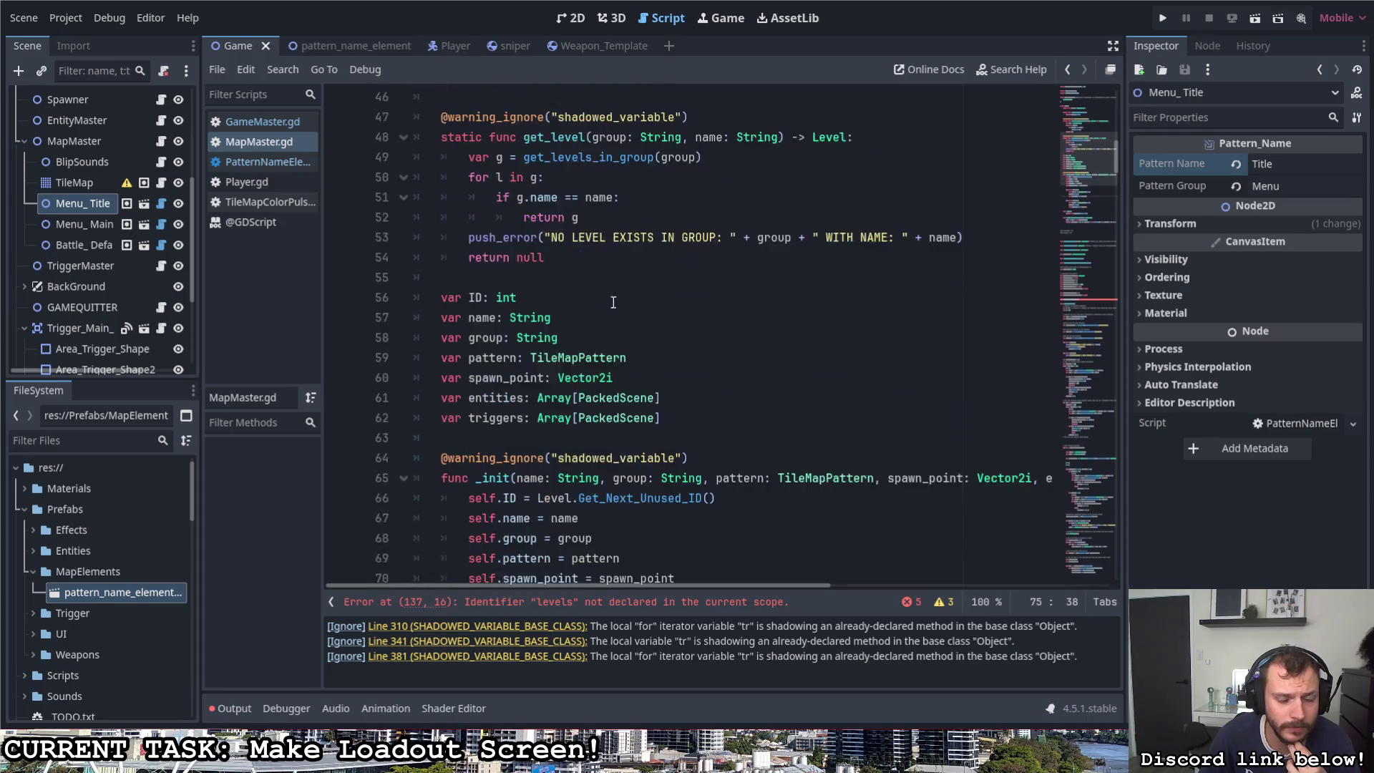
{"action": "scroll", "coordinate": [613, 314], "scroll_direction": "down", "scroll_amount": 6}
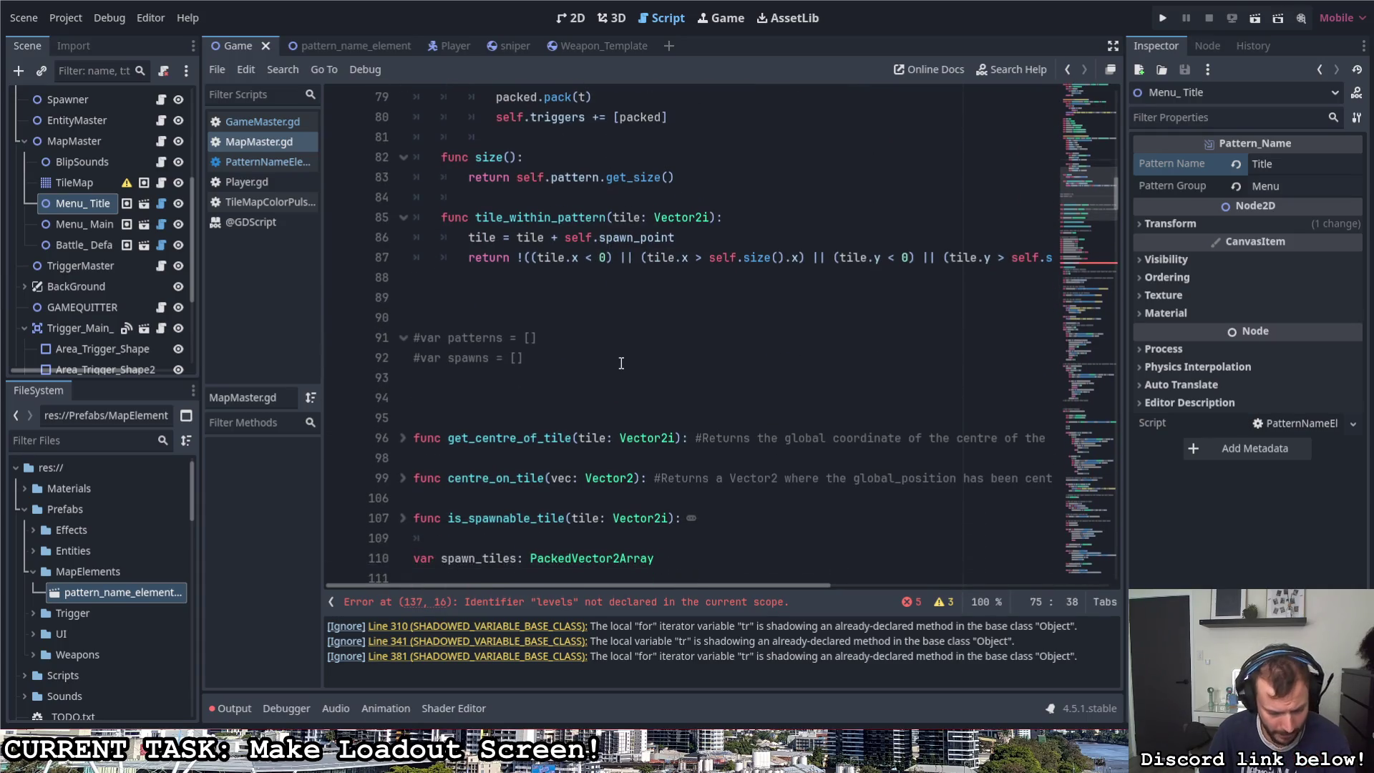
{"action": "left_click", "coordinate": [619, 358]}
{"action": "key", "text": "ctrl+s"}
{"action": "scroll", "coordinate": [616, 356], "scroll_direction": "down", "scroll_amount": 10}
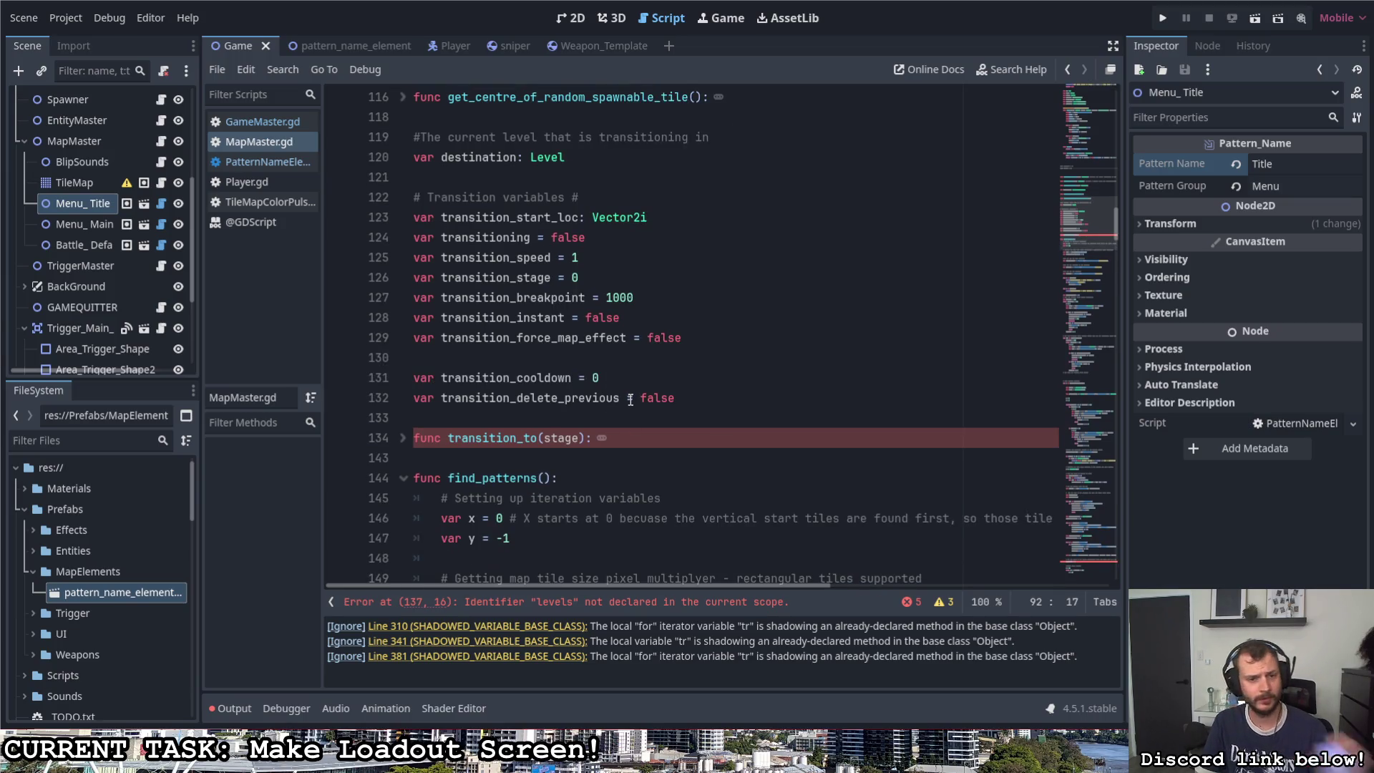
{"action": "left_click", "coordinate": [405, 438], "text": "shift"}
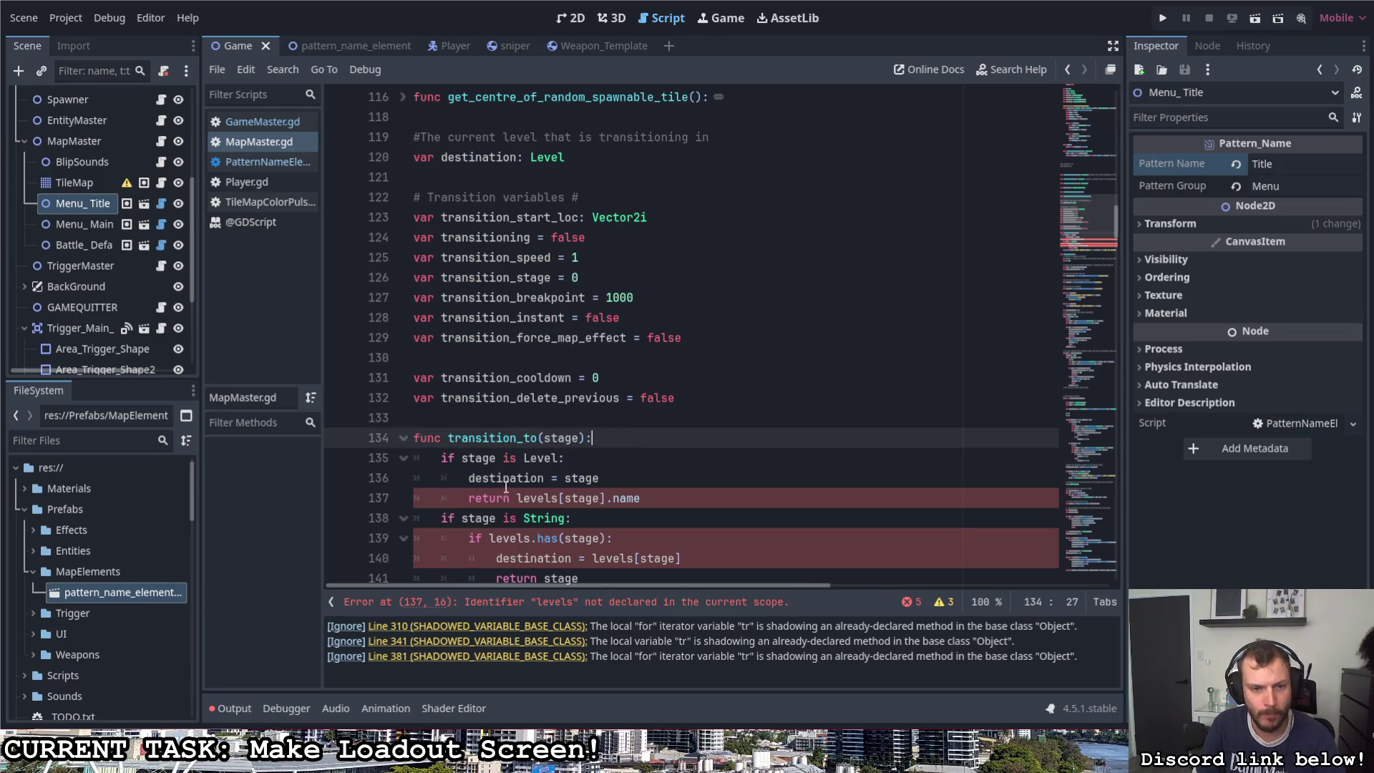
{"action": "left_click", "coordinate": [670, 497]}
{"action": "type", "text": "Level."}
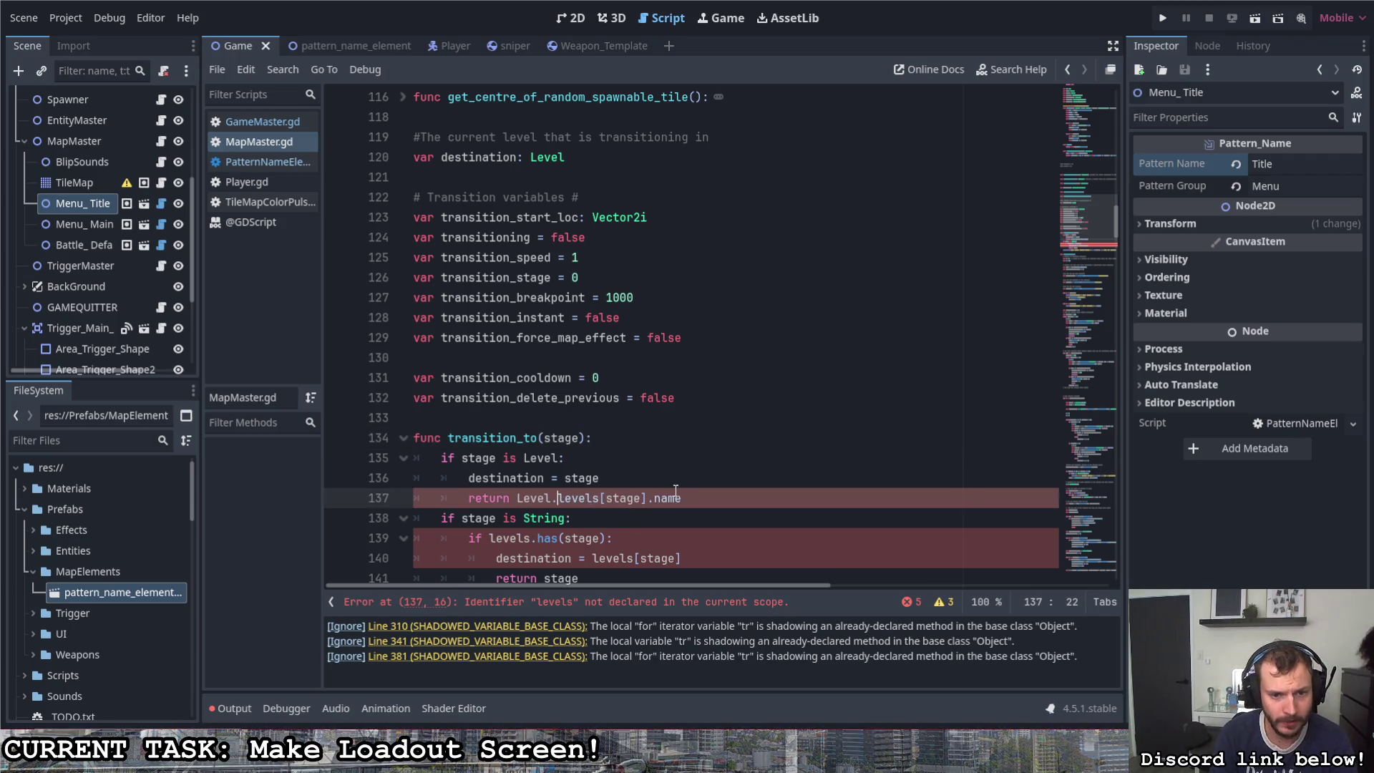
{"action": "left_click", "coordinate": [668, 497]}
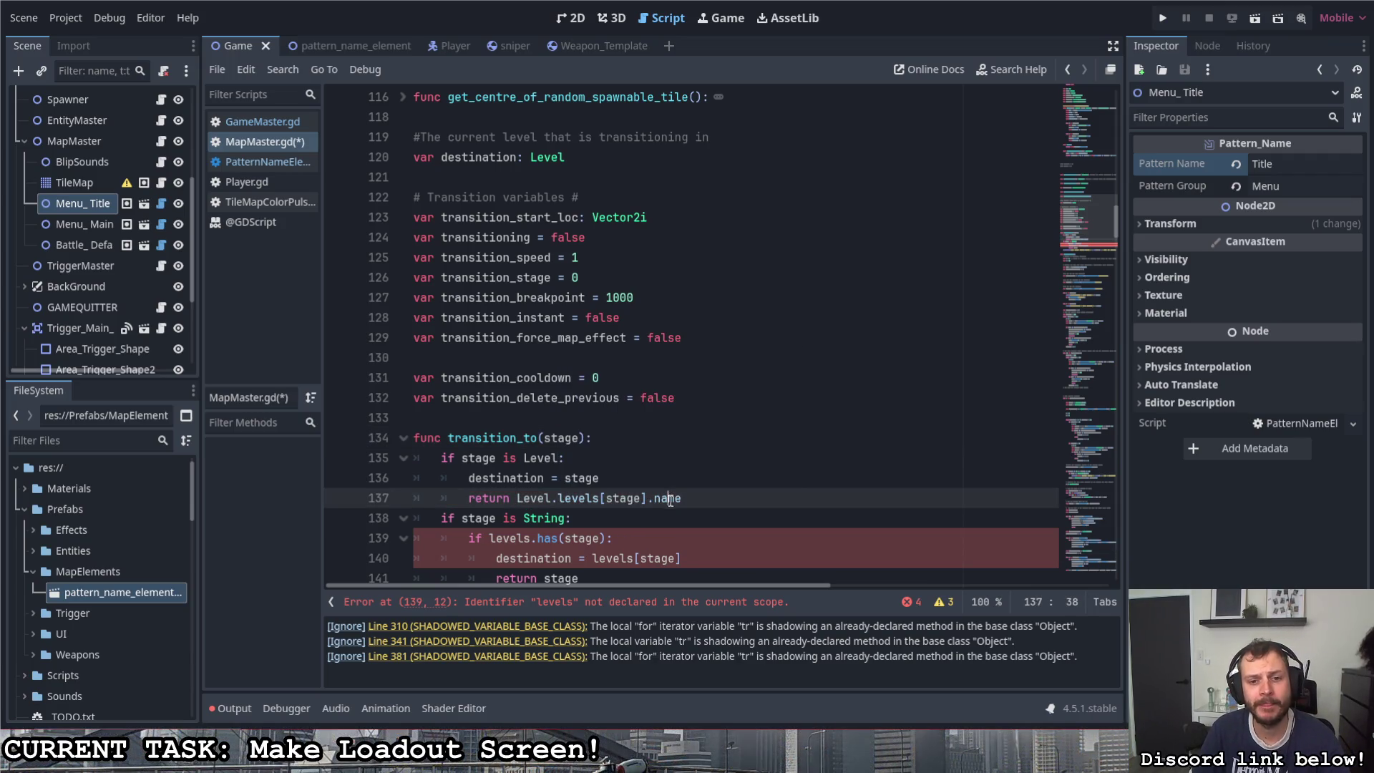
{"action": "scroll", "coordinate": [685, 506], "scroll_direction": "down", "scroll_amount": 1}
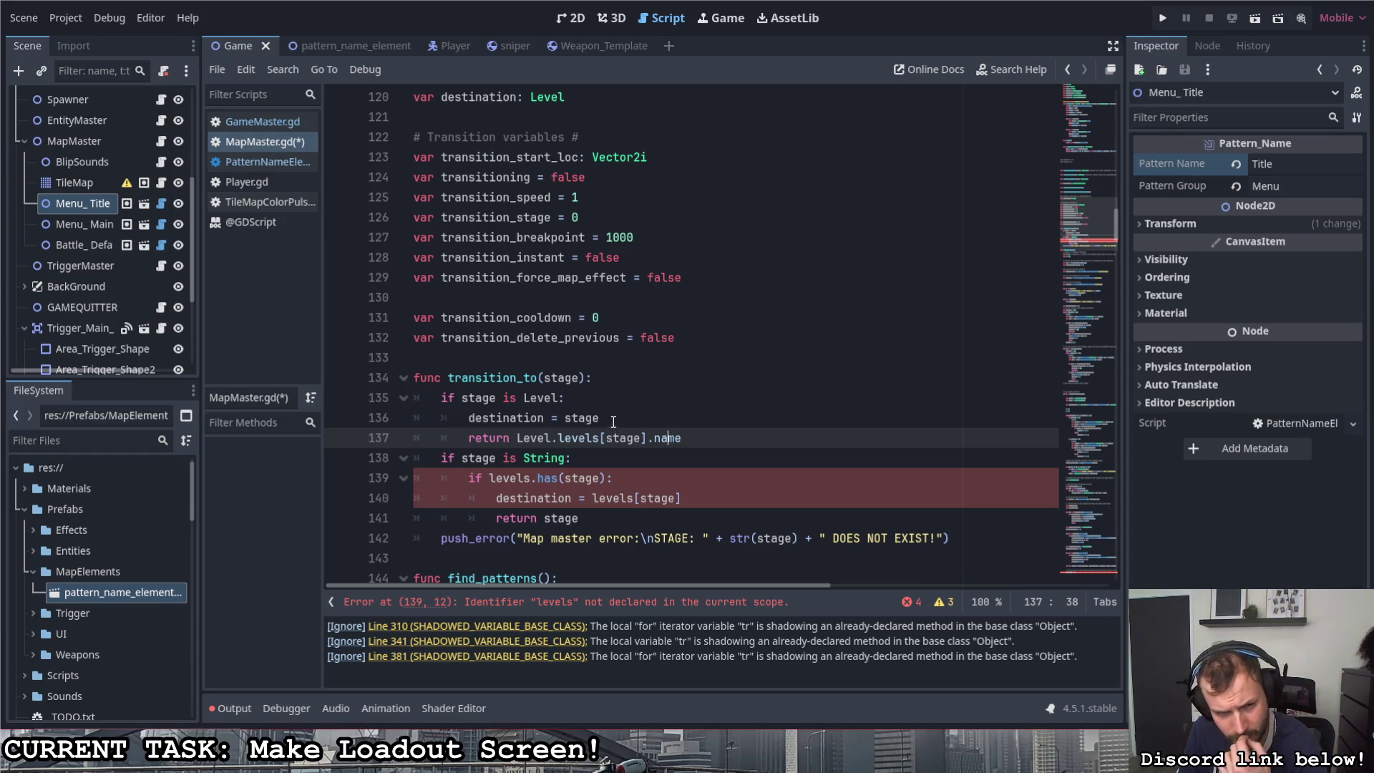
{"action": "scroll", "coordinate": [616, 425], "scroll_direction": "down", "scroll_amount": 1}
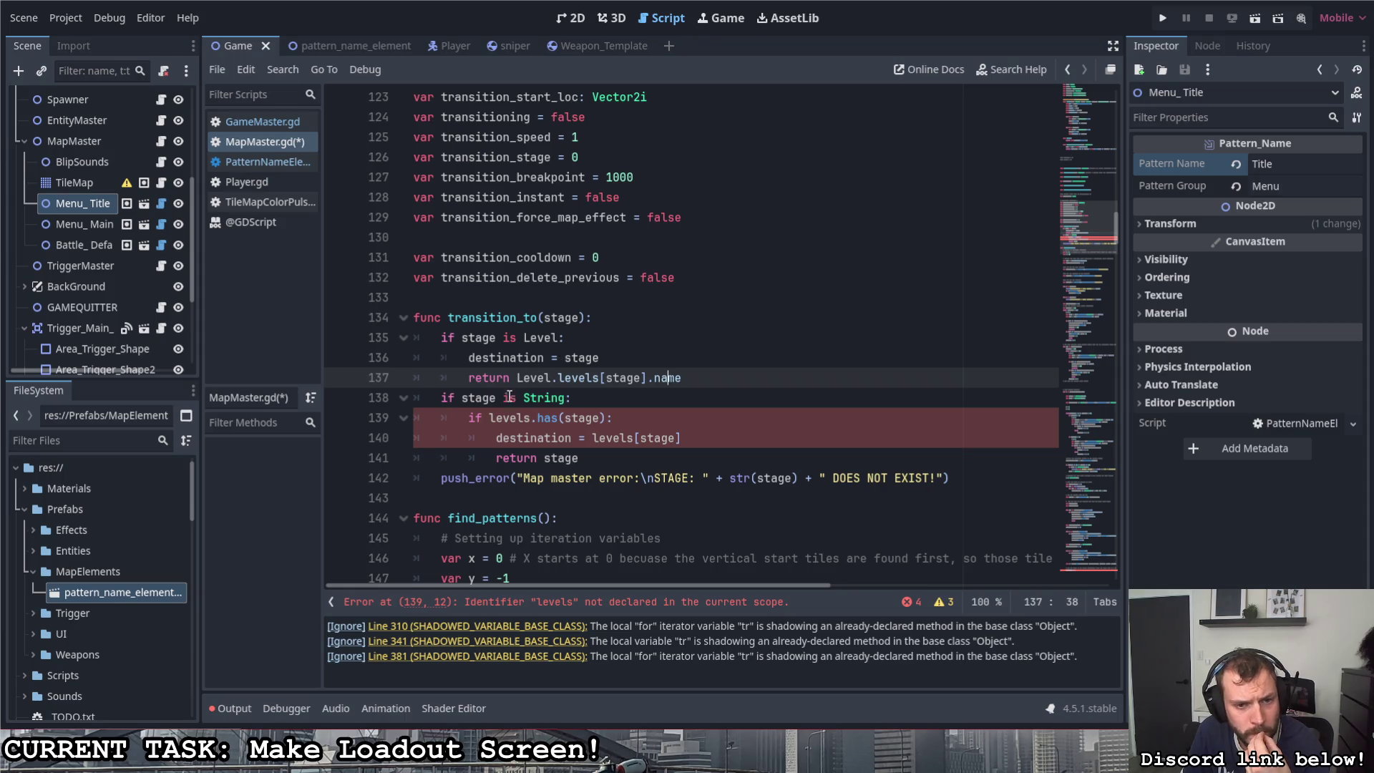
{"action": "double_click", "coordinate": [541, 418]}
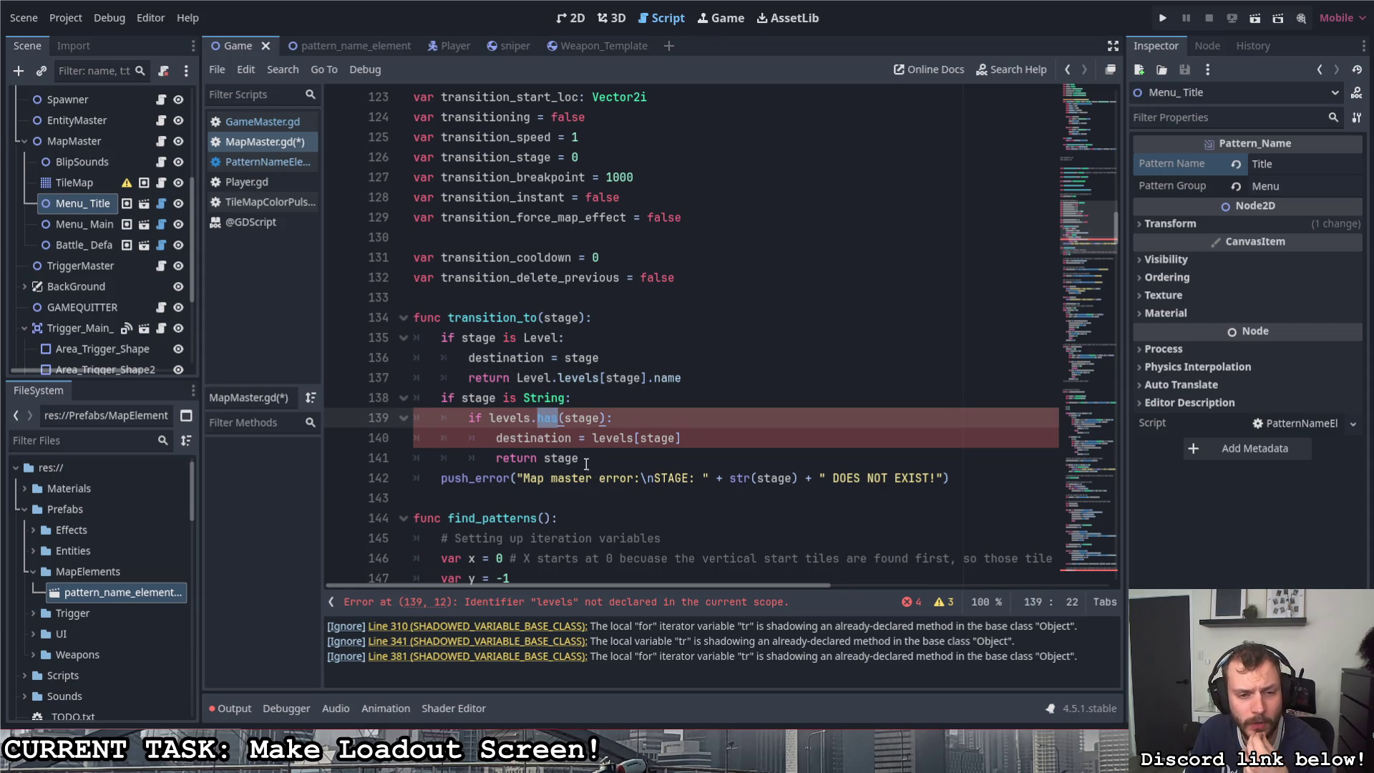
{"action": "scroll", "coordinate": [593, 443], "scroll_direction": "up", "scroll_amount": 1}
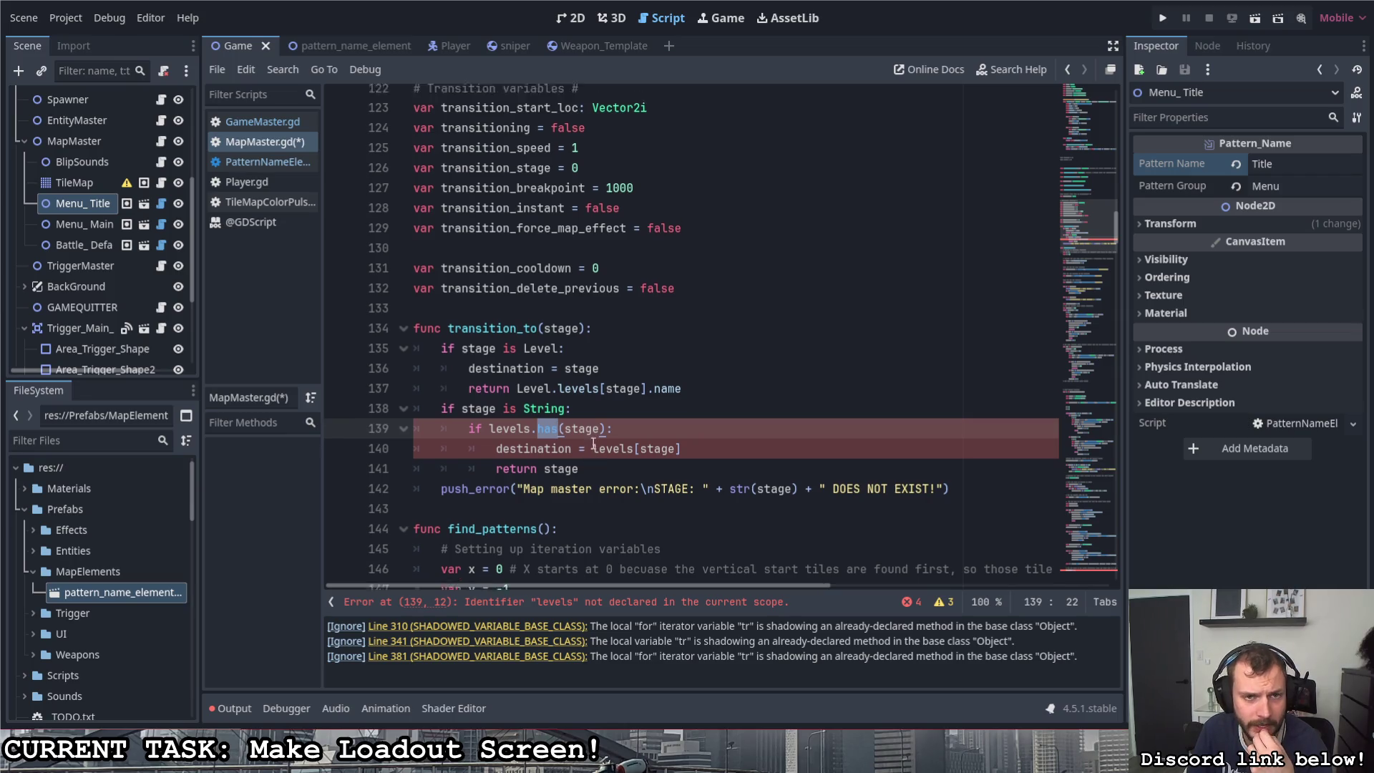
{"action": "scroll", "coordinate": [593, 444], "scroll_direction": "up", "scroll_amount": 20}
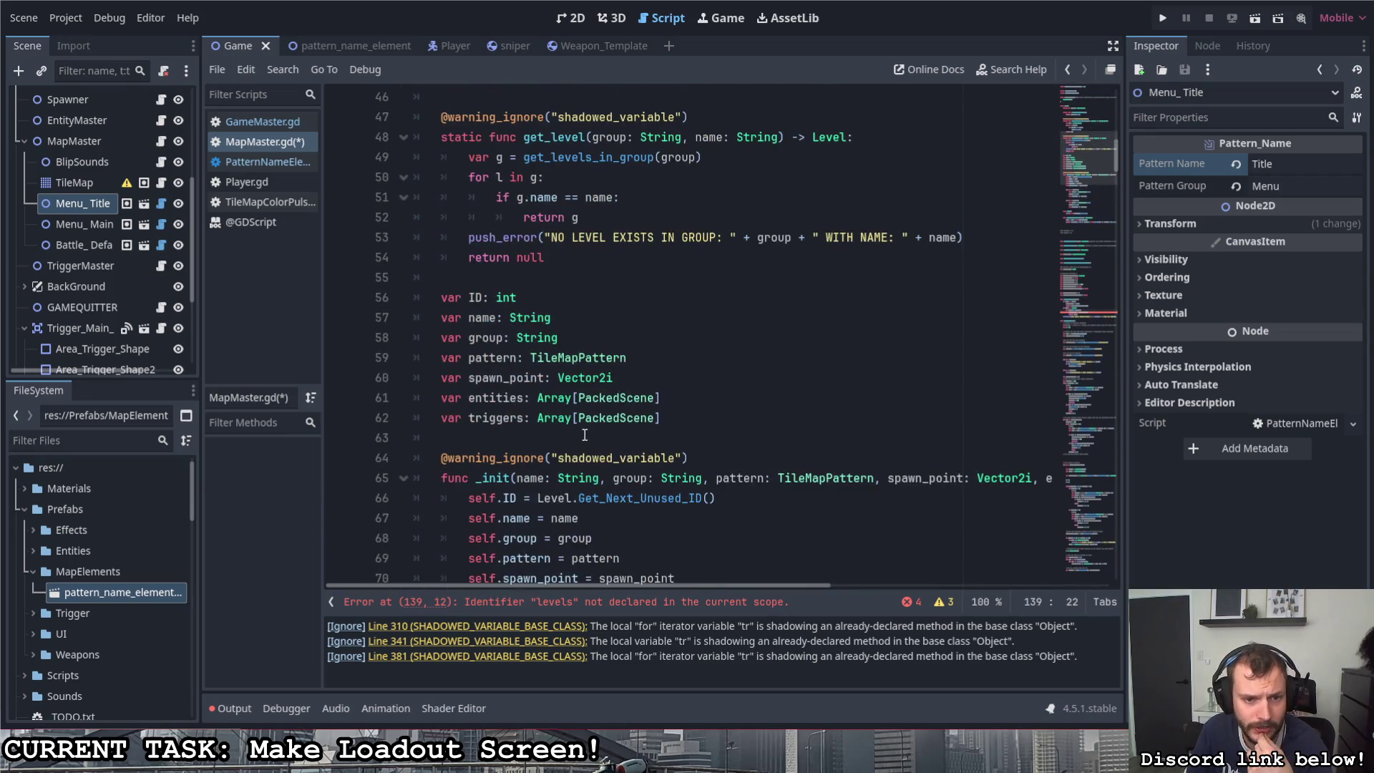
{"action": "scroll", "coordinate": [585, 434], "scroll_direction": "up", "scroll_amount": 6}
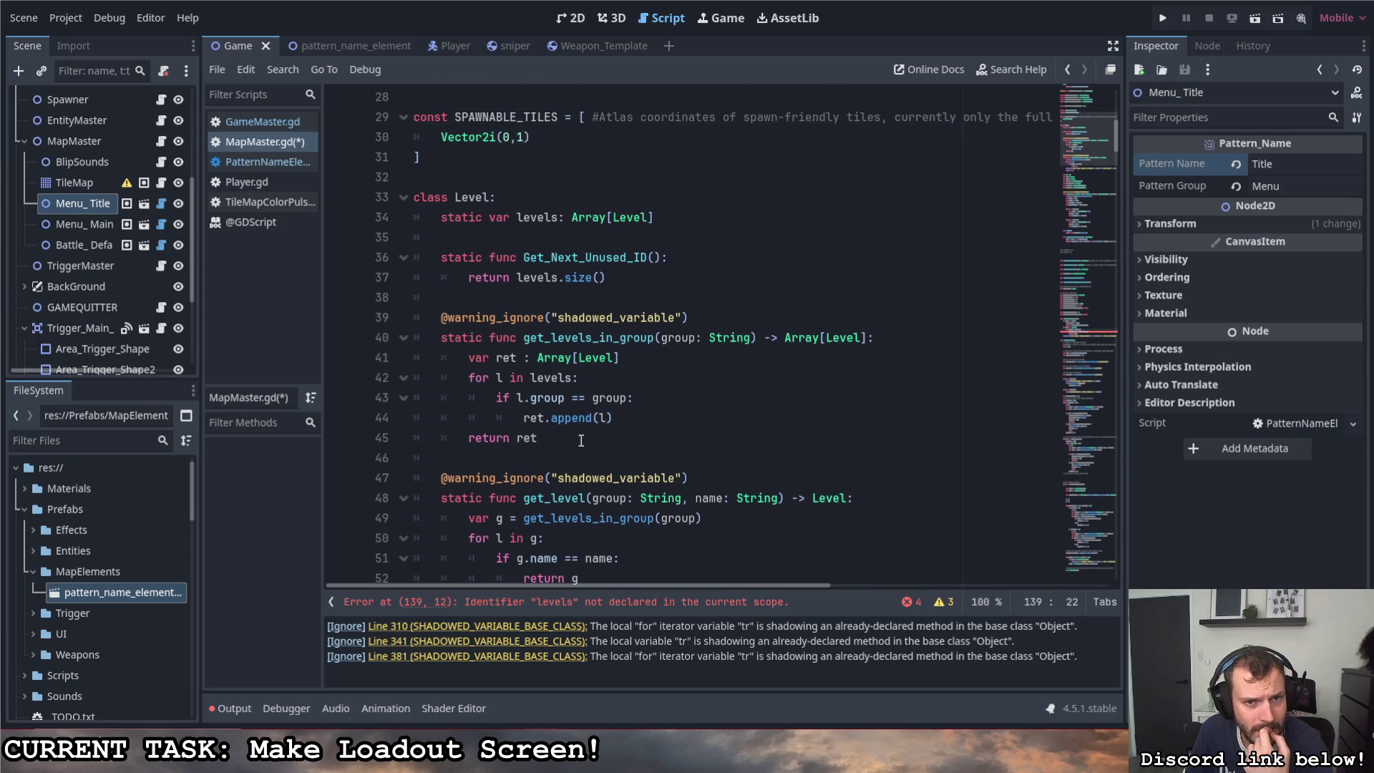
{"action": "scroll", "coordinate": [564, 444], "scroll_direction": "up", "scroll_amount": 2}
{"action": "scroll", "coordinate": [564, 440], "scroll_direction": "down", "scroll_amount": 3}
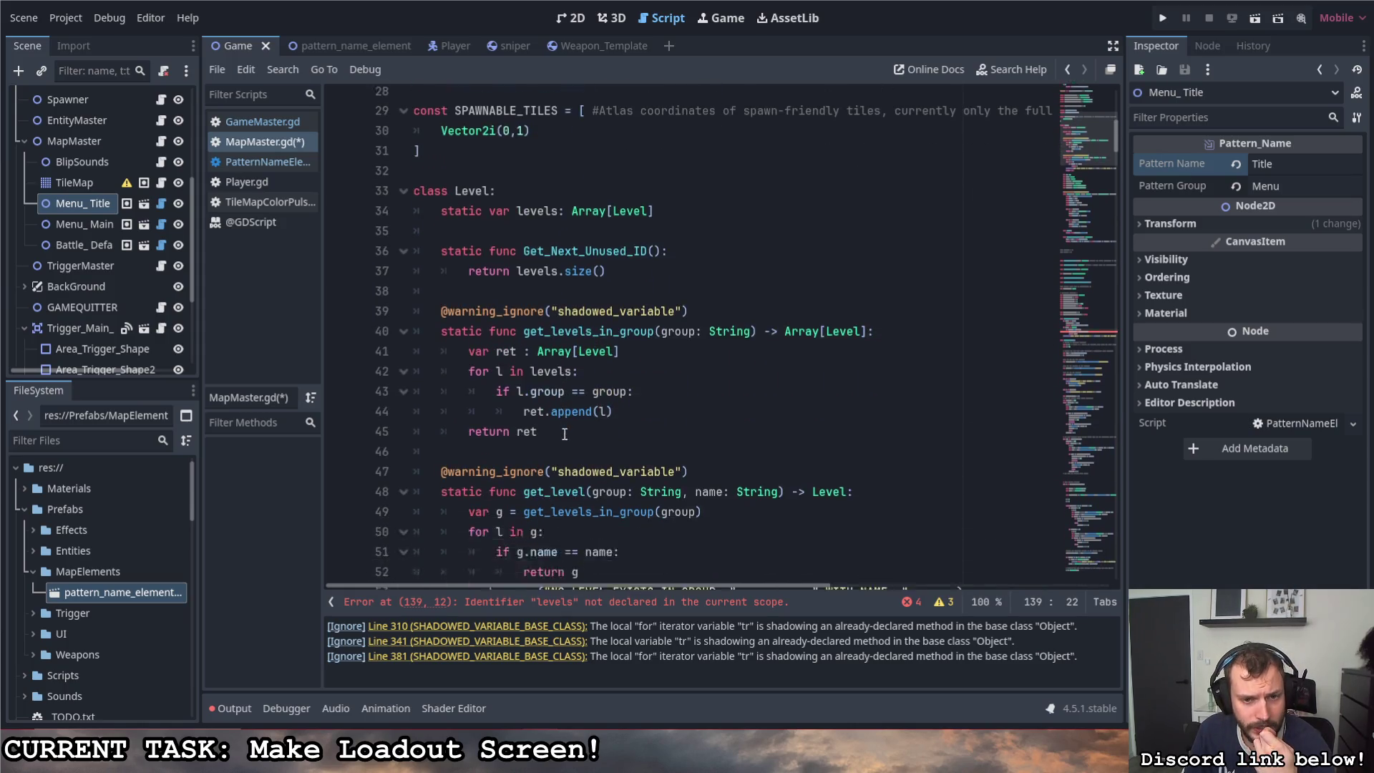
{"action": "scroll", "coordinate": [564, 437], "scroll_direction": "down", "scroll_amount": 1}
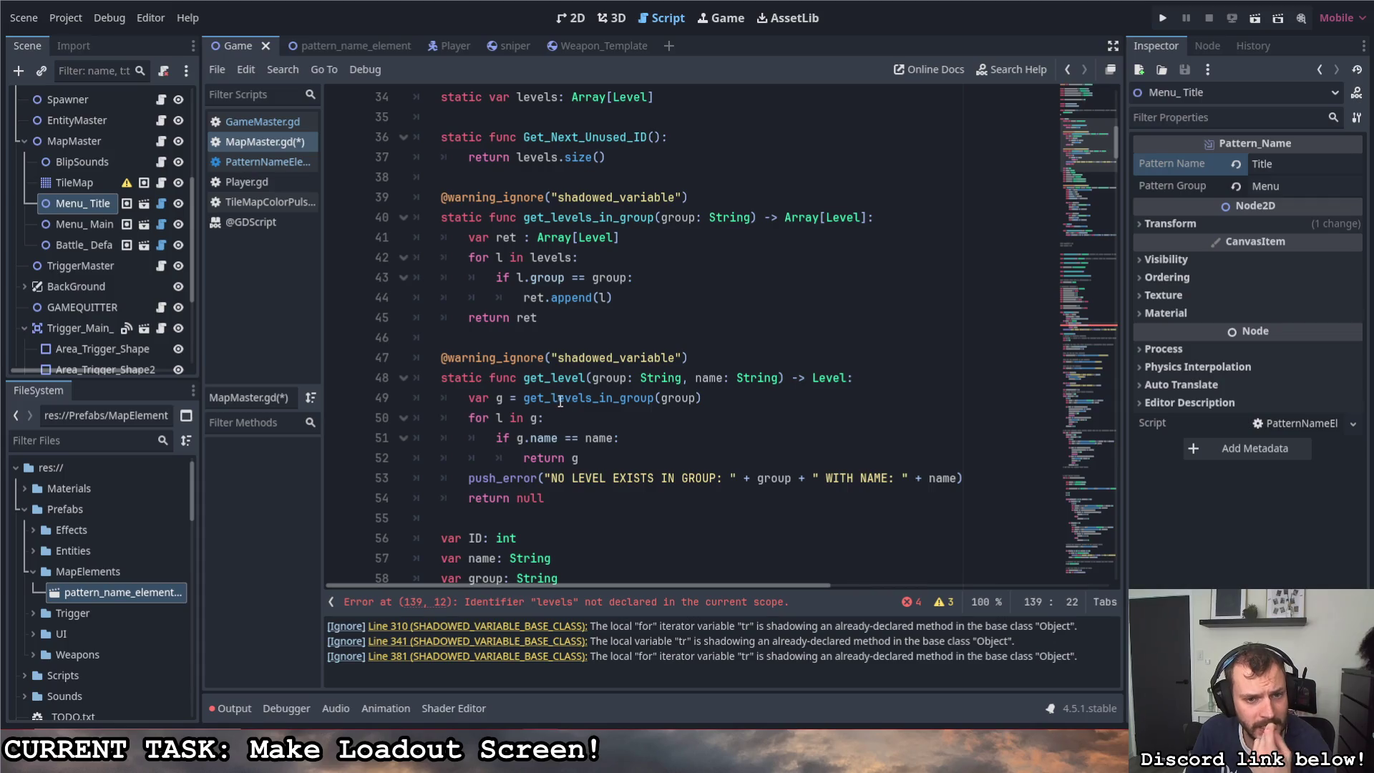
{"action": "left_click", "coordinate": [524, 379]}
{"action": "left_click_drag", "start_coordinate": [592, 380], "coordinate": [780, 380]}
{"action": "scroll", "coordinate": [648, 426], "scroll_direction": "down", "scroll_amount": 15}
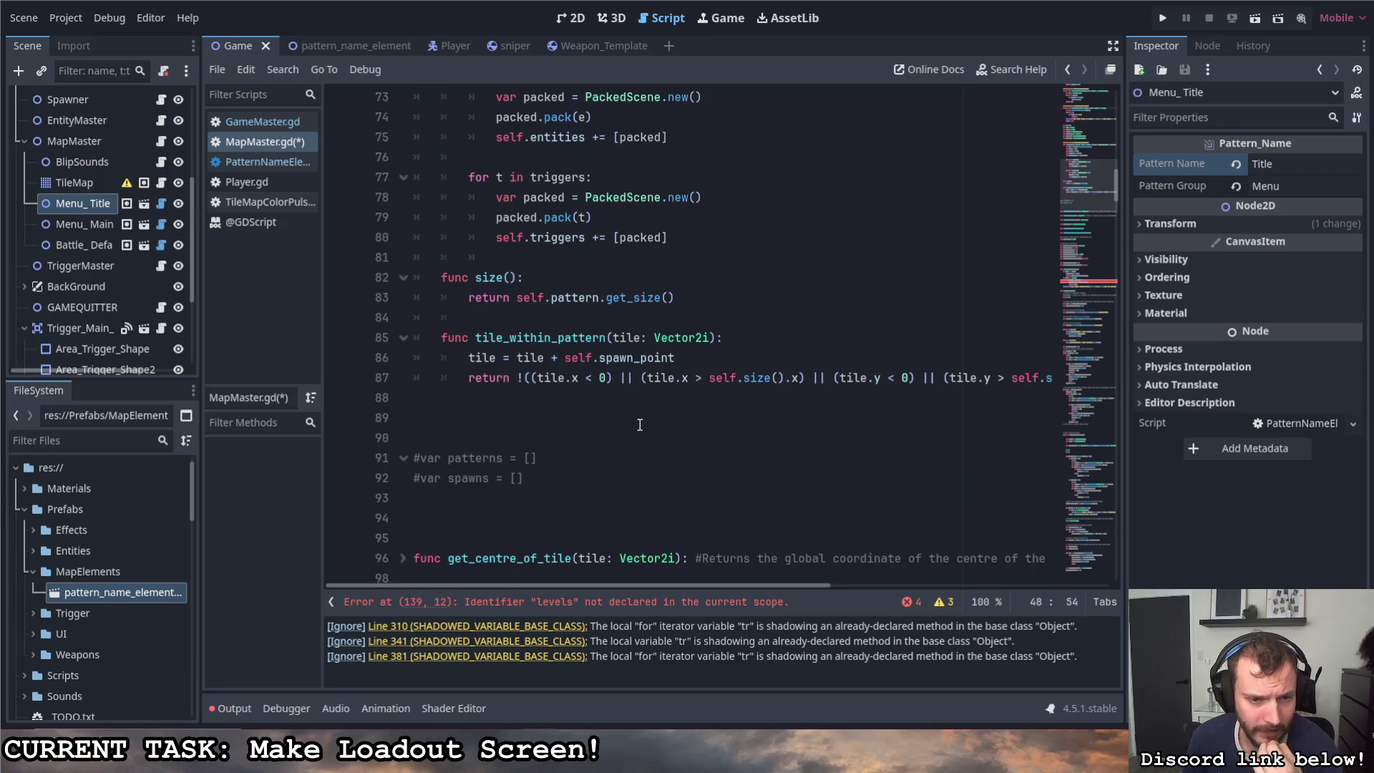
{"action": "scroll", "coordinate": [640, 425], "scroll_direction": "down", "scroll_amount": 10}
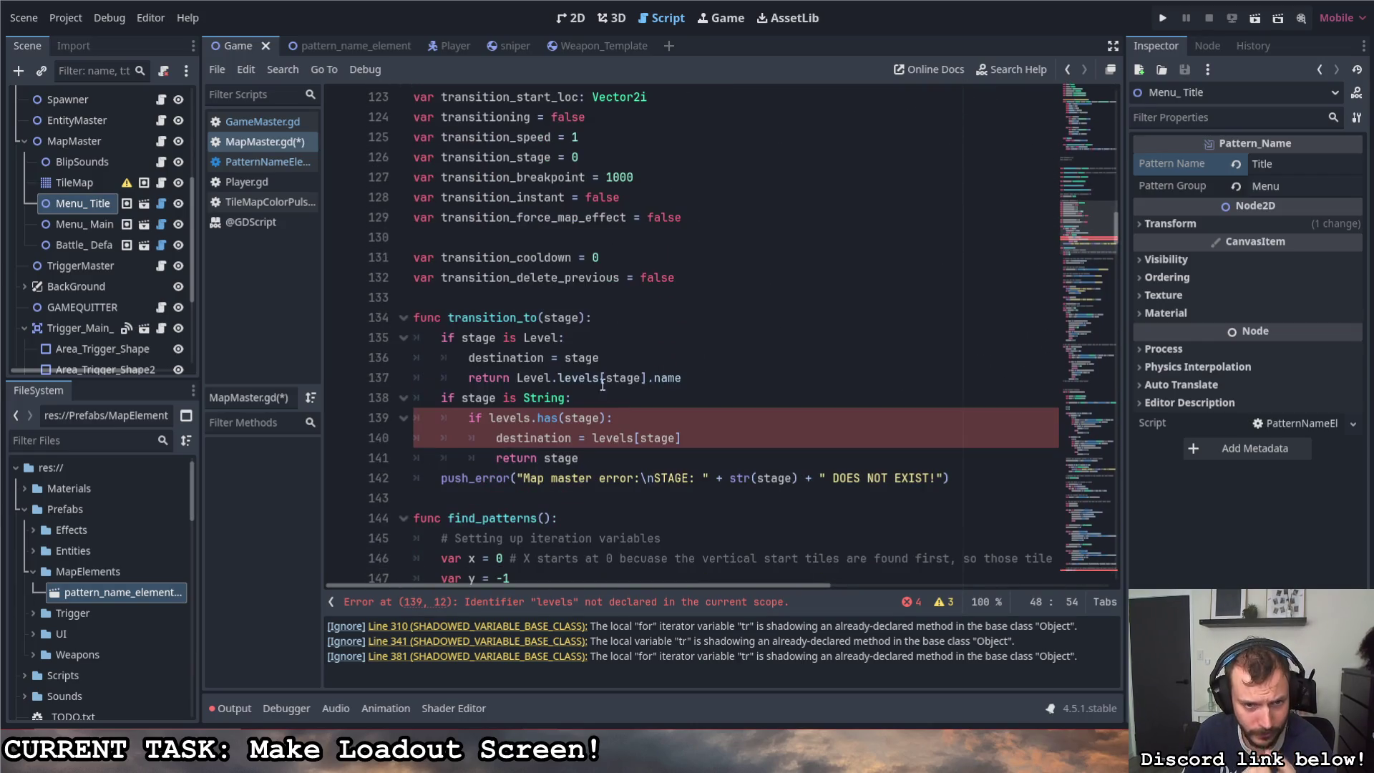
{"action": "double_click", "coordinate": [580, 322]}
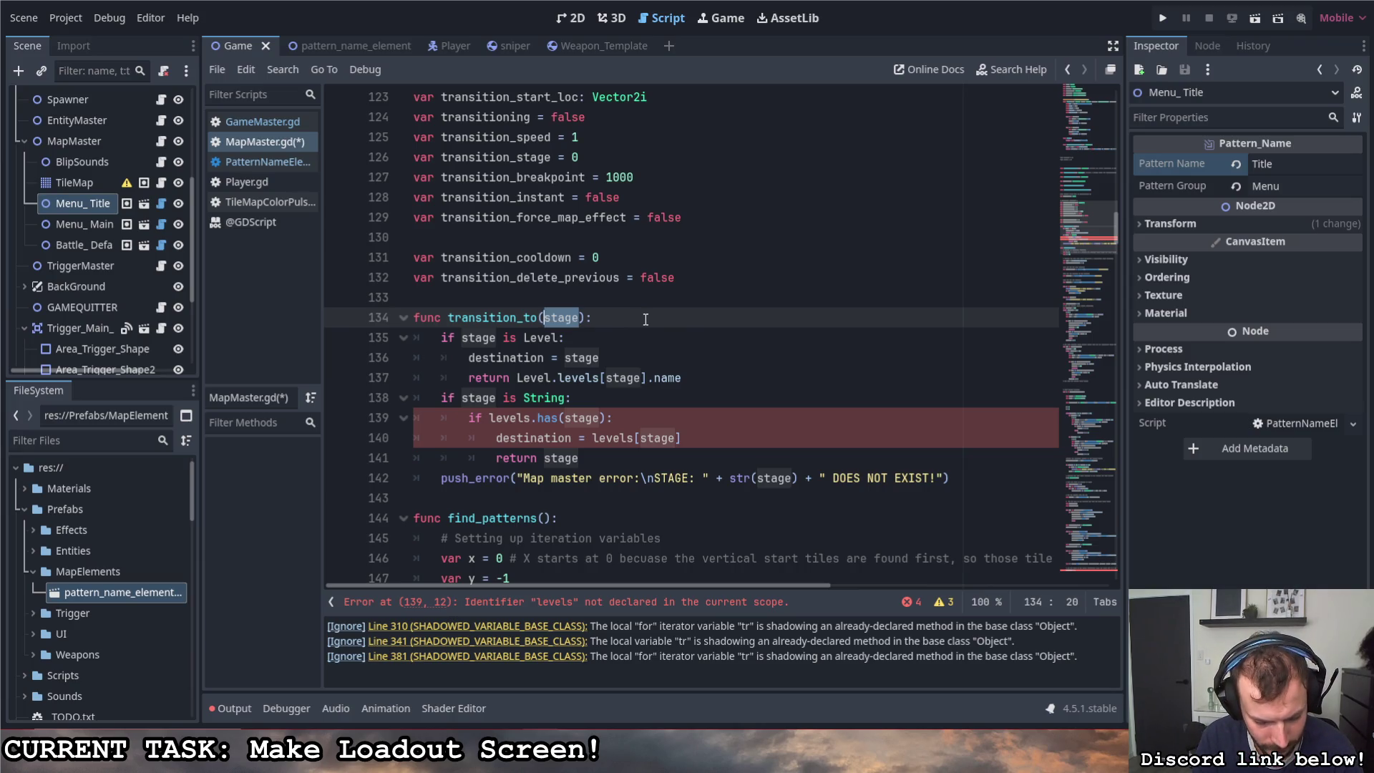
Change transition_to's parameters to 'g : String, n : String' and save the script
{"action": "type", "text": "group, n"}
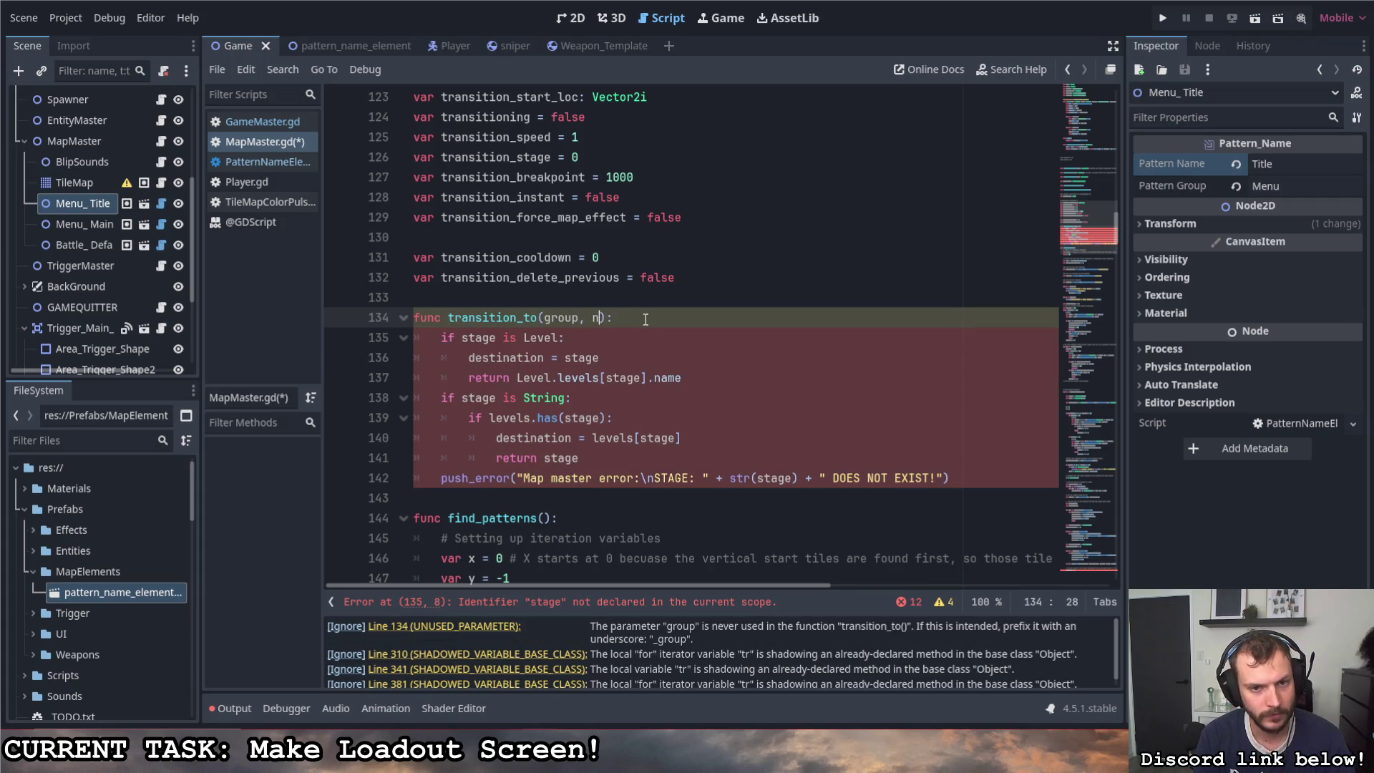
{"action": "type", "text": "ame"}
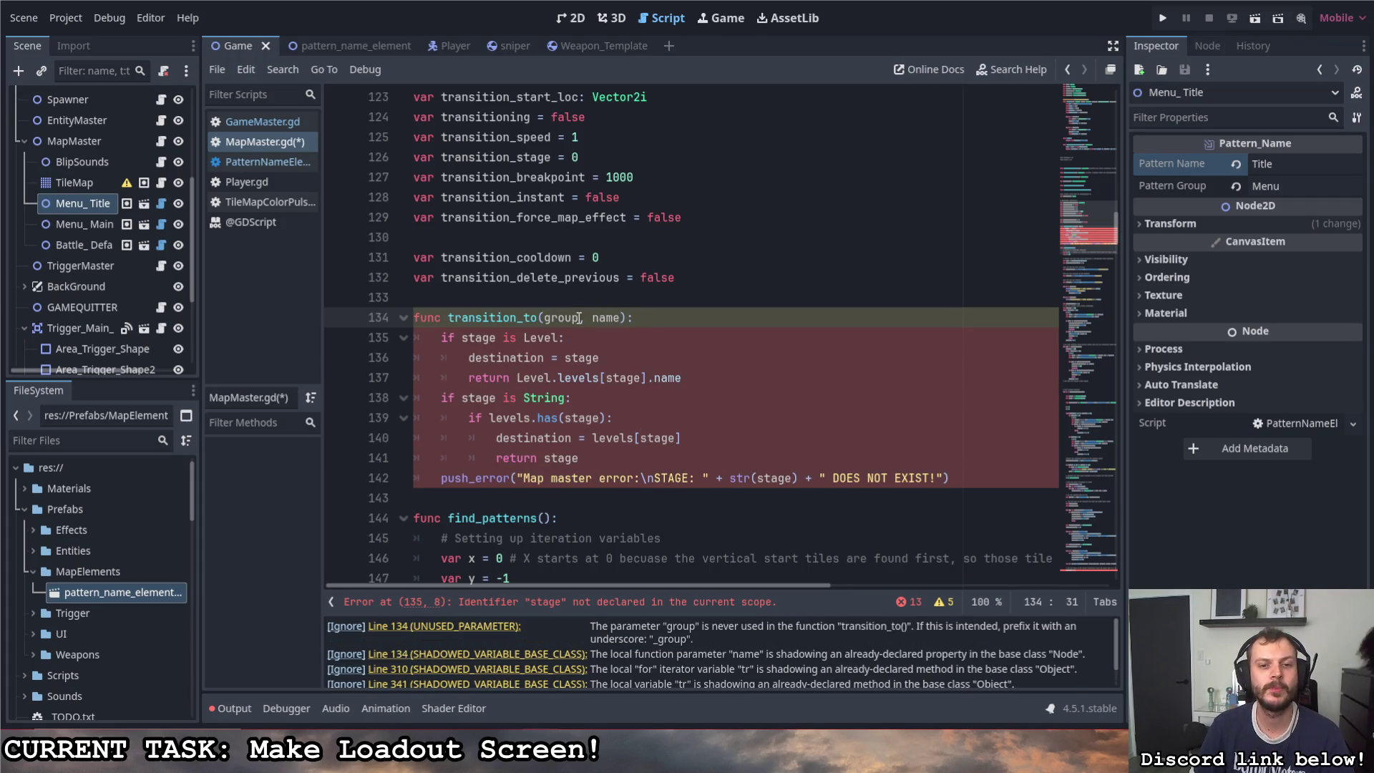
{"action": "type", "text": " : String"}
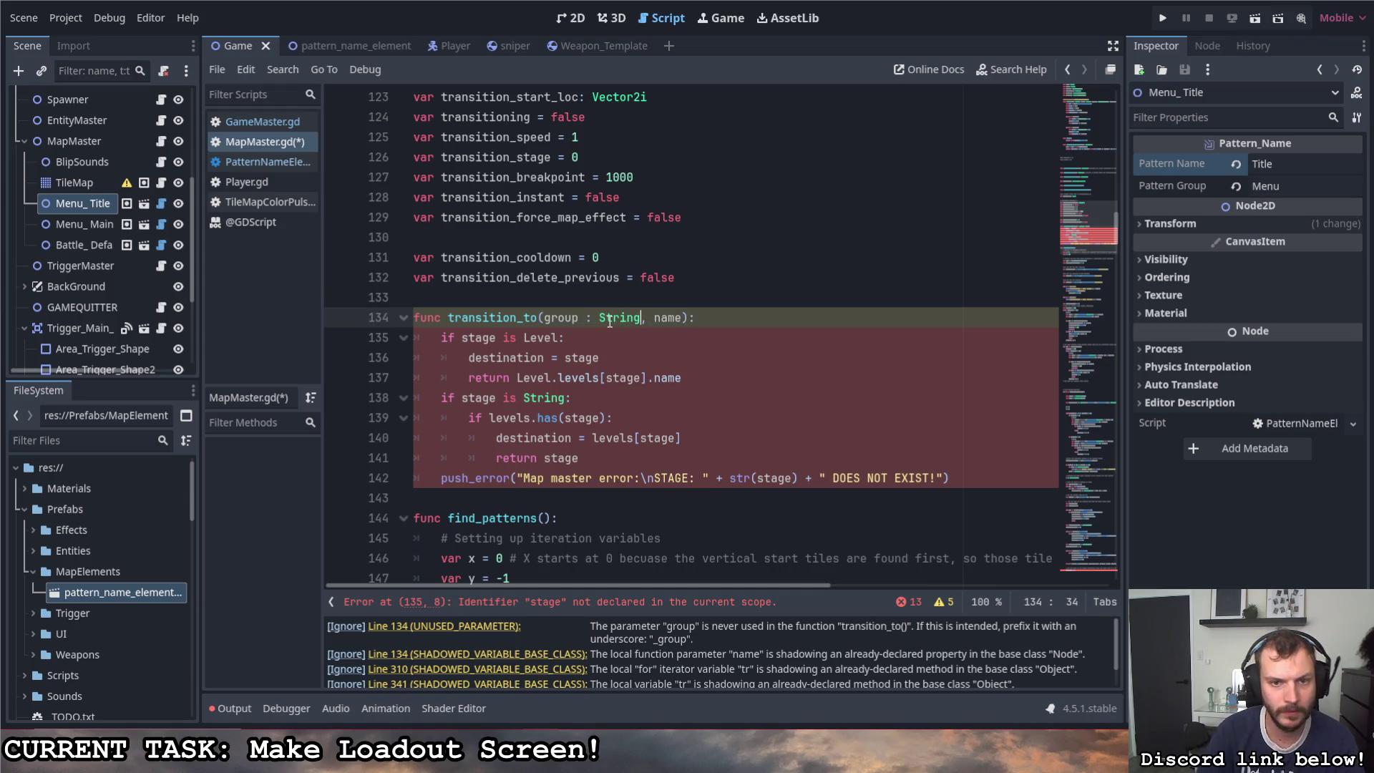
{"action": "left_click", "coordinate": [680, 317]}
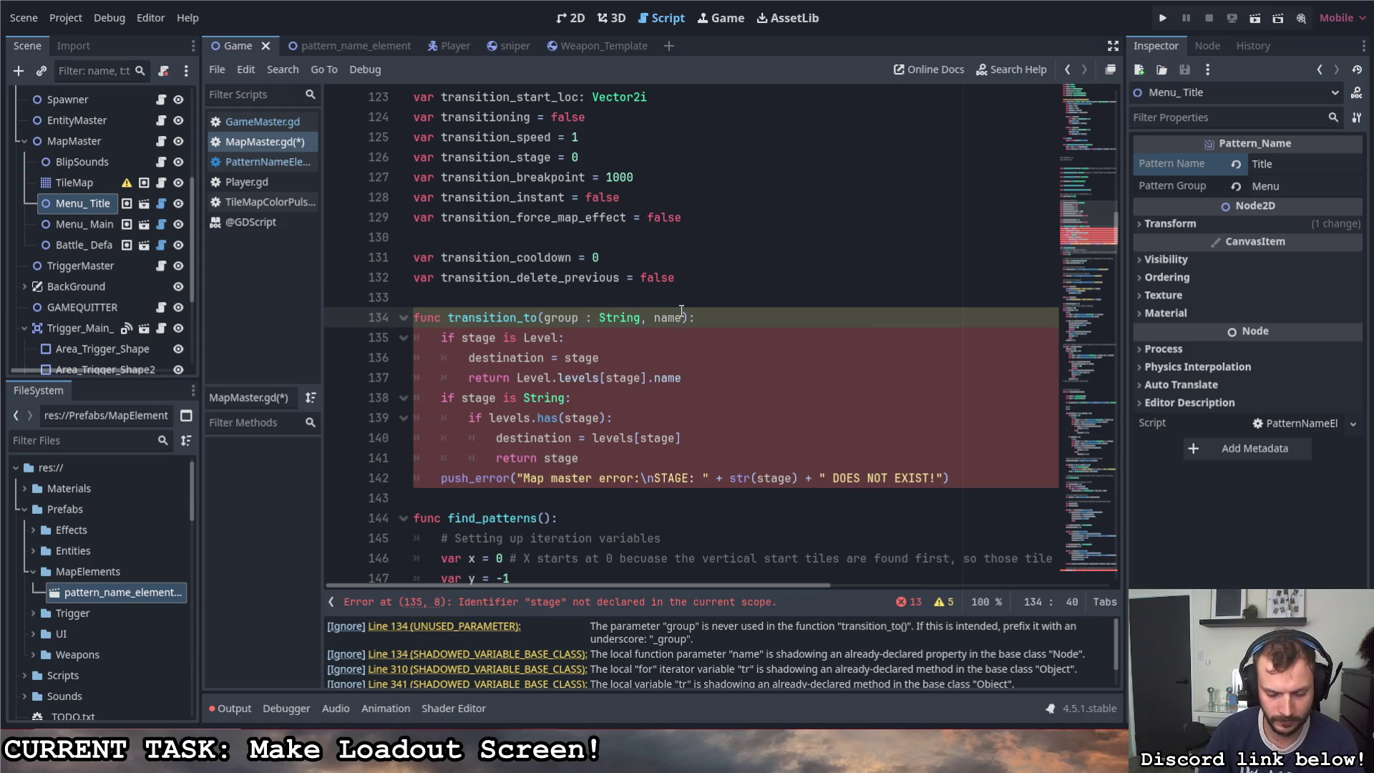
{"action": "type", "text": ": string"}
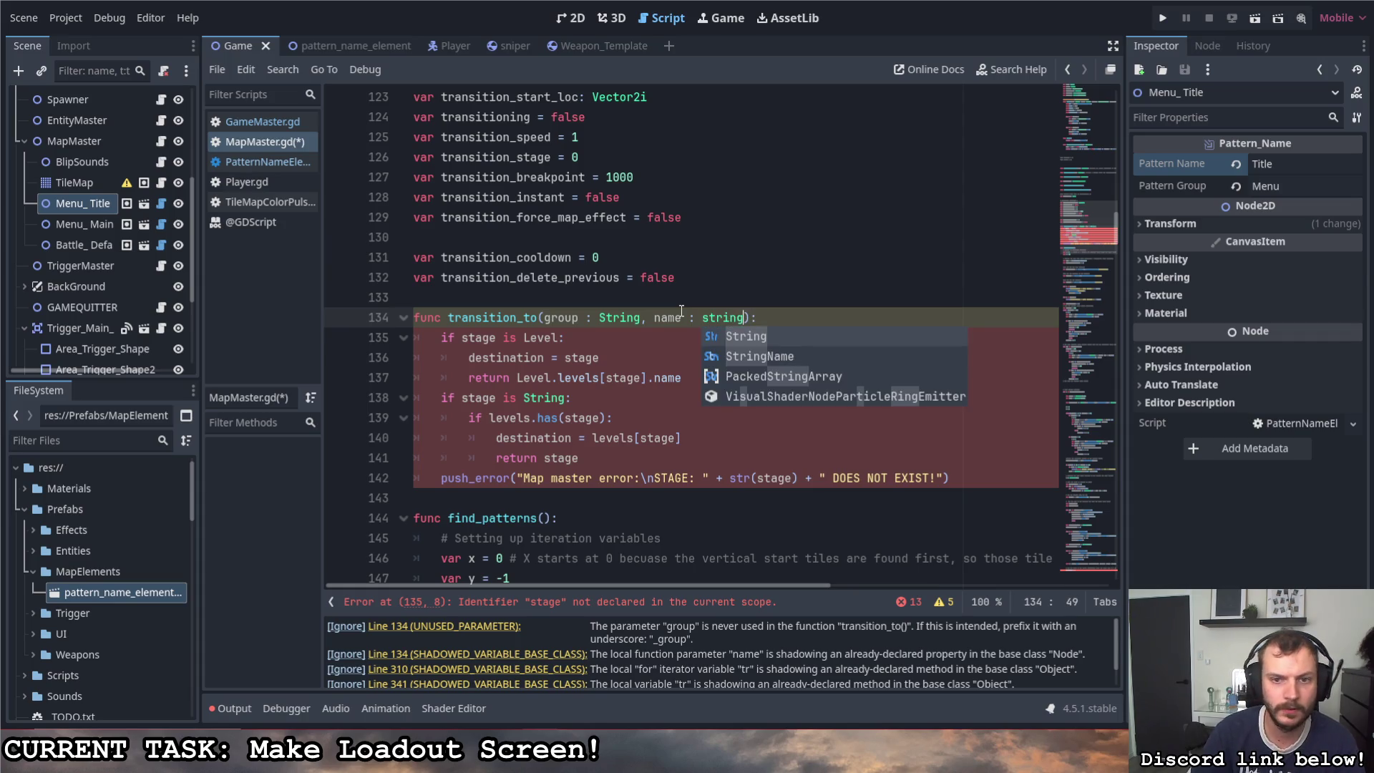
{"action": "left_click", "coordinate": [726, 337]}
{"action": "left_click", "coordinate": [660, 317]}
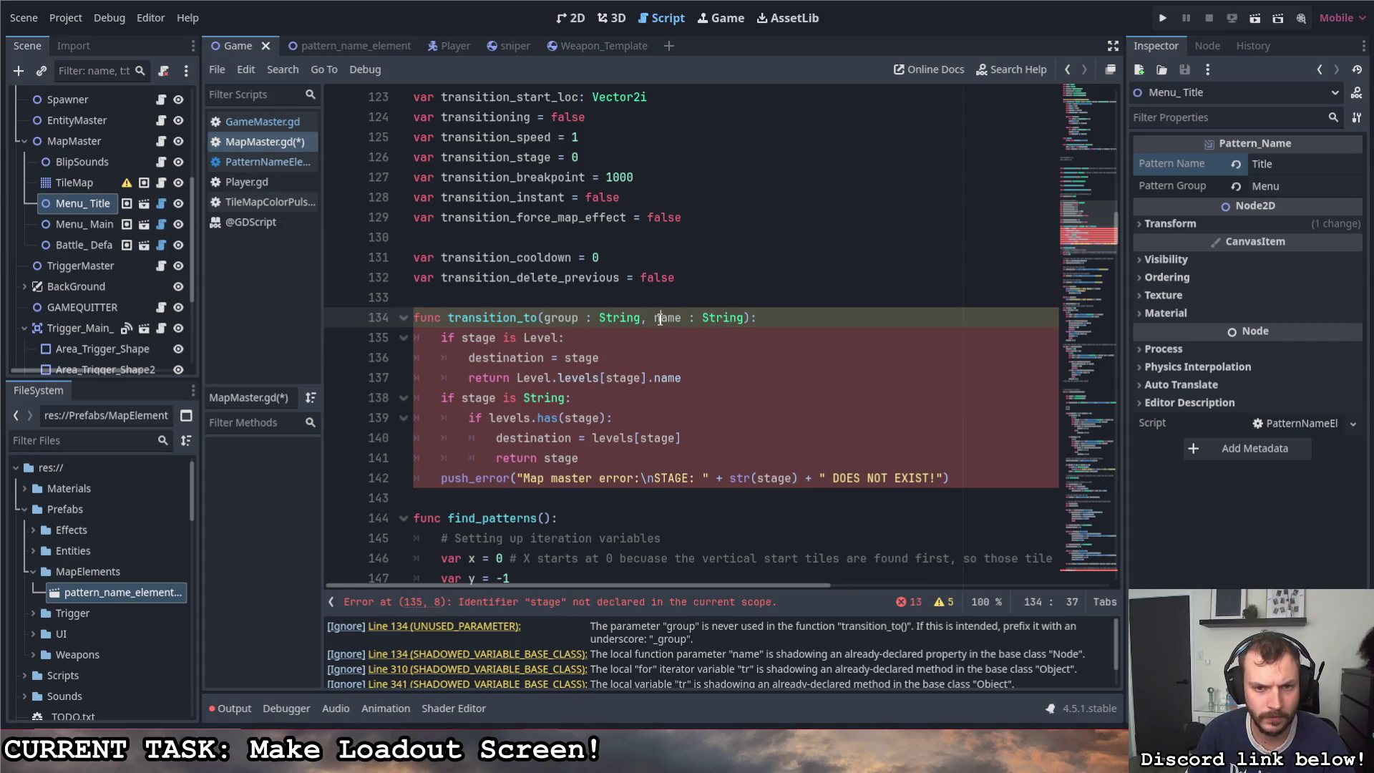
{"action": "double_click", "coordinate": [660, 317]}
{"action": "type", "text": "n"}
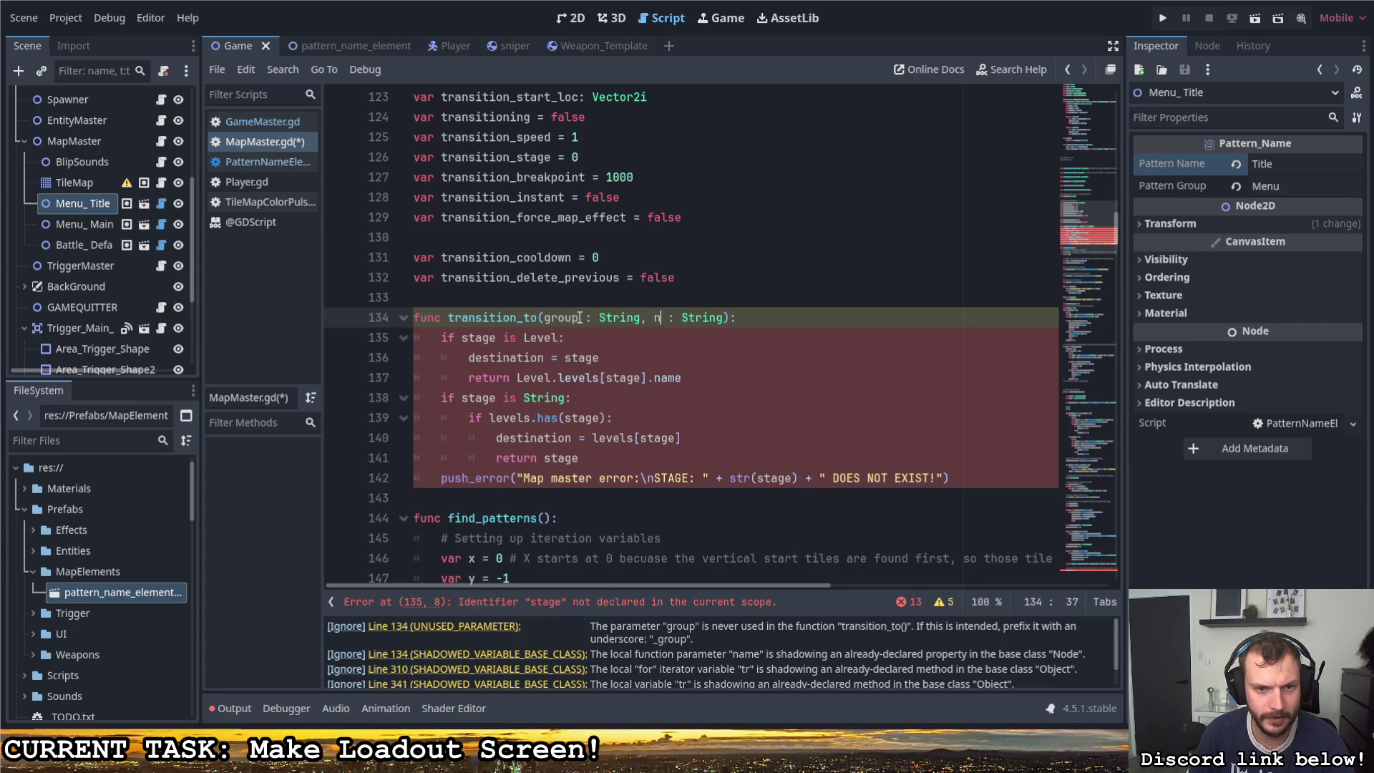
{"action": "double_click", "coordinate": [576, 317]}
{"action": "type", "text": "g"}
{"action": "left_click", "coordinate": [639, 337]}
{"action": "key", "text": "ctrl+s"}
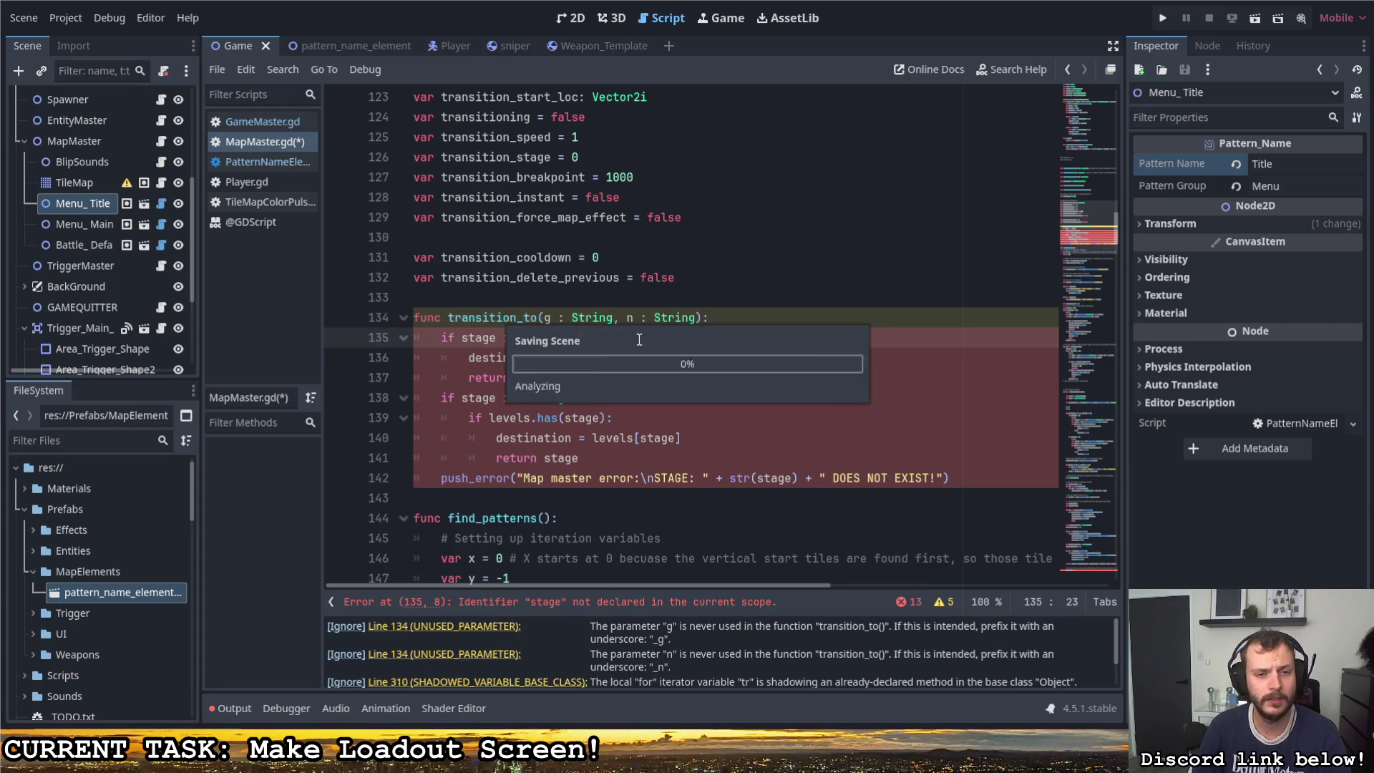
Comment out the old stage-based body of transition_to, lines 135–141
{"action": "left_click", "coordinate": [442, 337]}
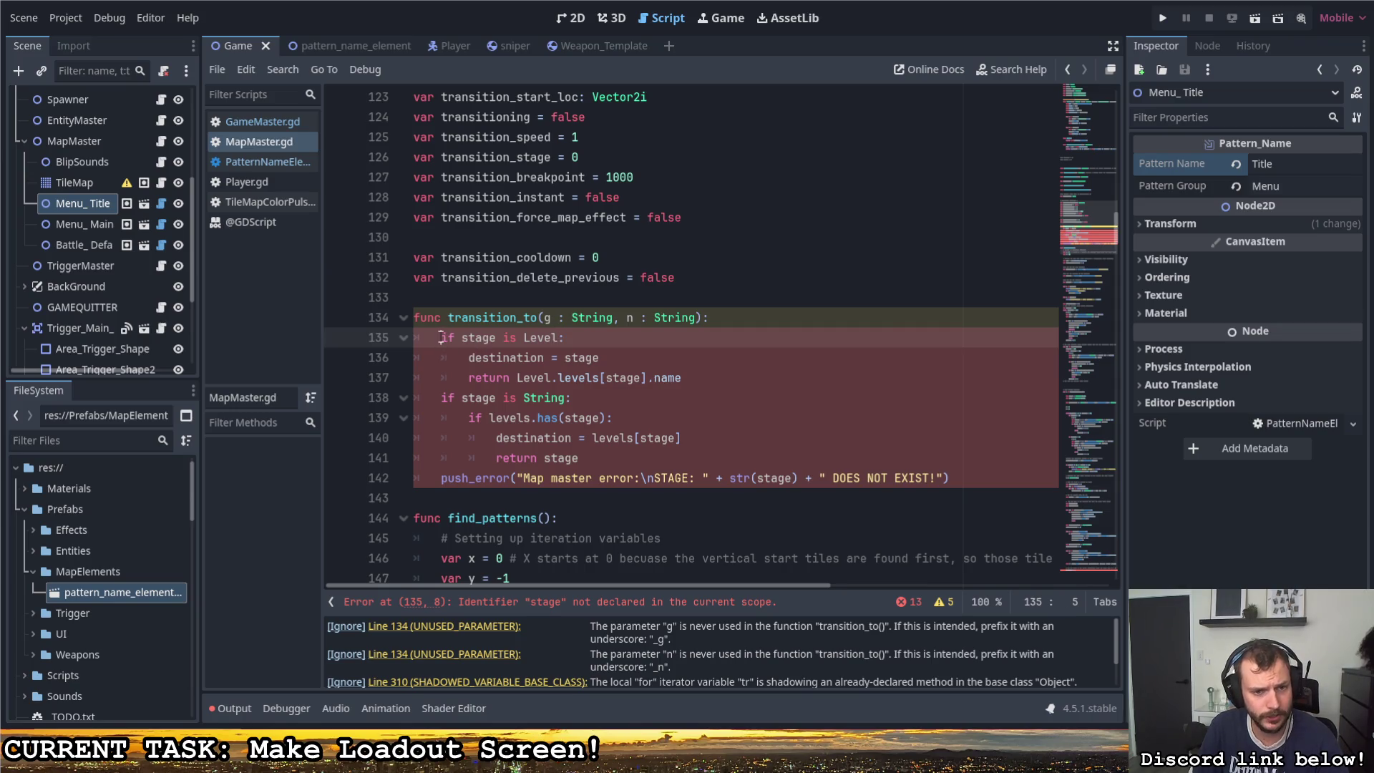
{"action": "left_click_drag", "start_coordinate": [442, 337], "coordinate": [680, 457]}
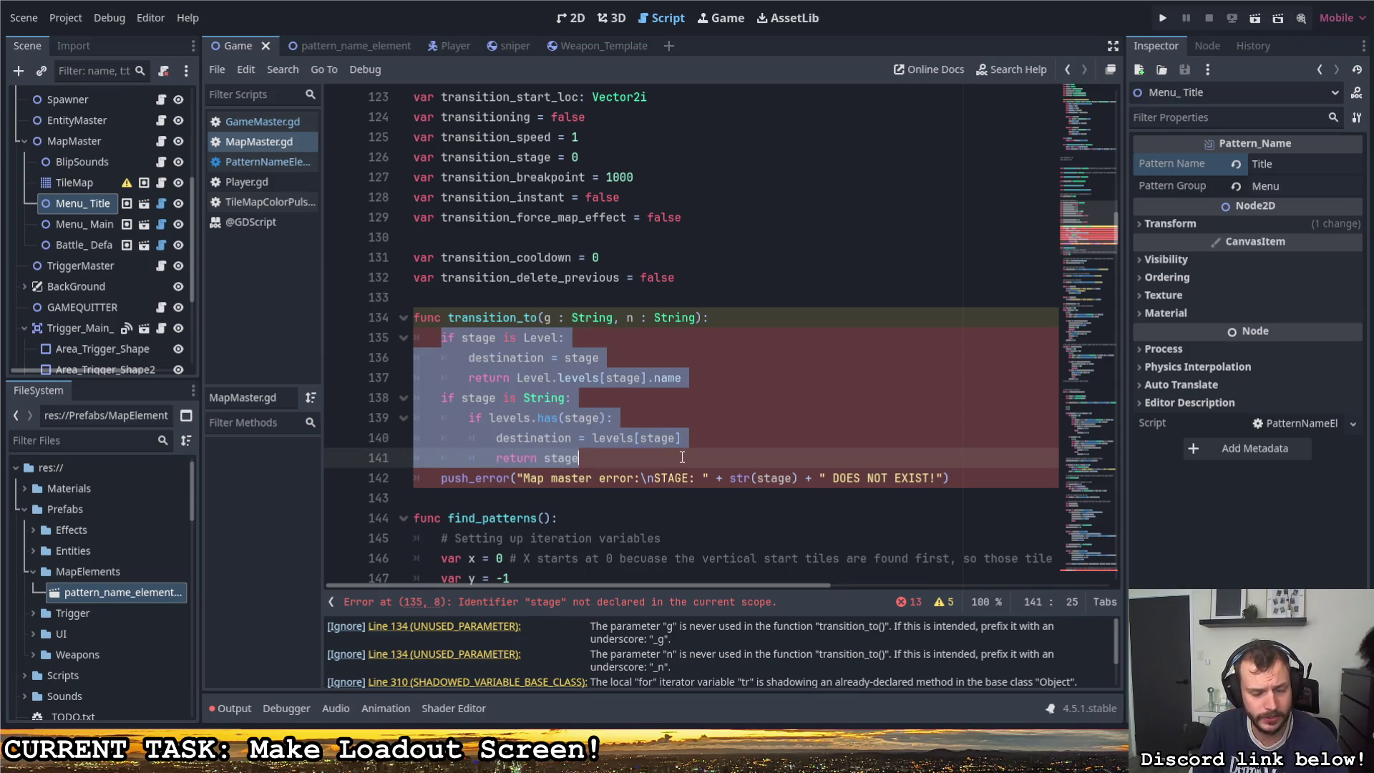
{"action": "key", "text": "ctrl+k"}
{"action": "left_click", "coordinate": [723, 377]}
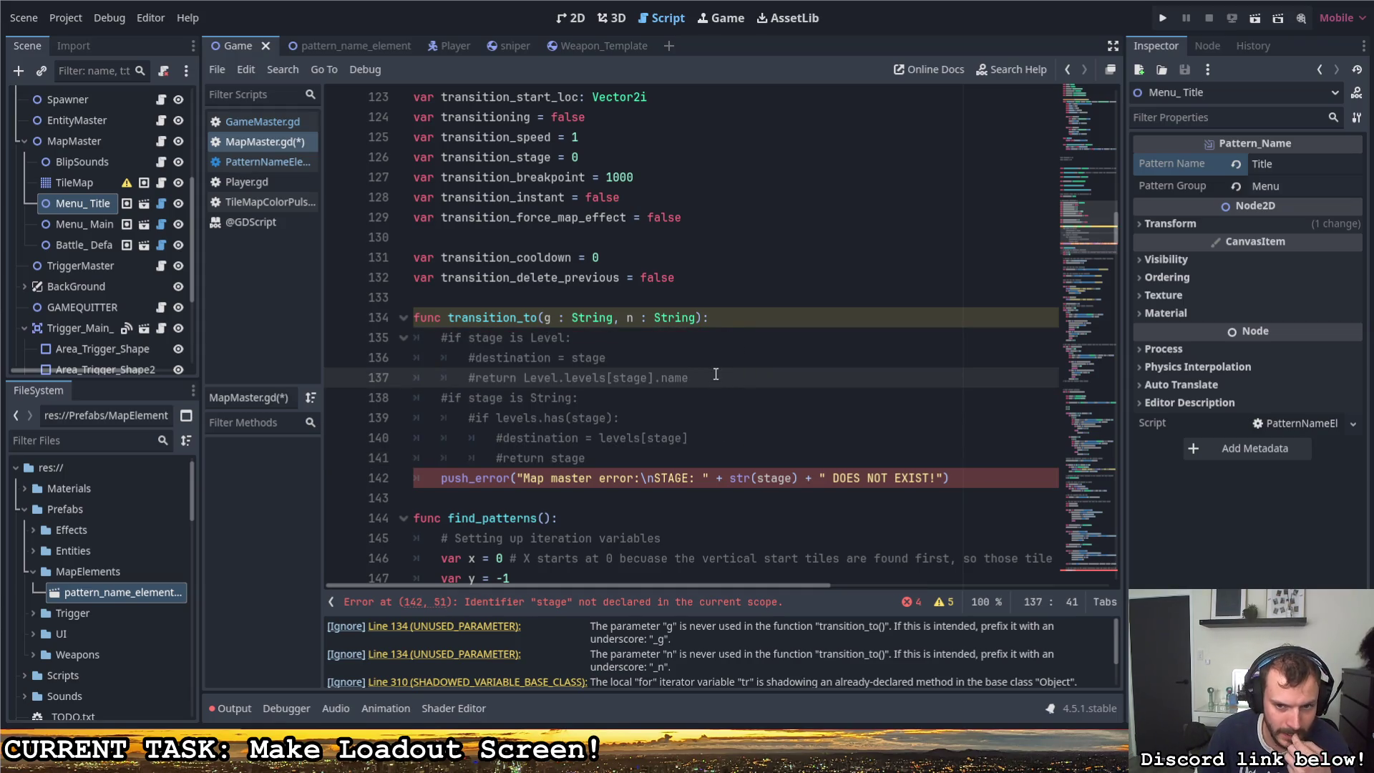
{"action": "left_click", "coordinate": [719, 319]}
Add 'destination = Level.get_level(g, n)' as the first line of transition_to and save
{"action": "key", "text": "Return"}
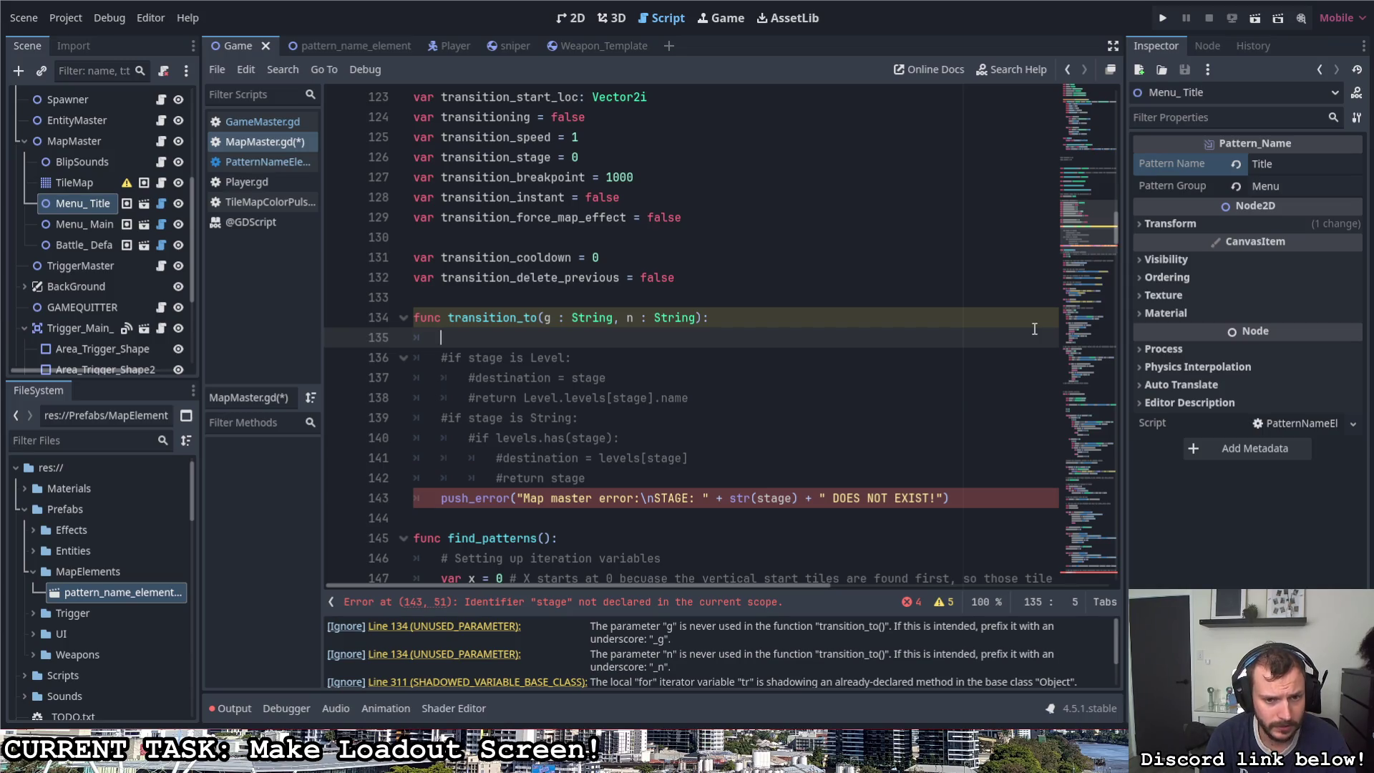
{"action": "type", "text": "destination = "}
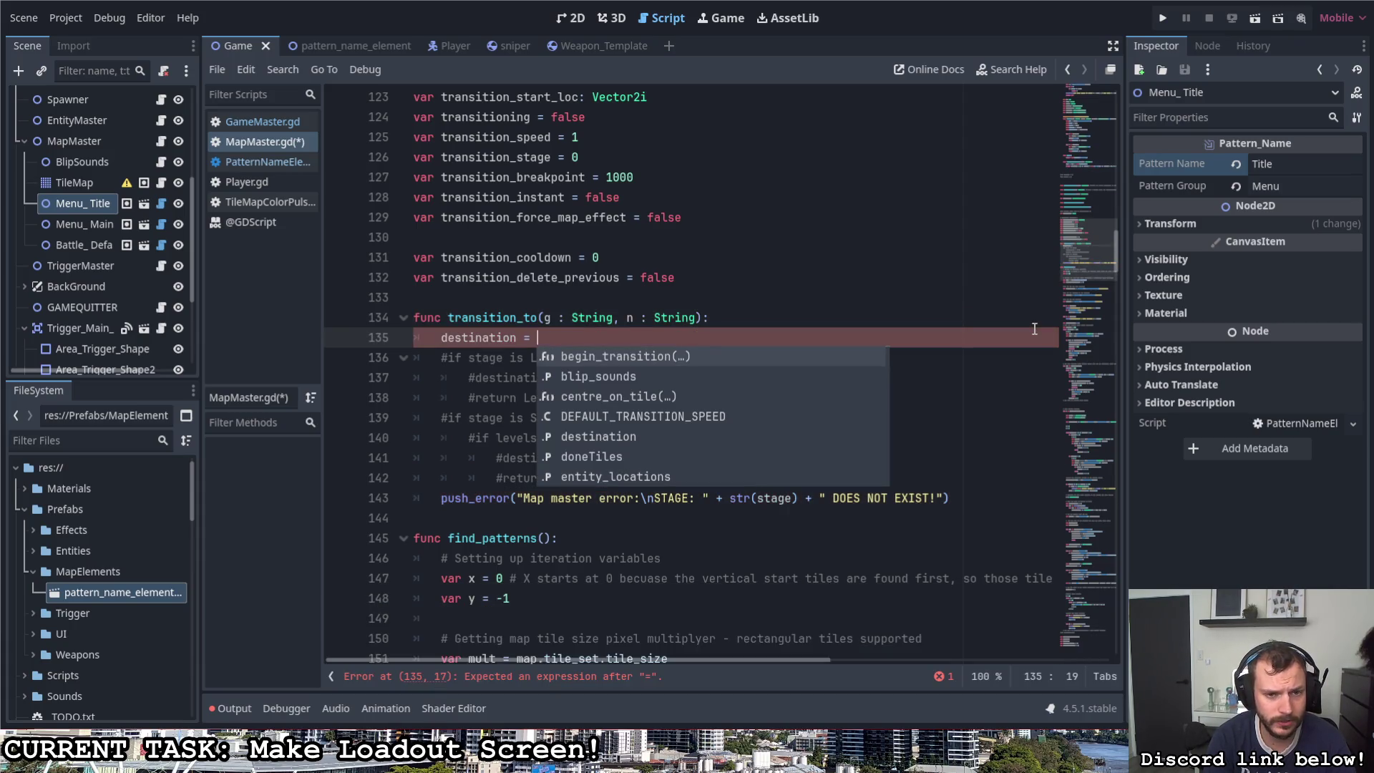
{"action": "type", "text": "Level."}
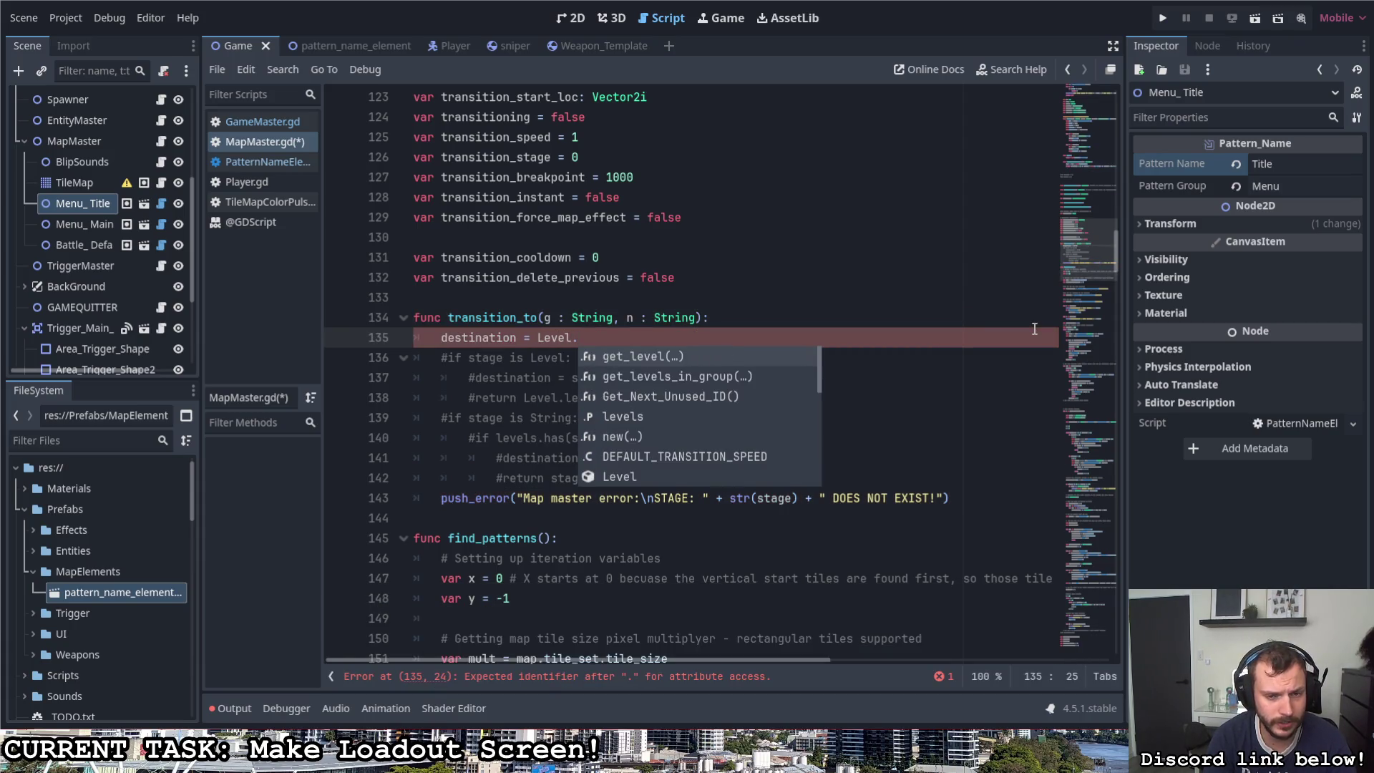
{"action": "key", "text": "Return"}
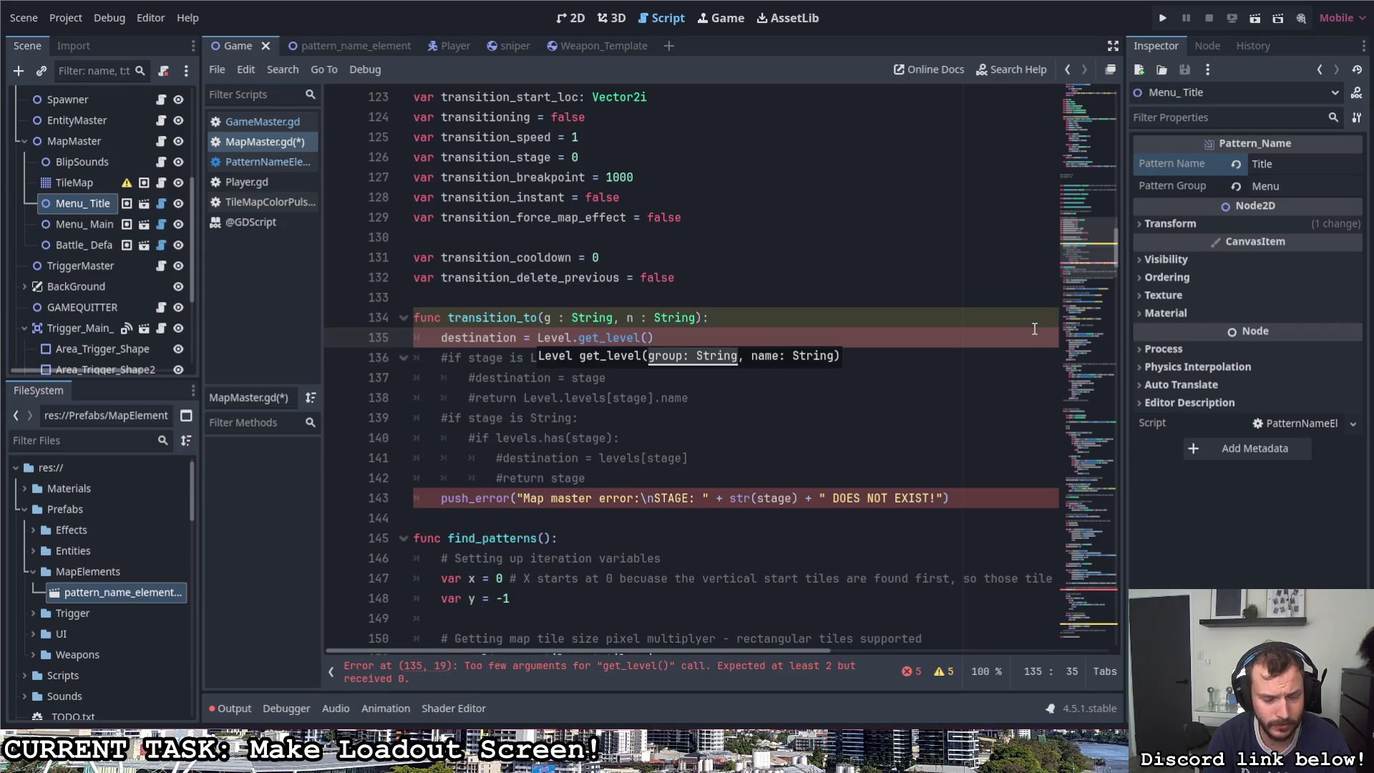
{"action": "type", "text": "g, n"}
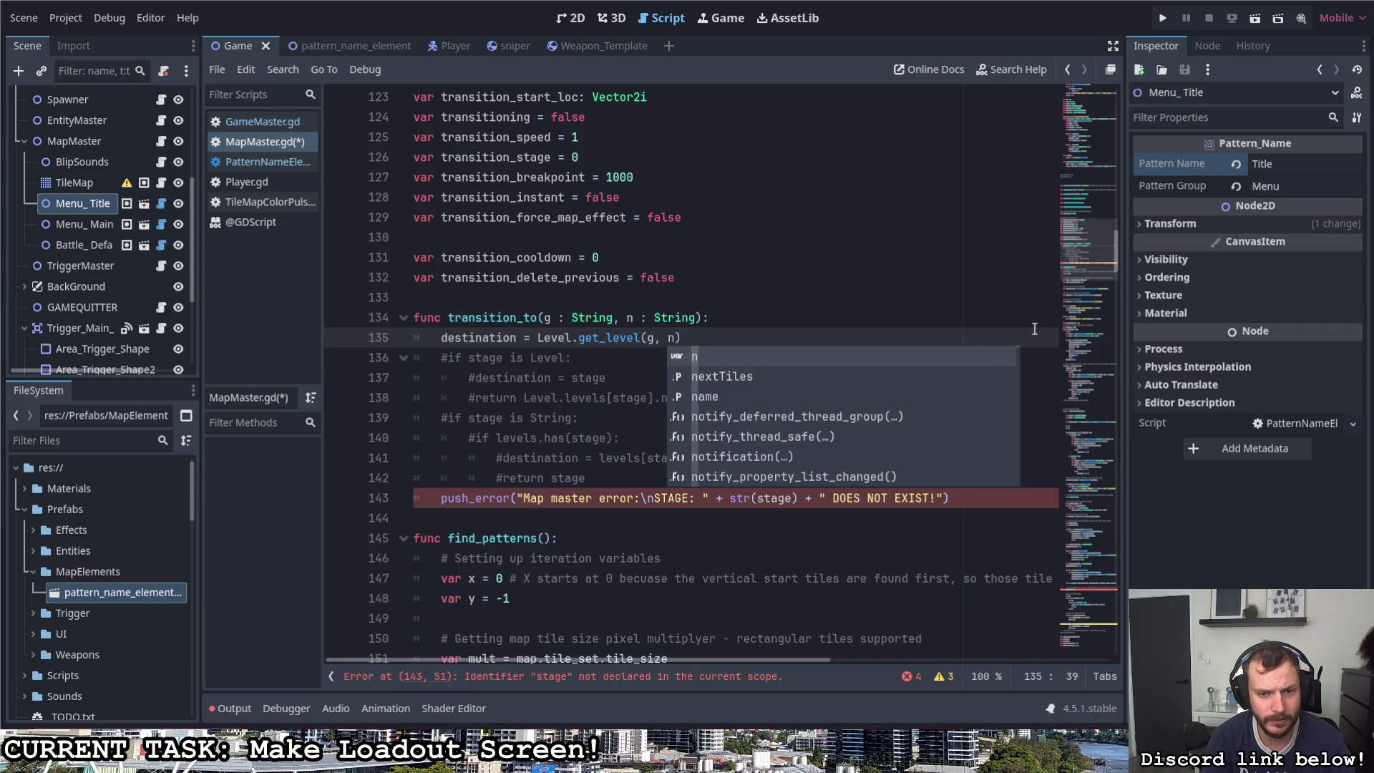
{"action": "key", "text": "ctrl+s"}
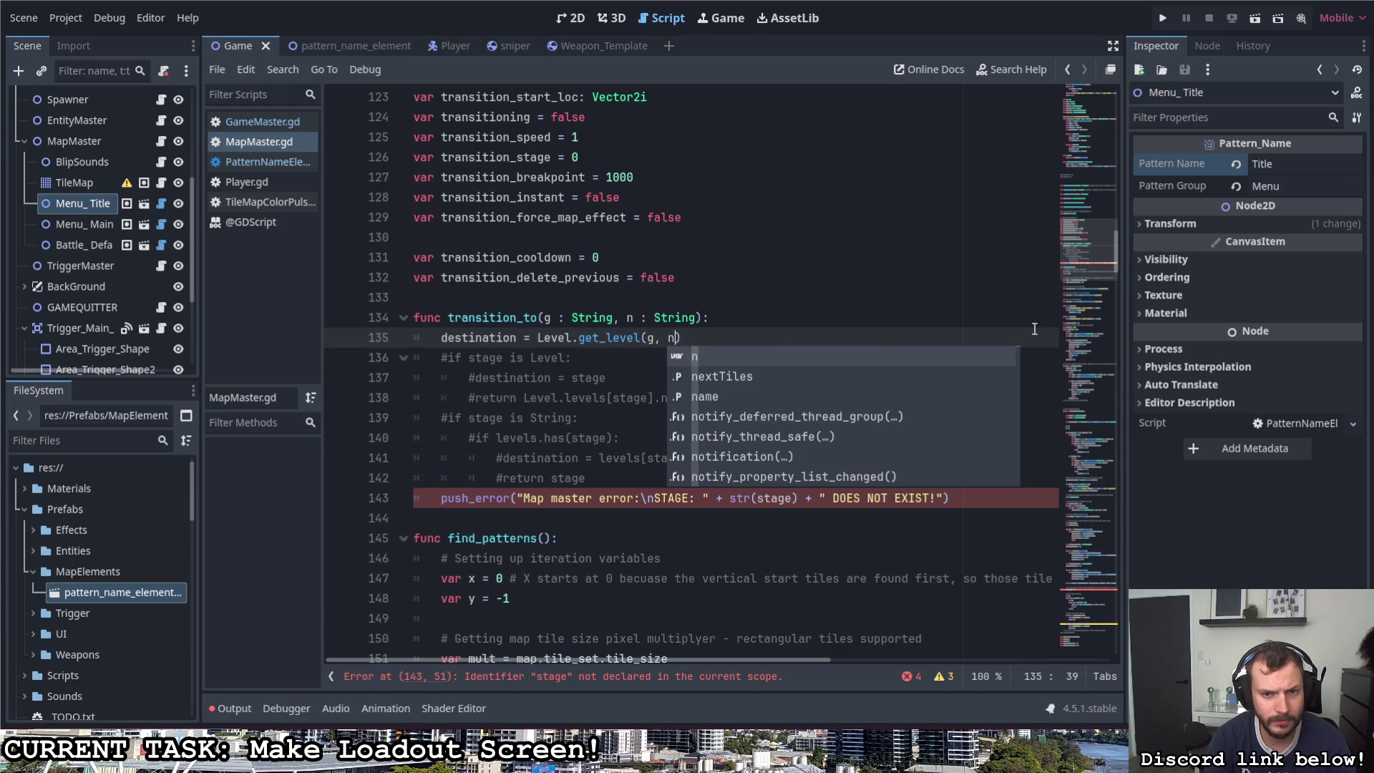
{"action": "key", "text": "Right"}
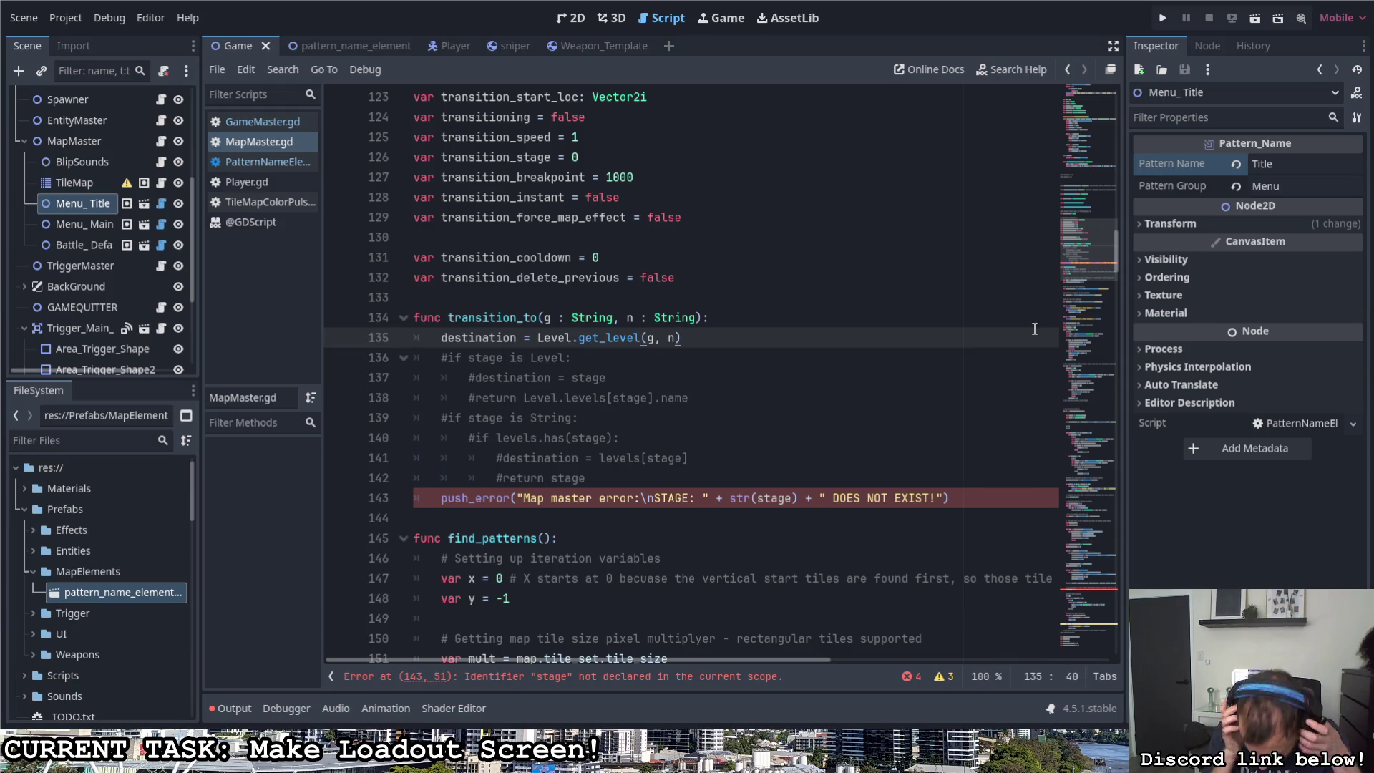
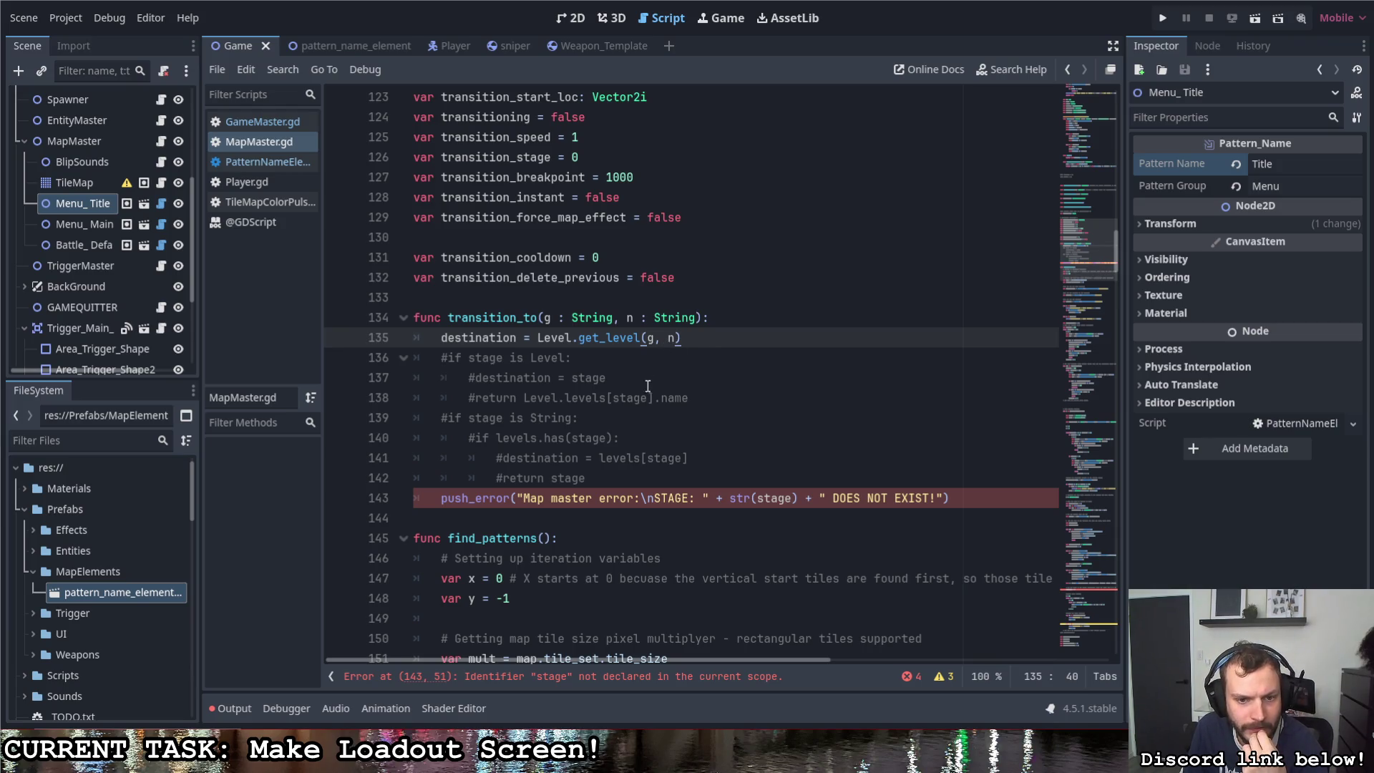
Make transition_to return destination.group + ": " + destination.name, and save MapMaster.gd
{"action": "key", "text": "Return"}
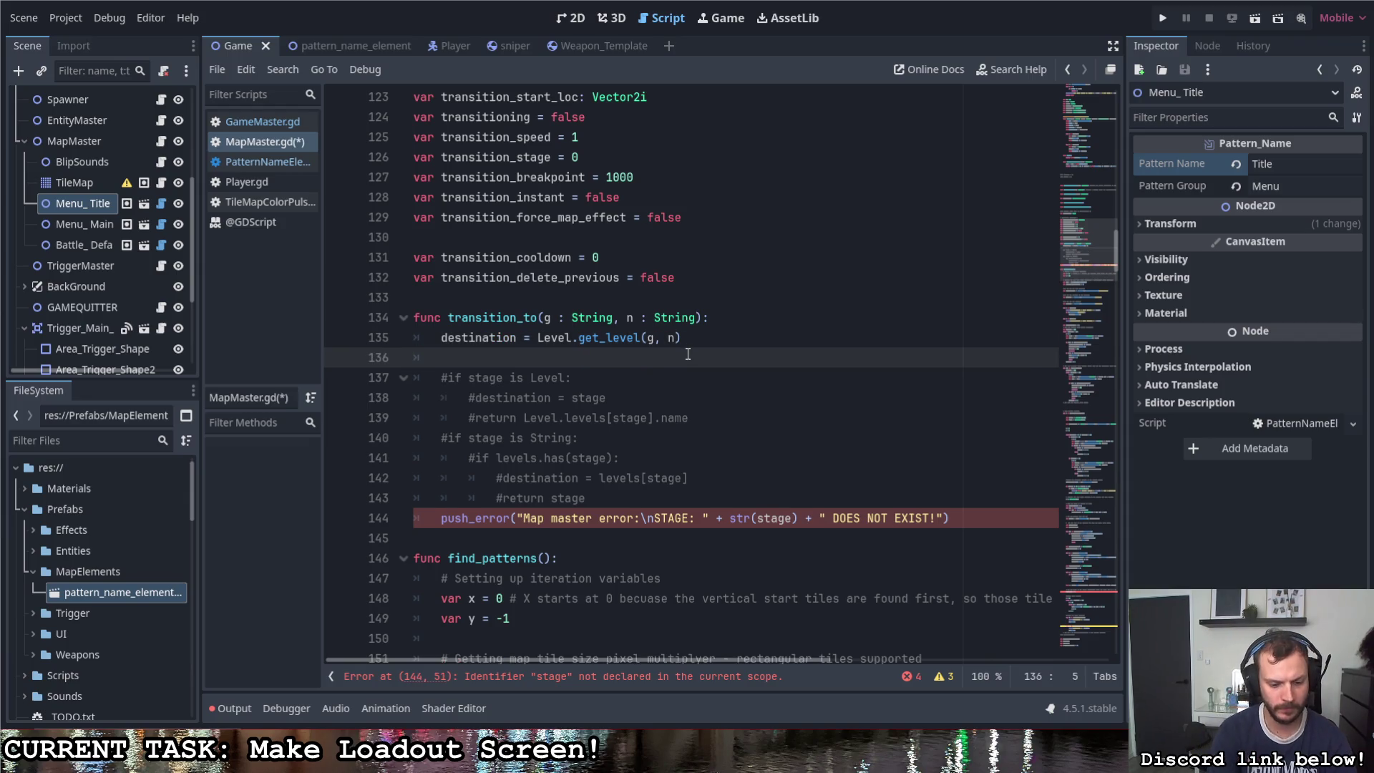
{"action": "type", "text": "return "}
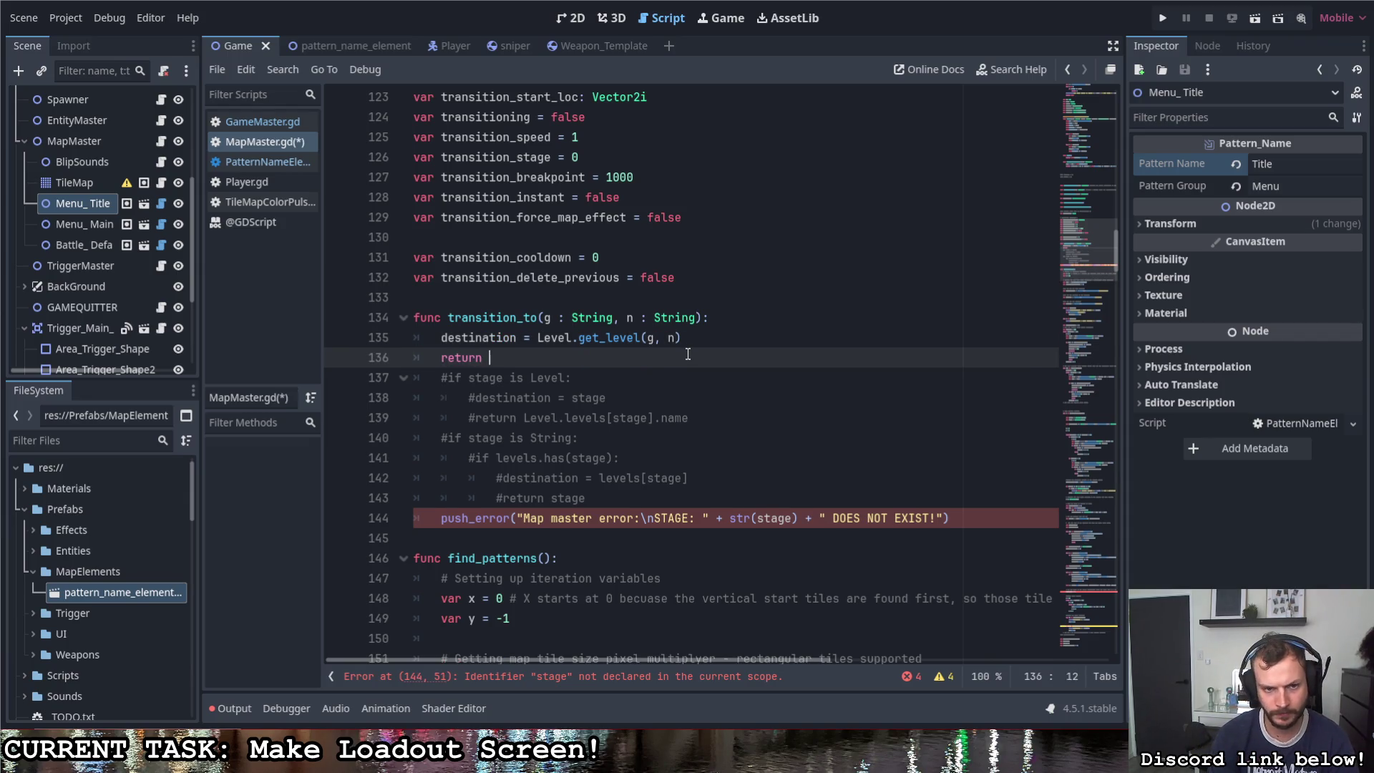
{"action": "type", "text": "destination."}
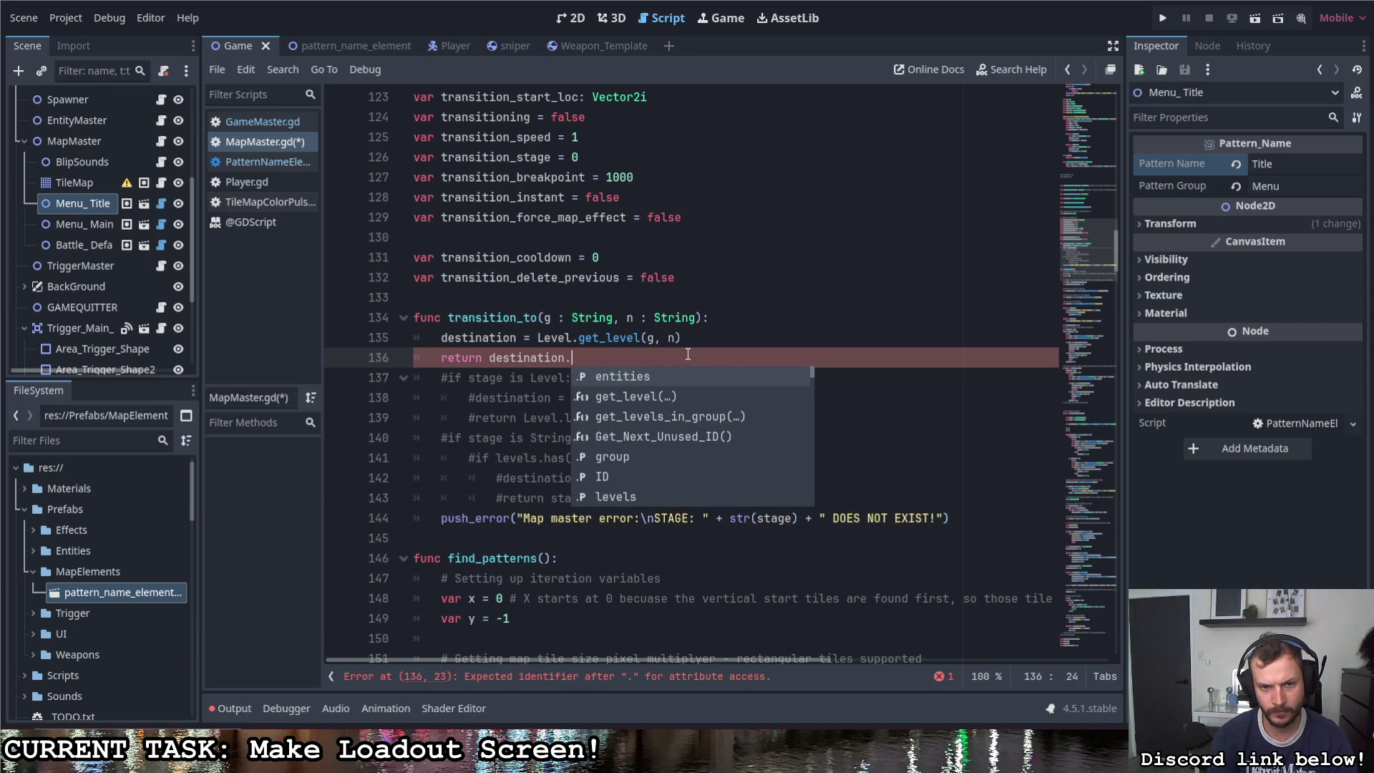
{"action": "type", "text": "name"}
{"action": "left_click", "coordinate": [488, 358]}
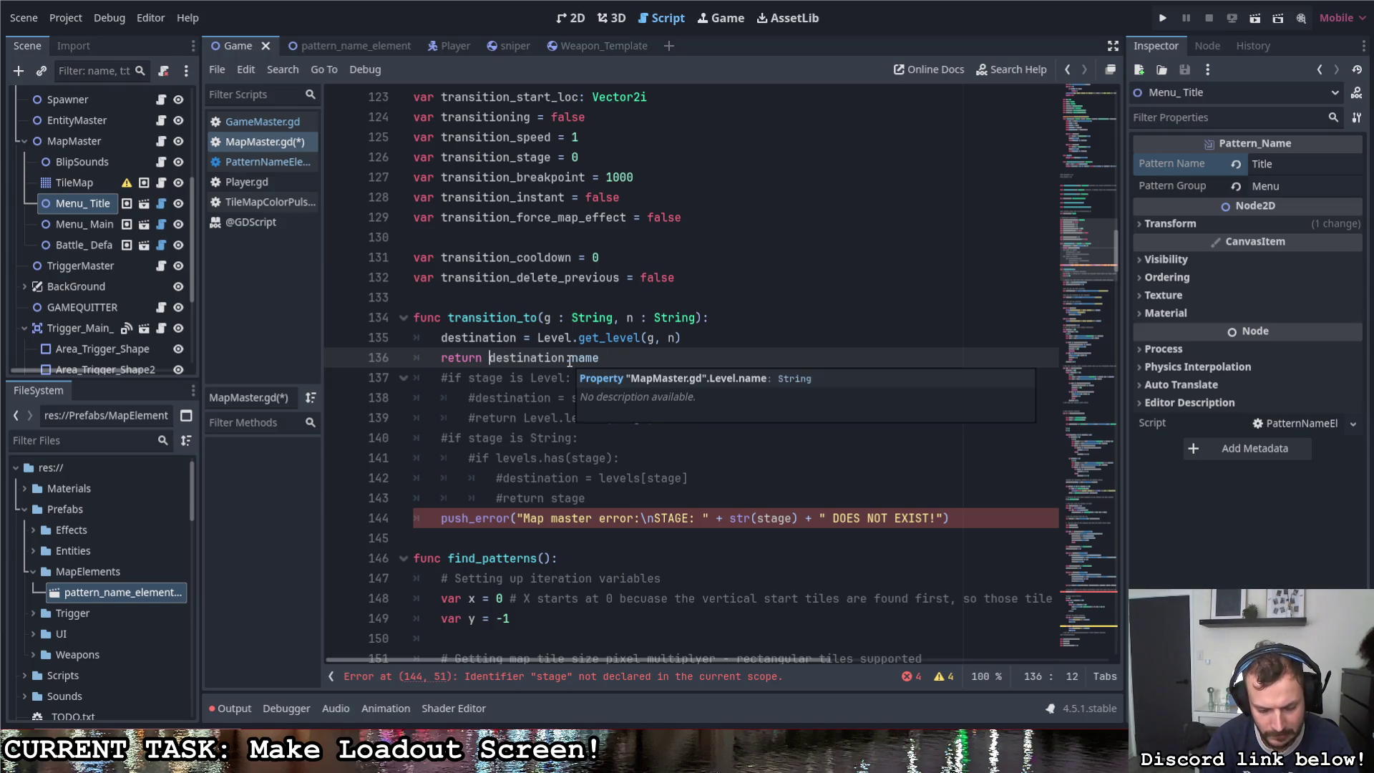
{"action": "type", "text": "destination"}
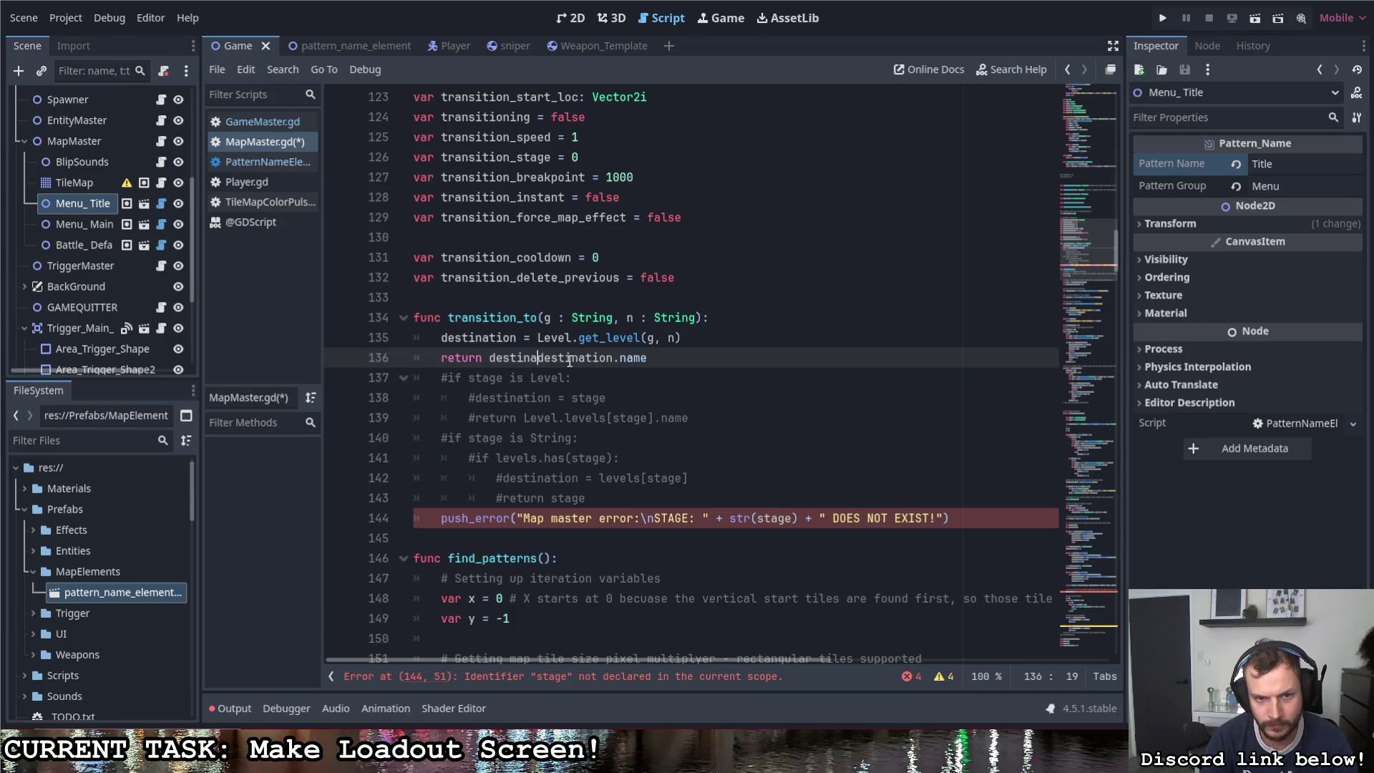
{"action": "type", "text": ".group"}
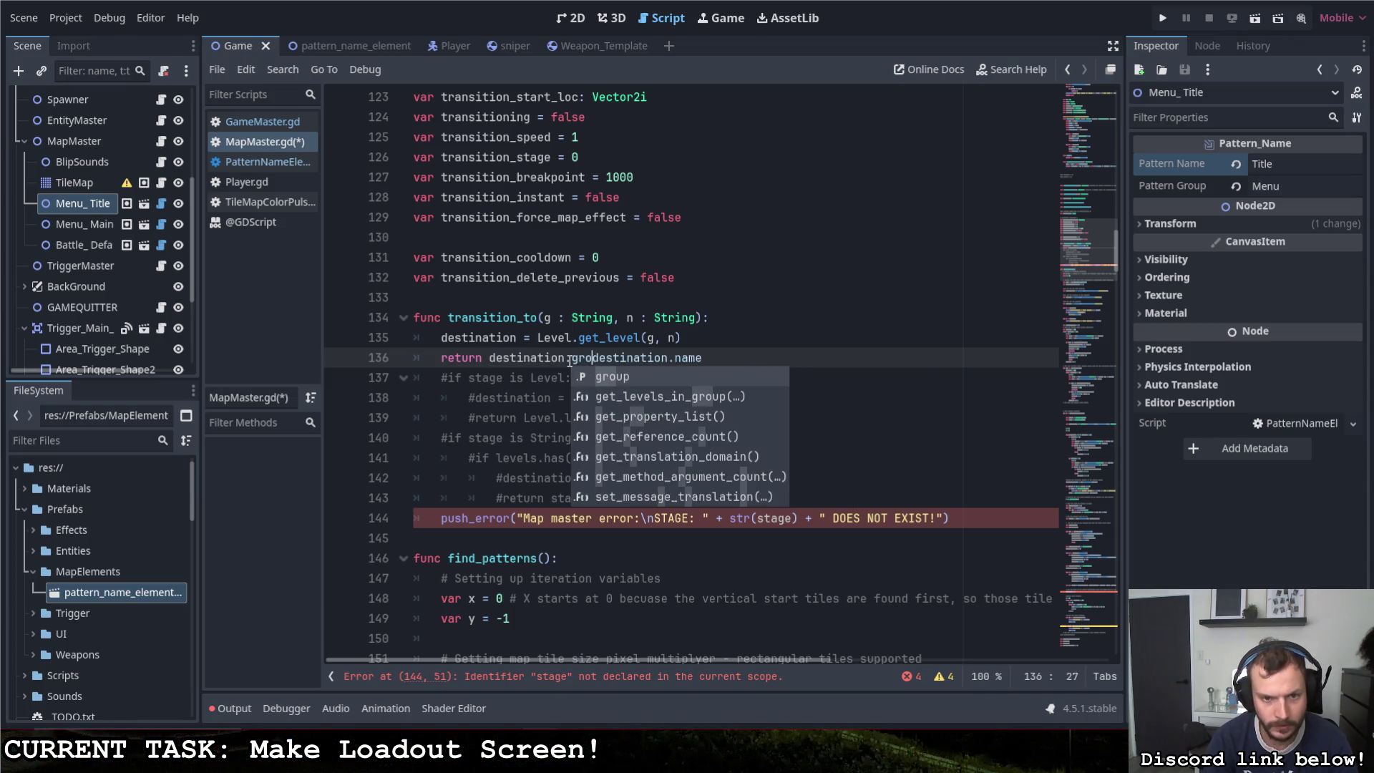
{"action": "type", "text": " + \"L"}
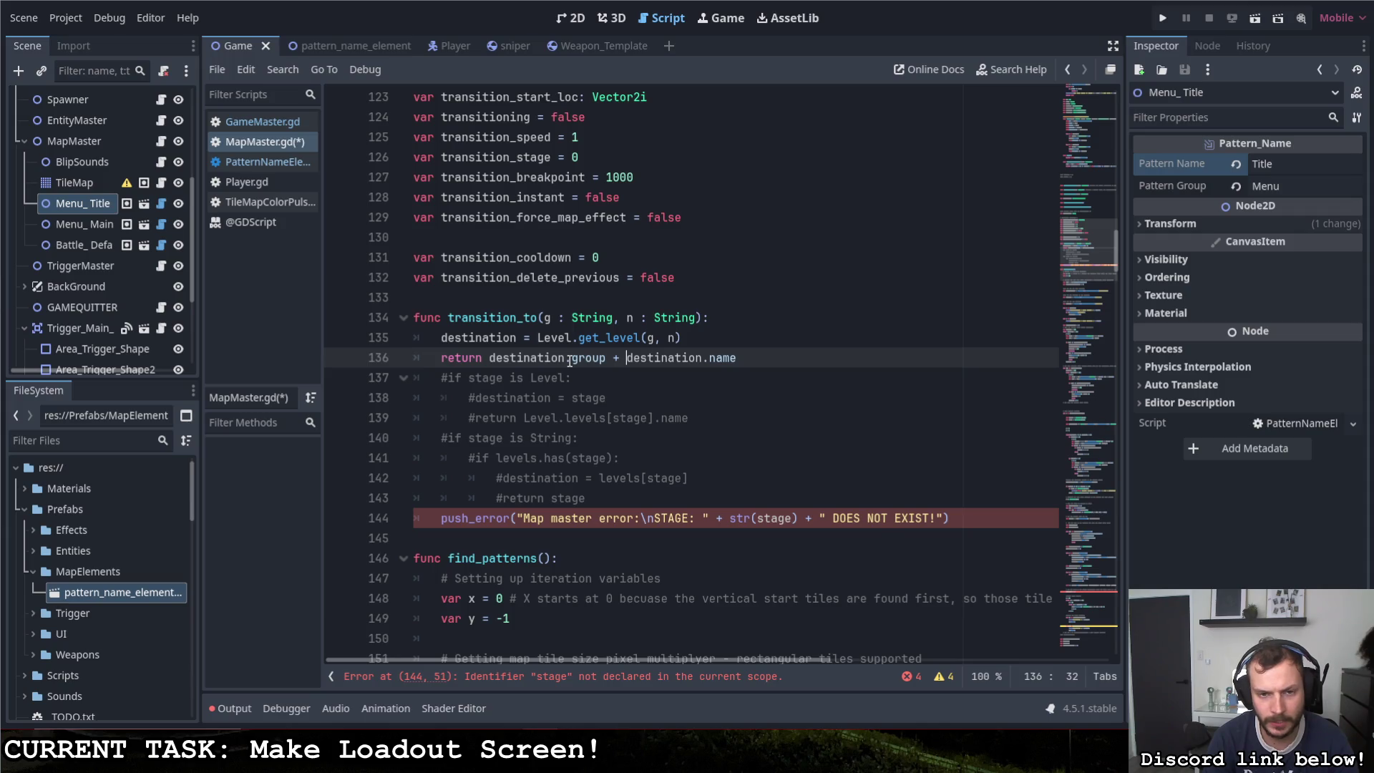
{"action": "key", "text": "BackSpace"}
{"action": "type", "text": ": \""}
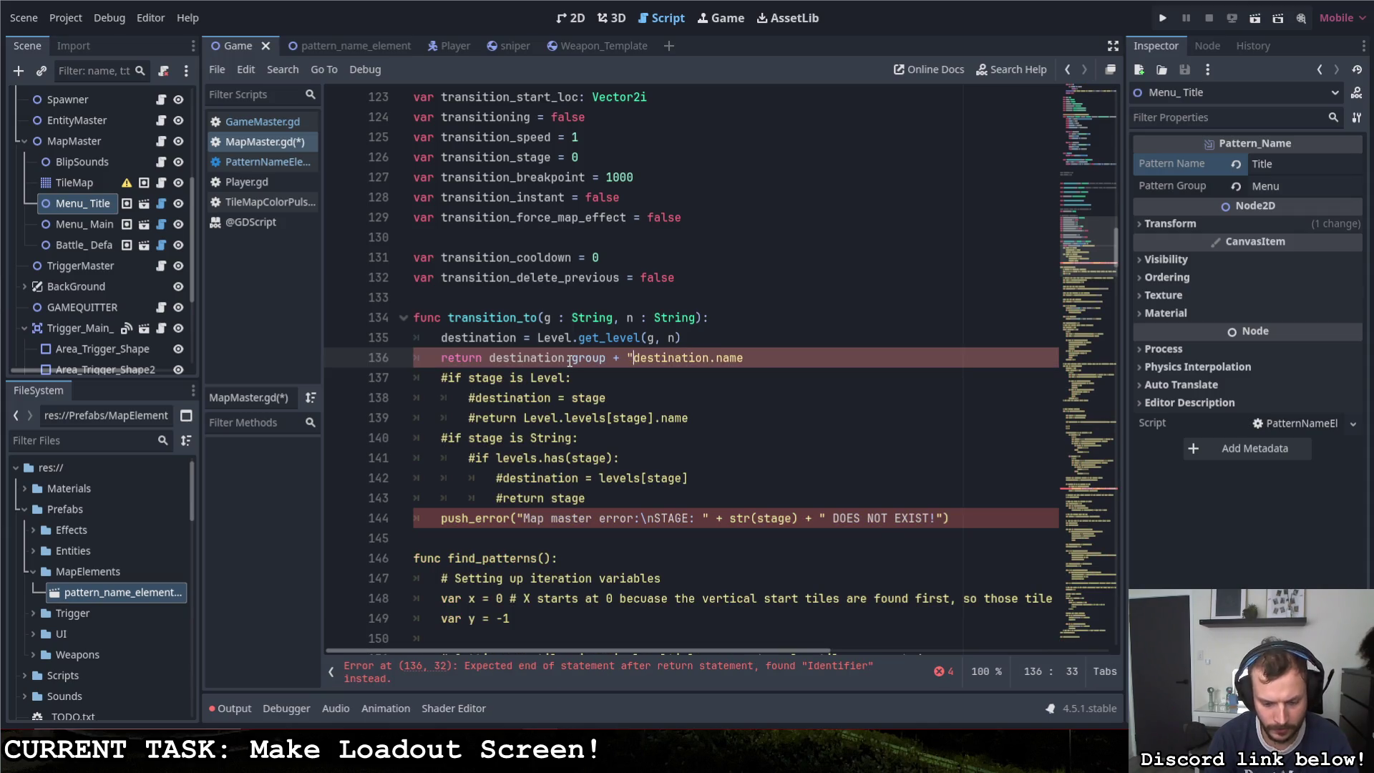
{"action": "type", "text": " +"}
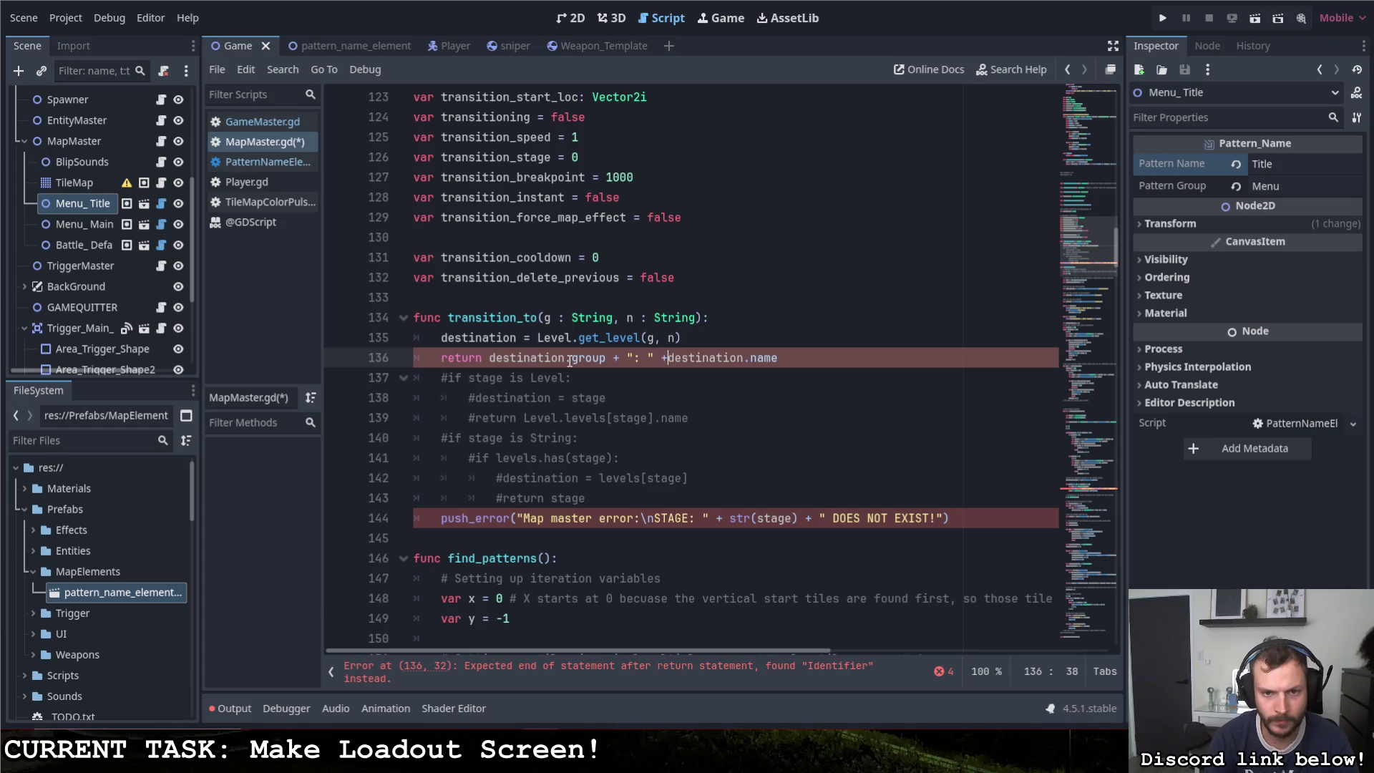
{"action": "key", "text": "ctrl+s"}
Insert a blank line above func size() after the triggers loop in the Level class
{"action": "scroll", "coordinate": [569, 360], "scroll_direction": "up", "scroll_amount": 15}
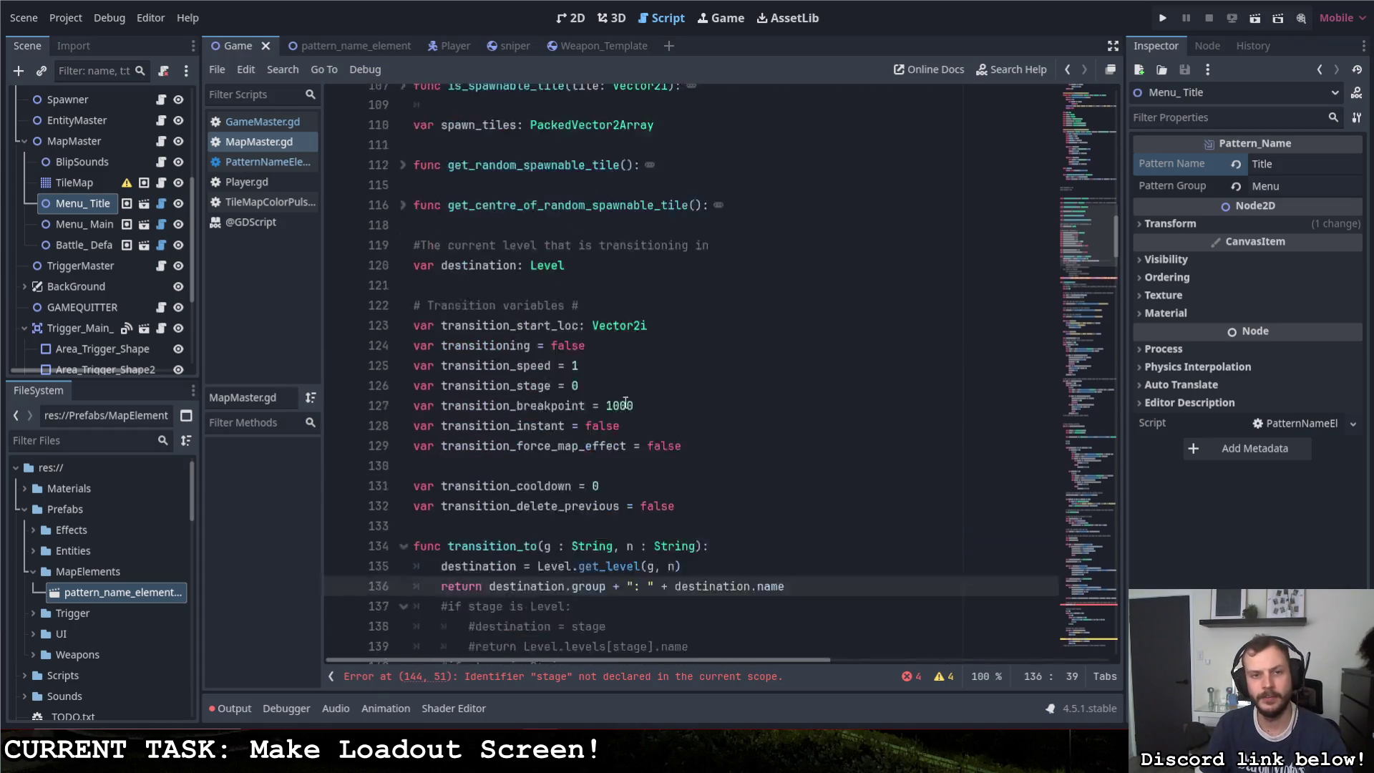
{"action": "scroll", "coordinate": [639, 408], "scroll_direction": "up", "scroll_amount": 5}
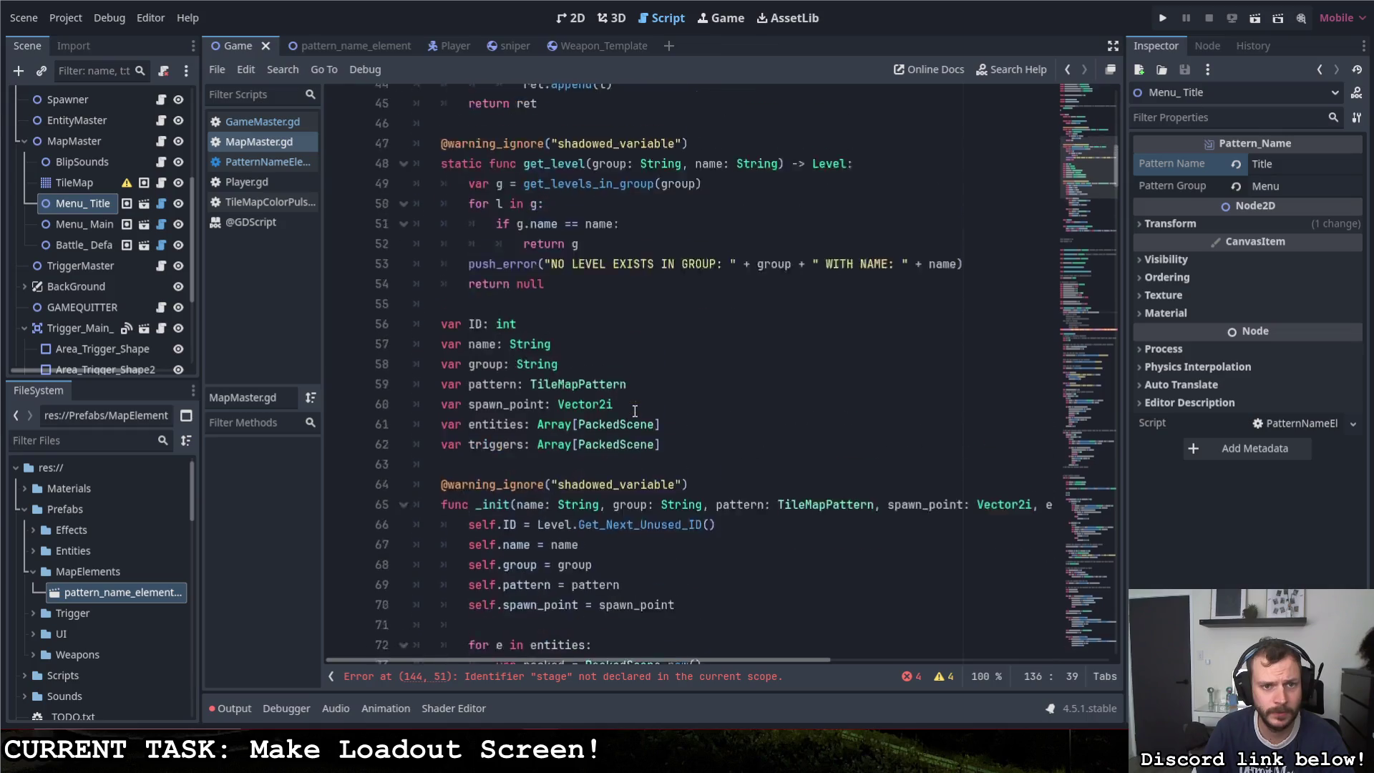
{"action": "scroll", "coordinate": [618, 427], "scroll_direction": "down", "scroll_amount": 2}
{"action": "scroll", "coordinate": [618, 428], "scroll_direction": "down", "scroll_amount": 3}
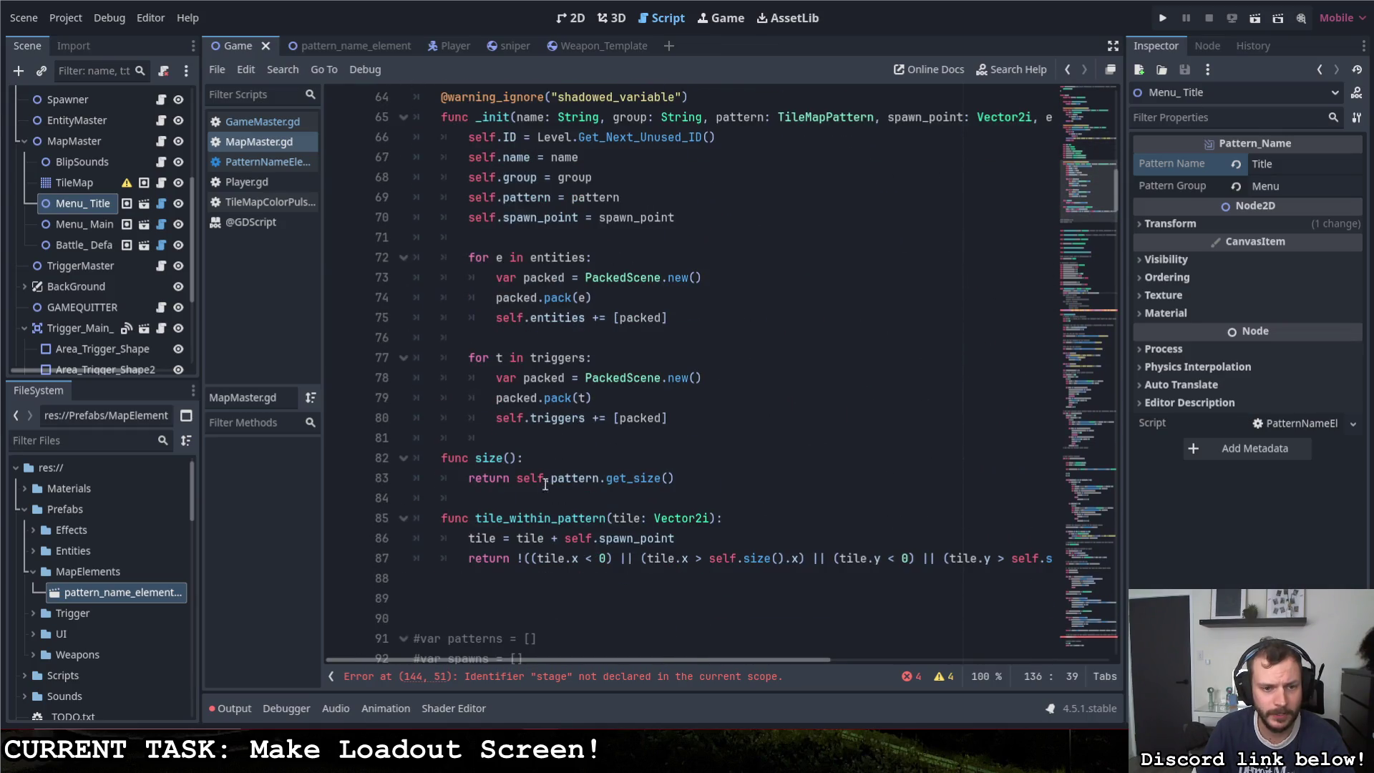
{"action": "left_click", "coordinate": [505, 445]}
{"action": "key", "text": "BackSpace"}
{"action": "key", "text": "BackSpace"}
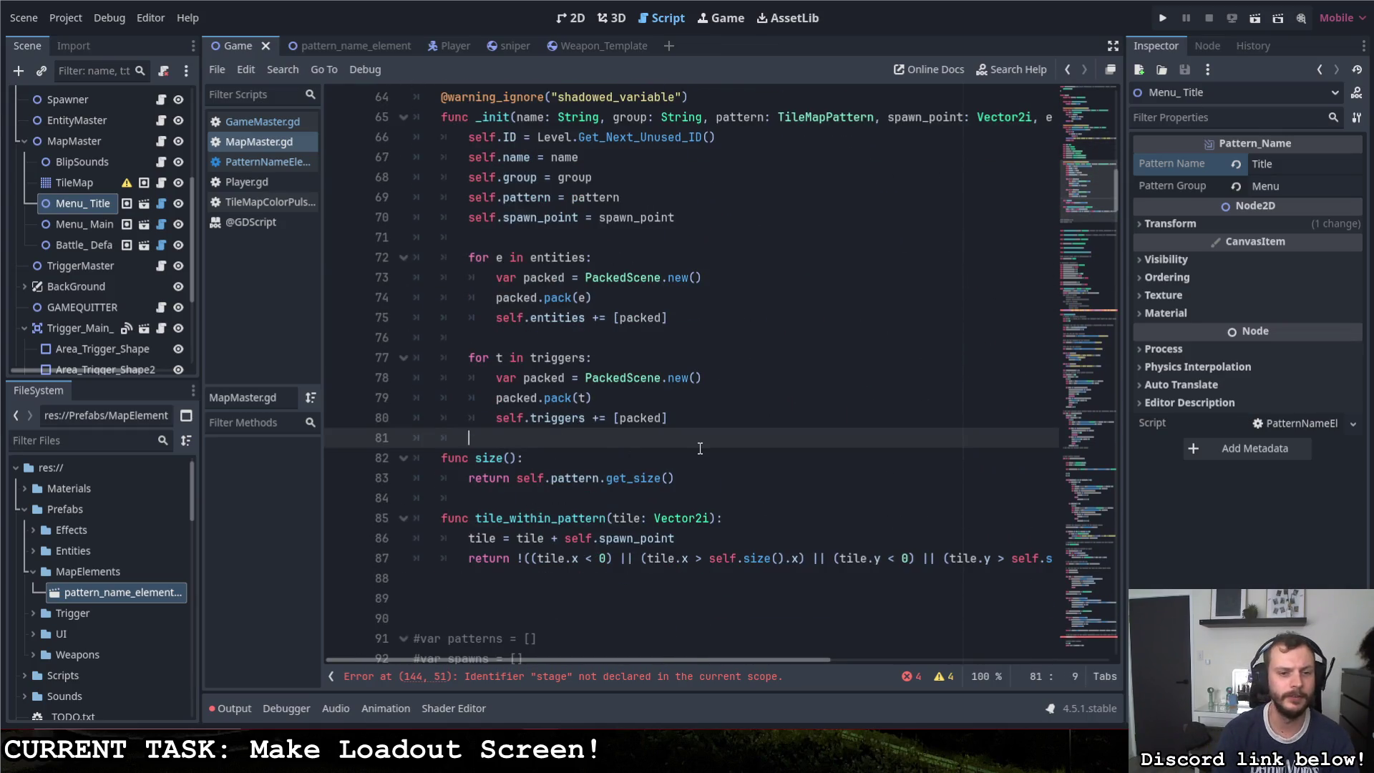
{"action": "key", "text": "Return"}
{"action": "key", "text": "Up"}
{"action": "key", "text": "Return"}
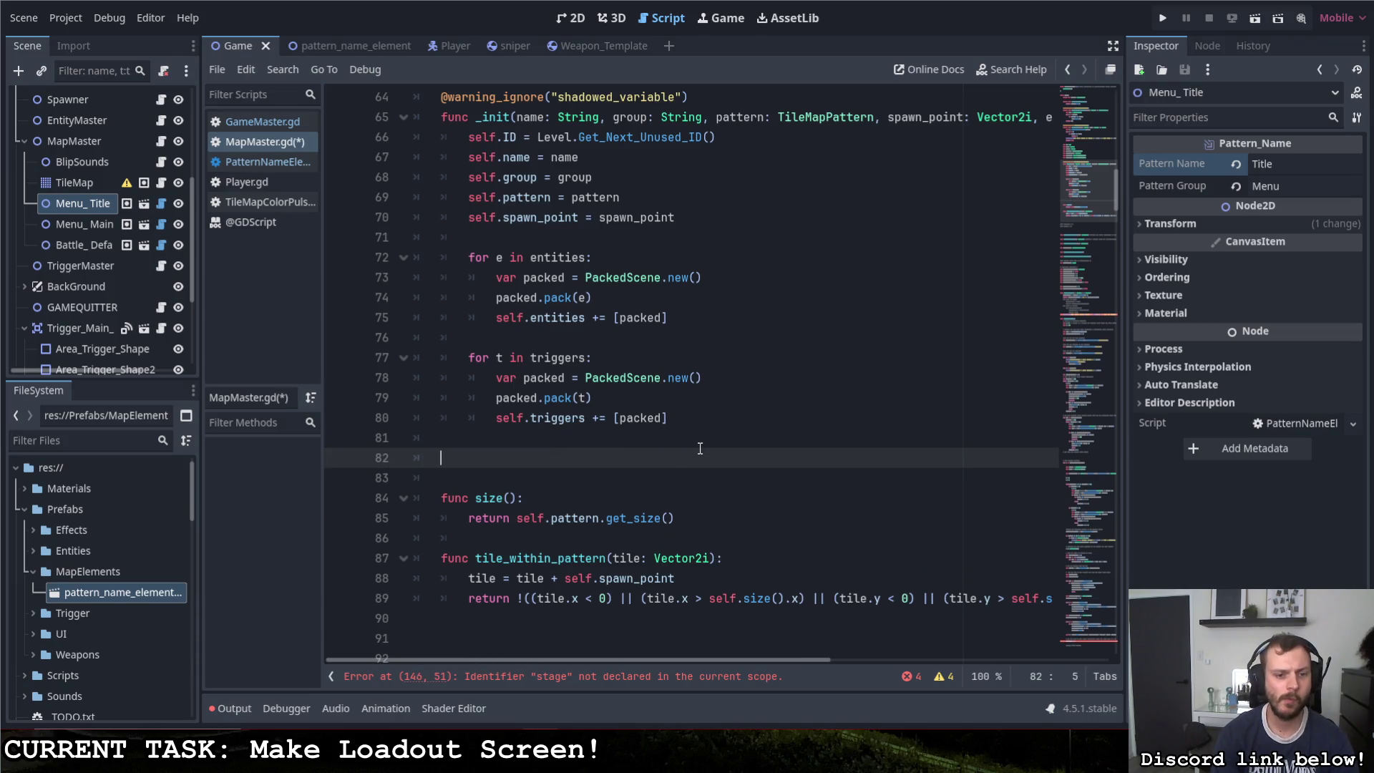
Write func _str() returning group + ": " + name, and save MapMaster.gd
{"action": "type", "text": "func _st"}
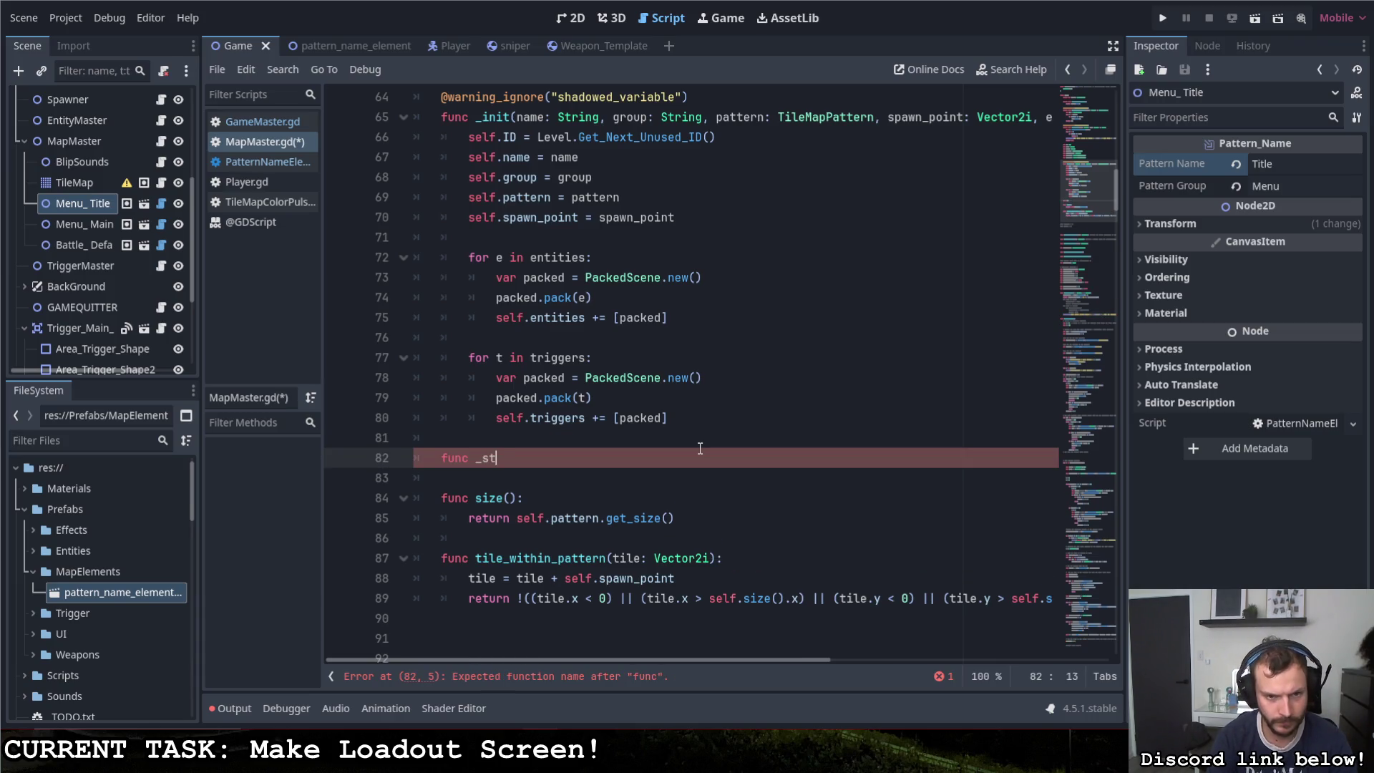
{"action": "type", "text": "r():"}
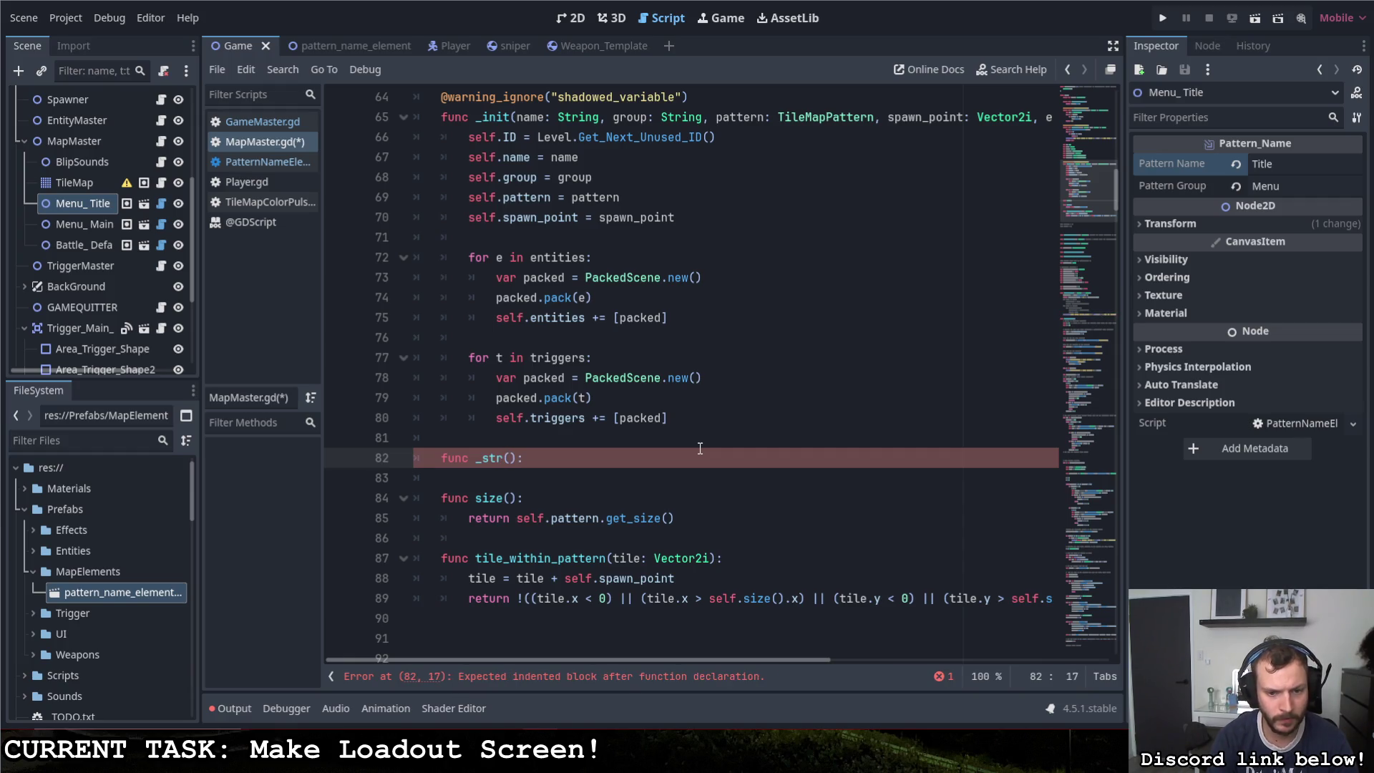
{"action": "key", "text": "Return"}
{"action": "type", "text": "return "}
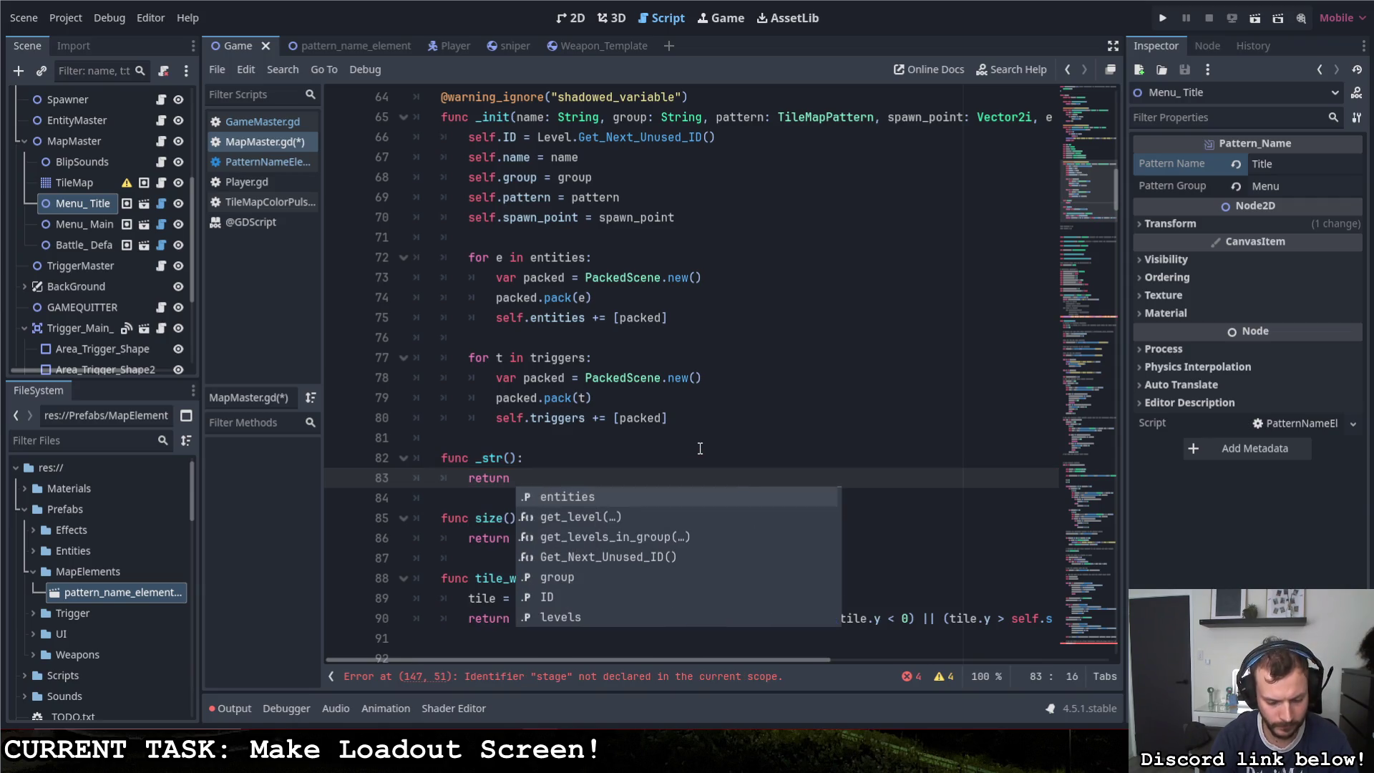
{"action": "type", "text": "group:"}
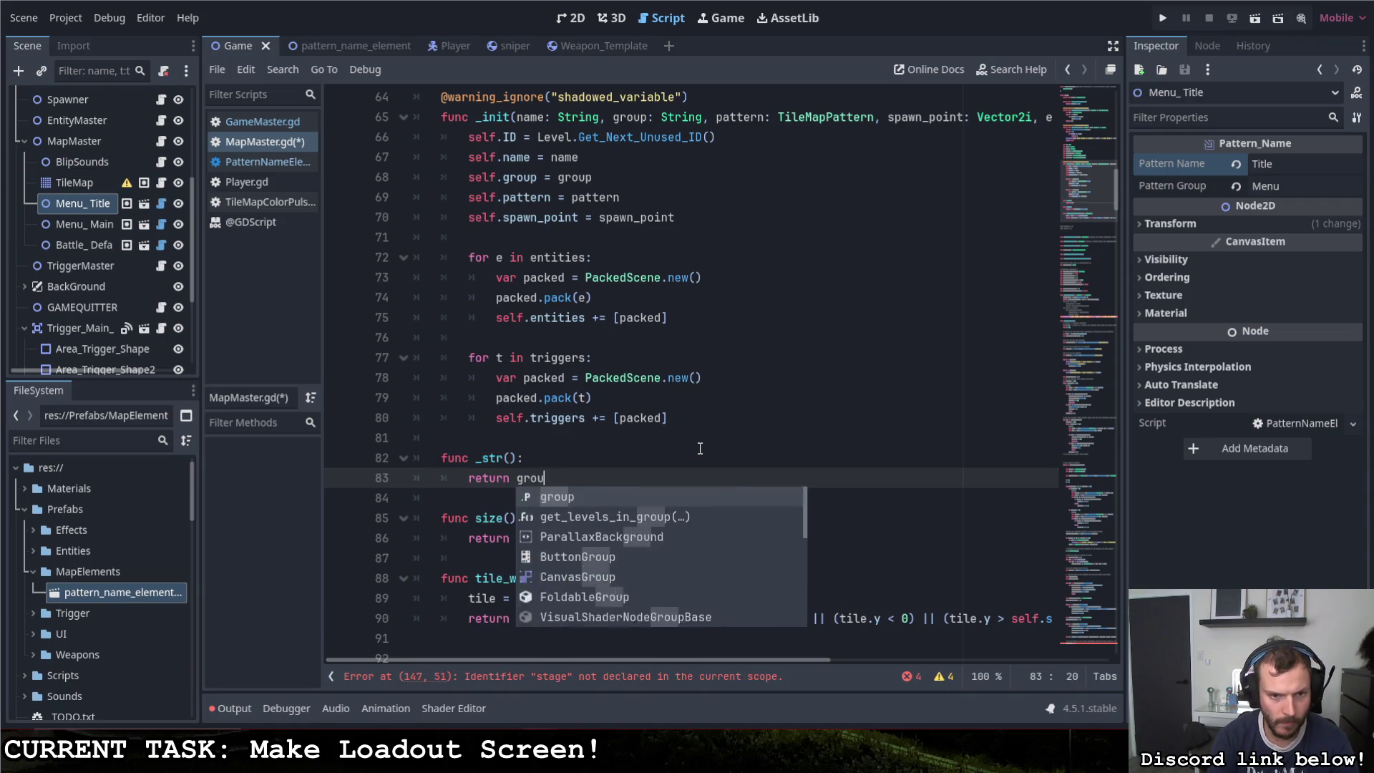
{"action": "type", "text": "+ \": "}
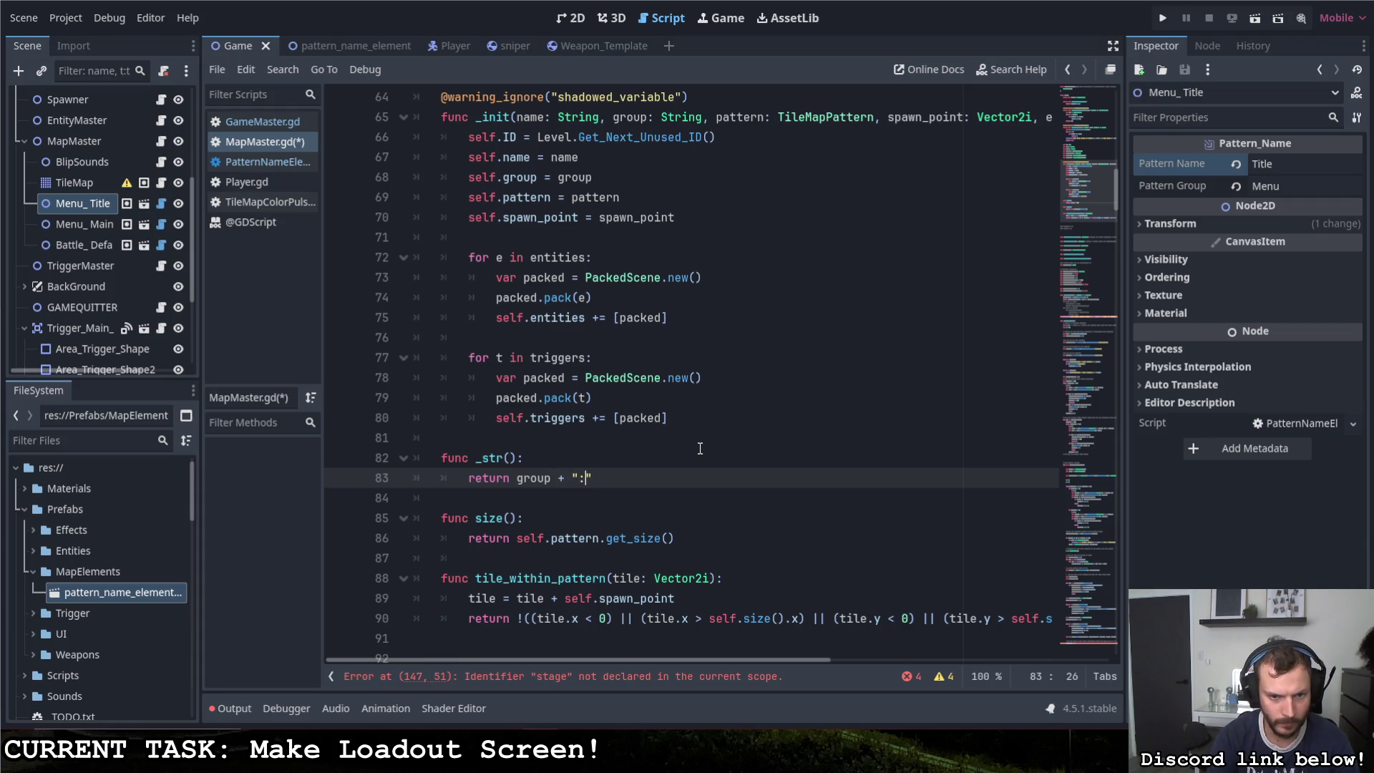
{"action": "type", "text": "+ name"}
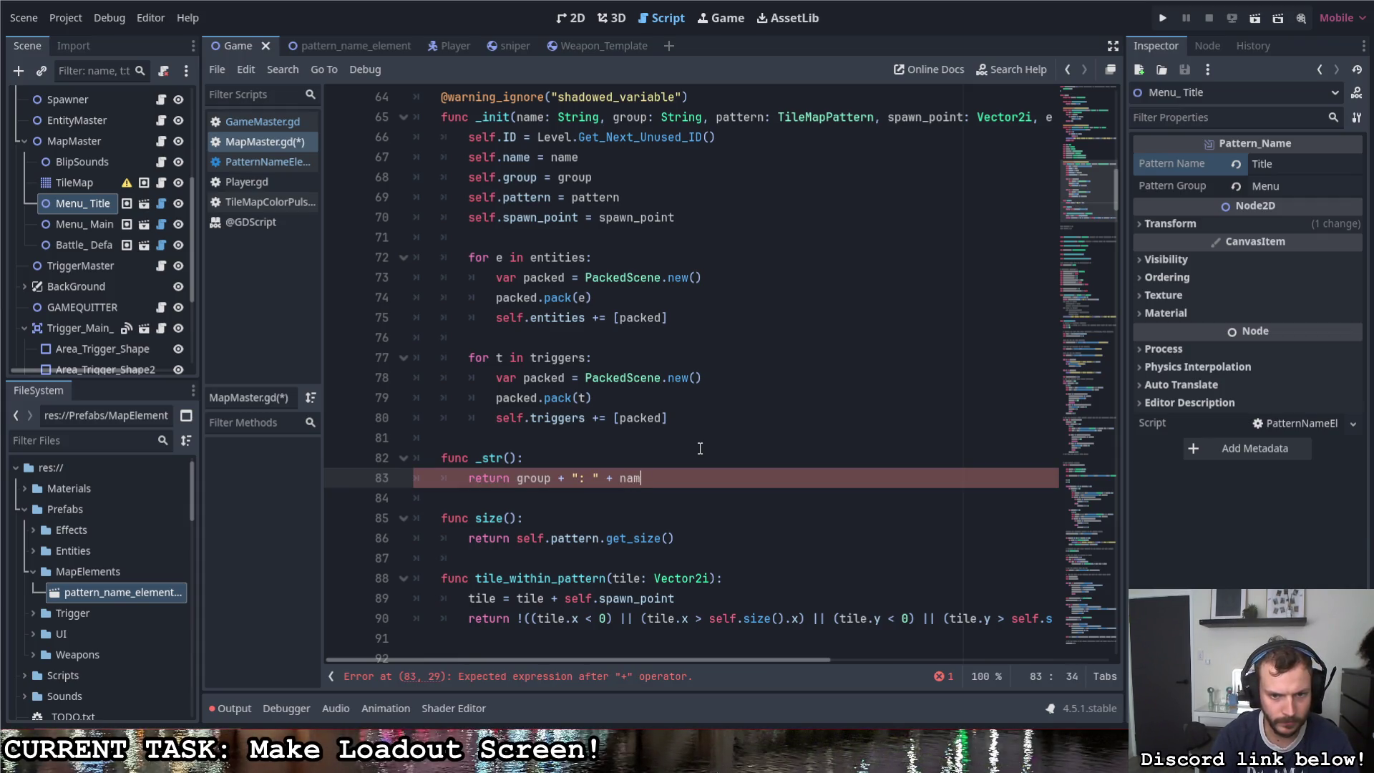
{"action": "key", "text": "ctrl+s"}
{"action": "left_click", "coordinate": [695, 444]}
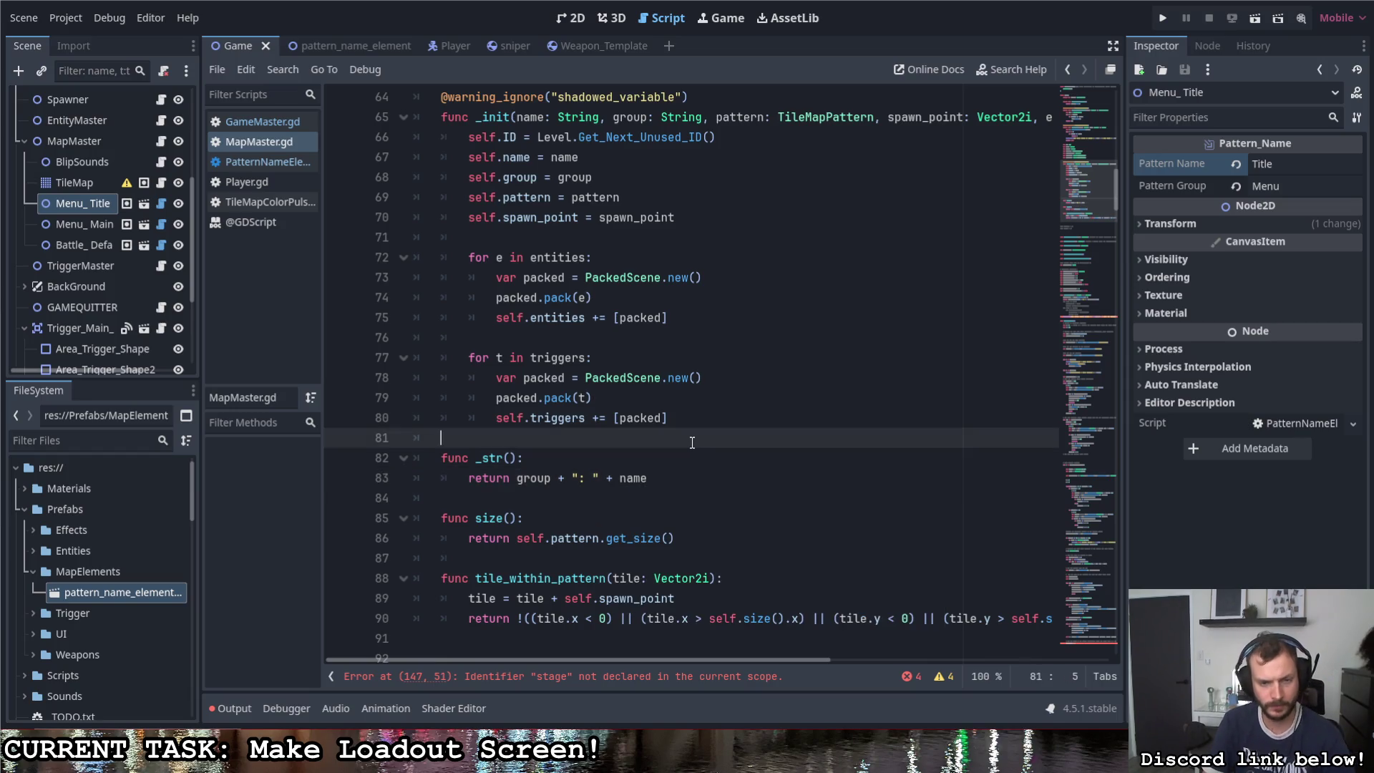
{"action": "left_click", "coordinate": [633, 454]}
Change the line 147 push_error message to report the stage as g + ": " + n, and save
{"action": "scroll", "coordinate": [633, 453], "scroll_direction": "down", "scroll_amount": 20}
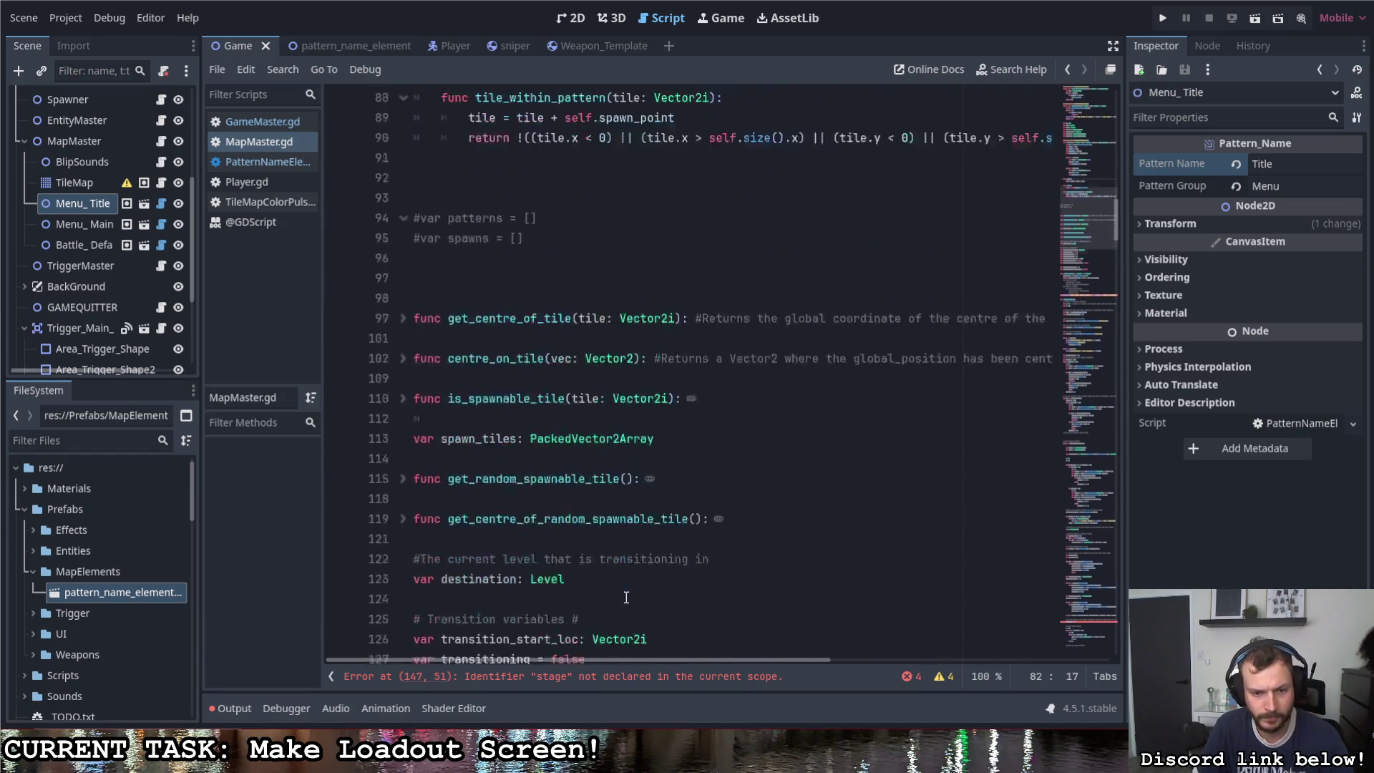
{"action": "scroll", "coordinate": [638, 573], "scroll_direction": "up", "scroll_amount": 4}
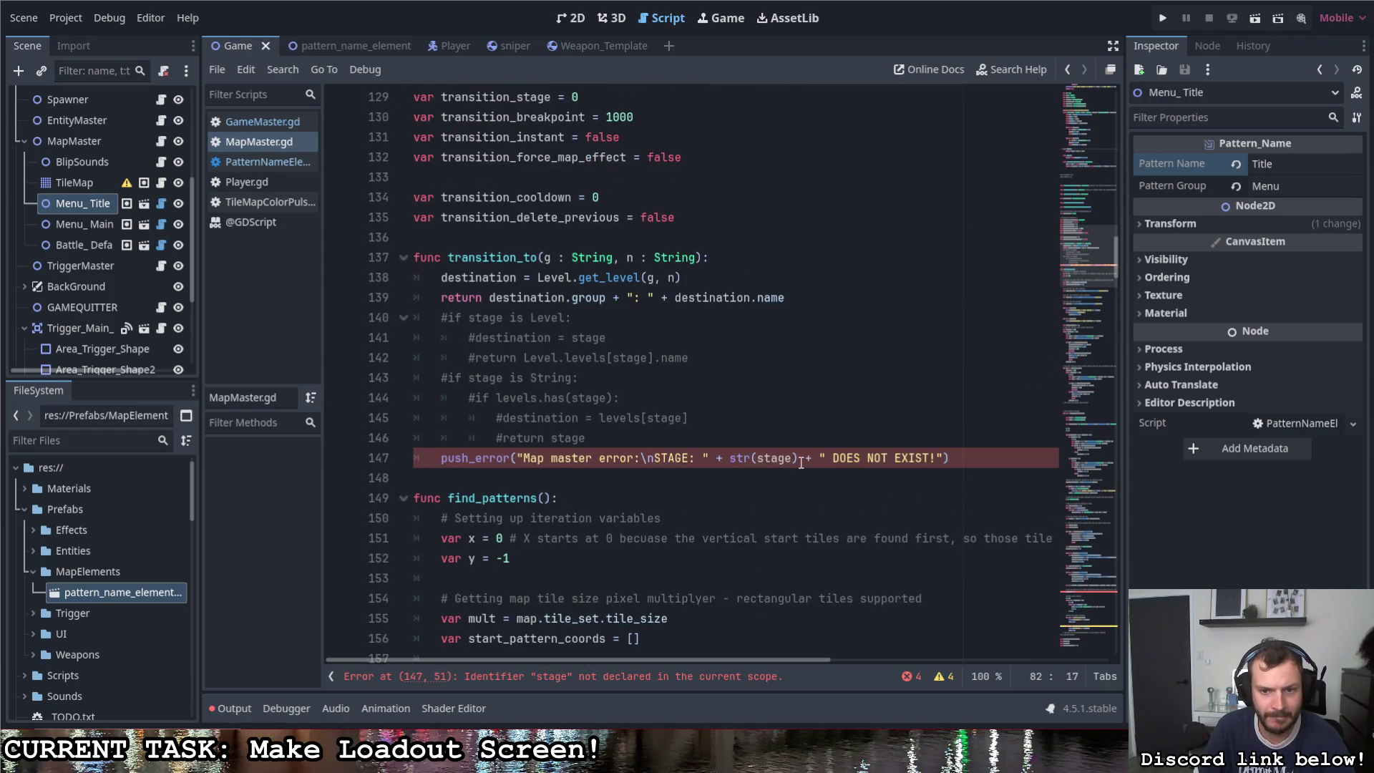
{"action": "left_click", "coordinate": [760, 458]}
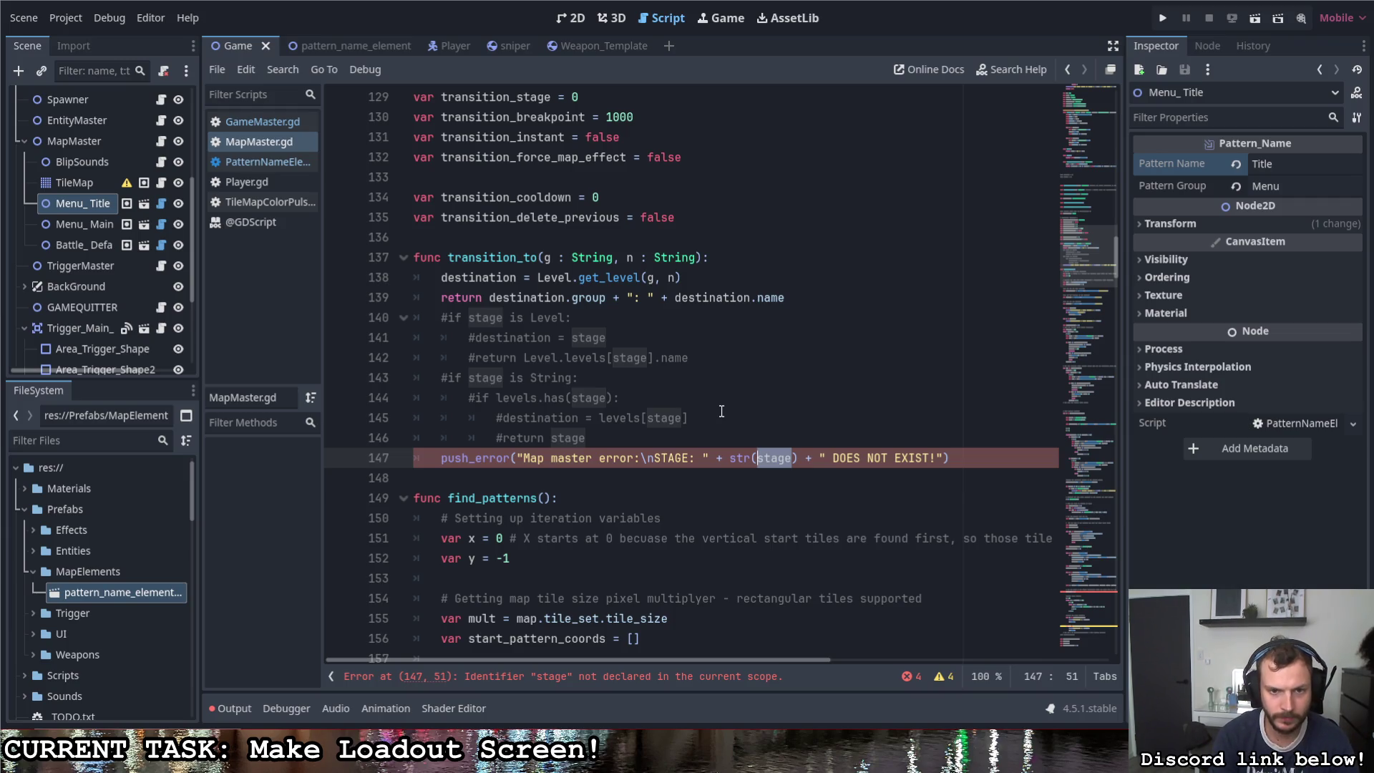
{"action": "type", "text": "g"}
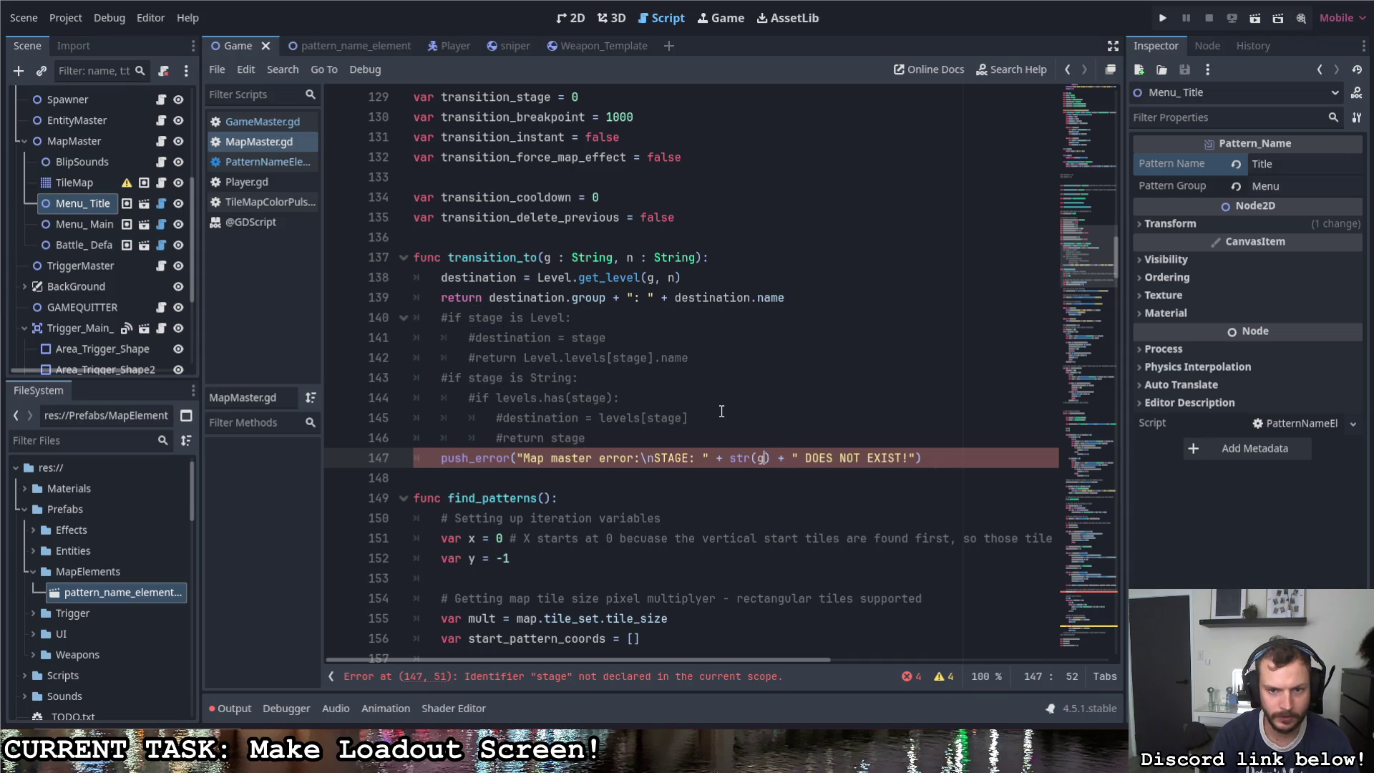
{"action": "key", "text": "BackSpace"}
{"action": "key", "text": "BackSpace"}
{"action": "key", "text": "BackSpace"}
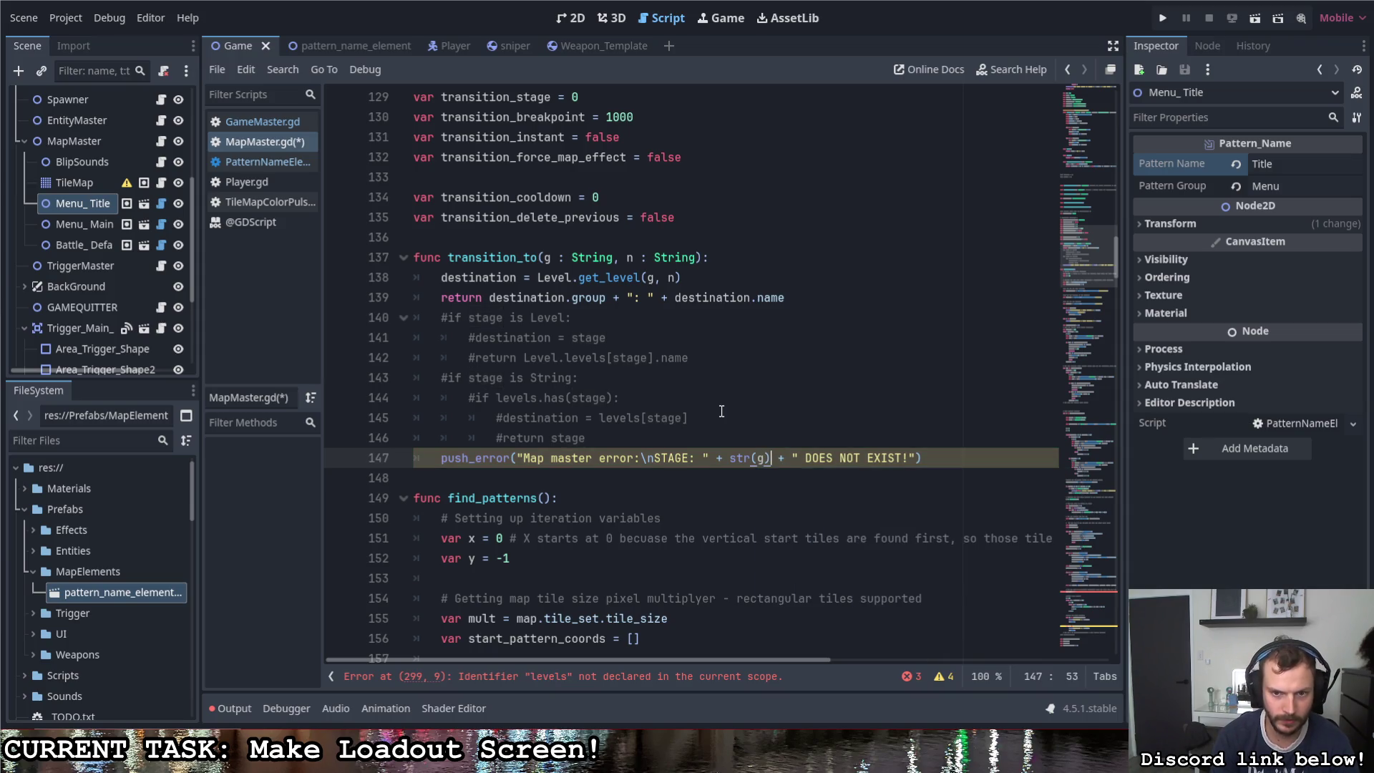
{"action": "type", "text": "g"}
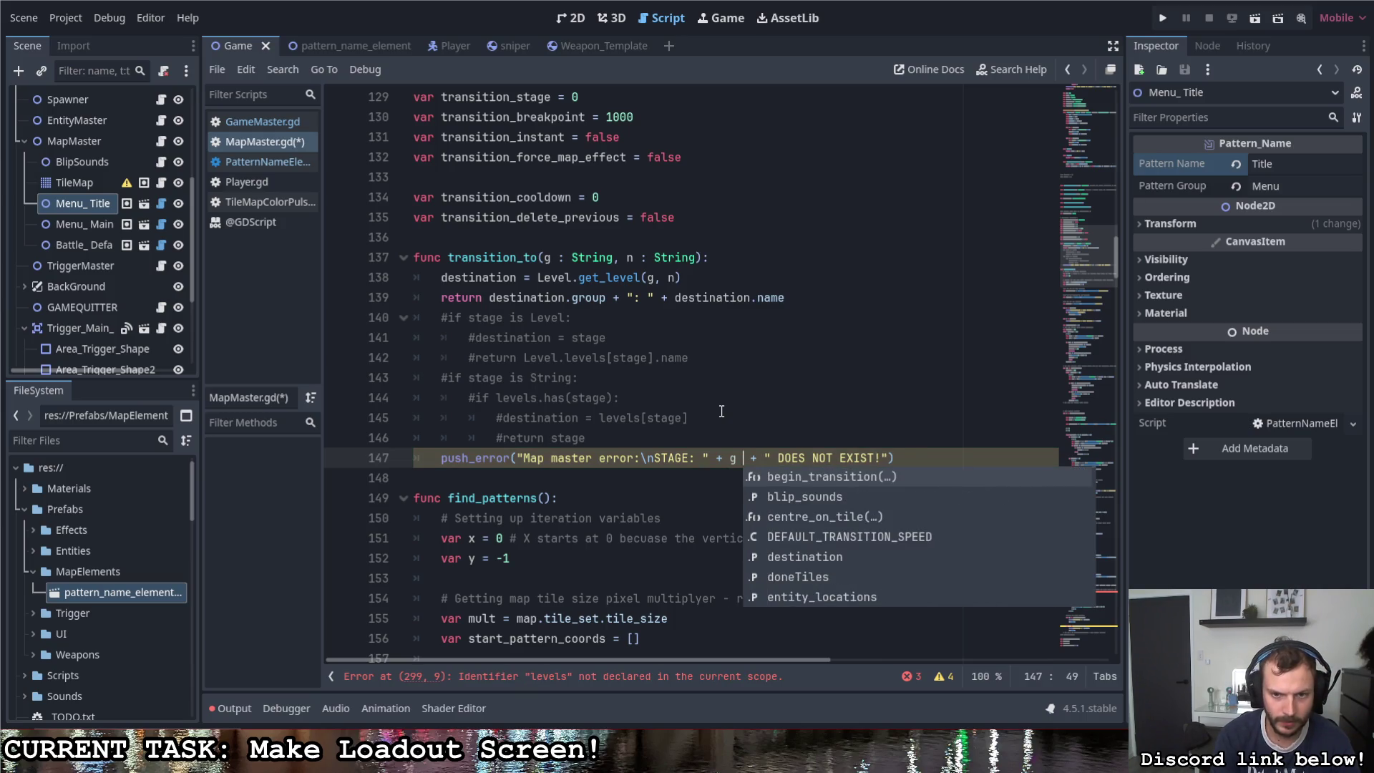
{"action": "type", "text": " + "}
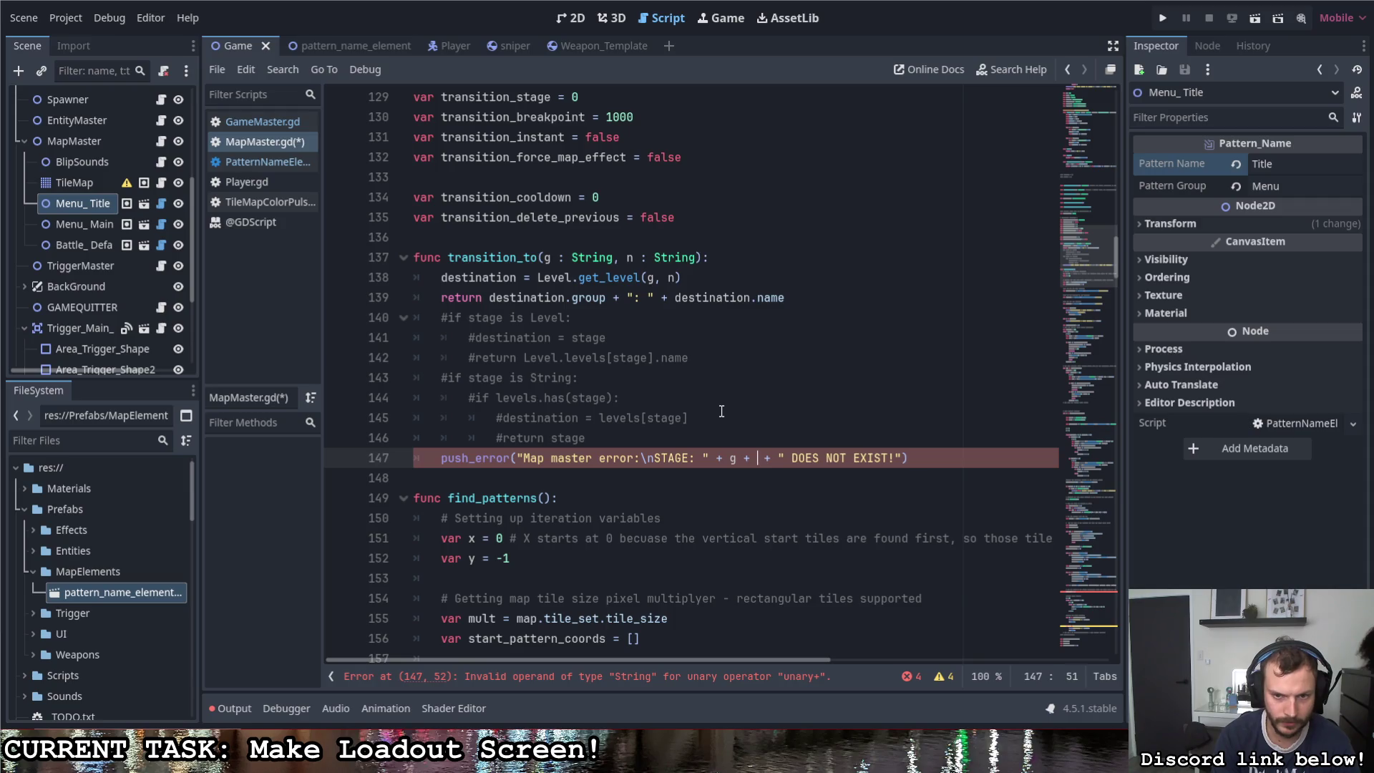
{"action": "type", "text": "\": \""}
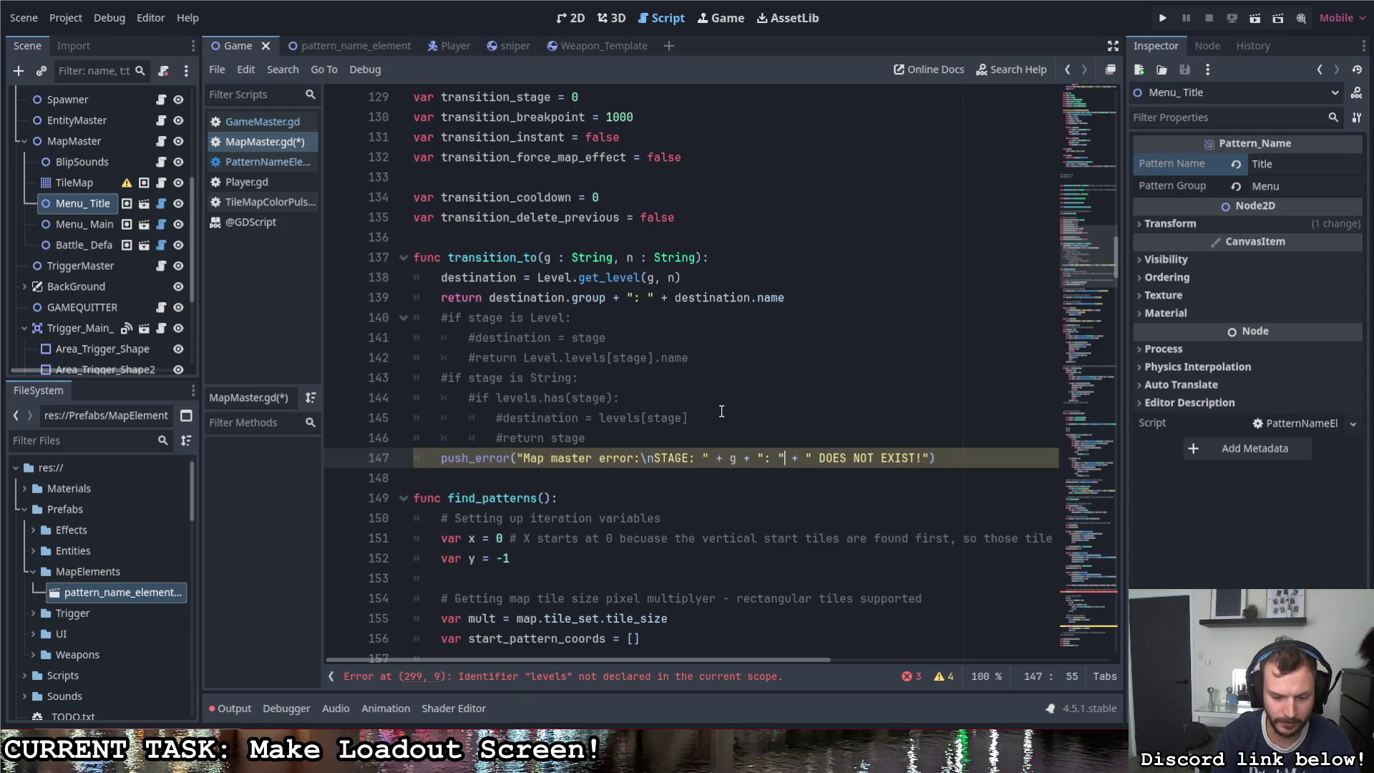
{"action": "type", "text": " + n"}
{"action": "key", "text": "ctrl+s"}
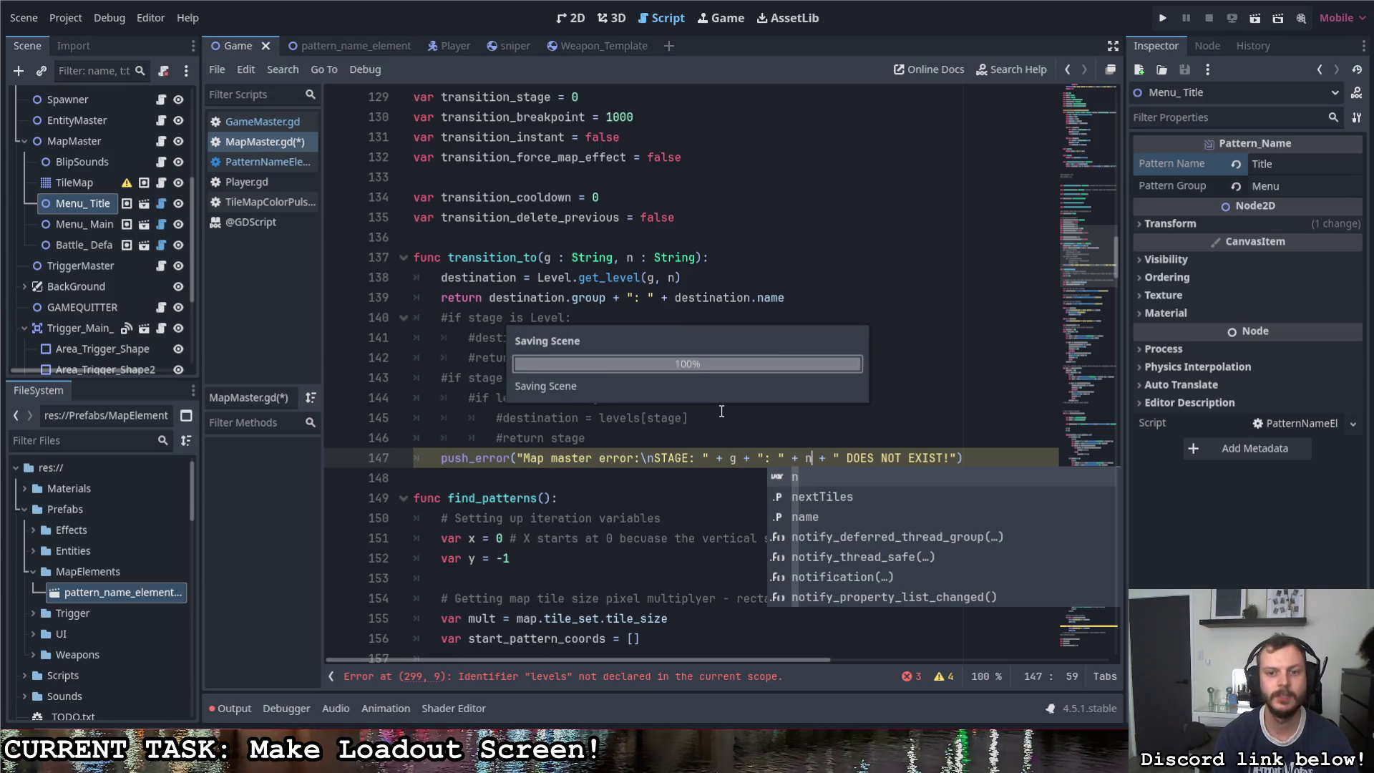
{"action": "left_click", "coordinate": [721, 411]}
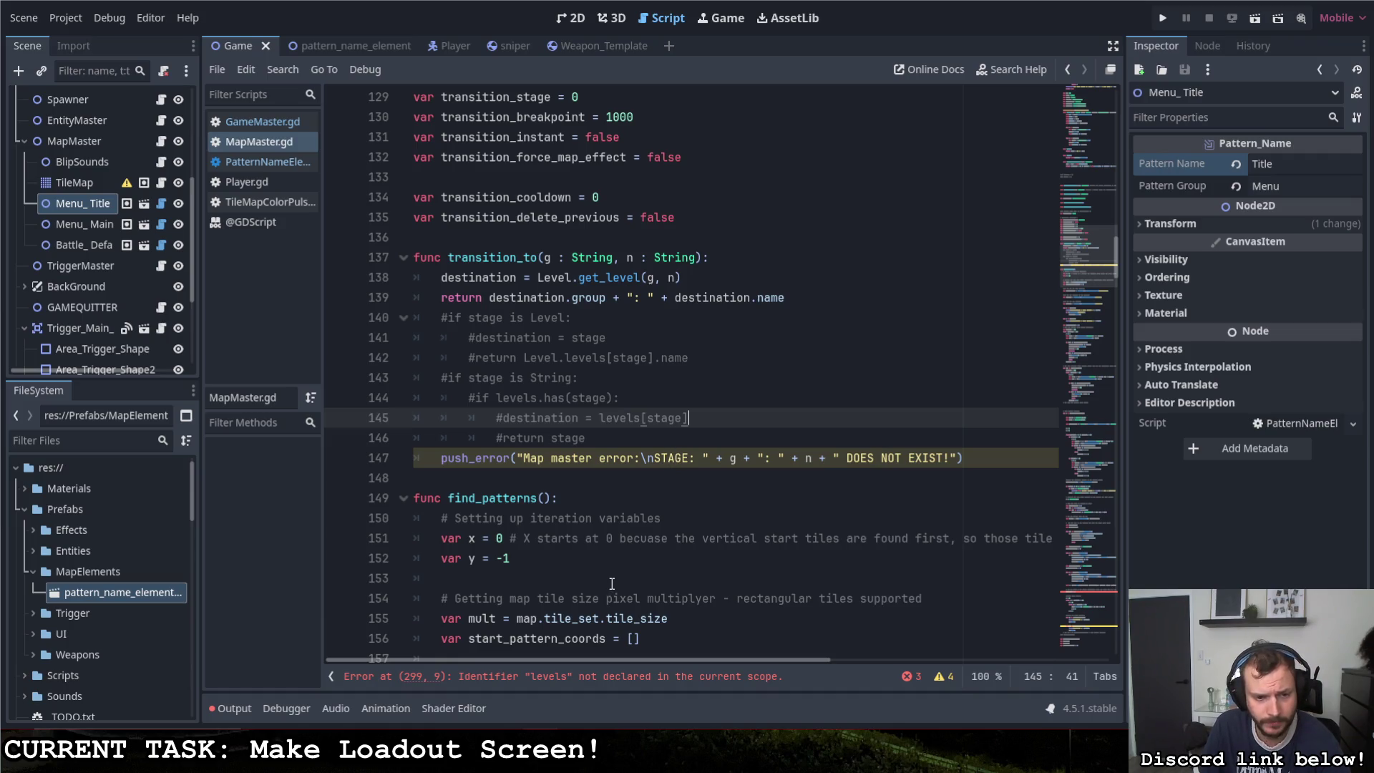
Show the script warnings list and comment out the push_error on line 147
{"action": "left_click", "coordinate": [942, 677]}
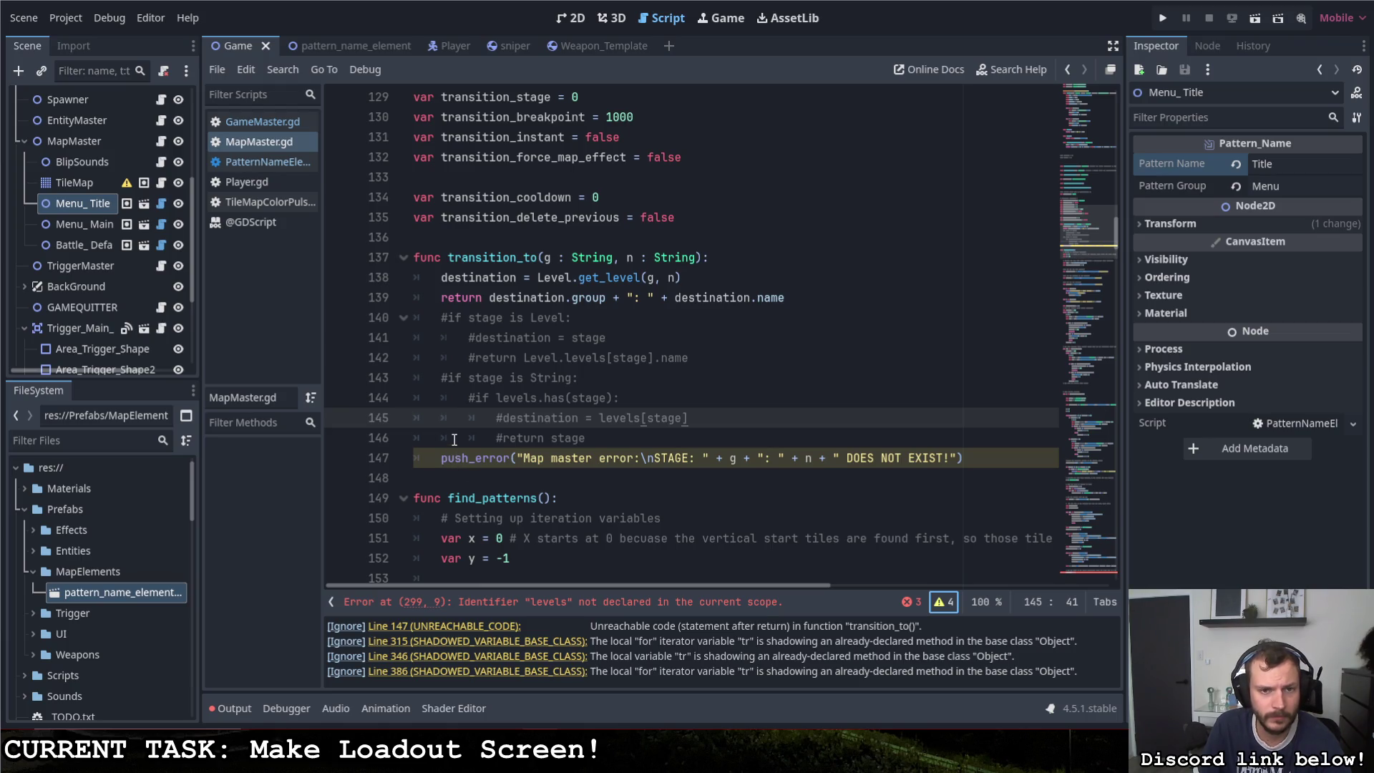
{"action": "left_click", "coordinate": [705, 277]}
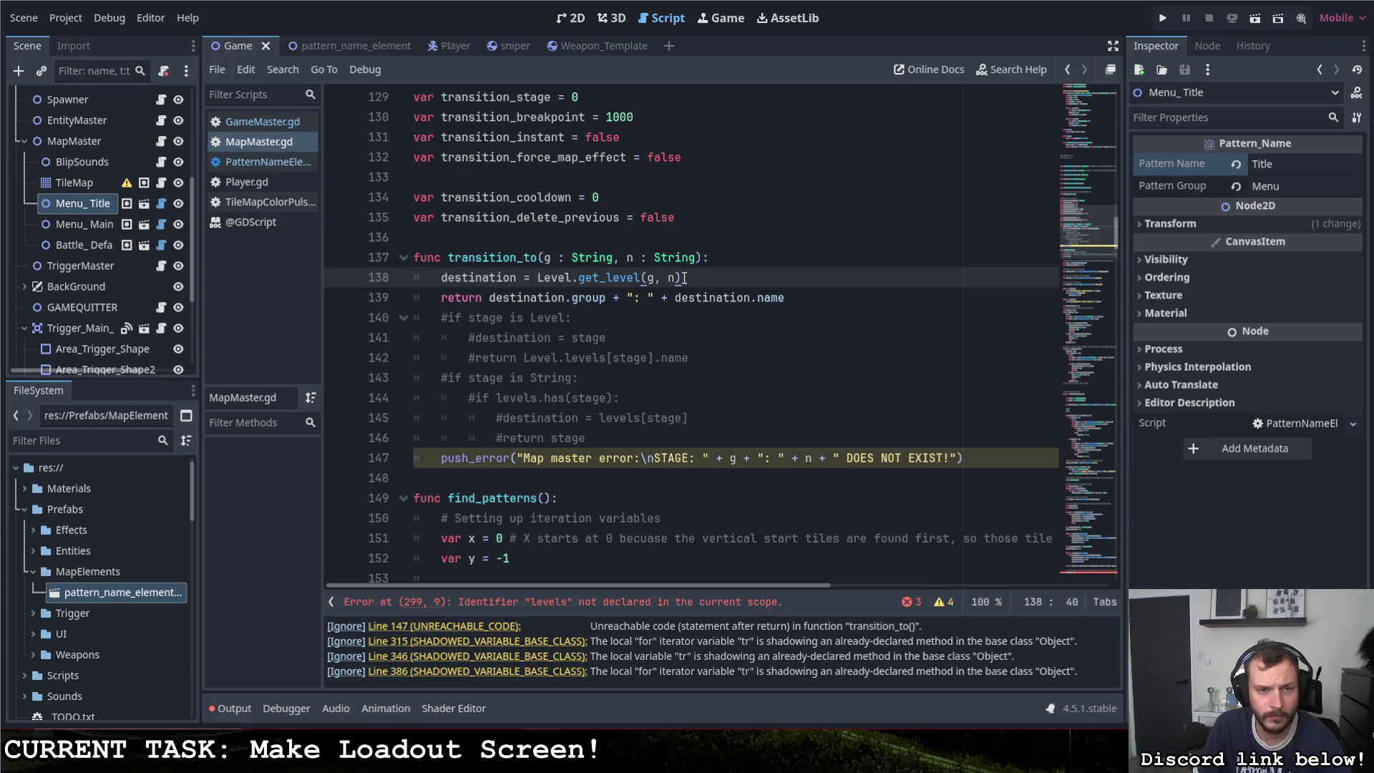
{"action": "left_click", "coordinate": [442, 457]}
{"action": "type", "text": "#"}
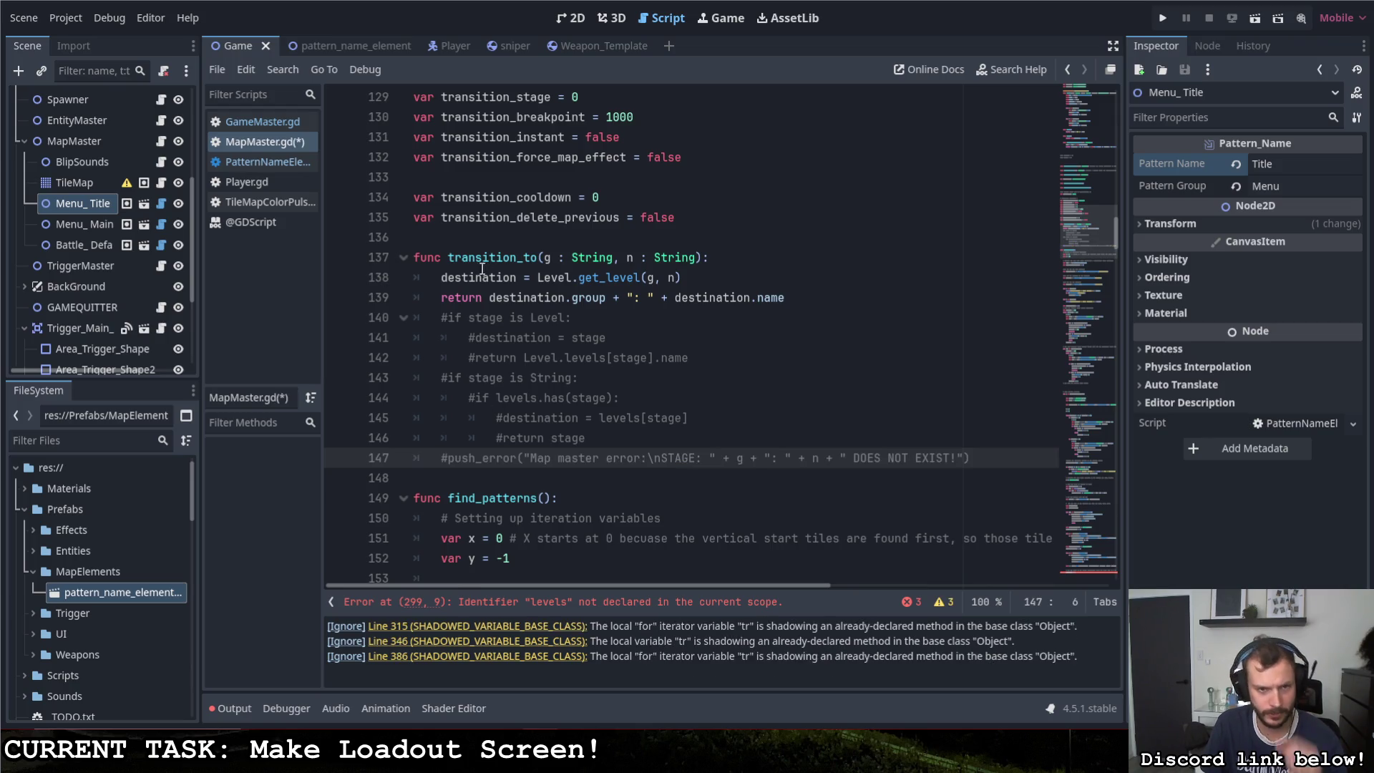
Select the commented-out legacy stage-handling block, lines 140–147, in transition_to
{"action": "left_click_drag", "start_coordinate": [442, 278], "coordinate": [718, 286]}
{"action": "scroll", "coordinate": [680, 377], "scroll_direction": "up", "scroll_amount": 20}
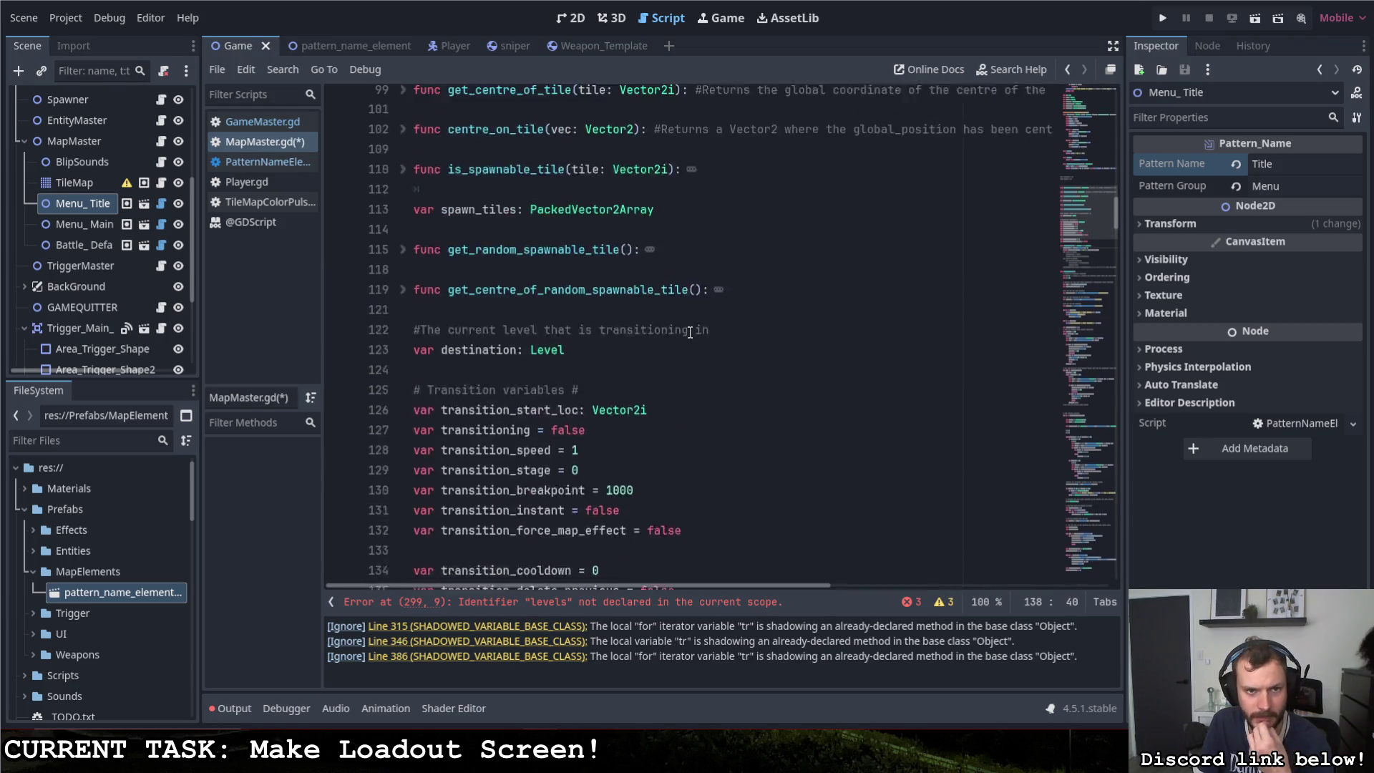
{"action": "scroll", "coordinate": [680, 376], "scroll_direction": "up", "scroll_amount": 6}
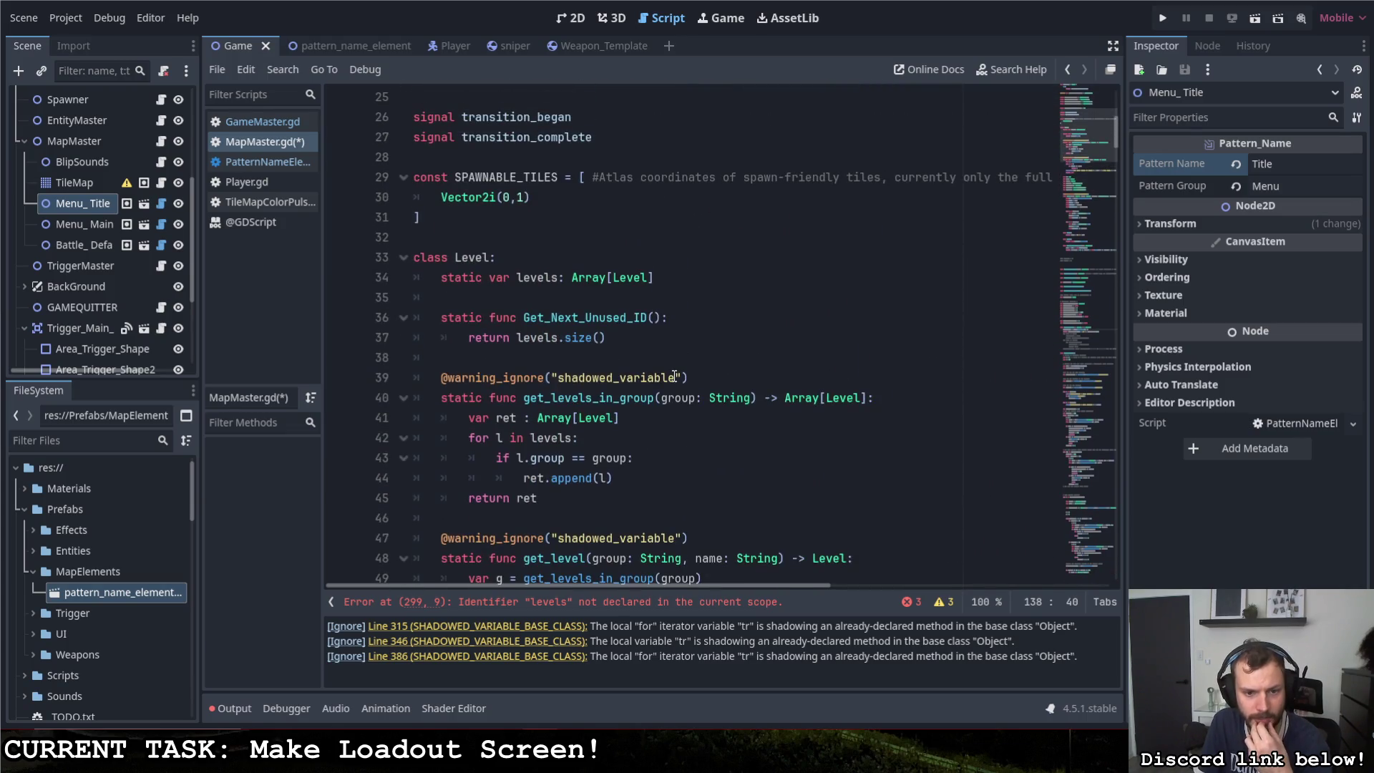
{"action": "scroll", "coordinate": [677, 380], "scroll_direction": "down", "scroll_amount": 1}
{"action": "scroll", "coordinate": [659, 369], "scroll_direction": "up", "scroll_amount": 1}
{"action": "scroll", "coordinate": [659, 368], "scroll_direction": "up", "scroll_amount": 6}
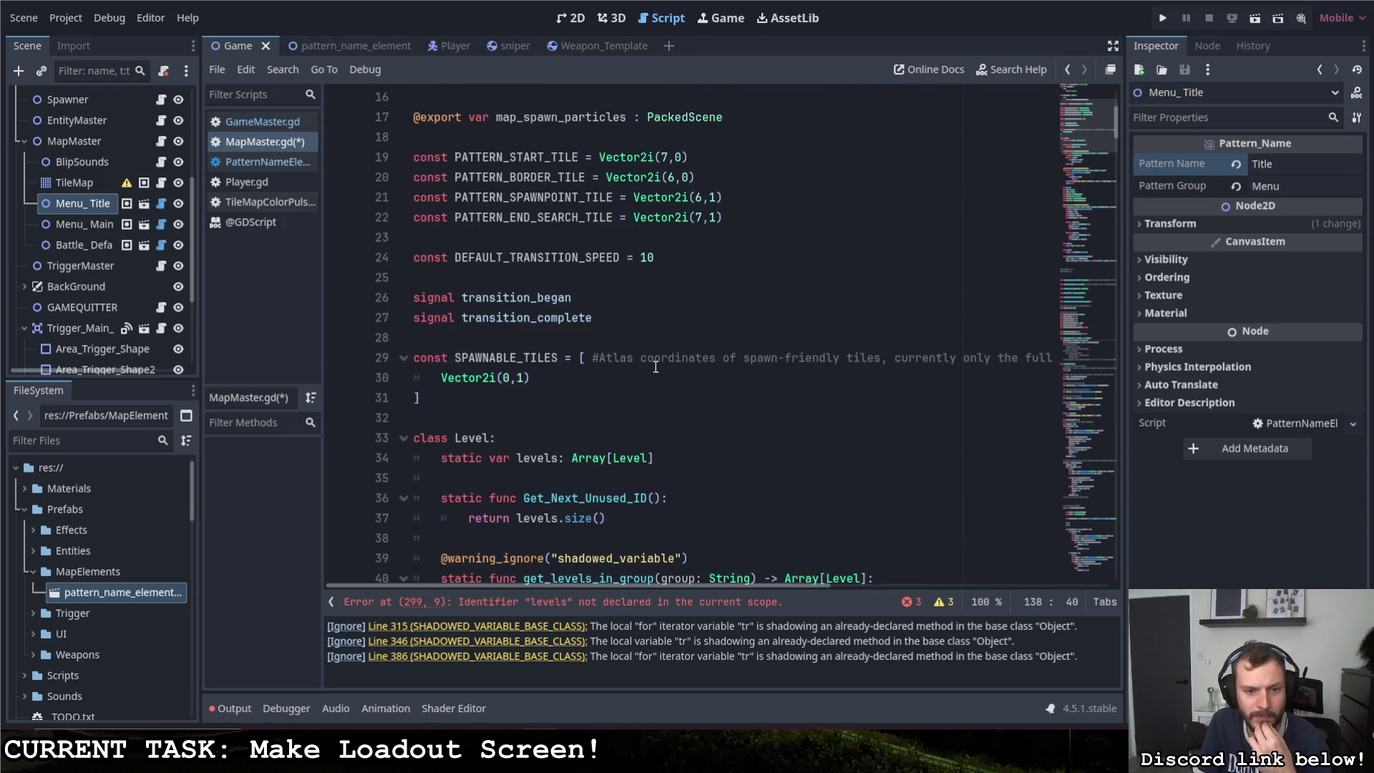
{"action": "scroll", "coordinate": [653, 372], "scroll_direction": "down", "scroll_amount": 6}
{"action": "scroll", "coordinate": [648, 368], "scroll_direction": "down", "scroll_amount": 2}
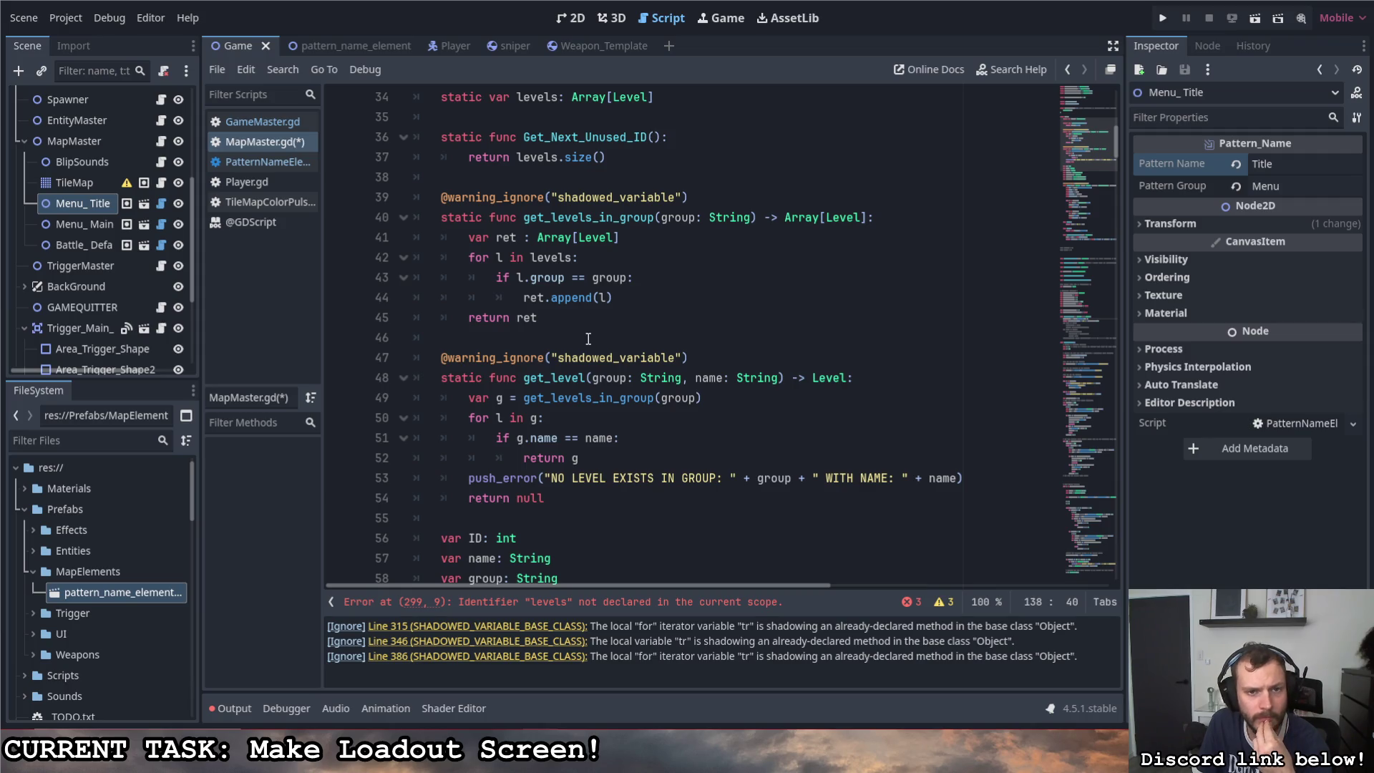
{"action": "scroll", "coordinate": [595, 346], "scroll_direction": "down", "scroll_amount": 1}
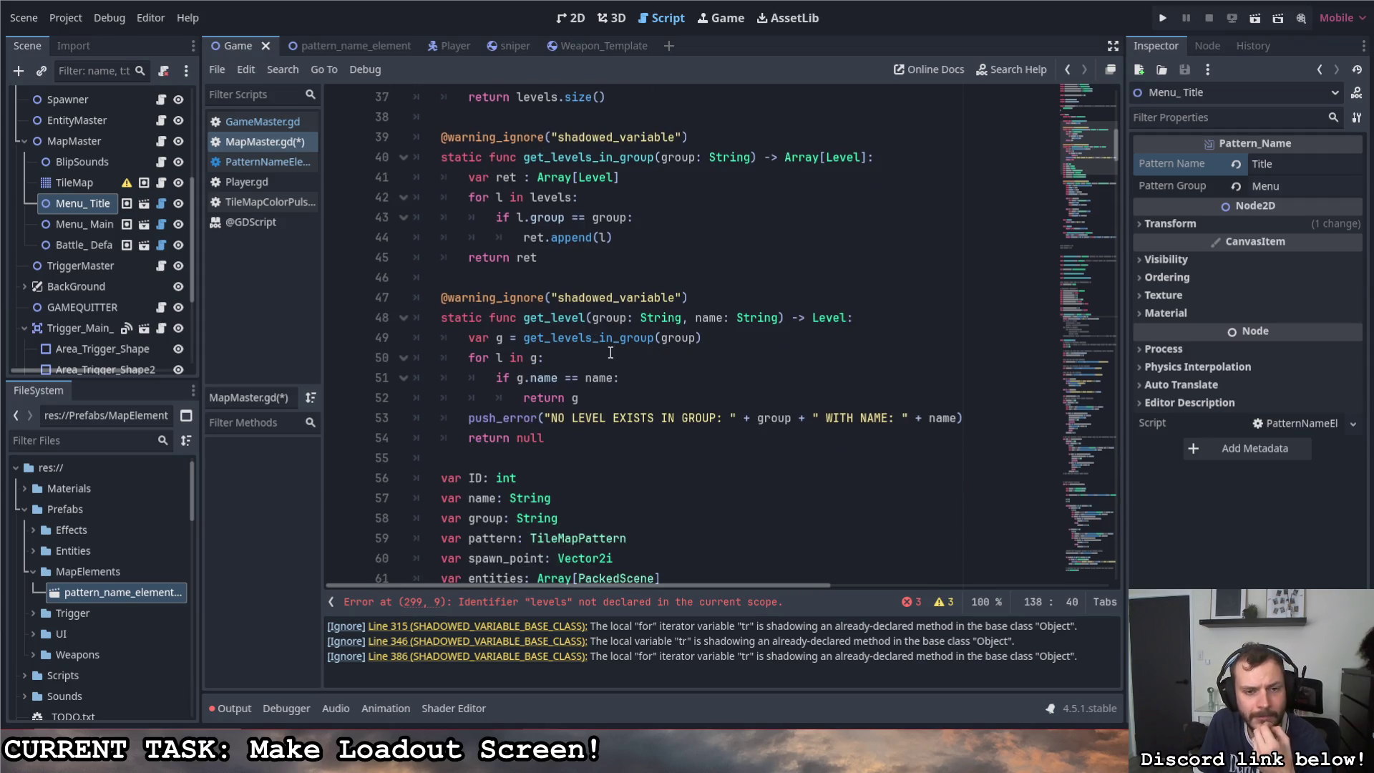
{"action": "scroll", "coordinate": [605, 345], "scroll_direction": "down", "scroll_amount": 13}
{"action": "scroll", "coordinate": [607, 343], "scroll_direction": "down", "scroll_amount": 18}
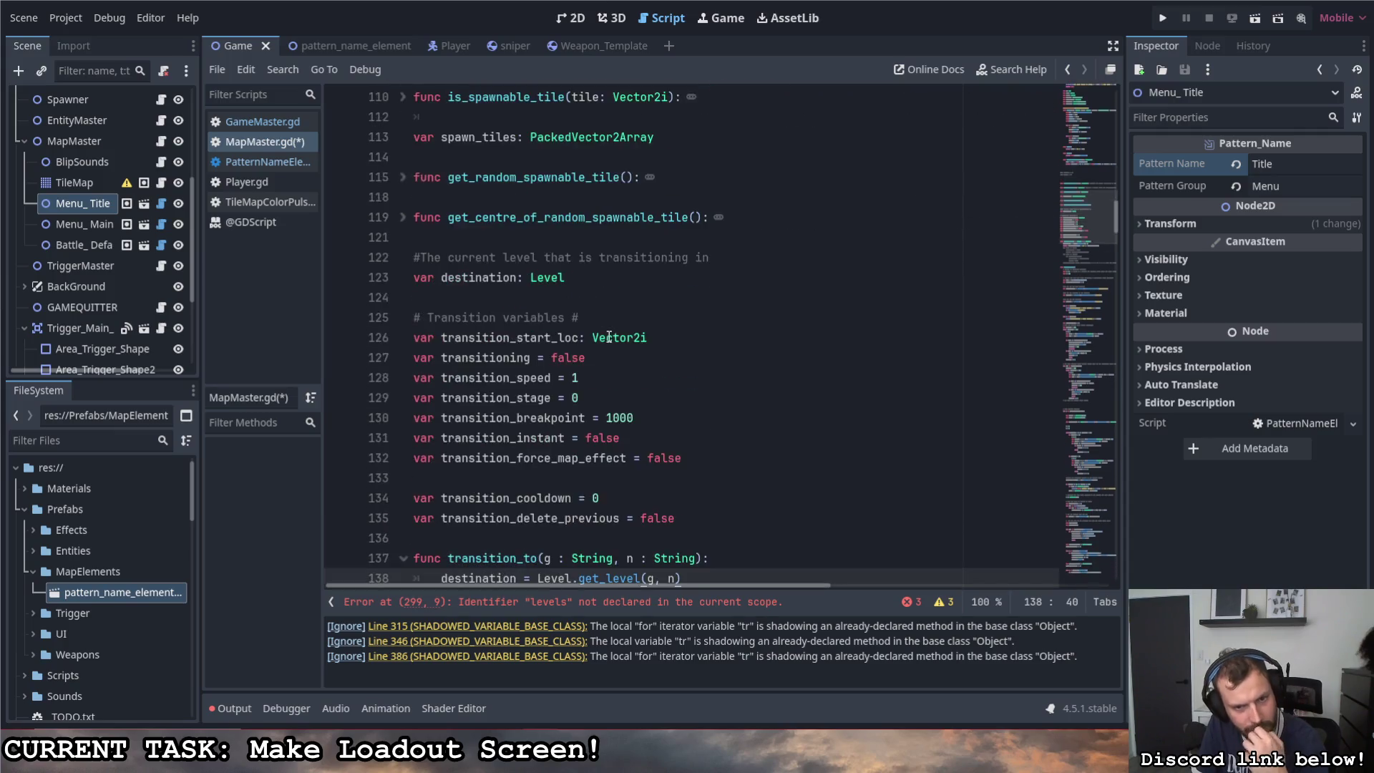
{"action": "scroll", "coordinate": [609, 337], "scroll_direction": "up", "scroll_amount": 5}
{"action": "scroll", "coordinate": [609, 337], "scroll_direction": "down", "scroll_amount": 3}
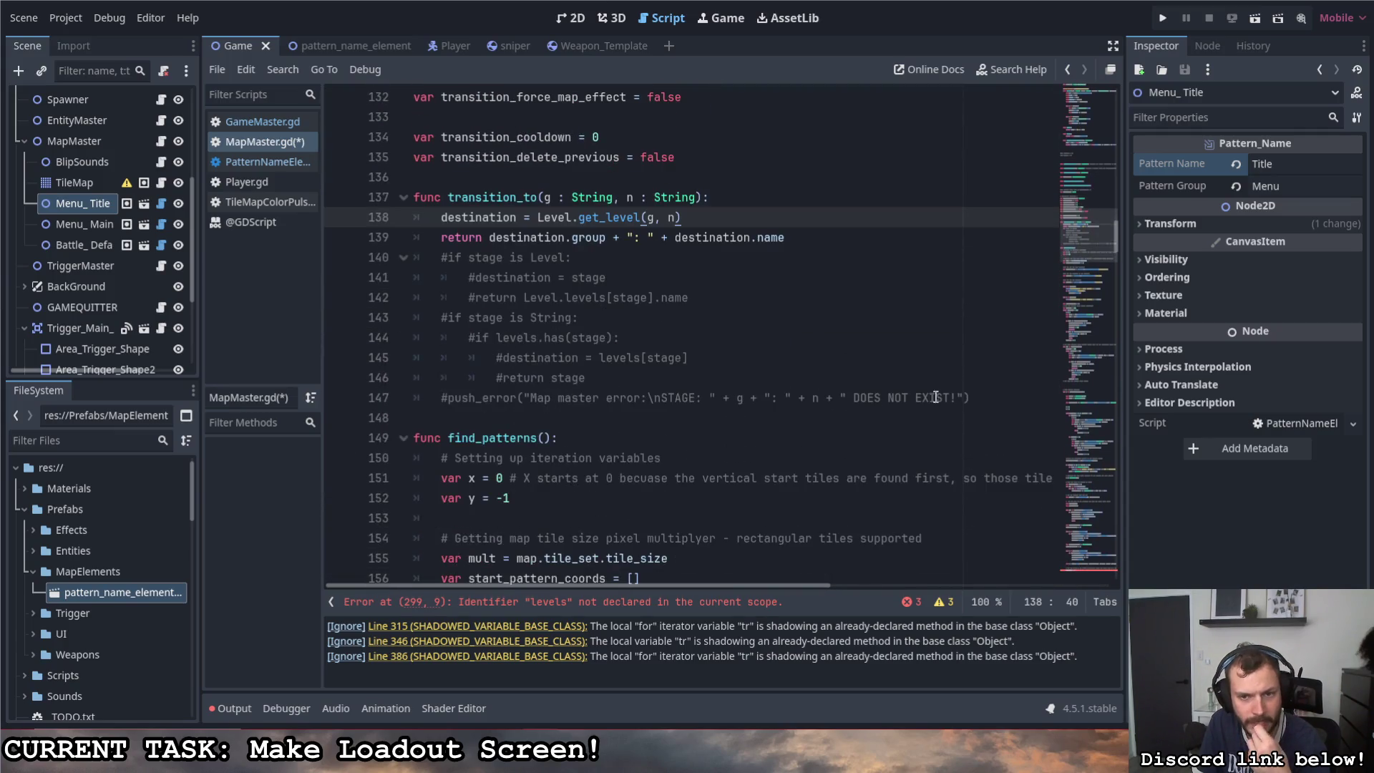
{"action": "mouse_move", "coordinate": [972, 397]}
{"action": "left_mouse_down"}
{"action": "mouse_move", "coordinate": [415, 393]}
{"action": "mouse_move", "coordinate": [350, 245]}
{"action": "left_mouse_up"}
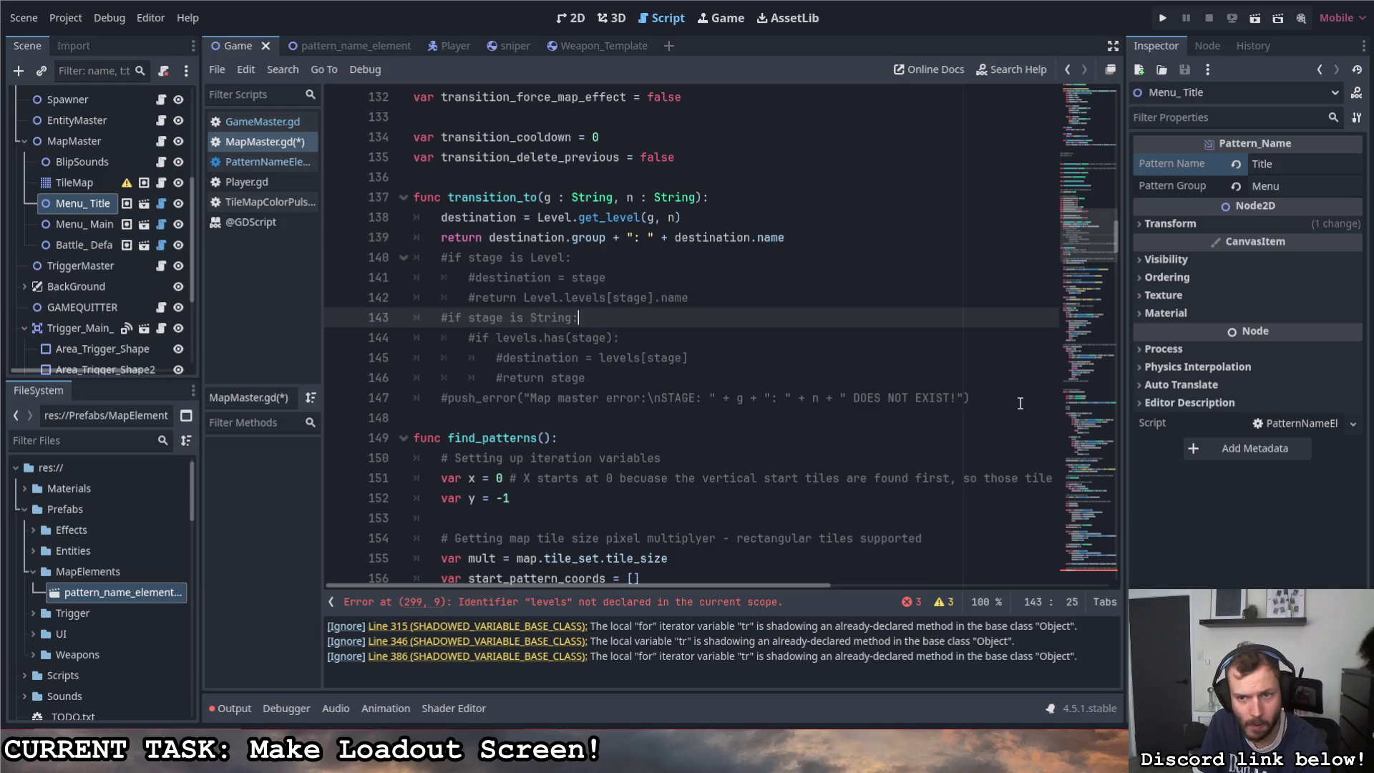
{"action": "mouse_move", "coordinate": [972, 397]}
{"action": "left_mouse_down"}
{"action": "mouse_move", "coordinate": [645, 337]}
{"action": "mouse_move", "coordinate": [389, 259]}
{"action": "left_mouse_up"}
Delete lines 140–147, then list the three errors, including undeclared levels and n on line 291
{"action": "key", "text": "BackSpace"}
{"action": "key", "text": "BackSpace"}
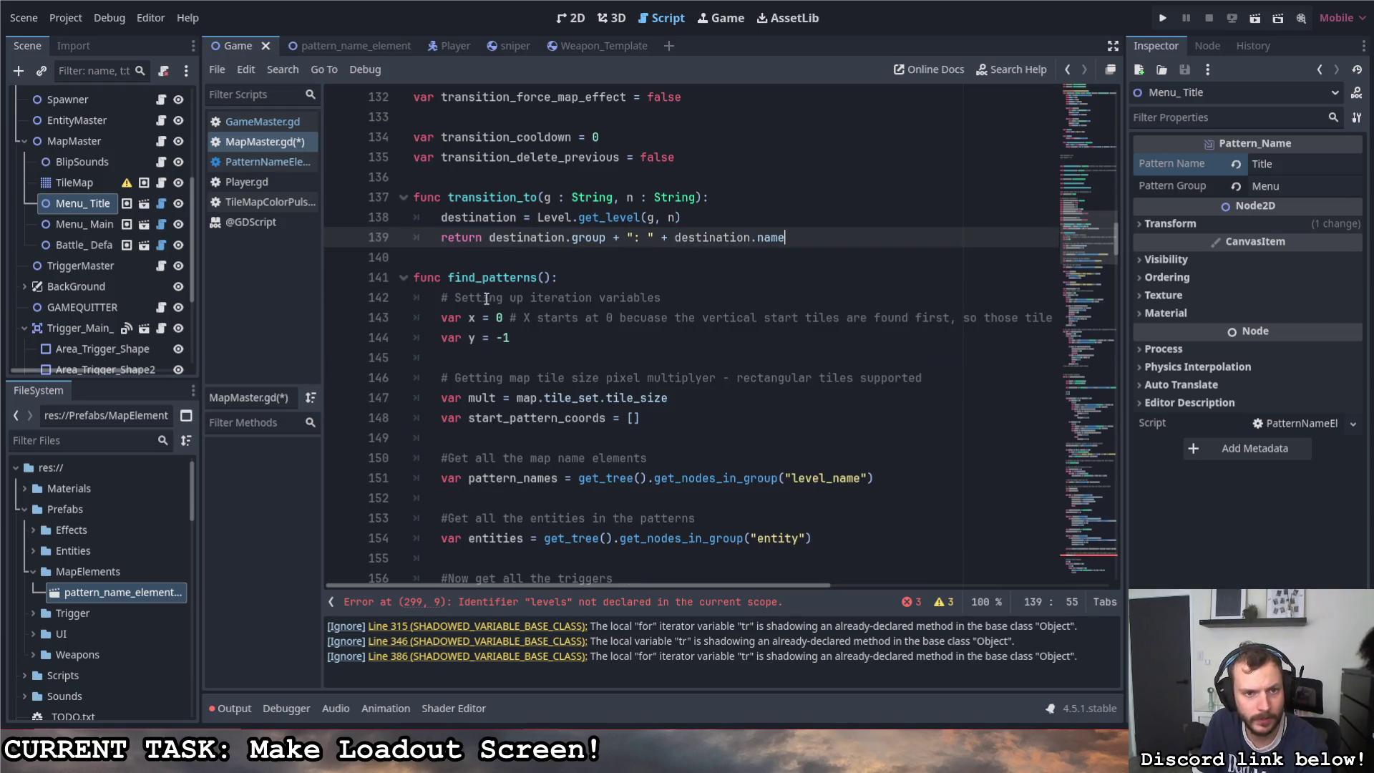
{"action": "scroll", "coordinate": [538, 326], "scroll_direction": "down", "scroll_amount": 9}
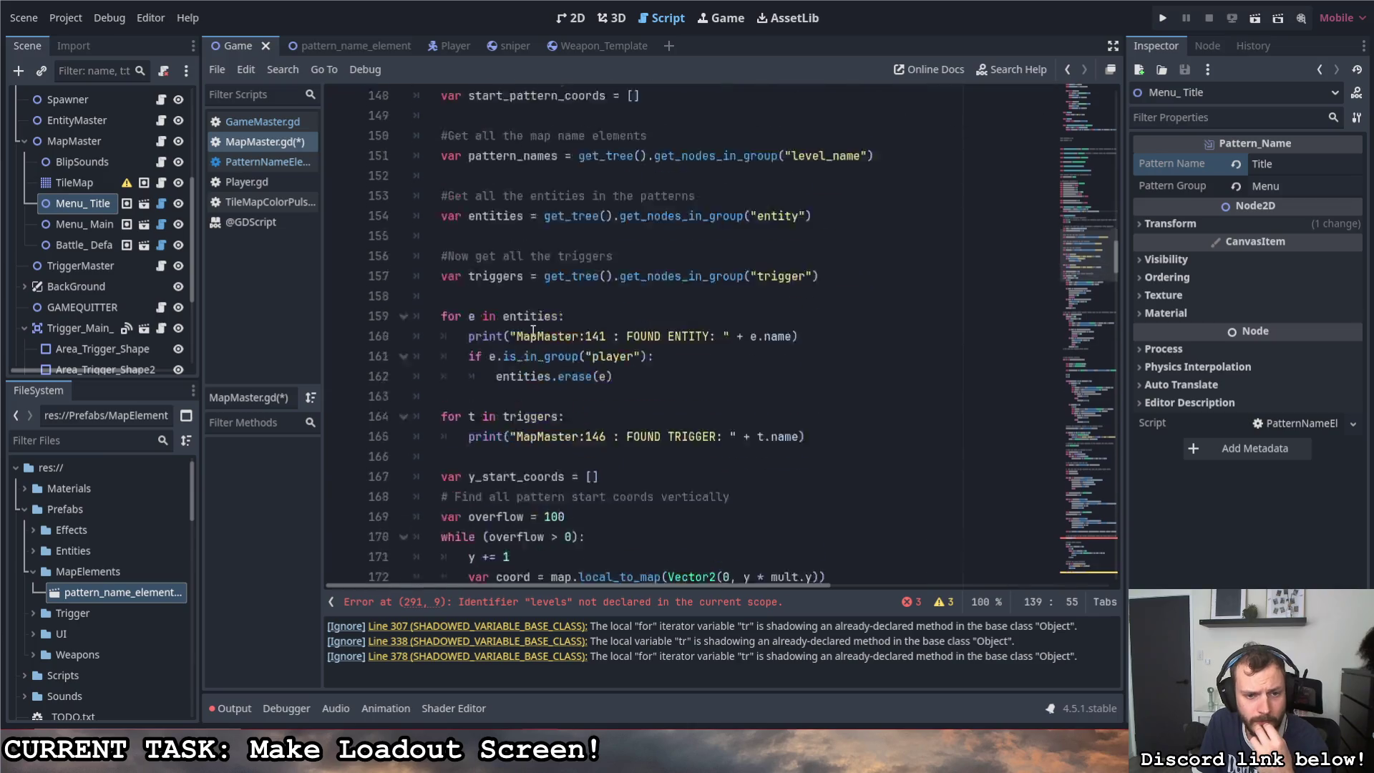
{"action": "scroll", "coordinate": [532, 331], "scroll_direction": "down", "scroll_amount": 3}
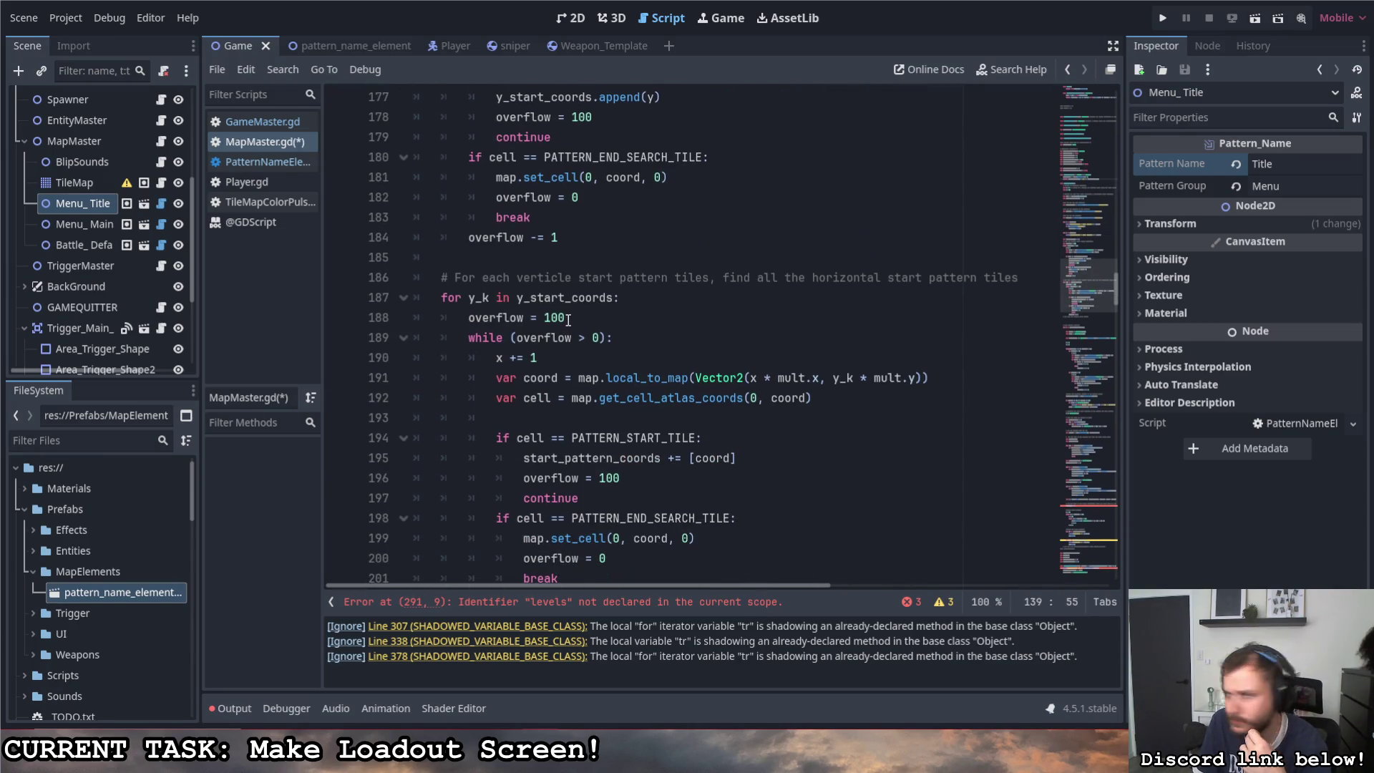
{"action": "scroll", "coordinate": [565, 321], "scroll_direction": "down", "scroll_amount": 8}
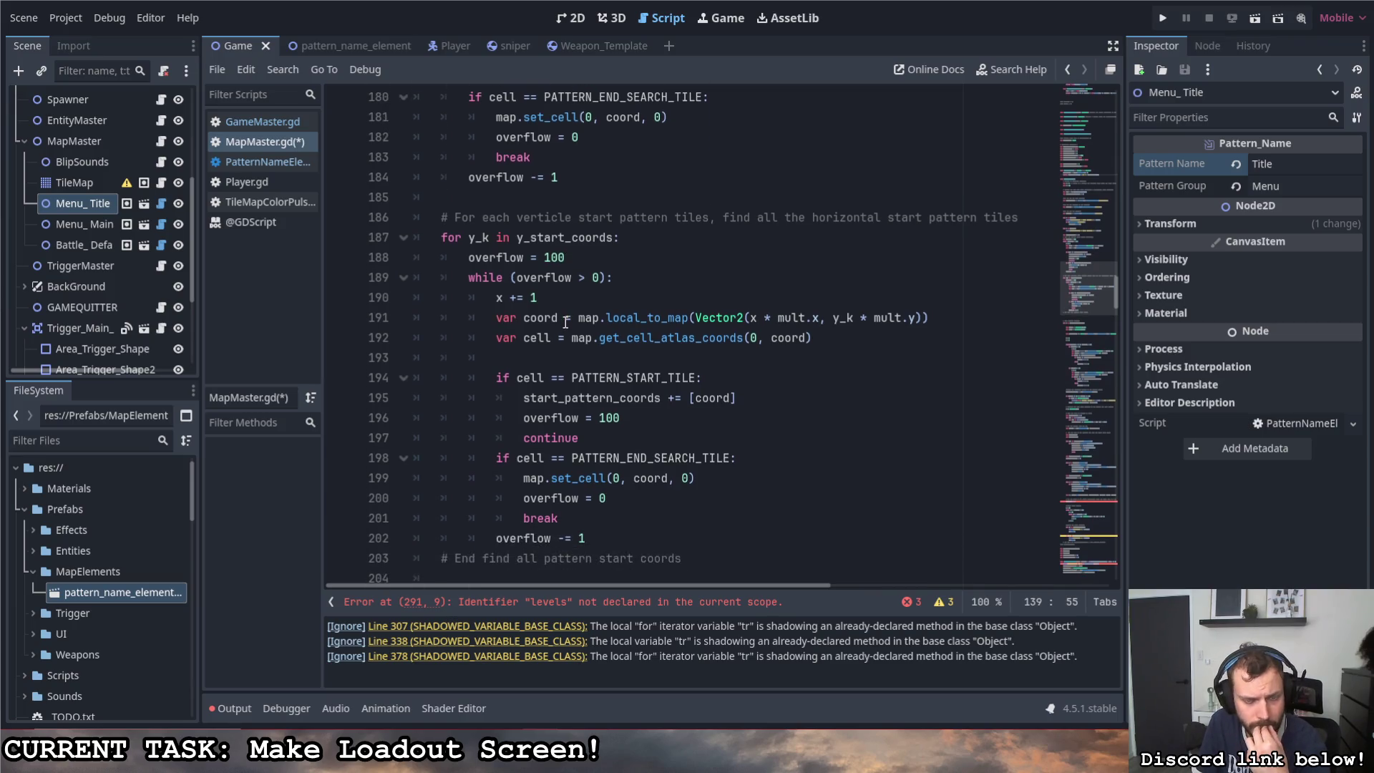
{"action": "scroll", "coordinate": [565, 322], "scroll_direction": "up", "scroll_amount": 4}
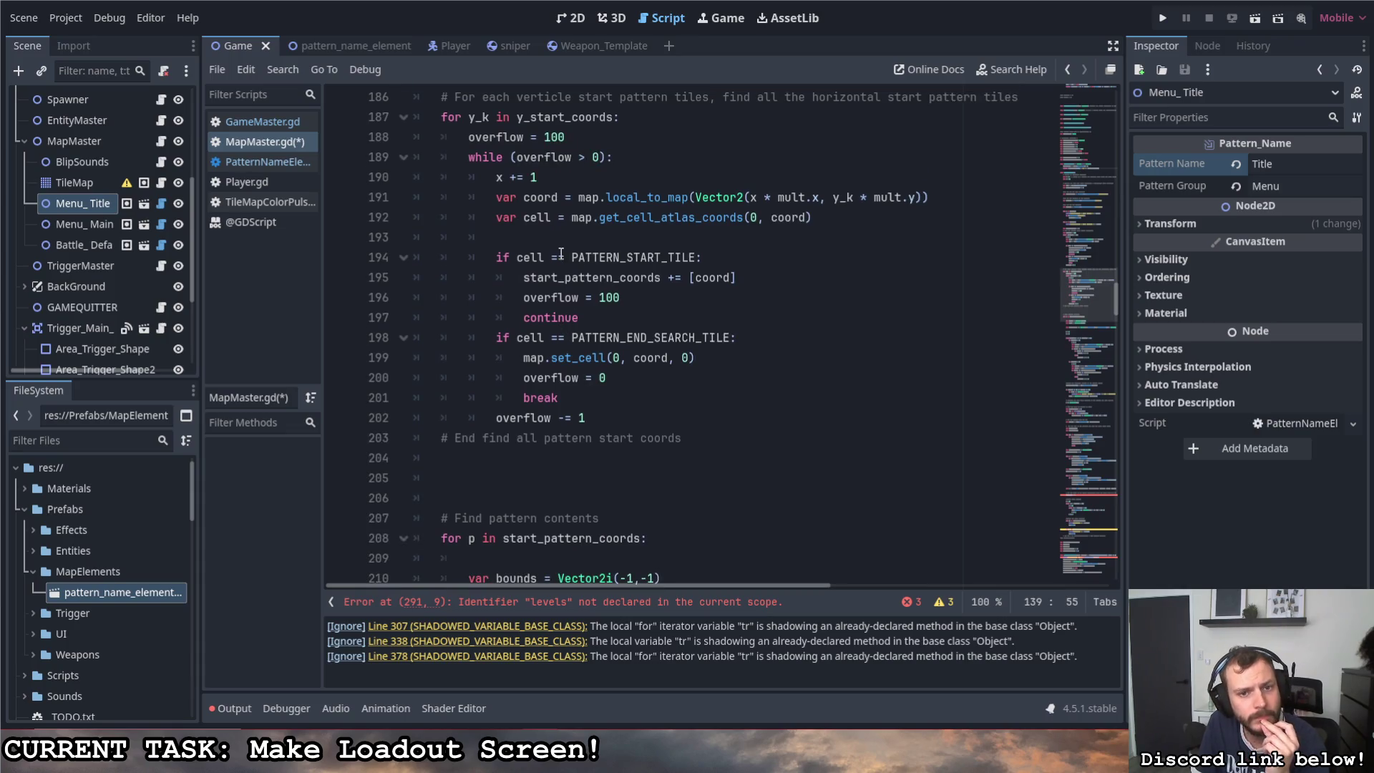
{"action": "scroll", "coordinate": [554, 251], "scroll_direction": "down", "scroll_amount": 3}
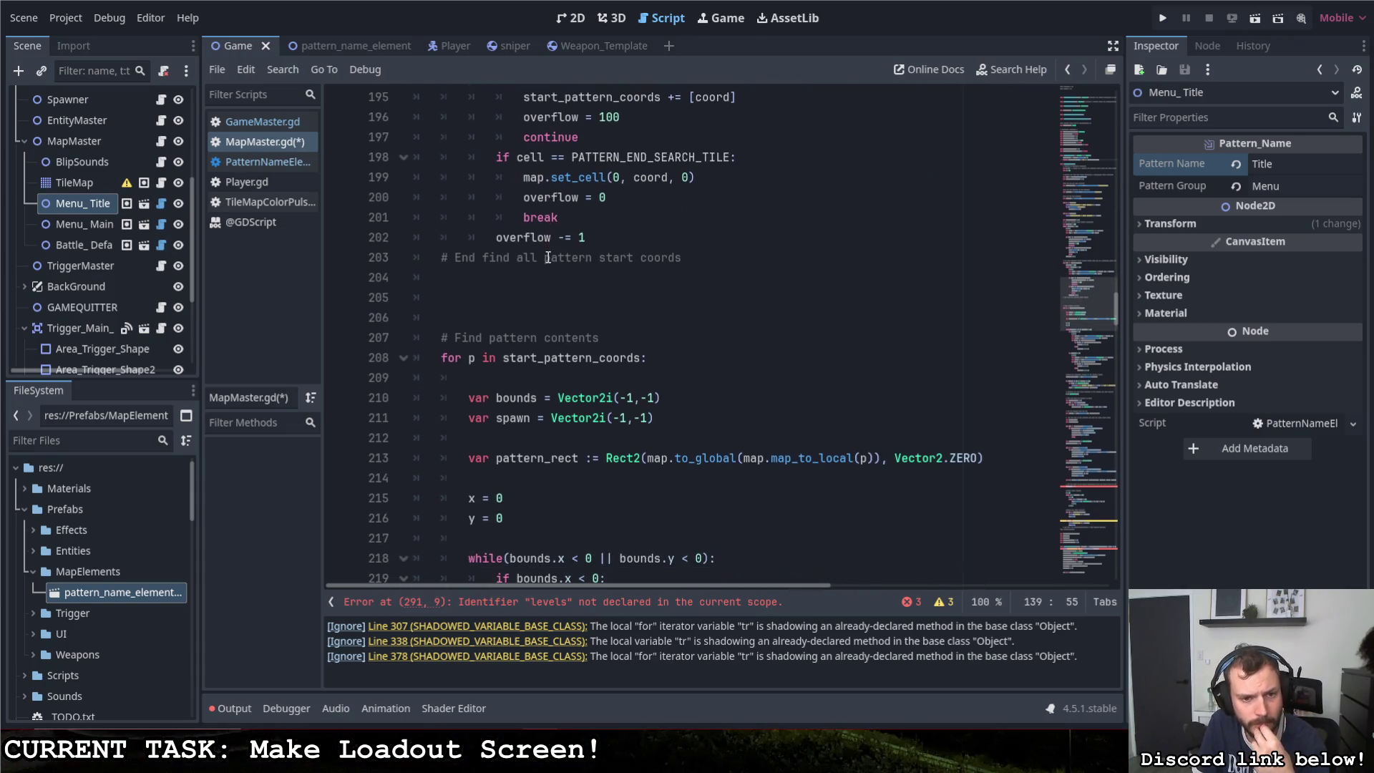
{"action": "scroll", "coordinate": [536, 291], "scroll_direction": "down", "scroll_amount": 2}
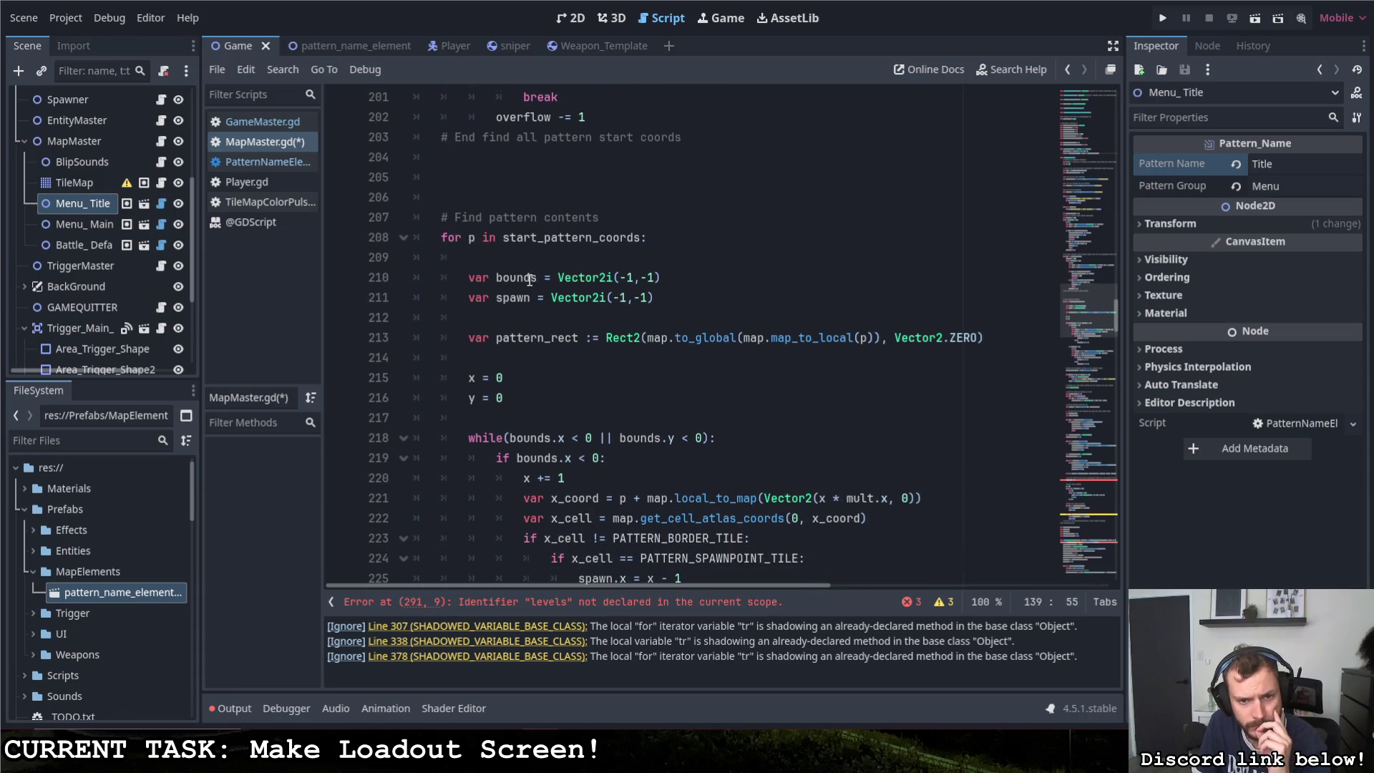
{"action": "scroll", "coordinate": [529, 279], "scroll_direction": "down", "scroll_amount": 3}
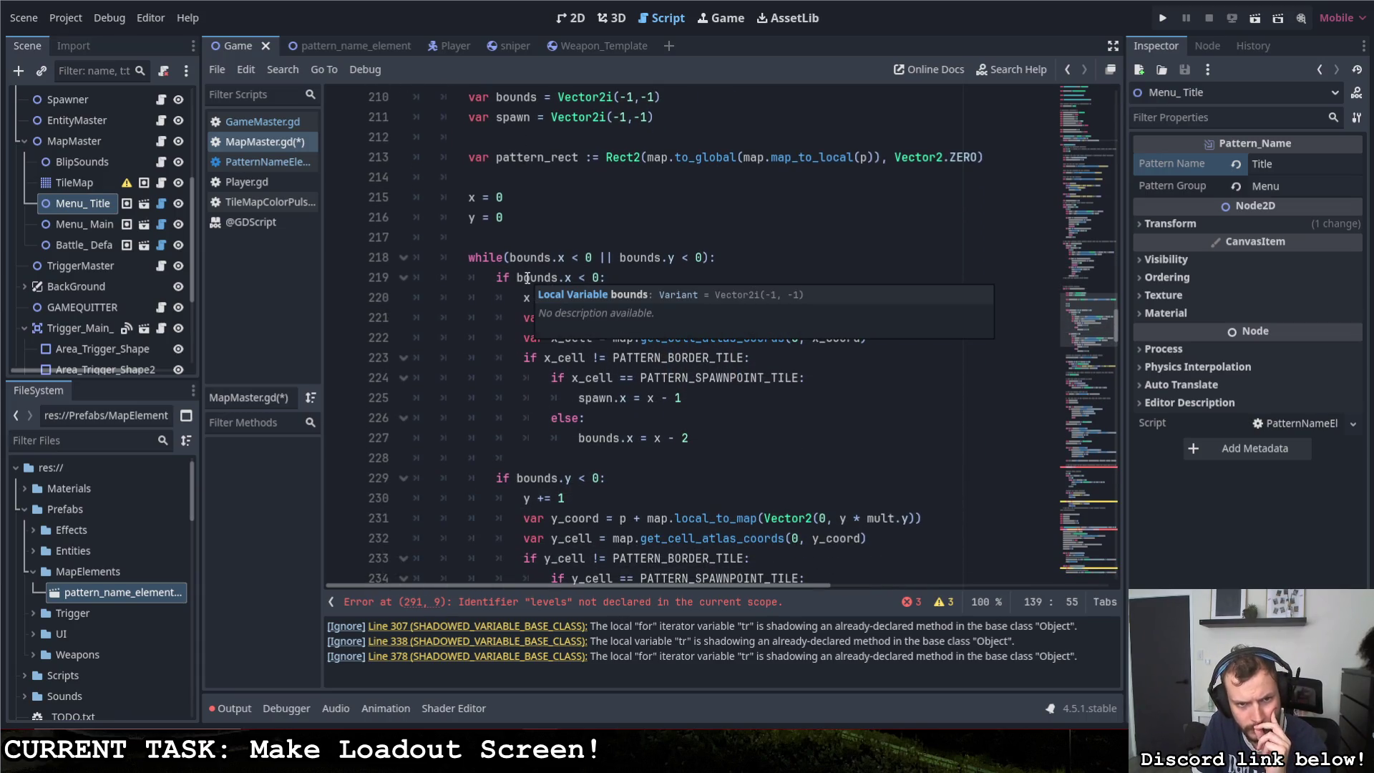
{"action": "scroll", "coordinate": [463, 308], "scroll_direction": "down", "scroll_amount": 11}
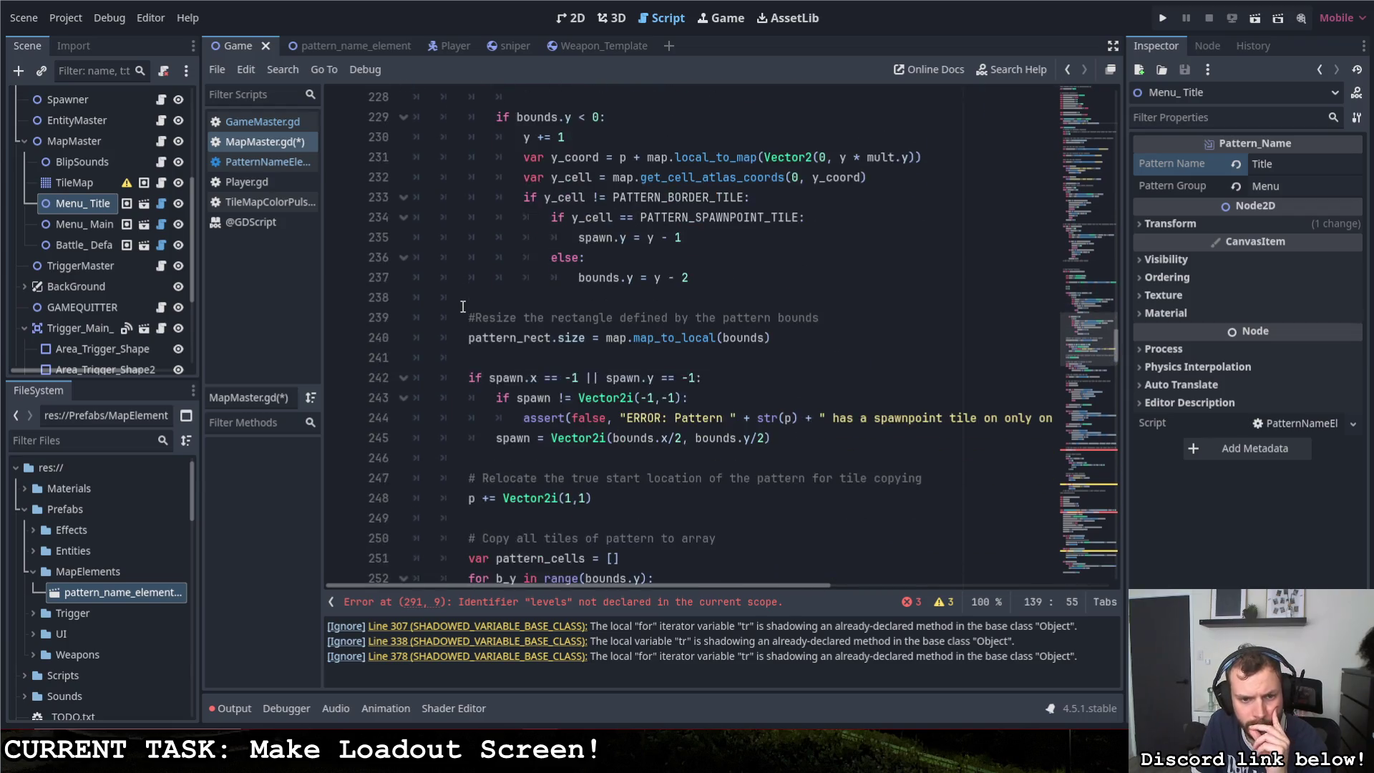
{"action": "scroll", "coordinate": [463, 306], "scroll_direction": "down", "scroll_amount": 11}
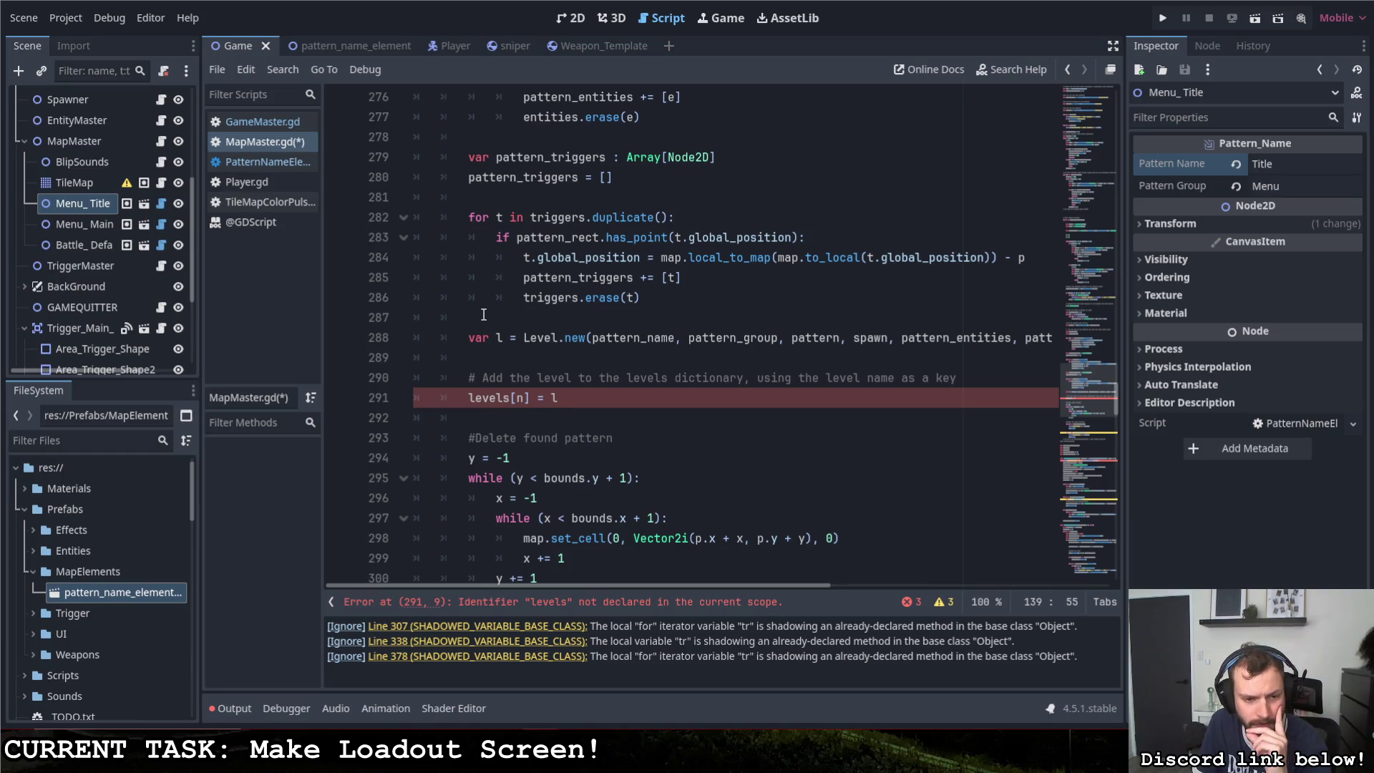
{"action": "scroll", "coordinate": [484, 315], "scroll_direction": "down", "scroll_amount": 1}
{"action": "left_click", "coordinate": [911, 602]}
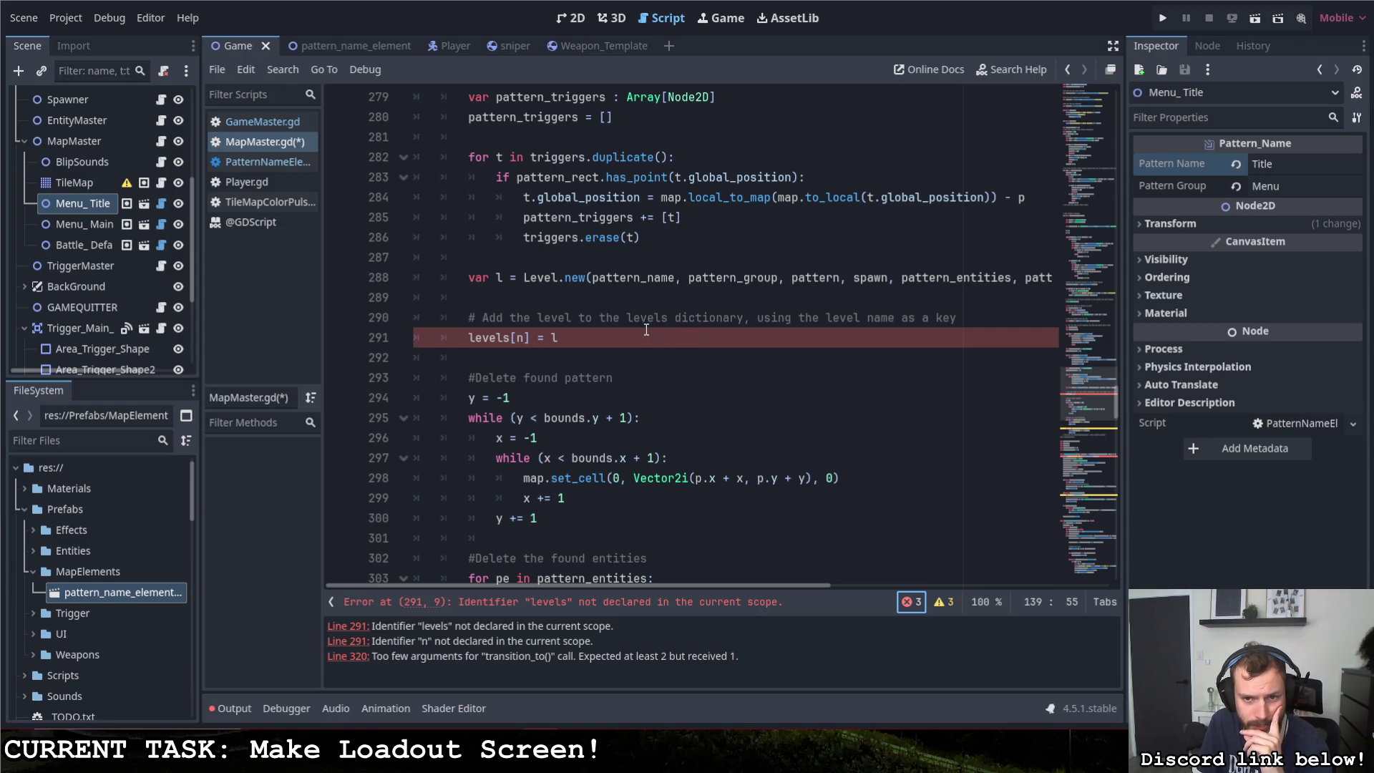
Delete lines 290–291, the comment and levels[n] = l, plus the leftover blank line
{"action": "left_click_drag", "start_coordinate": [374, 337], "coordinate": [366, 324]}
{"action": "key", "text": "BackSpace"}
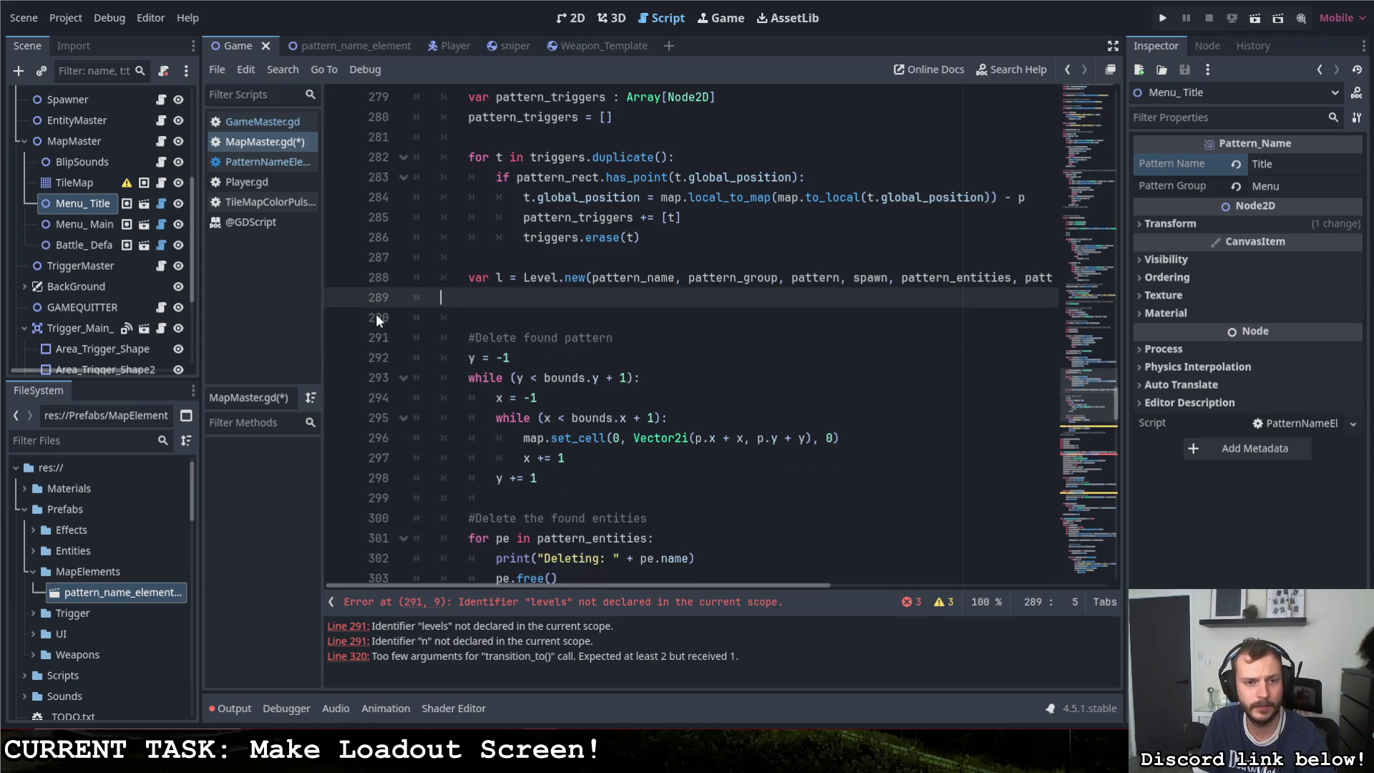
{"action": "key", "text": "BackSpace"}
{"action": "key", "text": "BackSpace"}
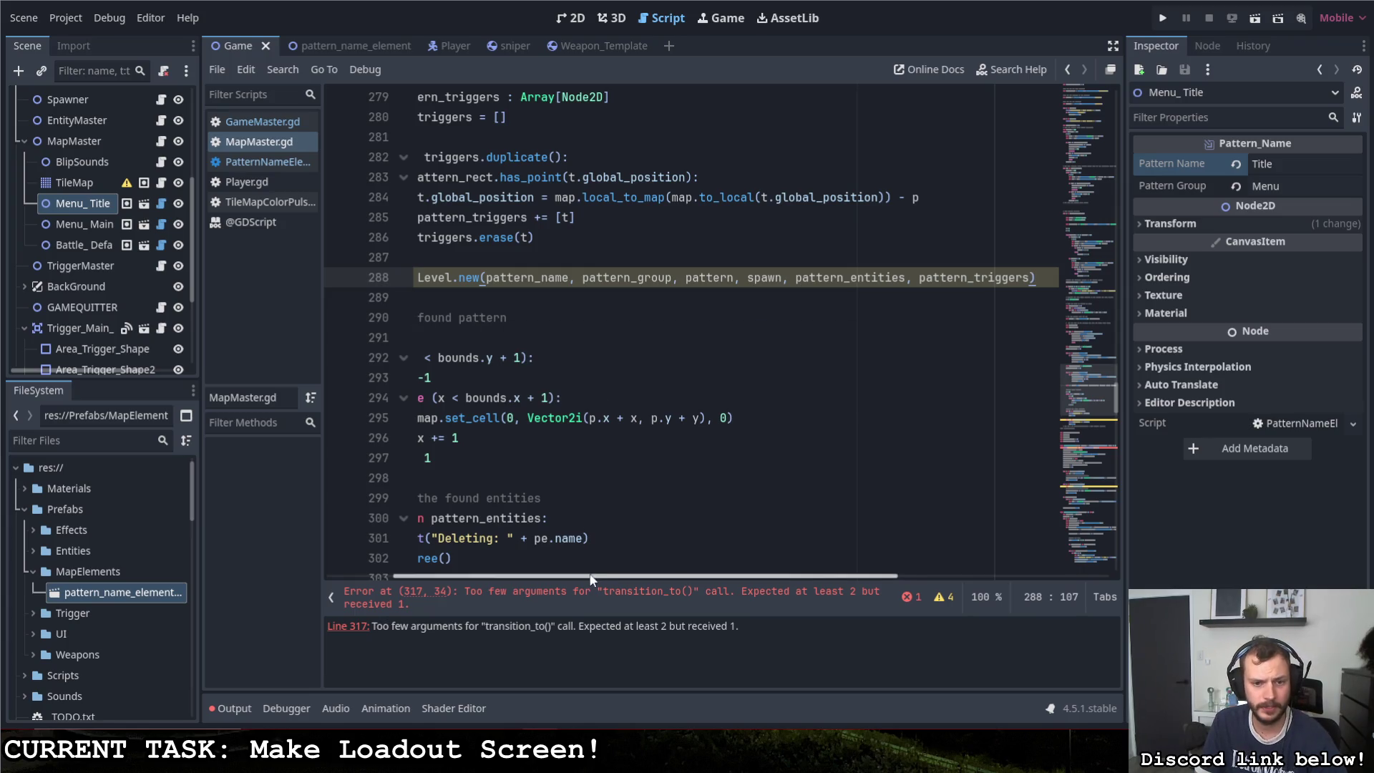
{"action": "left_click_drag", "start_coordinate": [591, 579], "coordinate": [401, 499]}
{"action": "scroll", "coordinate": [571, 430], "scroll_direction": "up", "scroll_amount": 3}
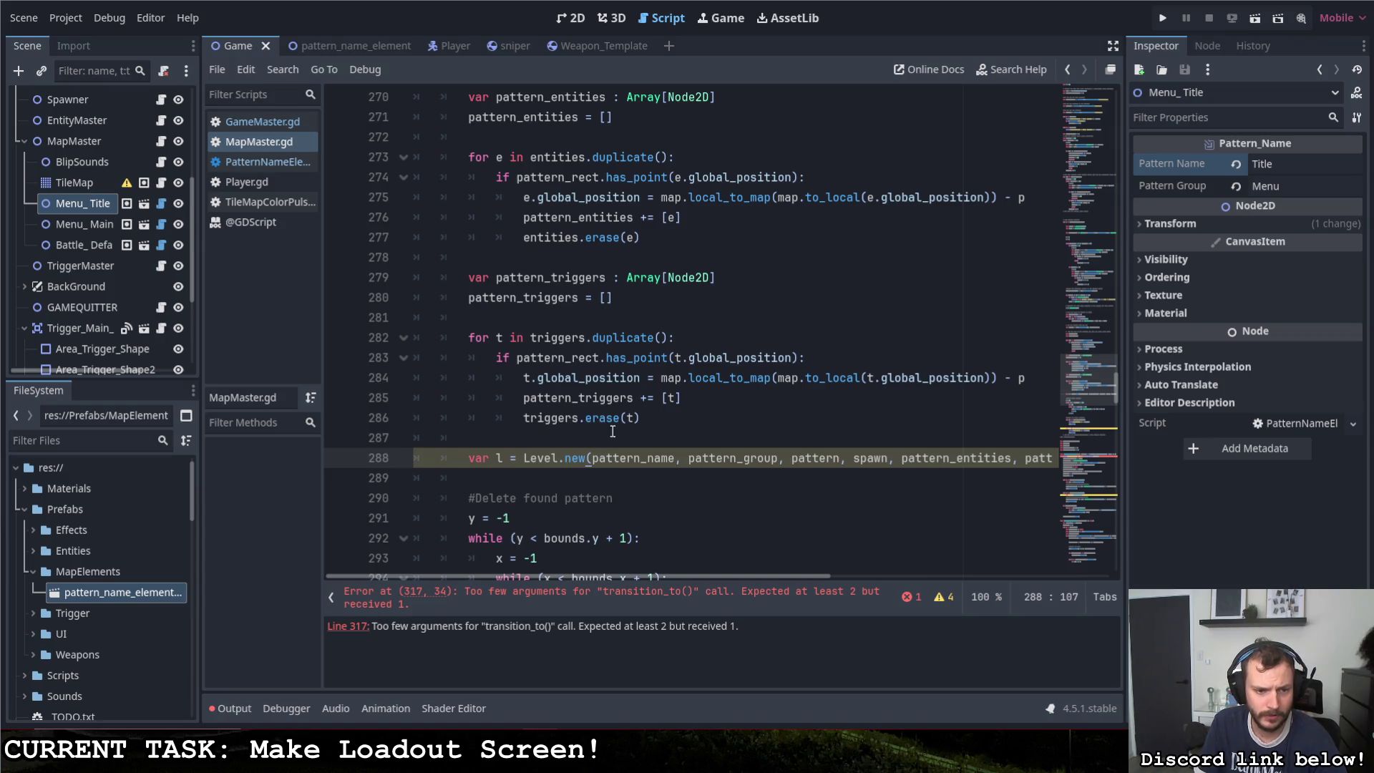
{"action": "scroll", "coordinate": [613, 431], "scroll_direction": "up", "scroll_amount": 20}
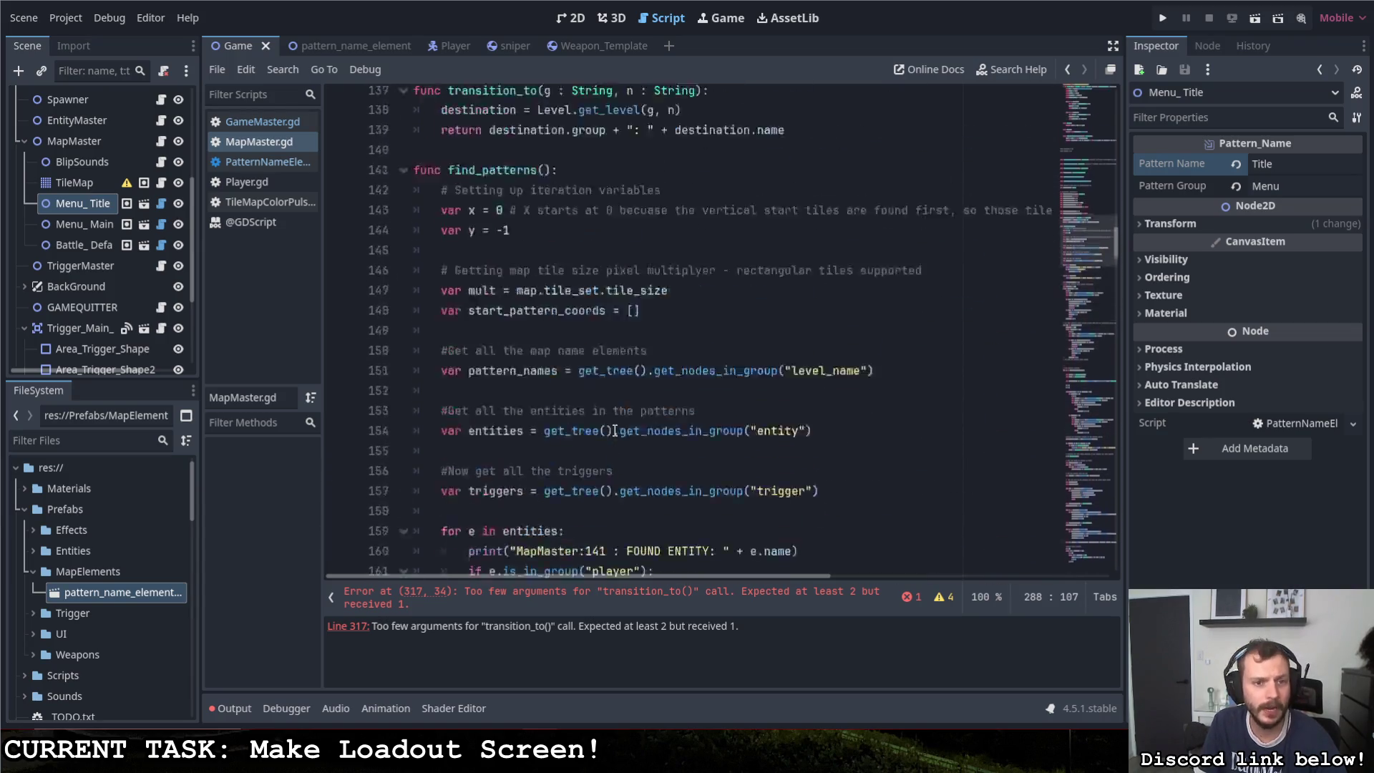
Add Level.levels.append(self) after the triggers loop in _init, and save MapMaster.gd
{"action": "scroll", "coordinate": [615, 430], "scroll_direction": "up", "scroll_amount": 20}
{"action": "scroll", "coordinate": [604, 419], "scroll_direction": "down", "scroll_amount": 4}
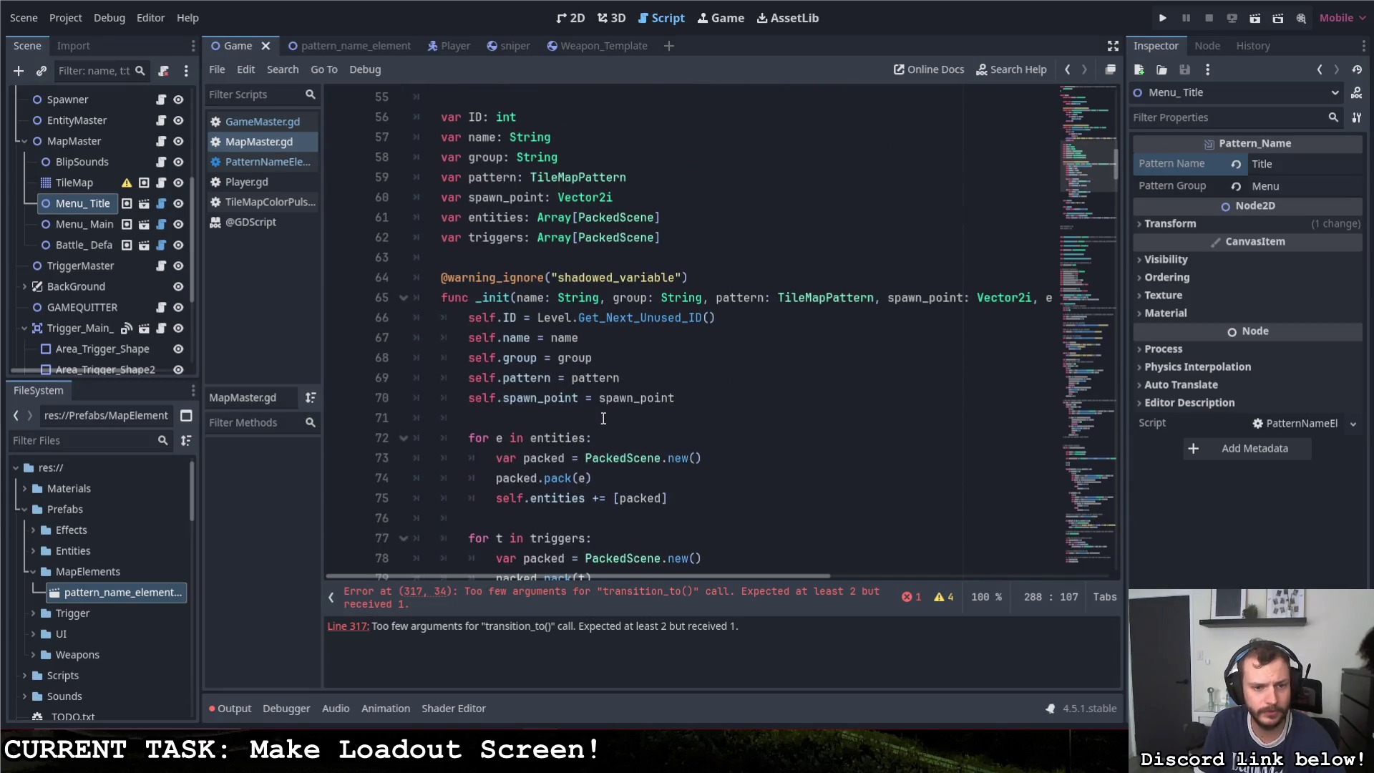
{"action": "scroll", "coordinate": [604, 418], "scroll_direction": "down", "scroll_amount": 3}
{"action": "scroll", "coordinate": [604, 405], "scroll_direction": "up", "scroll_amount": 1}
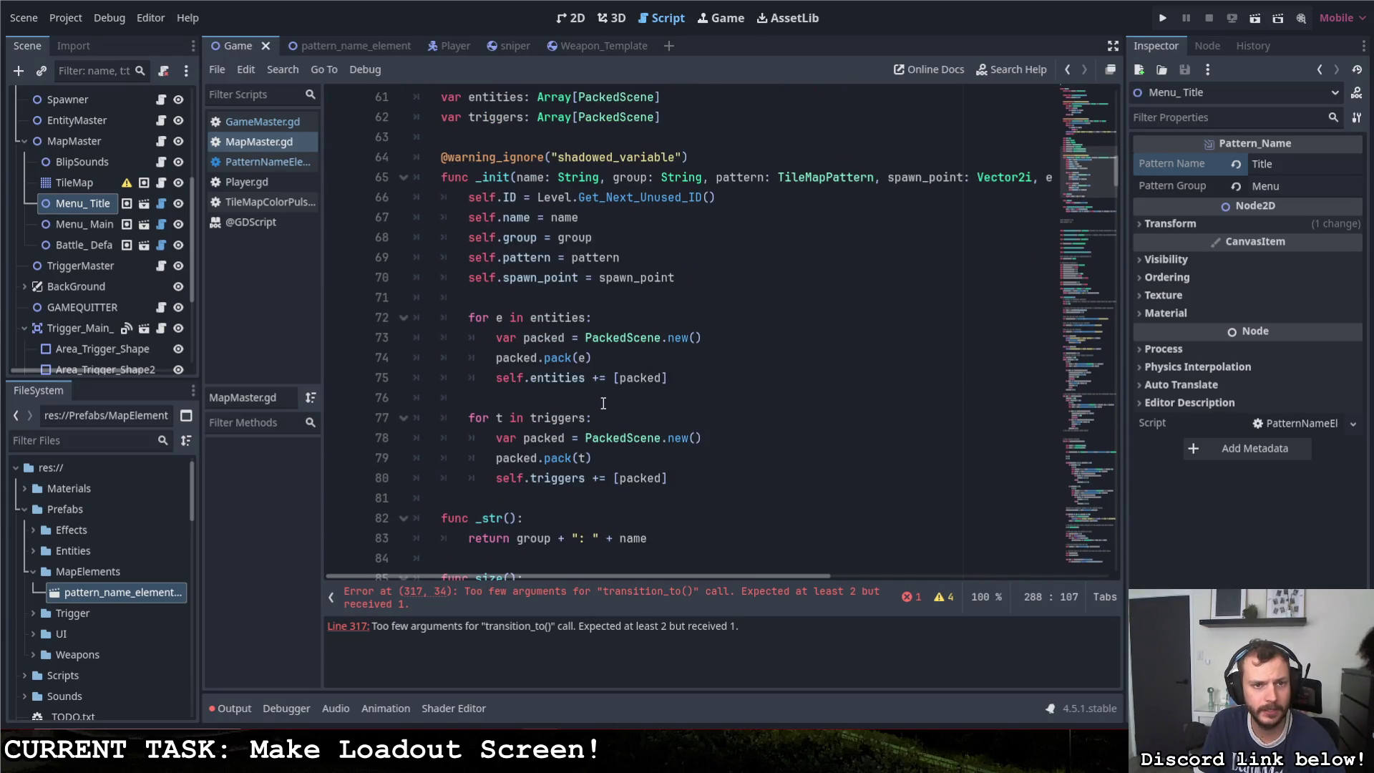
{"action": "left_click", "coordinate": [687, 475]}
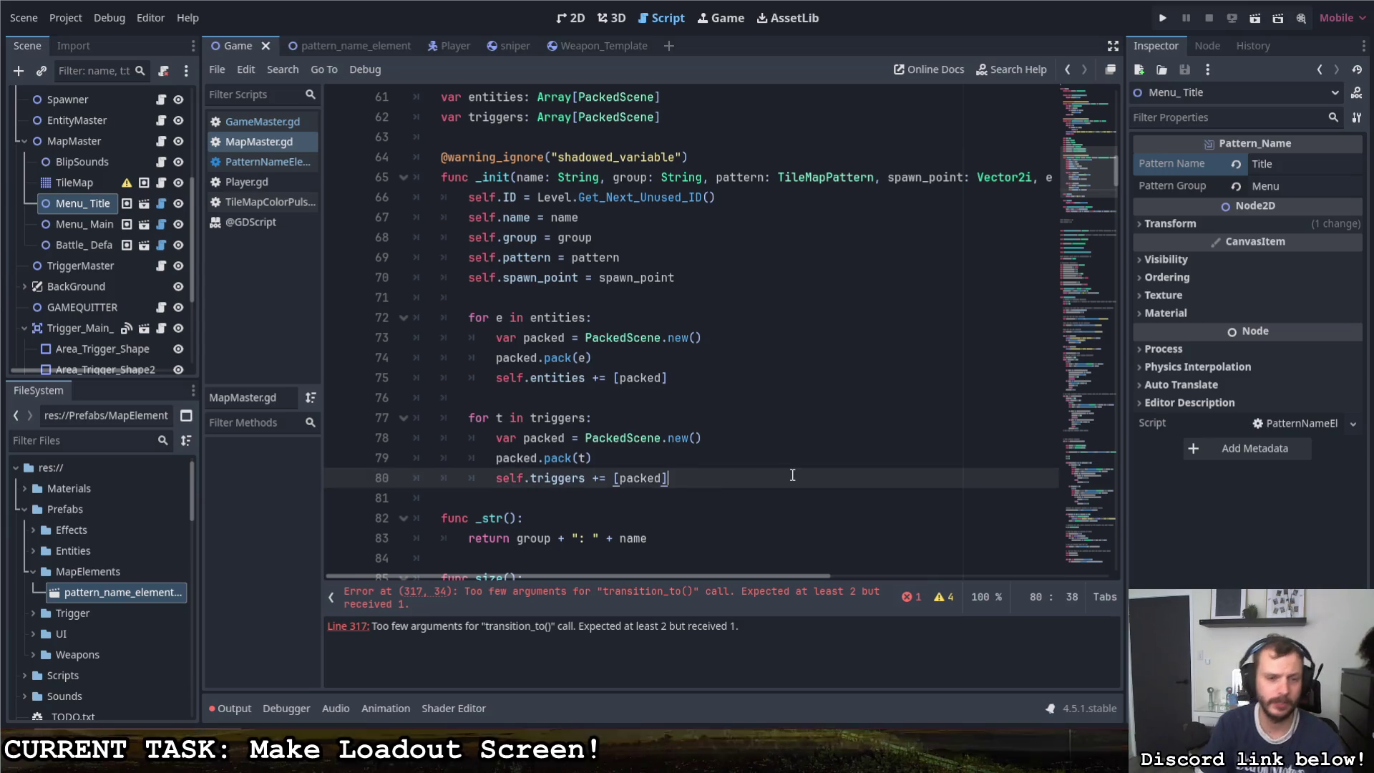
{"action": "key", "text": "Return"}
{"action": "key", "text": "Return"}
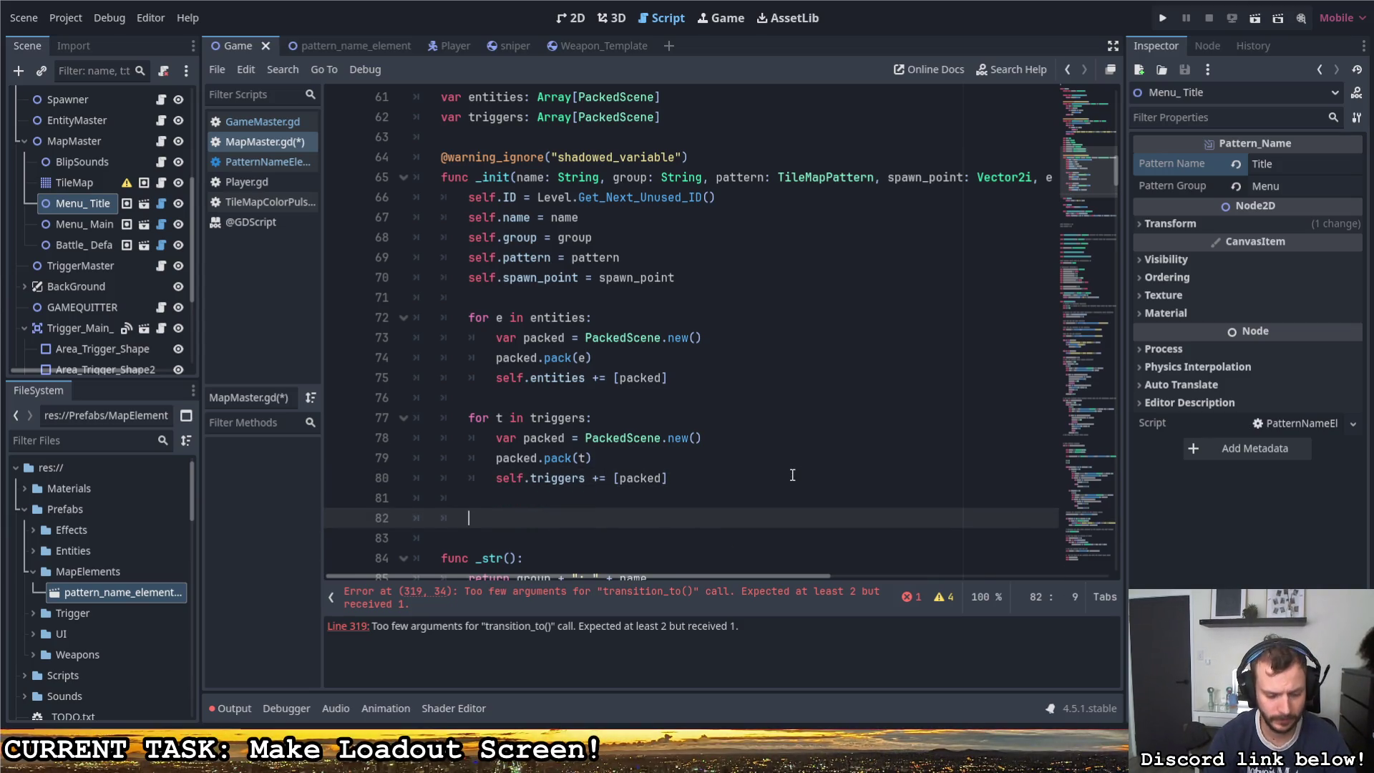
{"action": "type", "text": "Level.le"}
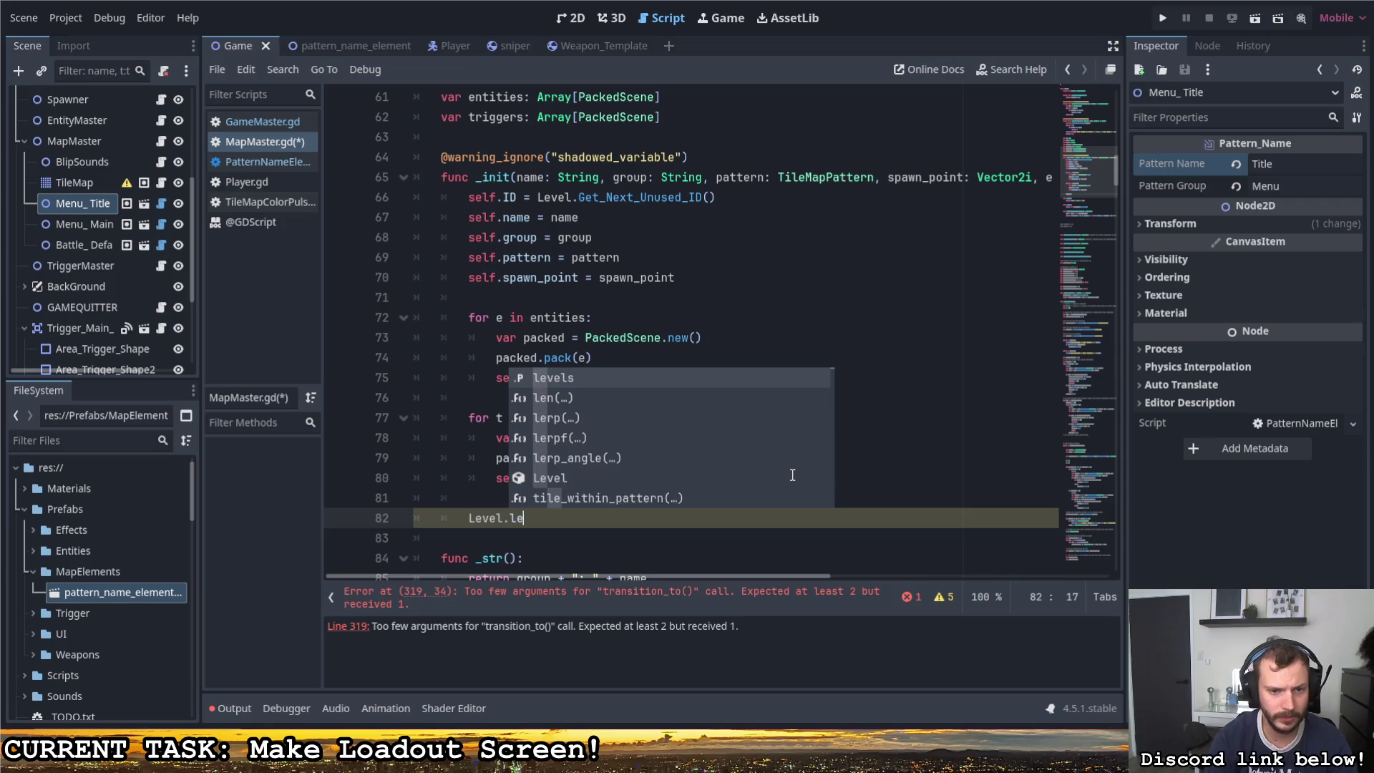
{"action": "type", "text": "vels.ap"}
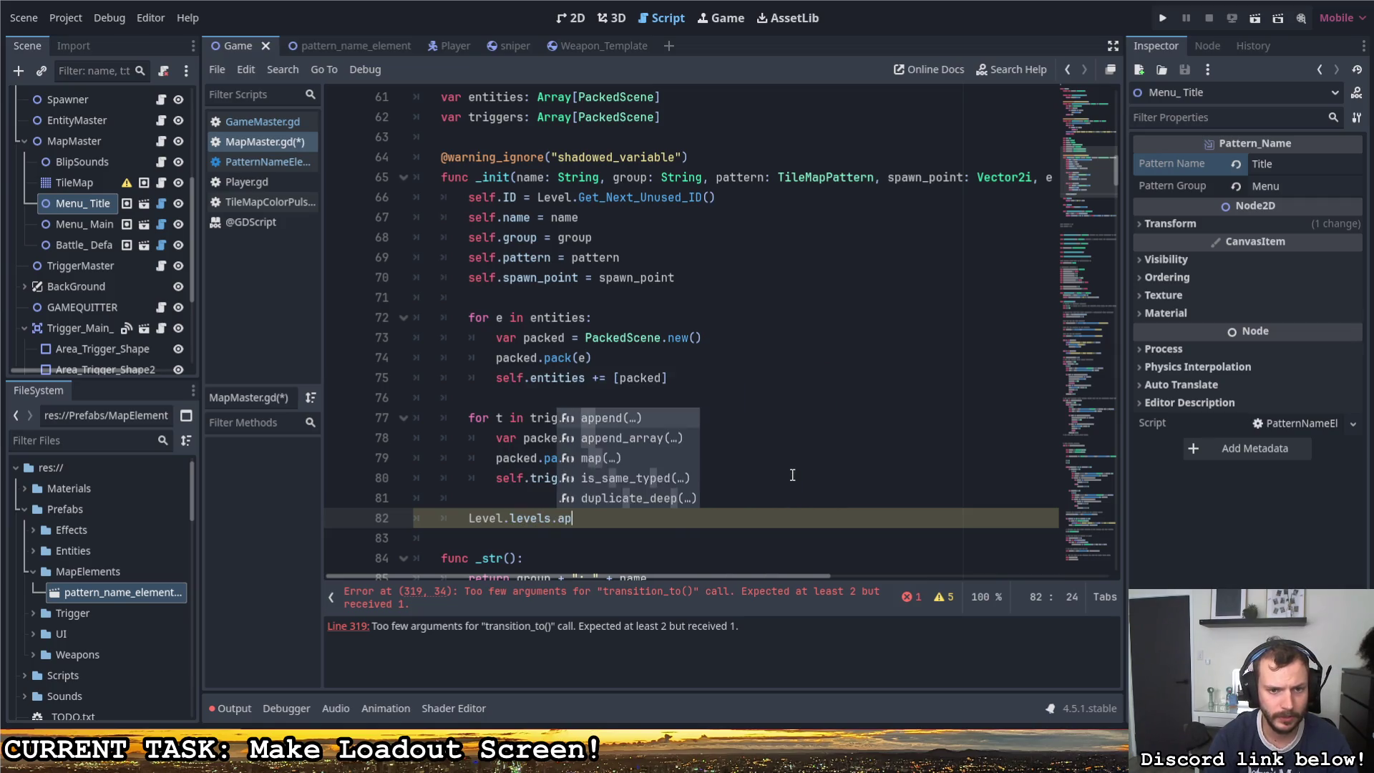
{"action": "type", "text": "p"}
{"action": "key", "text": "Return"}
{"action": "type", "text": "self)"}
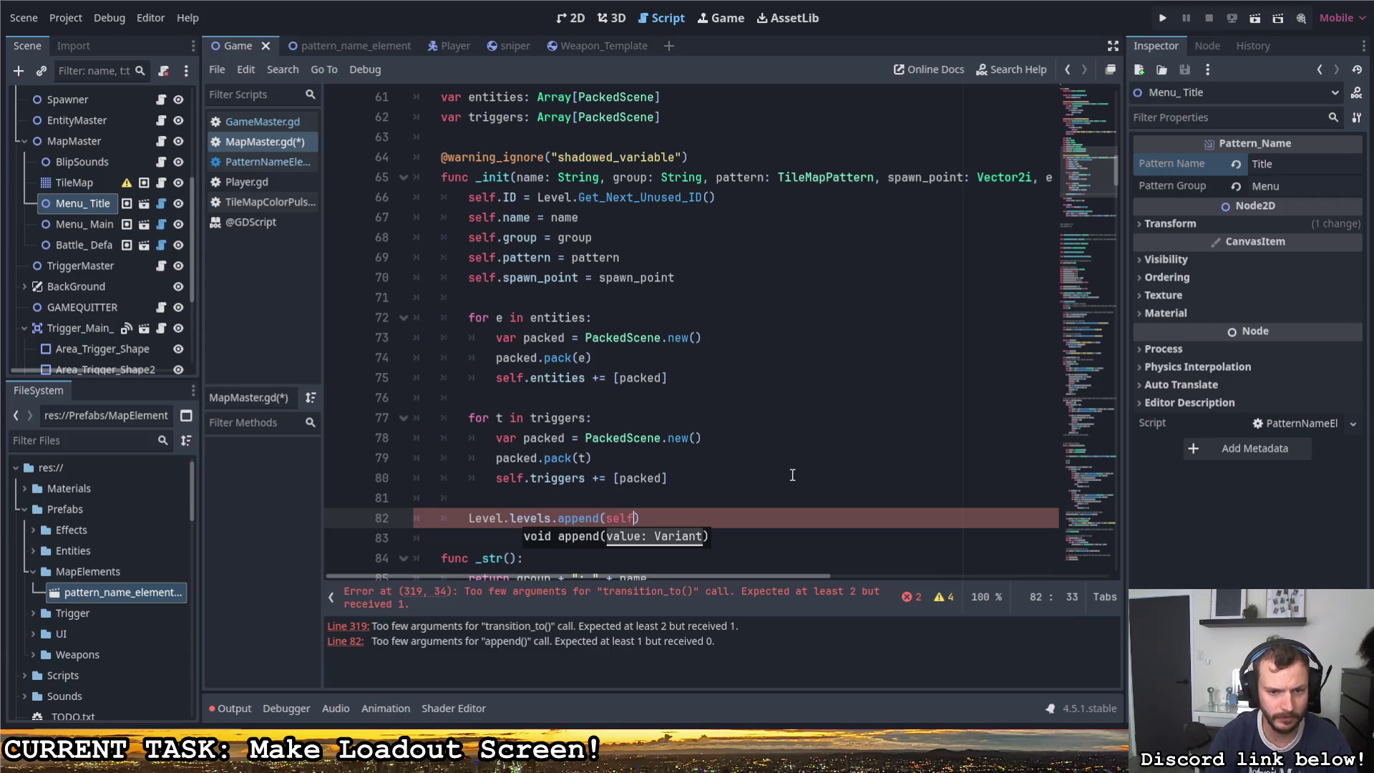
{"action": "key", "text": "ctrl+s"}
{"action": "left_click", "coordinate": [791, 476]}
{"action": "key", "text": "ctrl+s"}
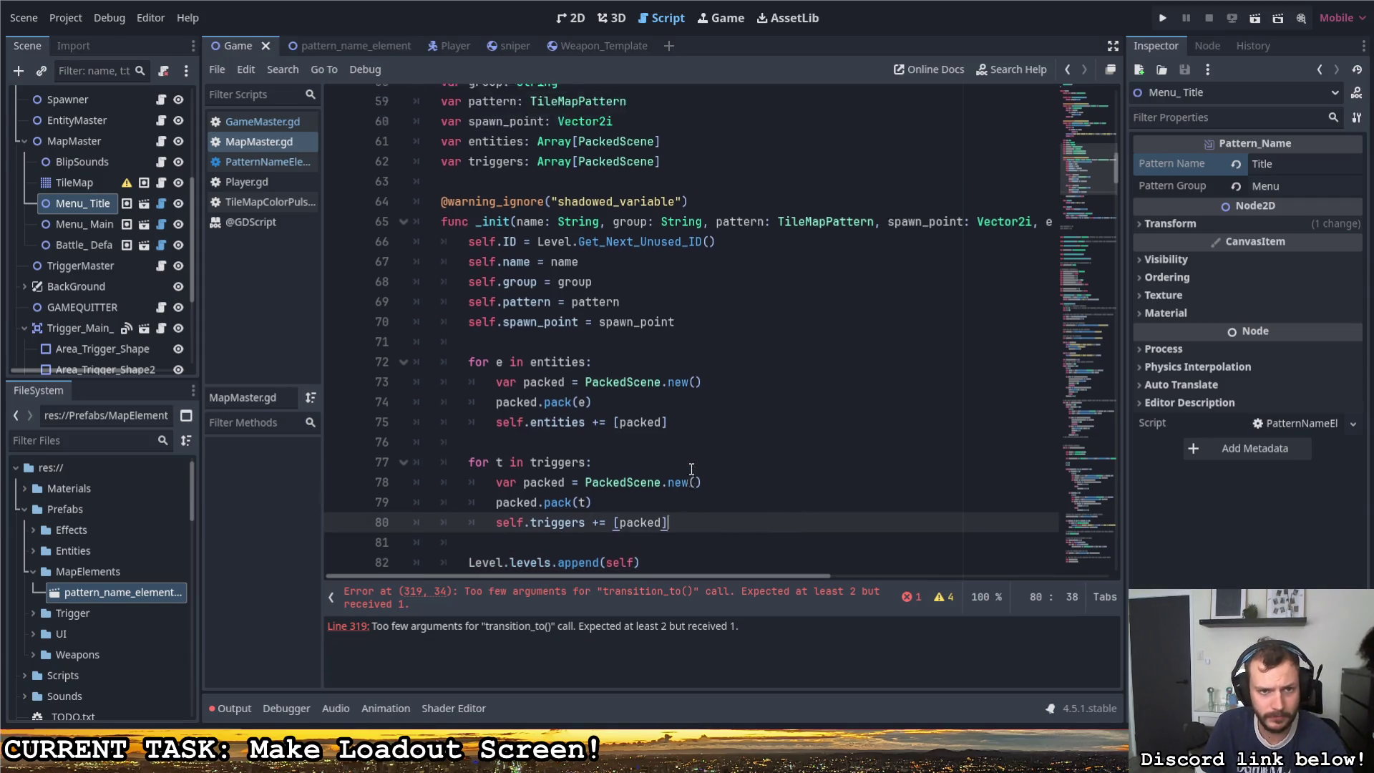
Switch the script issues panel from errors to the list of warnings
{"action": "scroll", "coordinate": [698, 469], "scroll_direction": "up", "scroll_amount": 6}
{"action": "scroll", "coordinate": [689, 458], "scroll_direction": "up", "scroll_amount": 6}
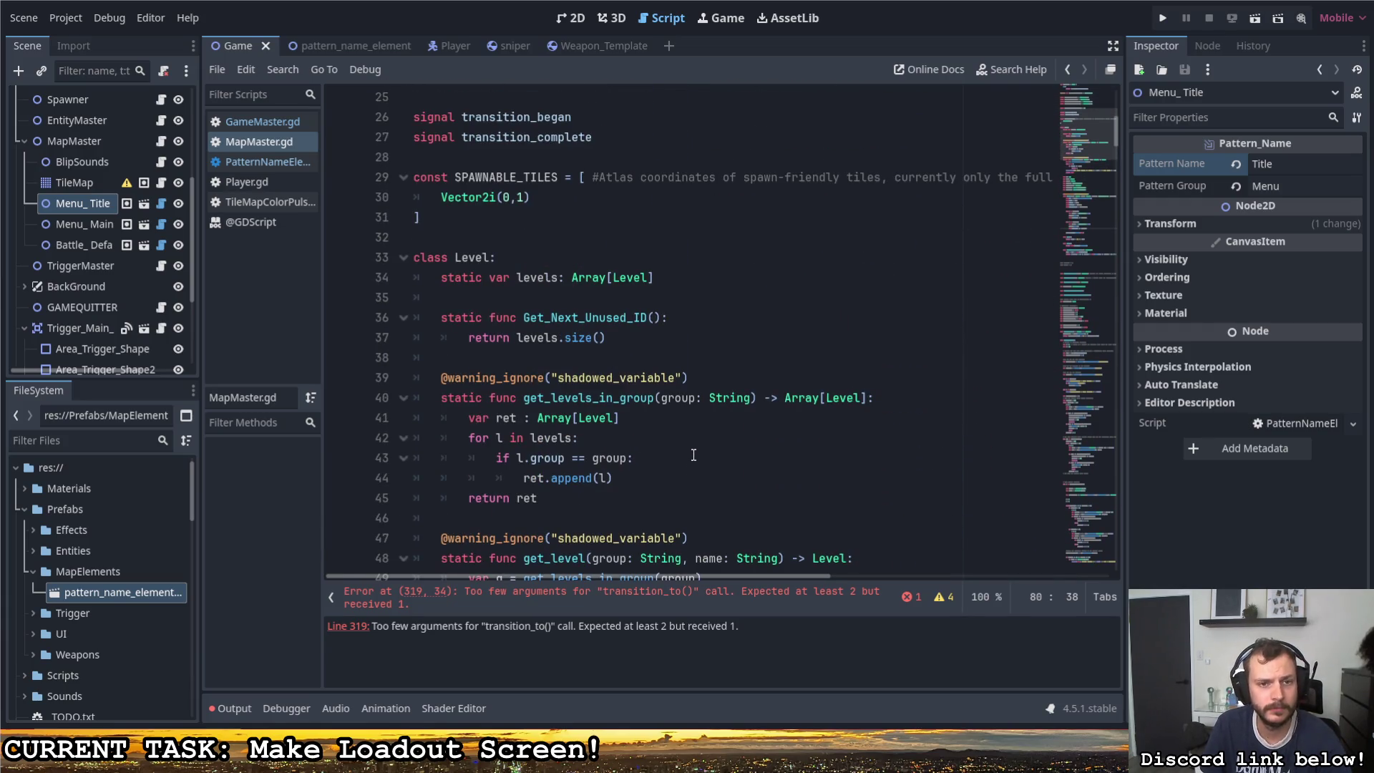
{"action": "scroll", "coordinate": [694, 452], "scroll_direction": "down", "scroll_amount": 3}
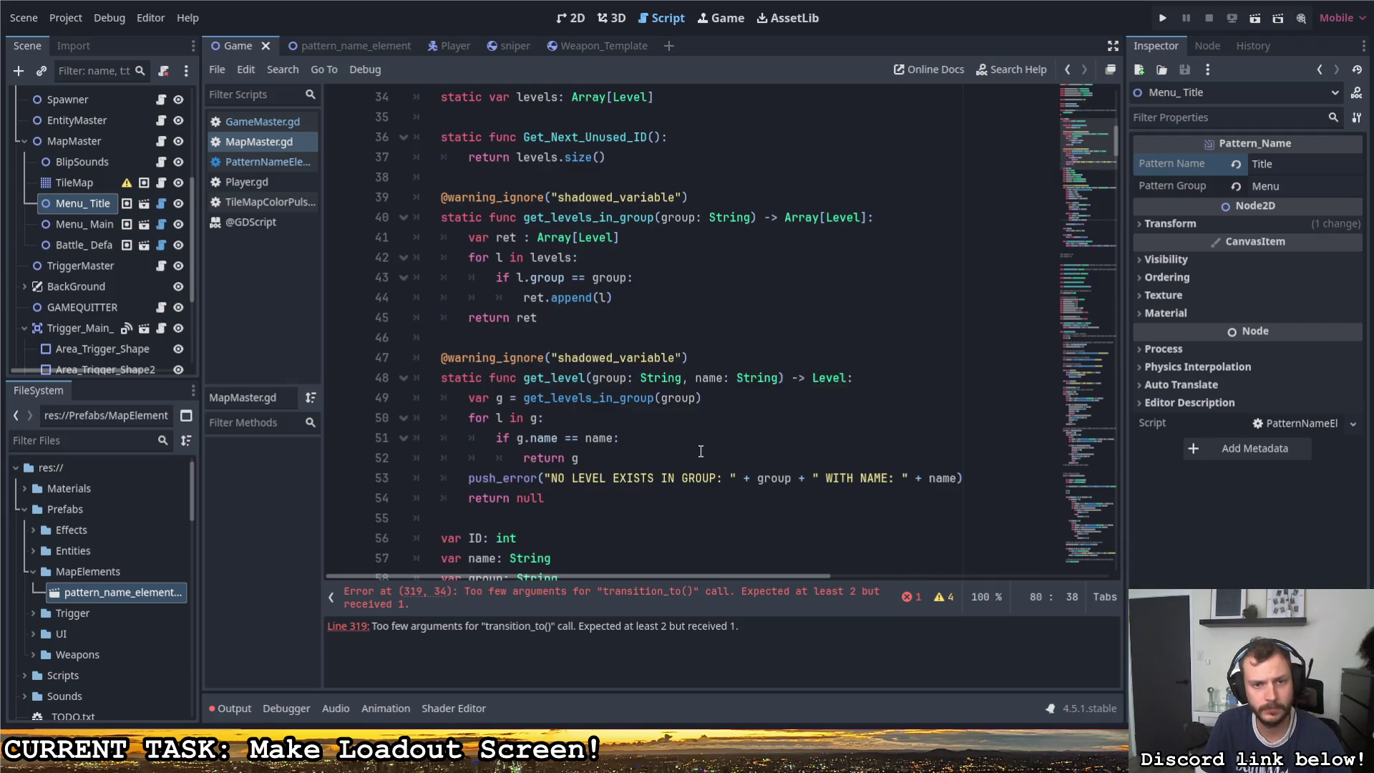
{"action": "scroll", "coordinate": [700, 454], "scroll_direction": "down", "scroll_amount": 15}
{"action": "scroll", "coordinate": [695, 460], "scroll_direction": "down", "scroll_amount": 20}
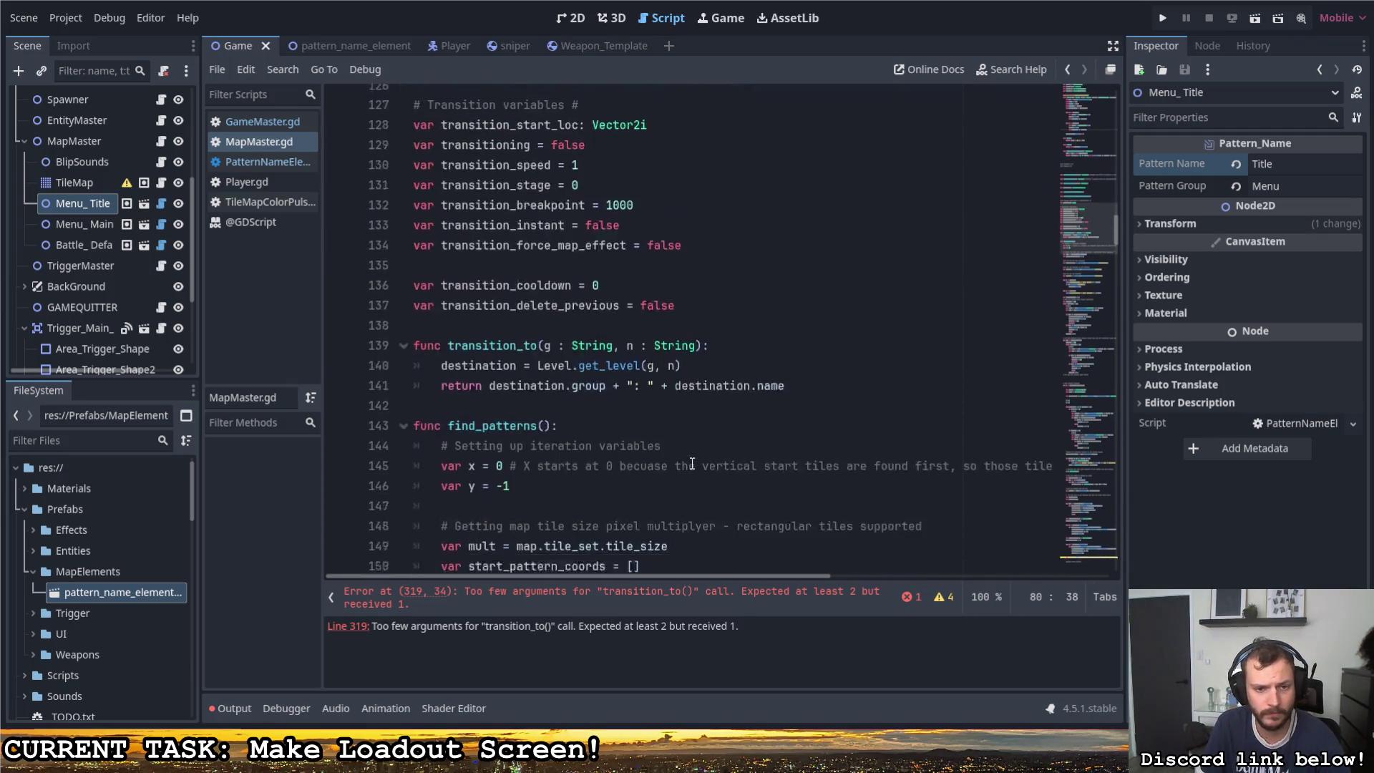
{"action": "scroll", "coordinate": [693, 462], "scroll_direction": "down", "scroll_amount": 13}
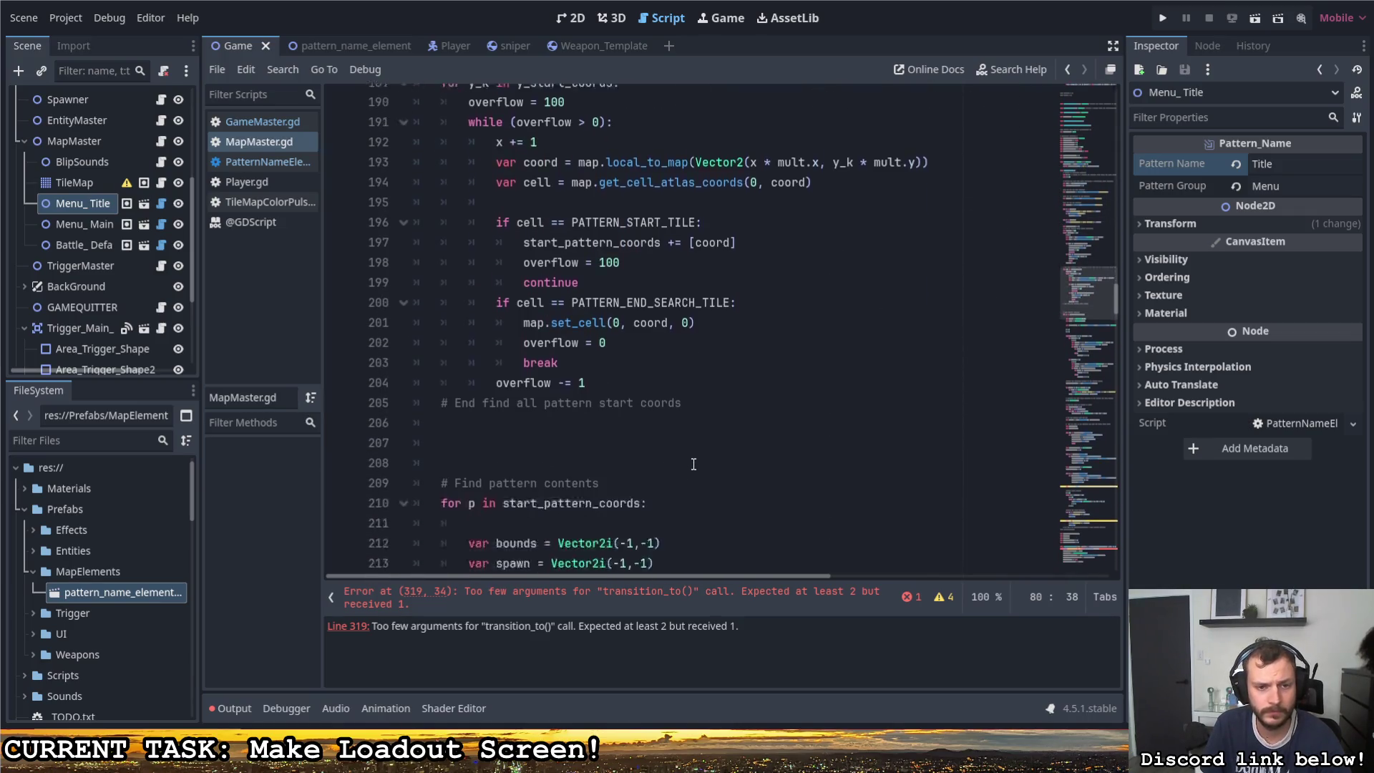
{"action": "scroll", "coordinate": [698, 469], "scroll_direction": "down", "scroll_amount": 12}
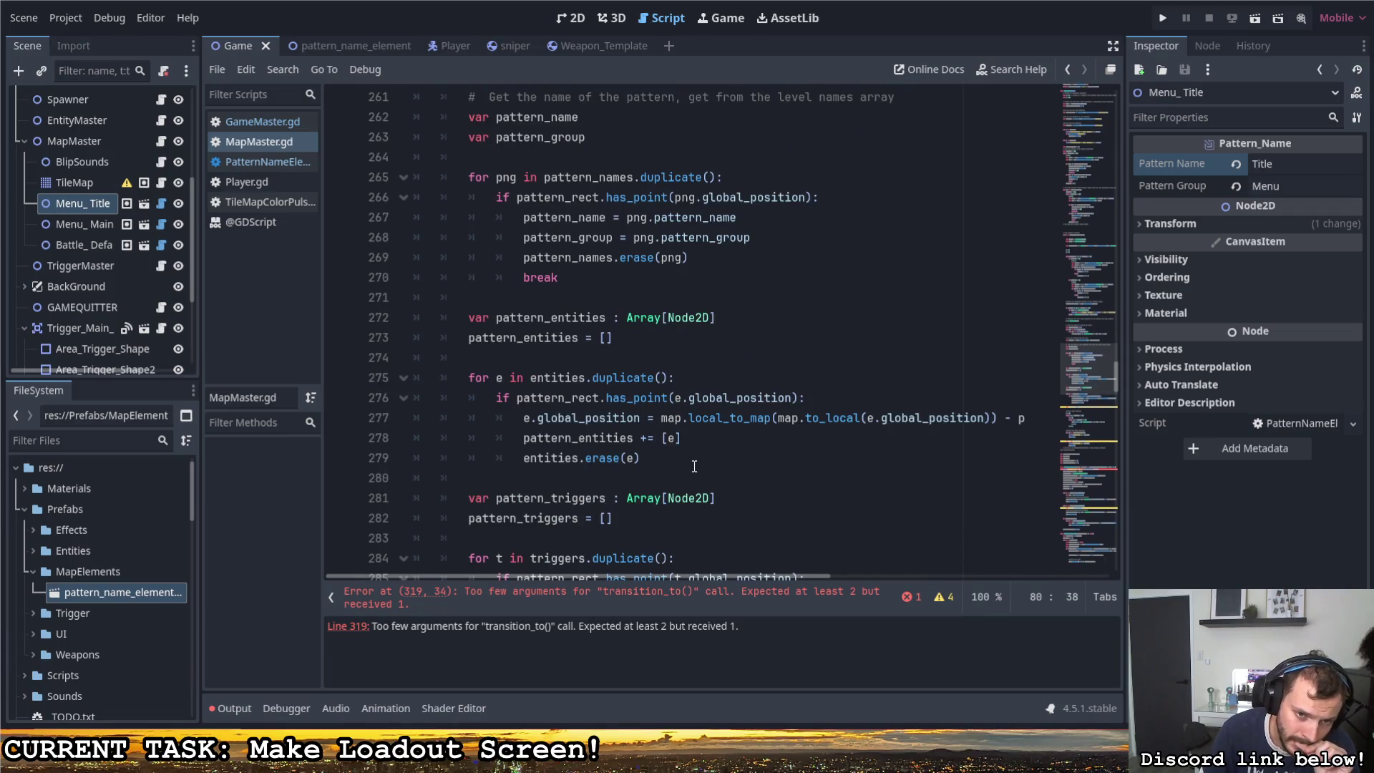
{"action": "scroll", "coordinate": [694, 466], "scroll_direction": "down", "scroll_amount": 5}
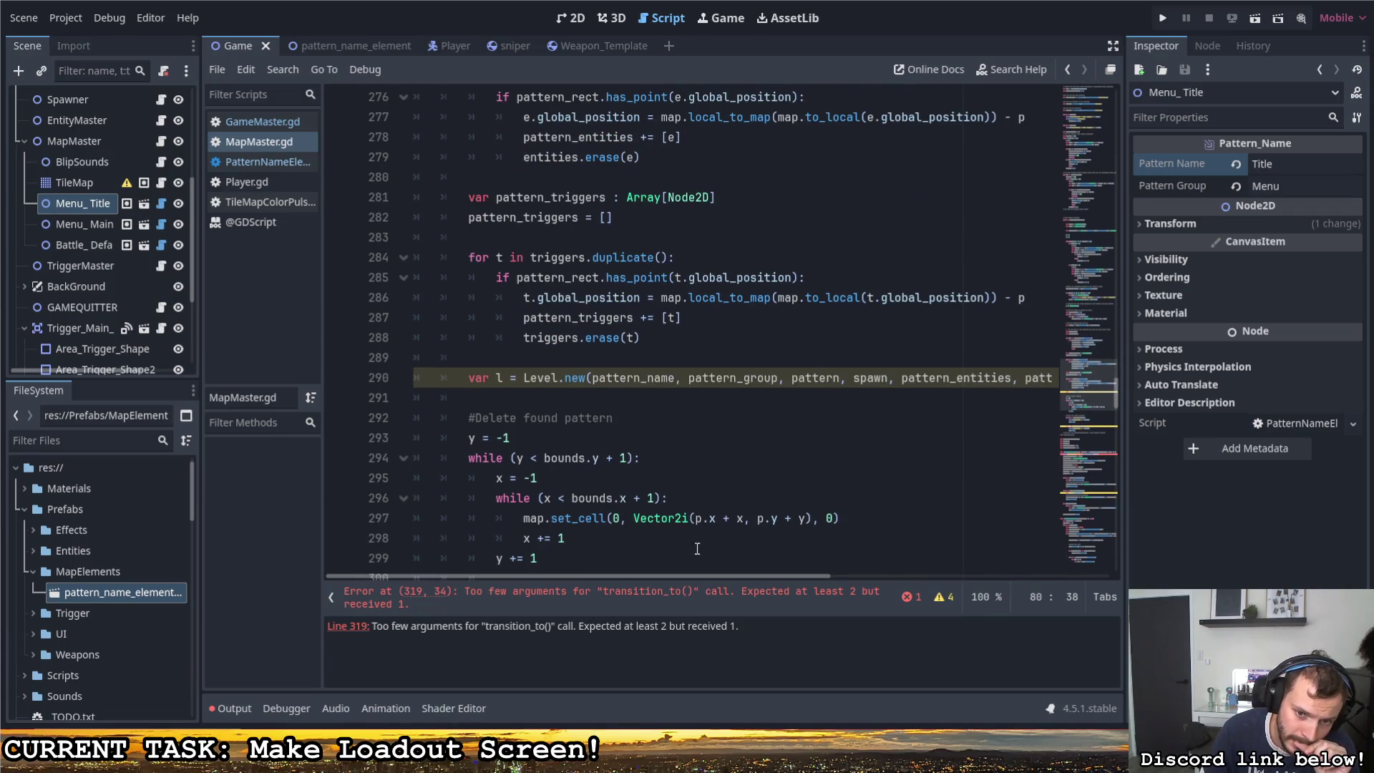
{"action": "scroll", "coordinate": [765, 566], "scroll_direction": "right", "scroll_amount": 5}
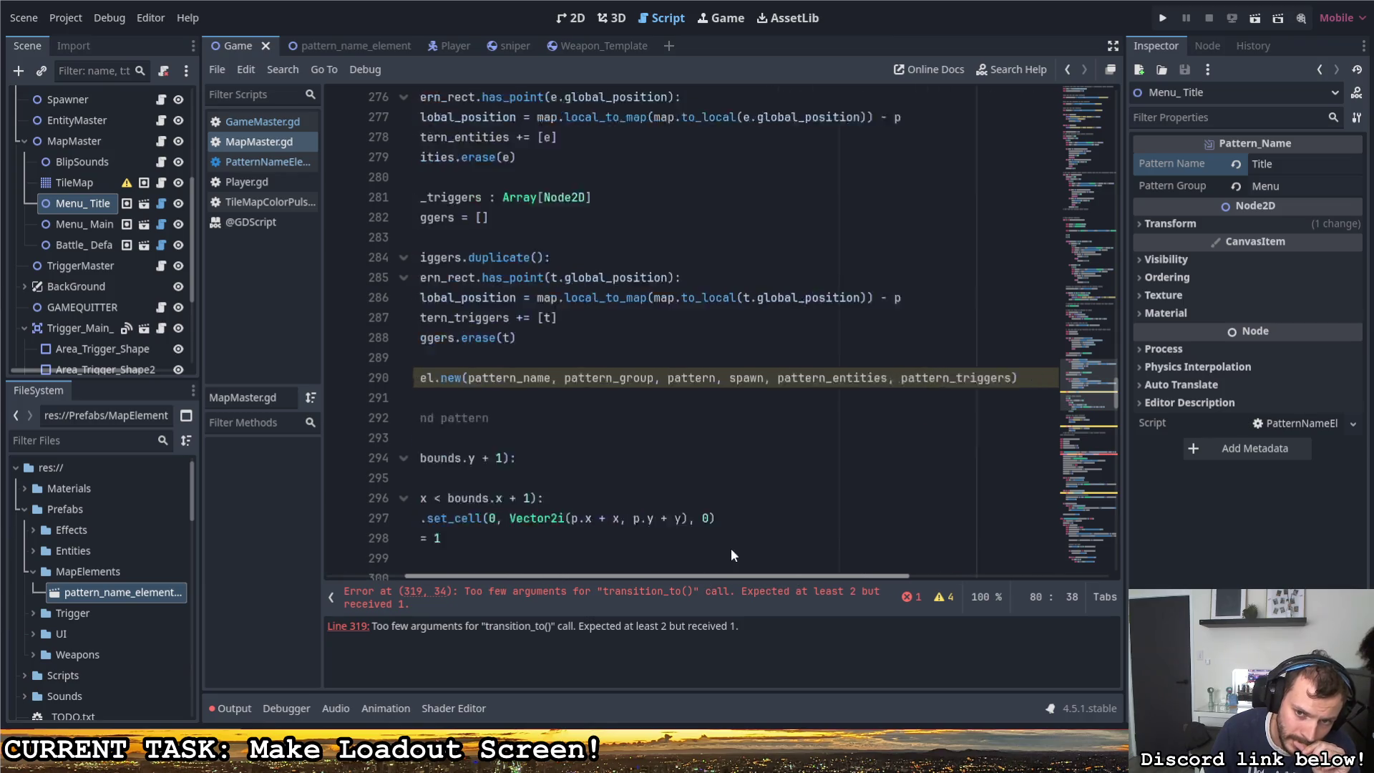
{"action": "scroll", "coordinate": [732, 555], "scroll_direction": "left", "scroll_amount": 5}
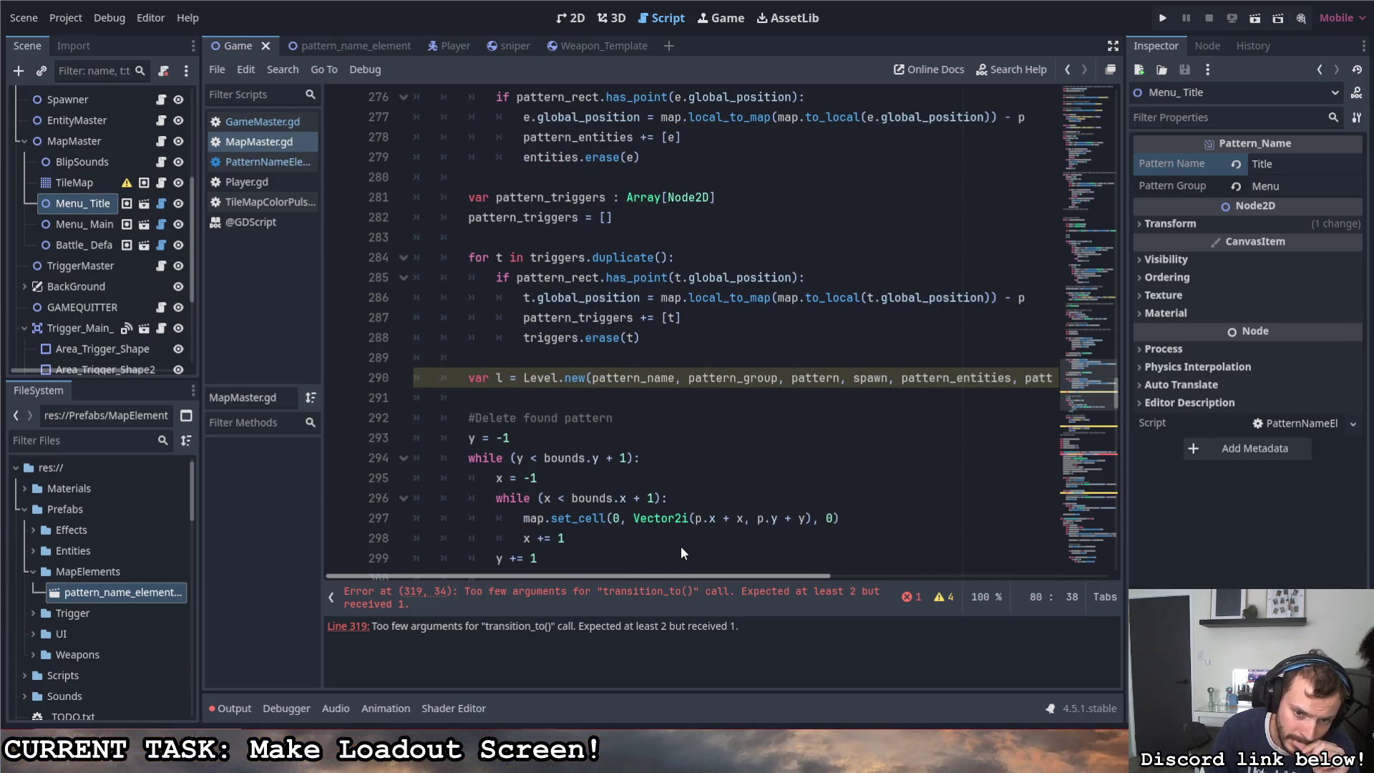
{"action": "left_click", "coordinate": [944, 597]}
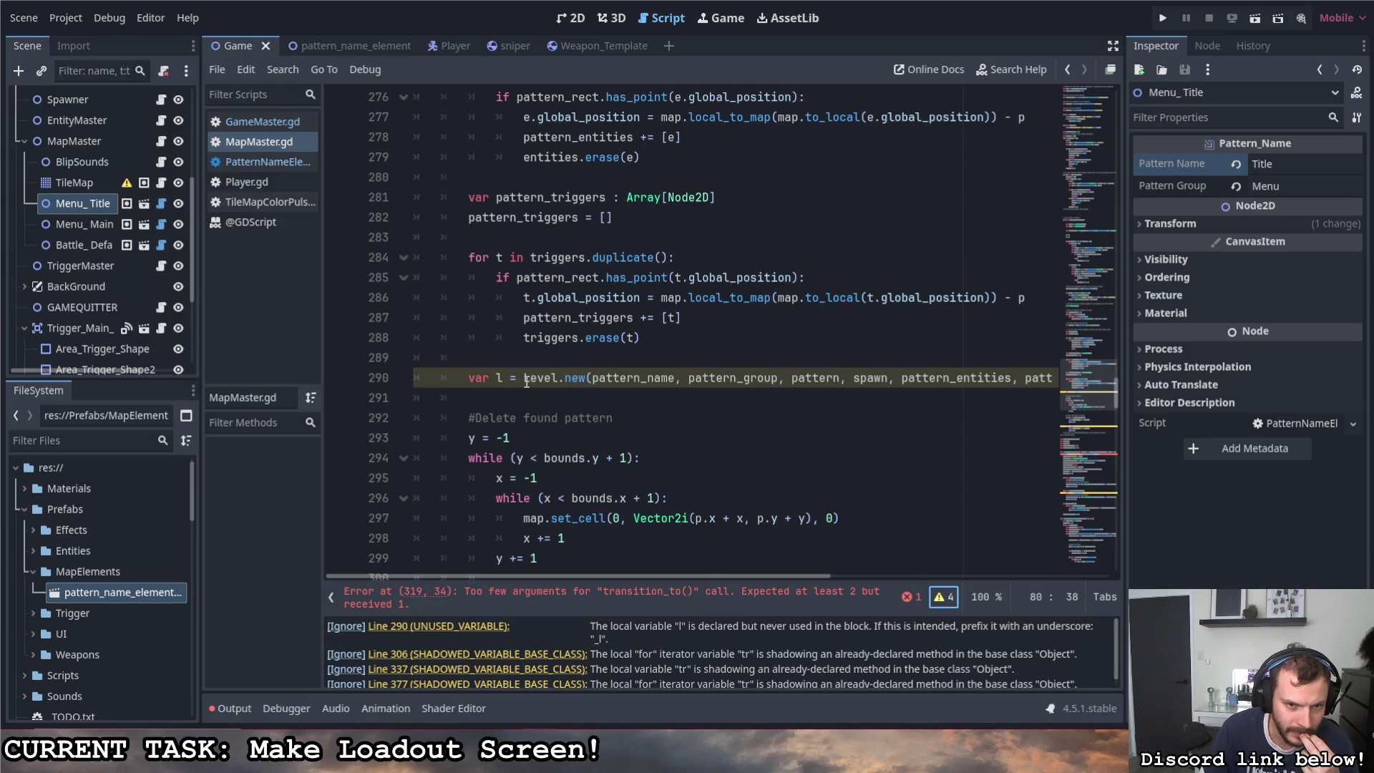
Remove 'var l = ' from line 290 so Level.new(...) is called directly, and save
{"action": "left_click_drag", "start_coordinate": [525, 381], "coordinate": [468, 377]}
{"action": "key", "text": "BackSpace"}
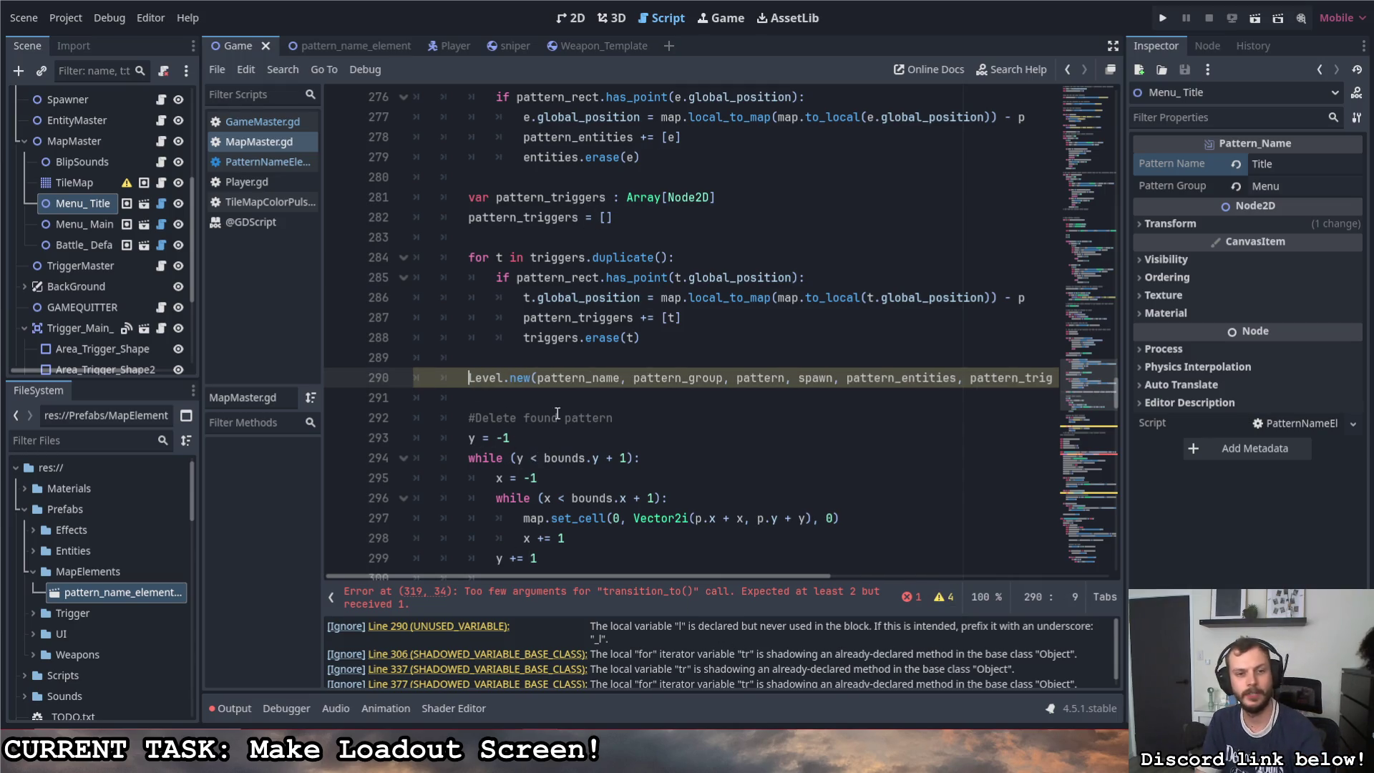
{"action": "left_click", "coordinate": [559, 397]}
{"action": "key", "text": "ctrl+s"}
{"action": "scroll", "coordinate": [572, 426], "scroll_direction": "down", "scroll_amount": 2}
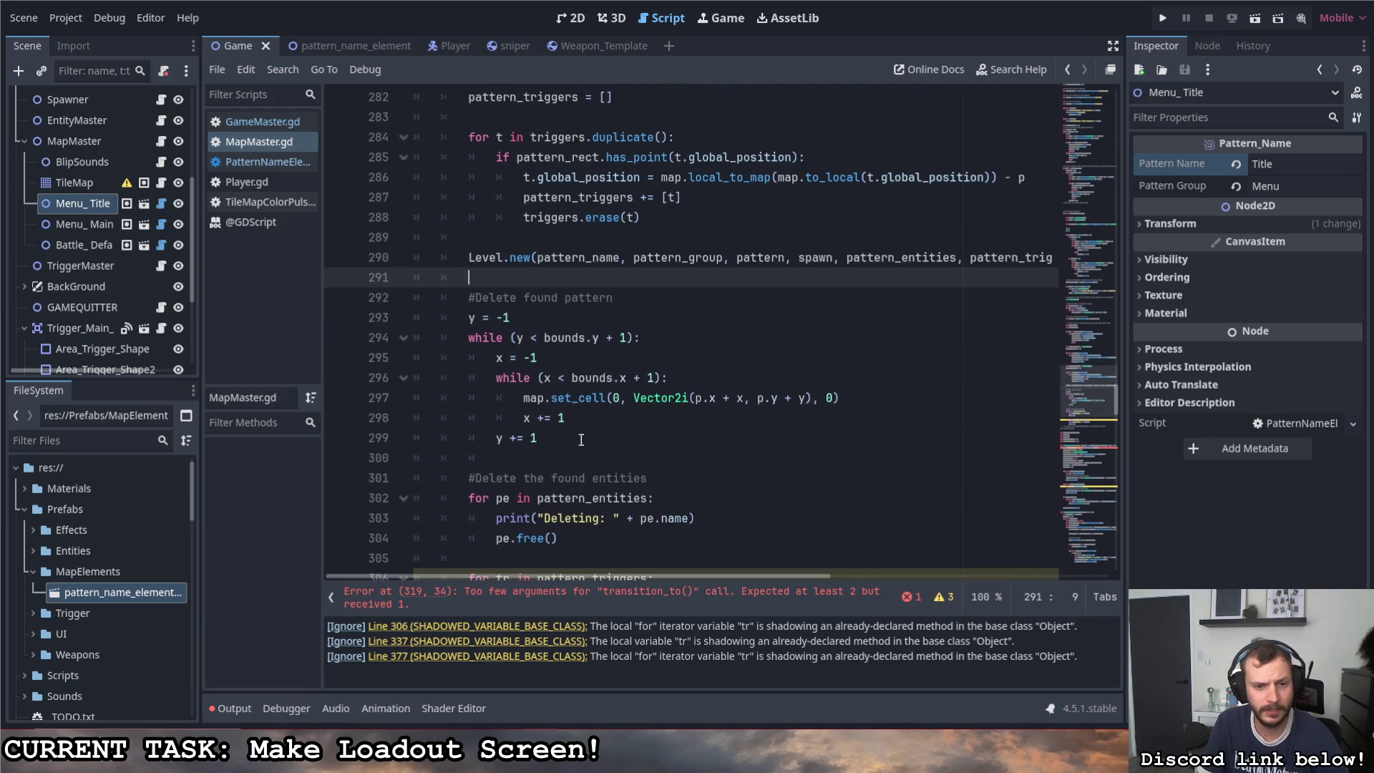
{"action": "scroll", "coordinate": [580, 429], "scroll_direction": "down", "scroll_amount": 2}
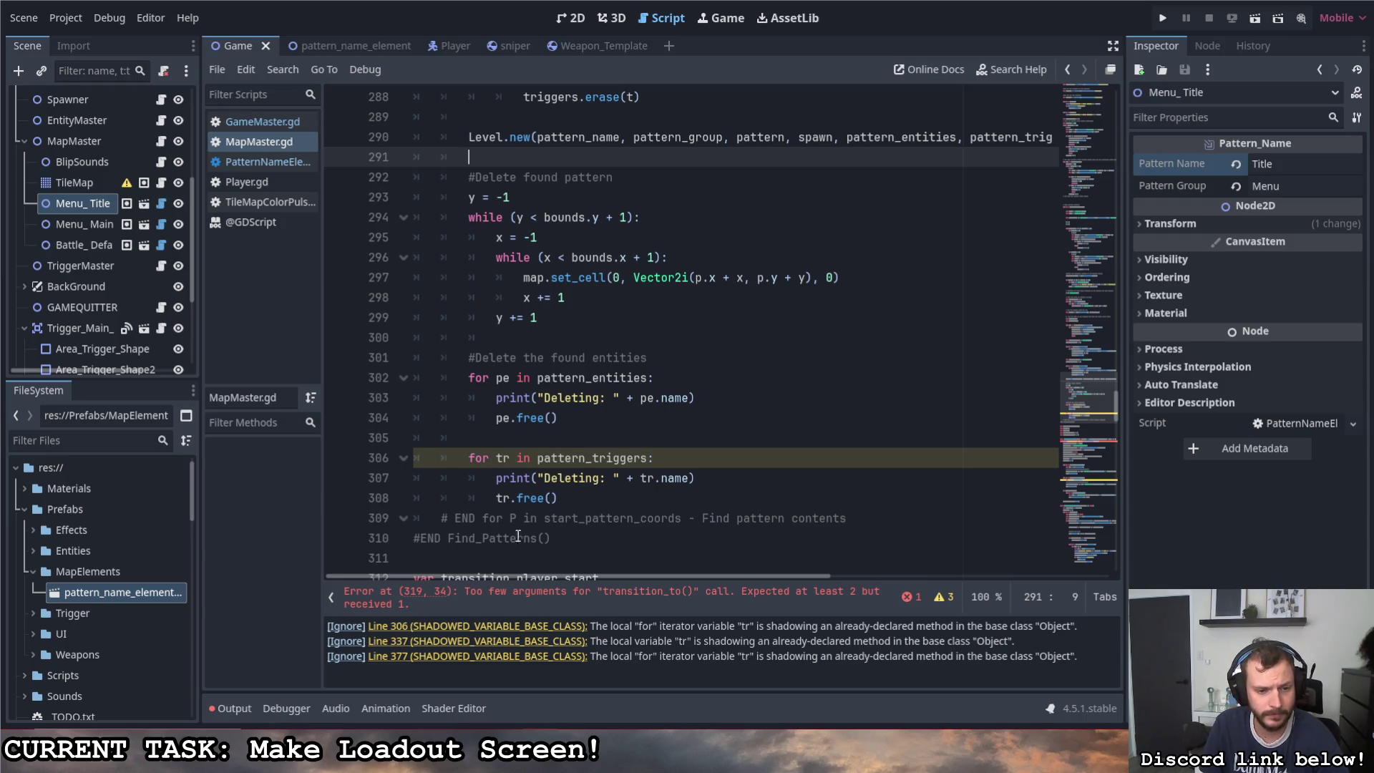
{"action": "left_click", "coordinate": [353, 631]}
{"action": "scroll", "coordinate": [525, 531], "scroll_direction": "down", "scroll_amount": 4}
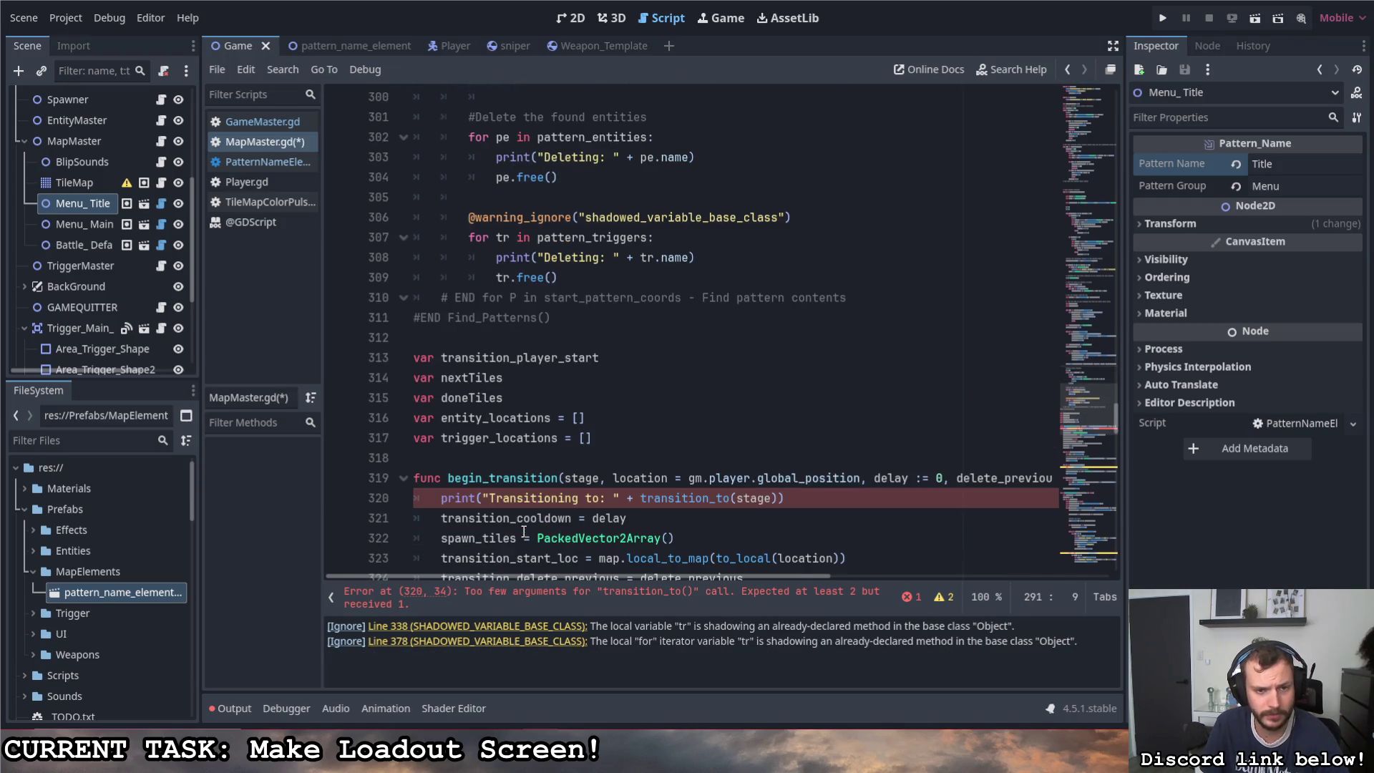
{"action": "scroll", "coordinate": [489, 539], "scroll_direction": "down", "scroll_amount": 2}
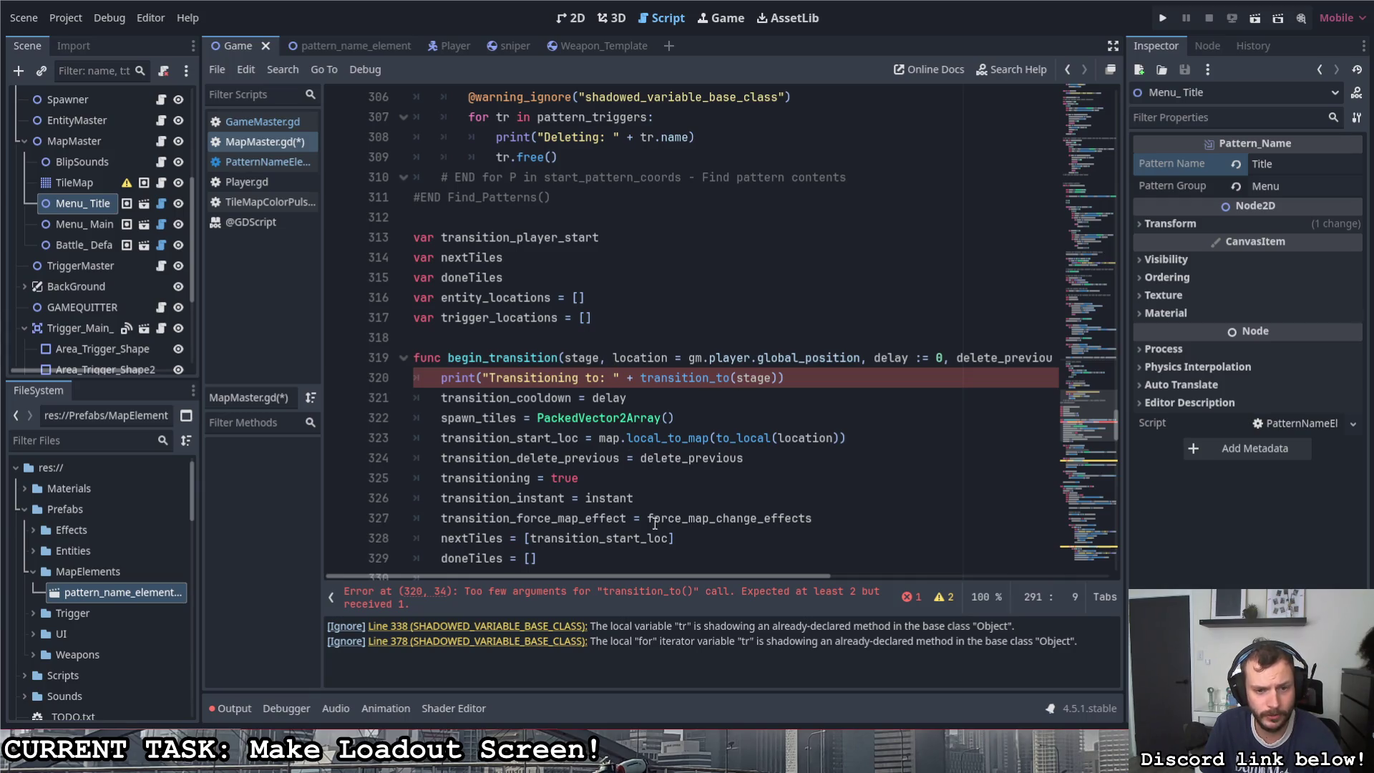
{"action": "mouse_move", "coordinate": [659, 575]}
{"action": "left_mouse_down"}
{"action": "mouse_move", "coordinate": [891, 574]}
{"action": "mouse_move", "coordinate": [667, 574]}
{"action": "left_mouse_up"}
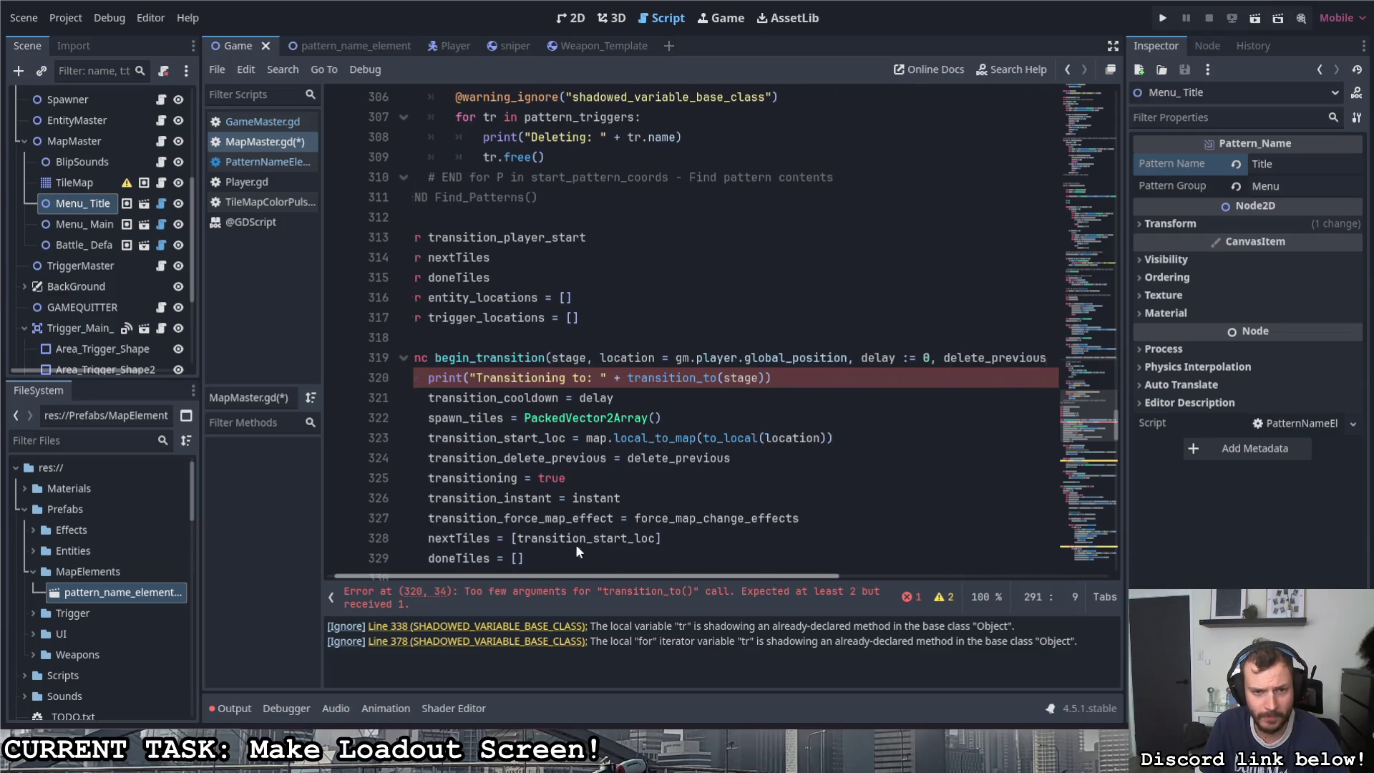
Replace the stage parameter with level_group, level_name in begin_transition and its transition_to call
{"action": "double_click", "coordinate": [569, 358]}
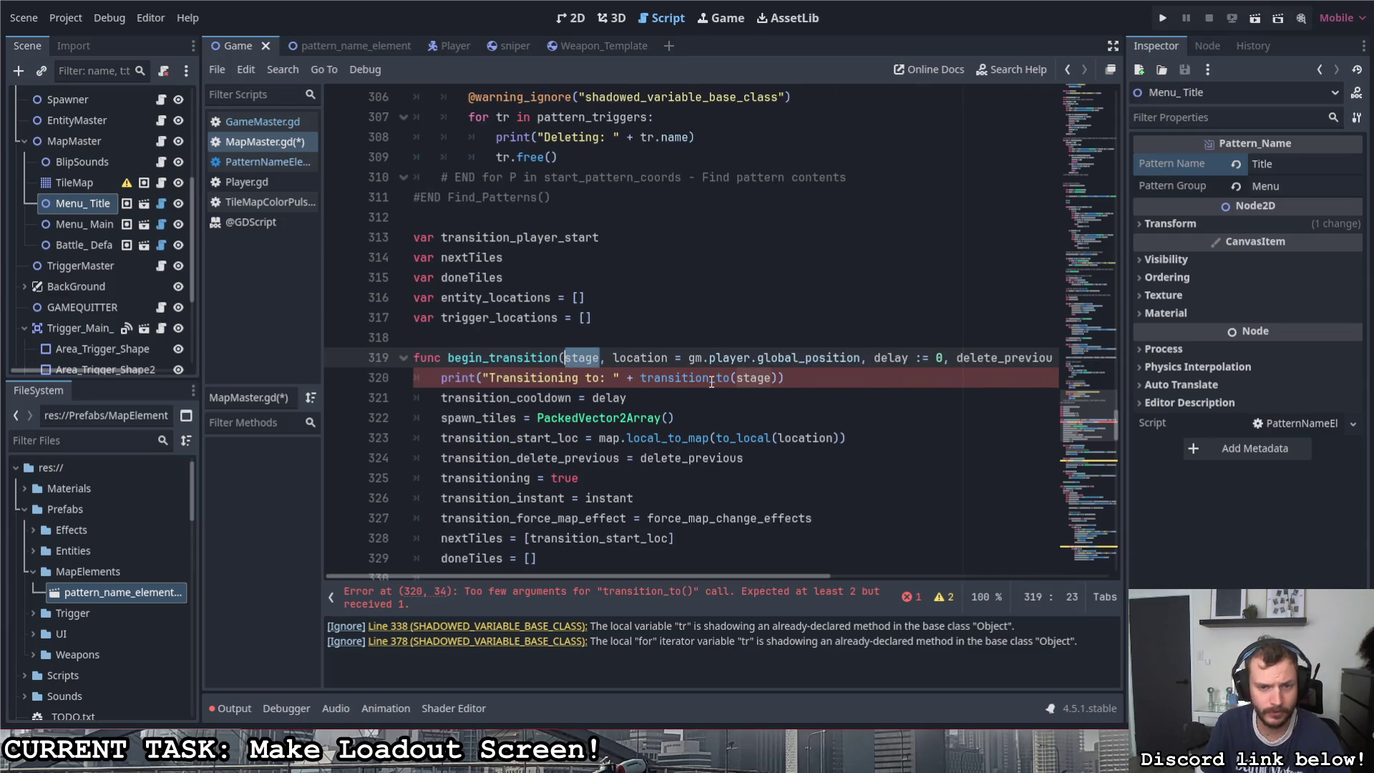
{"action": "type", "text": "level"}
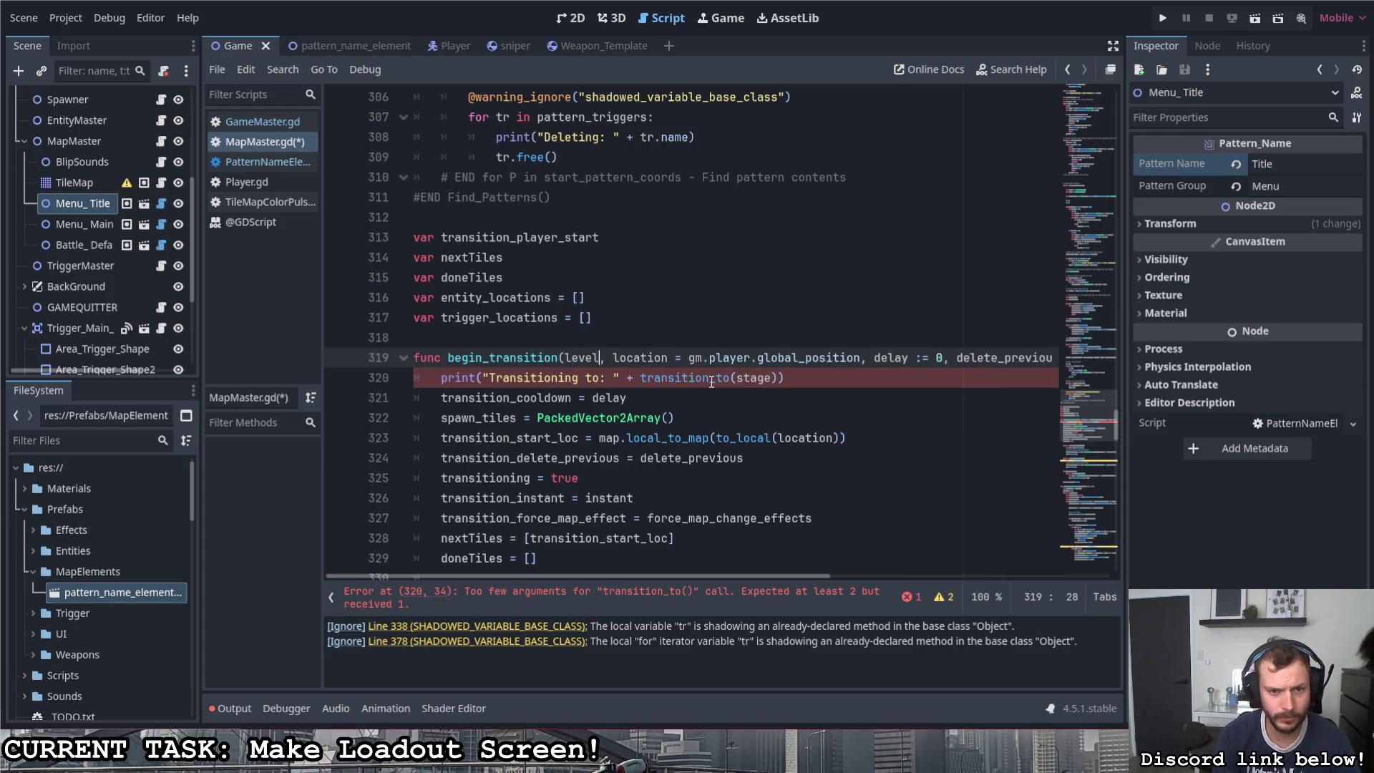
{"action": "type", "text": "_group, l"}
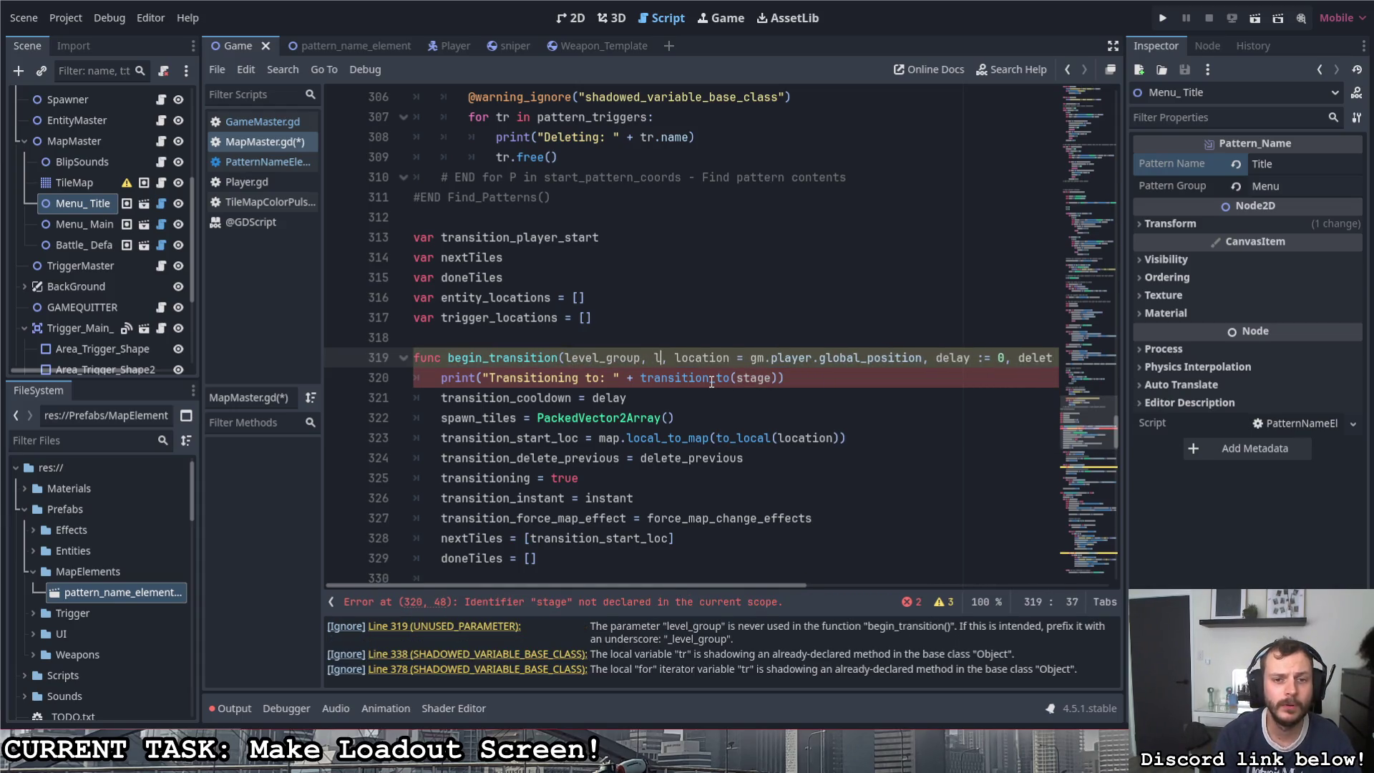
{"action": "type", "text": "evel "}
{"action": "type", "text": "name"}
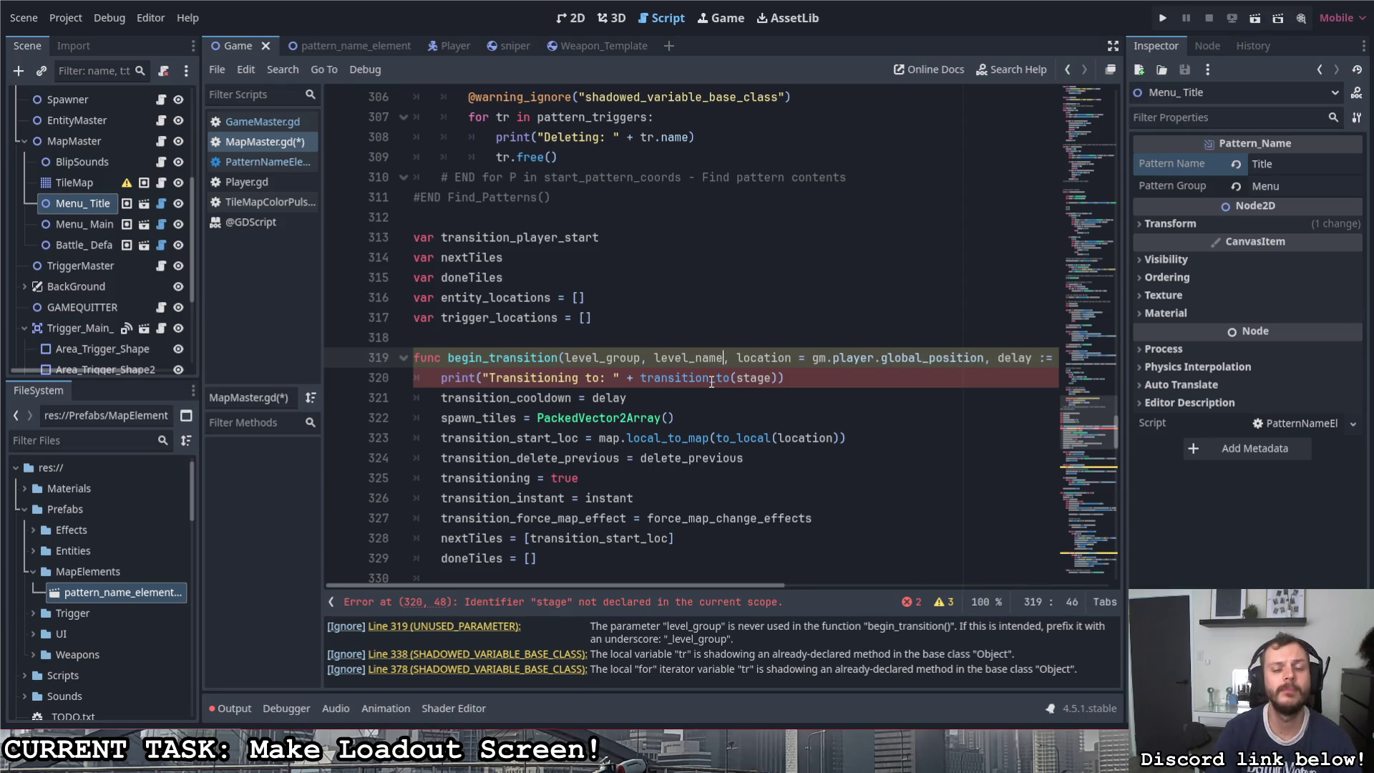
{"action": "left_click_drag", "start_coordinate": [775, 381], "coordinate": [739, 377]}
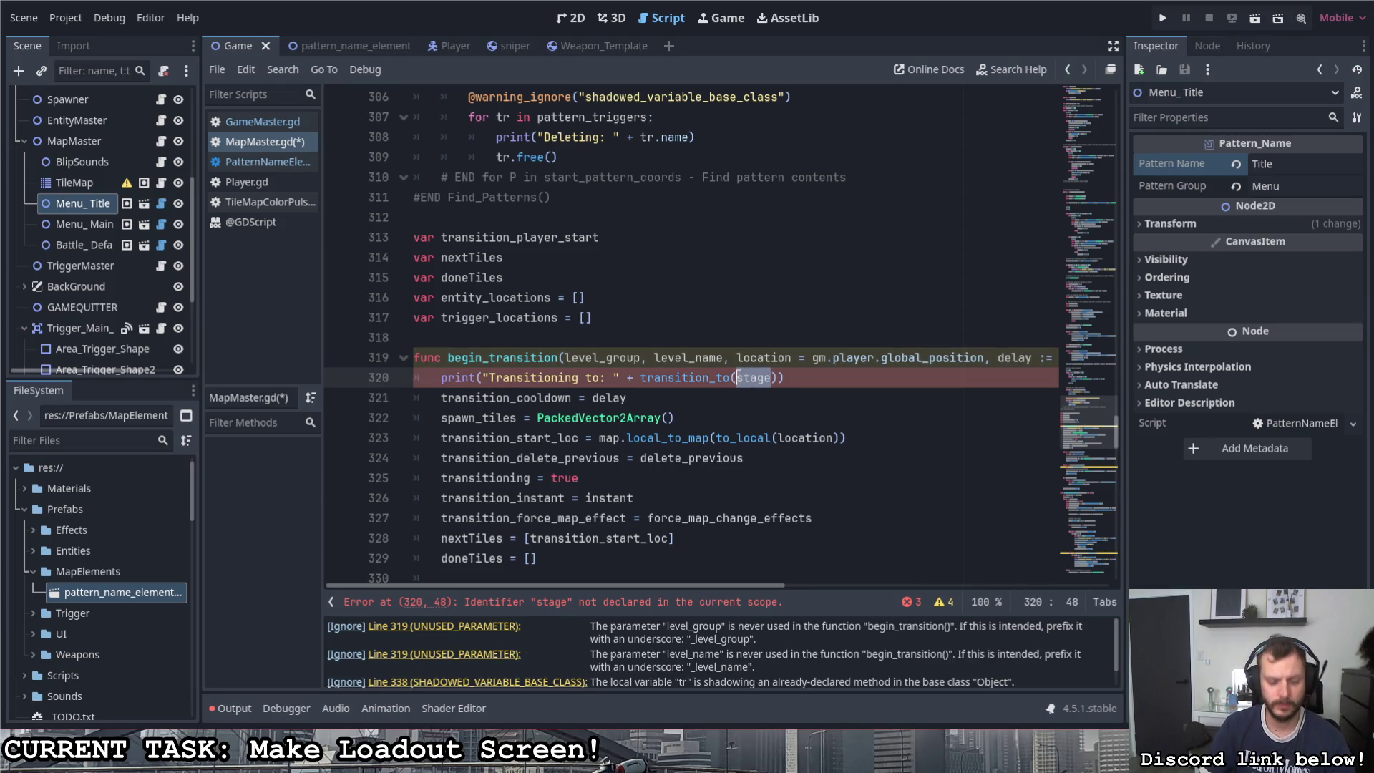
{"action": "type", "text": "level"}
{"action": "type", "text": "_group, l"}
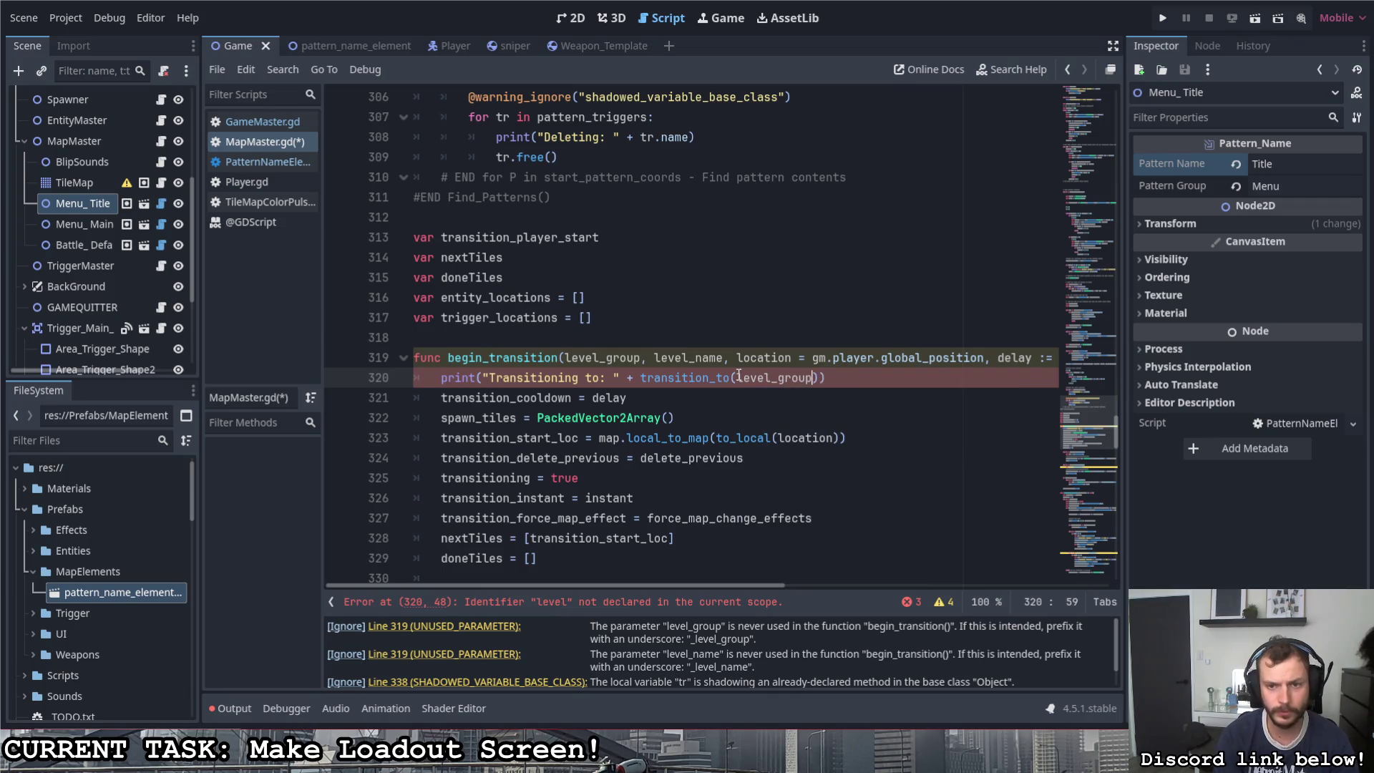
{"action": "type", "text": "evel_name"}
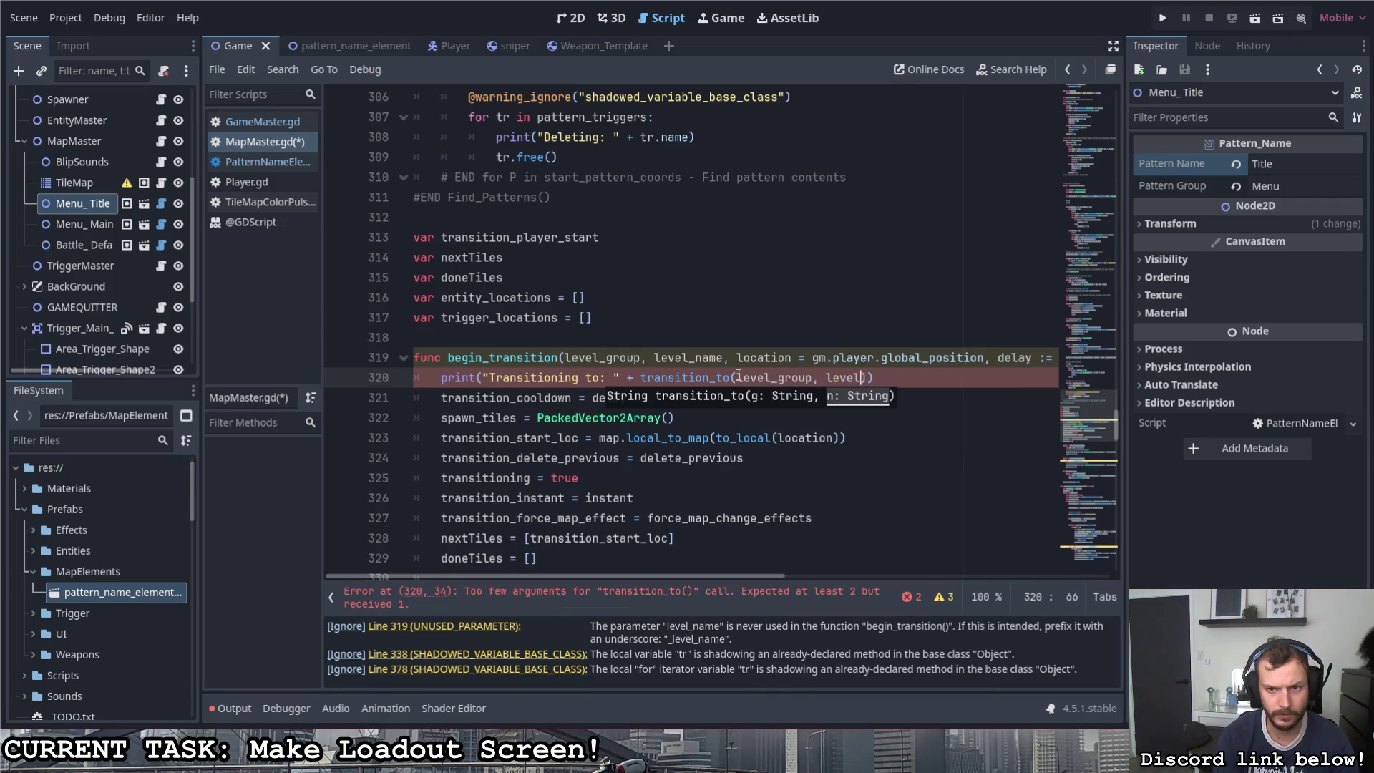
Type level_group and level_name as String on line 319, and save MapMaster.gd
{"action": "left_click", "coordinate": [641, 358]}
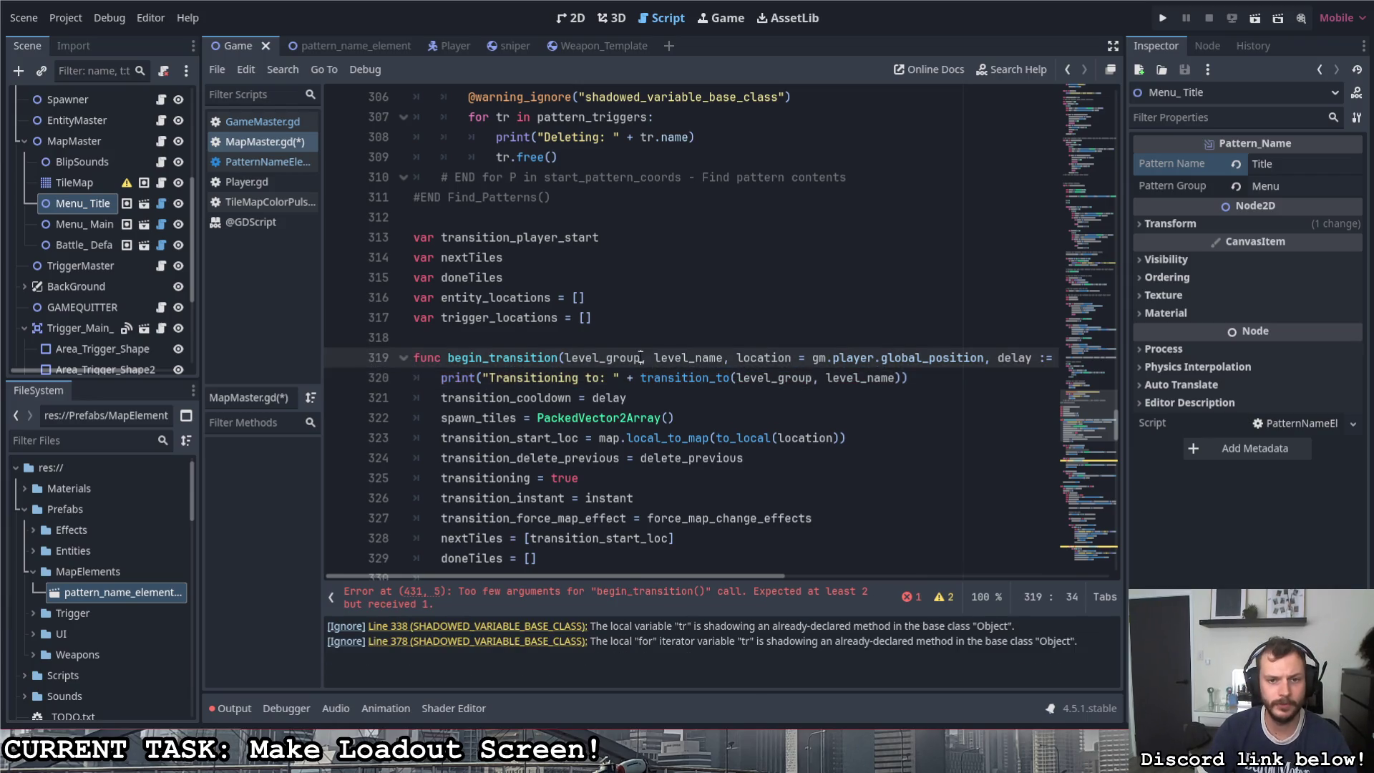
{"action": "type", "text": ": String"}
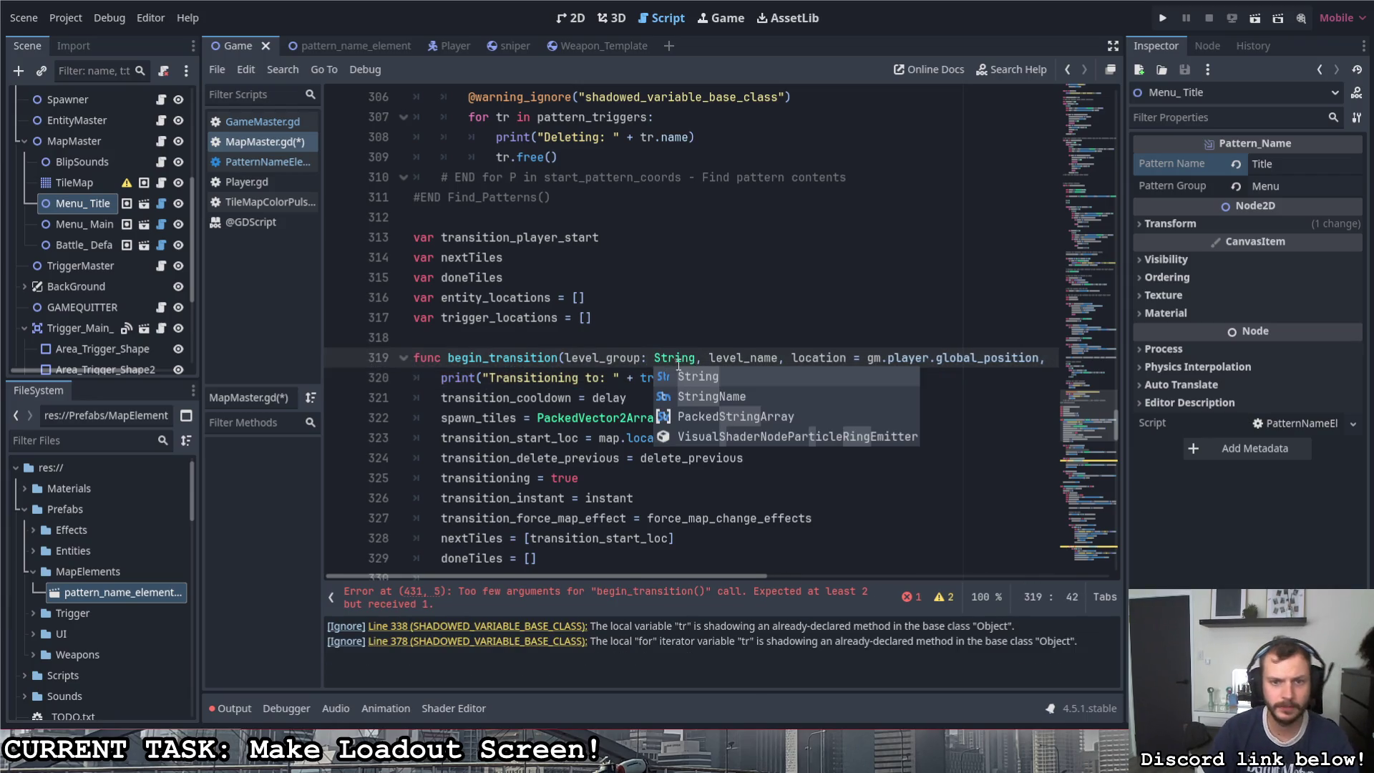
{"action": "key", "text": "Escape"}
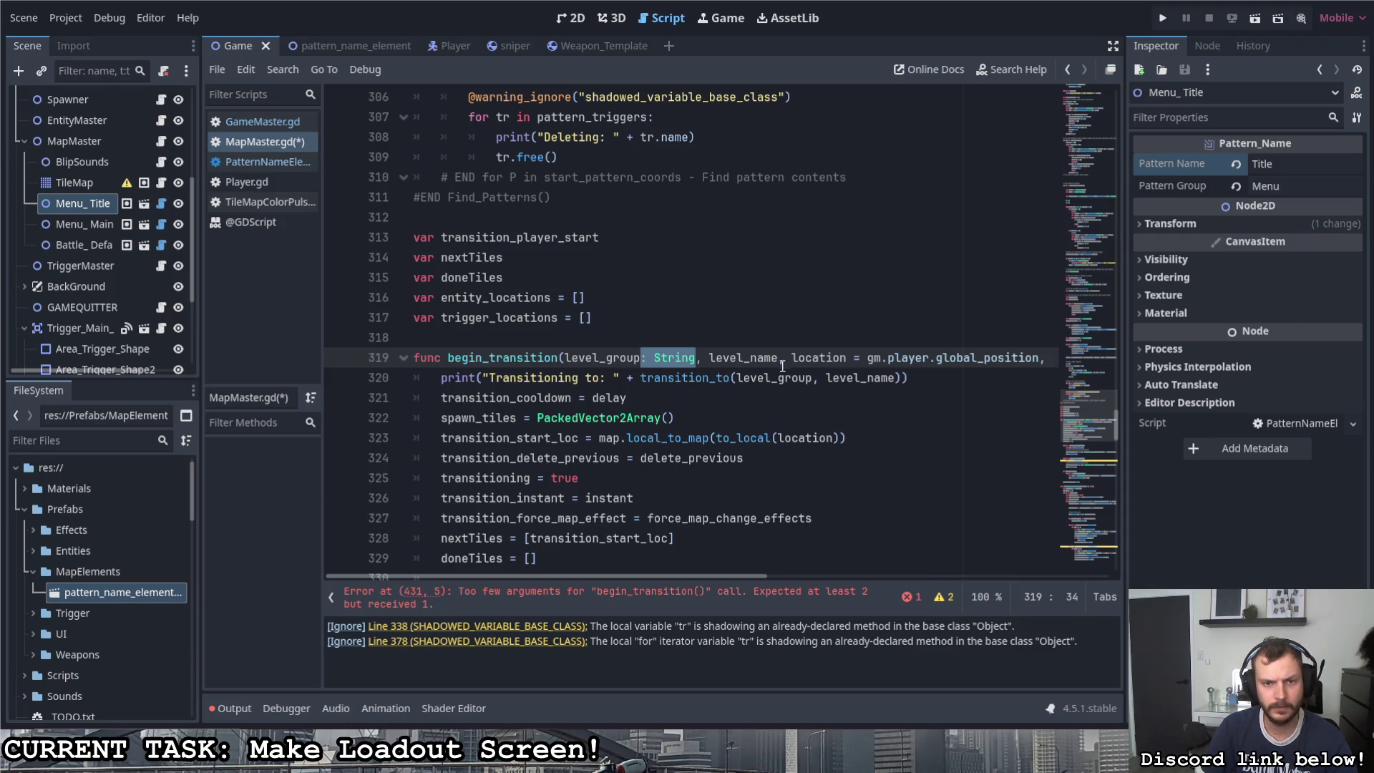
{"action": "left_click", "coordinate": [778, 357]}
{"action": "type", "text": ": String"}
{"action": "key", "text": "ctrl+s"}
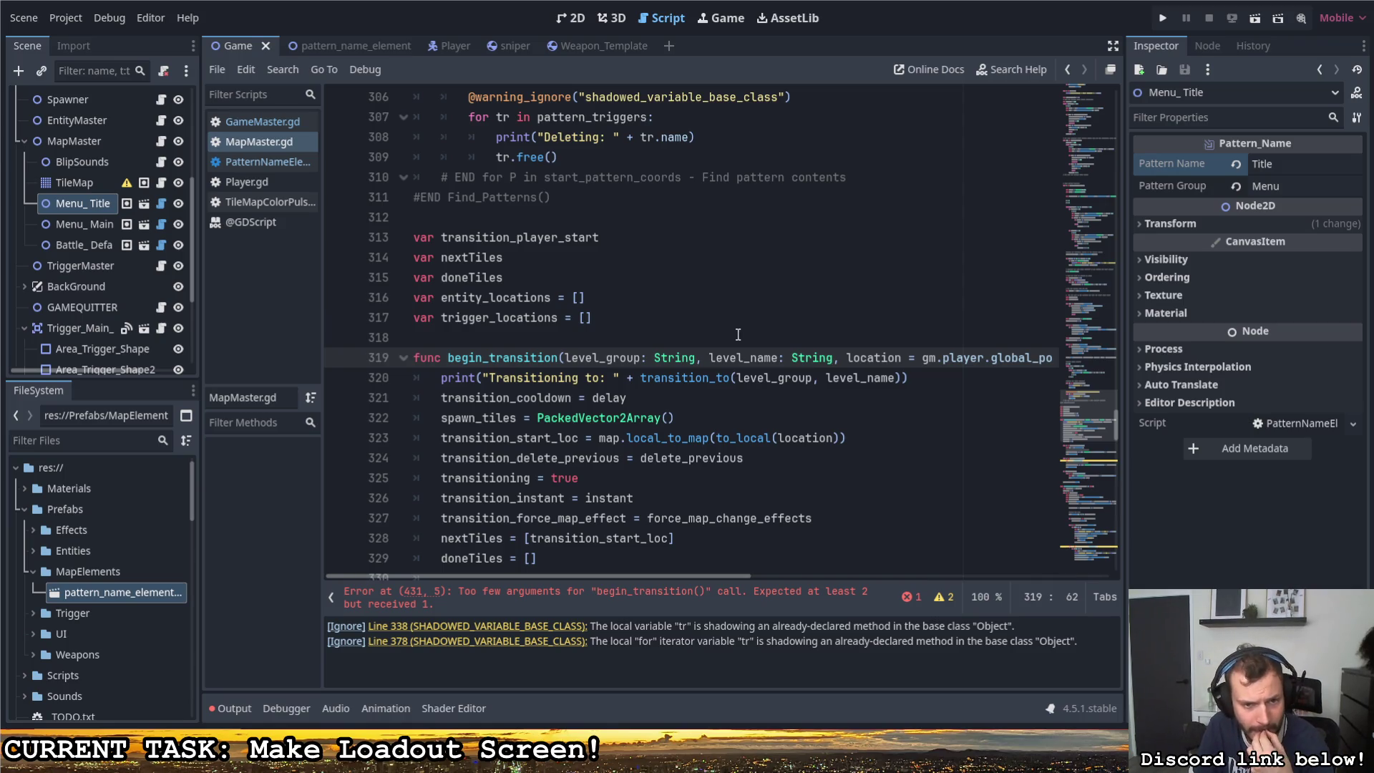
{"action": "scroll", "coordinate": [696, 387], "scroll_direction": "up", "scroll_amount": 20}
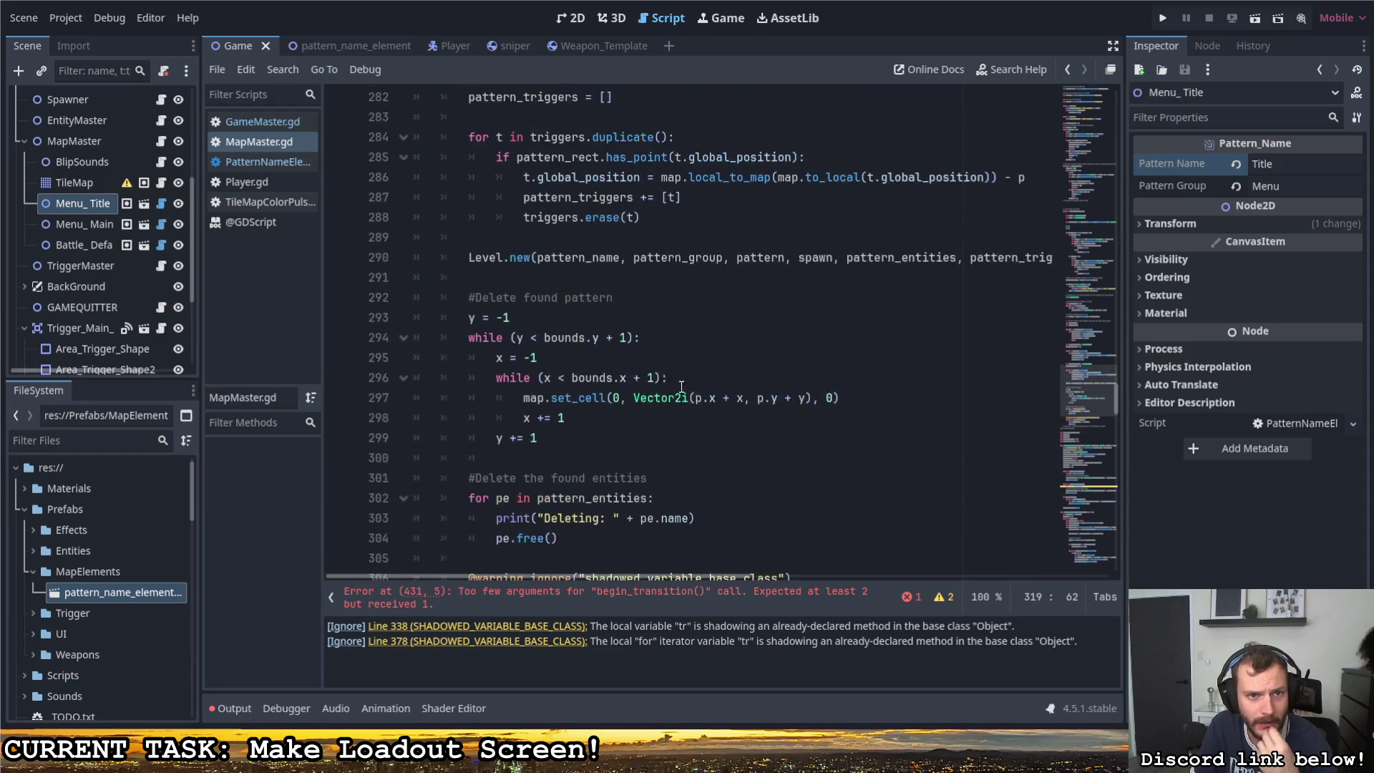
Replace the return expression on line 141 with destination.to_string() and save MapMaster.gd
{"action": "scroll", "coordinate": [677, 385], "scroll_direction": "up", "scroll_amount": 20}
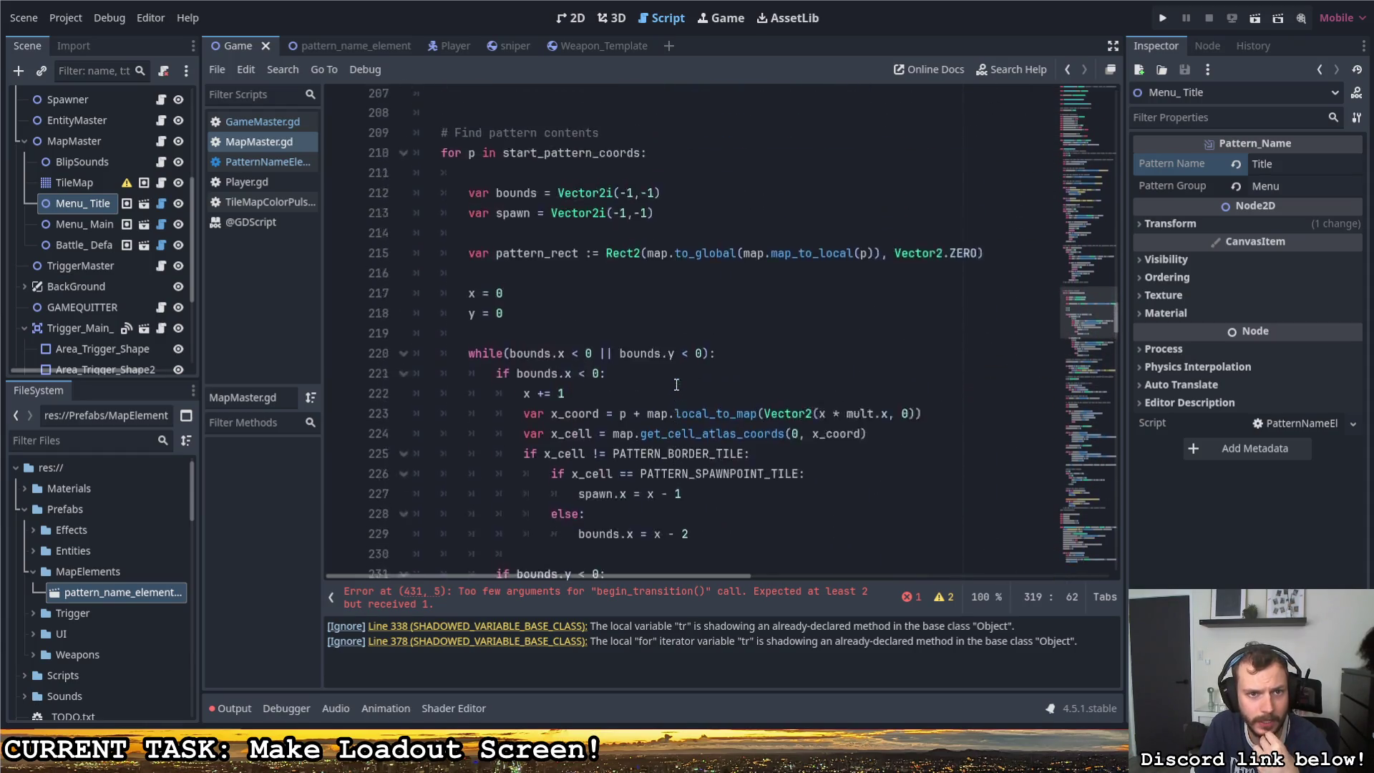
{"action": "scroll", "coordinate": [669, 389], "scroll_direction": "up", "scroll_amount": 12}
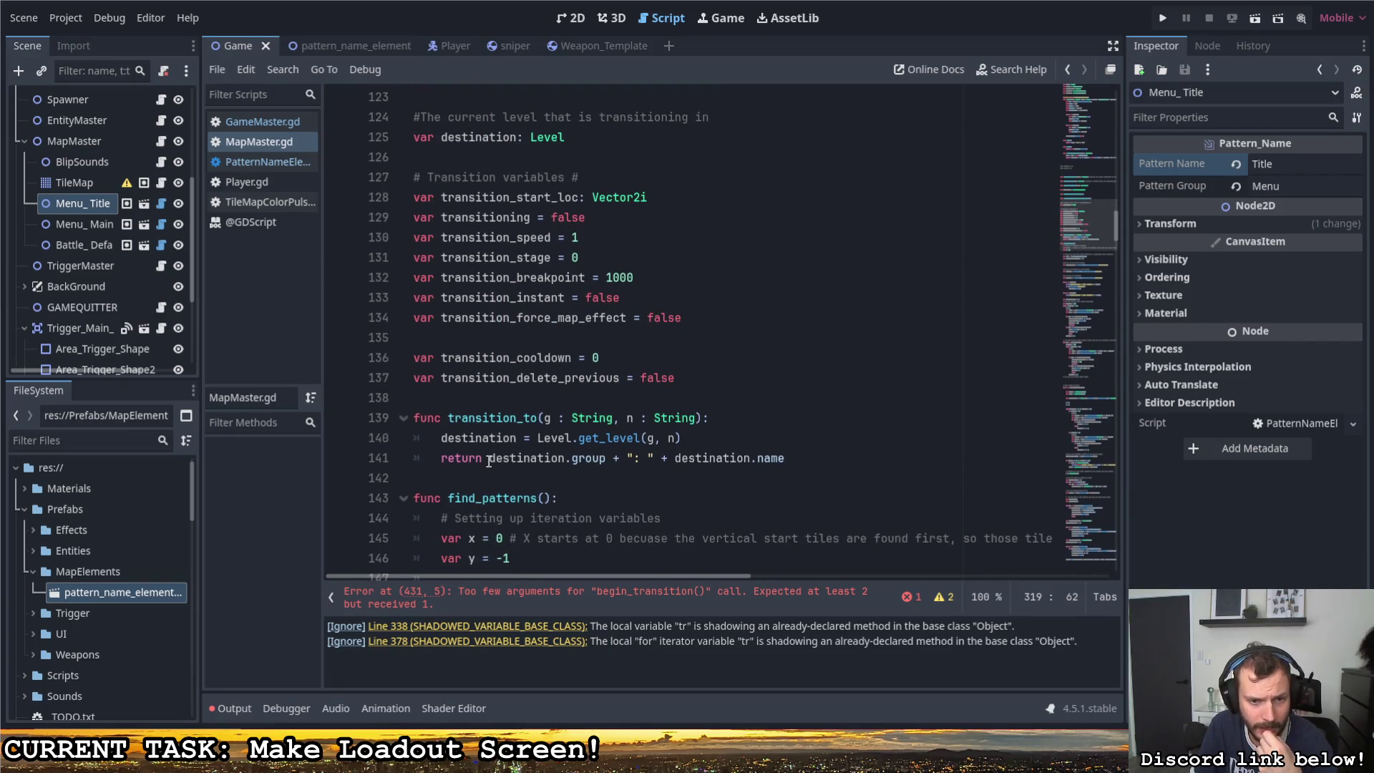
{"action": "left_click_drag", "start_coordinate": [489, 460], "coordinate": [796, 458]}
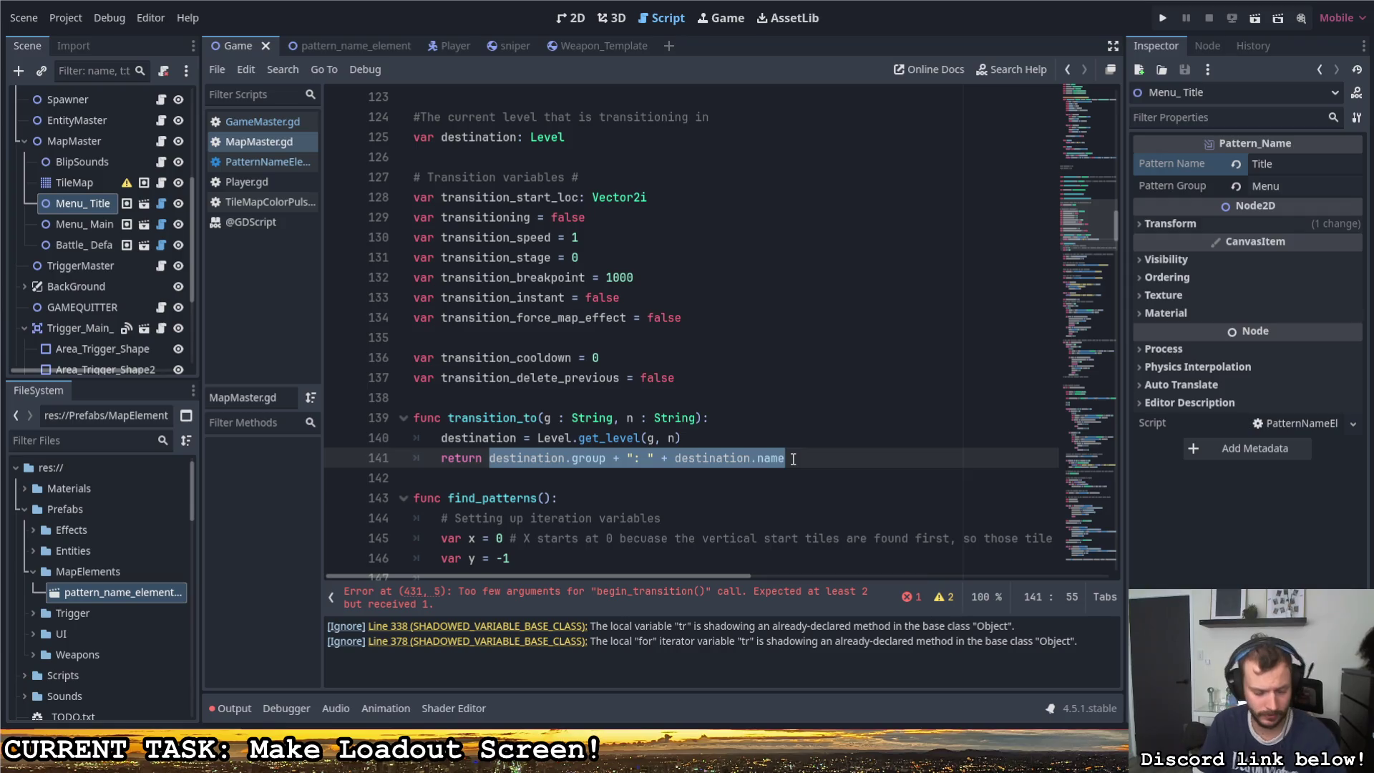
{"action": "type", "text": "St"}
{"action": "type", "text": "("}
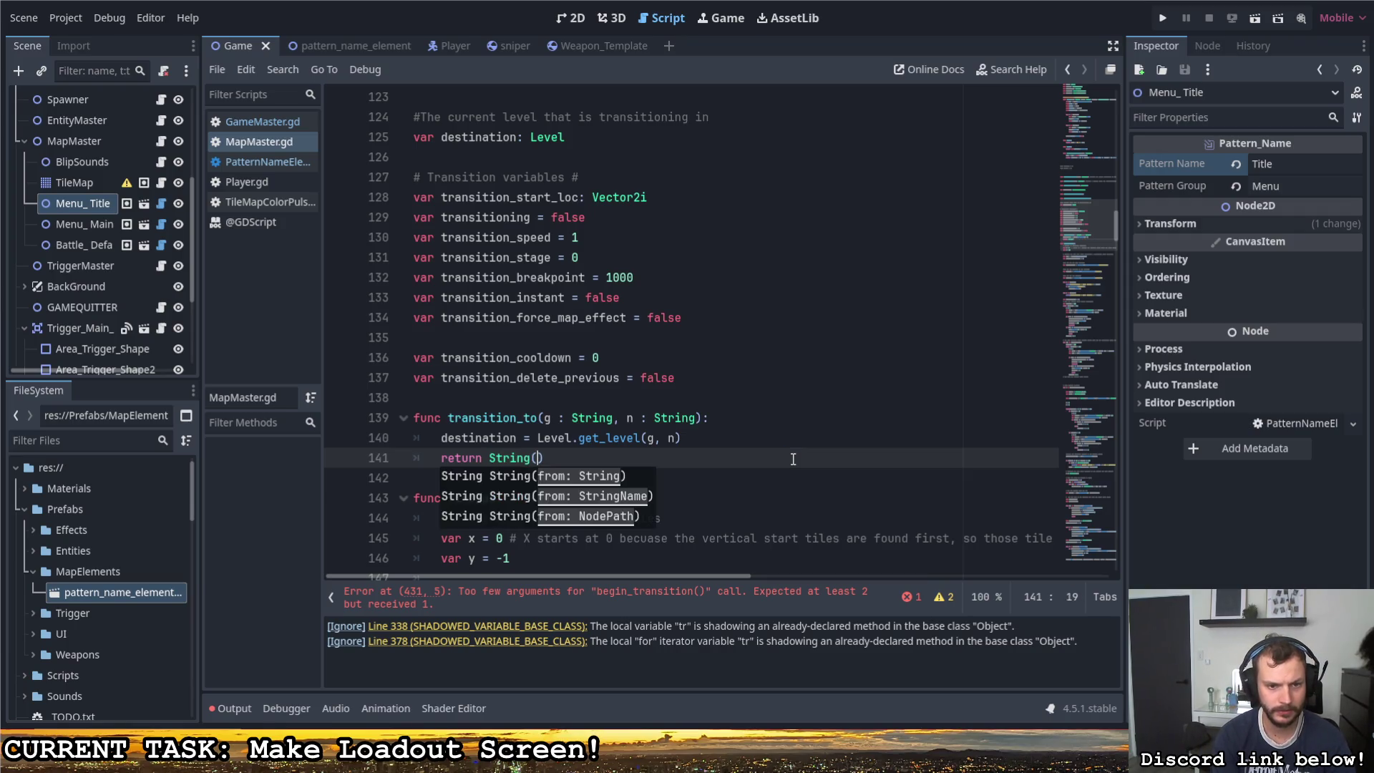
{"action": "type", "text": "de"}
{"action": "key", "text": "BackSpace"}
{"action": "key", "text": "BackSpace"}
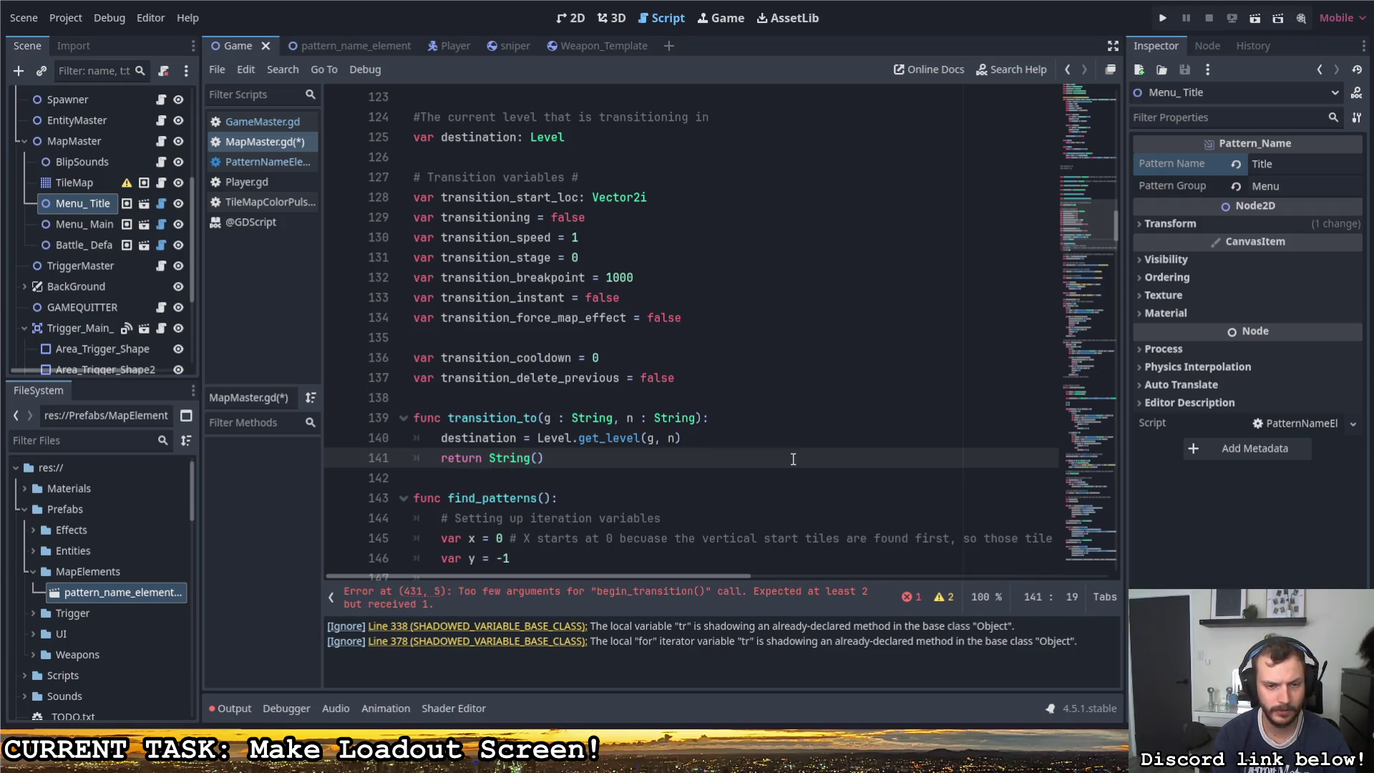
{"action": "type", "text": "("}
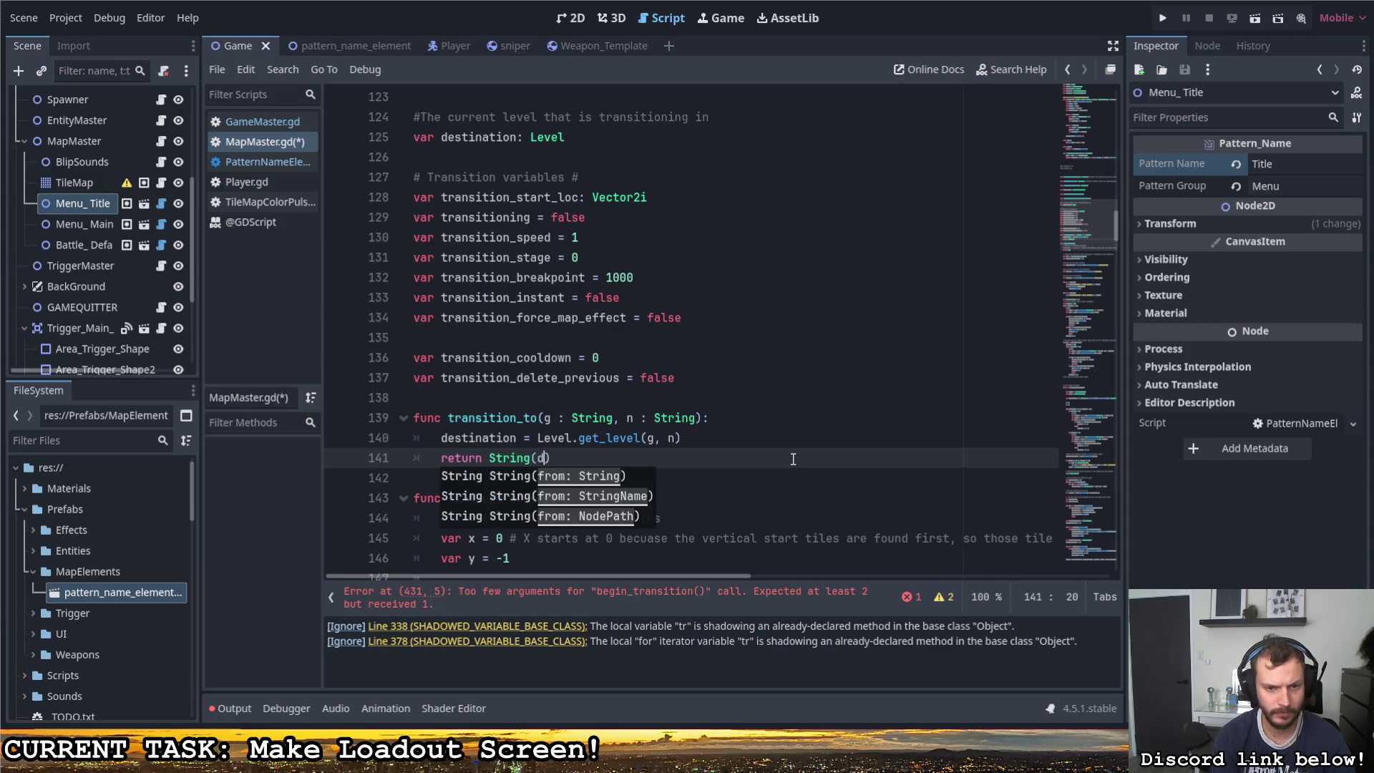
{"action": "type", "text": "d"}
{"action": "key", "text": "BackSpace"}
{"action": "key", "text": "BackSpace"}
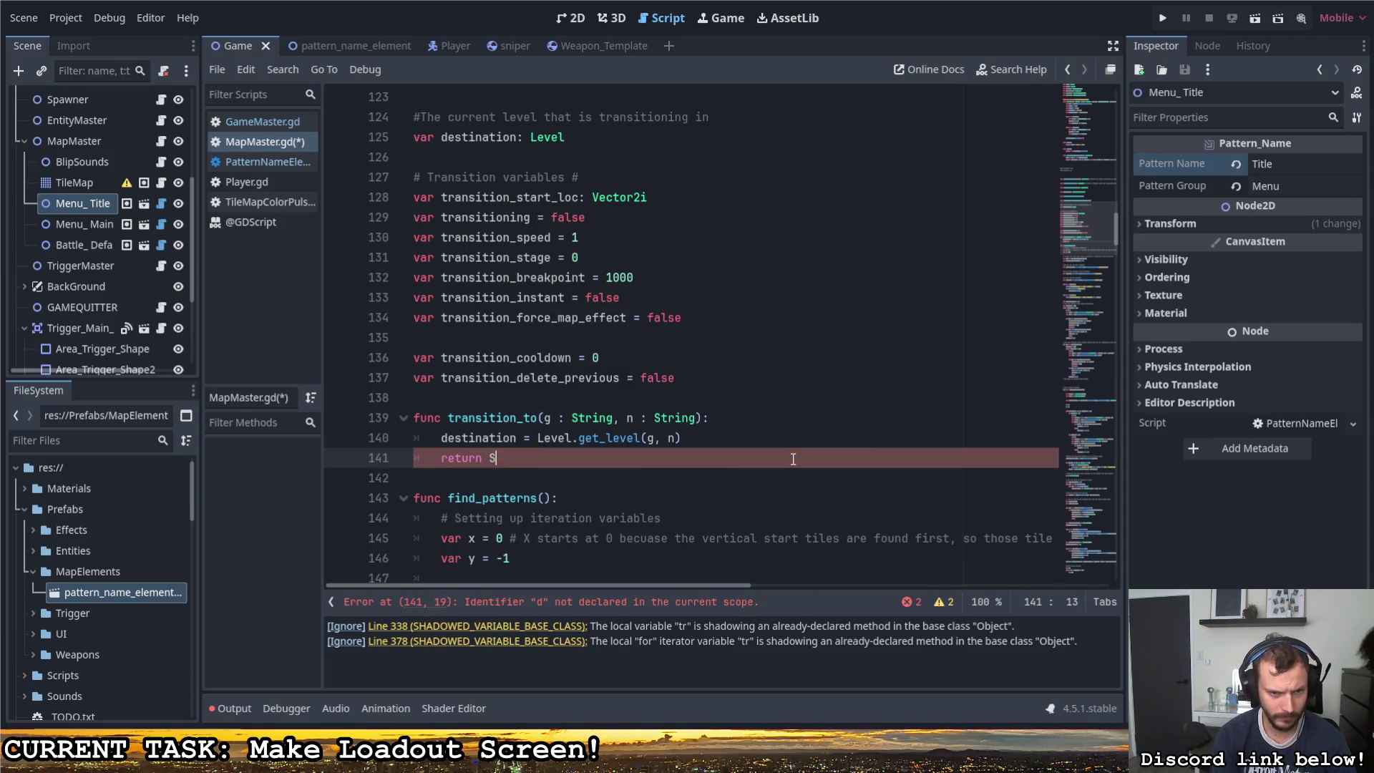
{"action": "type", "text": "ination."}
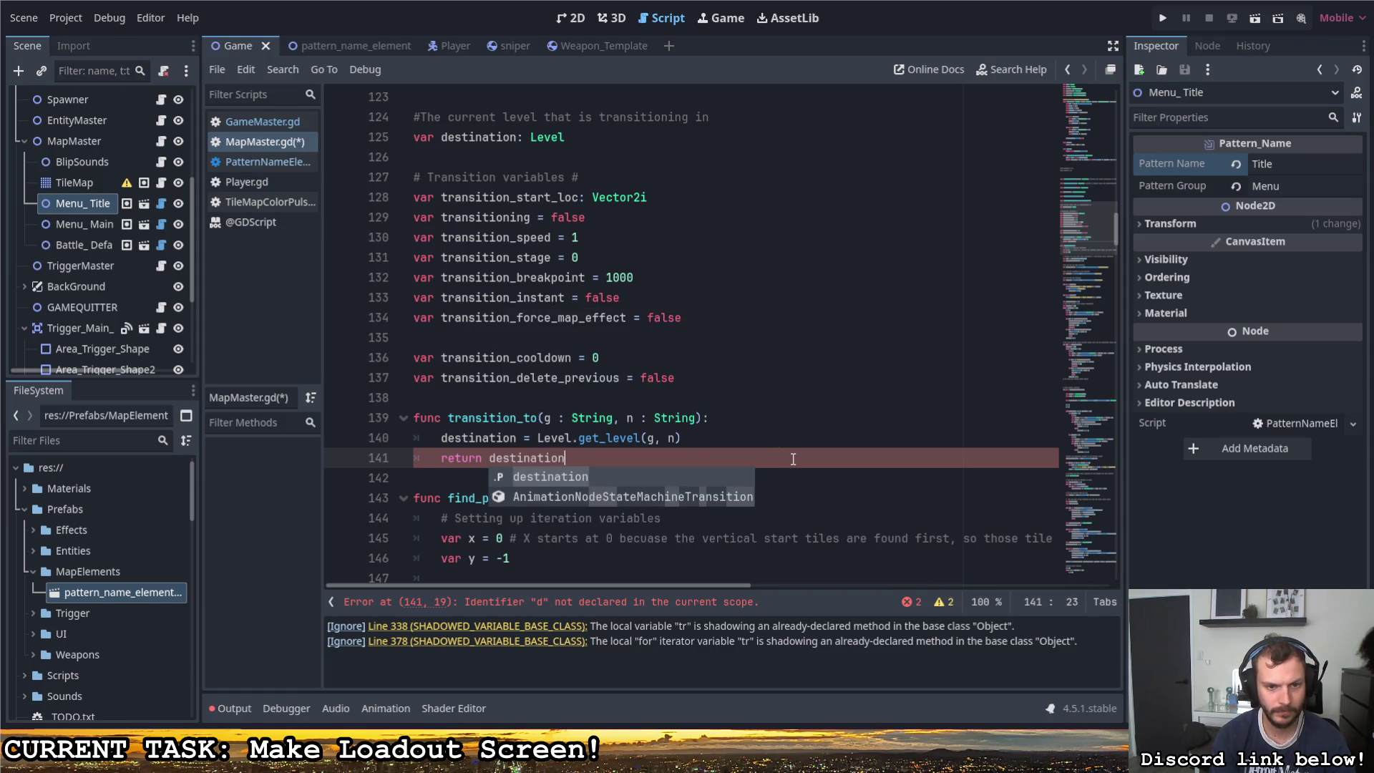
{"action": "type", "text": "to_str"}
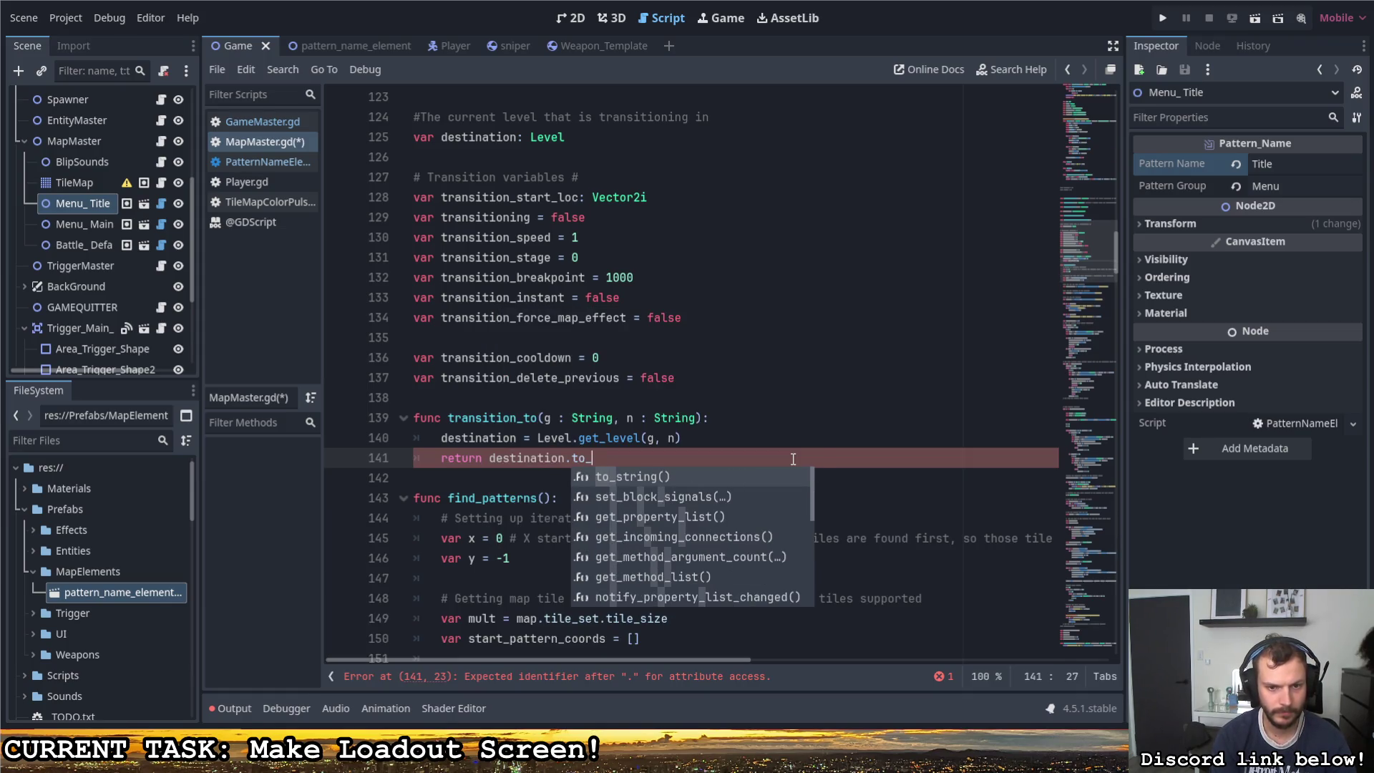
{"action": "key", "text": "Return"}
{"action": "key", "text": "ctrl+s"}
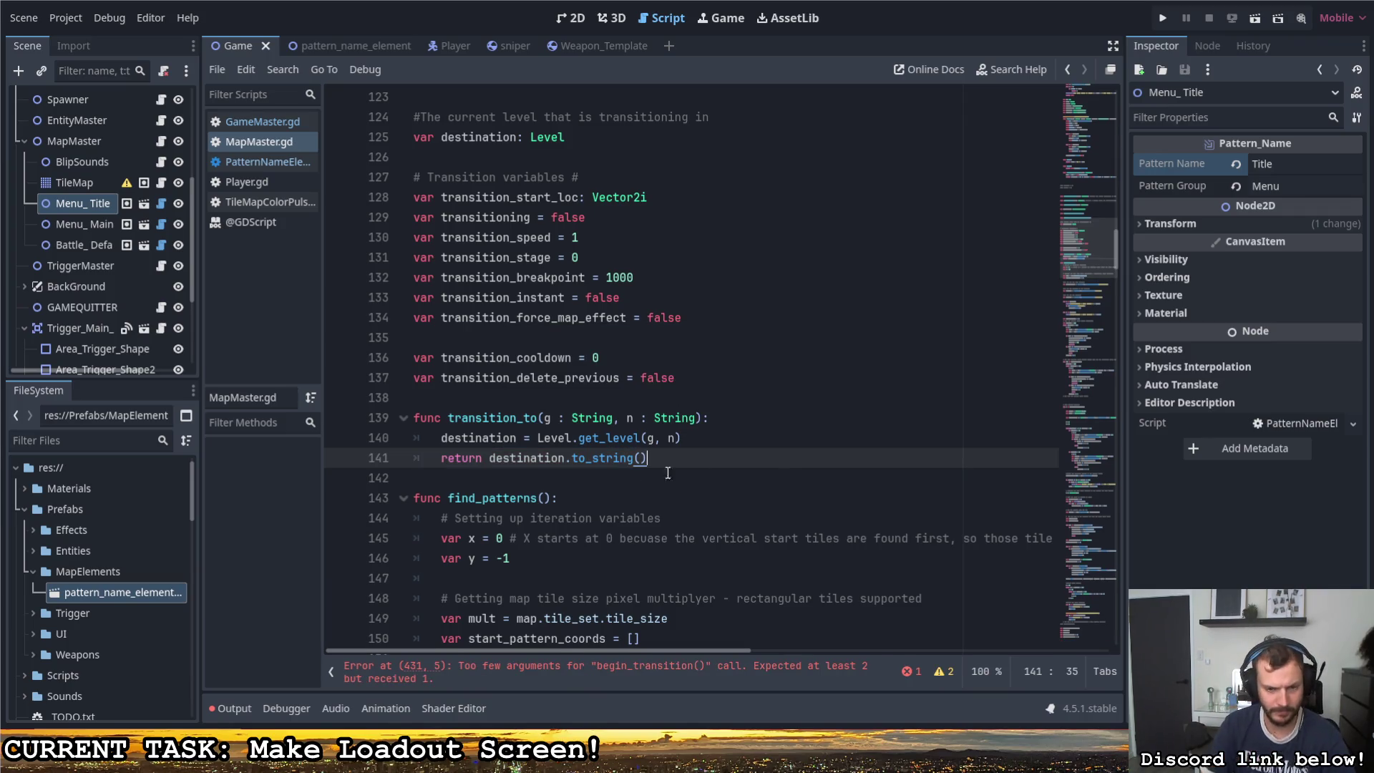
{"action": "scroll", "coordinate": [668, 473], "scroll_direction": "down", "scroll_amount": 10}
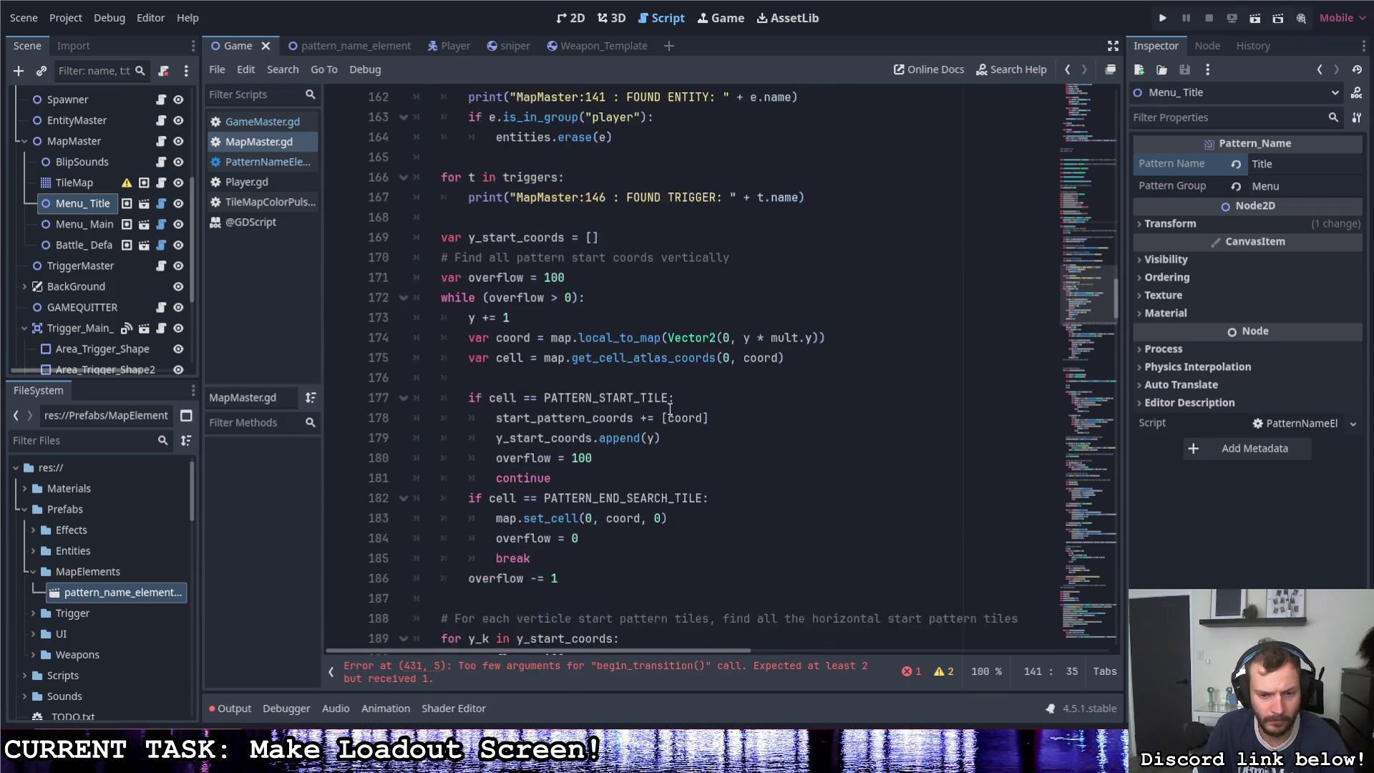
Jump from the too-few-arguments error to the begin_transition call on line 431
{"action": "scroll", "coordinate": [669, 409], "scroll_direction": "down", "scroll_amount": 15}
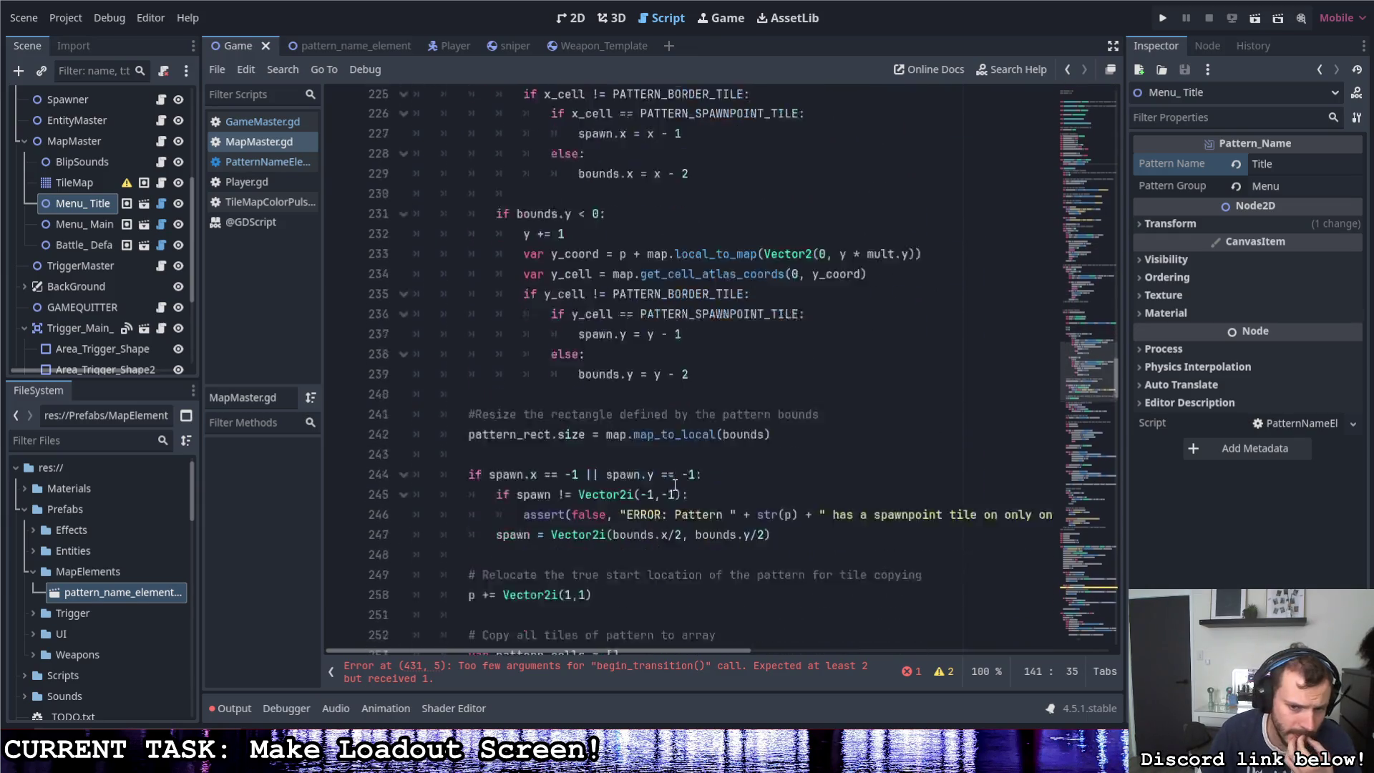
{"action": "scroll", "coordinate": [675, 486], "scroll_direction": "down", "scroll_amount": 18}
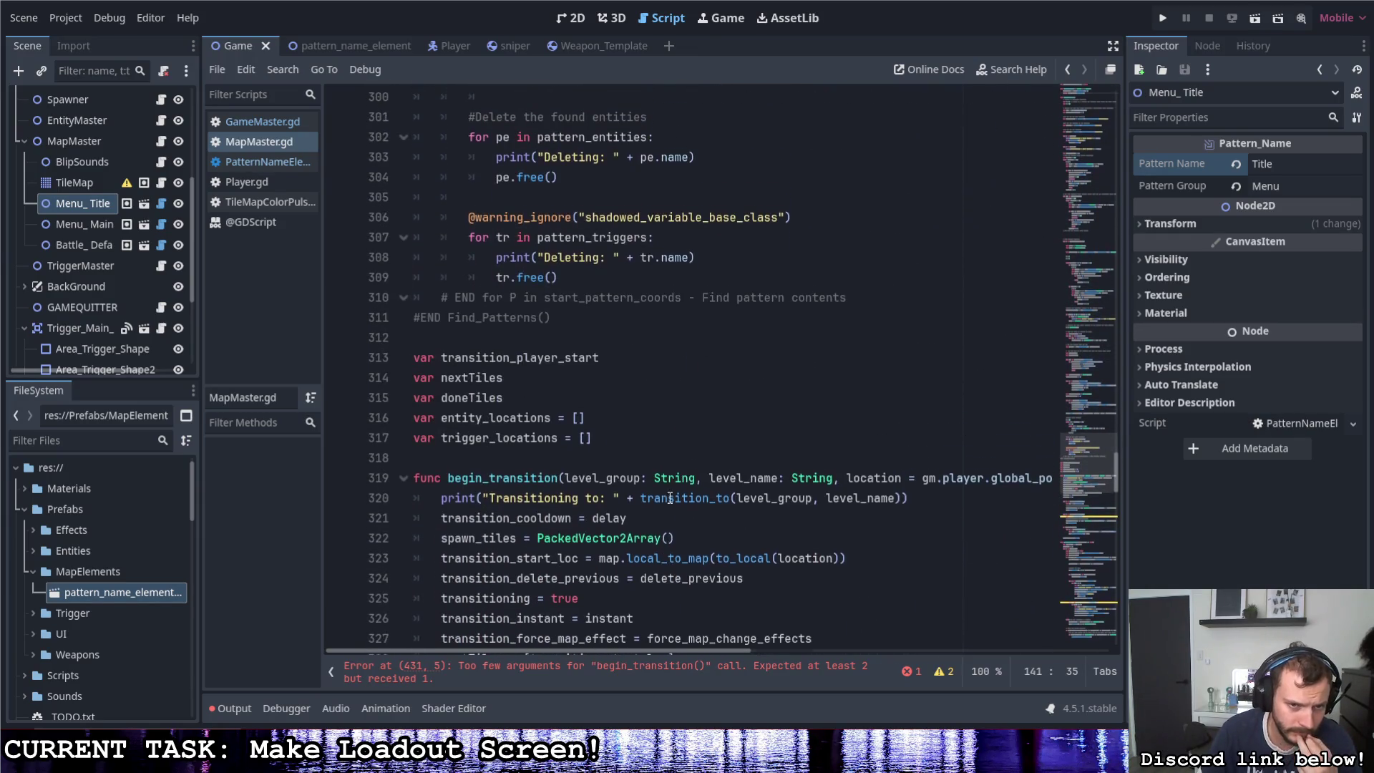
{"action": "scroll", "coordinate": [661, 471], "scroll_direction": "down", "scroll_amount": 12}
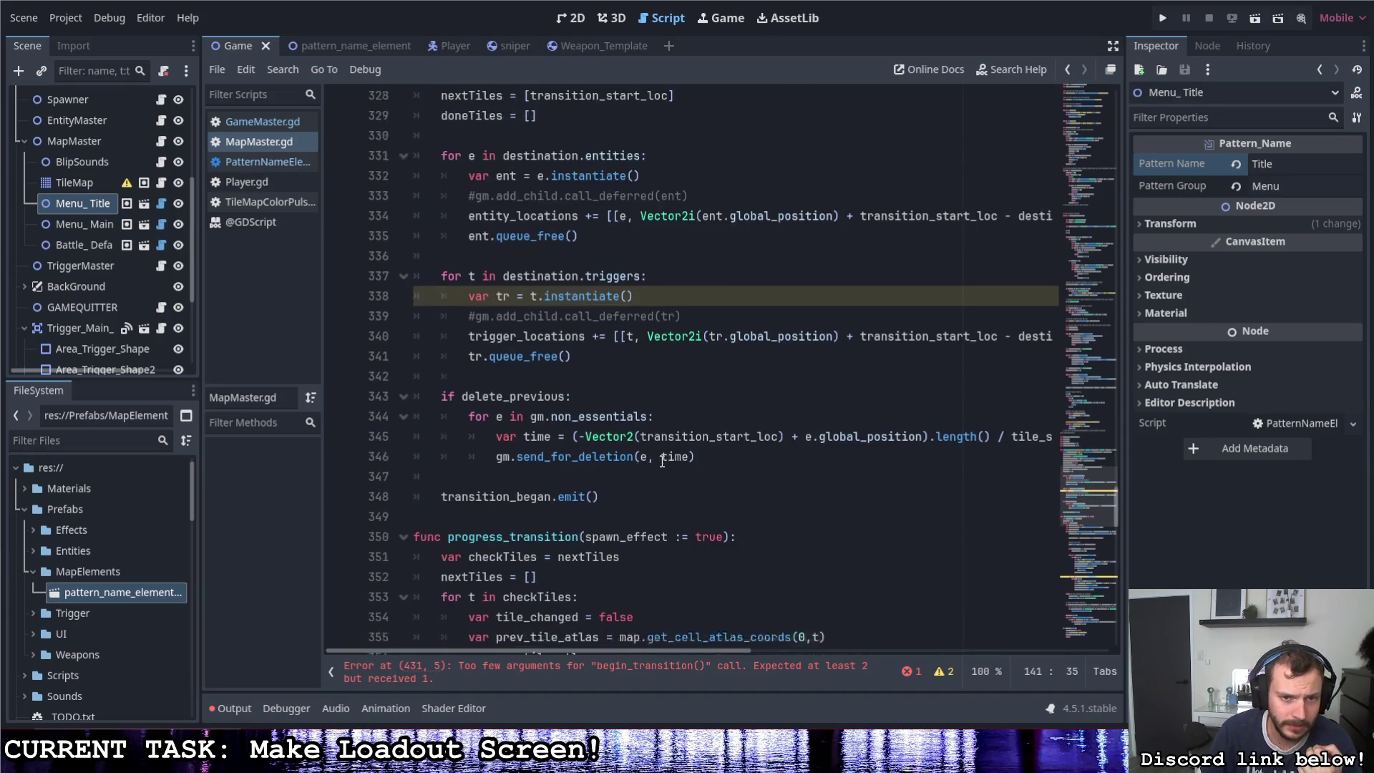
{"action": "scroll", "coordinate": [657, 465], "scroll_direction": "down", "scroll_amount": 3}
{"action": "left_click", "coordinate": [698, 673]}
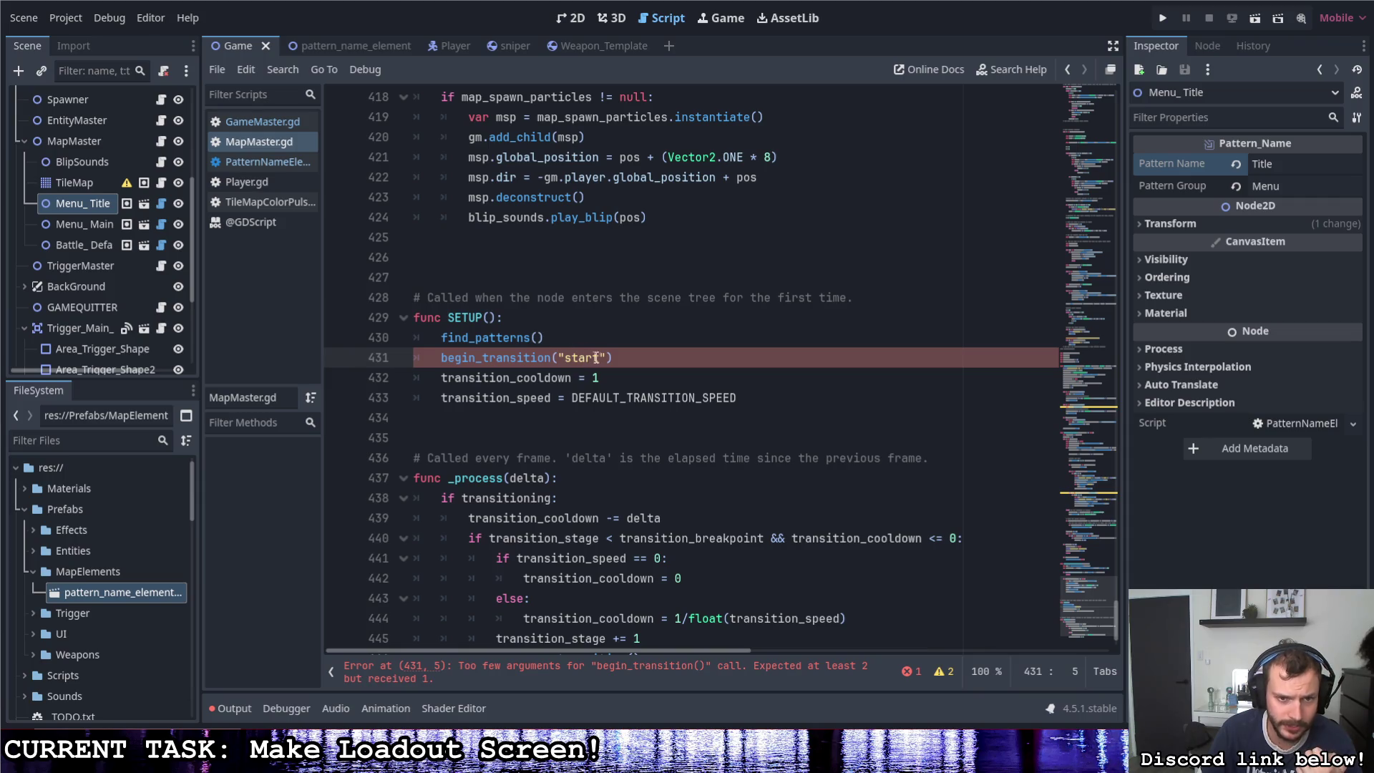
Replace the "start" argument with "Menu", "Title" and save the script
{"action": "left_click_drag", "start_coordinate": [607, 358], "coordinate": [560, 358]}
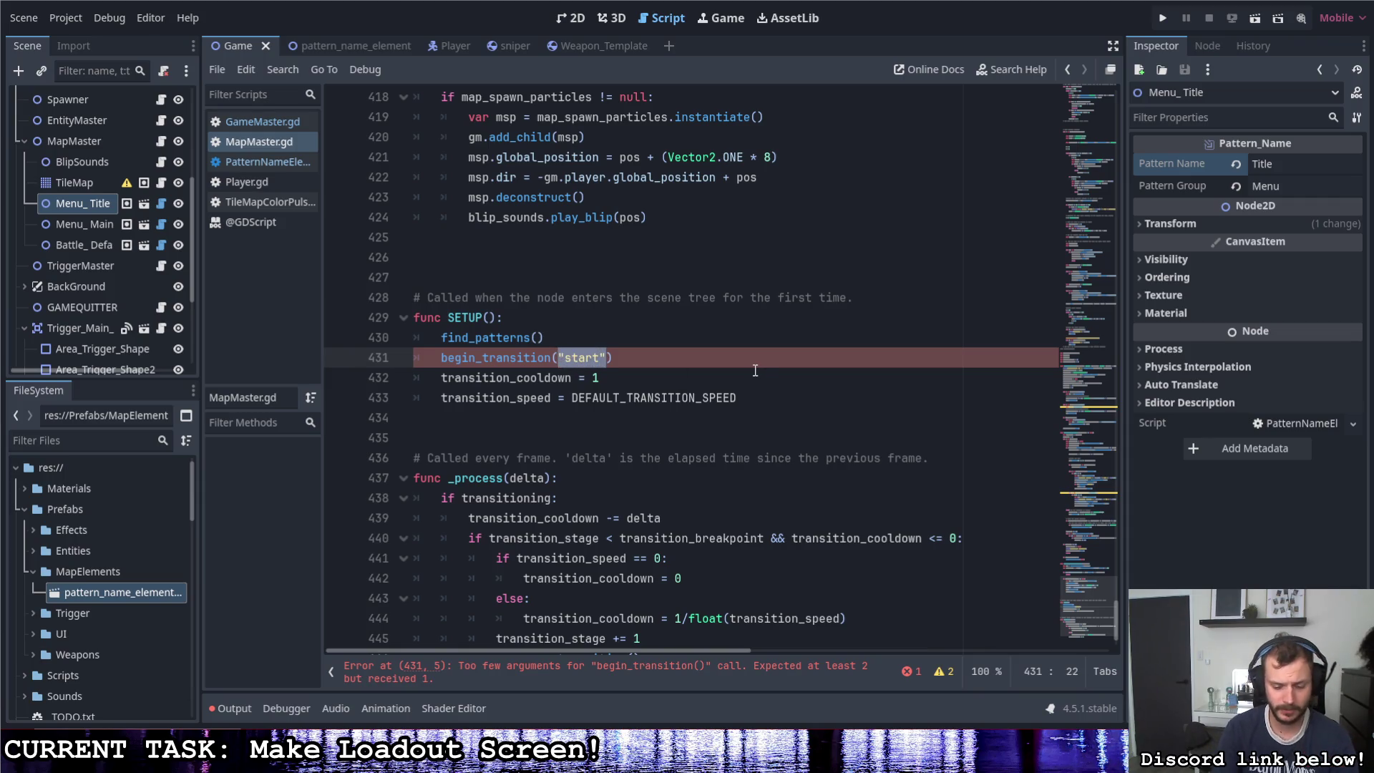
{"action": "key", "text": "Right"}
{"action": "key", "text": "BackSpace"}
{"action": "key", "text": "BackSpace"}
{"action": "key", "text": "BackSpace"}
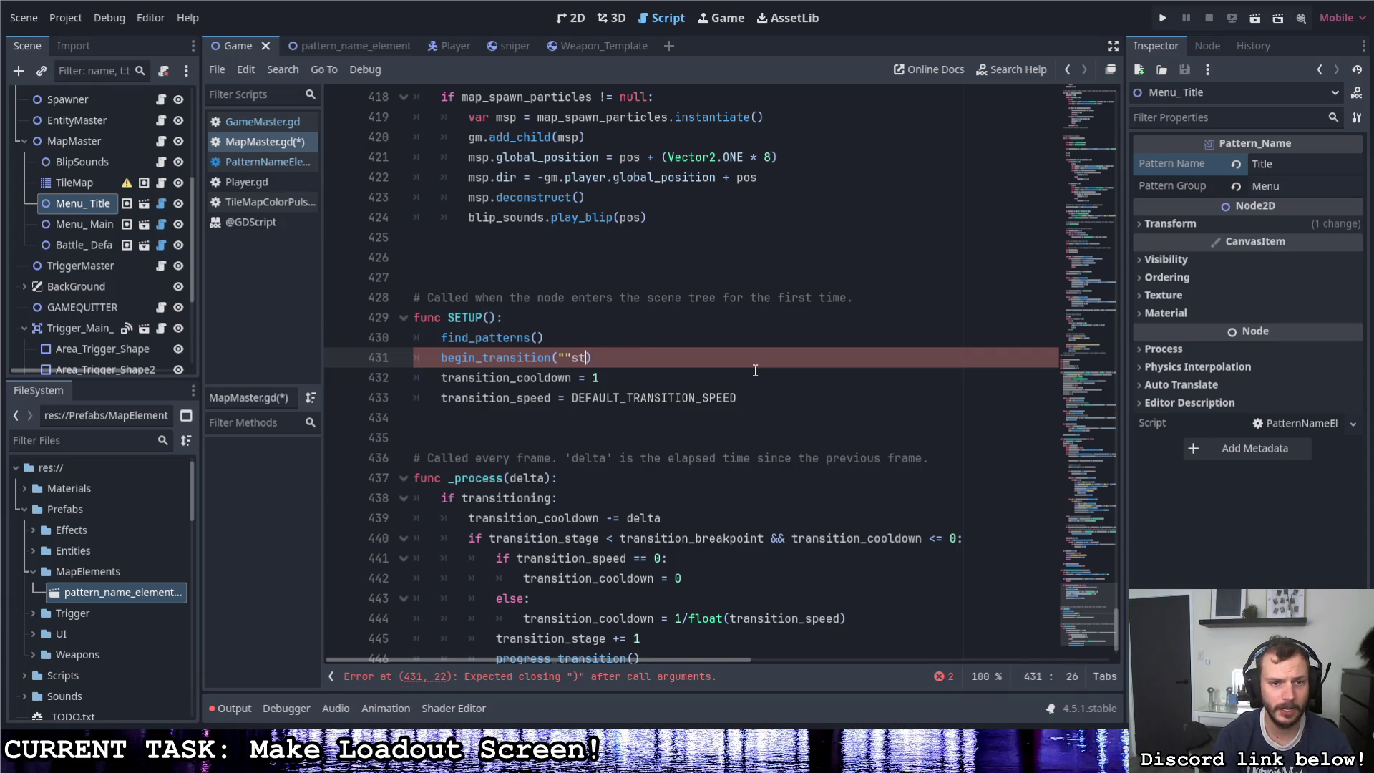
{"action": "key", "text": "BackSpace"}
{"action": "type", "text": "\"Menu"}
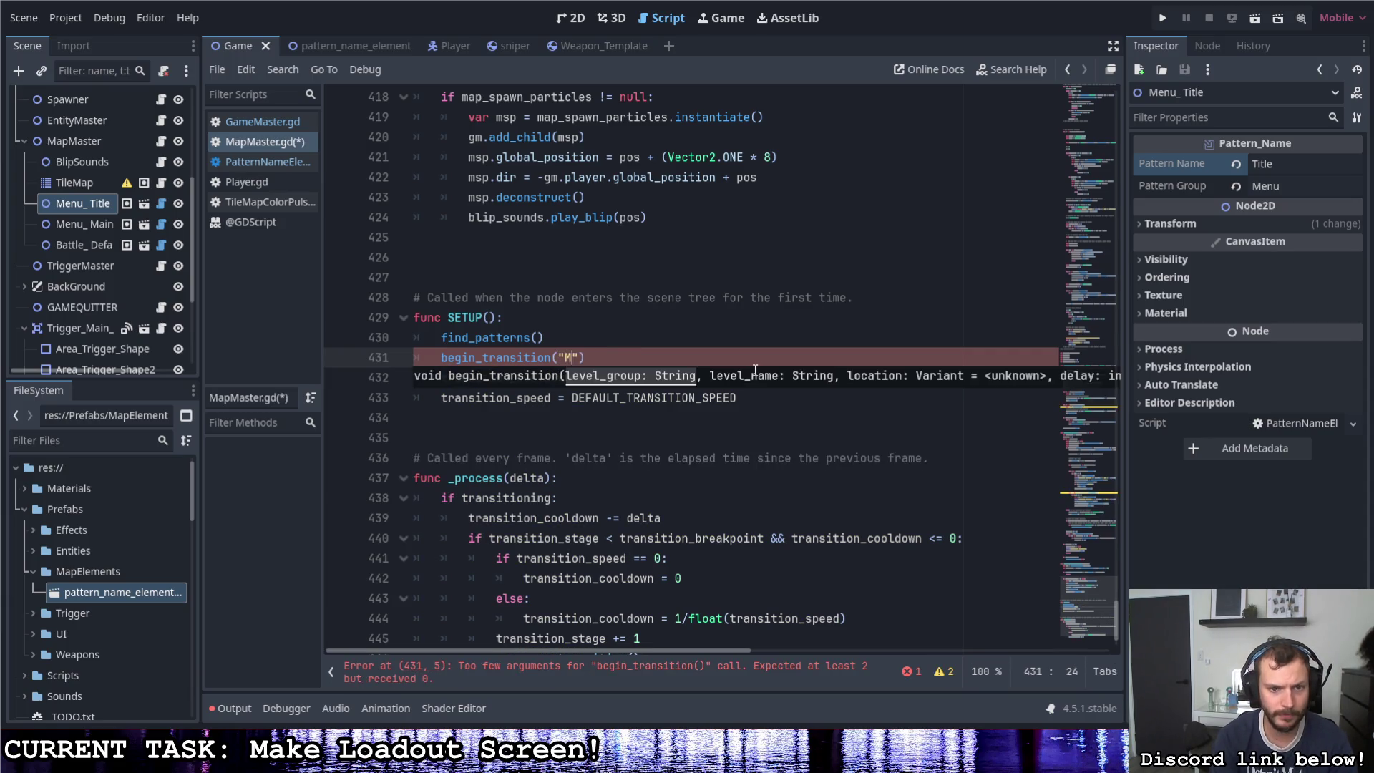
{"action": "type", "text": "\", :"}
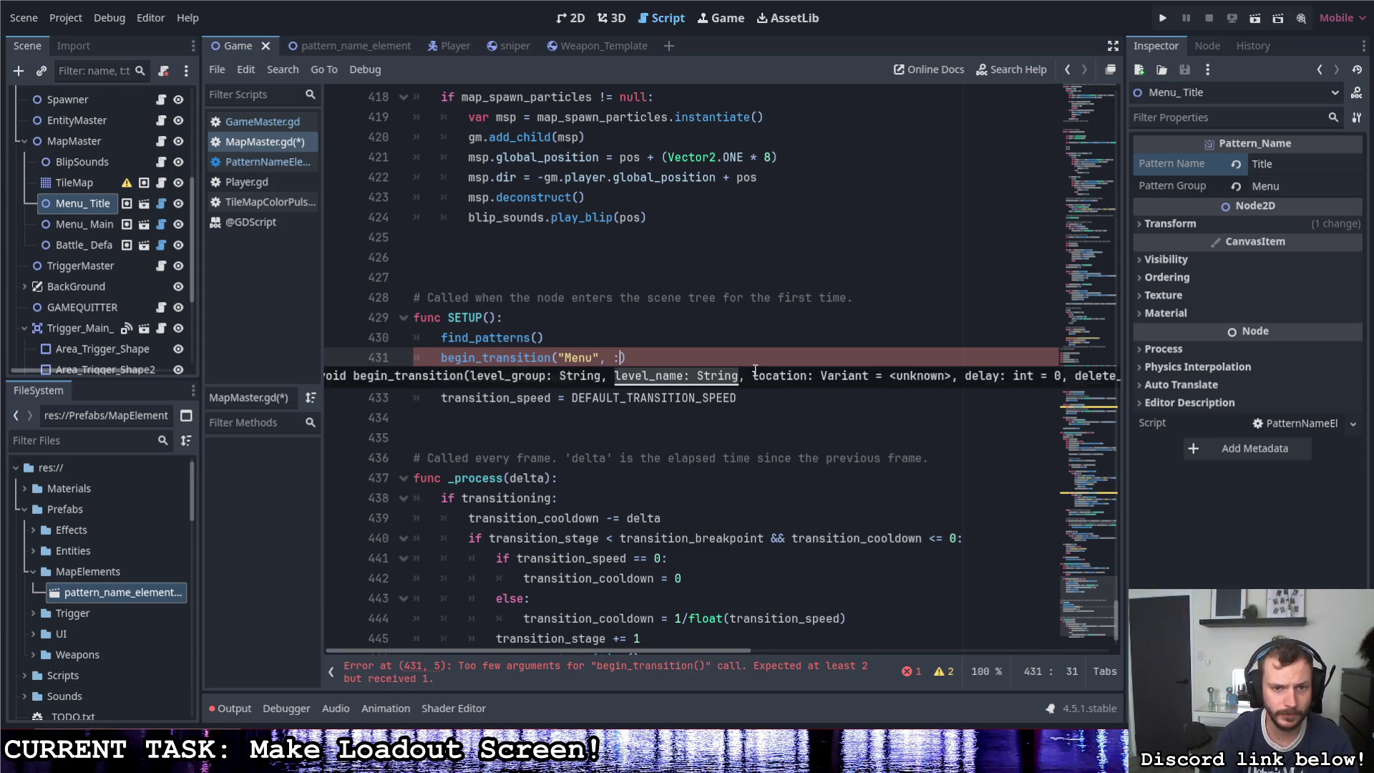
{"action": "type", "text": "Title"}
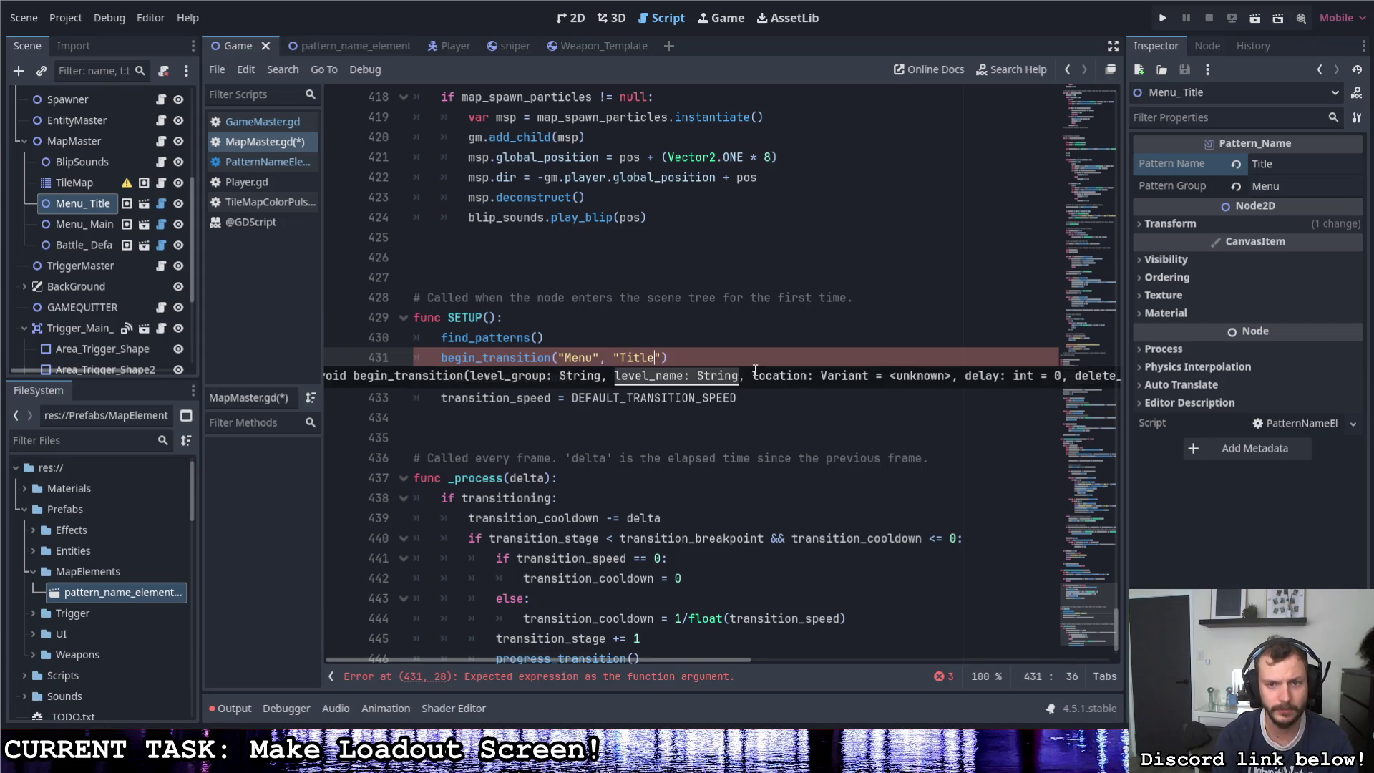
{"action": "key", "text": "ctrl+s"}
{"action": "type", "text": "\")"}
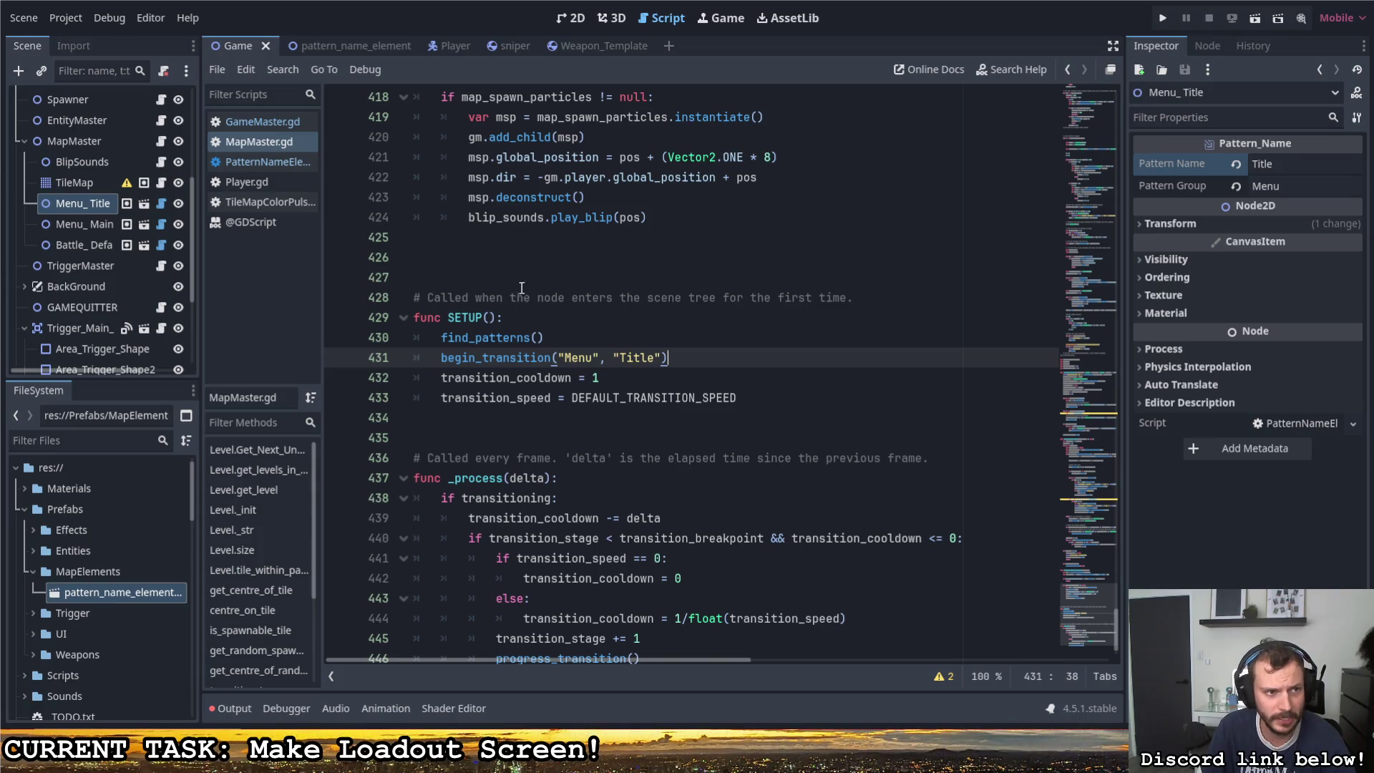
{"action": "scroll", "coordinate": [105, 182], "scroll_direction": "up", "scroll_amount": 4}
{"action": "scroll", "coordinate": [106, 190], "scroll_direction": "down", "scroll_amount": 4}
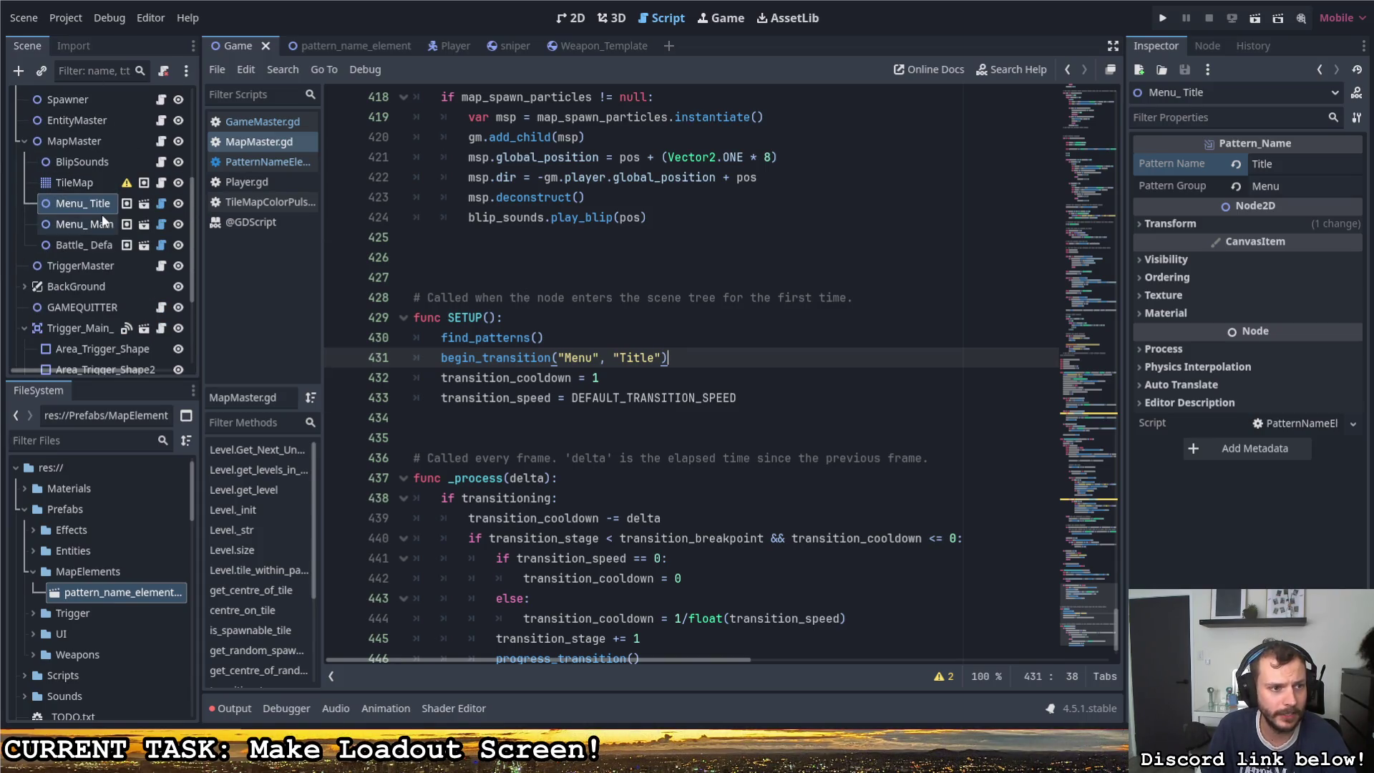
Open TriggerMaster.gd and split line 14's "main" target into two string arguments
{"action": "left_click", "coordinate": [145, 266]}
{"action": "left_click", "coordinate": [161, 266]}
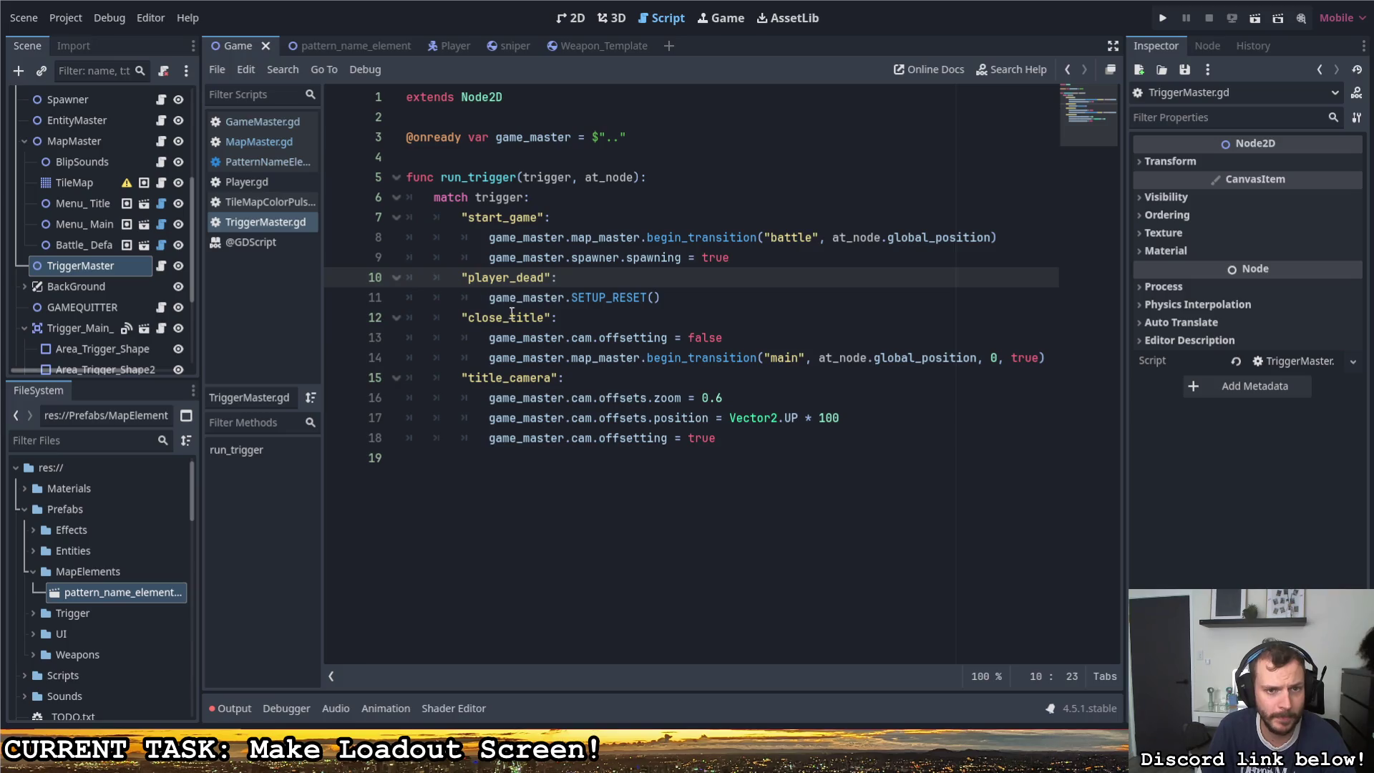
{"action": "left_click", "coordinate": [820, 238]}
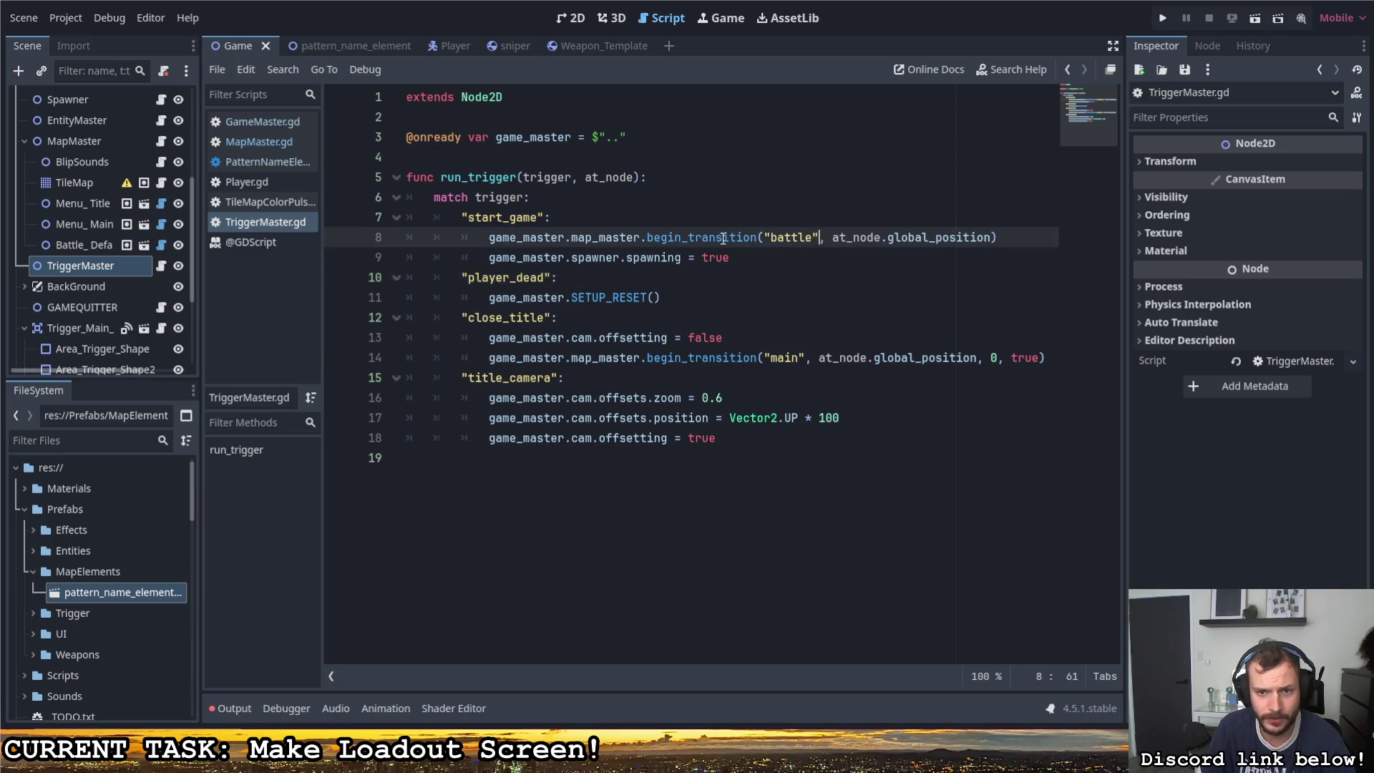
{"action": "left_click", "coordinate": [767, 357]}
{"action": "key", "text": "Right"}
{"action": "type", "text": "men"}
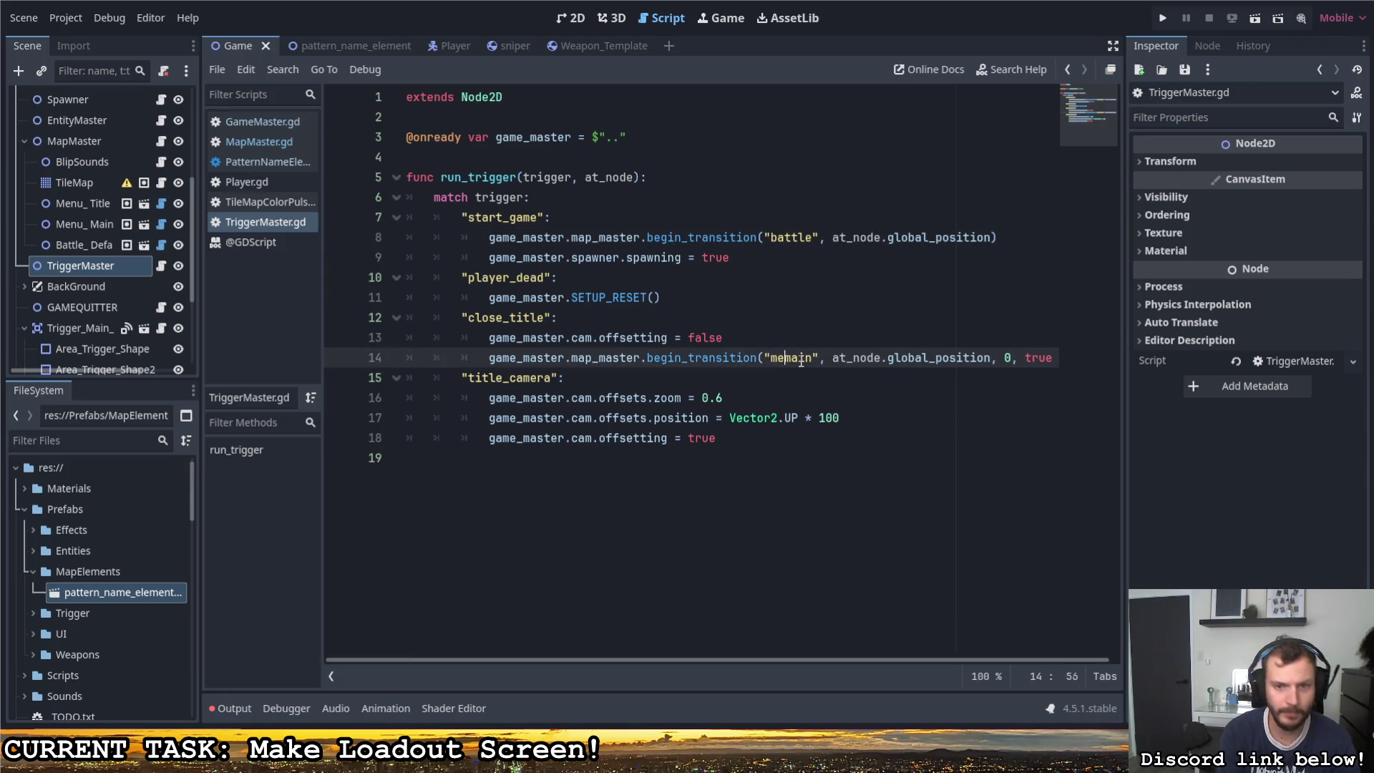
{"action": "type", "text": "u/"}
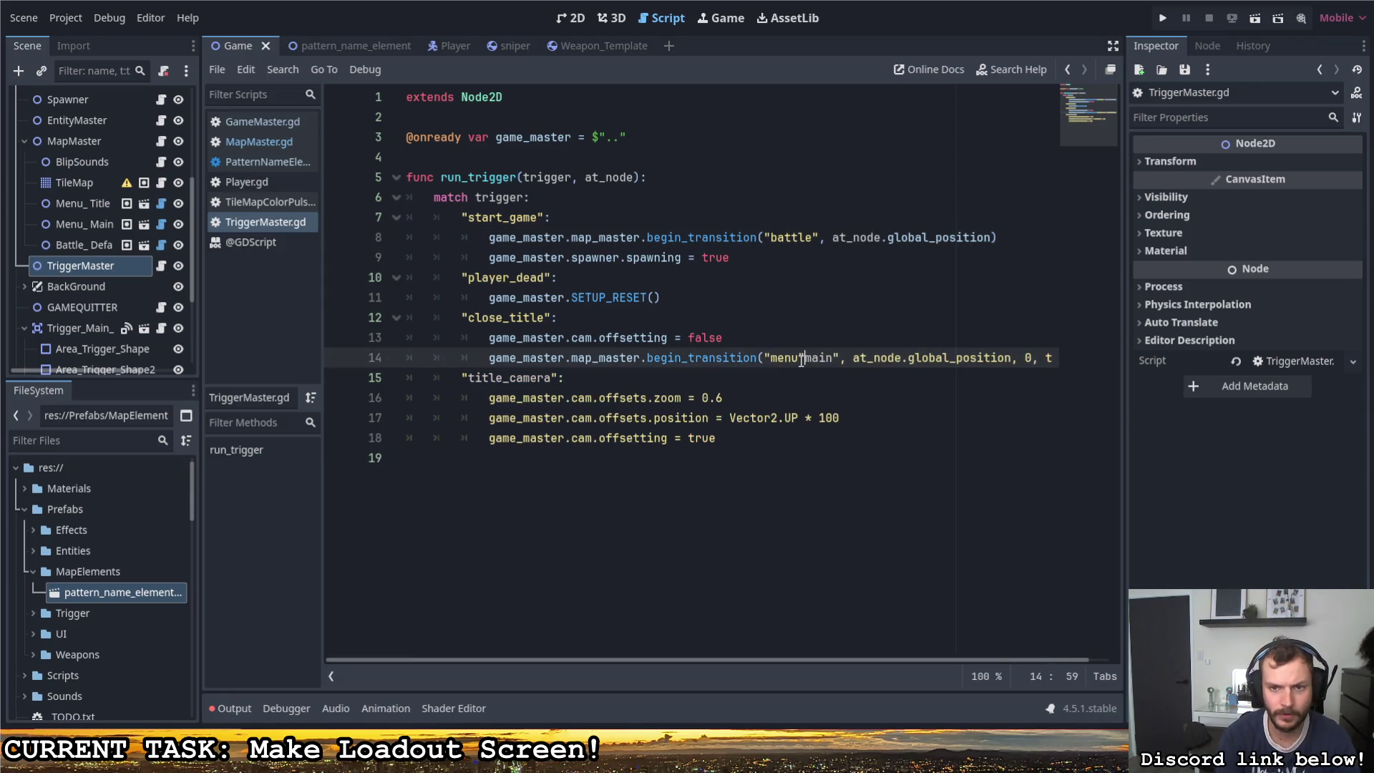
{"action": "key", "text": "BackSpace"}
{"action": "type", "text": "\", \""}
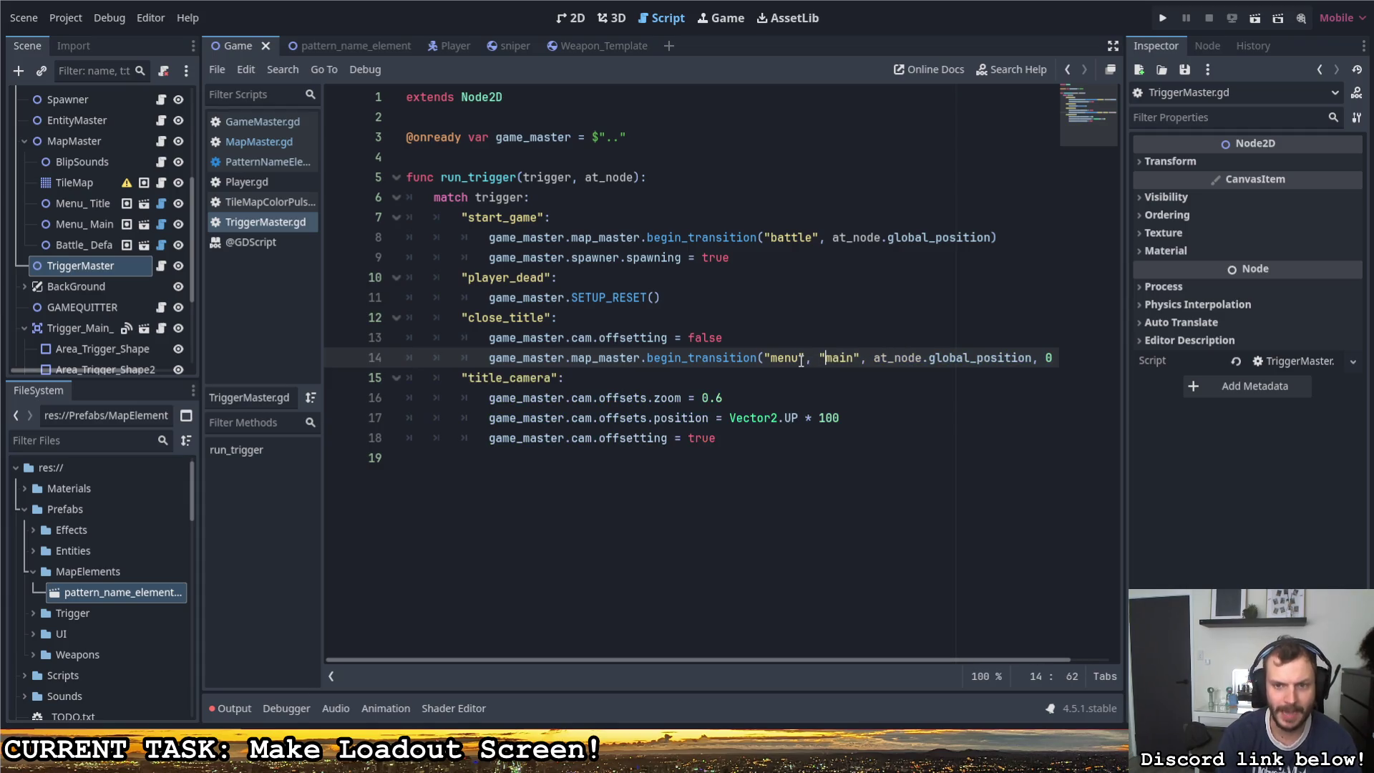
Make line 14 call begin_transition("Menu", "Main_Menu", …) and save TriggerMaster.gd
{"action": "left_click", "coordinate": [773, 356]}
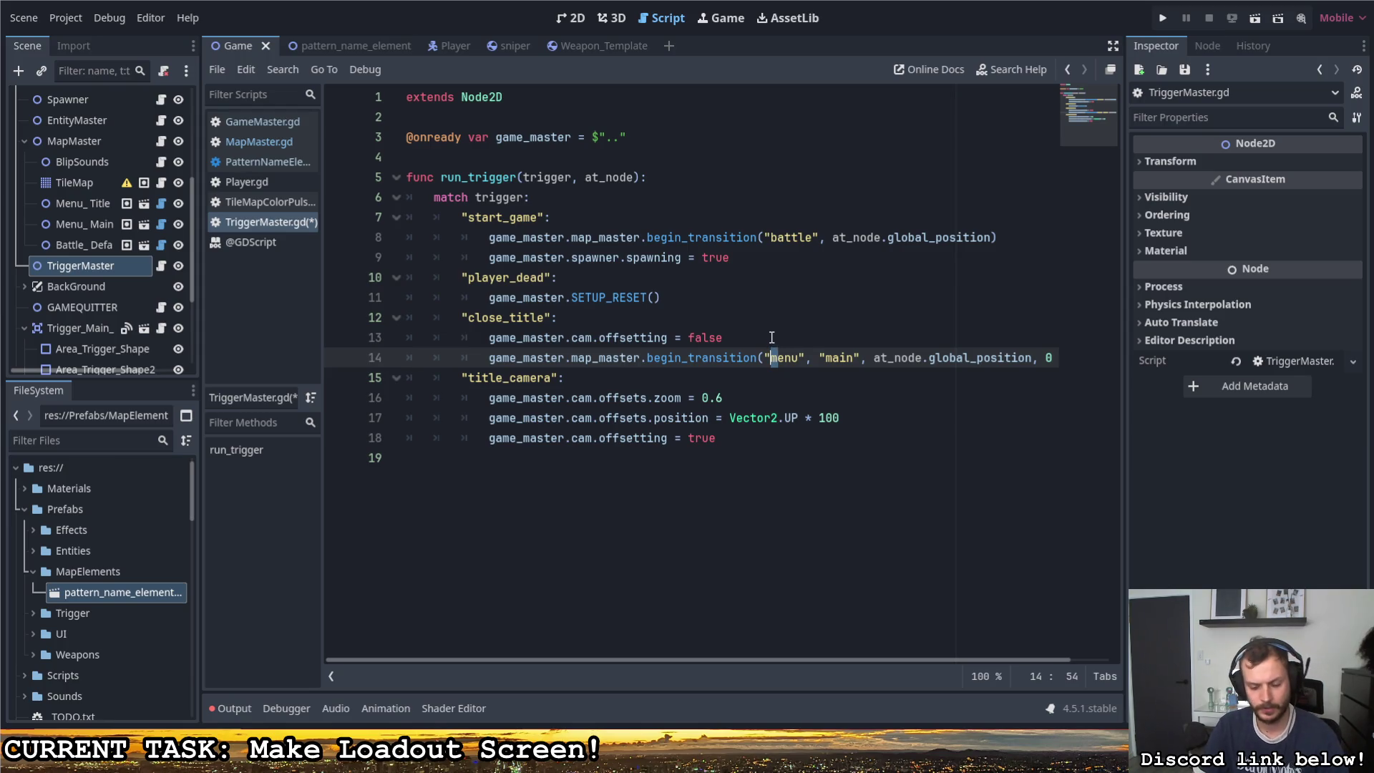
{"action": "key", "text": "Delete"}
{"action": "type", "text": "M"}
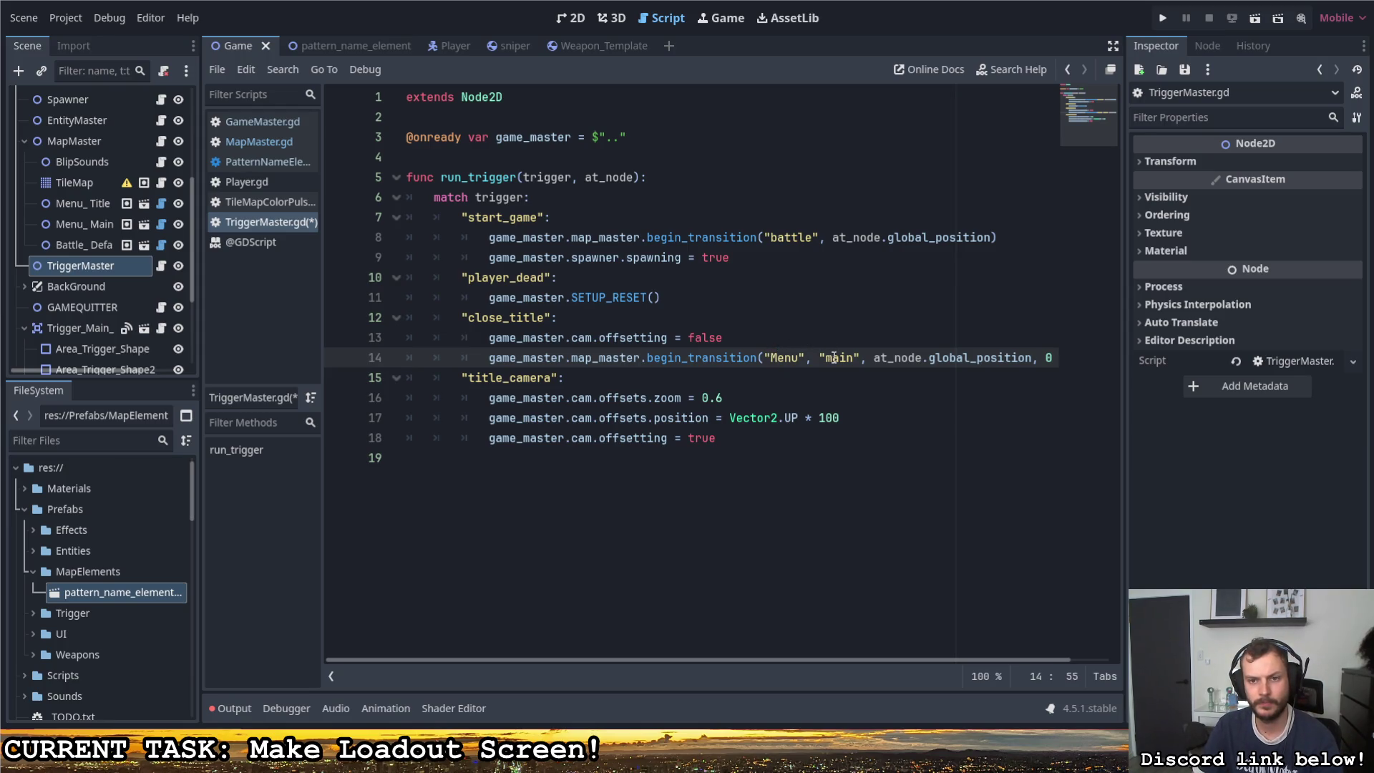
{"action": "double_click", "coordinate": [833, 357]}
{"action": "type", "text": "Main"}
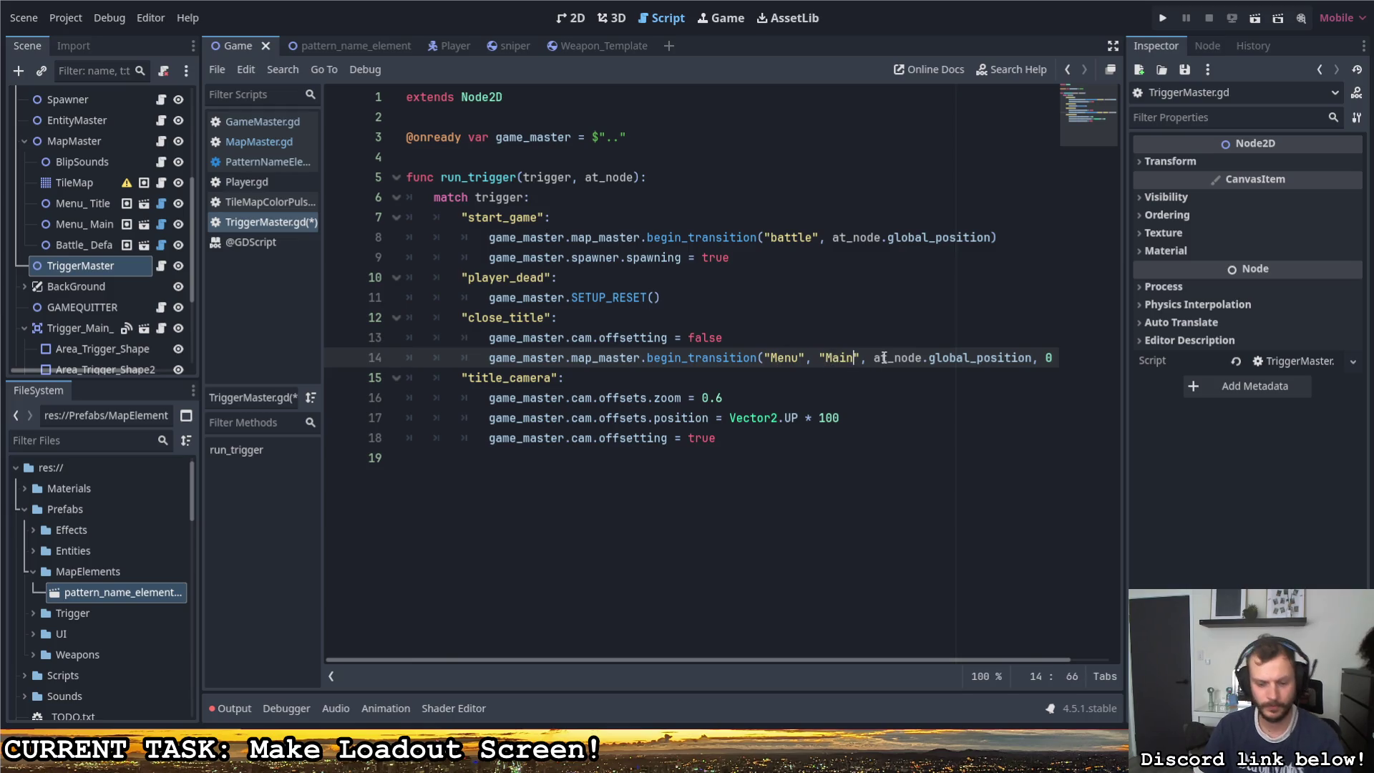
{"action": "type", "text": "_Menu"}
{"action": "key", "text": "ctrl+s"}
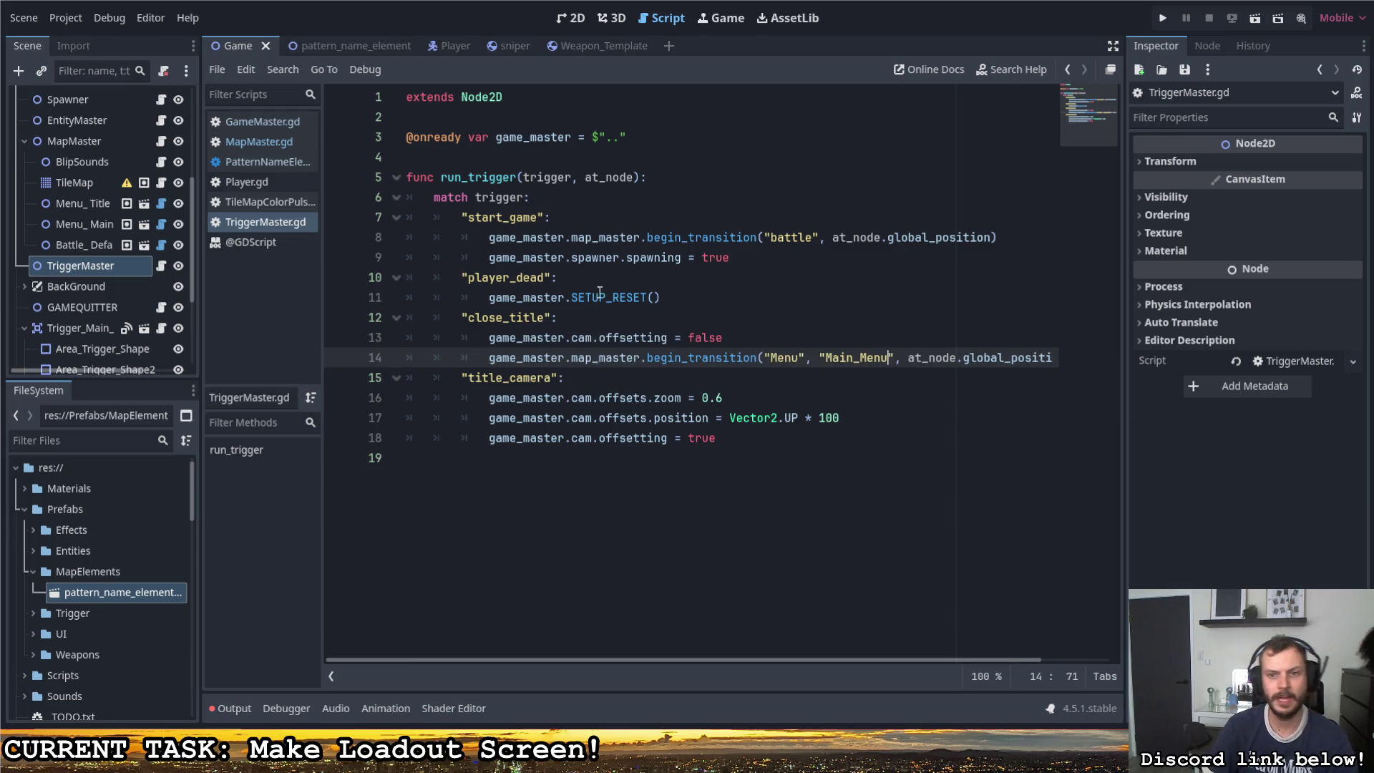
Check the pattern names of Menu_Title, Menu_Main and Battle_Default, confirming Menu_Main's is 'Main Menu'
{"action": "scroll", "coordinate": [76, 169], "scroll_direction": "up", "scroll_amount": 2}
{"action": "left_click", "coordinate": [86, 239]}
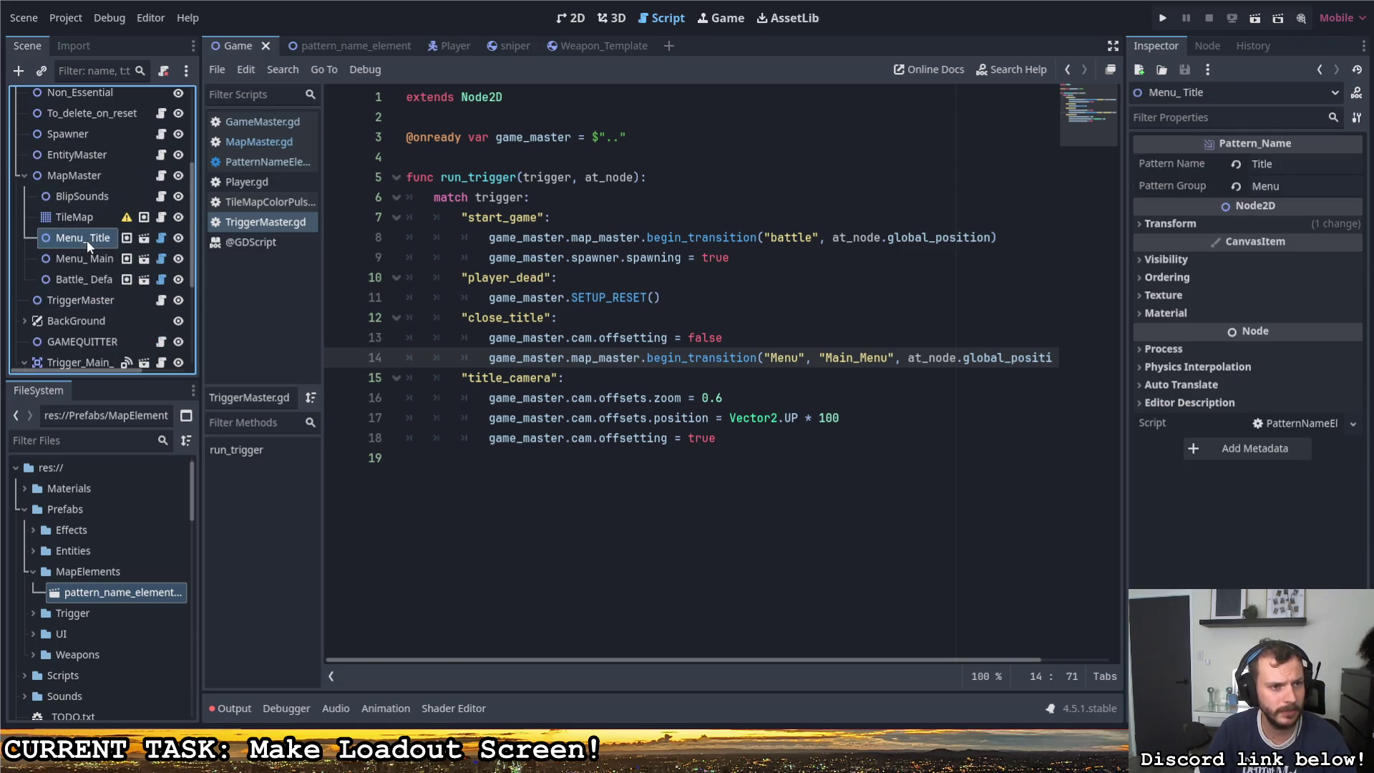
{"action": "left_click", "coordinate": [95, 258]}
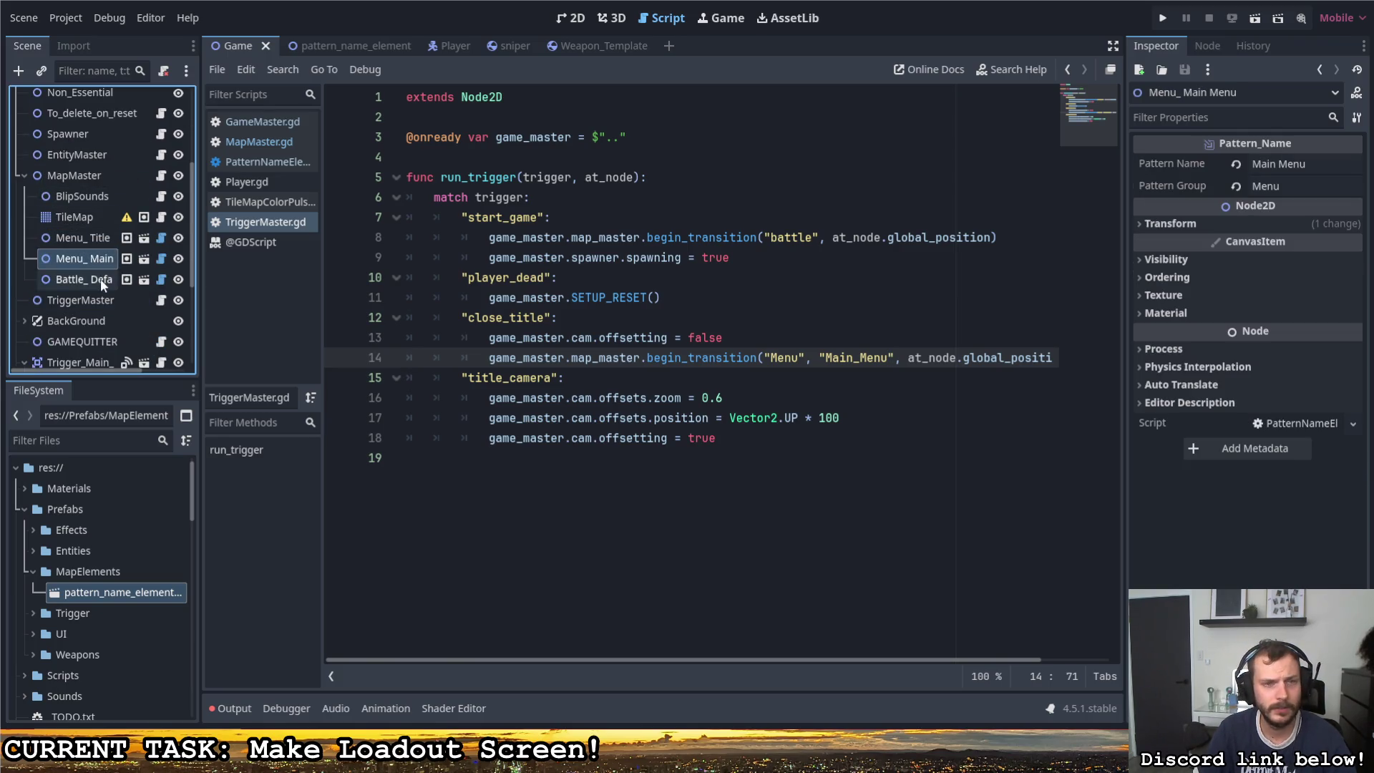
{"action": "left_click", "coordinate": [100, 278]}
{"action": "left_click", "coordinate": [101, 261]}
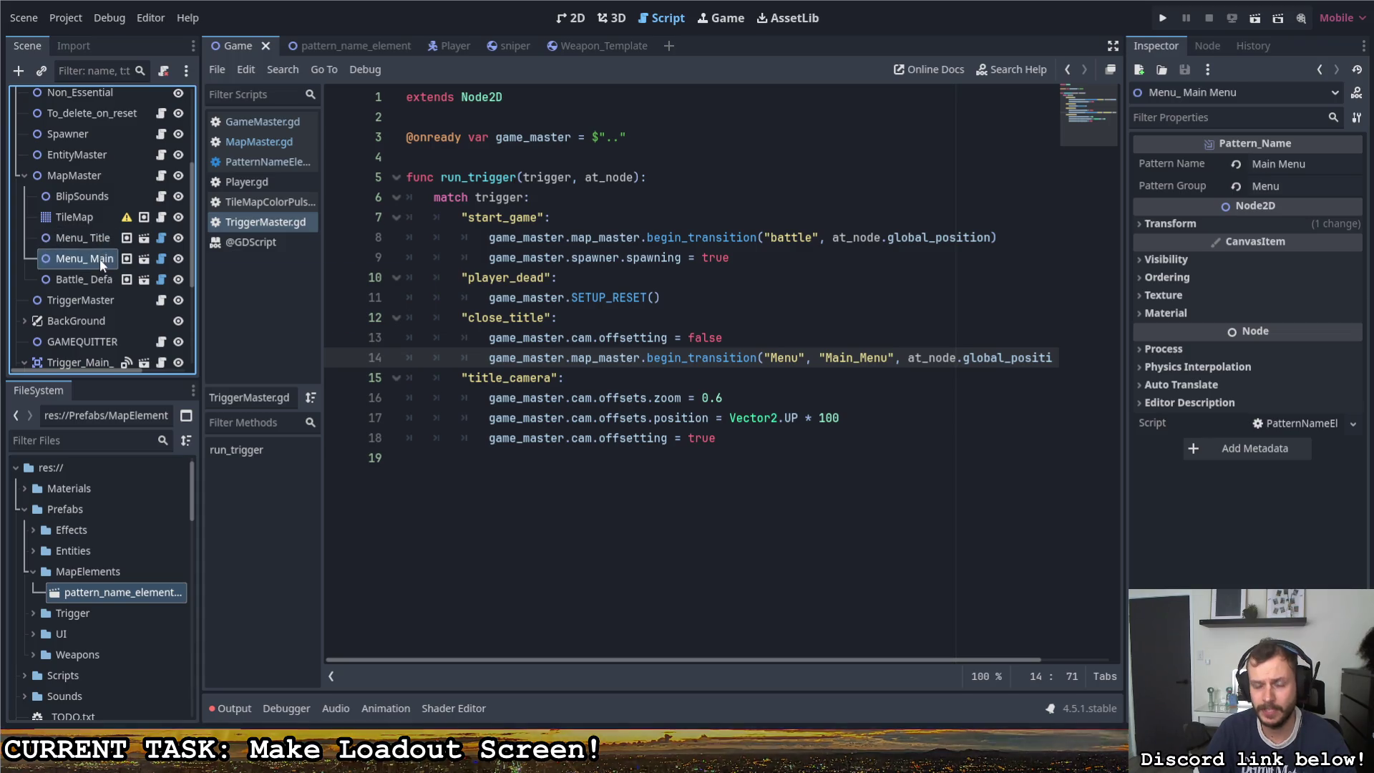
{"action": "left_click", "coordinate": [862, 358]}
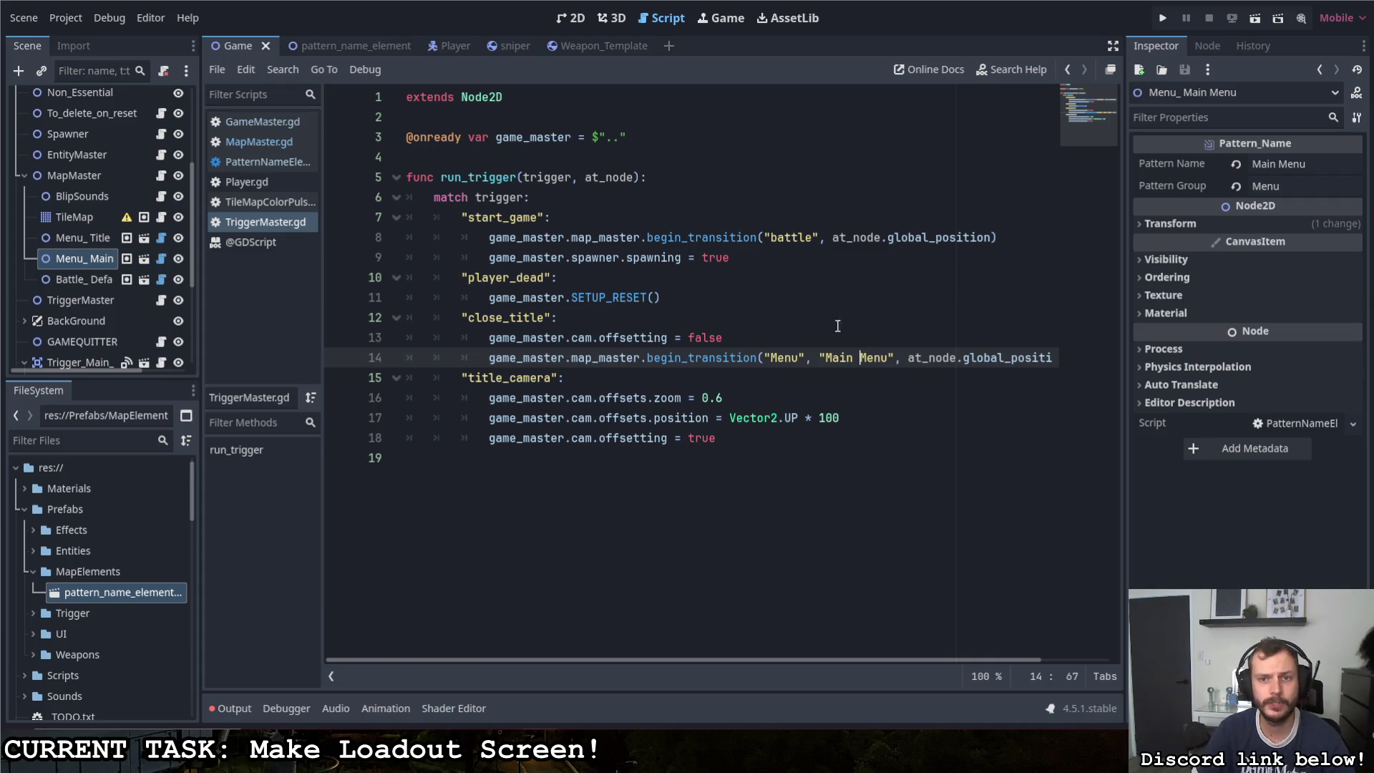
{"action": "left_click", "coordinate": [85, 279]}
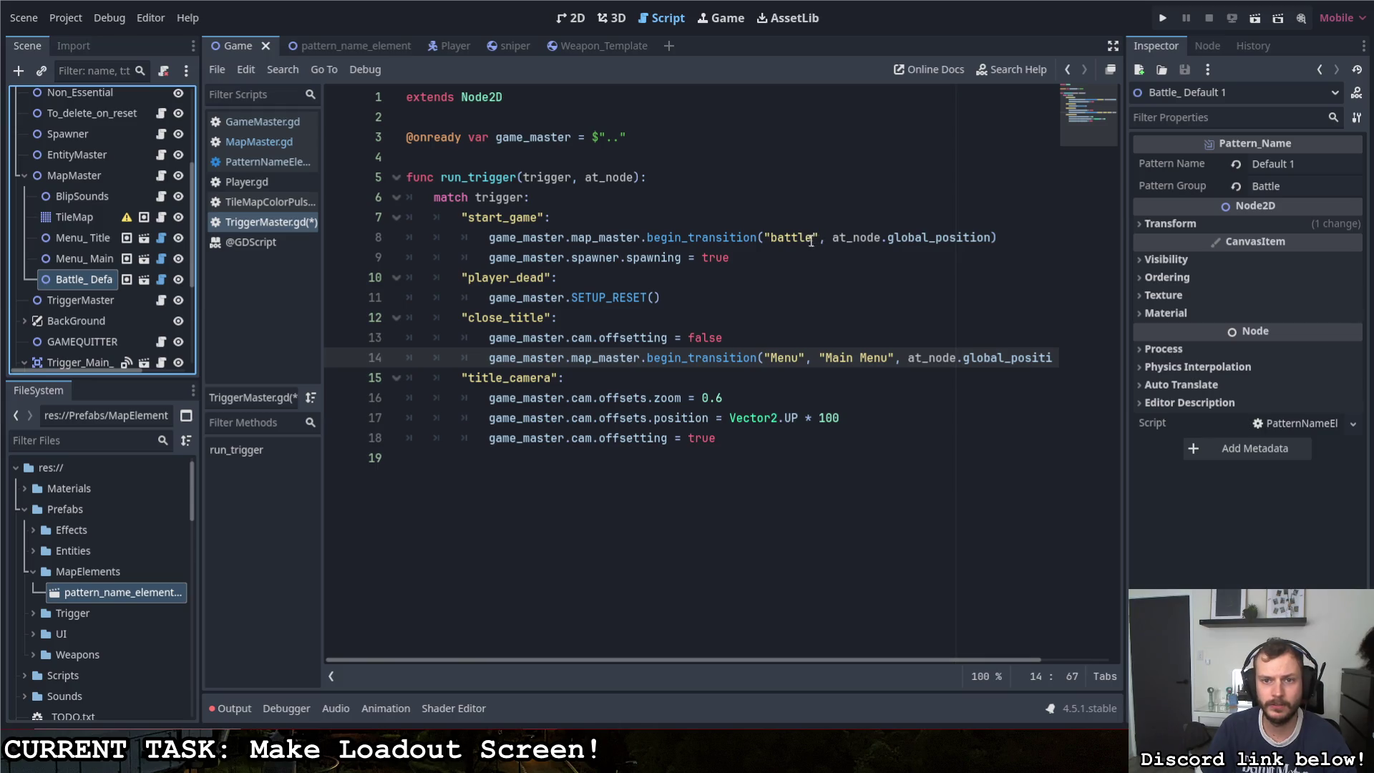
Change line 8's start_game call to begin_transition("Battle", "Default 1", …) and save
{"action": "left_click", "coordinate": [781, 237]}
{"action": "key", "text": "BackSpace"}
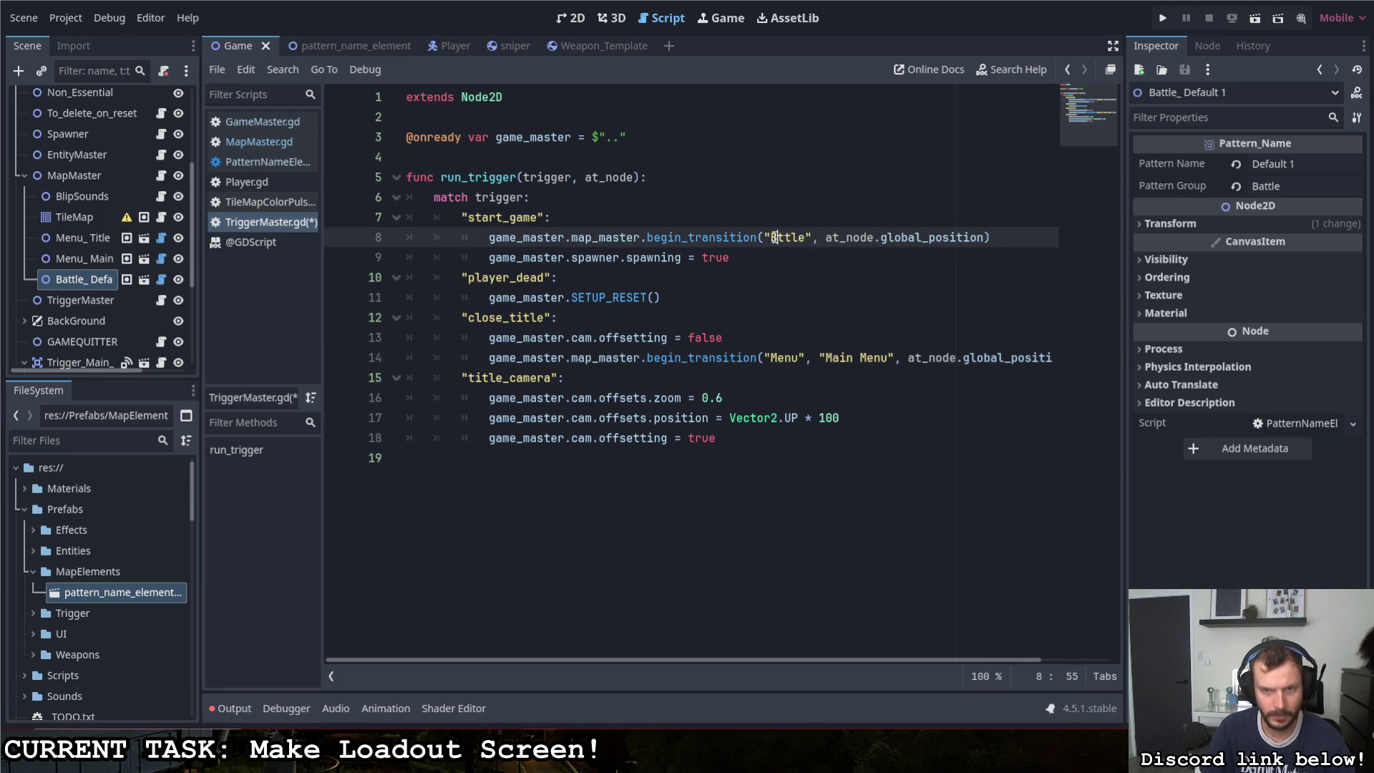
{"action": "type", "text": "a"}
{"action": "key", "text": "Right"}
{"action": "key", "text": "Right"}
{"action": "key", "text": "Right"}
{"action": "type", "text": ", "}
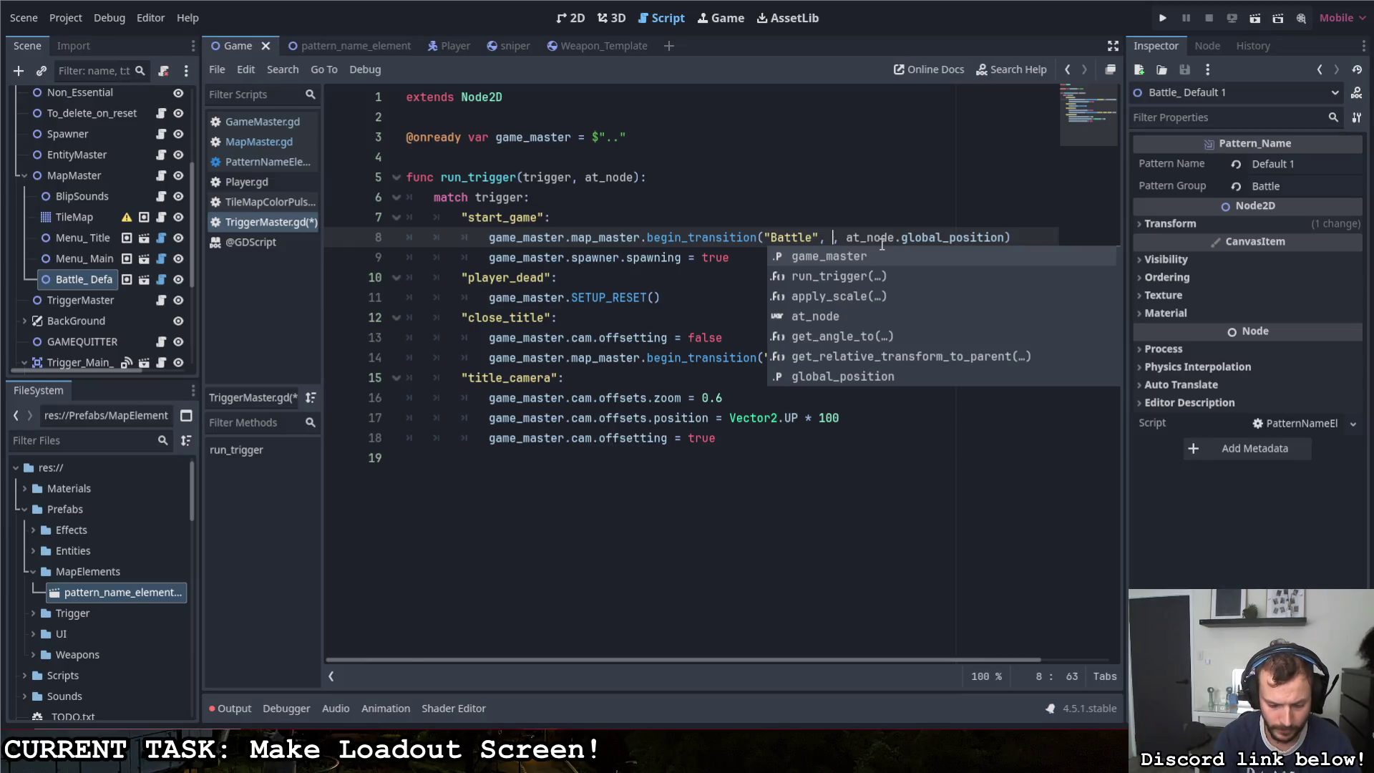
{"action": "type", "text": "\"Default"}
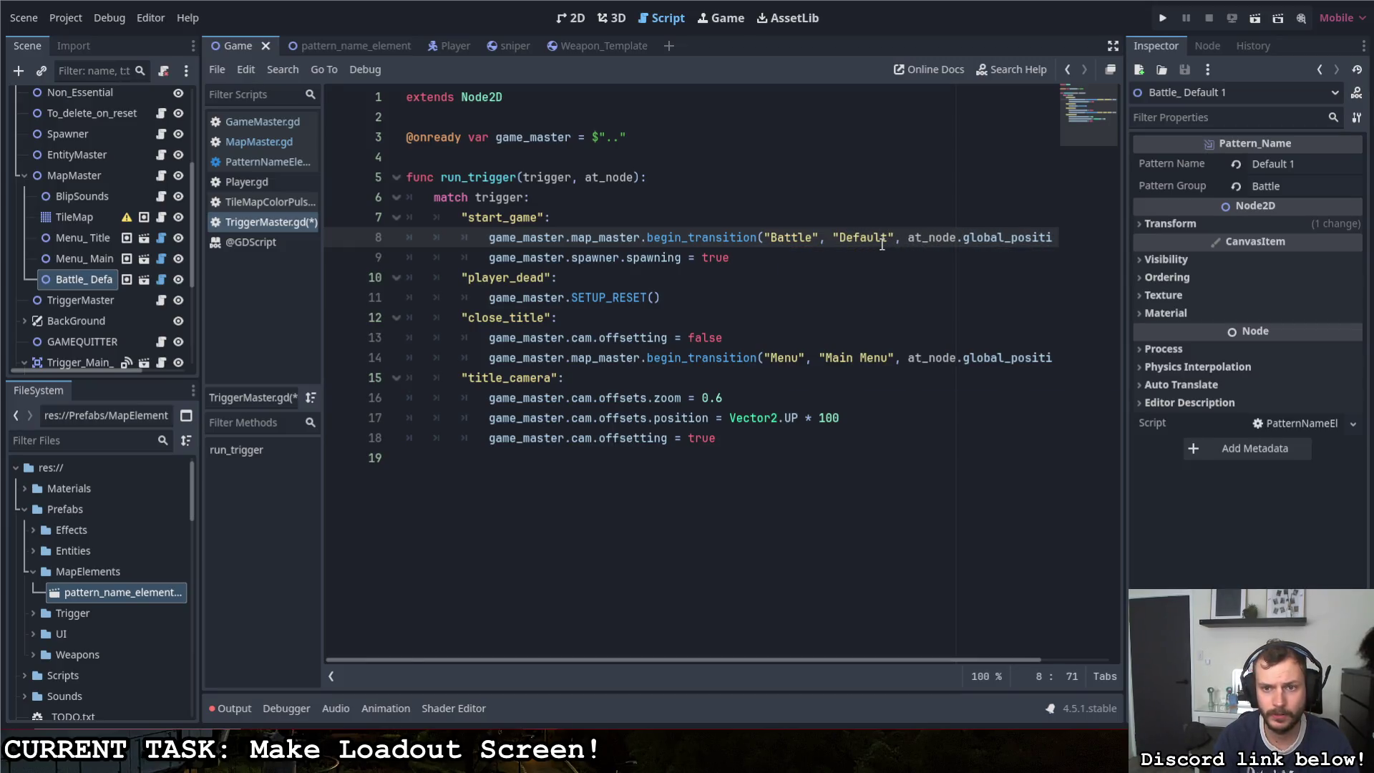
{"action": "type", "text": " 1"}
{"action": "key", "text": "Right"}
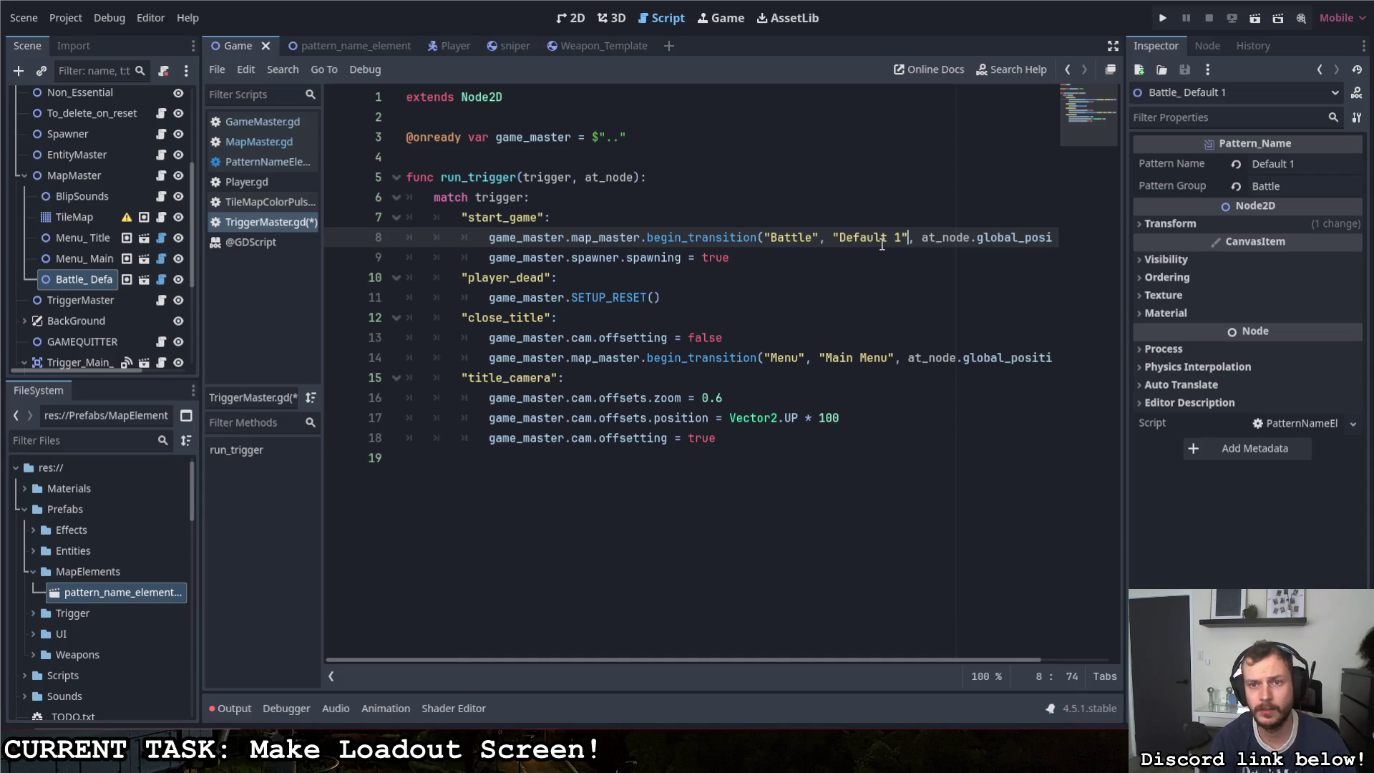
{"action": "key", "text": "ctrl+s"}
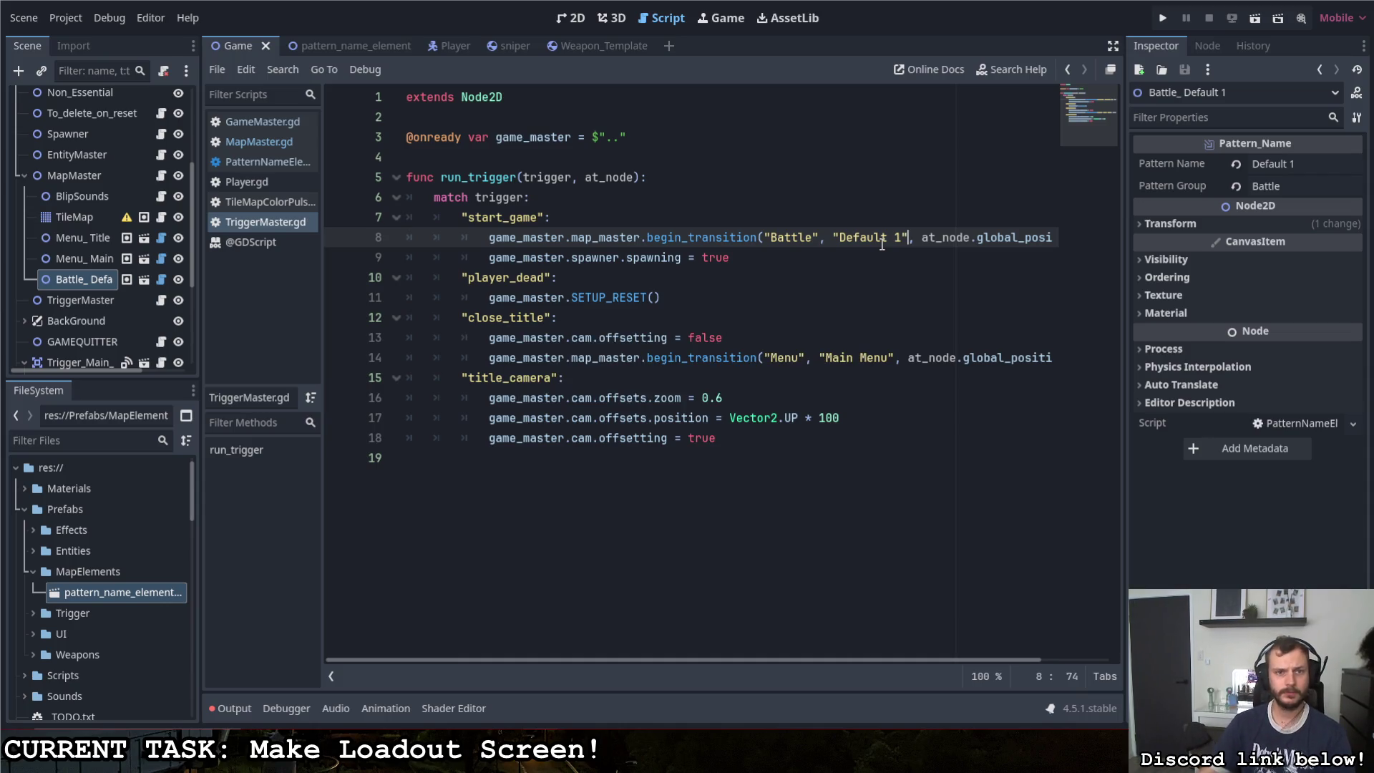
Save the scene and launch the game to playtest the transitions
{"action": "mouse_move", "coordinate": [544, 304]}
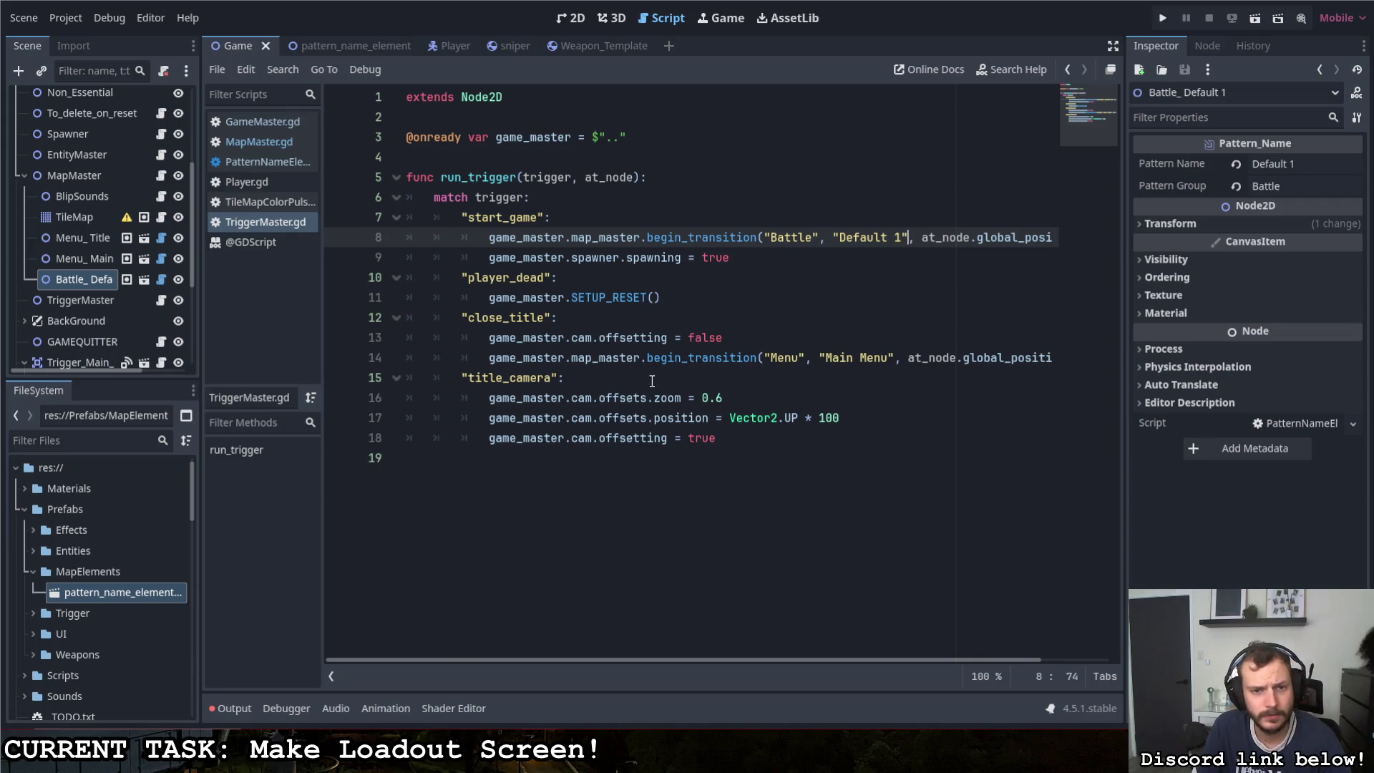
{"action": "left_click", "coordinate": [701, 300]}
{"action": "key", "text": "ctrl+s"}
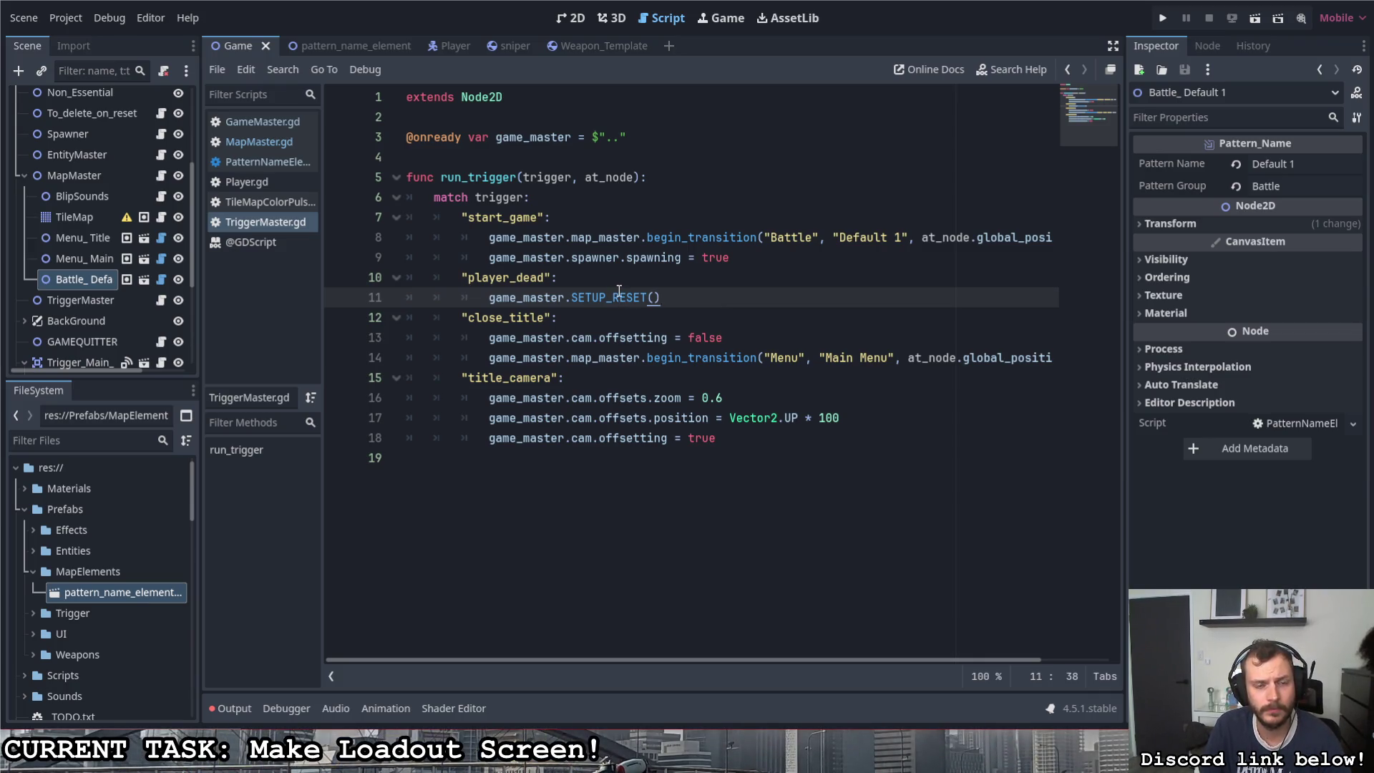
{"action": "left_click", "coordinate": [714, 202]}
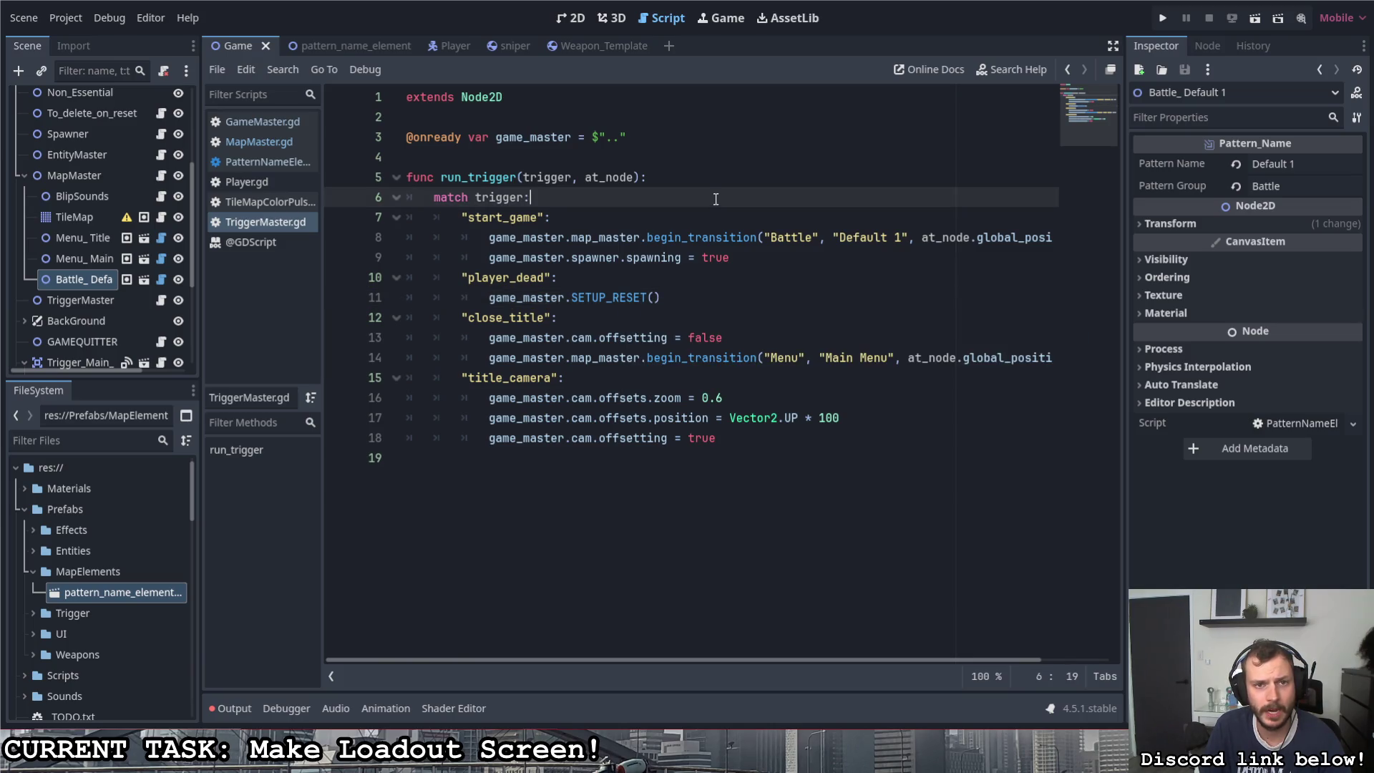
{"action": "left_click", "coordinate": [1163, 18]}
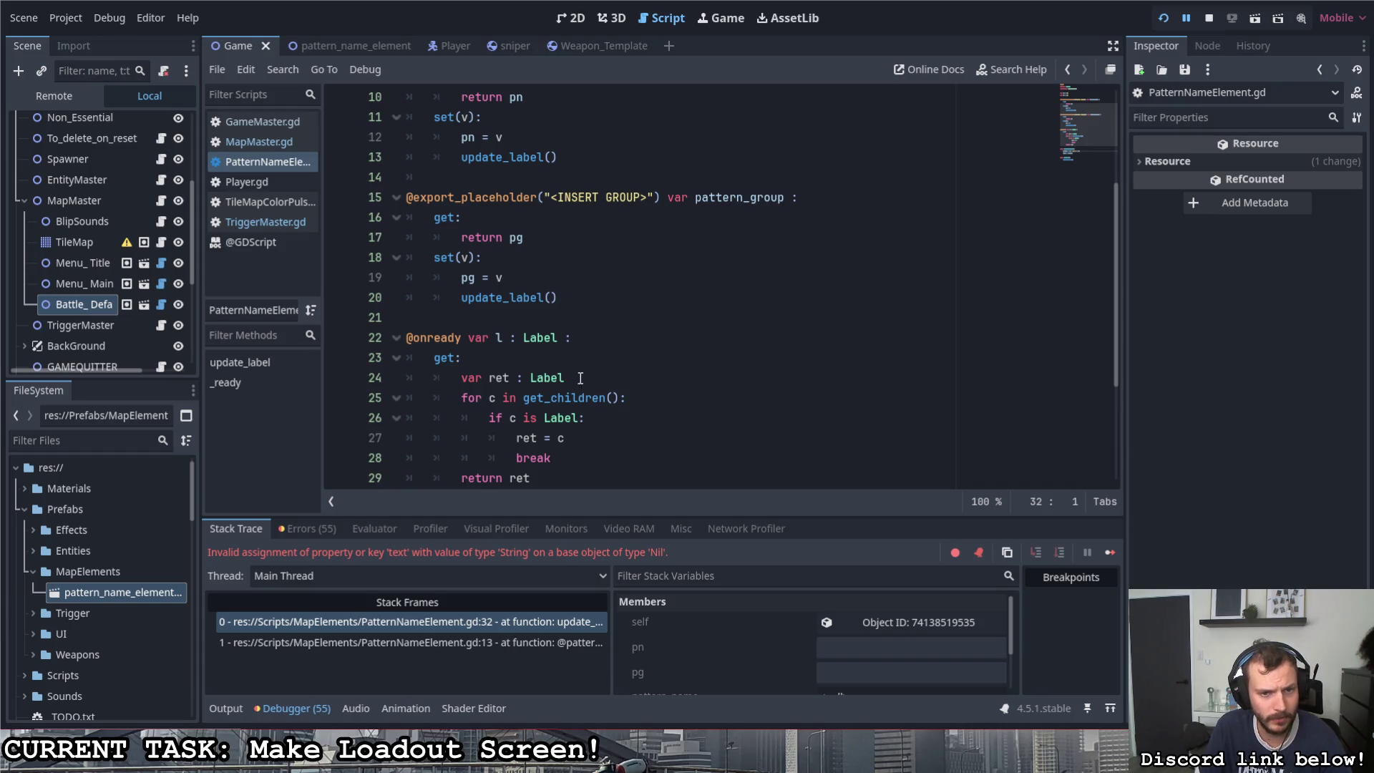
Open GameMaster.gd, then follow the top stack frame to PatternNameElement.gd line 32
{"action": "scroll", "coordinate": [581, 390], "scroll_direction": "up", "scroll_amount": 3}
{"action": "scroll", "coordinate": [581, 397], "scroll_direction": "down", "scroll_amount": 4}
{"action": "scroll", "coordinate": [580, 398], "scroll_direction": "down", "scroll_amount": 2}
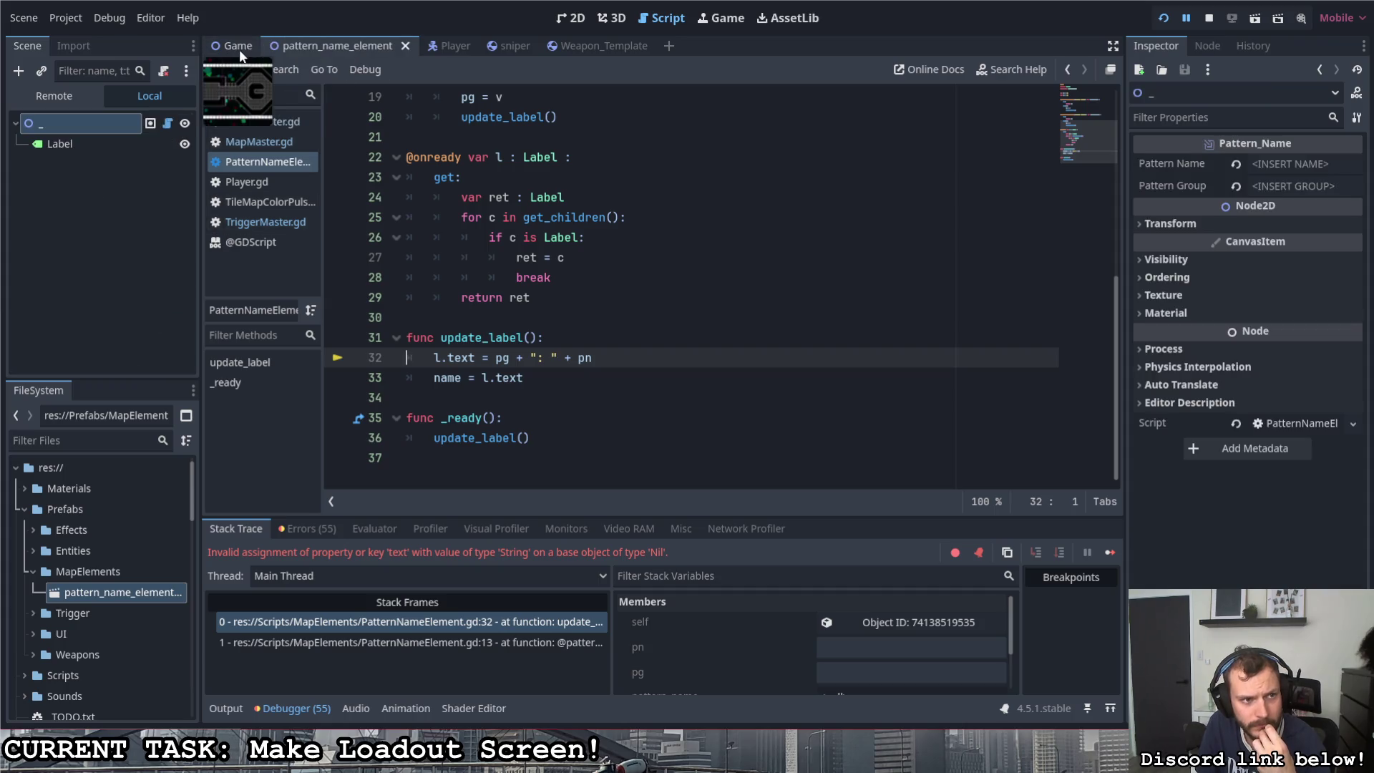
{"action": "left_click", "coordinate": [263, 121]}
{"action": "scroll", "coordinate": [489, 330], "scroll_direction": "down", "scroll_amount": 8}
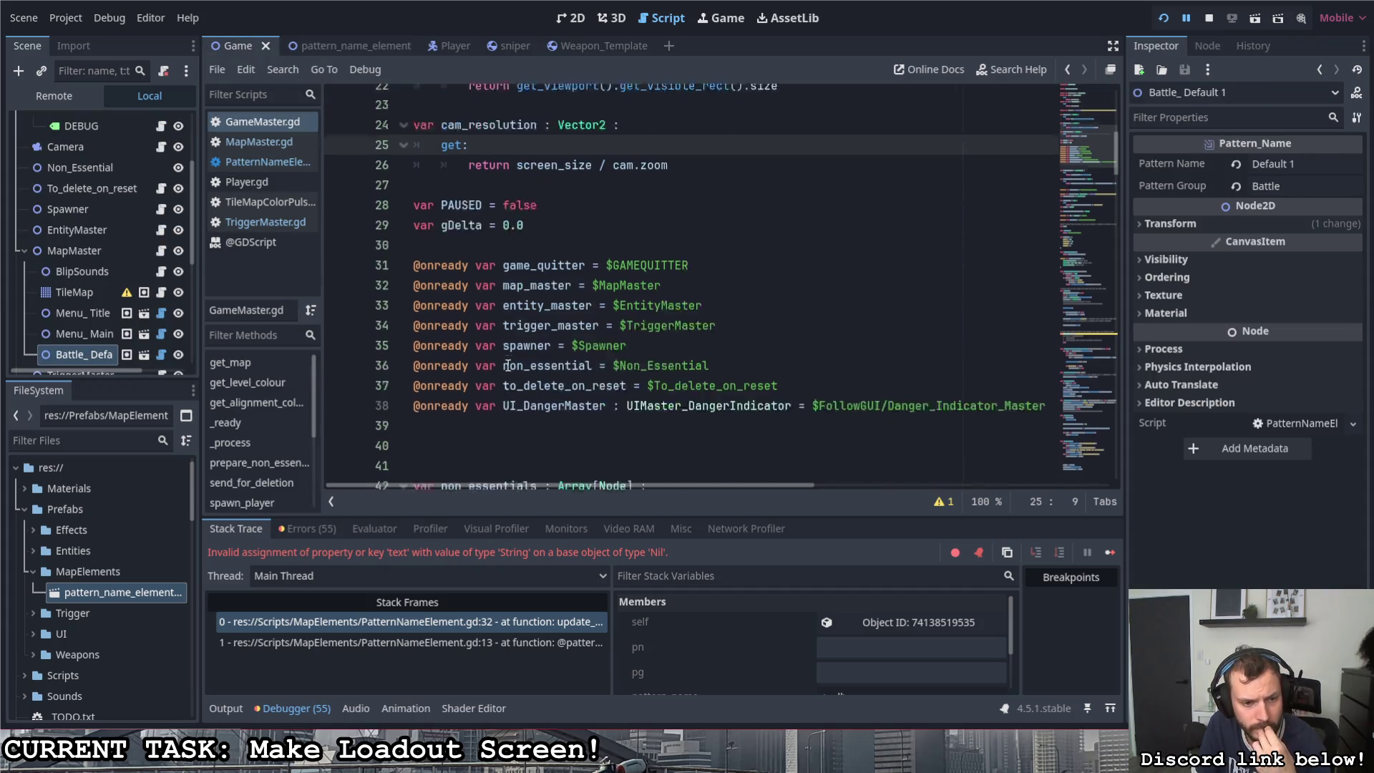
{"action": "scroll", "coordinate": [503, 354], "scroll_direction": "down", "scroll_amount": 8}
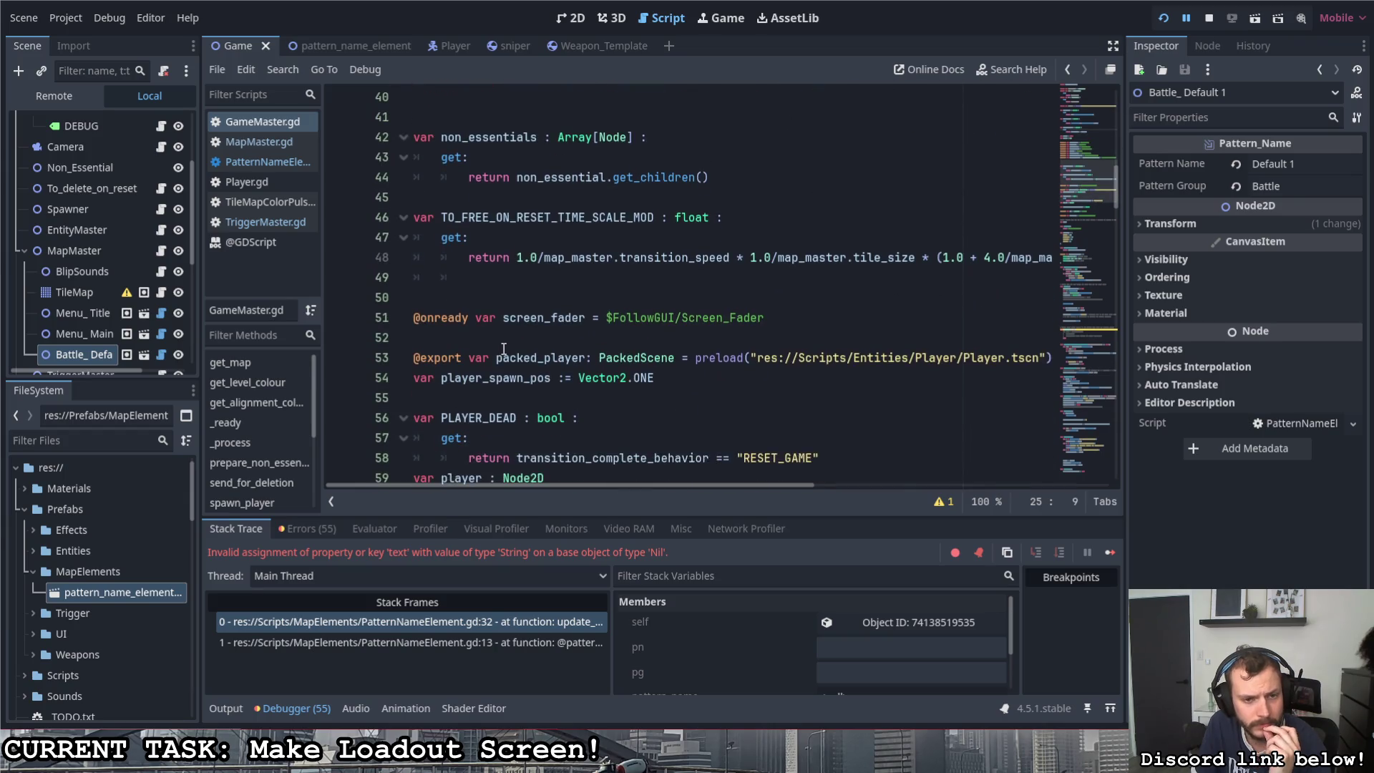
{"action": "scroll", "coordinate": [504, 347], "scroll_direction": "down", "scroll_amount": 9}
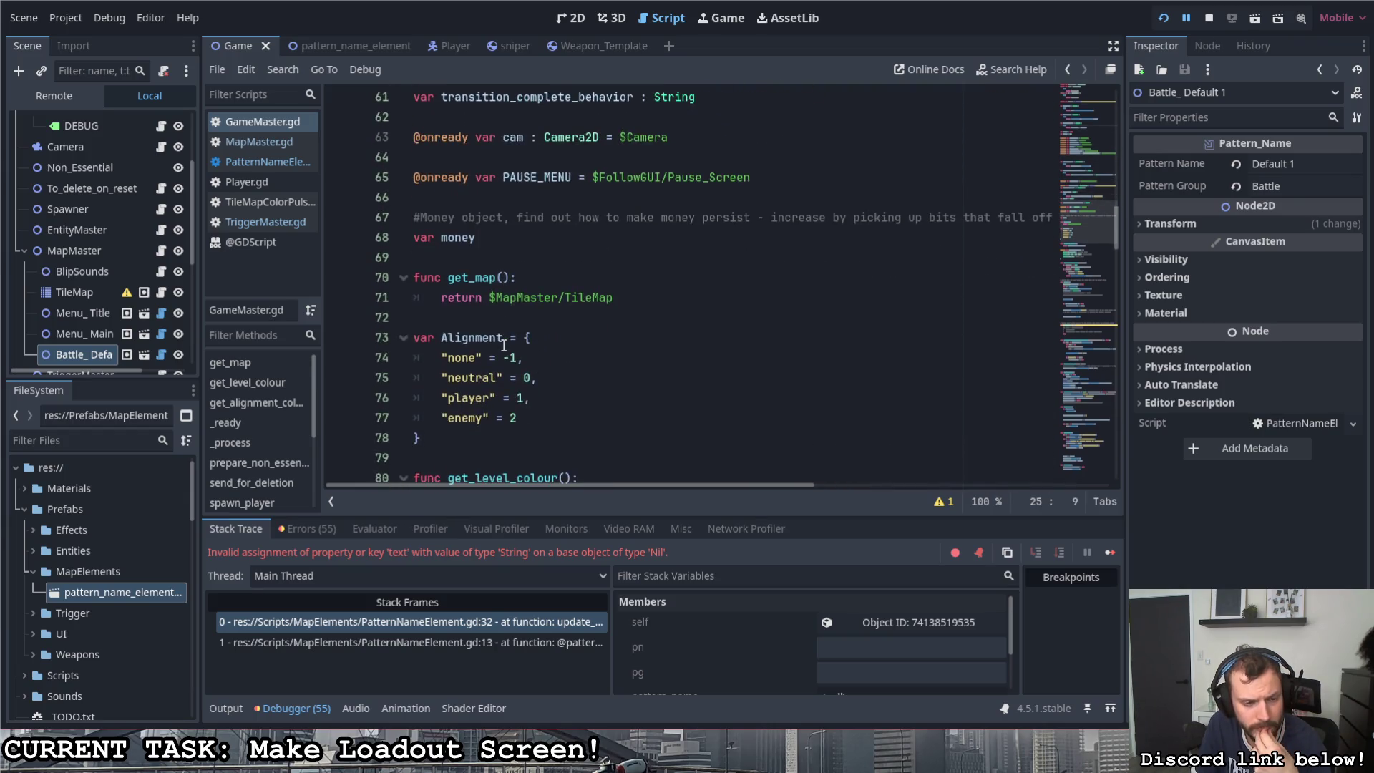
{"action": "scroll", "coordinate": [504, 345], "scroll_direction": "down", "scroll_amount": 2}
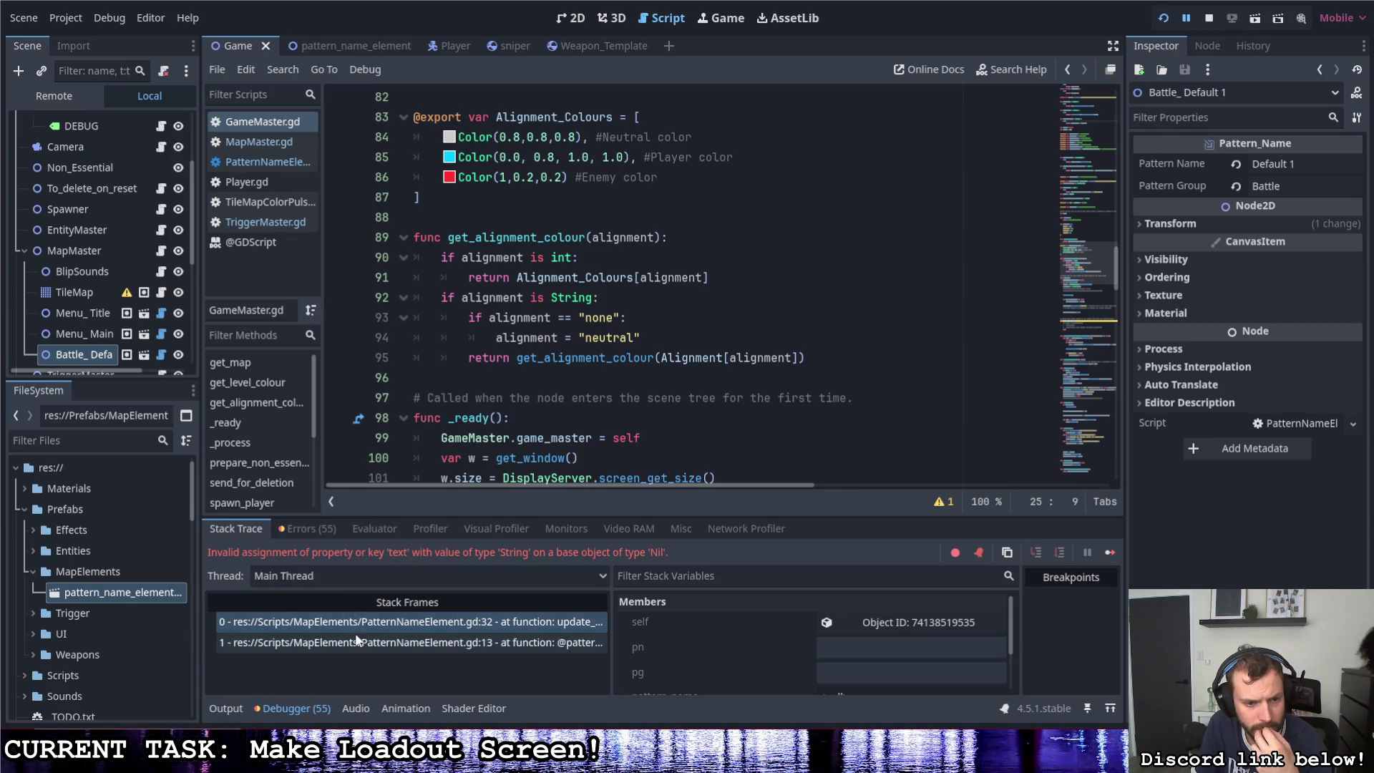
{"action": "left_click", "coordinate": [408, 622]}
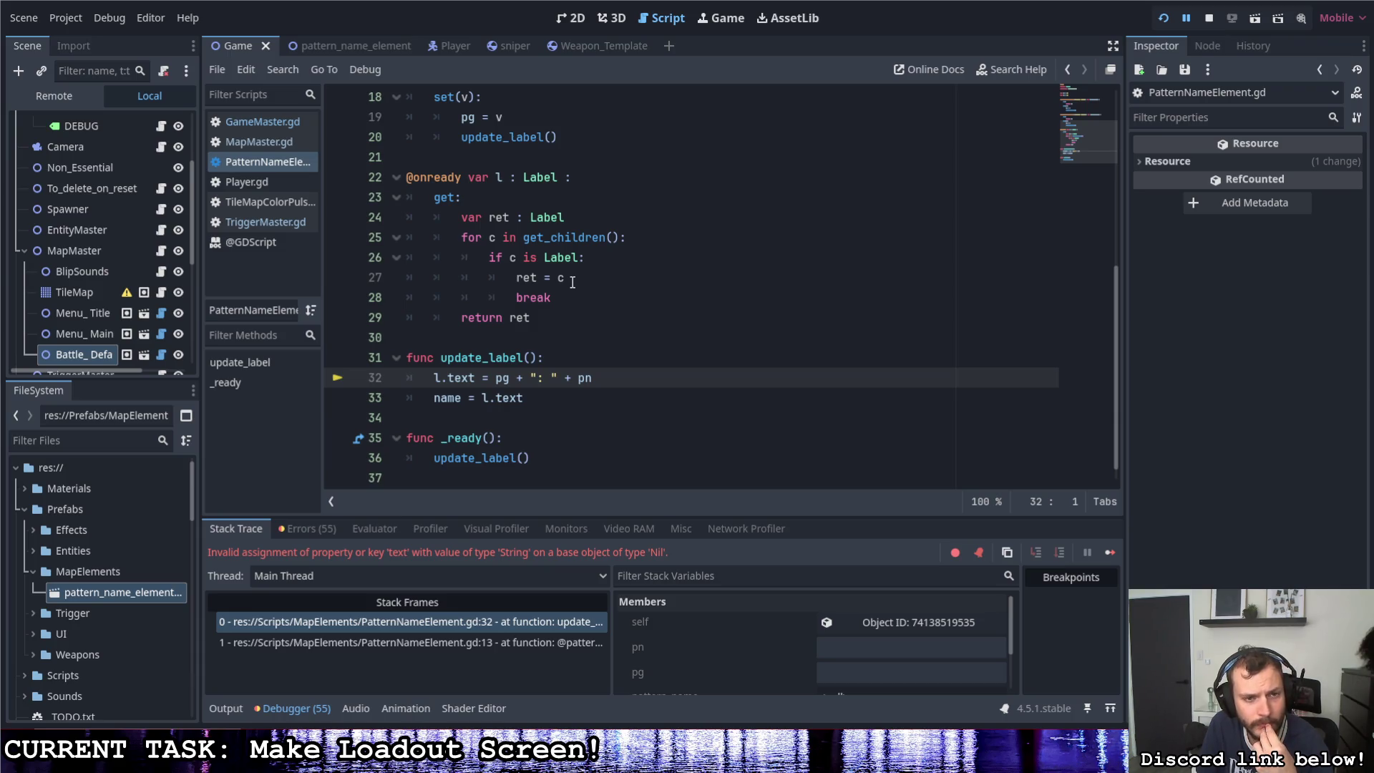
{"action": "left_click_drag", "start_coordinate": [469, 177], "coordinate": [406, 176]}
{"action": "key", "text": "BackSpace"}
{"action": "left_click", "coordinate": [561, 179]}
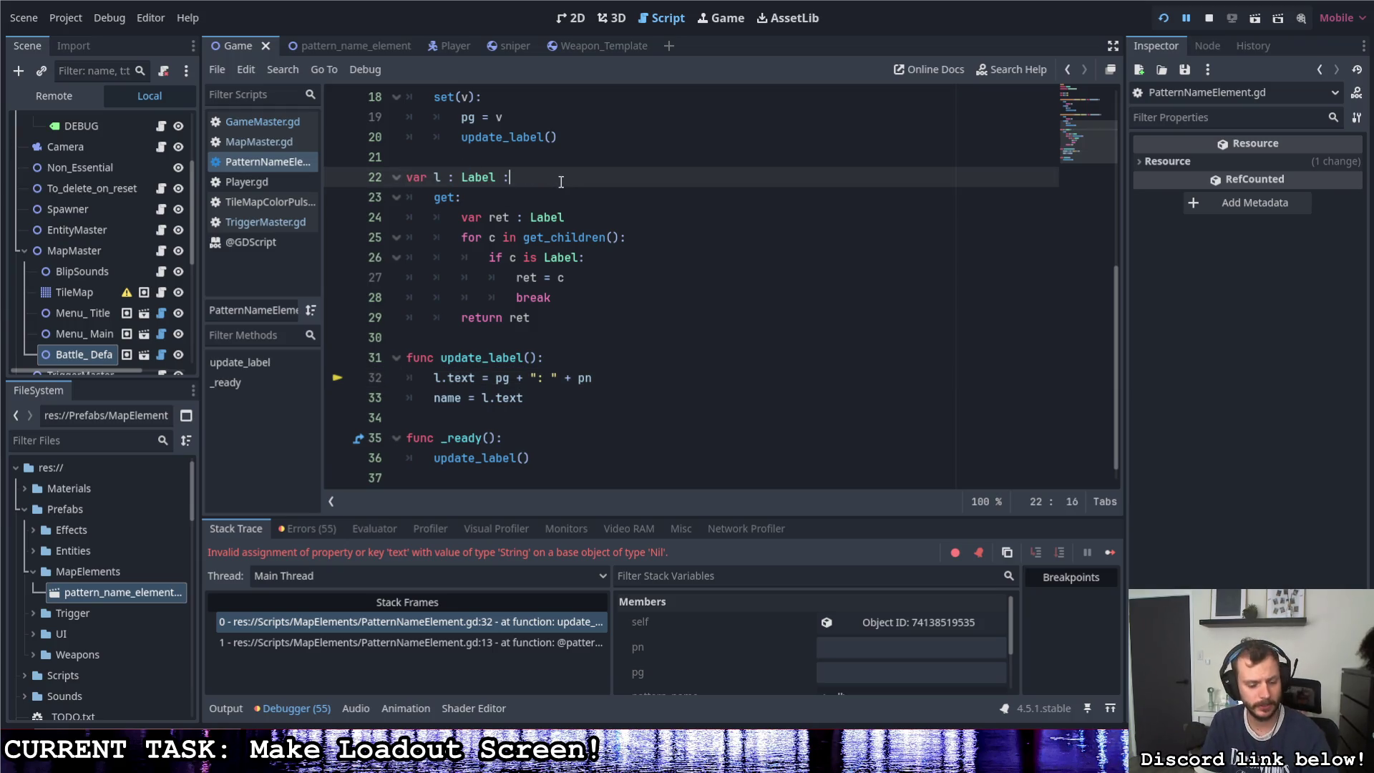
{"action": "left_click", "coordinate": [1163, 17]}
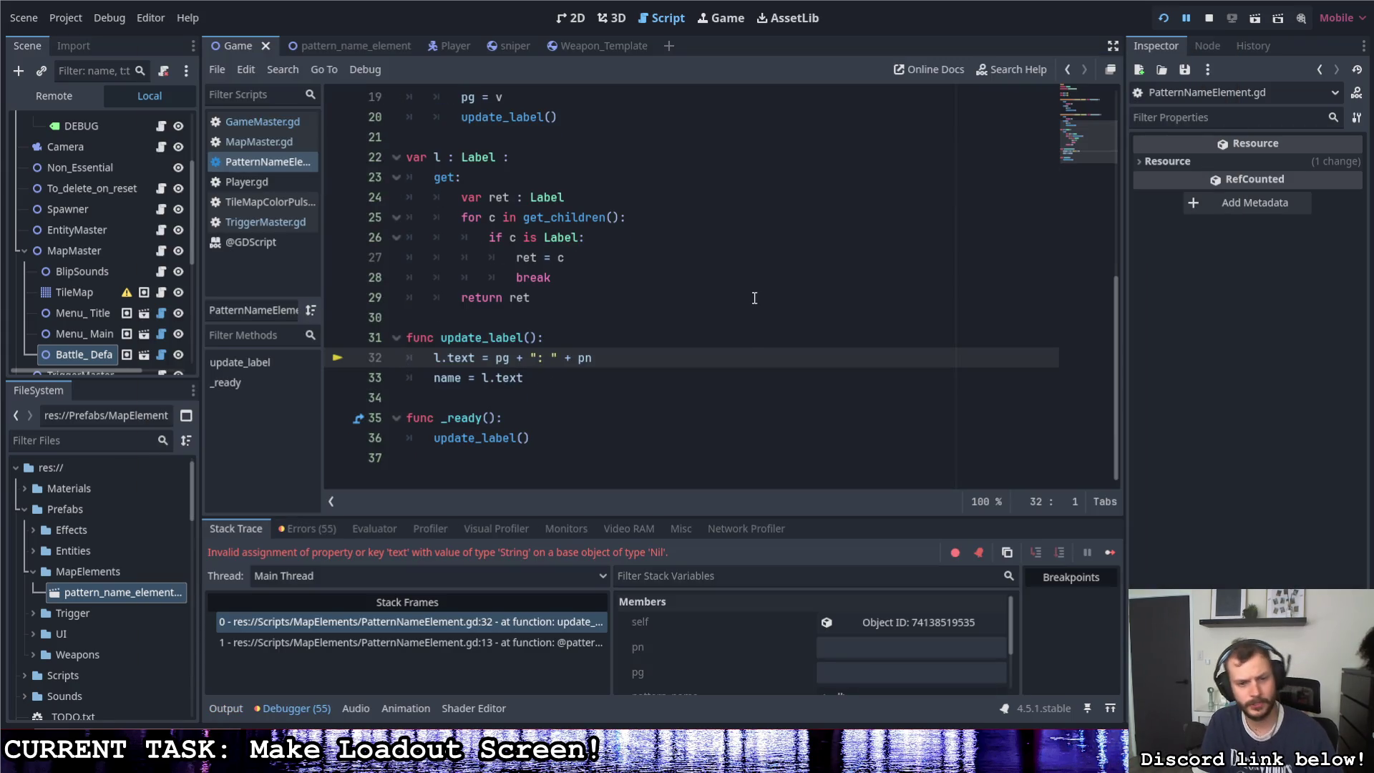
{"action": "scroll", "coordinate": [719, 634], "scroll_direction": "down", "scroll_amount": 2}
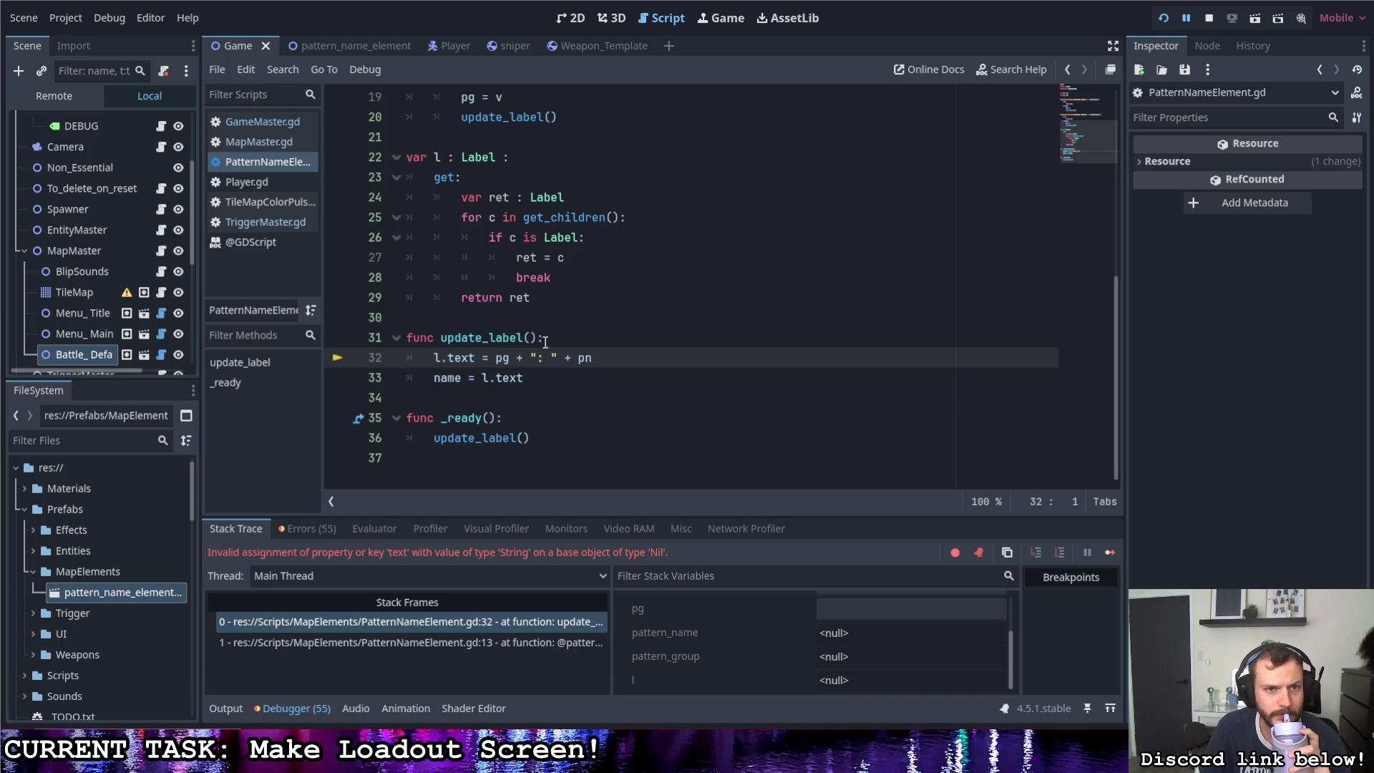
{"action": "scroll", "coordinate": [545, 342], "scroll_direction": "up", "scroll_amount": 2}
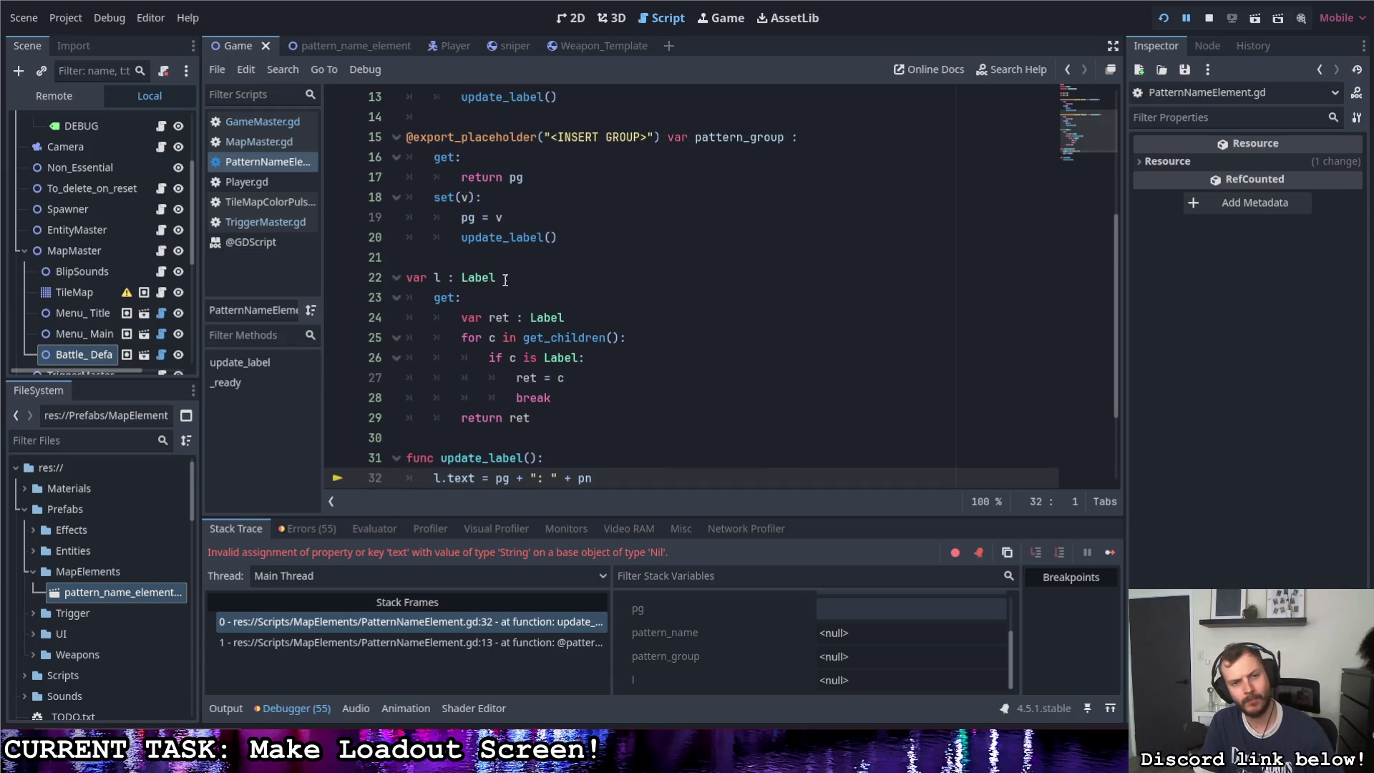
{"action": "scroll", "coordinate": [513, 285], "scroll_direction": "down", "scroll_amount": 1}
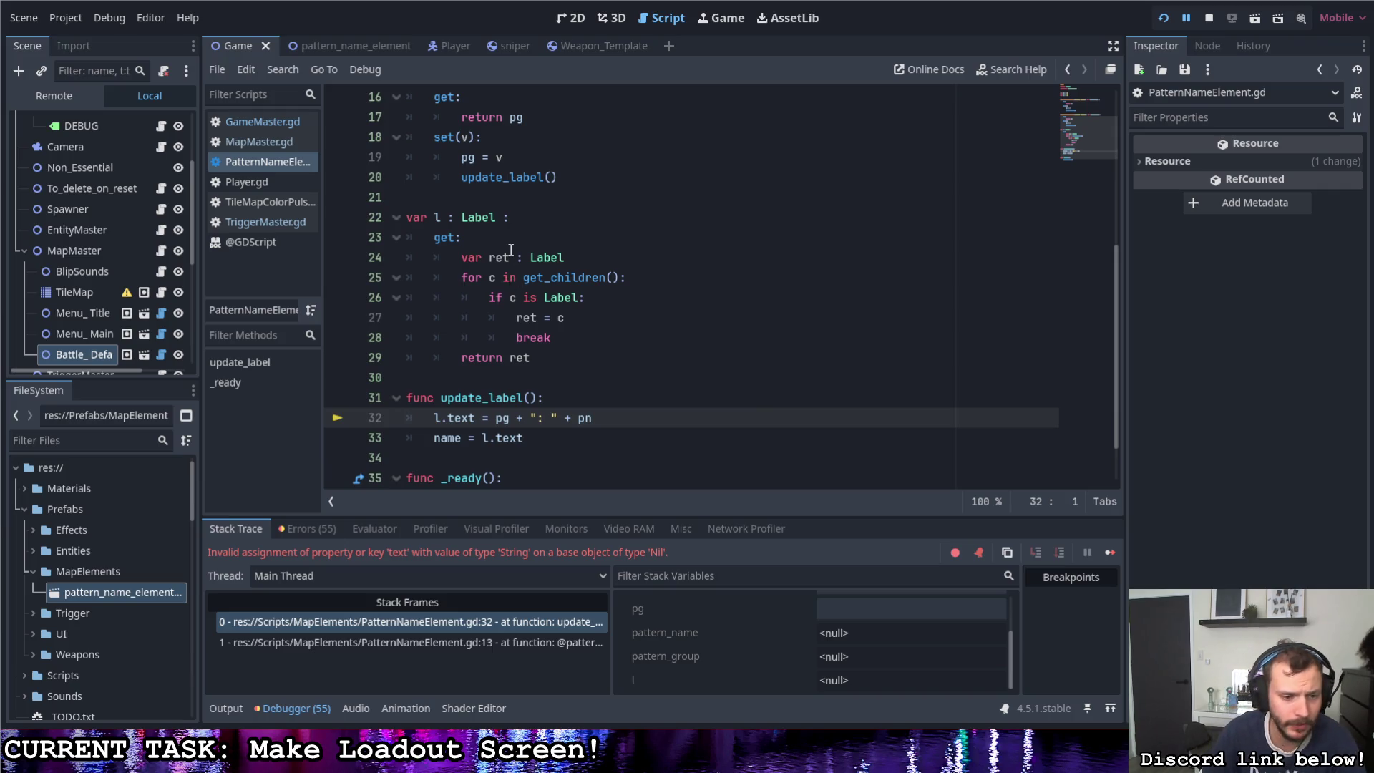
{"action": "left_click", "coordinate": [833, 680]}
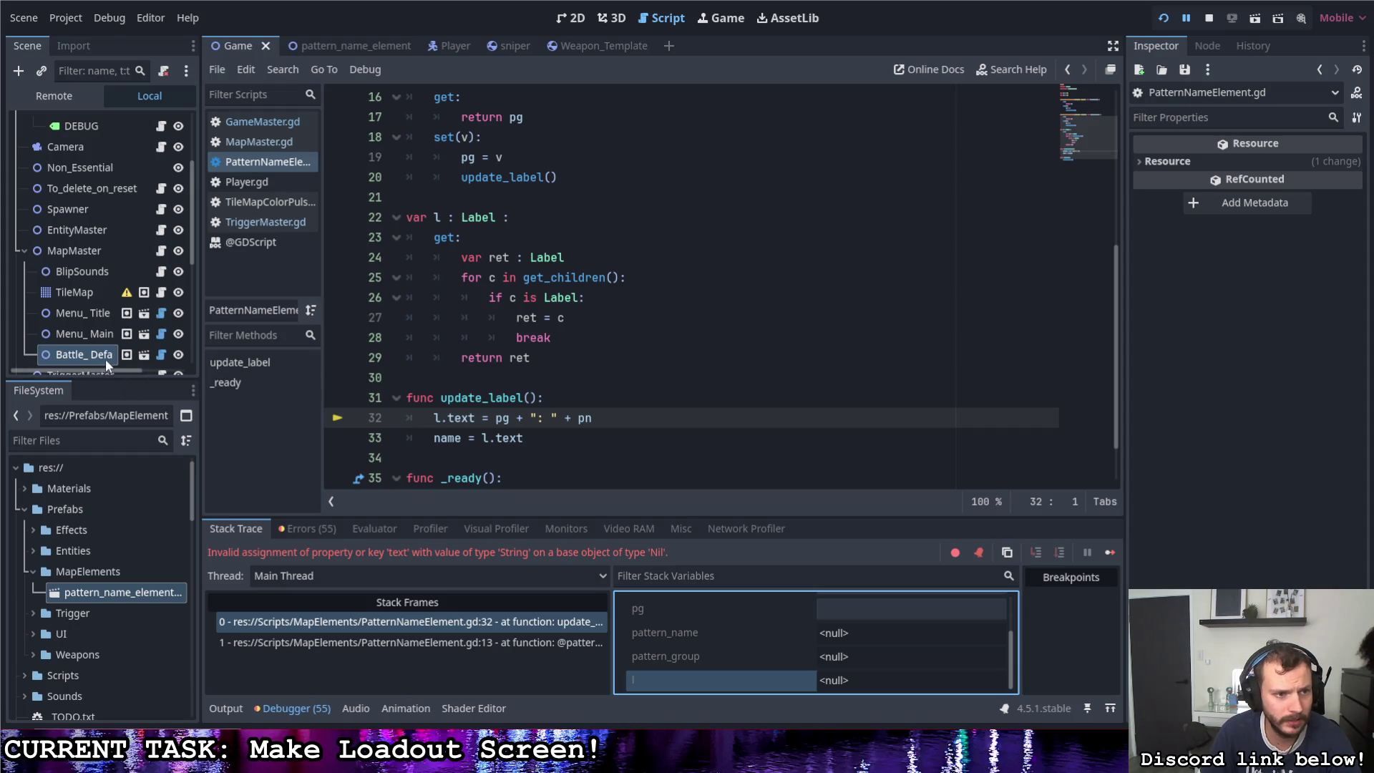
Delete func _ready() from PatternNameElement.gd and rerun the Game scene
{"action": "left_click", "coordinate": [144, 355]}
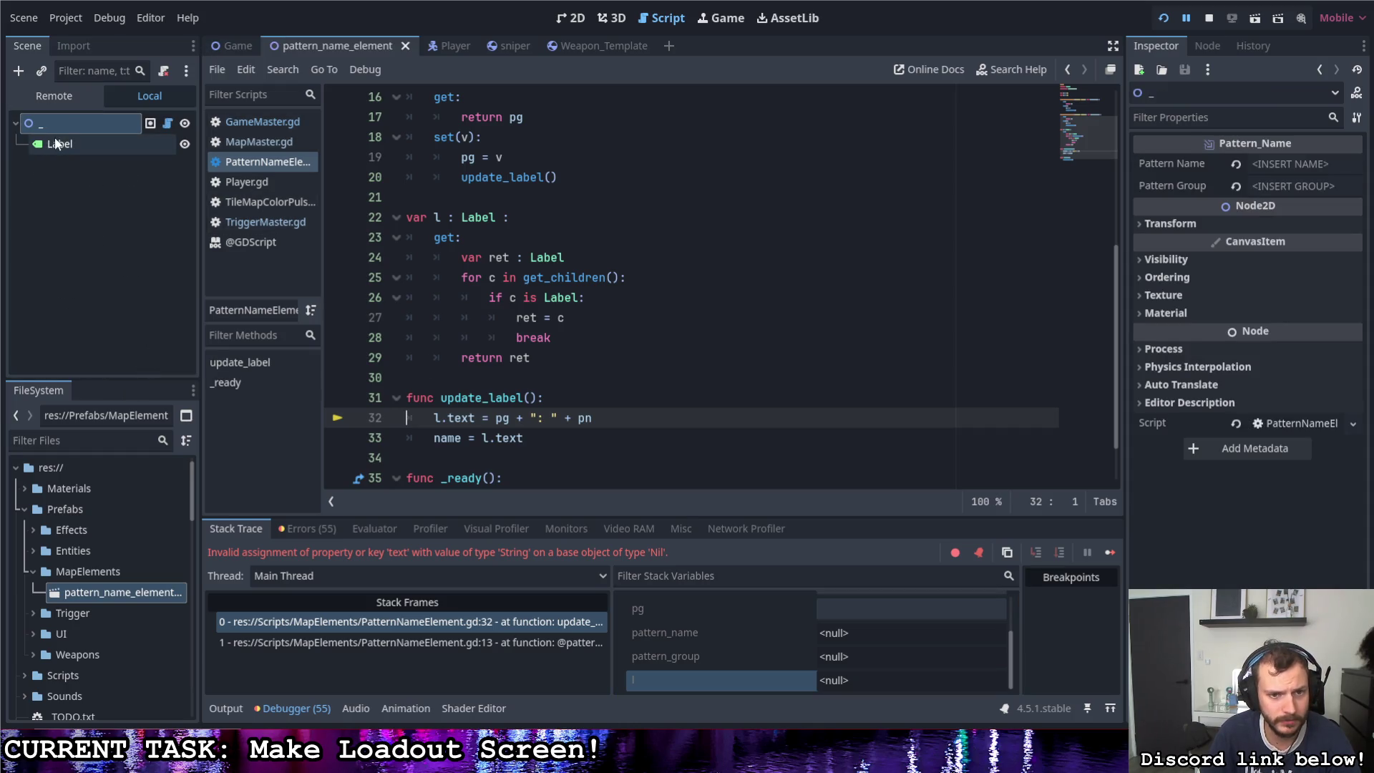
{"action": "scroll", "coordinate": [514, 279], "scroll_direction": "up", "scroll_amount": 1}
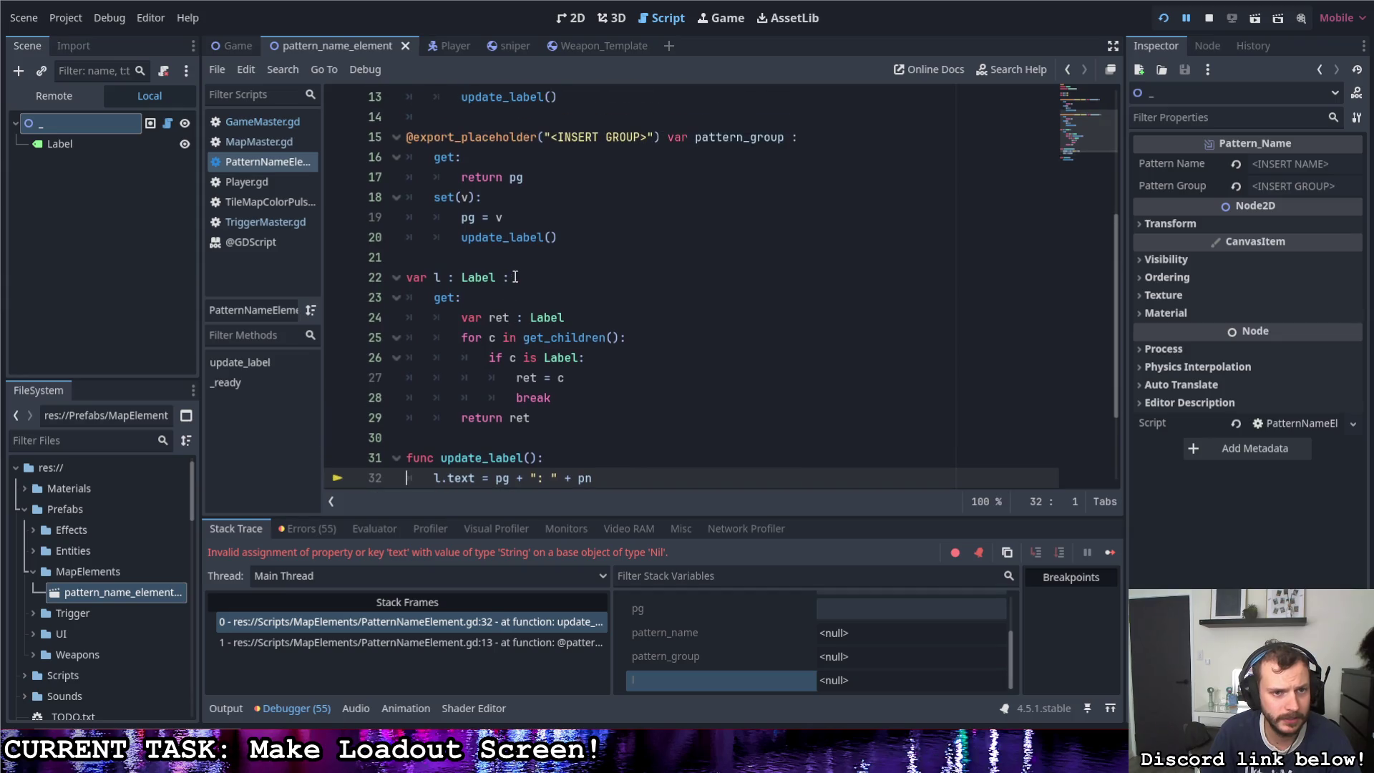
{"action": "scroll", "coordinate": [516, 277], "scroll_direction": "down", "scroll_amount": 2}
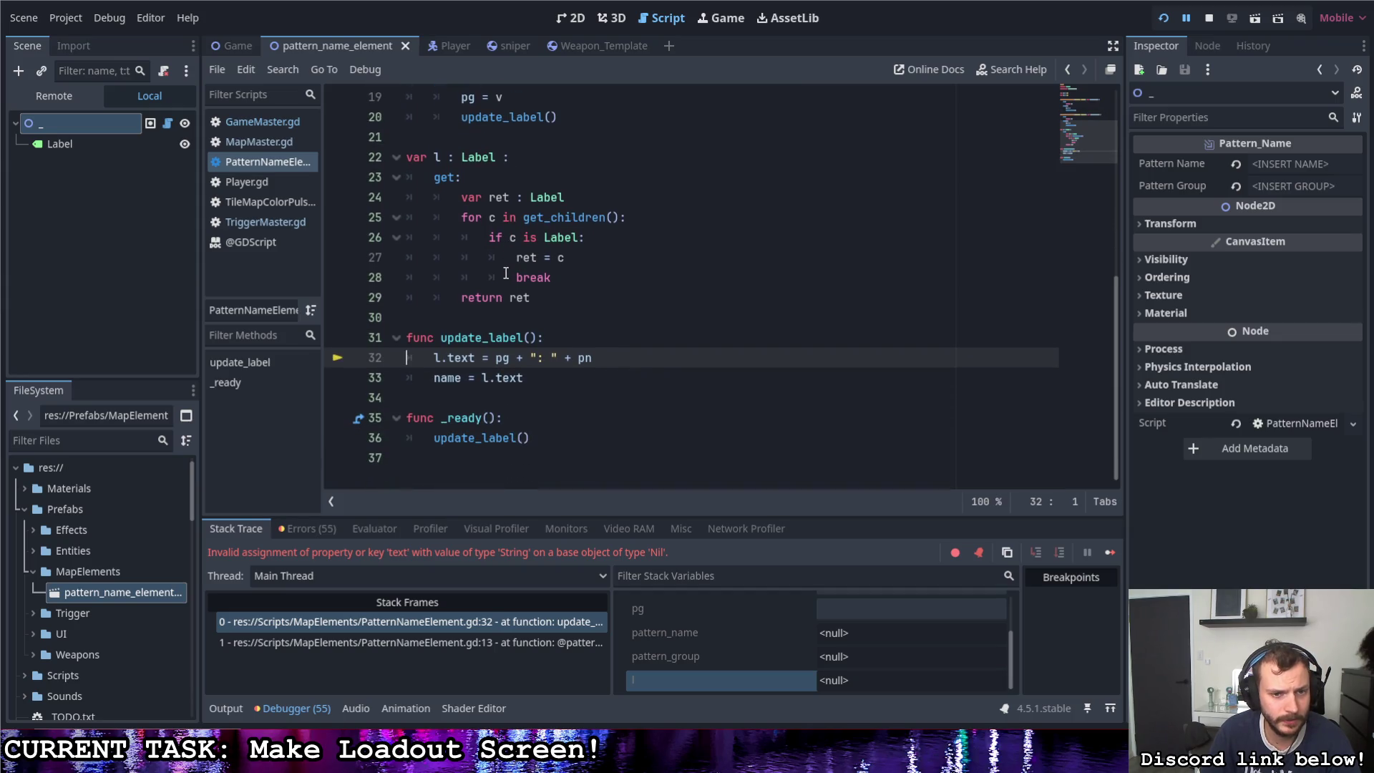
{"action": "scroll", "coordinate": [502, 271], "scroll_direction": "up", "scroll_amount": 1}
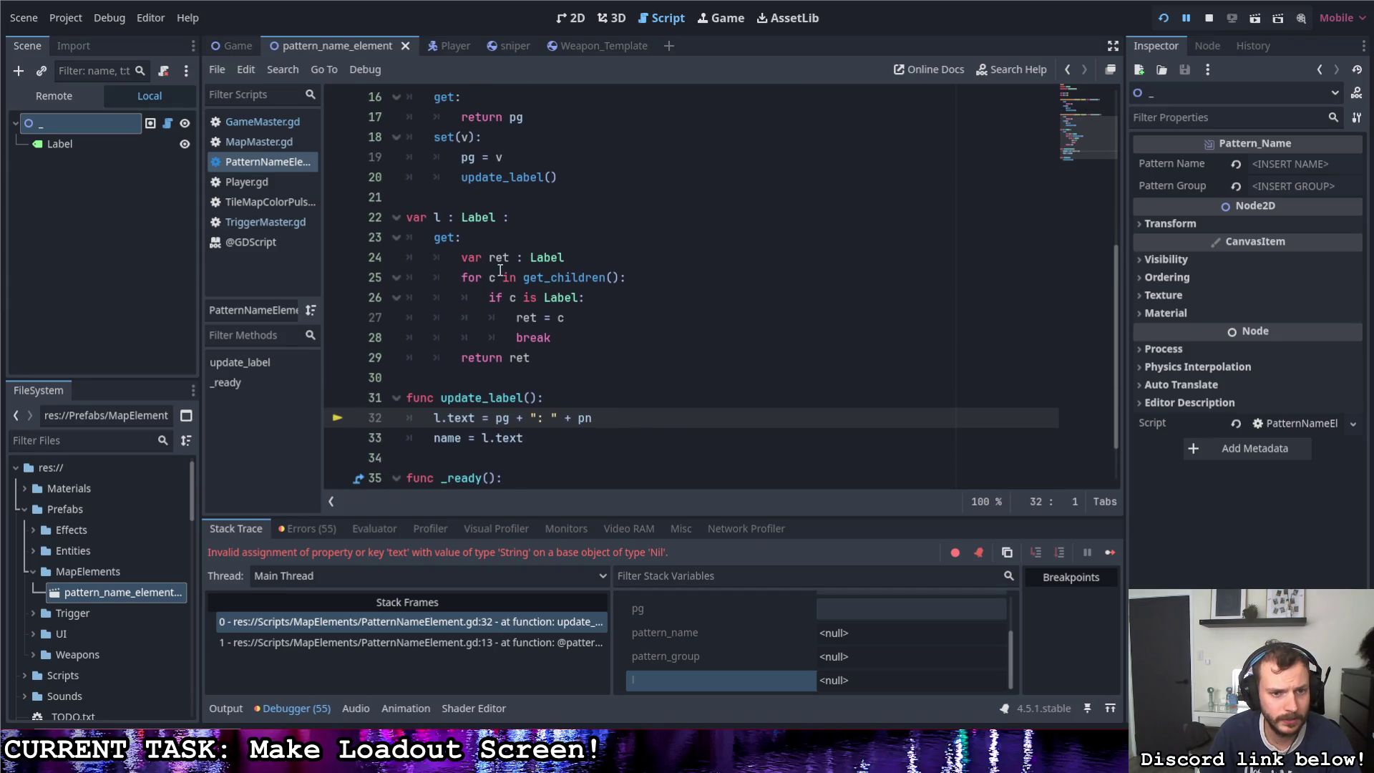
{"action": "left_click", "coordinate": [408, 218]}
{"action": "scroll", "coordinate": [461, 371], "scroll_direction": "down", "scroll_amount": 1}
{"action": "mouse_move", "coordinate": [530, 438]}
{"action": "left_mouse_down"}
{"action": "mouse_move", "coordinate": [405, 437]}
{"action": "mouse_move", "coordinate": [400, 418]}
{"action": "left_mouse_up"}
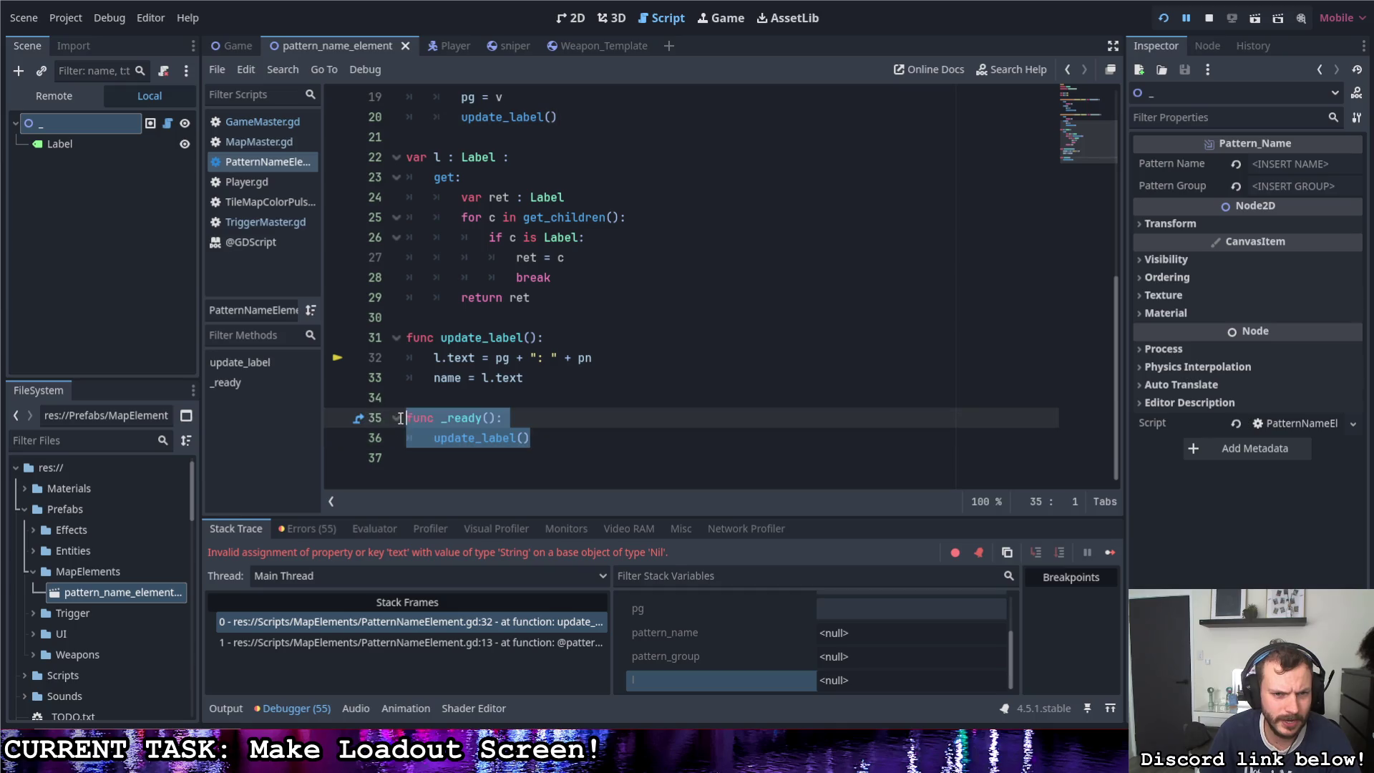
{"action": "key", "text": "BackSpace"}
{"action": "key", "text": "BackSpace"}
{"action": "key", "text": "BackSpace"}
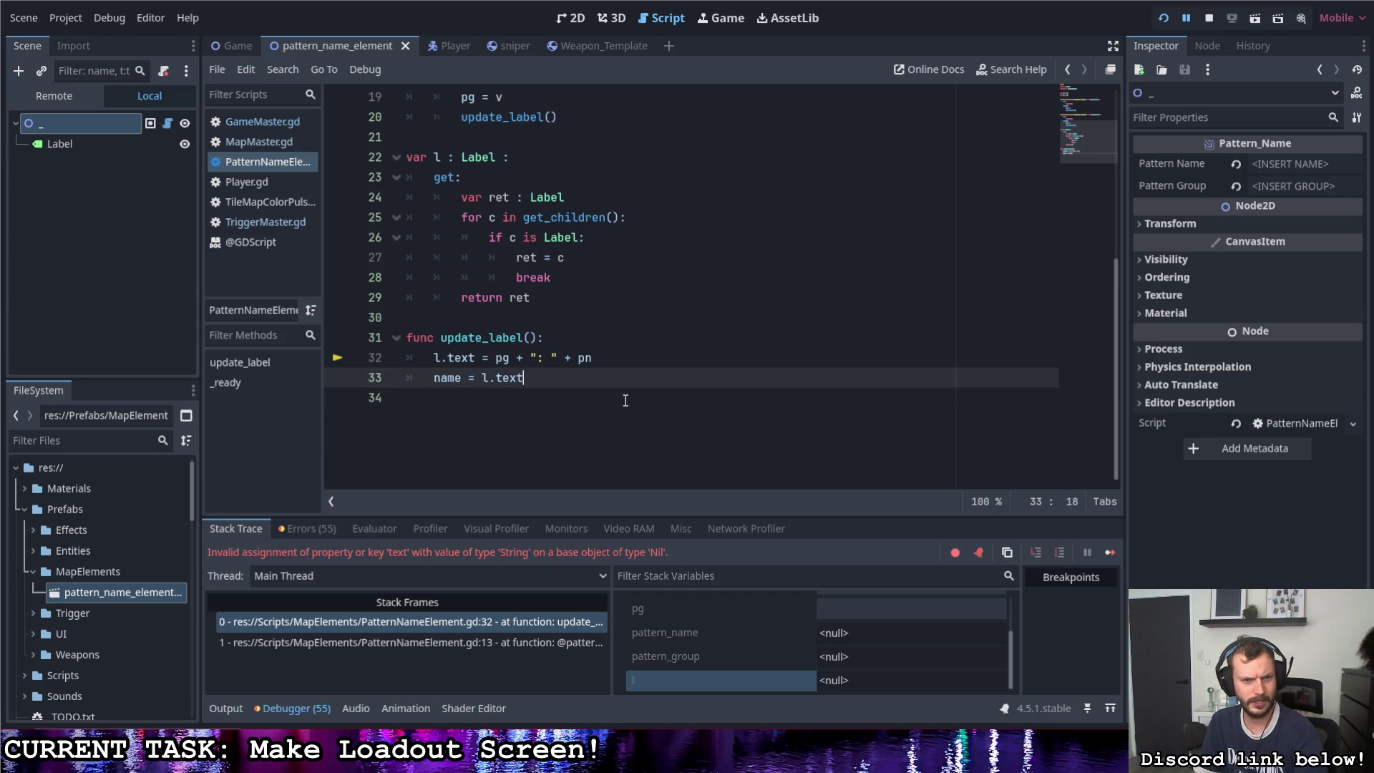
{"action": "scroll", "coordinate": [601, 419], "scroll_direction": "up", "scroll_amount": 6}
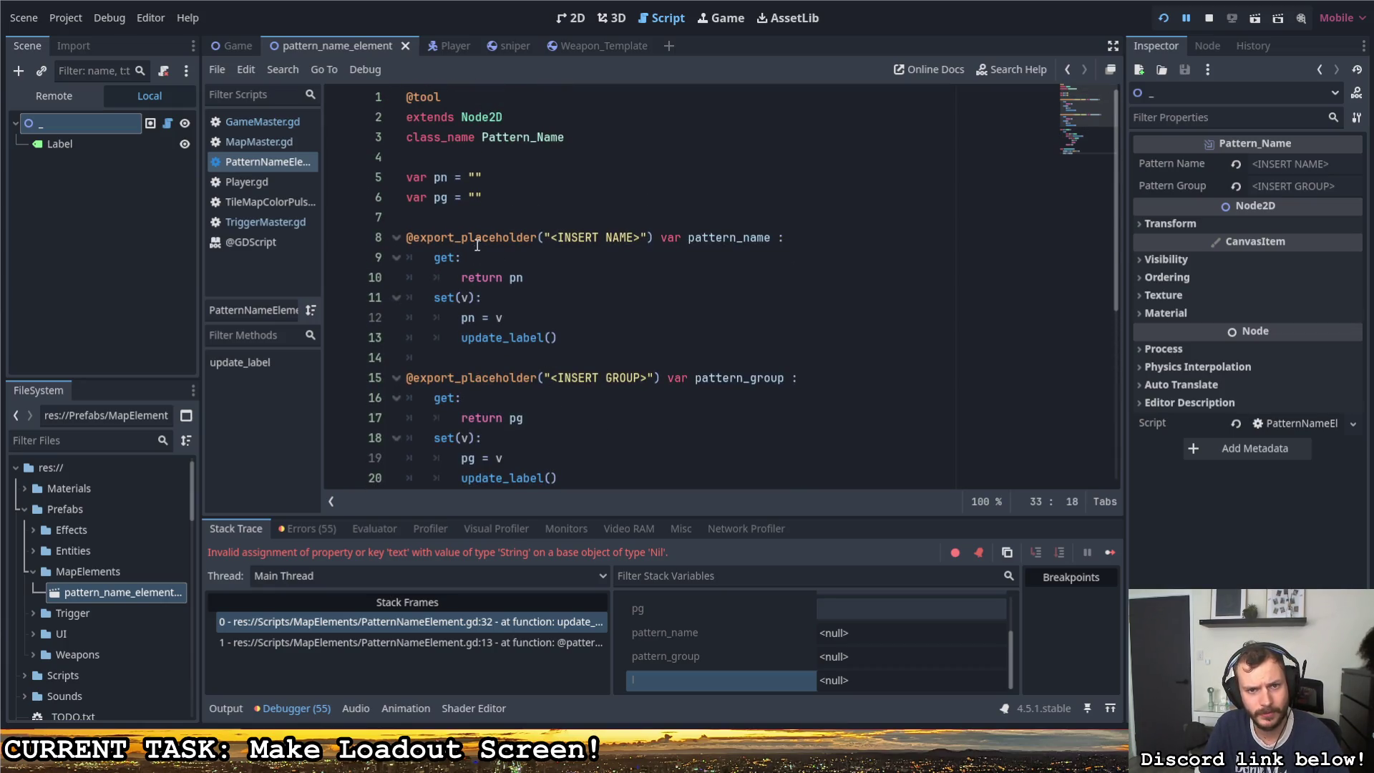
{"action": "scroll", "coordinate": [483, 386], "scroll_direction": "down", "scroll_amount": 2}
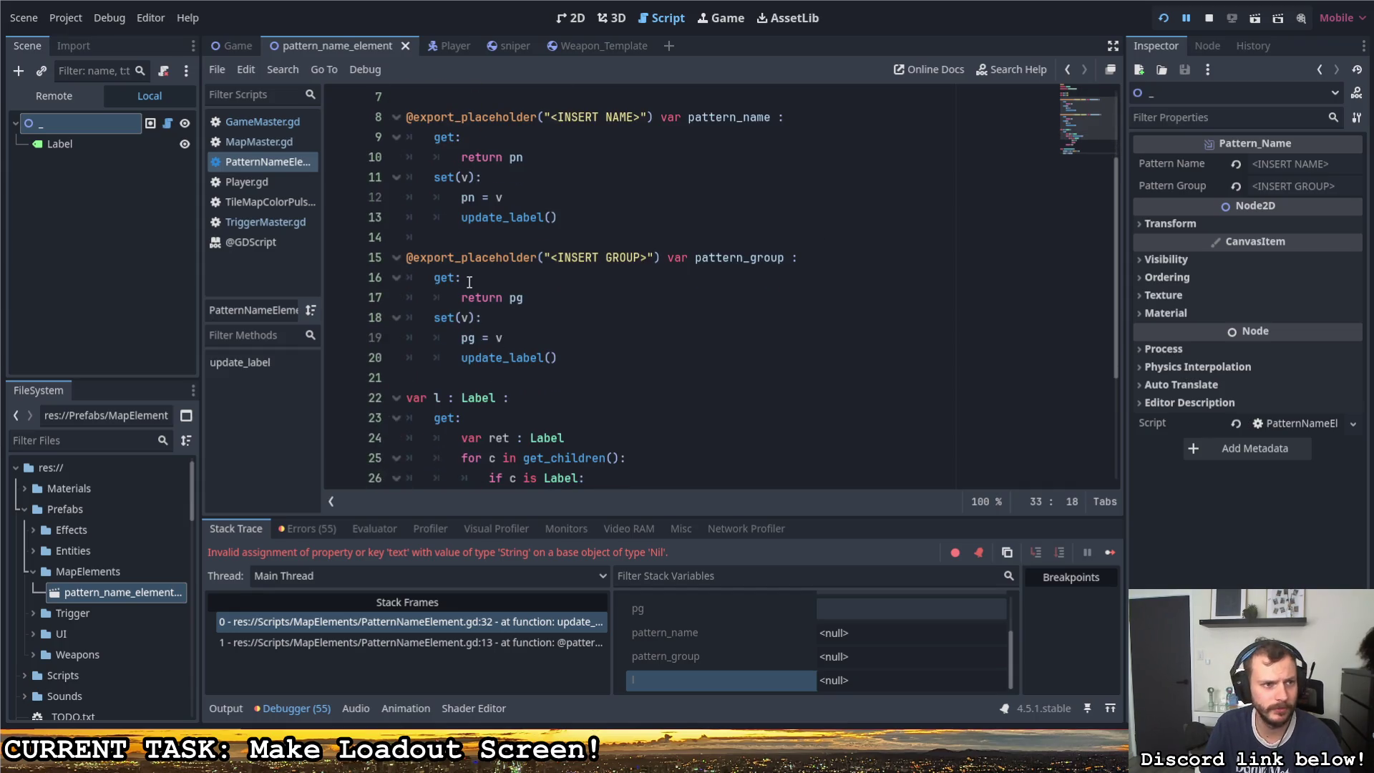
{"action": "left_click", "coordinate": [238, 45]}
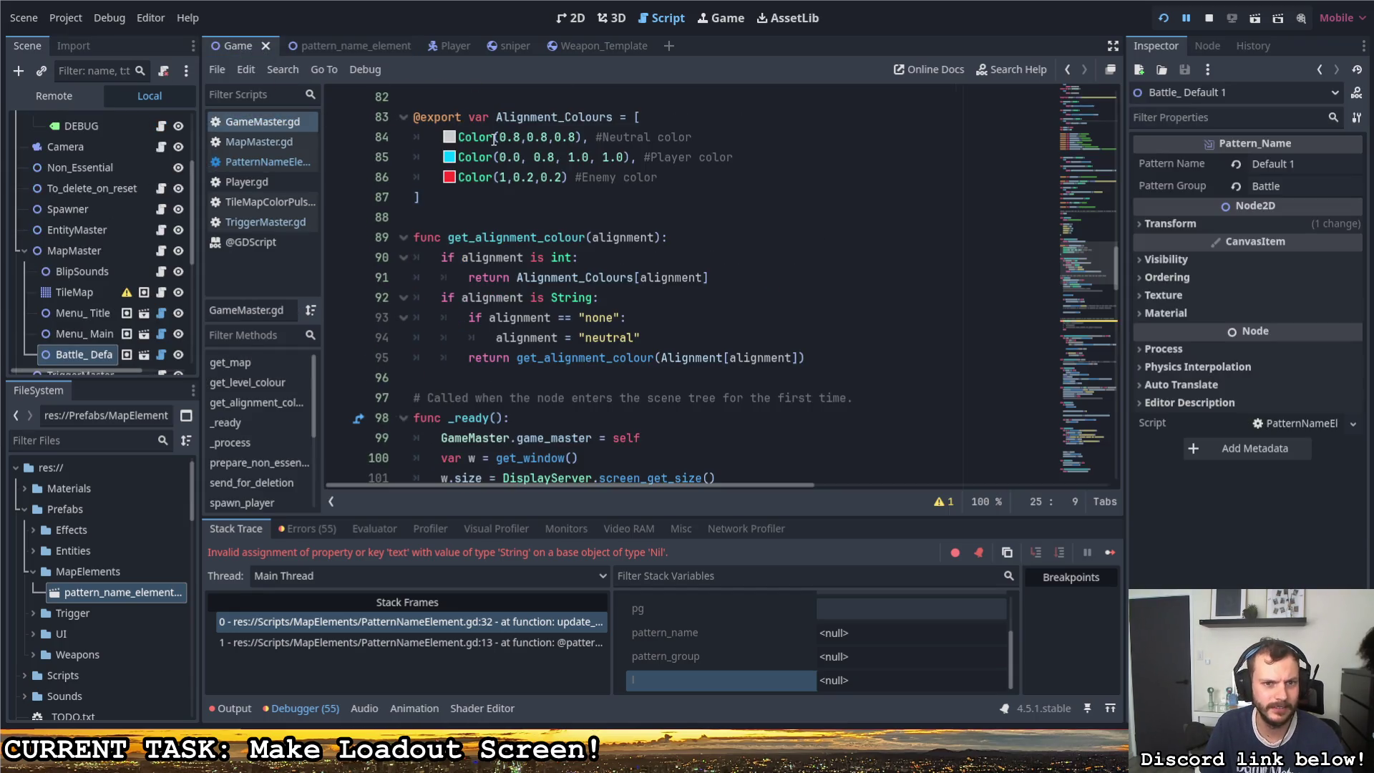
{"action": "key", "text": "F5"}
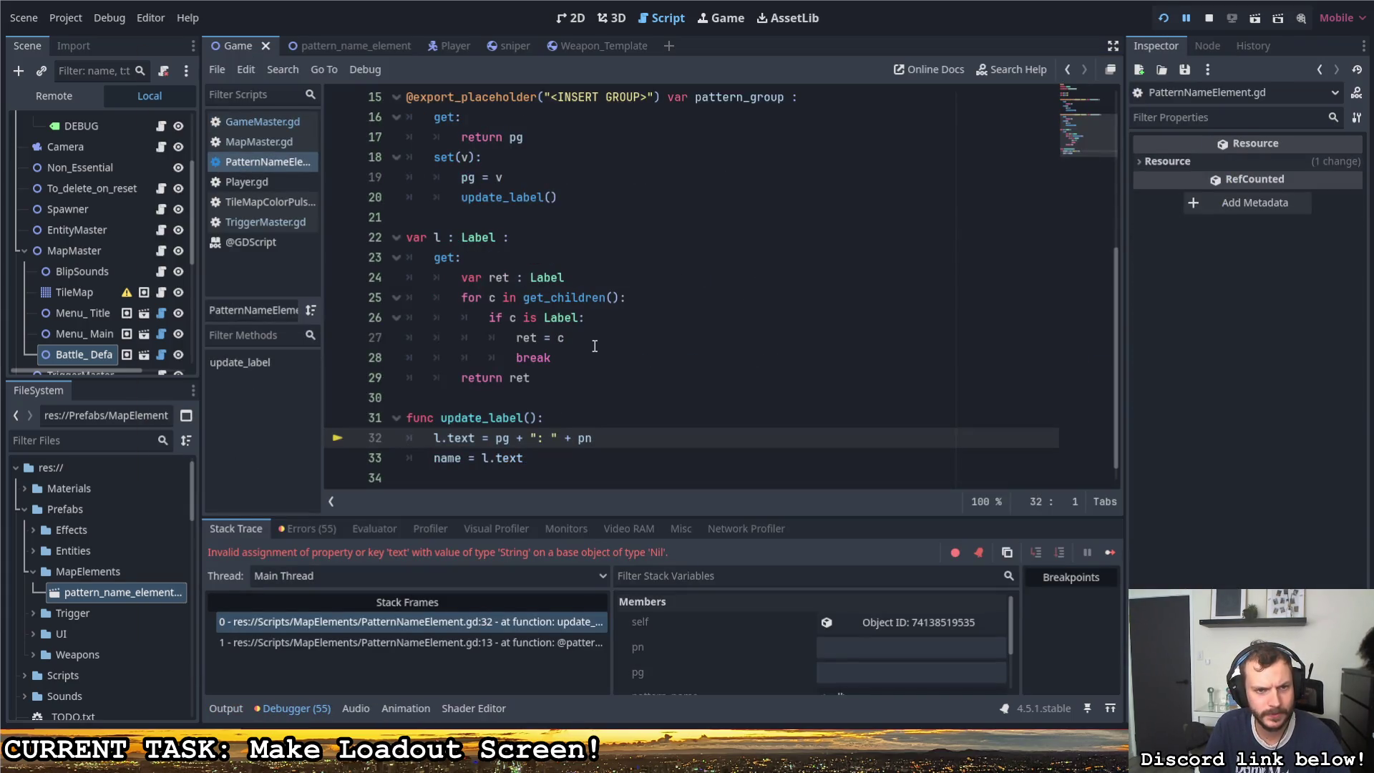
Start a new indented line at the top of update_label()
{"action": "scroll", "coordinate": [594, 346], "scroll_direction": "up", "scroll_amount": 2}
{"action": "left_click_drag", "start_coordinate": [559, 317], "coordinate": [462, 317]}
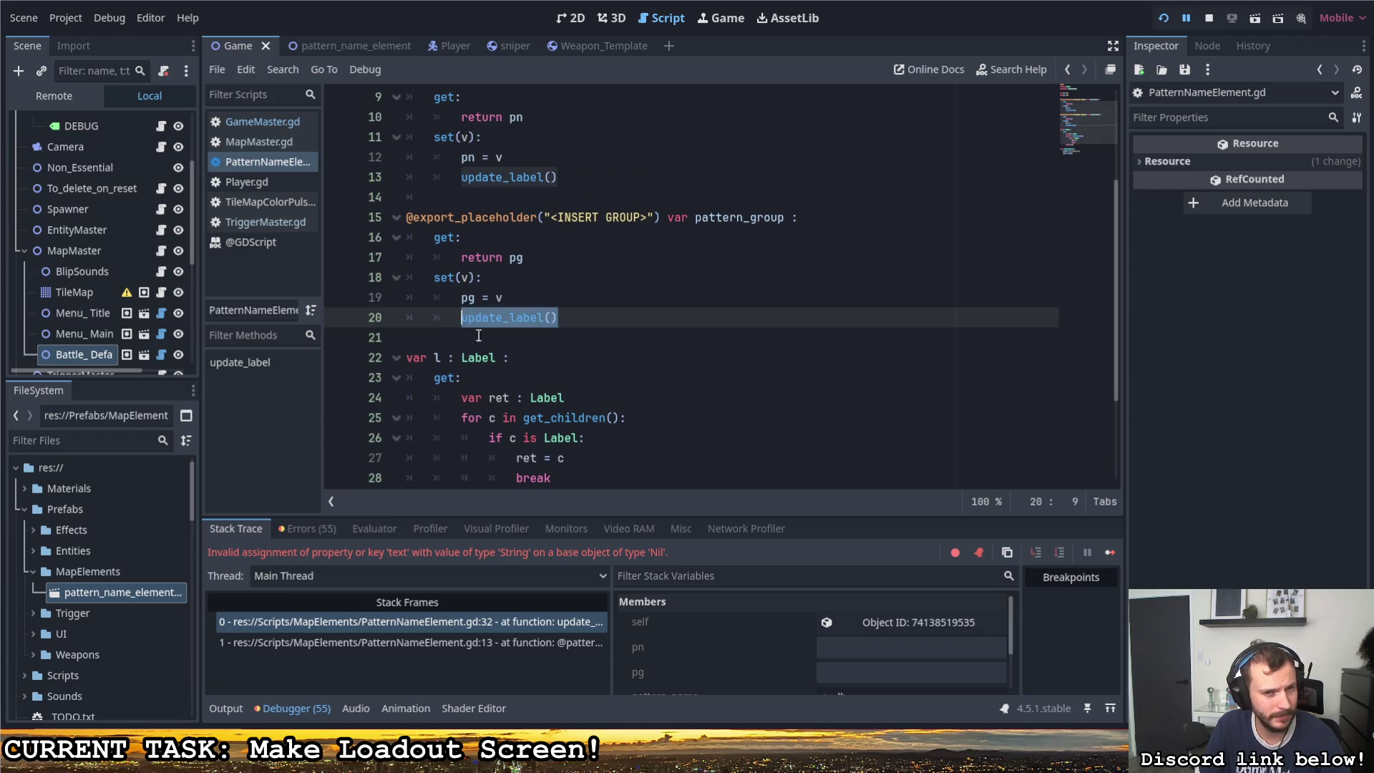
{"action": "left_click", "coordinate": [608, 317]}
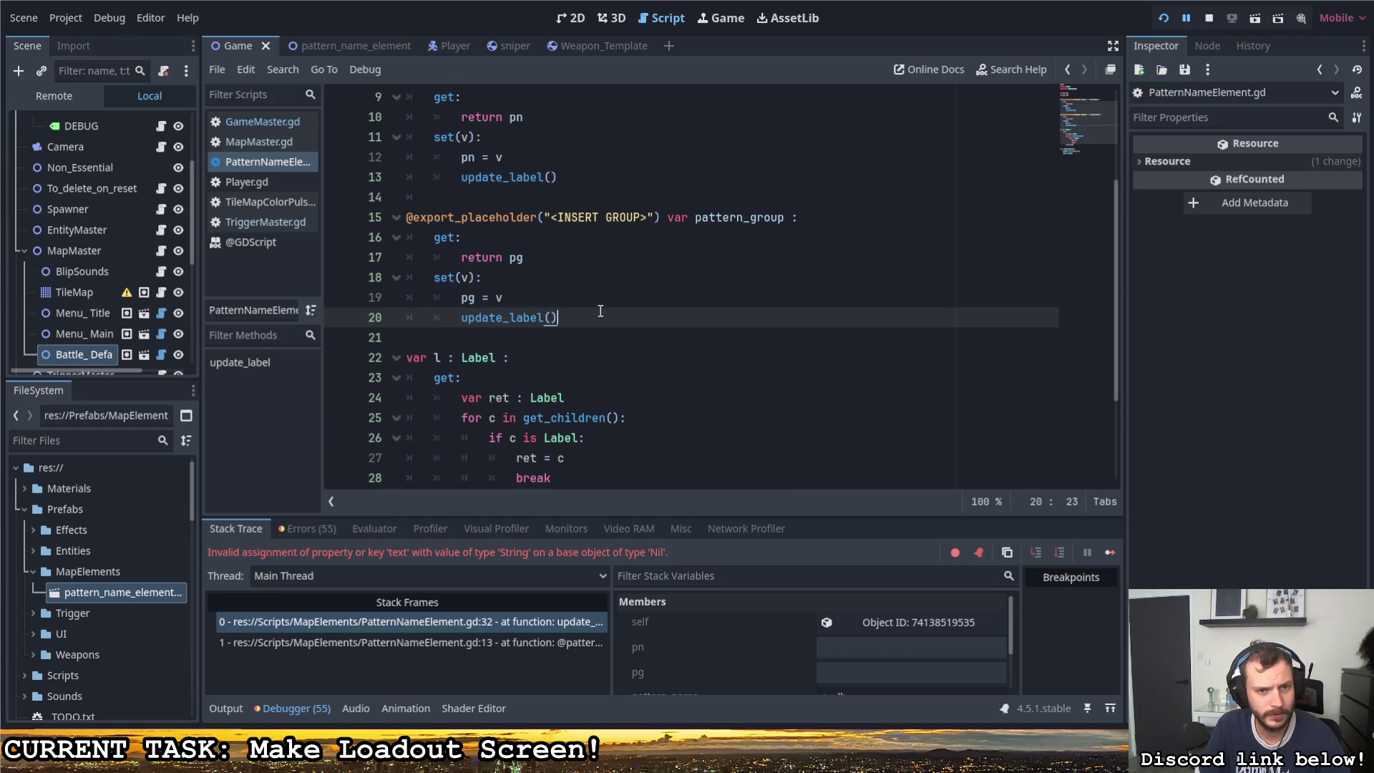
{"action": "scroll", "coordinate": [600, 300], "scroll_direction": "down", "scroll_amount": 3}
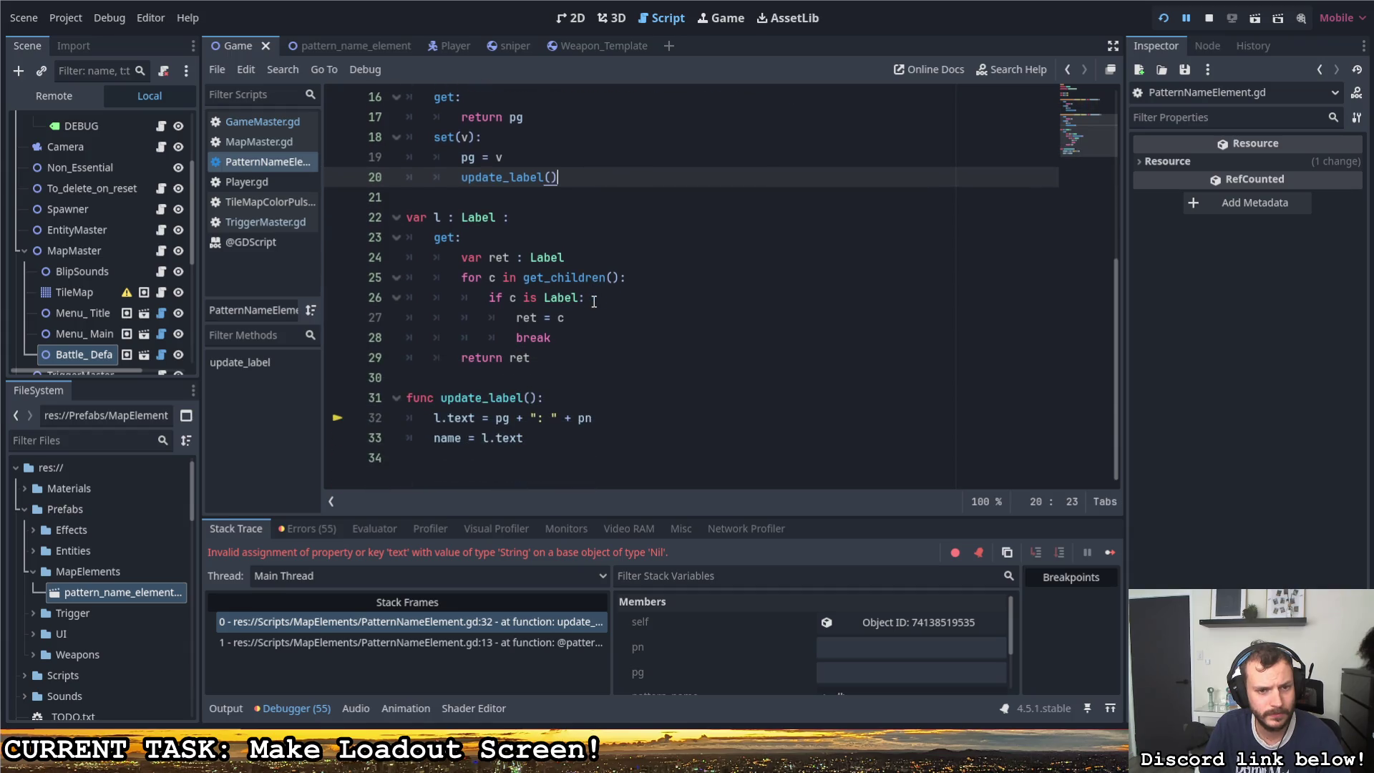
{"action": "left_click", "coordinate": [561, 394]}
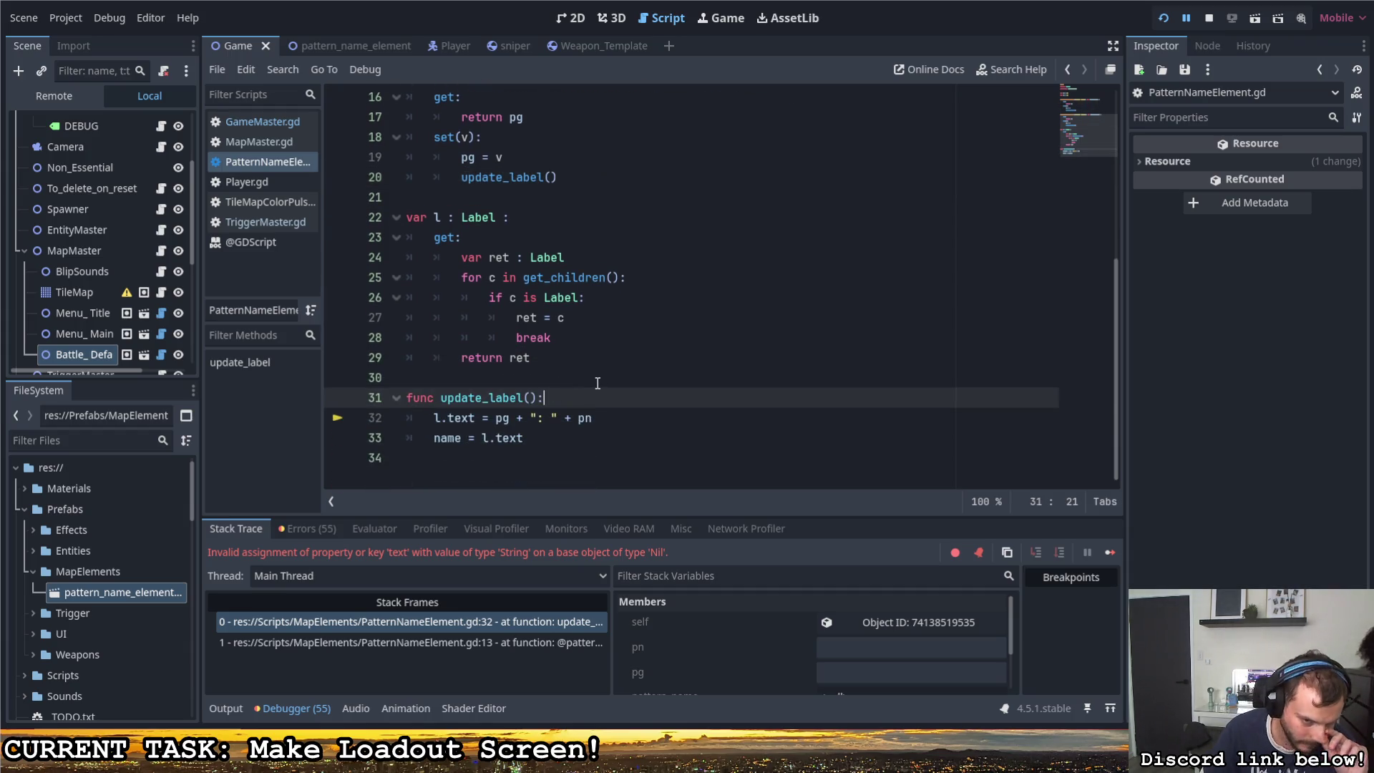
{"action": "key", "text": "Return"}
{"action": "type", "text": "if is"}
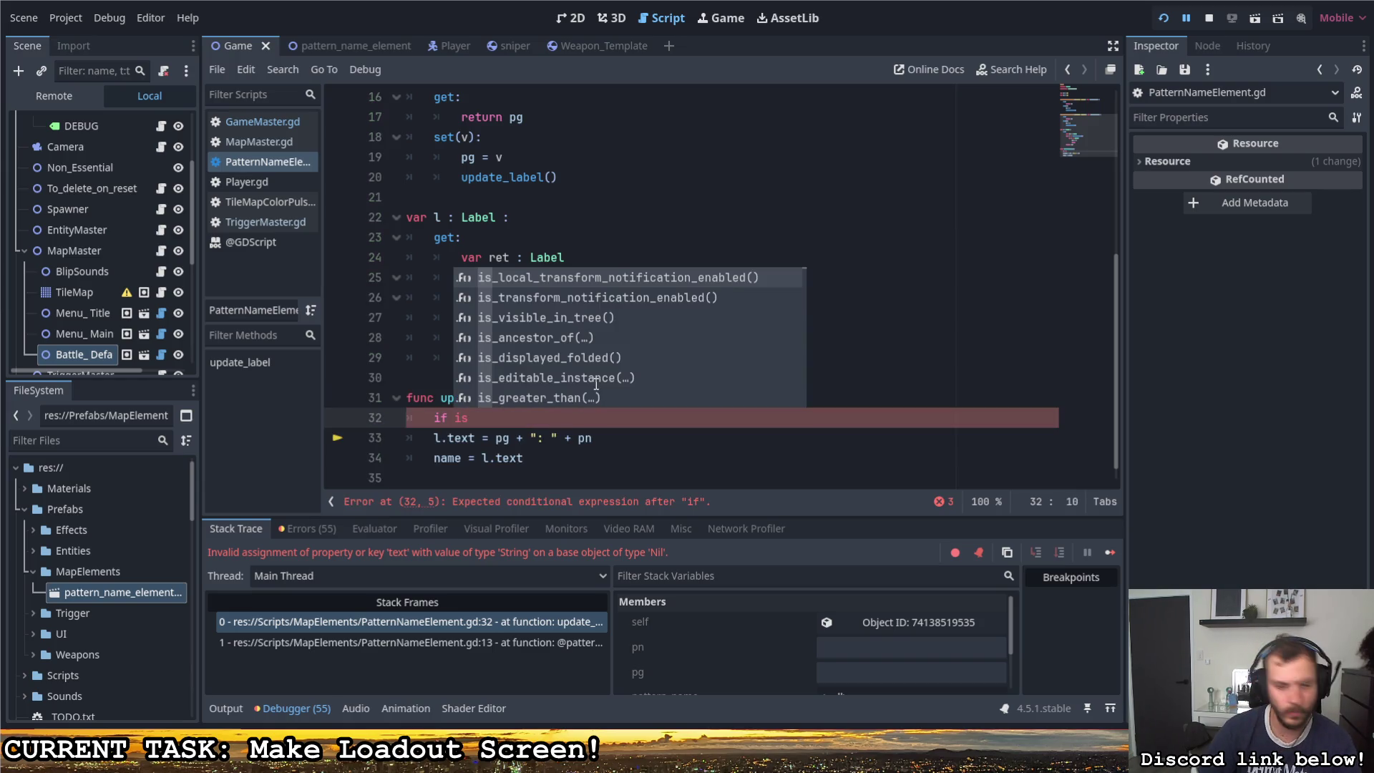
{"action": "left_click", "coordinate": [1032, 75]}
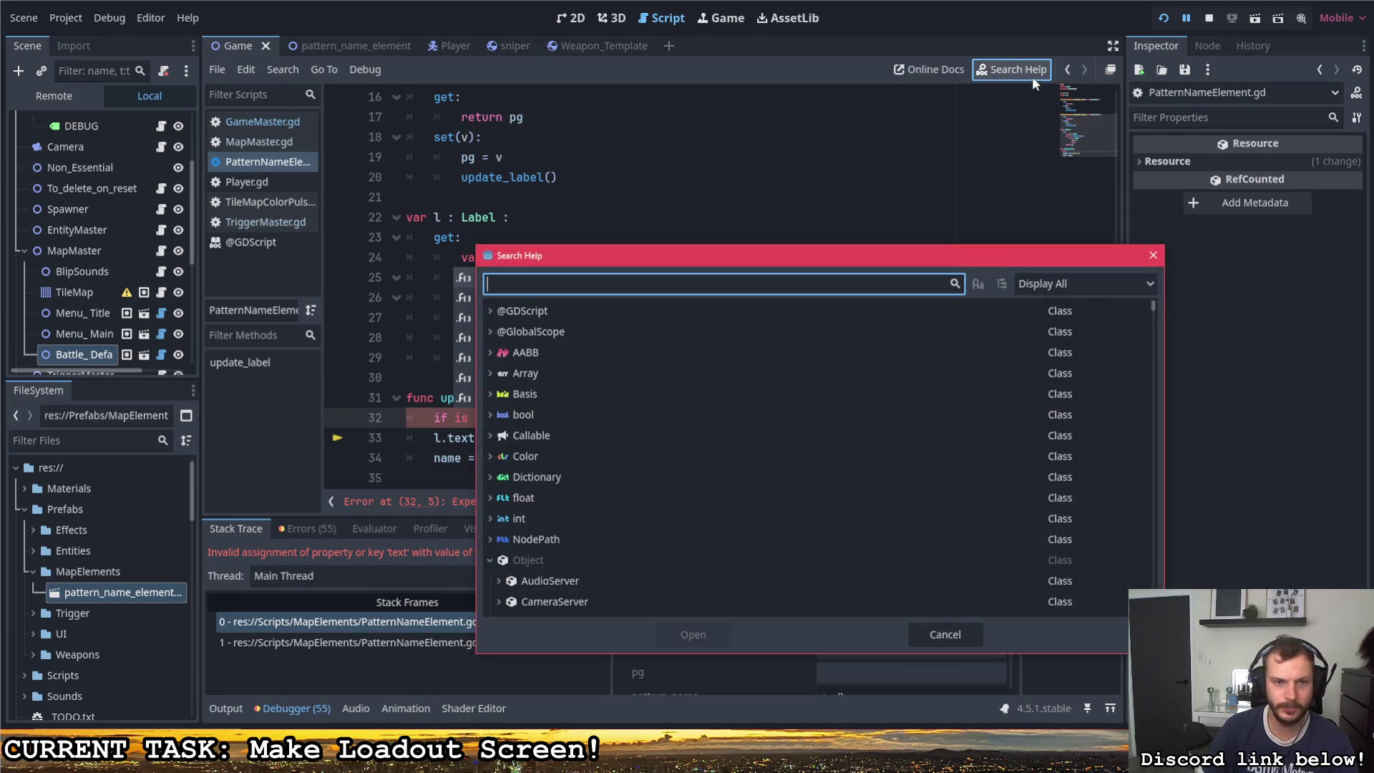
{"action": "type", "text": "tool"}
{"action": "scroll", "coordinate": [711, 334], "scroll_direction": "up", "scroll_amount": 15}
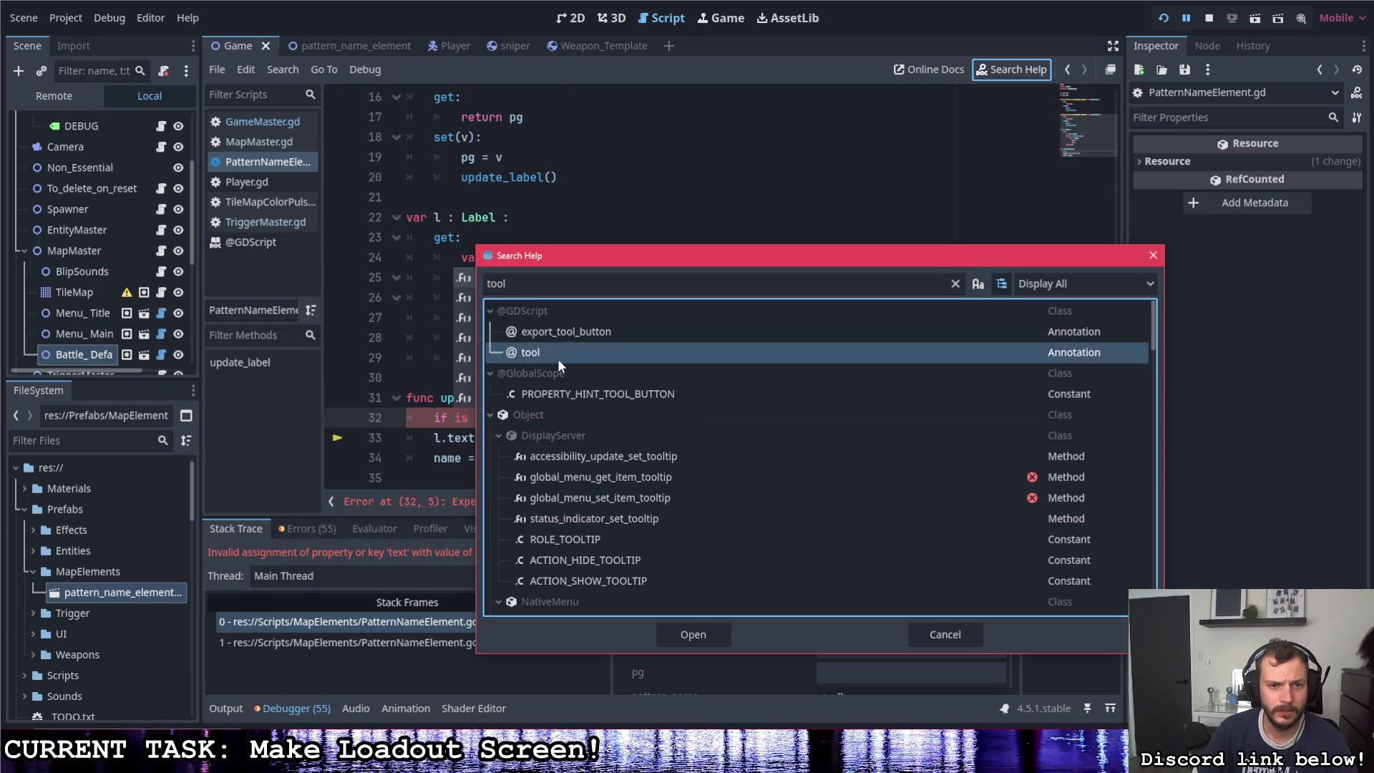
{"action": "double_click", "coordinate": [557, 352]}
{"action": "scroll", "coordinate": [692, 366], "scroll_direction": "up", "scroll_amount": 5}
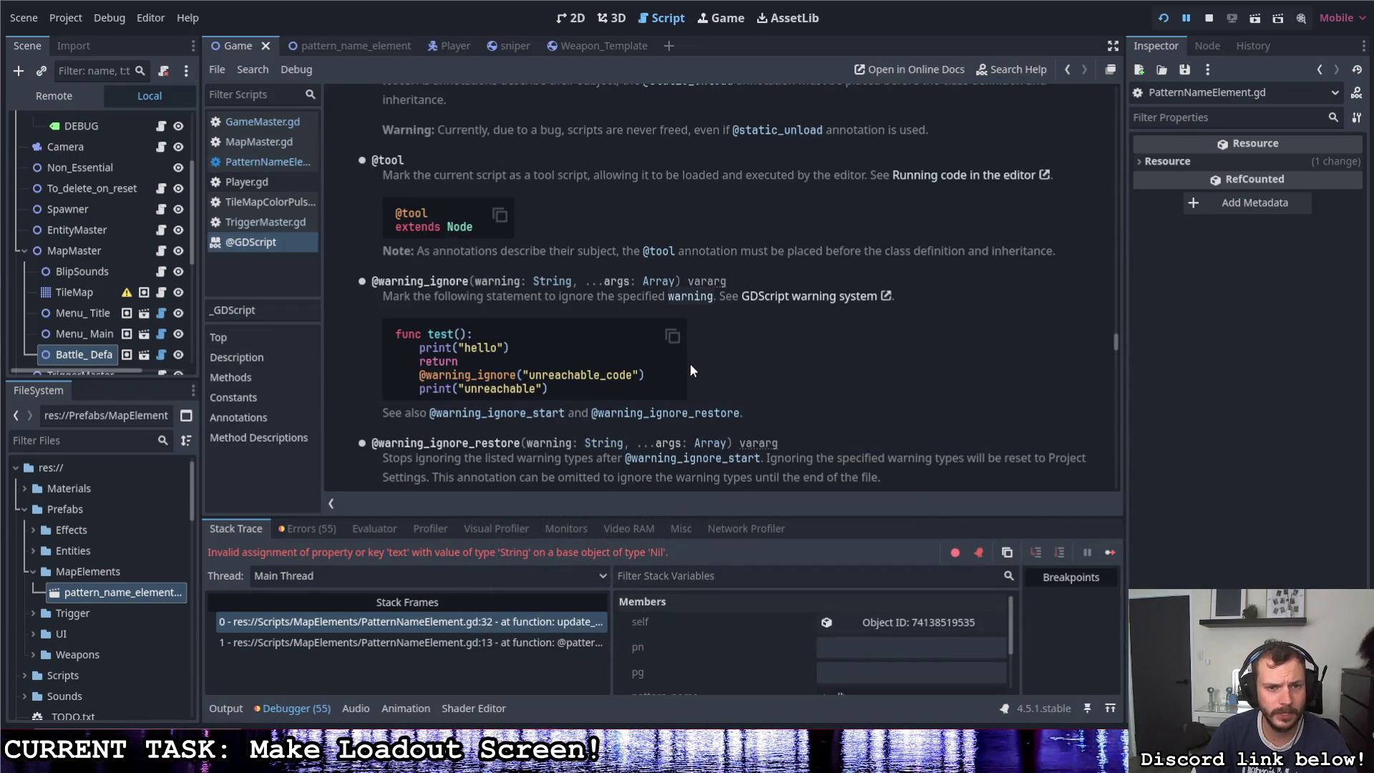
{"action": "scroll", "coordinate": [691, 367], "scroll_direction": "down", "scroll_amount": 5}
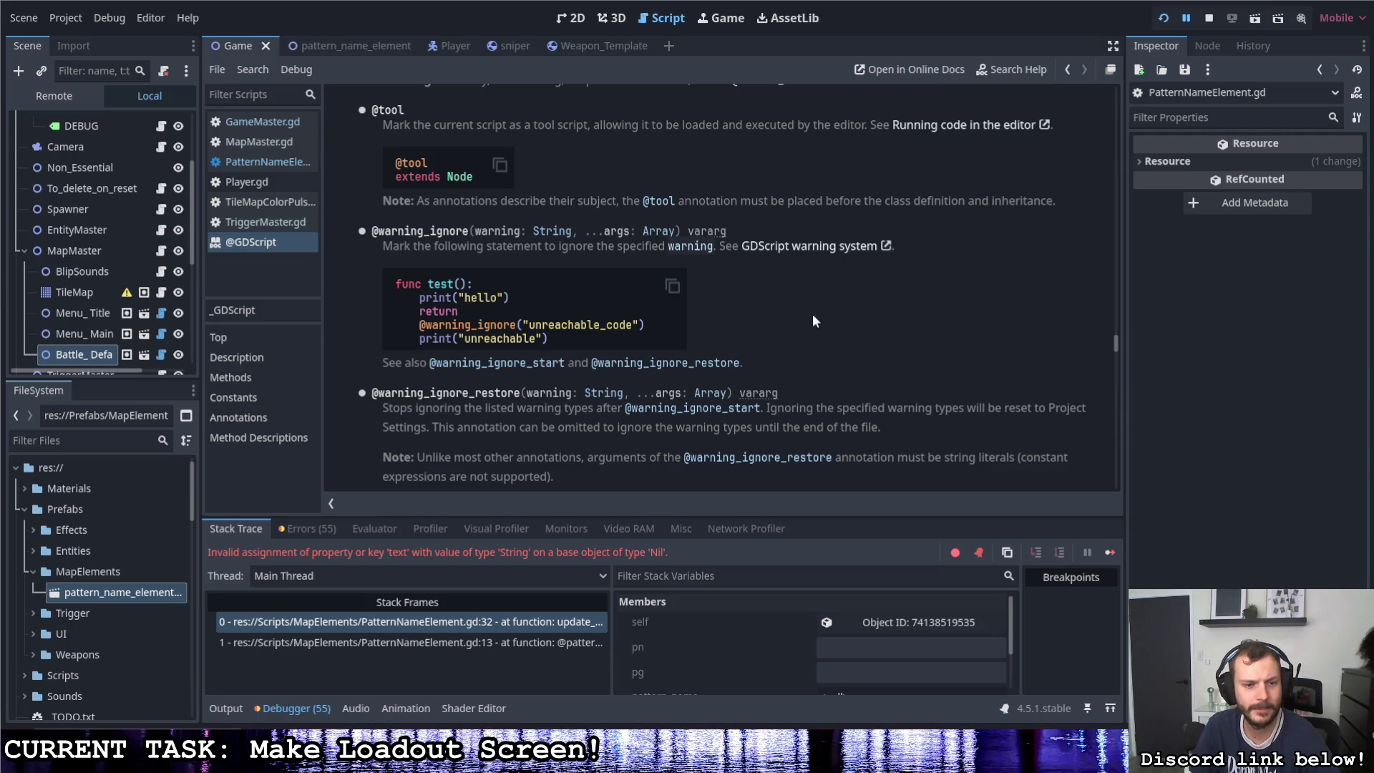
Finish 'if Engine.is_editor_hint():', indent the two label lines beneath it, save, and rerun
{"action": "left_click", "coordinate": [161, 354]}
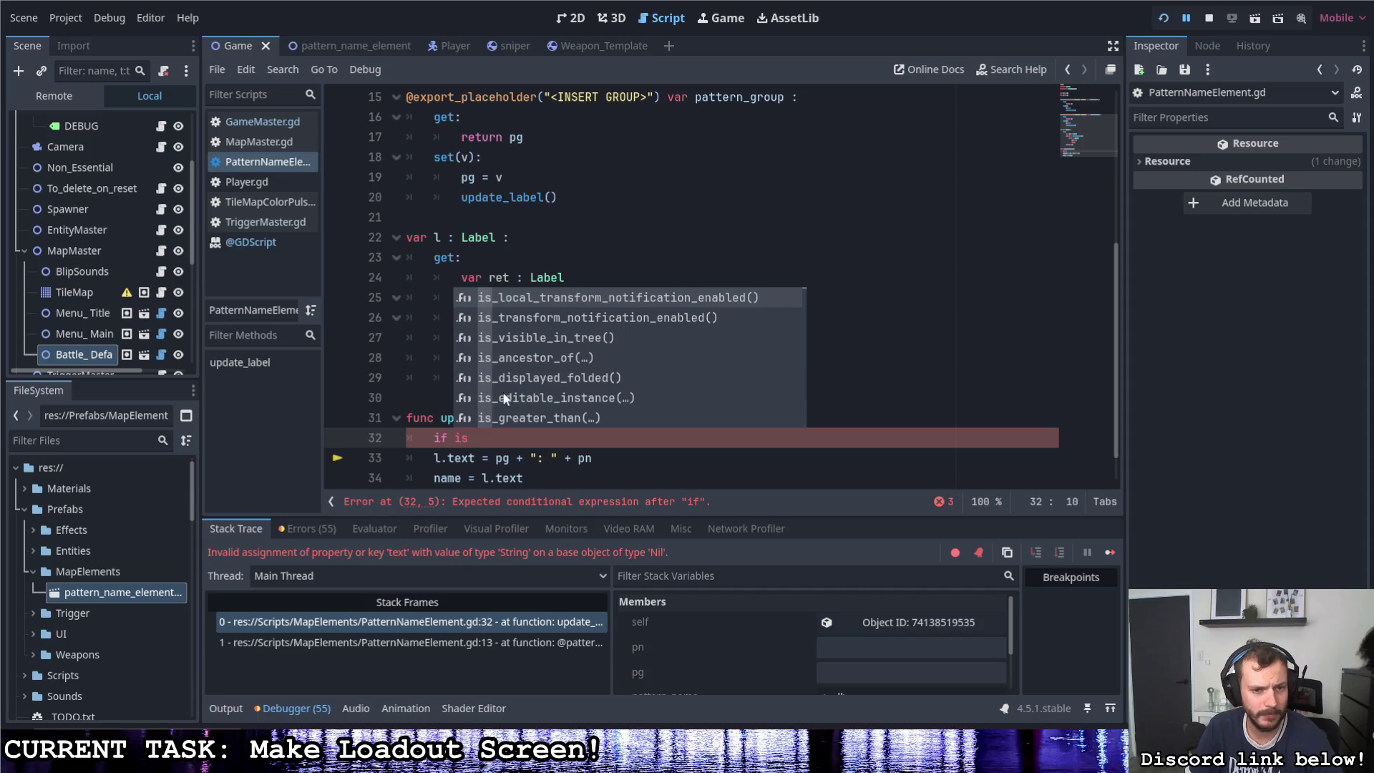
{"action": "key", "text": "BackSpace"}
{"action": "key", "text": "BackSpace"}
{"action": "type", "text": "Engine.is_editor_hint():"}
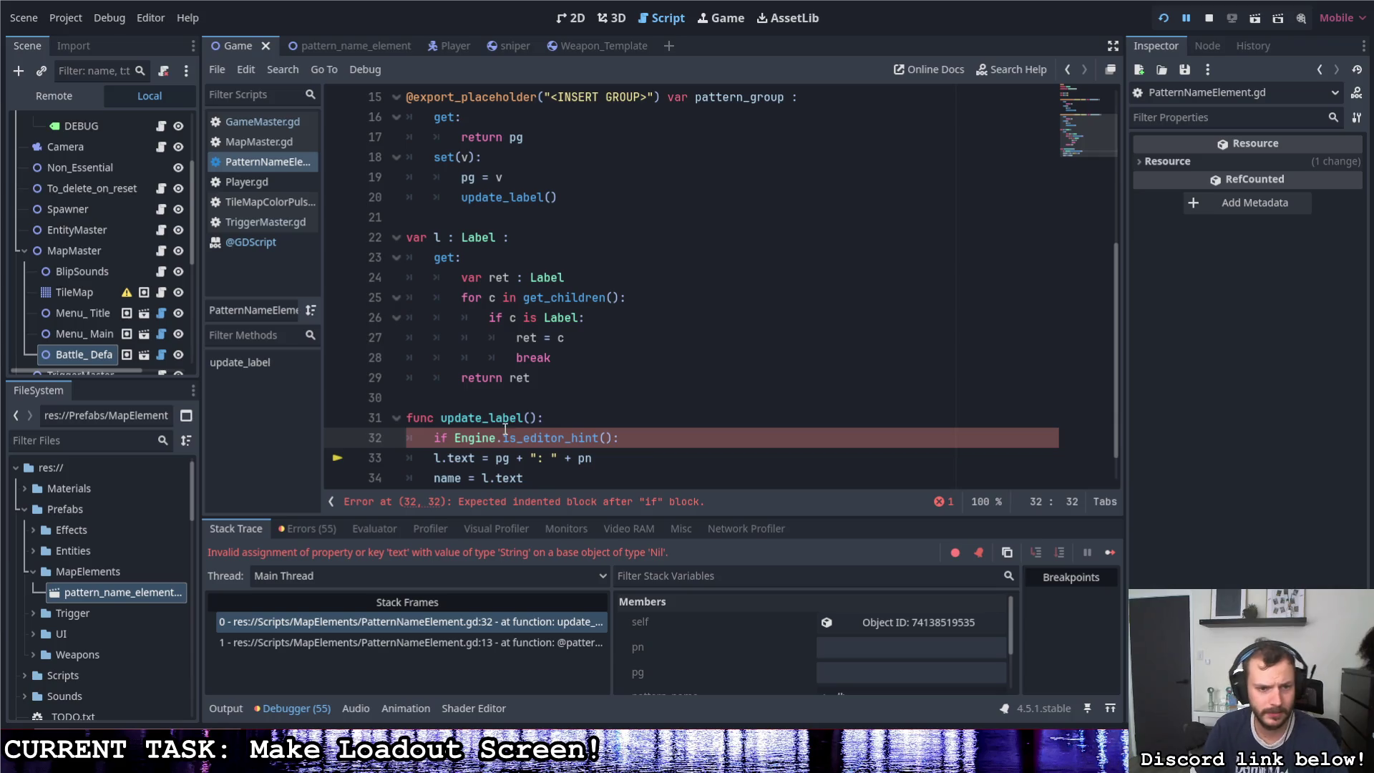
{"action": "left_click", "coordinate": [436, 457]}
{"action": "key", "text": "Tab"}
{"action": "key", "text": "Down"}
{"action": "key", "text": "Tab"}
{"action": "key", "text": "ctrl+s"}
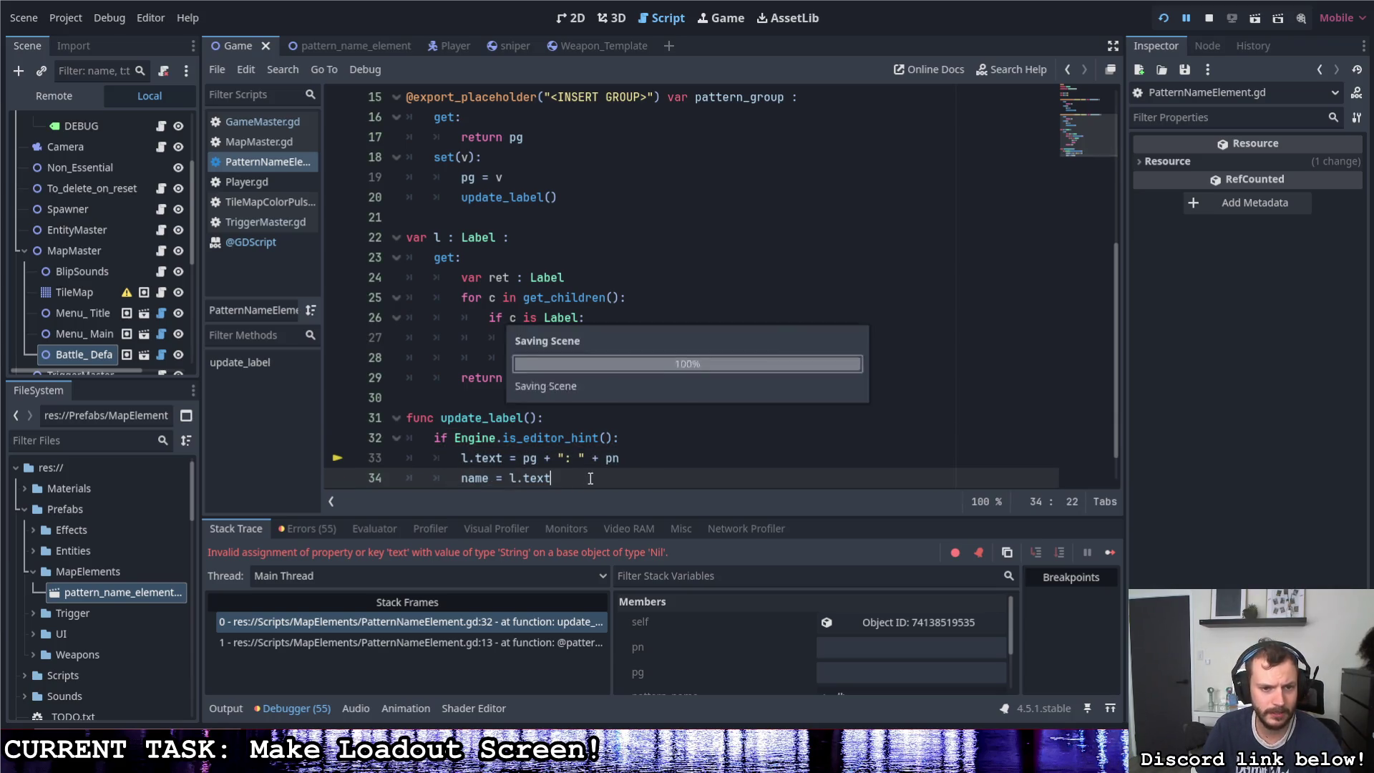
{"action": "scroll", "coordinate": [662, 447], "scroll_direction": "down", "scroll_amount": 1}
{"action": "key", "text": "F5"}
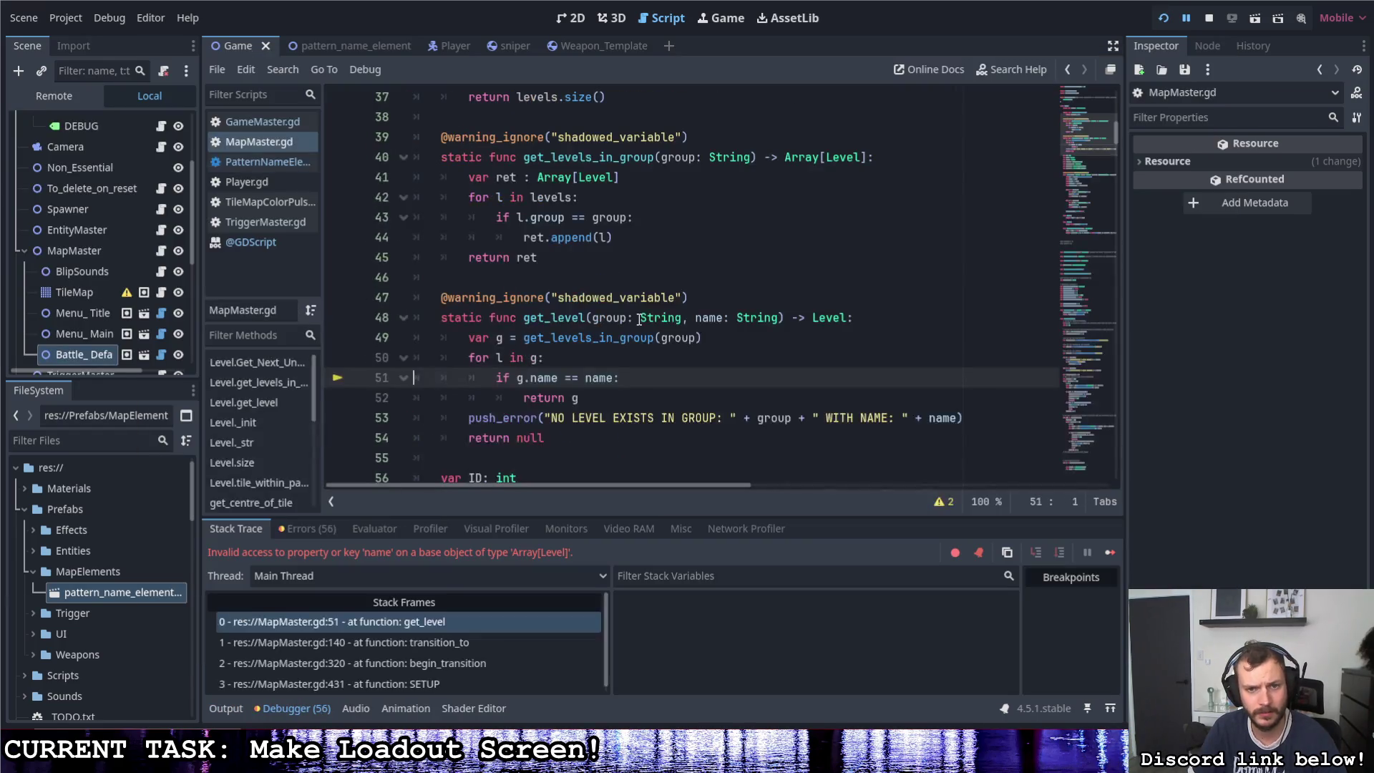
In get_level, check l.name instead of g.name and return l, saving MapMaster.gd
{"action": "mouse_move", "coordinate": [639, 320]}
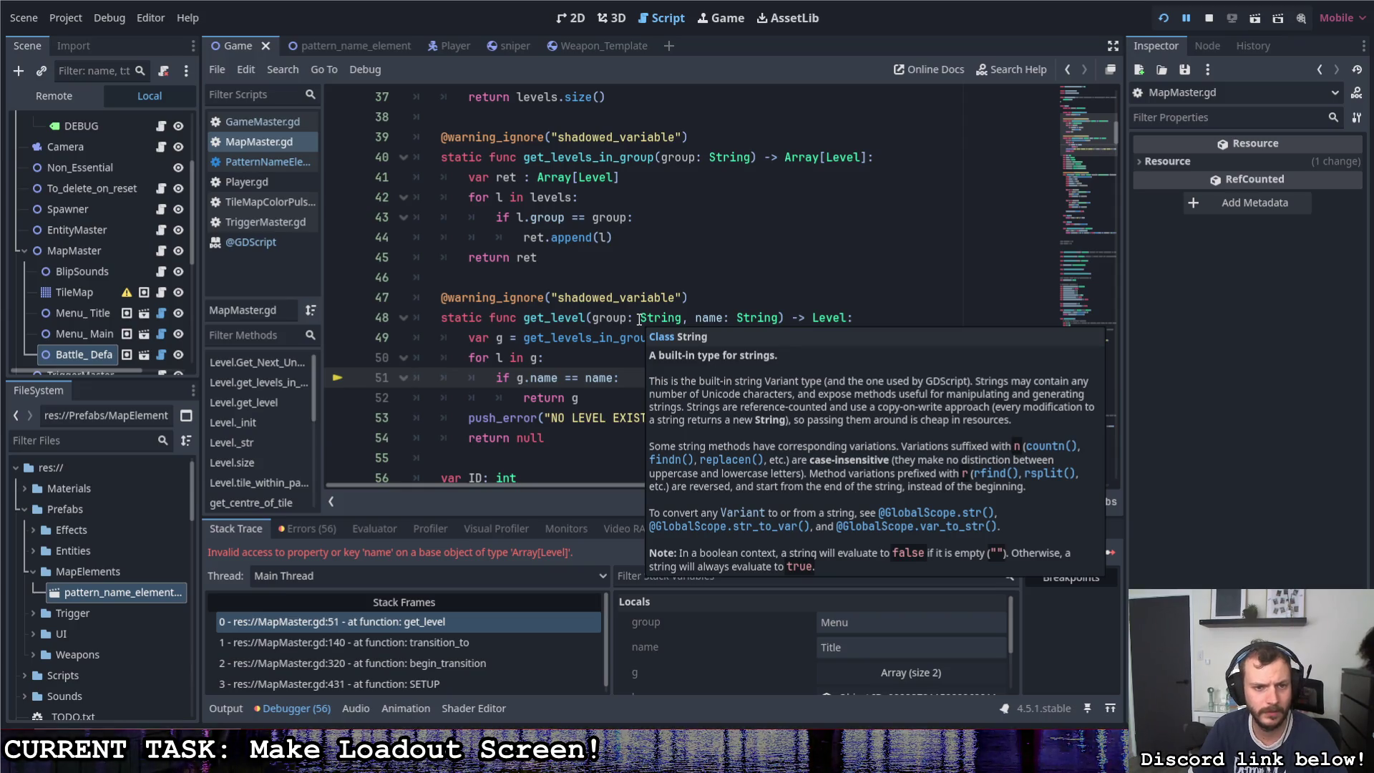
{"action": "left_click", "coordinate": [609, 360]}
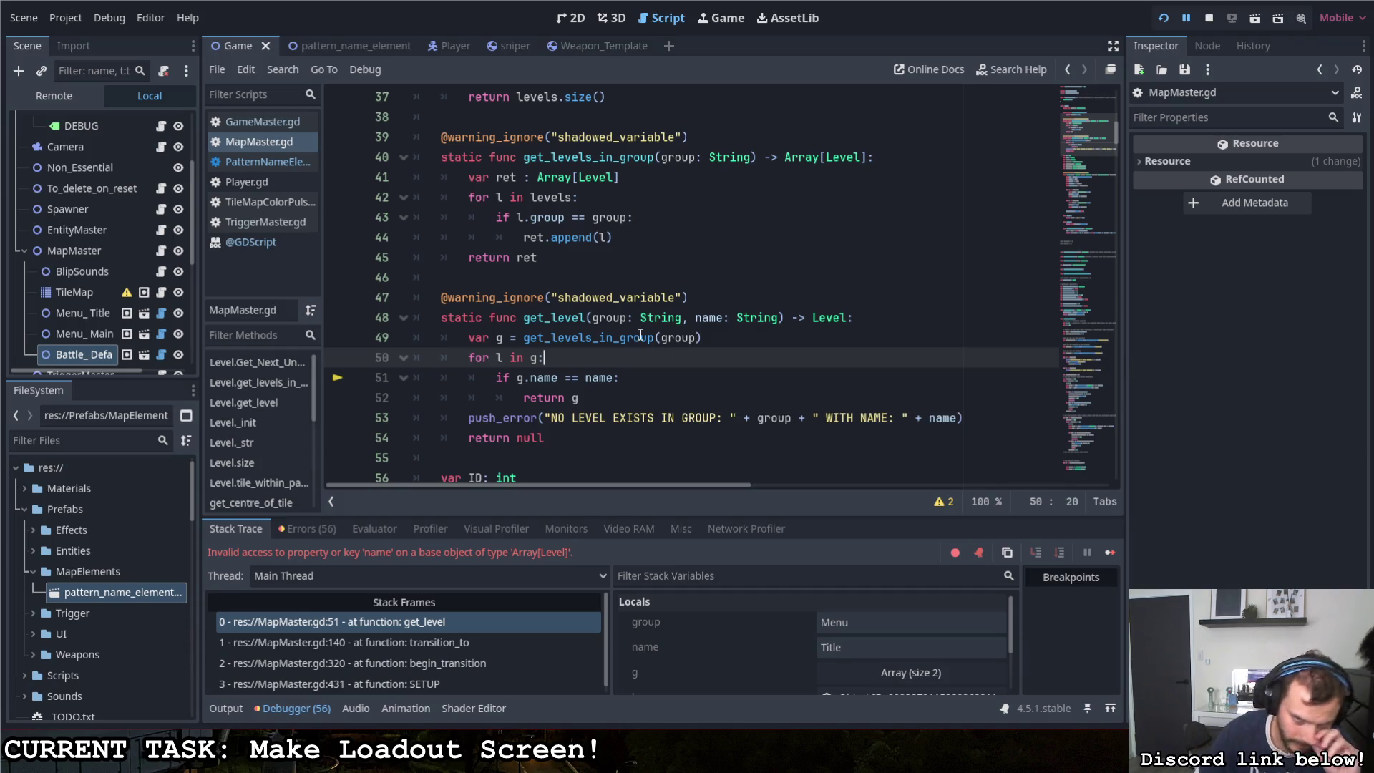
{"action": "left_click", "coordinate": [521, 377]}
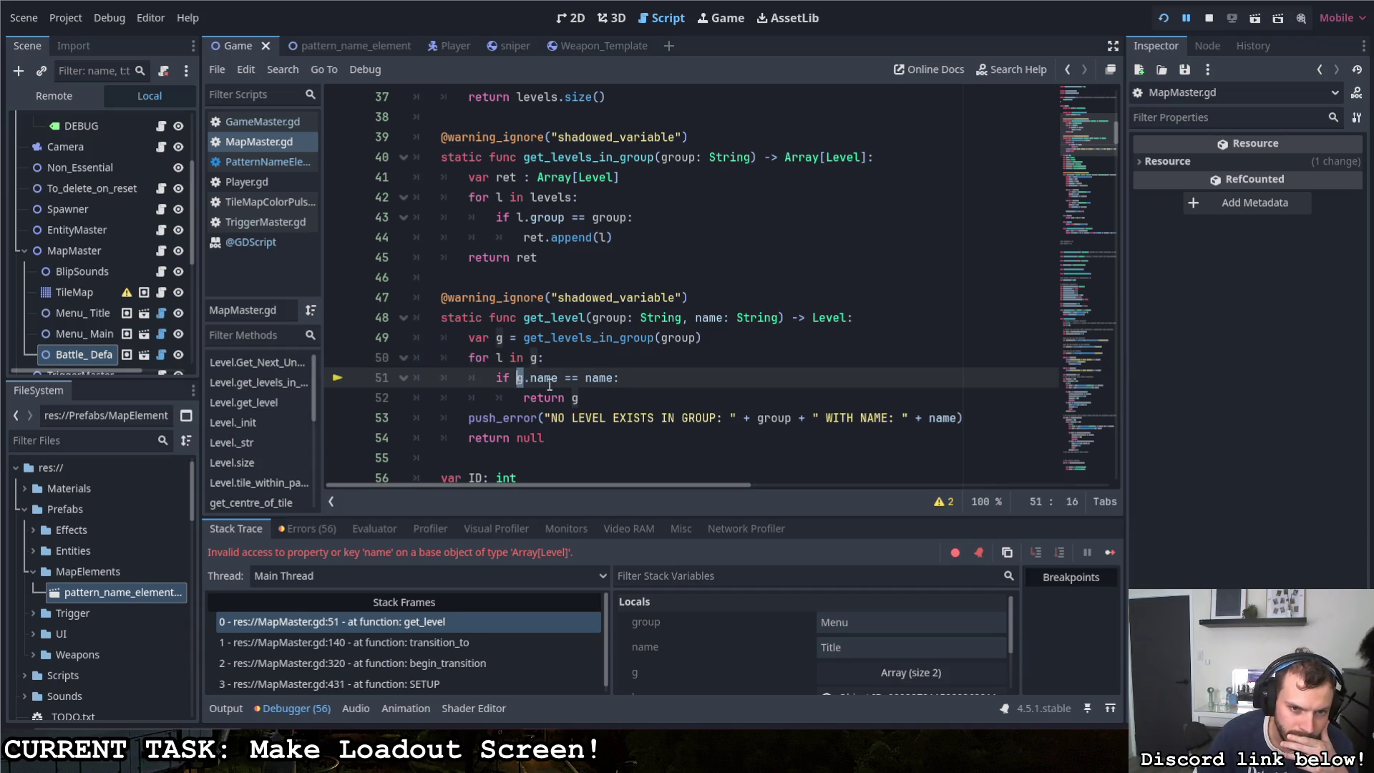
{"action": "left_click", "coordinate": [659, 377]}
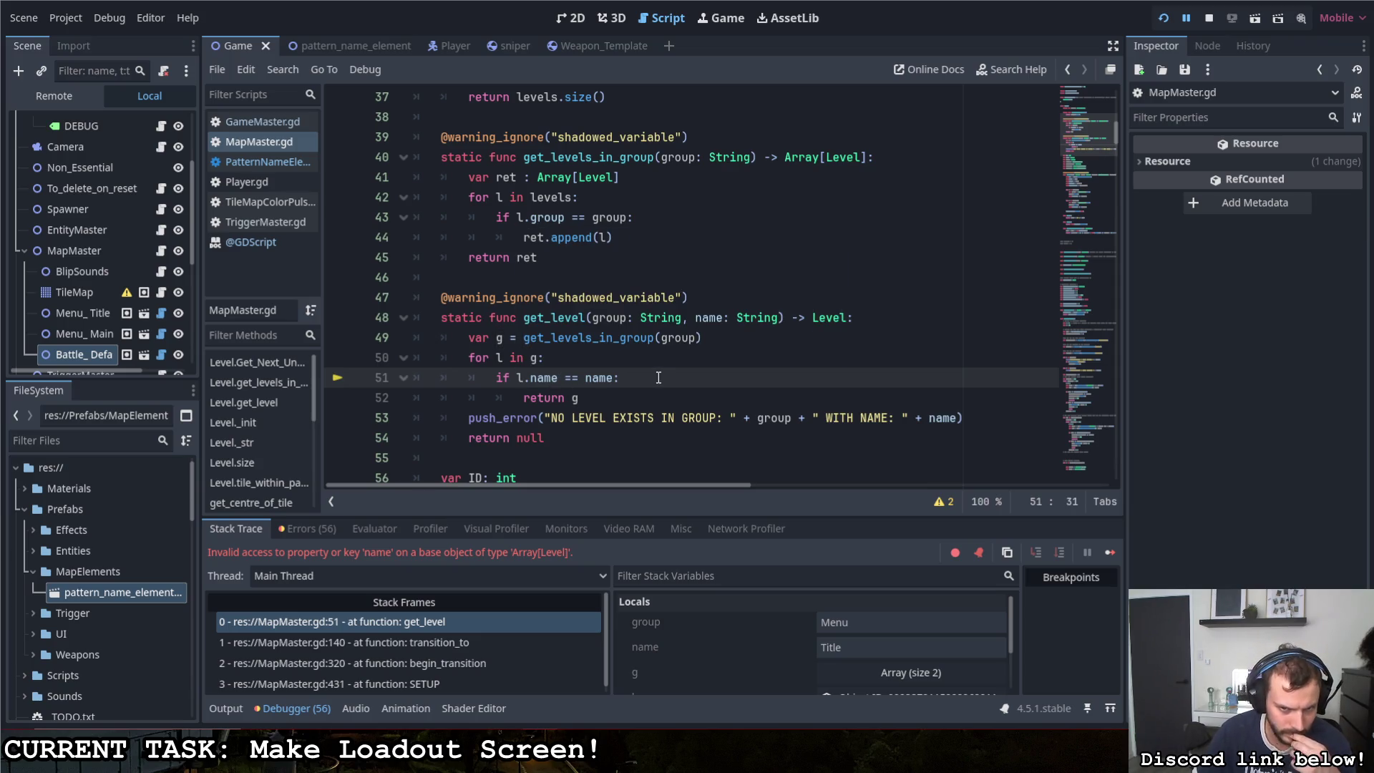
{"action": "key", "text": "ctrl+s"}
{"action": "left_click", "coordinate": [577, 399]}
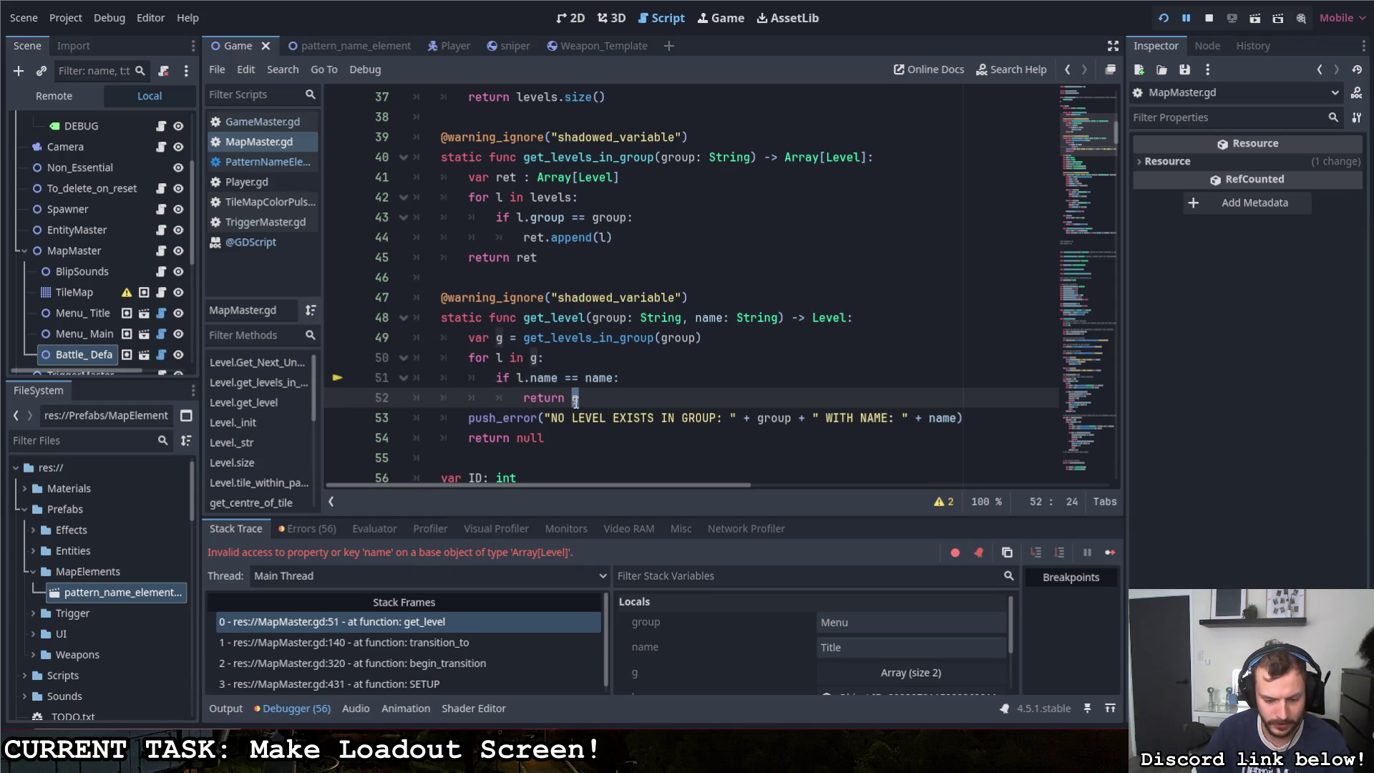
{"action": "type", "text": "l"}
{"action": "left_click", "coordinate": [553, 377]}
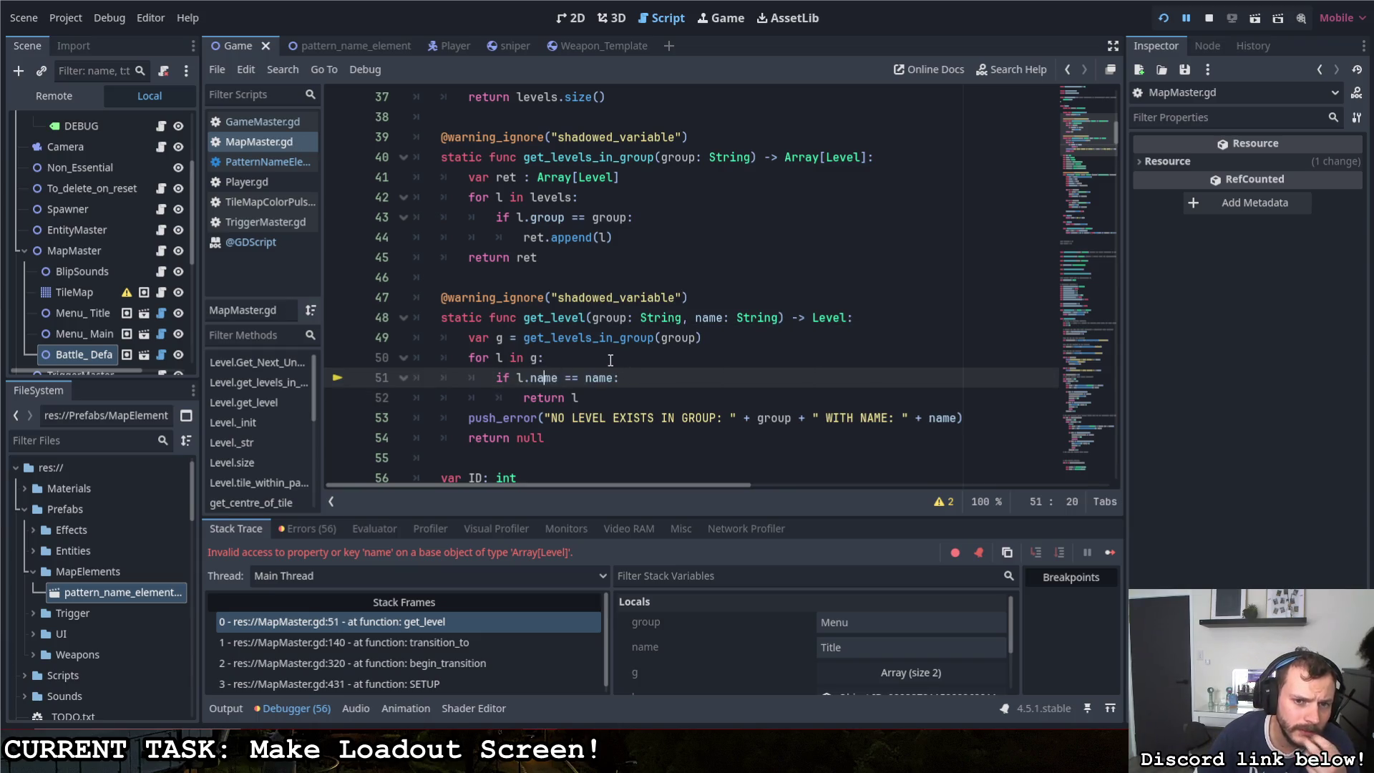
Loop directly over get_levels_in_group(group), delete the var g line, and relaunch the game
{"action": "left_click_drag", "start_coordinate": [524, 338], "coordinate": [699, 338]}
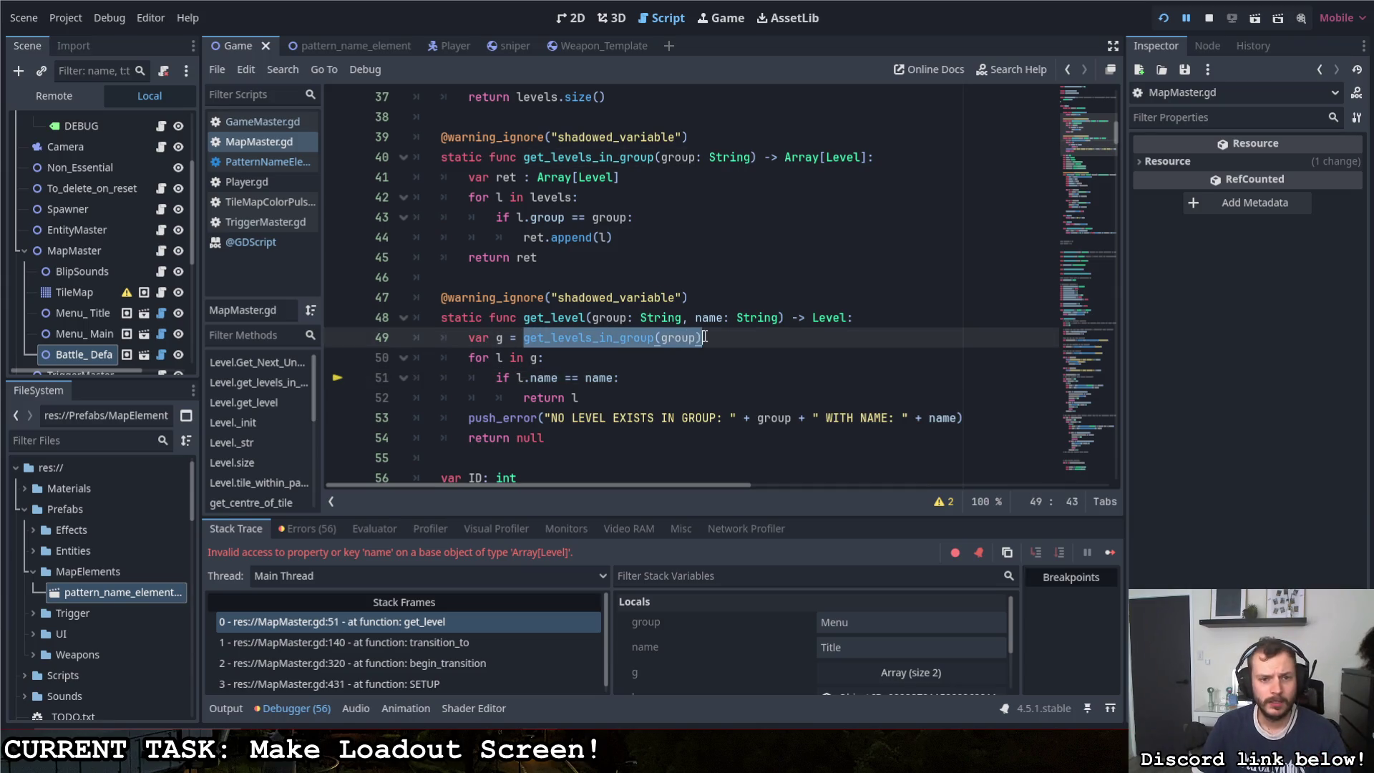
{"action": "left_click", "coordinate": [534, 358]}
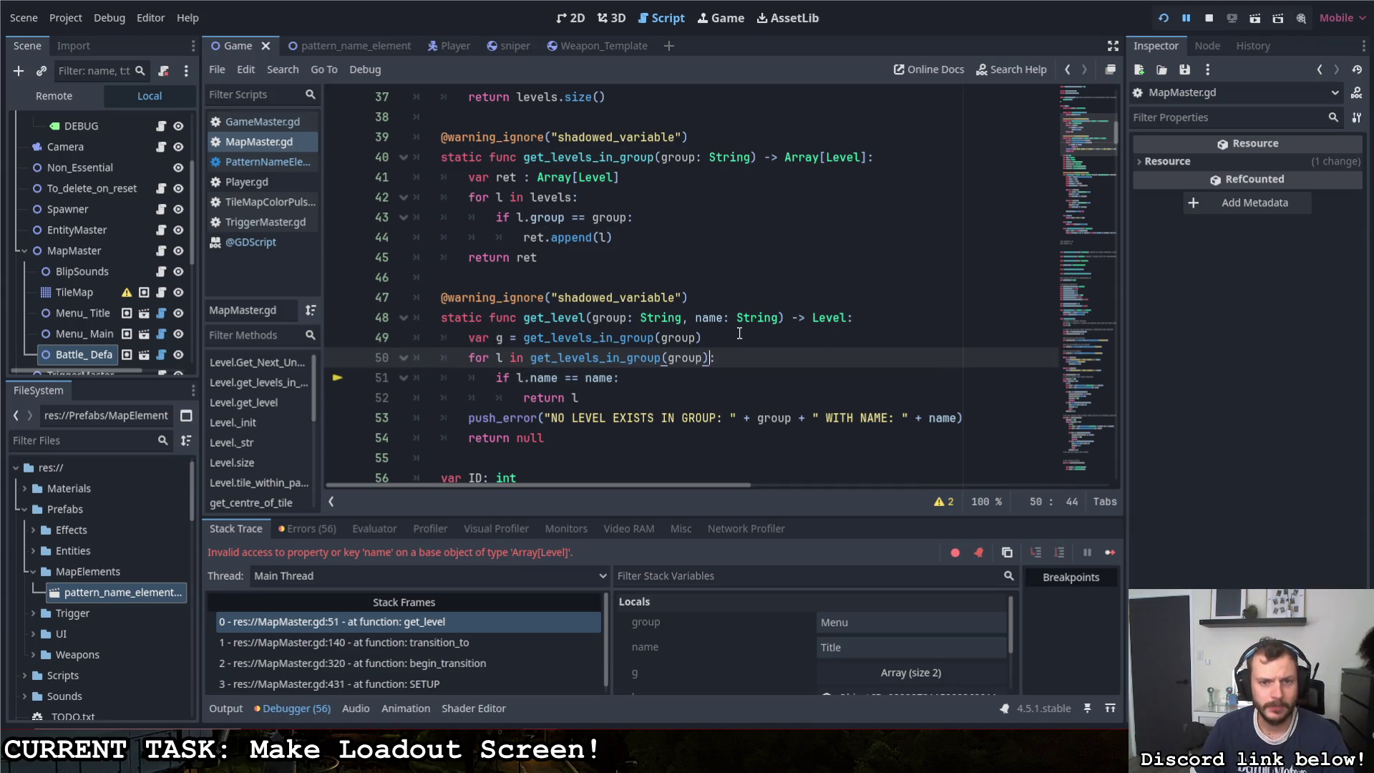
{"action": "left_click_drag", "start_coordinate": [739, 334], "coordinate": [341, 339]}
{"action": "key", "text": "BackSpace"}
{"action": "key", "text": "BackSpace"}
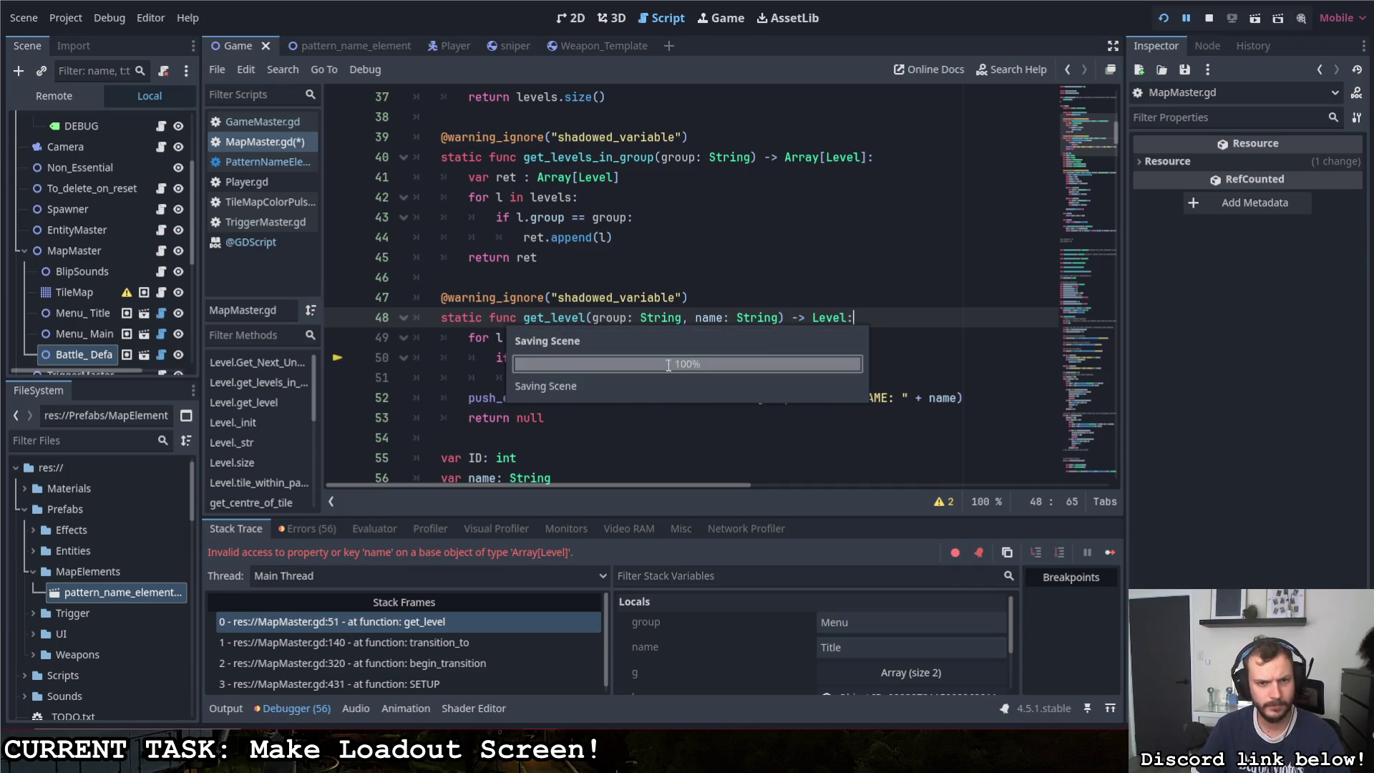
{"action": "left_click", "coordinate": [669, 361]}
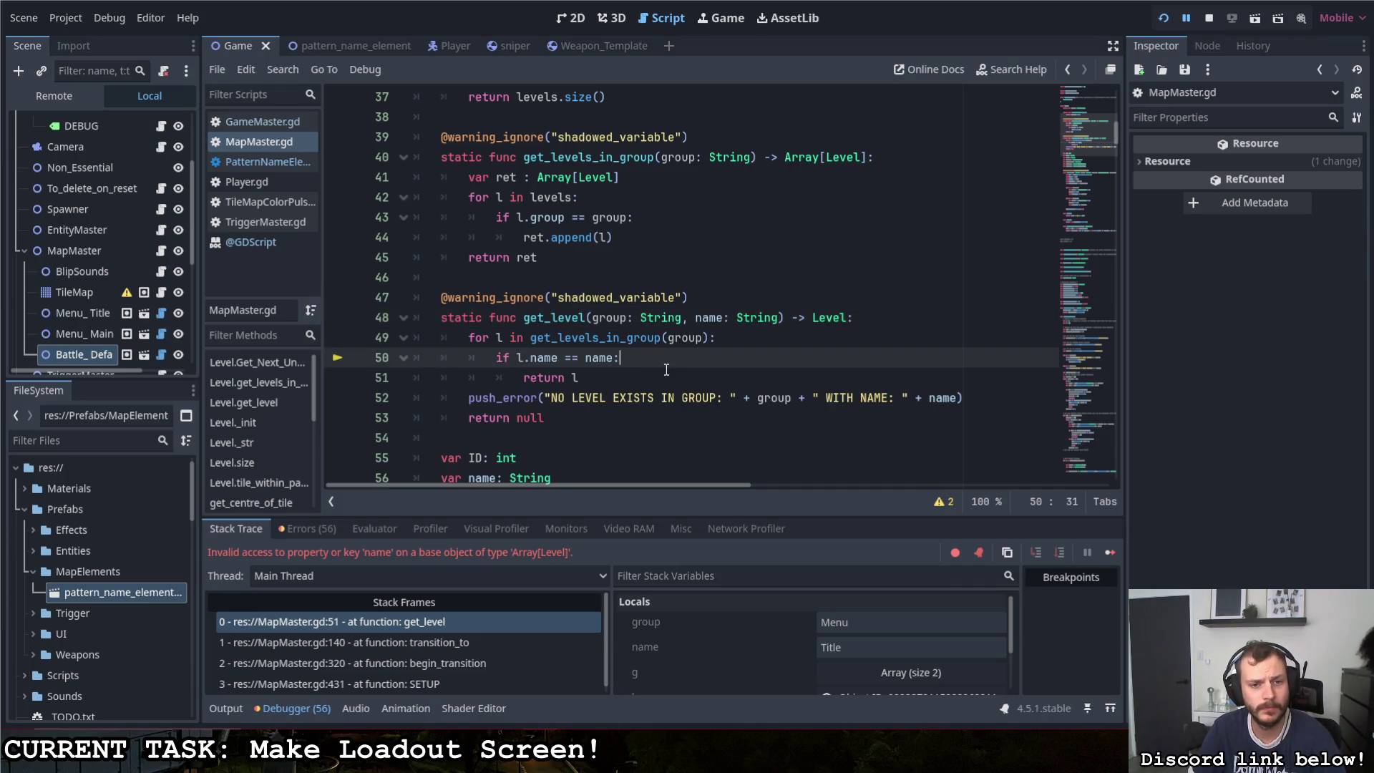
{"action": "left_click", "coordinate": [1162, 21]}
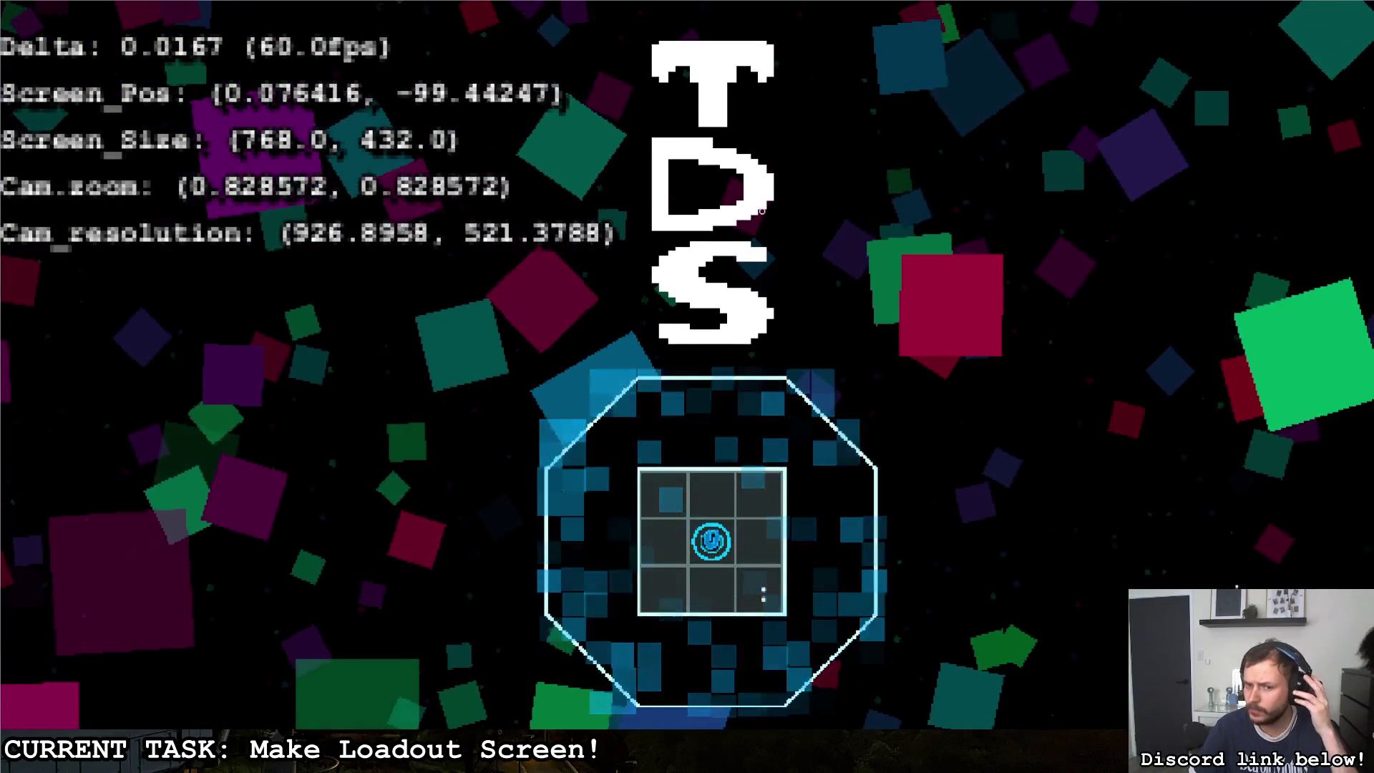
Fly the ship along the corridor into the octagonal room and shoot the red enemy
{"action": "key", "text": "d"}
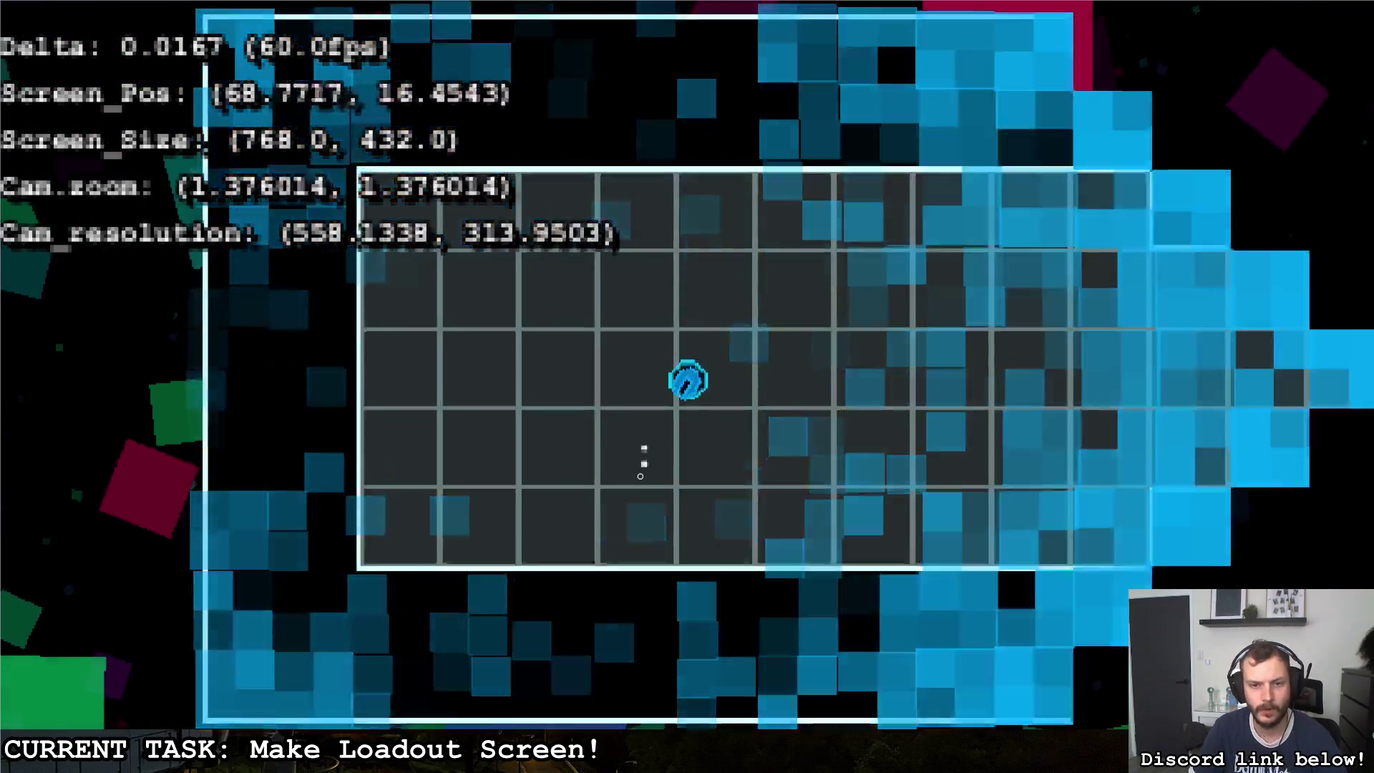
{"action": "left_click", "coordinate": [622, 471]}
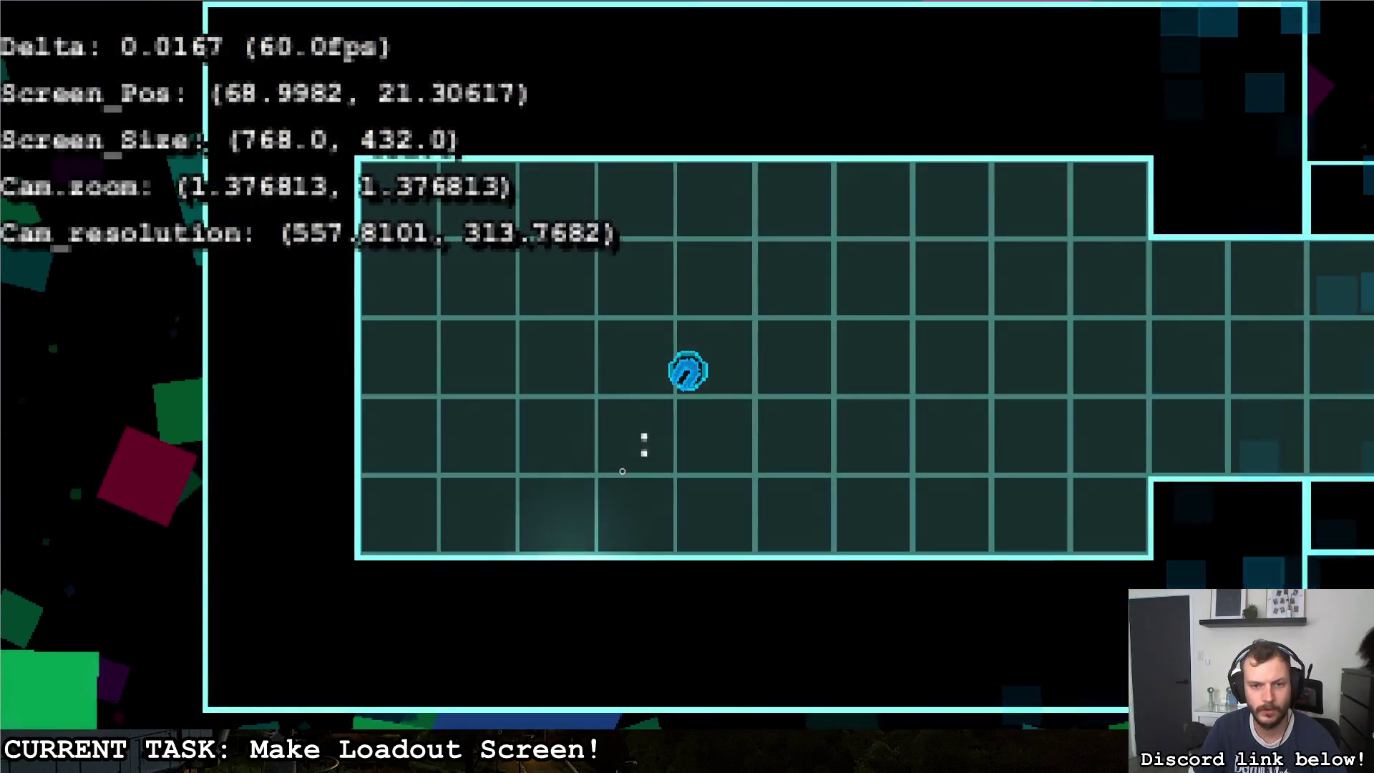
{"action": "key", "text": "d"}
{"action": "key", "text": "d"}
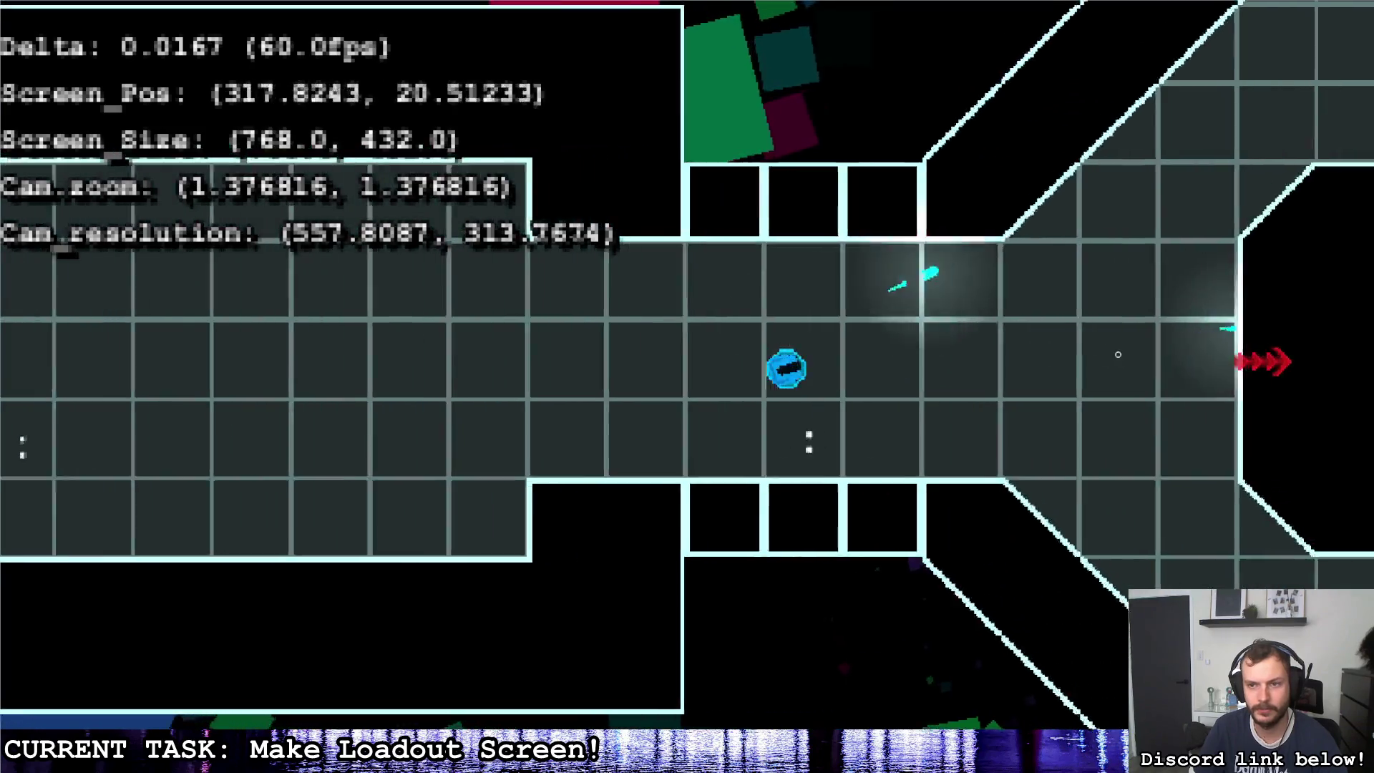
{"action": "key", "text": "s"}
{"action": "key", "text": "d"}
{"action": "key", "text": "s"}
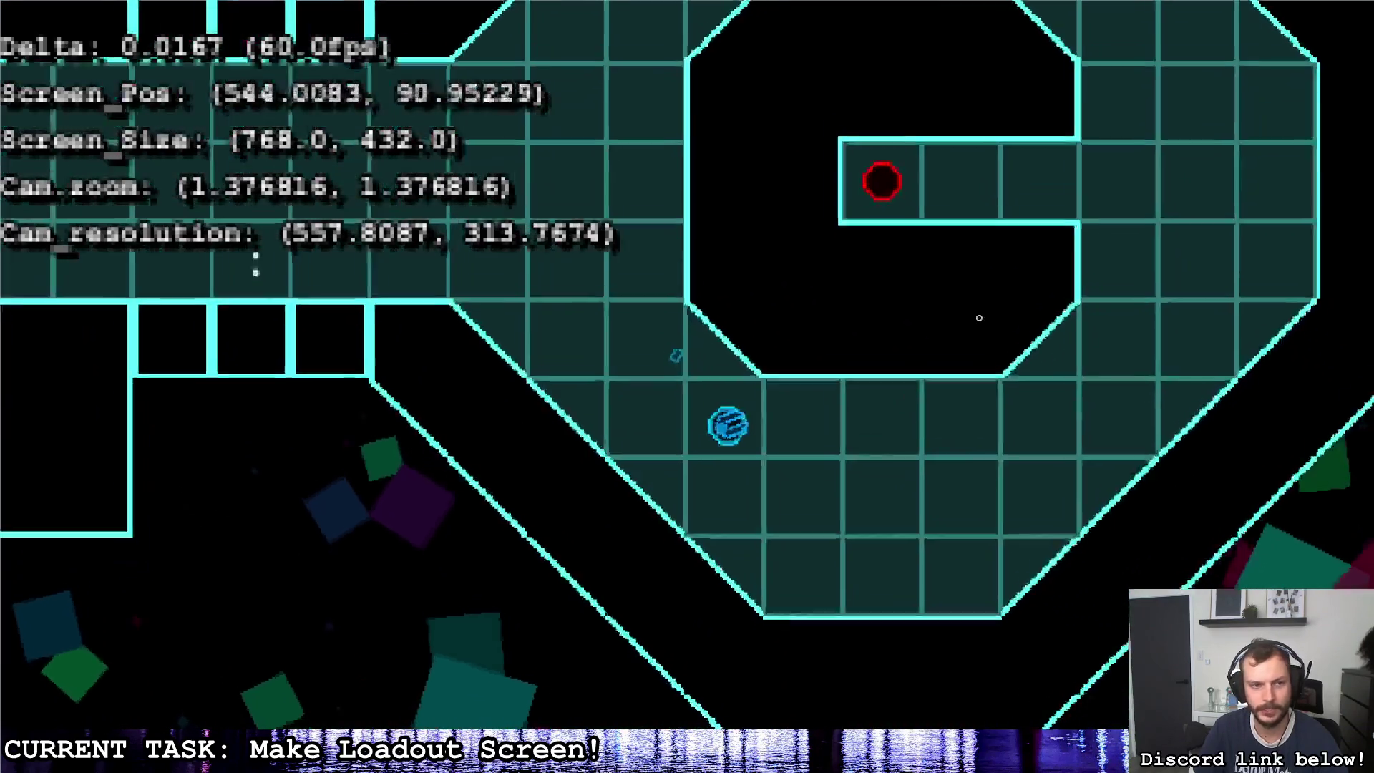
{"action": "key", "text": "w"}
{"action": "key", "text": "w"}
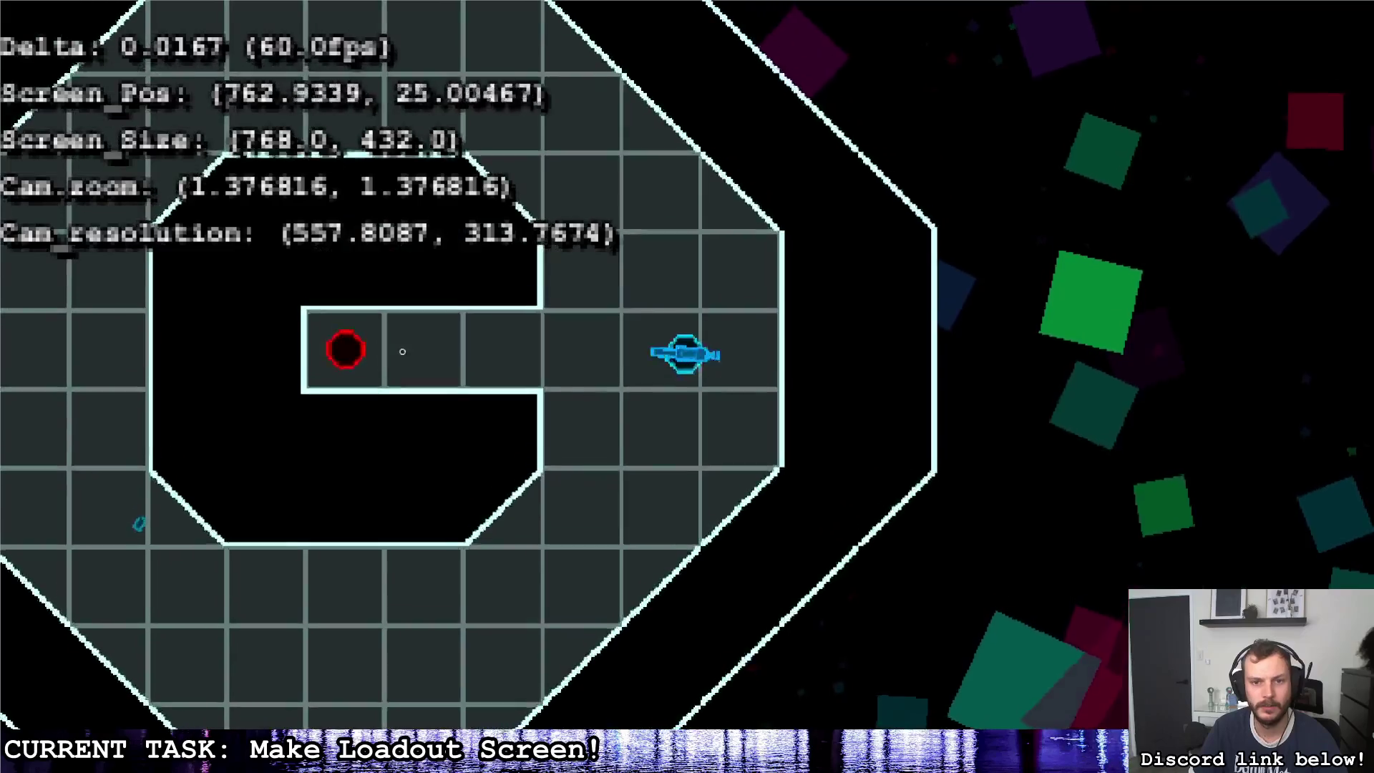
{"action": "left_click", "coordinate": [308, 370]}
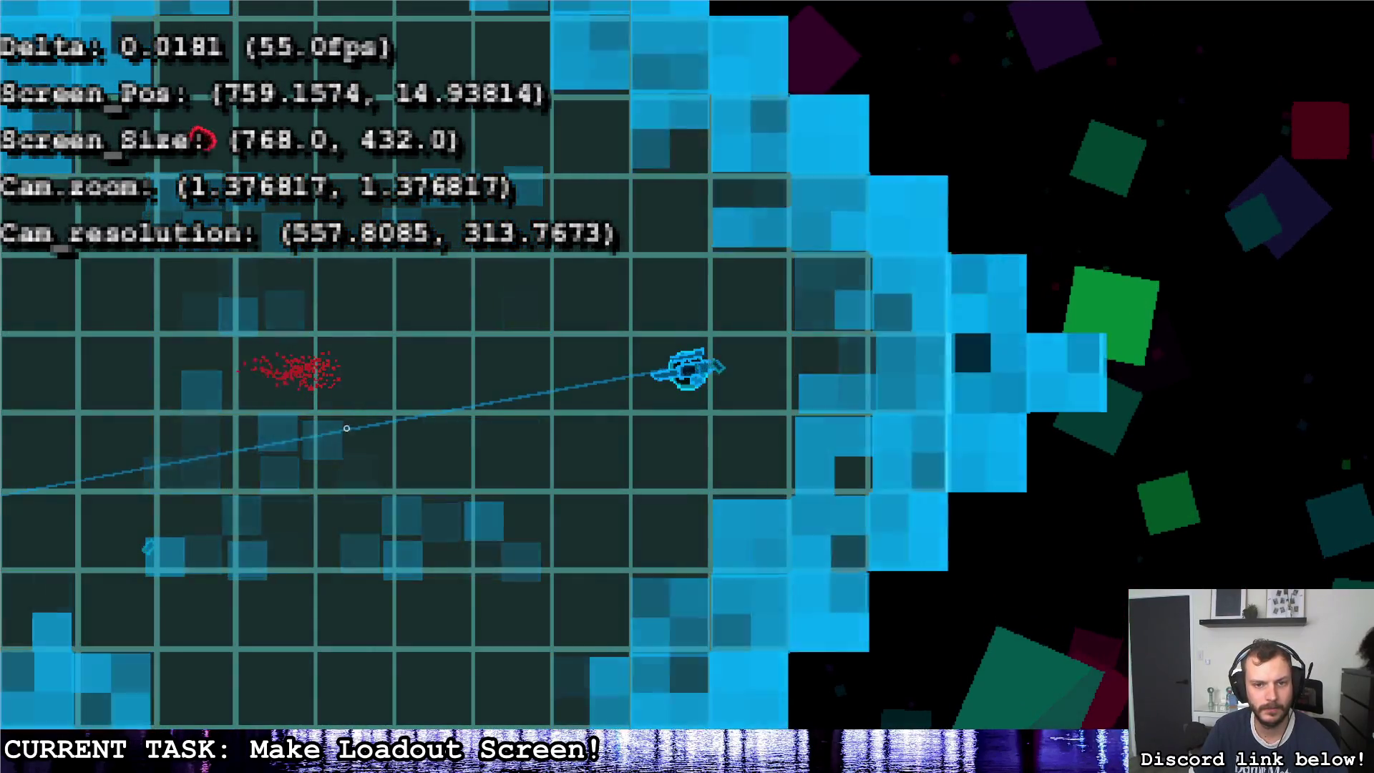
Fly the ship up, left and down toward the level edge
{"action": "key", "text": "w"}
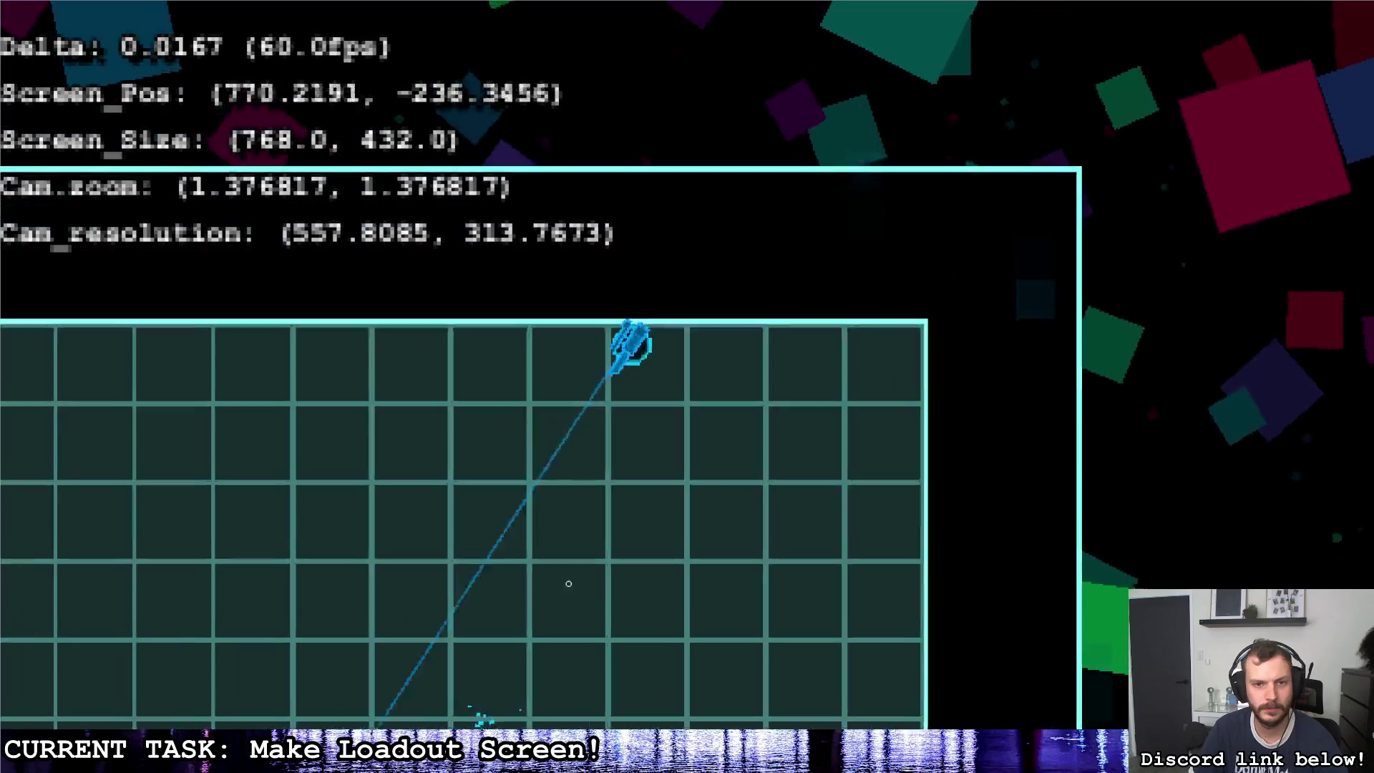
{"action": "key", "text": "a"}
{"action": "key", "text": "s"}
{"action": "key", "text": "a"}
{"action": "key", "text": "s"}
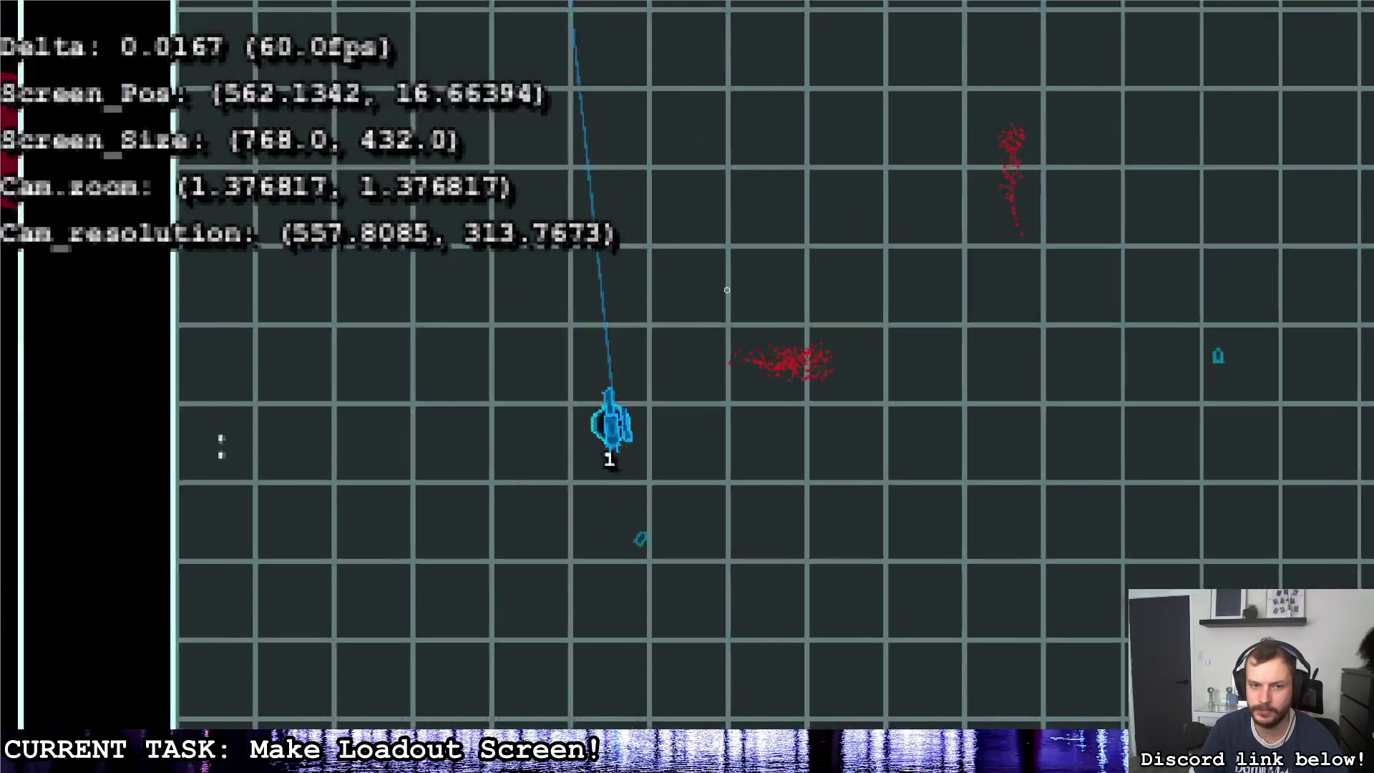
{"action": "key", "text": "w"}
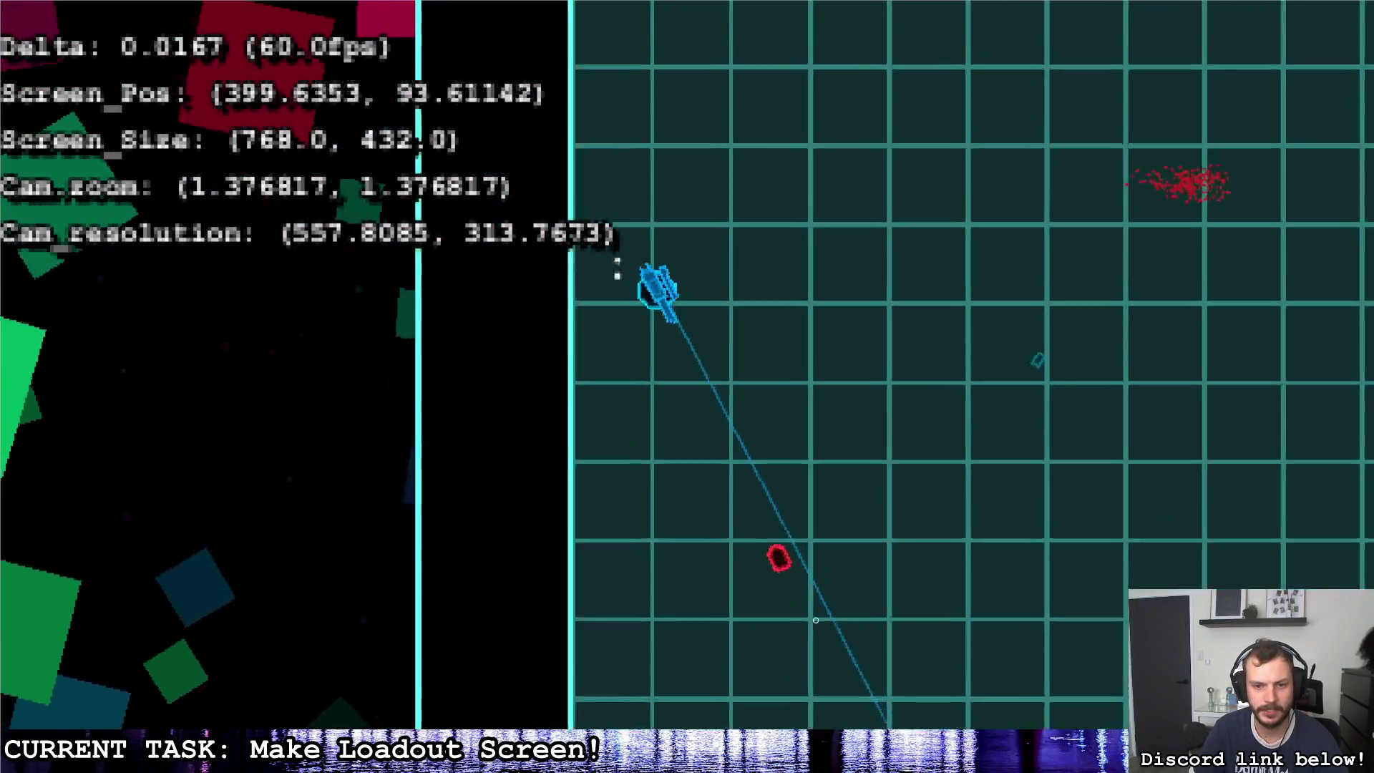
{"action": "key", "text": "Tab"}
Stop the running game and look over the pattern name element's and GameMaster scripts
{"action": "key", "text": "F8"}
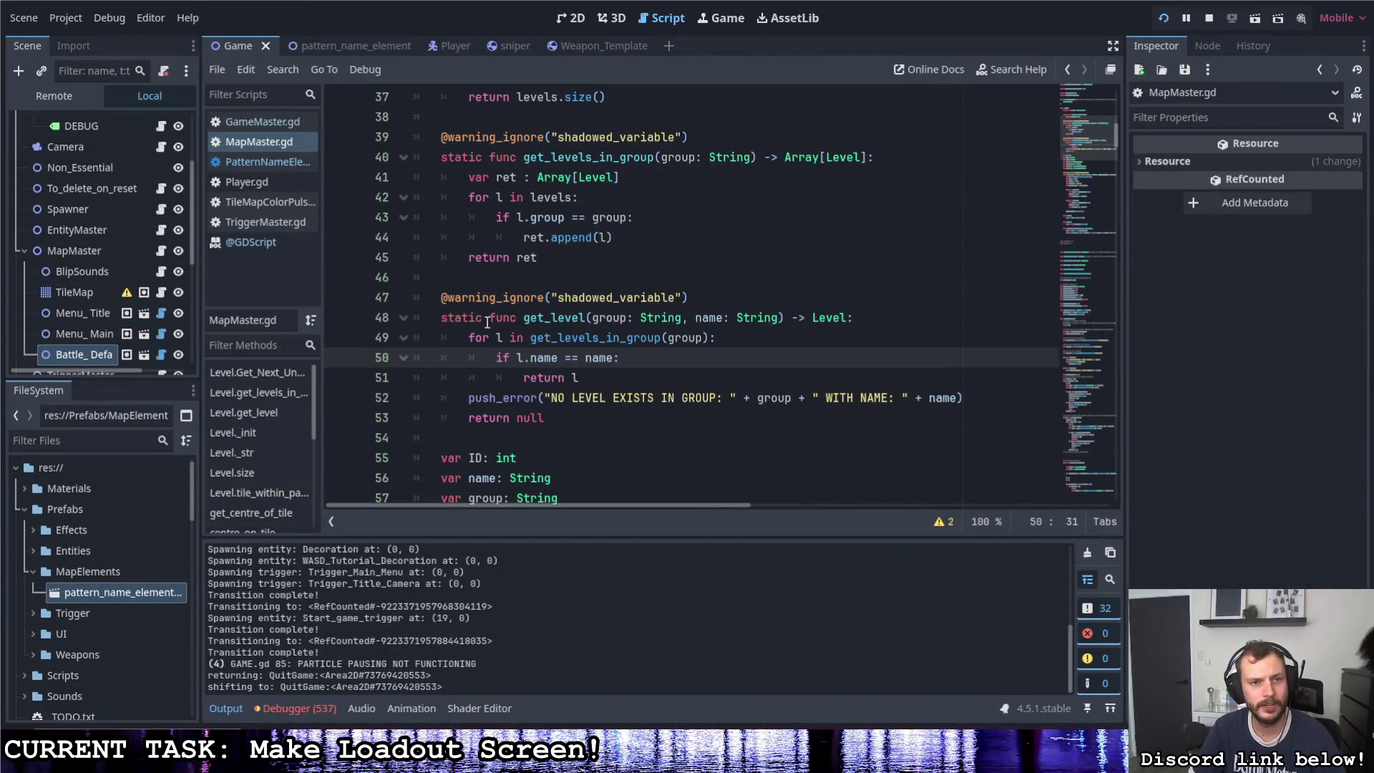
{"action": "left_click", "coordinate": [159, 293]}
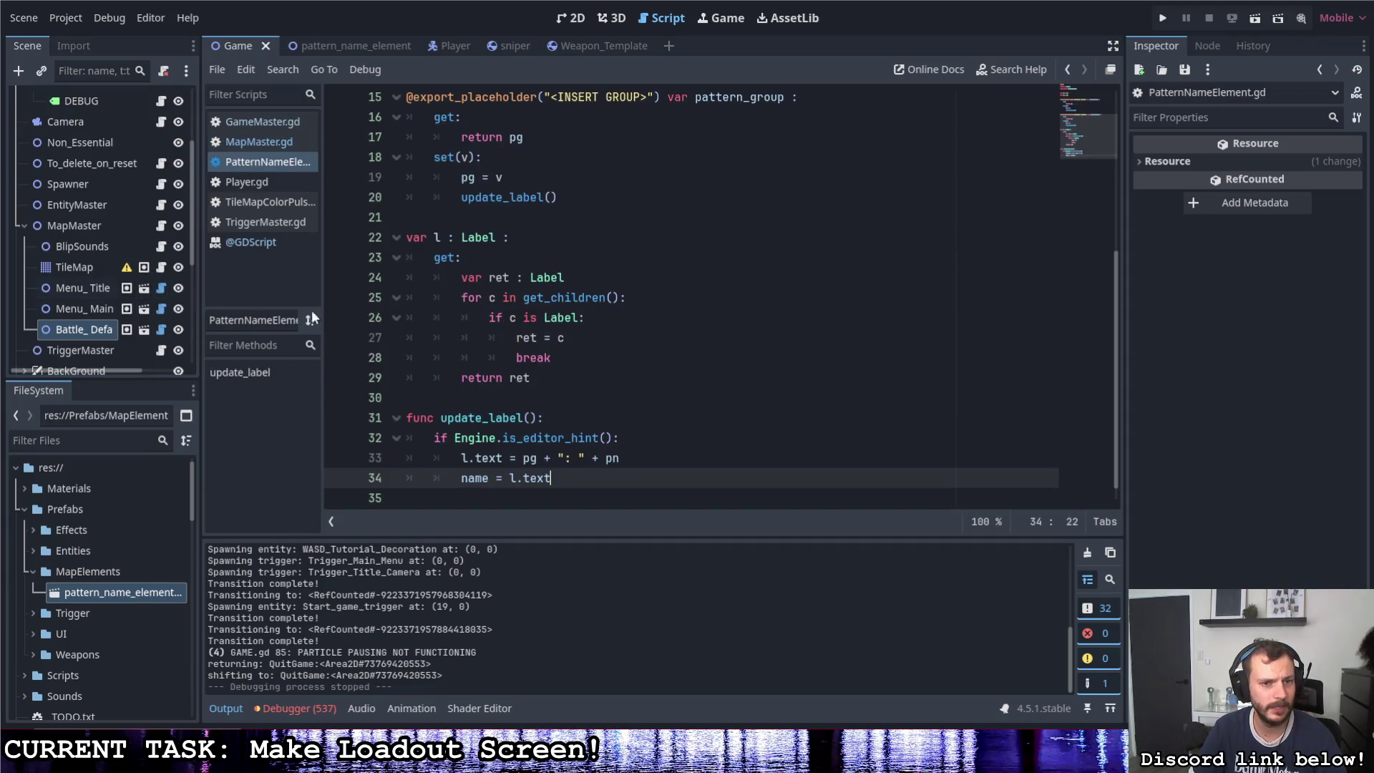
{"action": "scroll", "coordinate": [510, 305], "scroll_direction": "up", "scroll_amount": 3}
{"action": "scroll", "coordinate": [511, 305], "scroll_direction": "down", "scroll_amount": 4}
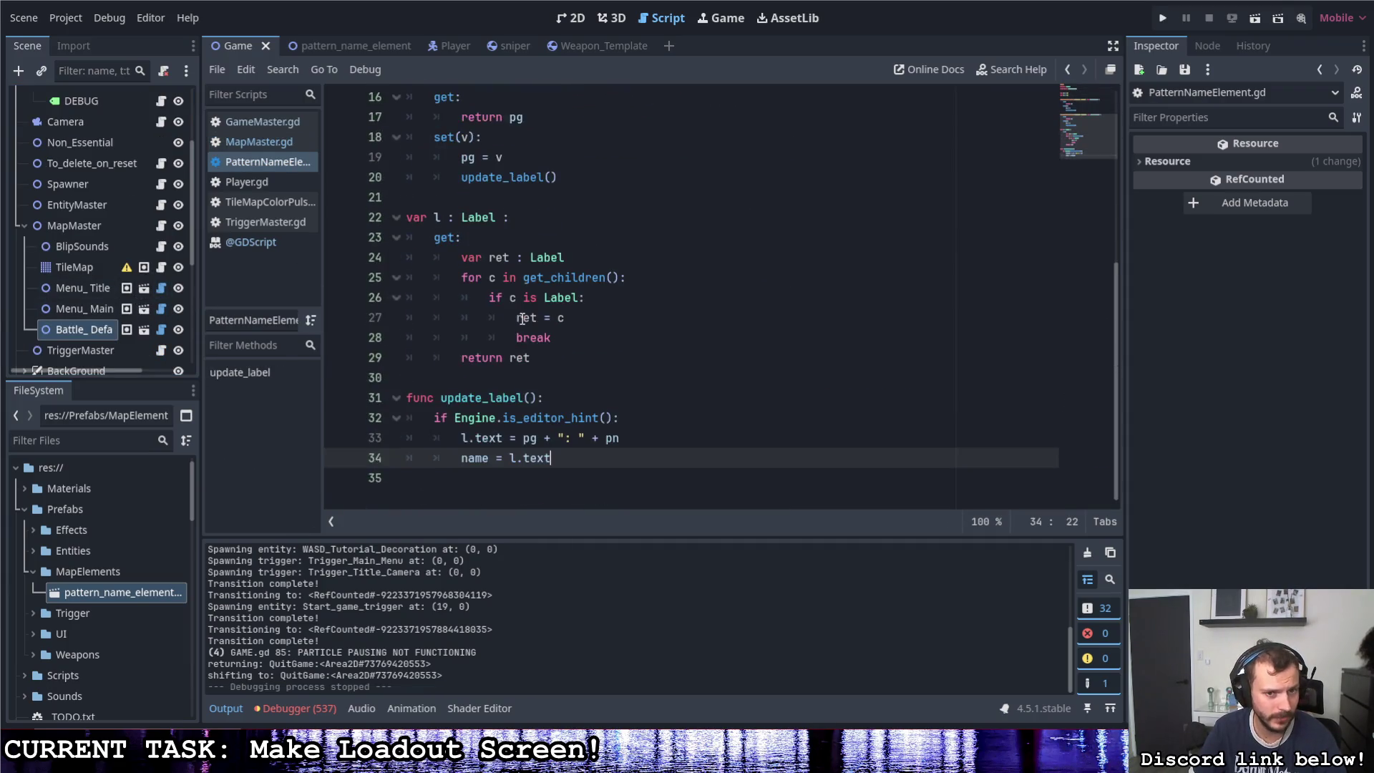
{"action": "scroll", "coordinate": [537, 336], "scroll_direction": "up", "scroll_amount": 5}
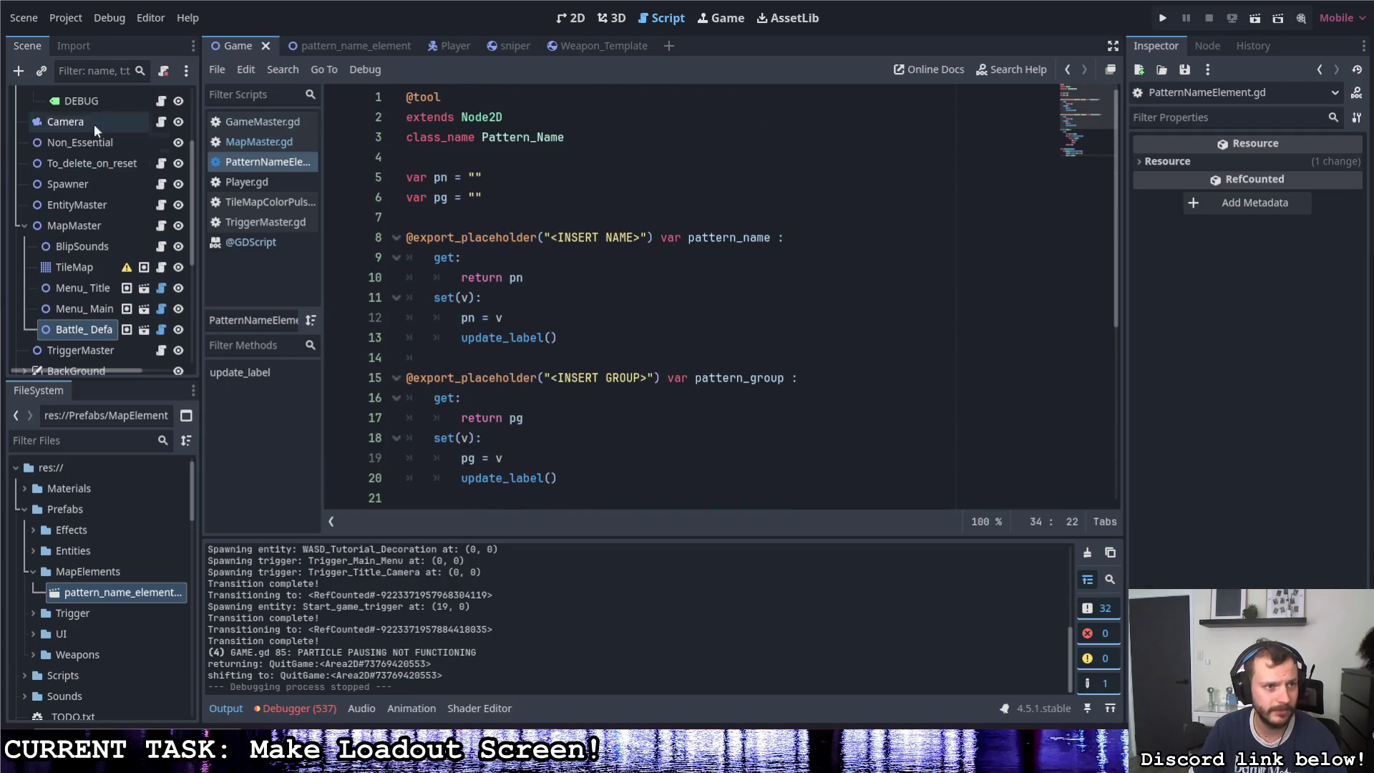
{"action": "scroll", "coordinate": [101, 136], "scroll_direction": "up", "scroll_amount": 3}
{"action": "left_click", "coordinate": [159, 98]}
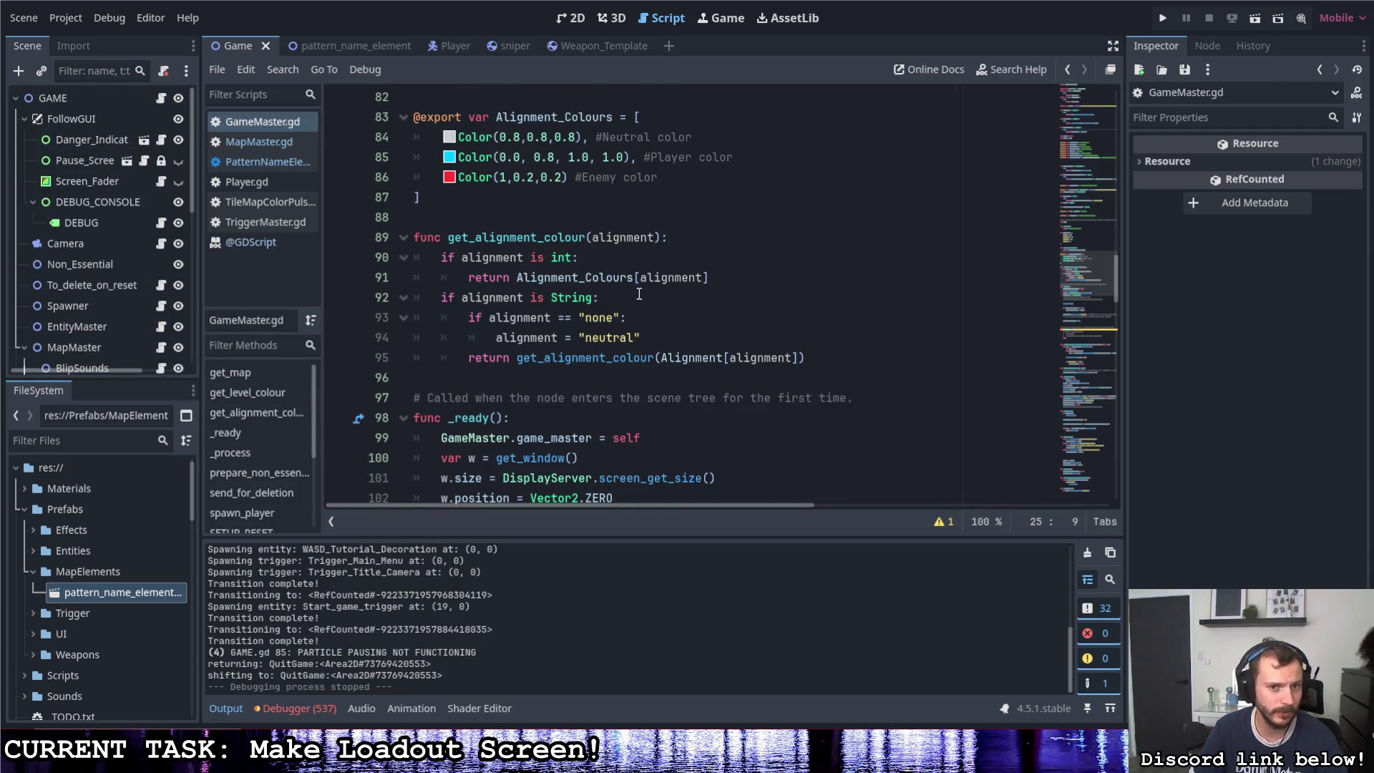
{"action": "scroll", "coordinate": [111, 235], "scroll_direction": "down", "scroll_amount": 4}
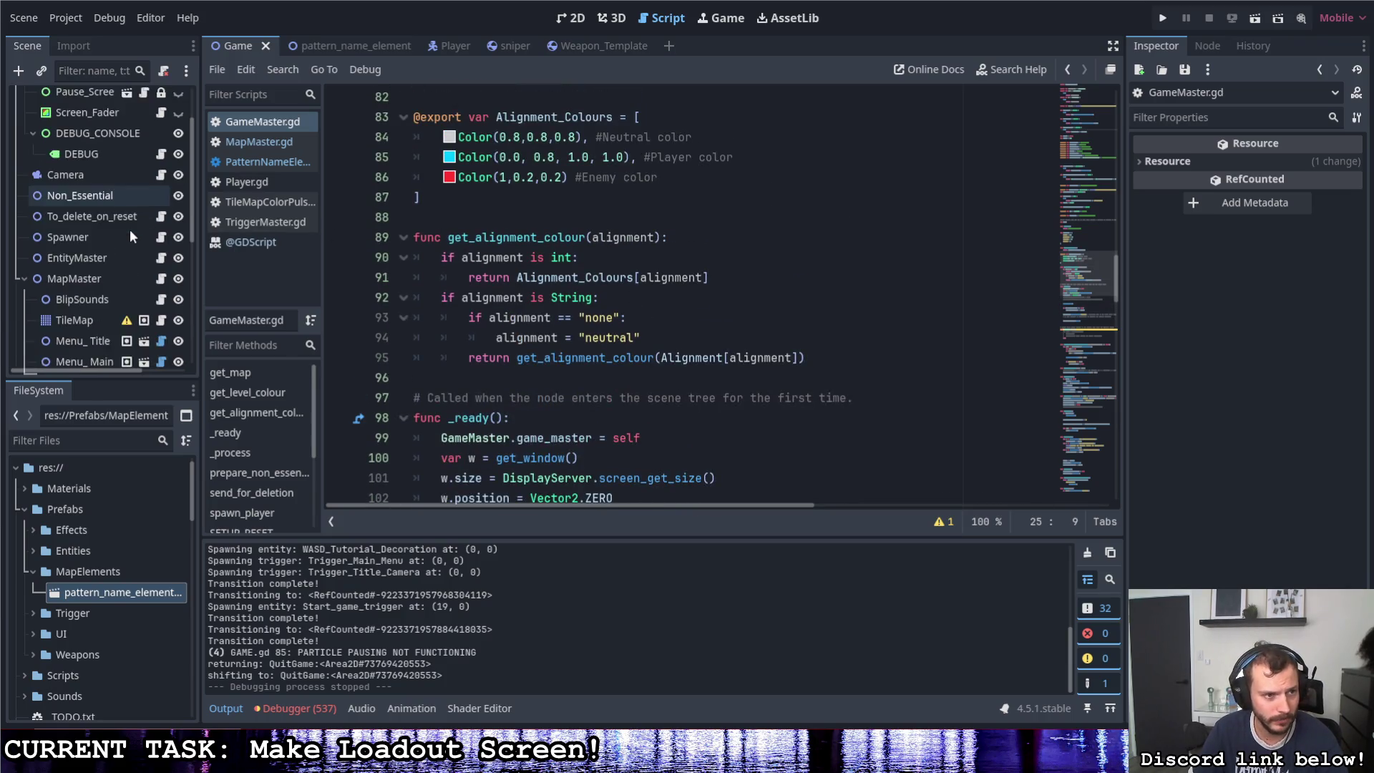
Return to MapMaster.gd and scroll down to the pattern_names loop near line 264
{"action": "left_click", "coordinate": [161, 178]}
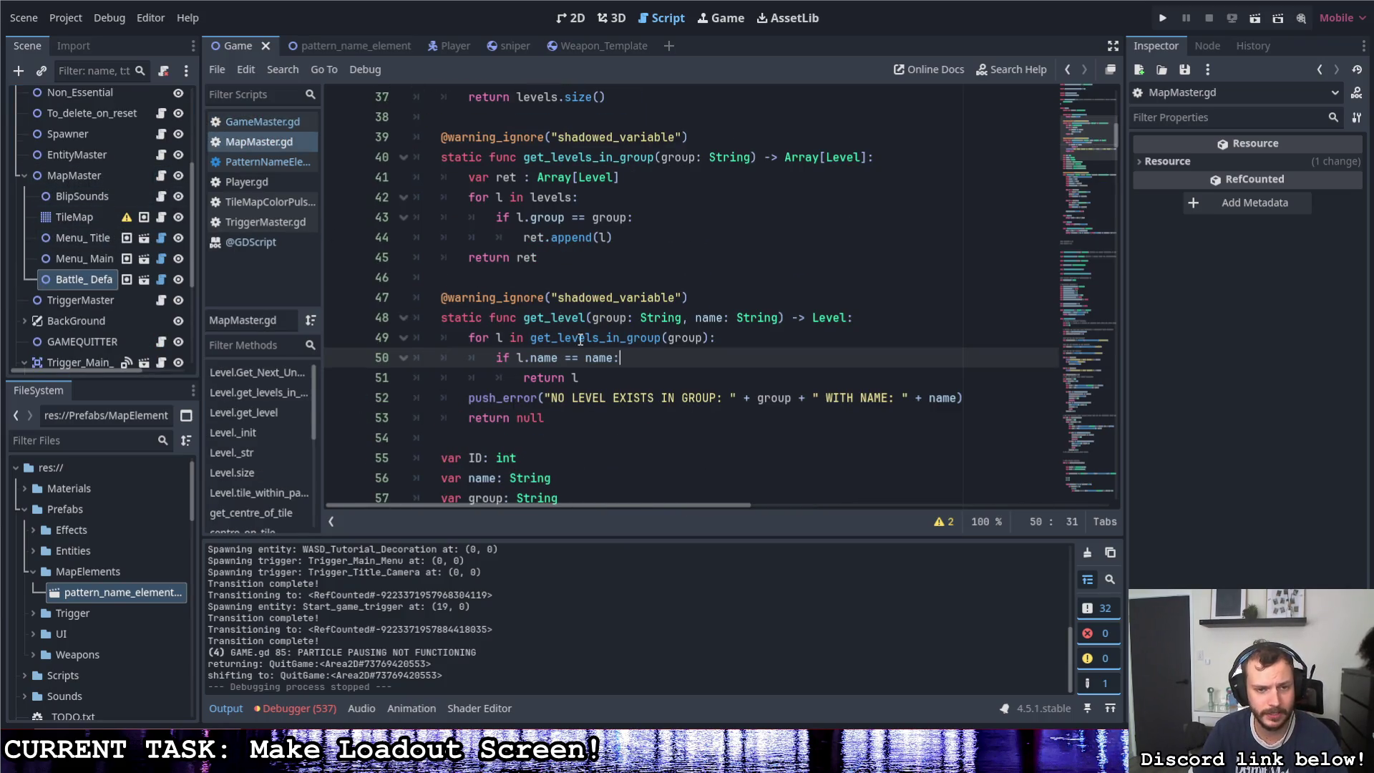
{"action": "scroll", "coordinate": [579, 340], "scroll_direction": "up", "scroll_amount": 3}
{"action": "scroll", "coordinate": [634, 346], "scroll_direction": "down", "scroll_amount": 4}
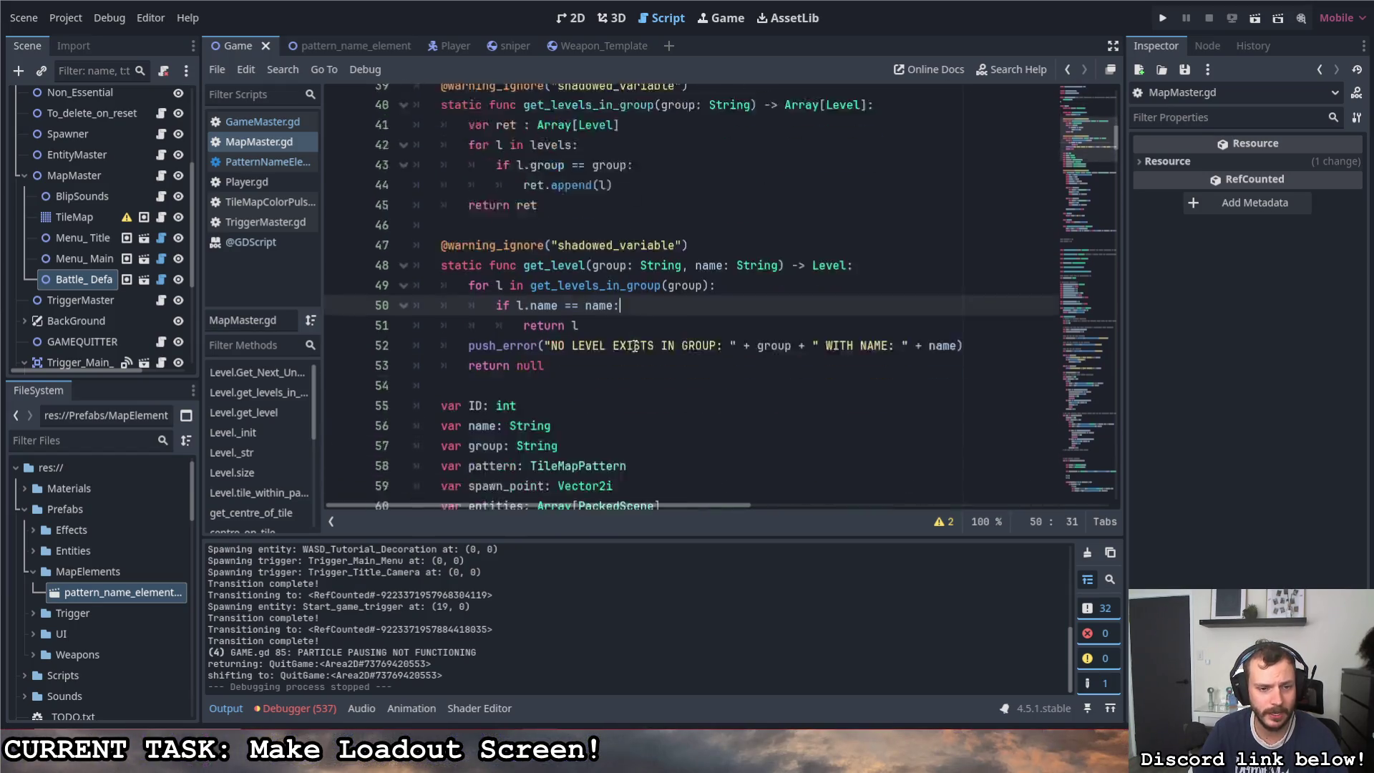
{"action": "scroll", "coordinate": [635, 347], "scroll_direction": "down", "scroll_amount": 20}
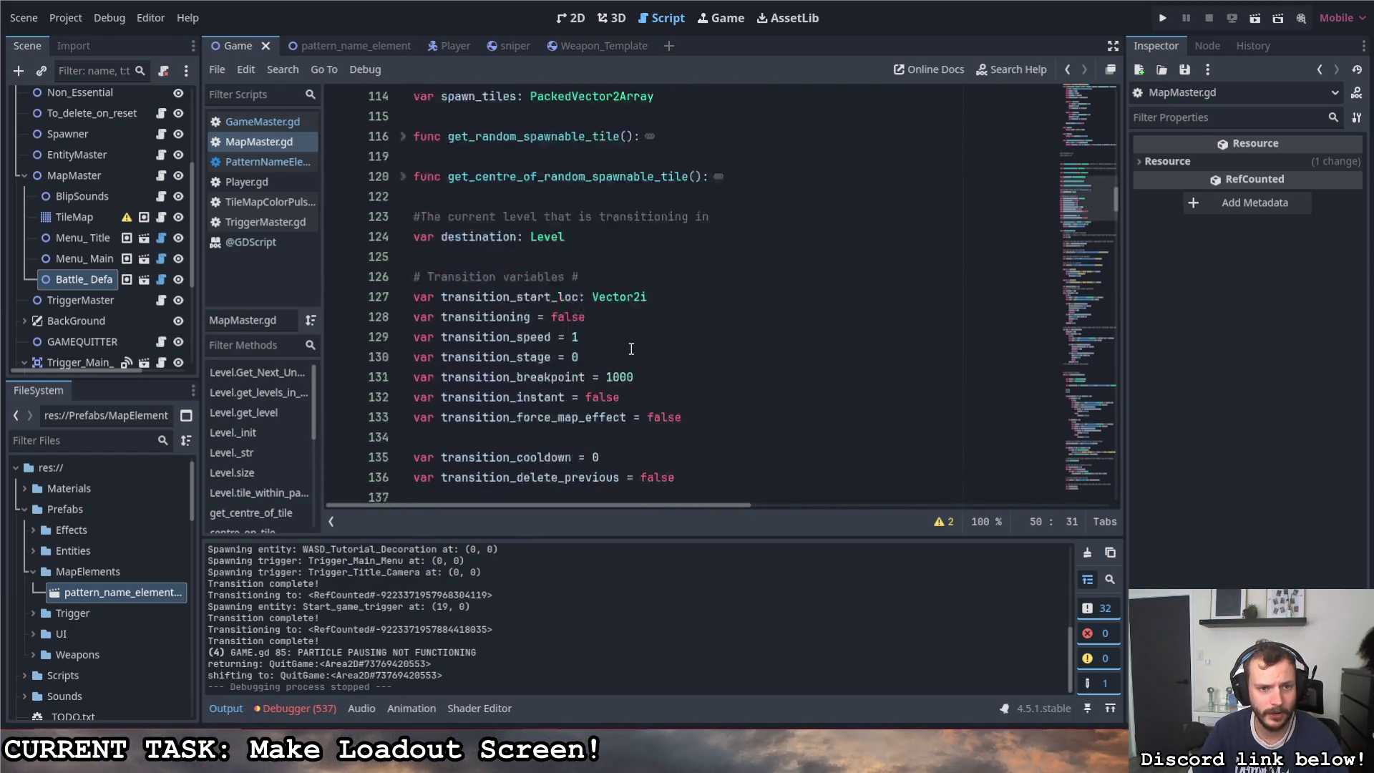
{"action": "scroll", "coordinate": [631, 349], "scroll_direction": "down", "scroll_amount": 12}
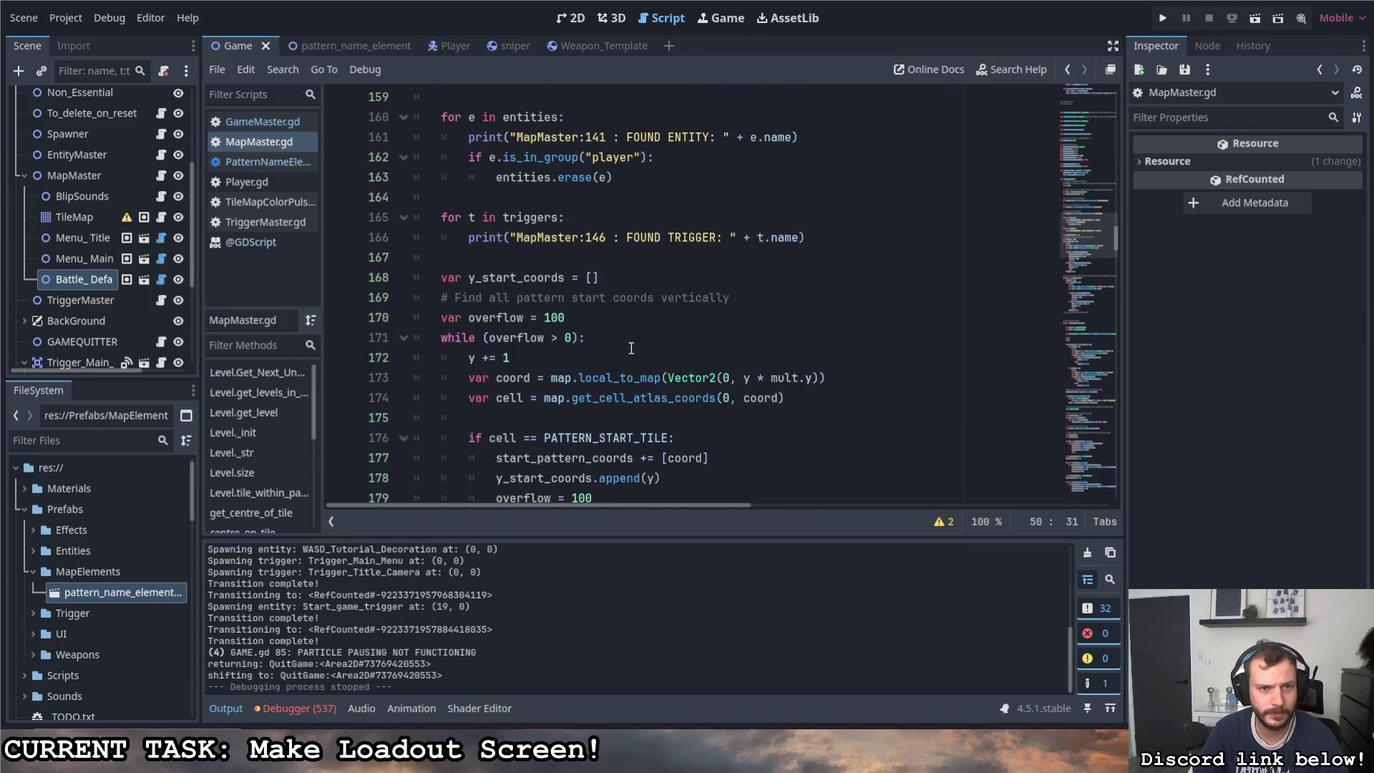
{"action": "scroll", "coordinate": [631, 349], "scroll_direction": "down", "scroll_amount": 7}
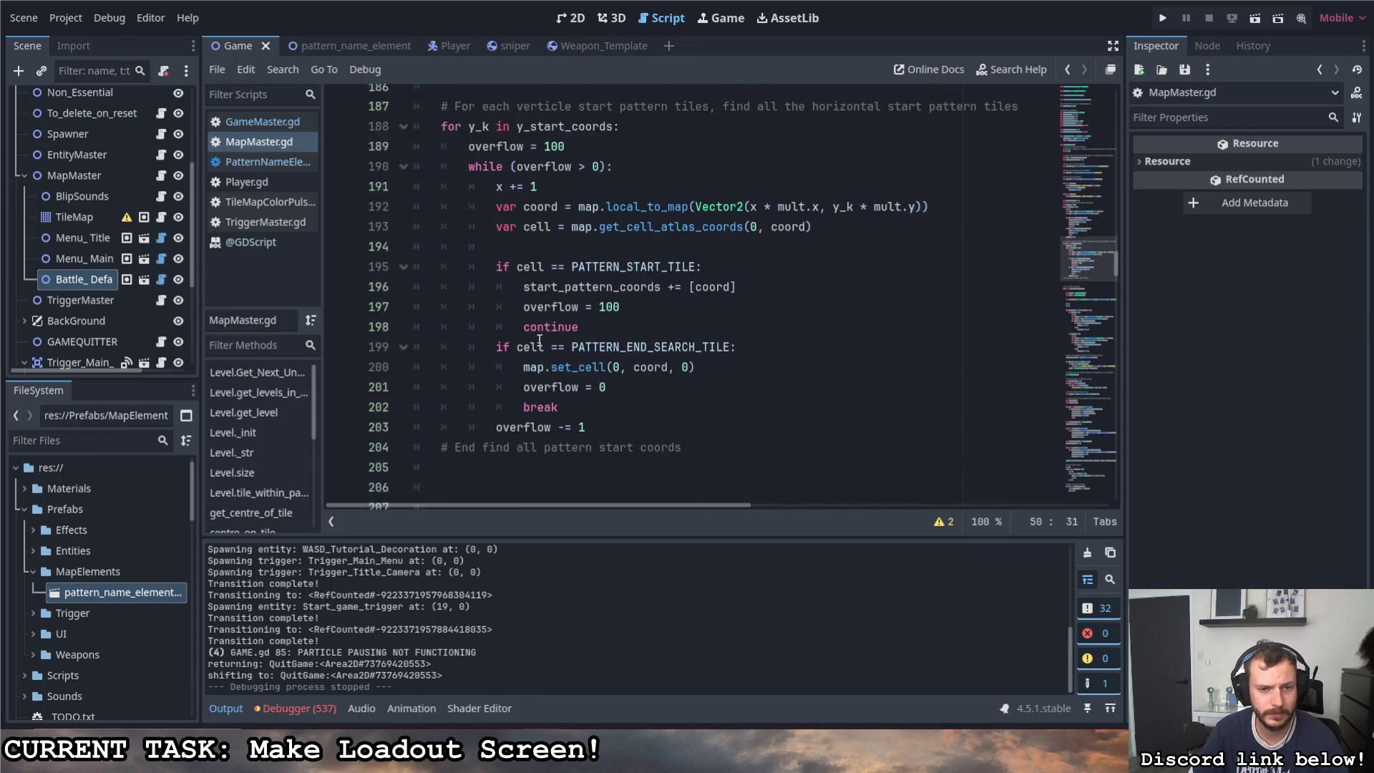
{"action": "scroll", "coordinate": [540, 341], "scroll_direction": "down", "scroll_amount": 9}
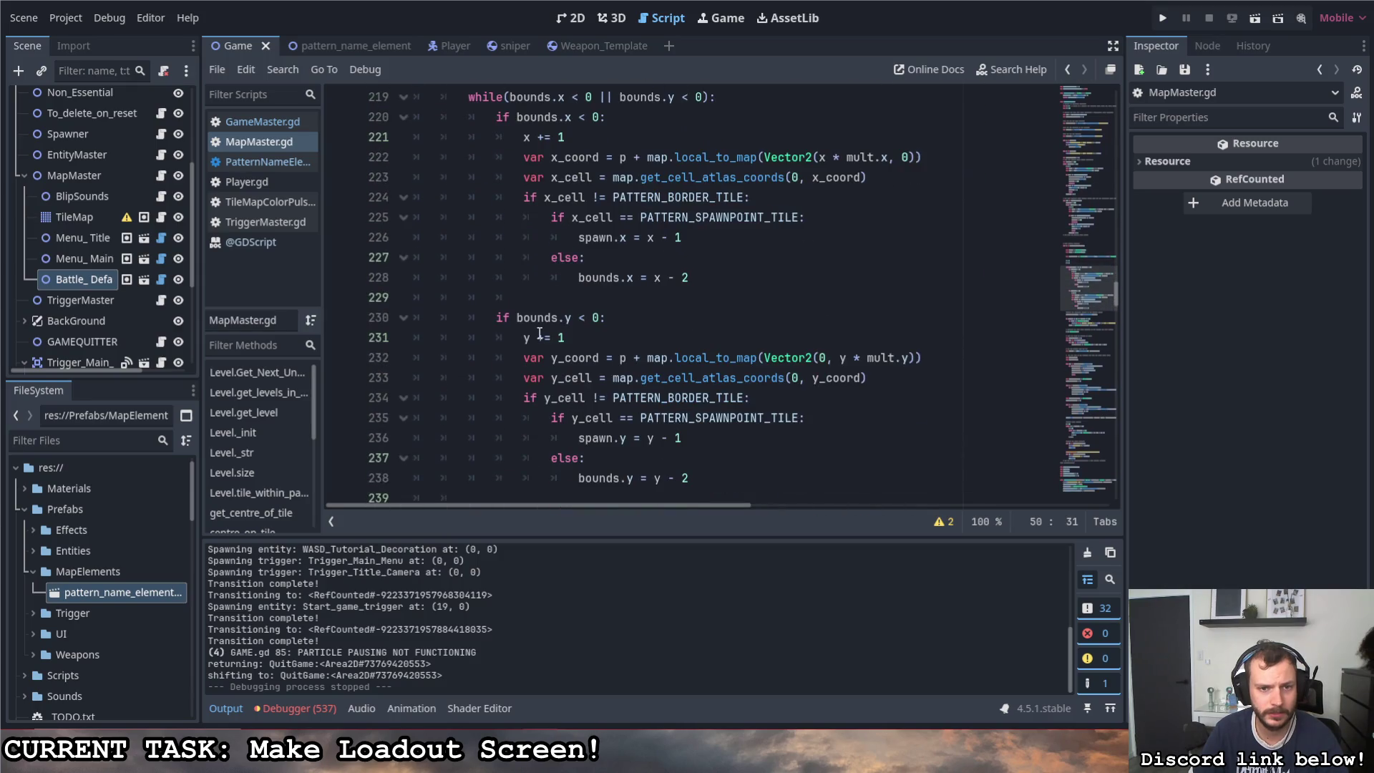
{"action": "scroll", "coordinate": [540, 333], "scroll_direction": "down", "scroll_amount": 8}
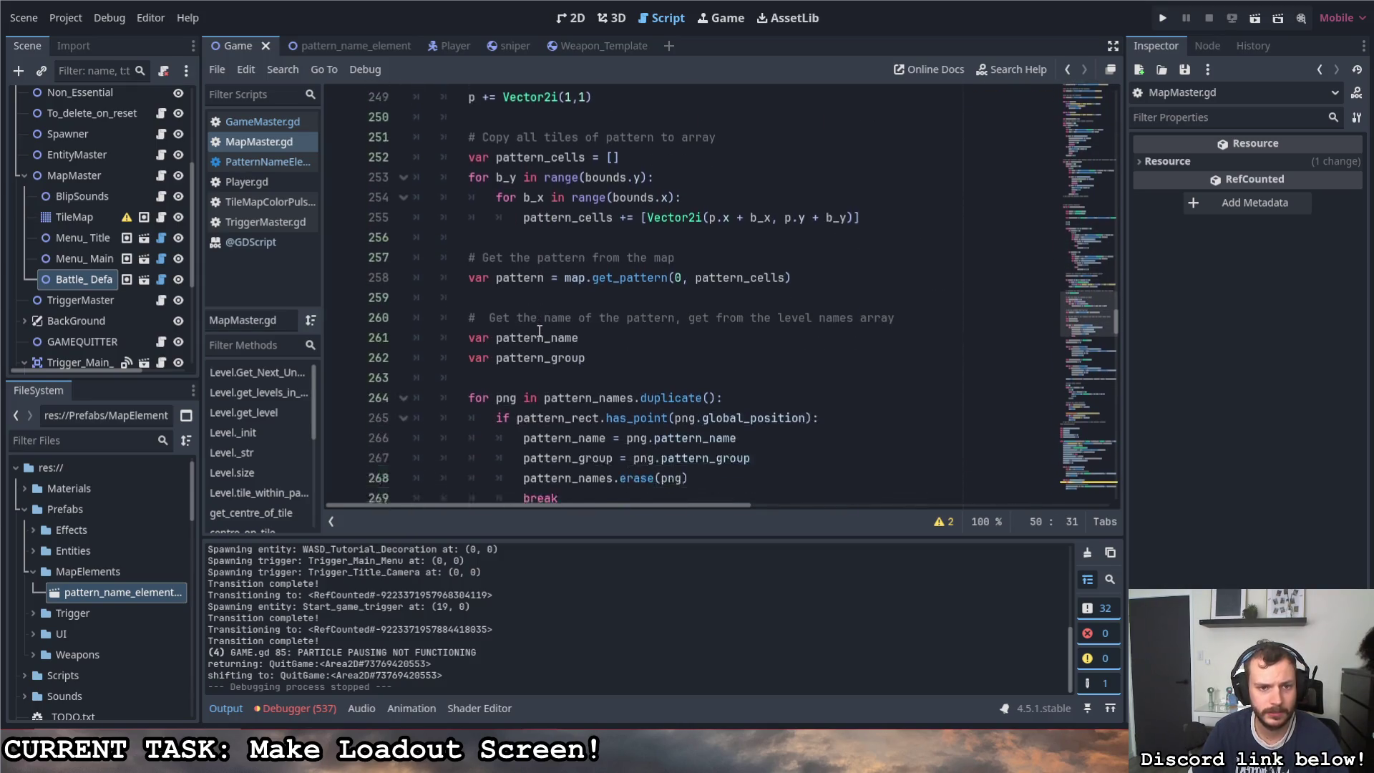
{"action": "scroll", "coordinate": [539, 331], "scroll_direction": "down", "scroll_amount": 2}
Add png.free() right after pattern_names.erase(png) in MapMaster.gd and save the script
{"action": "left_click", "coordinate": [681, 357]}
{"action": "key", "text": "Return"}
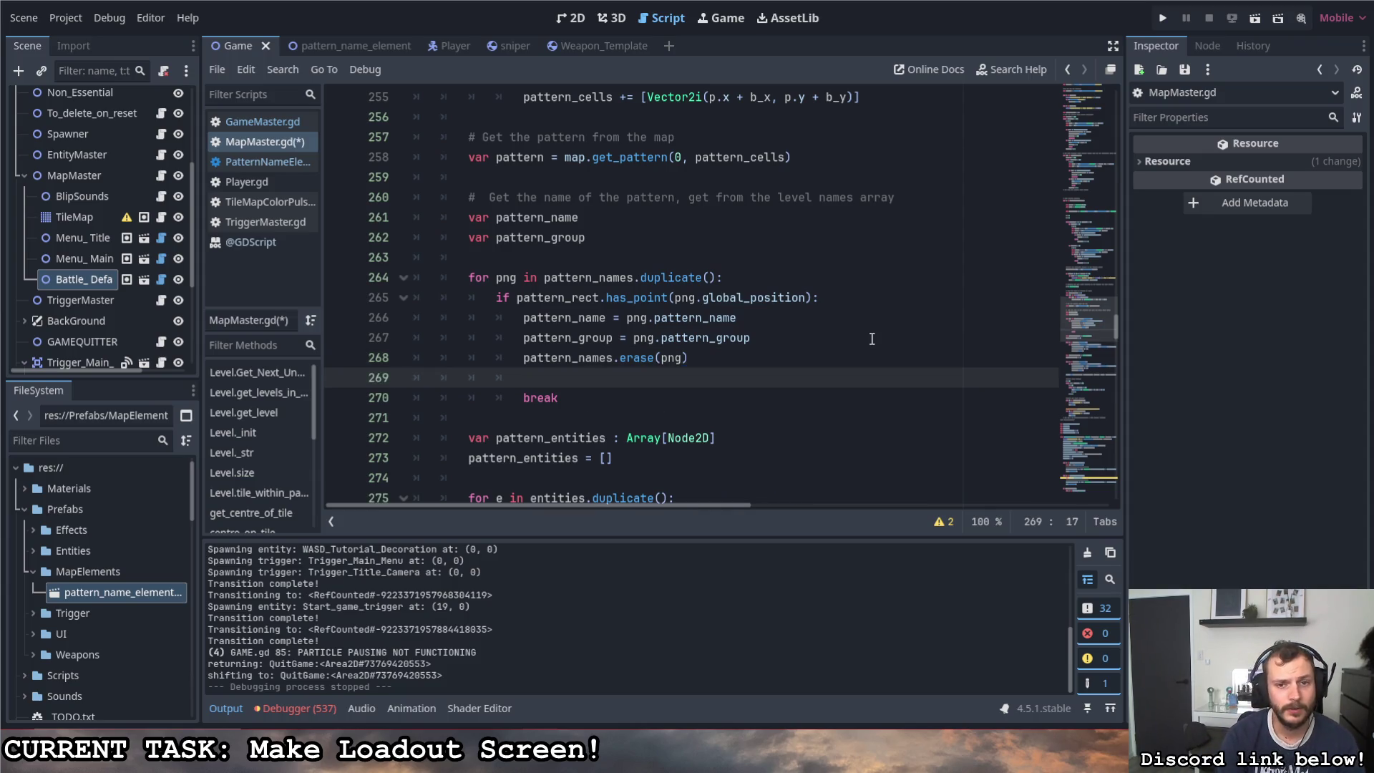
{"action": "type", "text": ".free("}
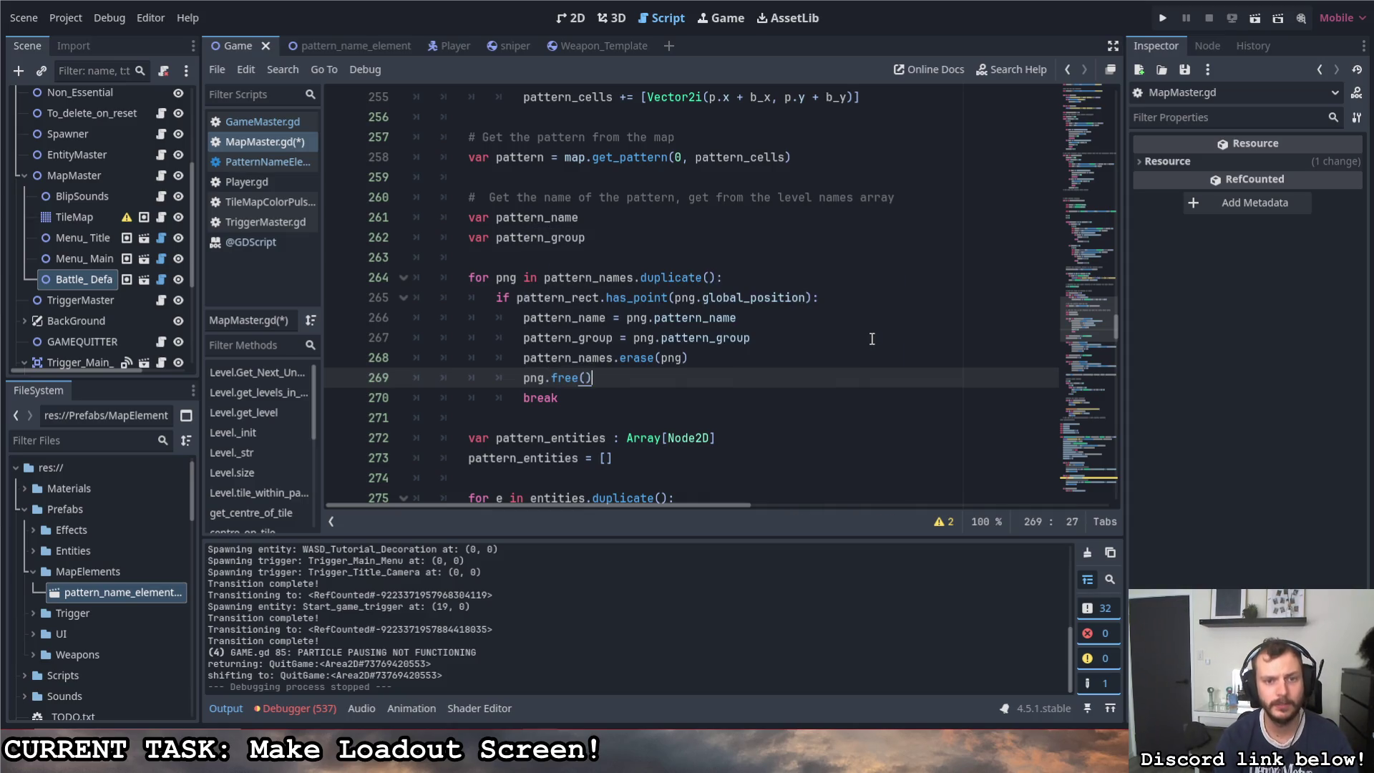
{"action": "key", "text": "ctrl+s"}
{"action": "left_click_drag", "start_coordinate": [830, 319], "coordinate": [828, 307]}
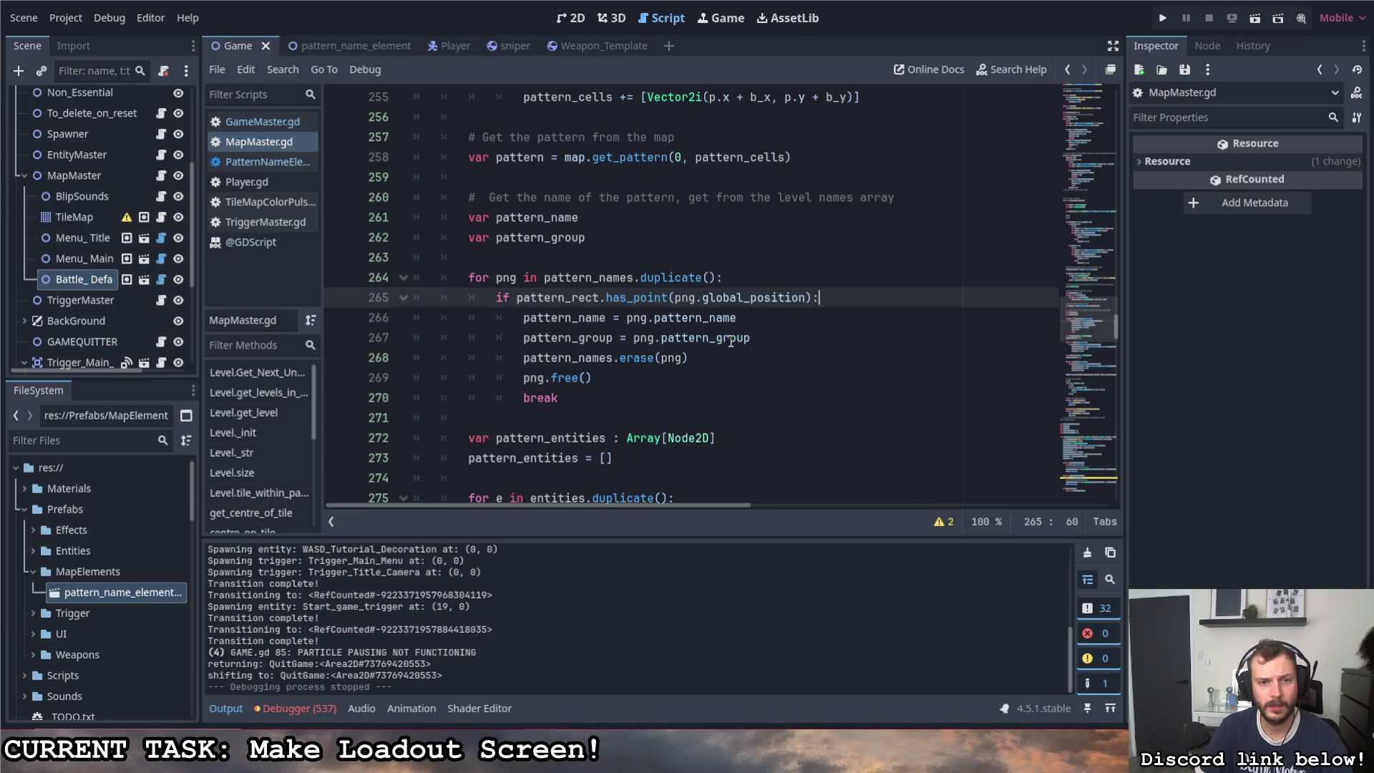
{"action": "scroll", "coordinate": [732, 334], "scroll_direction": "up", "scroll_amount": 3}
{"action": "scroll", "coordinate": [713, 324], "scroll_direction": "down", "scroll_amount": 7}
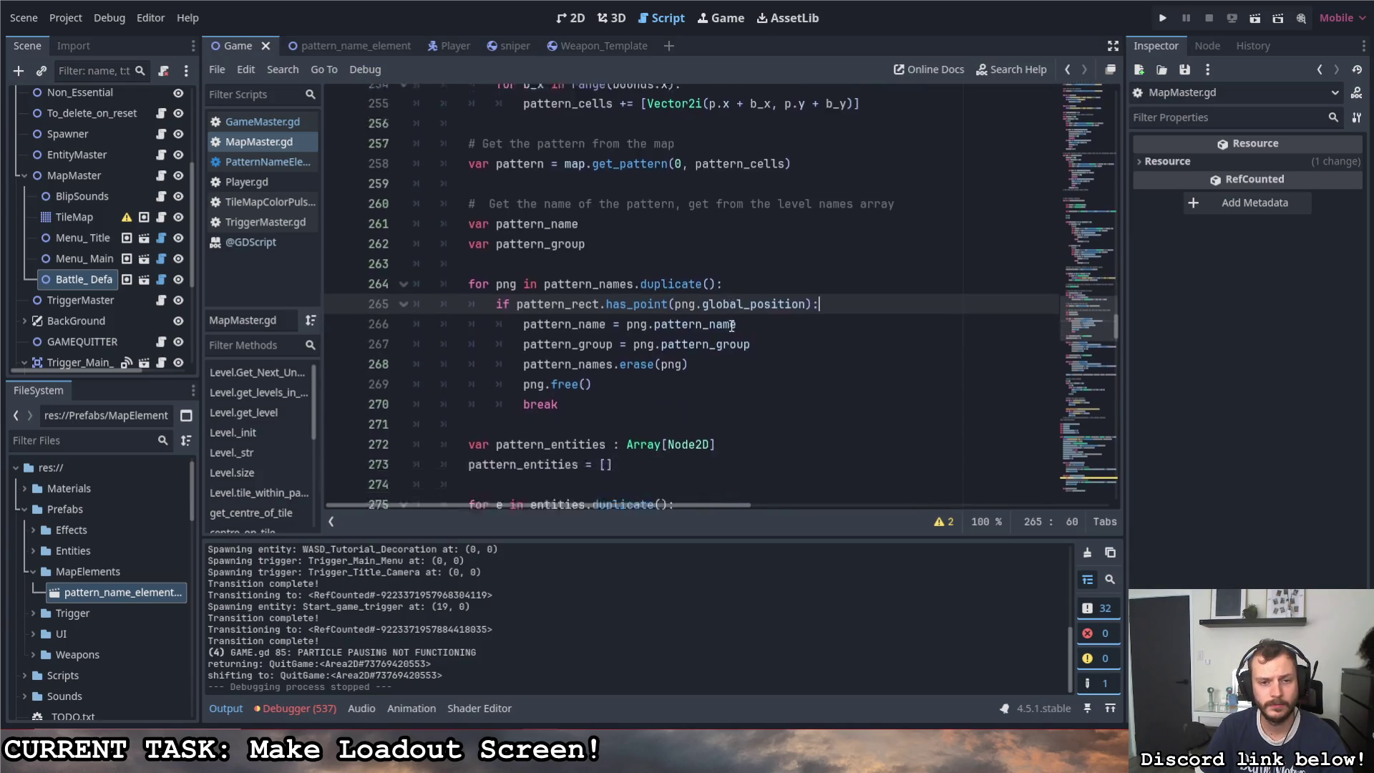
{"action": "scroll", "coordinate": [708, 320], "scroll_direction": "up", "scroll_amount": 3}
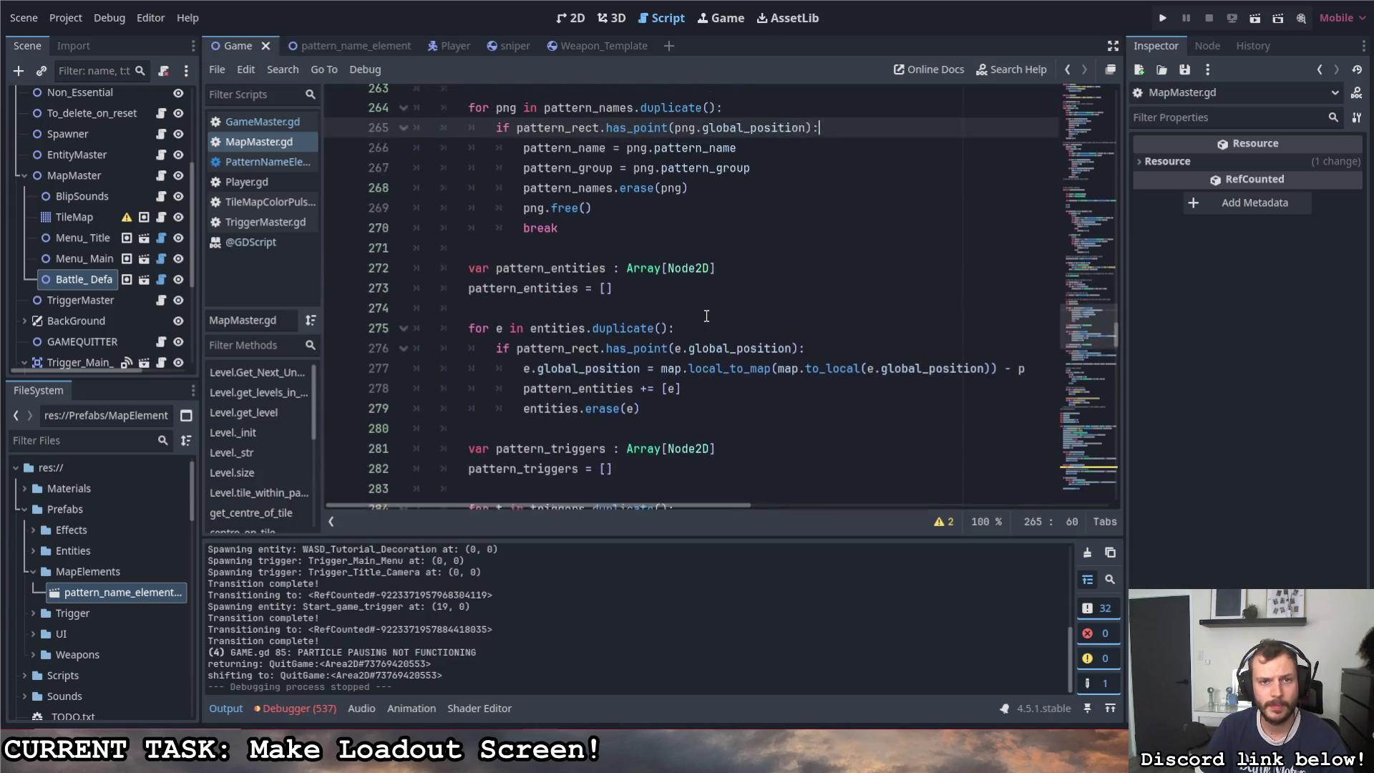
Launch the game and fly along the entry corridor into the octagon room, firing at an enemy
{"action": "left_click", "coordinate": [1163, 24]}
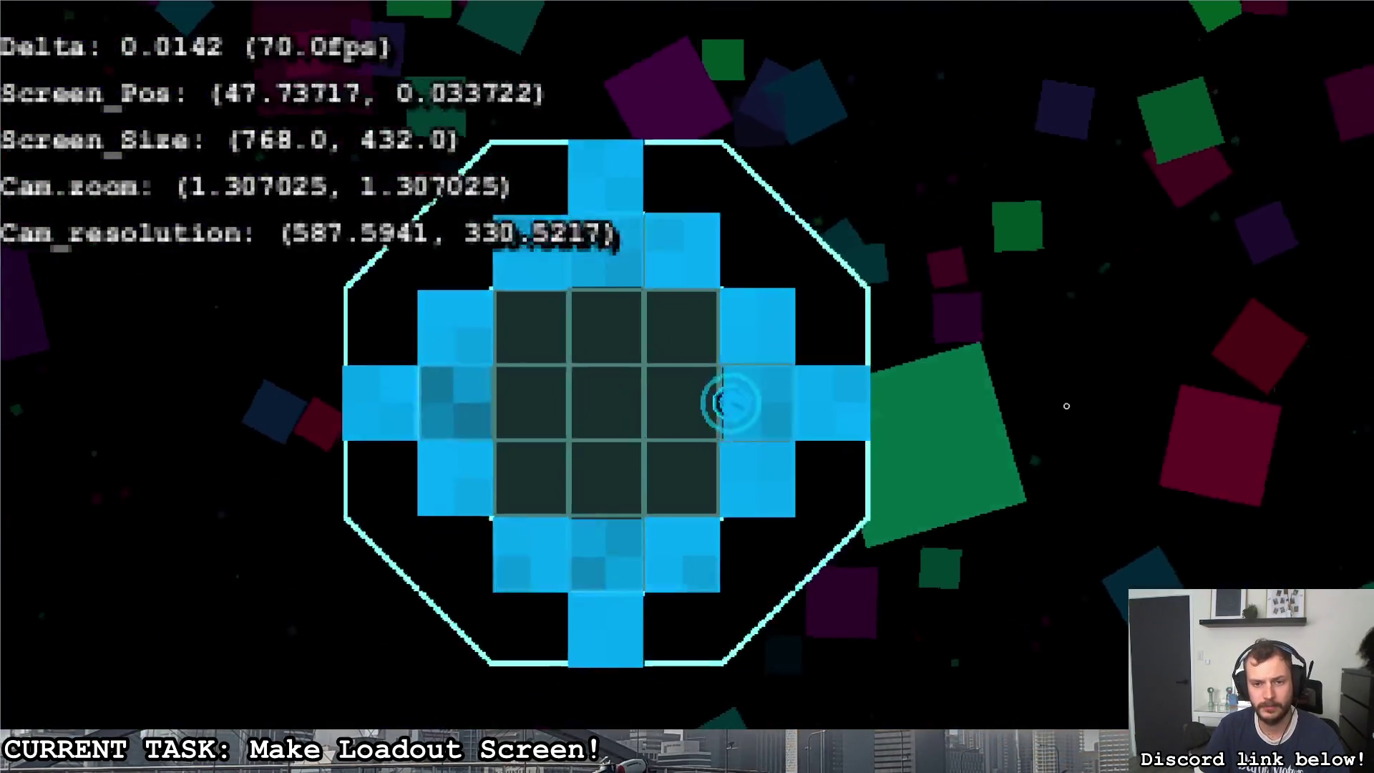
{"action": "key", "text": "d"}
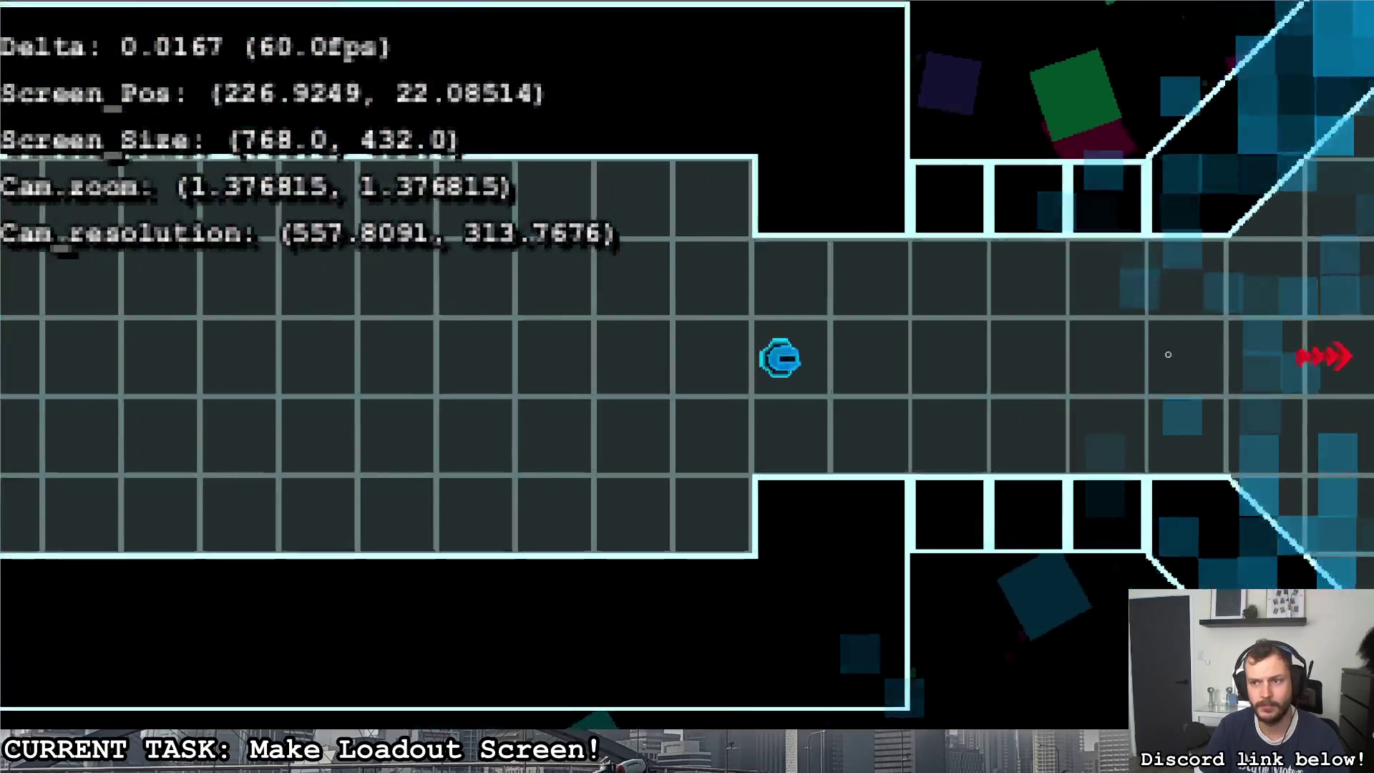
{"action": "key", "text": "s"}
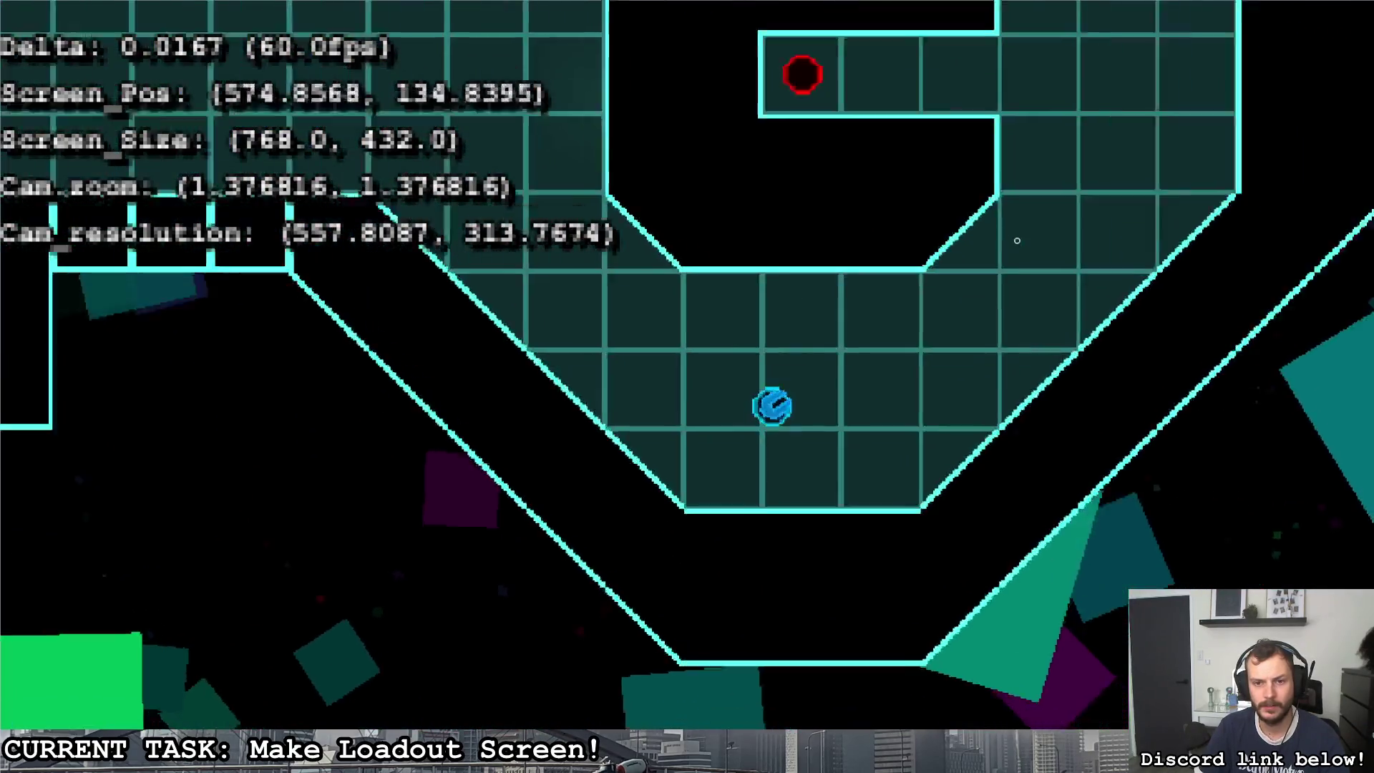
{"action": "key", "text": "w"}
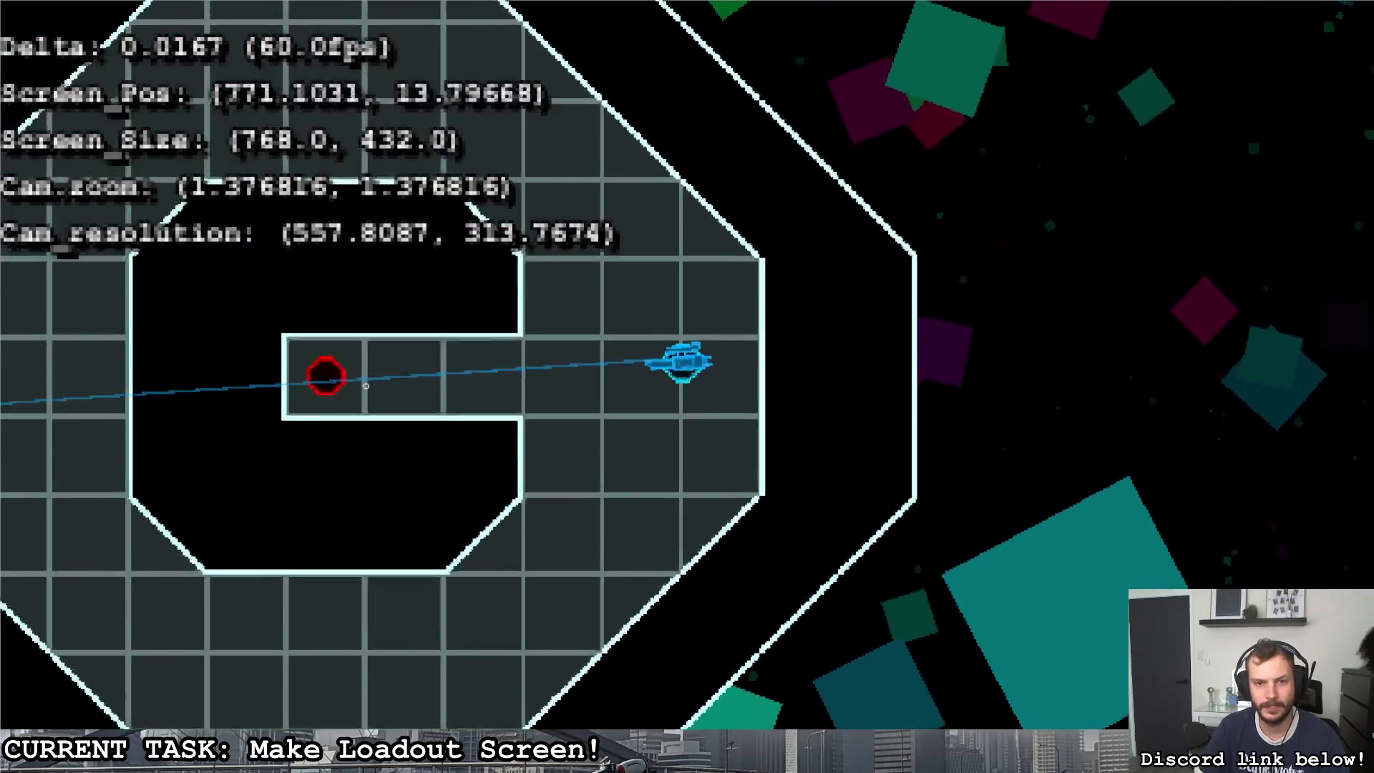
{"action": "left_click", "coordinate": [330, 378]}
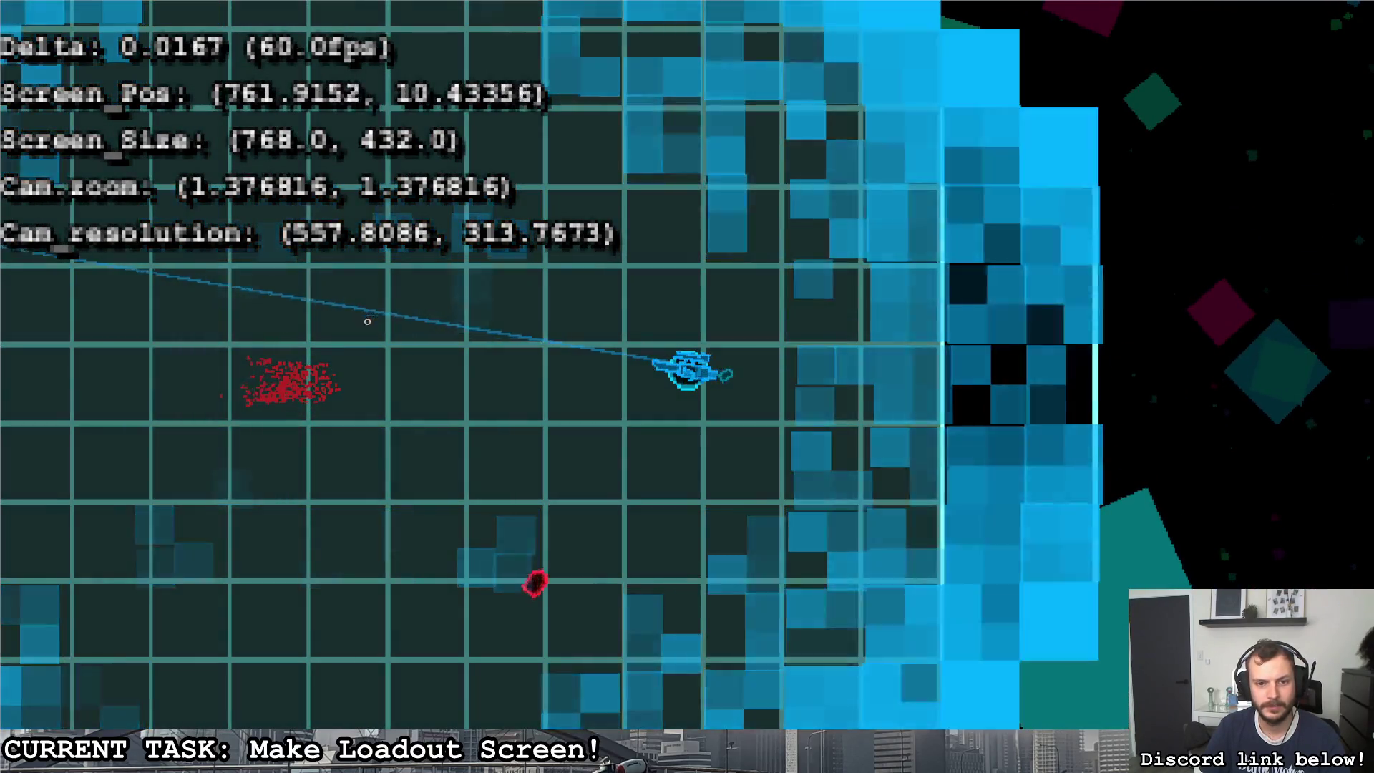
Steer the ship up, down, left and right through the rooms to test movement across levels
{"action": "key", "text": "w"}
{"action": "key", "text": "s"}
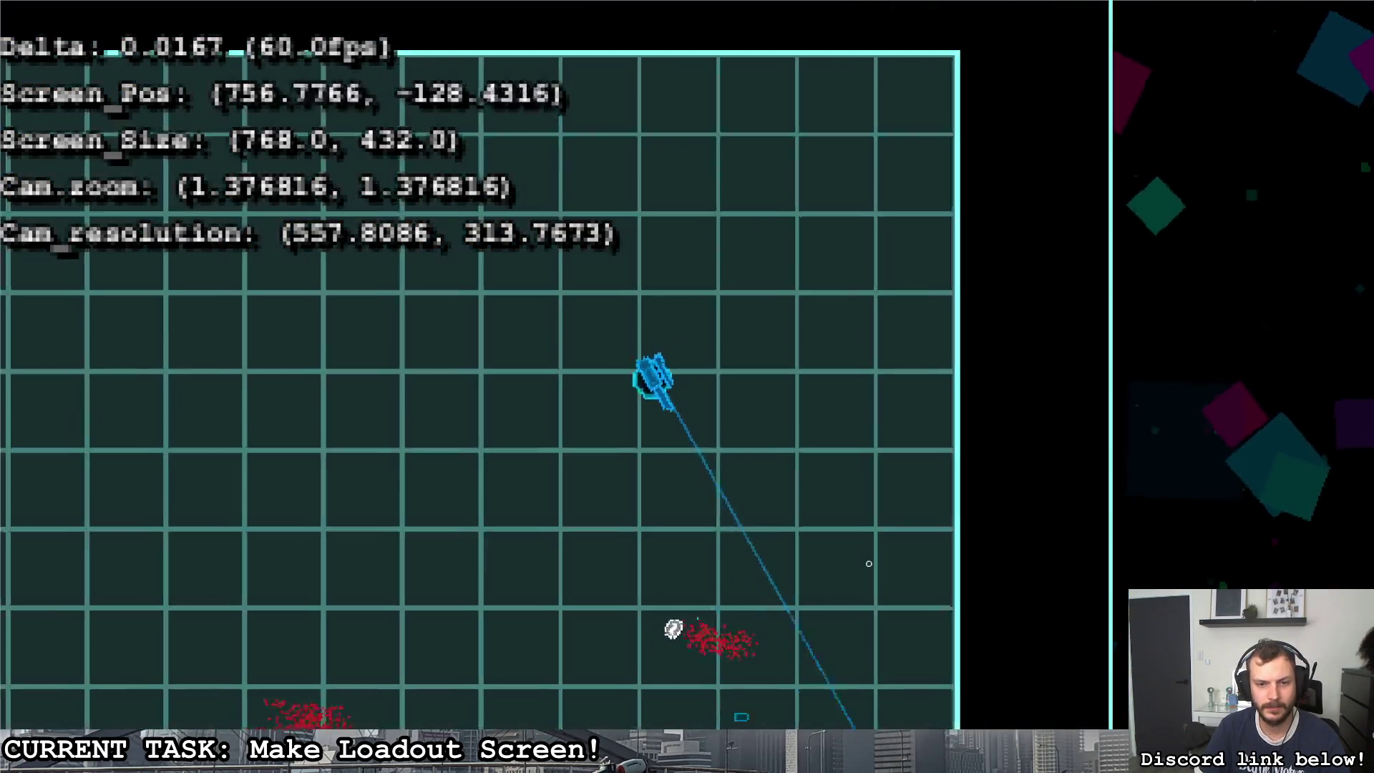
{"action": "key", "text": "a"}
{"action": "key", "text": "a"}
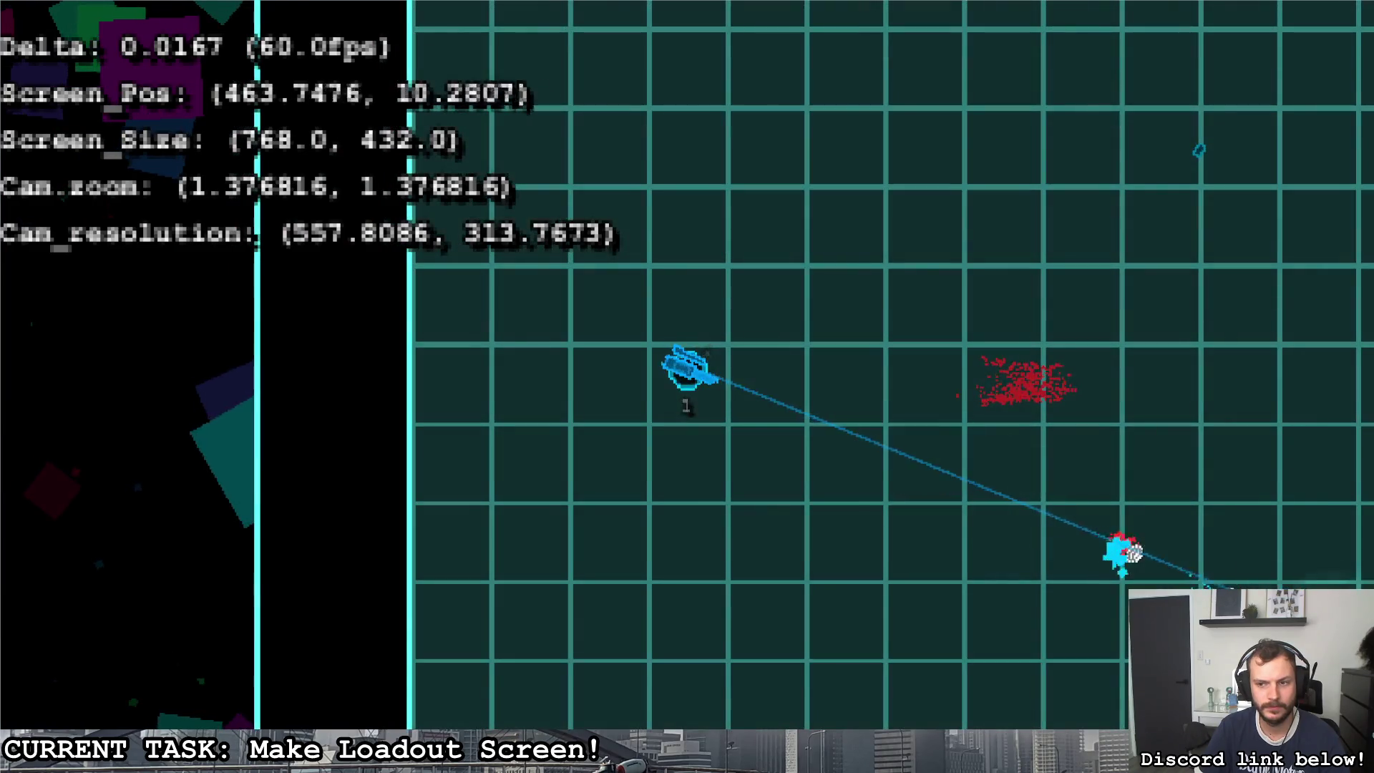
{"action": "key", "text": "d"}
{"action": "key", "text": "s"}
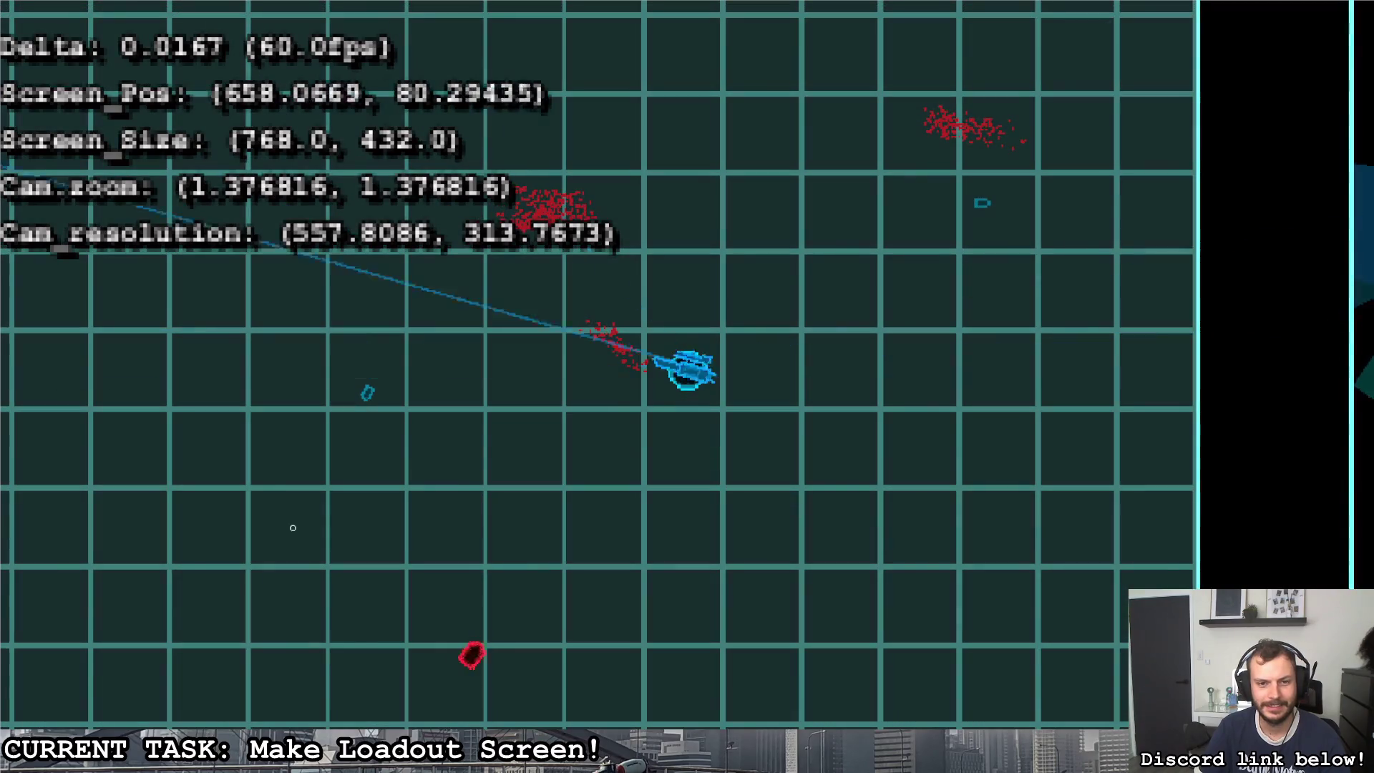
{"action": "key", "text": "a"}
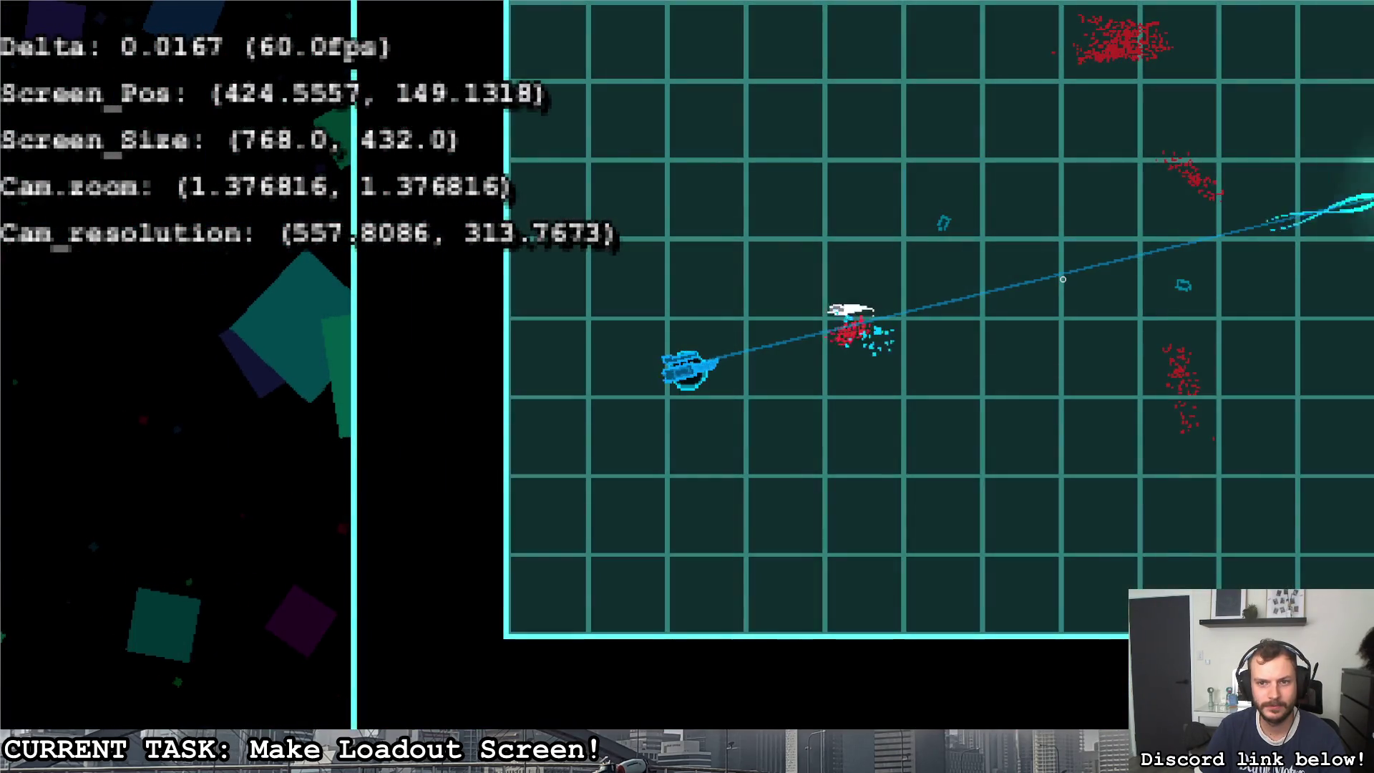
{"action": "key", "text": "d"}
{"action": "key", "text": "w"}
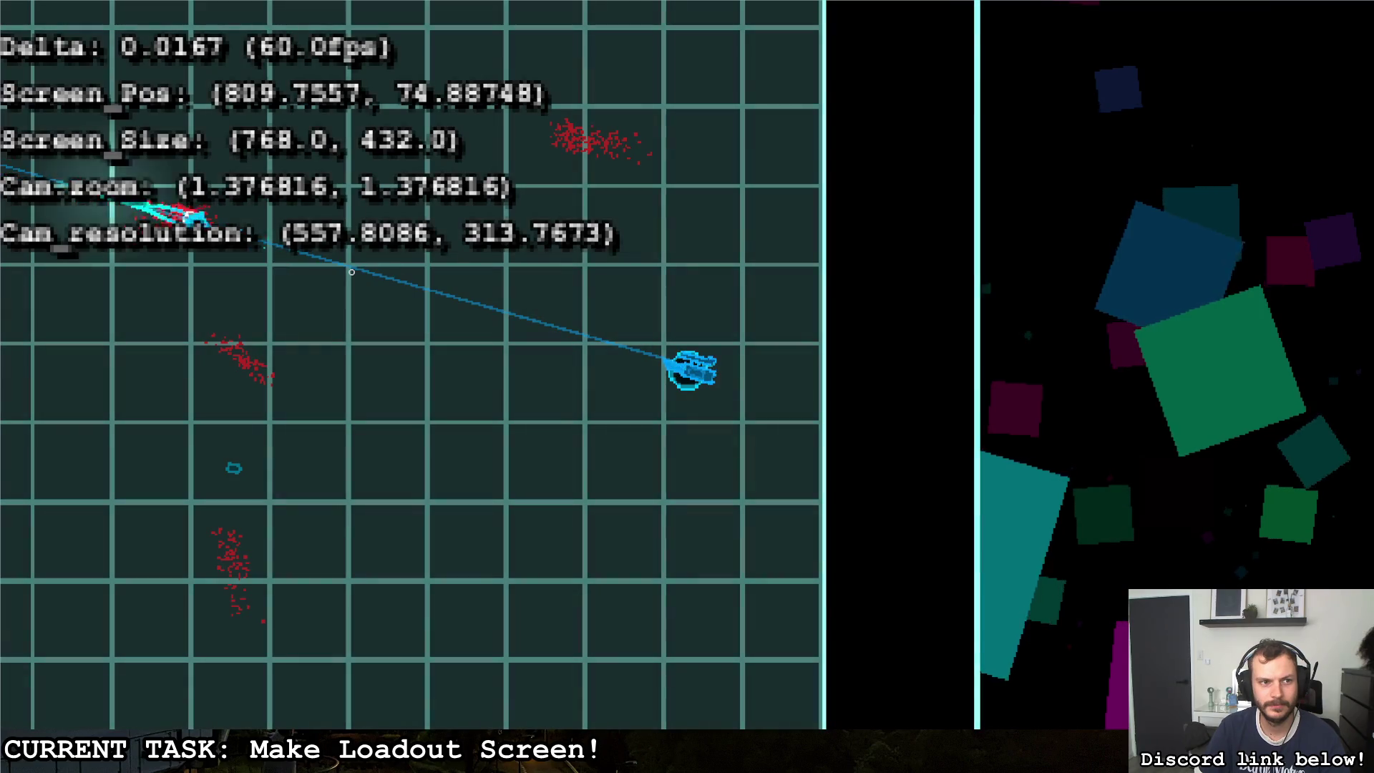
{"action": "key", "text": "a"}
{"action": "key", "text": "w"}
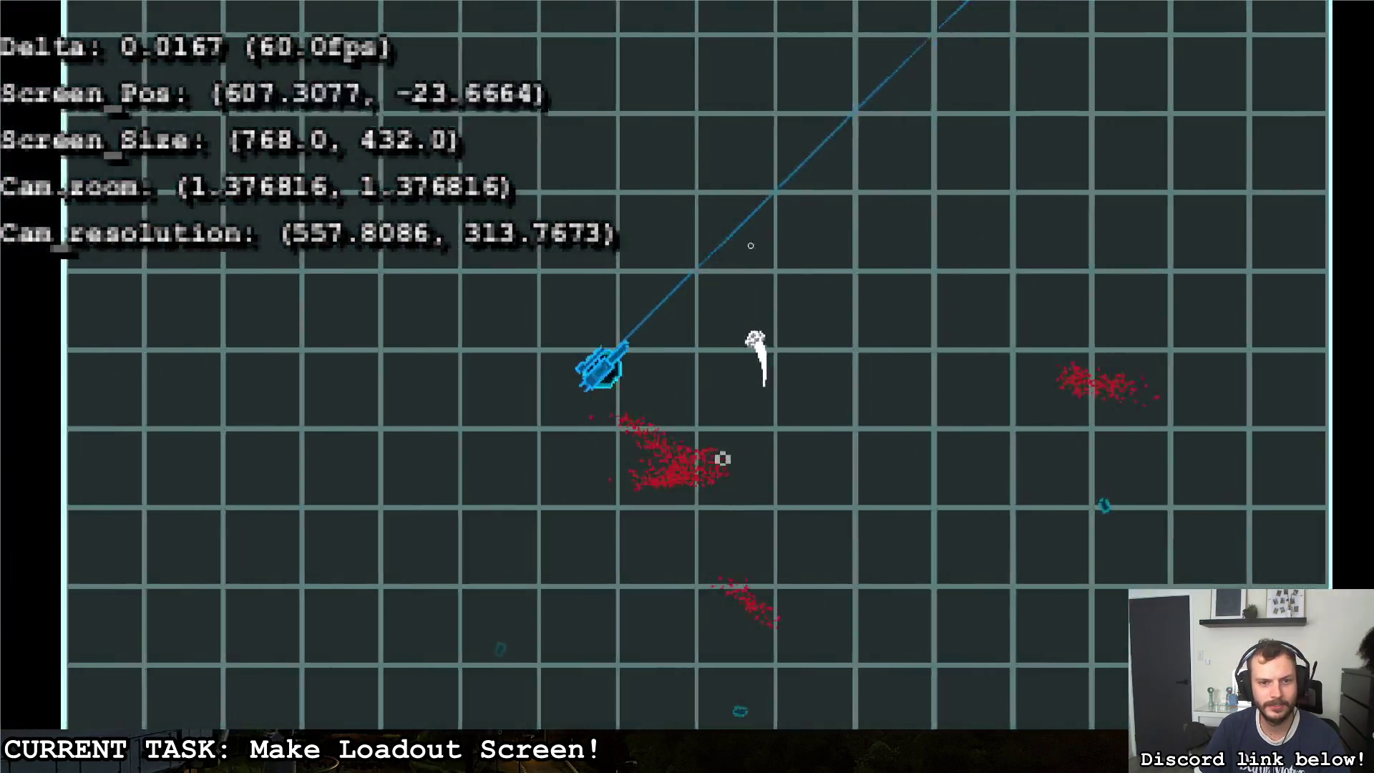
Shoot and slash at the nearby enemies while maneuvering around the grid arena
{"action": "left_click", "coordinate": [803, 170]}
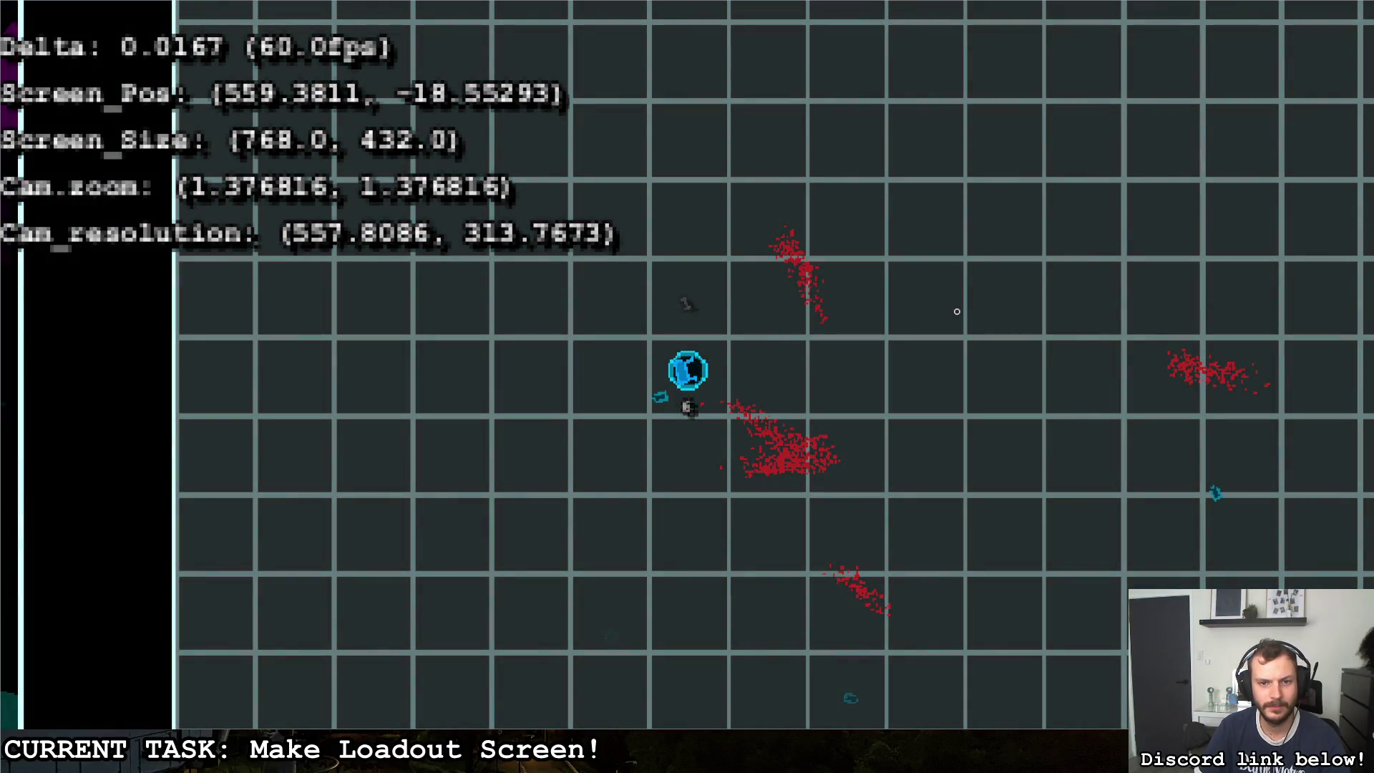
{"action": "key", "text": "s"}
{"action": "key", "text": "a"}
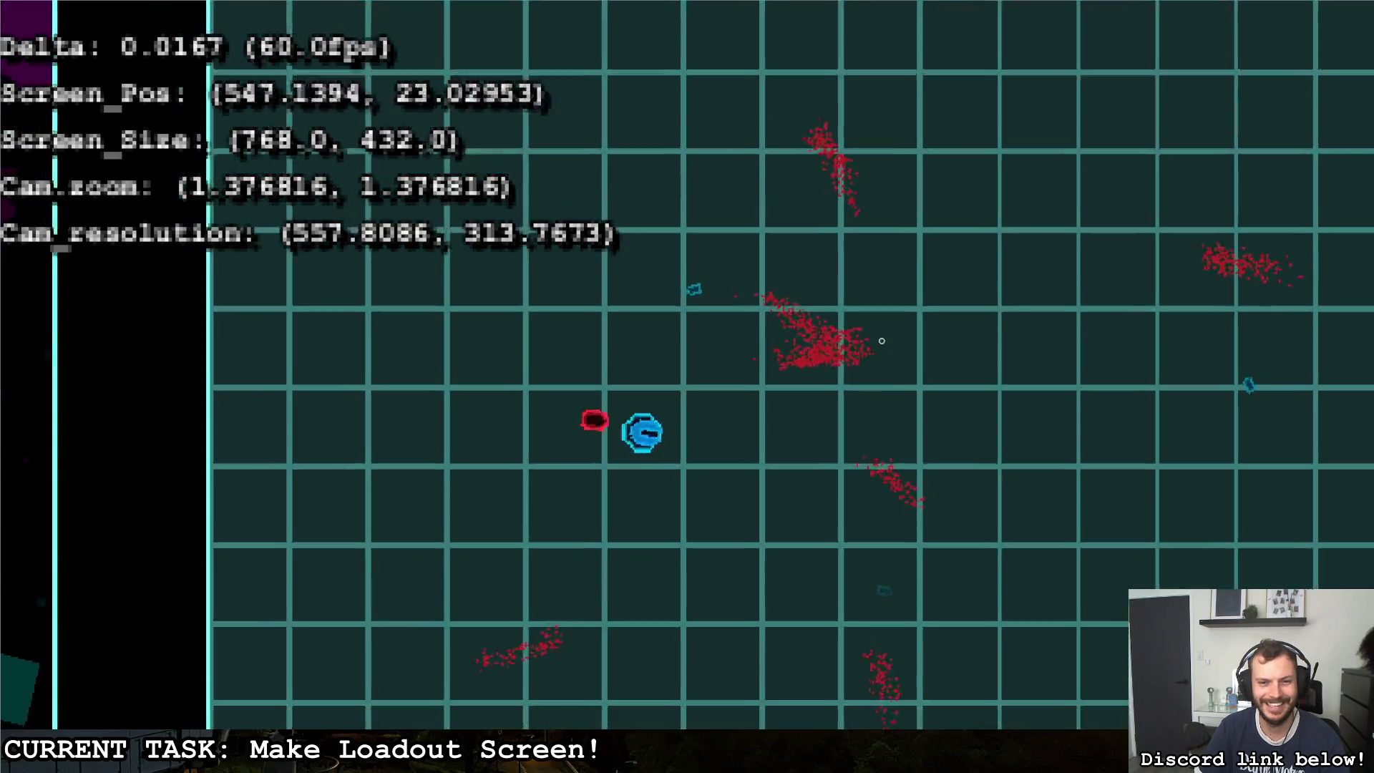
{"action": "left_click", "coordinate": [845, 215]}
{"action": "key", "text": "d"}
{"action": "key", "text": "w"}
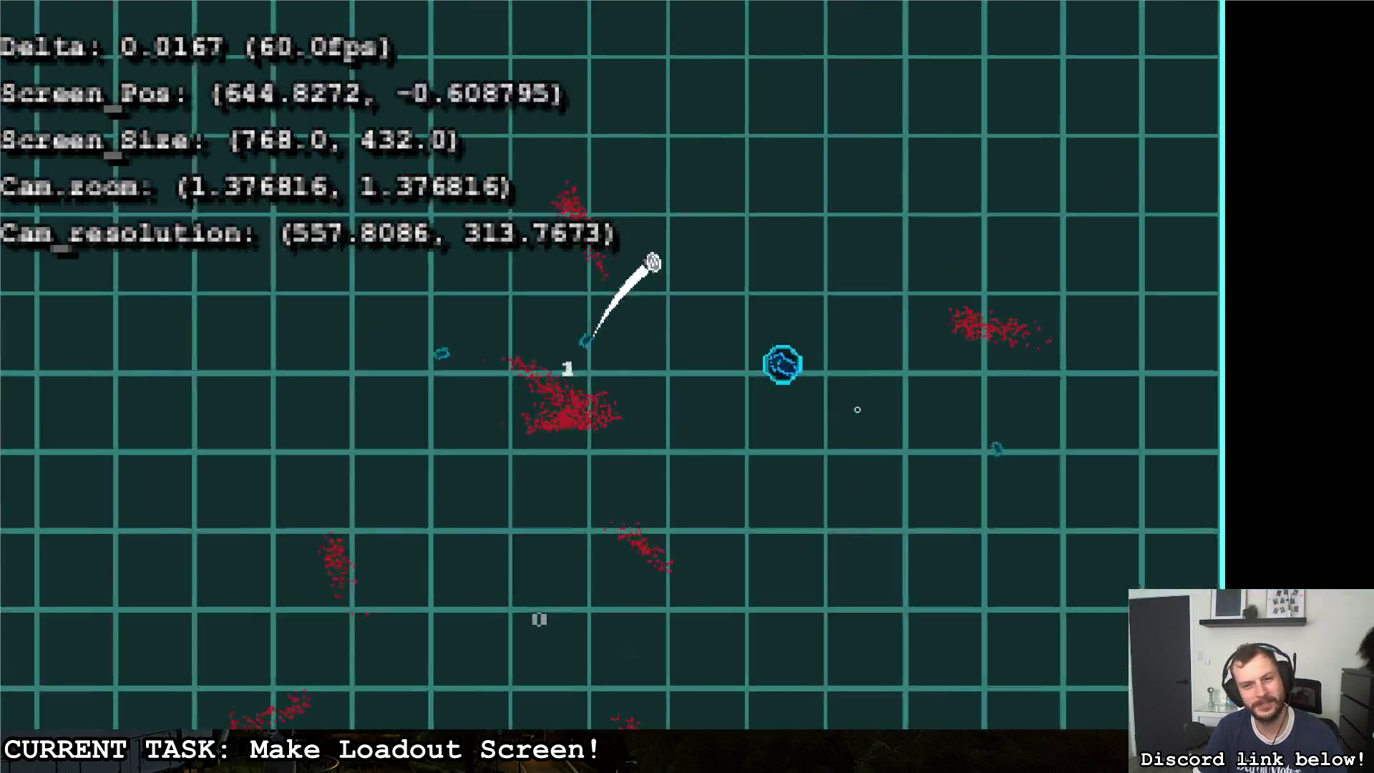
{"action": "key", "text": "d"}
{"action": "left_click", "coordinate": [653, 316]}
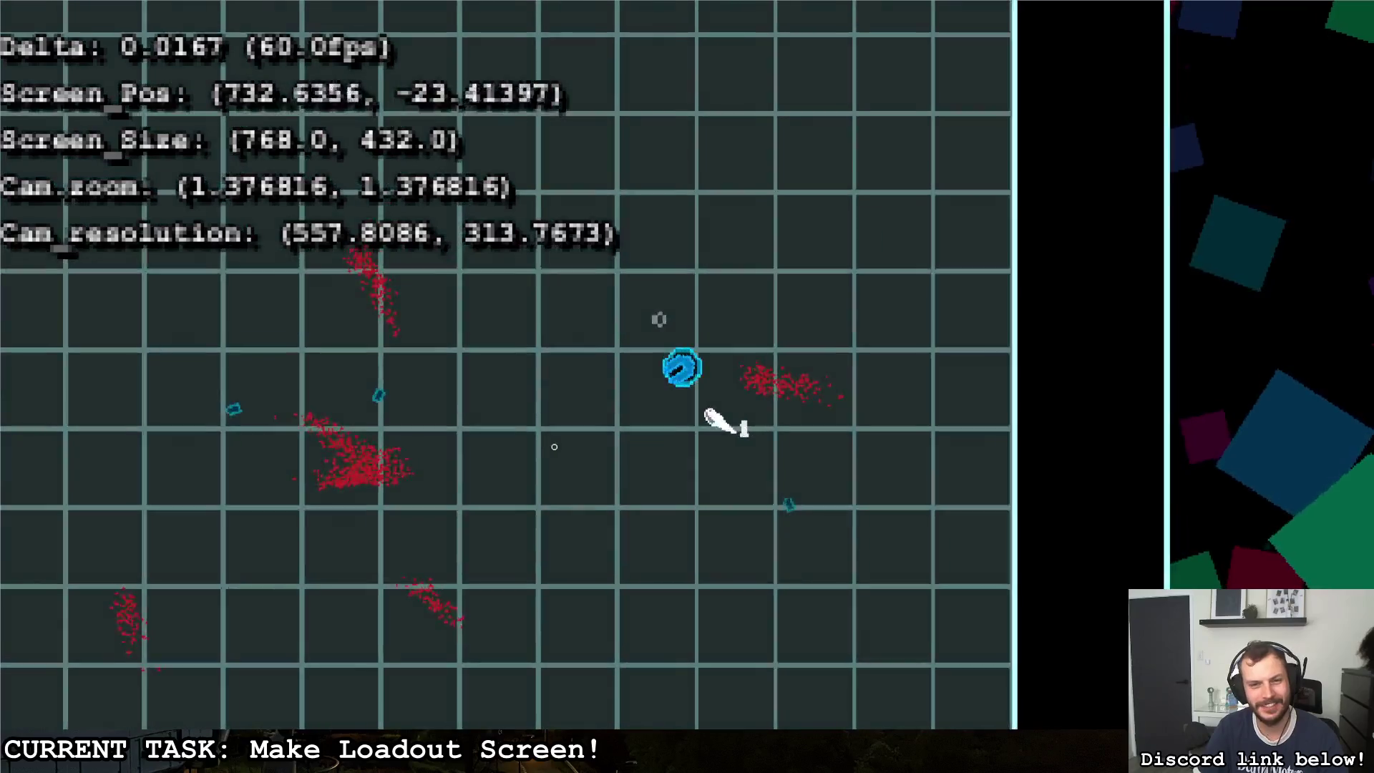
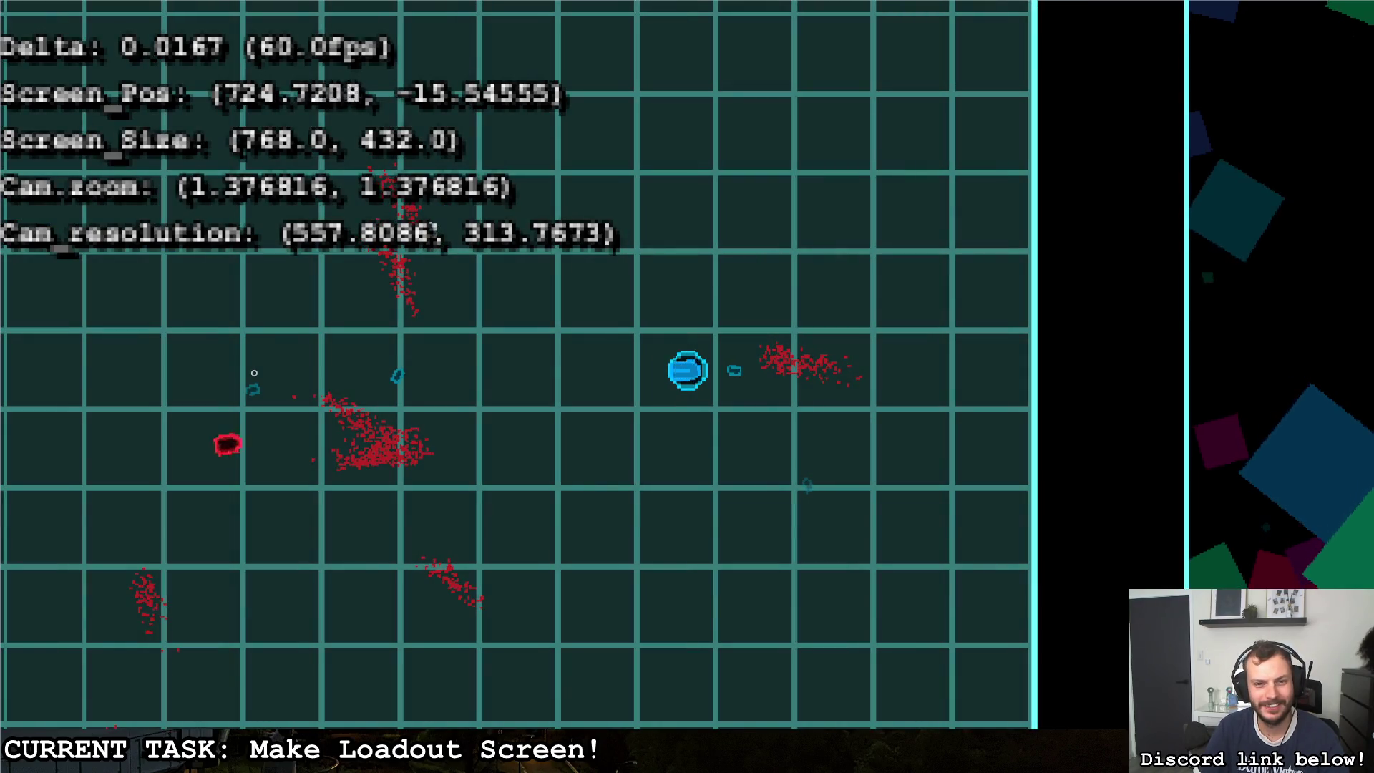
Steer the ship around the arena with WASD, slashing nearby enemies and firing lasers at them
{"action": "key", "text": "a"}
{"action": "left_click", "coordinate": [849, 368]}
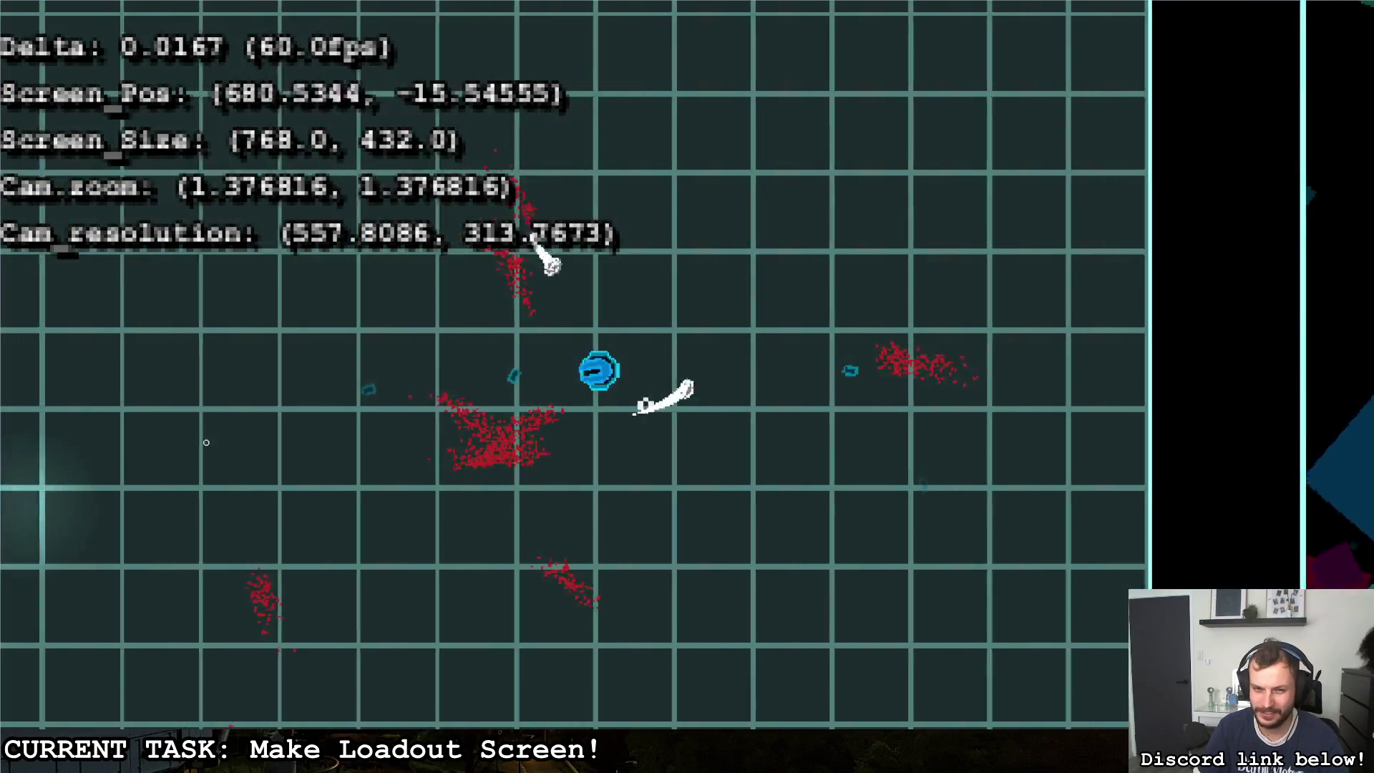
{"action": "key", "text": "a"}
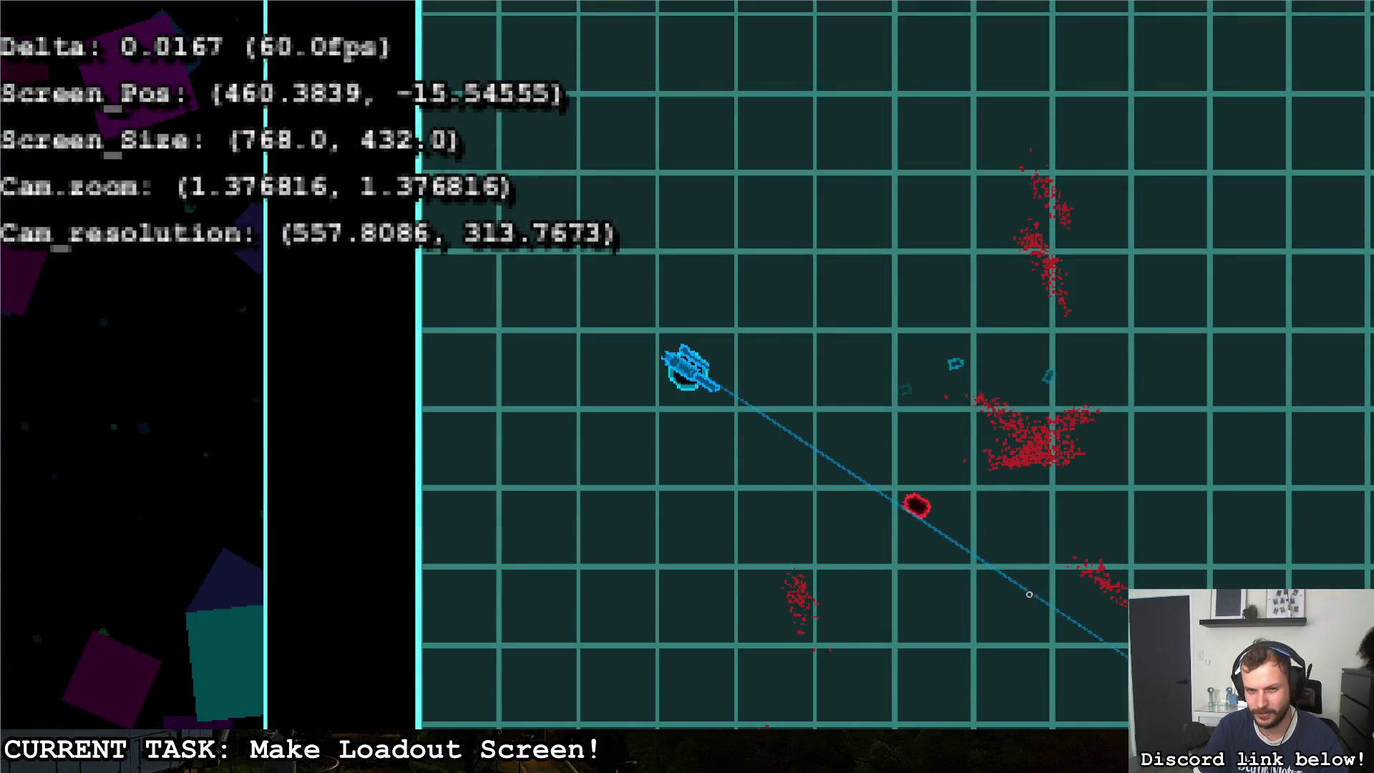
{"action": "key", "text": "d"}
{"action": "key", "text": "s"}
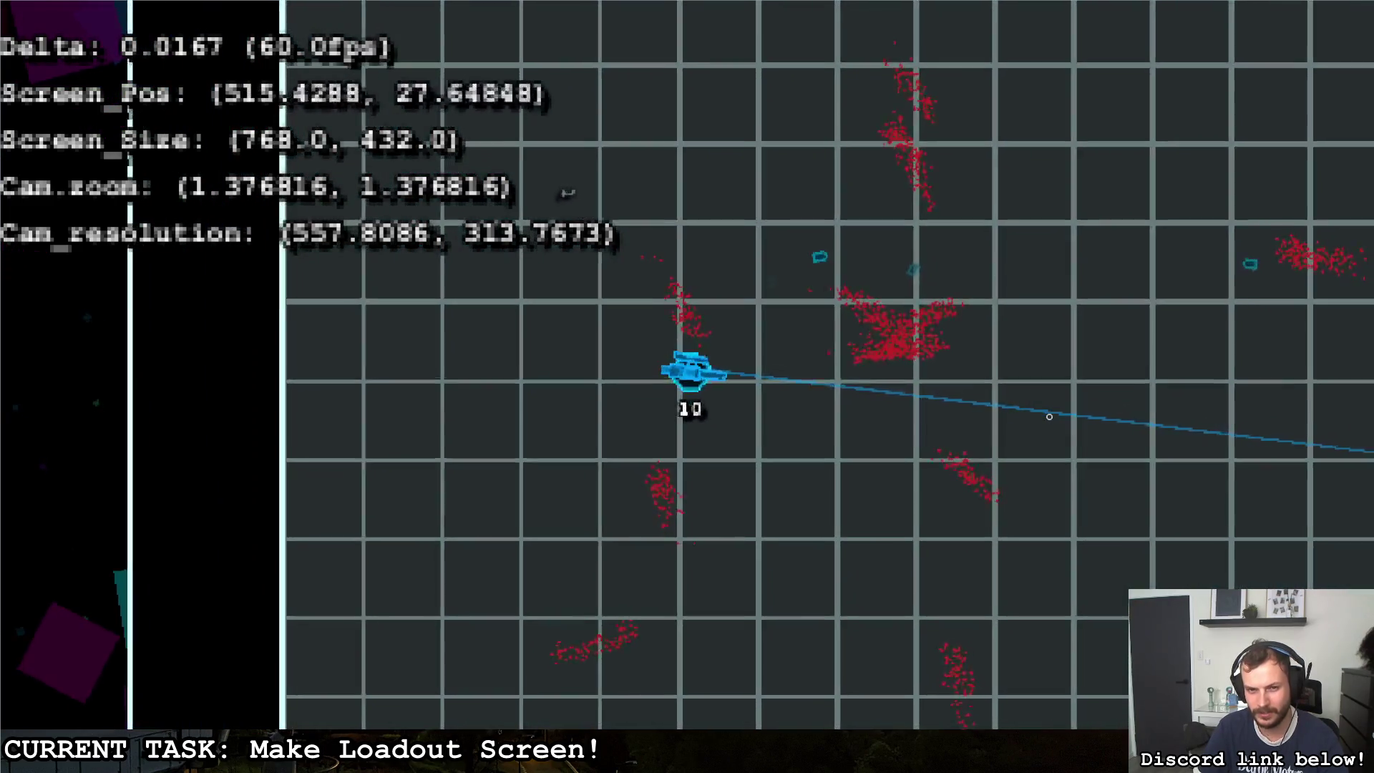
{"action": "key", "text": "w"}
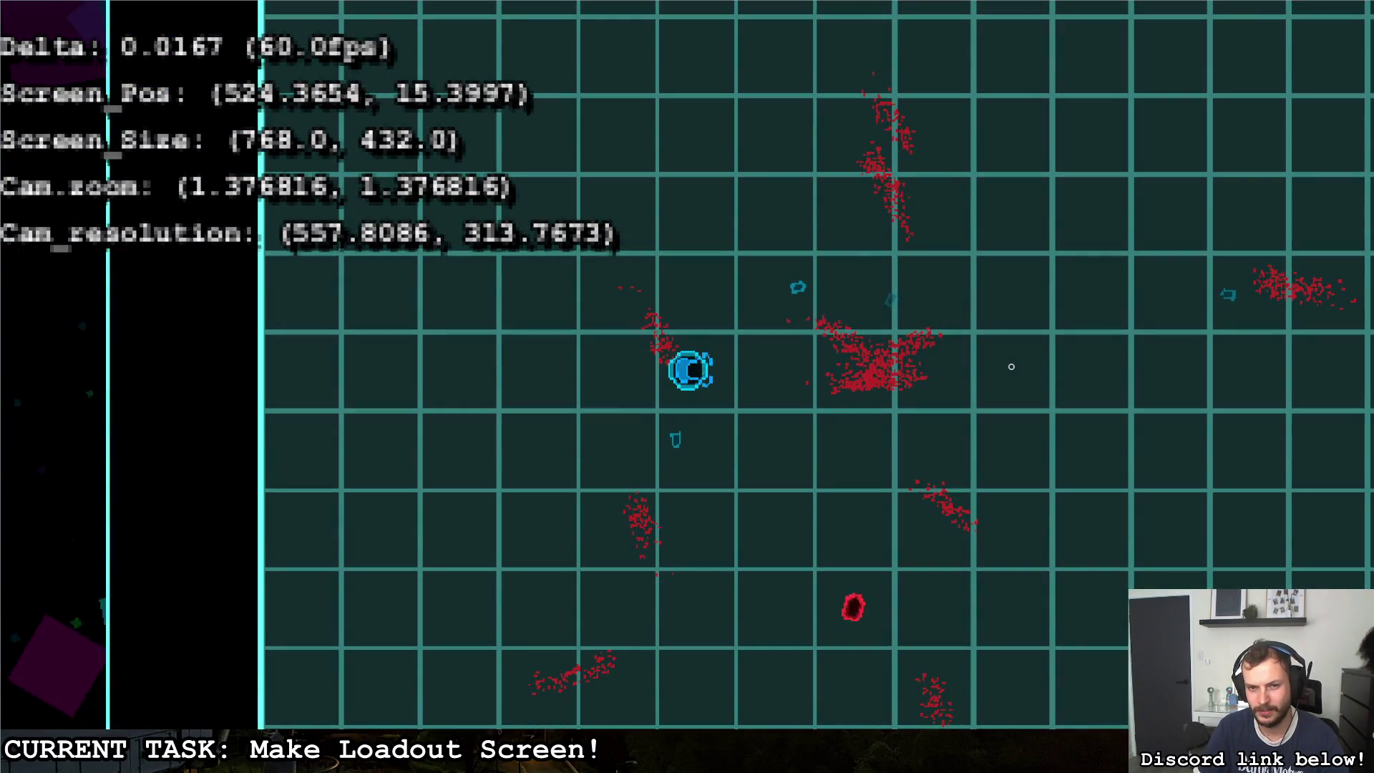
{"action": "key", "text": "s"}
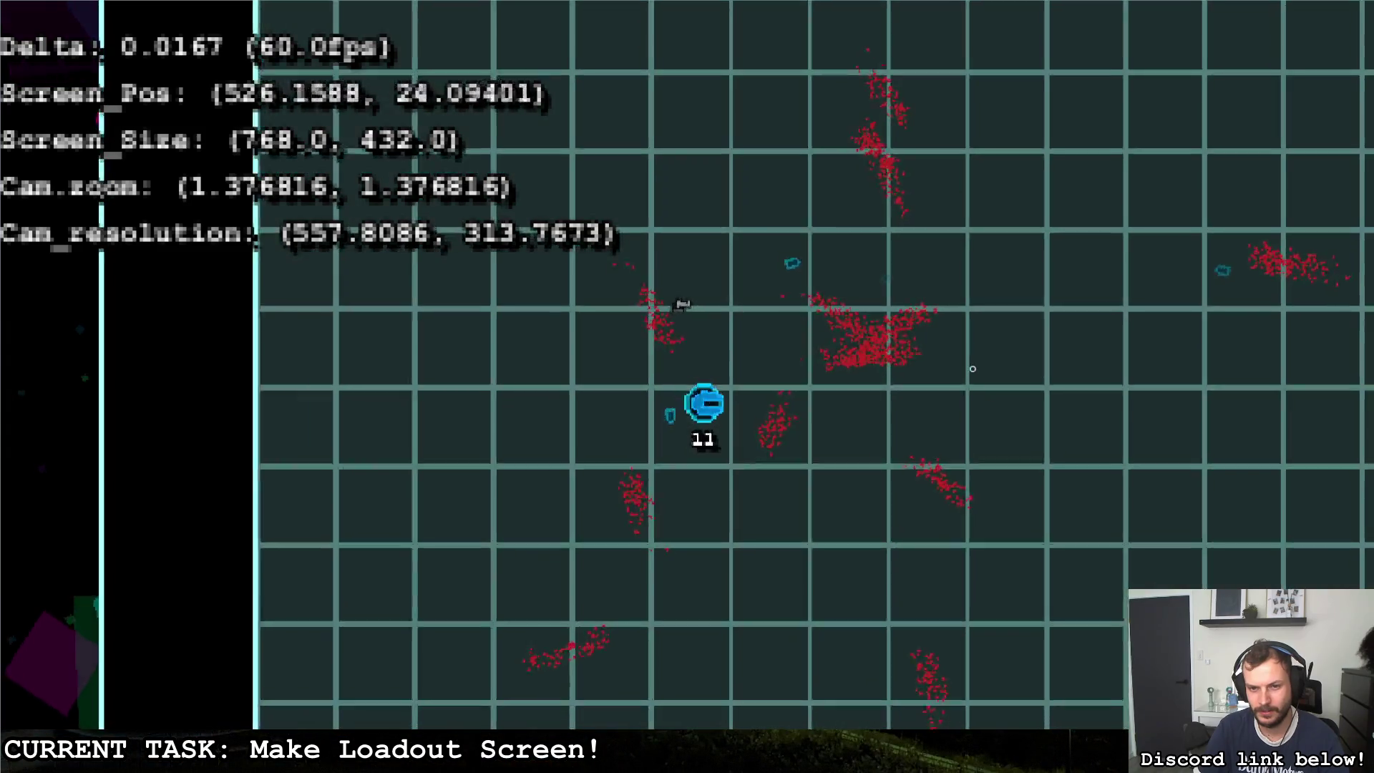
{"action": "key", "text": "d"}
{"action": "key", "text": "w"}
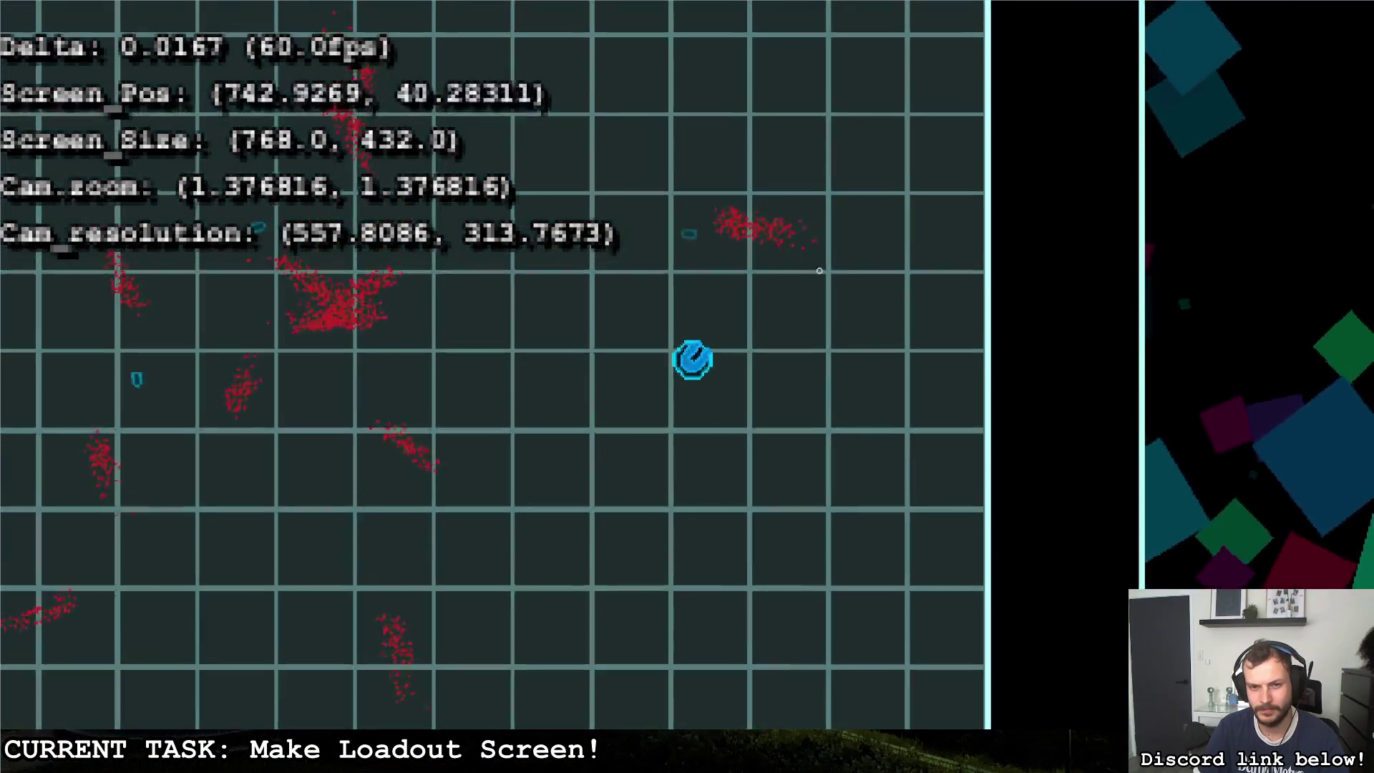
{"action": "left_click", "coordinate": [951, 546]}
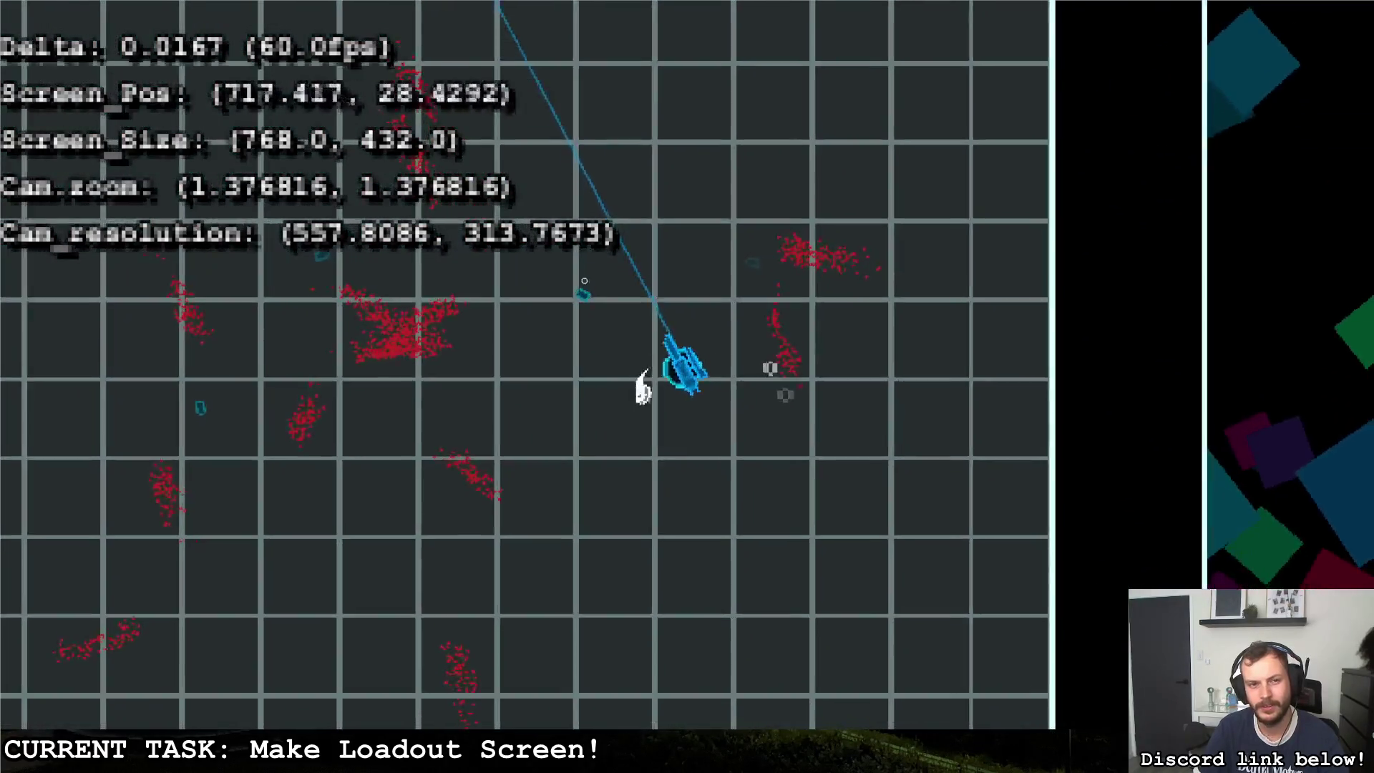
{"action": "key", "text": "w"}
{"action": "key", "text": "a"}
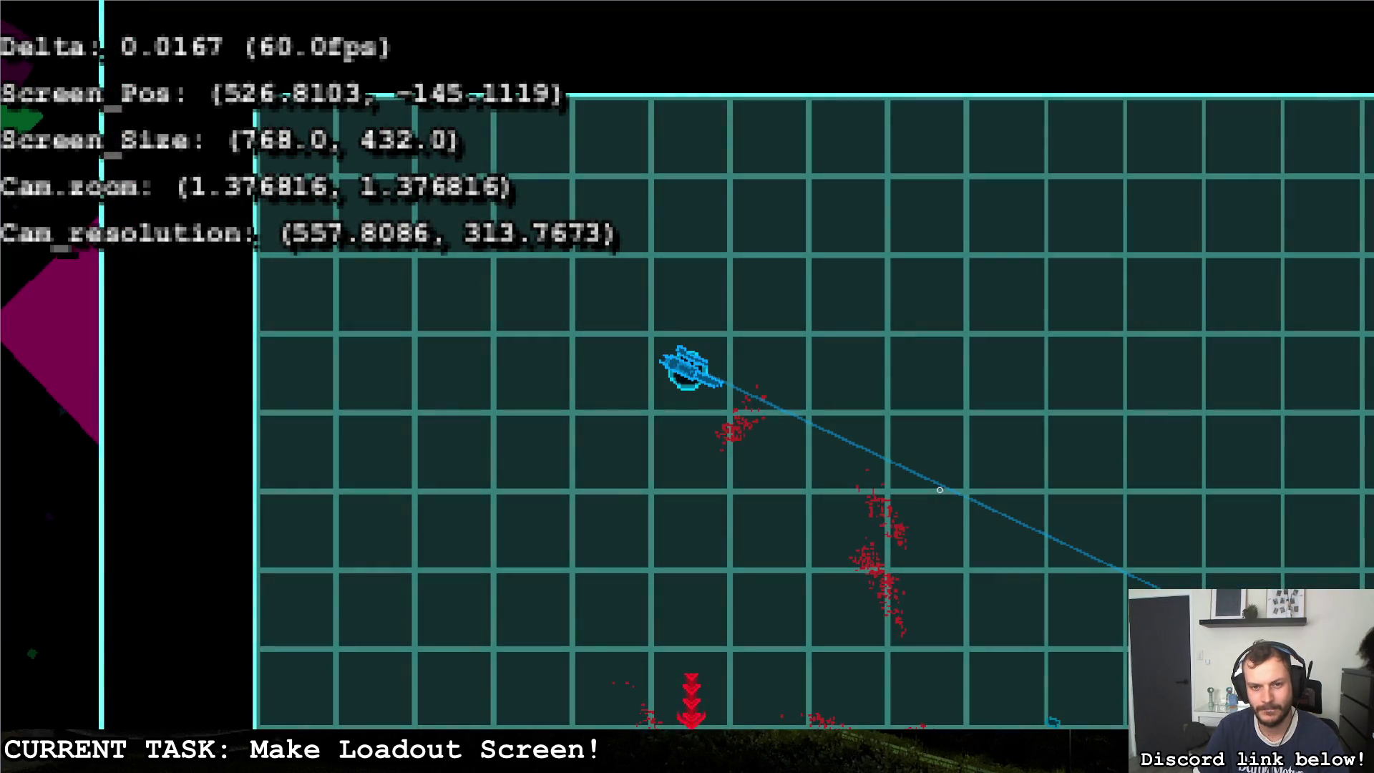
{"action": "key", "text": "s"}
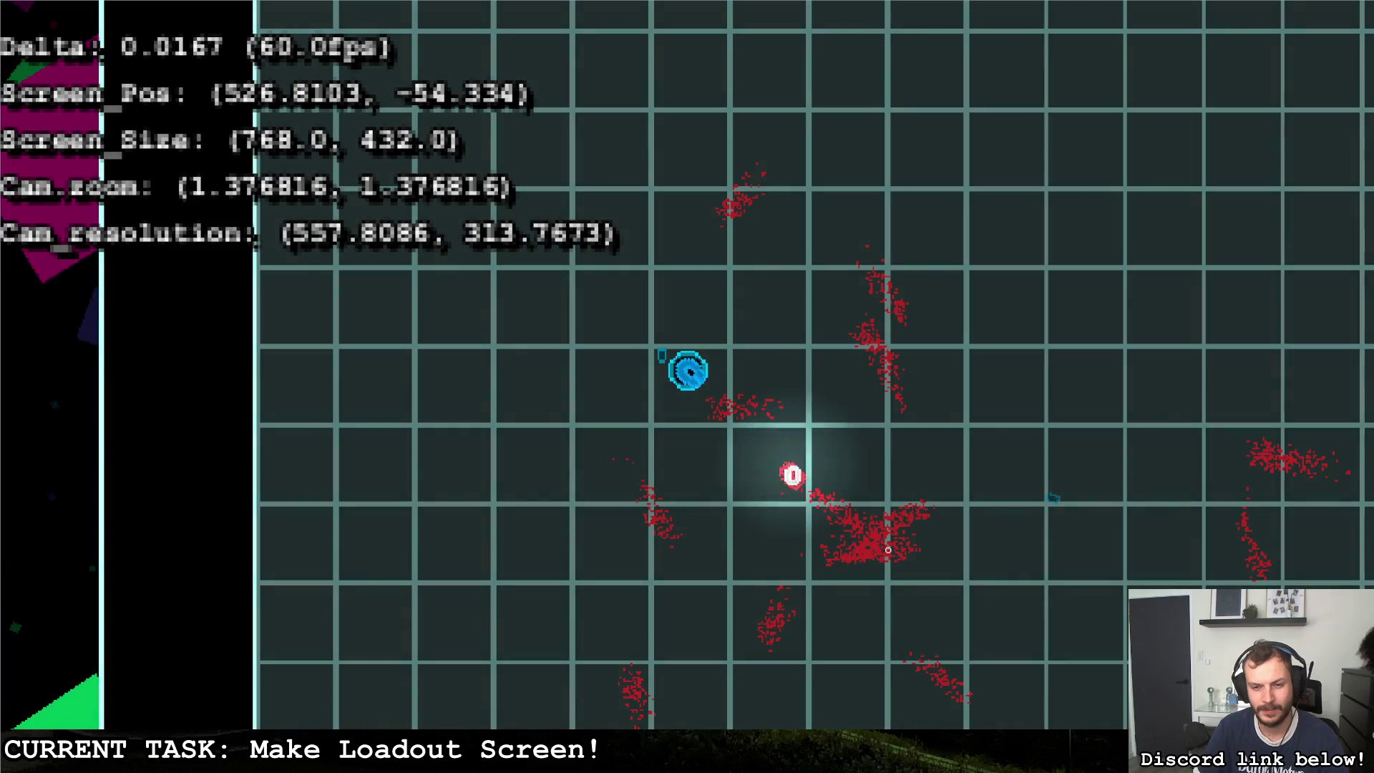
{"action": "left_click", "coordinate": [929, 432]}
Keep maneuvering the ship across the arena and fire a few more shots at targets
{"action": "key", "text": "a"}
{"action": "key", "text": "s"}
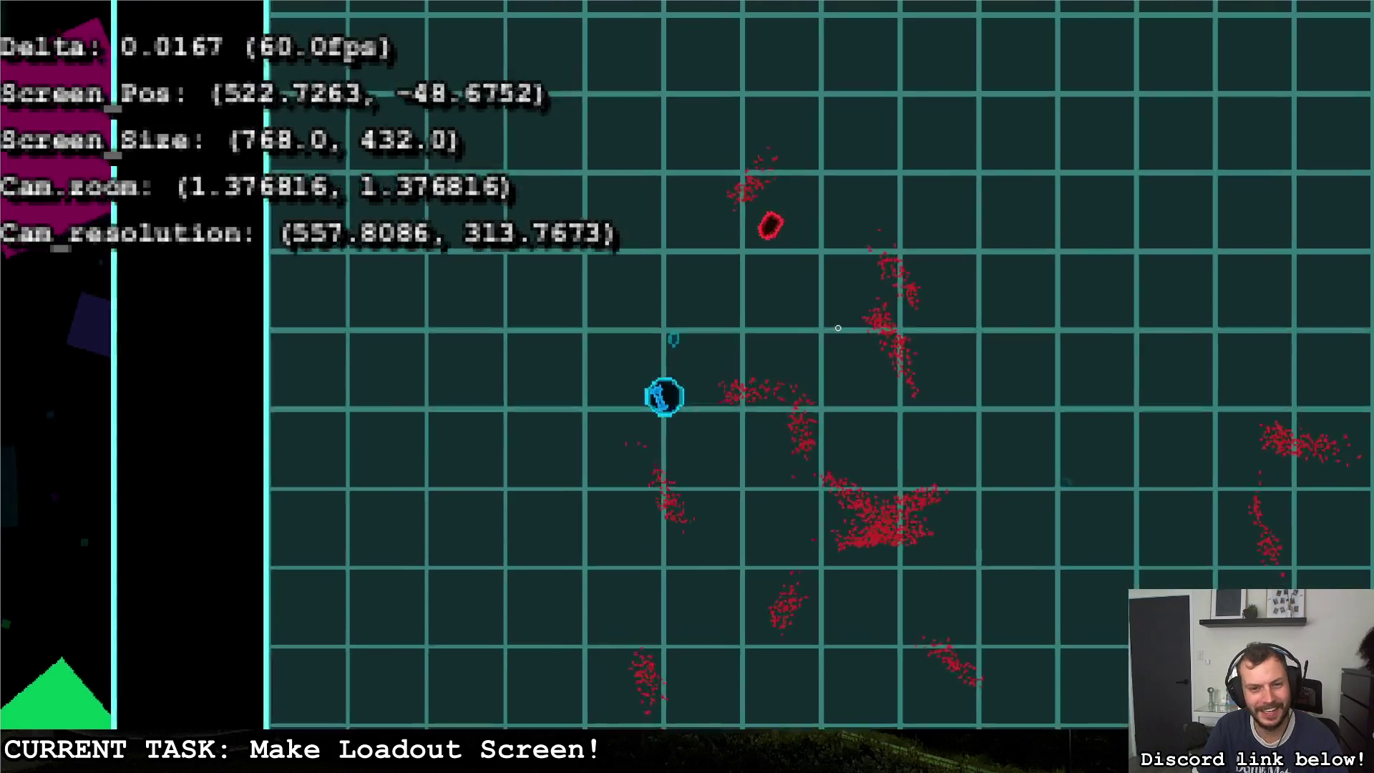
{"action": "key", "text": "w"}
{"action": "key", "text": "d"}
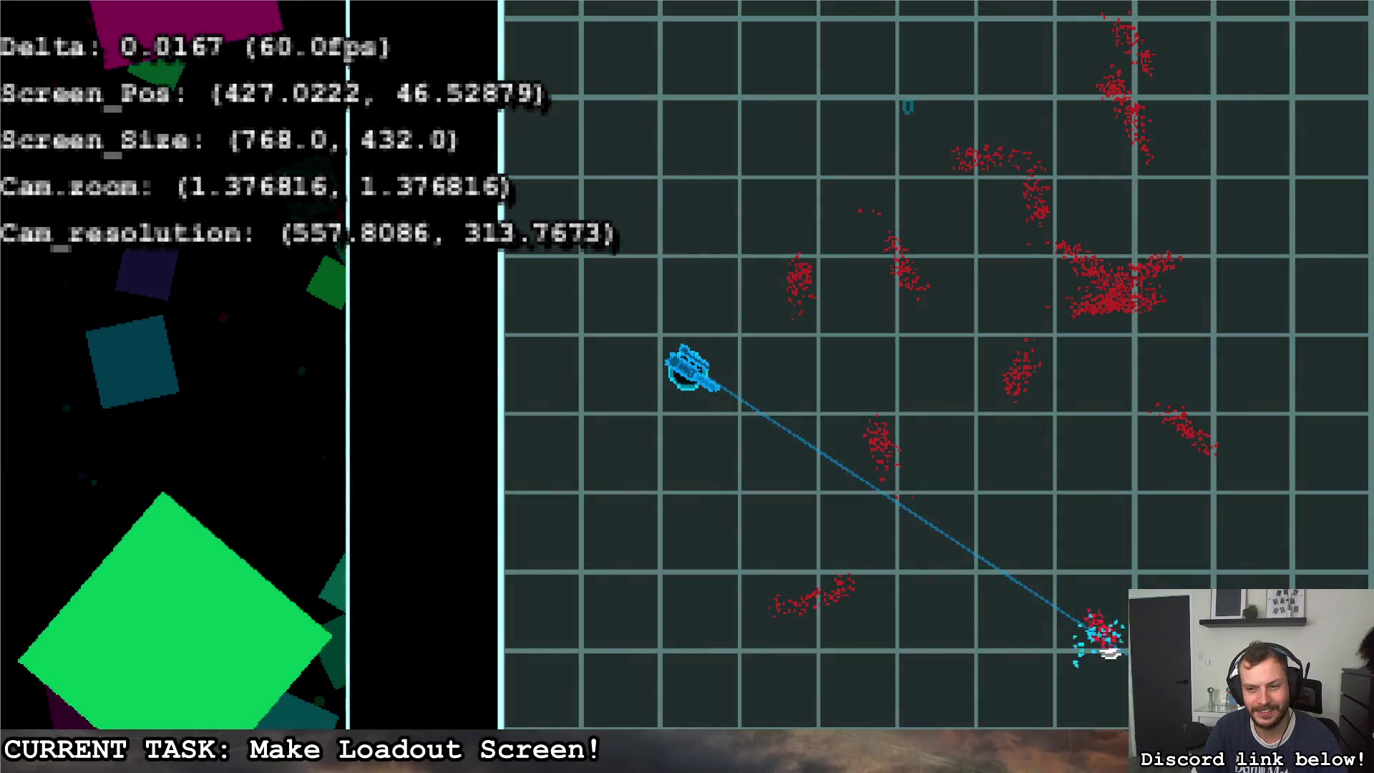
{"action": "key", "text": "d"}
{"action": "key", "text": "s"}
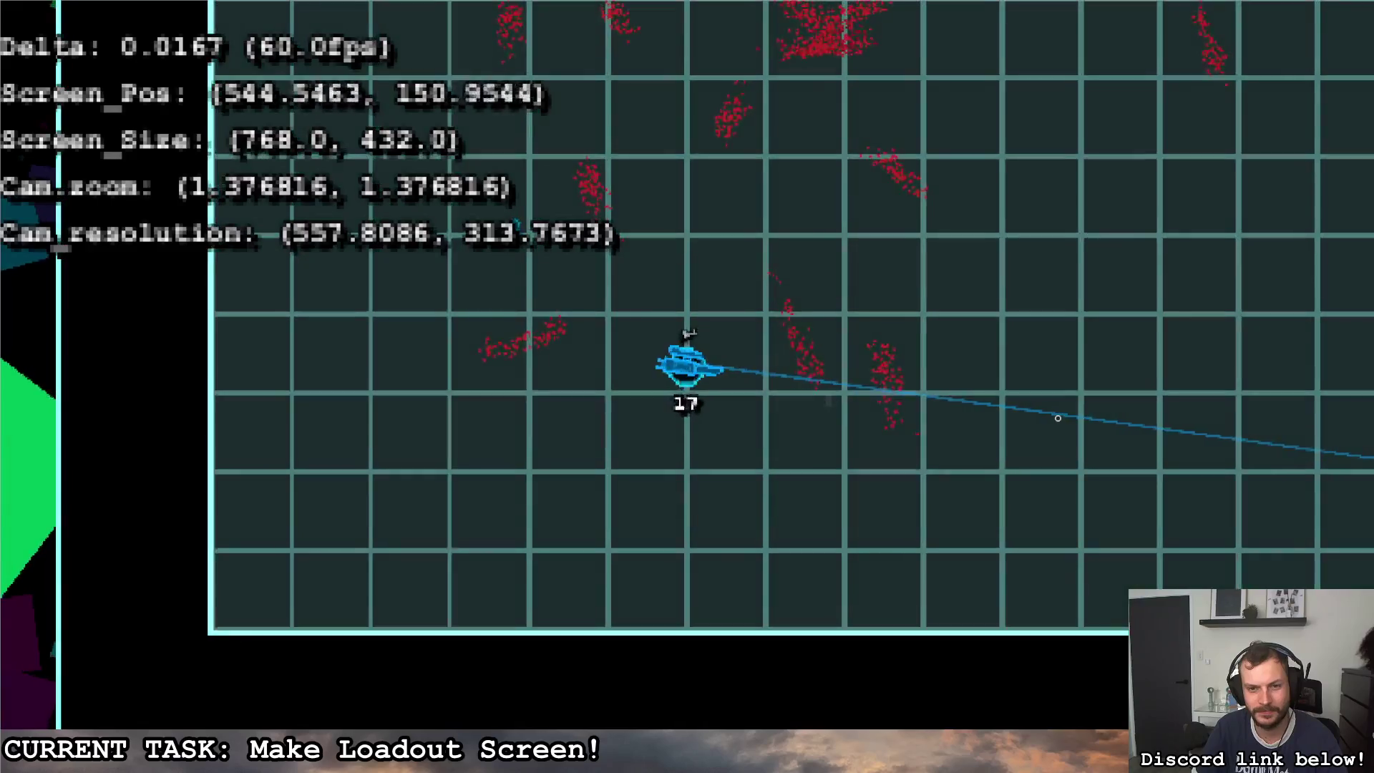
{"action": "key", "text": "a"}
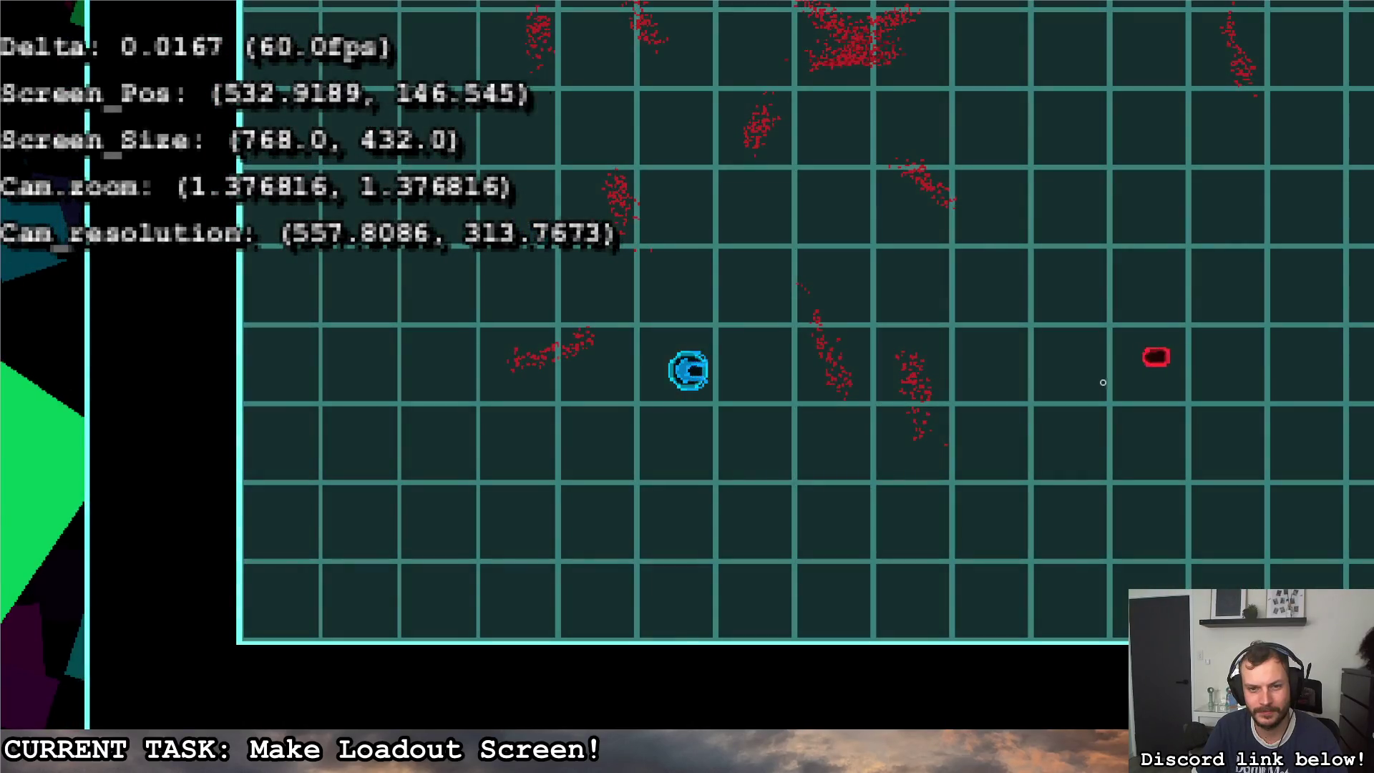
{"action": "key", "text": "a"}
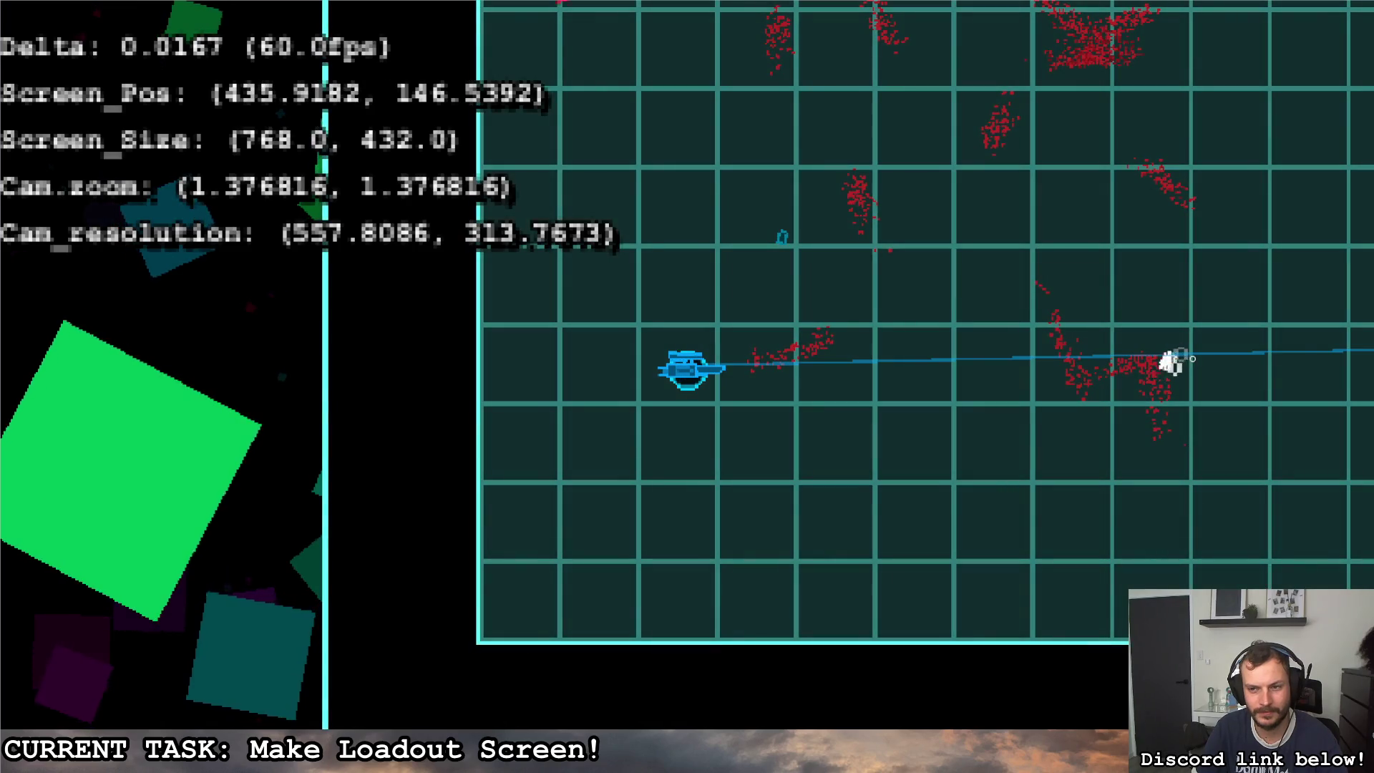
{"action": "key", "text": "d"}
{"action": "key", "text": "w"}
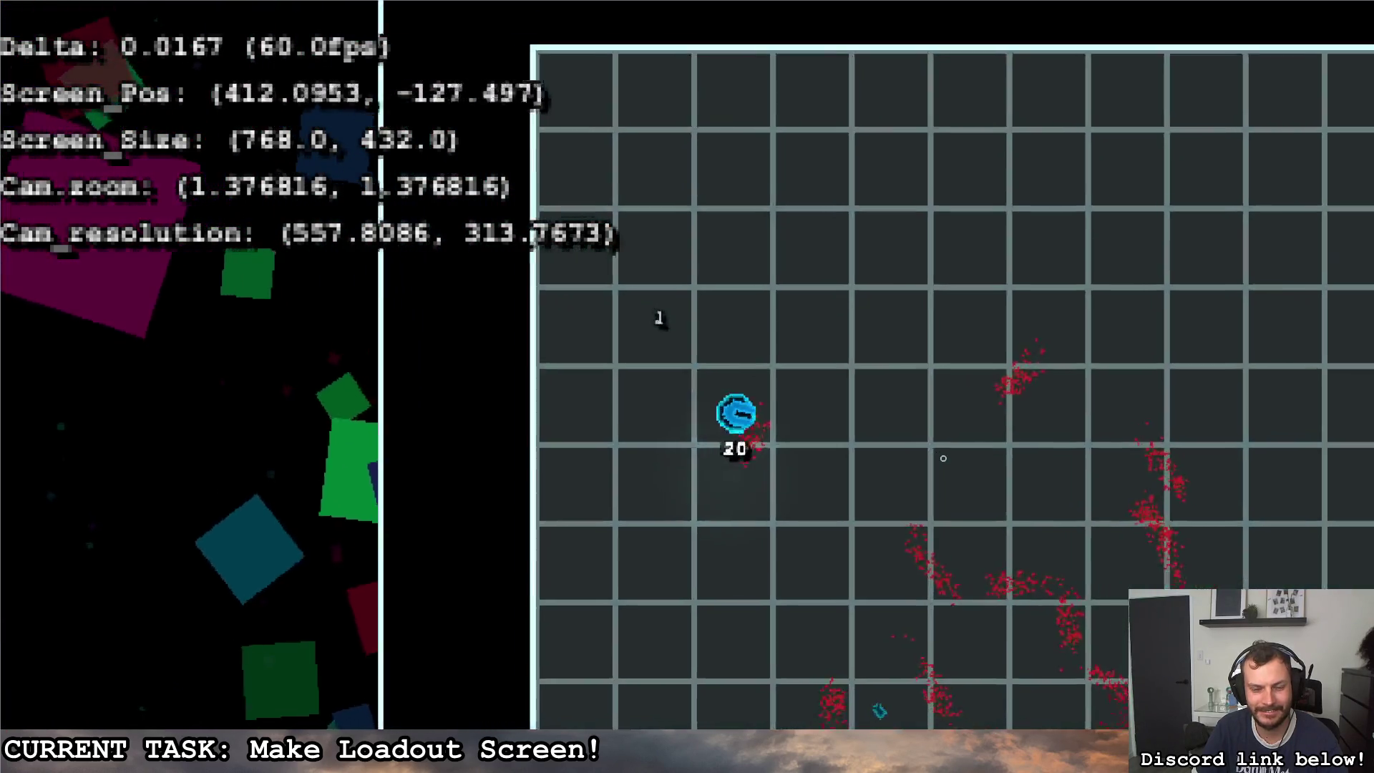
{"action": "key", "text": "d"}
{"action": "key", "text": "s"}
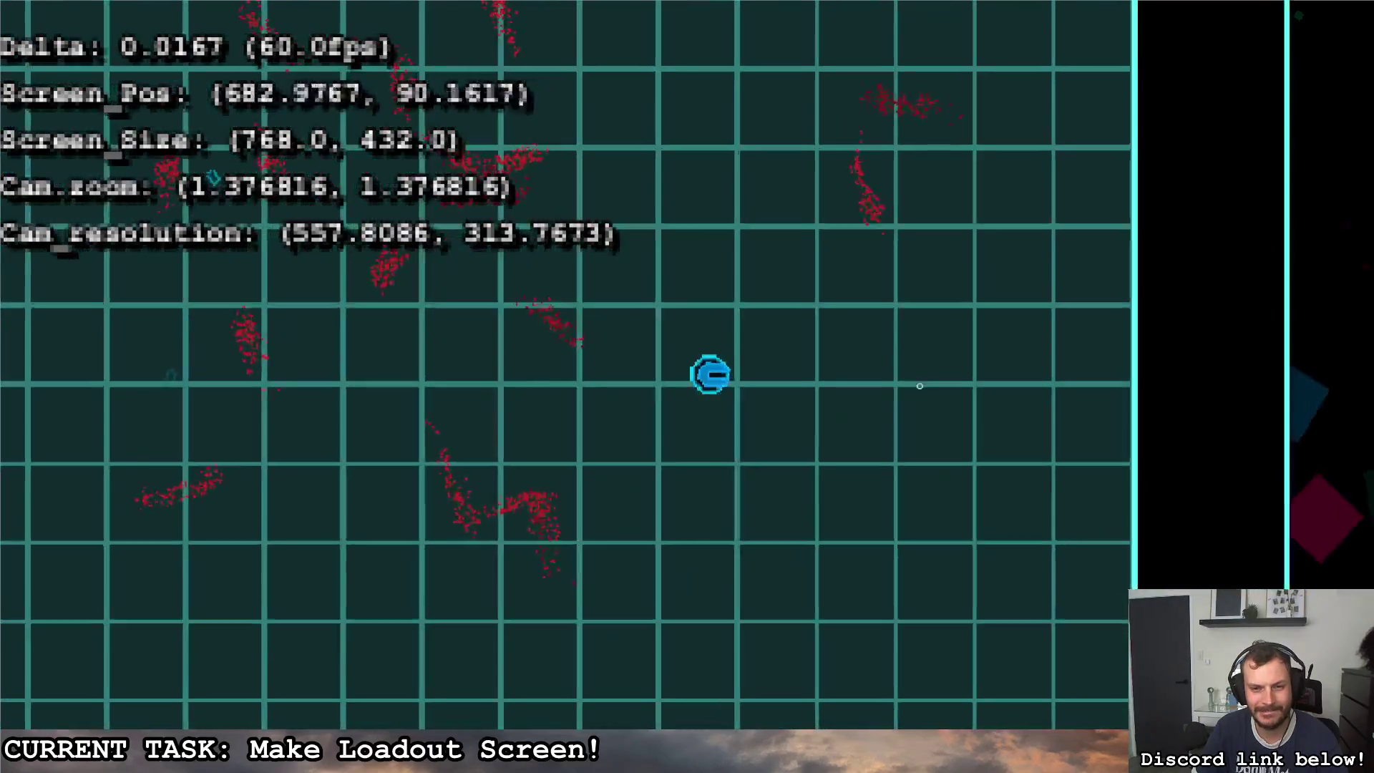
{"action": "key", "text": "a"}
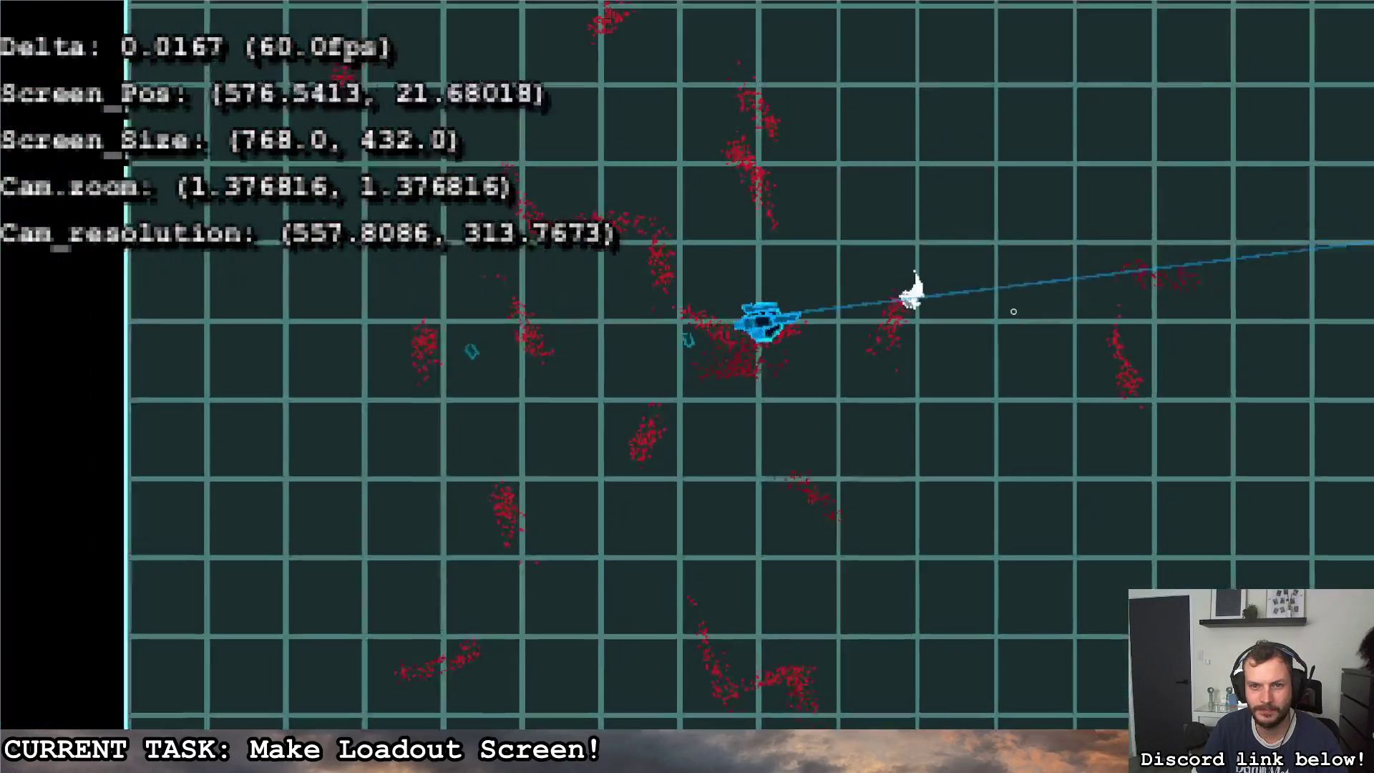
{"action": "key", "text": "d"}
{"action": "key", "text": "w"}
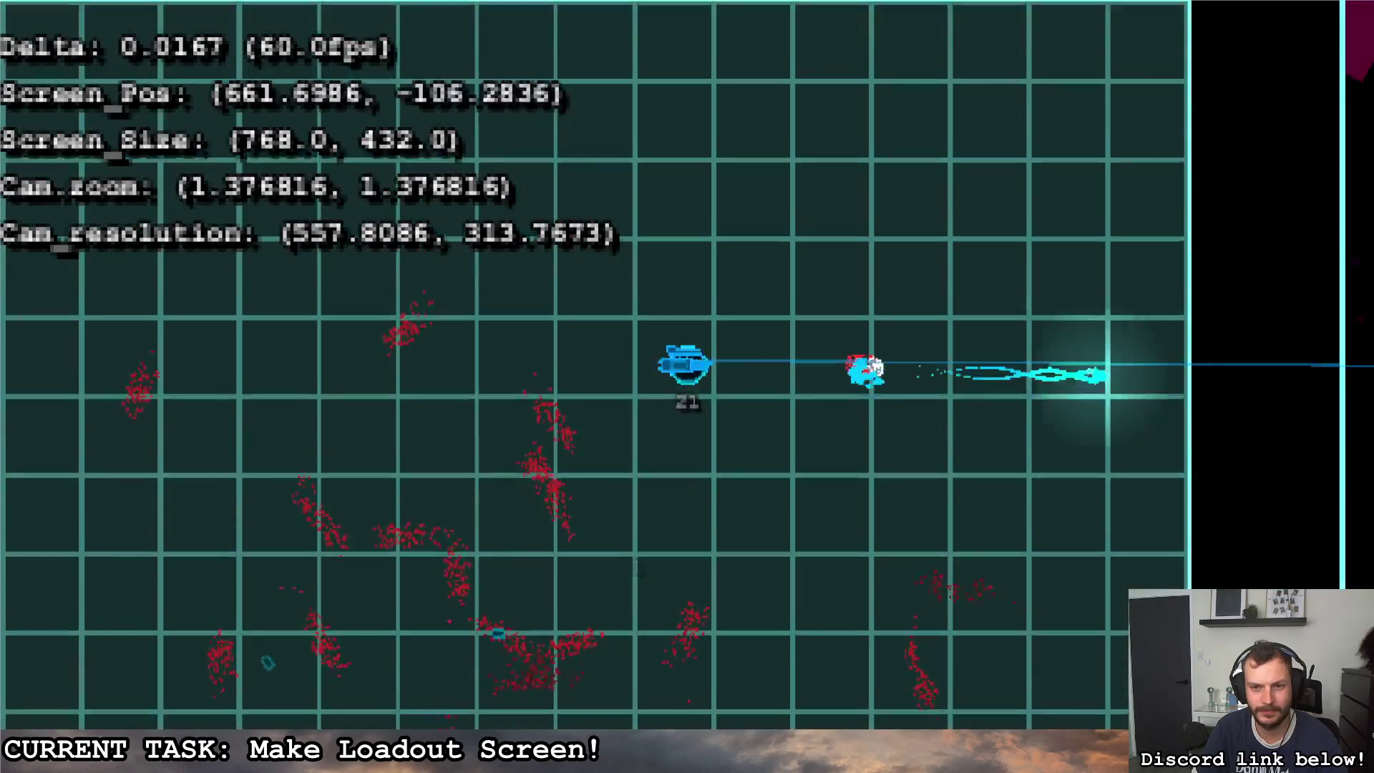
{"action": "key", "text": "d"}
{"action": "key", "text": "a"}
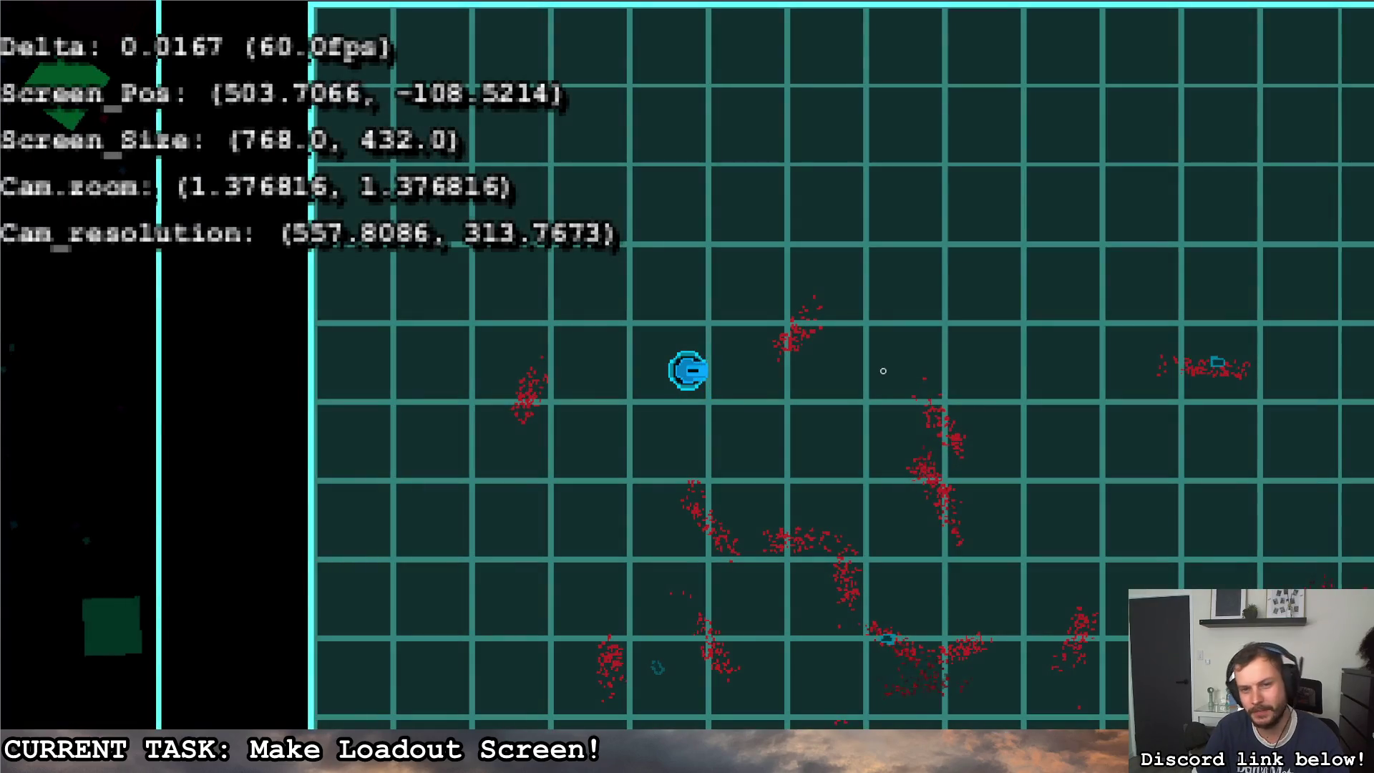
{"action": "key", "text": "a"}
{"action": "key", "text": "s"}
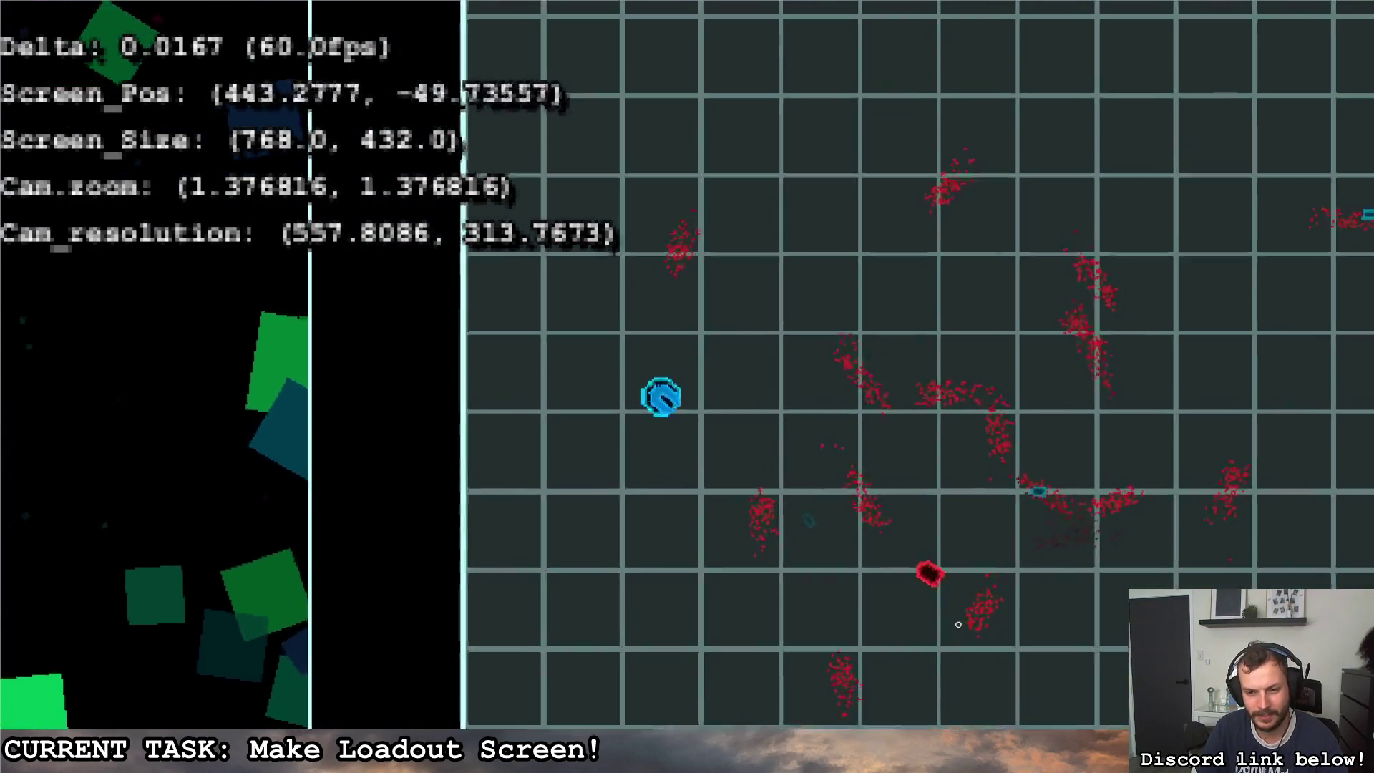
{"action": "key", "text": "d"}
{"action": "left_click", "coordinate": [942, 367]}
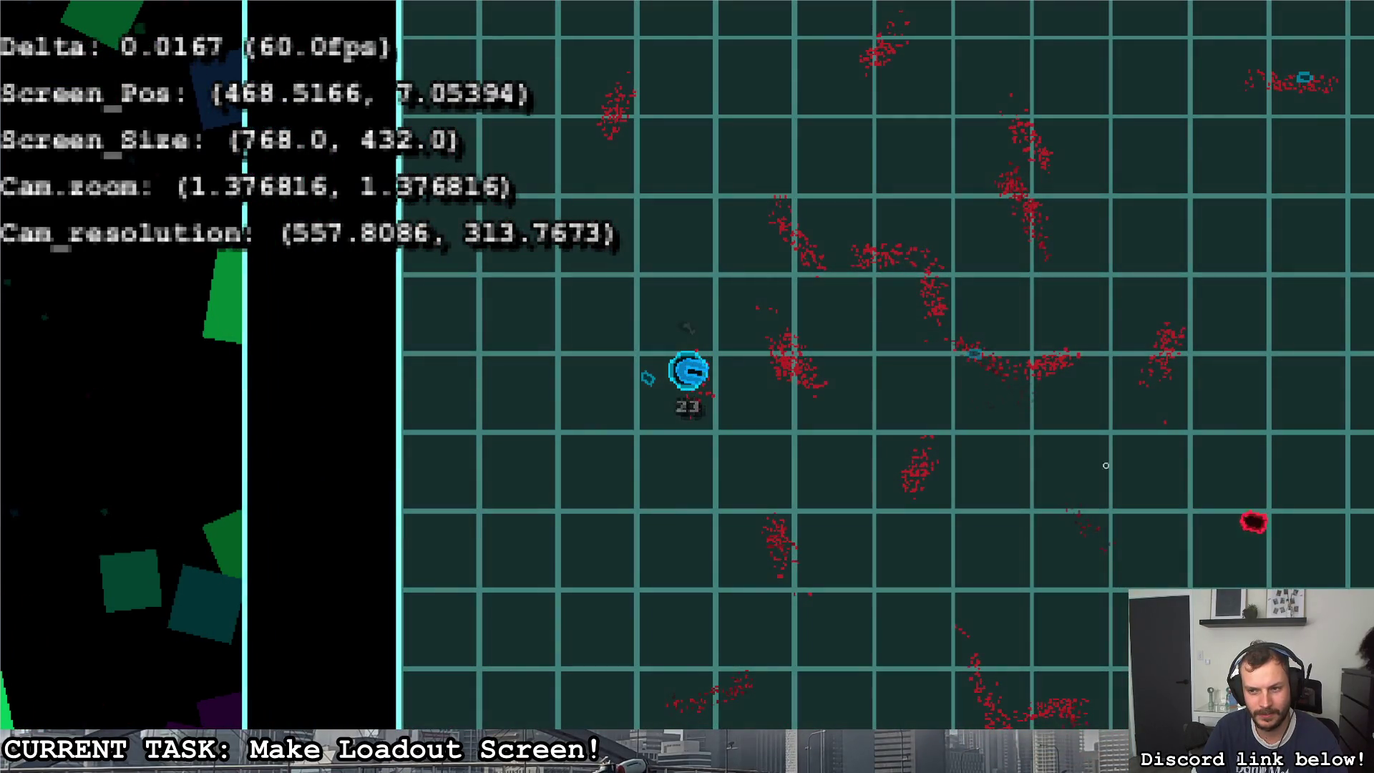
{"action": "key", "text": "d"}
{"action": "key", "text": "s"}
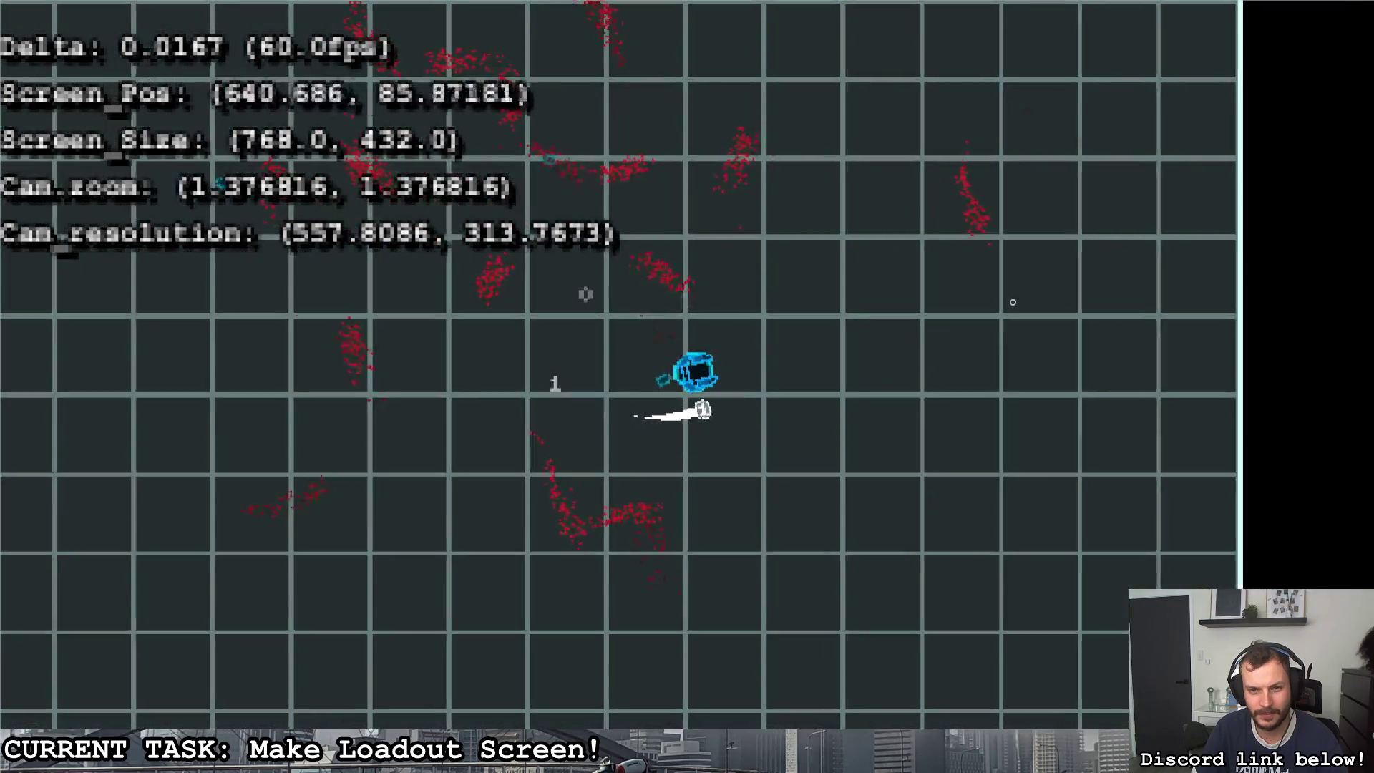
{"action": "left_click", "coordinate": [1015, 302]}
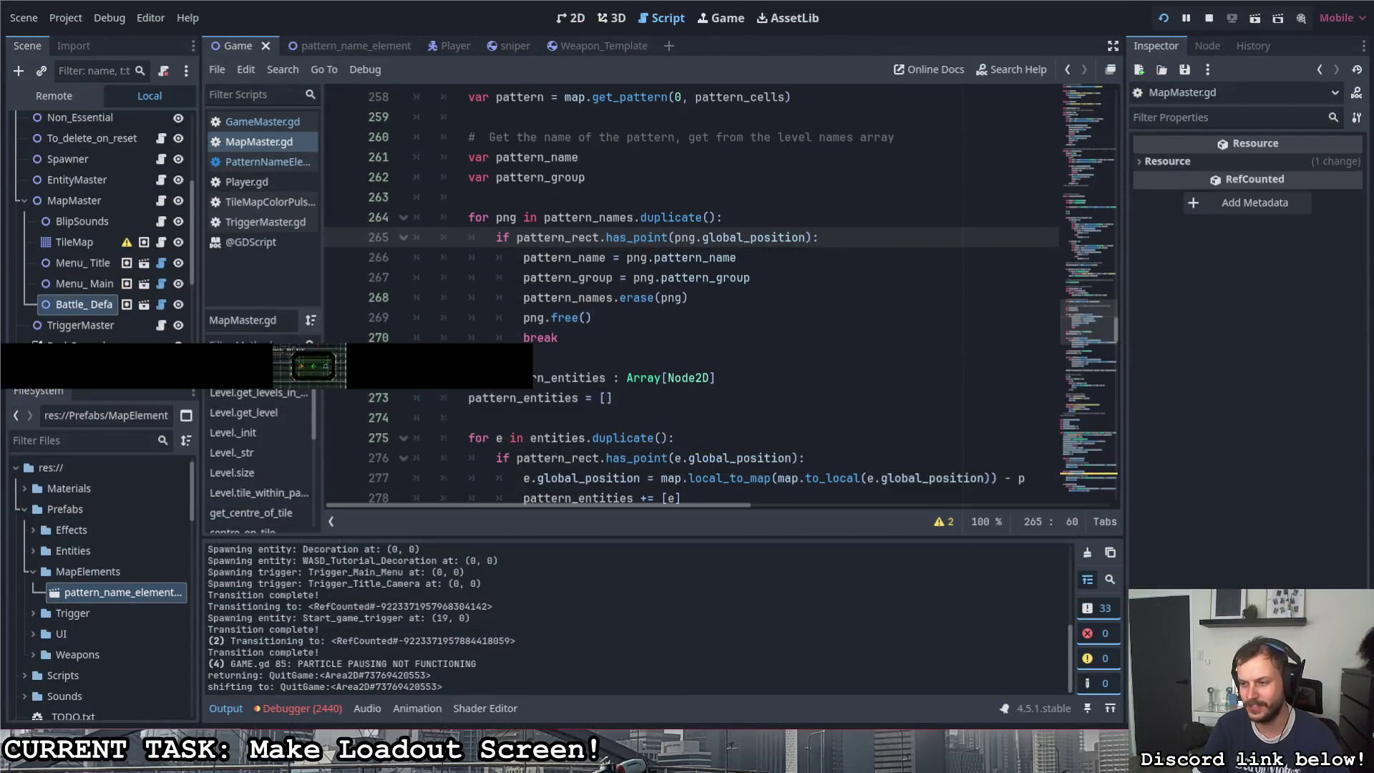
Leave the MapMaster.gd script for the 2D map view and zoom around the rooms
{"action": "left_click", "coordinate": [653, 314]}
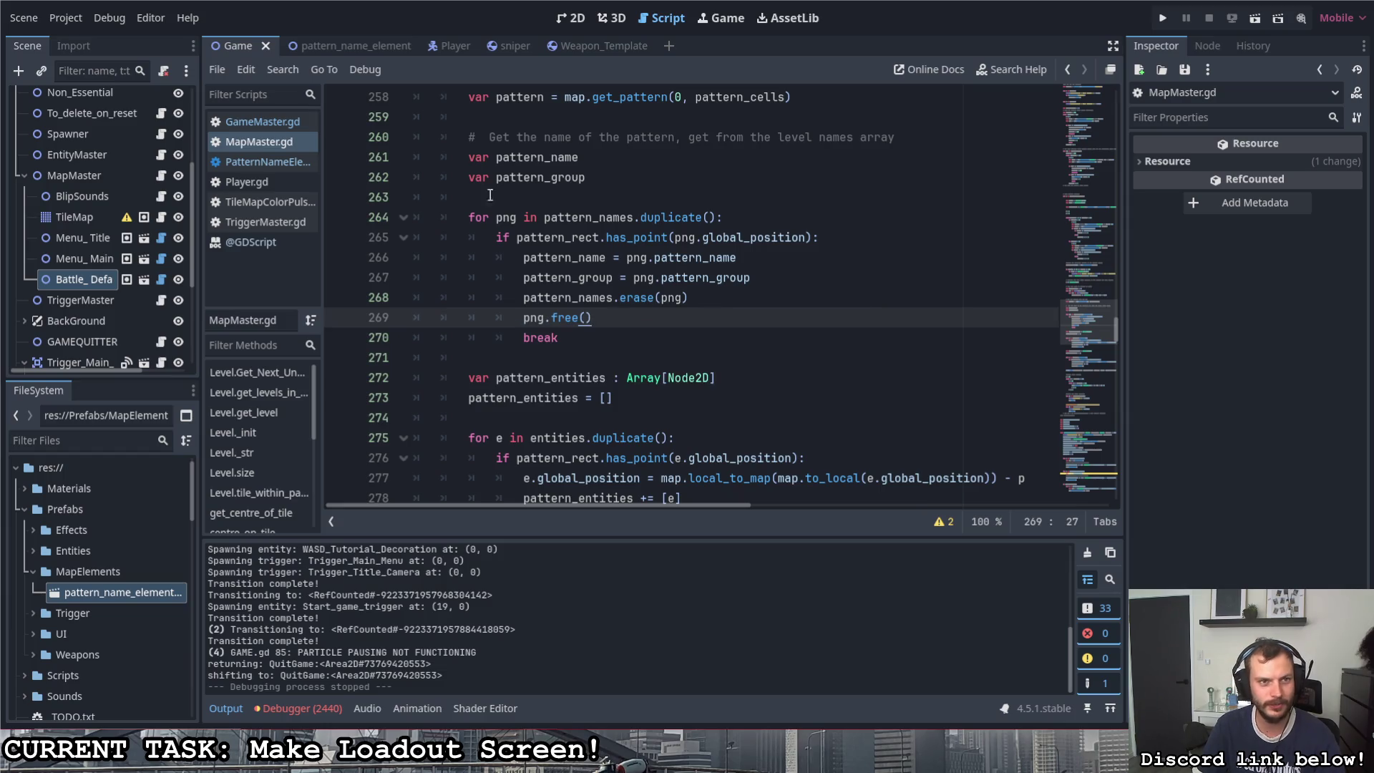
{"action": "left_click", "coordinate": [577, 17]}
{"action": "scroll", "coordinate": [579, 289], "scroll_direction": "down", "scroll_amount": 3}
{"action": "scroll", "coordinate": [651, 325], "scroll_direction": "up", "scroll_amount": 2}
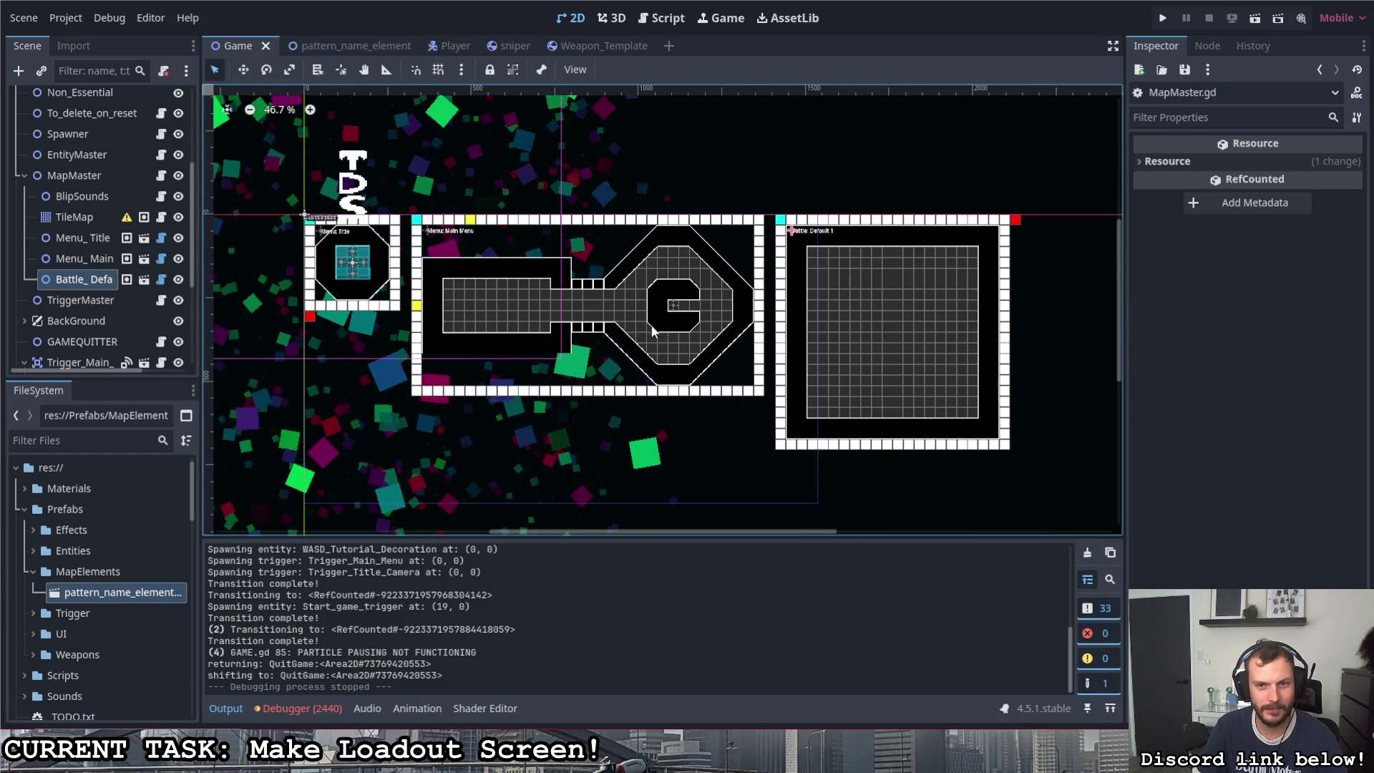
{"action": "scroll", "coordinate": [633, 306], "scroll_direction": "down", "scroll_amount": 1}
{"action": "scroll", "coordinate": [348, 265], "scroll_direction": "up", "scroll_amount": 2}
{"action": "scroll", "coordinate": [358, 229], "scroll_direction": "down", "scroll_amount": 3}
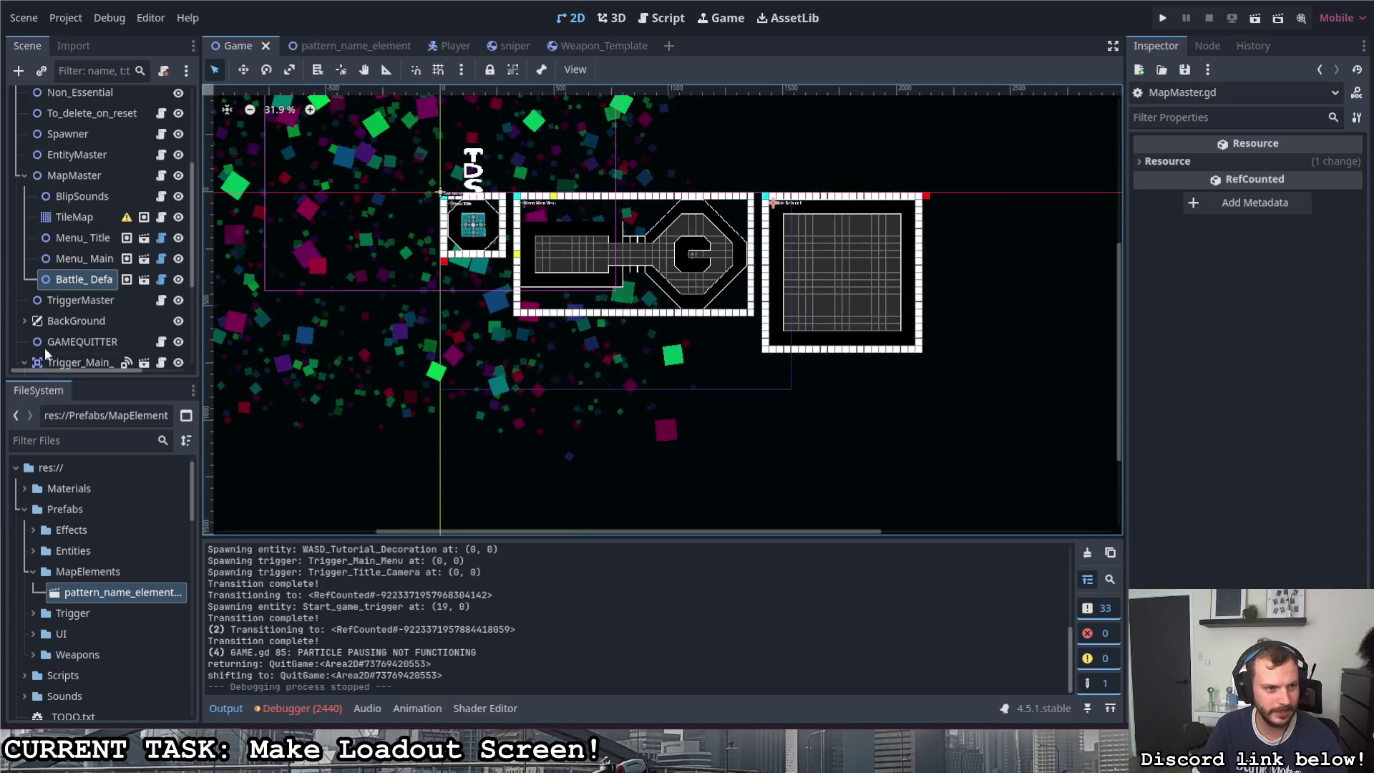
In the TileMap, select the right-hand room's tiles in rectangle mode and delete the stray tile
{"action": "left_click", "coordinate": [77, 217]}
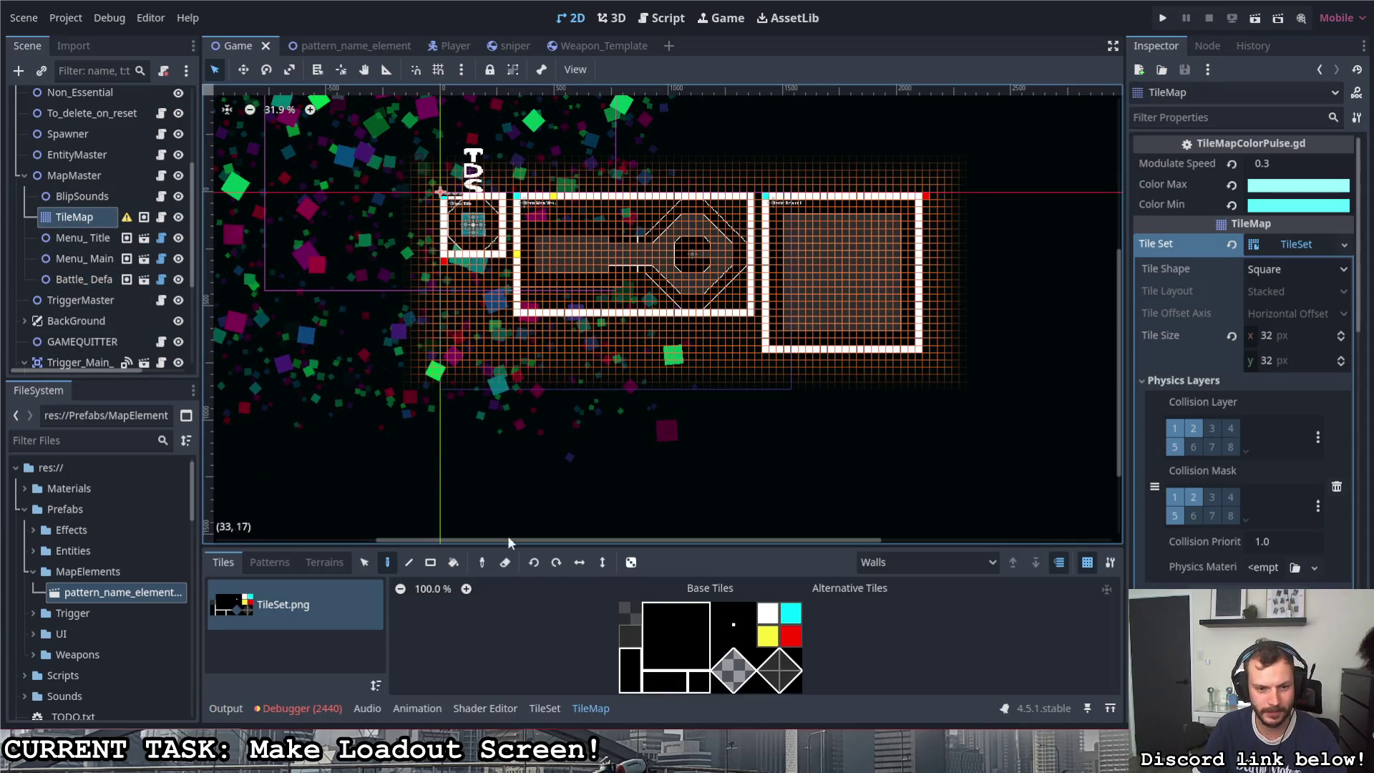
{"action": "left_click", "coordinate": [428, 565]}
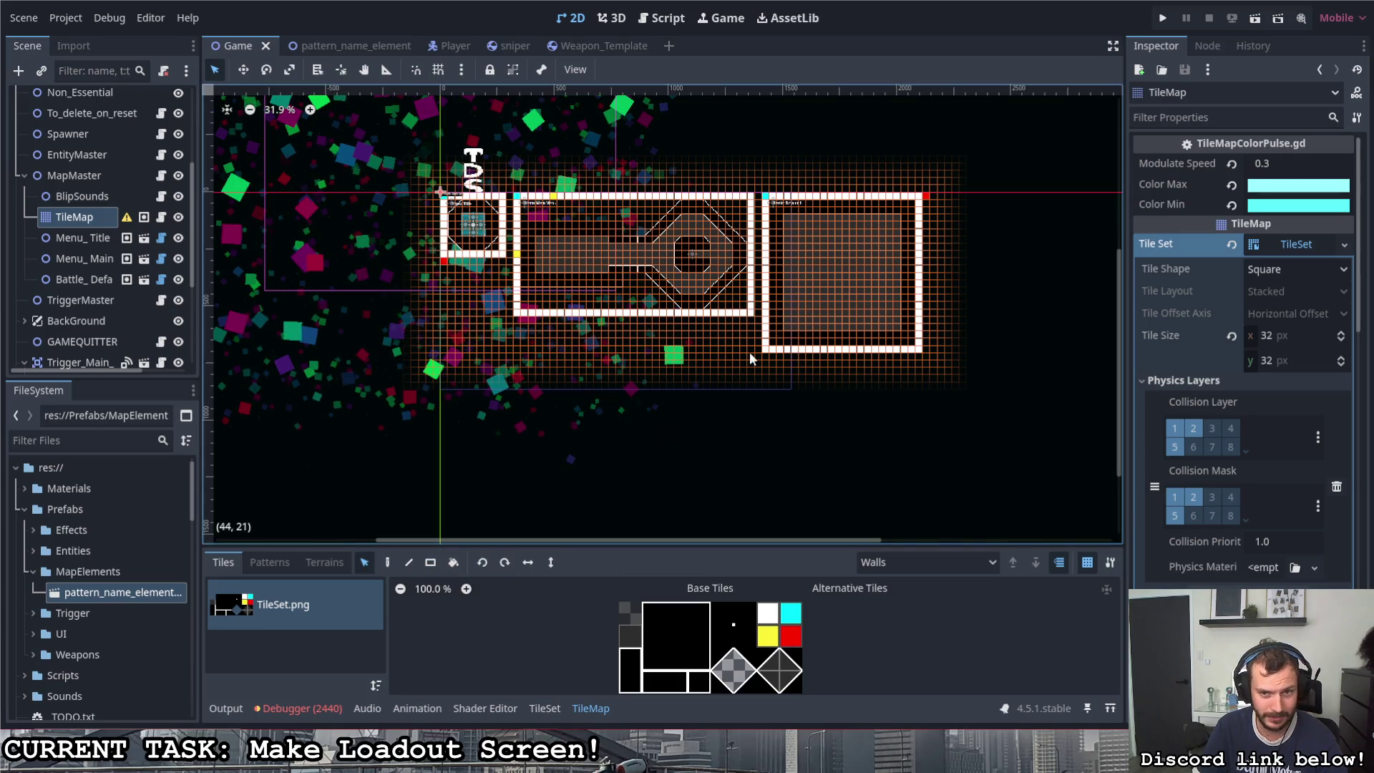
{"action": "mouse_move", "coordinate": [827, 315]}
{"action": "left_mouse_down"}
{"action": "mouse_move", "coordinate": [921, 203]}
{"action": "mouse_move", "coordinate": [904, 200]}
{"action": "mouse_move", "coordinate": [776, 286]}
{"action": "mouse_move", "coordinate": [593, 349]}
{"action": "mouse_move", "coordinate": [600, 334]}
{"action": "left_mouse_up"}
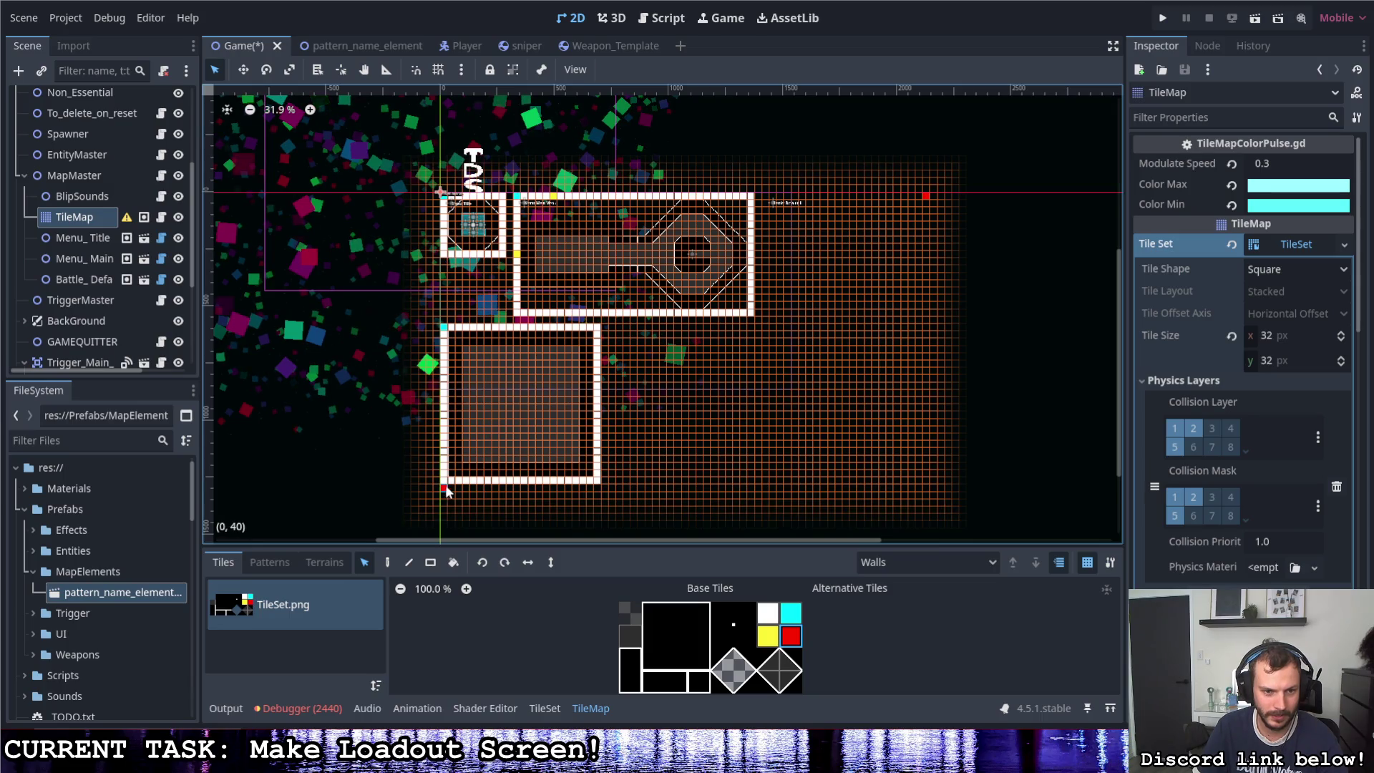
{"action": "key", "text": "Delete"}
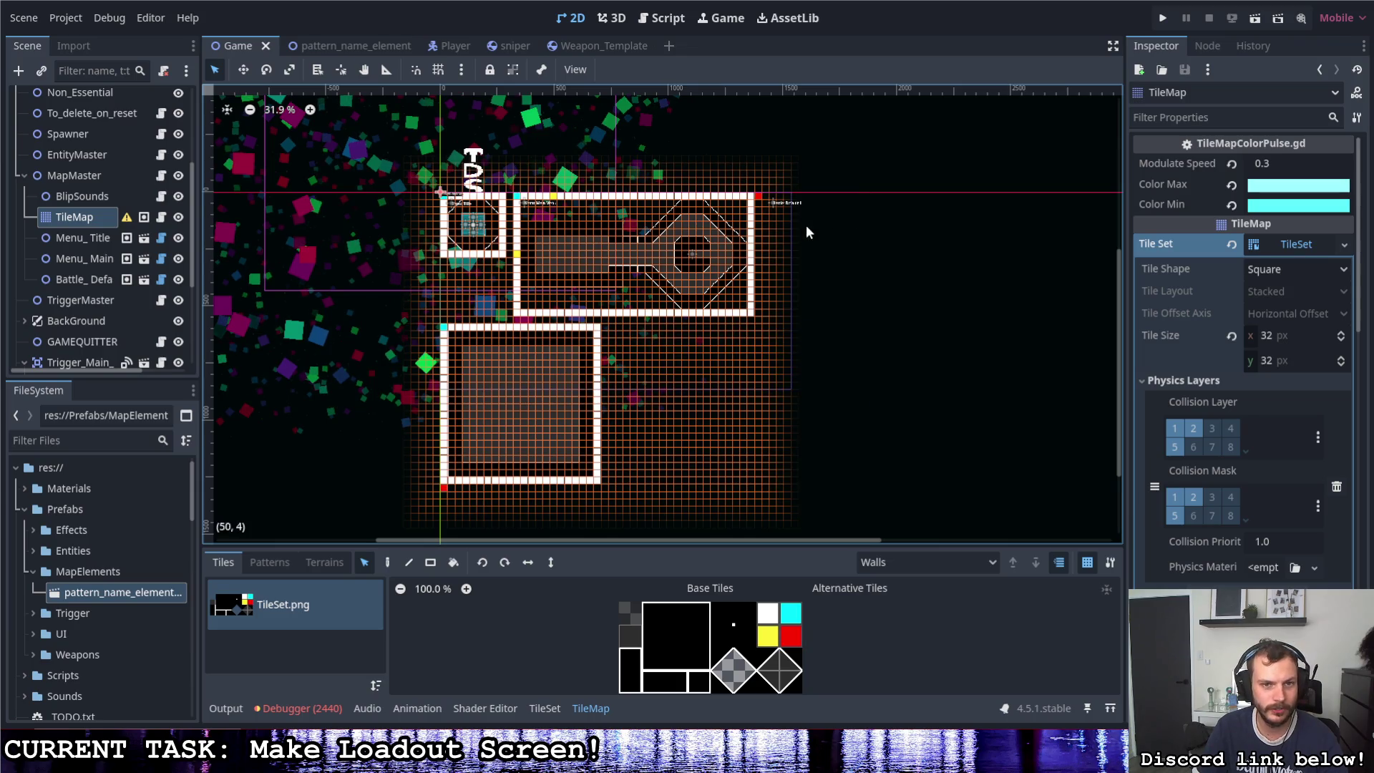
Move the Battle_Default 1 marker onto the relocated room's top-left corner
{"action": "left_click", "coordinate": [772, 206]}
{"action": "left_click_drag", "start_coordinate": [772, 204], "coordinate": [650, 335]}
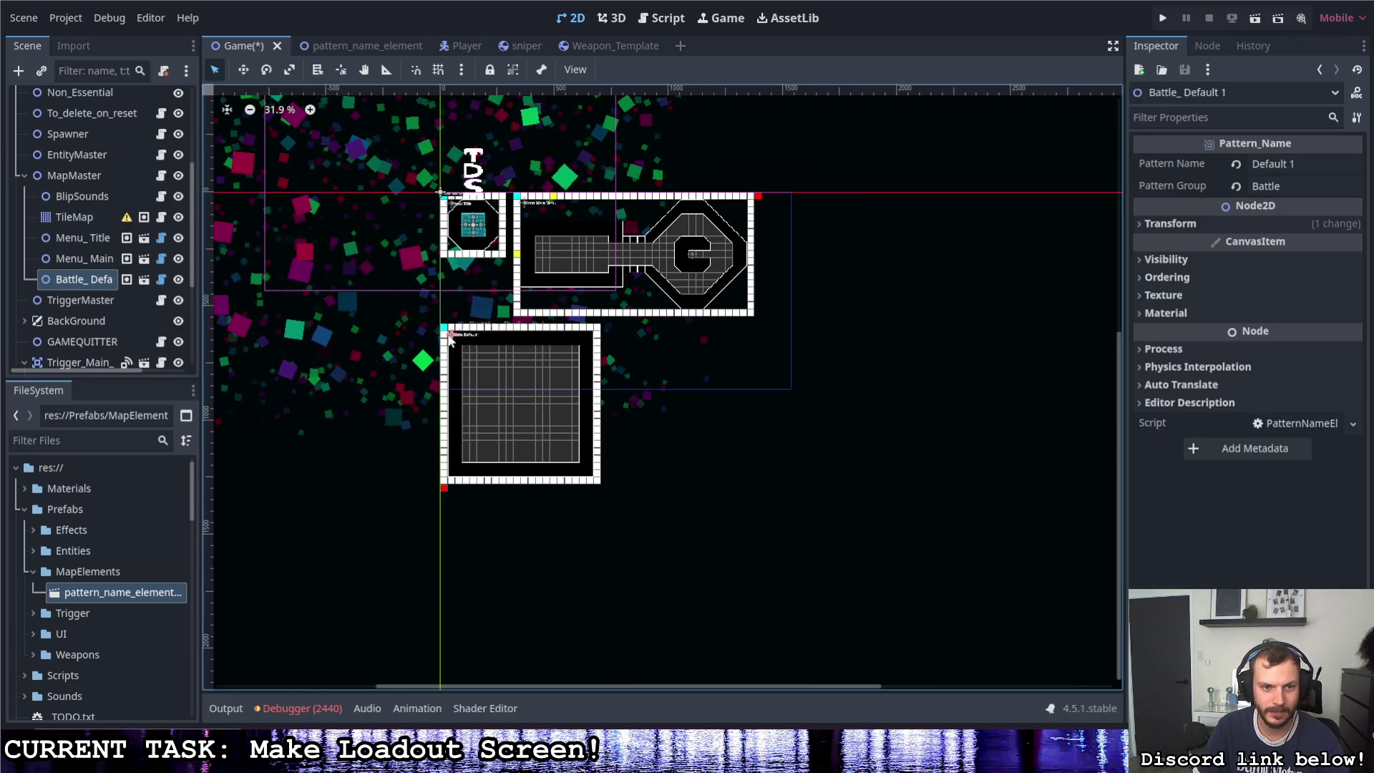
{"action": "scroll", "coordinate": [449, 339], "scroll_direction": "up", "scroll_amount": 6}
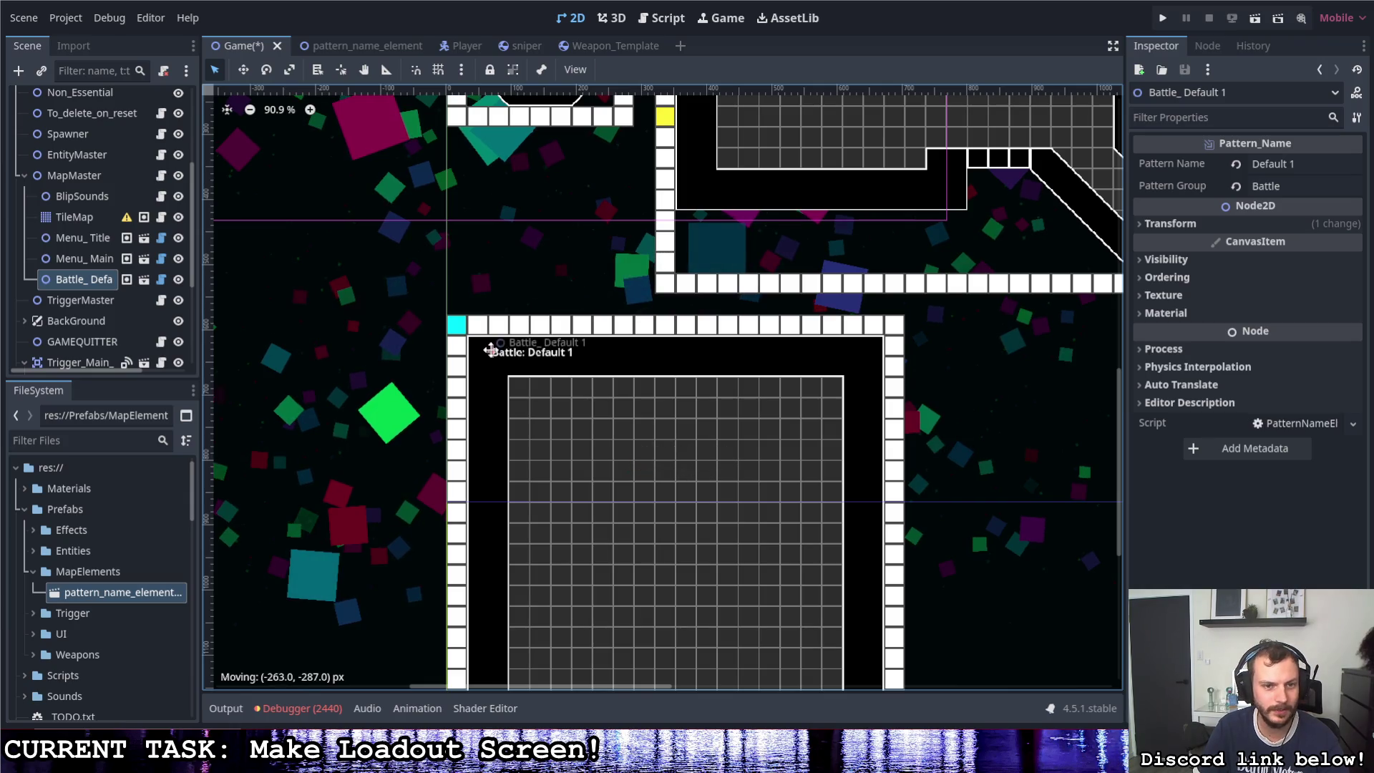
Check the DEBUG_CONSOLE node, clear the selection, then save the scene and run the game
{"action": "left_click", "coordinate": [561, 382]}
{"action": "scroll", "coordinate": [544, 390], "scroll_direction": "down", "scroll_amount": 5}
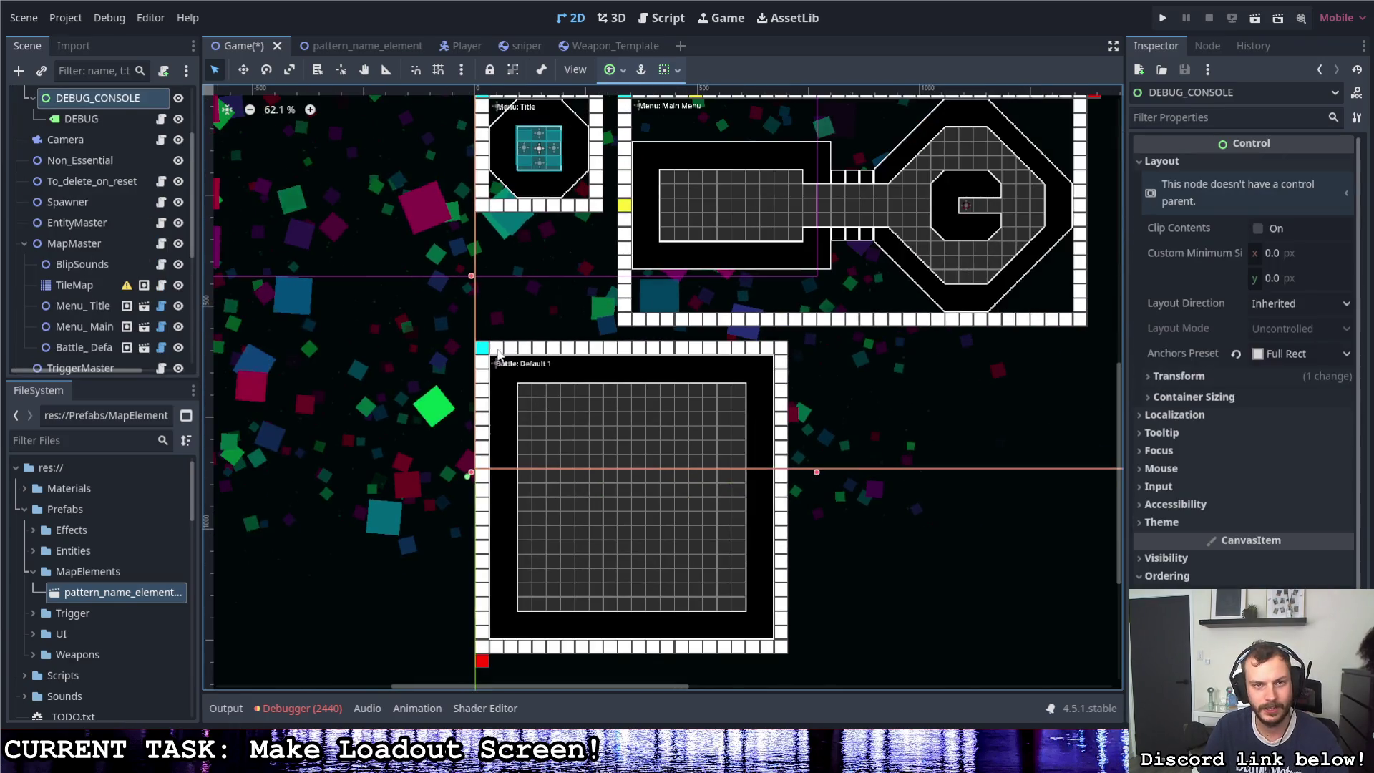
{"action": "left_click", "coordinate": [408, 312]}
{"action": "left_click", "coordinate": [1163, 18]}
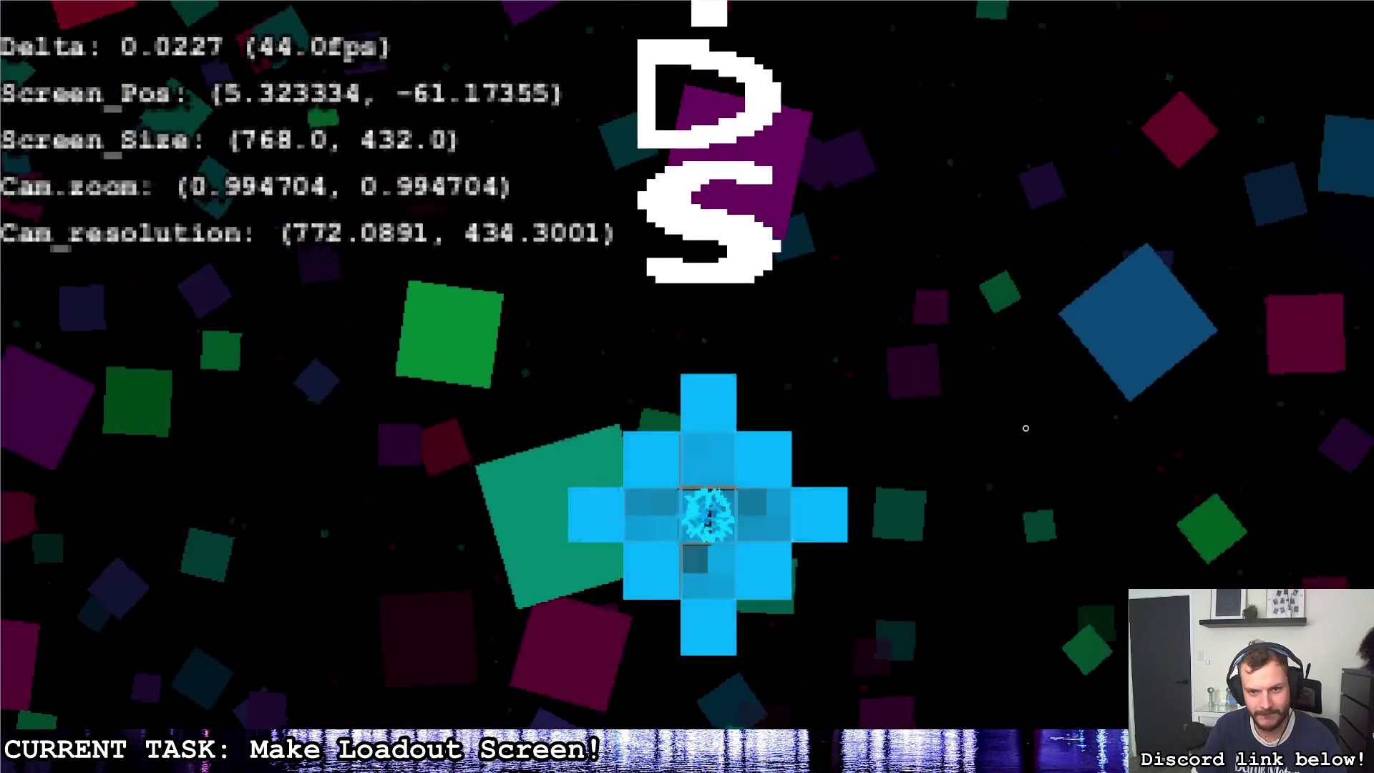
Move the player right toward the octagon room, slashing red enemies and firing a laser
{"action": "key", "text": "d"}
{"action": "key", "text": "d"}
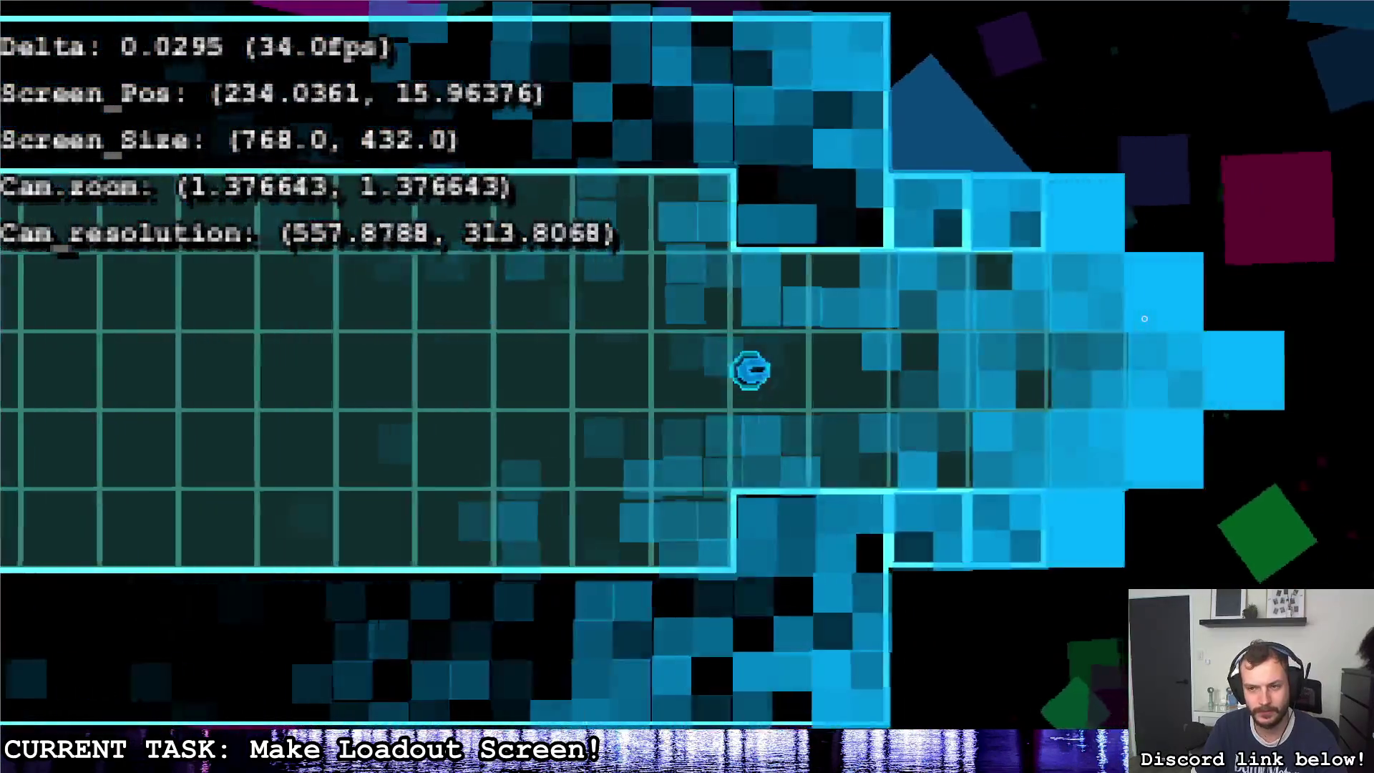
{"action": "key", "text": "s"}
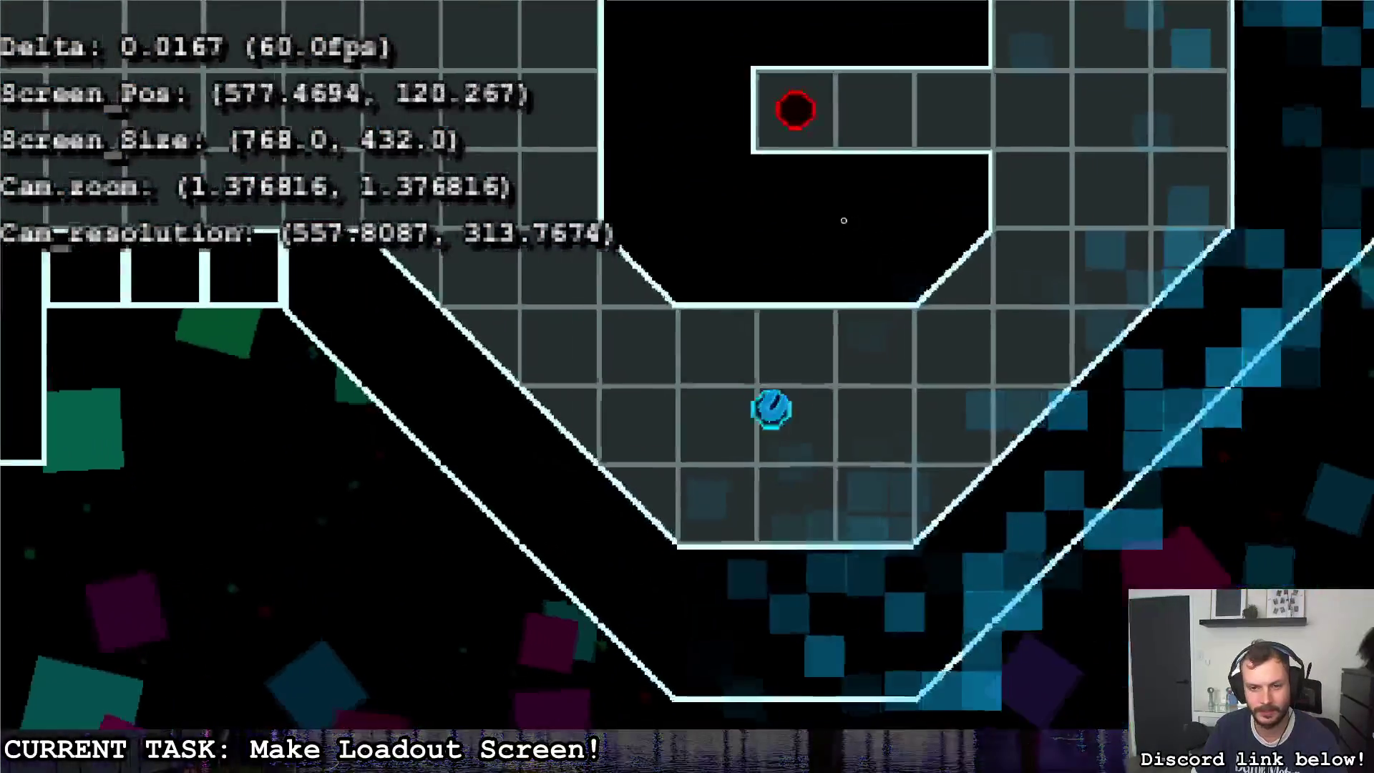
{"action": "key", "text": "w"}
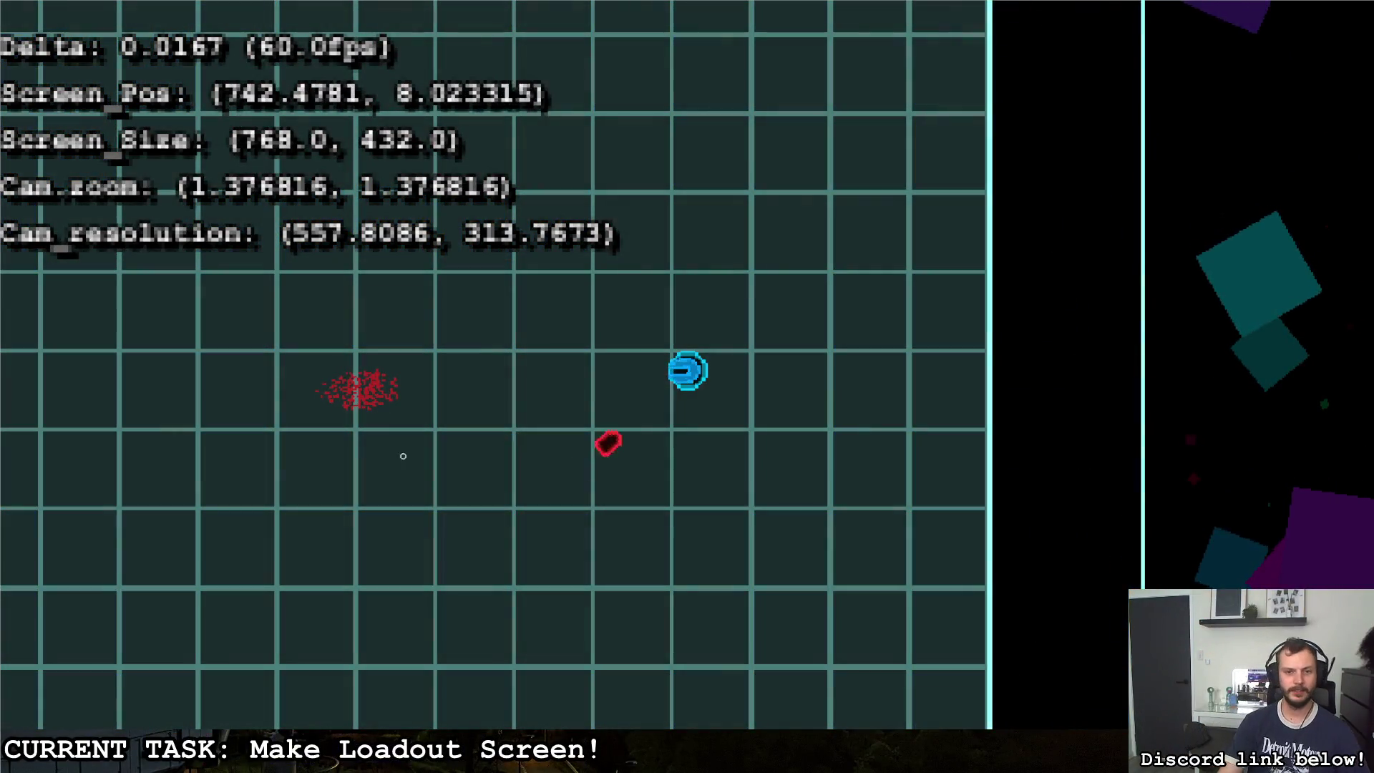
{"action": "left_click", "coordinate": [426, 480]}
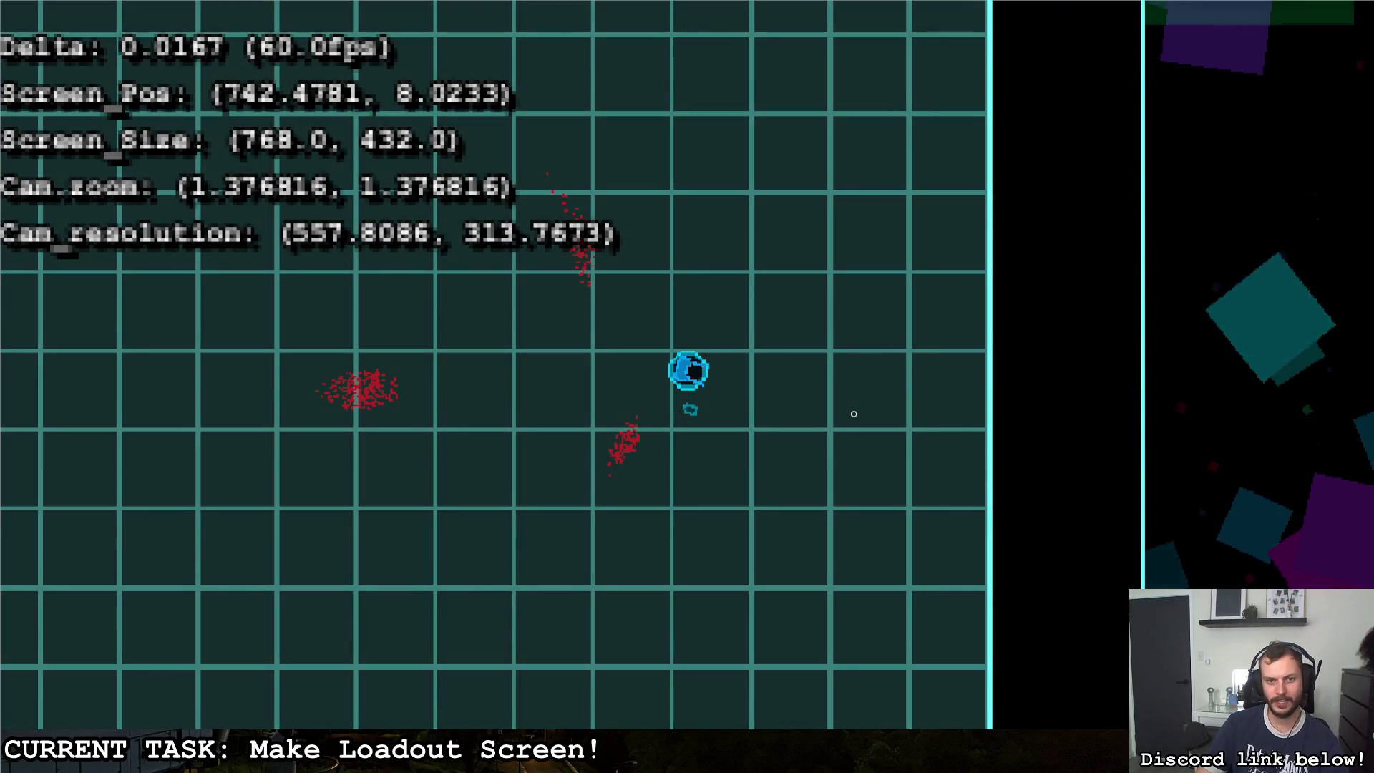
{"action": "left_click", "coordinate": [863, 397]}
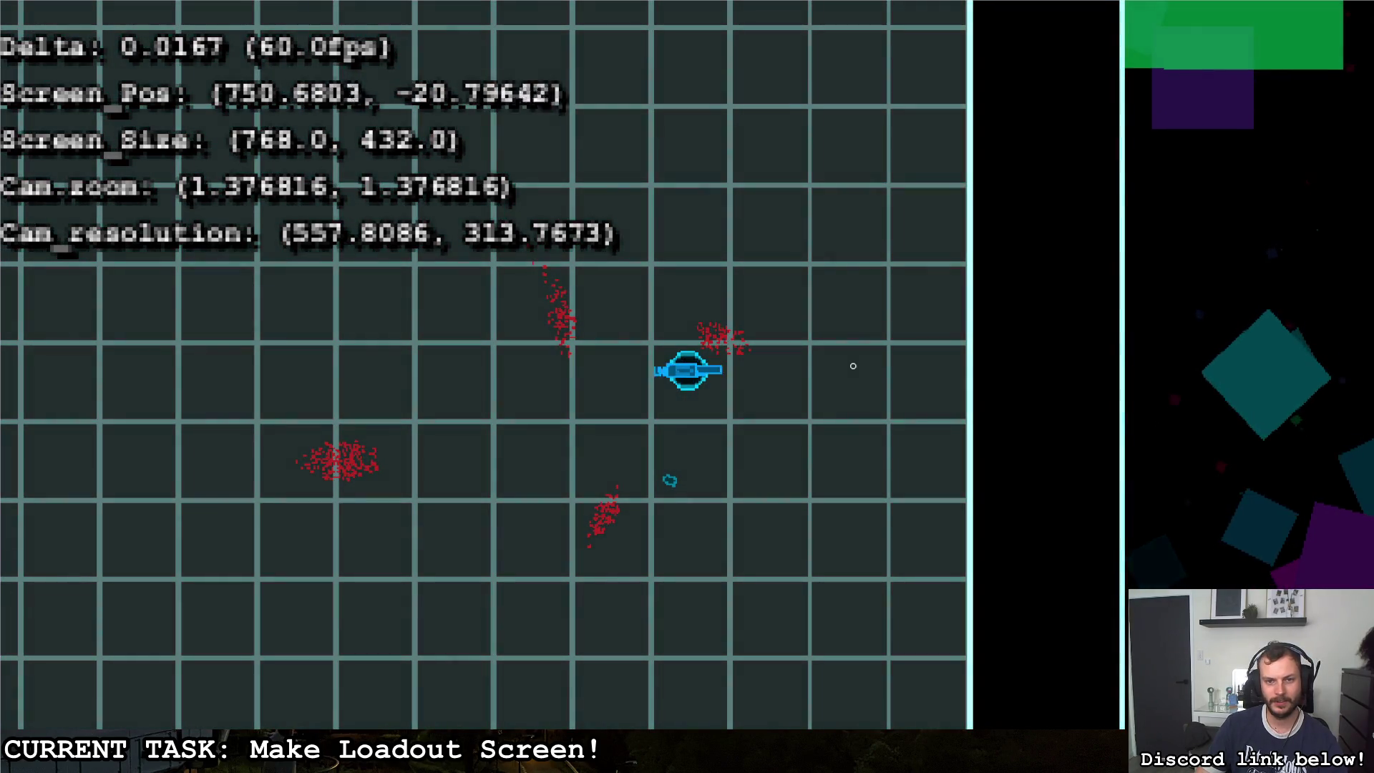
{"action": "key", "text": "w"}
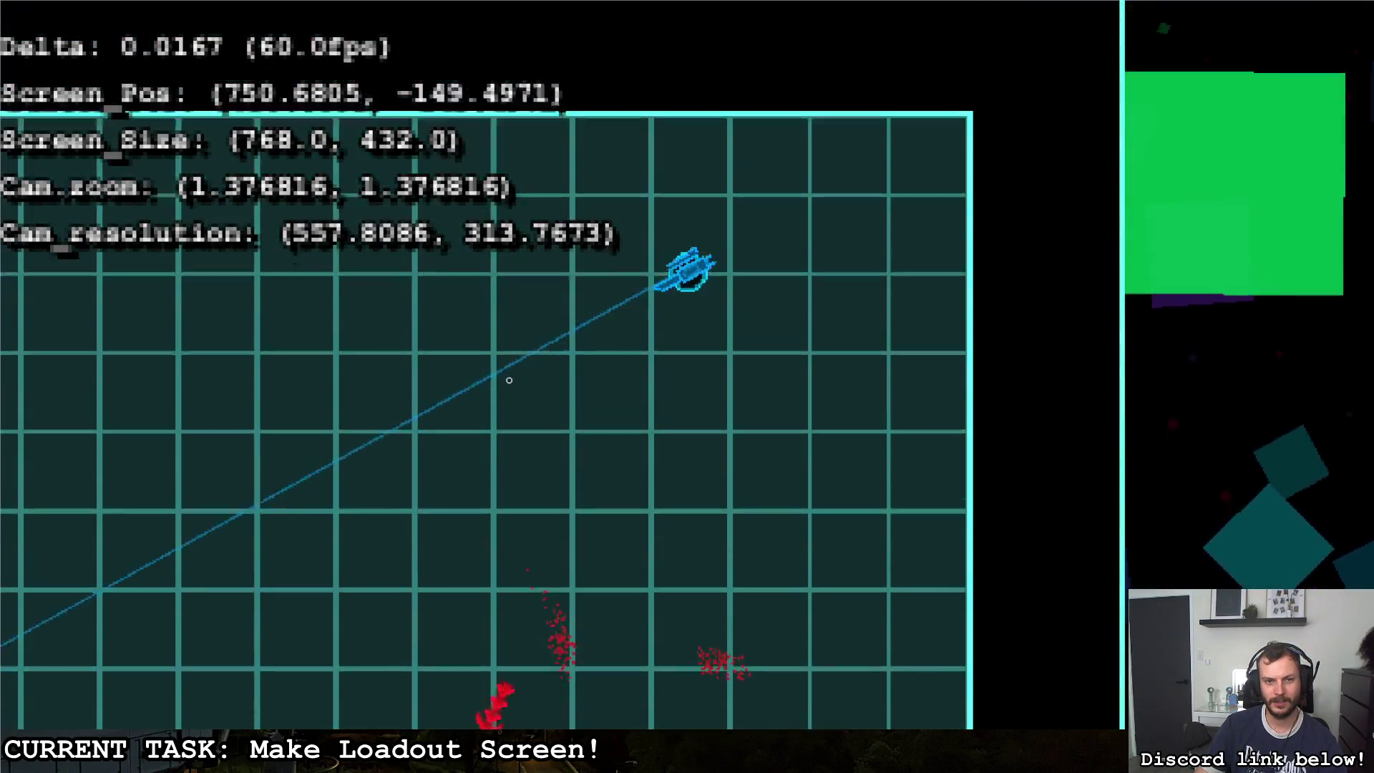
{"action": "key", "text": "a"}
{"action": "key", "text": "s"}
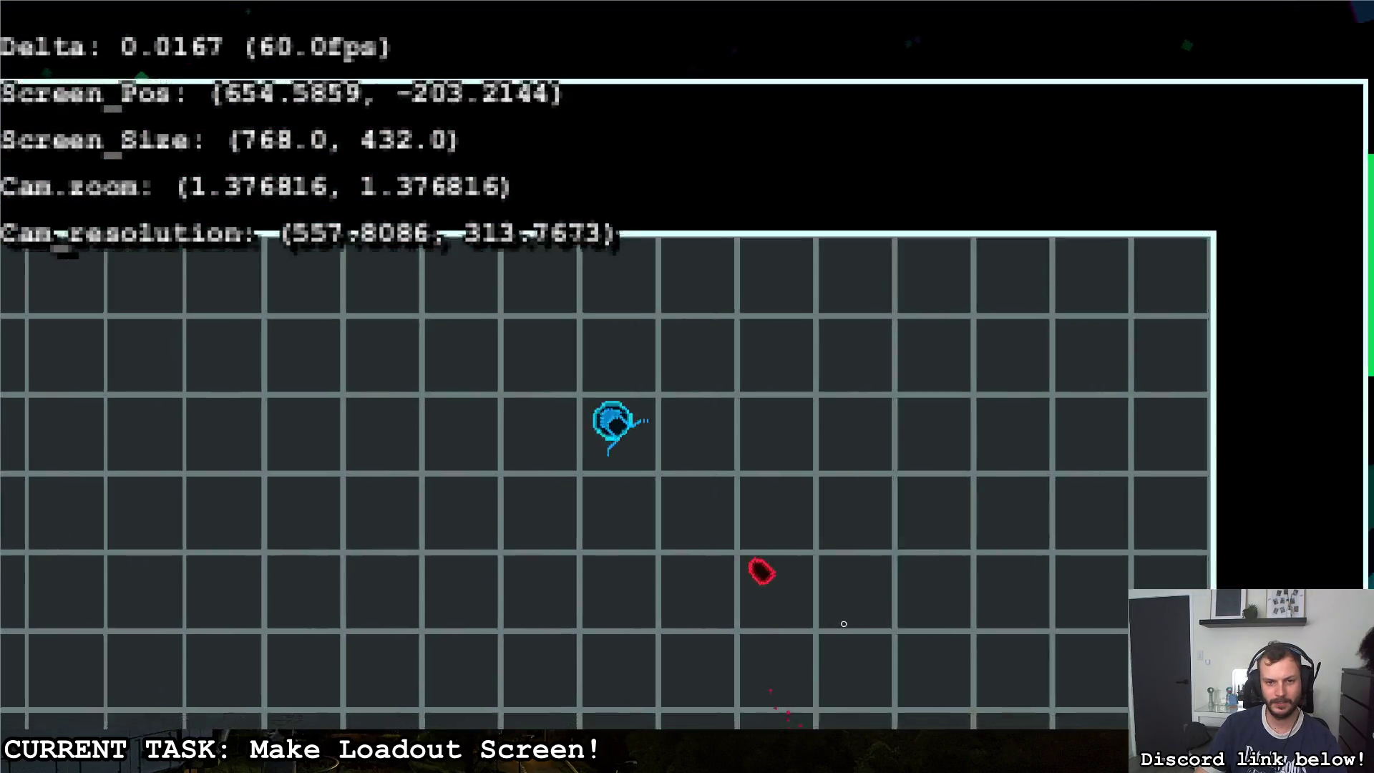
{"action": "key", "text": "a"}
{"action": "key", "text": "s"}
{"action": "key", "text": "d"}
{"action": "key", "text": "w"}
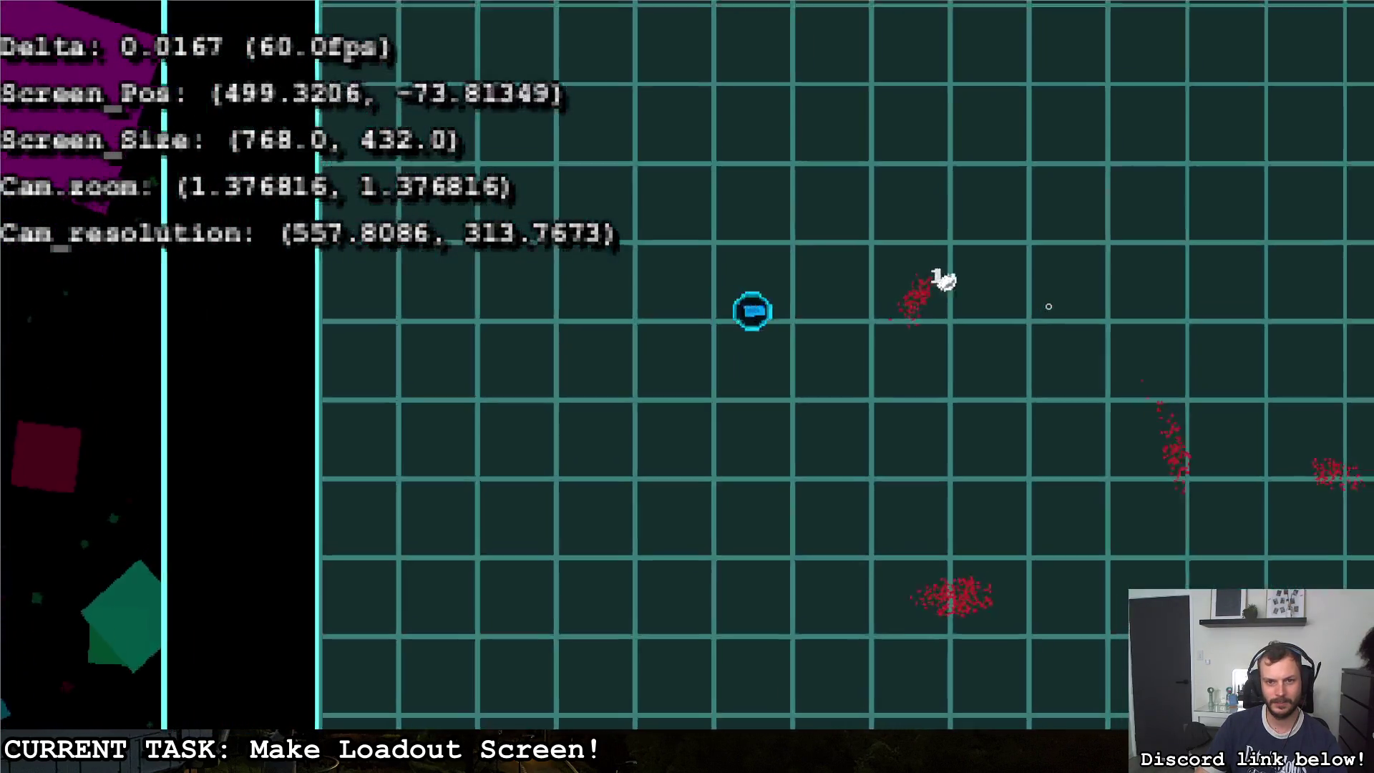
{"action": "key", "text": "d"}
{"action": "left_click", "coordinate": [484, 377]}
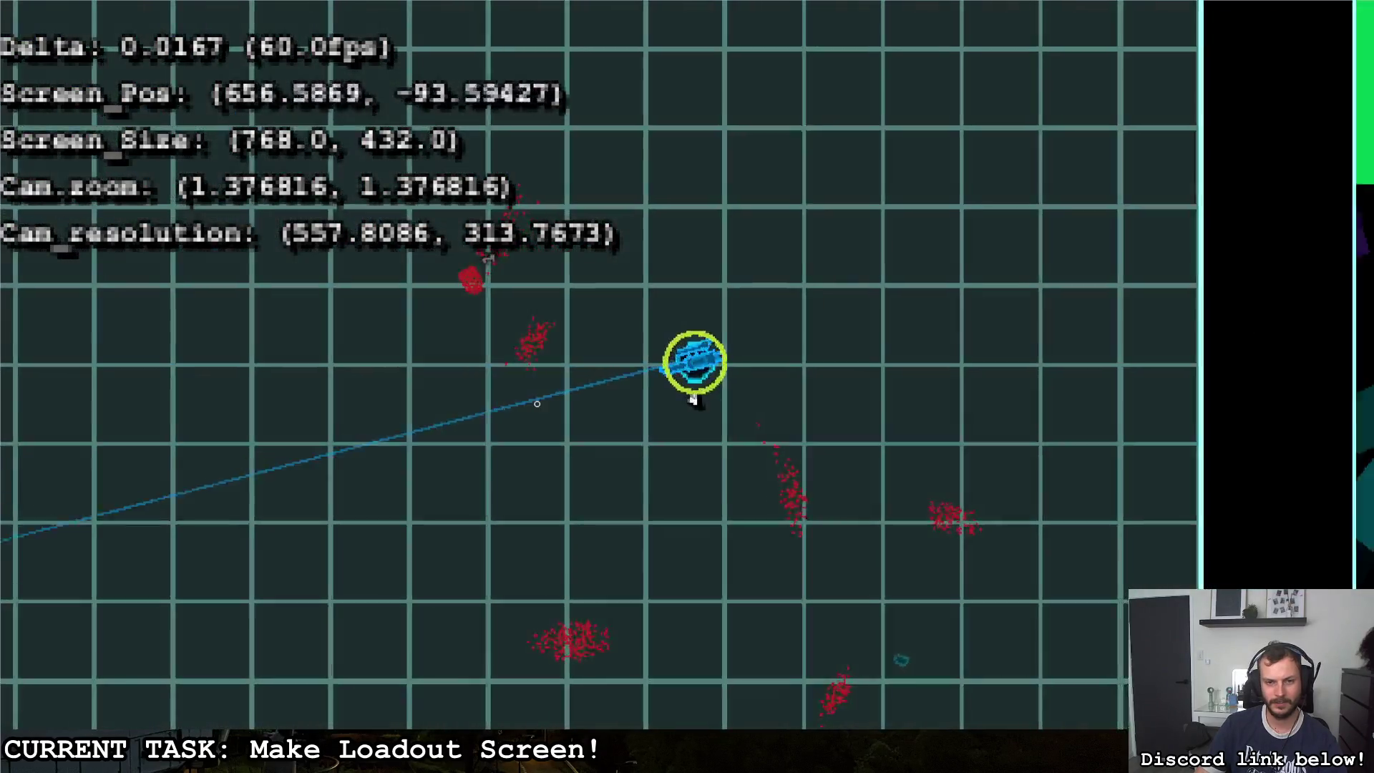
Maneuver through the arena, firing lasers and cyan projectiles along the aim line
{"action": "key", "text": "w"}
{"action": "key", "text": "a"}
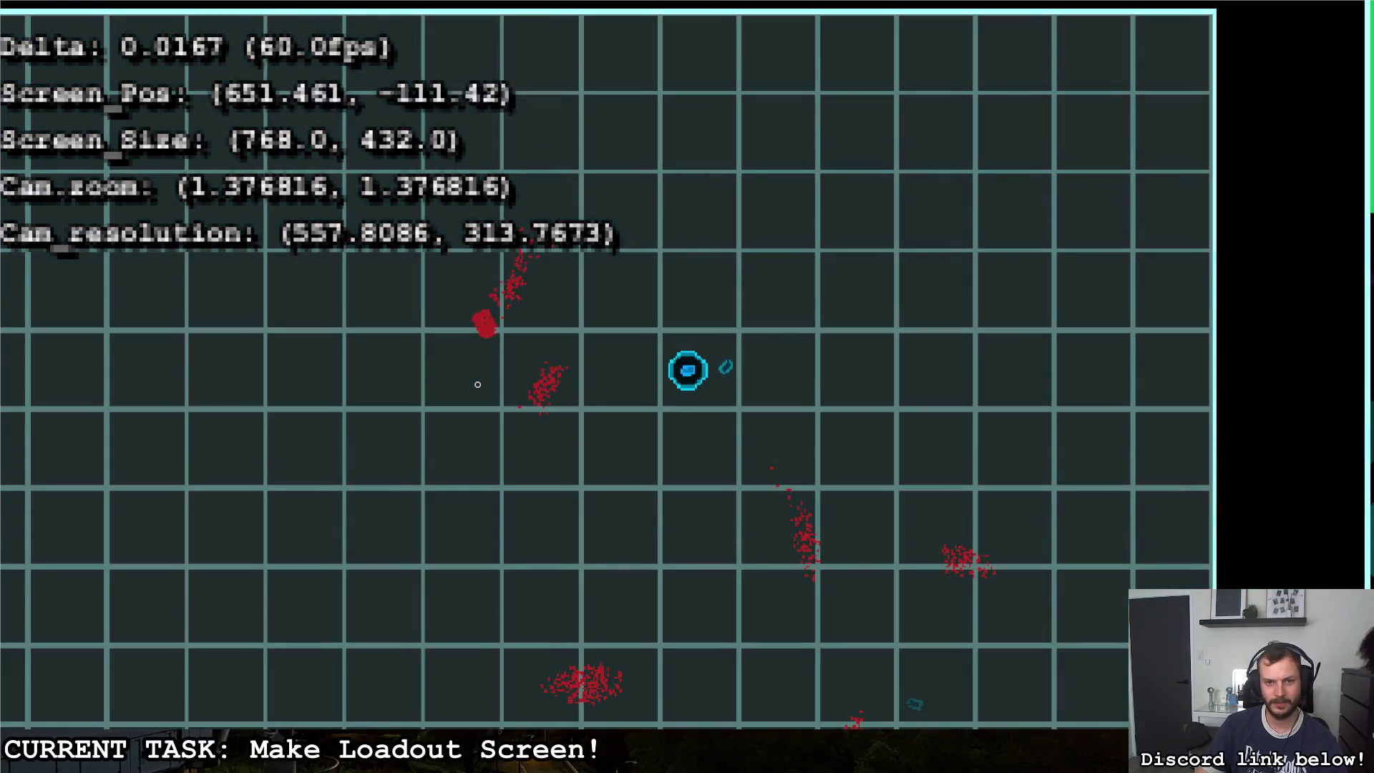
{"action": "left_click", "coordinate": [477, 384]}
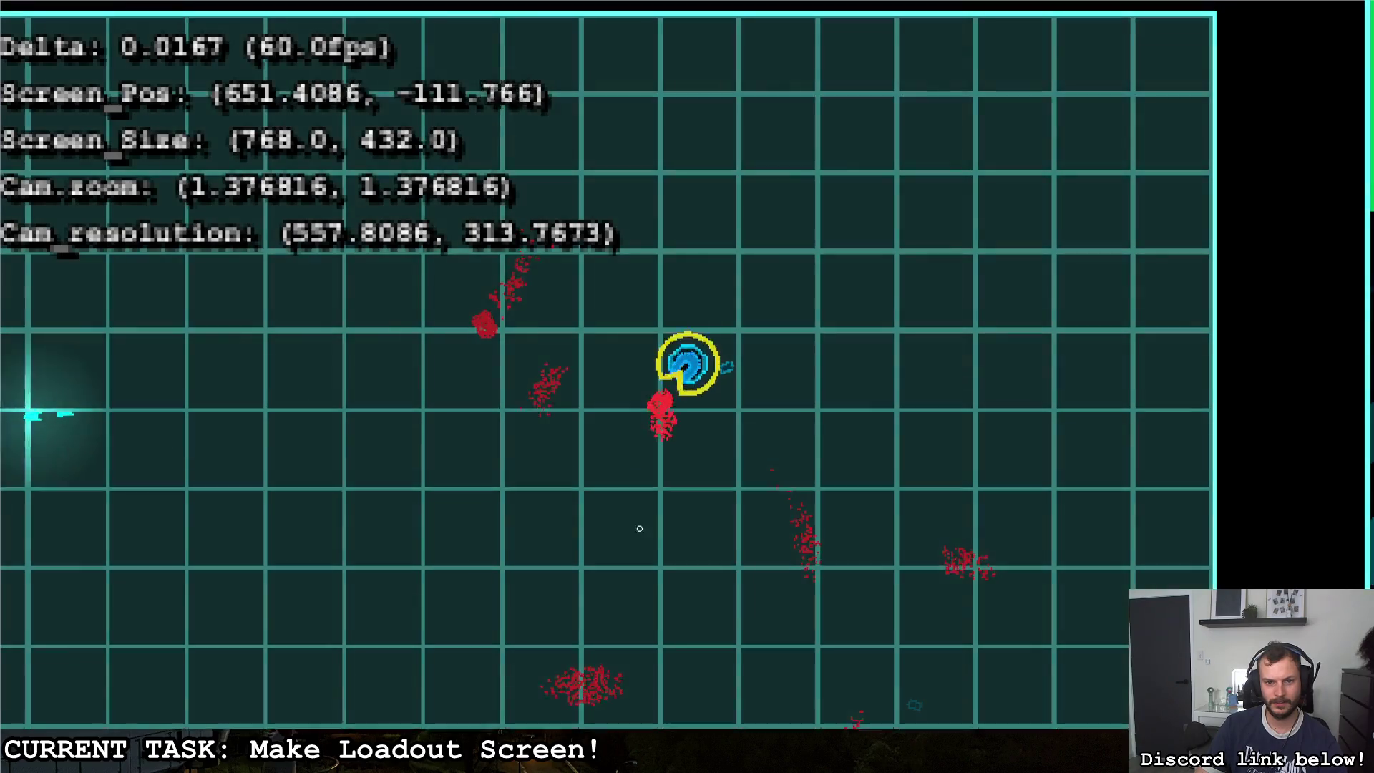
{"action": "key", "text": "w"}
{"action": "key", "text": "a"}
{"action": "key", "text": "s"}
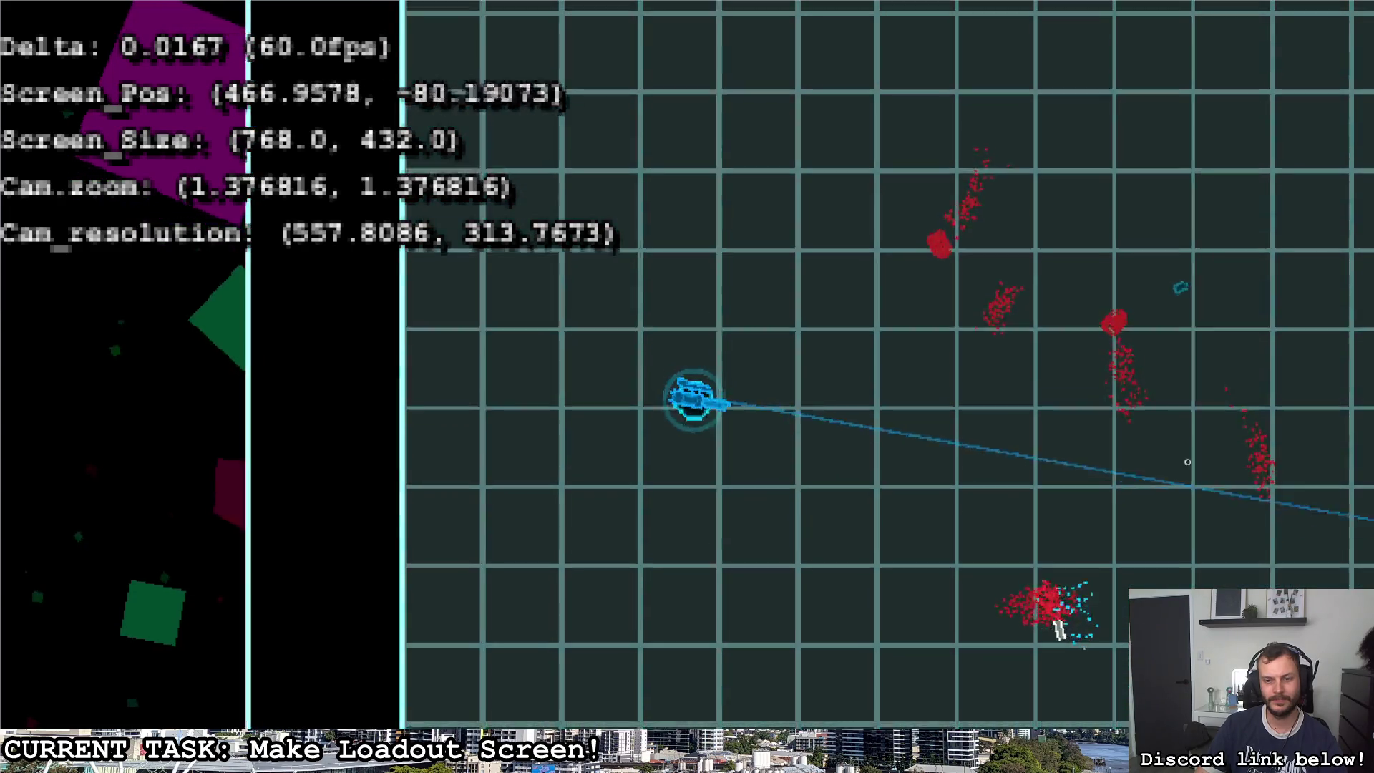
{"action": "key", "text": "s"}
{"action": "key", "text": "d"}
{"action": "key", "text": "w"}
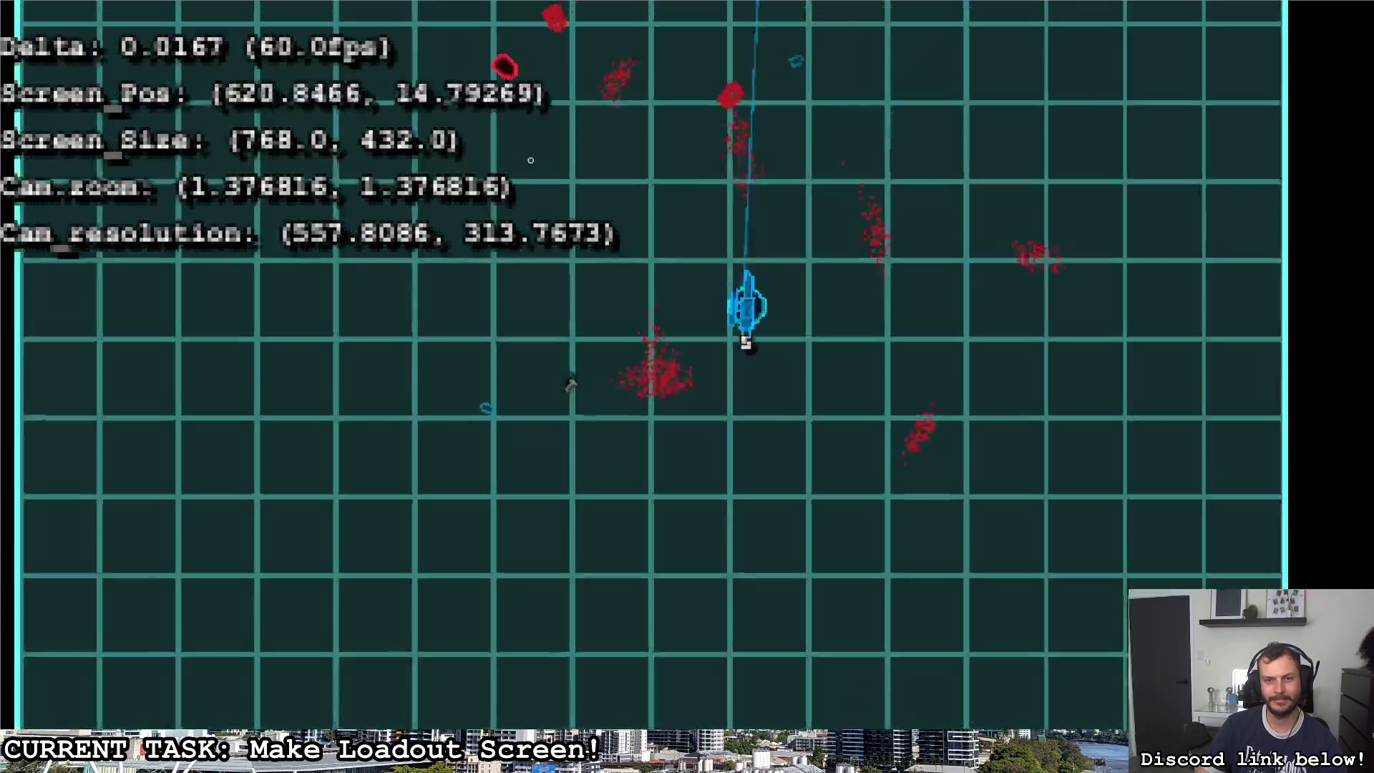
{"action": "key", "text": "d"}
{"action": "key", "text": "a"}
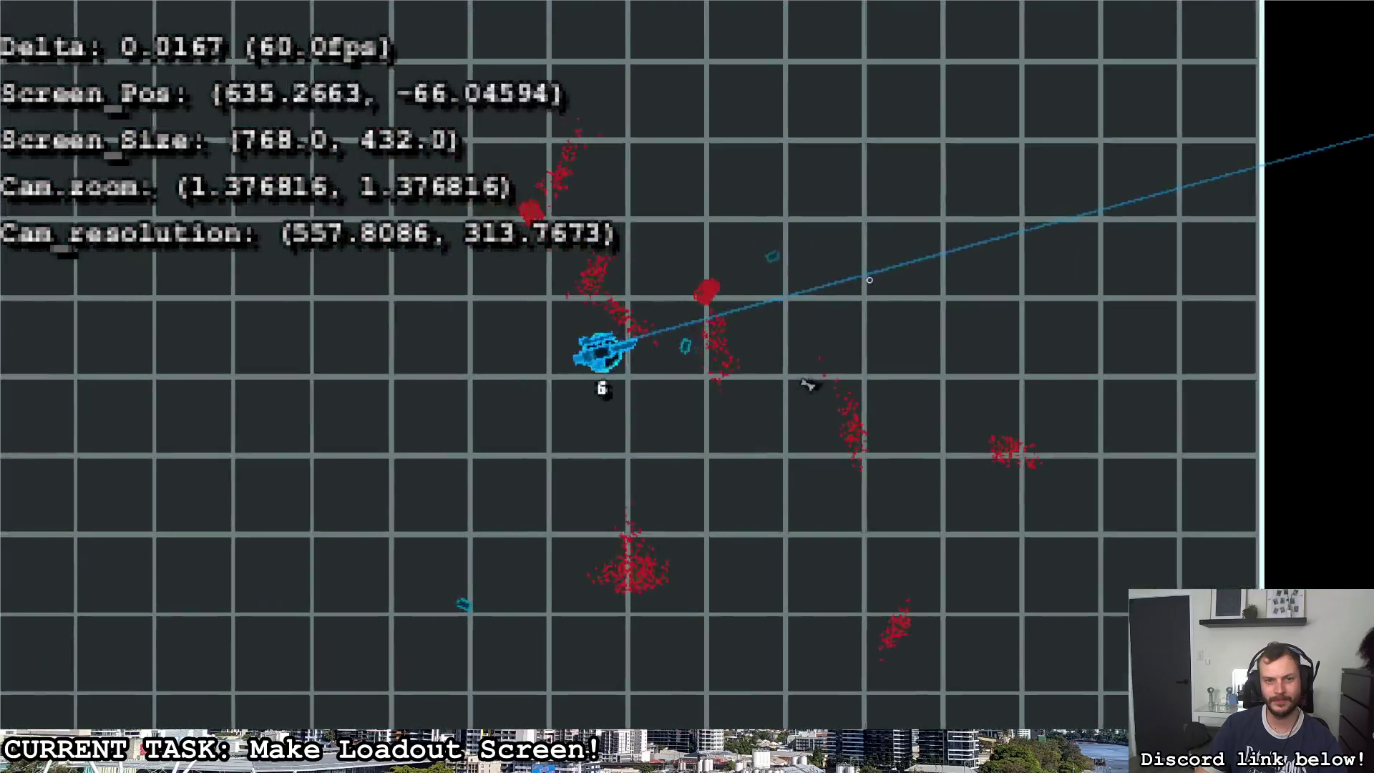
{"action": "key", "text": "a"}
{"action": "left_click", "coordinate": [928, 268]}
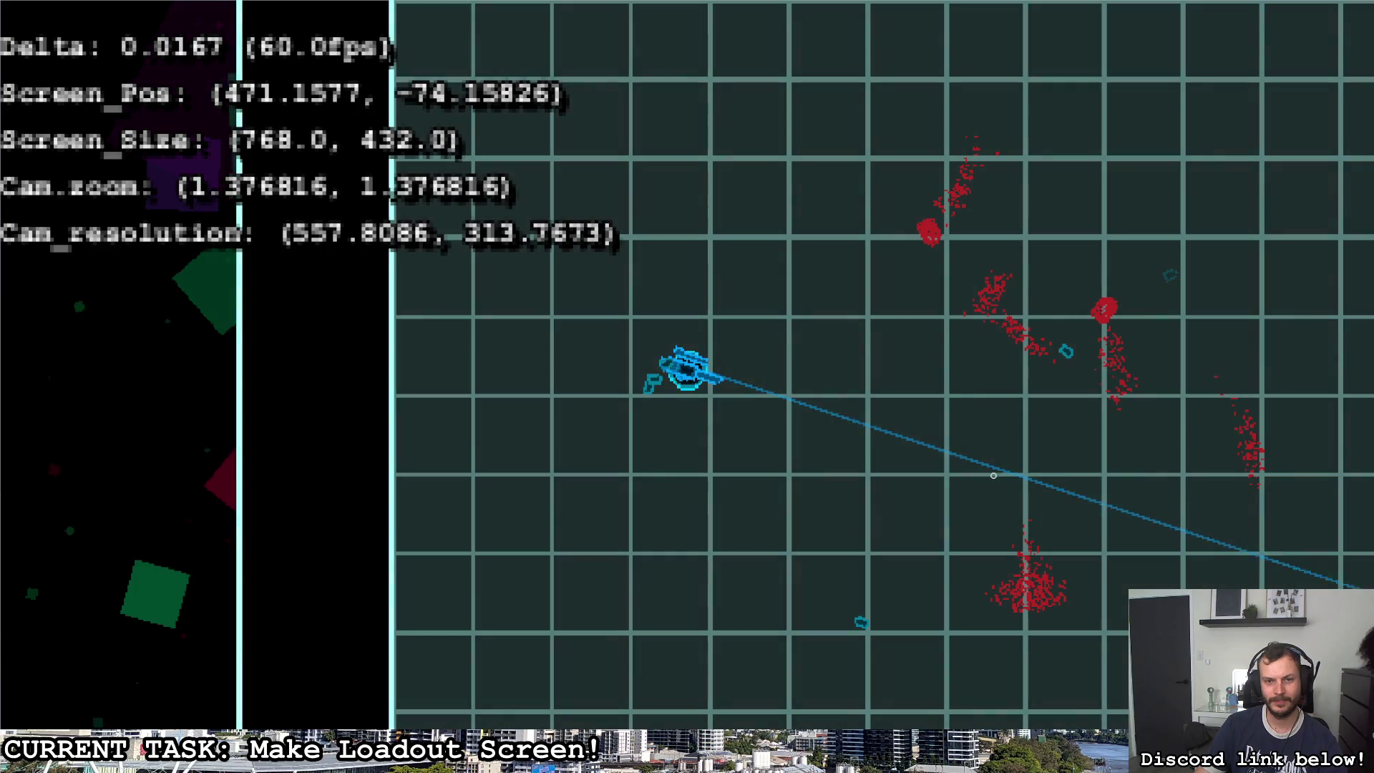
{"action": "key", "text": "s"}
{"action": "left_click", "coordinate": [1086, 506]}
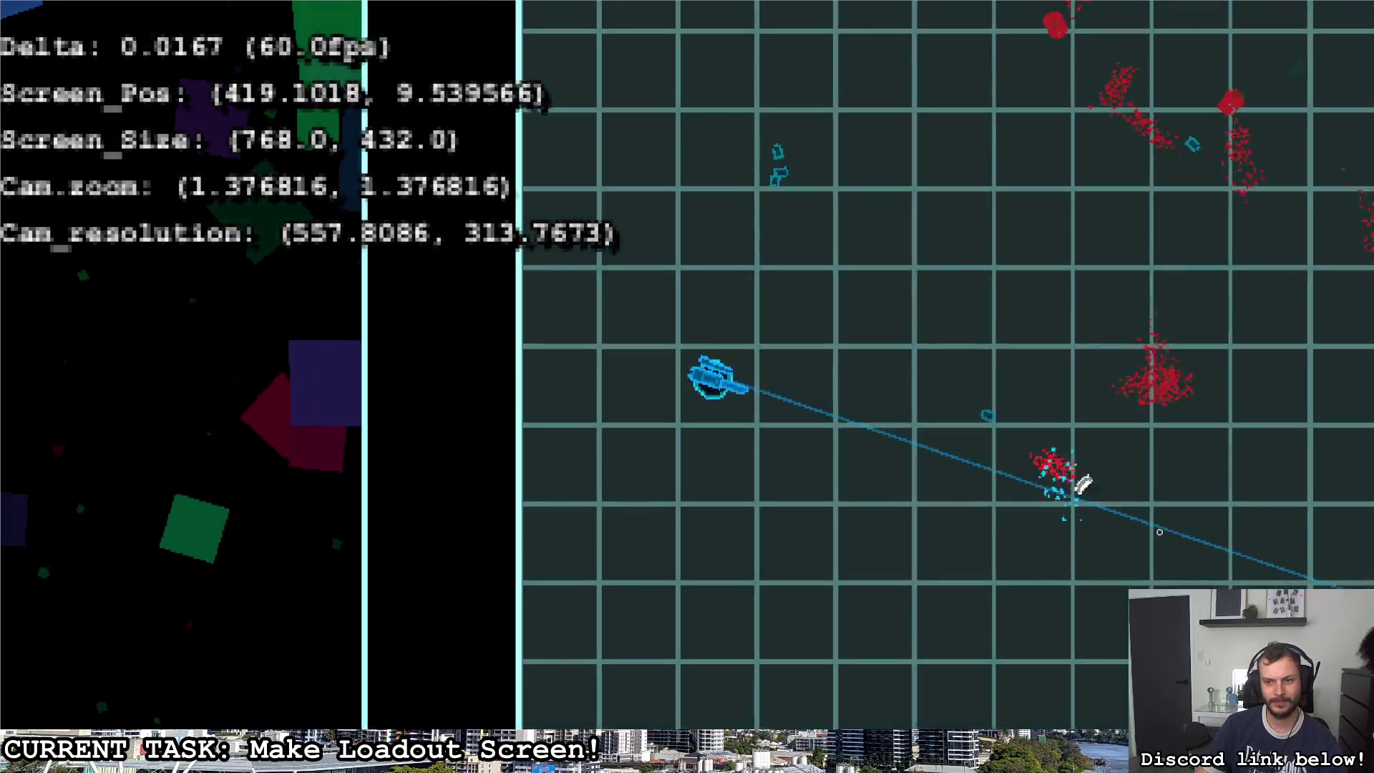
{"action": "key", "text": "d"}
{"action": "key", "text": "s"}
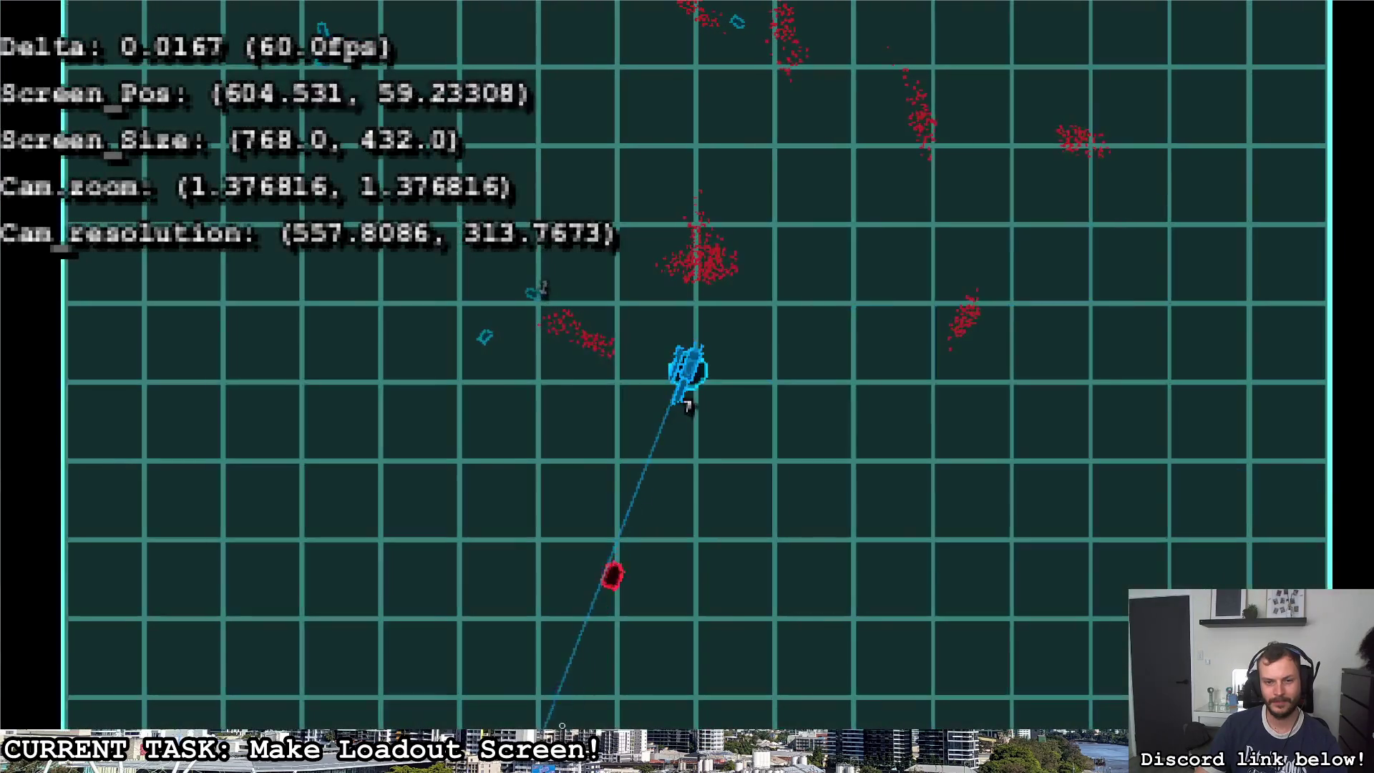
{"action": "key", "text": "a"}
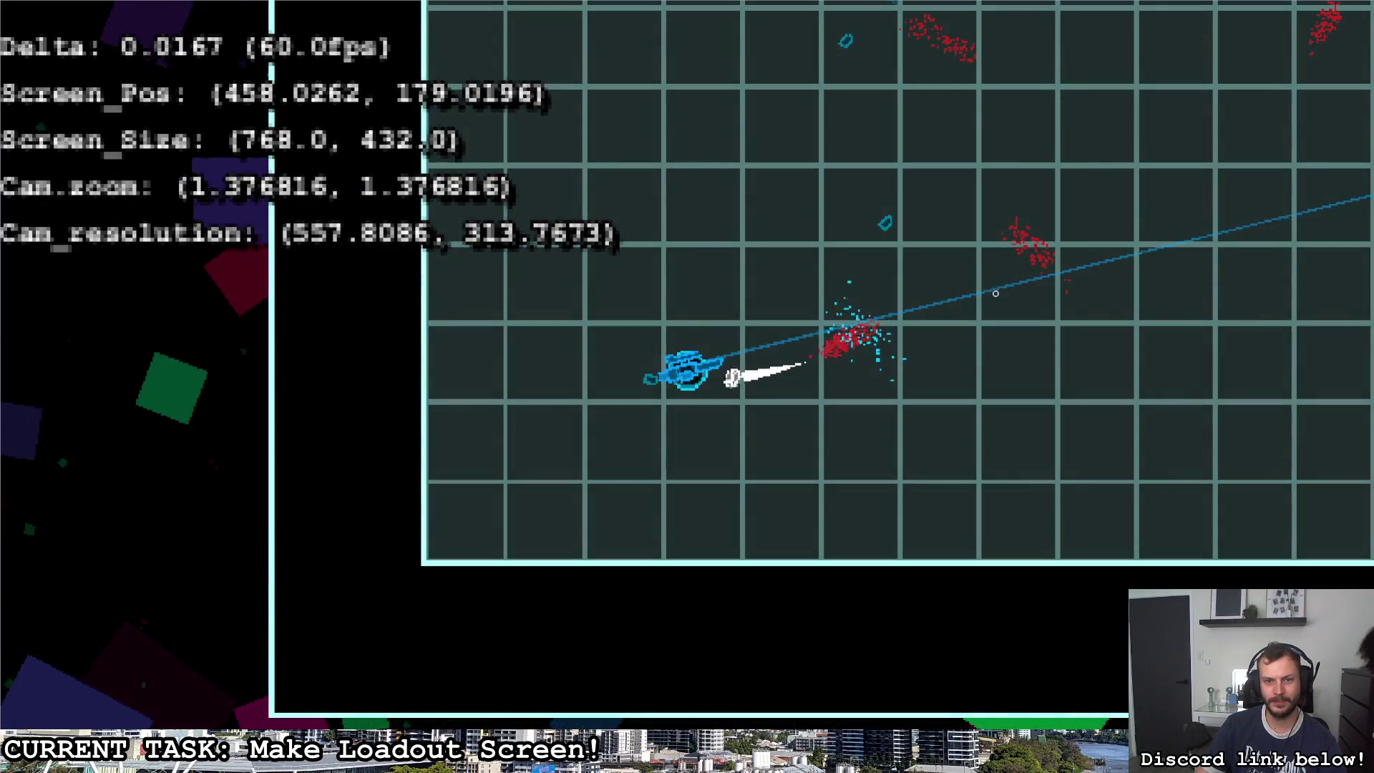
Keep flying the ship around the arena, then quit the game with Escape
{"action": "key", "text": "w"}
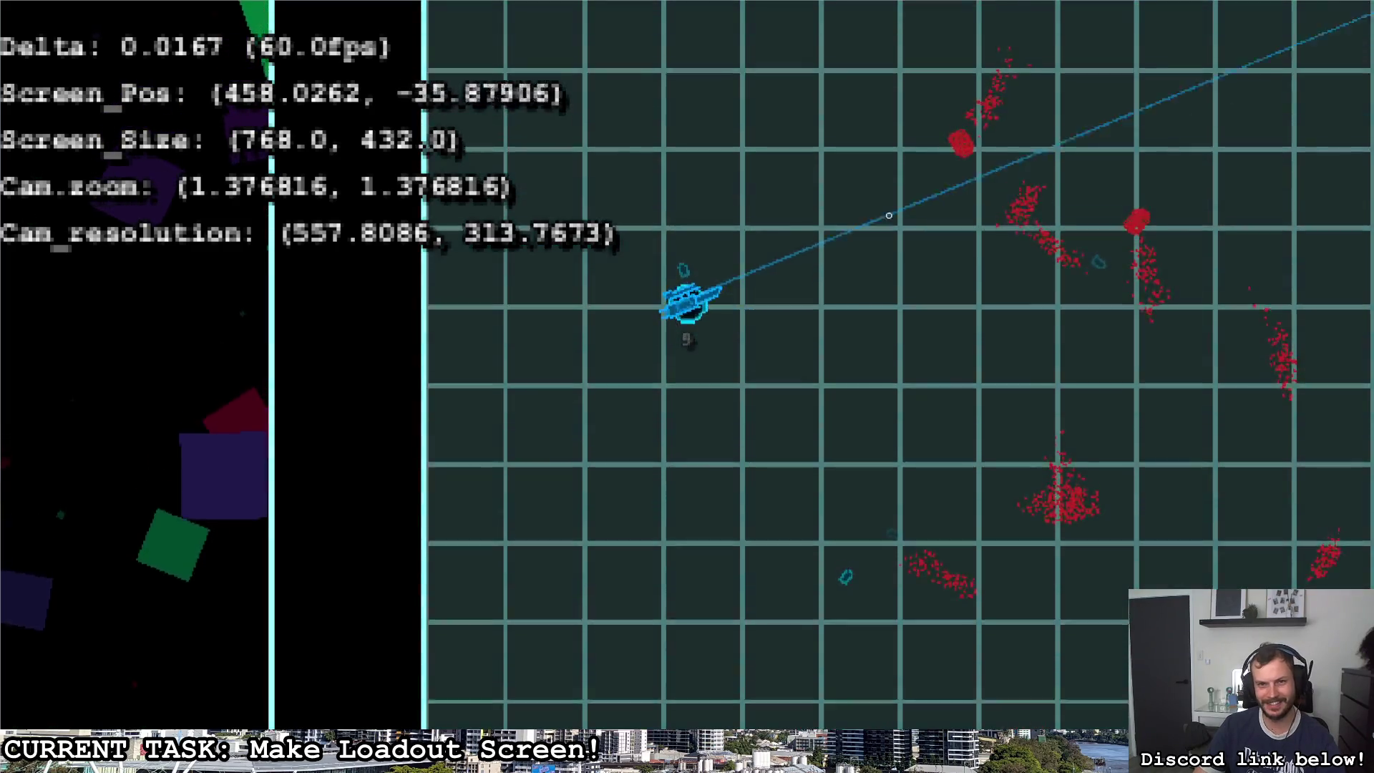
{"action": "key", "text": "d"}
{"action": "key", "text": "w"}
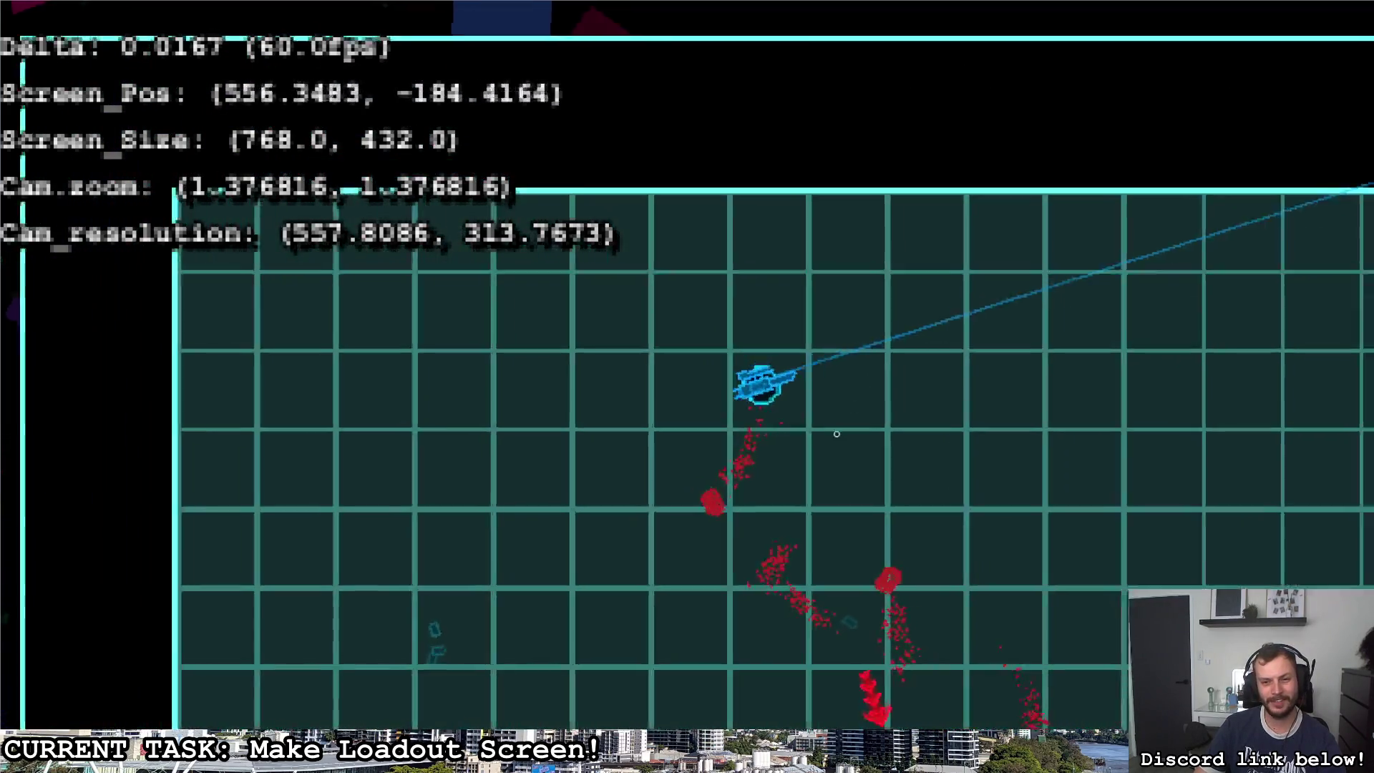
{"action": "key", "text": "a"}
{"action": "key", "text": "s"}
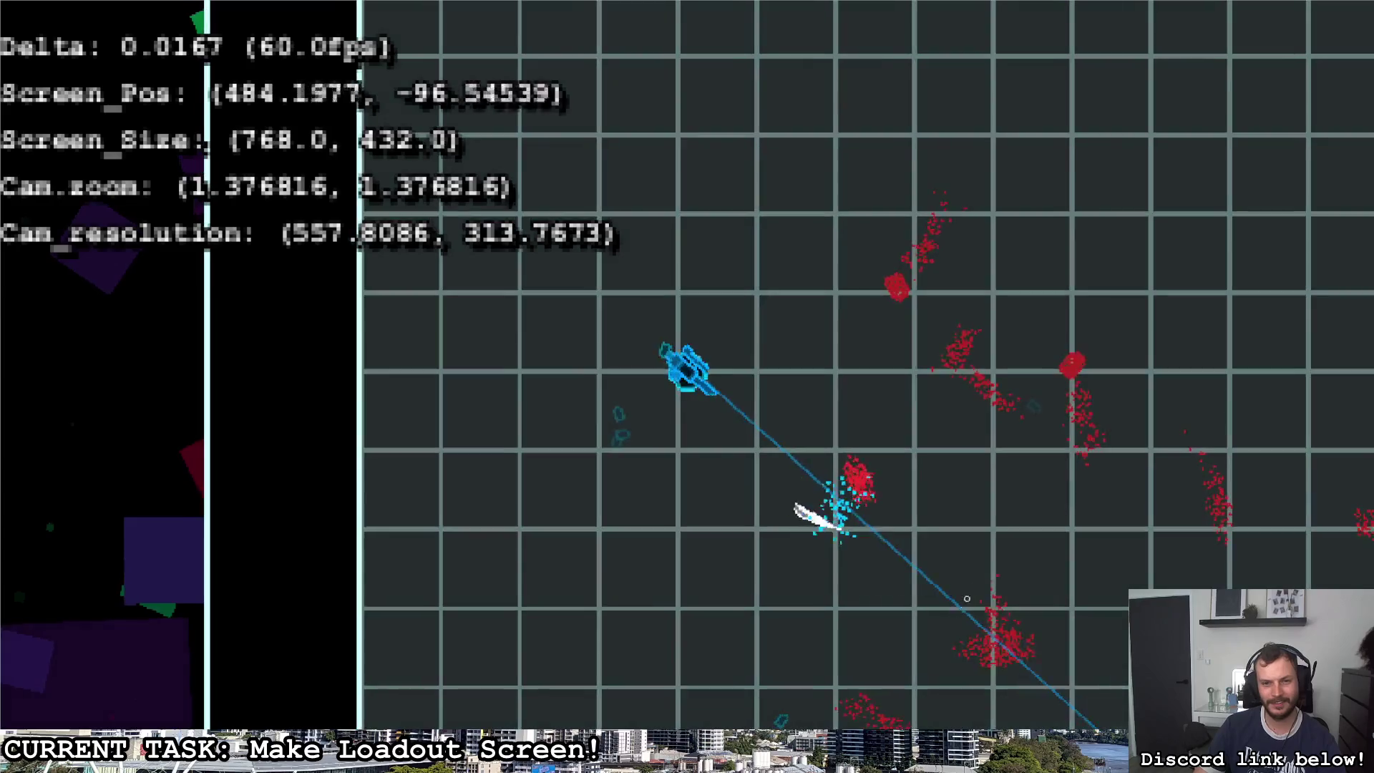
{"action": "key", "text": "s"}
{"action": "key", "text": "d"}
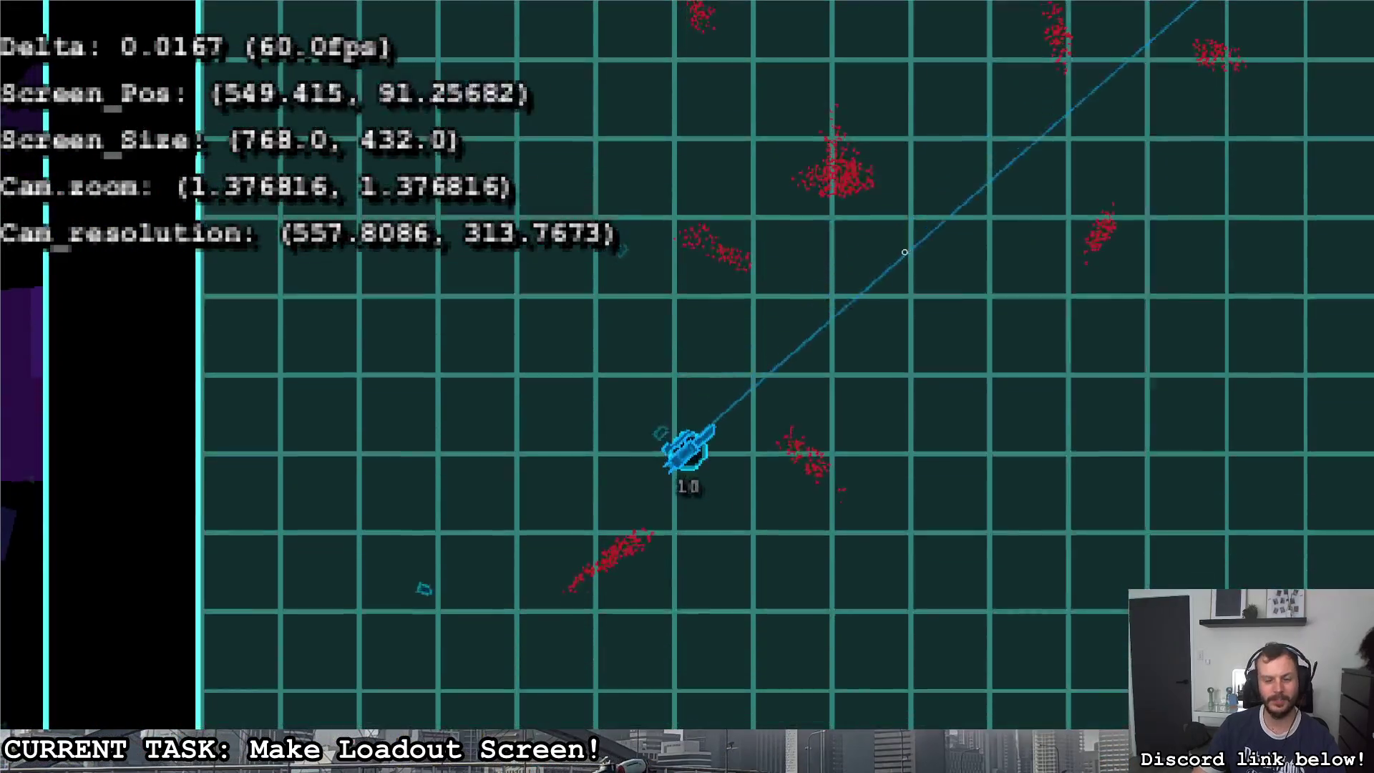
{"action": "key", "text": "s"}
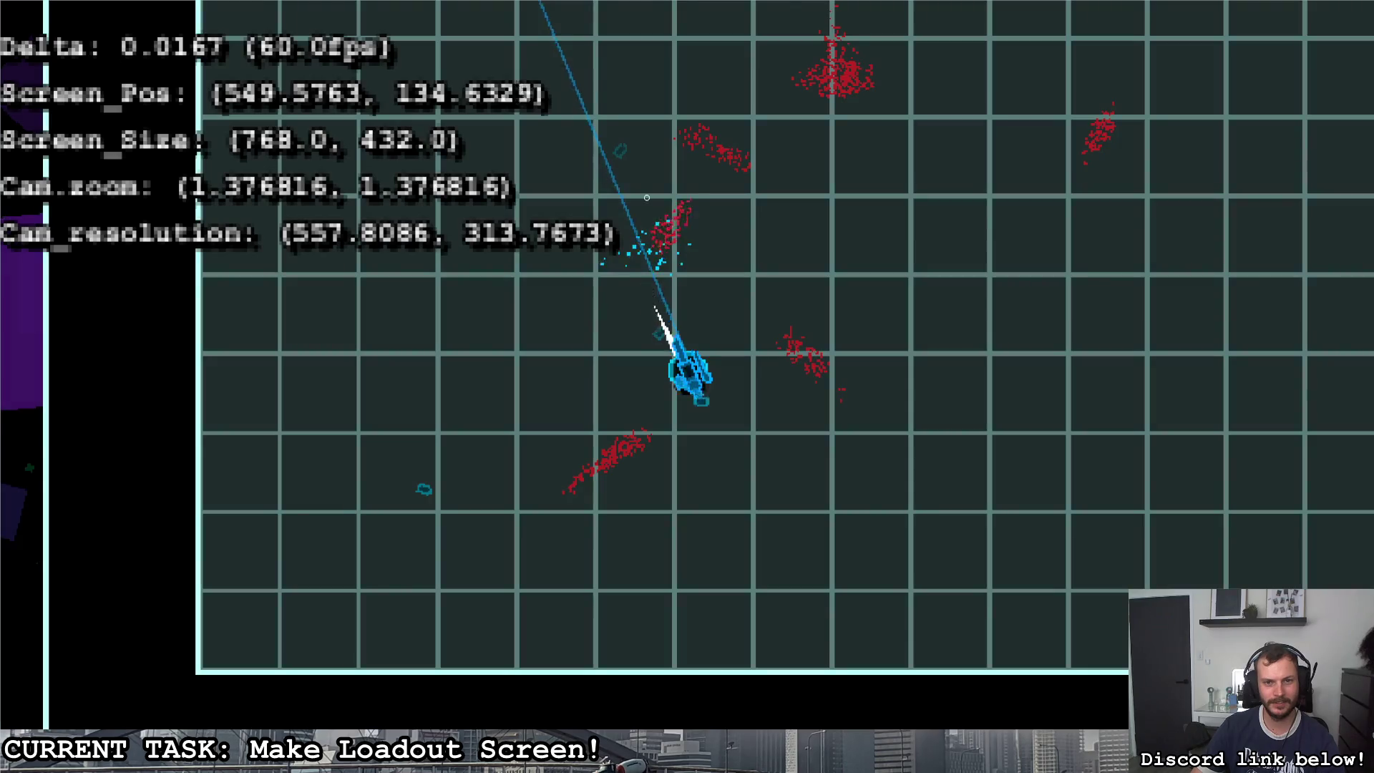
{"action": "key", "text": "d"}
{"action": "key", "text": "w"}
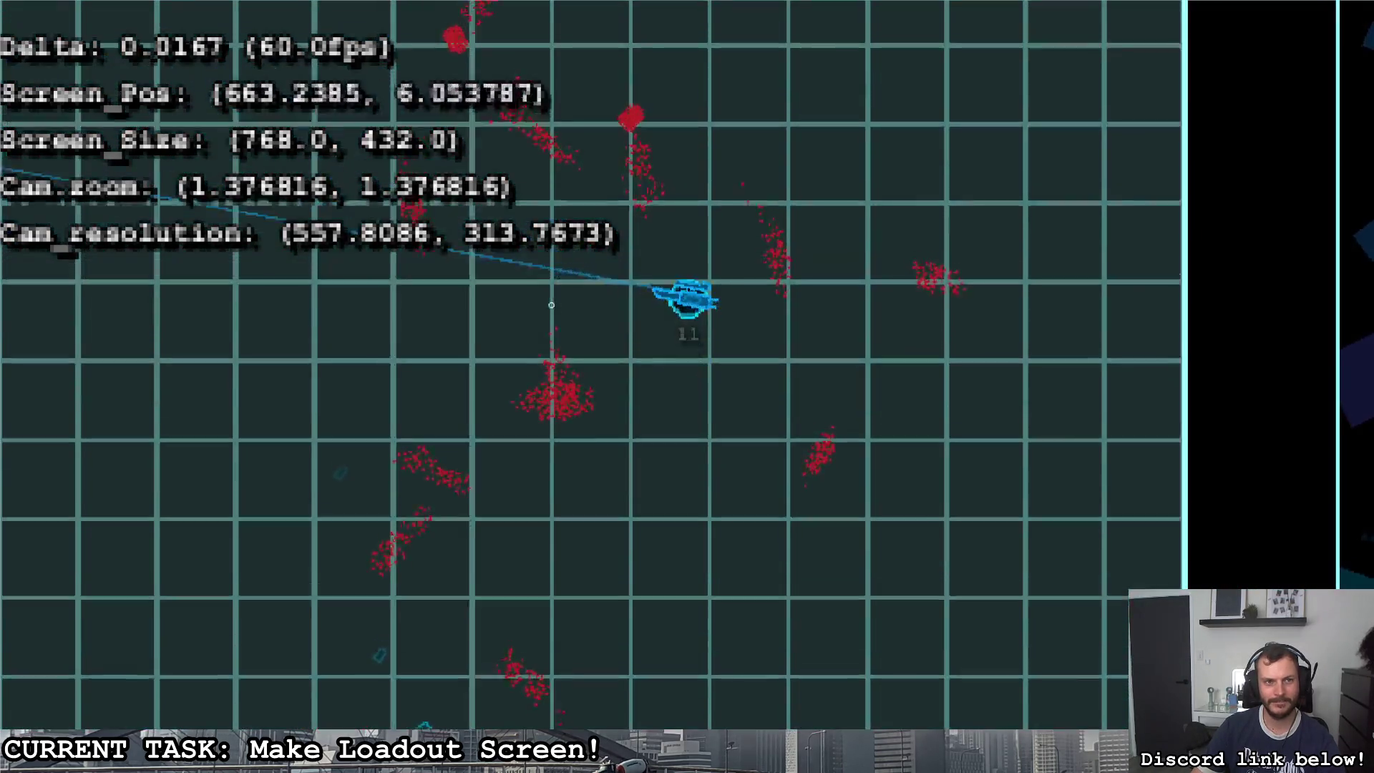
{"action": "key", "text": "w"}
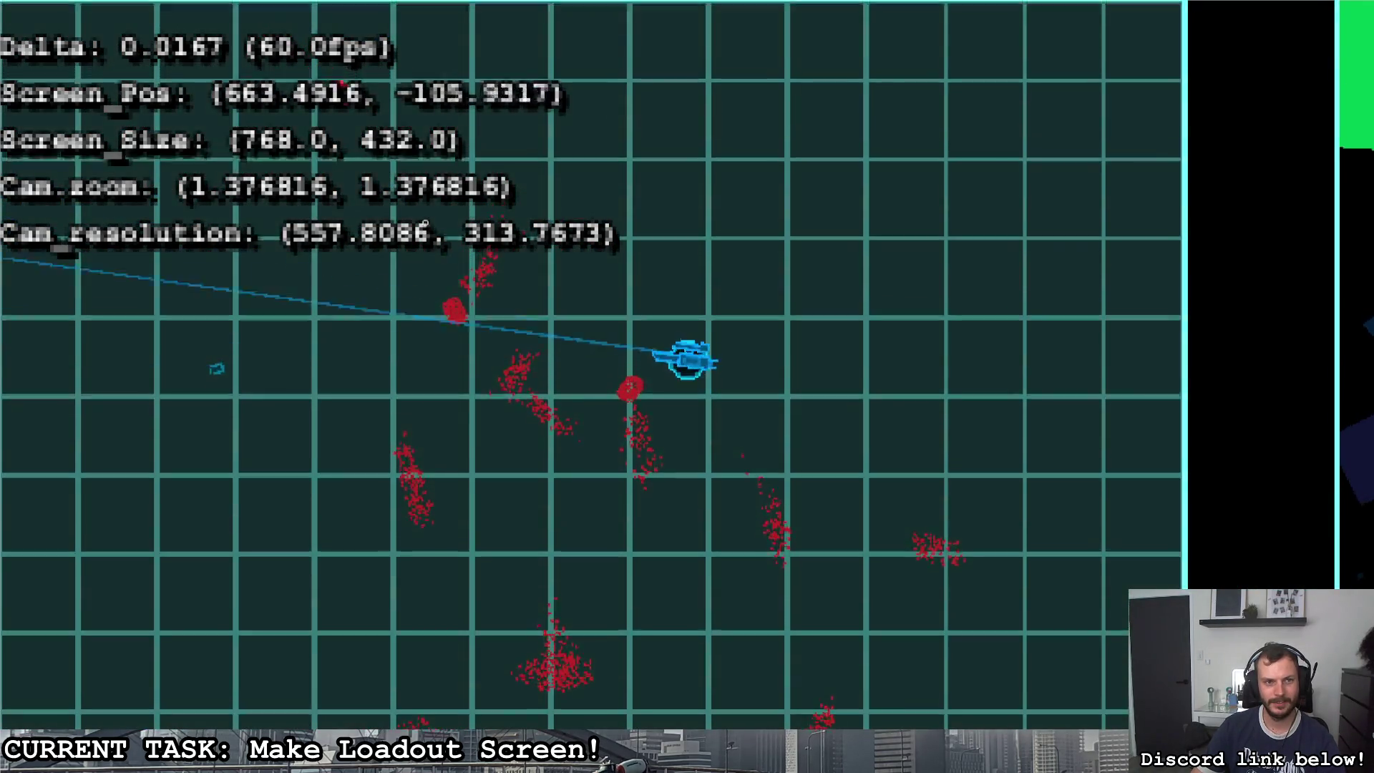
{"action": "key", "text": "a"}
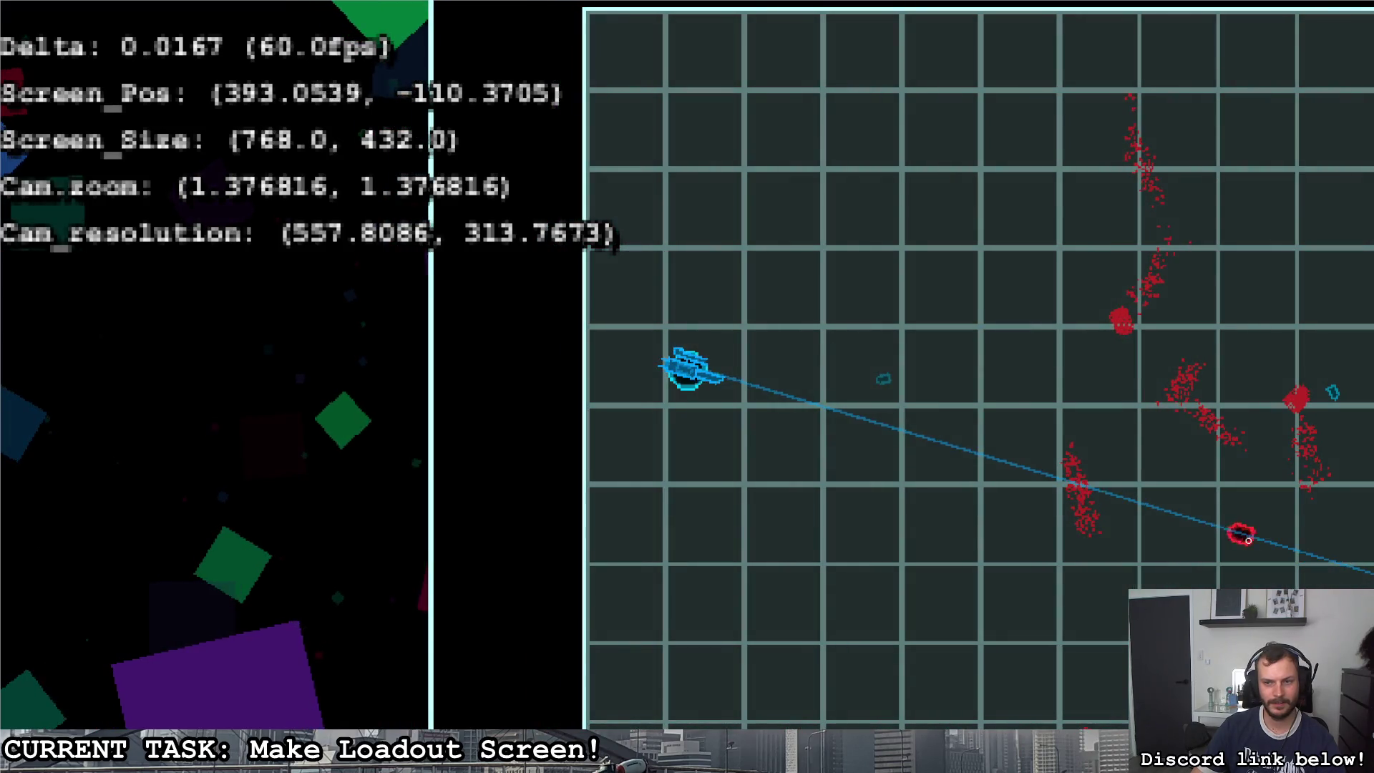
{"action": "key", "text": "d"}
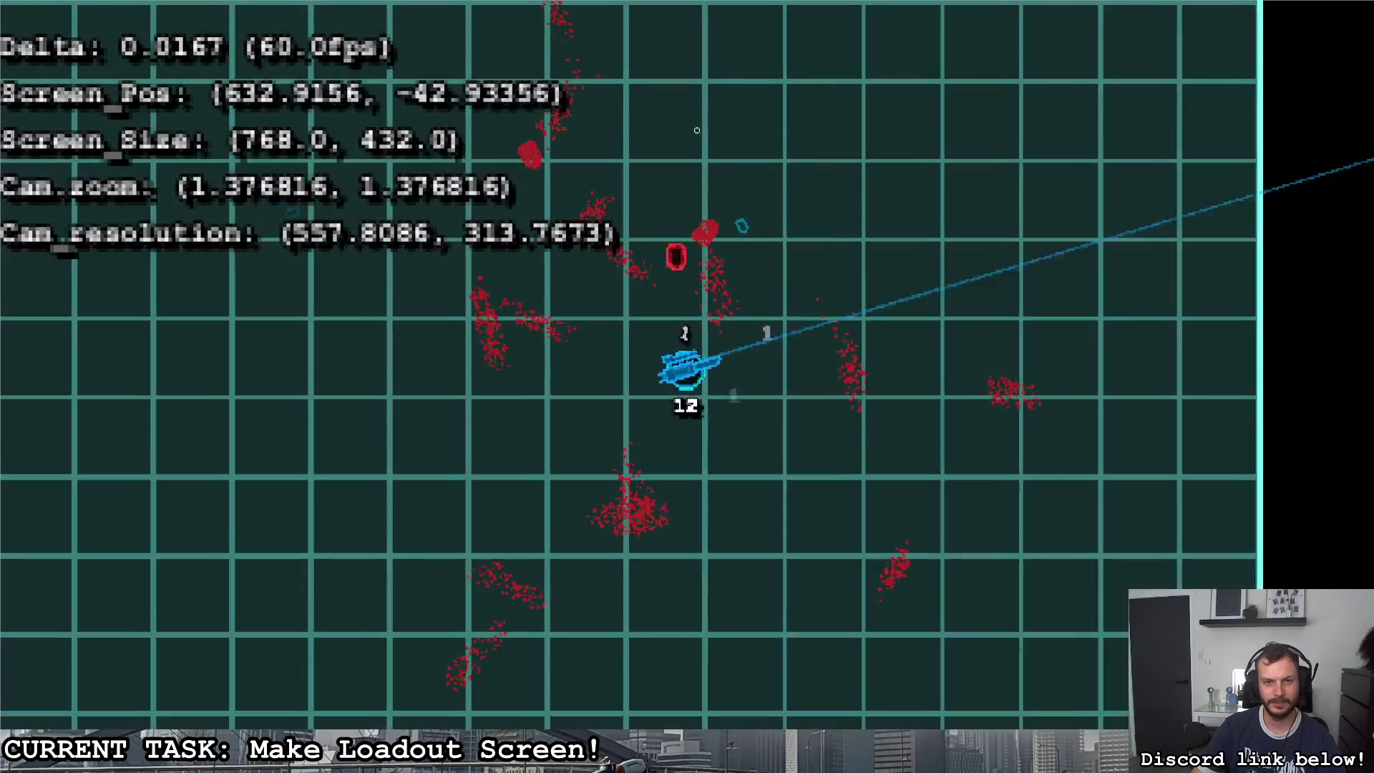
{"action": "key", "text": "Escape"}
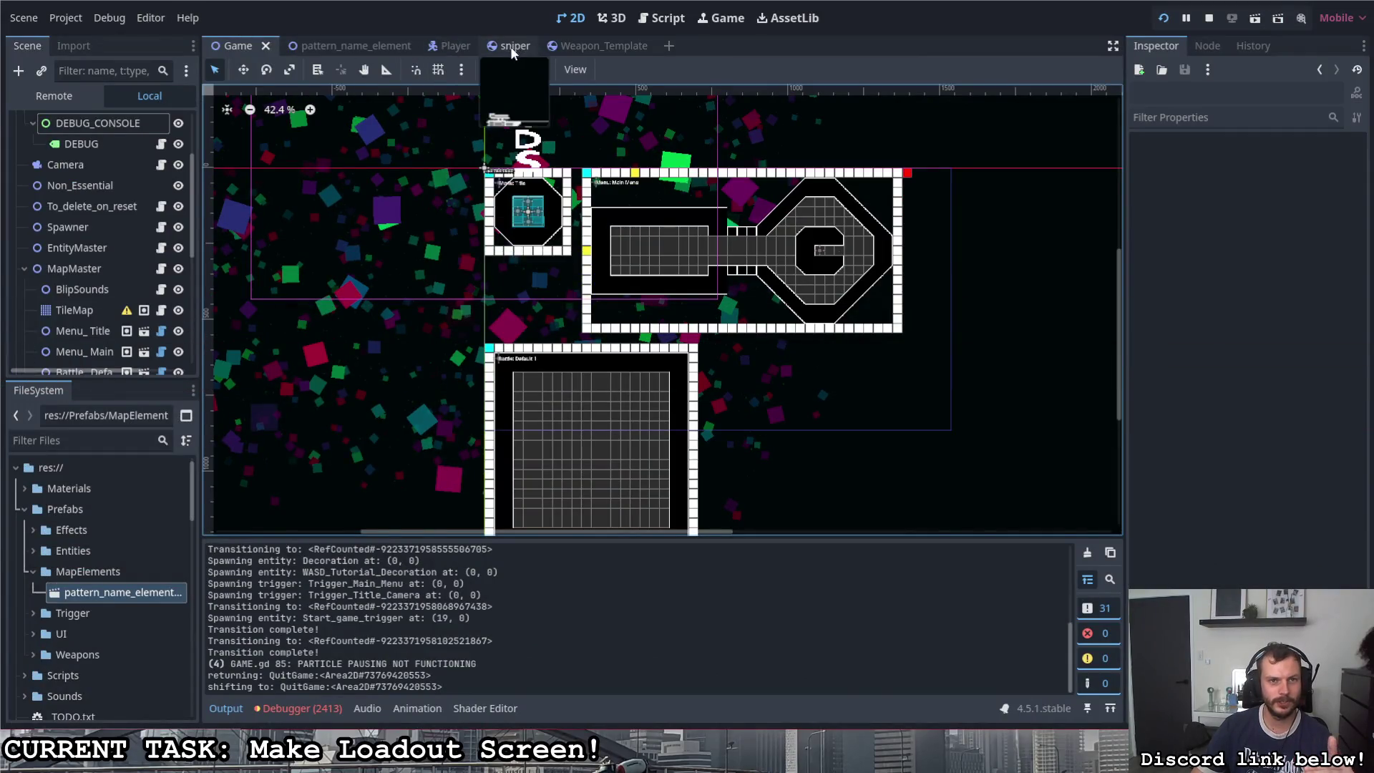
Set the sniper's magazine to 3 and fire several test shots at the right wall
{"action": "left_click", "coordinate": [512, 46]}
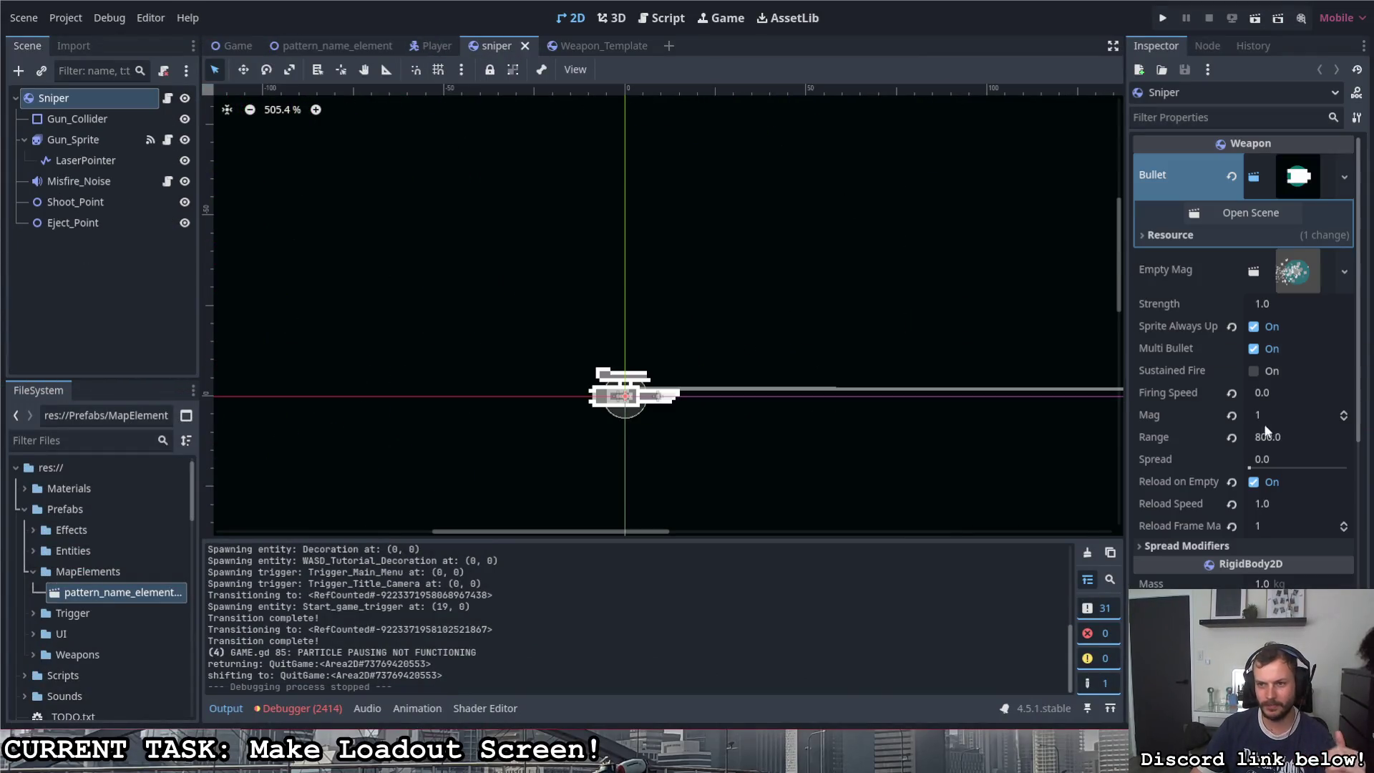
{"action": "key", "text": "Return"}
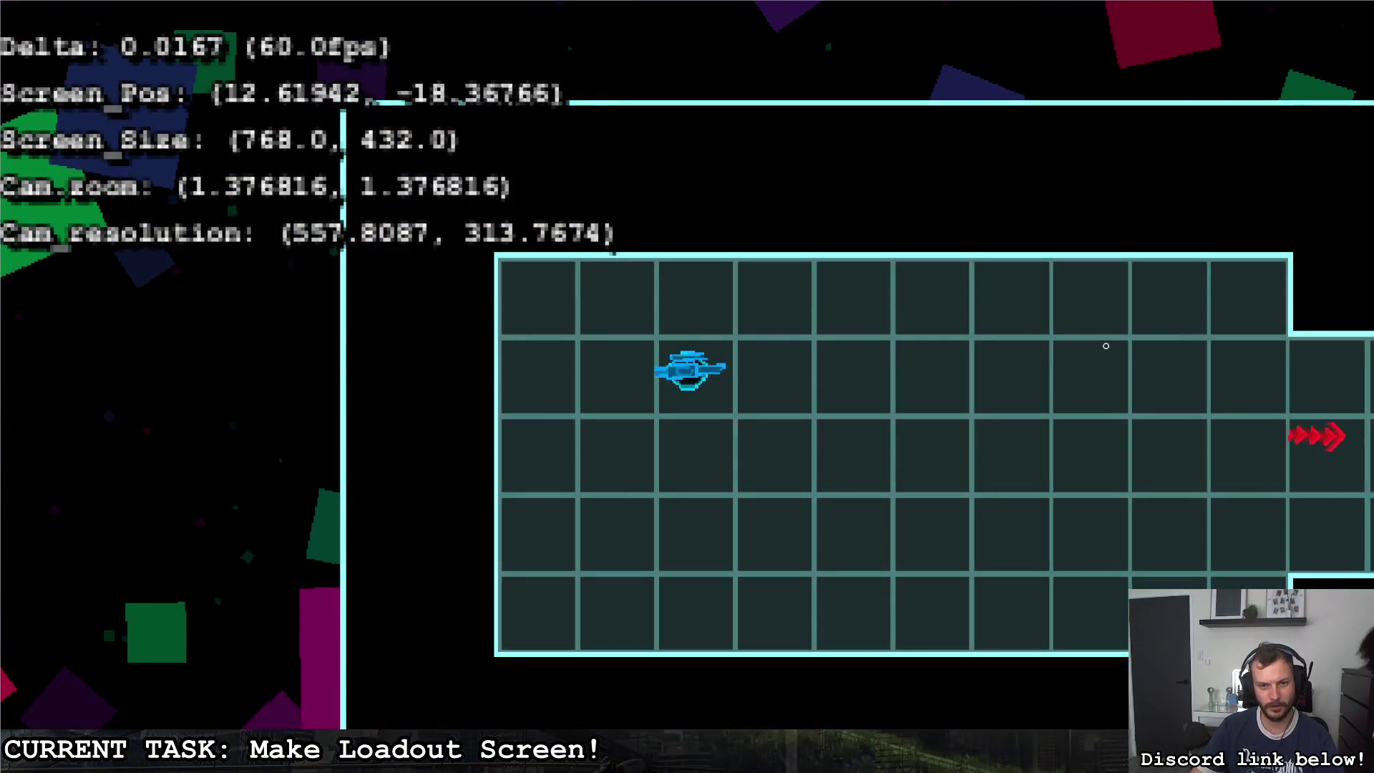
{"action": "left_click", "coordinate": [1160, 346]}
{"action": "left_click", "coordinate": [1160, 337]}
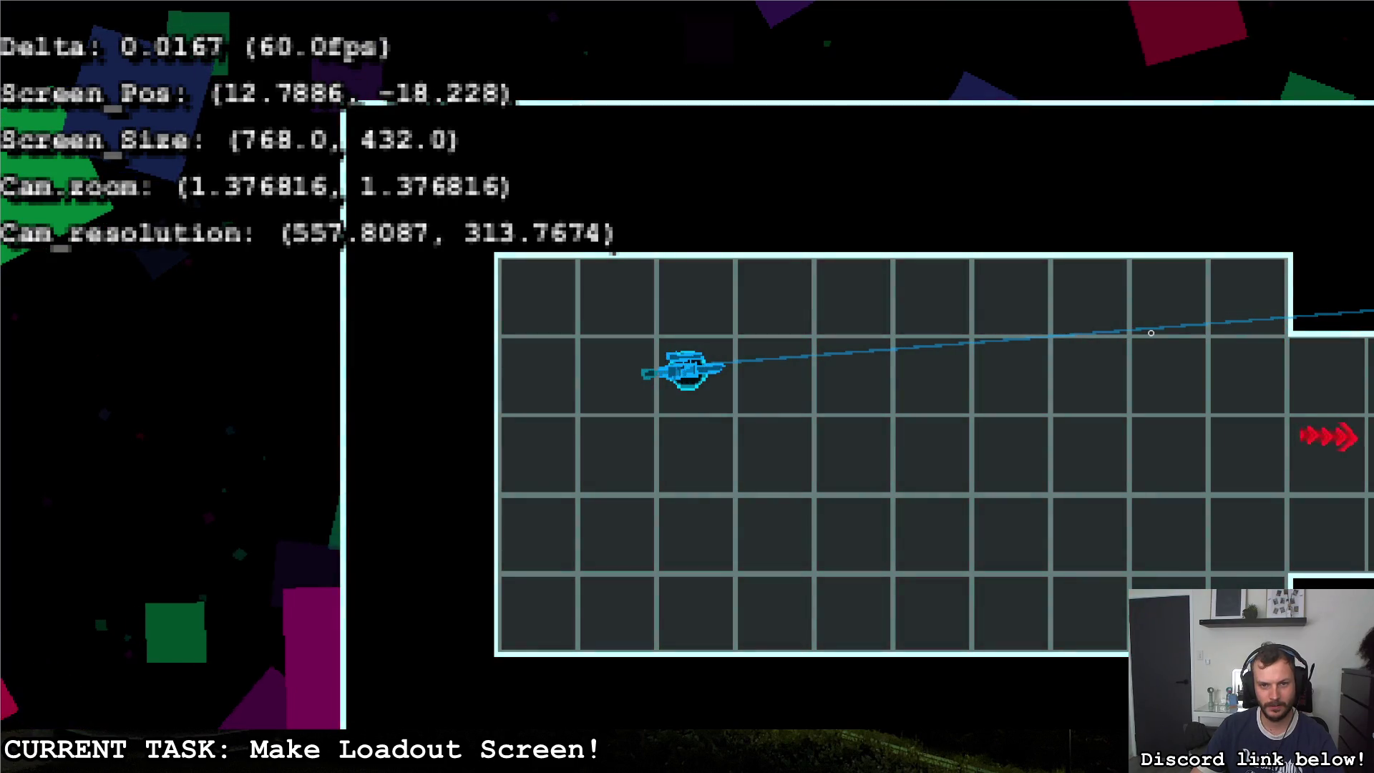
{"action": "left_click", "coordinate": [1154, 340]}
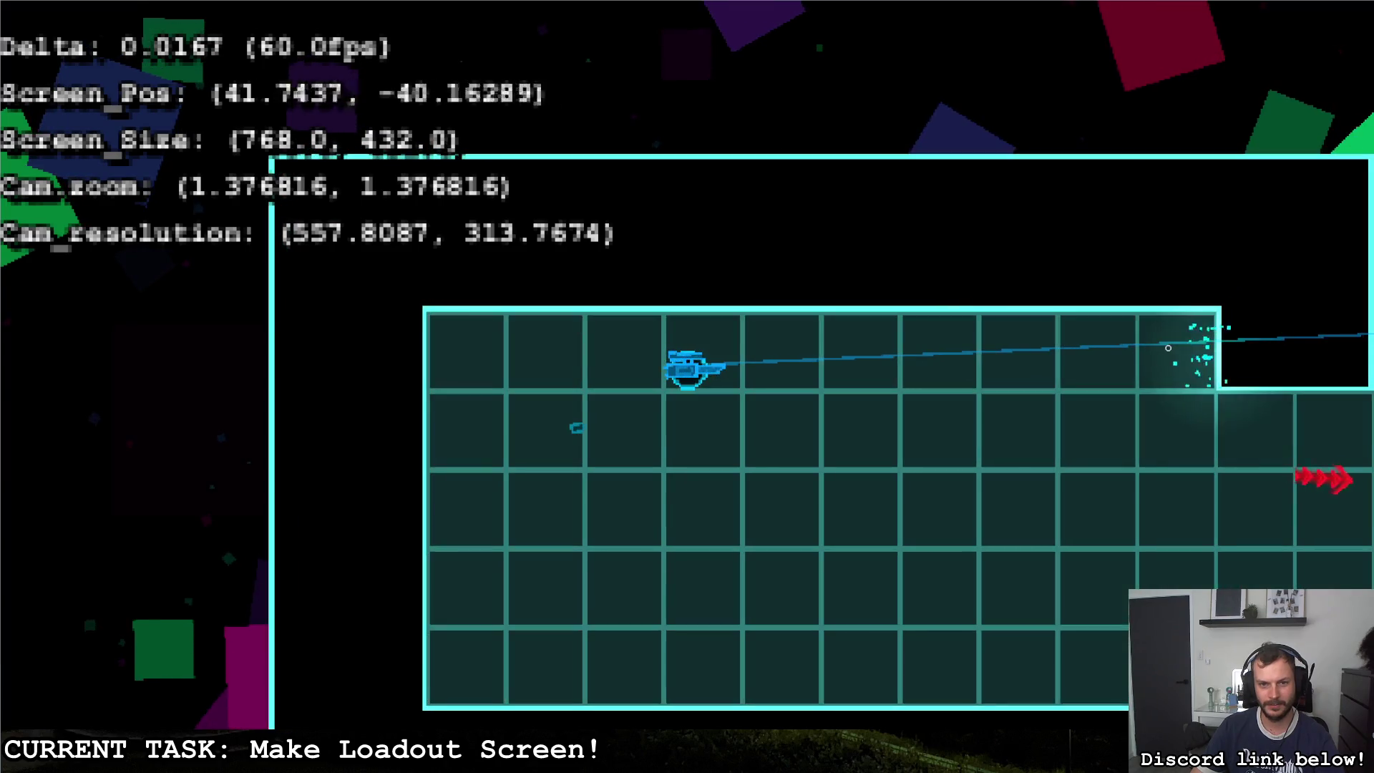
{"action": "left_click", "coordinate": [1174, 352]}
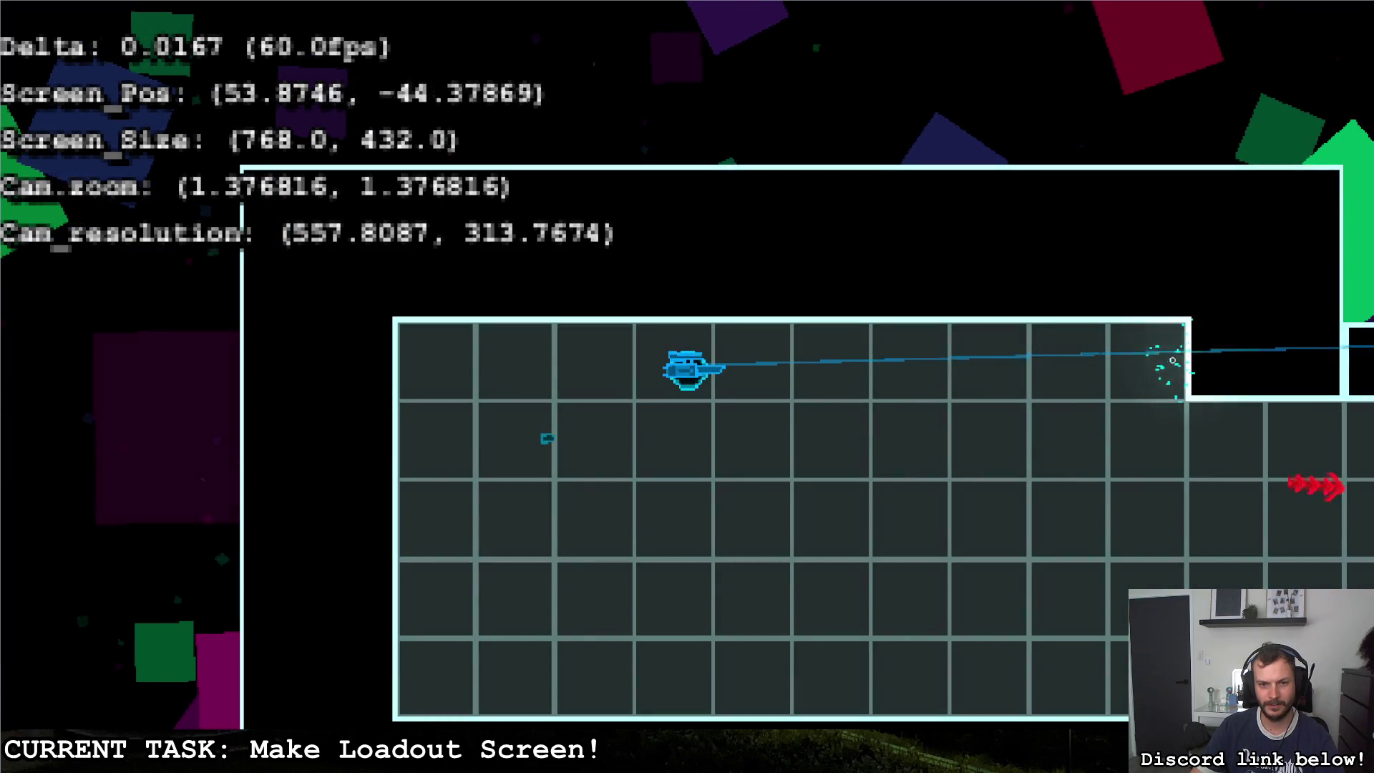
Drive the tank into the corridor and octagon chamber, firing shots at walls along the way
{"action": "key", "text": "d"}
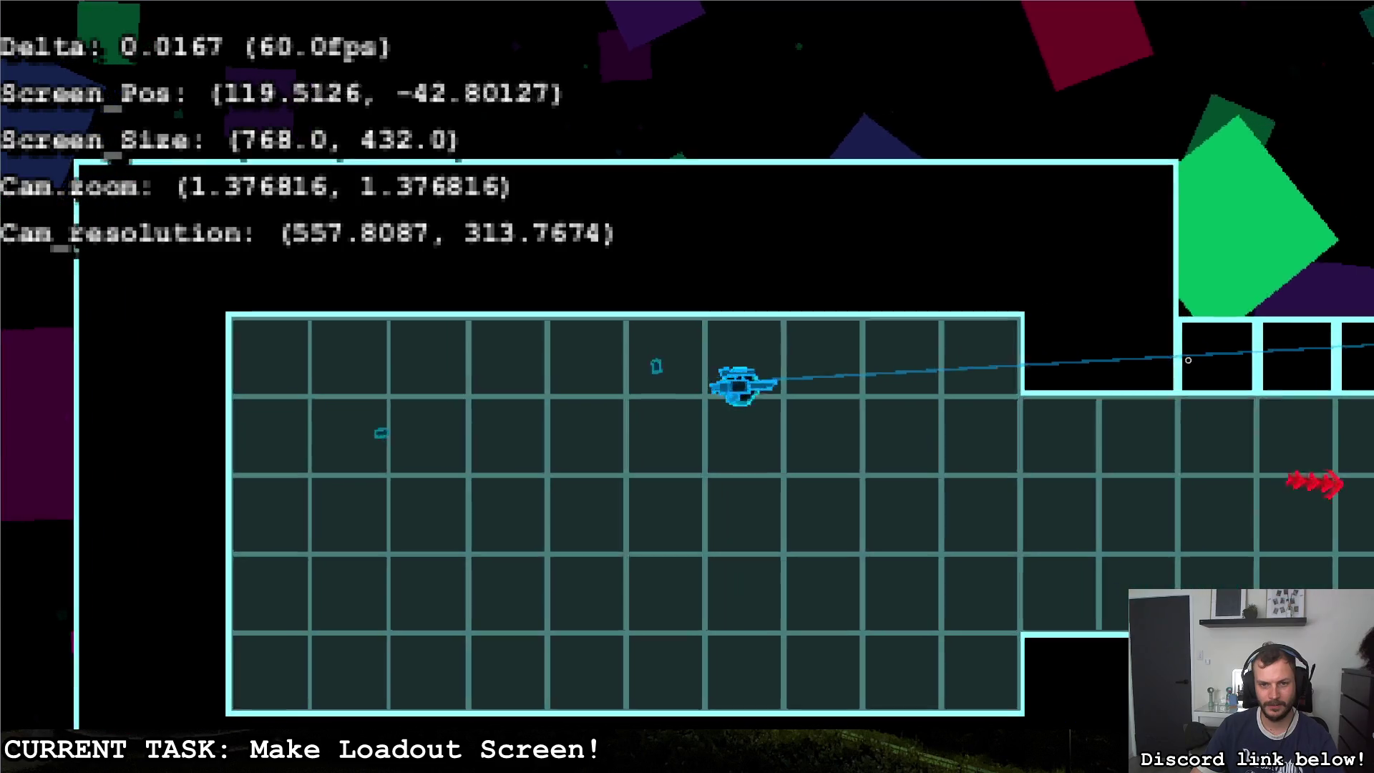
{"action": "key", "text": "s"}
{"action": "key", "text": "d"}
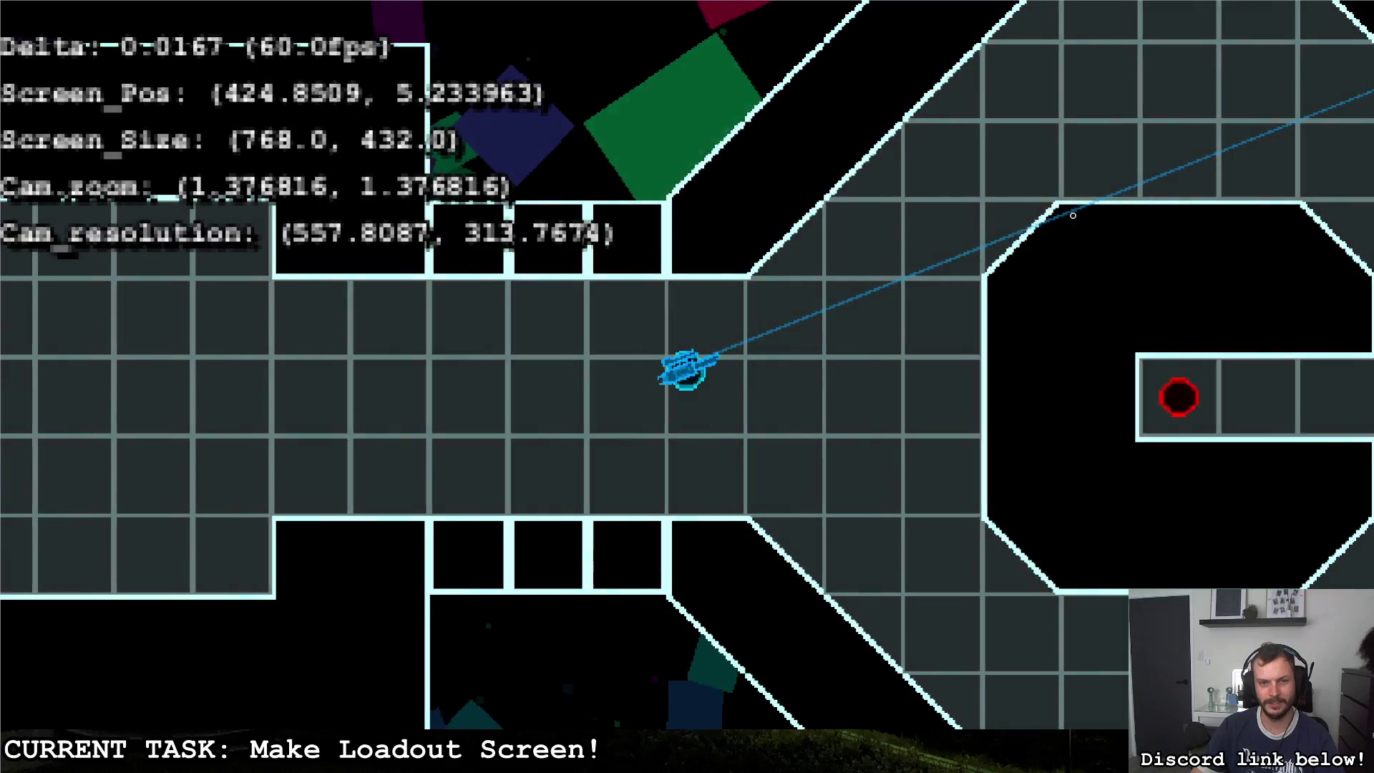
{"action": "left_click", "coordinate": [1075, 219]}
{"action": "key", "text": "a"}
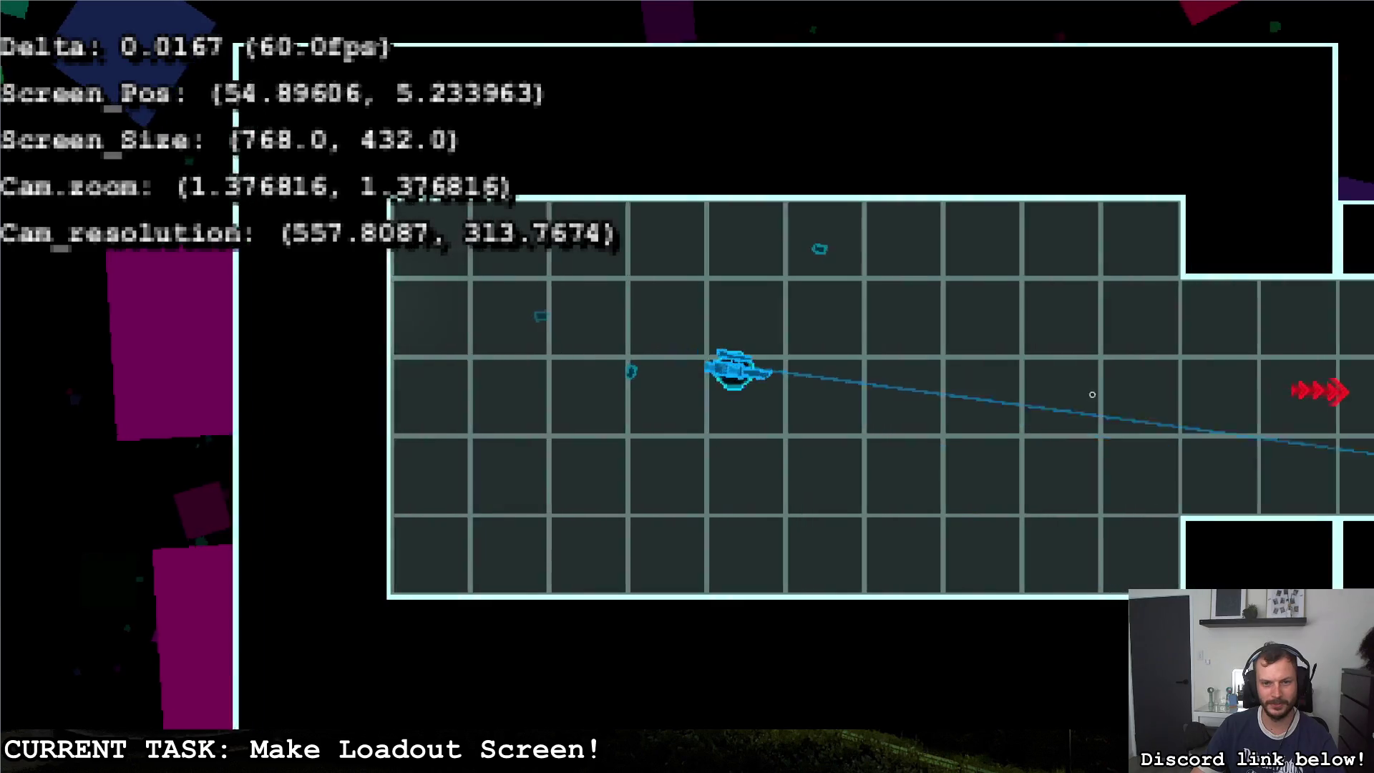
{"action": "key", "text": "d"}
{"action": "left_click", "coordinate": [1108, 398]}
{"action": "key", "text": "d"}
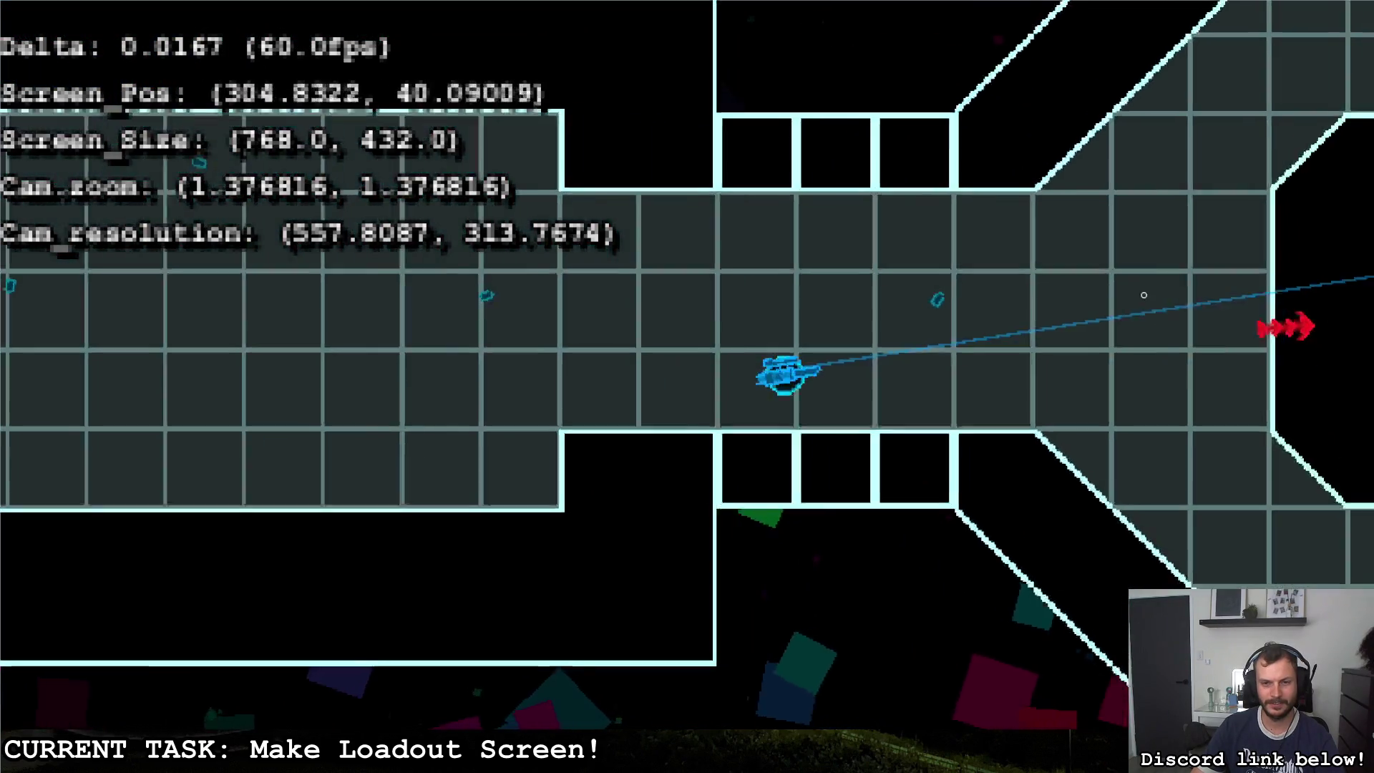
{"action": "left_click", "coordinate": [1126, 265]}
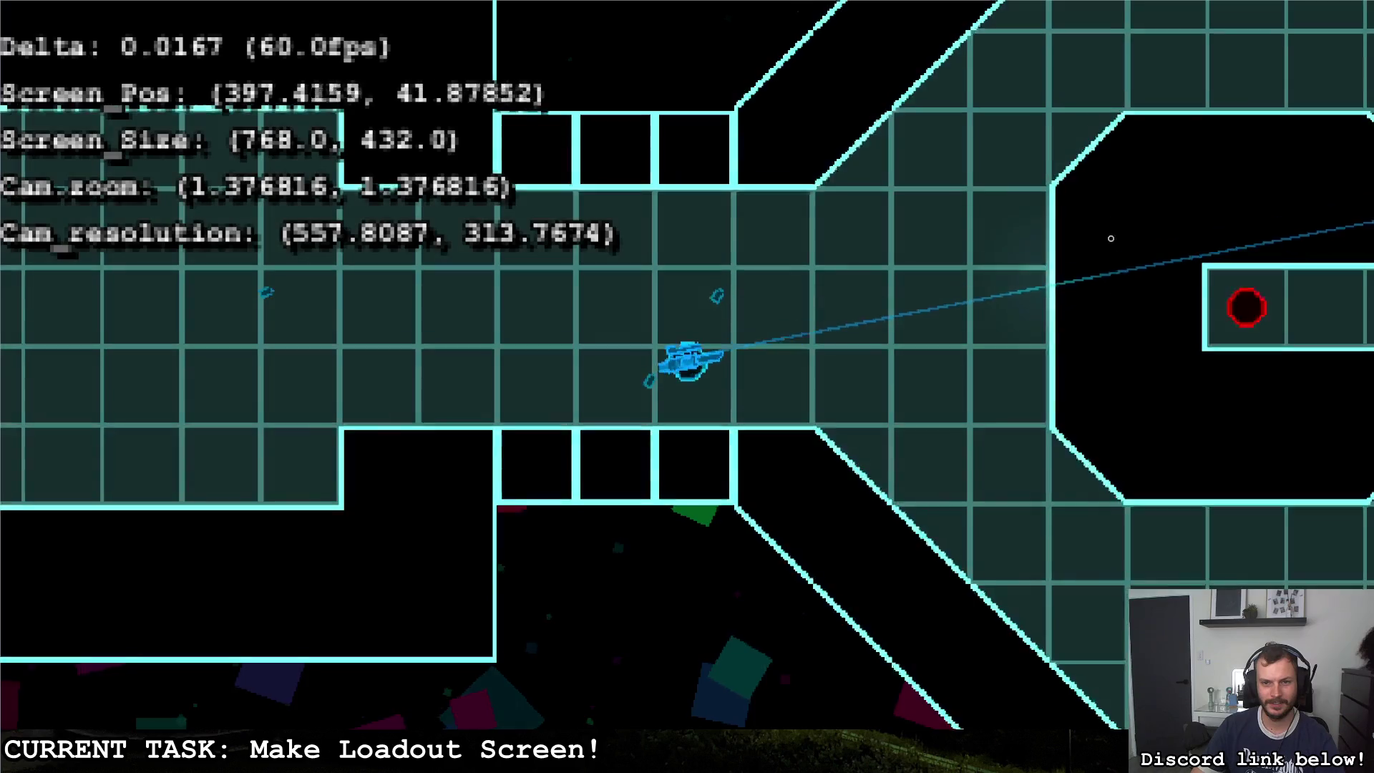
{"action": "key", "text": "w"}
{"action": "left_click", "coordinate": [1083, 259]}
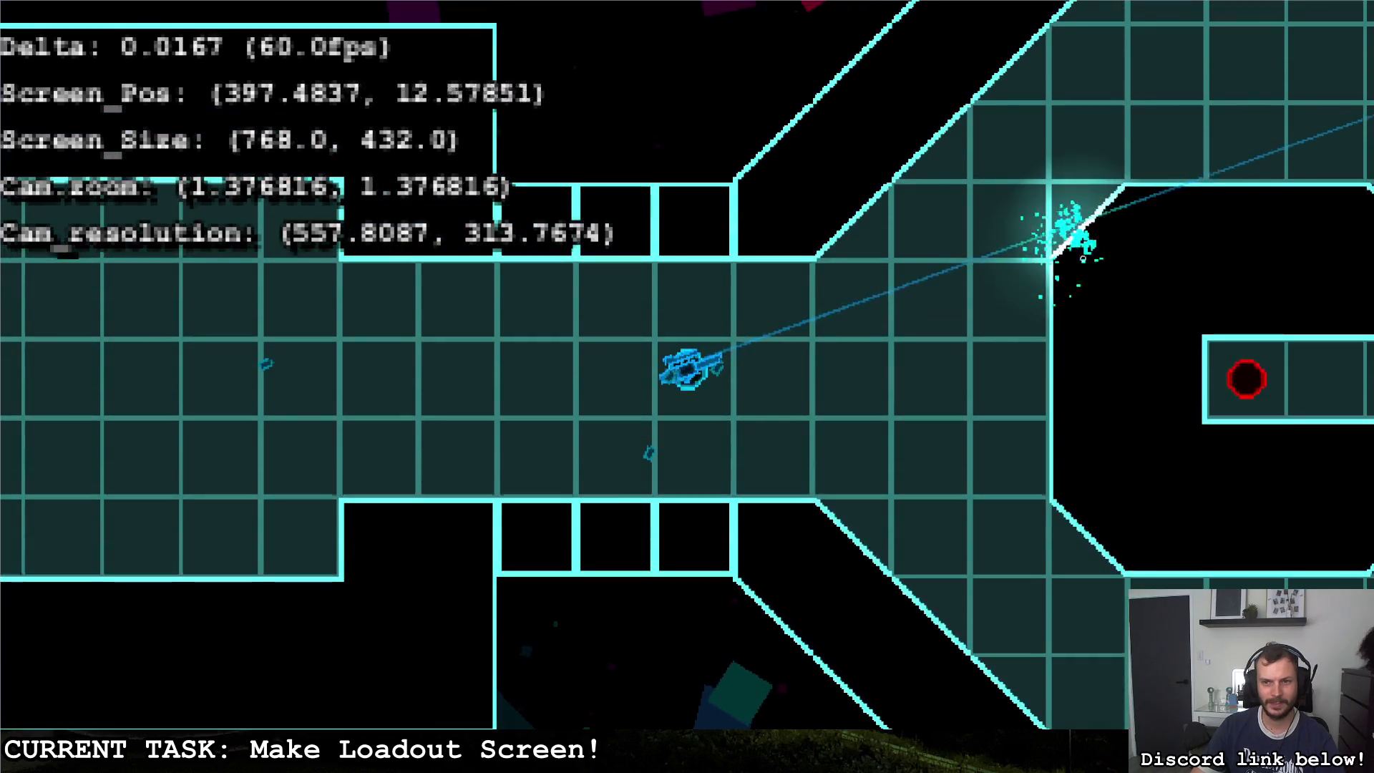
{"action": "key", "text": "a"}
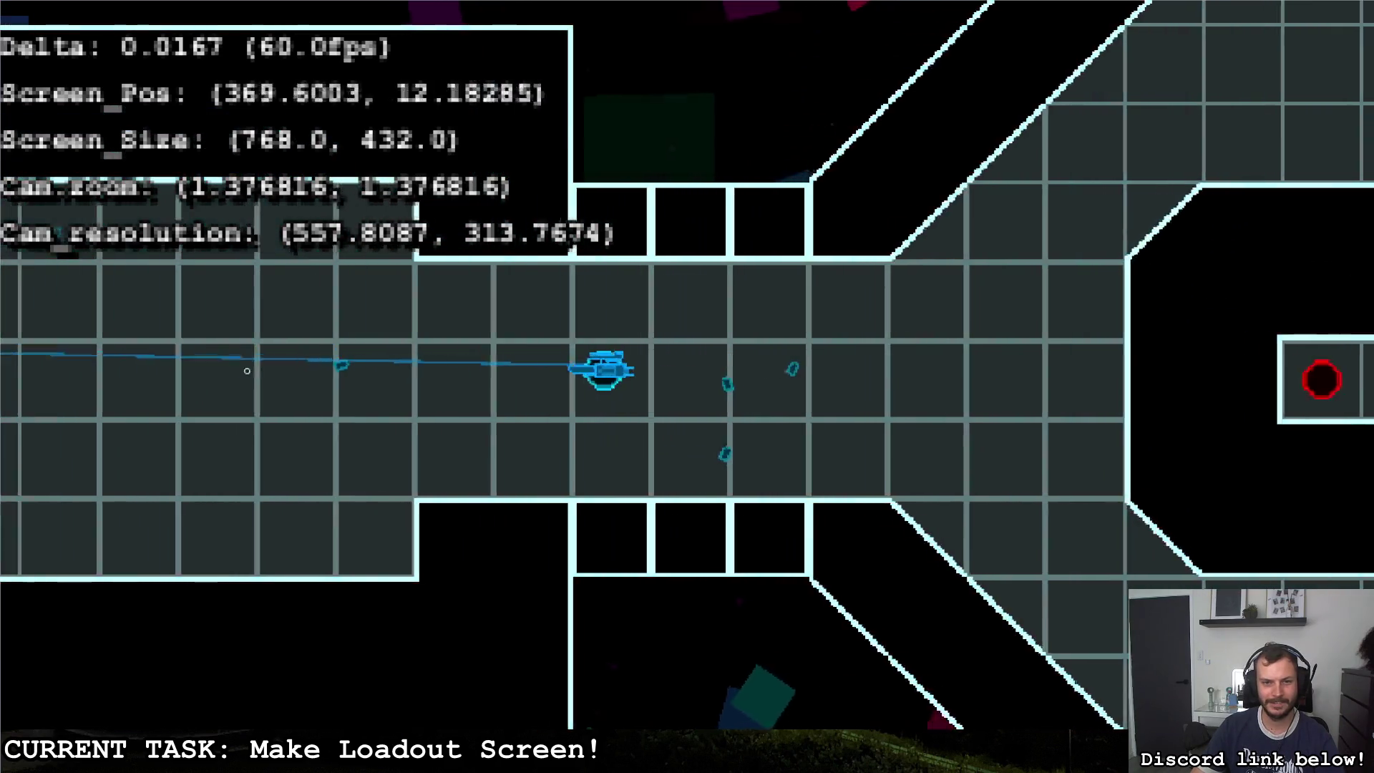
{"action": "left_click", "coordinate": [307, 387]}
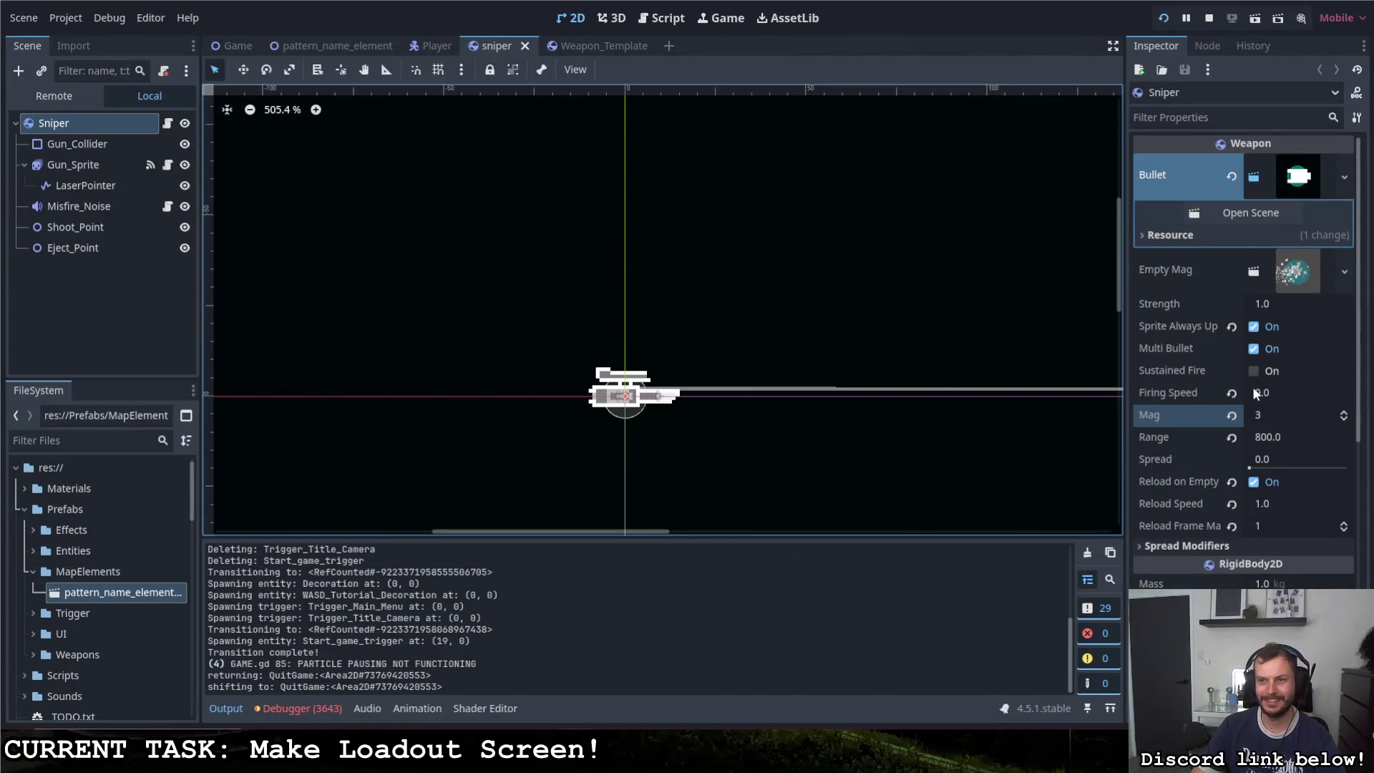
Change the sniper's Mag value to 1 and run the project
{"action": "left_click", "coordinate": [1258, 415]}
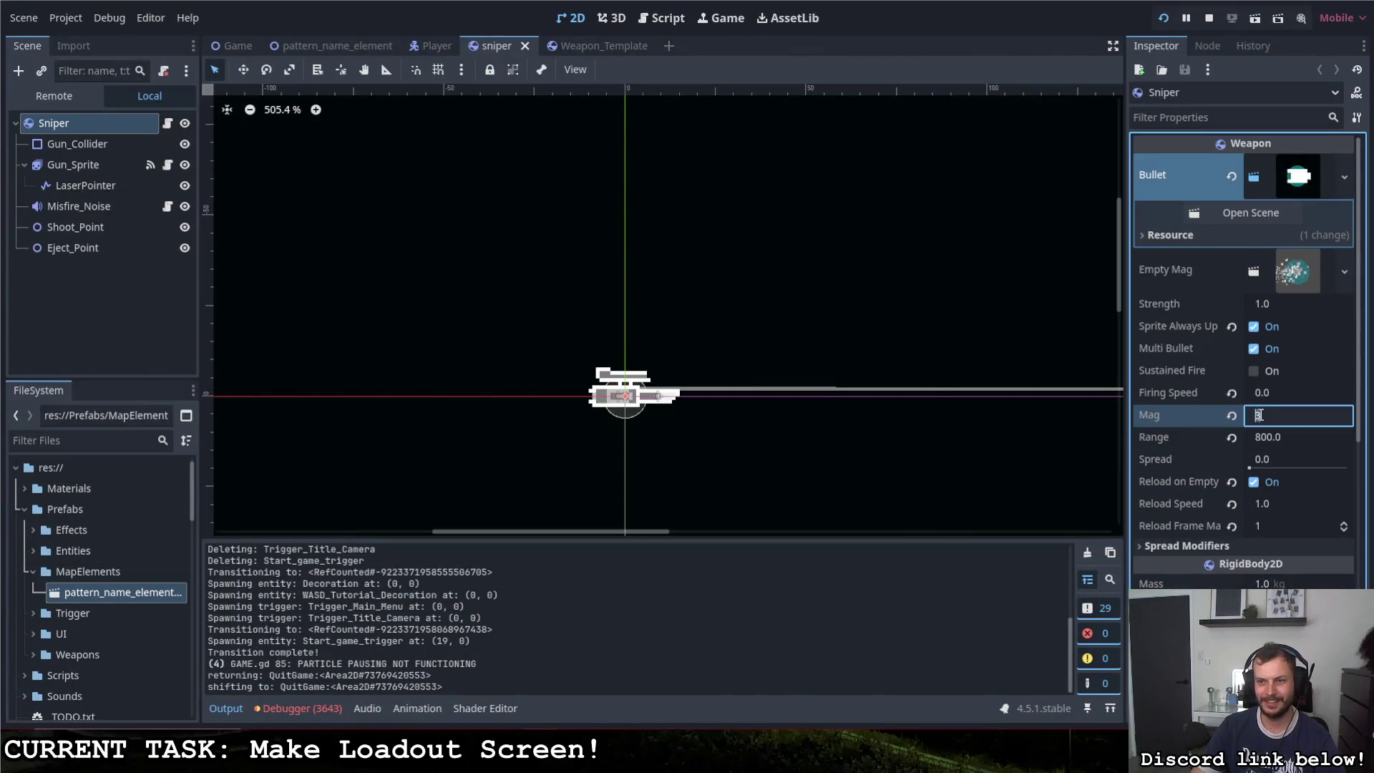
{"action": "type", "text": "1"}
{"action": "key", "text": "Return"}
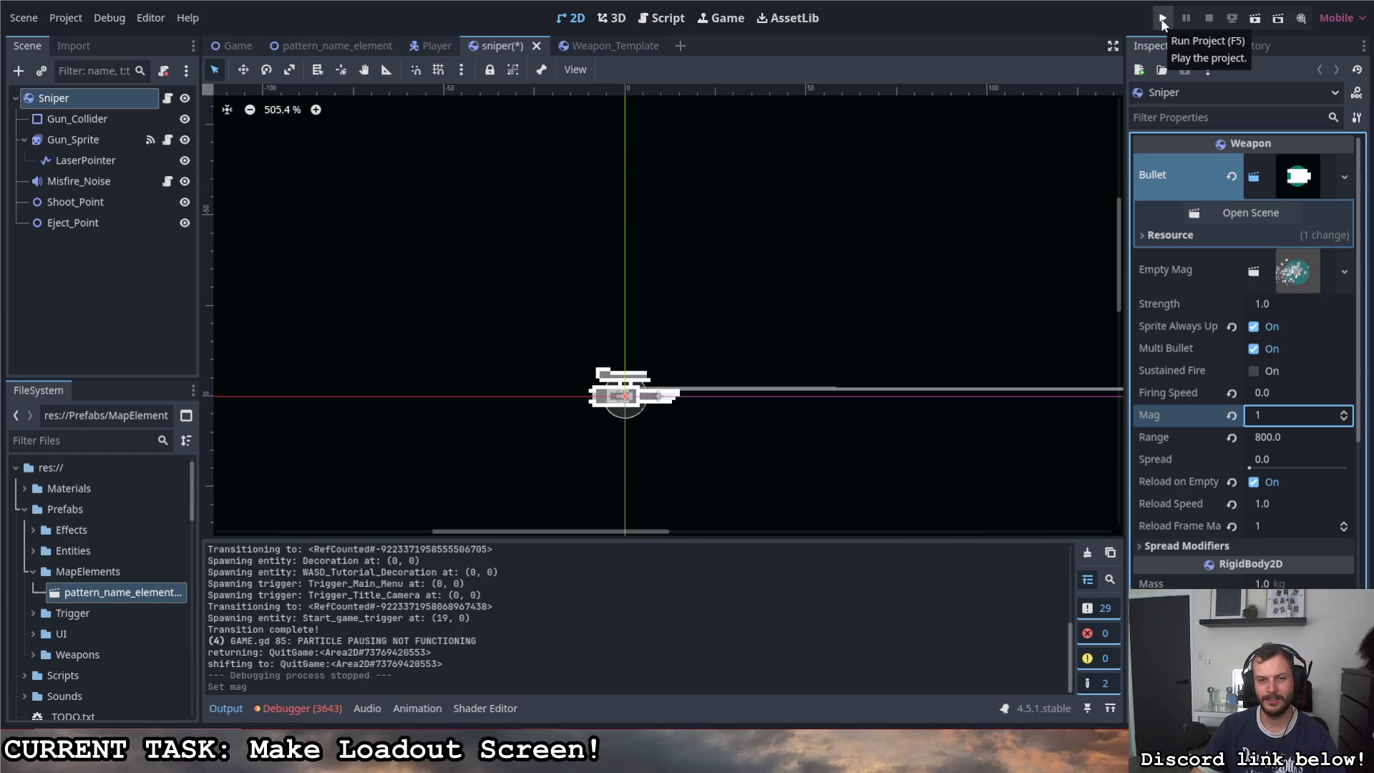
{"action": "left_click", "coordinate": [1162, 20]}
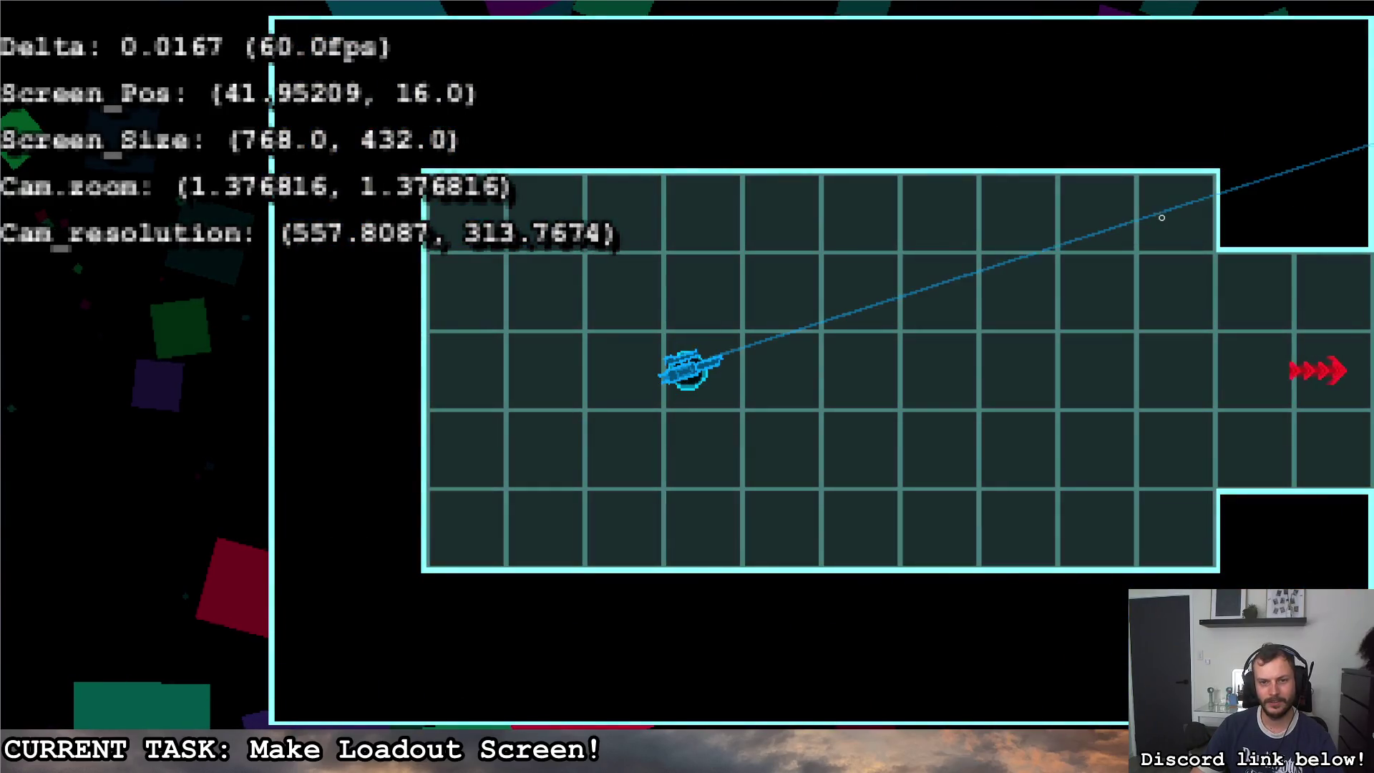
Fly the ship back and forth along the corridor, firing shots to the right and left
{"action": "left_click", "coordinate": [1161, 218]}
{"action": "key", "text": "d"}
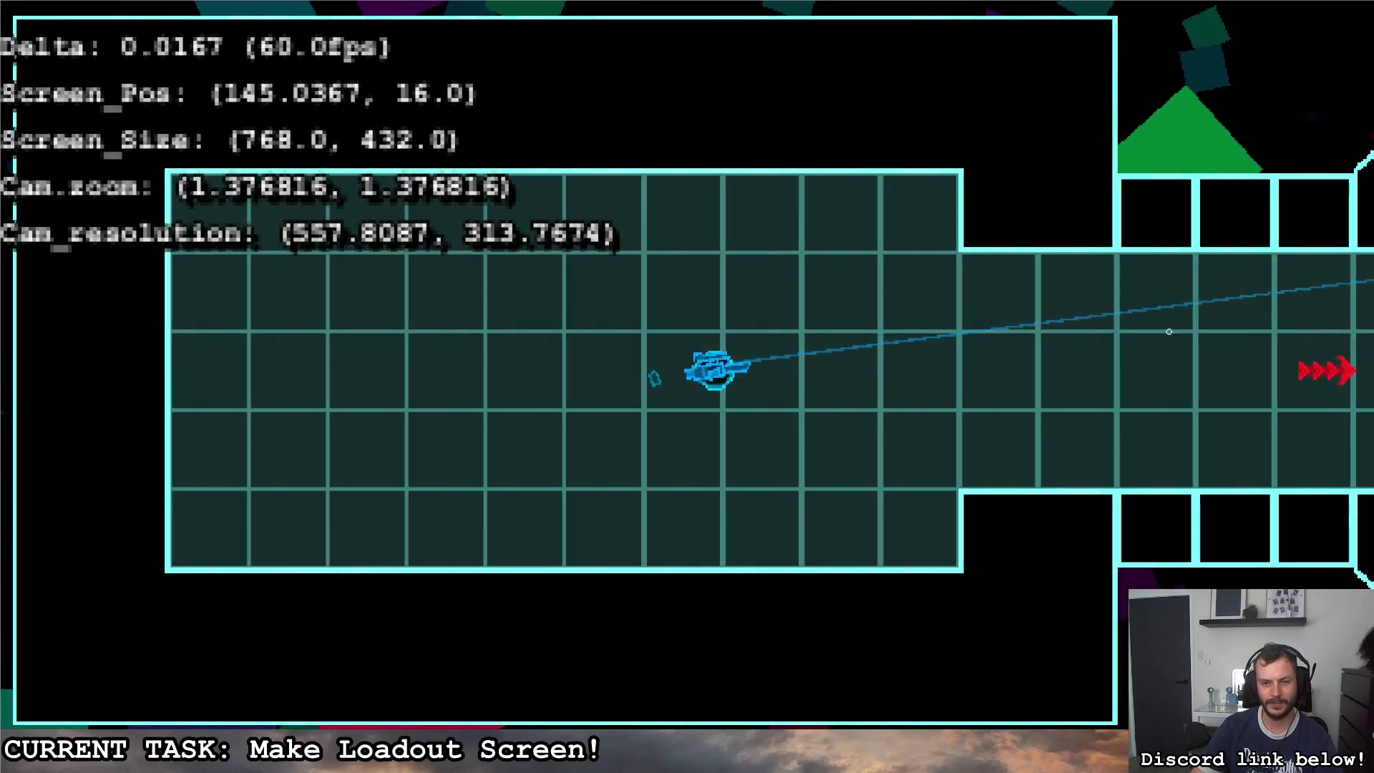
{"action": "left_click", "coordinate": [1226, 293]}
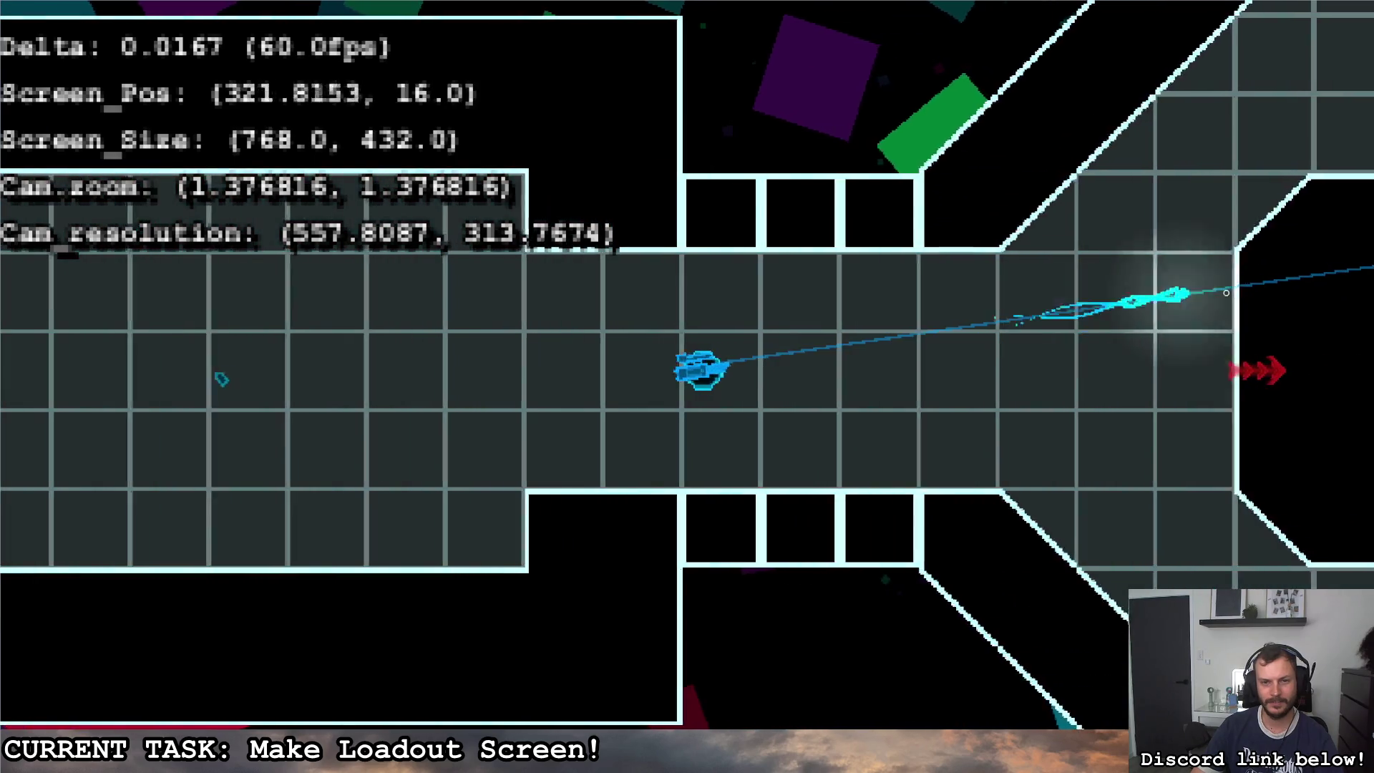
{"action": "key", "text": "a"}
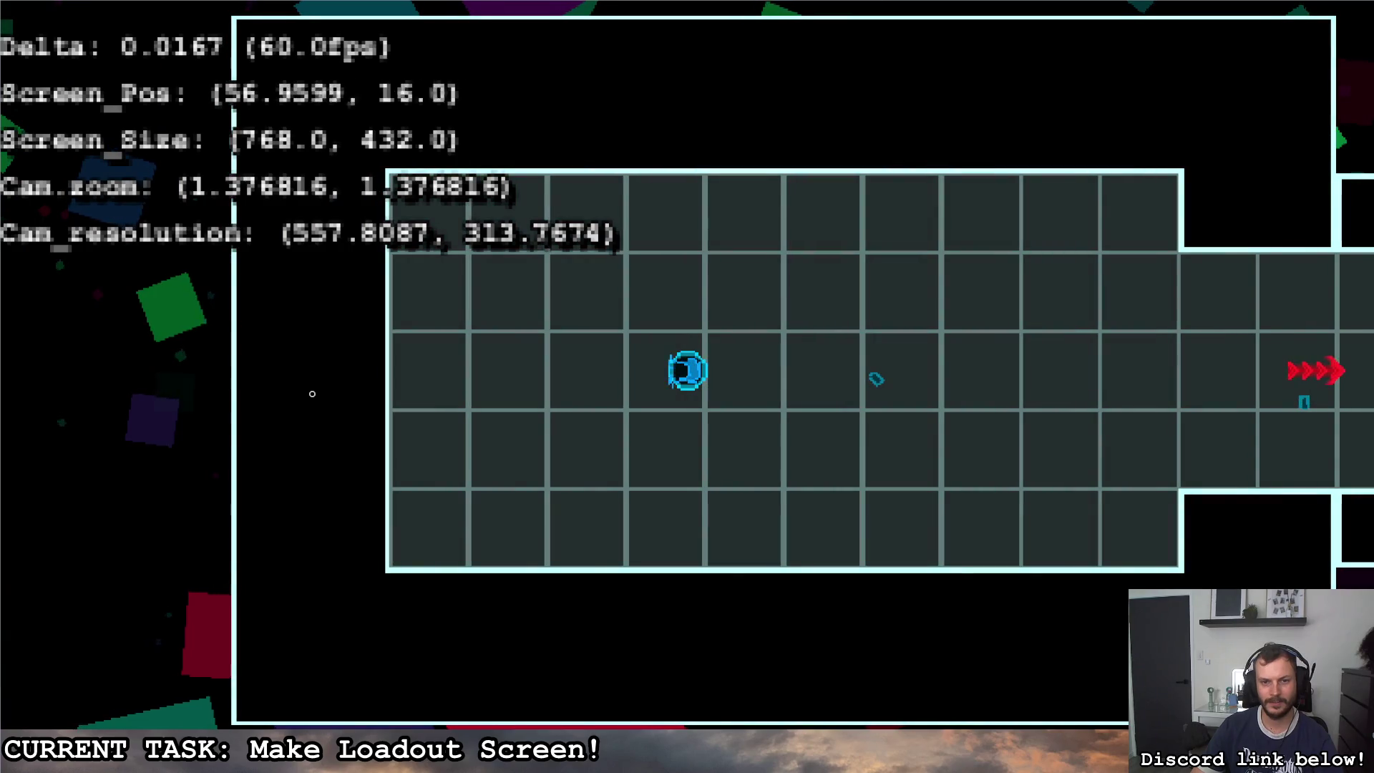
{"action": "key", "text": "d"}
{"action": "left_click", "coordinate": [310, 392]}
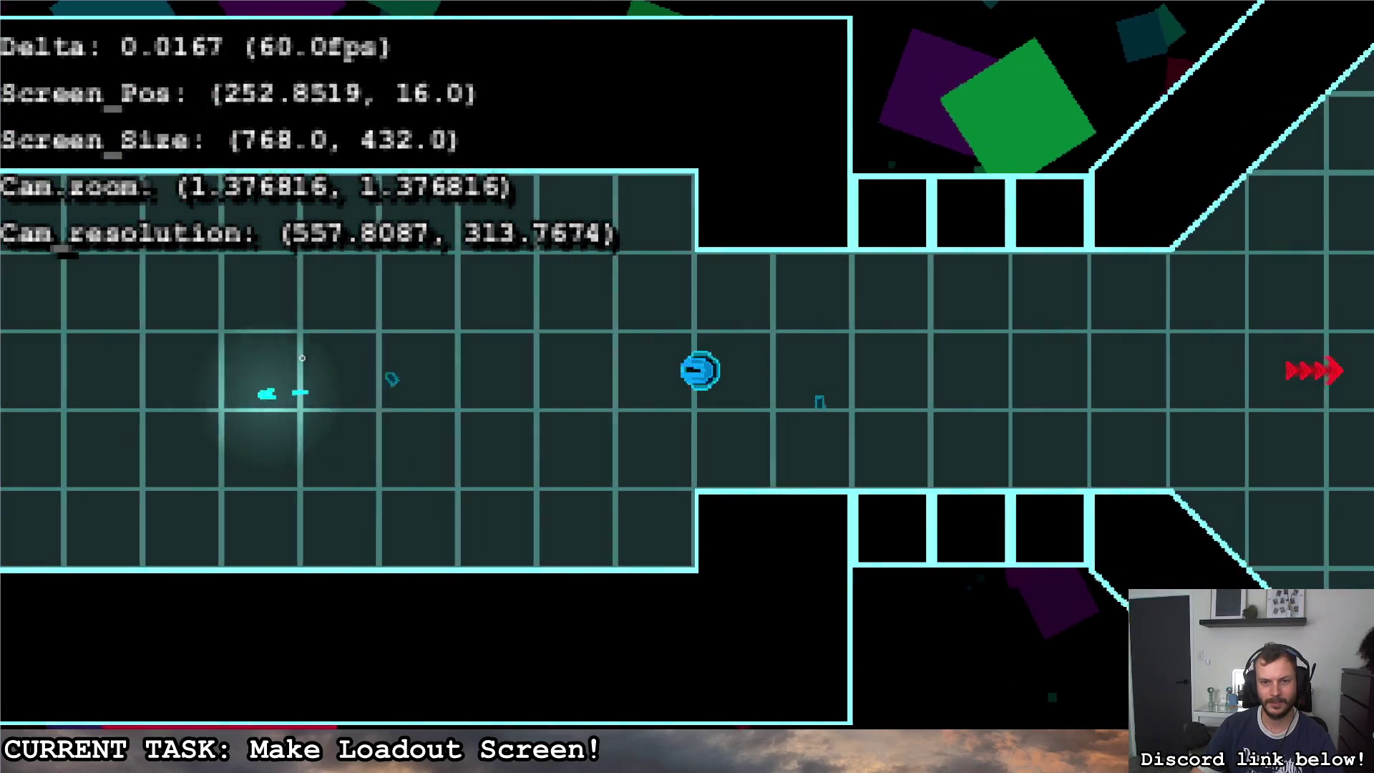
{"action": "key", "text": "a"}
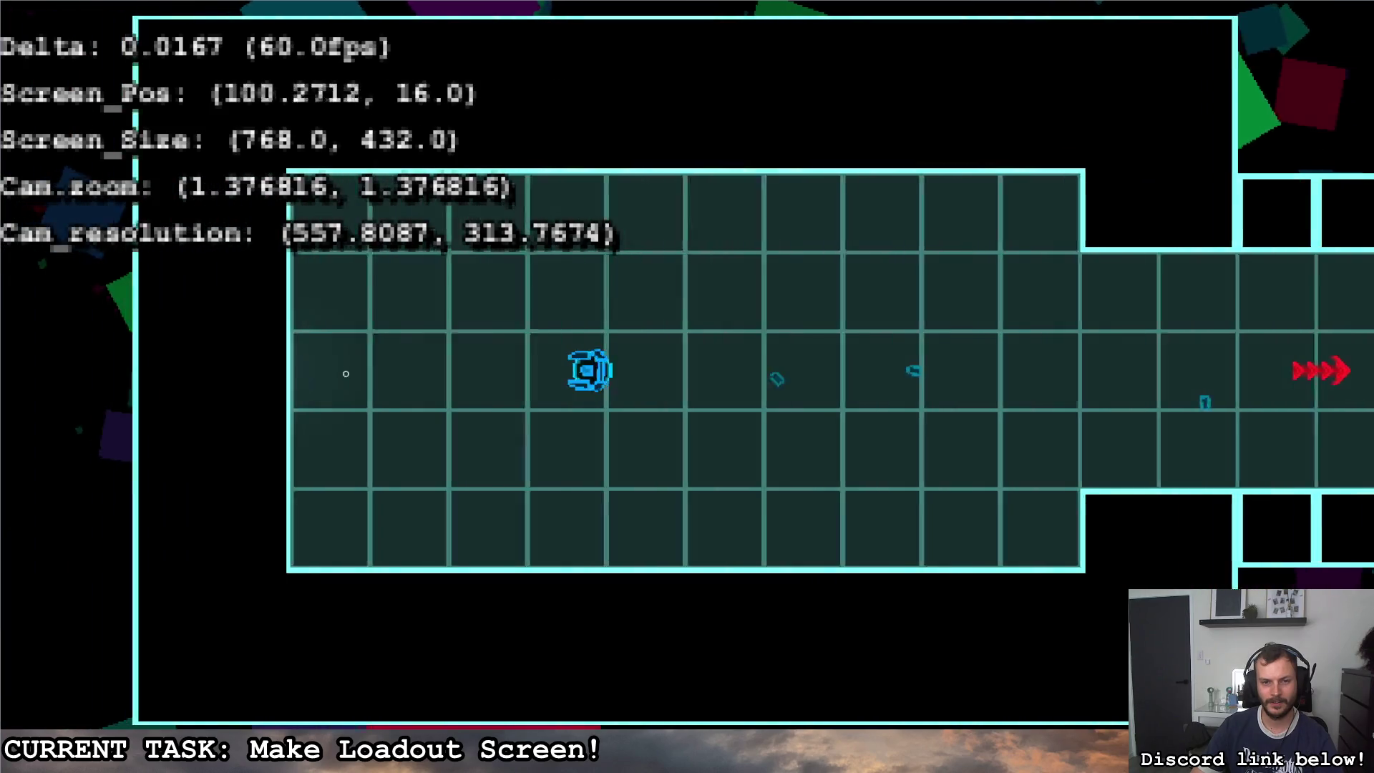
{"action": "left_click", "coordinate": [1110, 252]}
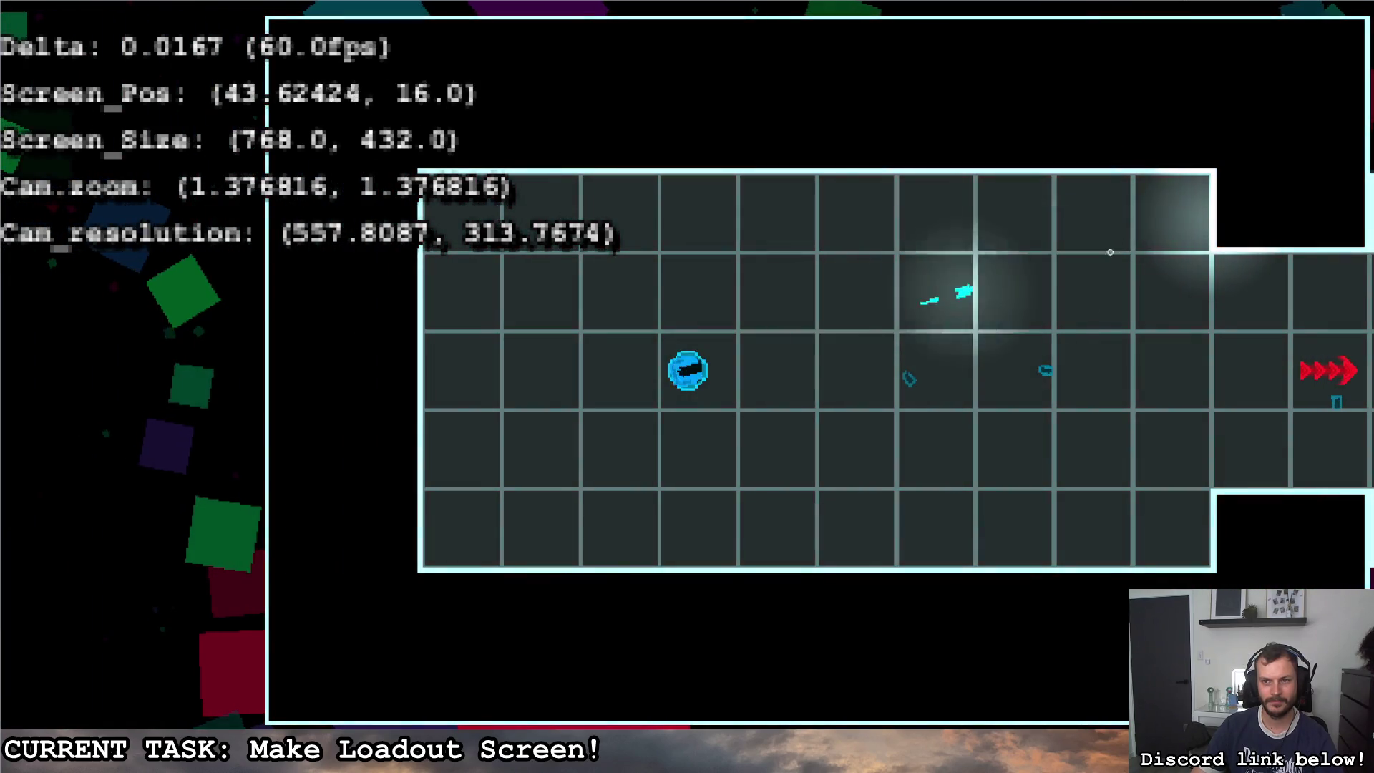
{"action": "key", "text": "d"}
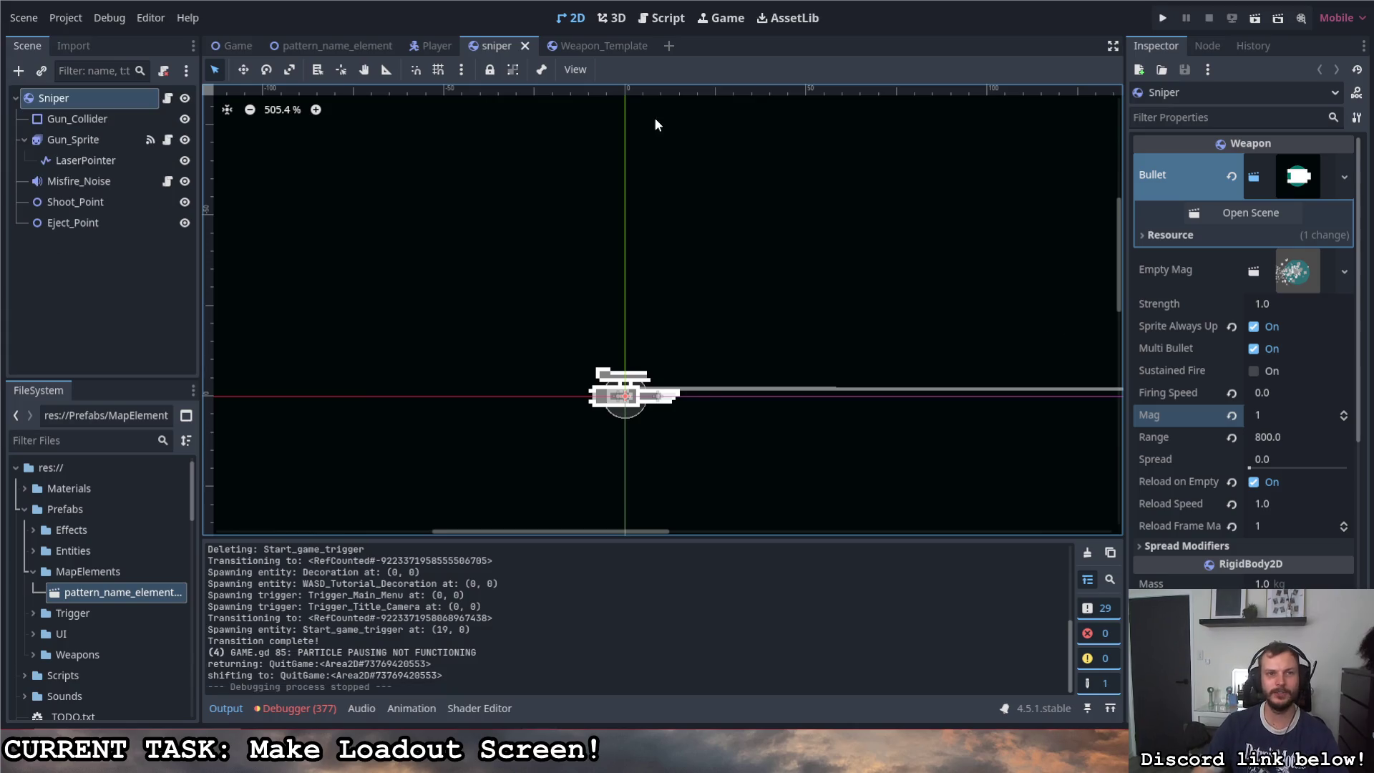
Open default_bullet_hit_effect.tscn from the Effects folder and enable Emit on Start on its root node
{"action": "scroll", "coordinate": [154, 562], "scroll_direction": "down", "scroll_amount": 5}
{"action": "scroll", "coordinate": [136, 566], "scroll_direction": "up", "scroll_amount": 5}
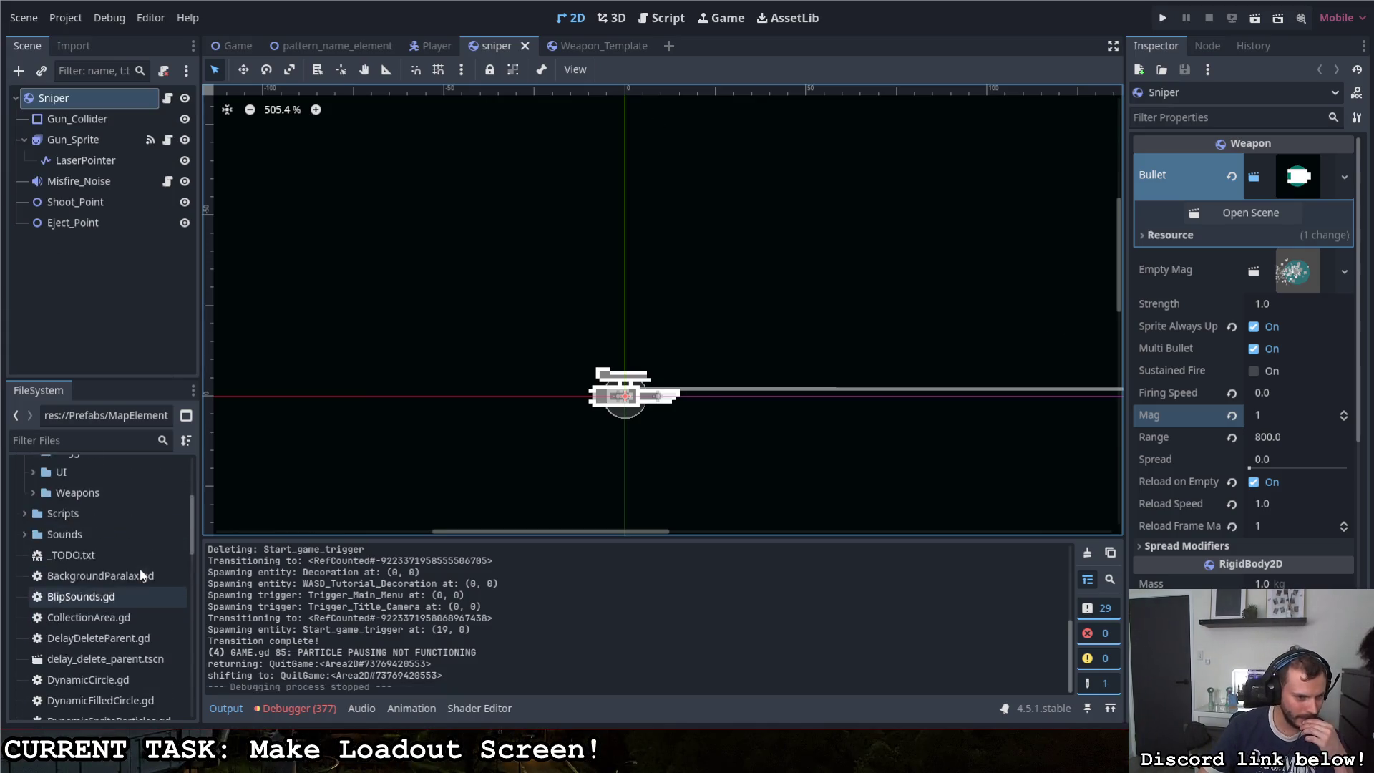
{"action": "left_click", "coordinate": [30, 533]}
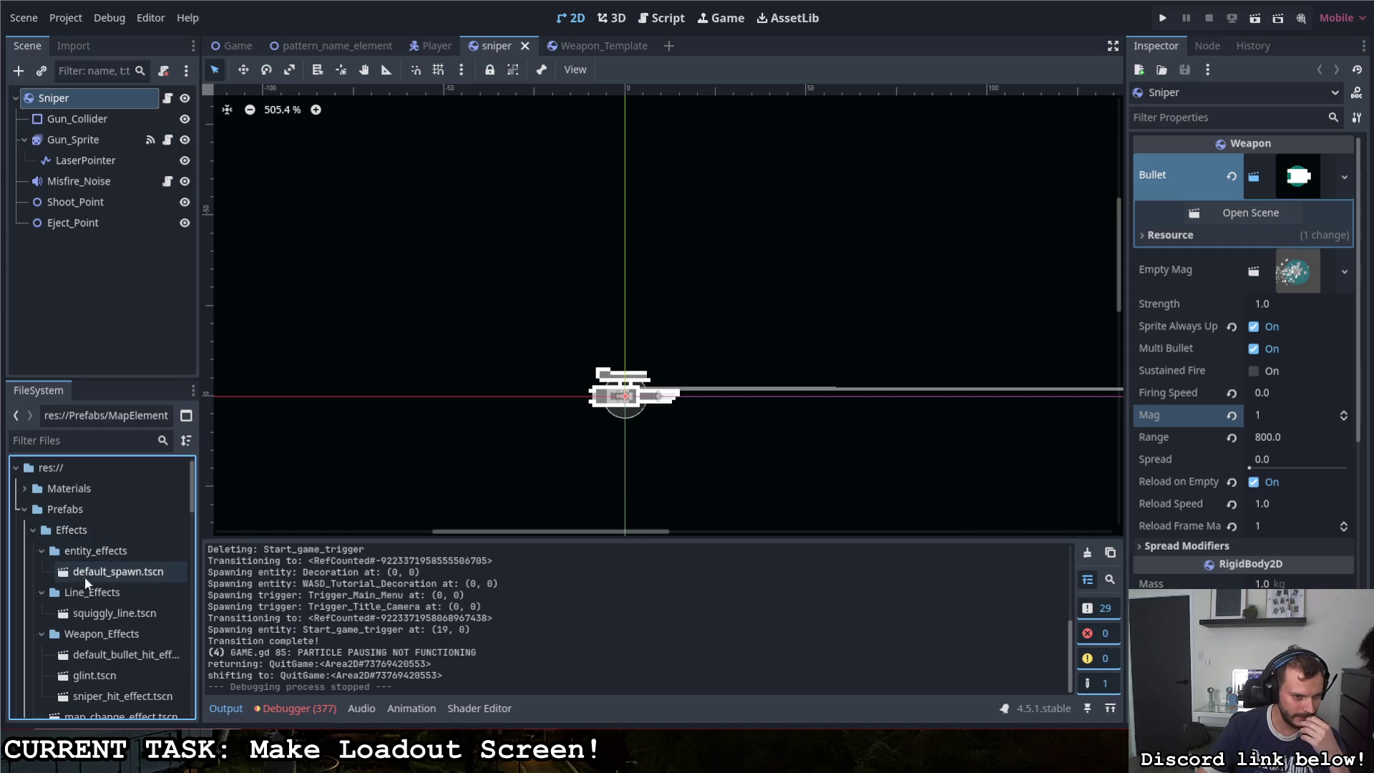
{"action": "scroll", "coordinate": [85, 576], "scroll_direction": "down", "scroll_amount": 2}
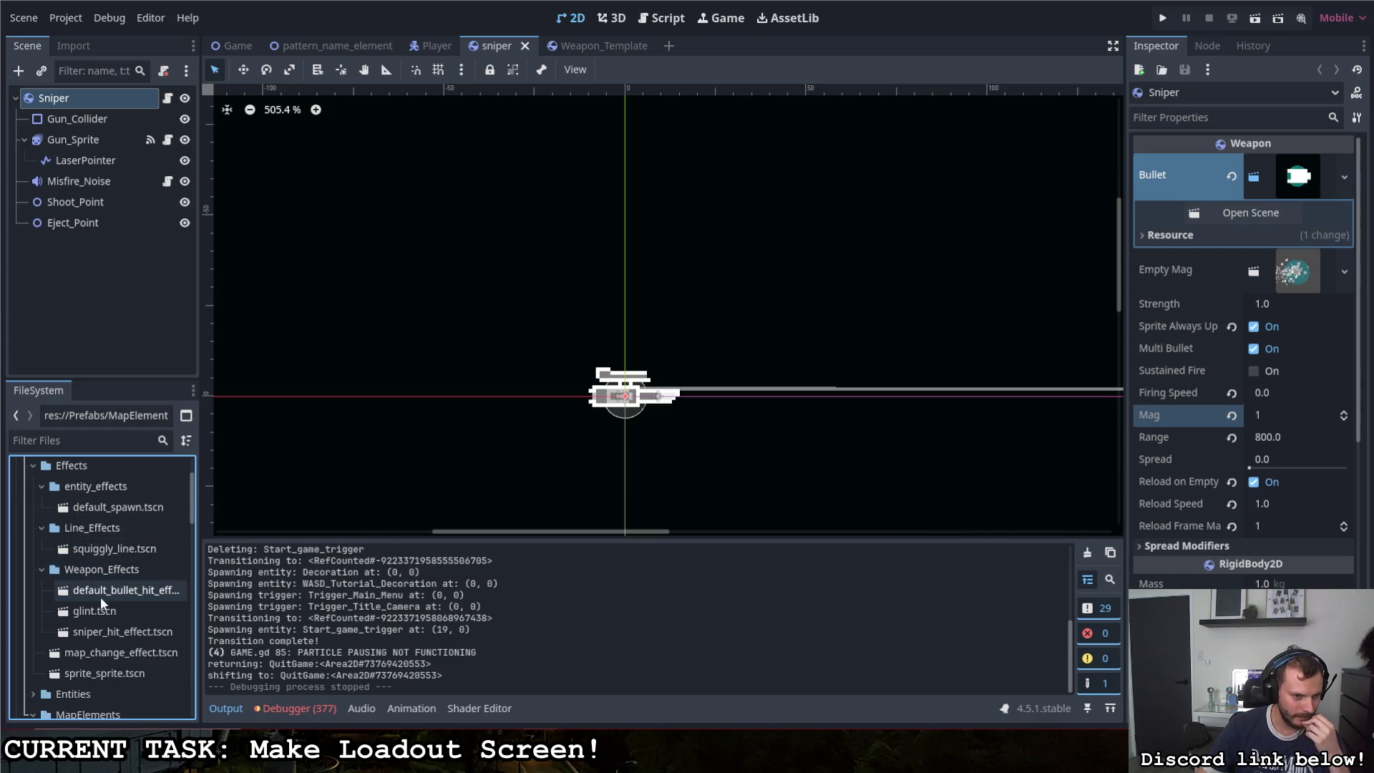
{"action": "double_click", "coordinate": [102, 592]}
{"action": "left_click", "coordinate": [96, 97]}
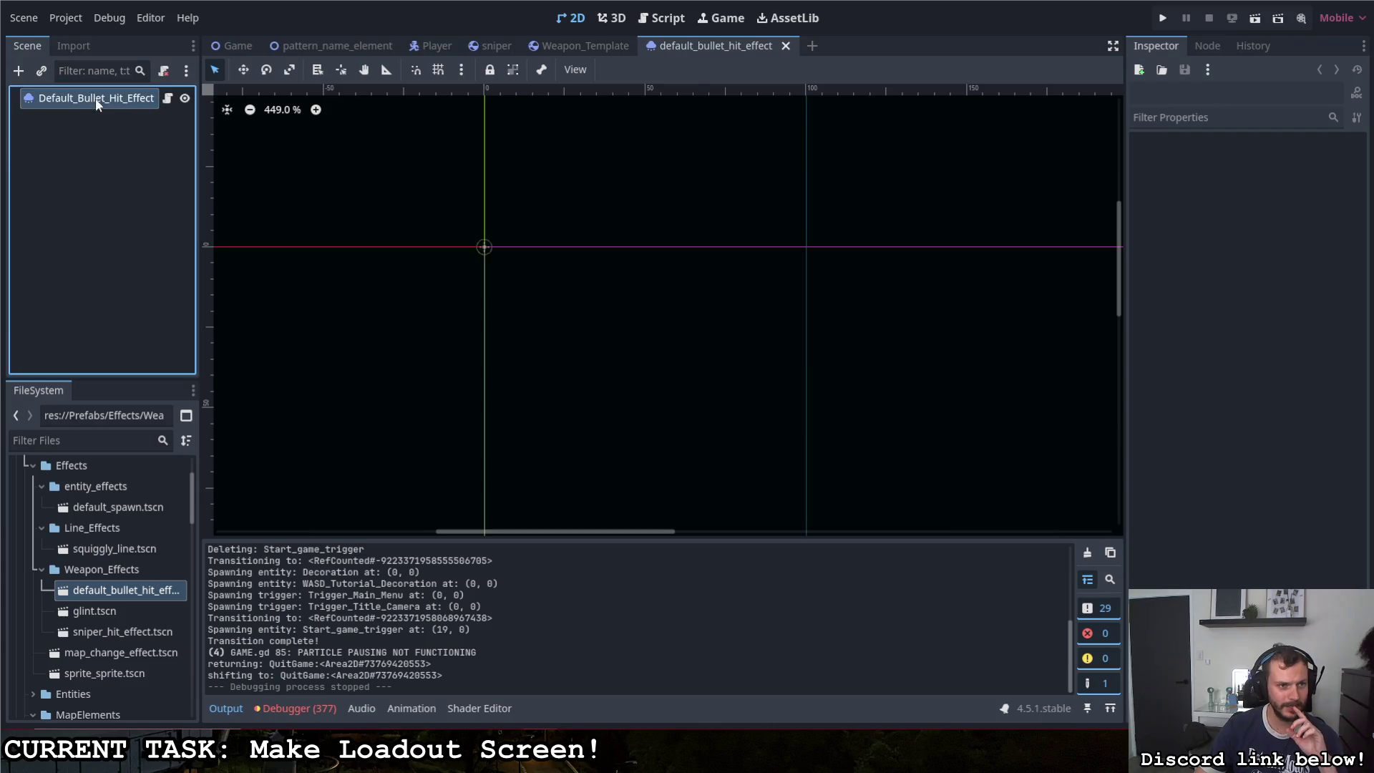
{"action": "left_click", "coordinate": [1253, 164]}
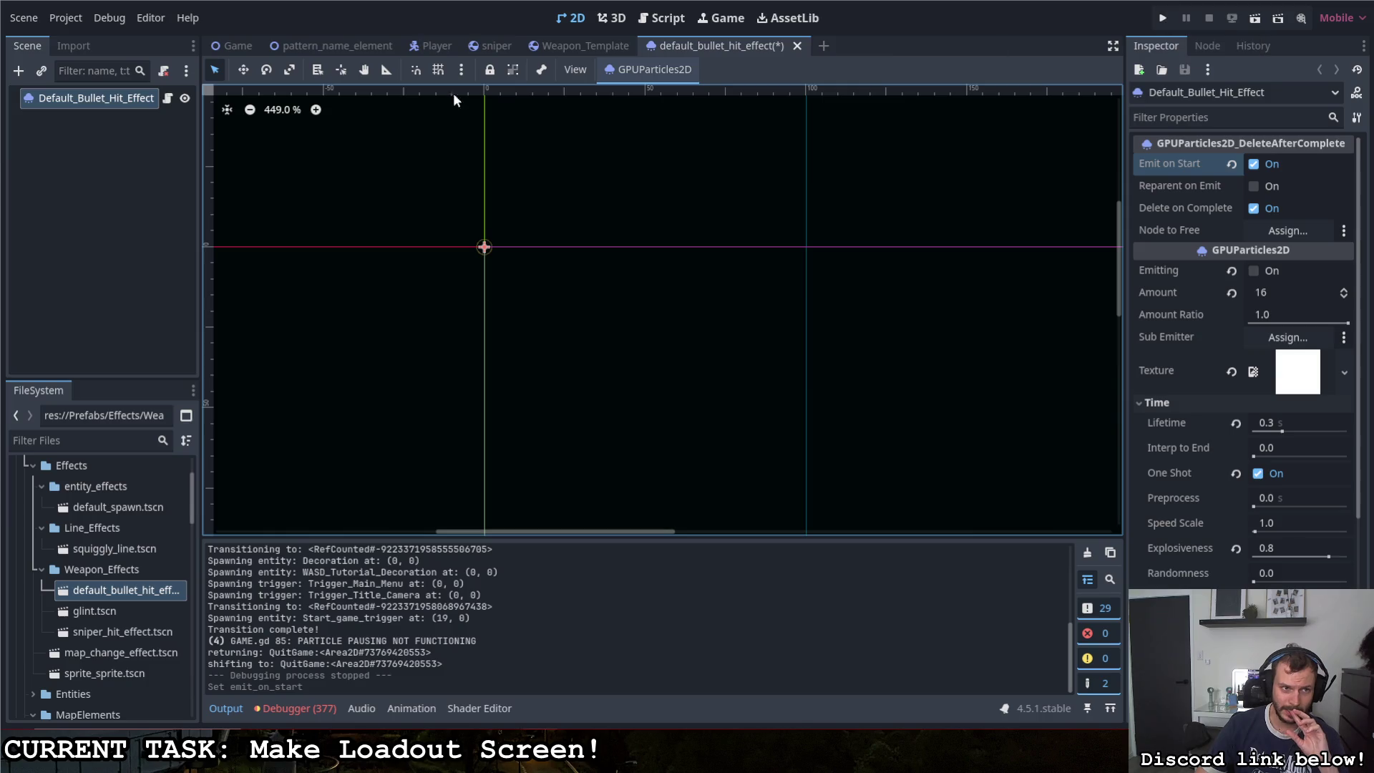
Enable Reparent on Emit on the default bullet hit effect and run the game
{"action": "left_click", "coordinate": [167, 98]}
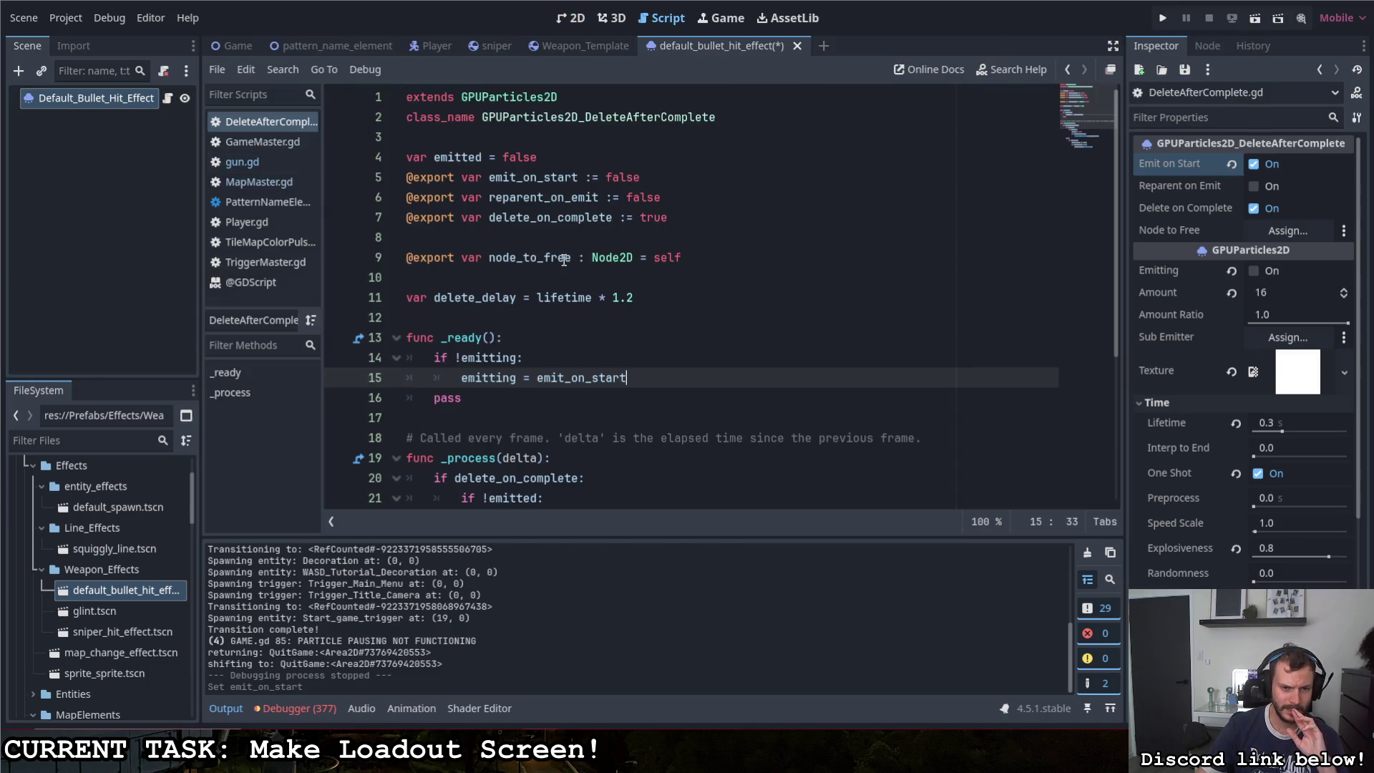
{"action": "scroll", "coordinate": [616, 282], "scroll_direction": "down", "scroll_amount": 4}
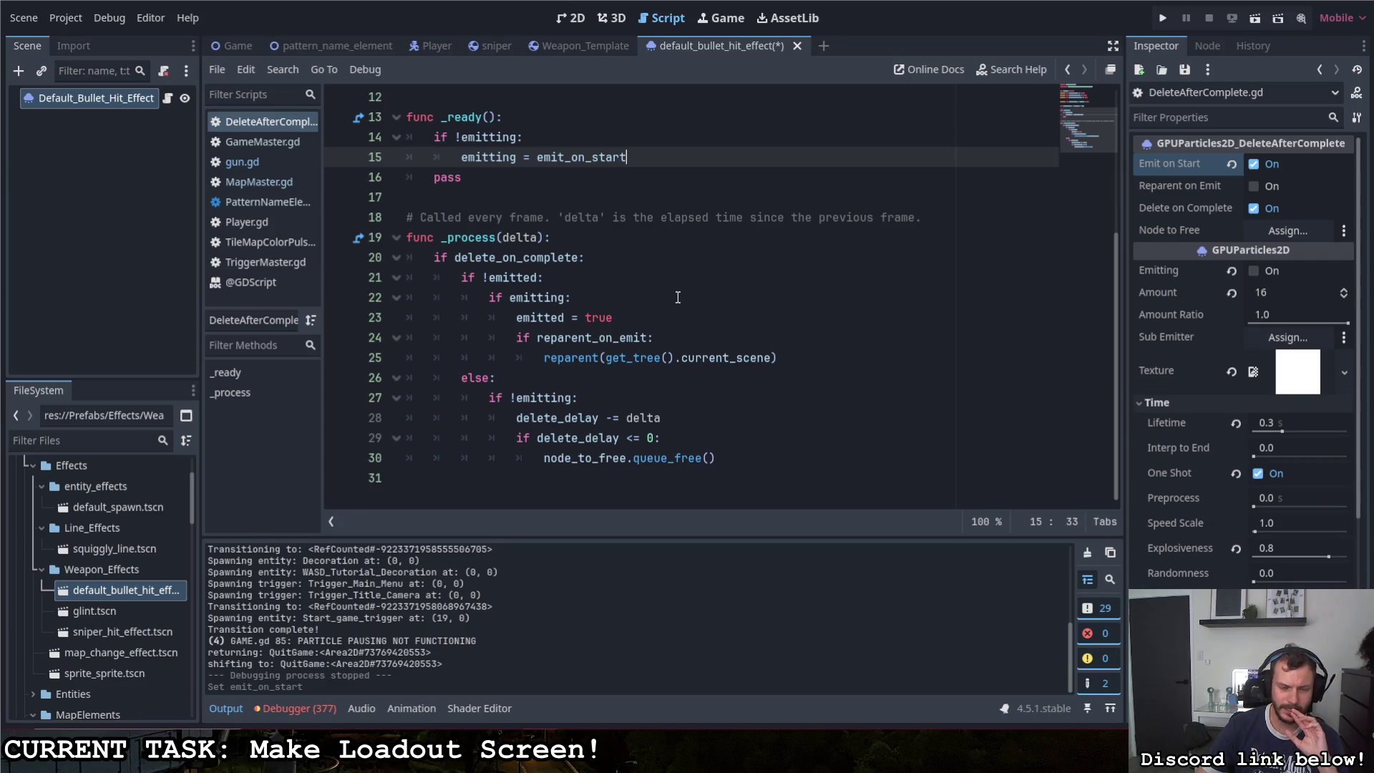
{"action": "scroll", "coordinate": [678, 297], "scroll_direction": "up", "scroll_amount": 4}
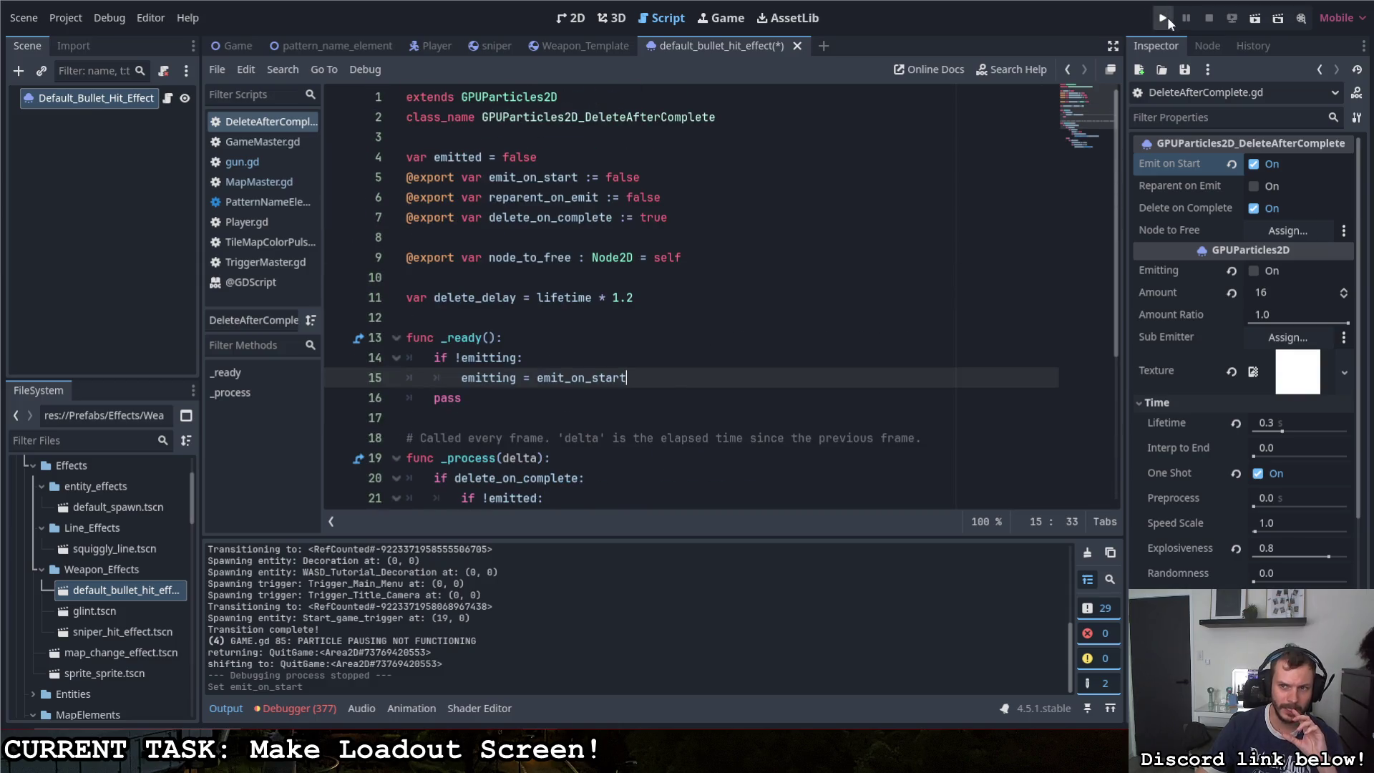
{"action": "double_click", "coordinate": [88, 632]}
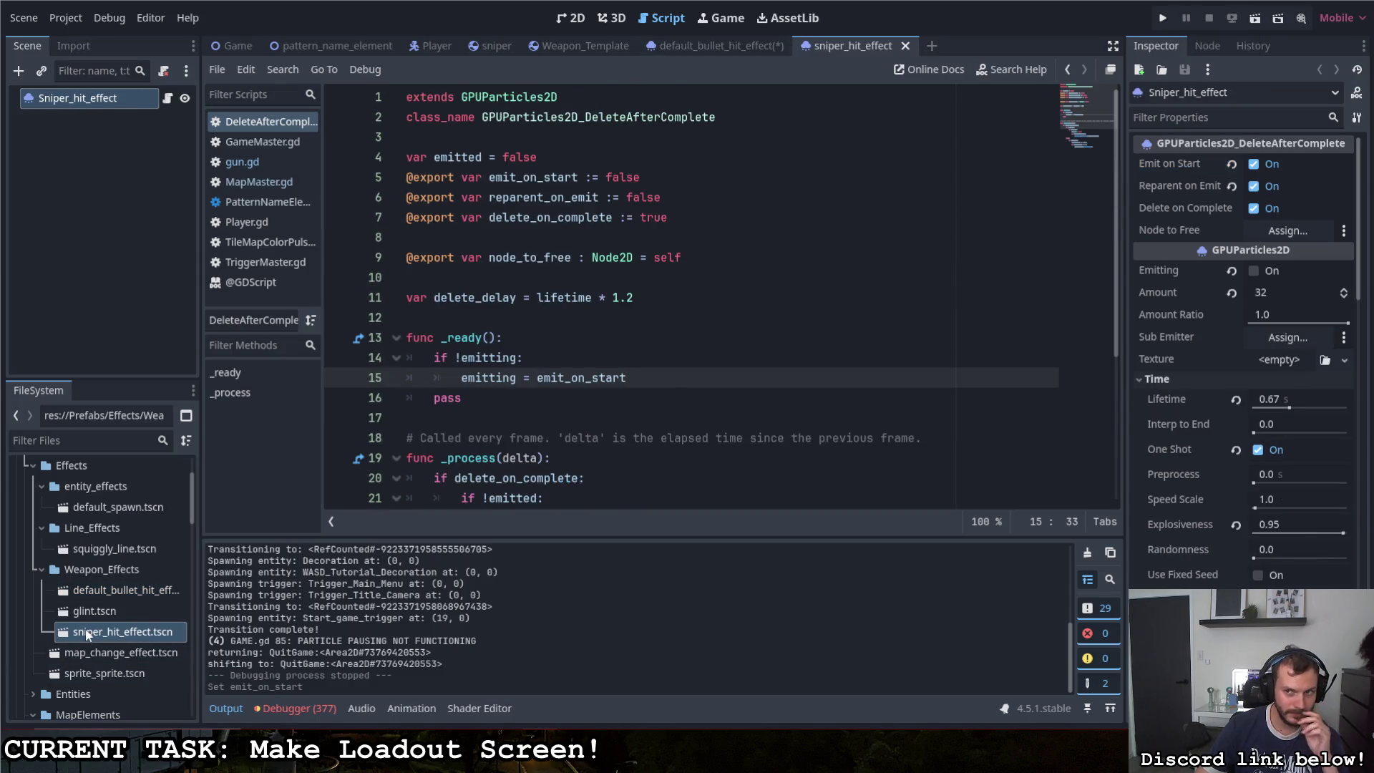
{"action": "double_click", "coordinate": [92, 591]}
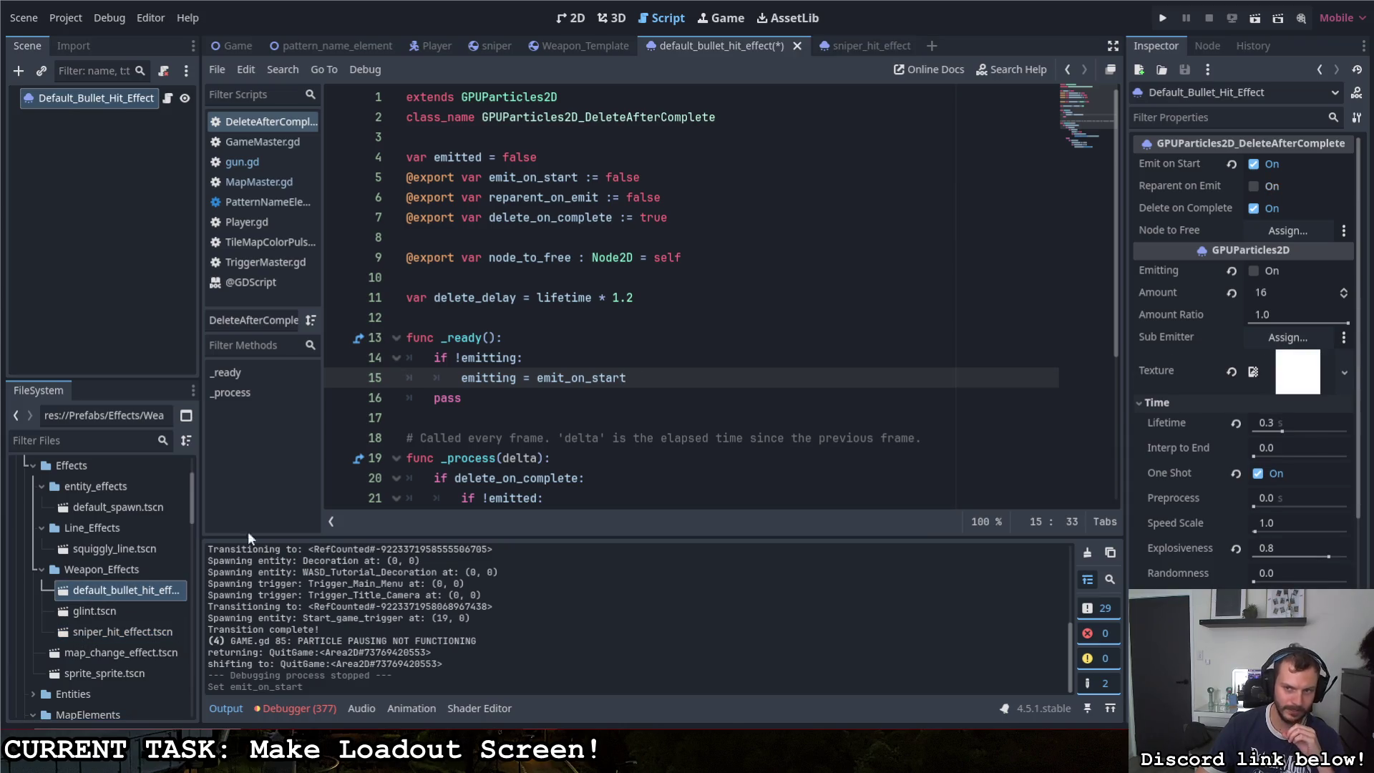
{"action": "left_click", "coordinate": [1256, 187]}
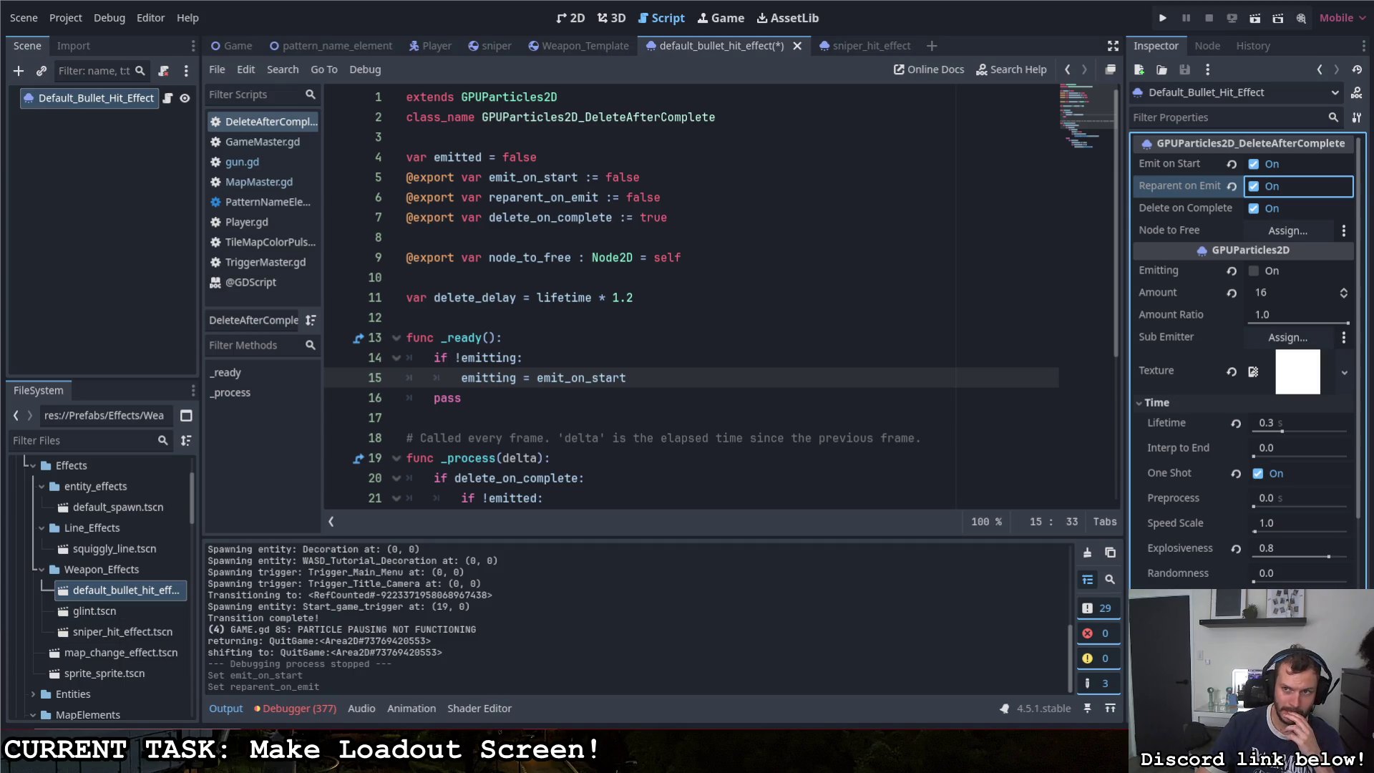
{"action": "left_click", "coordinate": [1168, 20]}
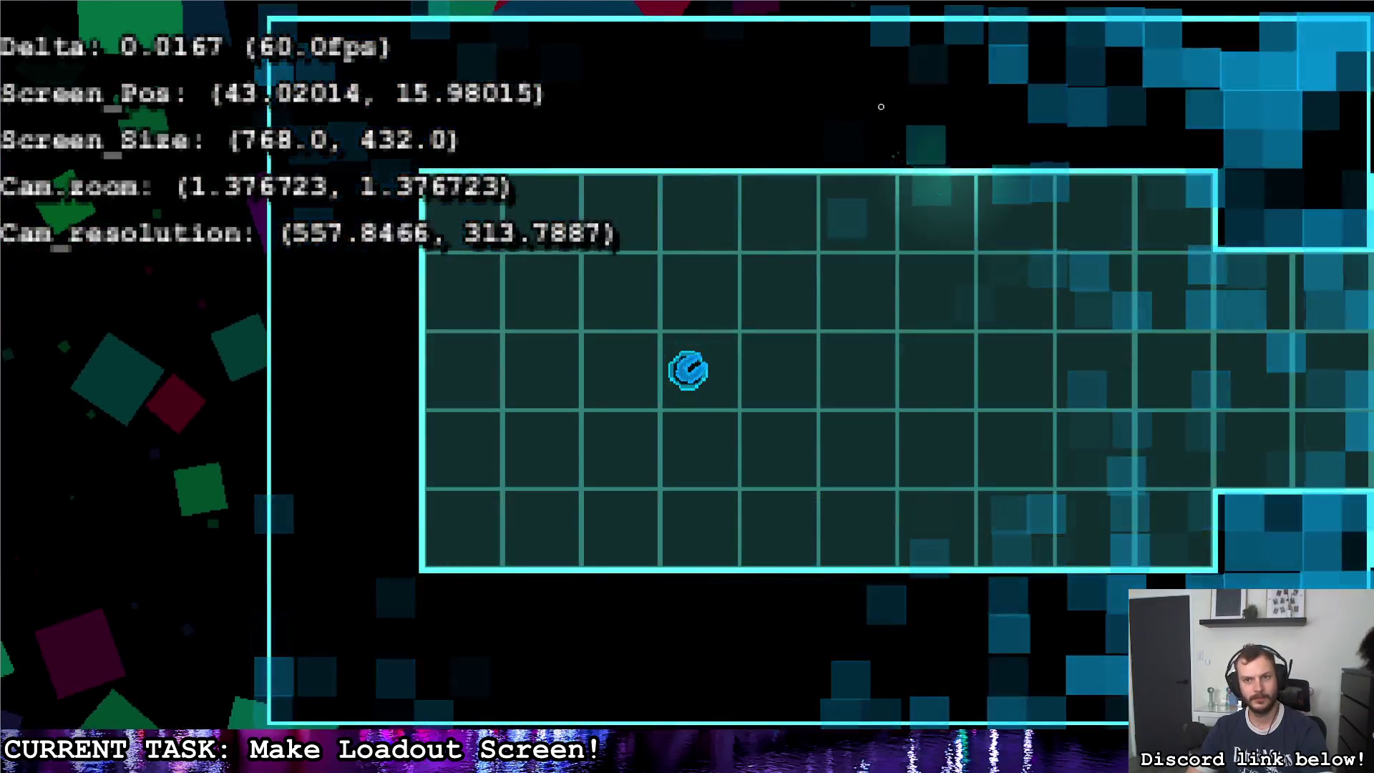
Shoot in the starting room, then fly the ship right and around the octagon chamber
{"action": "left_click", "coordinate": [1030, 226]}
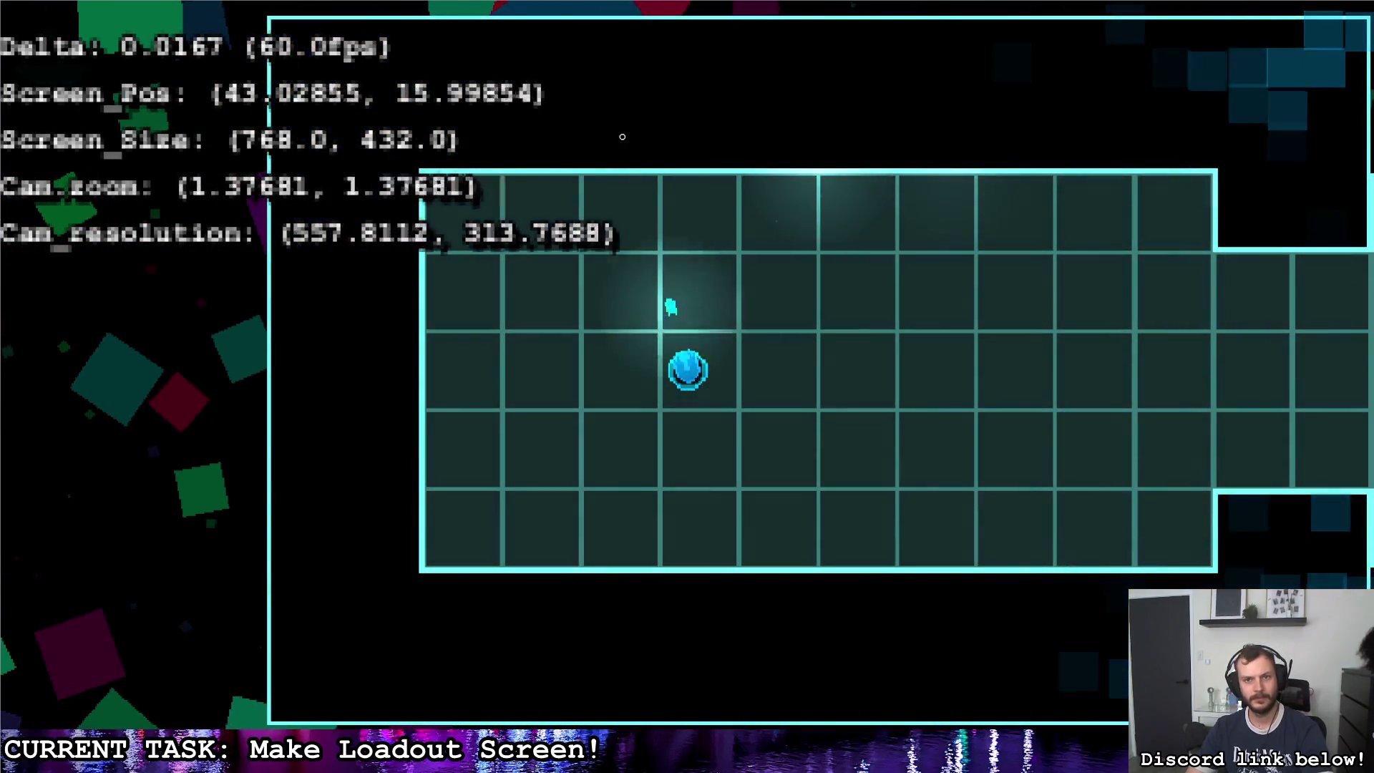
{"action": "key", "text": "d"}
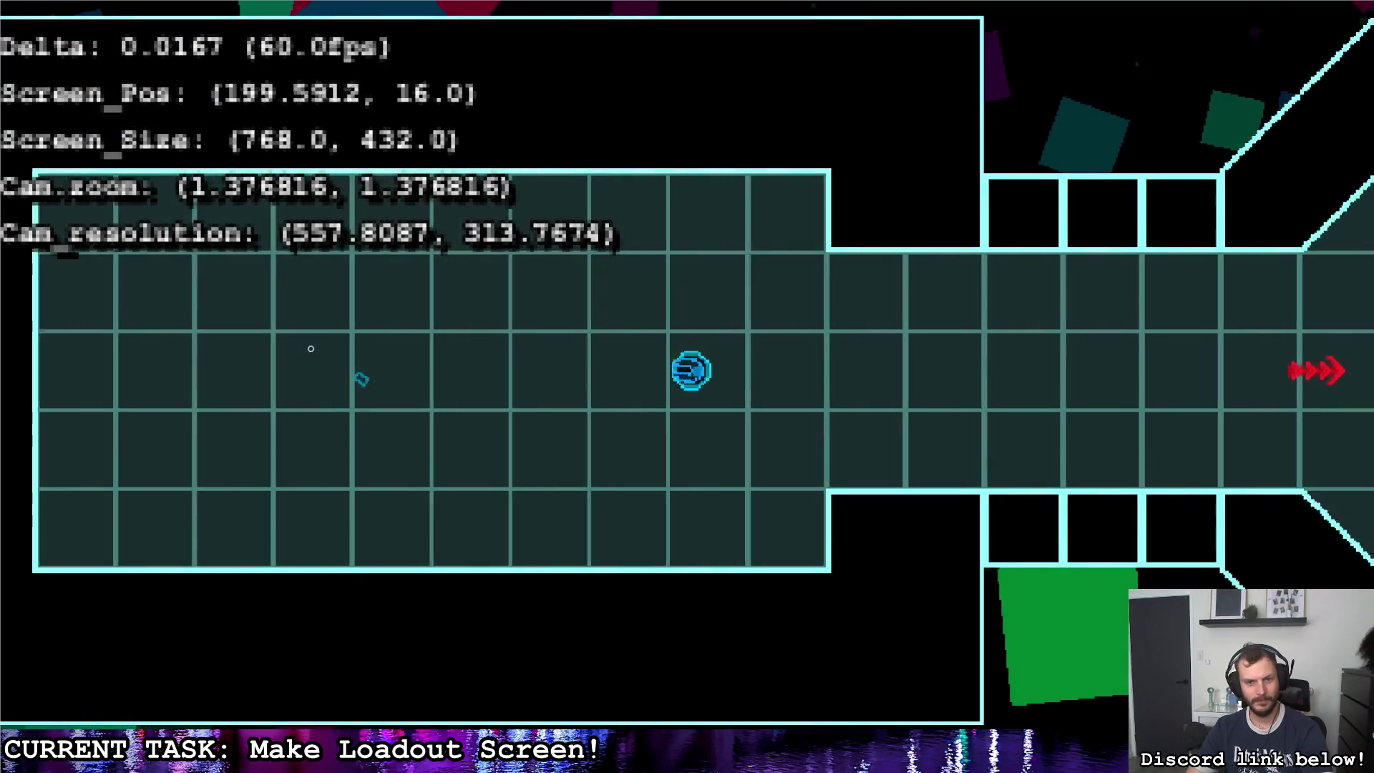
{"action": "left_click", "coordinate": [303, 362]}
{"action": "key", "text": "d"}
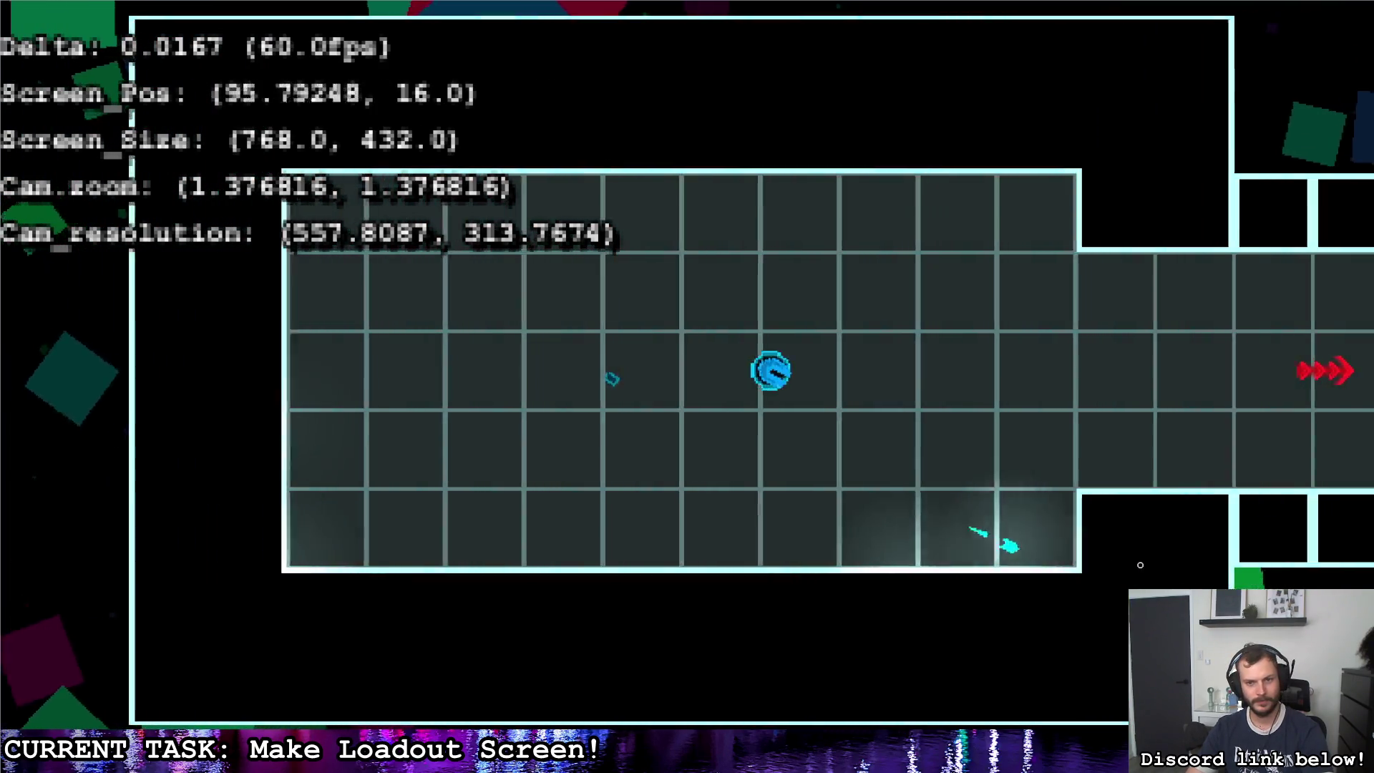
{"action": "key", "text": "d"}
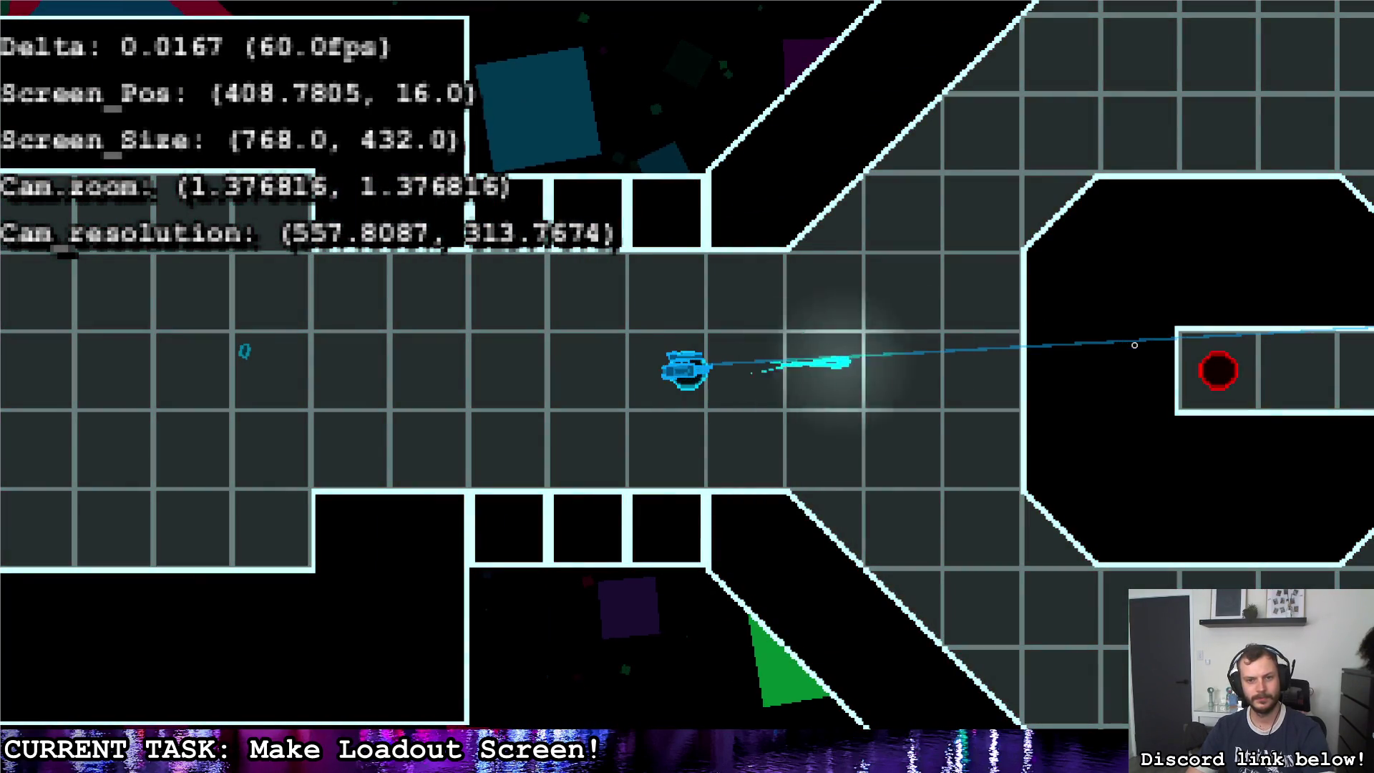
{"action": "key", "text": "d"}
{"action": "key", "text": "s"}
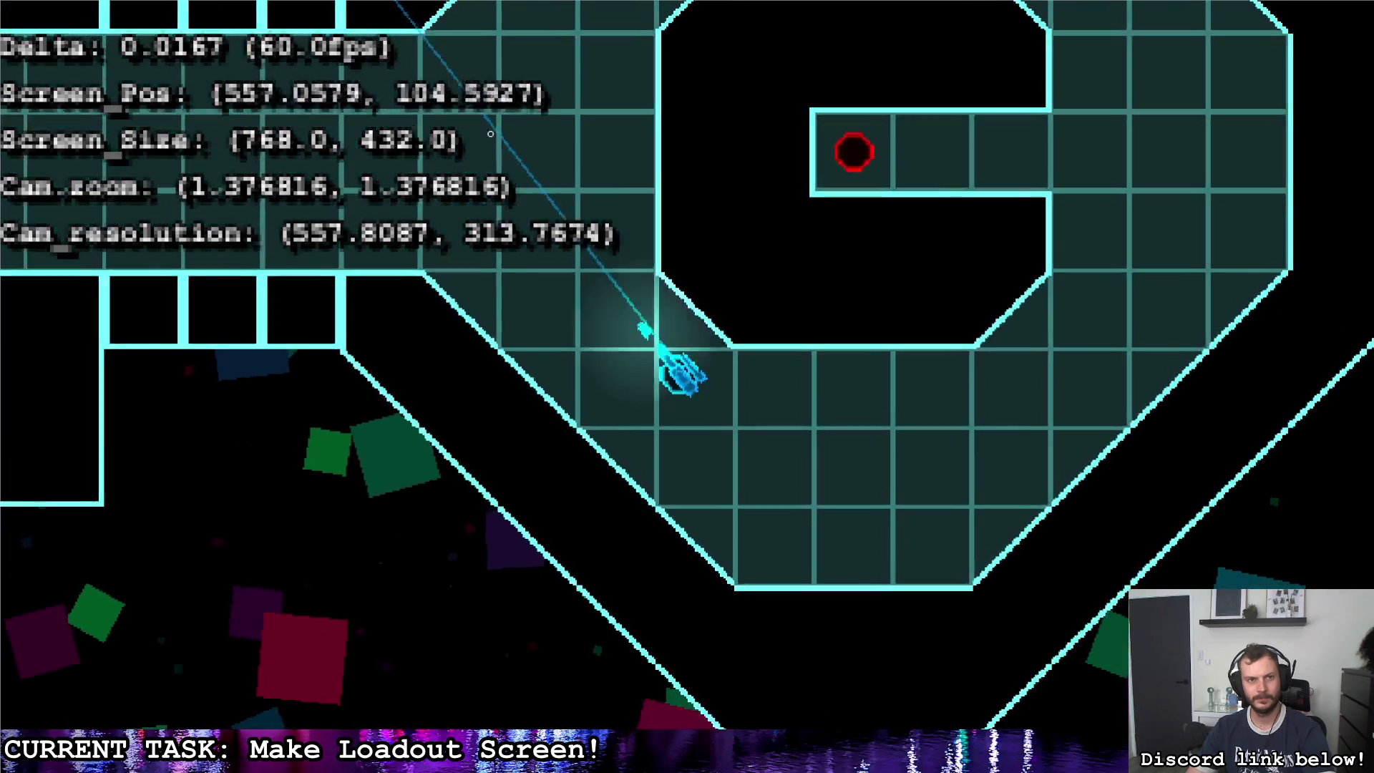
{"action": "key", "text": "a"}
{"action": "key", "text": "w"}
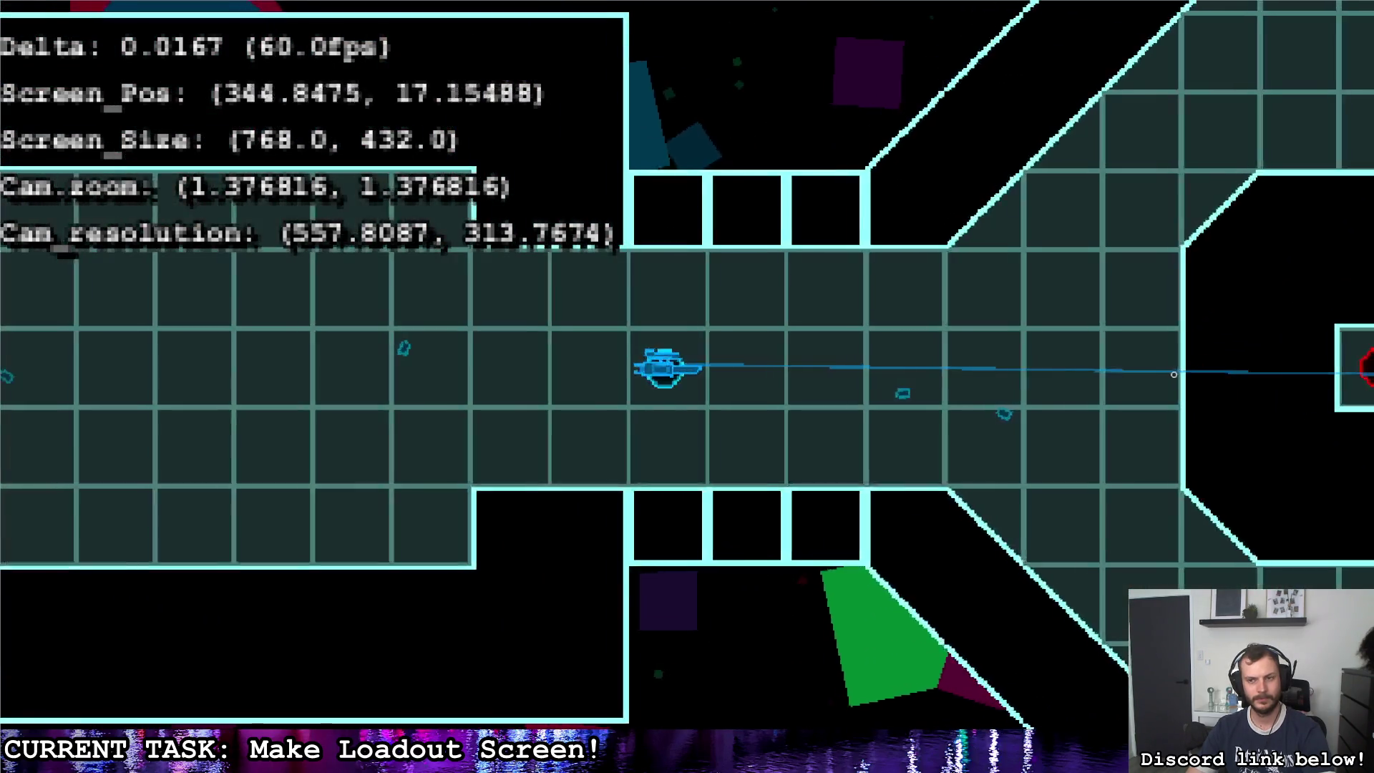
{"action": "key", "text": "d"}
{"action": "key", "text": "w"}
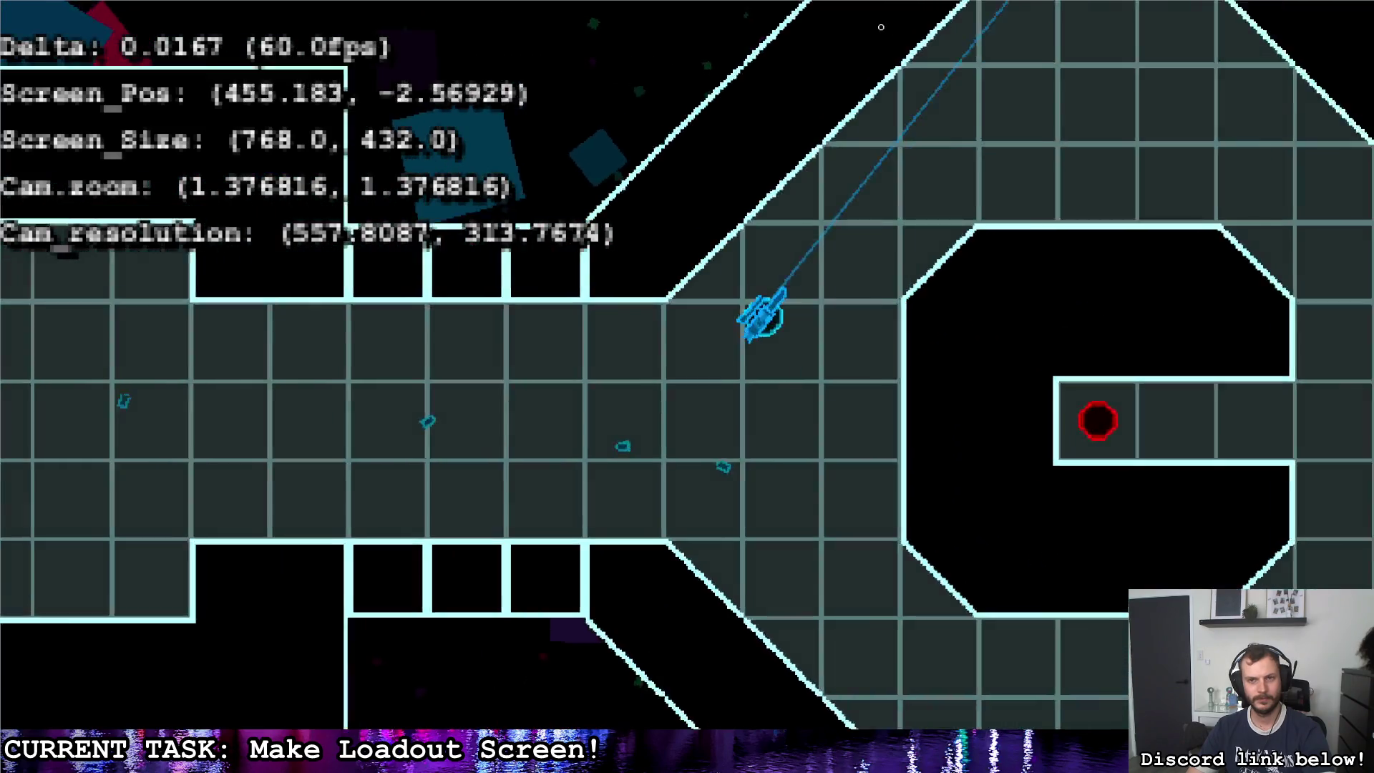
{"action": "key", "text": "d"}
{"action": "key", "text": "w"}
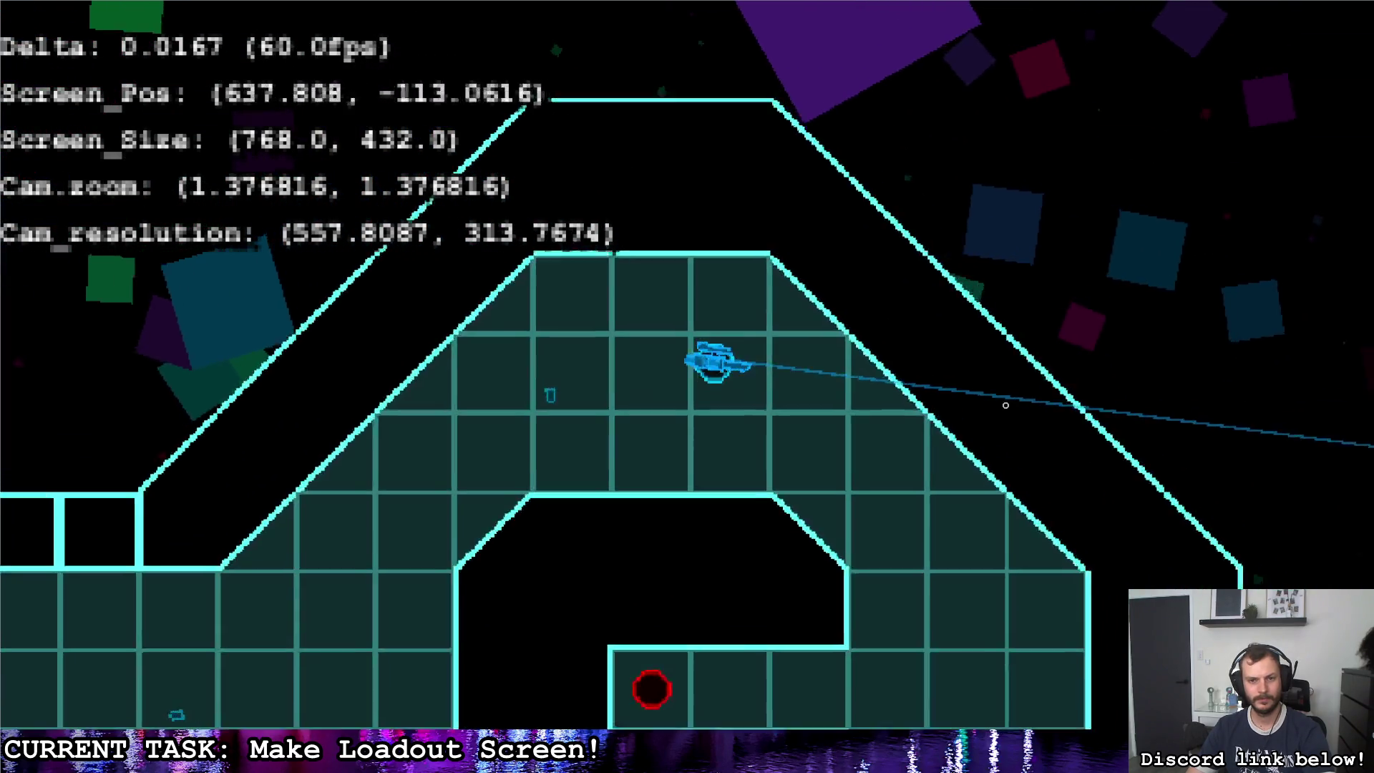
{"action": "left_click", "coordinate": [964, 464]}
{"action": "key", "text": "s"}
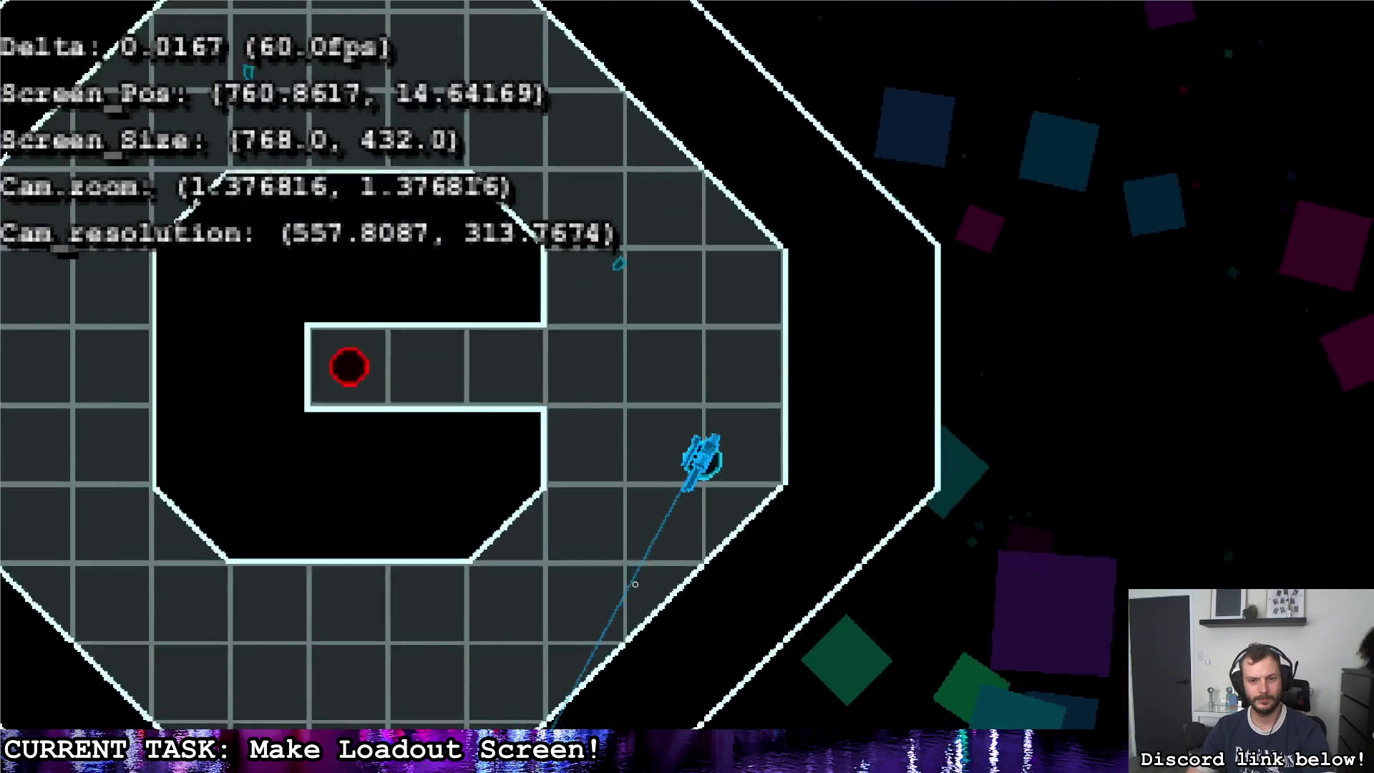
{"action": "key", "text": "a"}
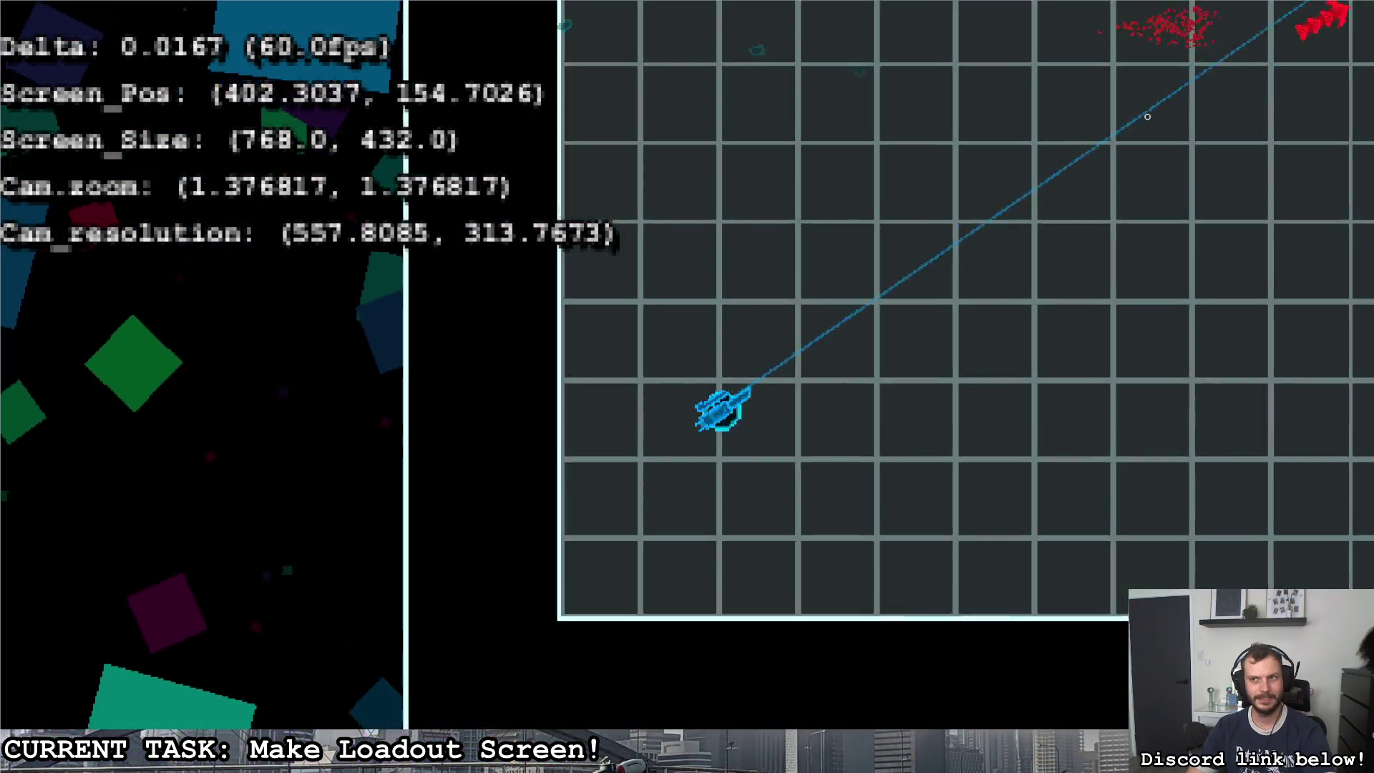
Fly the ship down-left and back across the grid arena
{"action": "key", "text": "a"}
{"action": "key", "text": "s"}
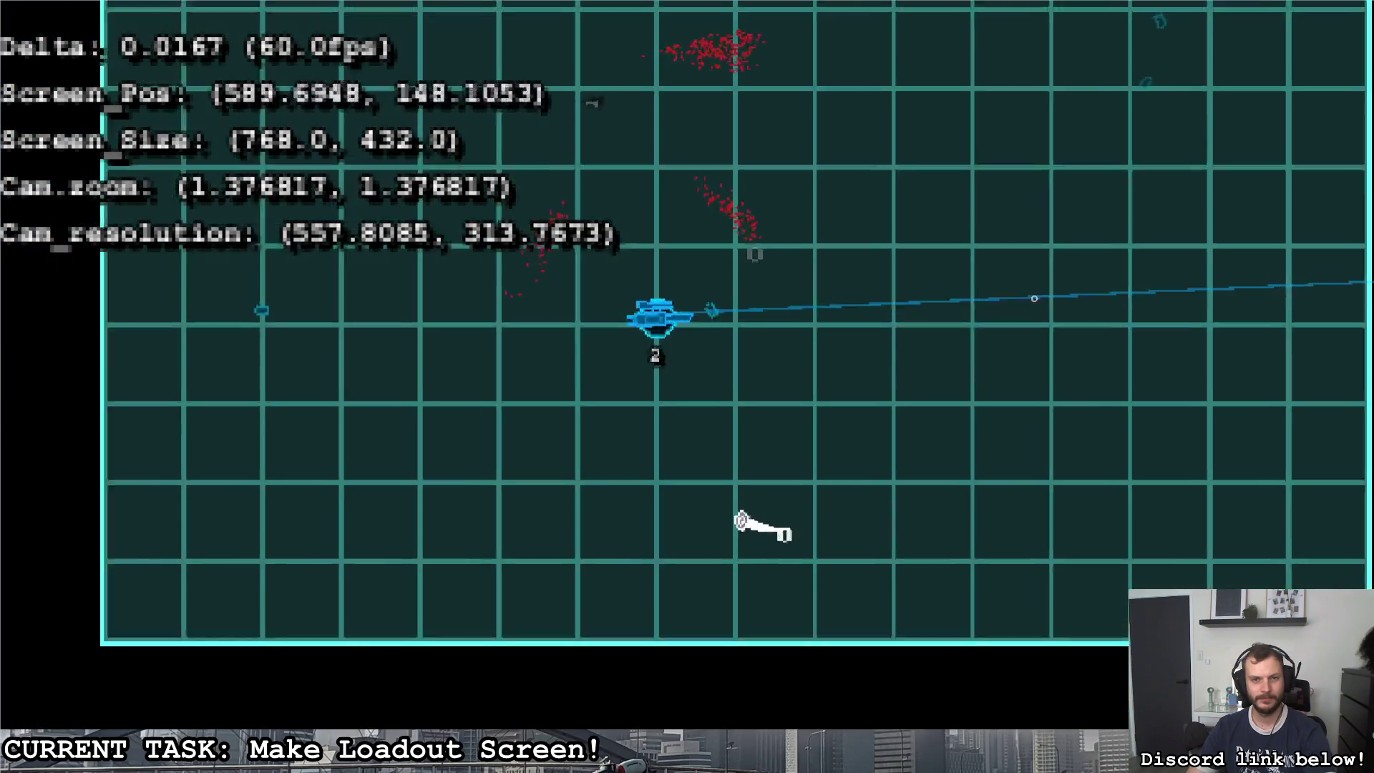
{"action": "key", "text": "a"}
{"action": "key", "text": "s"}
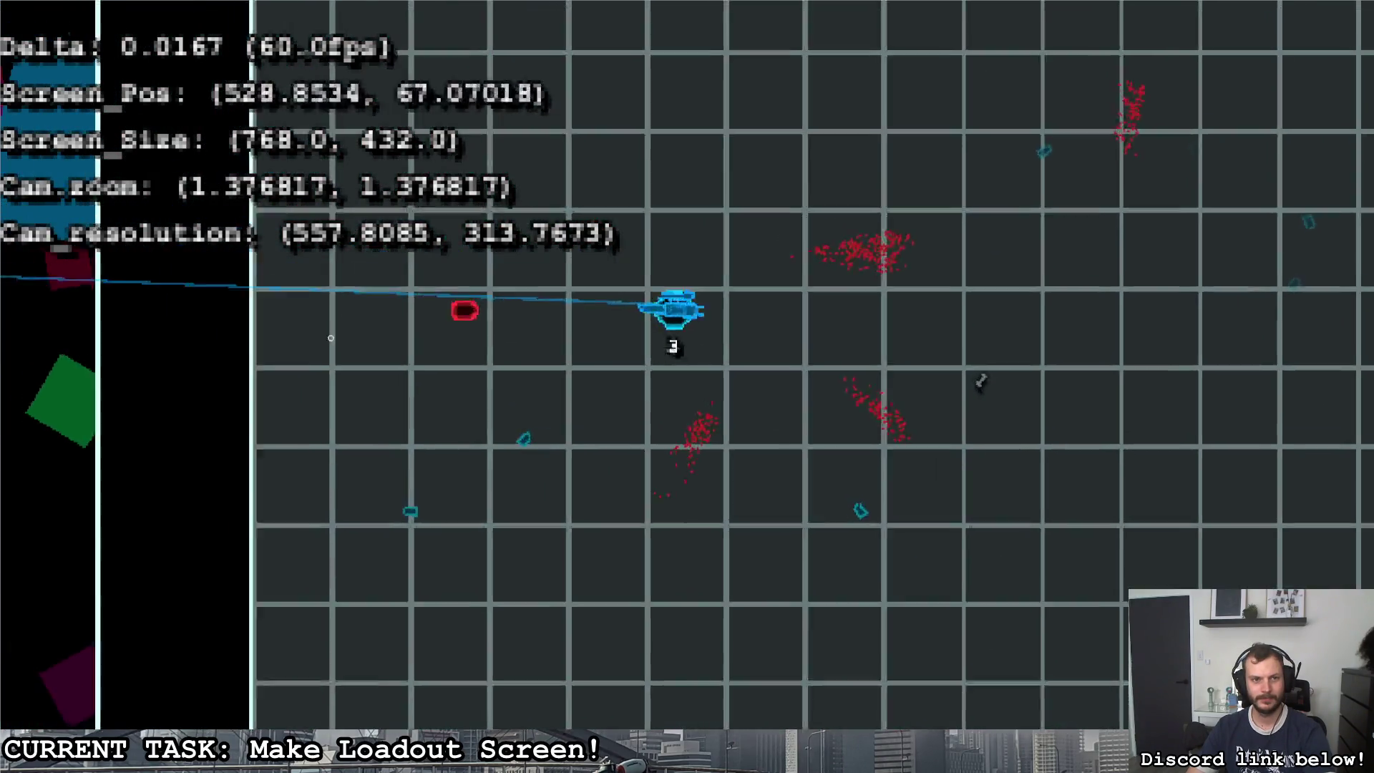
{"action": "key", "text": "d"}
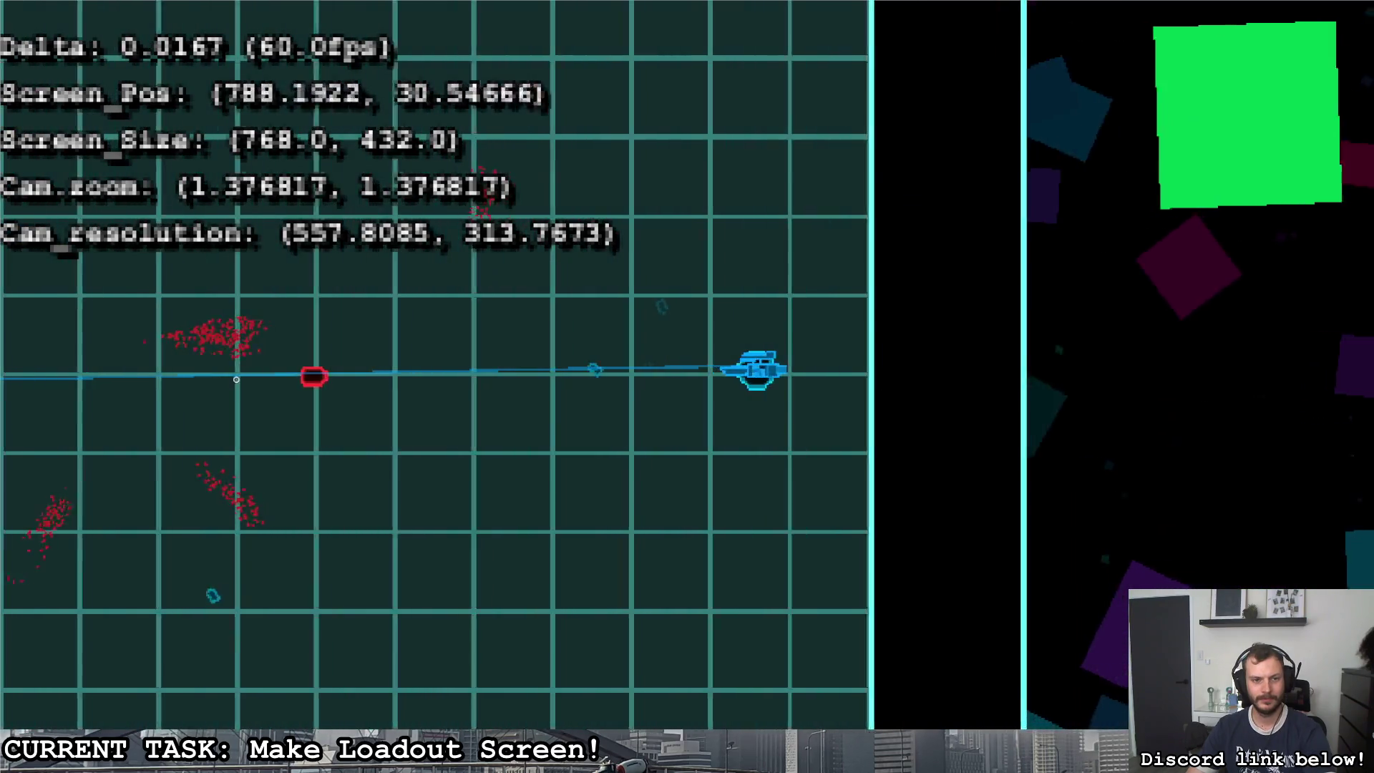
{"action": "key", "text": "a"}
{"action": "key", "text": "a"}
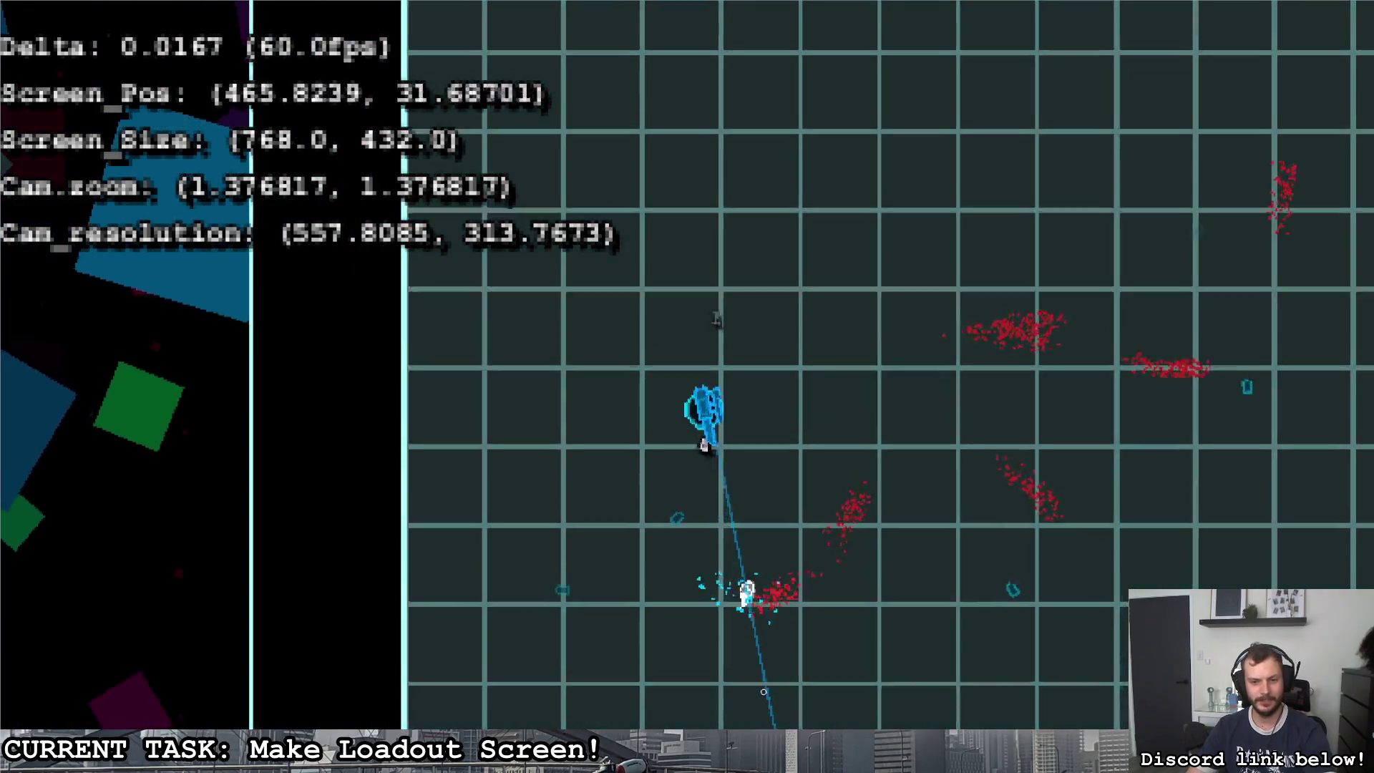
Maneuver the ship left, right, up and down across the arena among enemies
{"action": "key", "text": "a"}
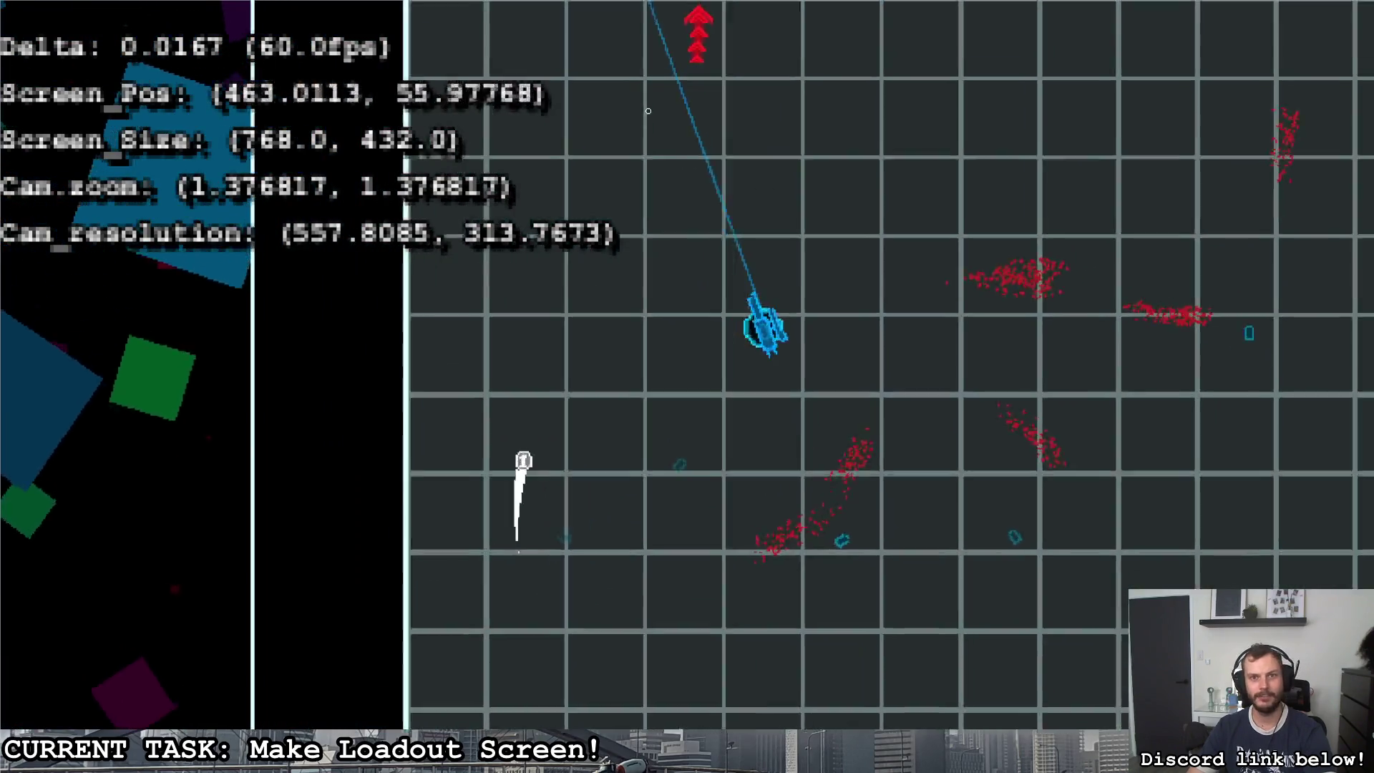
{"action": "key", "text": "d"}
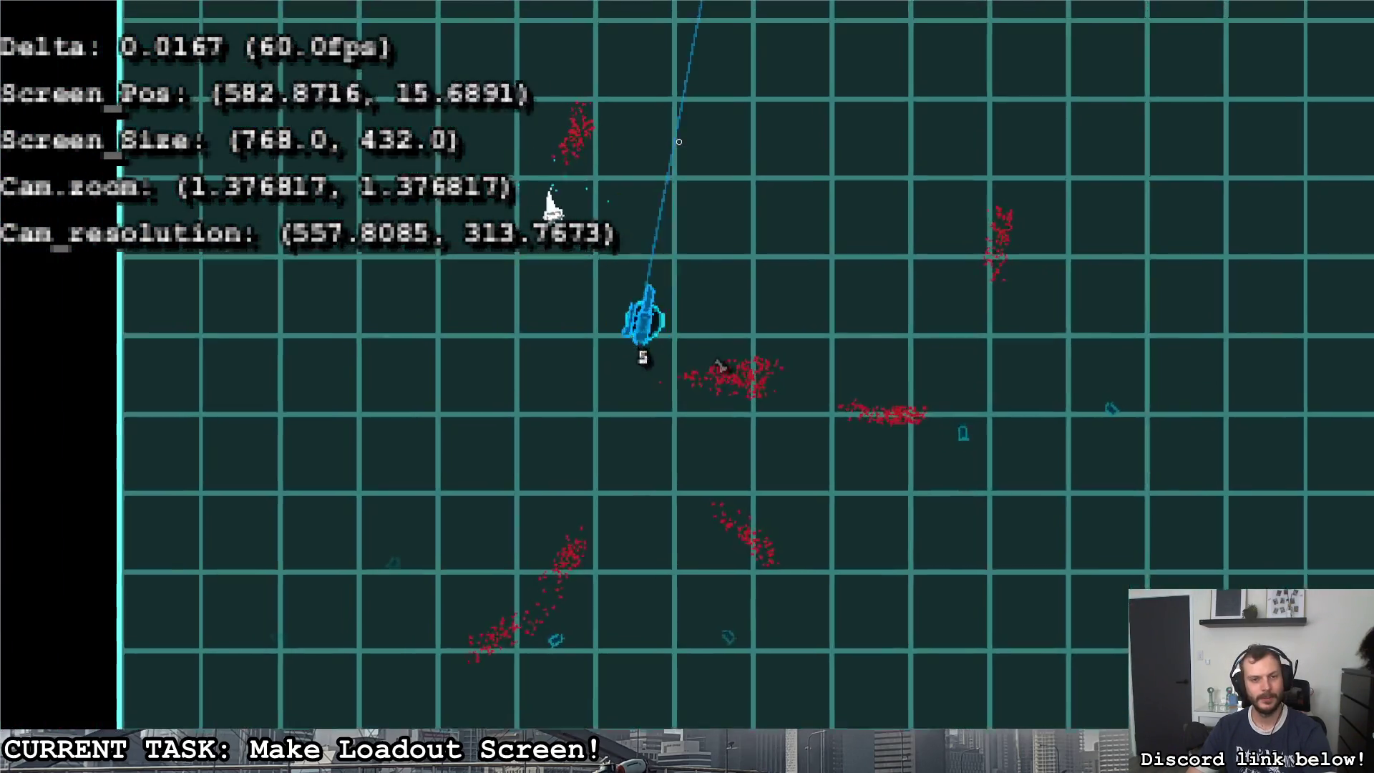
{"action": "key", "text": "w"}
{"action": "key", "text": "a"}
{"action": "key", "text": "d"}
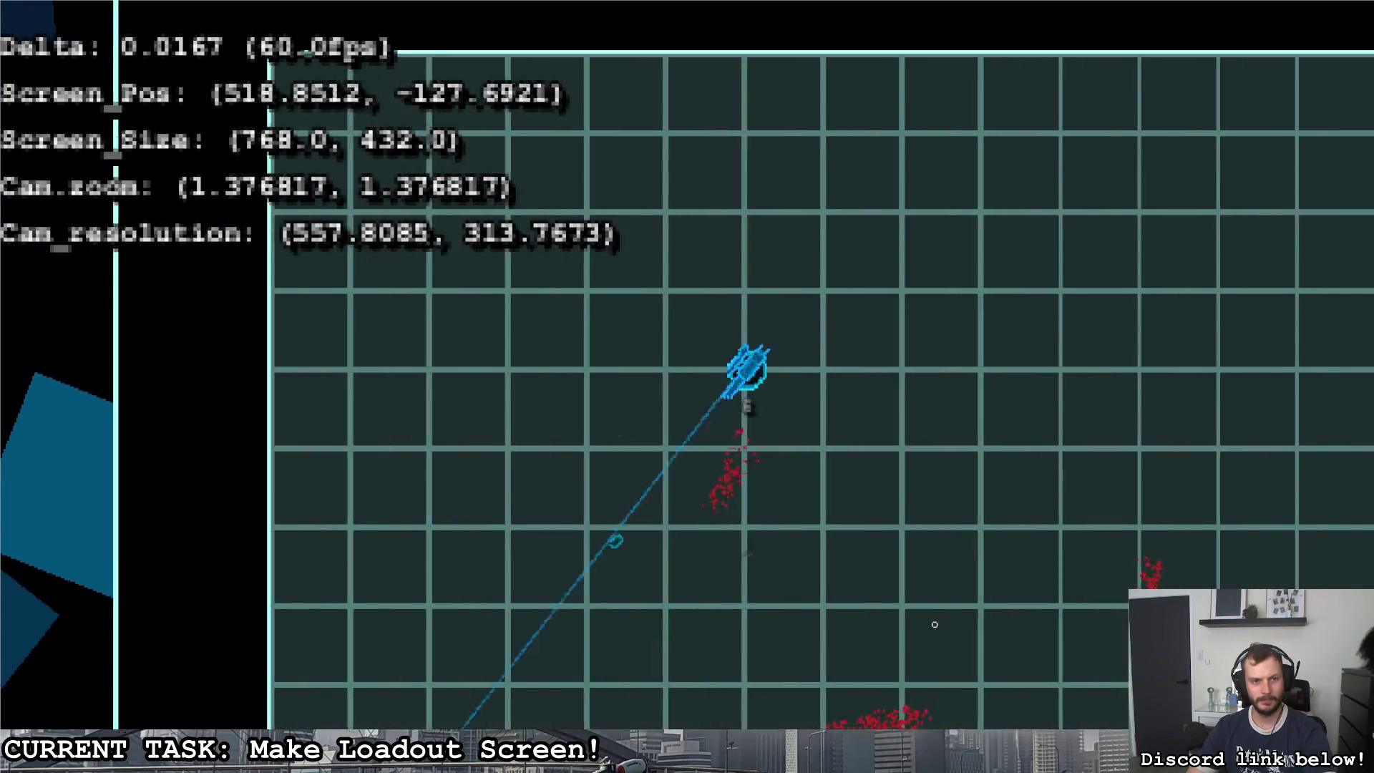
{"action": "key", "text": "d"}
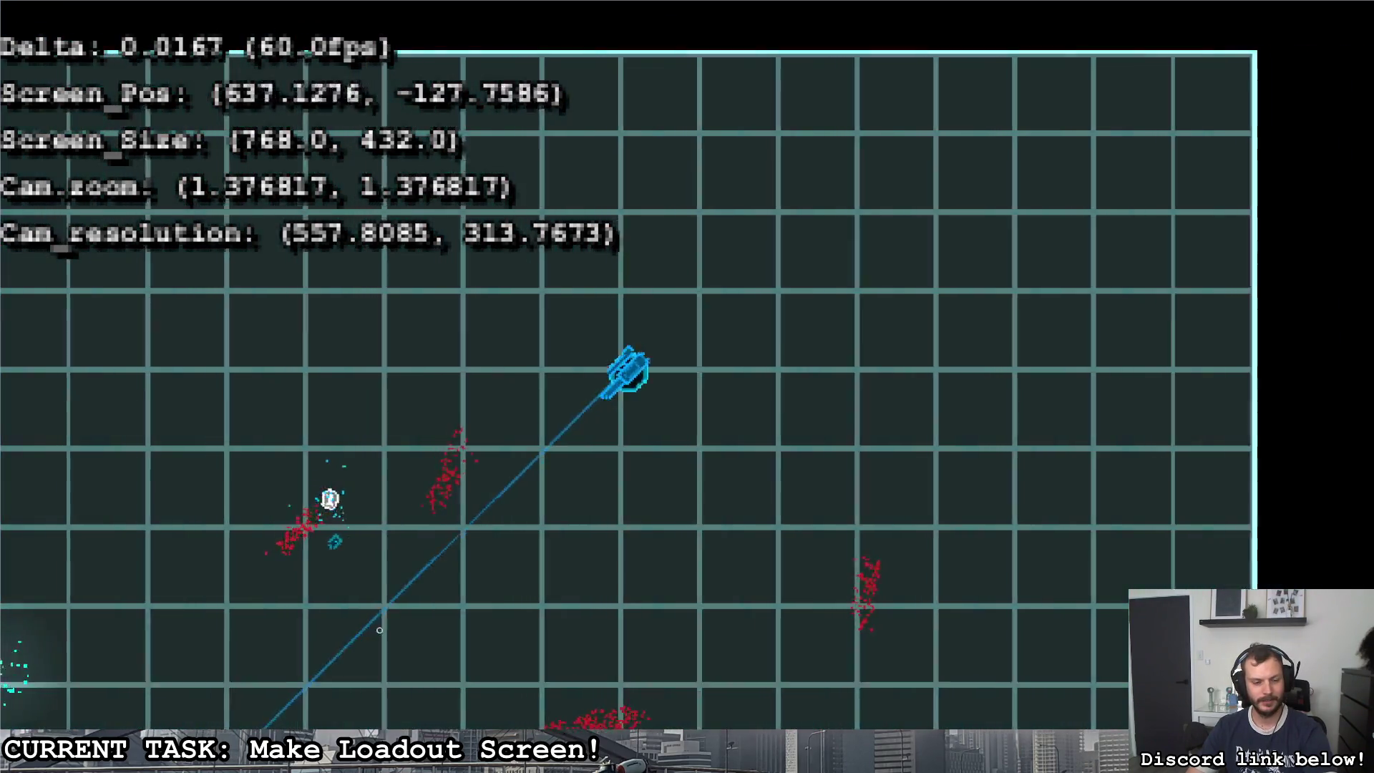
{"action": "key", "text": "a"}
{"action": "key", "text": "s"}
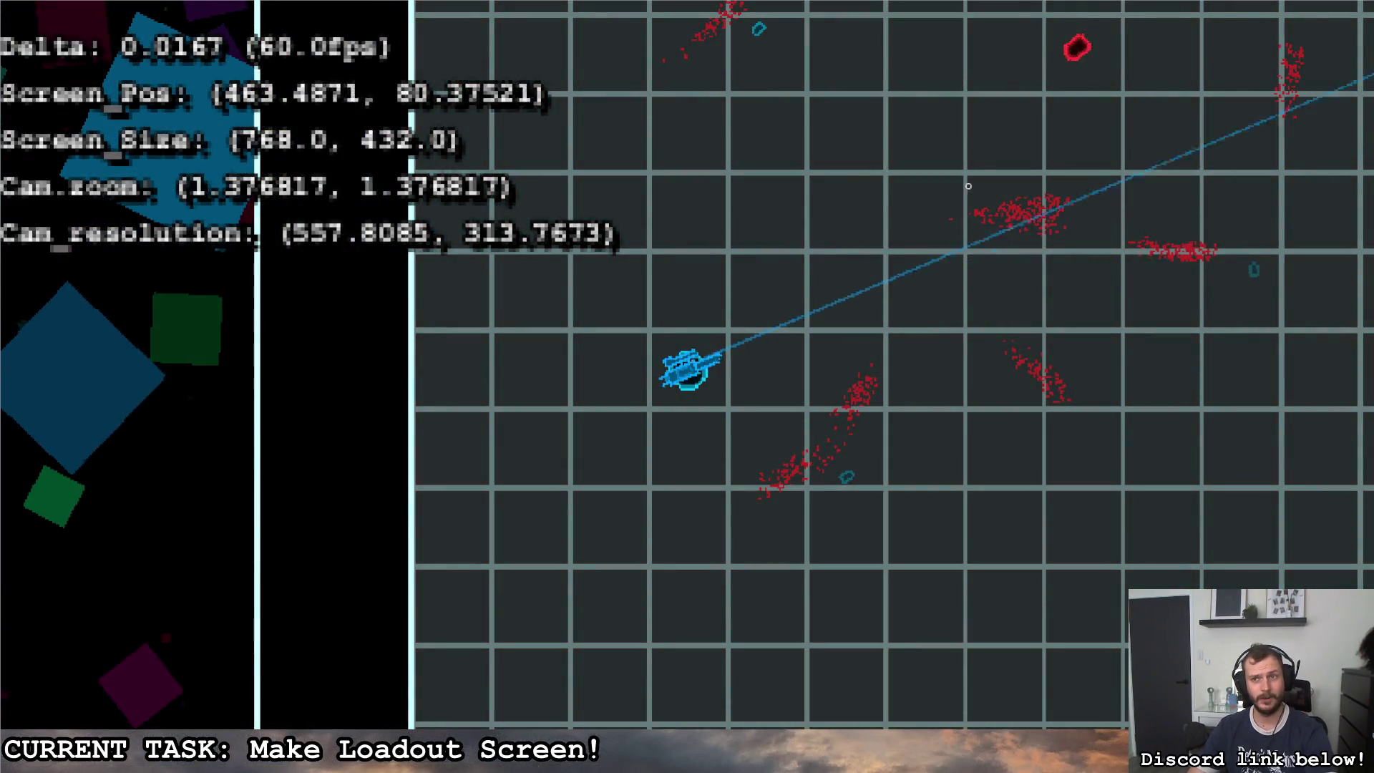
{"action": "key", "text": "d"}
{"action": "key", "text": "w"}
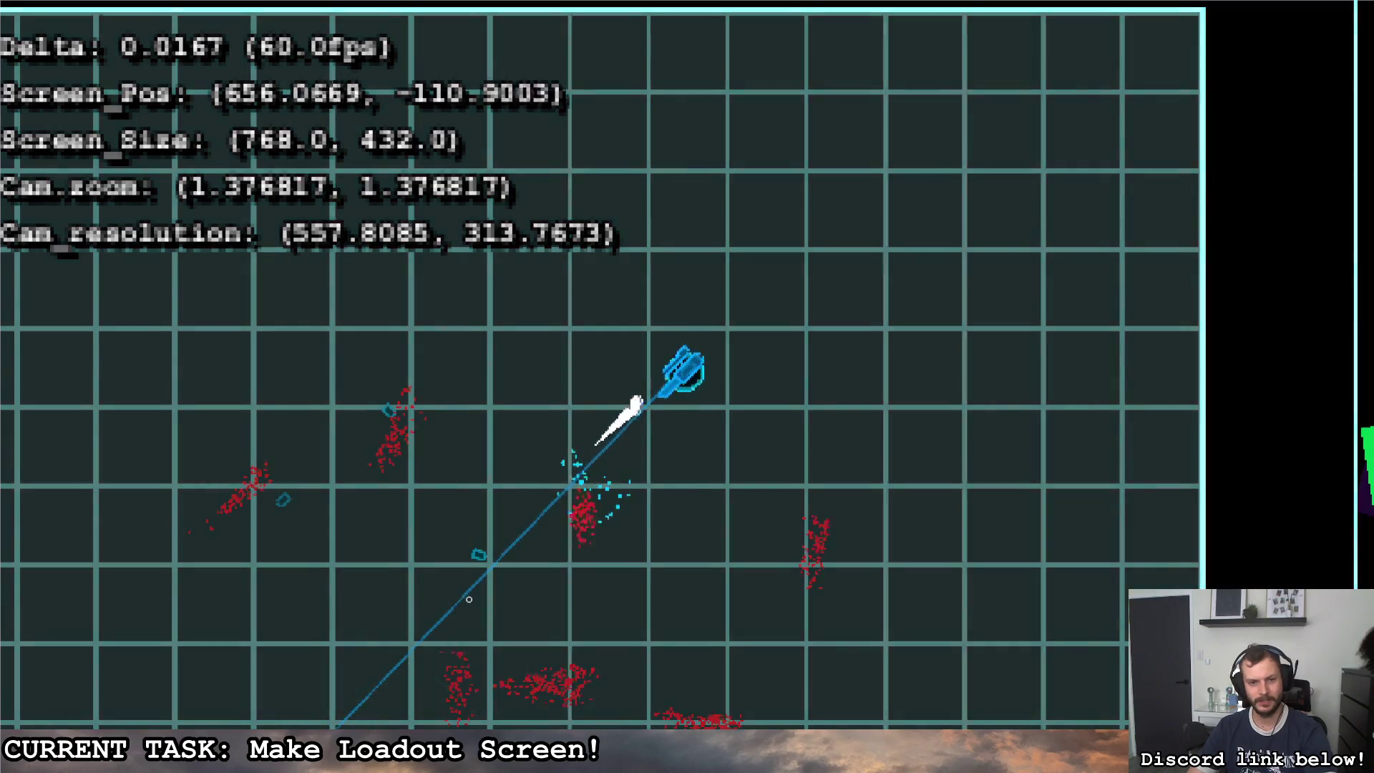
{"action": "key", "text": "a"}
{"action": "key", "text": "s"}
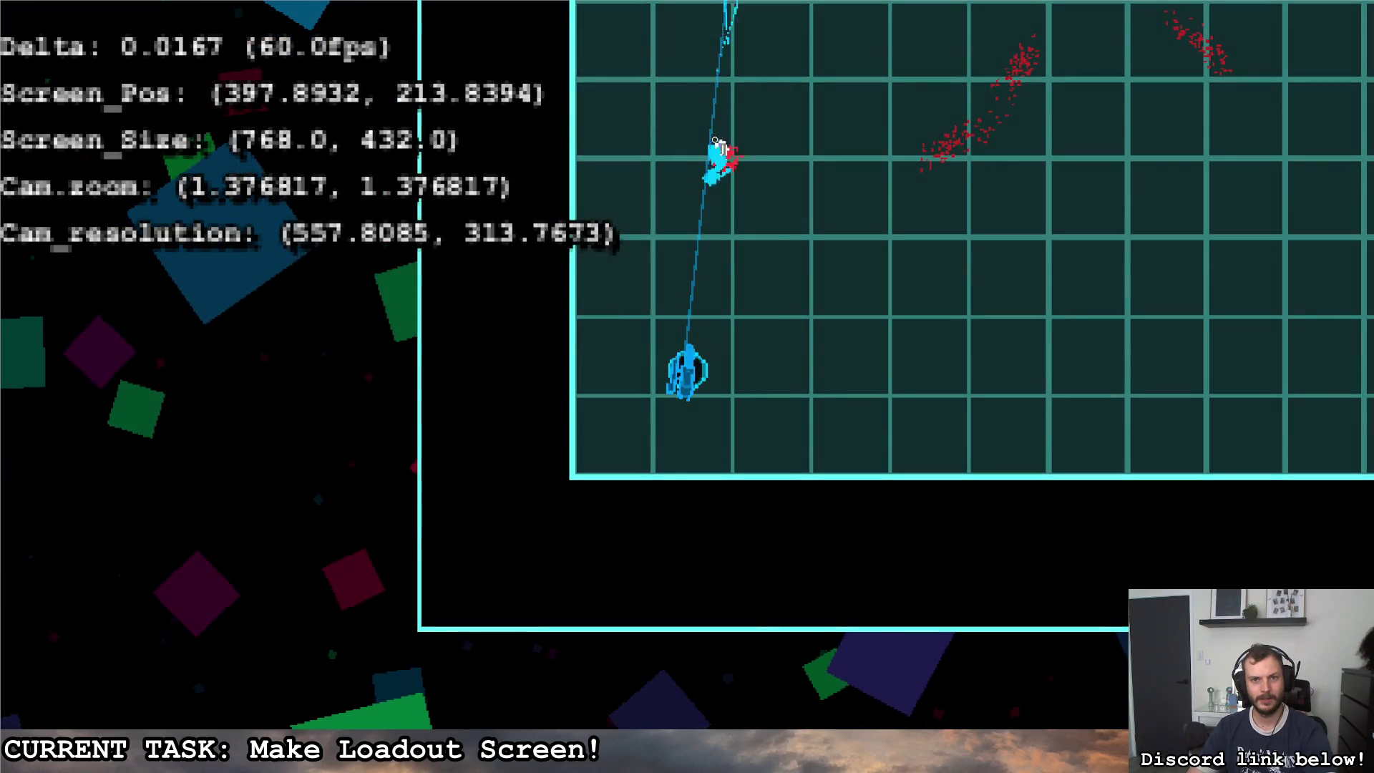
{"action": "key", "text": "w"}
{"action": "key", "text": "d"}
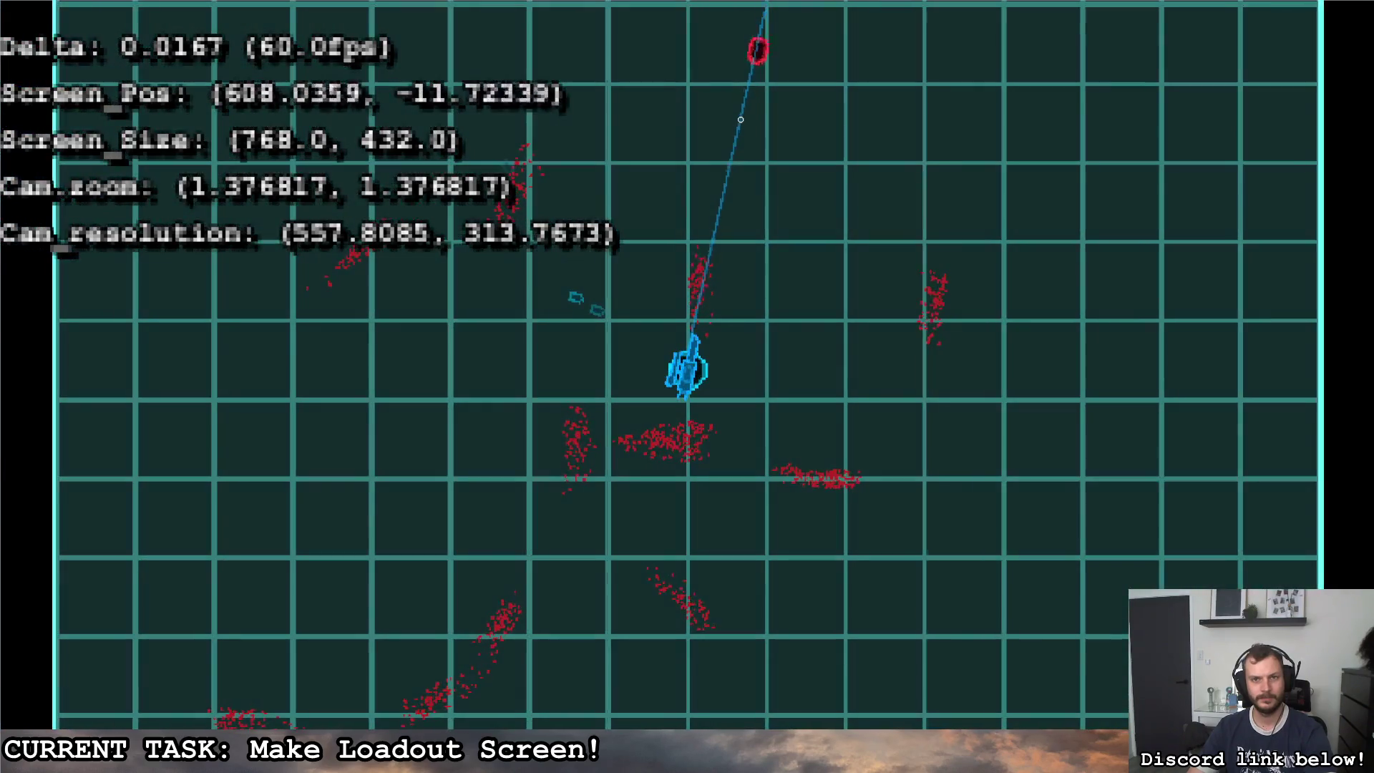
Shoot the enemies above and below while moving toward the arena edge
{"action": "left_click", "coordinate": [759, 122]}
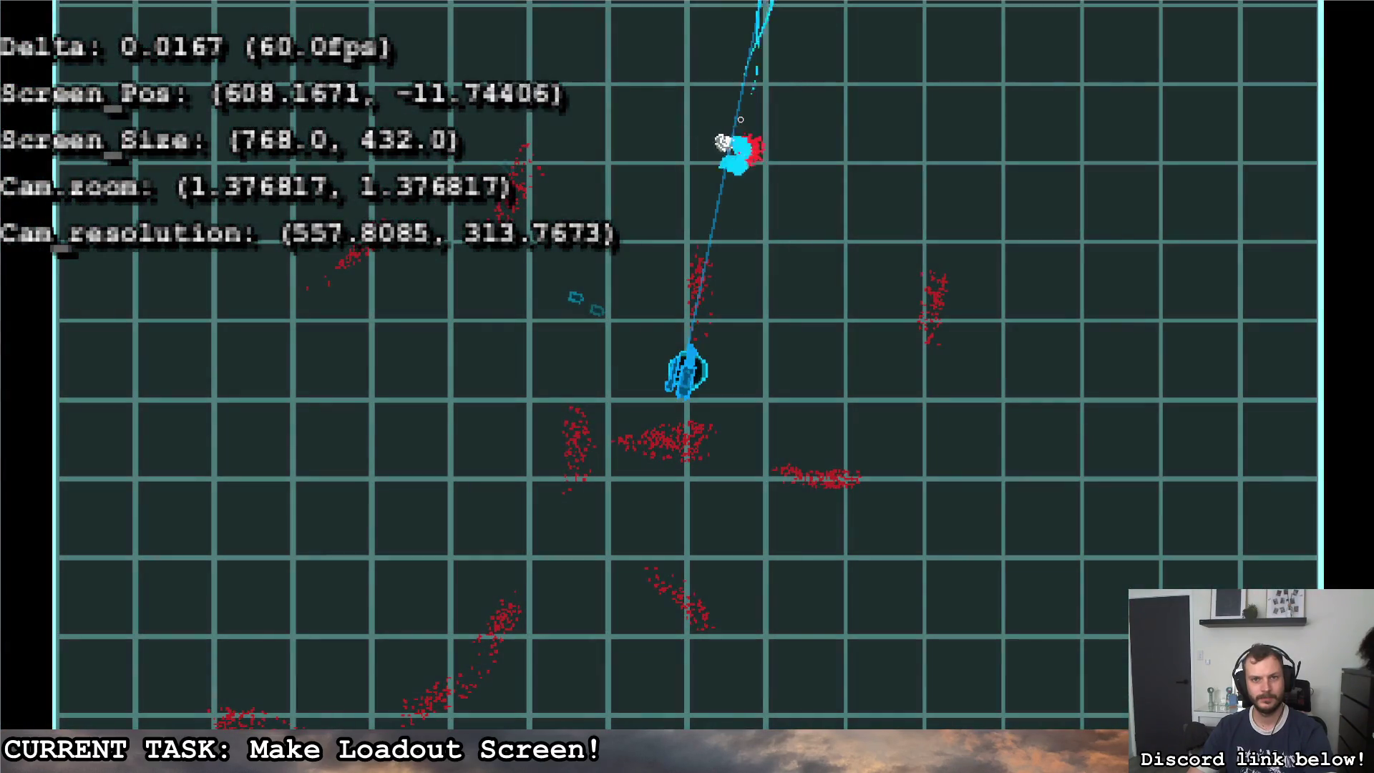
{"action": "key", "text": "w"}
{"action": "key", "text": "d"}
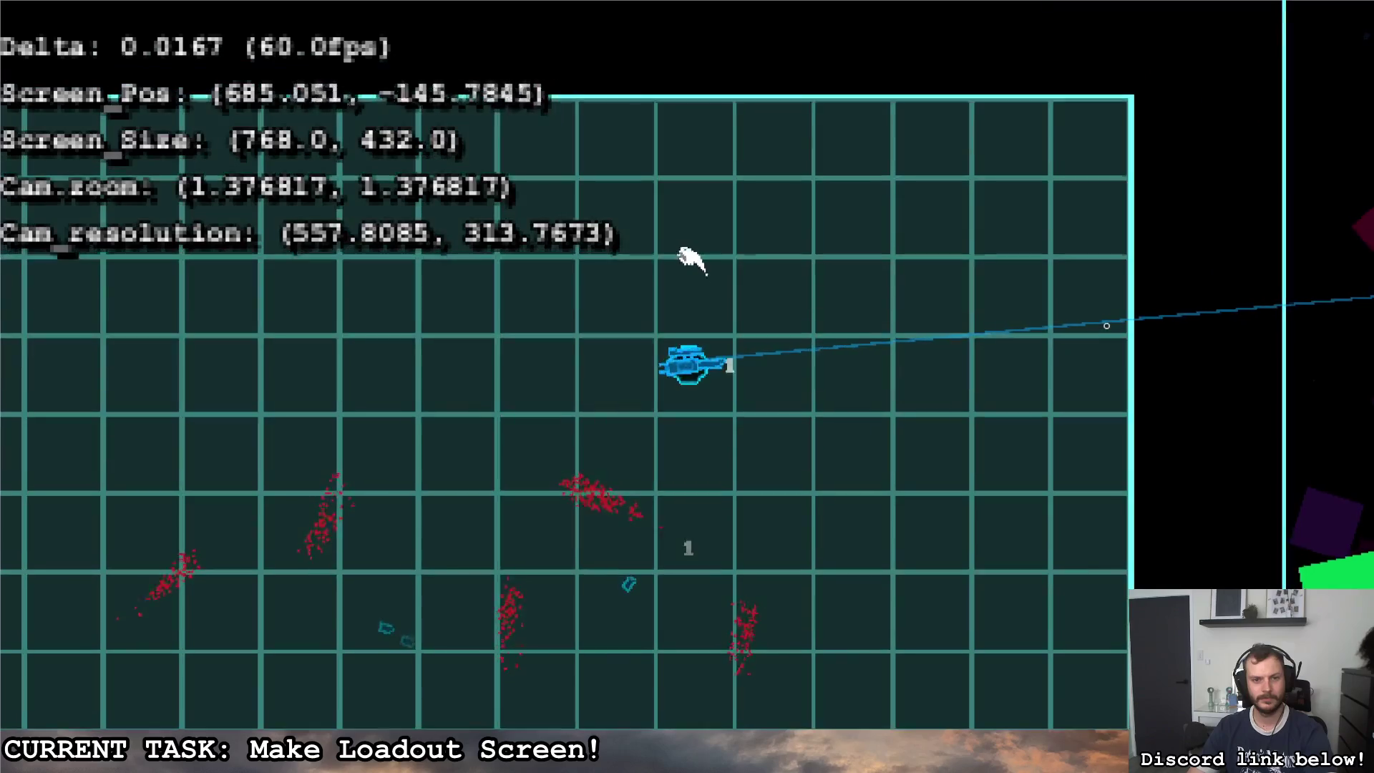
{"action": "key", "text": "d"}
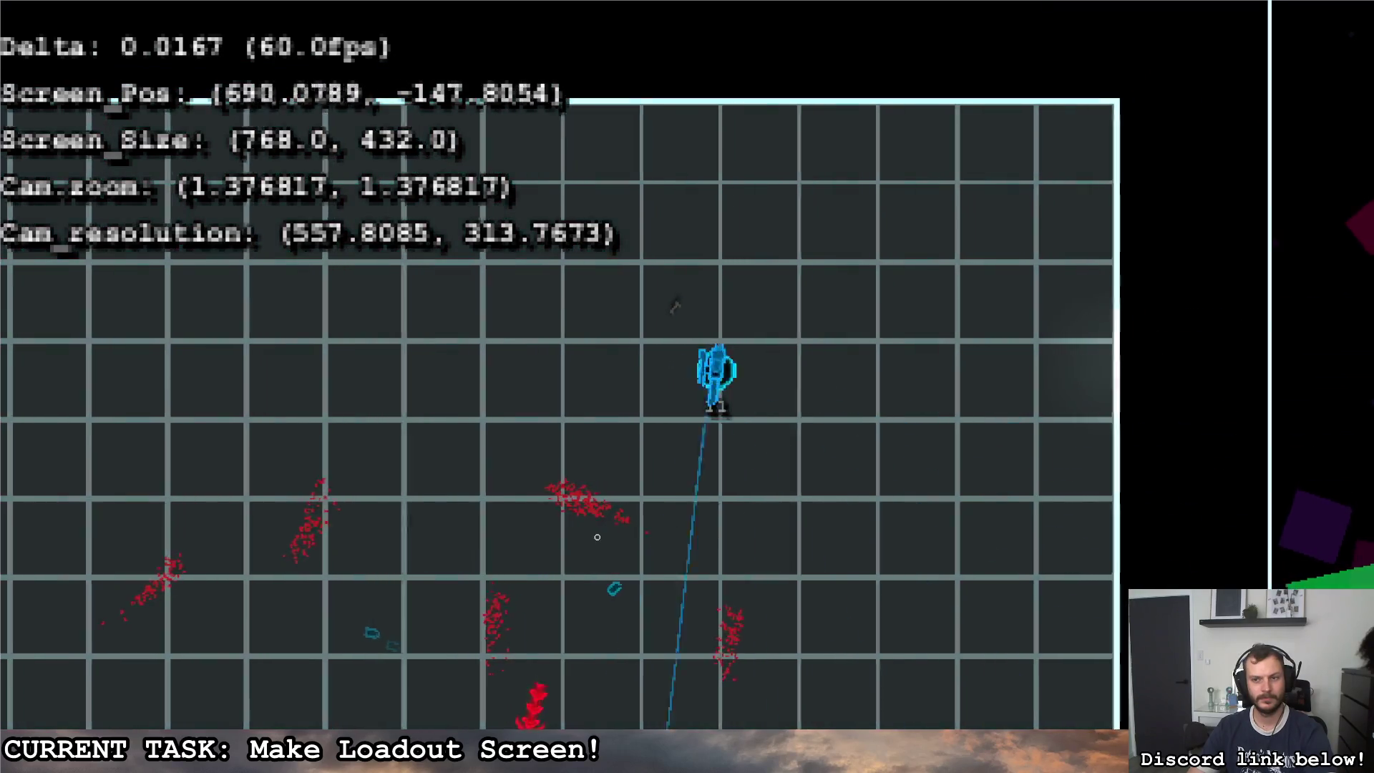
{"action": "key", "text": "s"}
{"action": "left_click", "coordinate": [429, 612]}
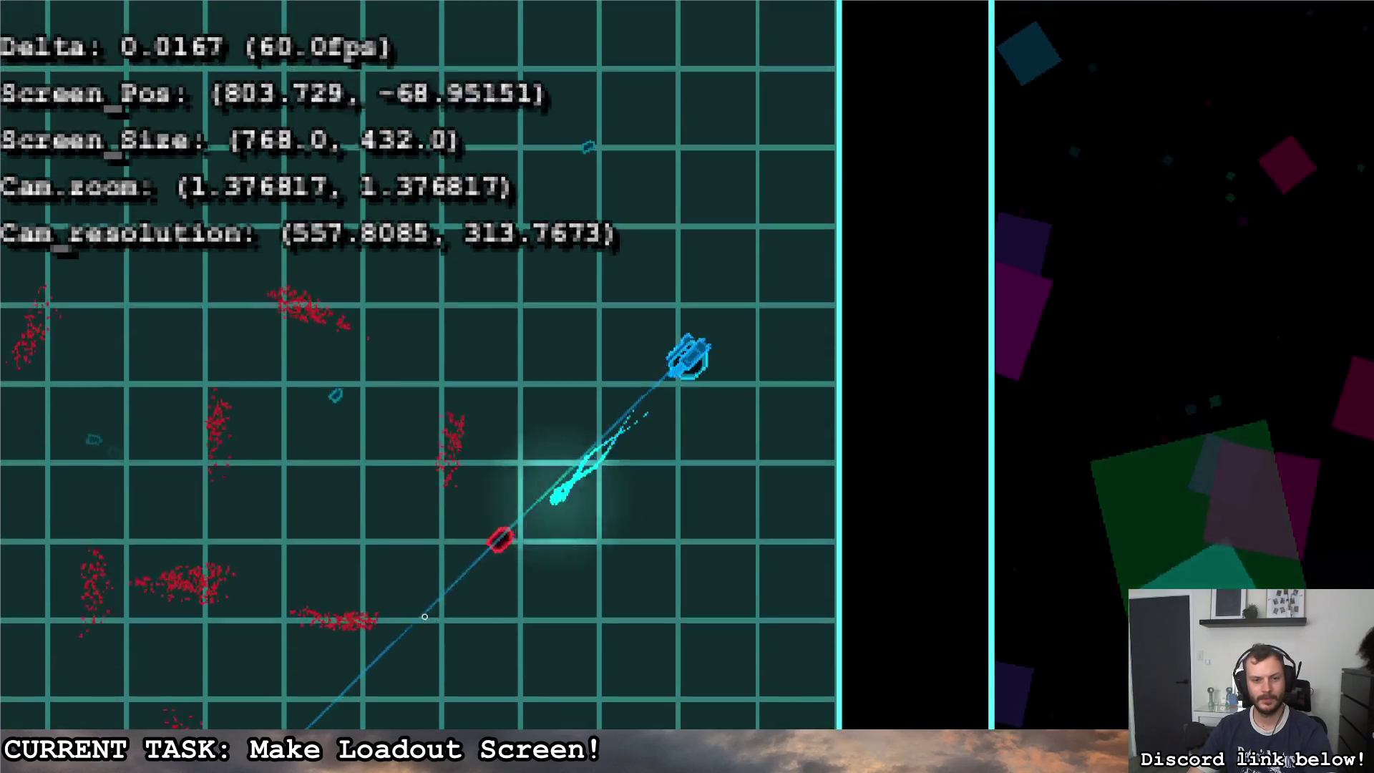
{"action": "key", "text": "s"}
{"action": "key", "text": "a"}
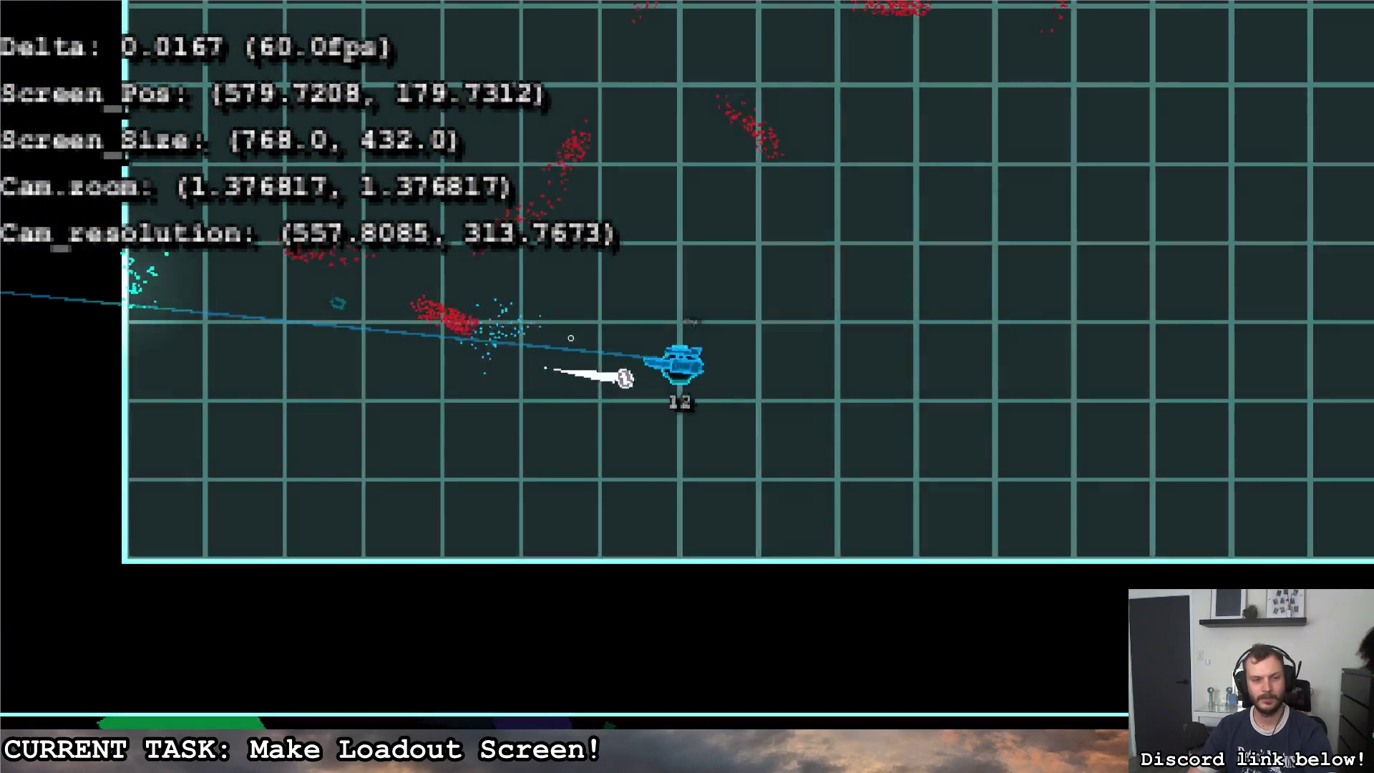
Quit the game from the pause menu and return to the editor
{"action": "key", "text": "Escape"}
{"action": "key", "text": "d"}
{"action": "key", "text": "Return"}
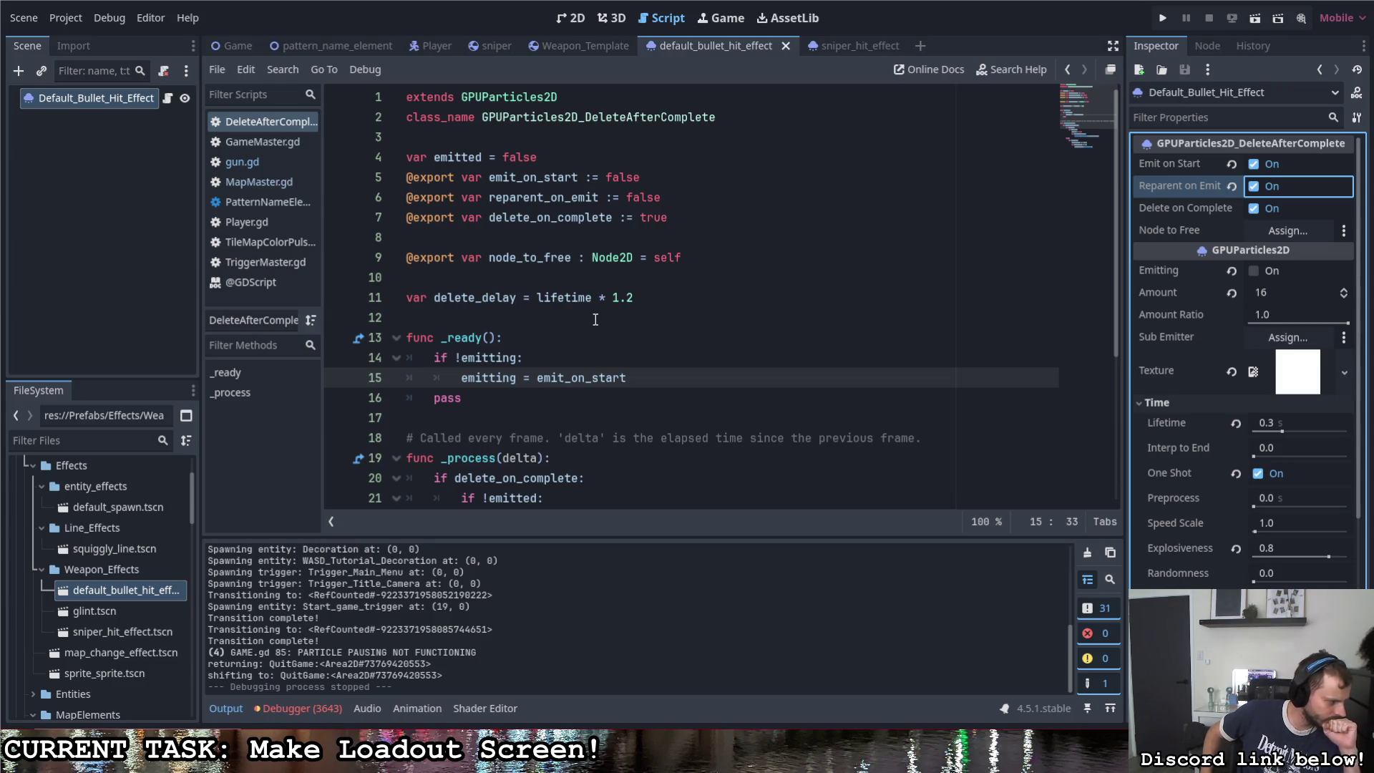
Switch to the Game scene in 2D view and open the DEBUG node's LABEL_debug.gd script
{"action": "left_click", "coordinate": [226, 45]}
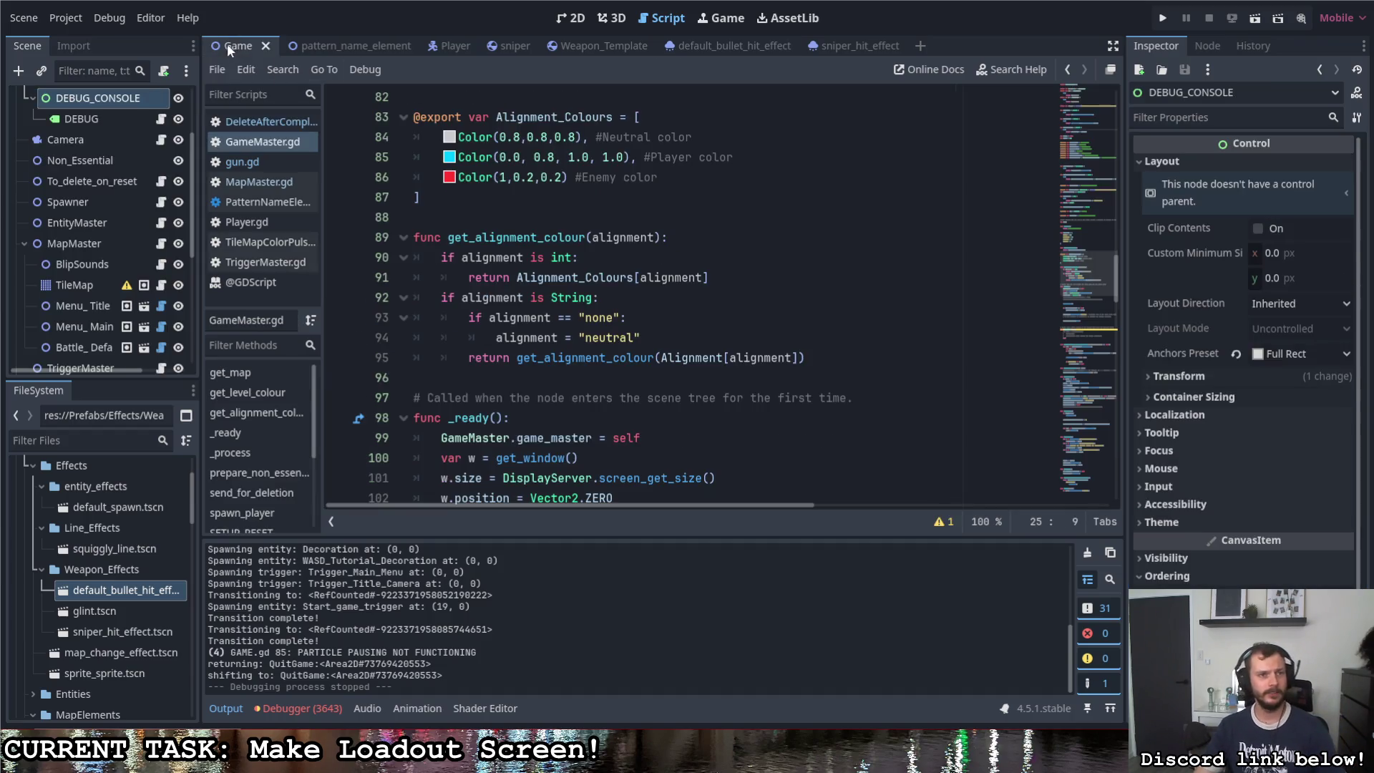
{"action": "left_click", "coordinate": [570, 16]}
{"action": "scroll", "coordinate": [986, 243], "scroll_direction": "up", "scroll_amount": 2}
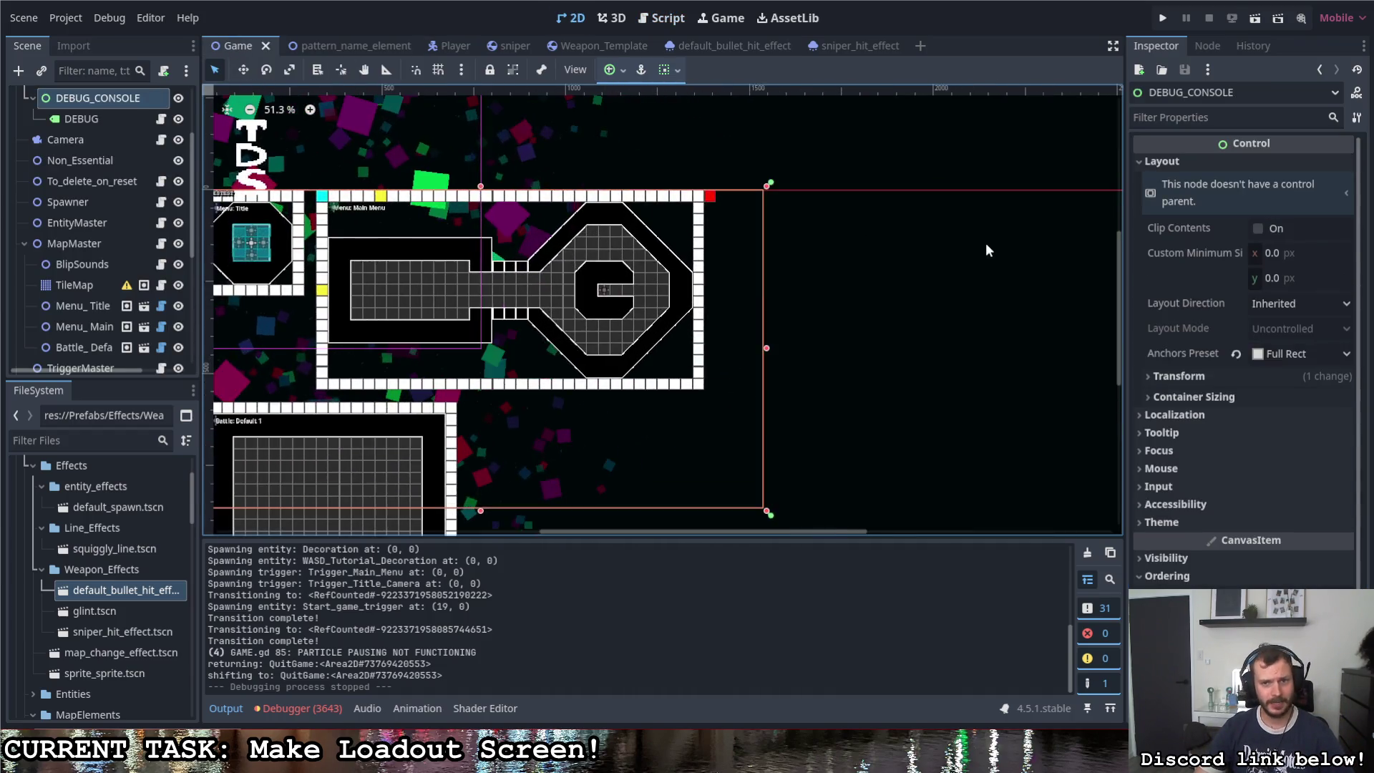
{"action": "scroll", "coordinate": [676, 217], "scroll_direction": "up", "scroll_amount": 2}
{"action": "scroll", "coordinate": [441, 264], "scroll_direction": "down", "scroll_amount": 3}
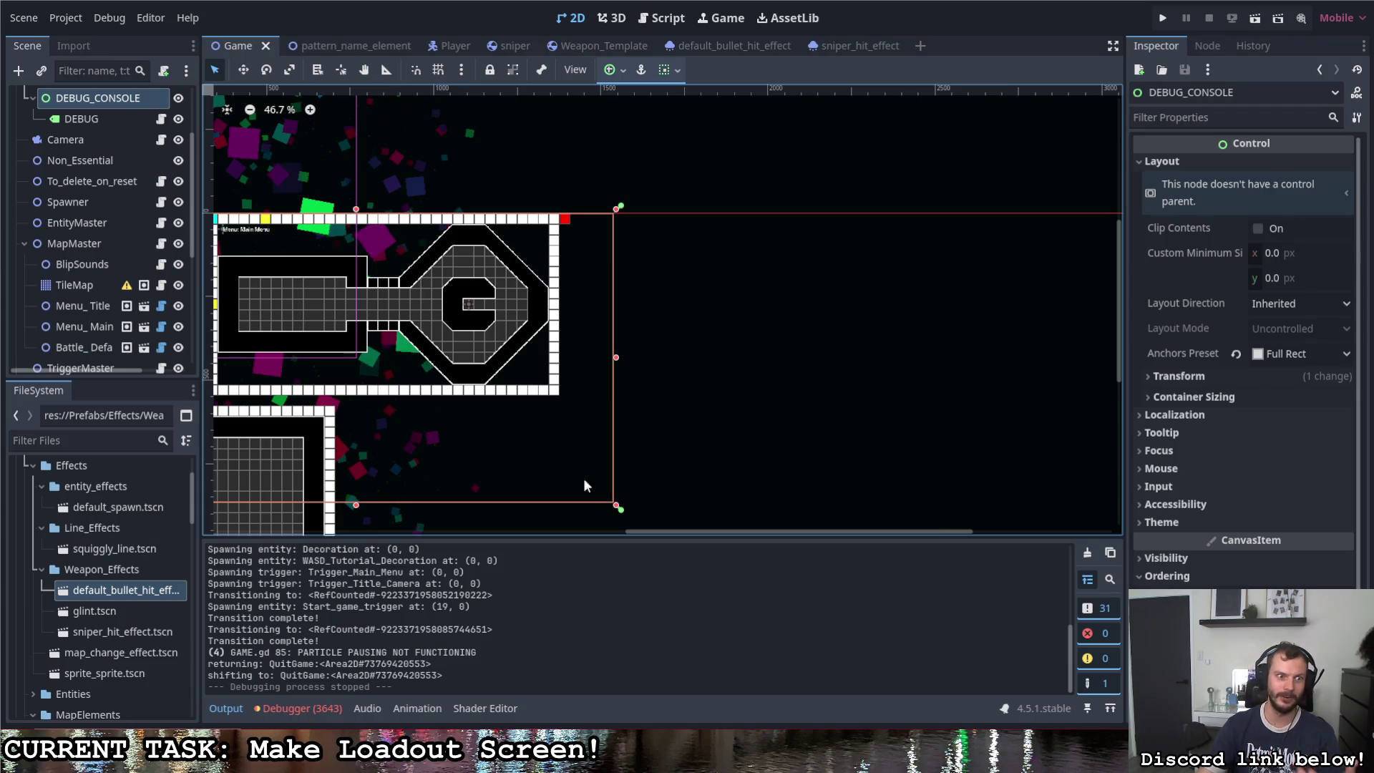
{"action": "scroll", "coordinate": [89, 276], "scroll_direction": "down", "scroll_amount": 1}
{"action": "scroll", "coordinate": [90, 236], "scroll_direction": "up", "scroll_amount": 4}
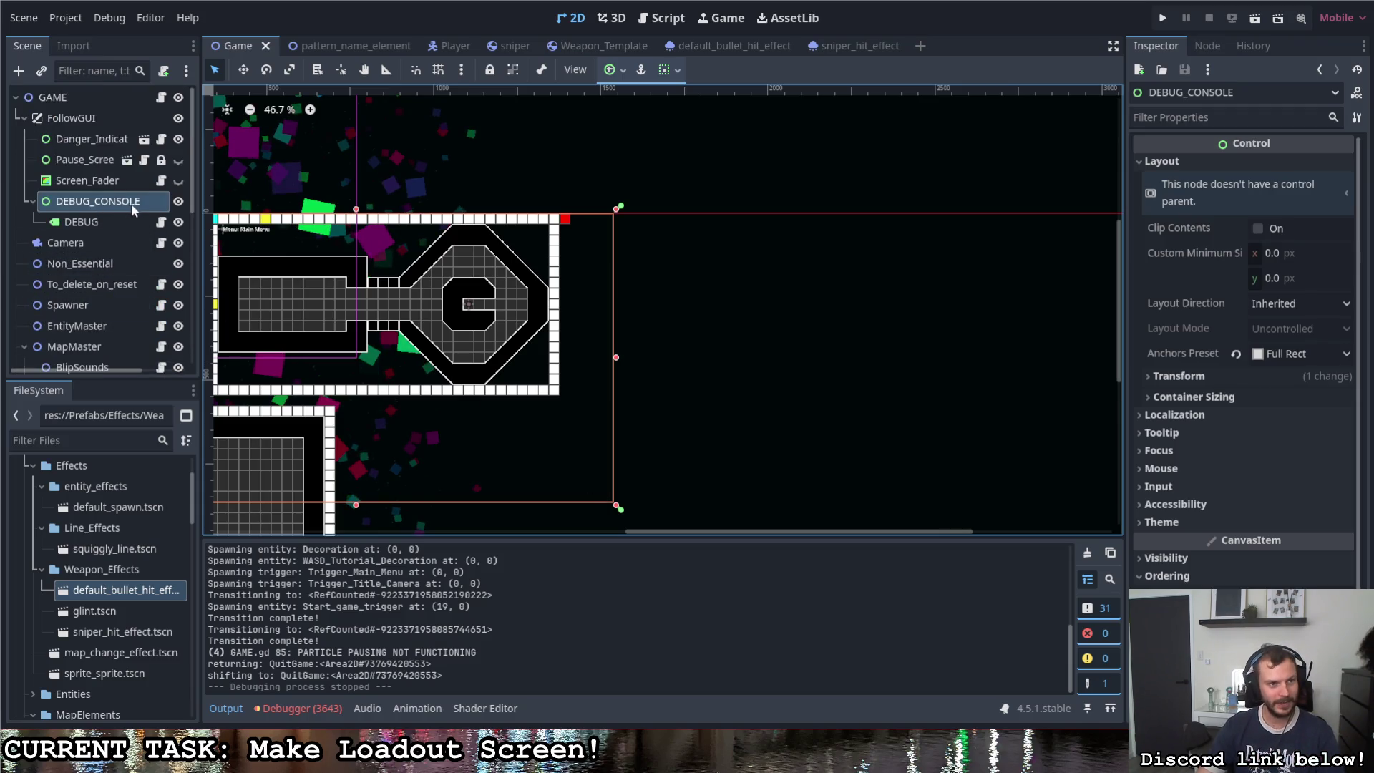
{"action": "left_click", "coordinate": [81, 222]}
{"action": "left_click", "coordinate": [161, 222]}
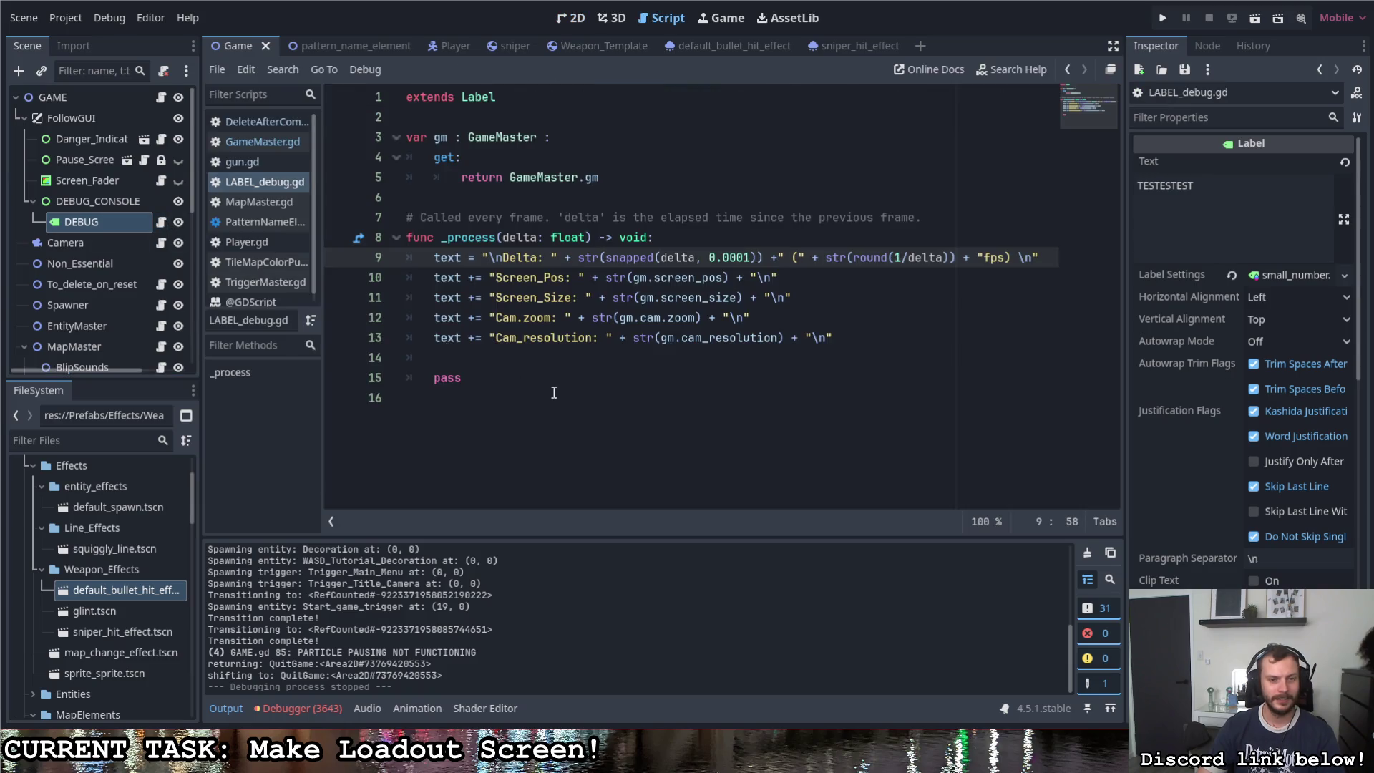
Comment out lines 10–13 and add text += "Level: " + gm.map_master.destination below line 9
{"action": "mouse_move", "coordinate": [832, 337]}
{"action": "left_mouse_down"}
{"action": "mouse_move", "coordinate": [429, 334]}
{"action": "mouse_move", "coordinate": [360, 279]}
{"action": "mouse_move", "coordinate": [876, 322]}
{"action": "mouse_move", "coordinate": [883, 342]}
{"action": "left_mouse_up"}
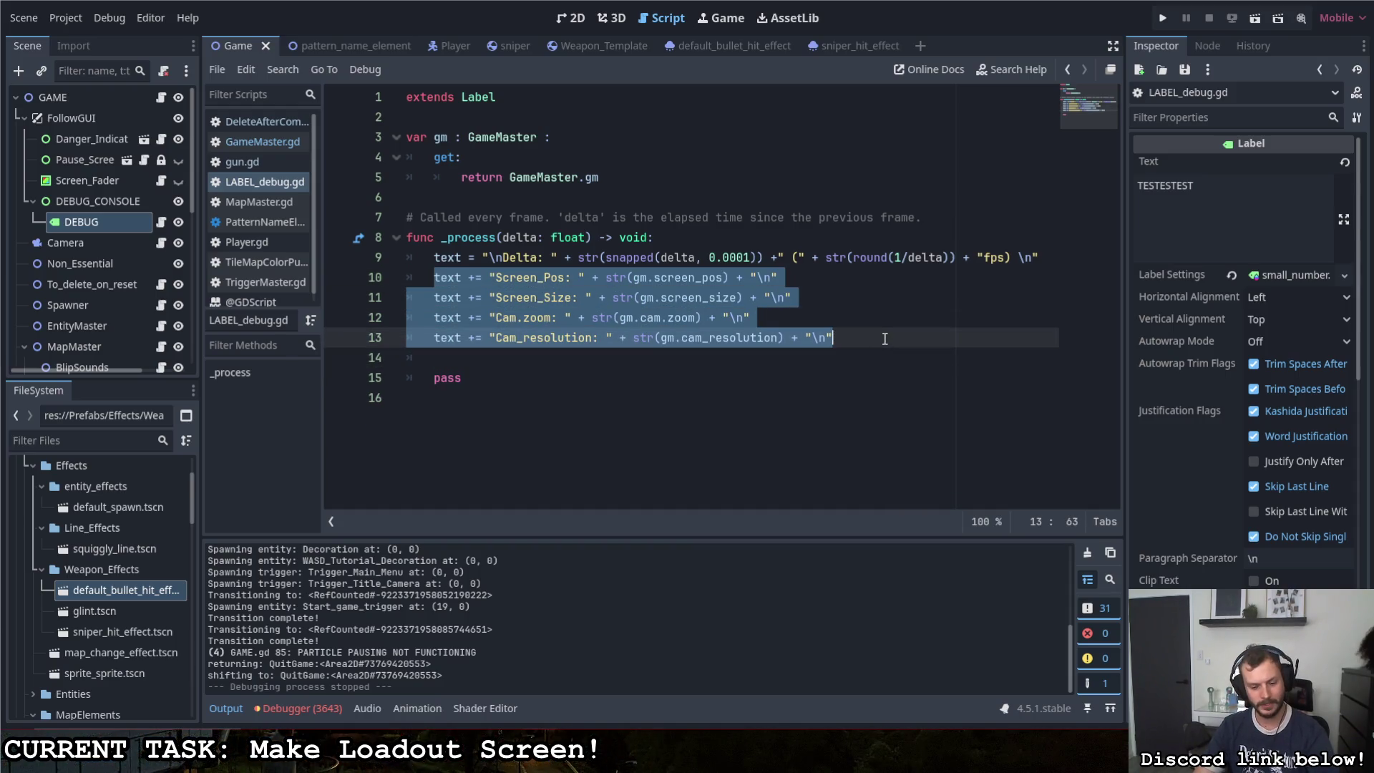
{"action": "key", "text": "ctrl+k"}
{"action": "left_click", "coordinate": [1042, 258]}
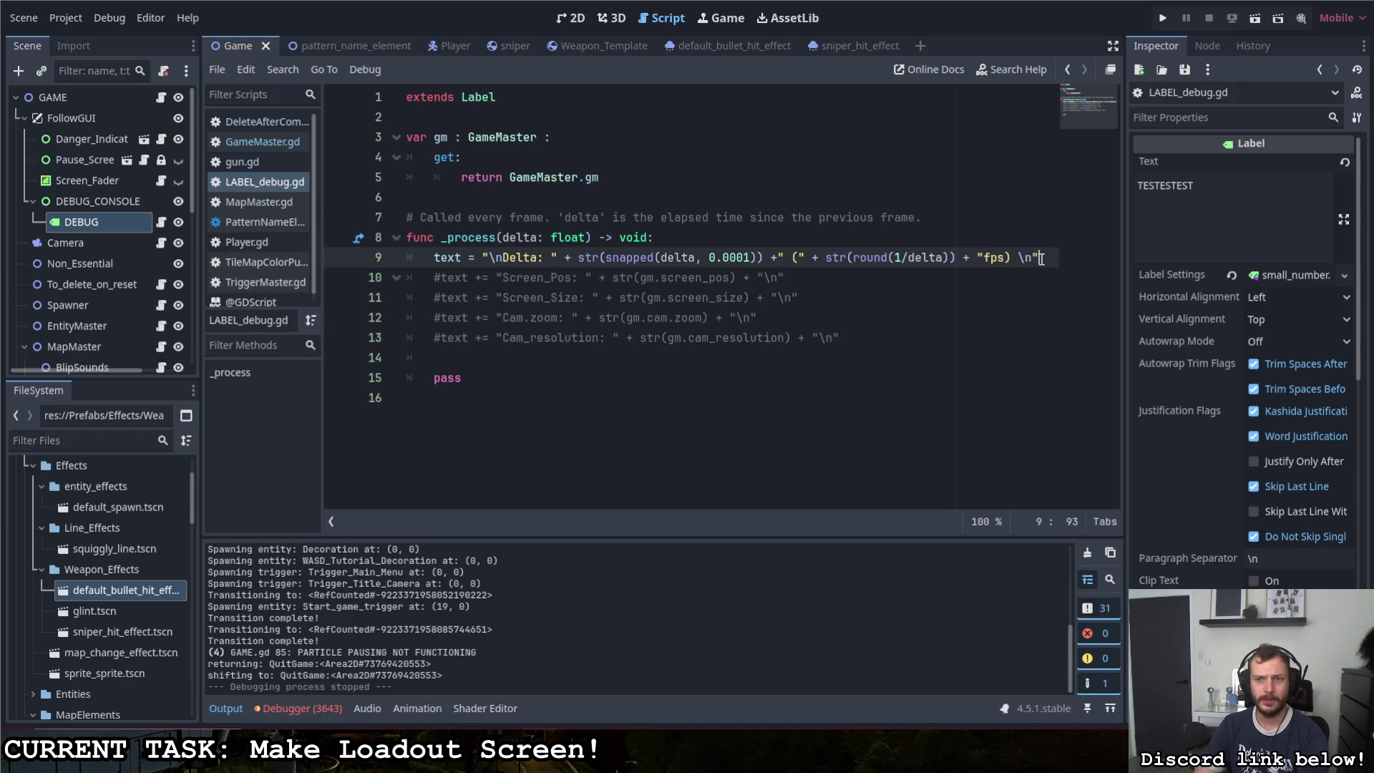
{"action": "key", "text": "Return"}
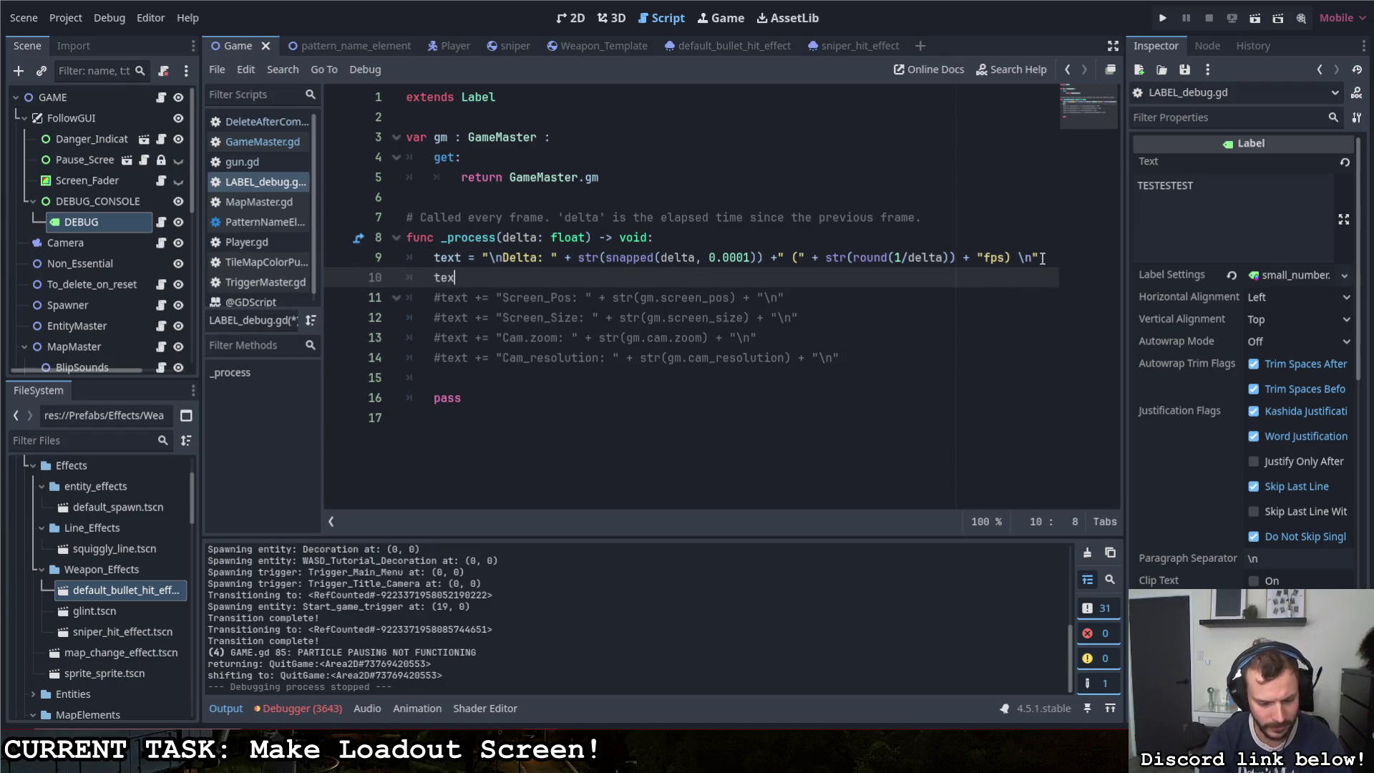
{"action": "type", "text": "t = +"}
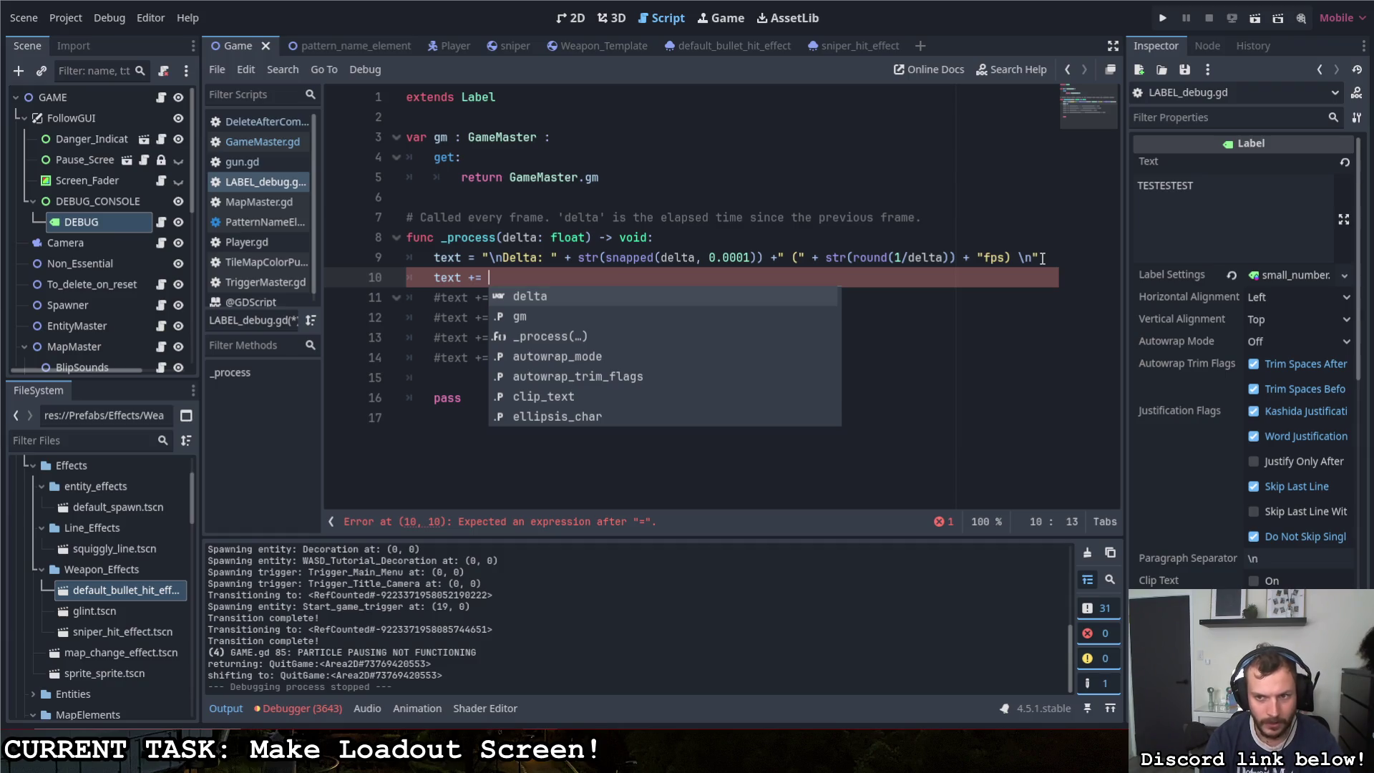
{"action": "type", "text": "\"Level: \" +"}
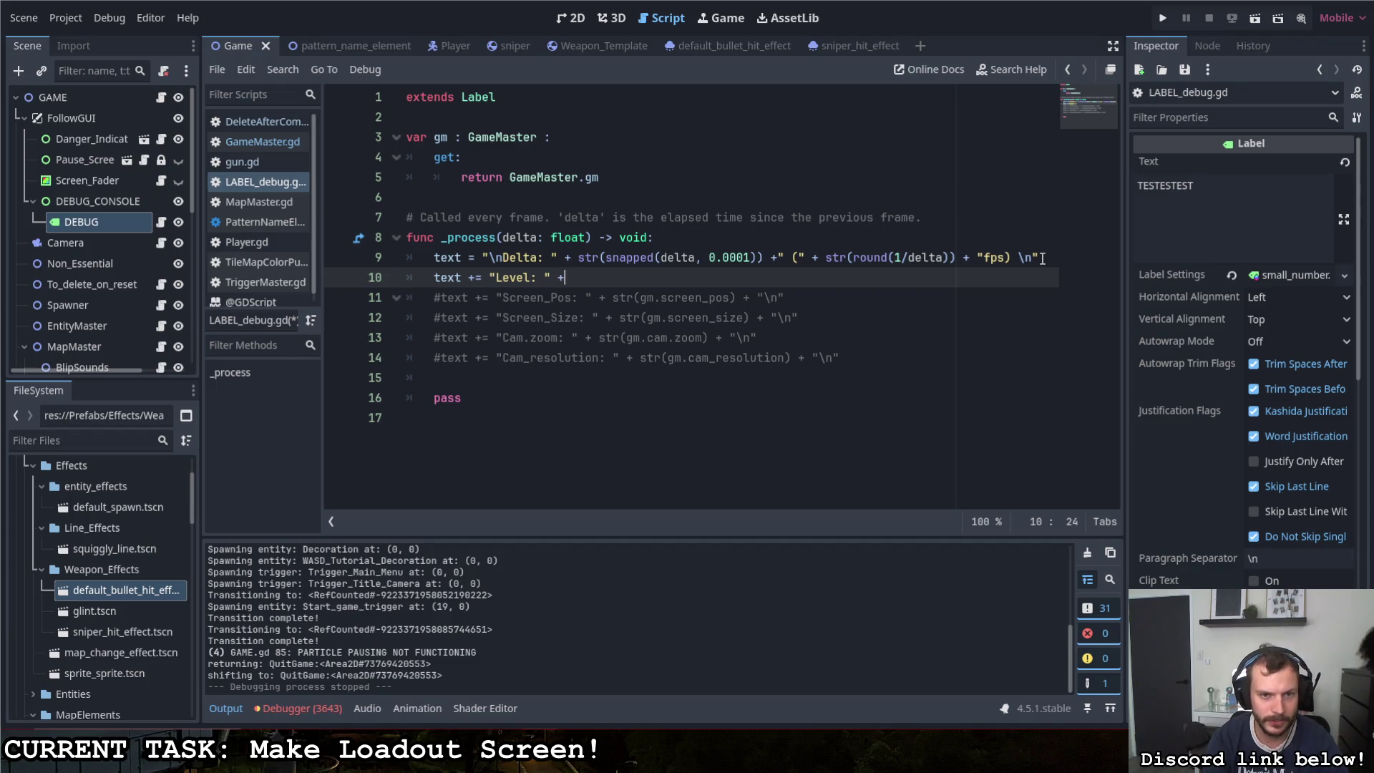
{"action": "type", "text": ".map"}
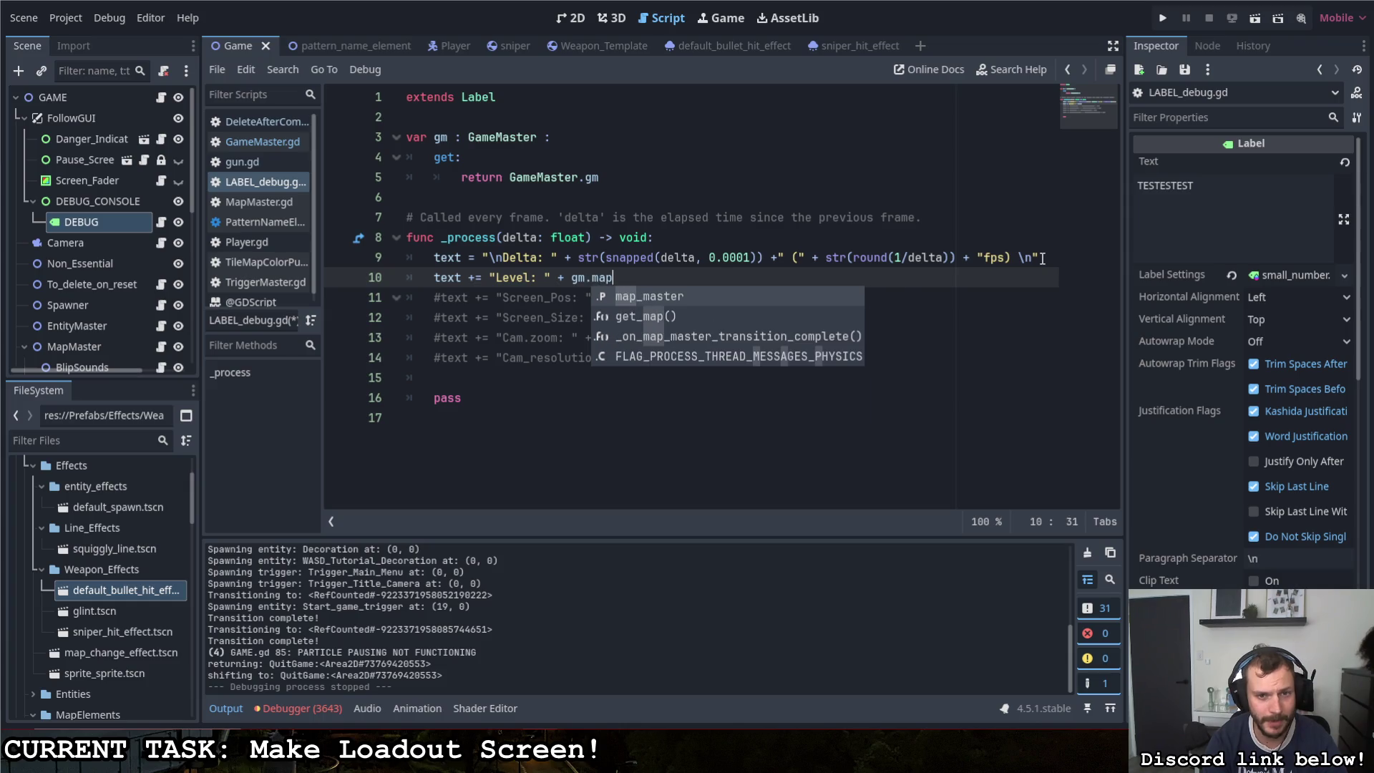
{"action": "key", "text": "Return"}
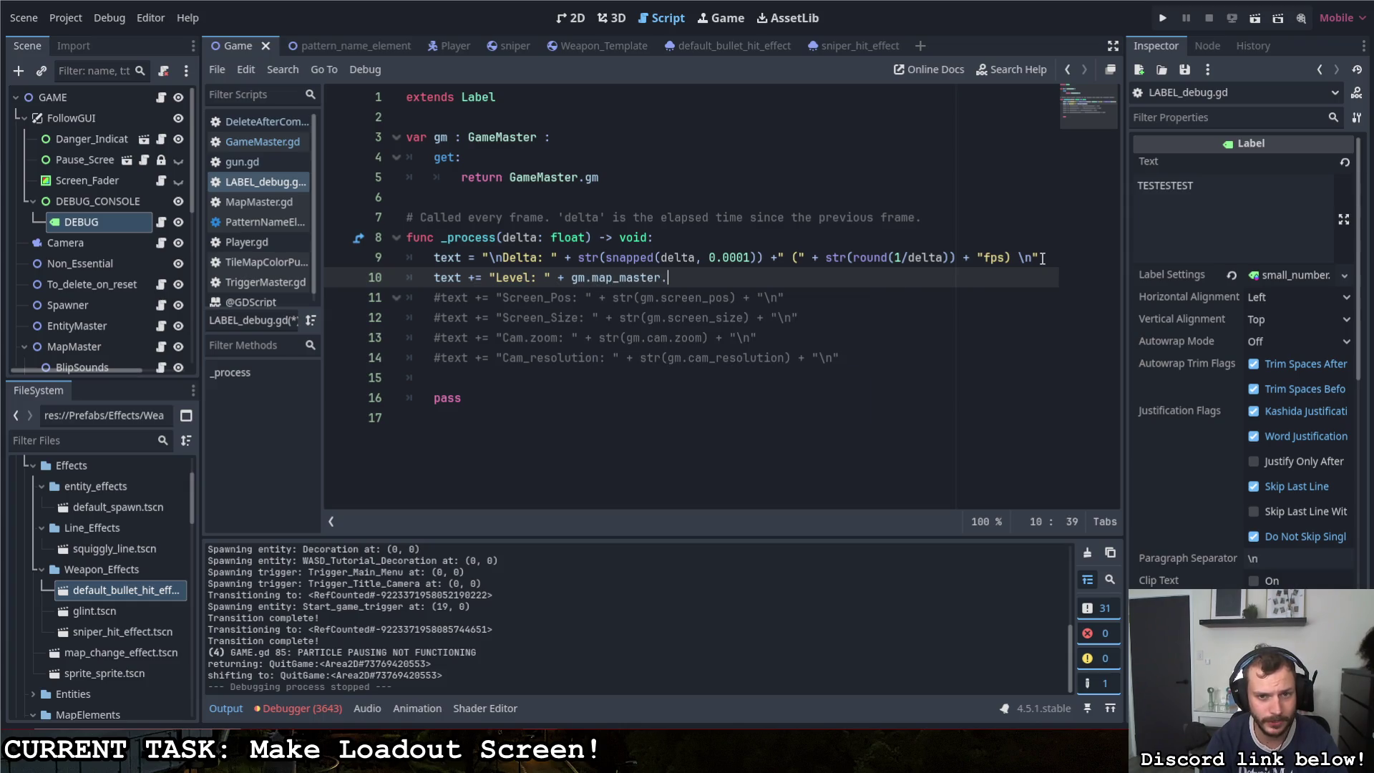
{"action": "type", "text": "desti"}
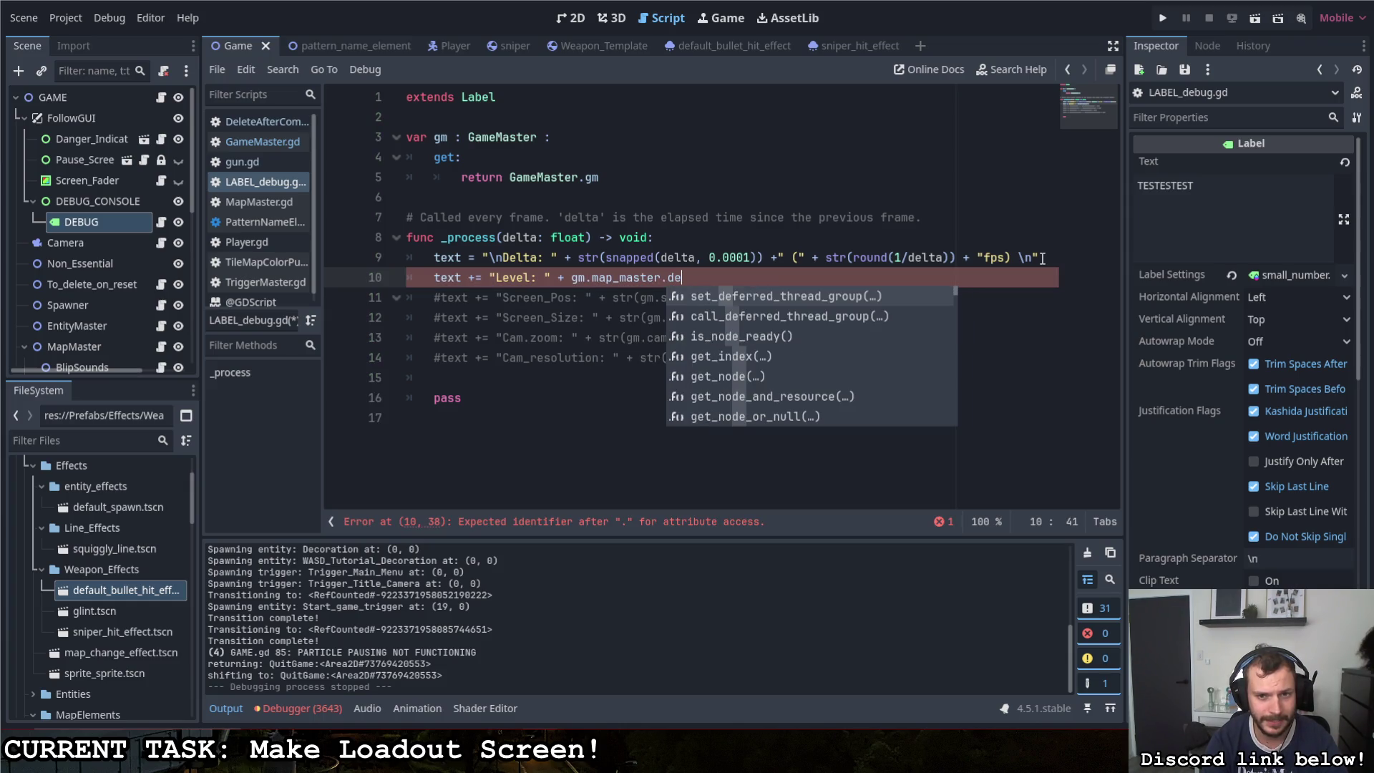
{"action": "type", "text": "nation"}
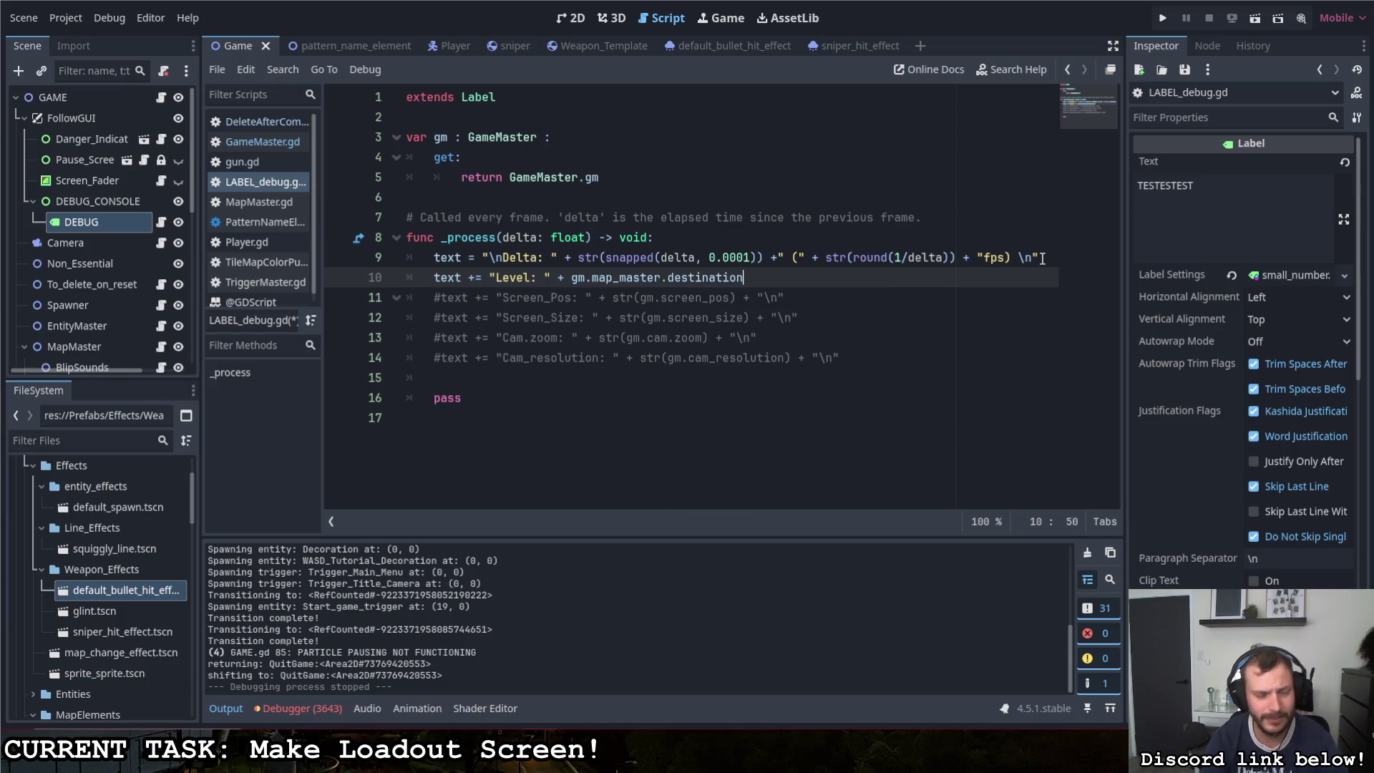
{"action": "scroll", "coordinate": [100, 246], "scroll_direction": "down", "scroll_amount": 3}
Open the MapMaster node's script and fold the class Level block
{"action": "left_click", "coordinate": [100, 246]}
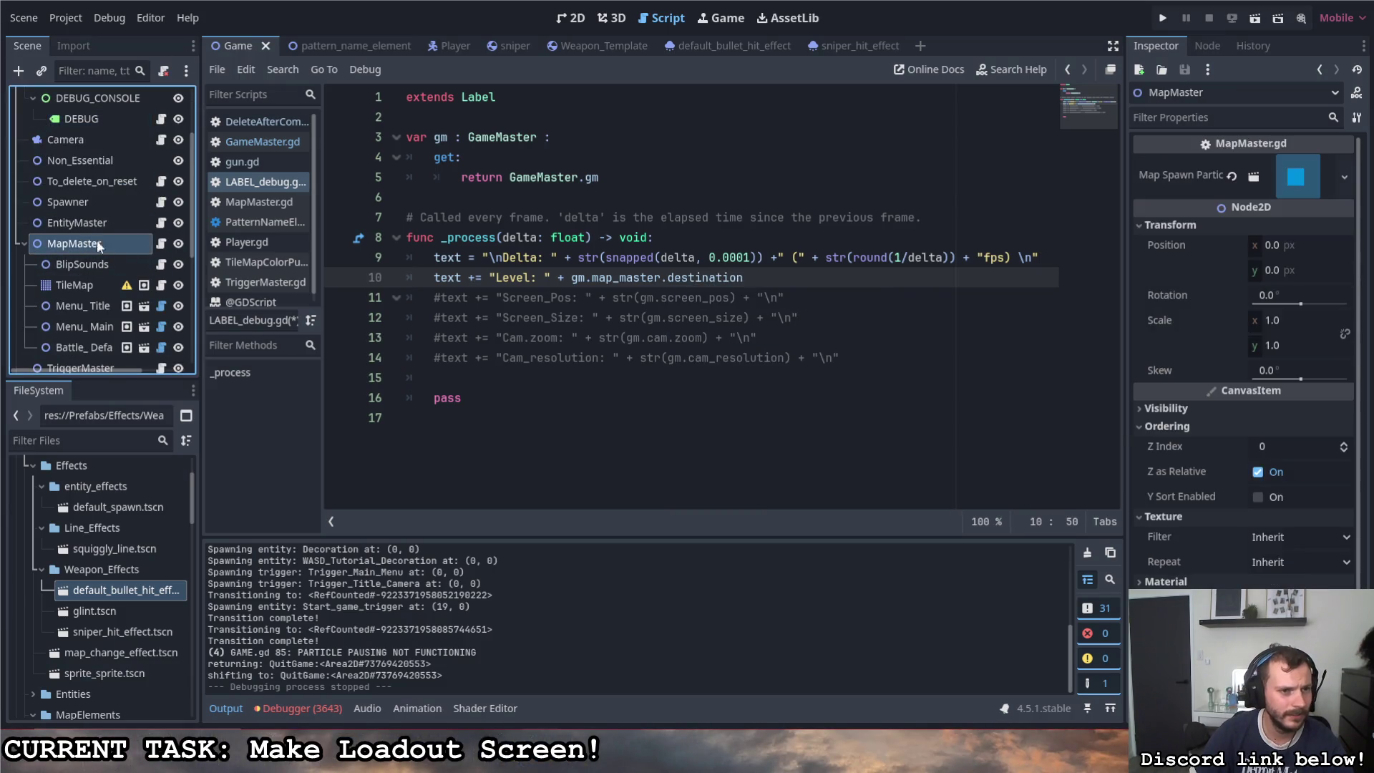
{"action": "left_click", "coordinate": [161, 243]}
{"action": "scroll", "coordinate": [564, 331], "scroll_direction": "up", "scroll_amount": 6}
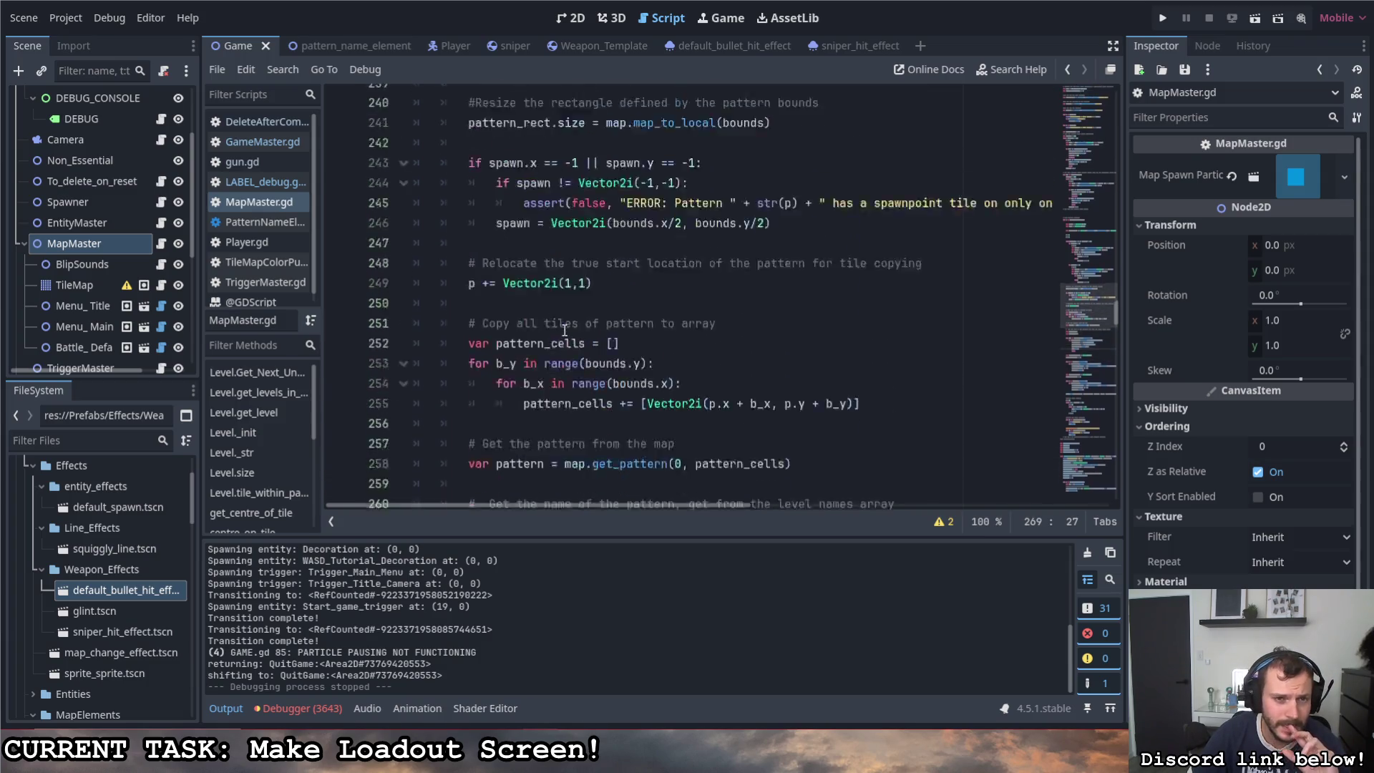
{"action": "scroll", "coordinate": [565, 330], "scroll_direction": "up", "scroll_amount": 20}
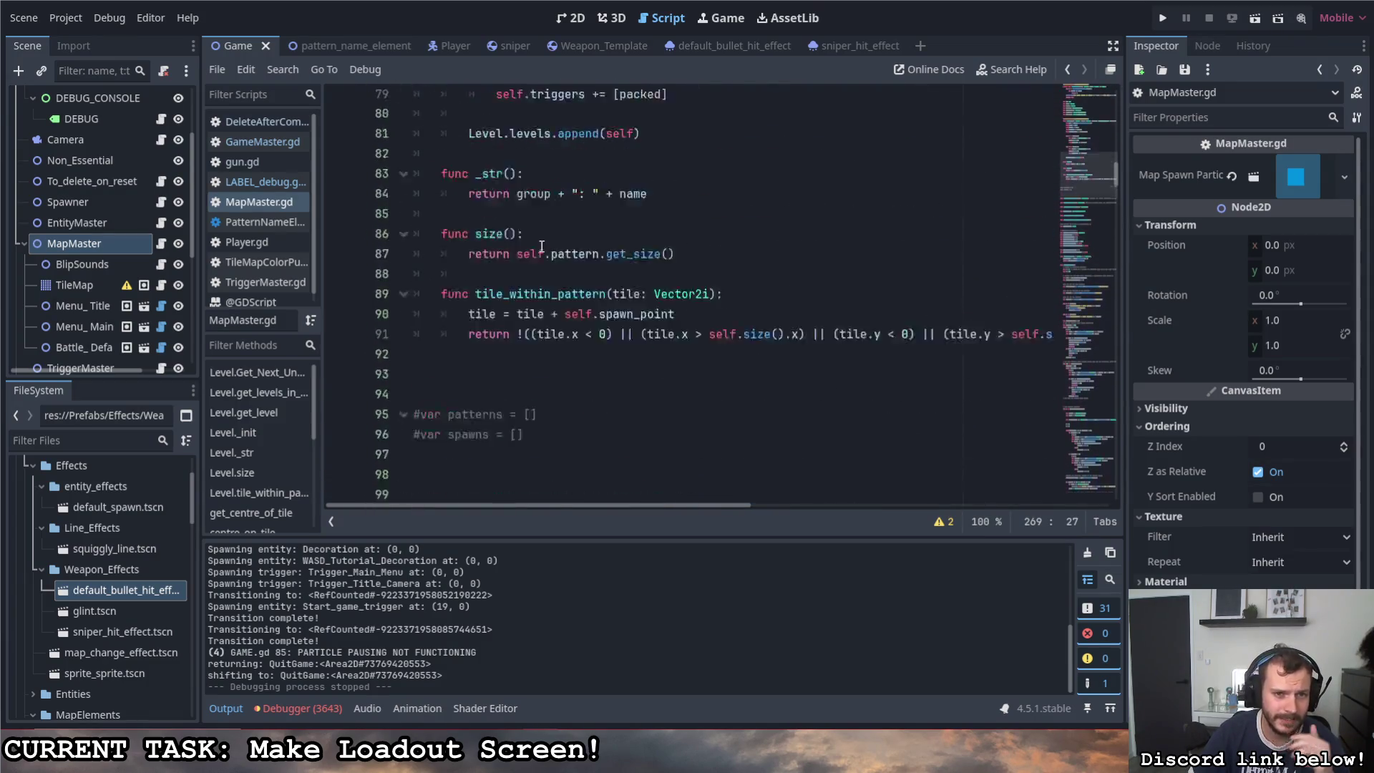
{"action": "scroll", "coordinate": [542, 246], "scroll_direction": "up", "scroll_amount": 20}
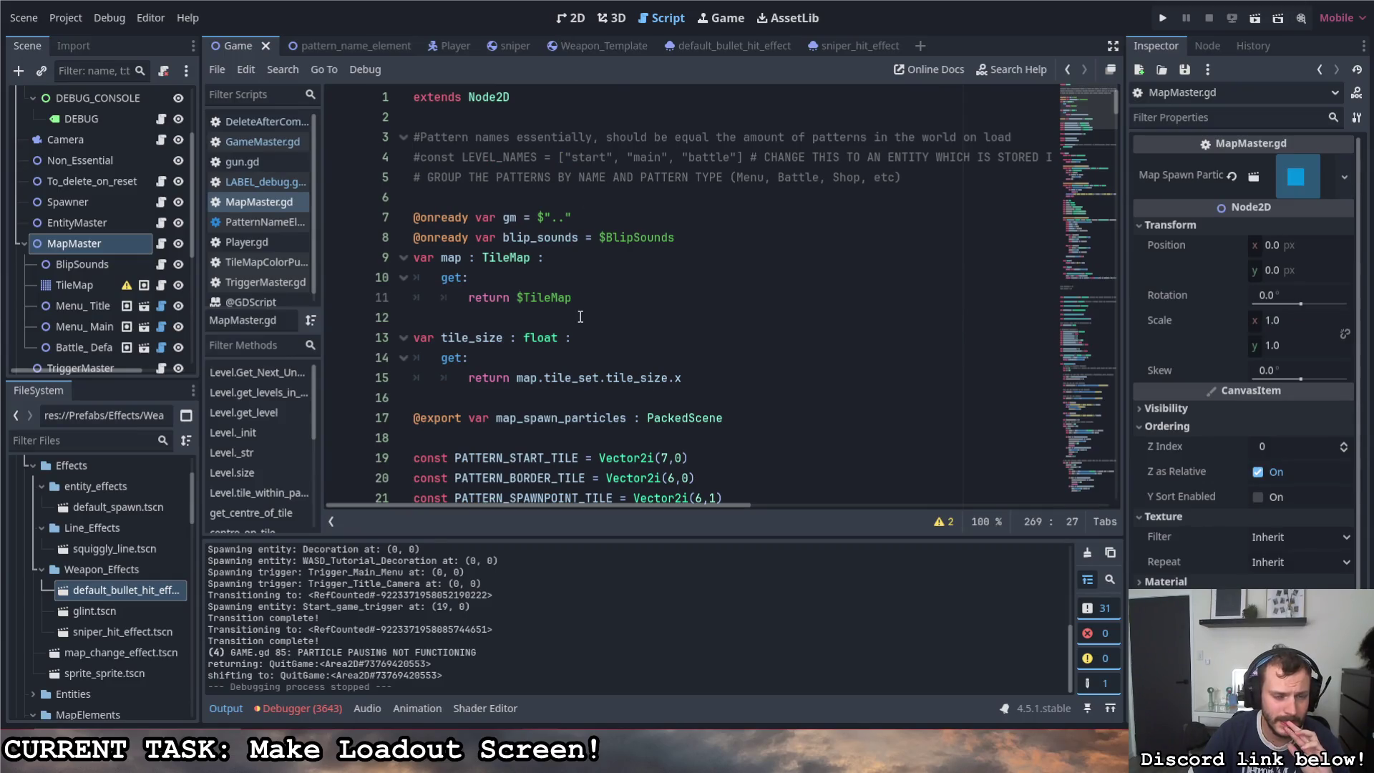
{"action": "scroll", "coordinate": [580, 317], "scroll_direction": "down", "scroll_amount": 6}
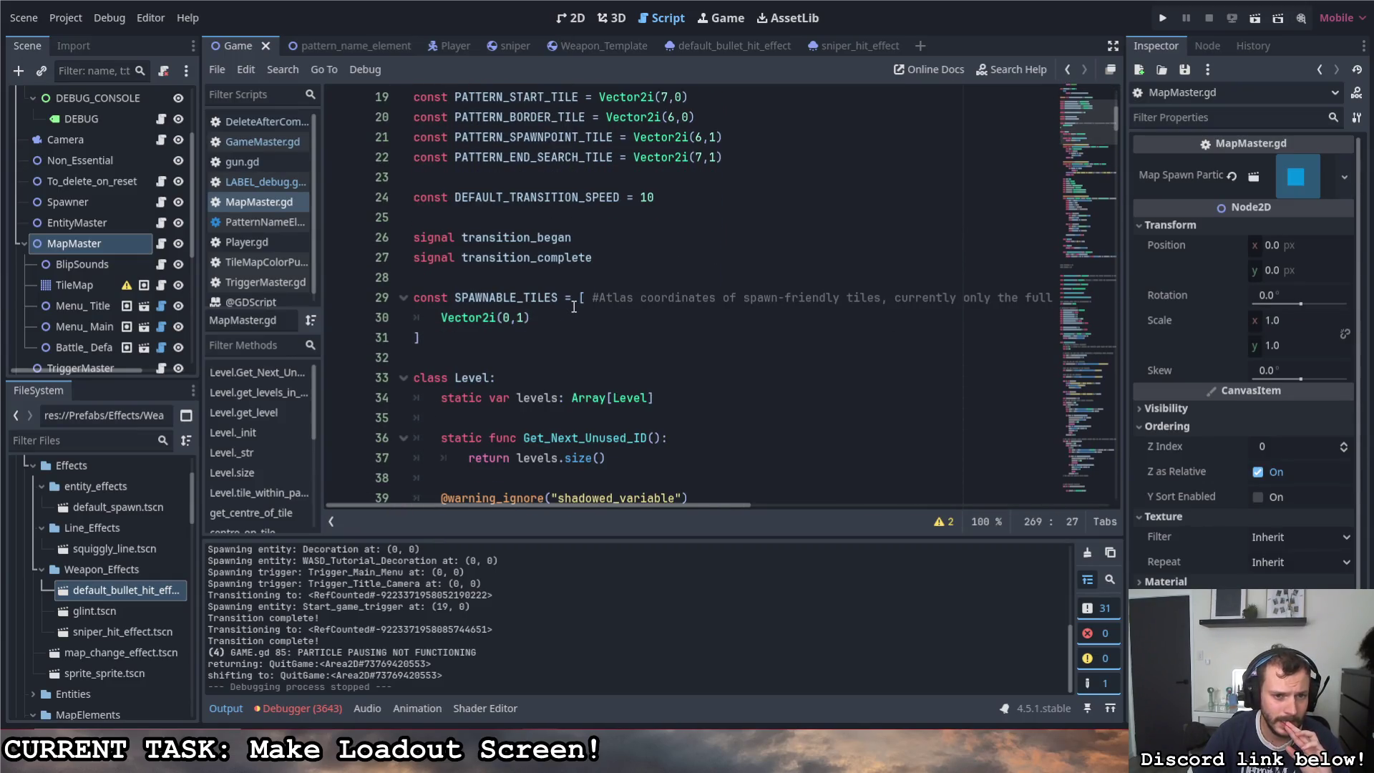
{"action": "scroll", "coordinate": [573, 306], "scroll_direction": "down", "scroll_amount": 3}
{"action": "left_click", "coordinate": [403, 198]}
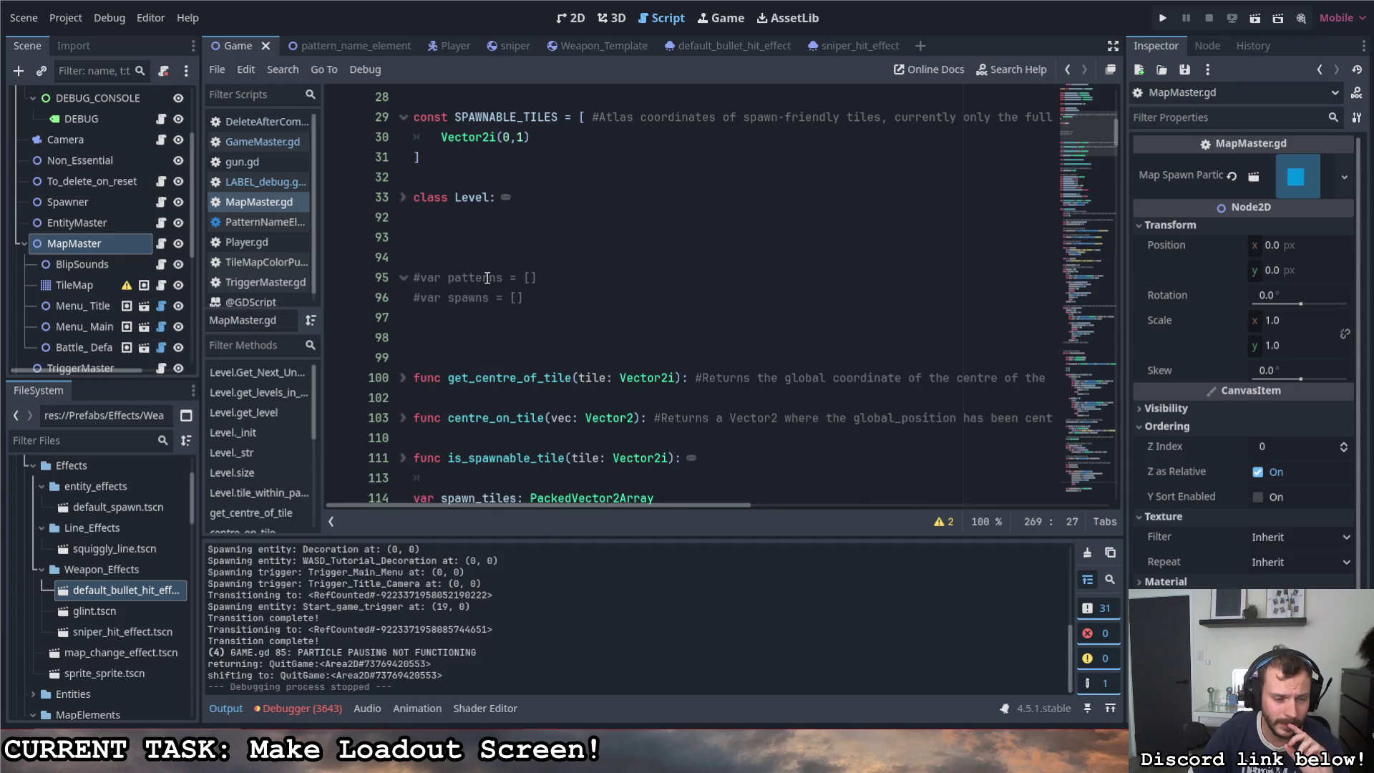
{"action": "scroll", "coordinate": [488, 278], "scroll_direction": "down", "scroll_amount": 1}
Delete the commented #var patterns and #var spawns lines plus the leftover blank lines
{"action": "left_click_drag", "start_coordinate": [414, 196], "coordinate": [529, 237]}
{"action": "key", "text": "BackSpace"}
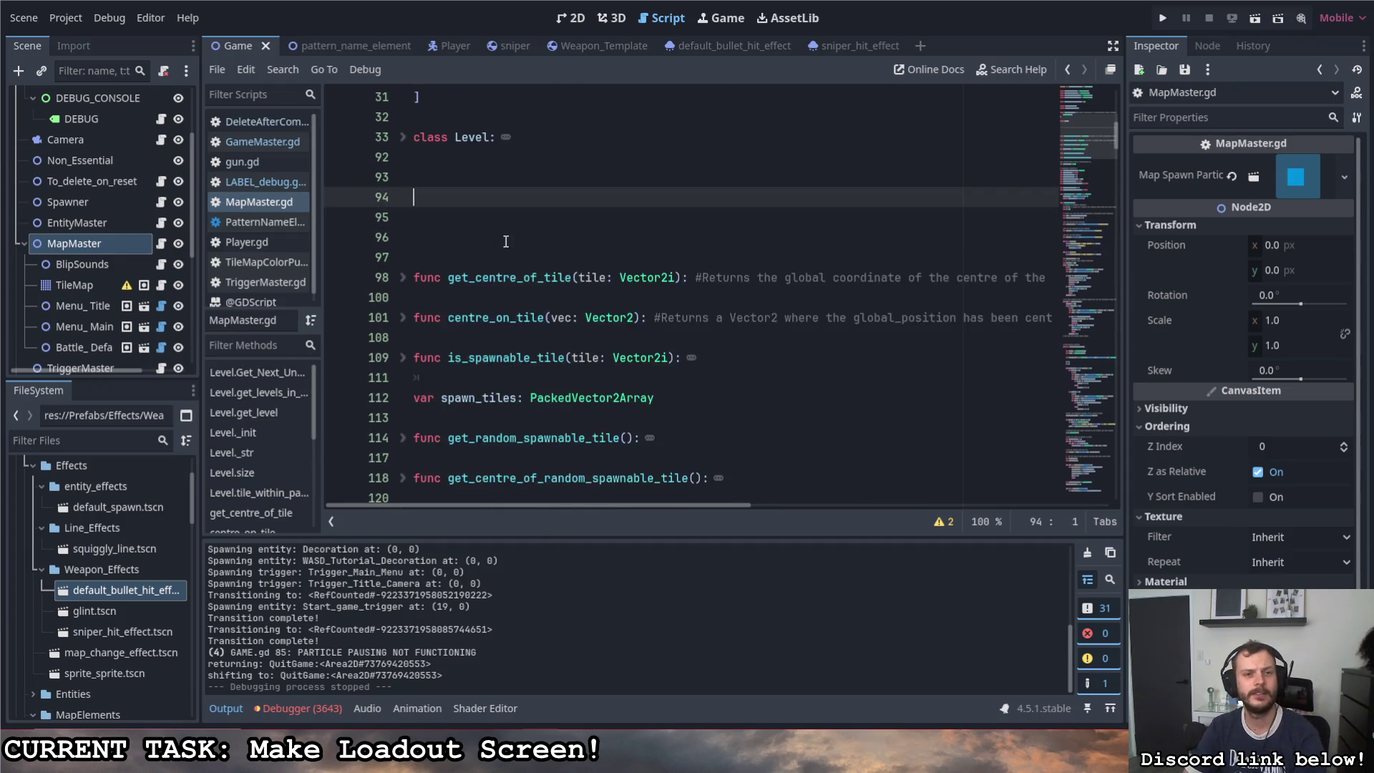
{"action": "key", "text": "BackSpace"}
{"action": "key", "text": "BackSpace"}
{"action": "key", "text": "BackSpace"}
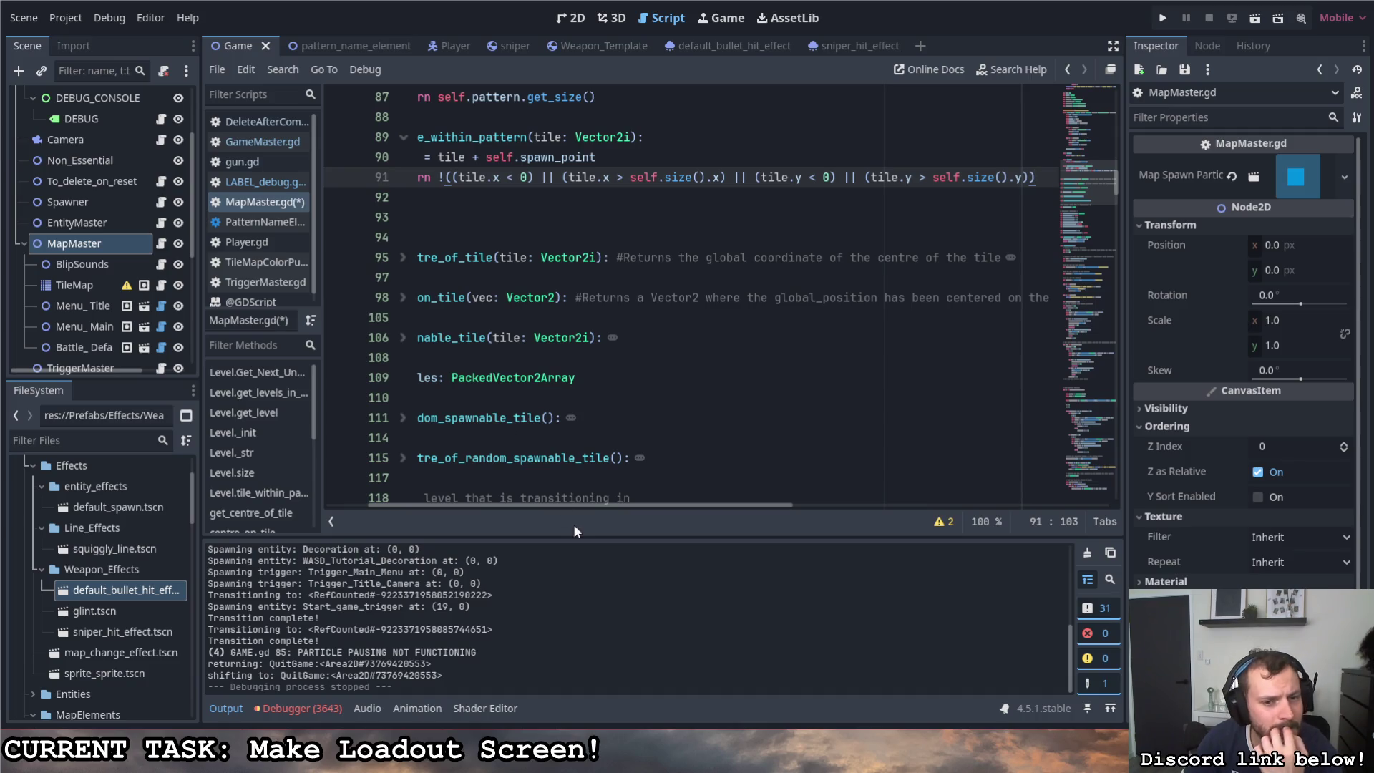
{"action": "left_click_drag", "start_coordinate": [570, 505], "coordinate": [389, 478]}
{"action": "scroll", "coordinate": [464, 402], "scroll_direction": "down", "scroll_amount": 7}
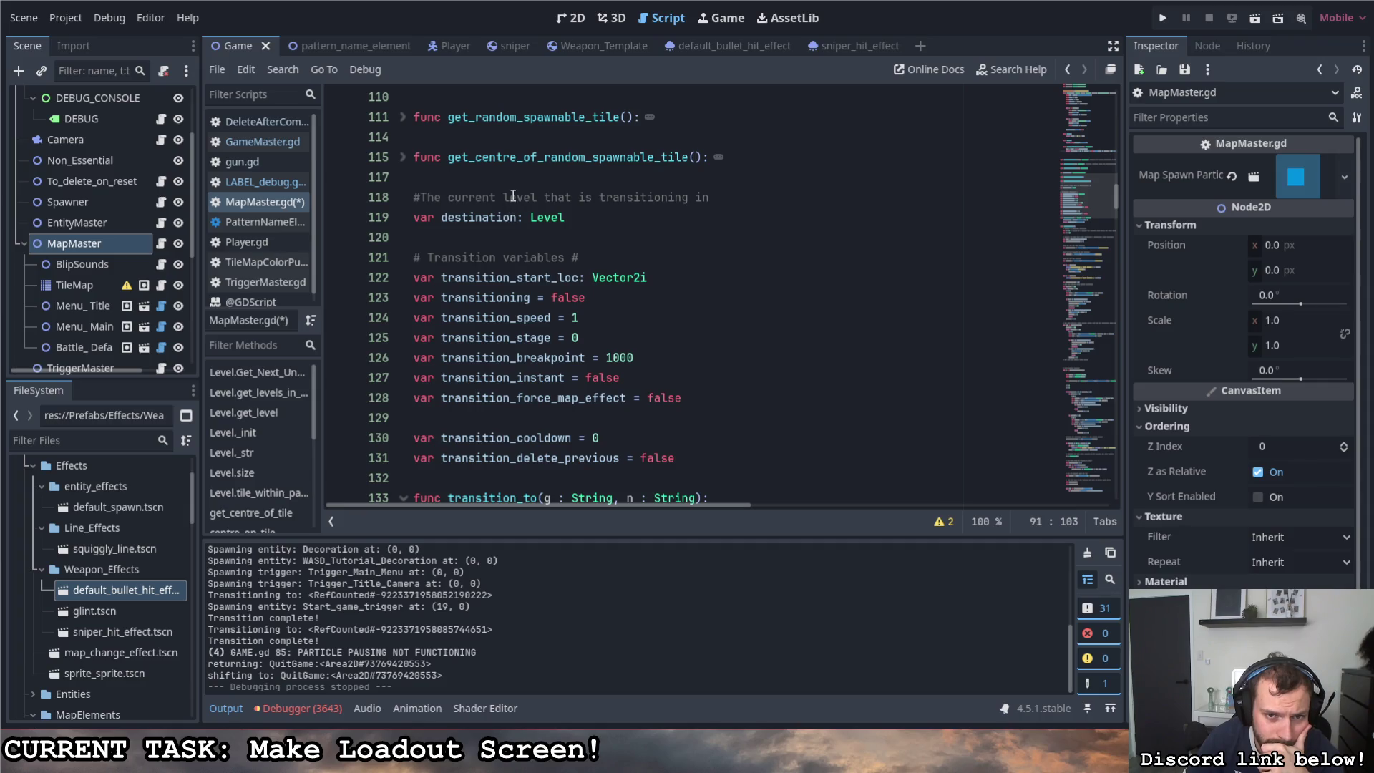
{"action": "left_click_drag", "start_coordinate": [517, 218], "coordinate": [441, 218]}
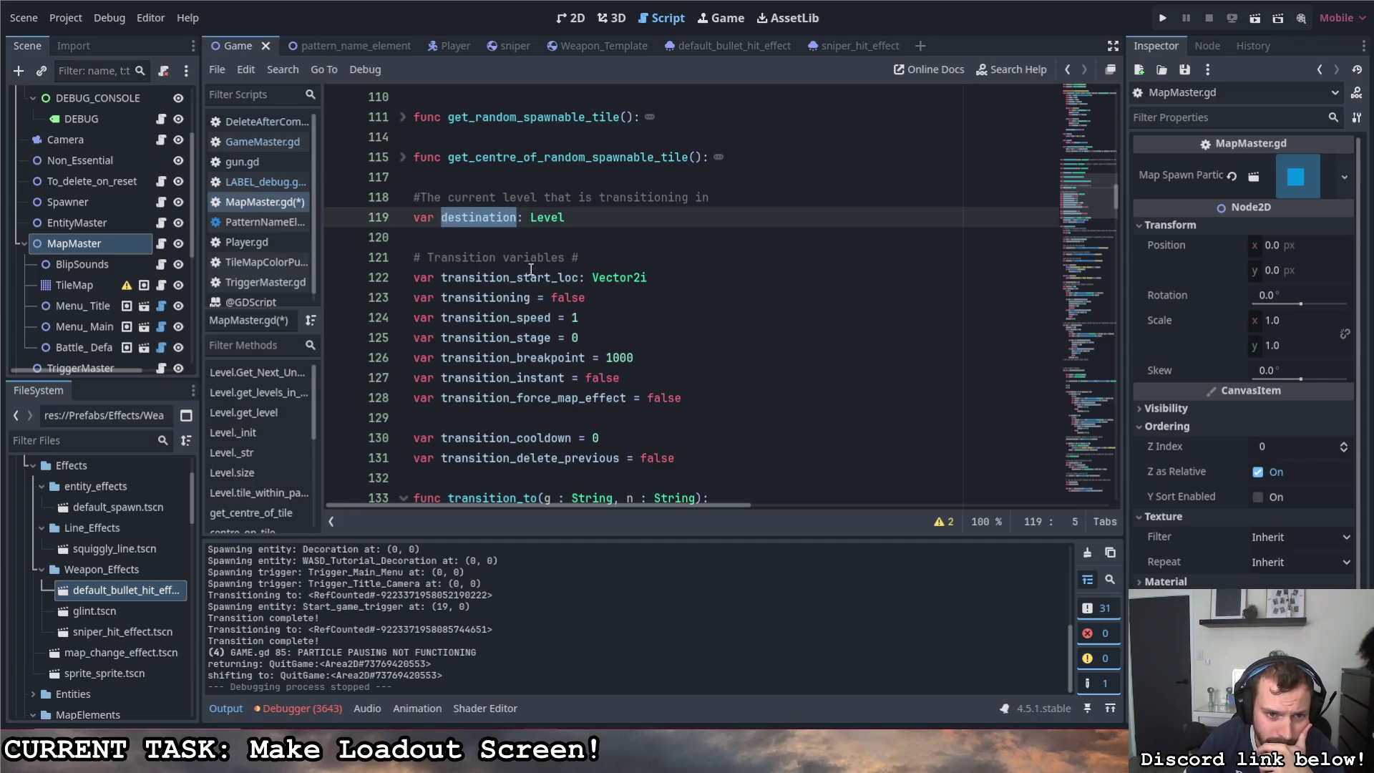
{"action": "scroll", "coordinate": [531, 270], "scroll_direction": "down", "scroll_amount": 3}
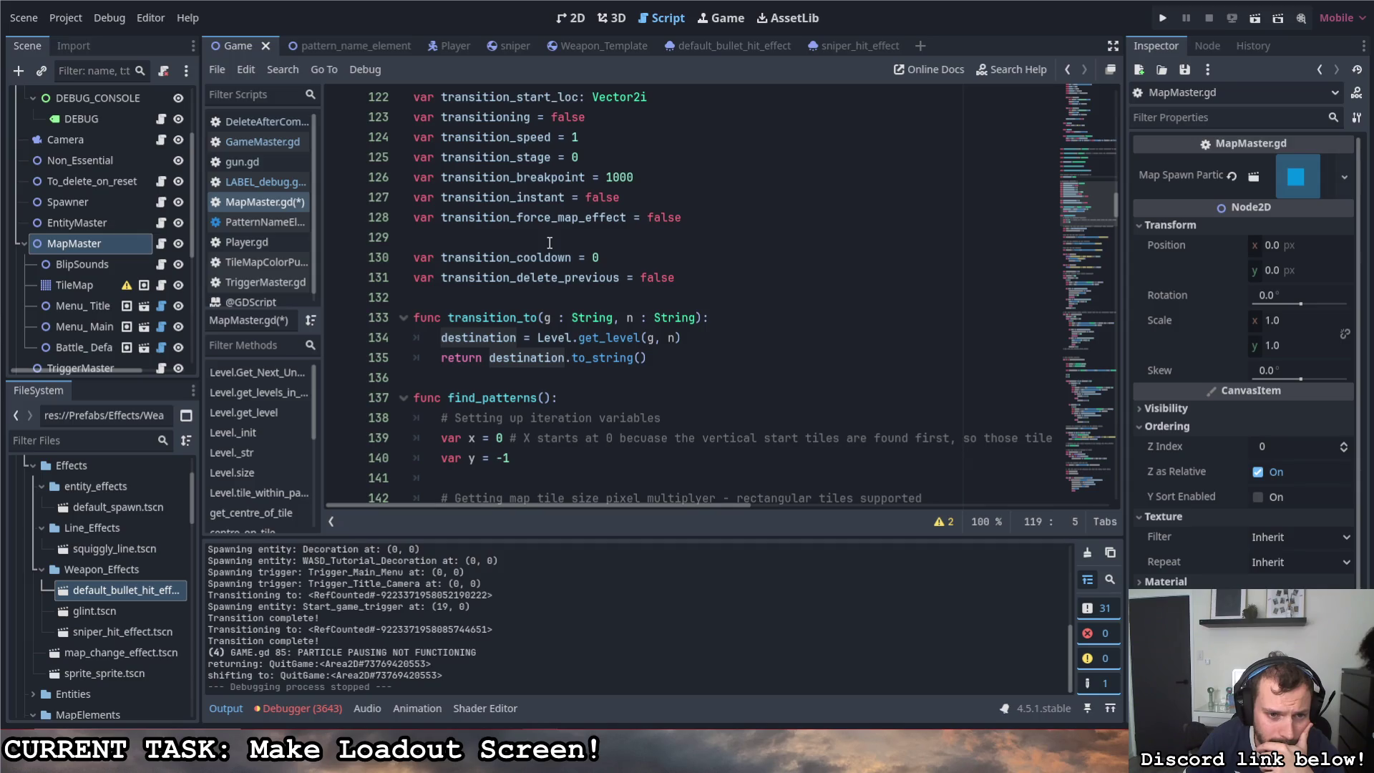
{"action": "scroll", "coordinate": [550, 243], "scroll_direction": "up", "scroll_amount": 2}
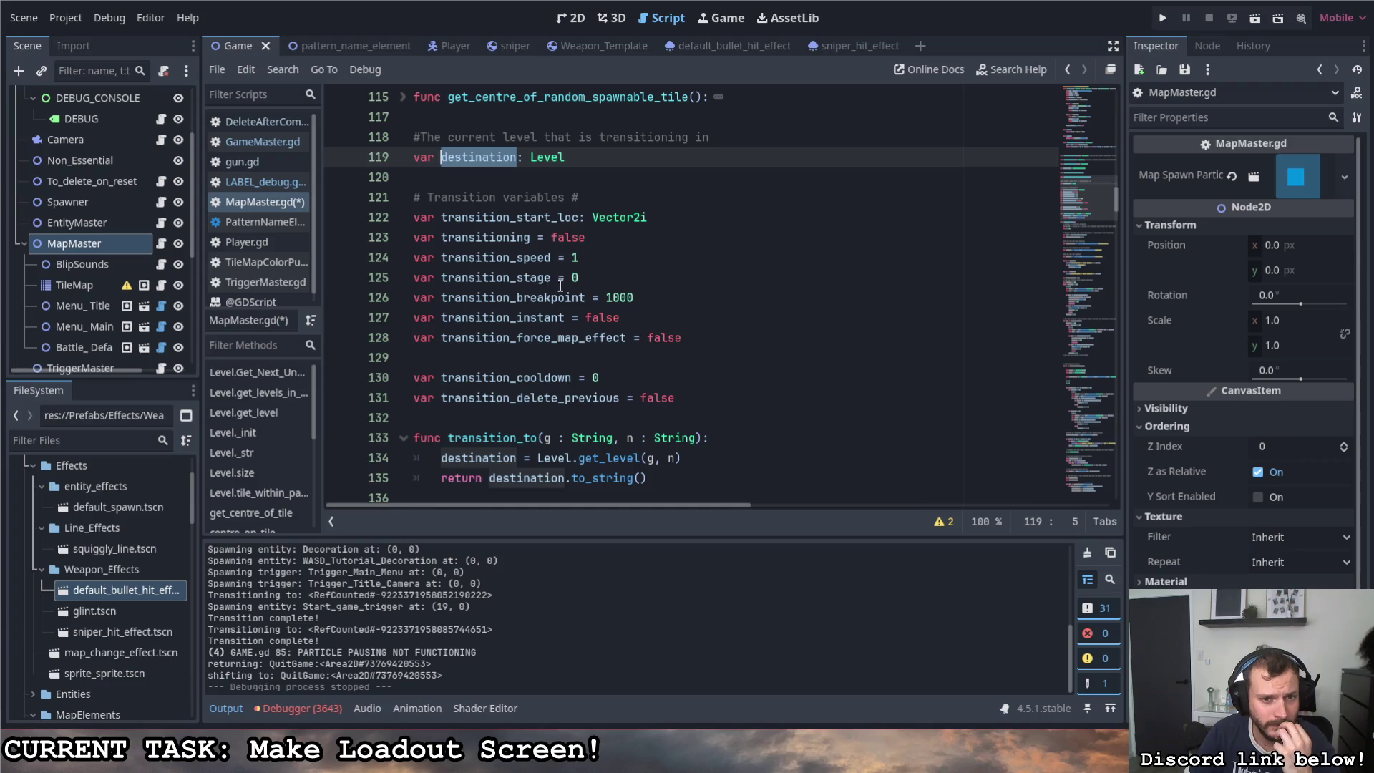
{"action": "scroll", "coordinate": [560, 285], "scroll_direction": "up", "scroll_amount": 4}
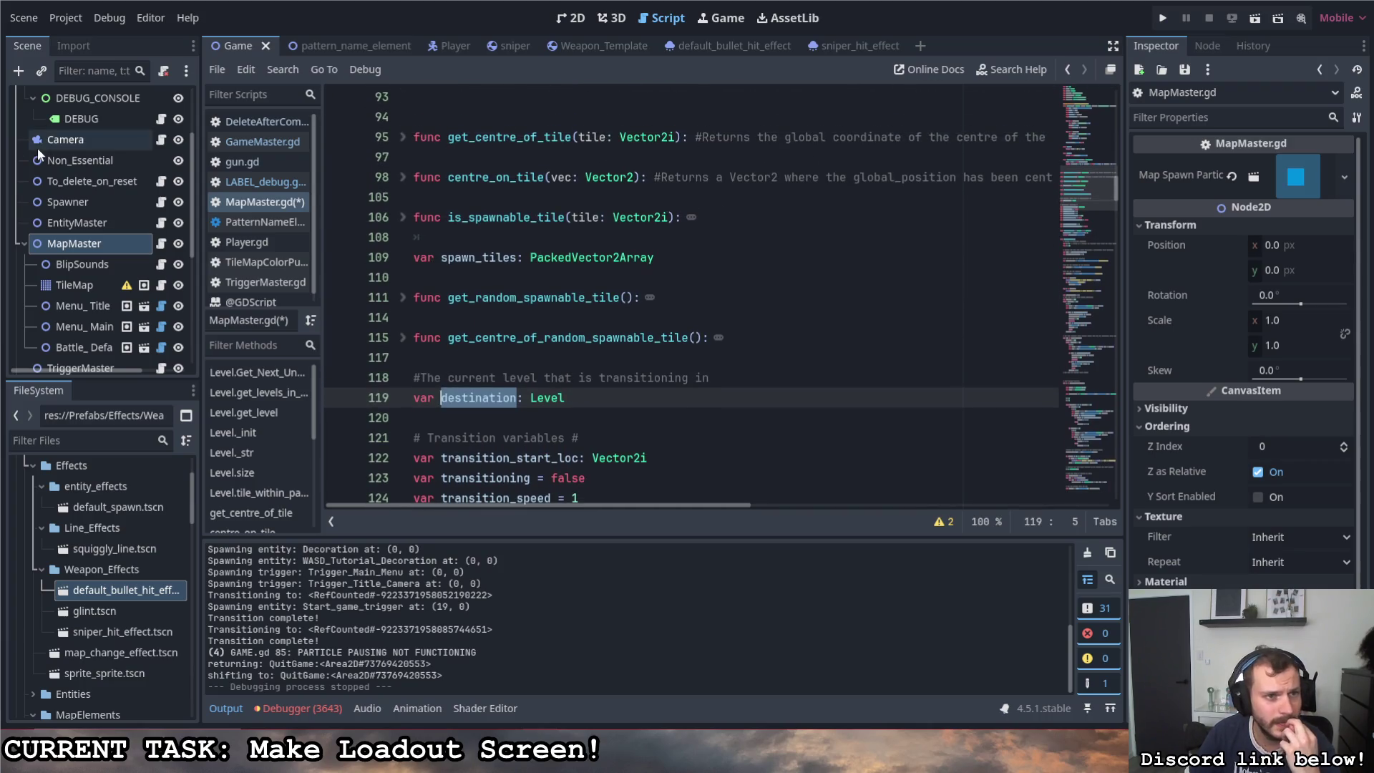
{"action": "scroll", "coordinate": [551, 445], "scroll_direction": "up", "scroll_amount": 2}
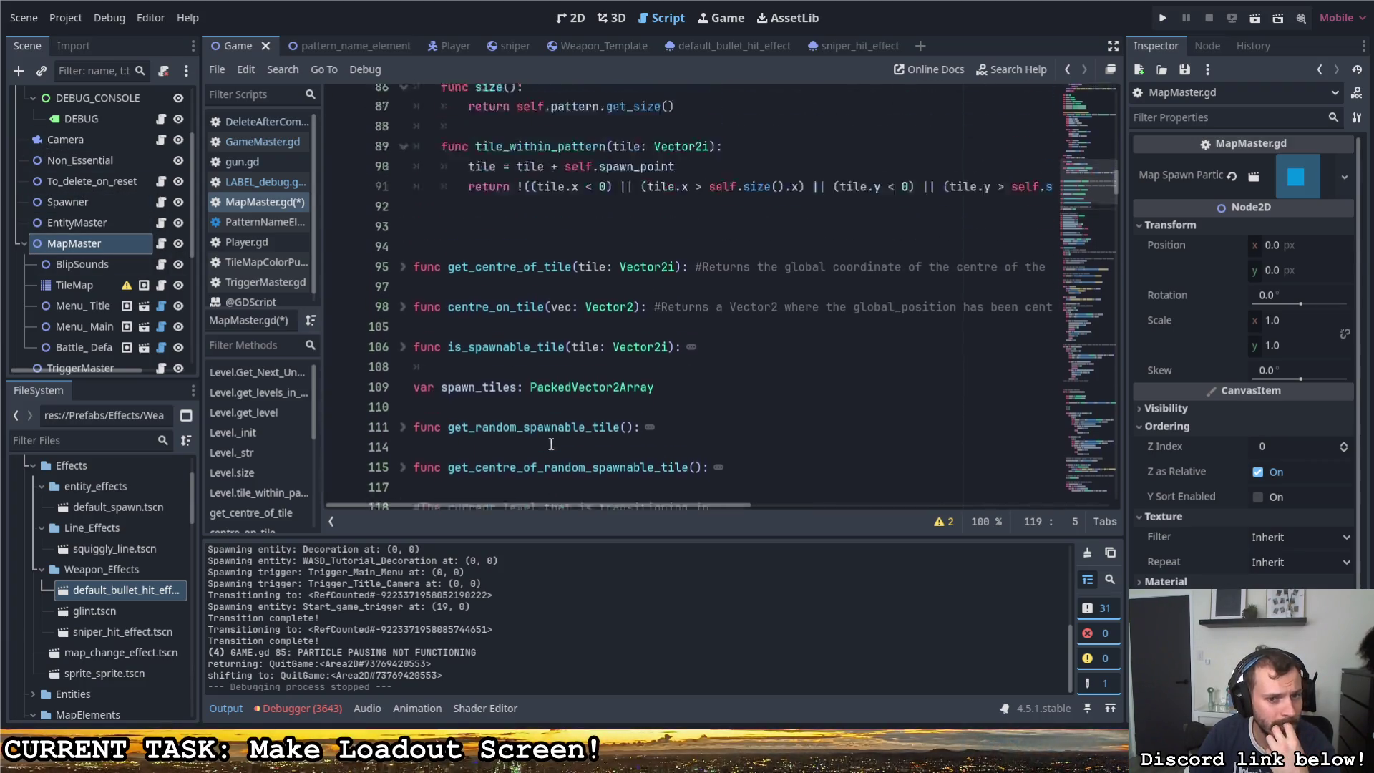
{"action": "scroll", "coordinate": [551, 444], "scroll_direction": "up", "scroll_amount": 15}
Add class_name Map_Master below extends Node2D in MapMaster.gd and save
{"action": "left_click", "coordinate": [546, 104]}
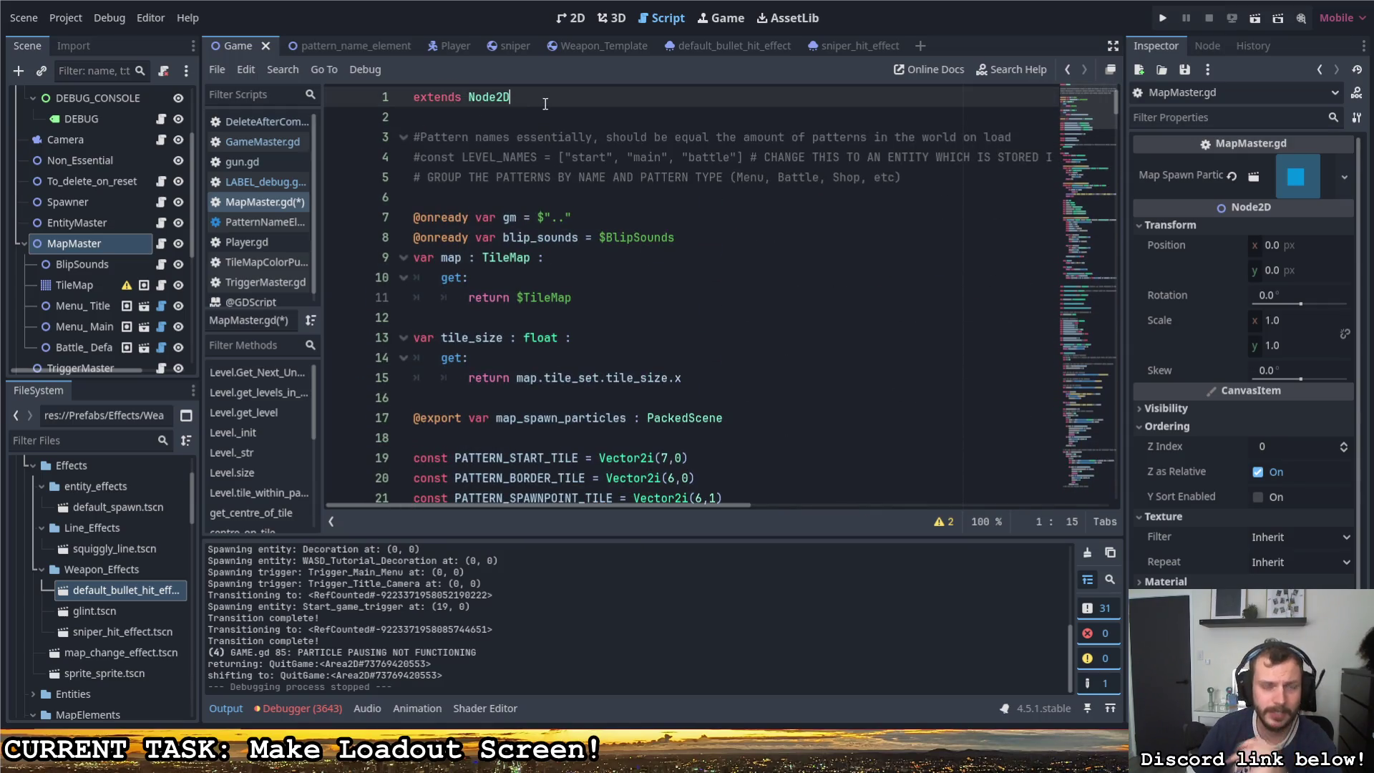
{"action": "key", "text": "Return"}
{"action": "type", "text": "s_name Map_Mas"}
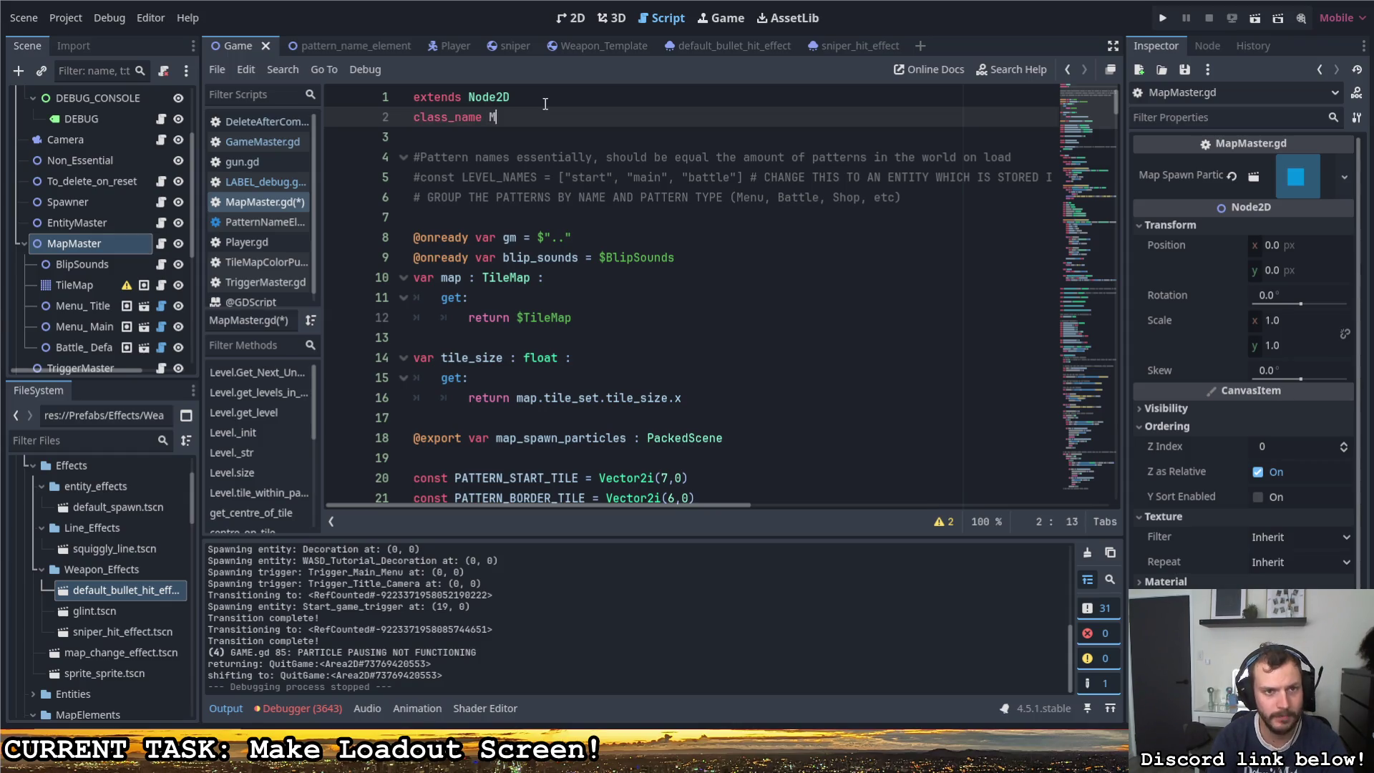
{"action": "type", "text": "ter"}
{"action": "key", "text": "ctrl+s"}
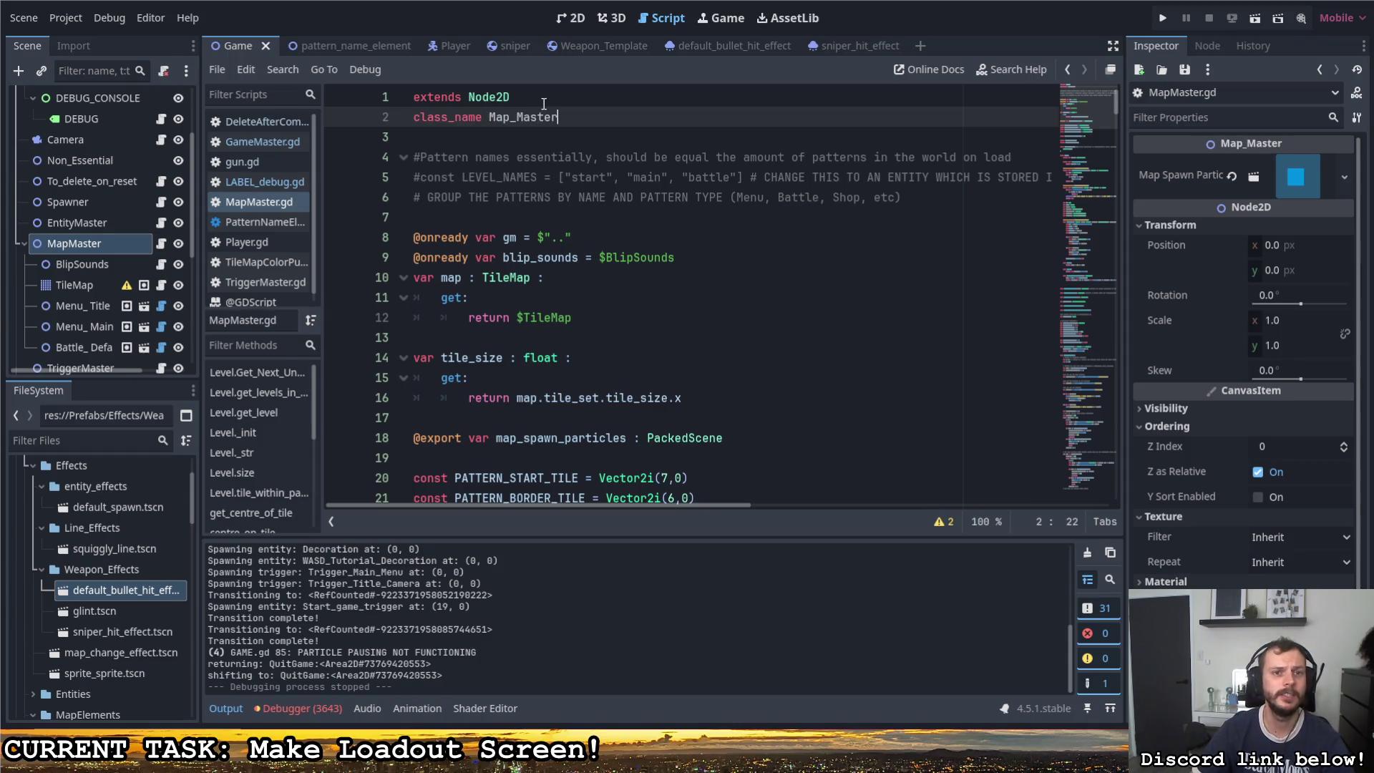
{"action": "scroll", "coordinate": [114, 114], "scroll_direction": "up", "scroll_amount": 3}
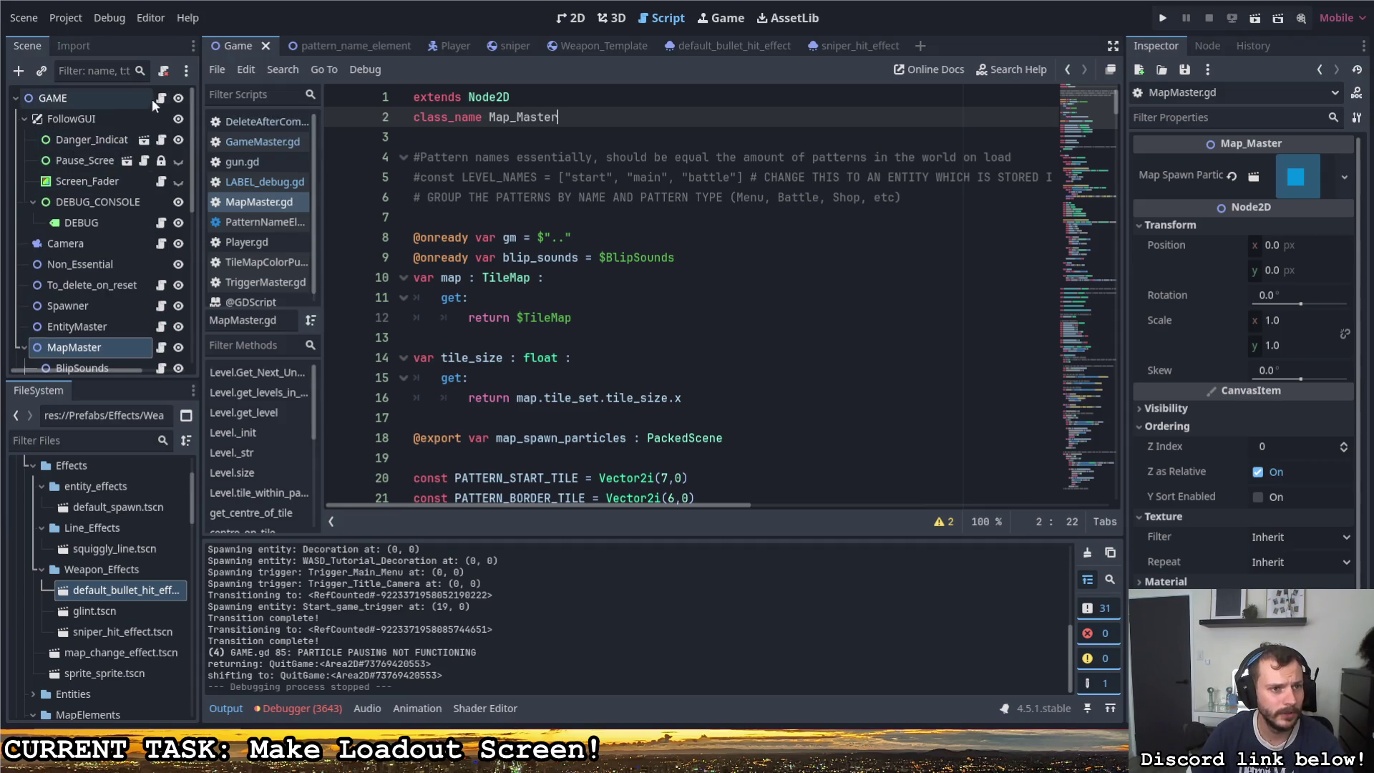
Type GameMaster.gd's map_master variable on line 32 as Map_Master and save
{"action": "left_click", "coordinate": [161, 223]}
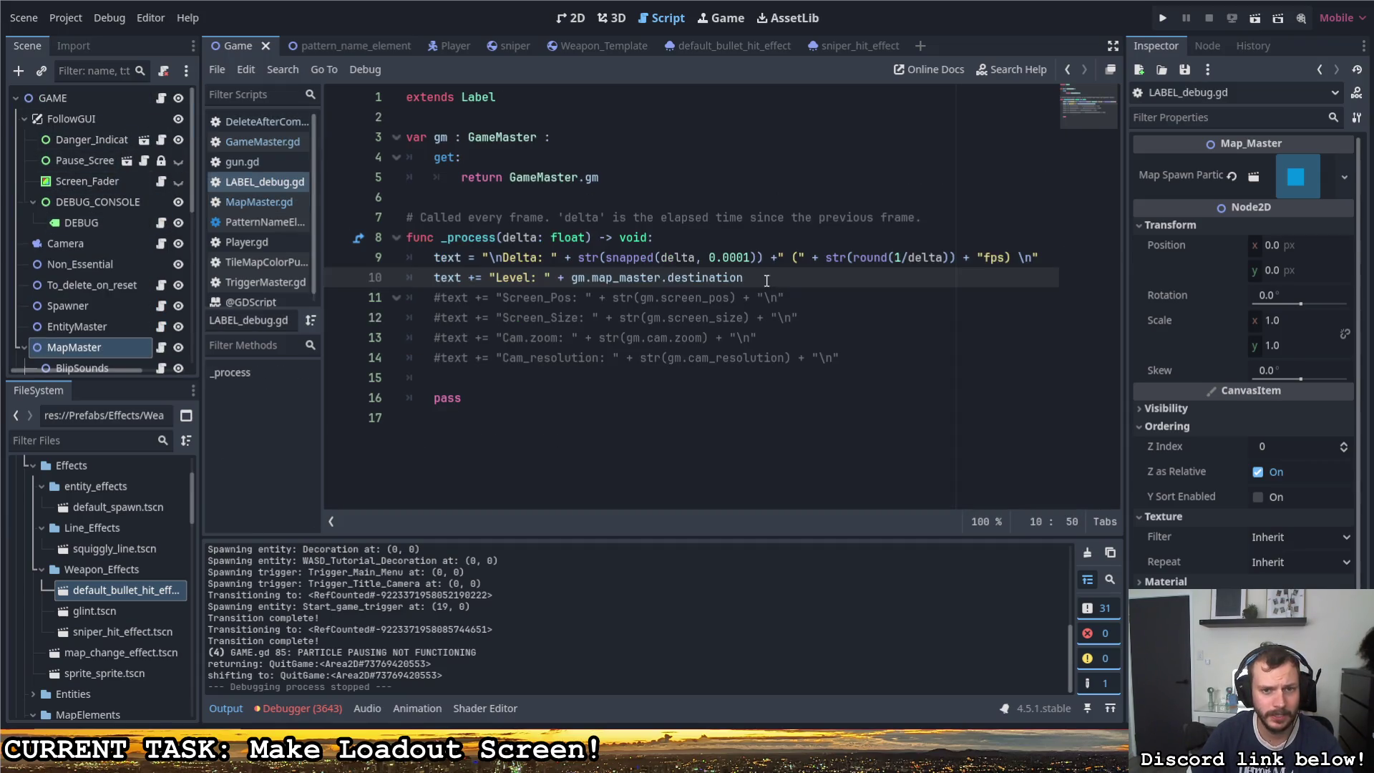
{"action": "left_click", "coordinate": [240, 139]}
{"action": "scroll", "coordinate": [603, 257], "scroll_direction": "up", "scroll_amount": 8}
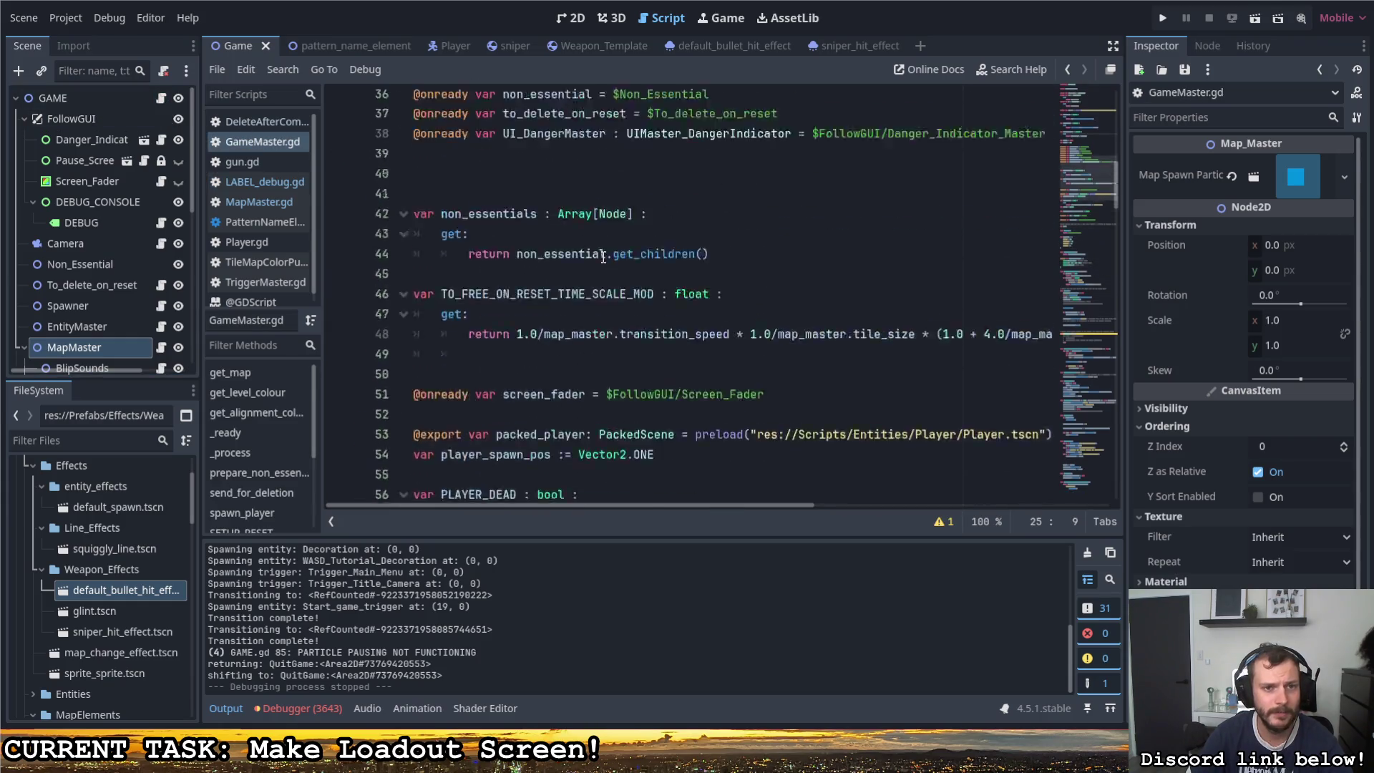
{"action": "scroll", "coordinate": [604, 257], "scroll_direction": "up", "scroll_amount": 10}
{"action": "scroll", "coordinate": [547, 236], "scroll_direction": "down", "scroll_amount": 7}
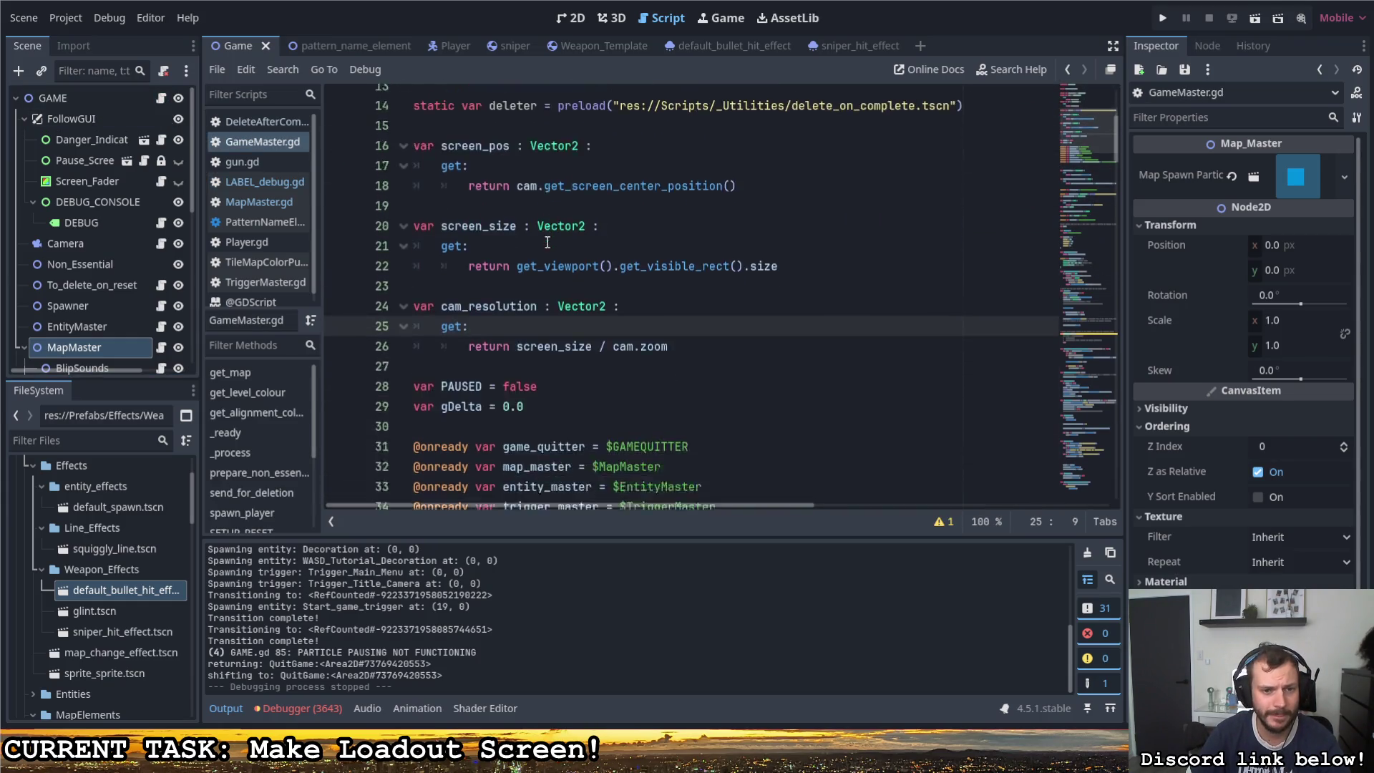
{"action": "left_click", "coordinate": [579, 295]}
{"action": "type", "text": ":Map"}
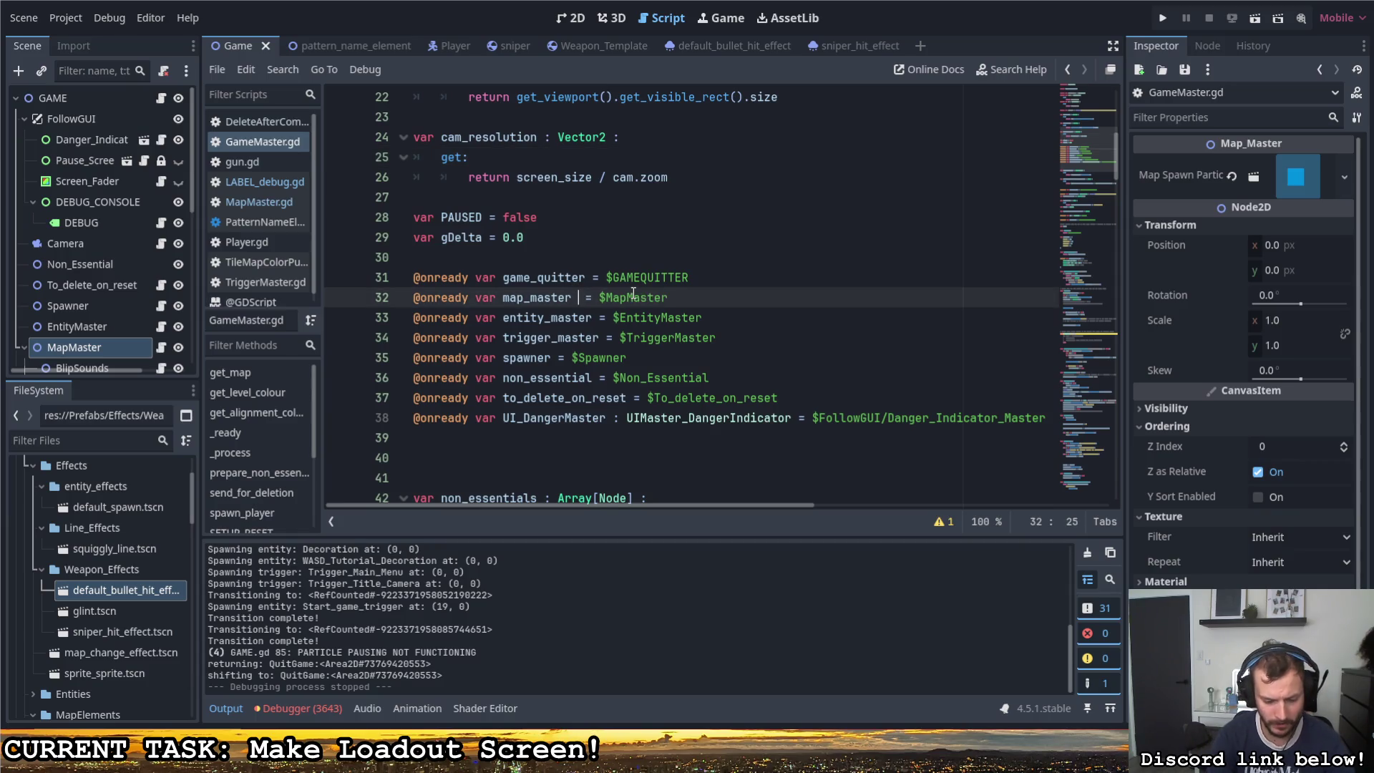
{"action": "key", "text": "Return"}
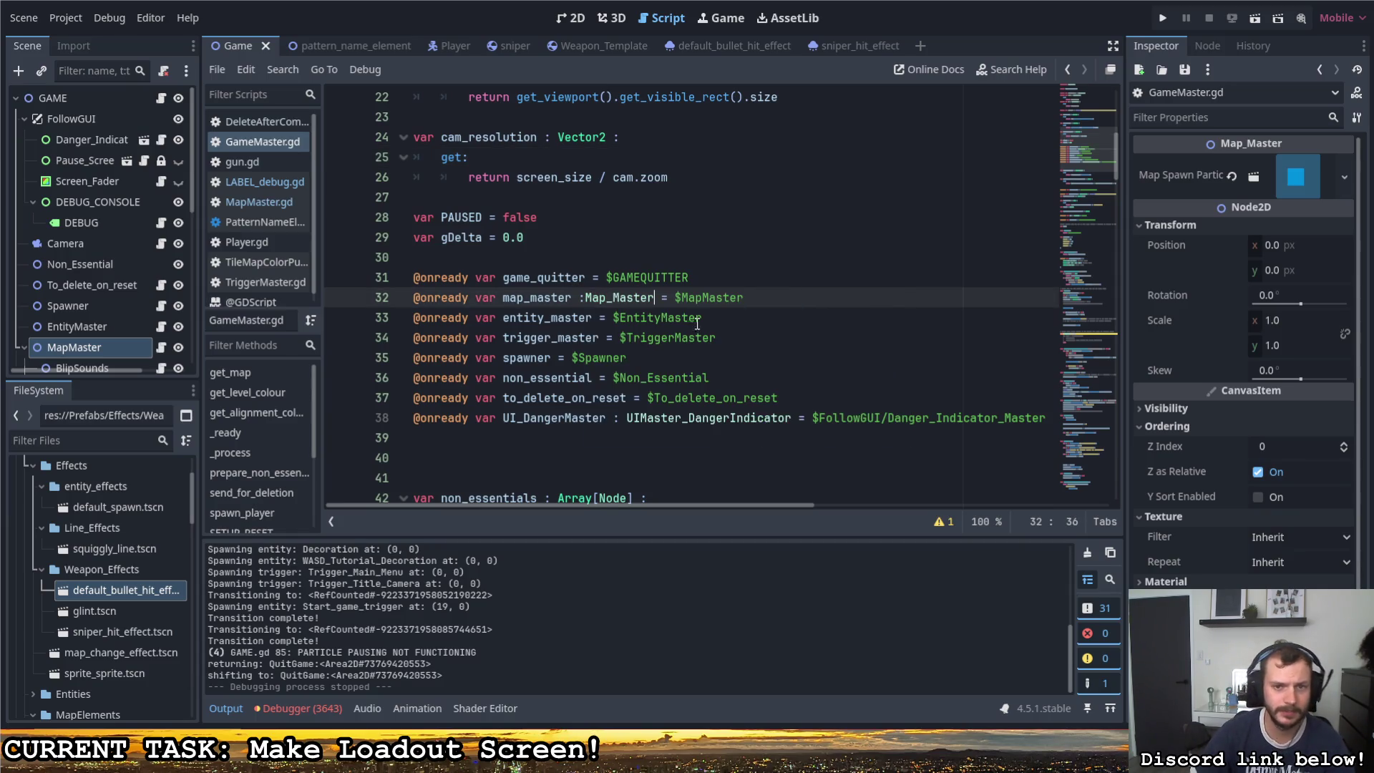
{"action": "key", "text": "ctrl+s"}
{"action": "scroll", "coordinate": [586, 295], "scroll_direction": "up", "scroll_amount": 7}
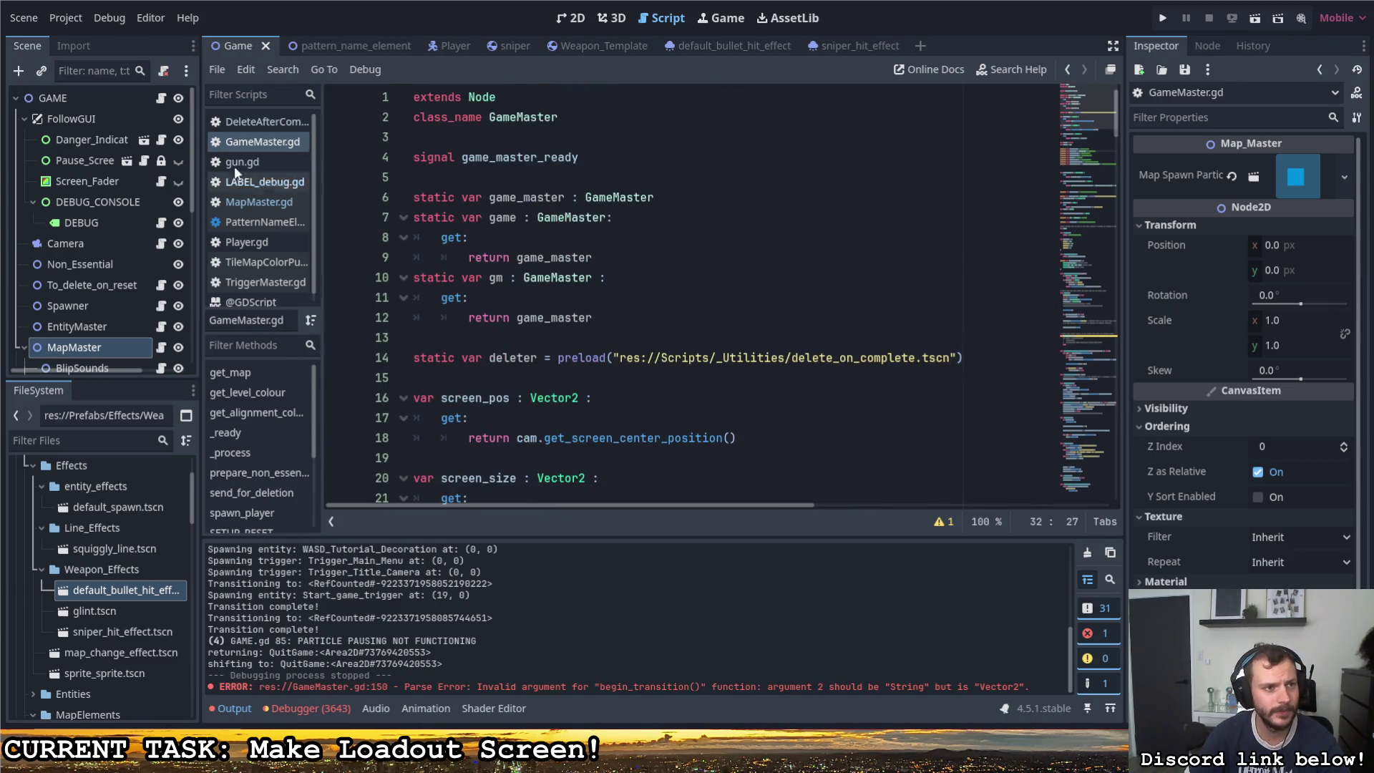
Replace the "main" argument on line 150 with "Main", "Main Menu" in begin_transition
{"action": "scroll", "coordinate": [606, 284], "scroll_direction": "down", "scroll_amount": 5}
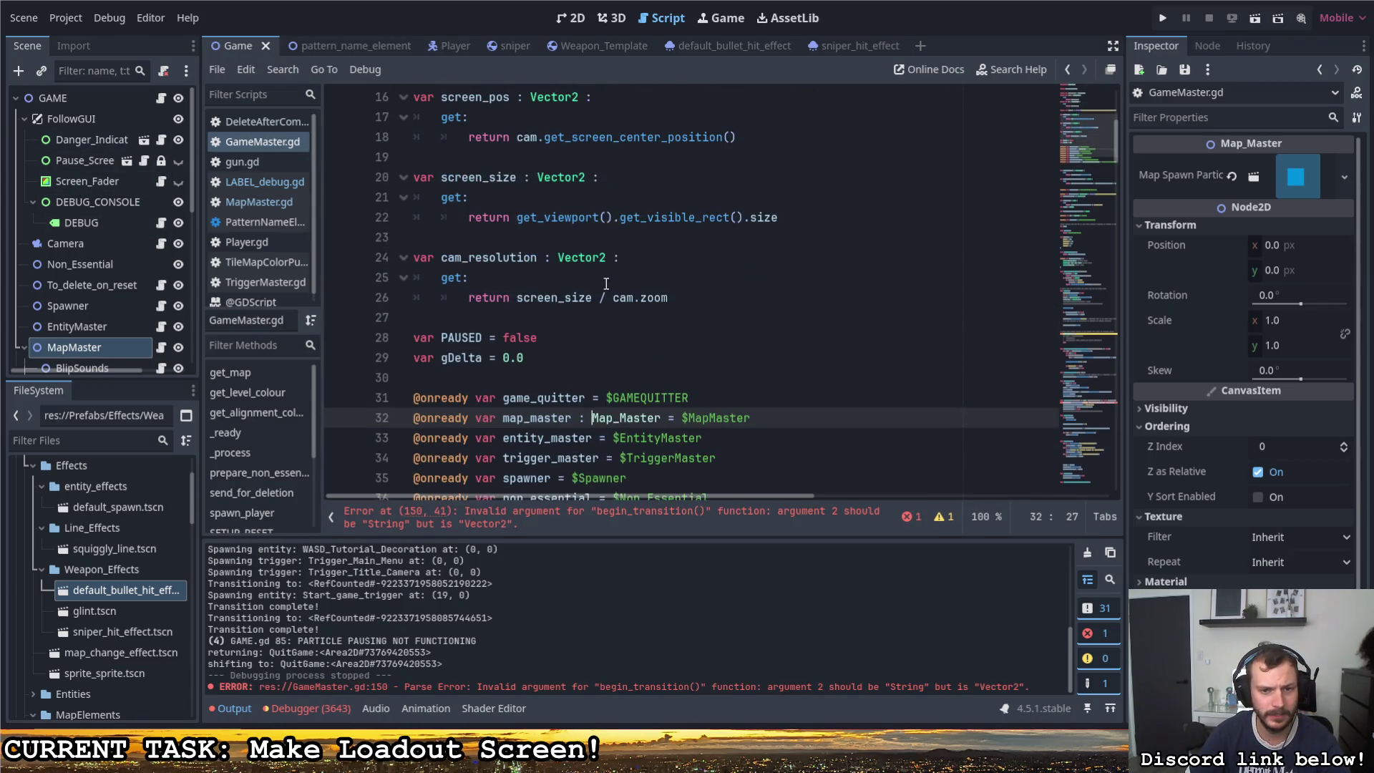
{"action": "scroll", "coordinate": [613, 287], "scroll_direction": "down", "scroll_amount": 20}
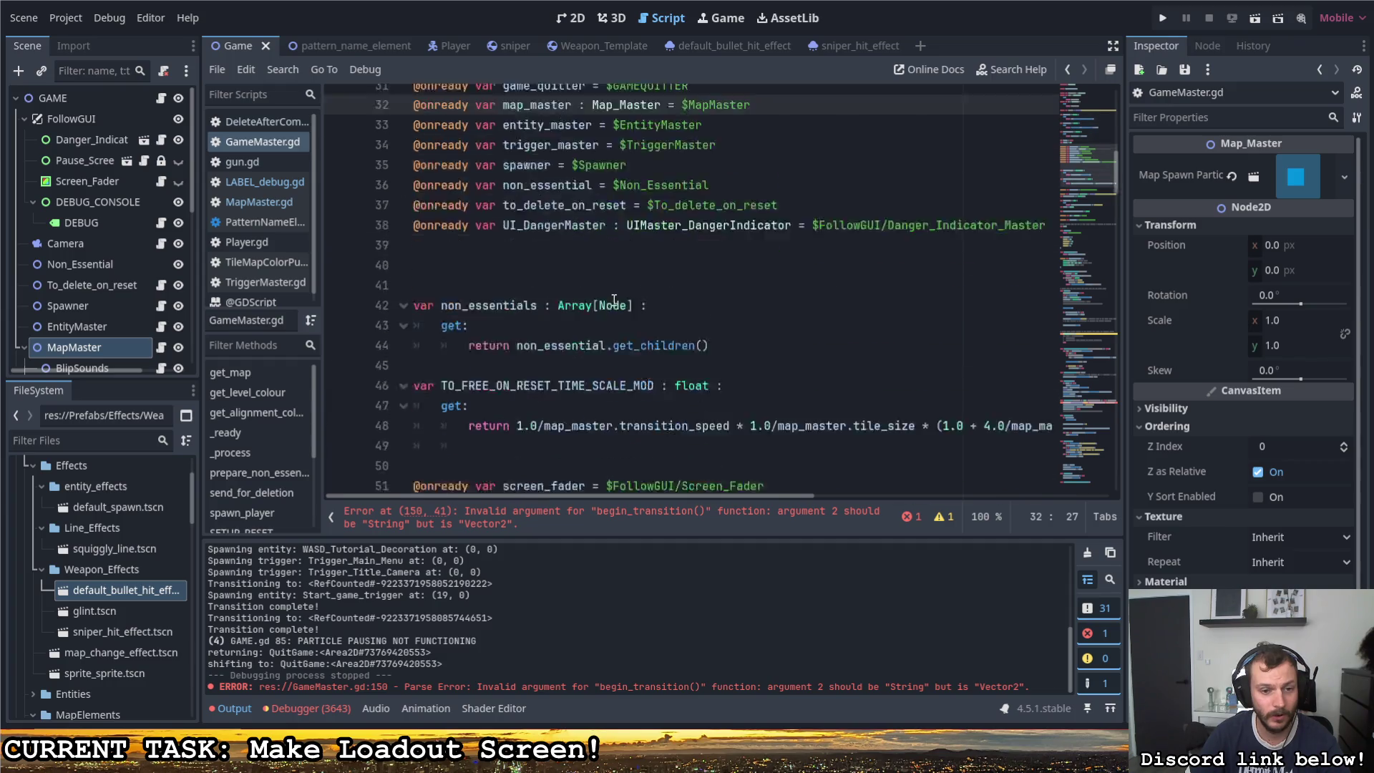
{"action": "scroll", "coordinate": [609, 297], "scroll_direction": "down", "scroll_amount": 15}
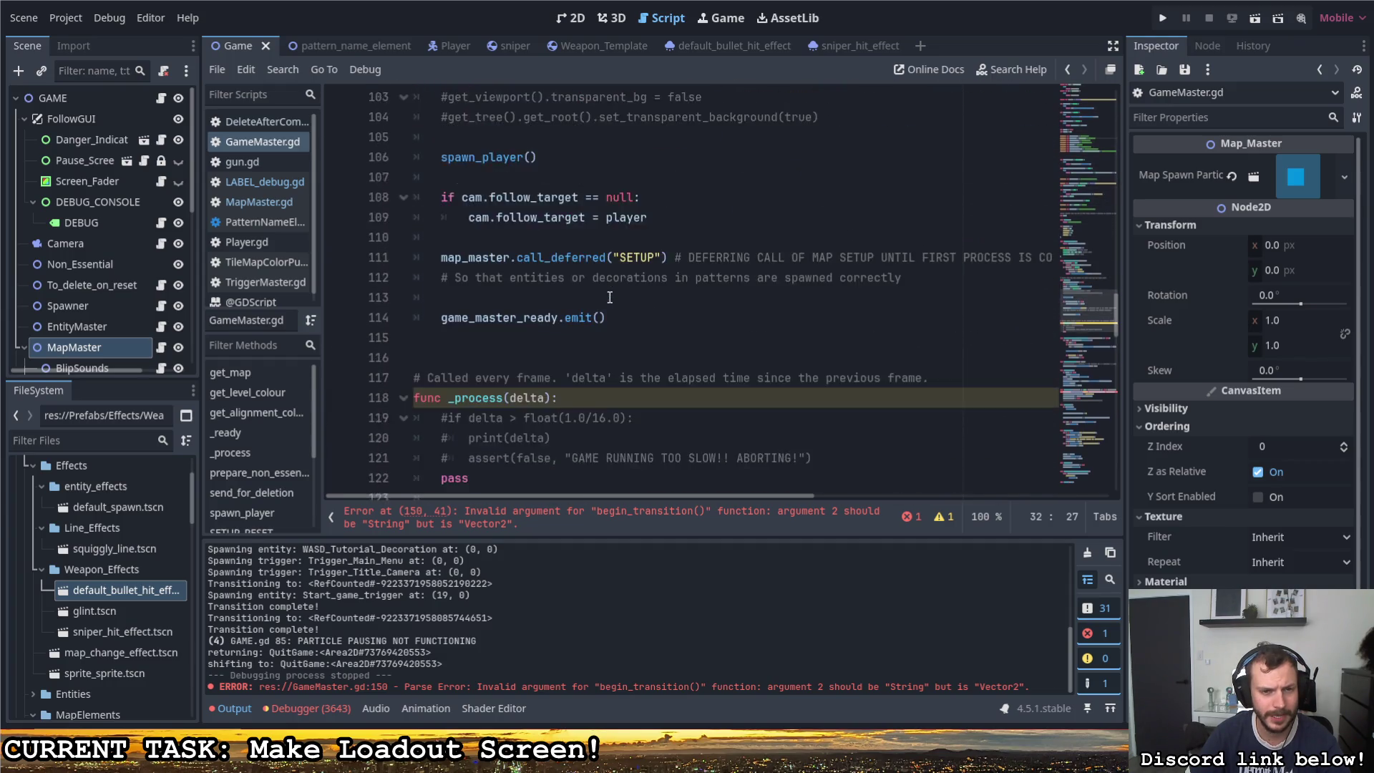
{"action": "scroll", "coordinate": [616, 311], "scroll_direction": "down", "scroll_amount": 3}
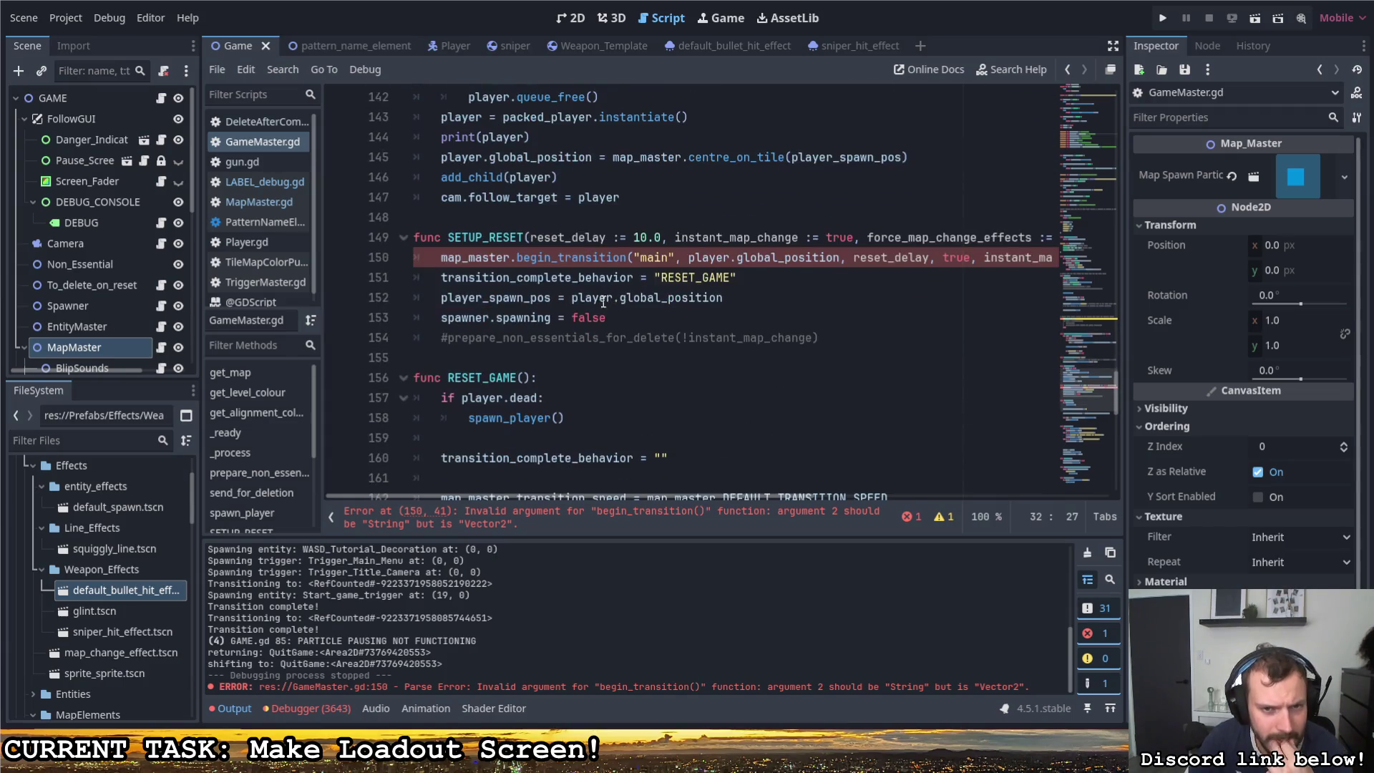
{"action": "scroll", "coordinate": [602, 322], "scroll_direction": "up", "scroll_amount": 1}
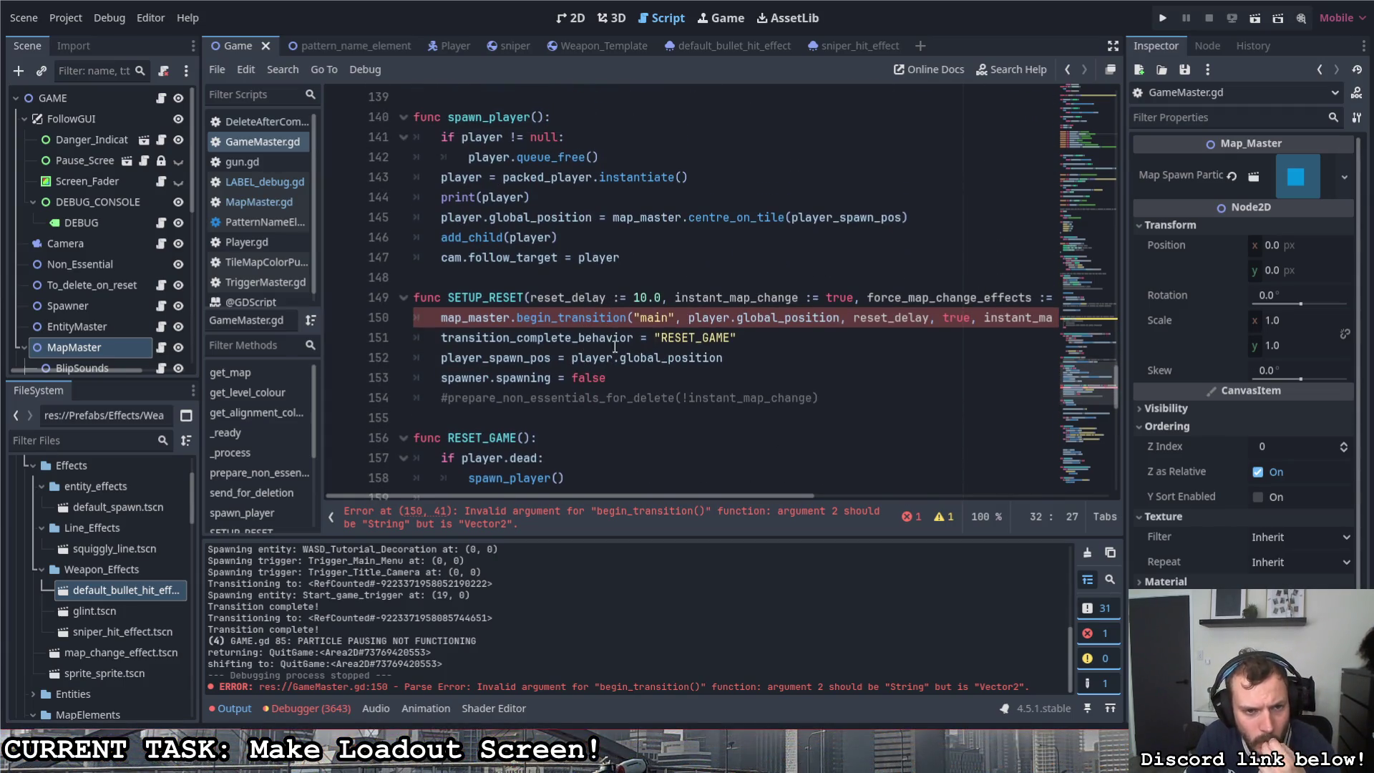
{"action": "left_click_drag", "start_coordinate": [641, 495], "coordinate": [649, 495]}
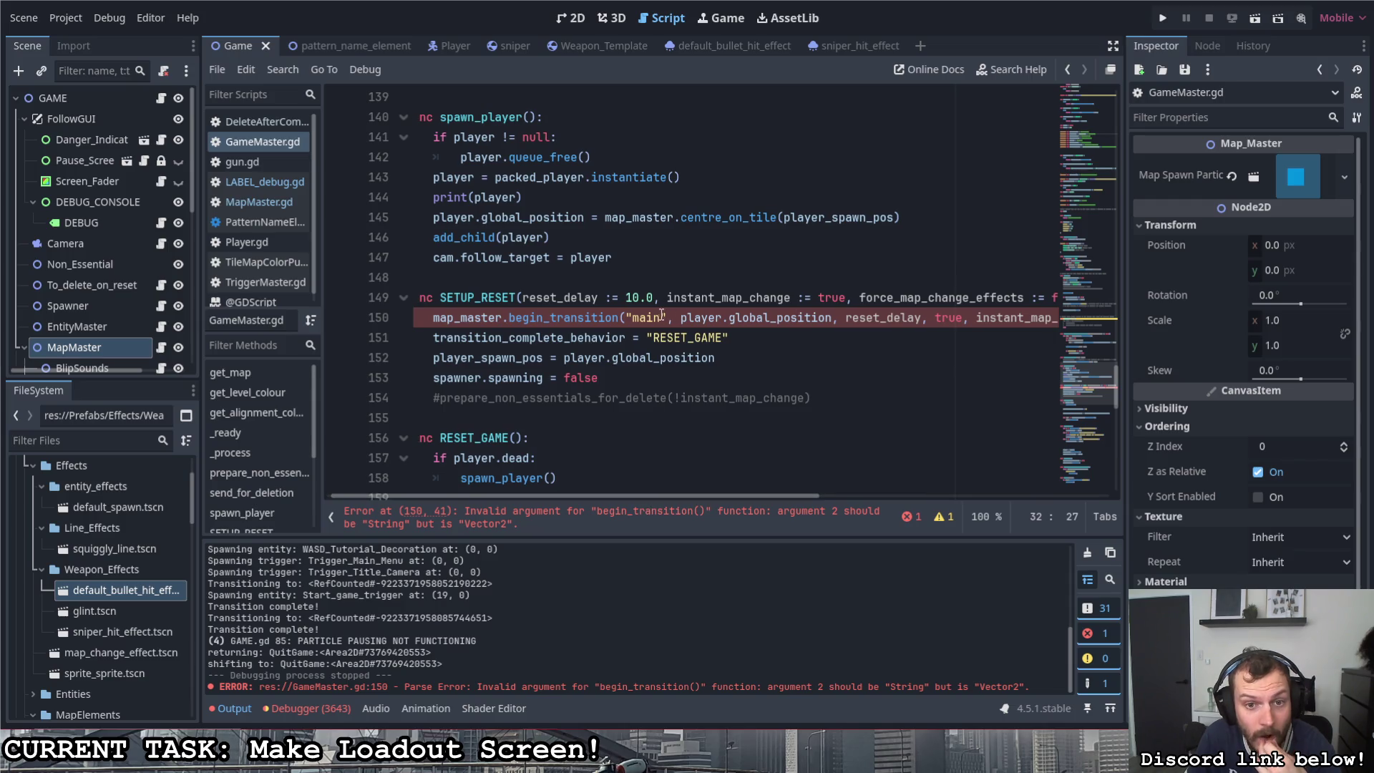
{"action": "left_click", "coordinate": [656, 317]}
{"action": "left_click_drag", "start_coordinate": [666, 317], "coordinate": [626, 317]}
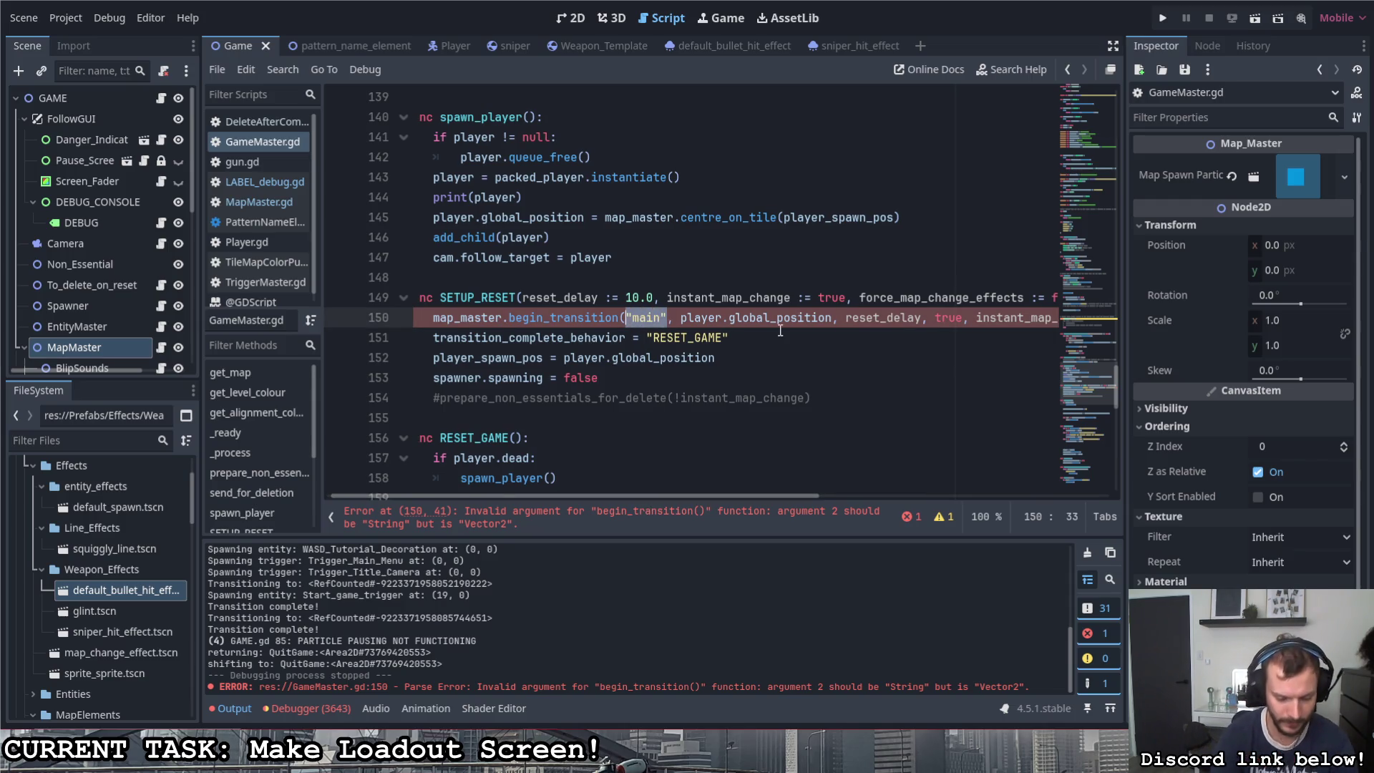
{"action": "type", "text": "\"\"m"}
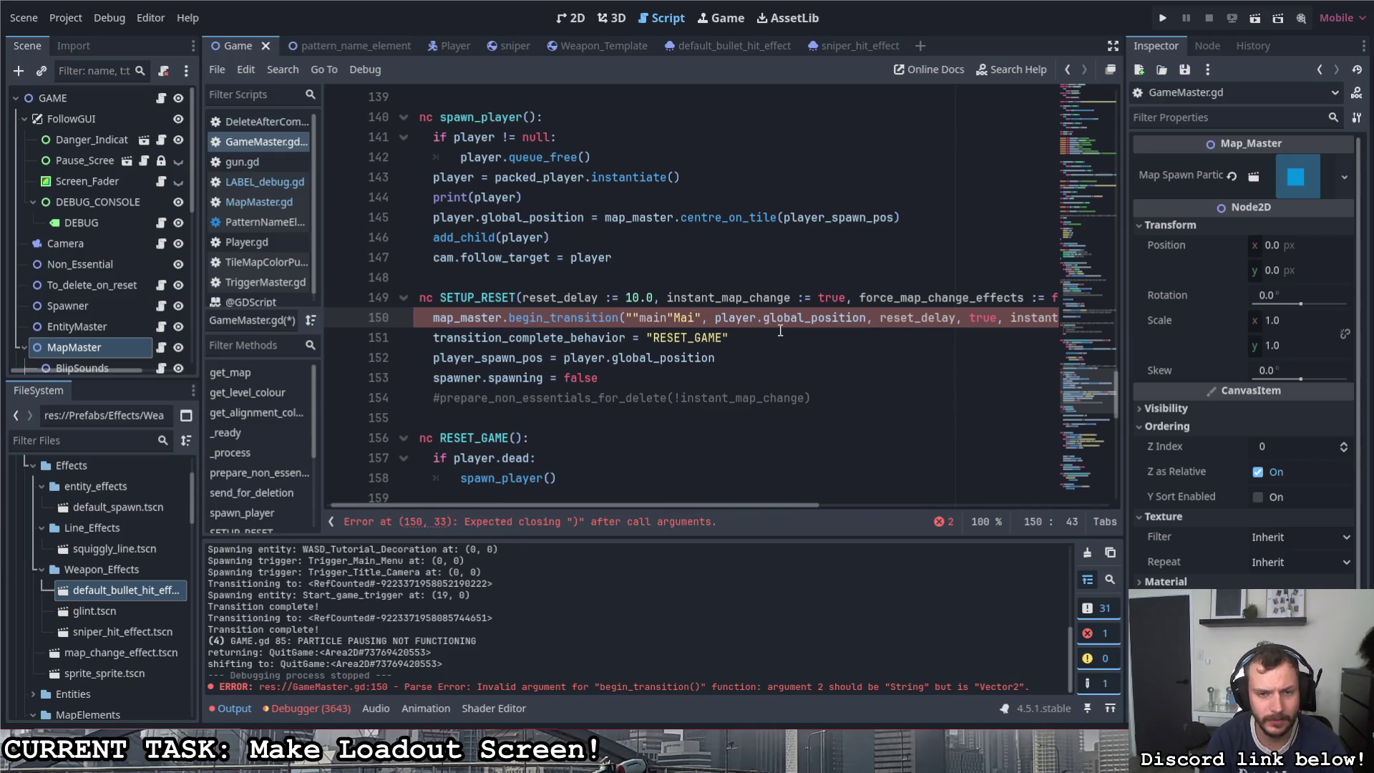
{"action": "key", "text": "BackSpace"}
{"action": "key", "text": "BackSpace"}
{"action": "type", "text": "Main"}
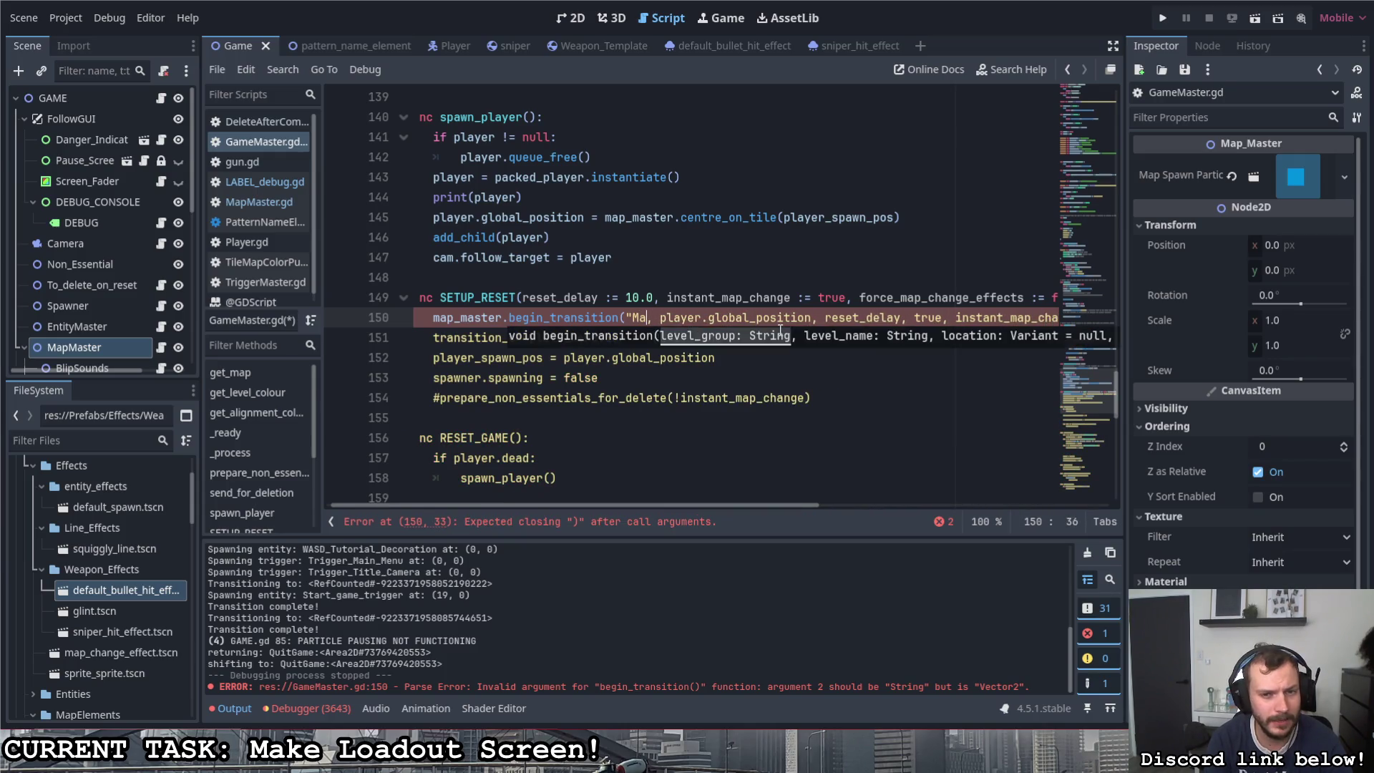
{"action": "type", "text": "\", \"Main Menu\","}
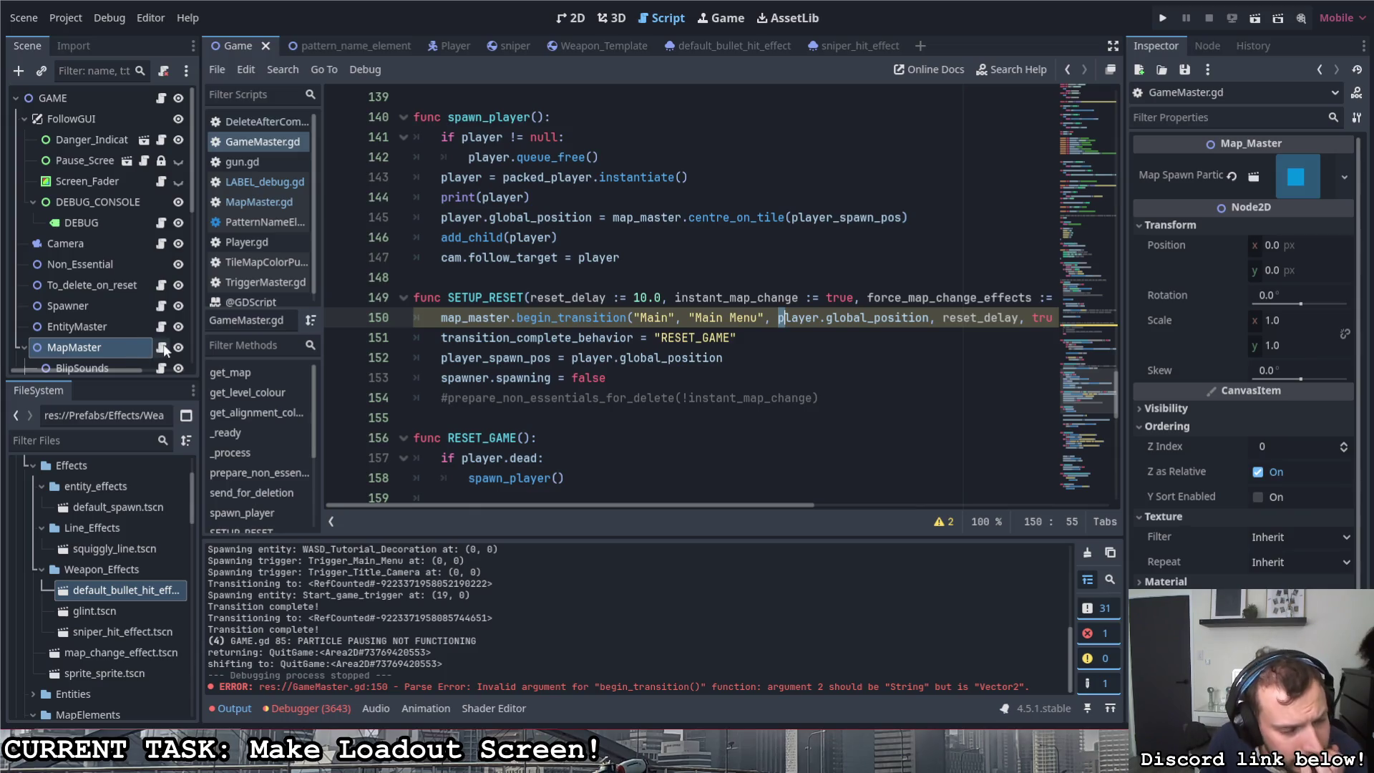
Change the first argument to "Menu" and save GameMaster.gd
{"action": "scroll", "coordinate": [136, 333], "scroll_direction": "down", "scroll_amount": 4}
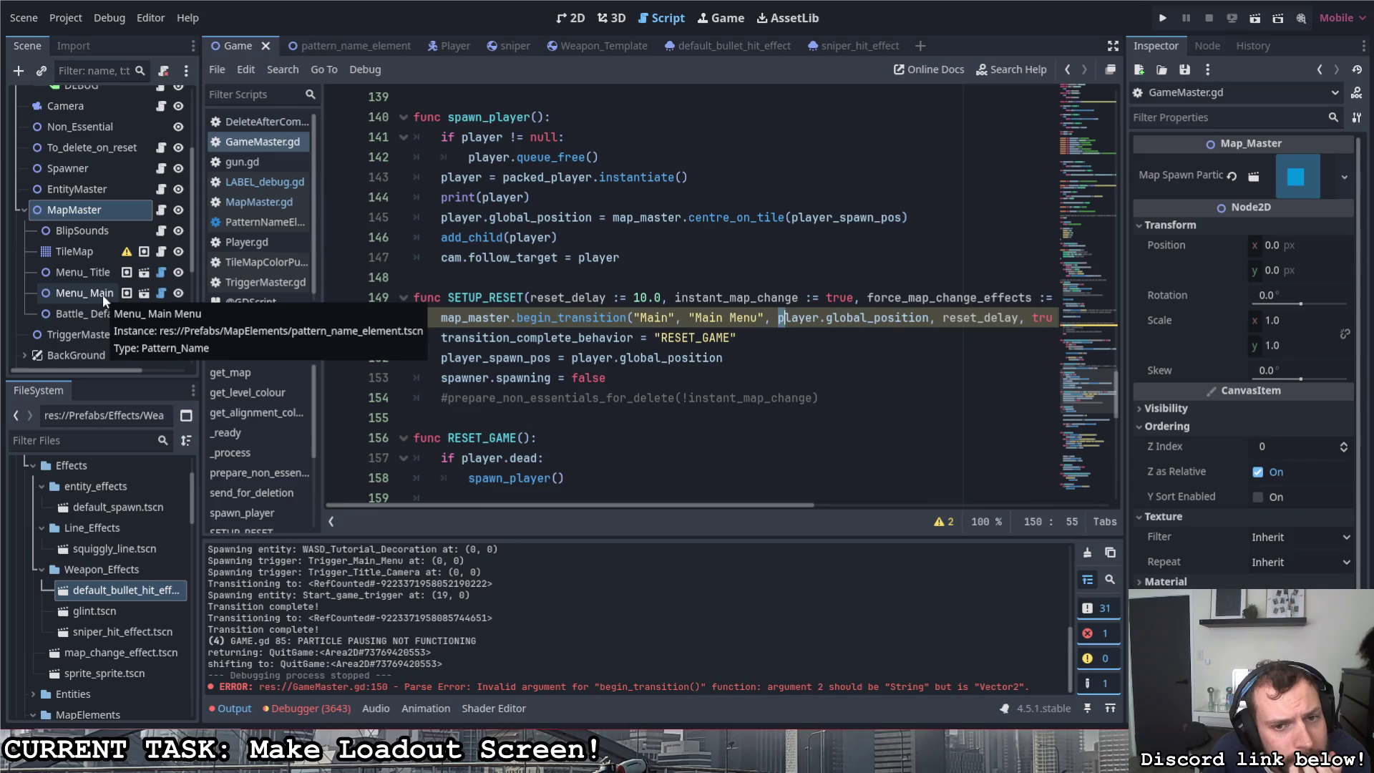
{"action": "double_click", "coordinate": [660, 317]}
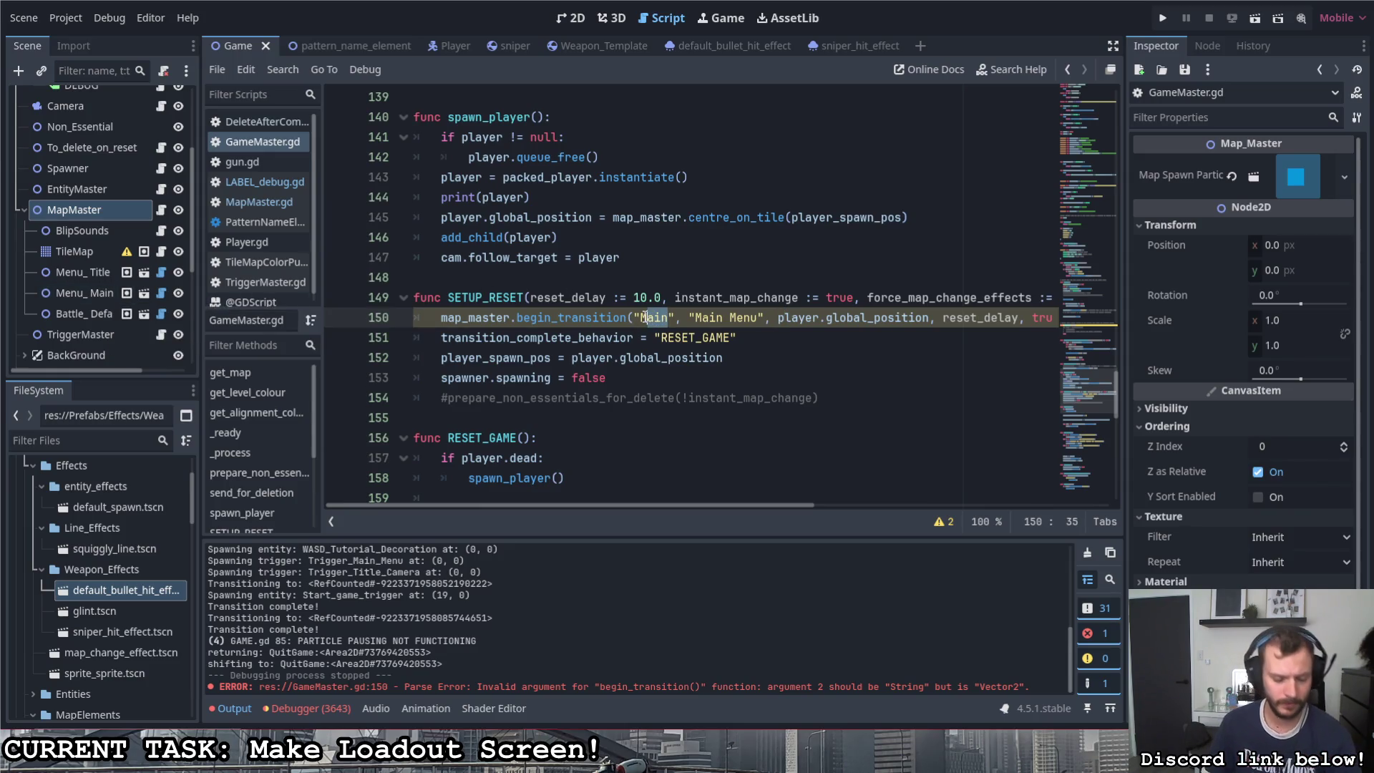
{"action": "type", "text": "Menu"}
{"action": "key", "text": "ctrl+s"}
{"action": "left_click", "coordinate": [721, 260]}
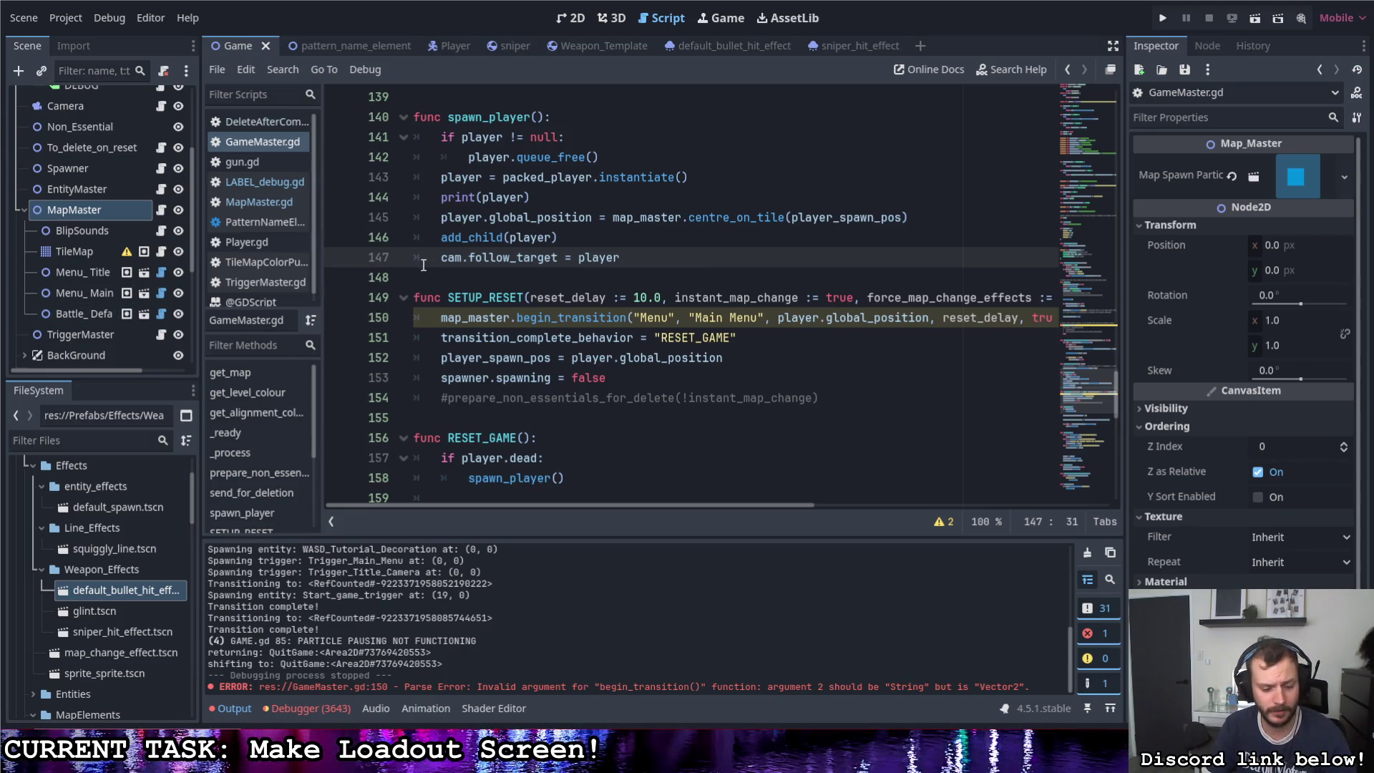
Run the game, wrap destination in str() on LABEL_debug.gd line 10, save, and dismiss the error
{"action": "left_click", "coordinate": [1162, 20]}
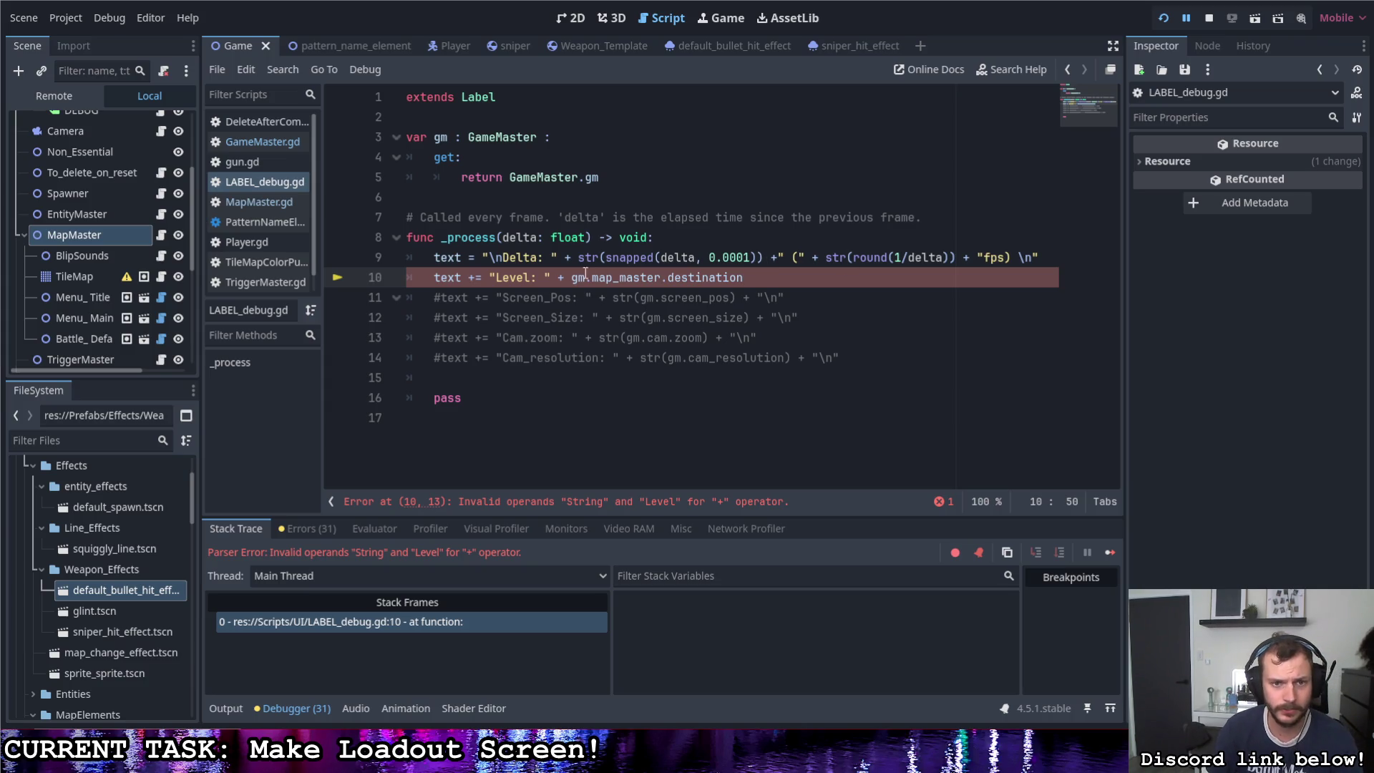
{"action": "type", "text": "str("}
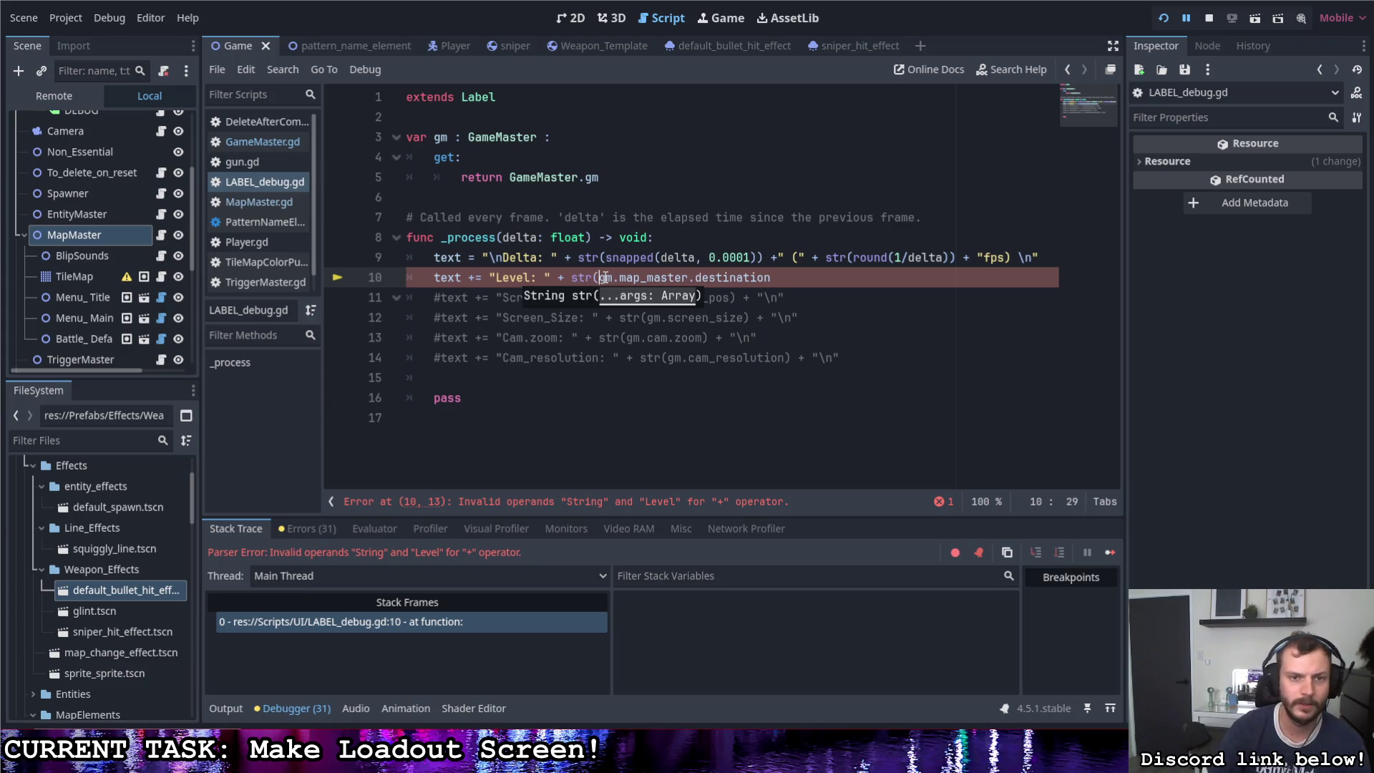
{"action": "left_click", "coordinate": [809, 273]}
{"action": "key", "text": "ctrl+s"}
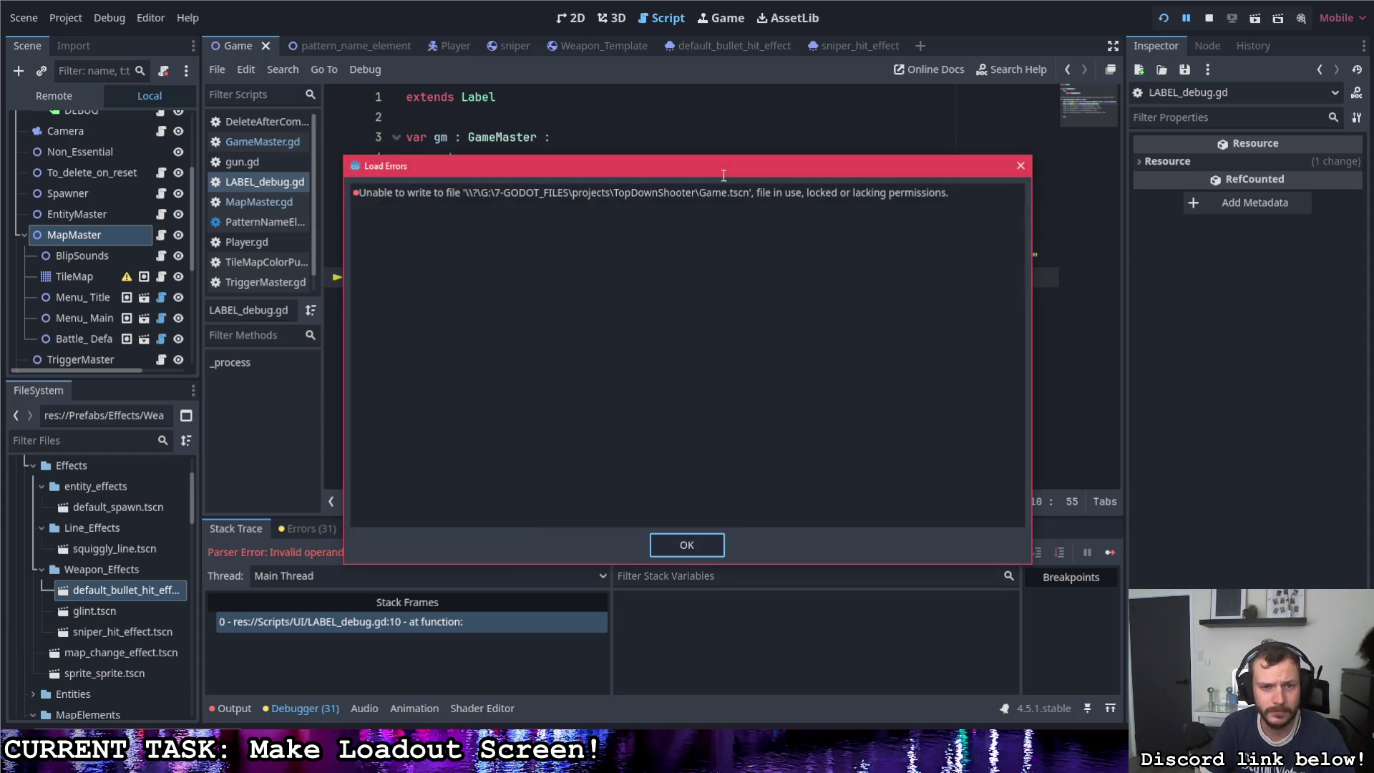
{"action": "left_click", "coordinate": [687, 545]}
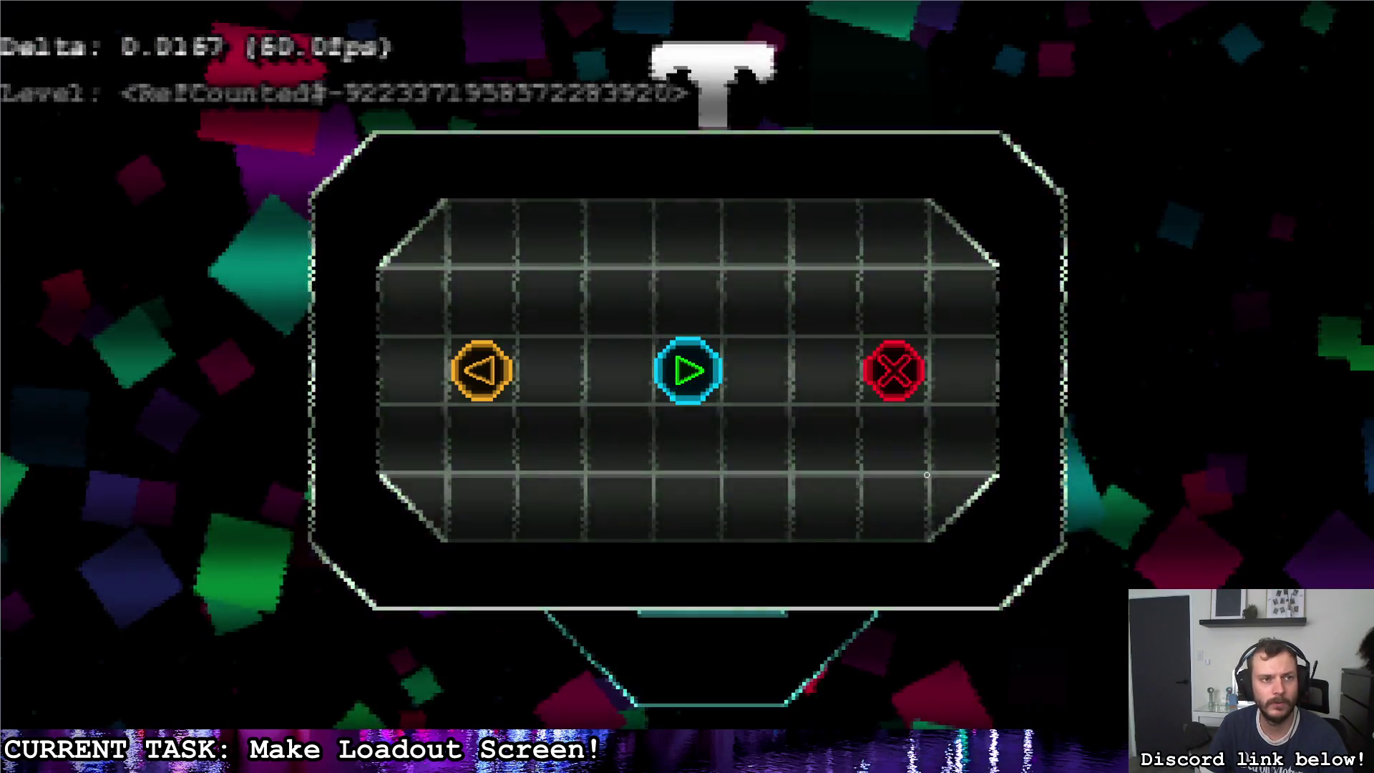
{"action": "key", "text": "d"}
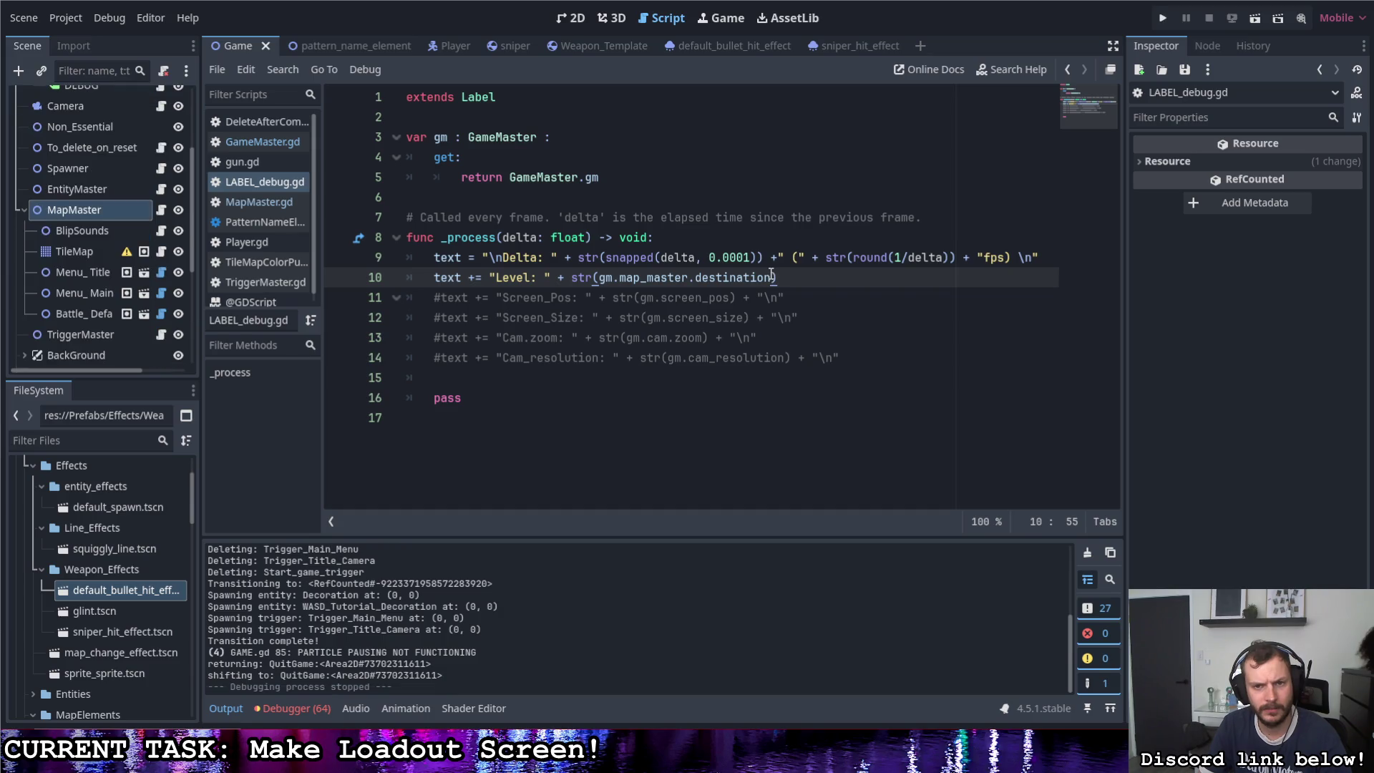
Stop the running game and open MapMaster.gd, scrolling through its code
{"action": "key", "text": "BackSpace"}
{"action": "scroll", "coordinate": [88, 230], "scroll_direction": "up", "scroll_amount": 3}
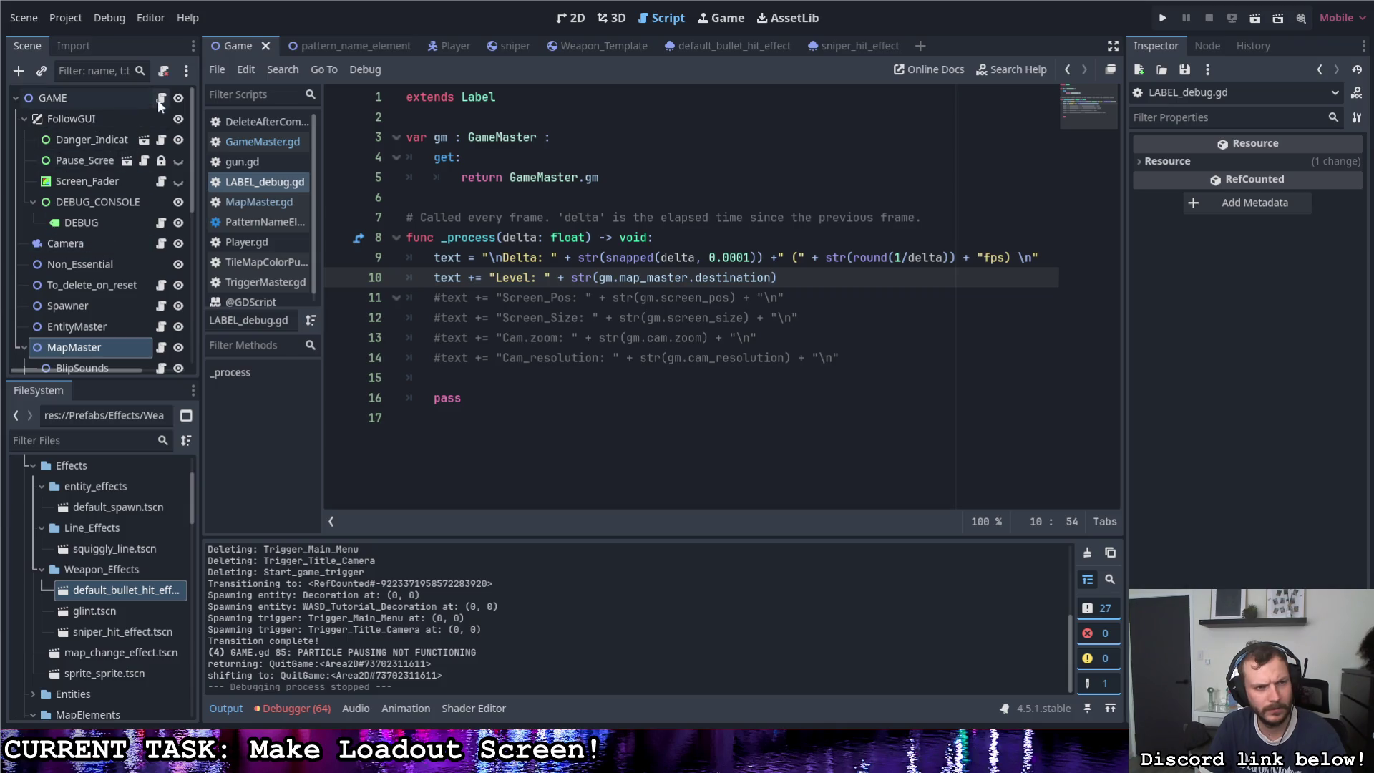
{"action": "scroll", "coordinate": [120, 261], "scroll_direction": "down", "scroll_amount": 3}
{"action": "left_click", "coordinate": [161, 244]}
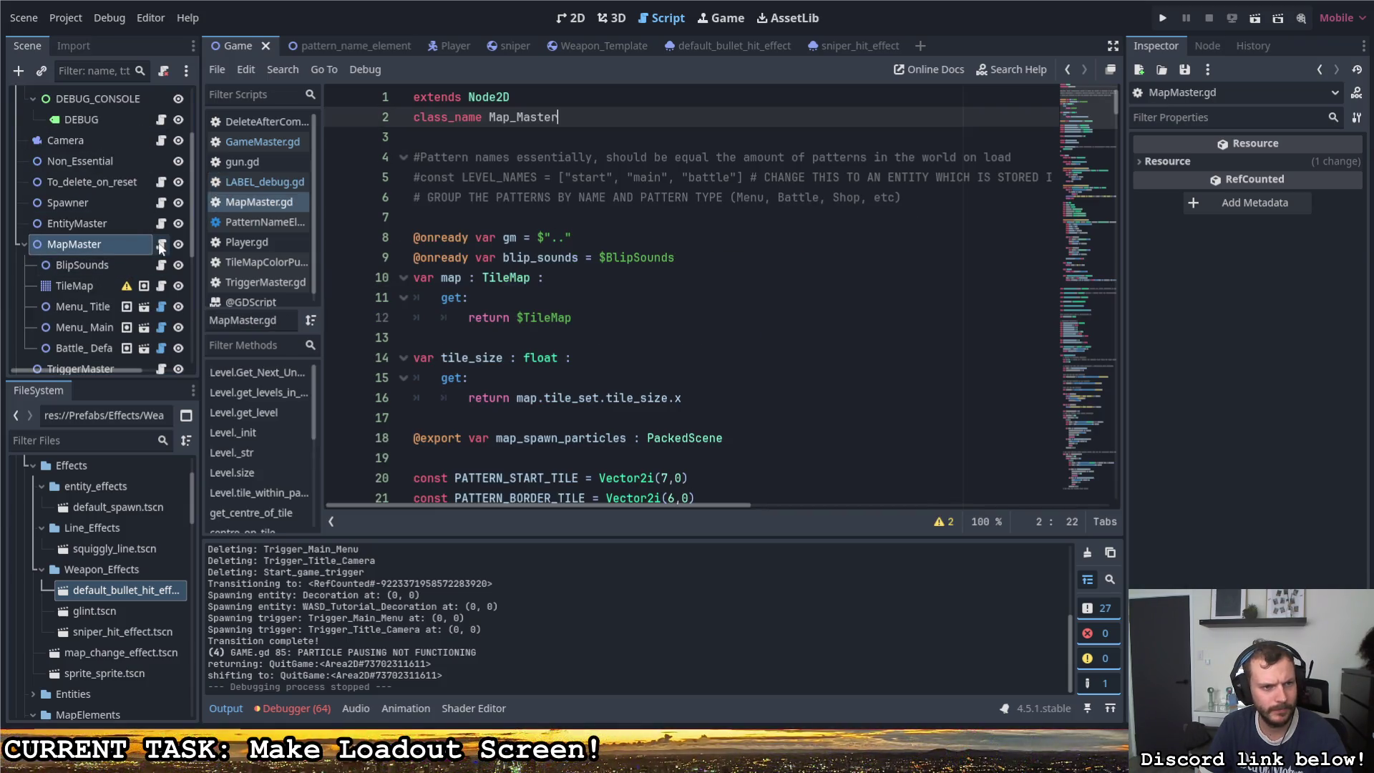
{"action": "scroll", "coordinate": [451, 284], "scroll_direction": "down", "scroll_amount": 3}
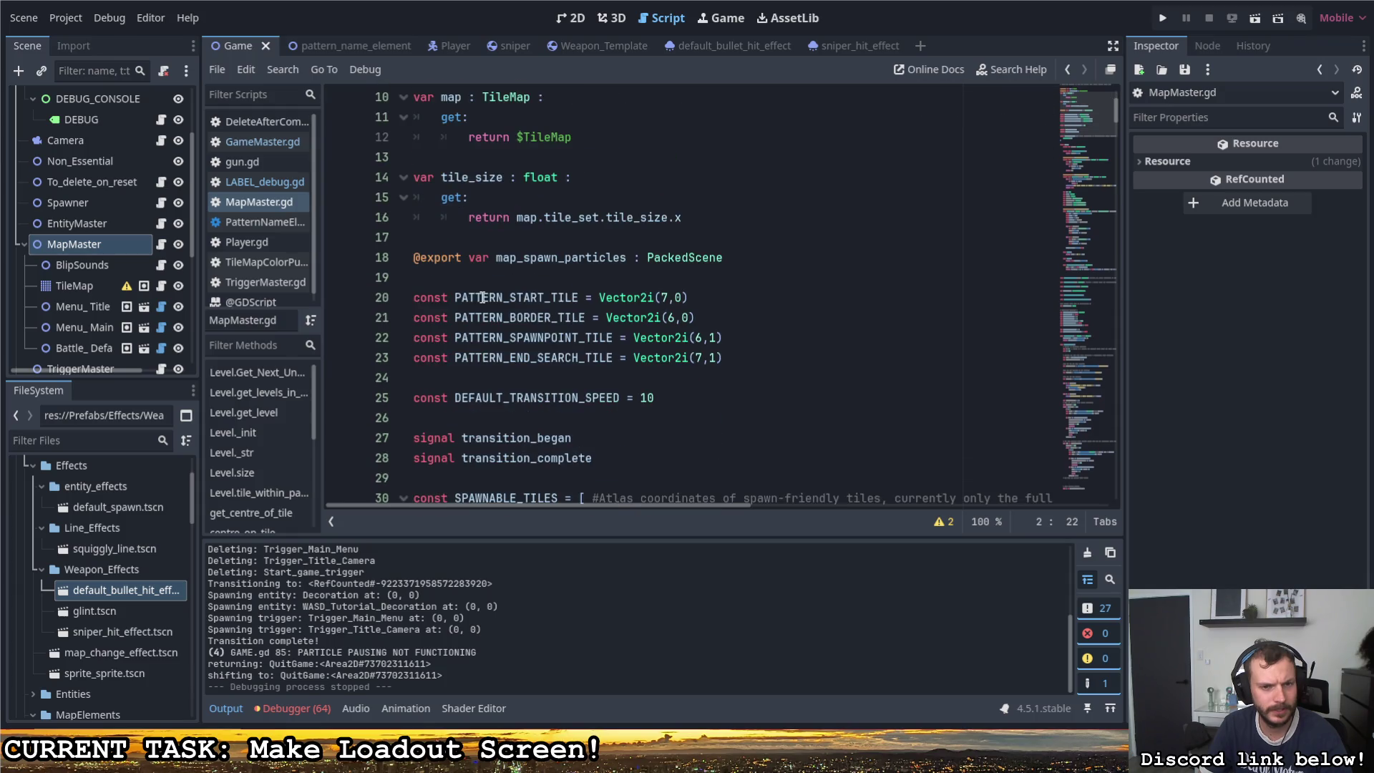
{"action": "scroll", "coordinate": [451, 285], "scroll_direction": "up", "scroll_amount": 2}
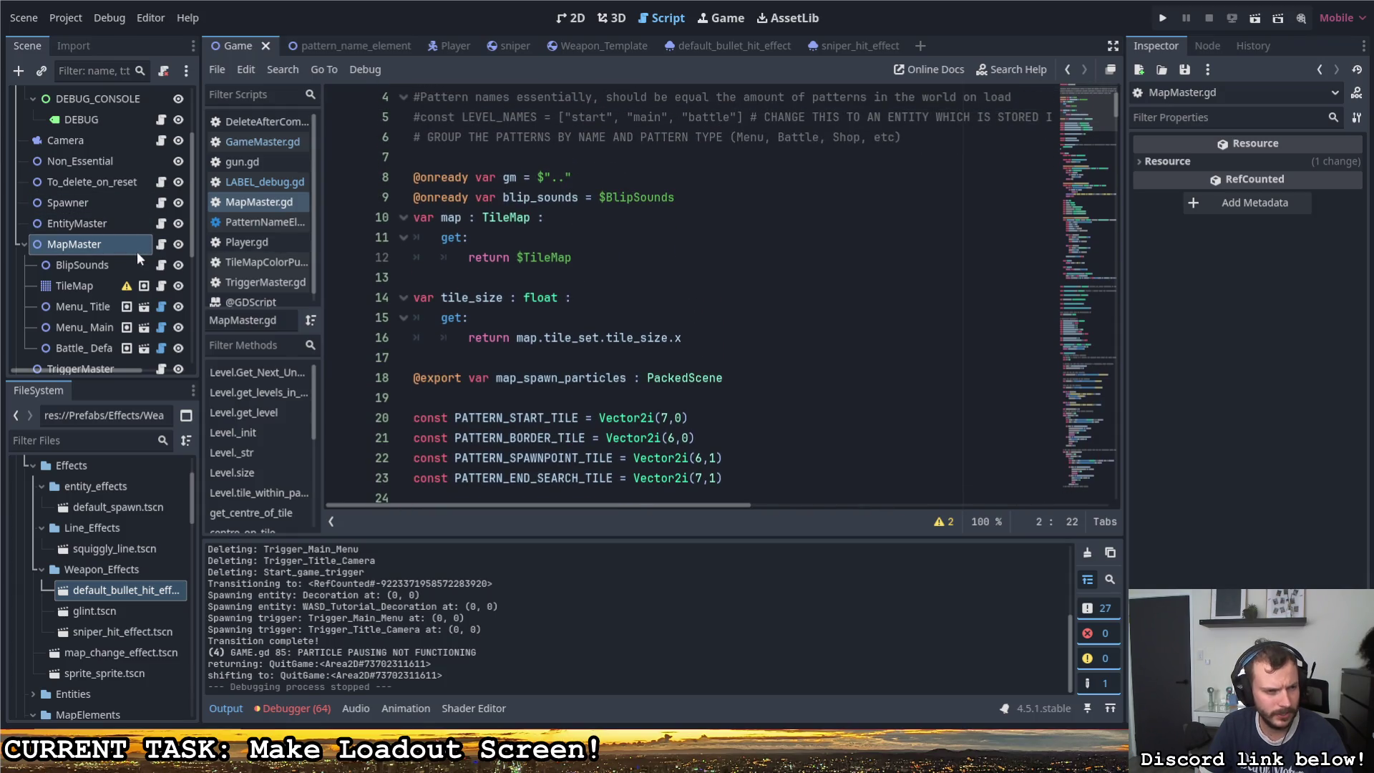
{"action": "scroll", "coordinate": [525, 369], "scroll_direction": "down", "scroll_amount": 8}
{"action": "scroll", "coordinate": [525, 369], "scroll_direction": "down", "scroll_amount": 8}
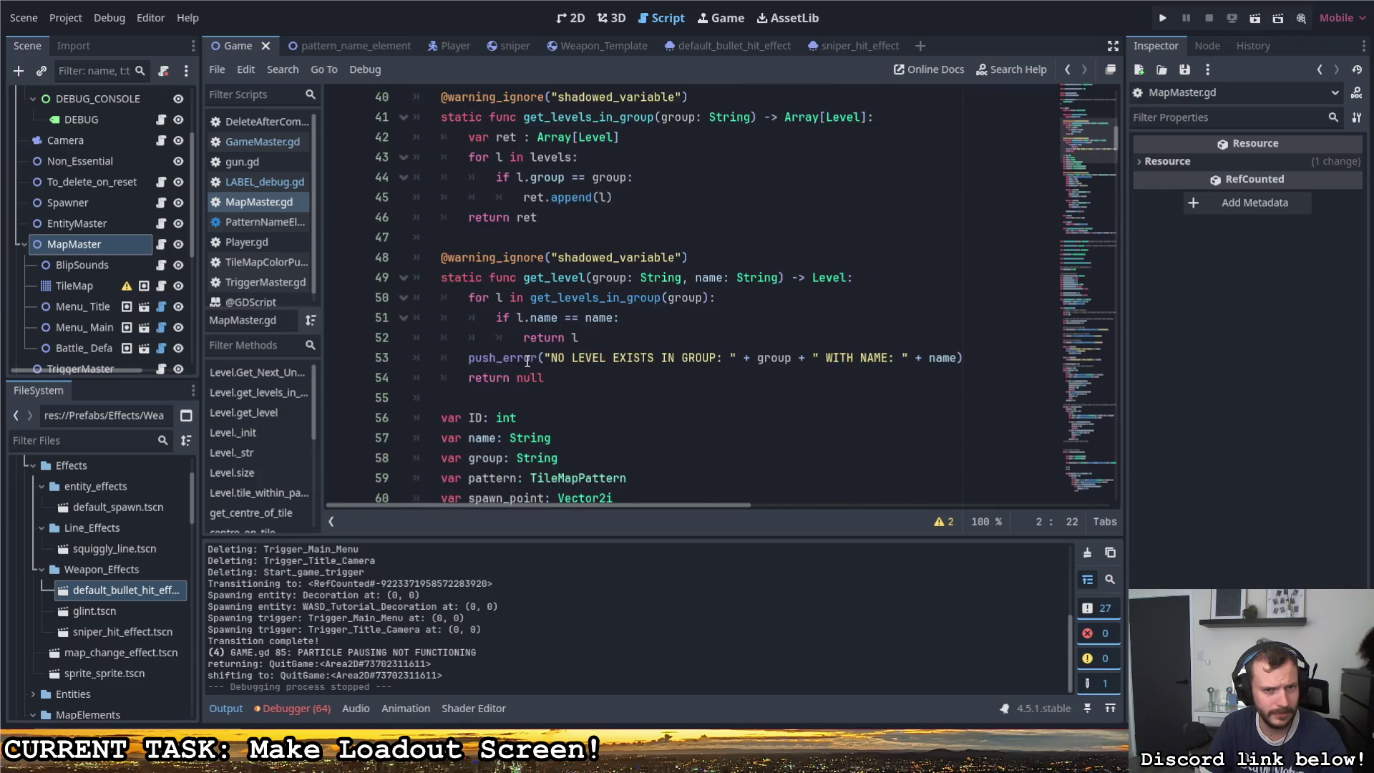
{"action": "scroll", "coordinate": [542, 412], "scroll_direction": "up", "scroll_amount": 8}
{"action": "scroll", "coordinate": [542, 412], "scroll_direction": "up", "scroll_amount": 8}
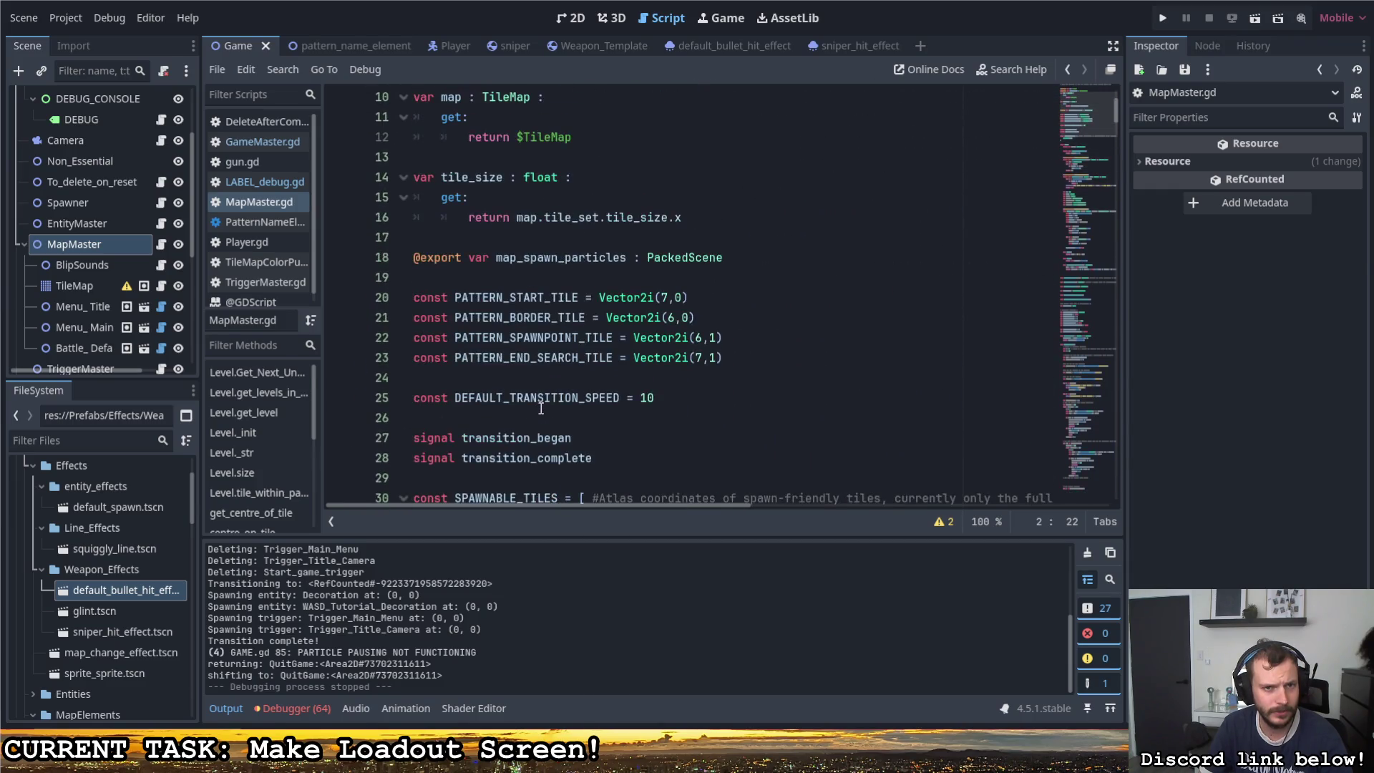
{"action": "scroll", "coordinate": [557, 468], "scroll_direction": "down", "scroll_amount": 20}
{"action": "scroll", "coordinate": [557, 467], "scroll_direction": "down", "scroll_amount": 20}
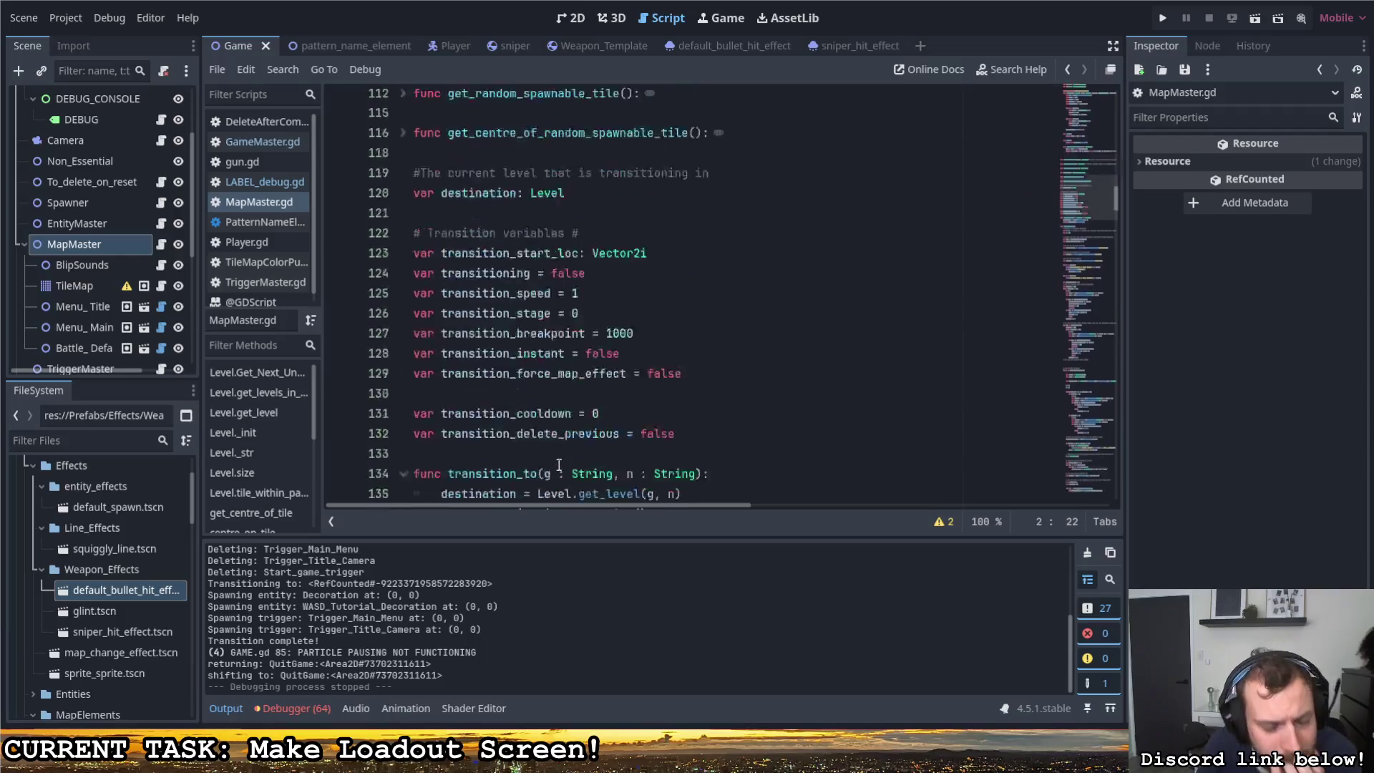
{"action": "scroll", "coordinate": [546, 455], "scroll_direction": "up", "scroll_amount": 20}
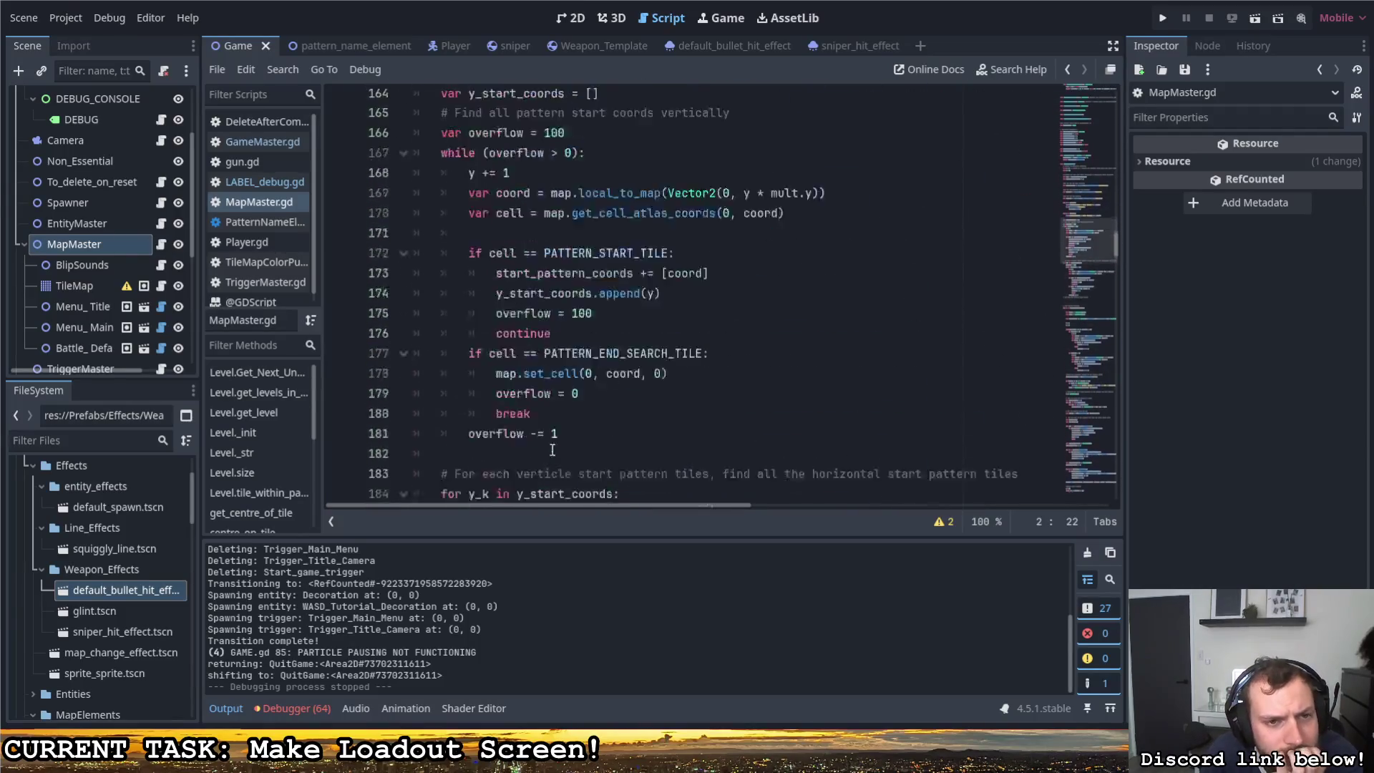
Fold find_patterns, fold and unfold transition_to, then scroll up to func _str()
{"action": "left_click", "coordinate": [402, 266]}
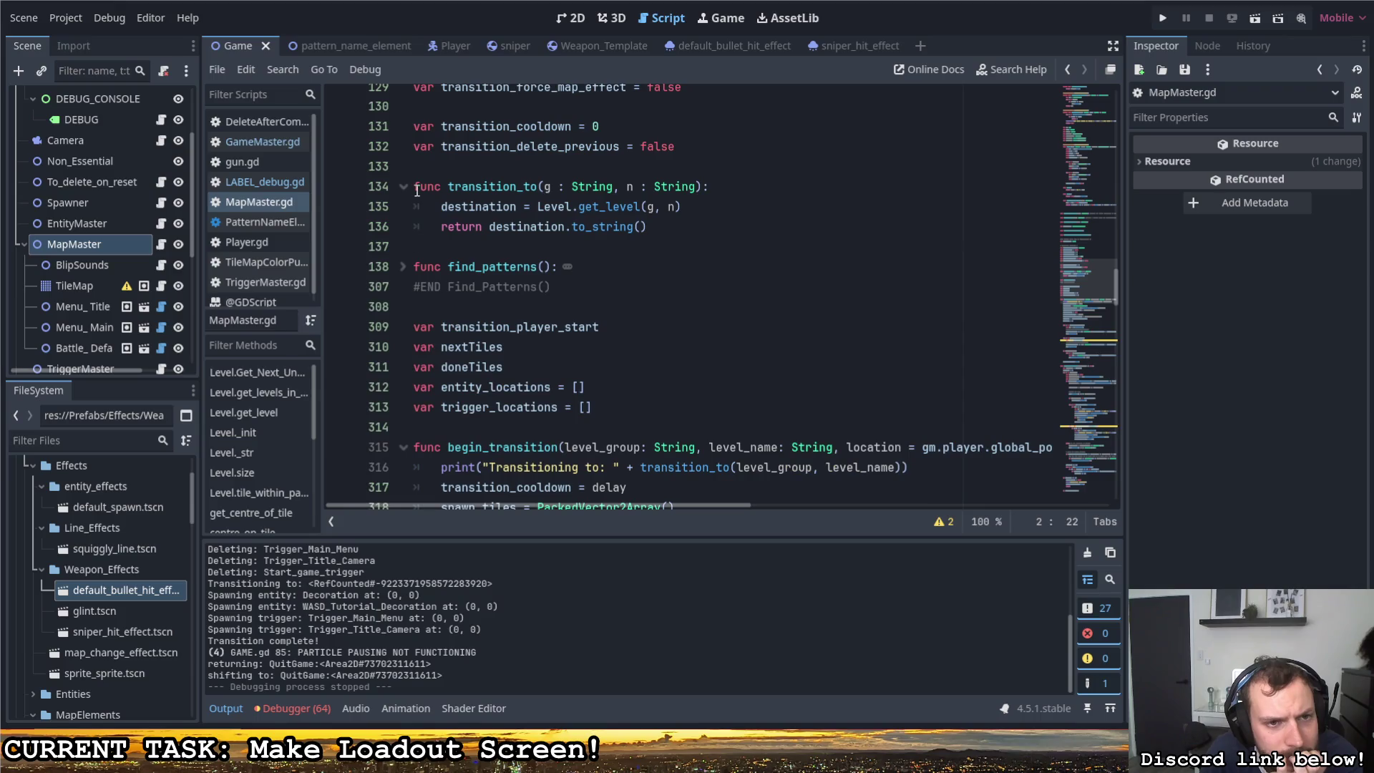
{"action": "left_click", "coordinate": [403, 186]}
{"action": "scroll", "coordinate": [406, 243], "scroll_direction": "up", "scroll_amount": 1}
{"action": "left_click", "coordinate": [403, 246]}
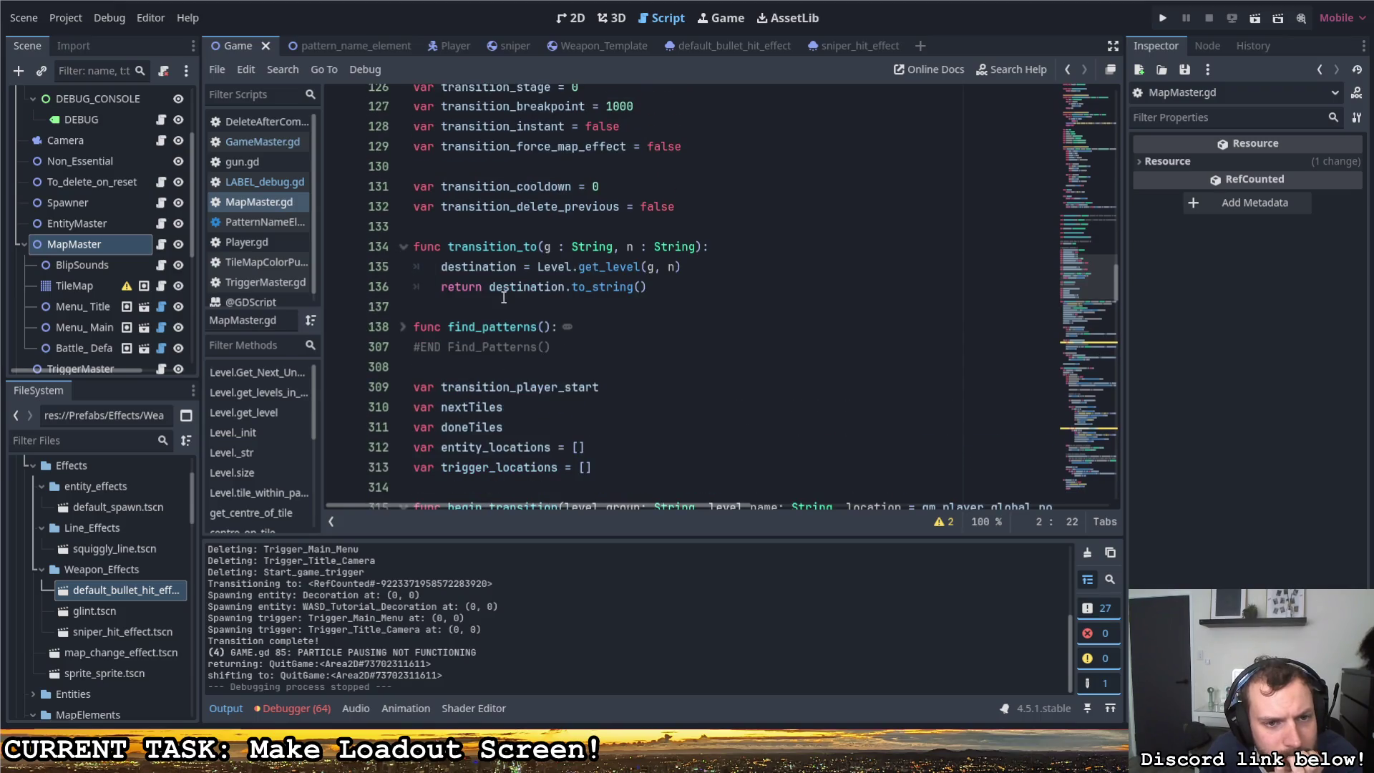
{"action": "scroll", "coordinate": [528, 309], "scroll_direction": "up", "scroll_amount": 4}
{"action": "scroll", "coordinate": [528, 309], "scroll_direction": "up", "scroll_amount": 2}
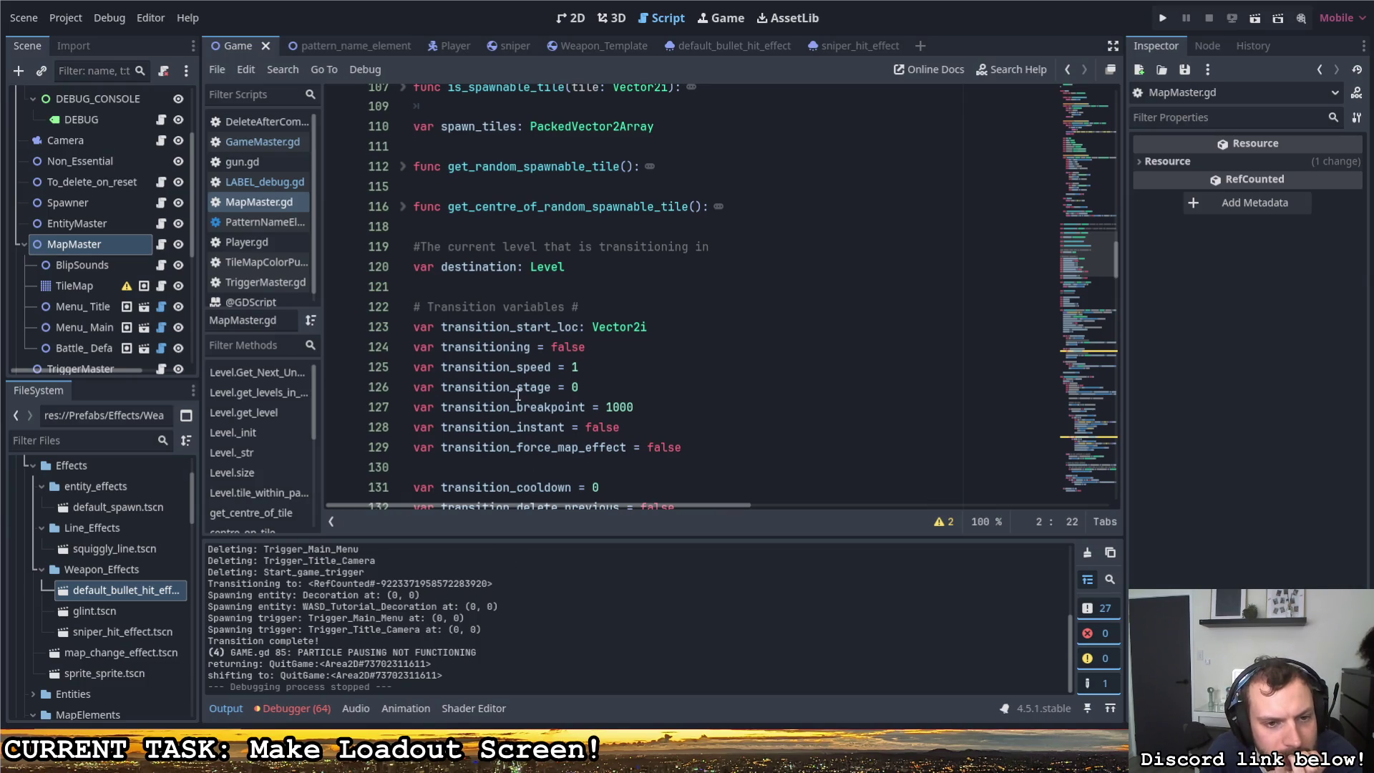
{"action": "scroll", "coordinate": [561, 286], "scroll_direction": "up", "scroll_amount": 10}
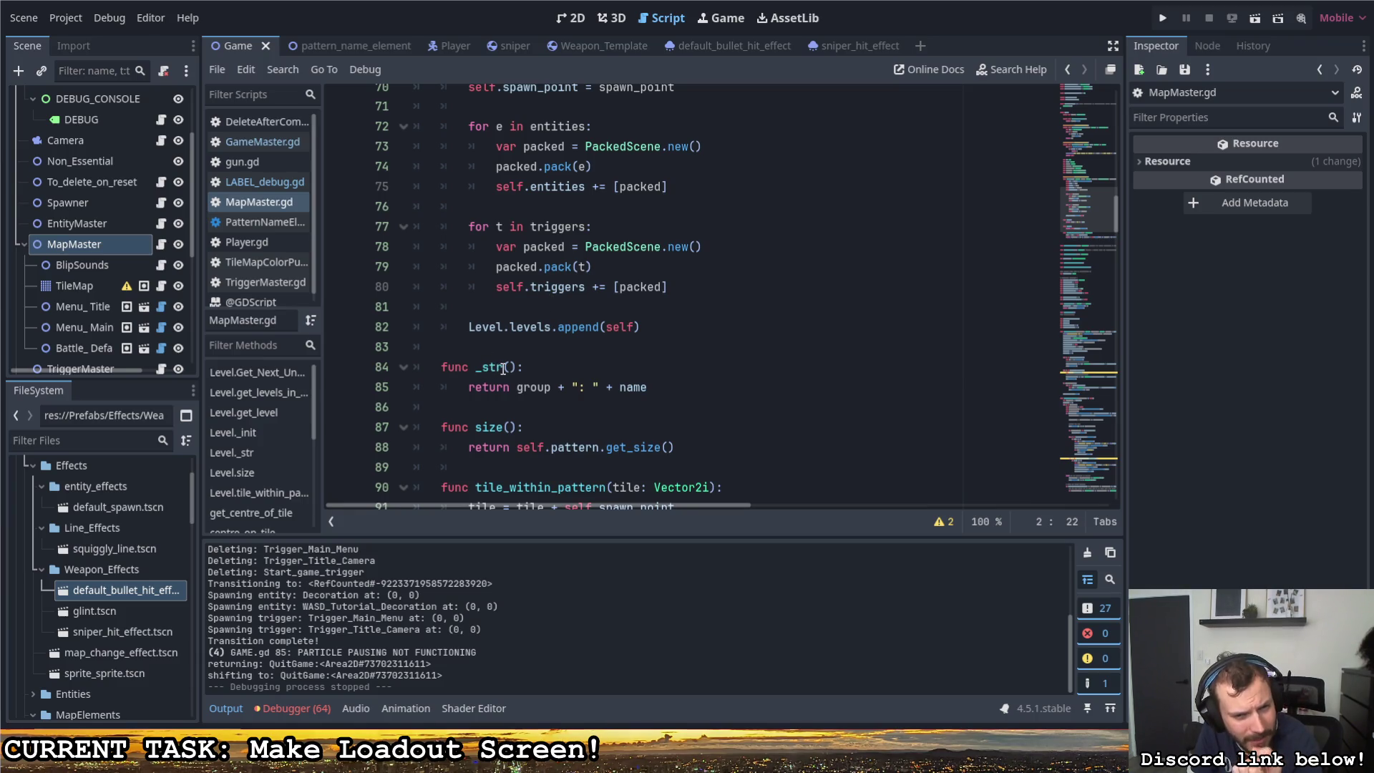
Rename the Level method _str to _to_string, save the script, and run the project
{"action": "double_click", "coordinate": [494, 367]}
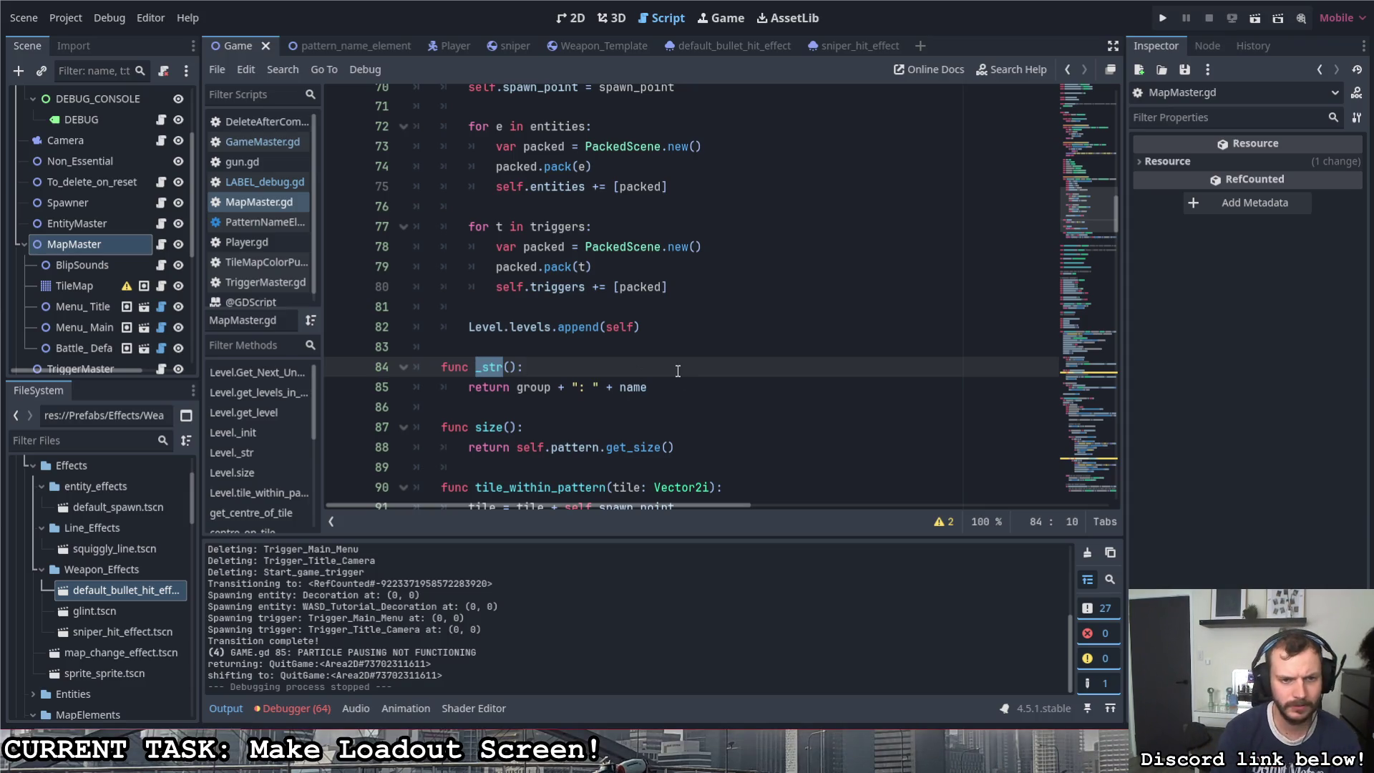
{"action": "type", "text": "to_str"}
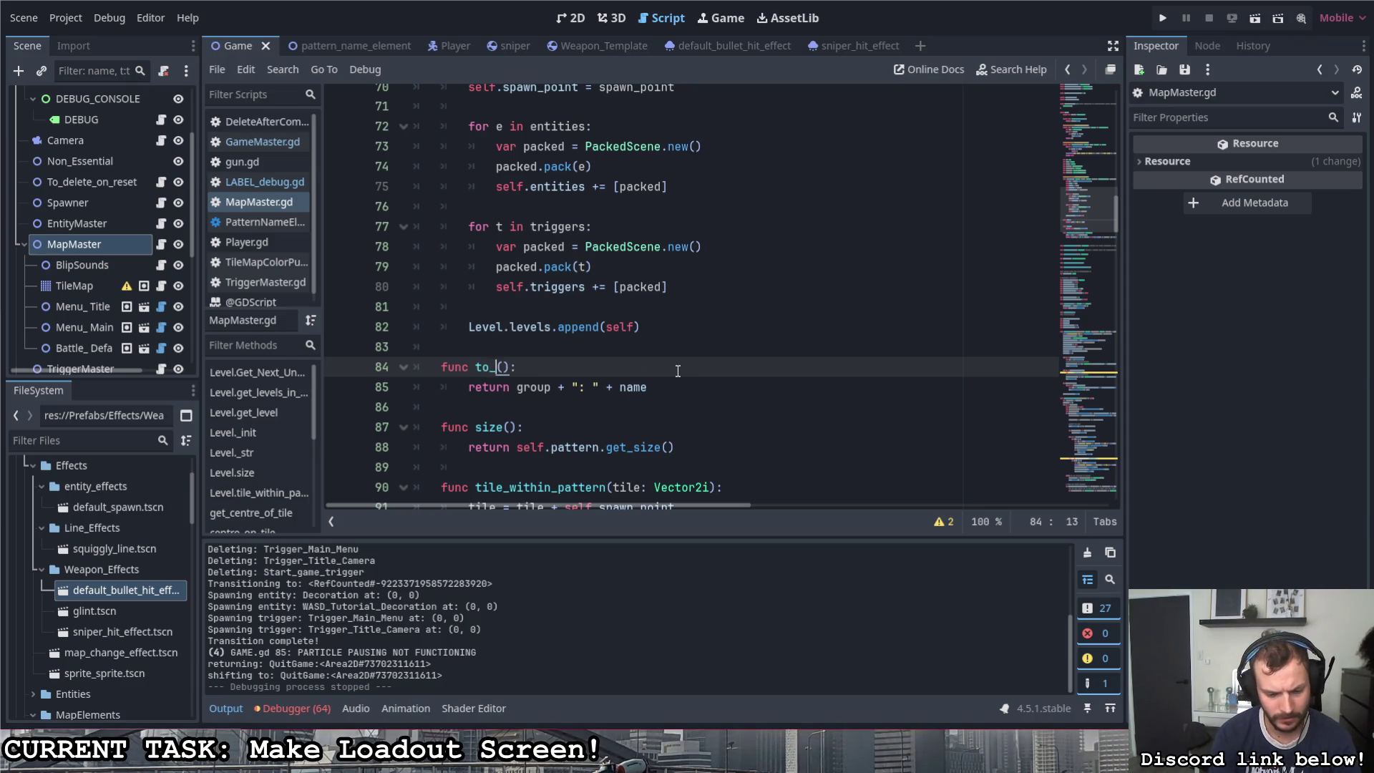
{"action": "key", "text": "Return"}
{"action": "key", "text": "Up"}
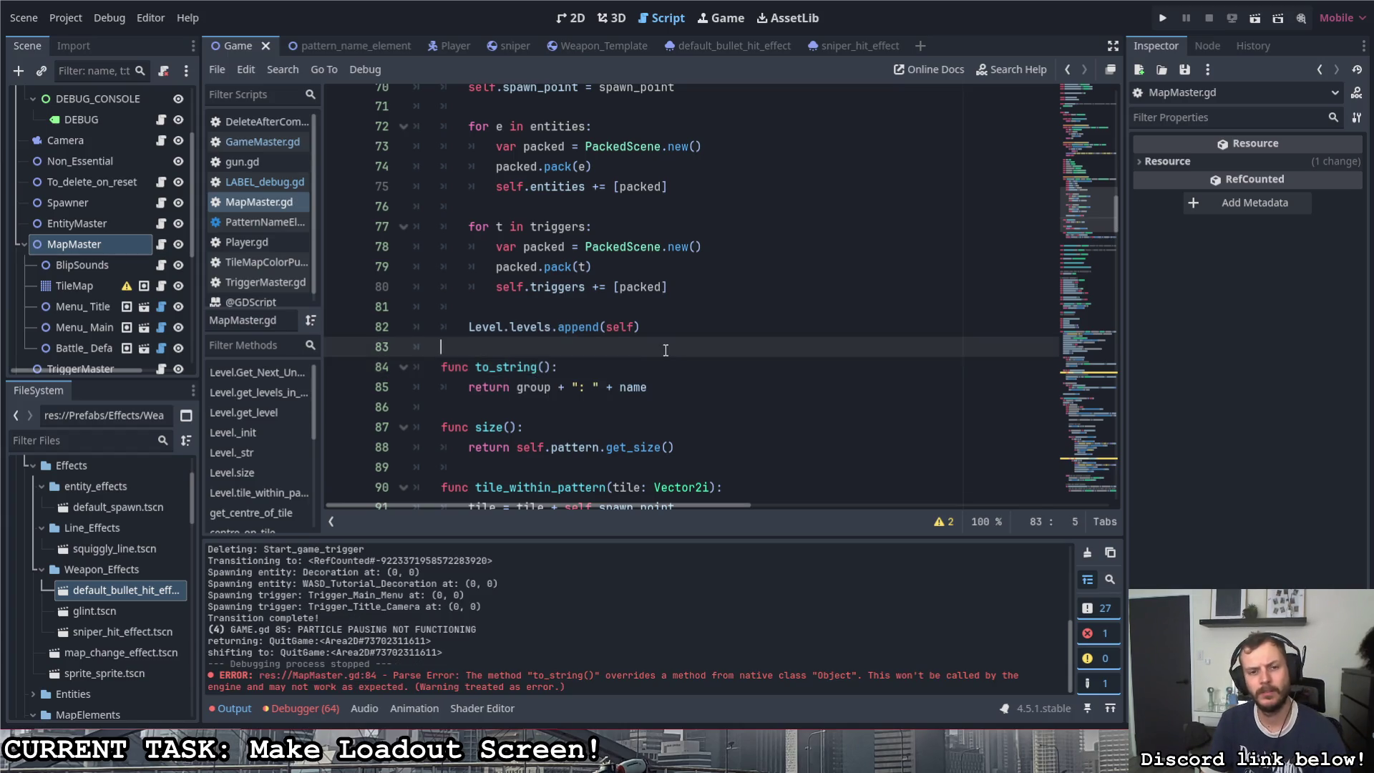
{"action": "key", "text": "ctrl+s"}
{"action": "left_click", "coordinate": [476, 378]}
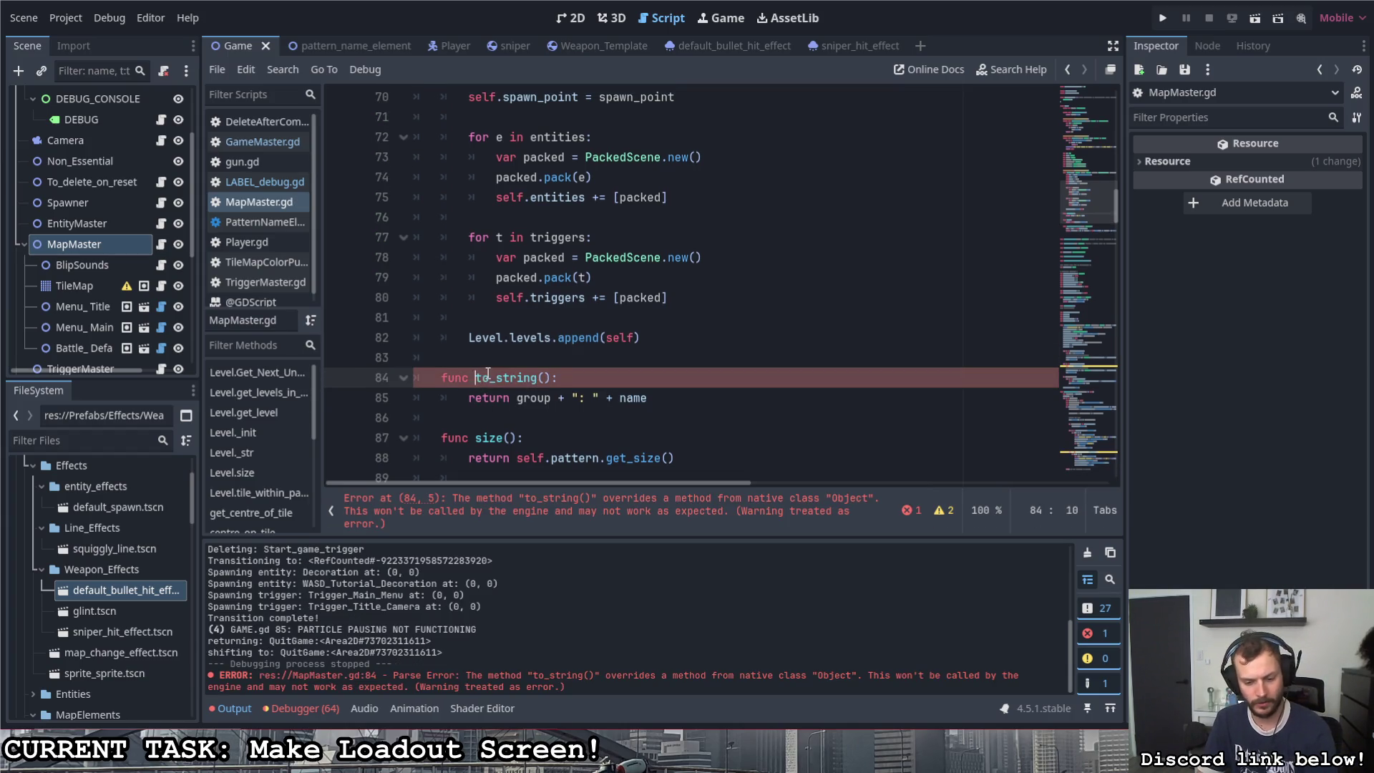
{"action": "type", "text": "_"}
{"action": "key", "text": "Return"}
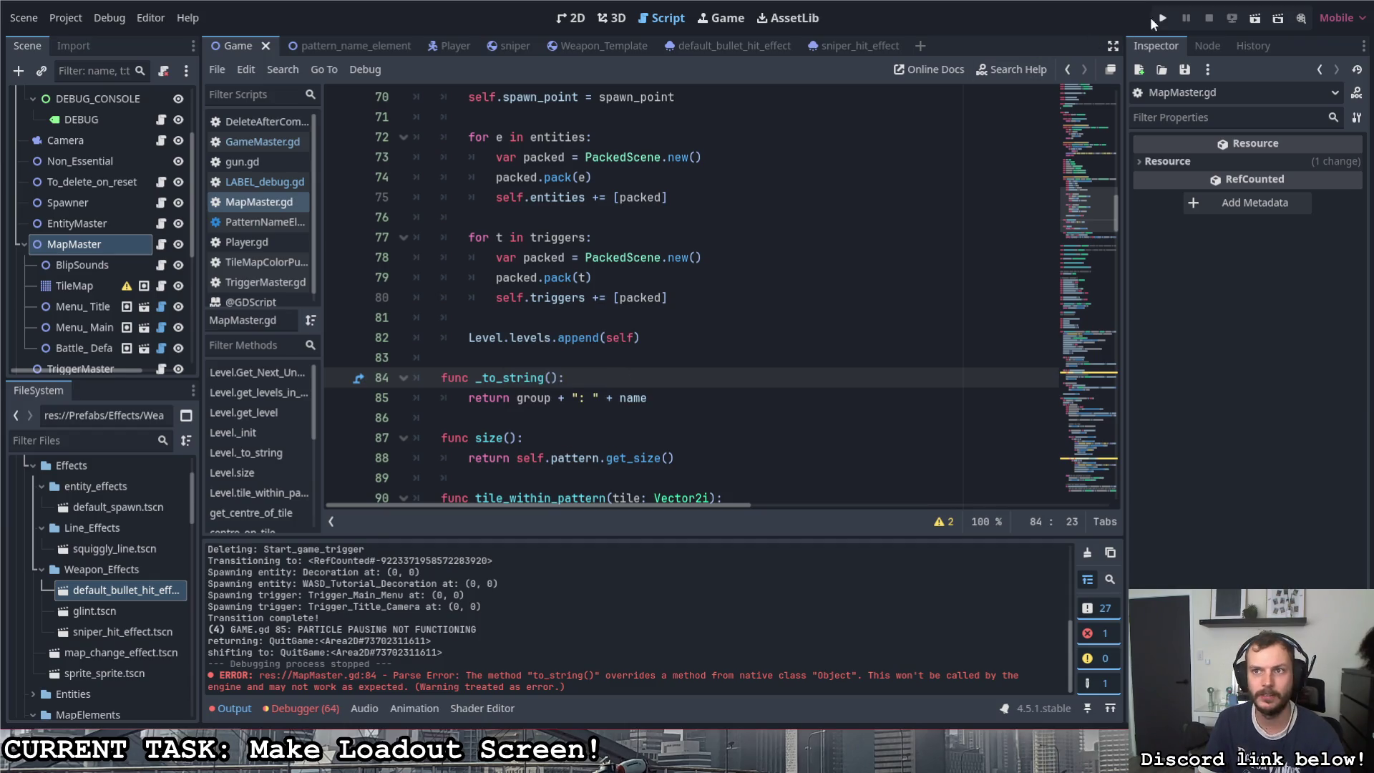
{"action": "left_click", "coordinate": [1161, 18]}
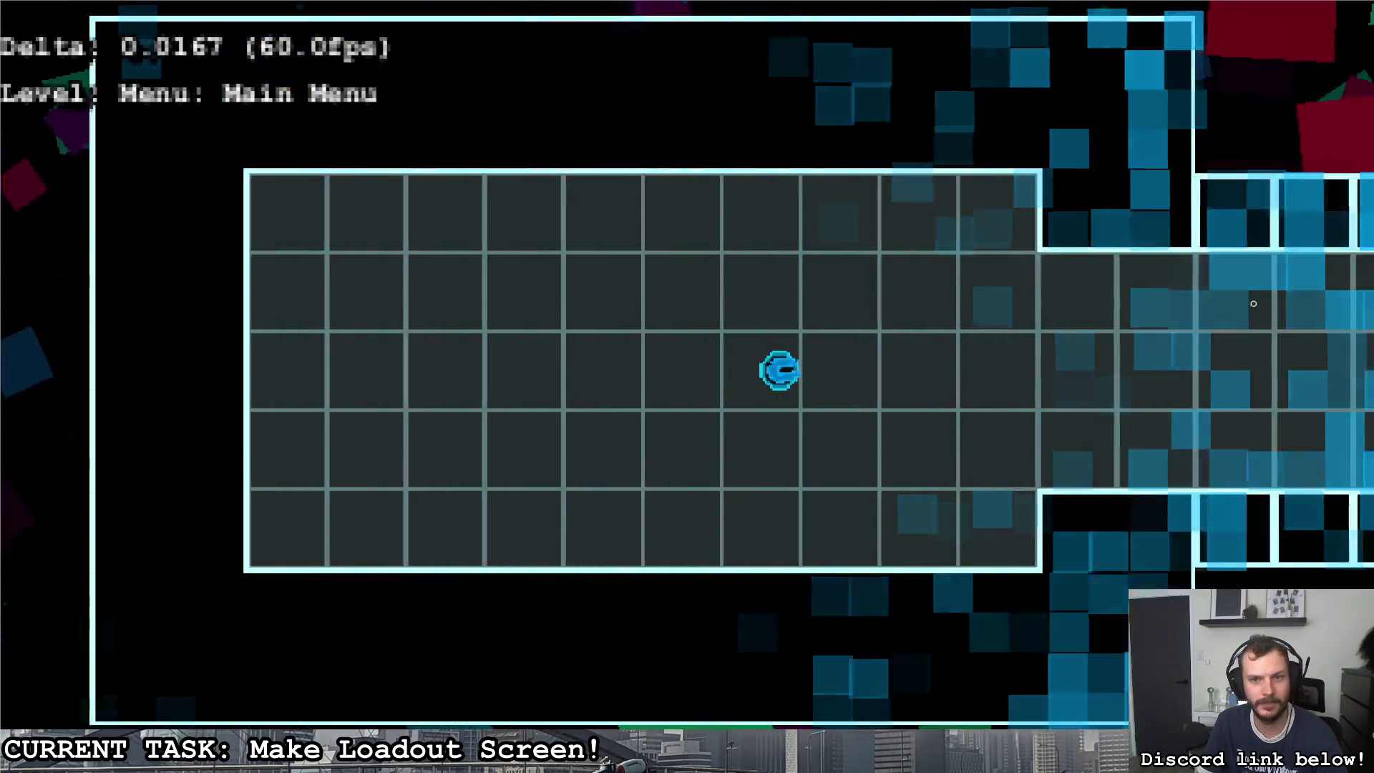
Cross the Main Menu room, switch to the ship, and fly through the octagon room to Battle: Default 1
{"action": "key", "text": "d"}
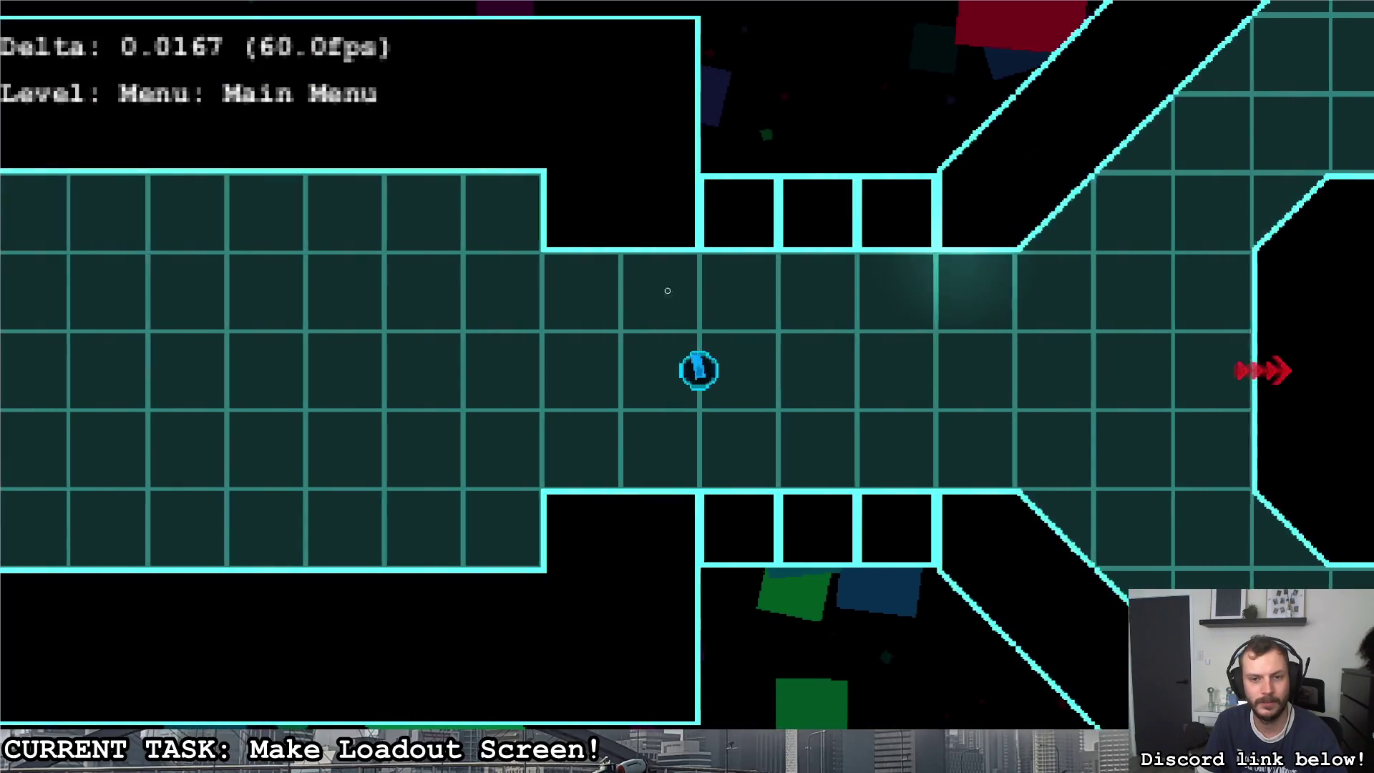
{"action": "right_click", "coordinate": [301, 360]}
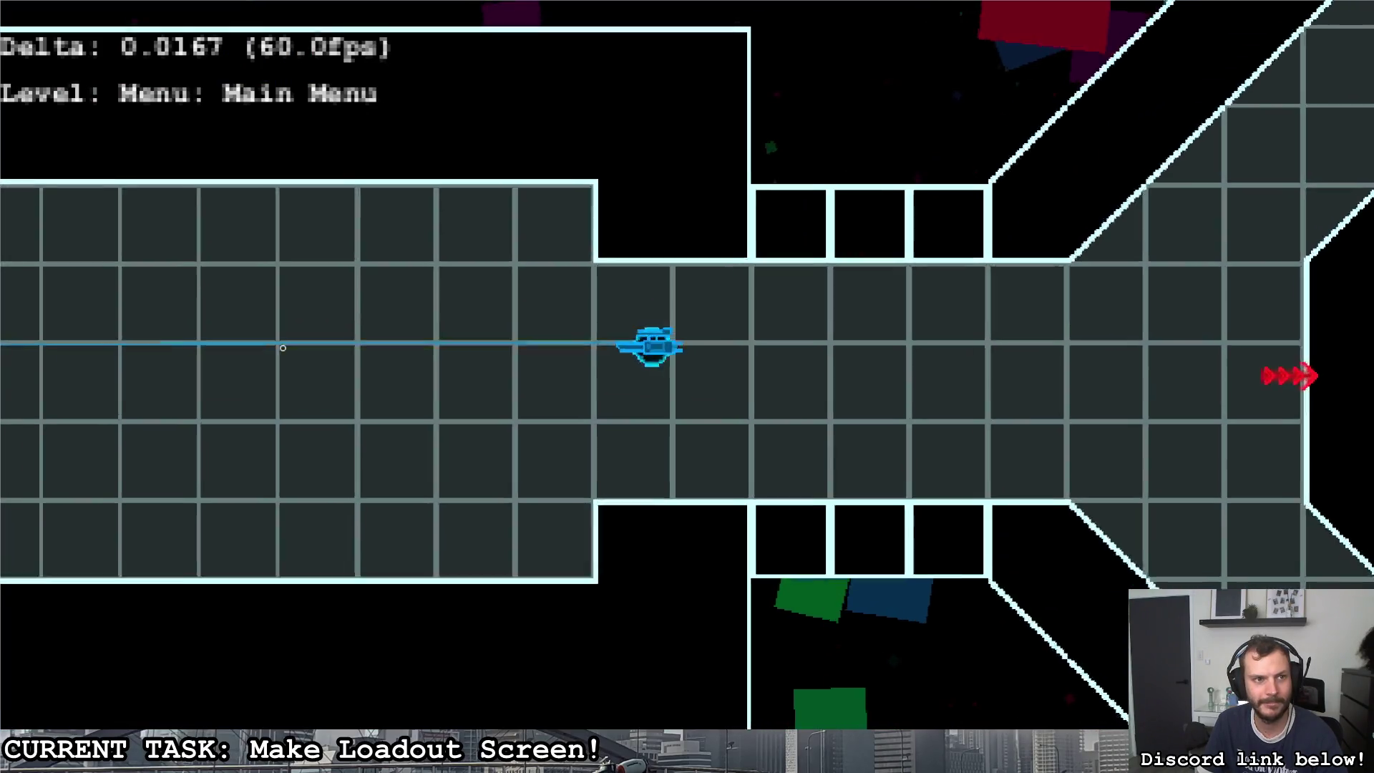
{"action": "key", "text": "d"}
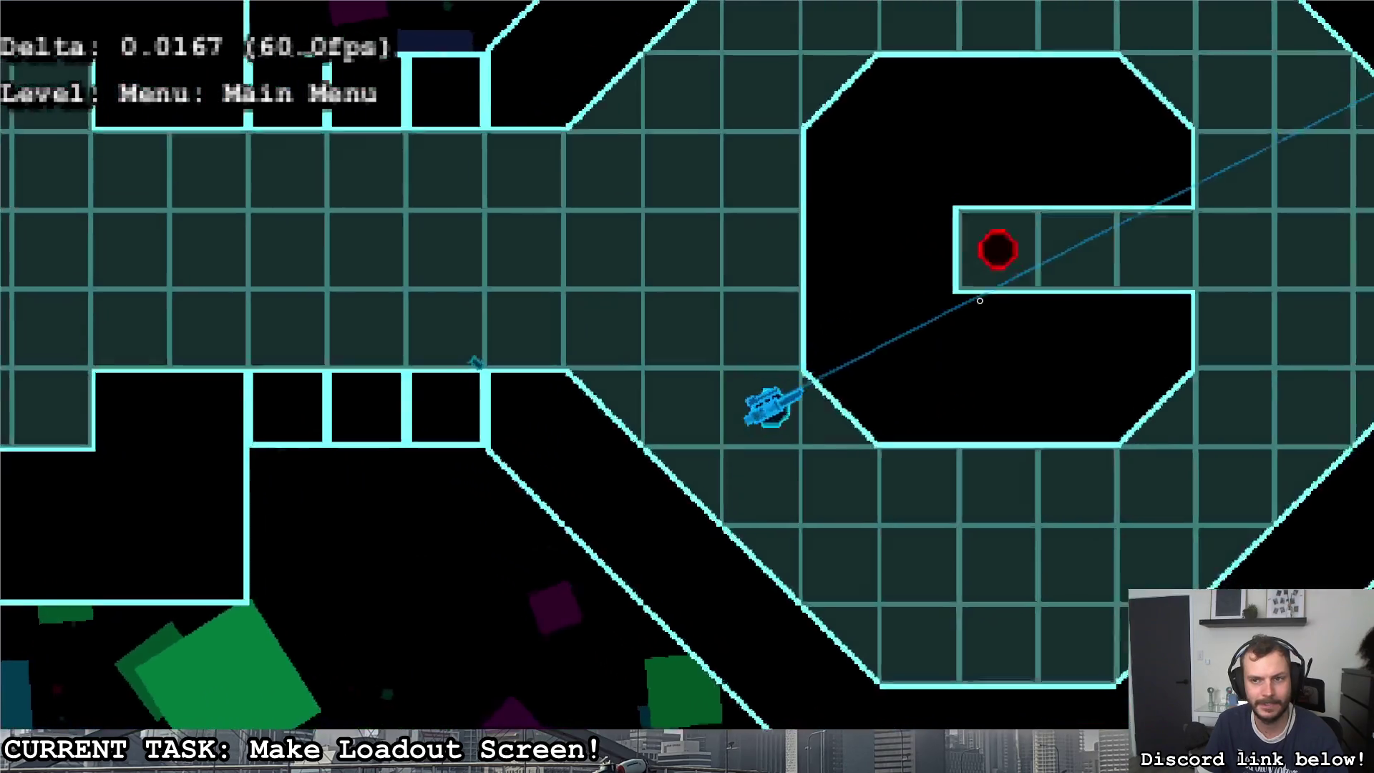
{"action": "key", "text": "w"}
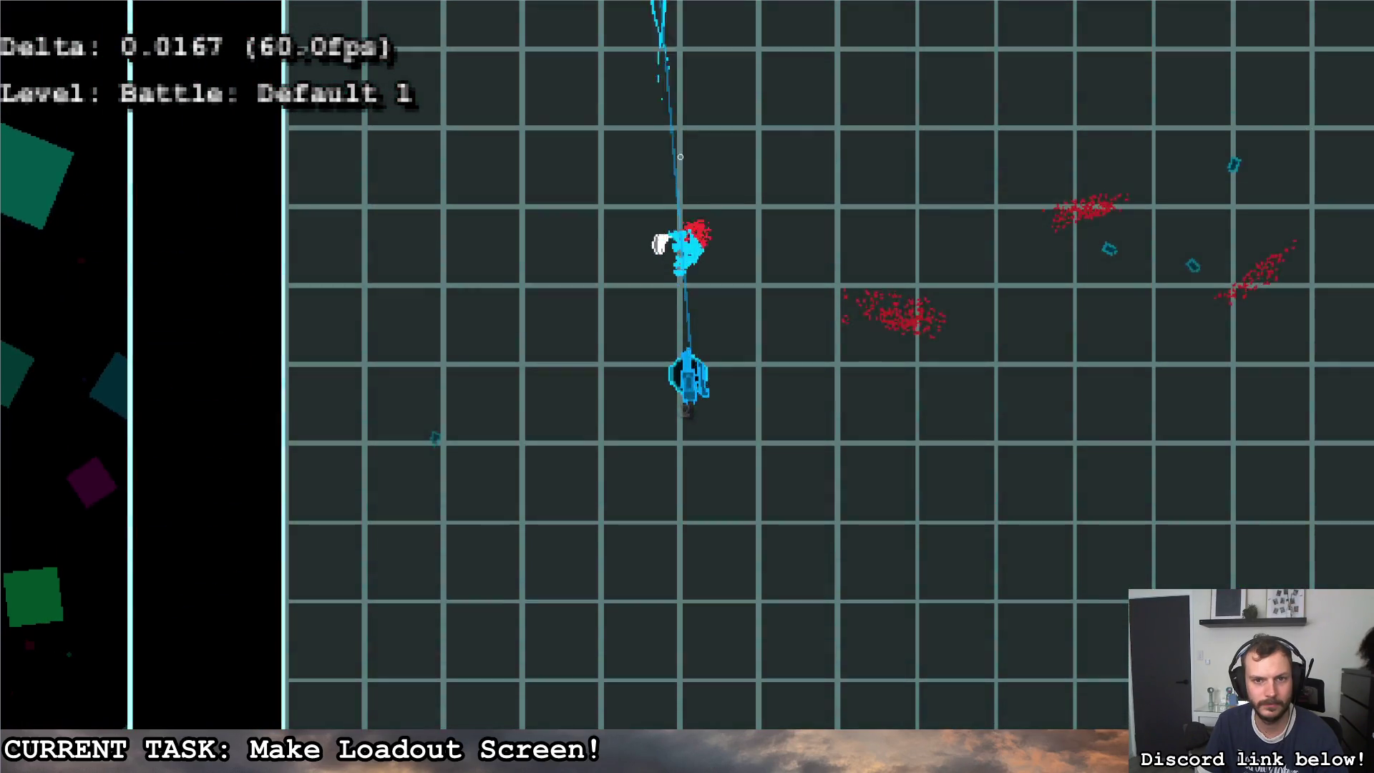
Fly around the Battle: Default 1 arena shooting red enemies, then return to the editor
{"action": "key", "text": "w"}
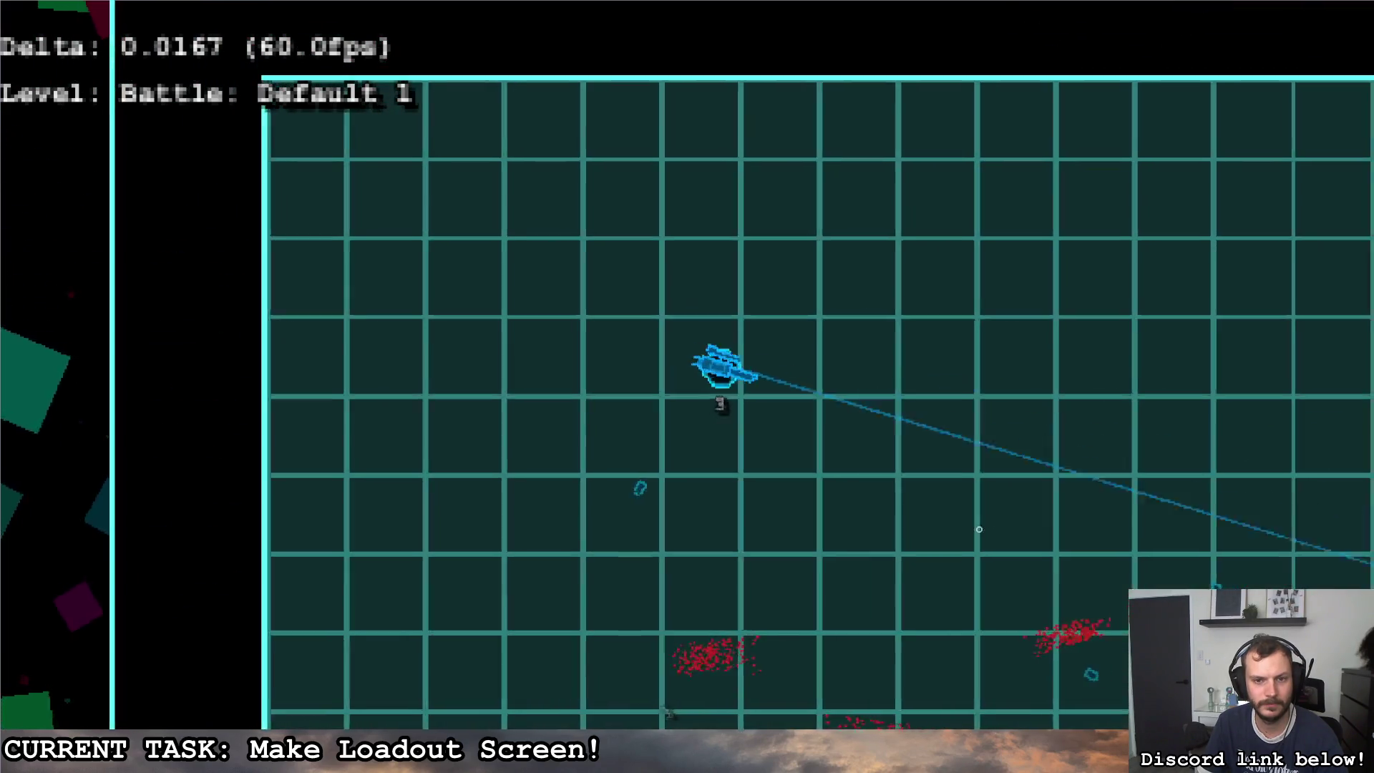
{"action": "key", "text": "s"}
{"action": "key", "text": "a"}
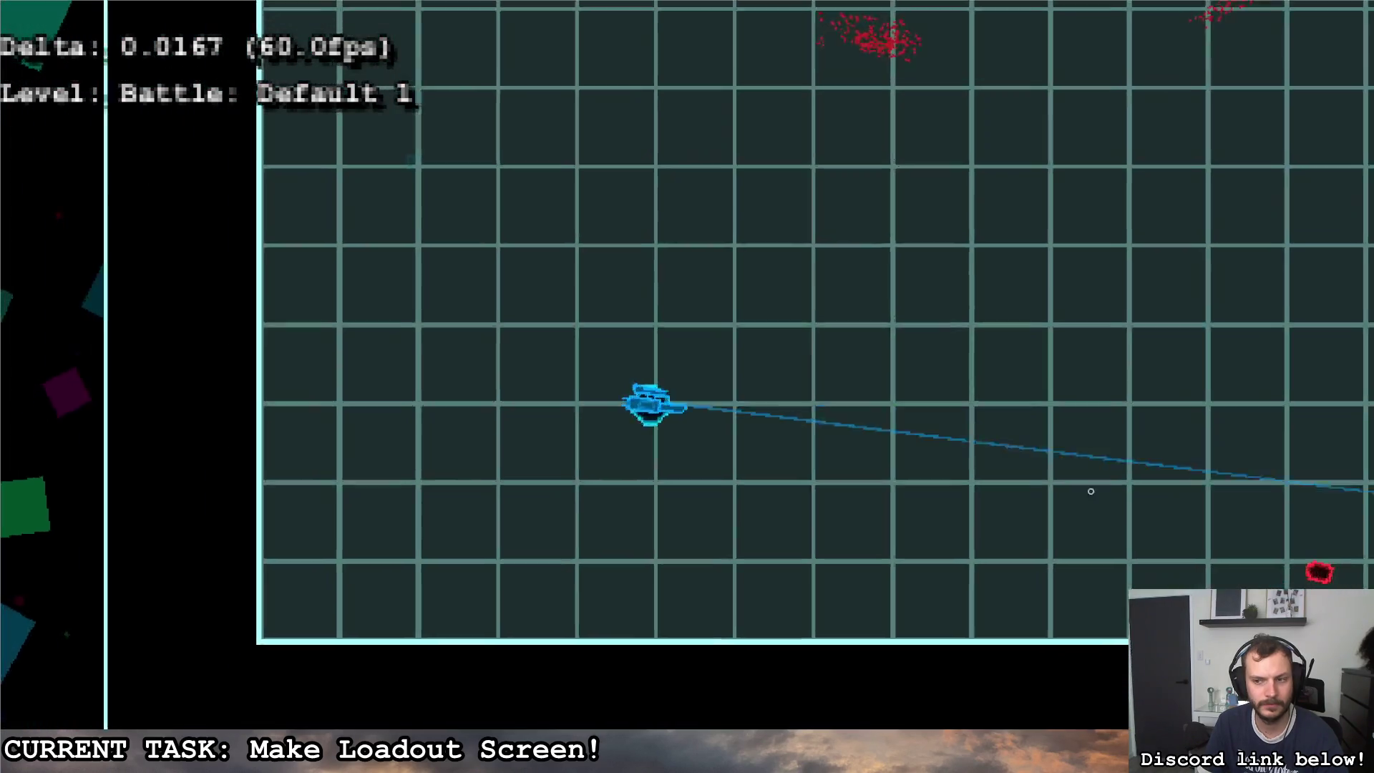
{"action": "key", "text": "d"}
{"action": "left_click", "coordinate": [1073, 473]}
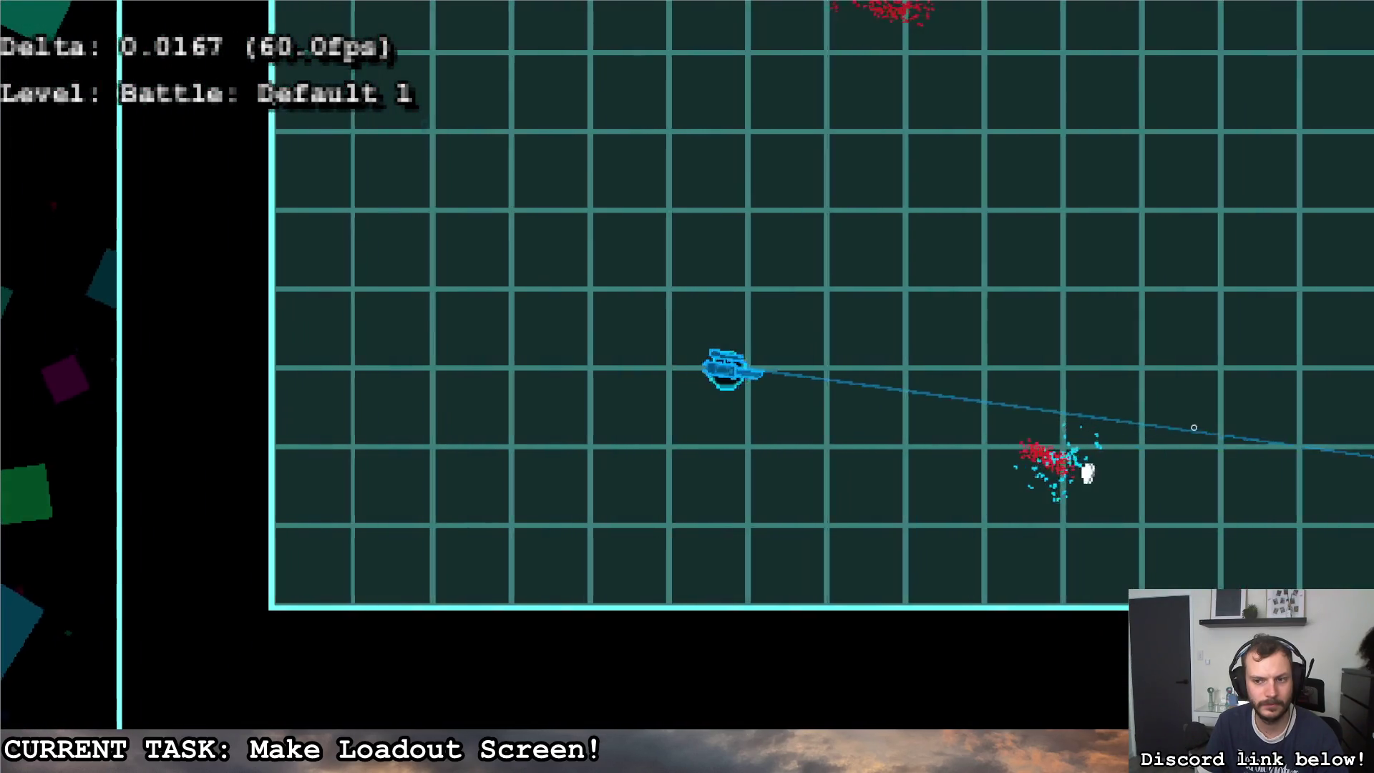
{"action": "key", "text": "d"}
{"action": "key", "text": "w"}
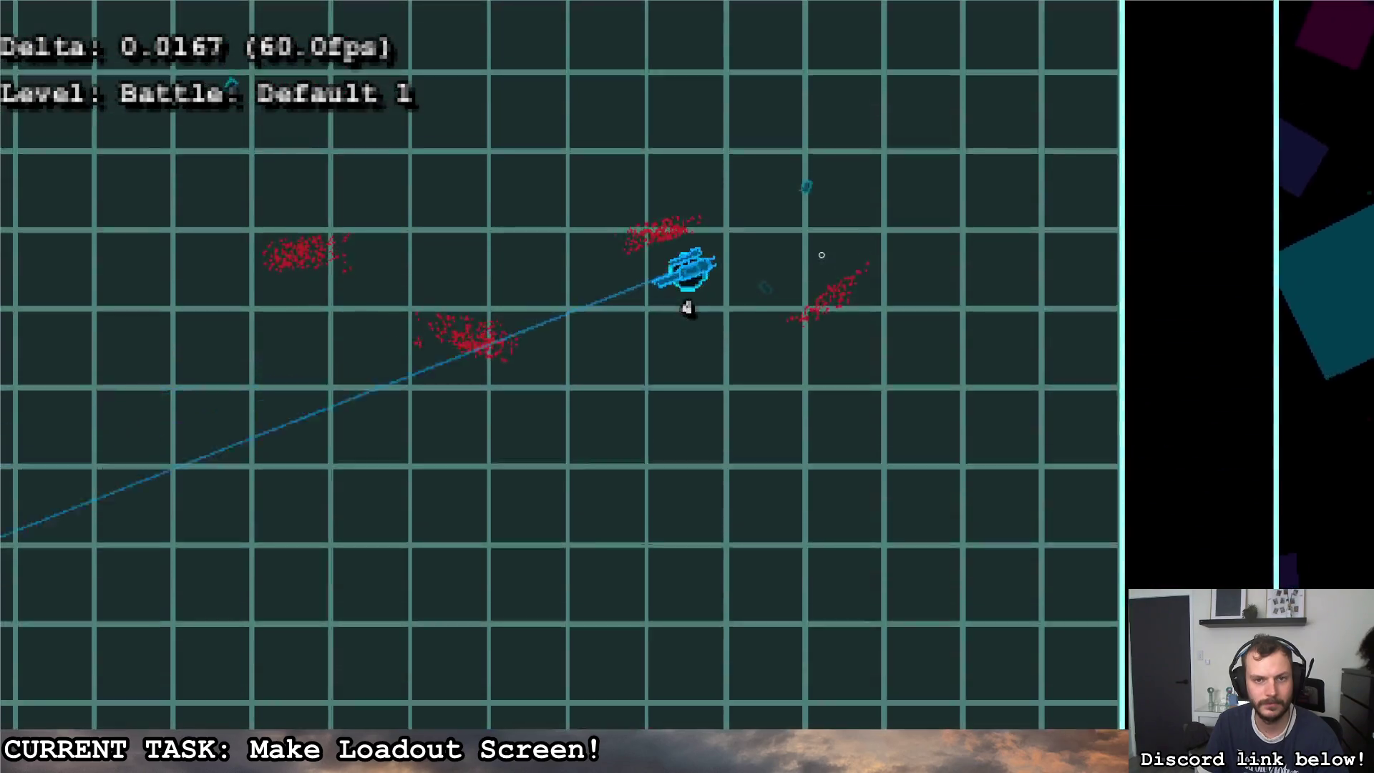
{"action": "key", "text": "w"}
{"action": "left_click", "coordinate": [640, 666]}
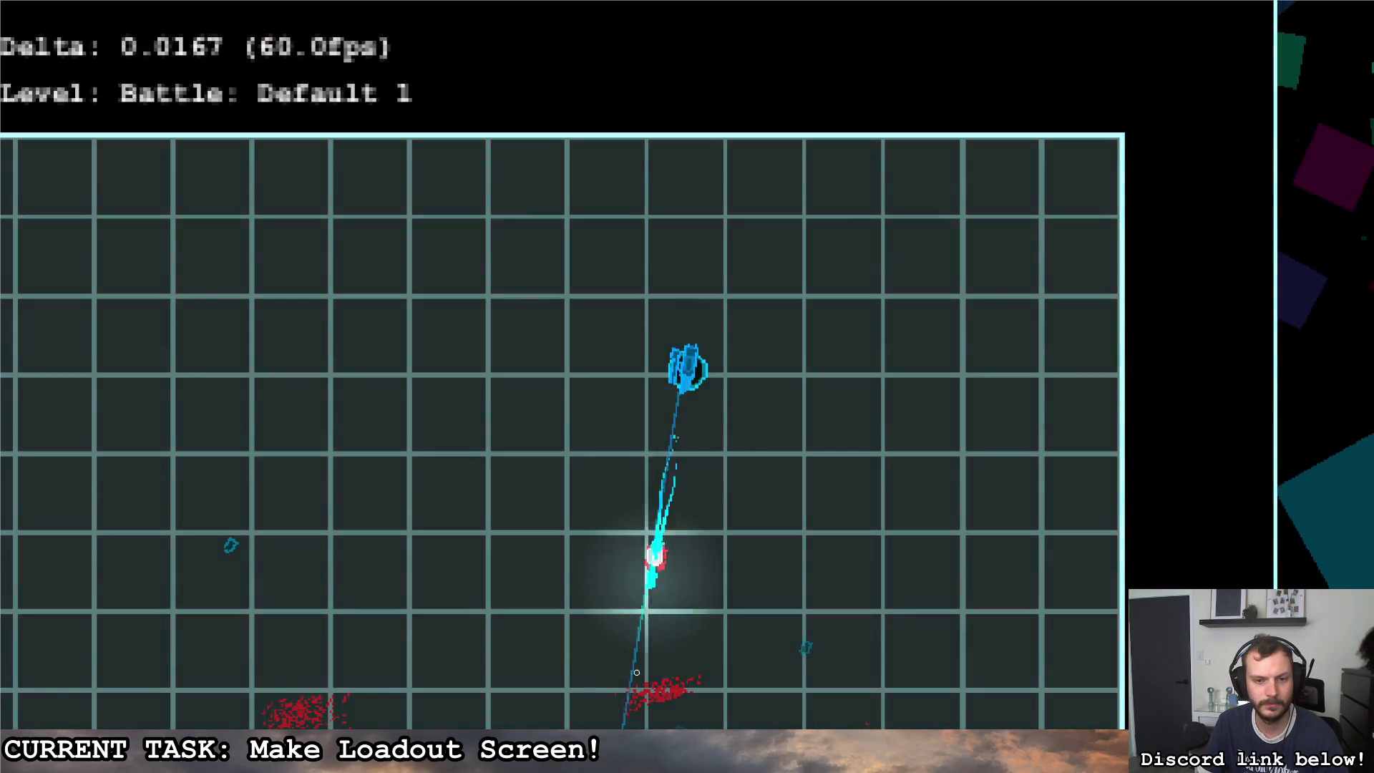
{"action": "key", "text": "s"}
{"action": "key", "text": "a"}
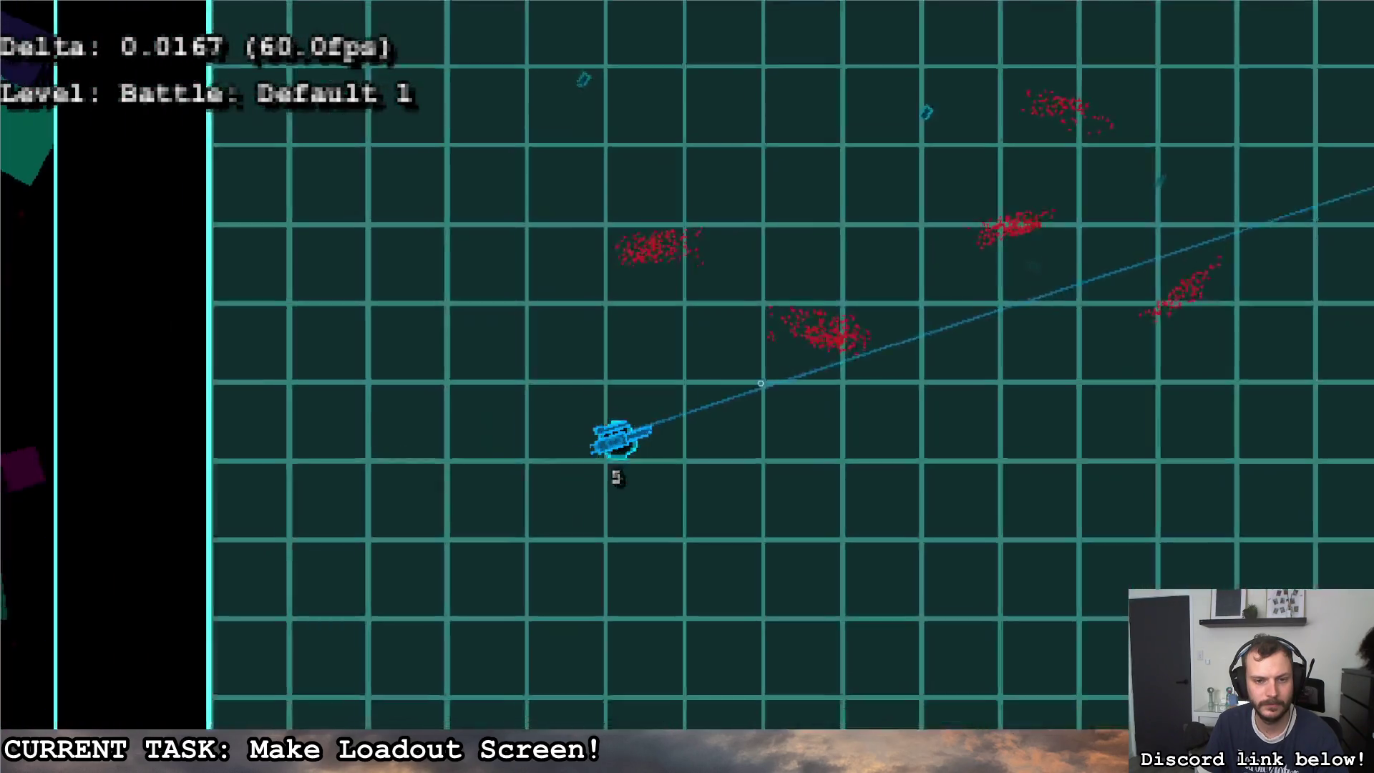
{"action": "key", "text": "d"}
{"action": "key", "text": "w"}
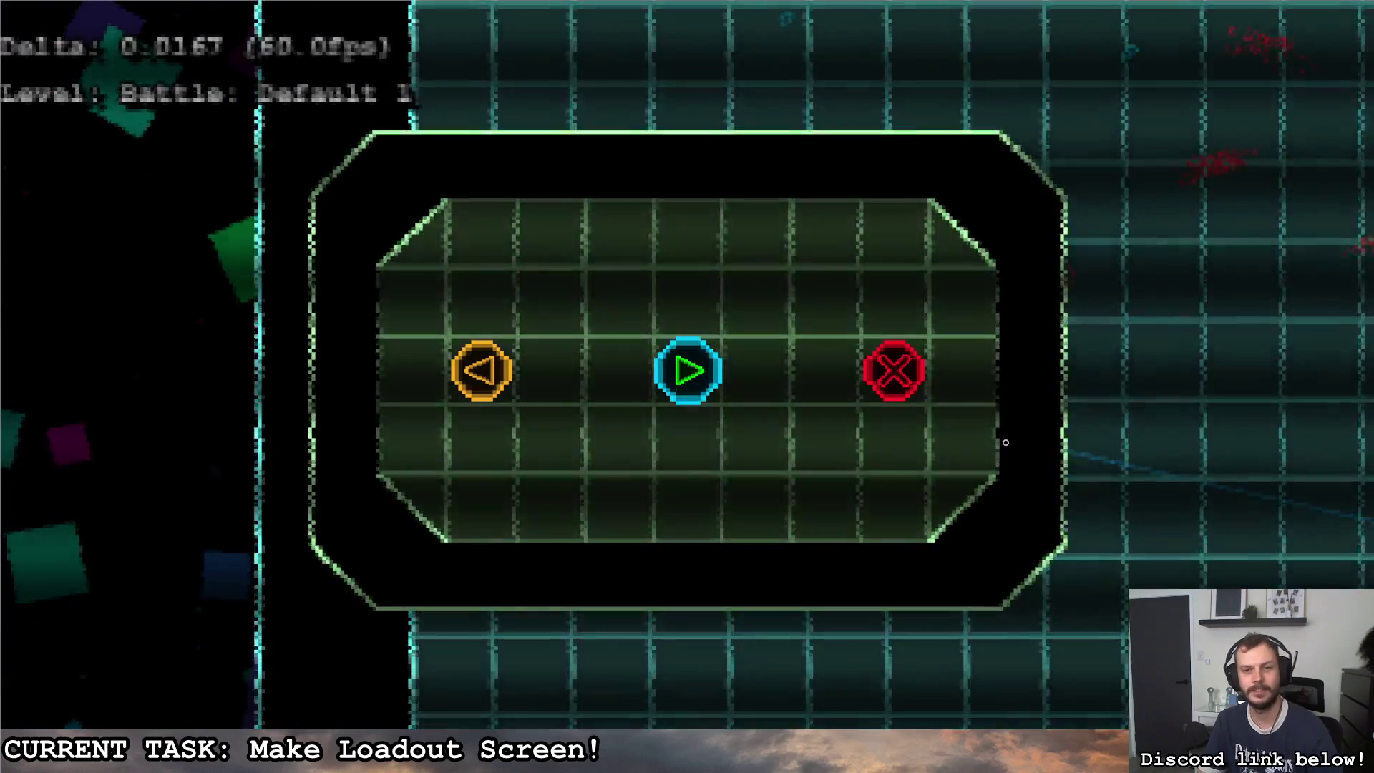
{"action": "key", "text": "alt+Tab"}
{"action": "key", "text": "ctrl+F3"}
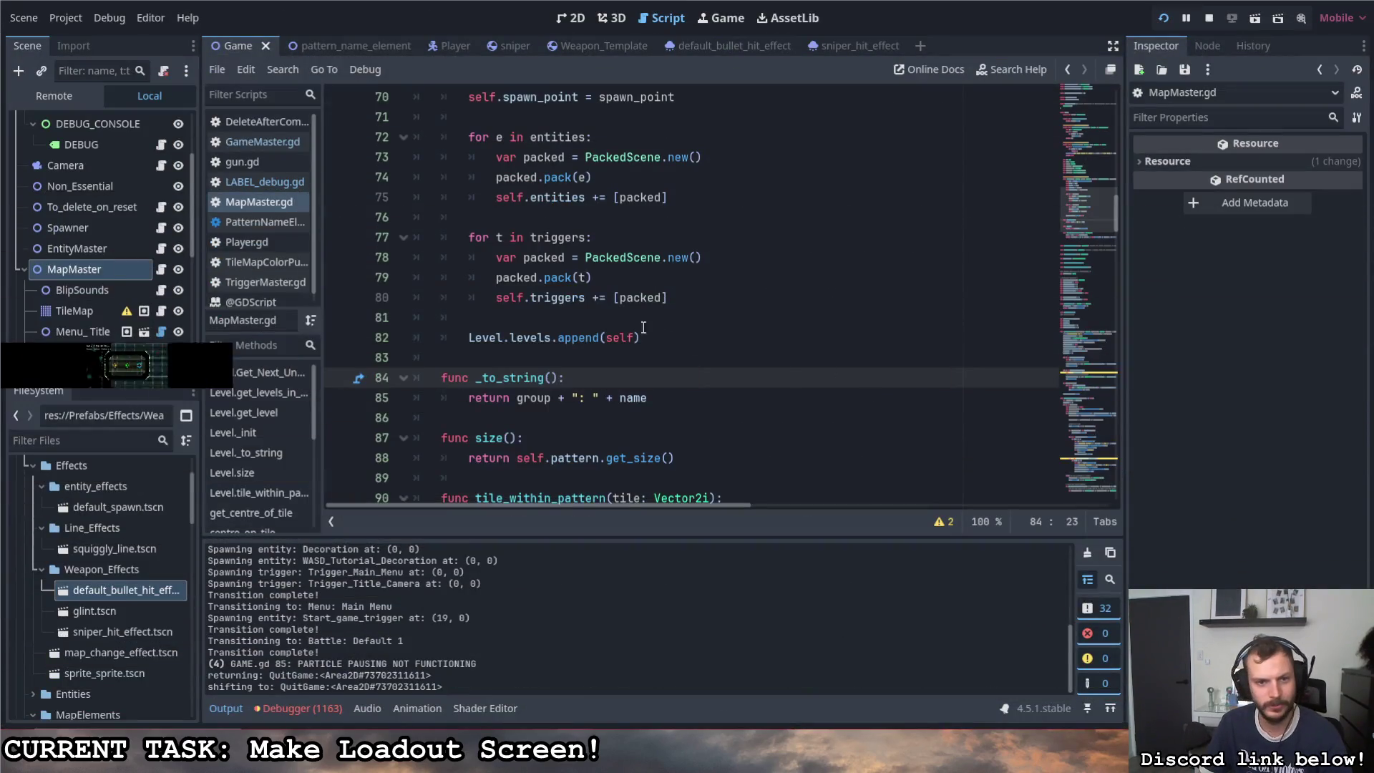
Stop debugging, show the 2D view, and select the TileMap node for tile editing
{"action": "left_click", "coordinate": [572, 18]}
{"action": "key", "text": "F8"}
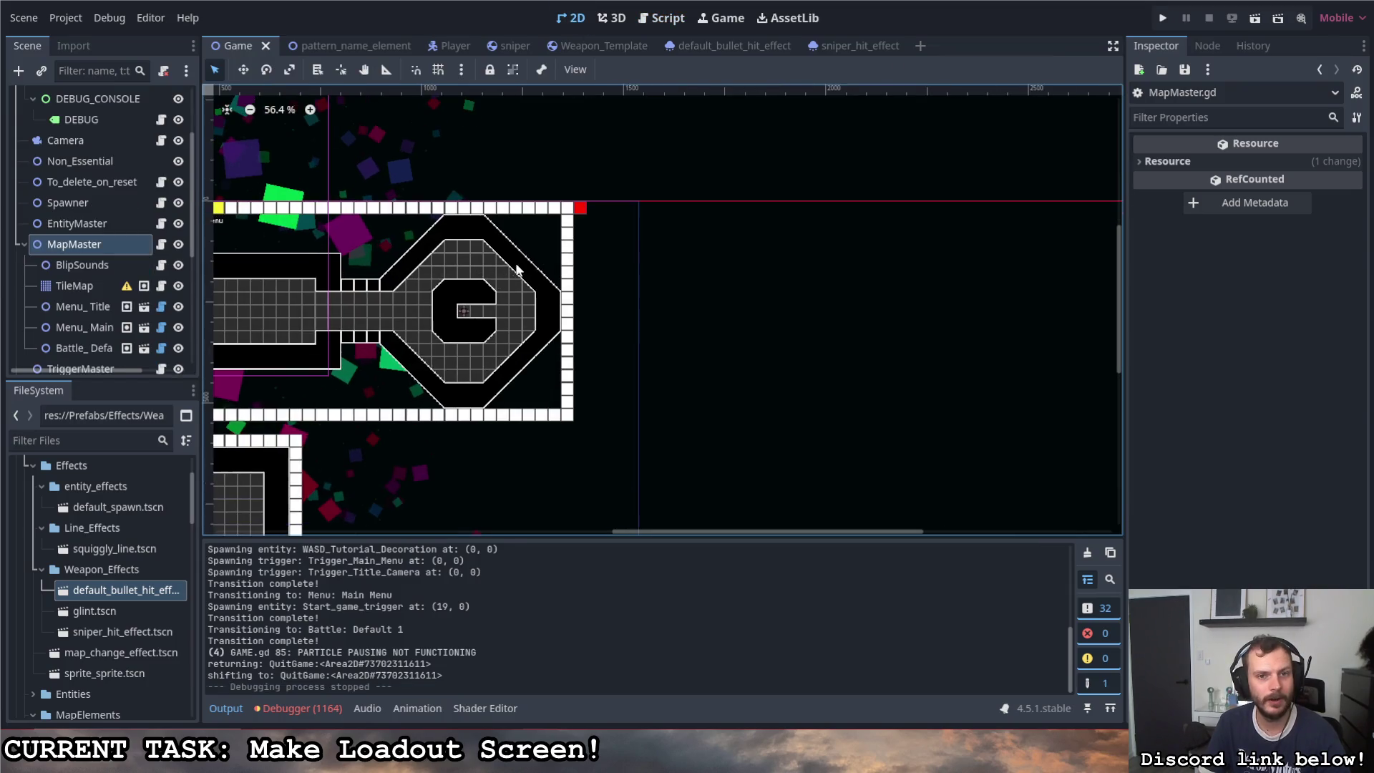
{"action": "left_click", "coordinate": [587, 187]}
{"action": "scroll", "coordinate": [827, 277], "scroll_direction": "down", "scroll_amount": 3}
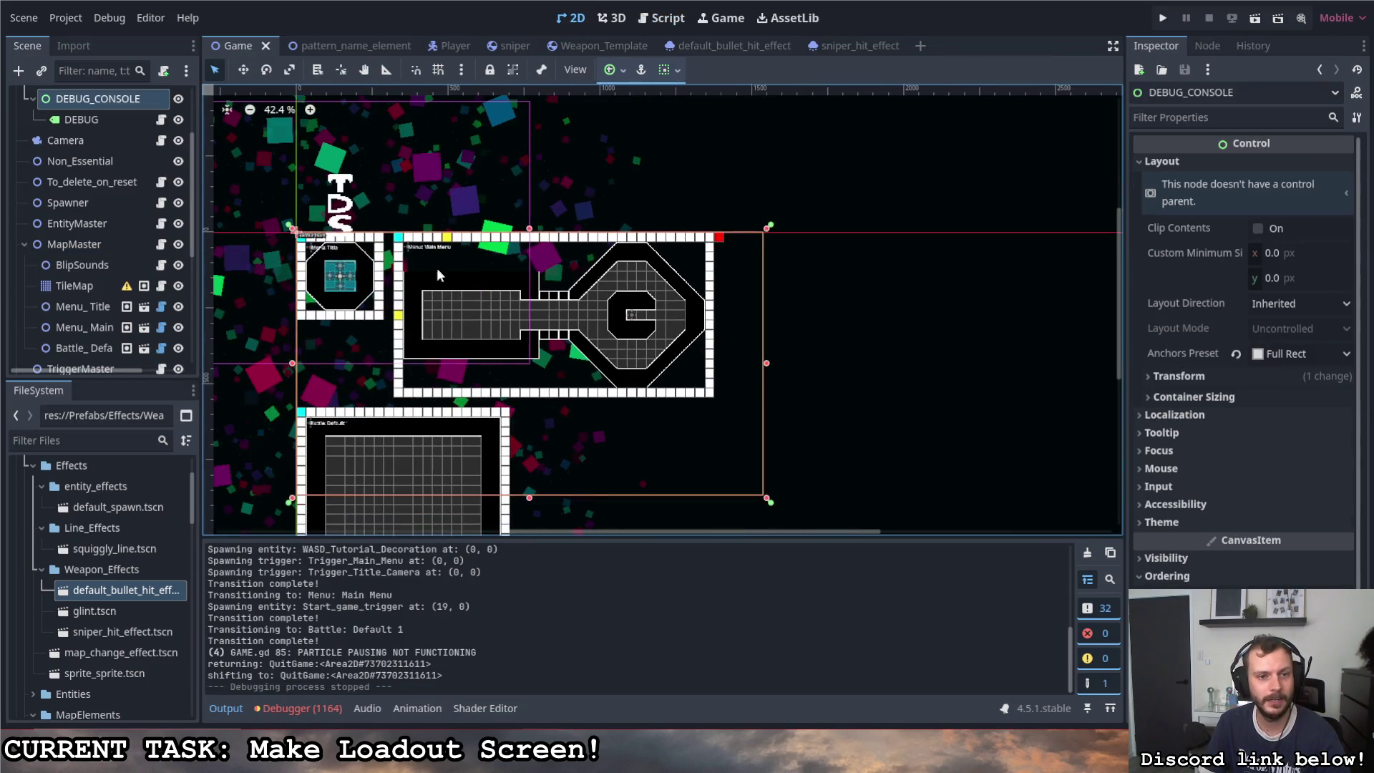
{"action": "scroll", "coordinate": [114, 256], "scroll_direction": "up", "scroll_amount": 5}
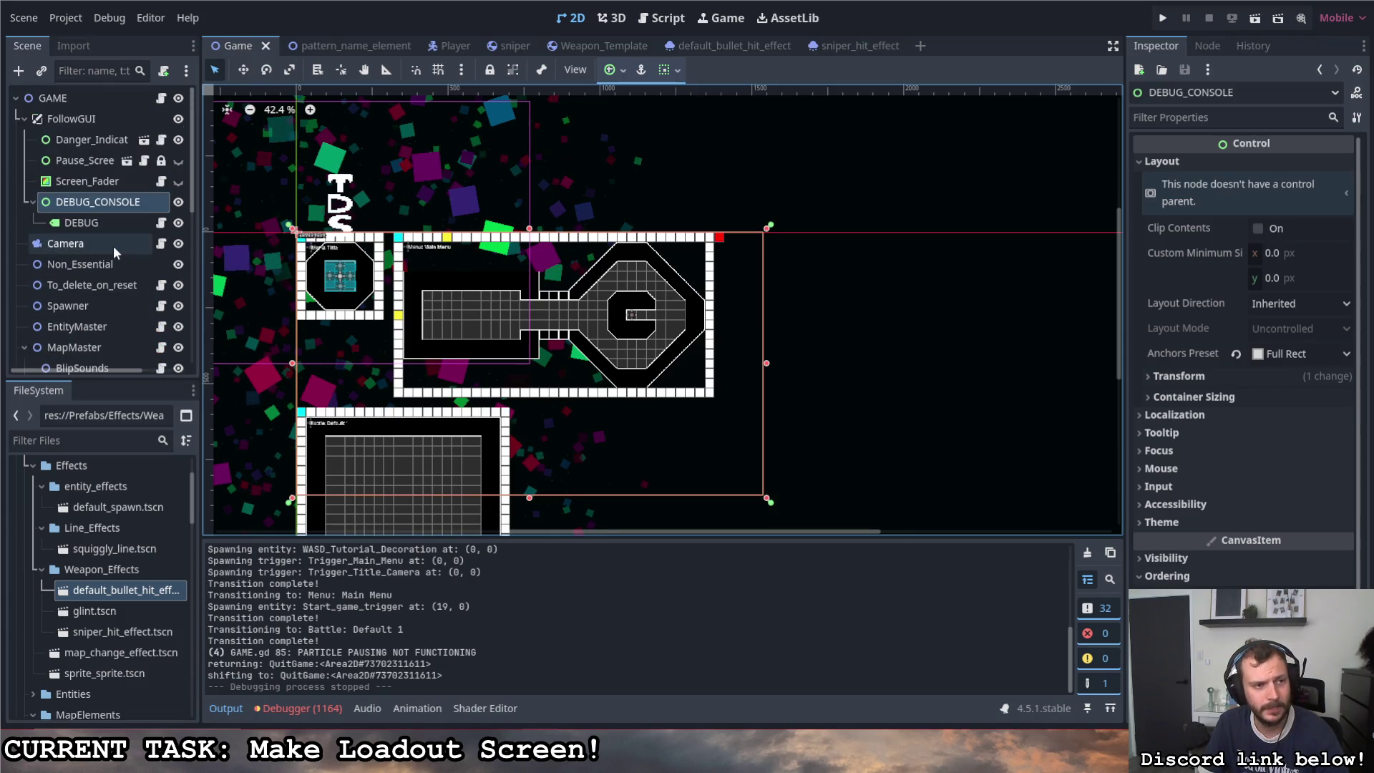
{"action": "scroll", "coordinate": [101, 243], "scroll_direction": "down", "scroll_amount": 5}
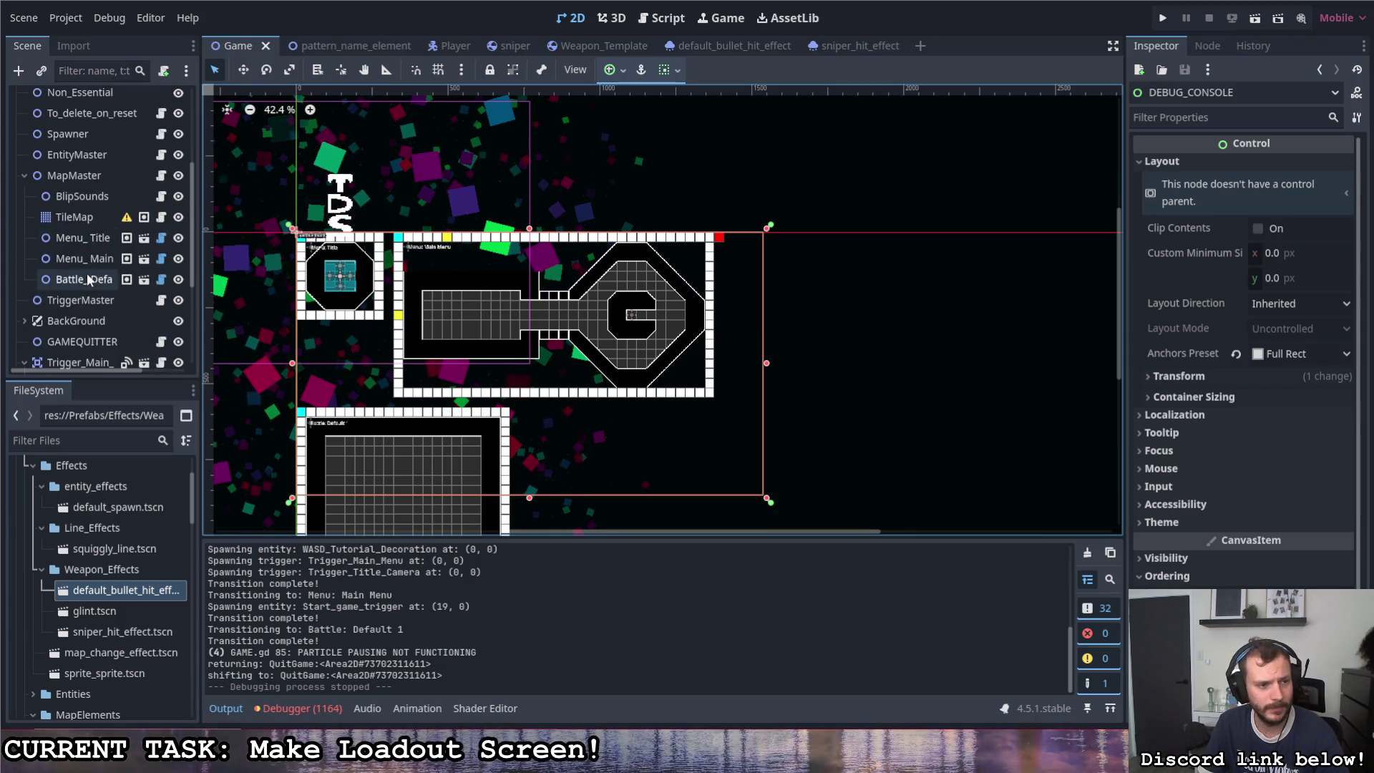
{"action": "left_click", "coordinate": [88, 217]}
{"action": "scroll", "coordinate": [864, 308], "scroll_direction": "up", "scroll_amount": 2}
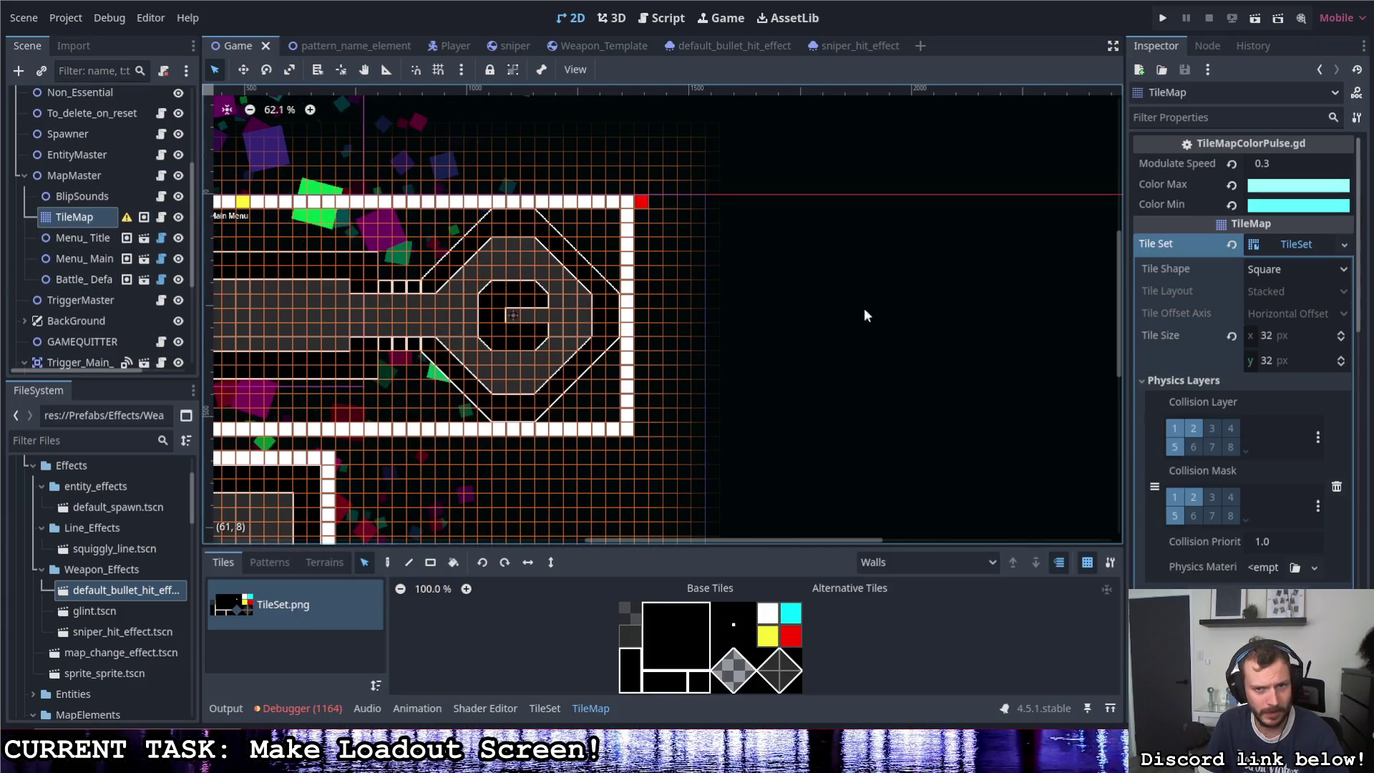
Erase the menu room's red corner tile, then place a red guide-line marker and a cyan corner tile
{"action": "right_click", "coordinate": [645, 204]}
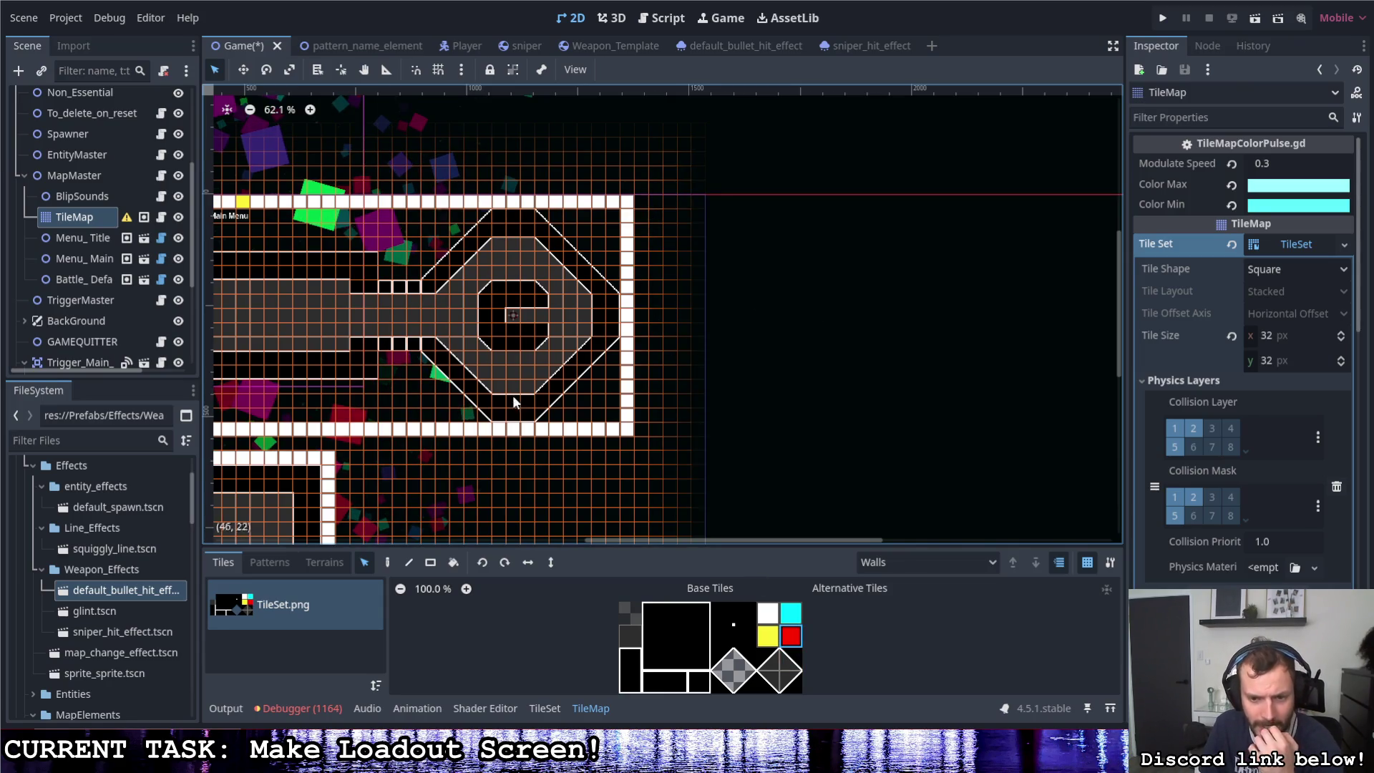
{"action": "scroll", "coordinate": [513, 395], "scroll_direction": "down", "scroll_amount": 2}
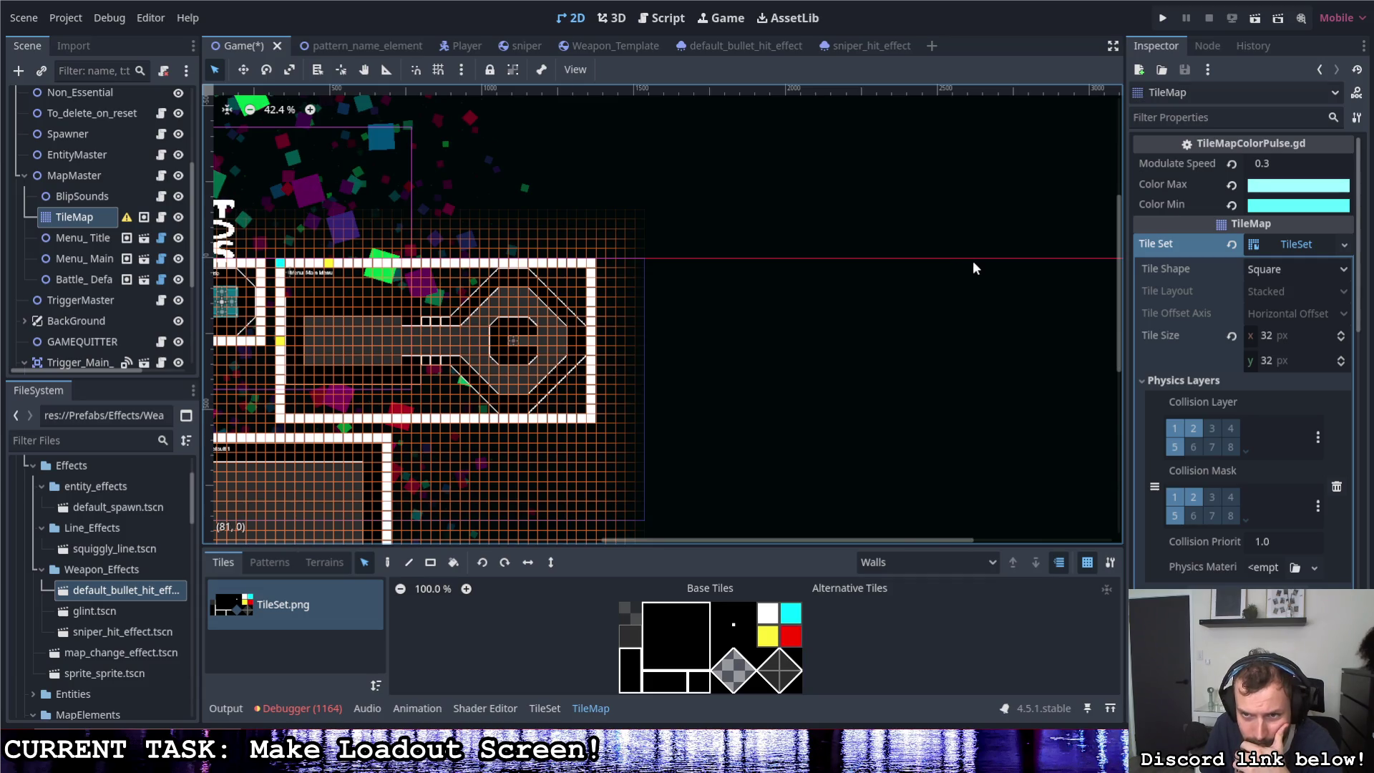
{"action": "left_click", "coordinate": [389, 563]}
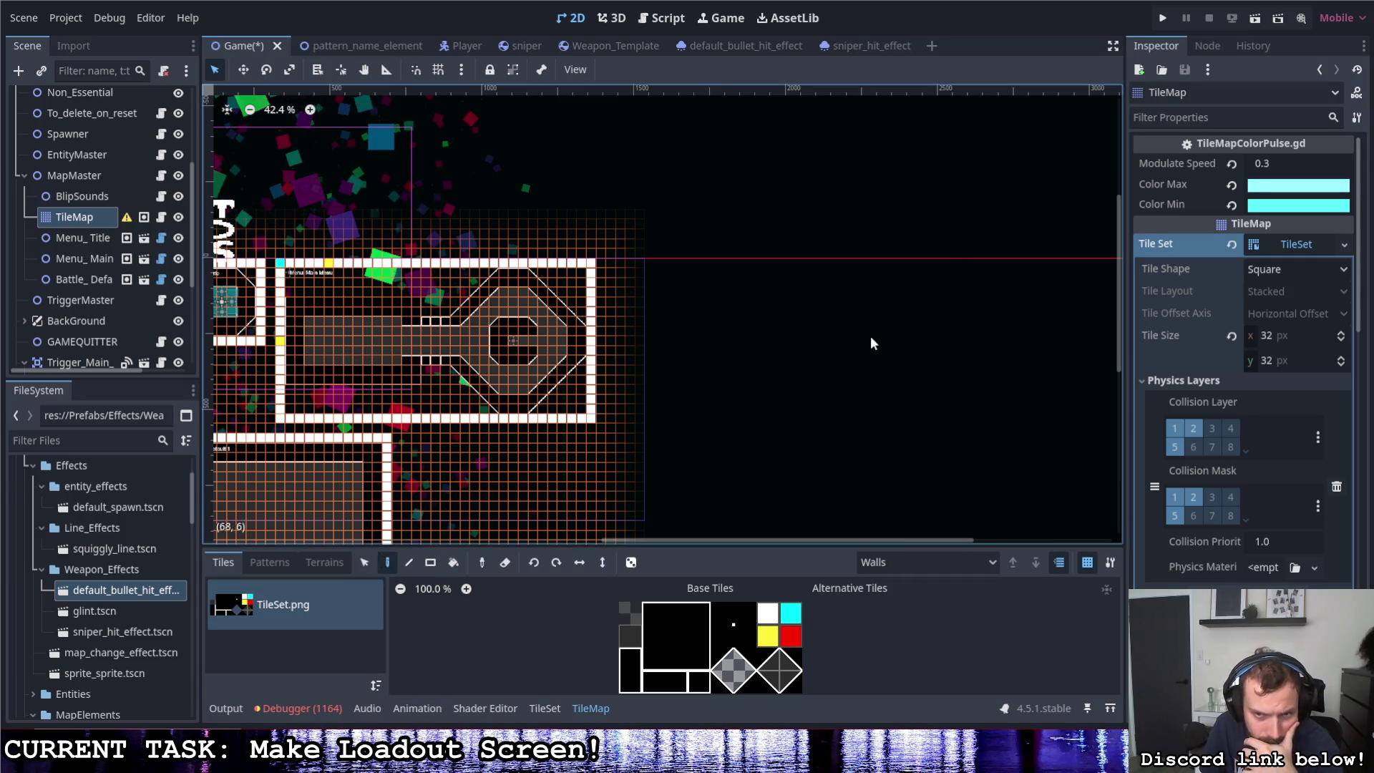
{"action": "left_click", "coordinate": [1022, 263]}
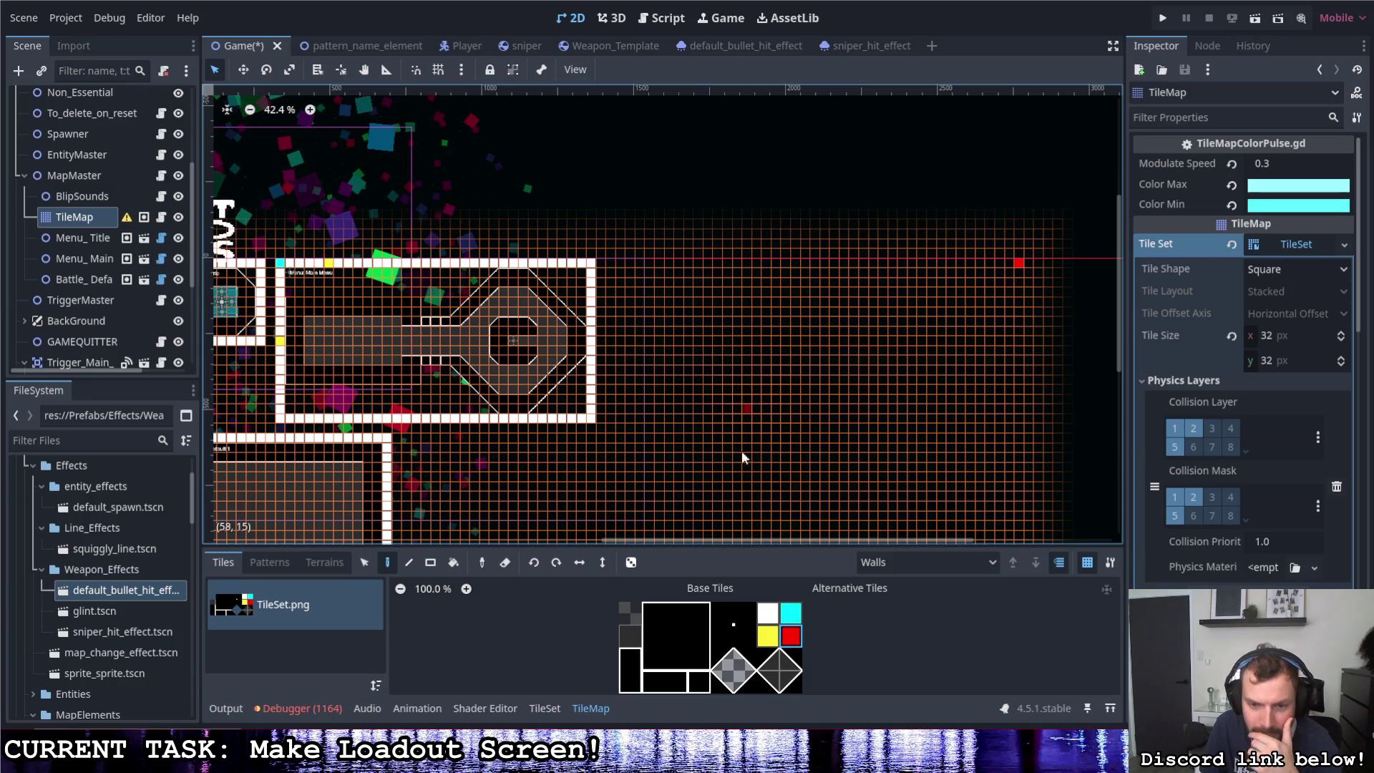
{"action": "left_click", "coordinate": [792, 620]}
{"action": "left_click", "coordinate": [609, 262]}
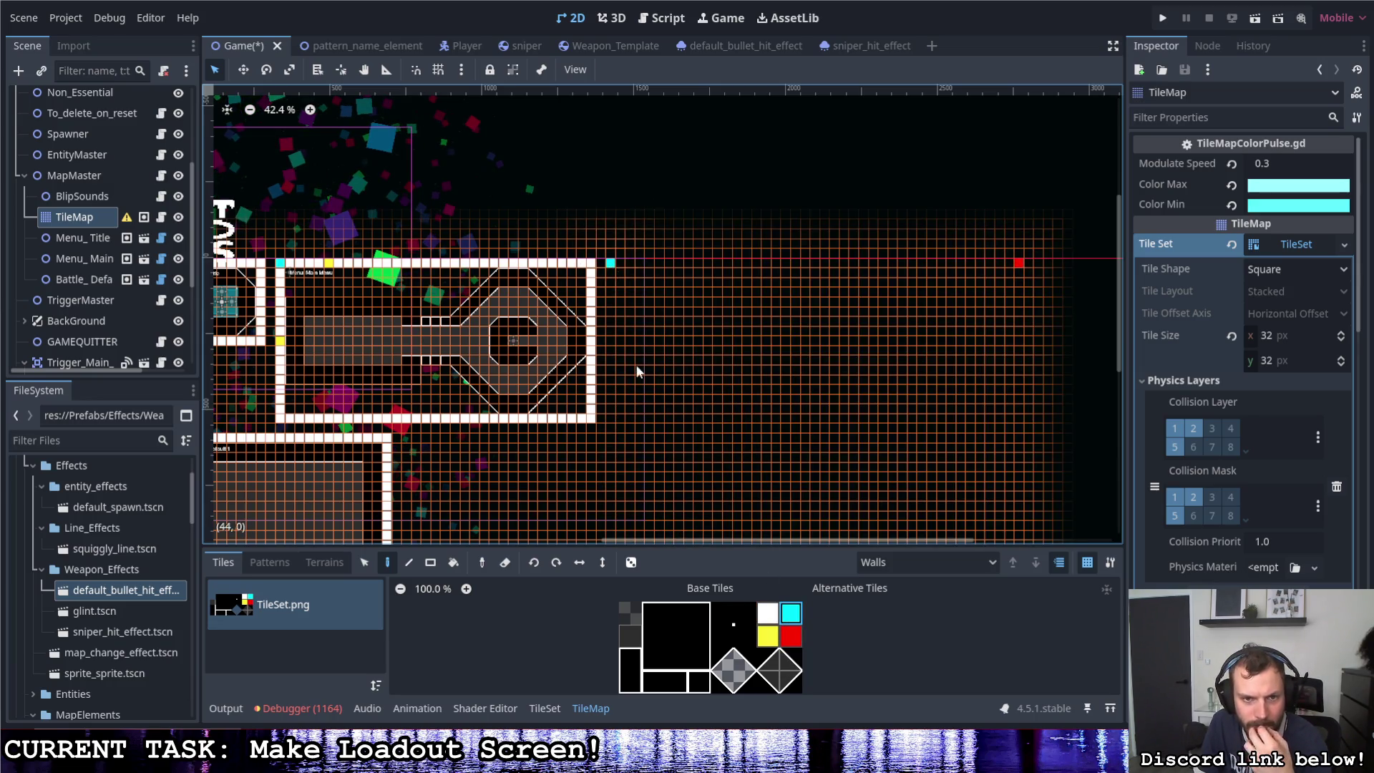
{"action": "left_click", "coordinate": [767, 613]}
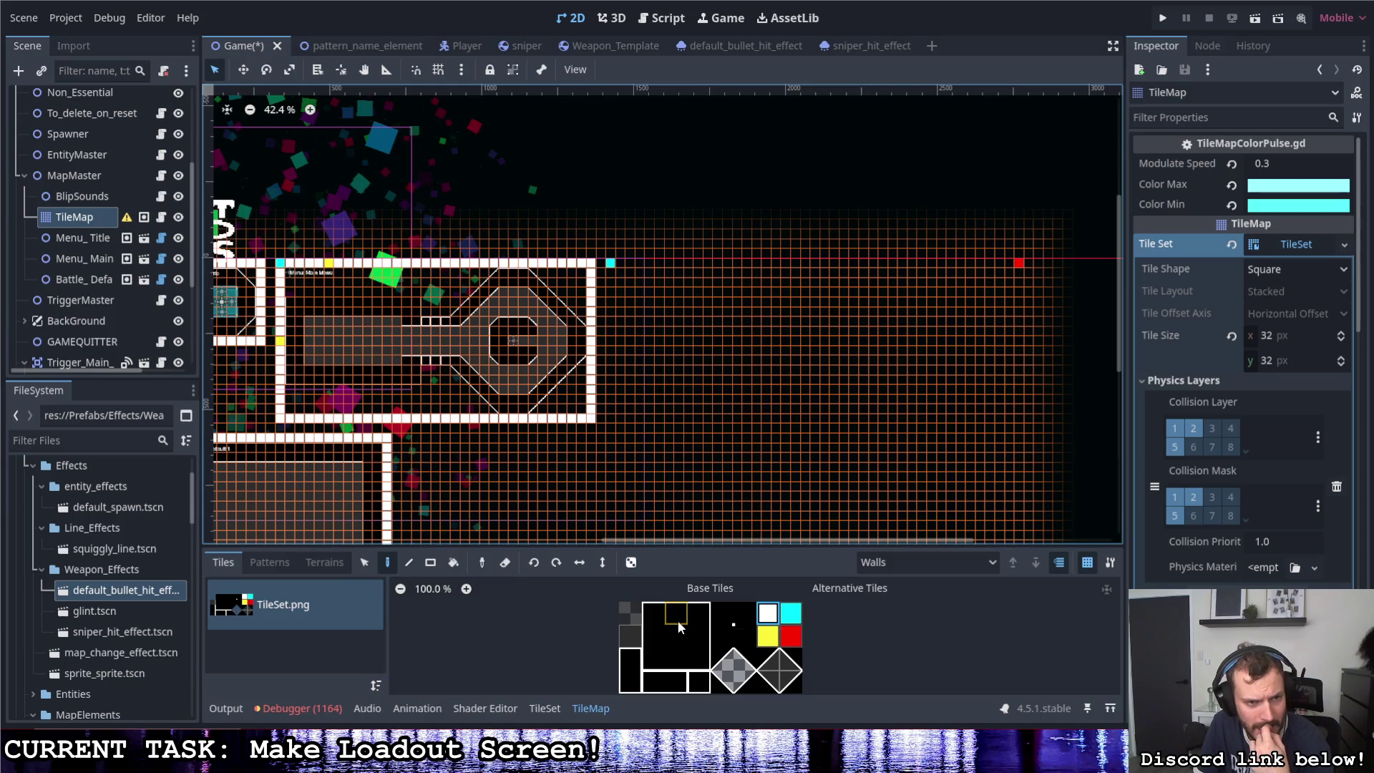
Pan and zoom around the map to inspect the rooms and new markers
{"action": "scroll", "coordinate": [691, 361], "scroll_direction": "up", "scroll_amount": 2}
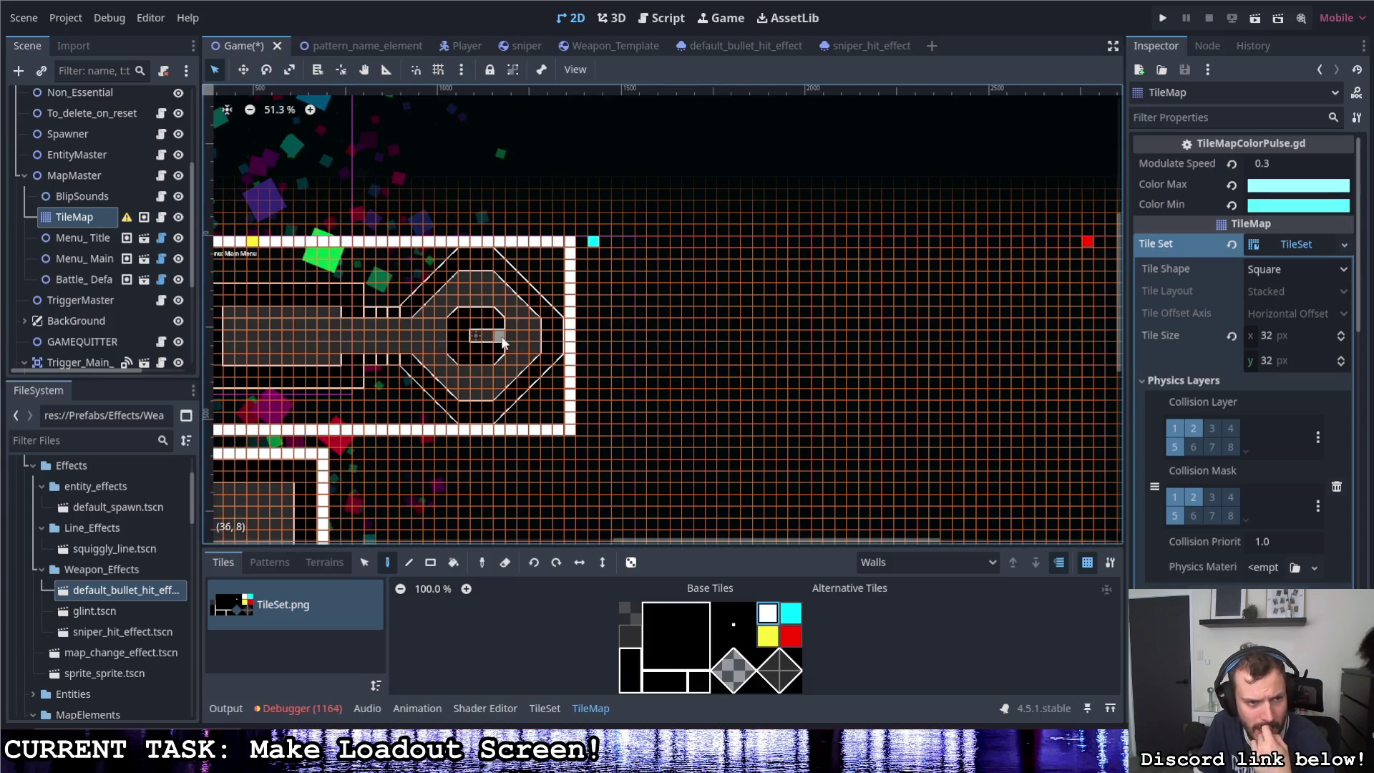
{"action": "scroll", "coordinate": [372, 329], "scroll_direction": "left", "scroll_amount": 2}
{"action": "scroll", "coordinate": [263, 314], "scroll_direction": "up", "scroll_amount": 6}
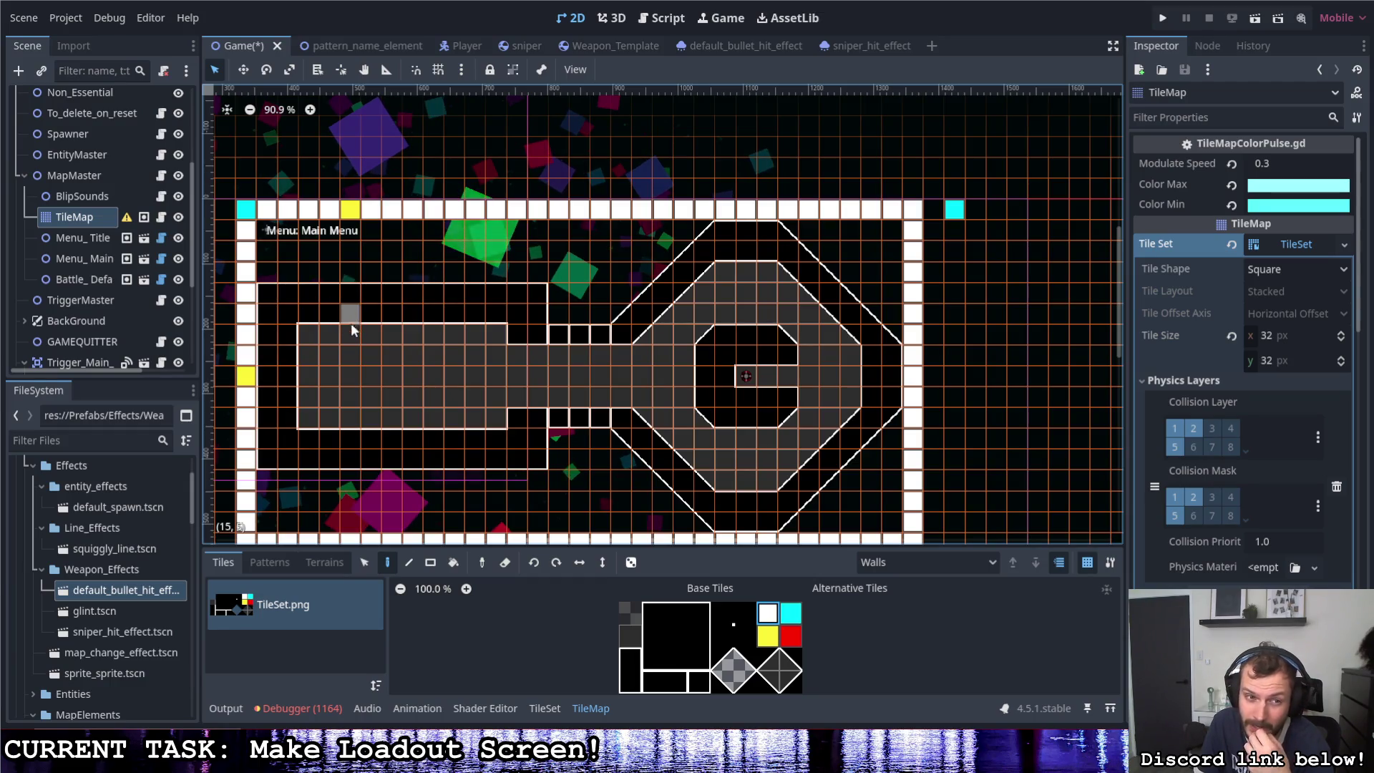
{"action": "scroll", "coordinate": [328, 315], "scroll_direction": "down", "scroll_amount": 3}
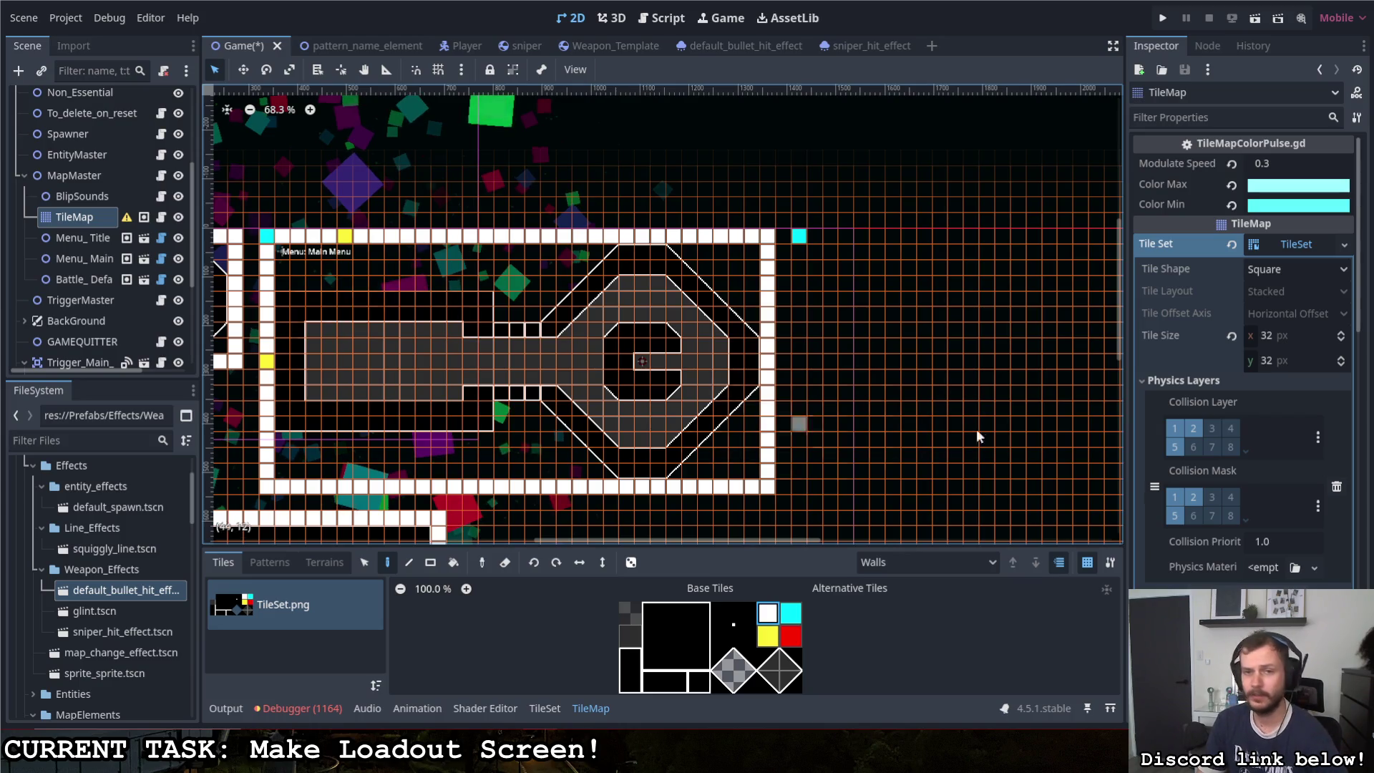
{"action": "scroll", "coordinate": [343, 312], "scroll_direction": "right", "scroll_amount": 5}
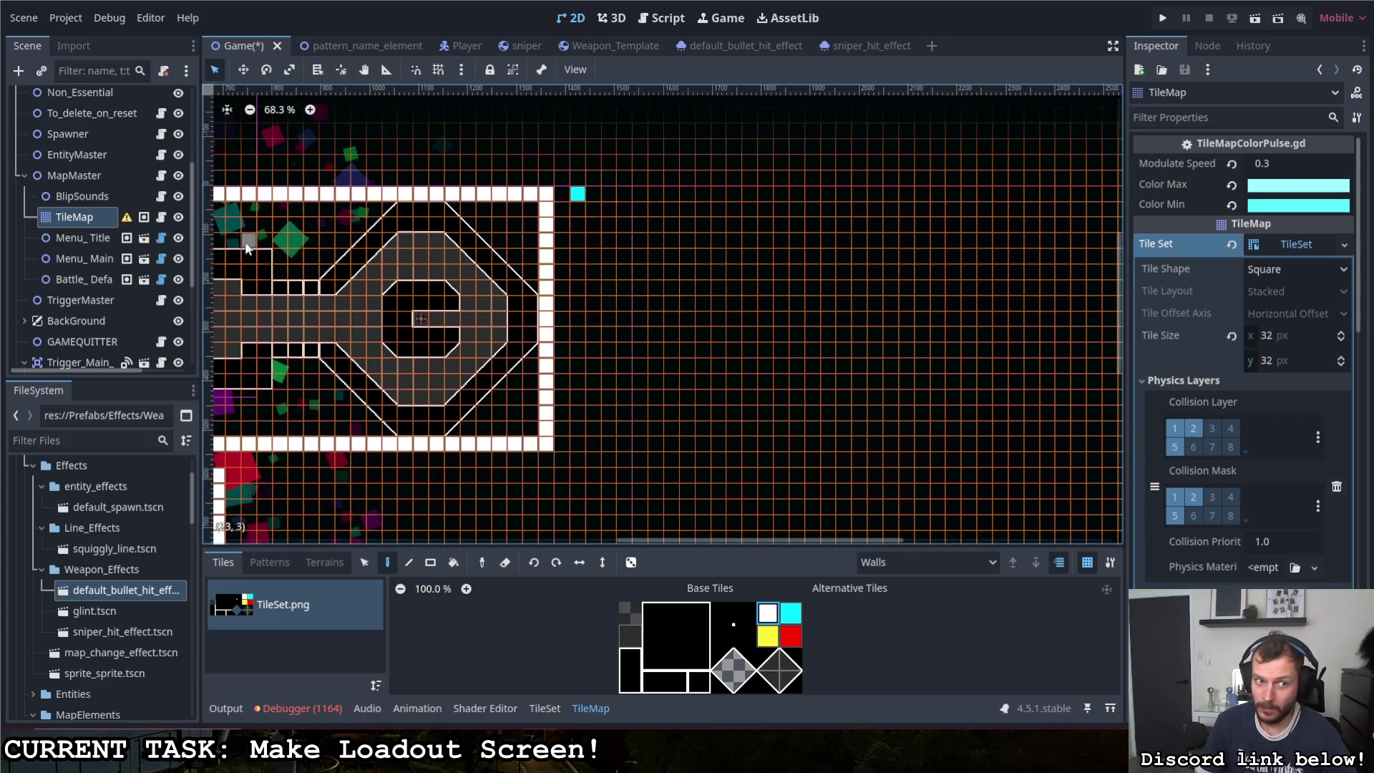
{"action": "scroll", "coordinate": [453, 354], "scroll_direction": "down", "scroll_amount": 3}
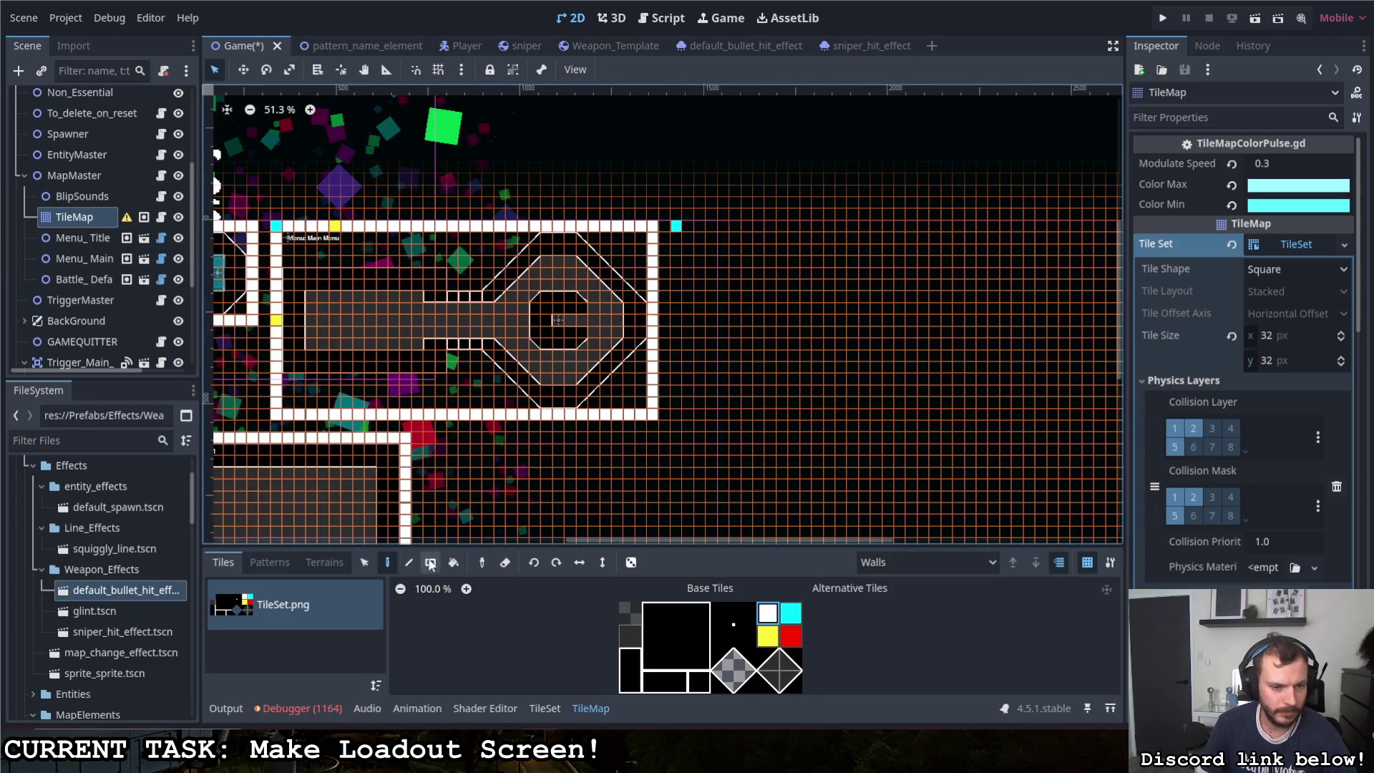
Try a Rect fill of white wall tiles and a stray wall tile, then undo both
{"action": "key", "text": "r"}
{"action": "left_click_drag", "start_coordinate": [289, 272], "coordinate": [436, 312]}
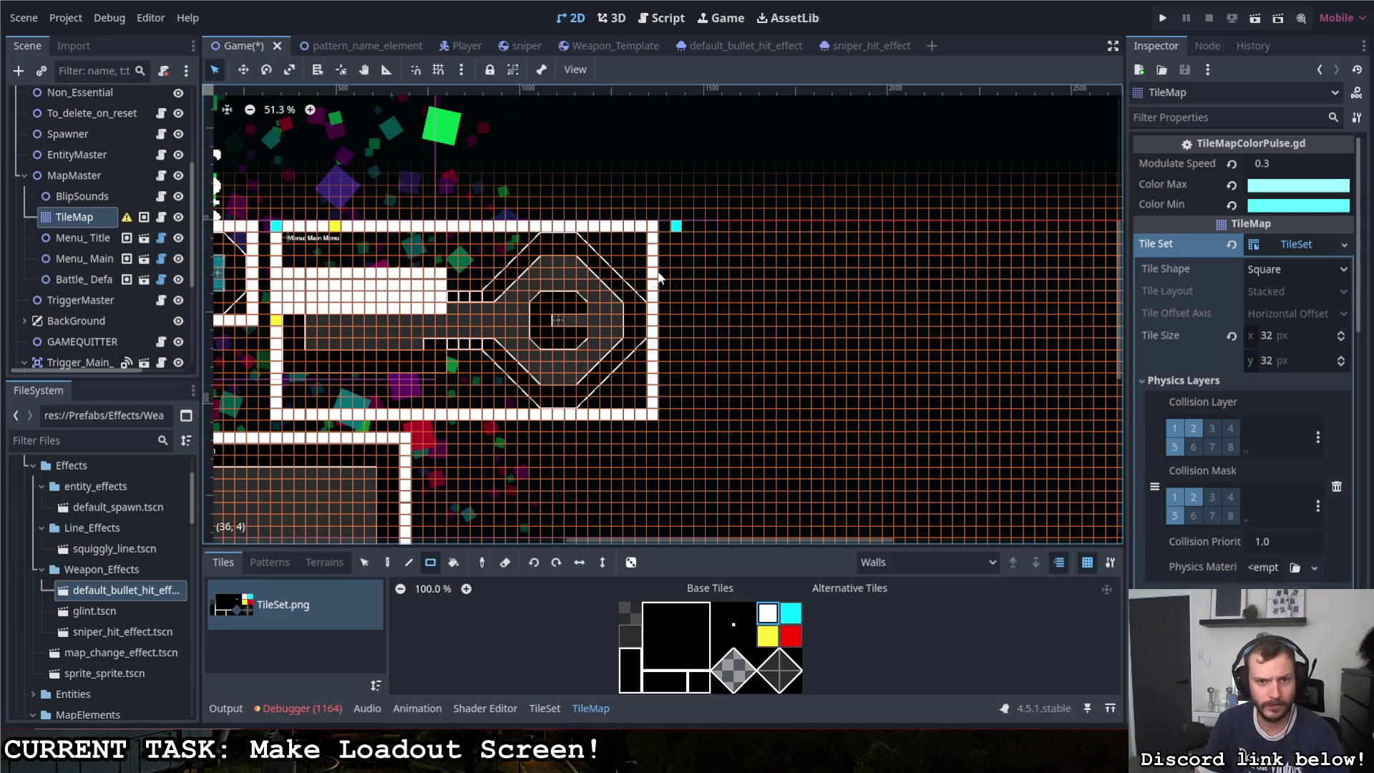
{"action": "left_click", "coordinate": [687, 241]}
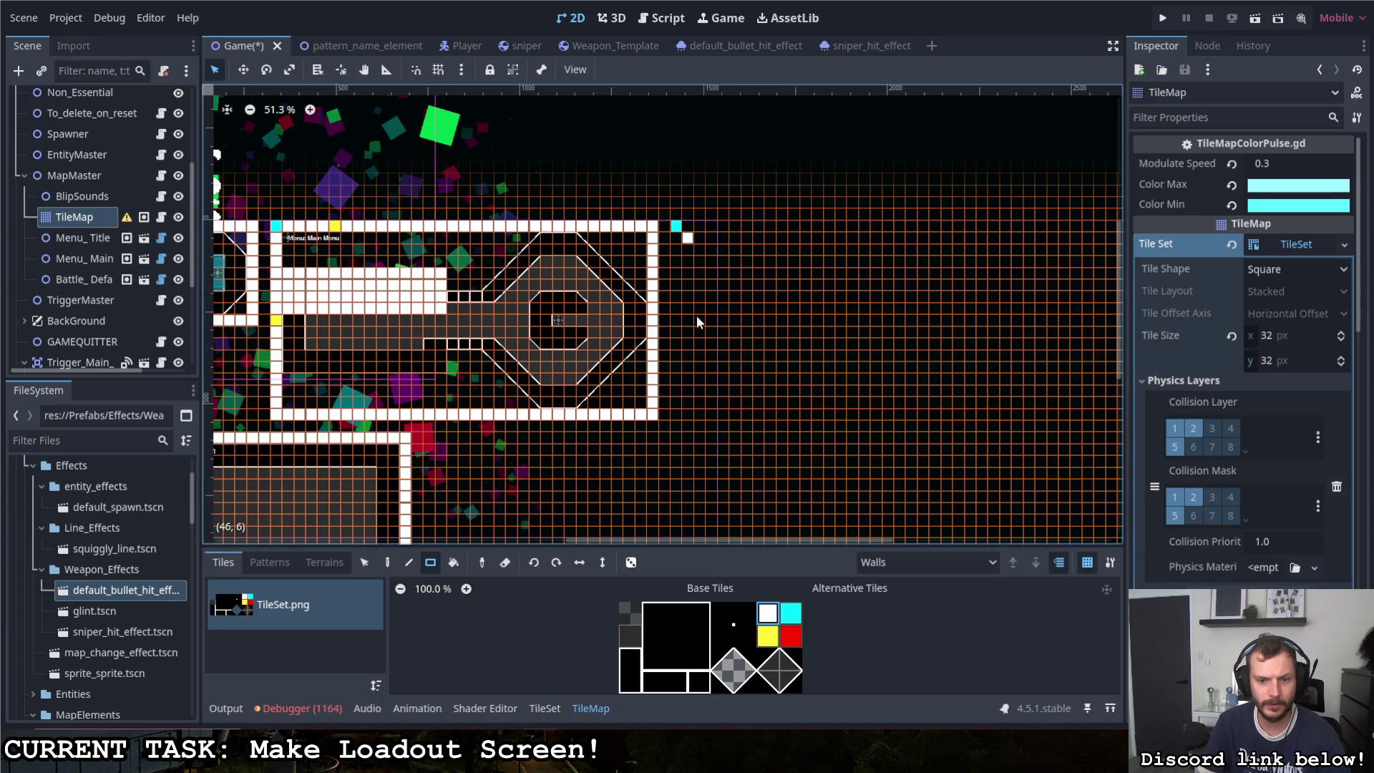
{"action": "key", "text": "ctrl+z"}
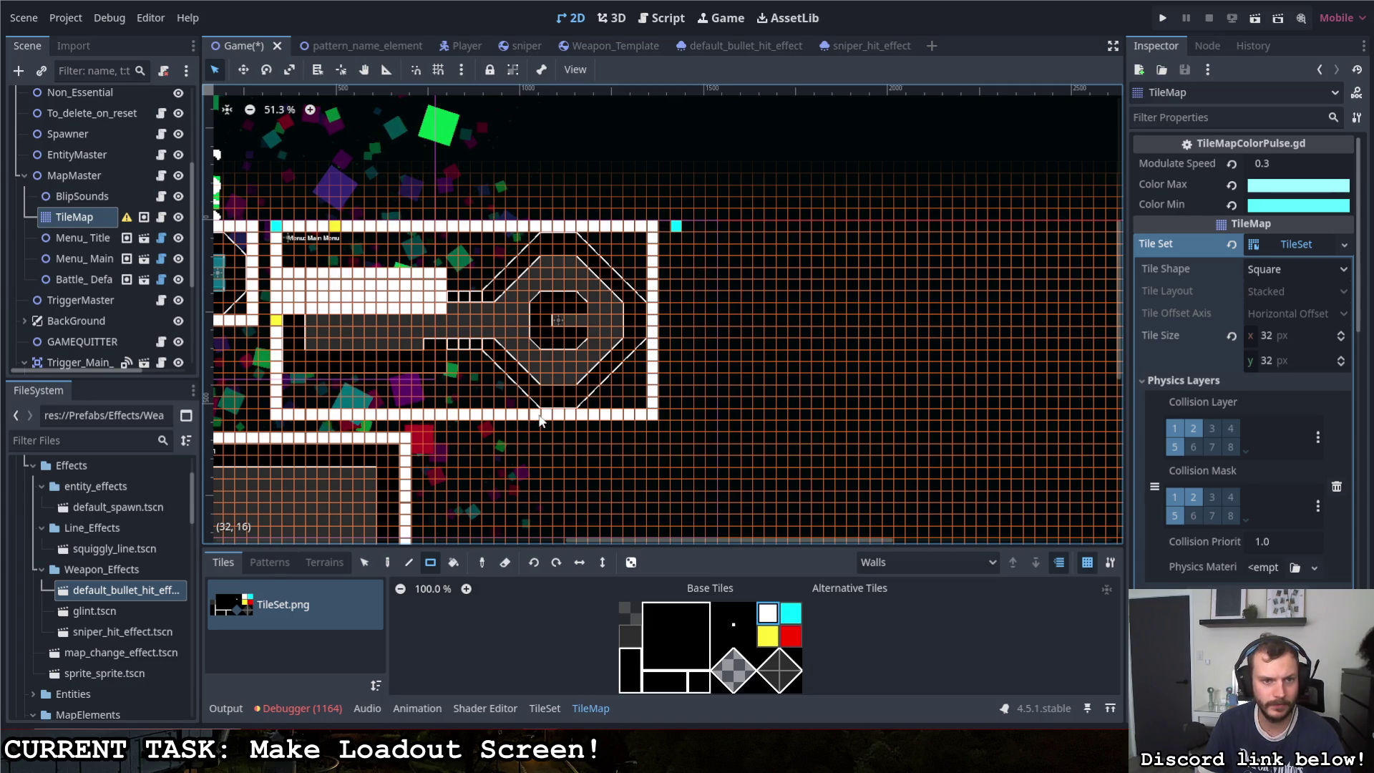
{"action": "key", "text": "ctrl+z"}
Copy the main menu room's corridor floor tiles and paste them right of the room
{"action": "left_click", "coordinate": [370, 565]}
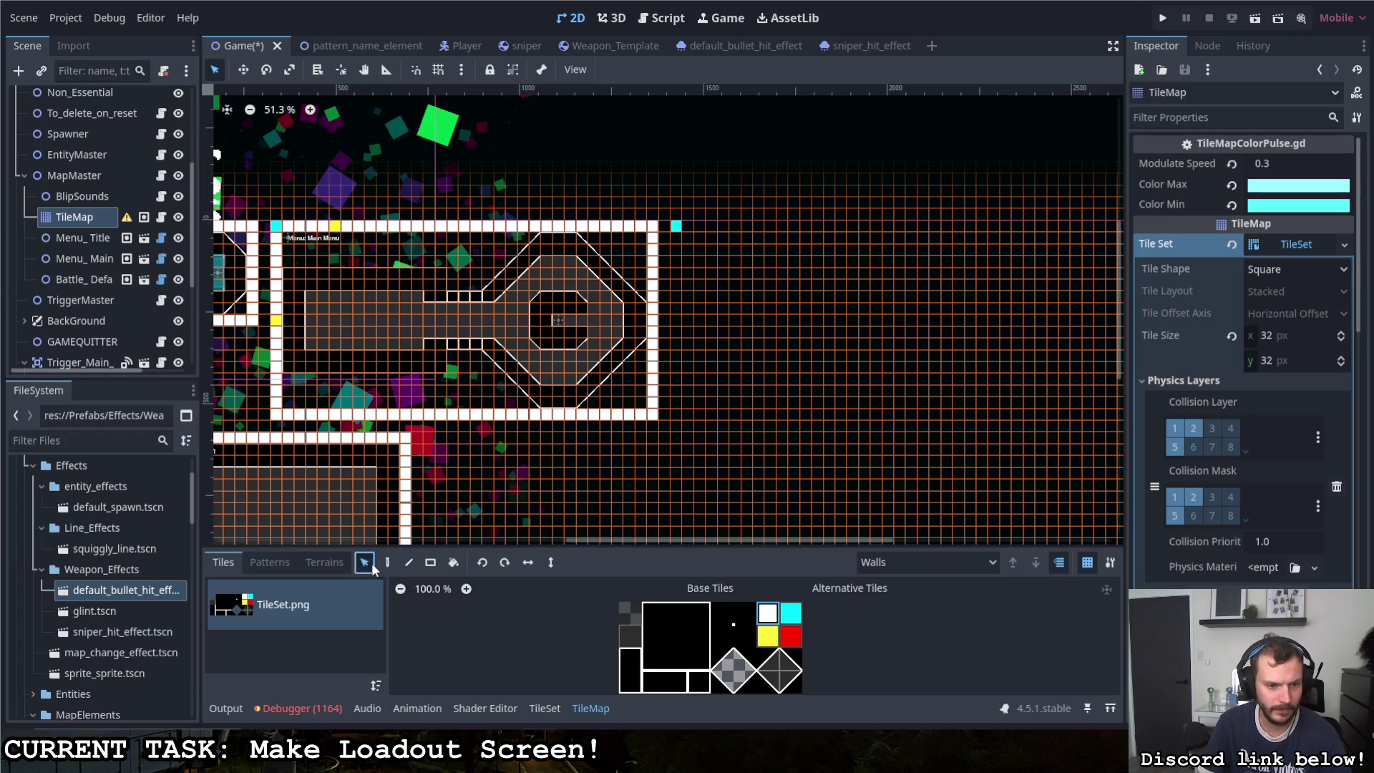
{"action": "left_click_drag", "start_coordinate": [384, 297], "coordinate": [434, 310]}
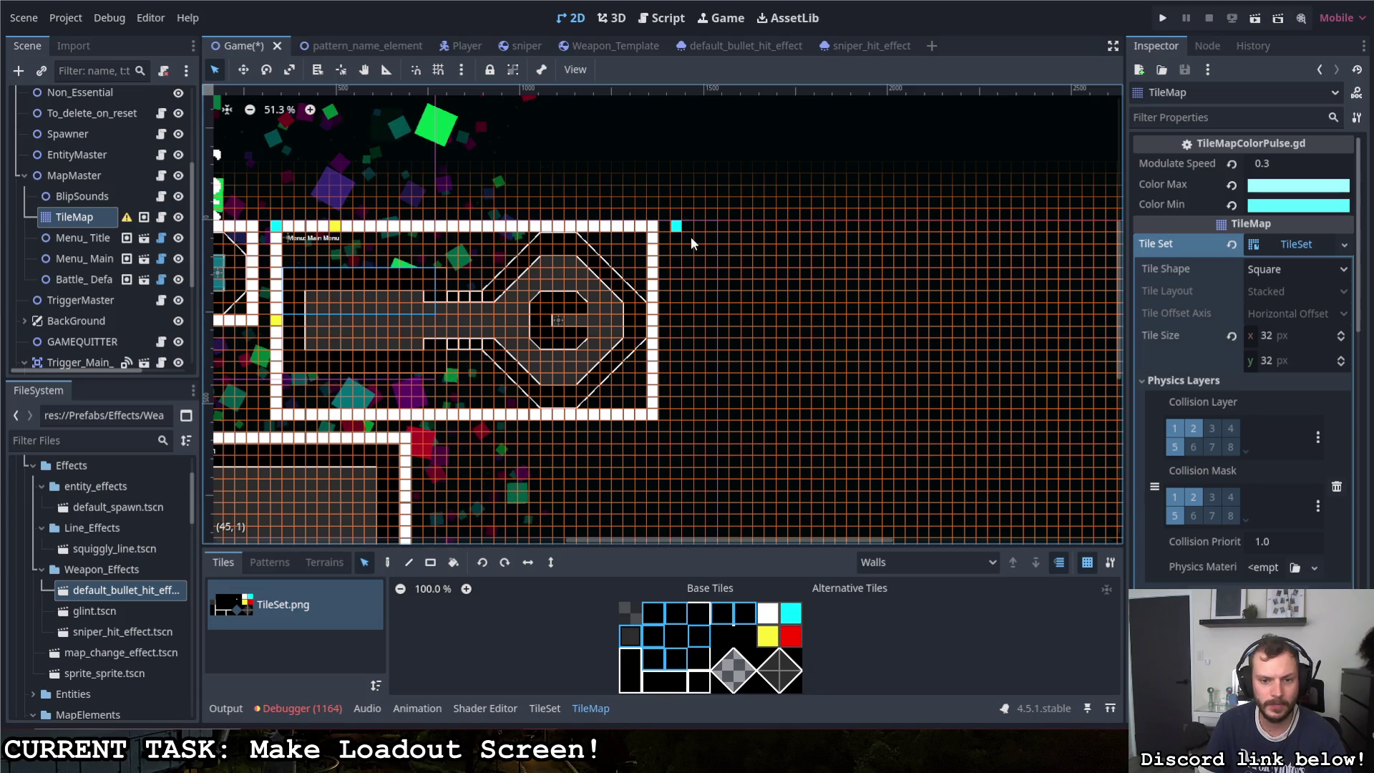
{"action": "key", "text": "ctrl+c"}
{"action": "key", "text": "ctrl+v"}
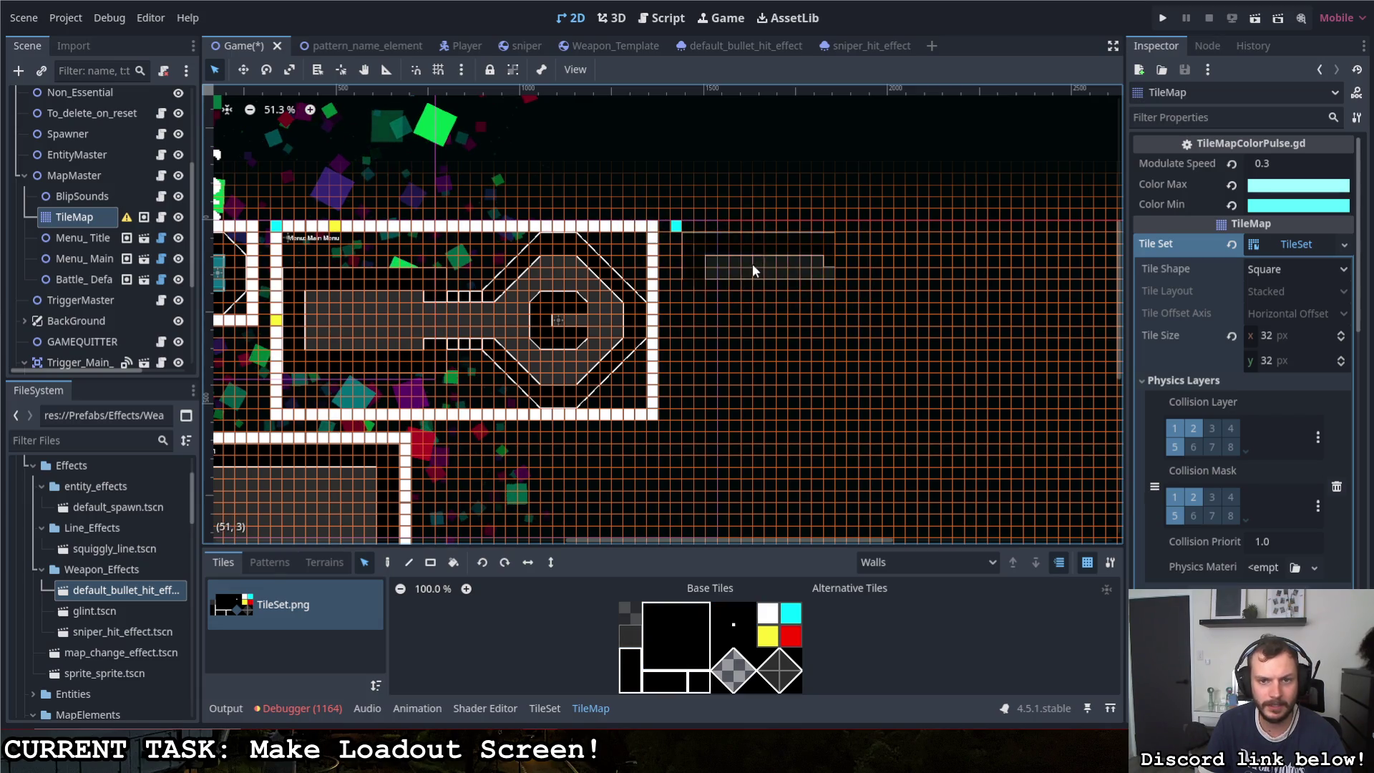
{"action": "left_click", "coordinate": [790, 328]}
{"action": "scroll", "coordinate": [896, 322], "scroll_direction": "up", "scroll_amount": 4}
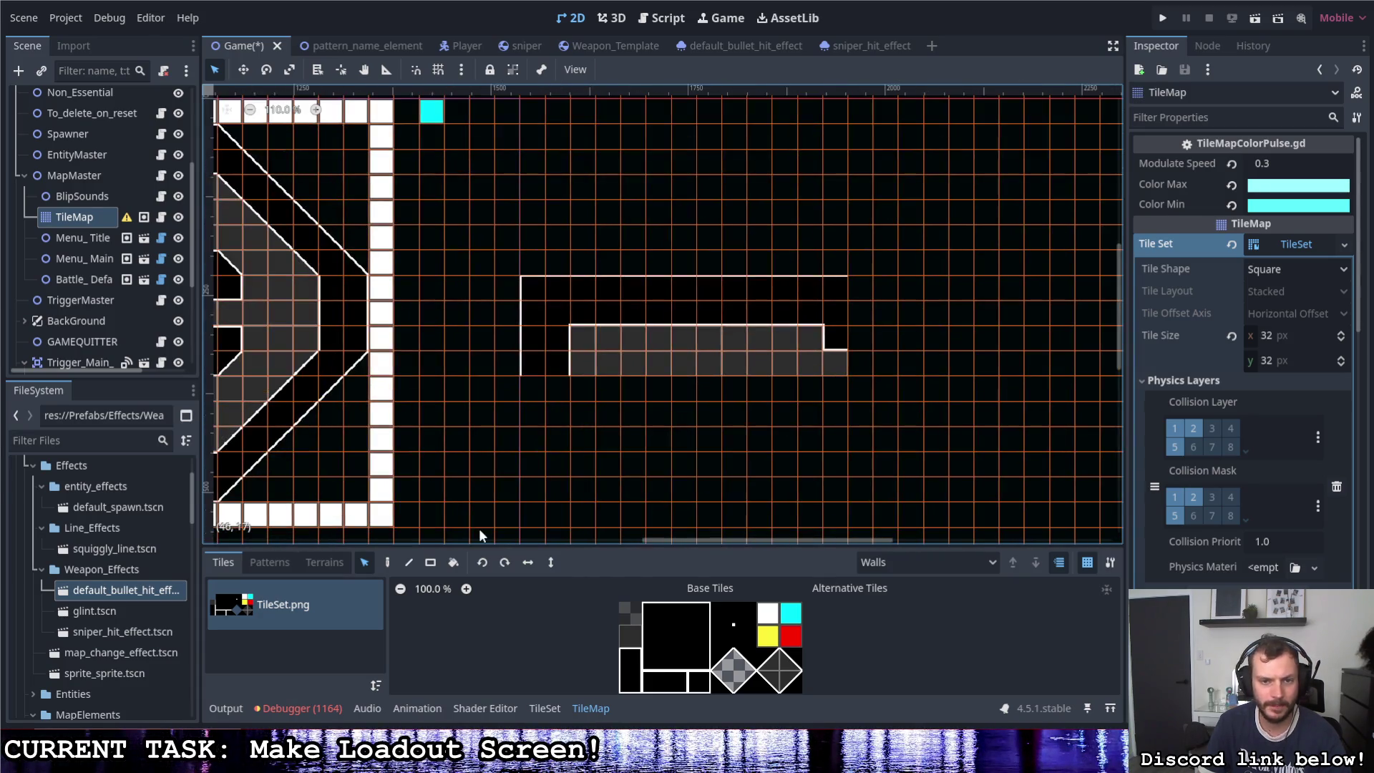
{"action": "scroll", "coordinate": [478, 465], "scroll_direction": "down", "scroll_amount": 2}
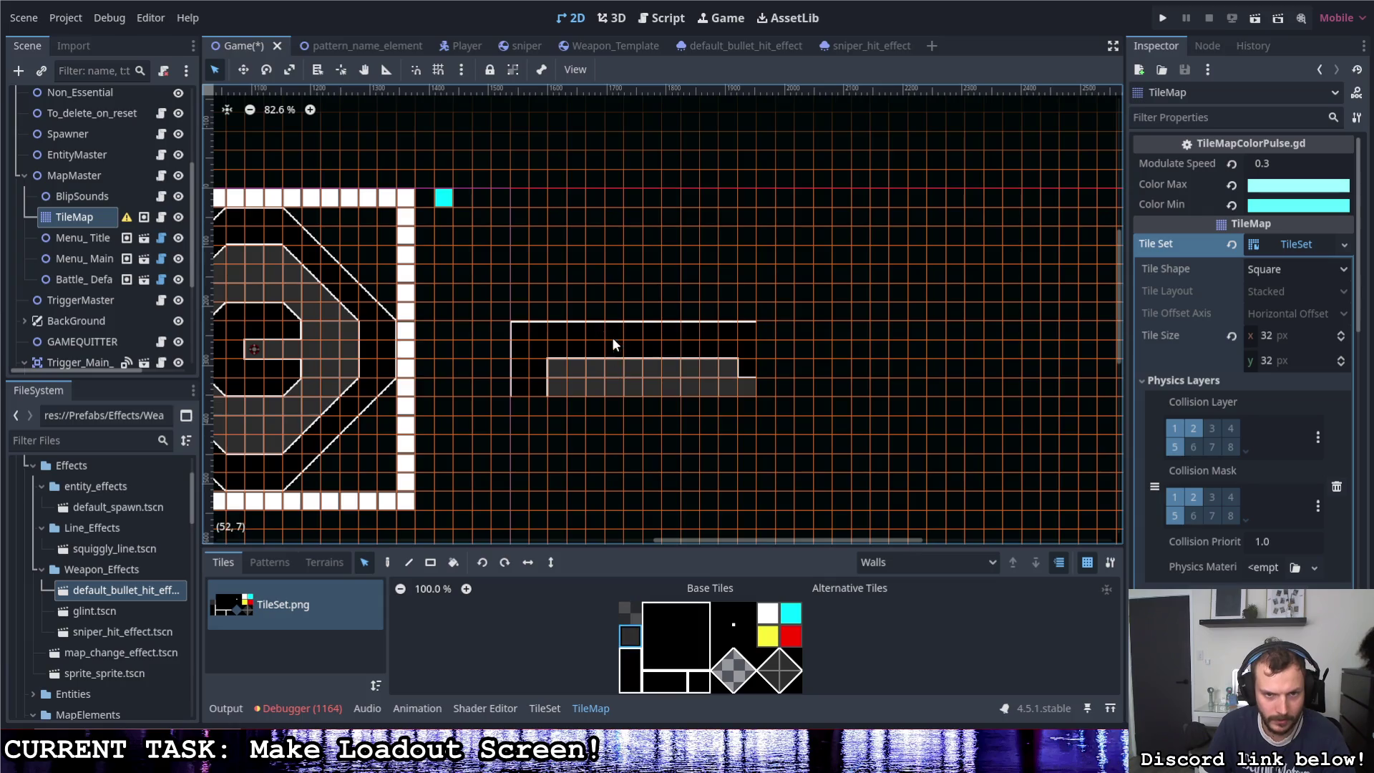
{"action": "scroll", "coordinate": [646, 392], "scroll_direction": "up", "scroll_amount": 2}
{"action": "scroll", "coordinate": [620, 466], "scroll_direction": "down", "scroll_amount": 1}
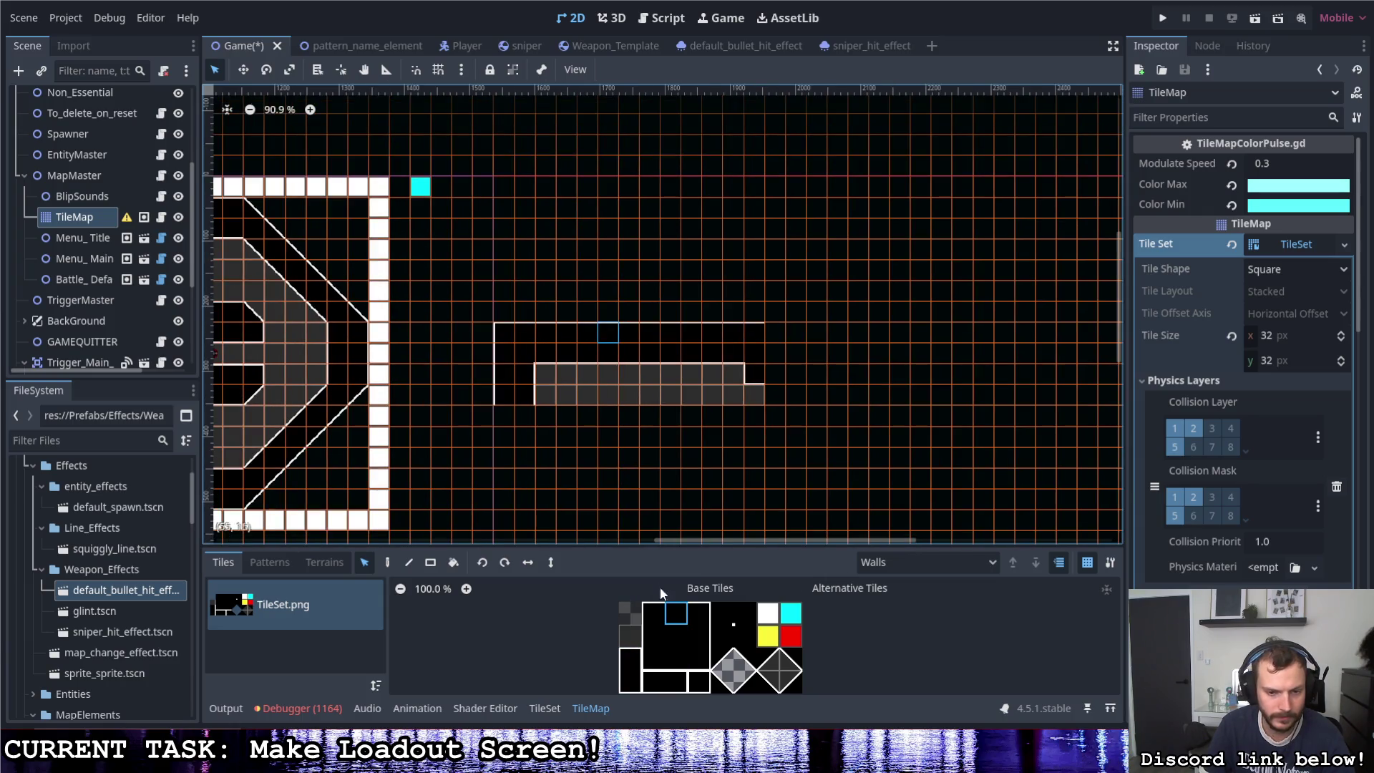
Pick the small dark floor tile for single-tile painting and survey the new room area
{"action": "left_click", "coordinate": [388, 563]}
{"action": "left_click", "coordinate": [630, 635]}
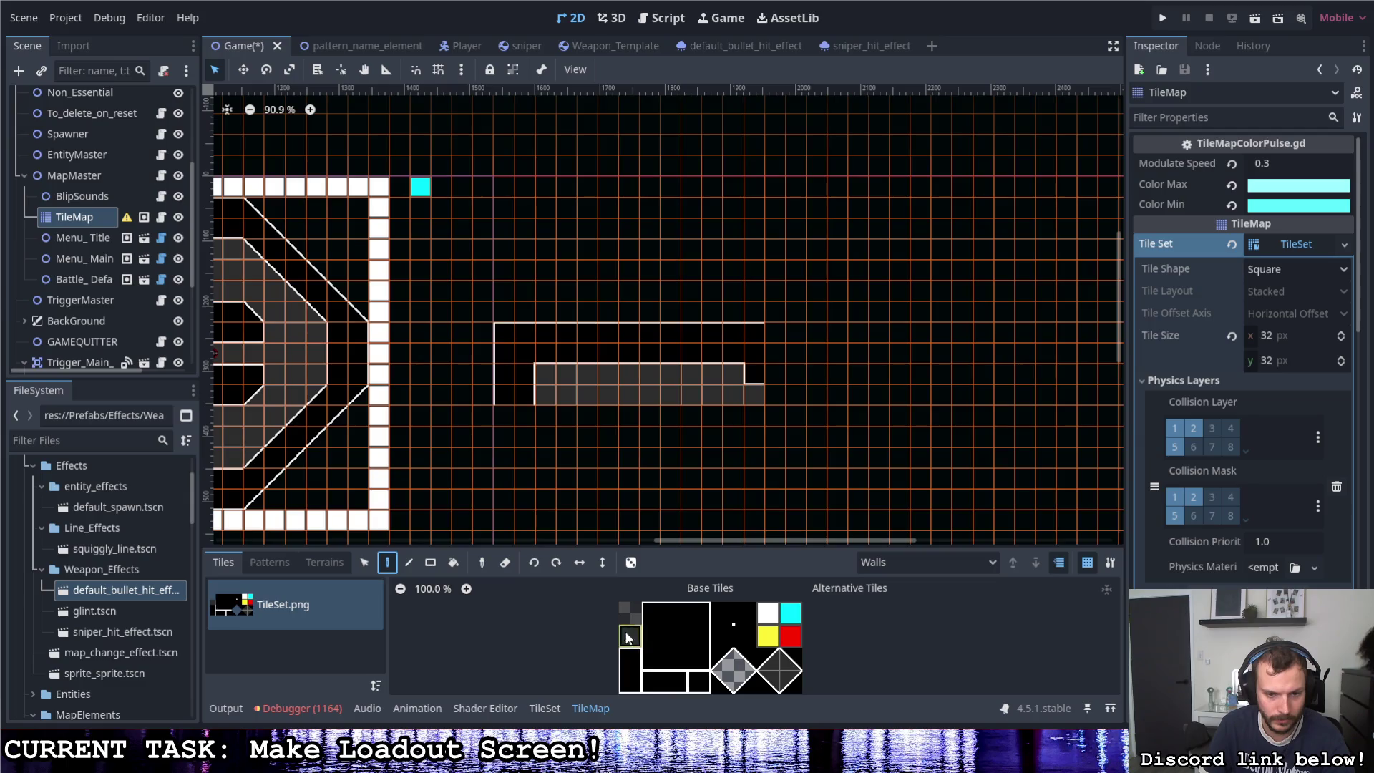
{"action": "scroll", "coordinate": [888, 354], "scroll_direction": "down", "scroll_amount": 7}
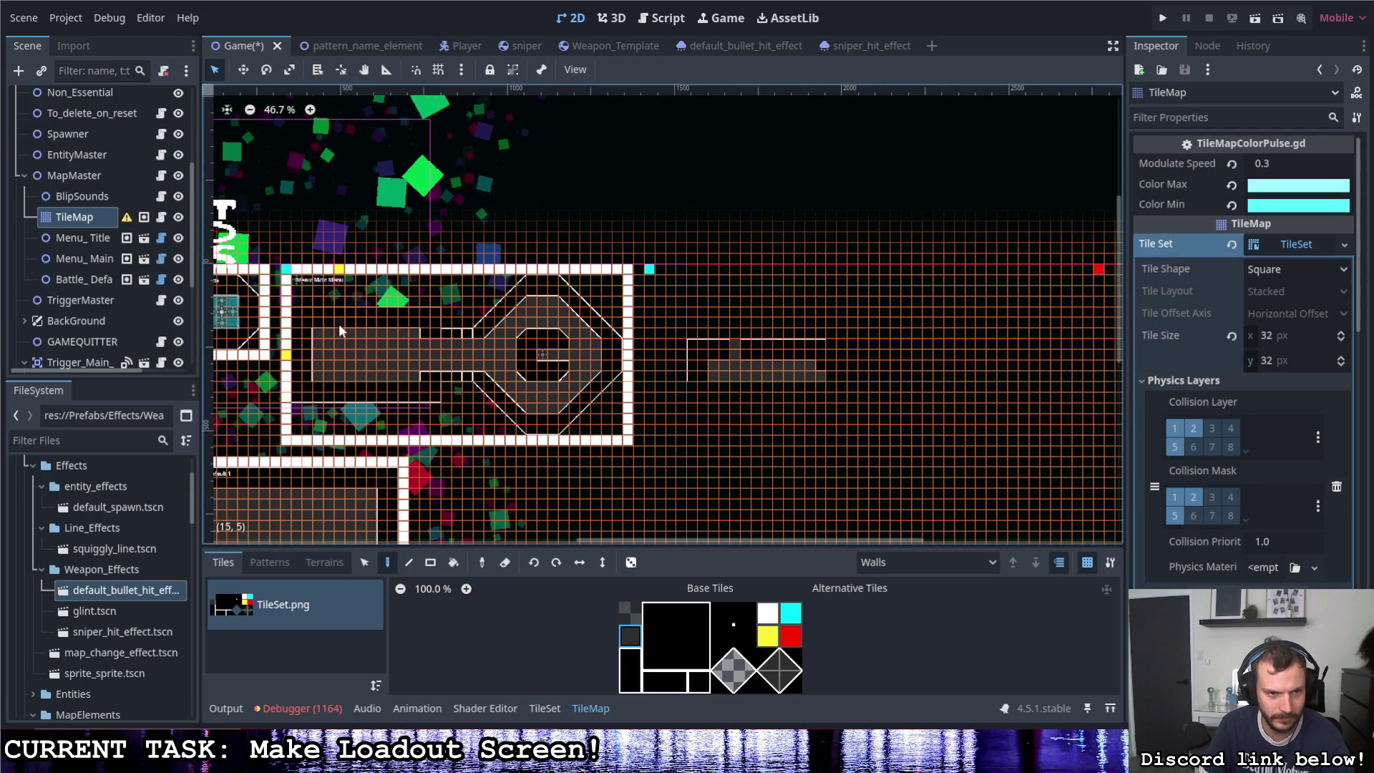
{"action": "scroll", "coordinate": [716, 343], "scroll_direction": "up", "scroll_amount": 7}
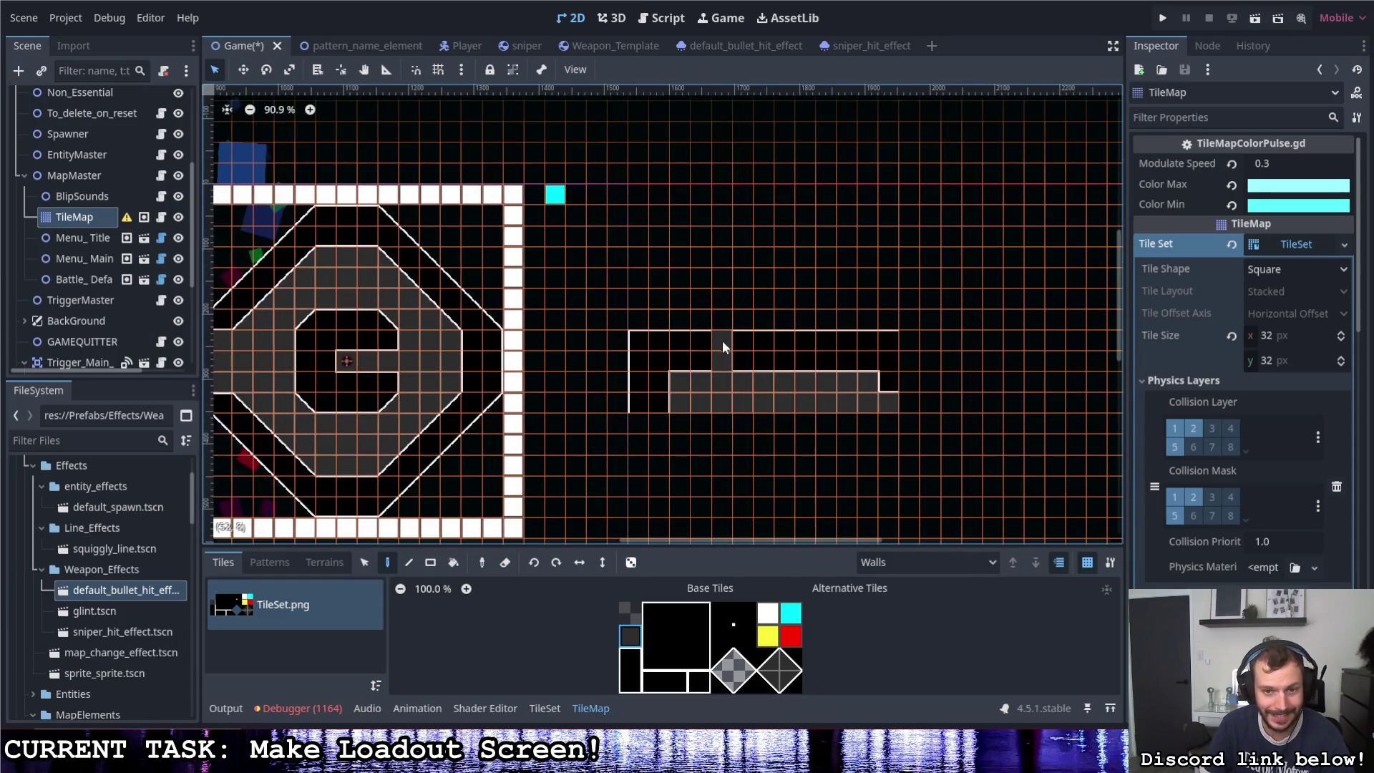
{"action": "scroll", "coordinate": [863, 379], "scroll_direction": "right", "scroll_amount": 2}
{"action": "scroll", "coordinate": [556, 293], "scroll_direction": "down", "scroll_amount": 2}
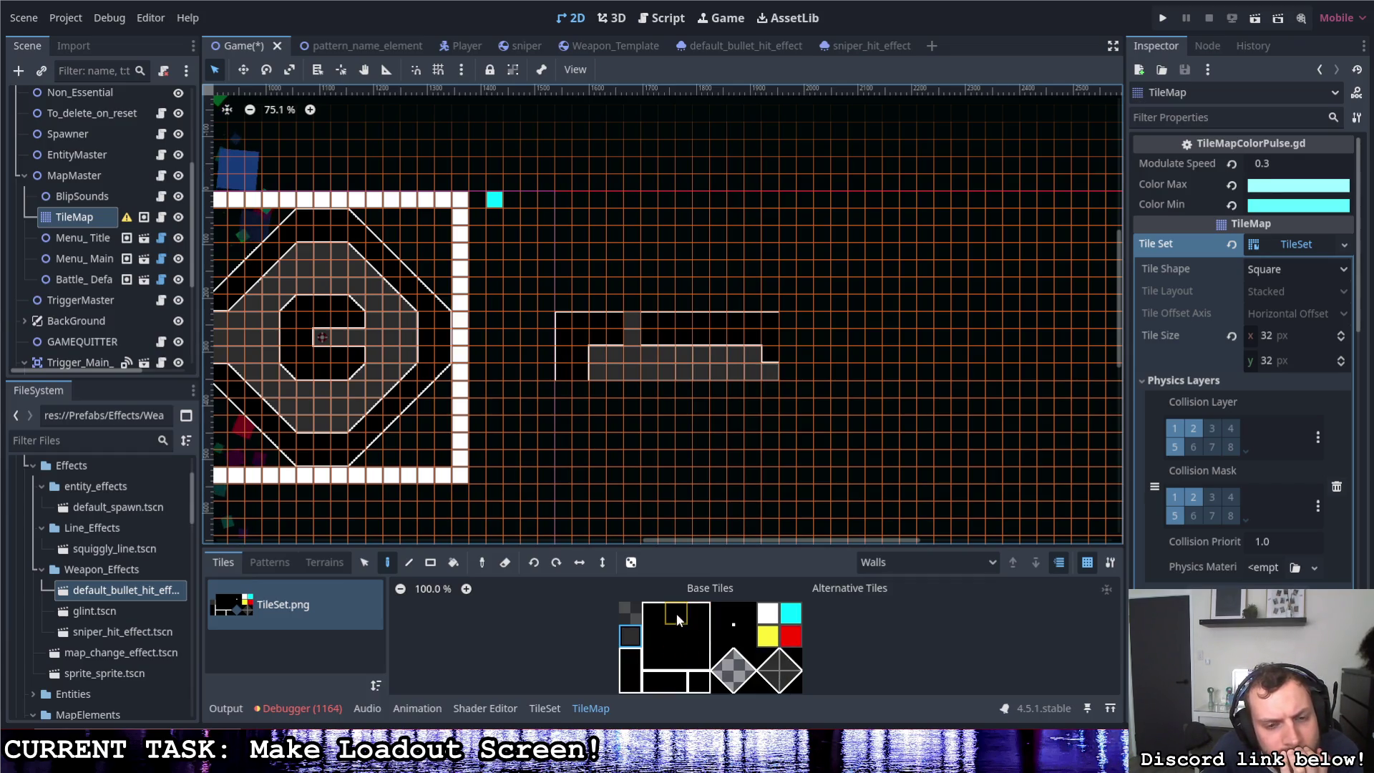
{"action": "scroll", "coordinate": [601, 476], "scroll_direction": "down", "scroll_amount": 2}
{"action": "scroll", "coordinate": [696, 404], "scroll_direction": "up", "scroll_amount": 3}
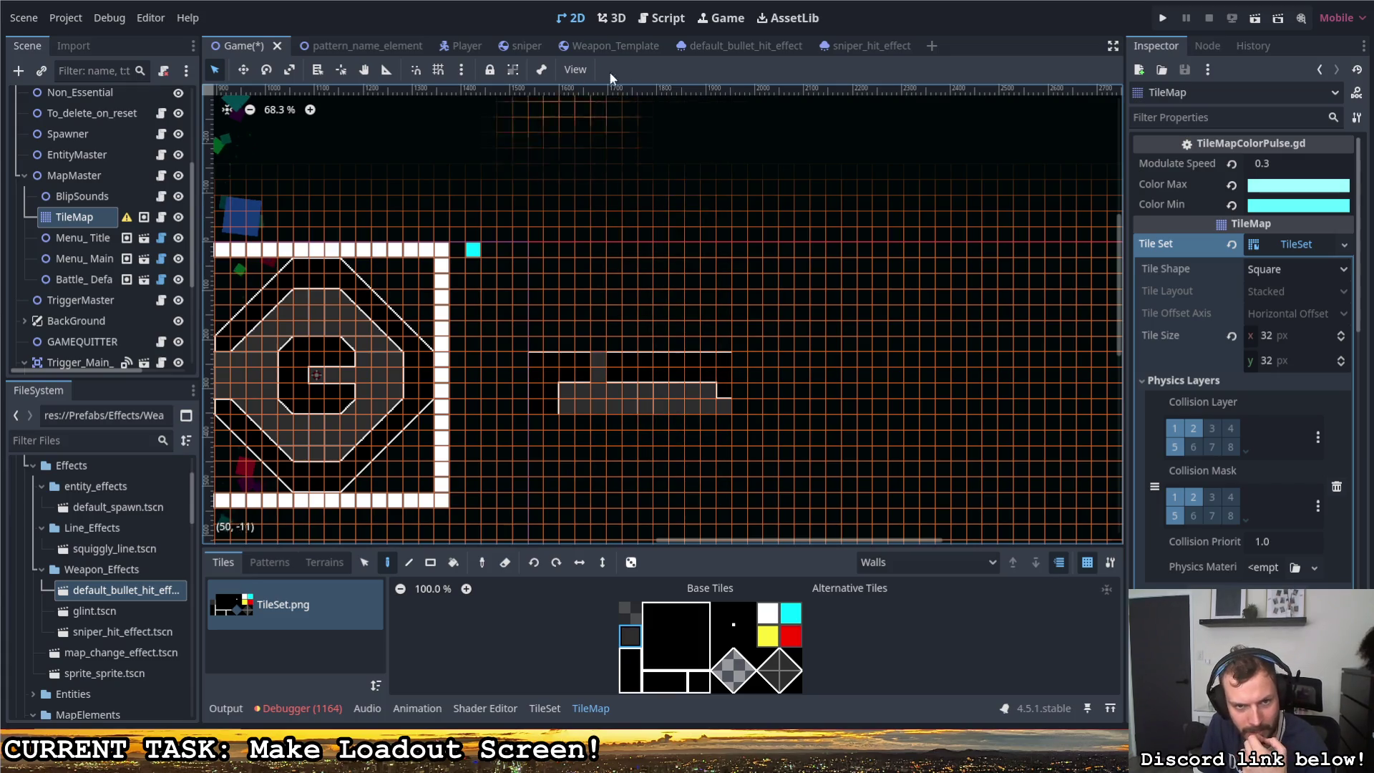
{"action": "scroll", "coordinate": [612, 435], "scroll_direction": "down", "scroll_amount": 4}
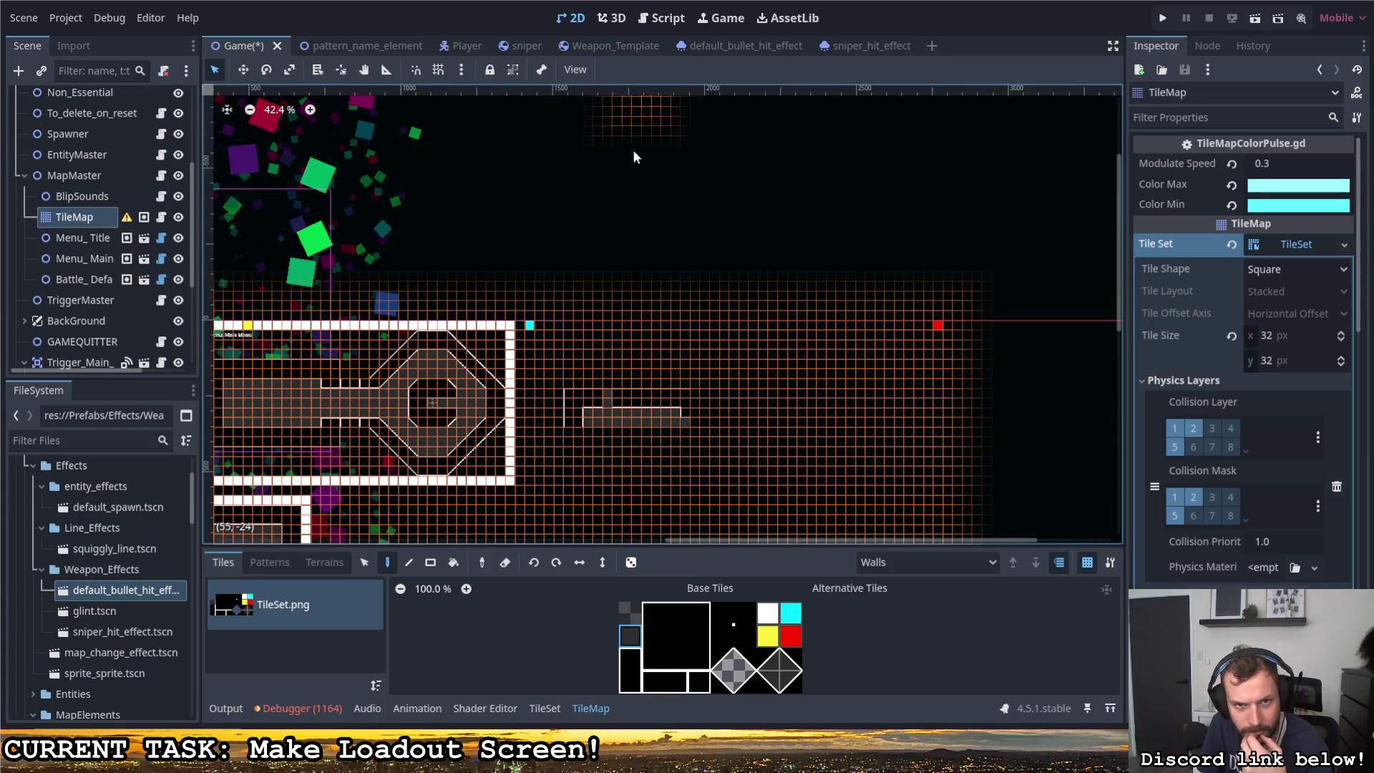
{"action": "scroll", "coordinate": [613, 337], "scroll_direction": "up", "scroll_amount": 2}
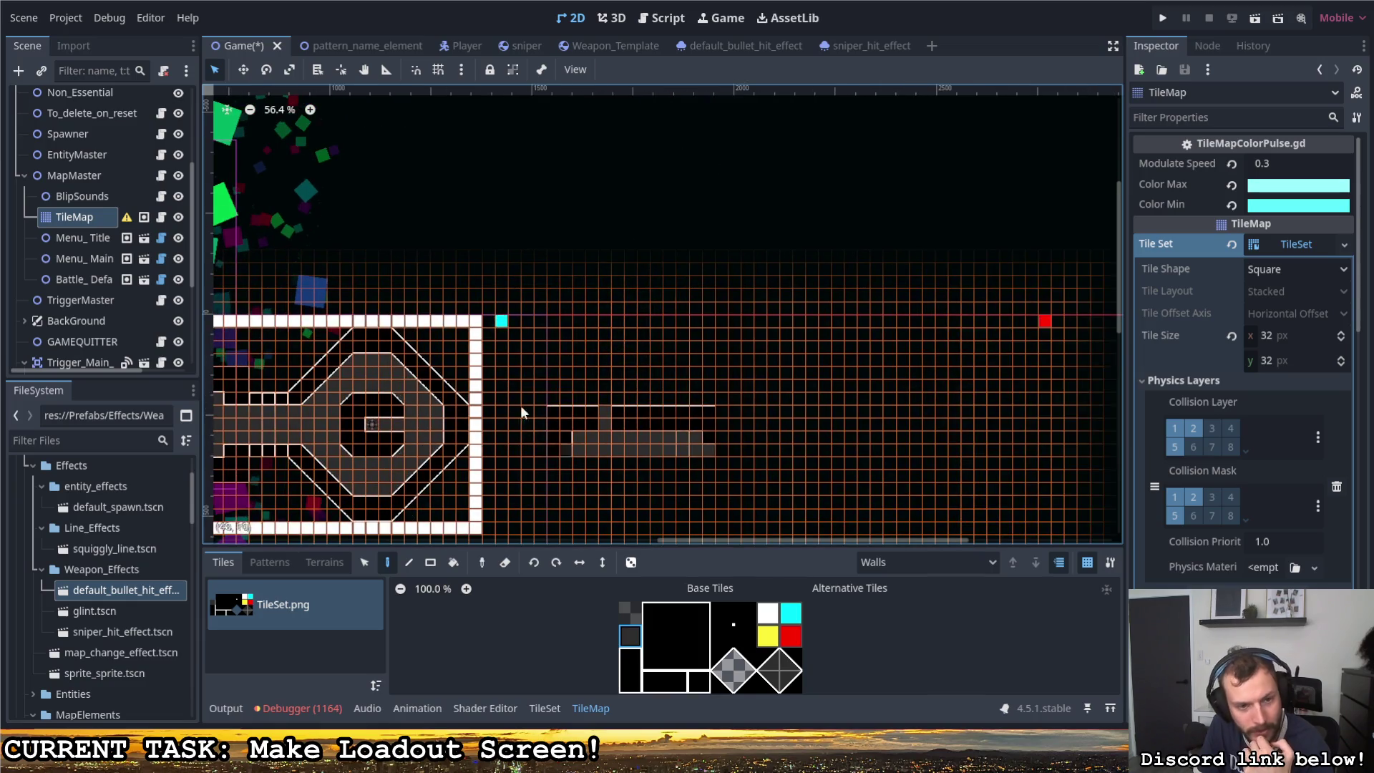
{"action": "scroll", "coordinate": [932, 389], "scroll_direction": "down", "scroll_amount": 3}
{"action": "scroll", "coordinate": [558, 384], "scroll_direction": "up", "scroll_amount": 2}
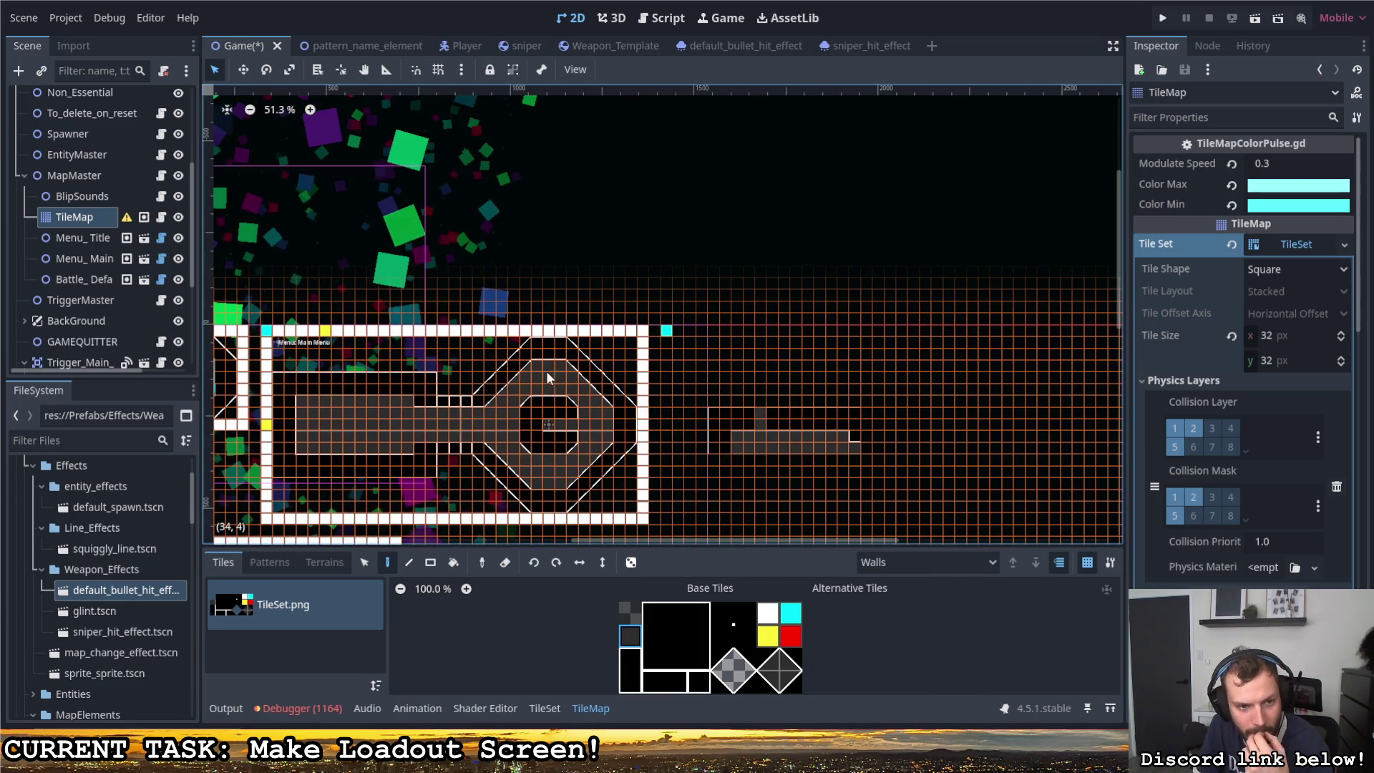
{"action": "scroll", "coordinate": [831, 422], "scroll_direction": "up", "scroll_amount": 2}
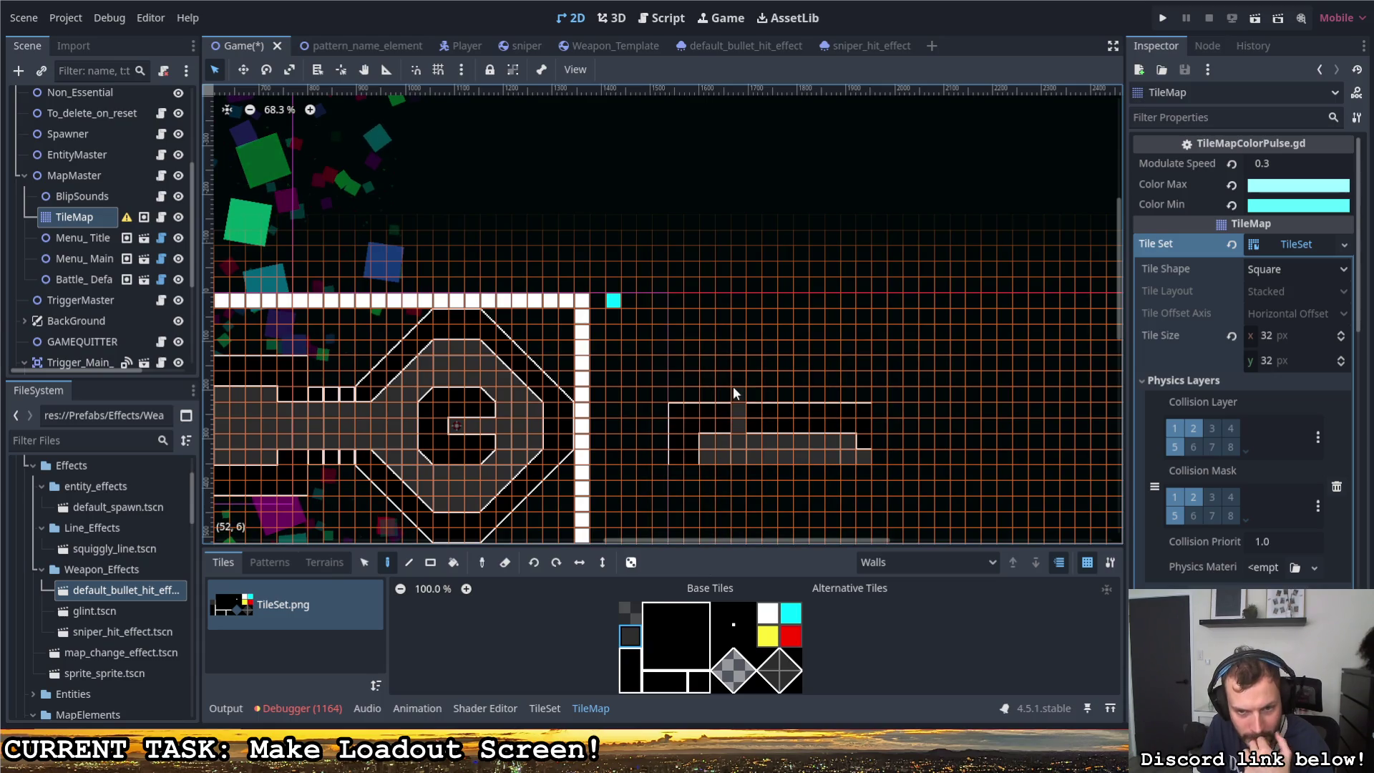
{"action": "scroll", "coordinate": [852, 379], "scroll_direction": "right", "scroll_amount": 1}
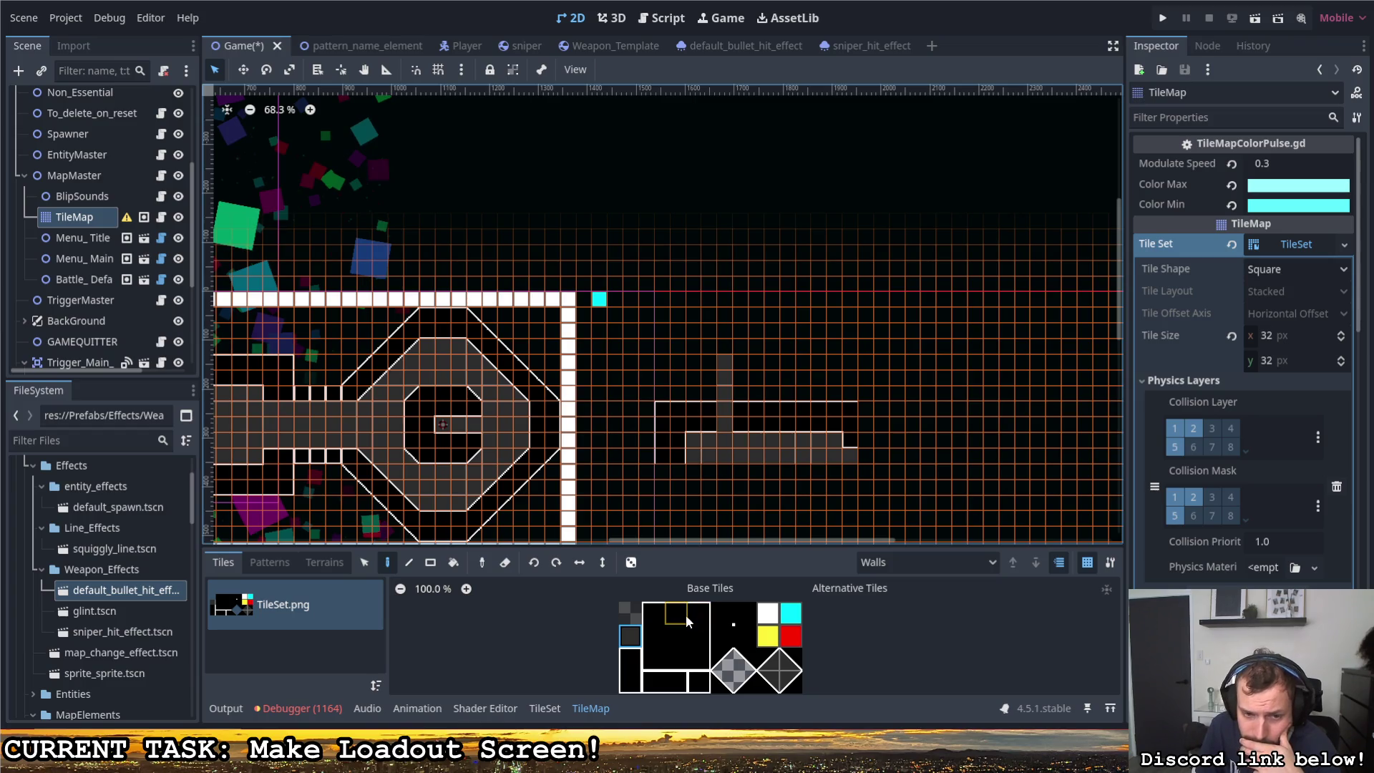
{"action": "scroll", "coordinate": [736, 488], "scroll_direction": "down", "scroll_amount": 3}
{"action": "scroll", "coordinate": [787, 452], "scroll_direction": "up", "scroll_amount": 2}
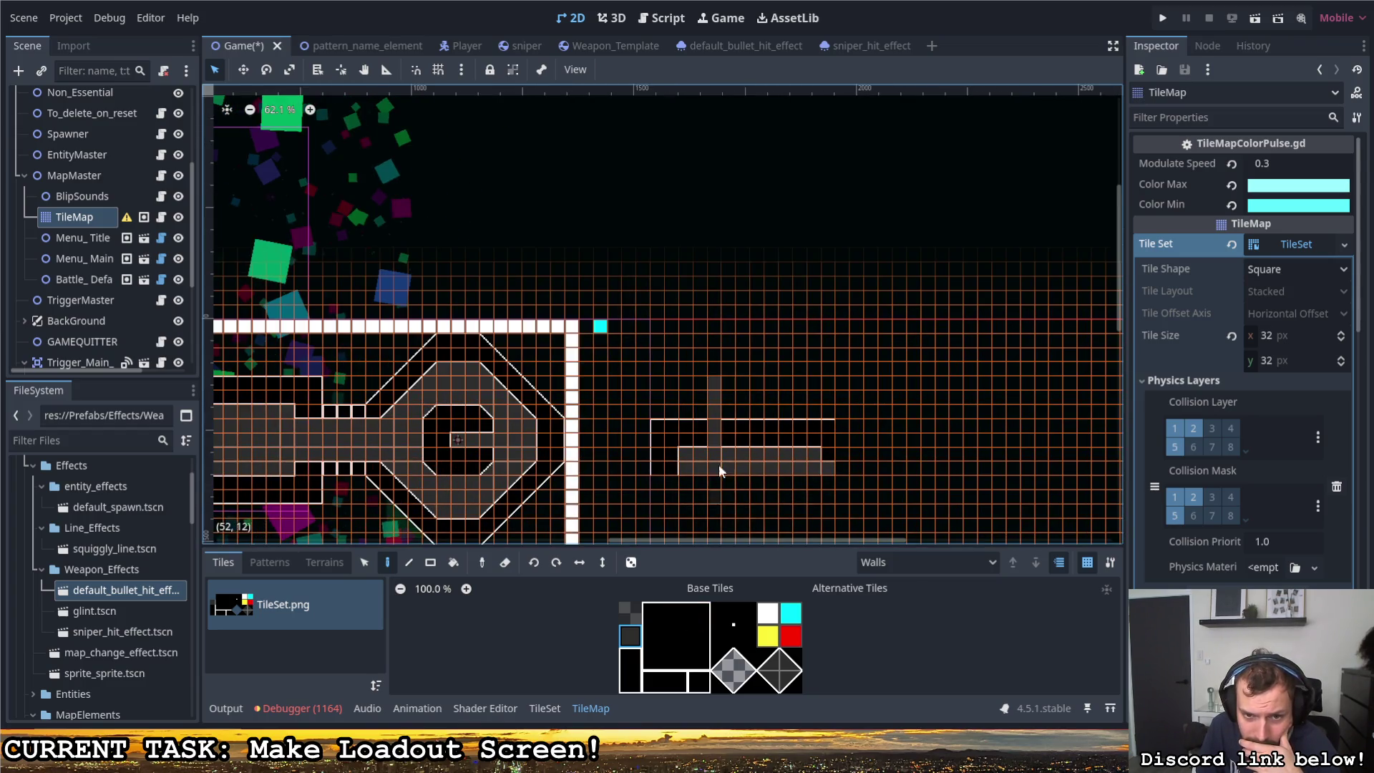
{"action": "scroll", "coordinate": [719, 467], "scroll_direction": "up", "scroll_amount": 2}
Choose a wall outline tile, then sample a wall tile from the map
{"action": "left_click", "coordinate": [696, 639]}
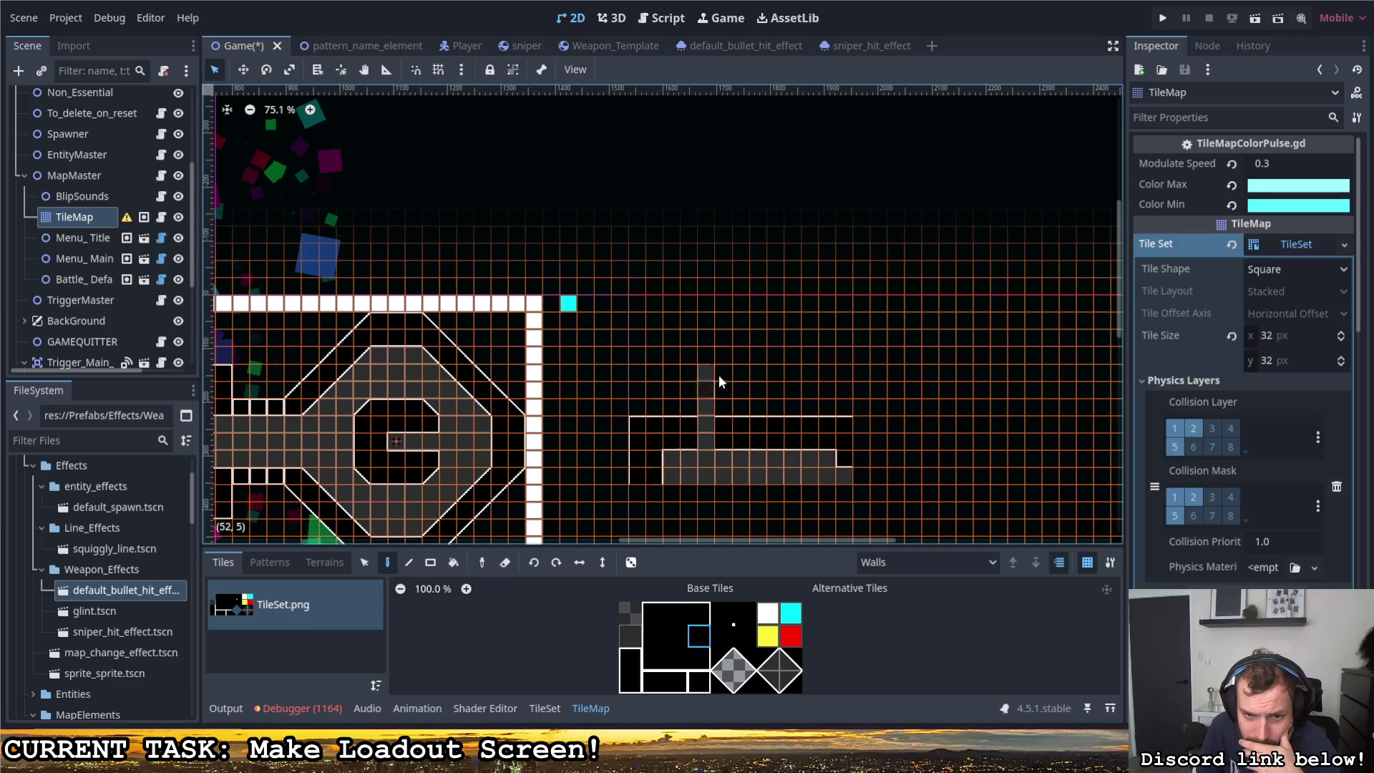
{"action": "scroll", "coordinate": [718, 375], "scroll_direction": "up", "scroll_amount": 2}
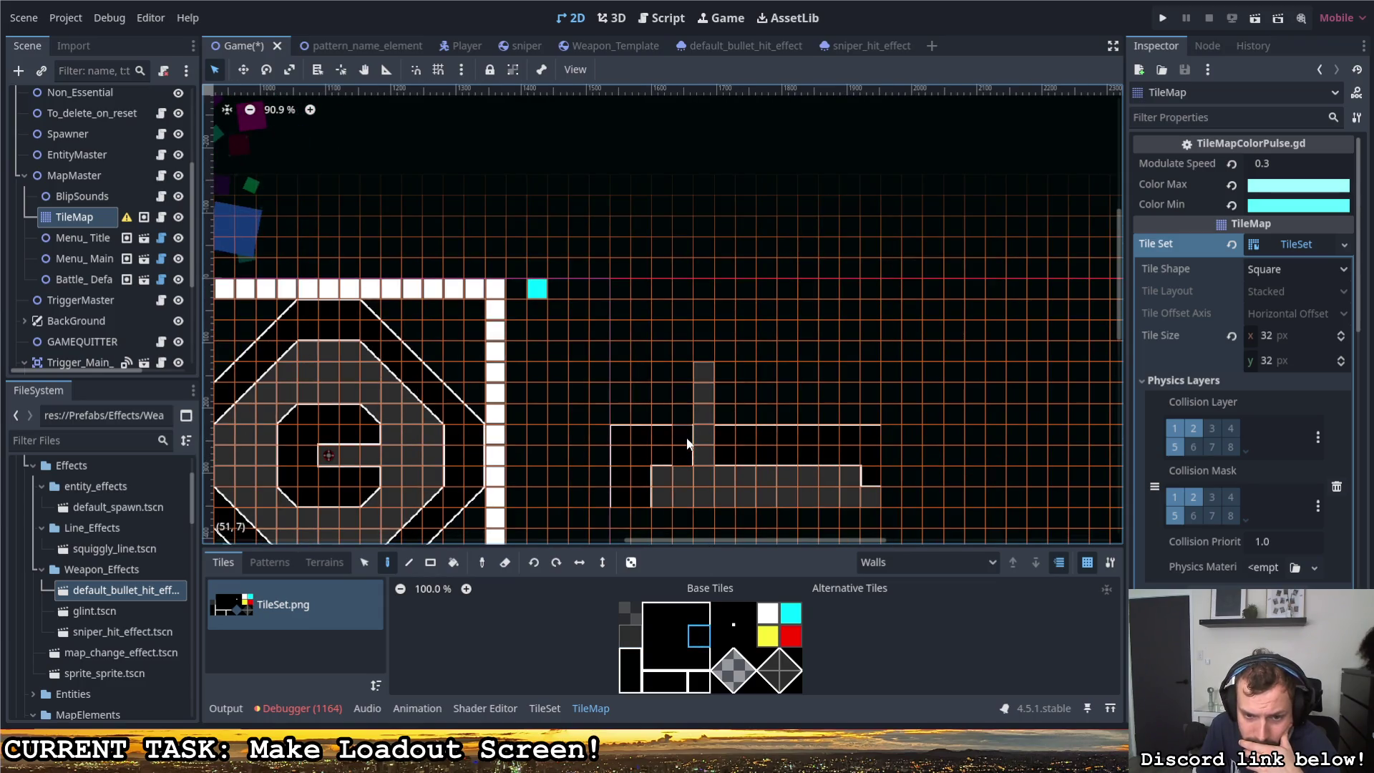
{"action": "left_click", "coordinate": [686, 454], "text": "ctrl"}
{"action": "scroll", "coordinate": [755, 463], "scroll_direction": "up", "scroll_amount": 5}
Paint a wall piece beside the grey column and open top-wall gaps on both sides
{"action": "scroll", "coordinate": [783, 519], "scroll_direction": "up", "scroll_amount": 4}
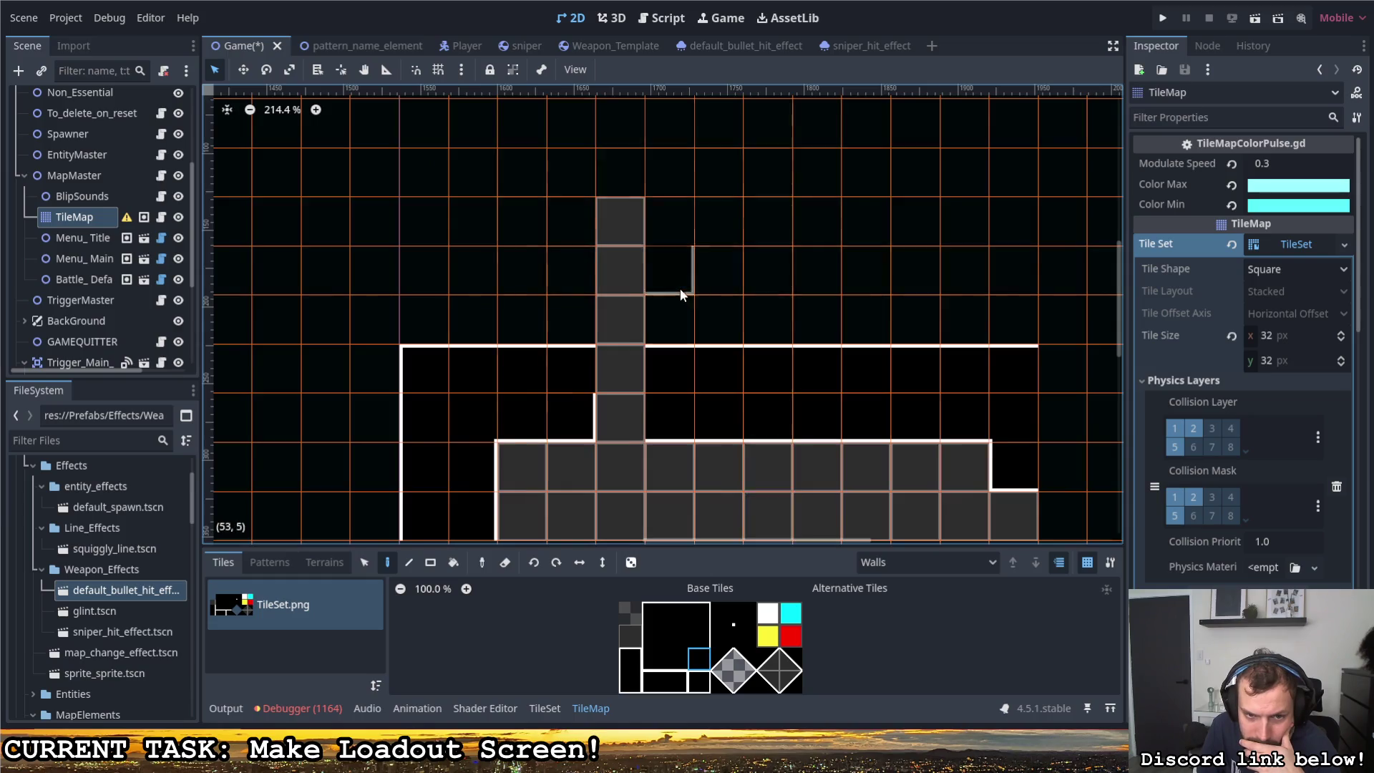
{"action": "scroll", "coordinate": [714, 423], "scroll_direction": "down", "scroll_amount": 1}
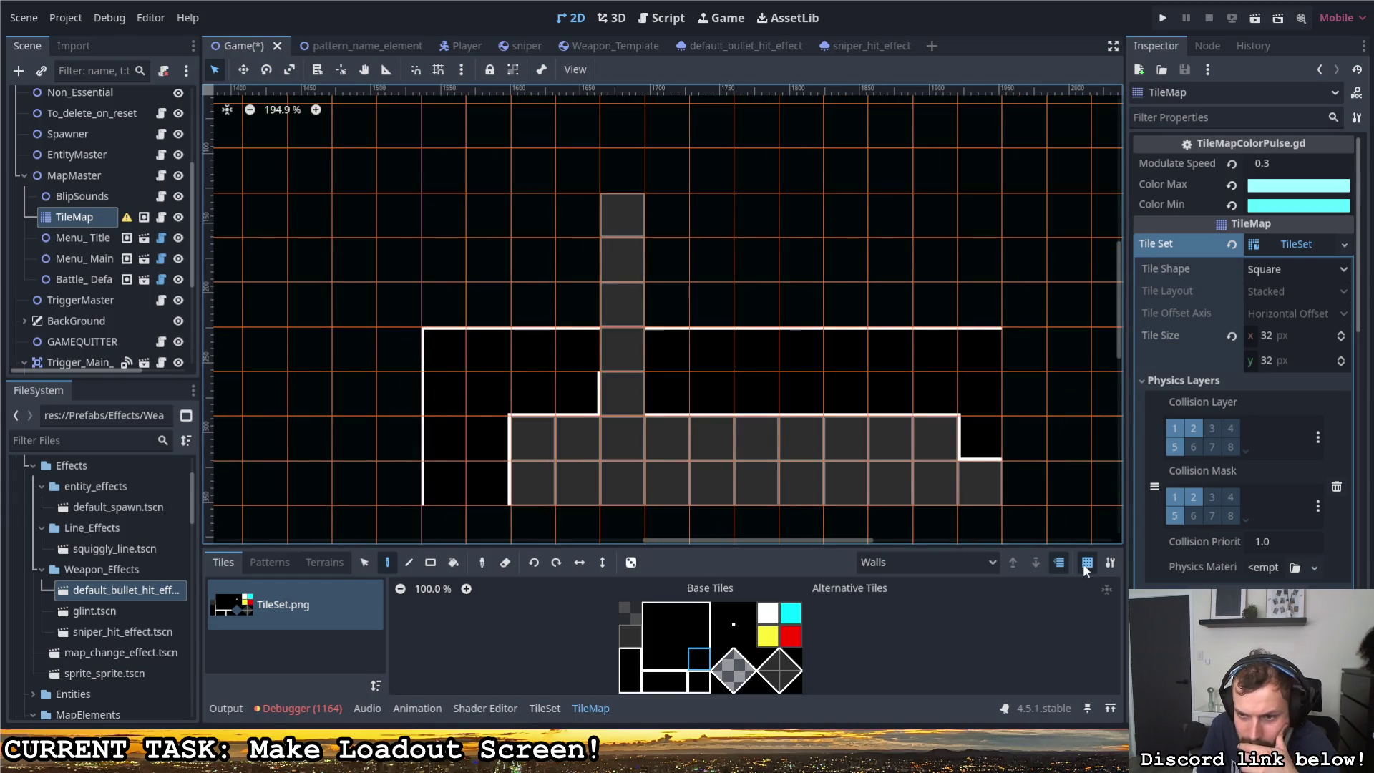
{"action": "left_click", "coordinate": [660, 668]}
{"action": "left_click", "coordinate": [680, 393]}
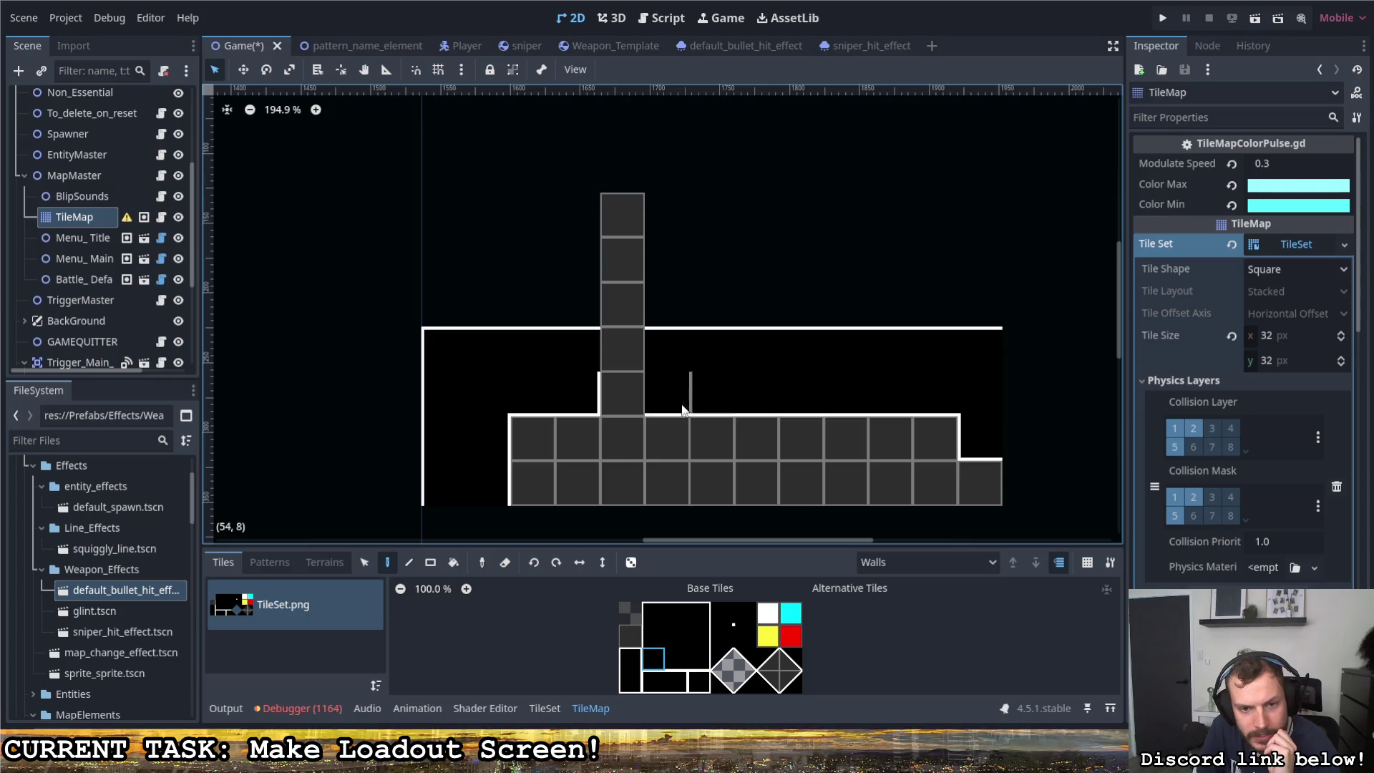
{"action": "left_click", "coordinate": [699, 613]}
{"action": "left_click", "coordinate": [699, 635]}
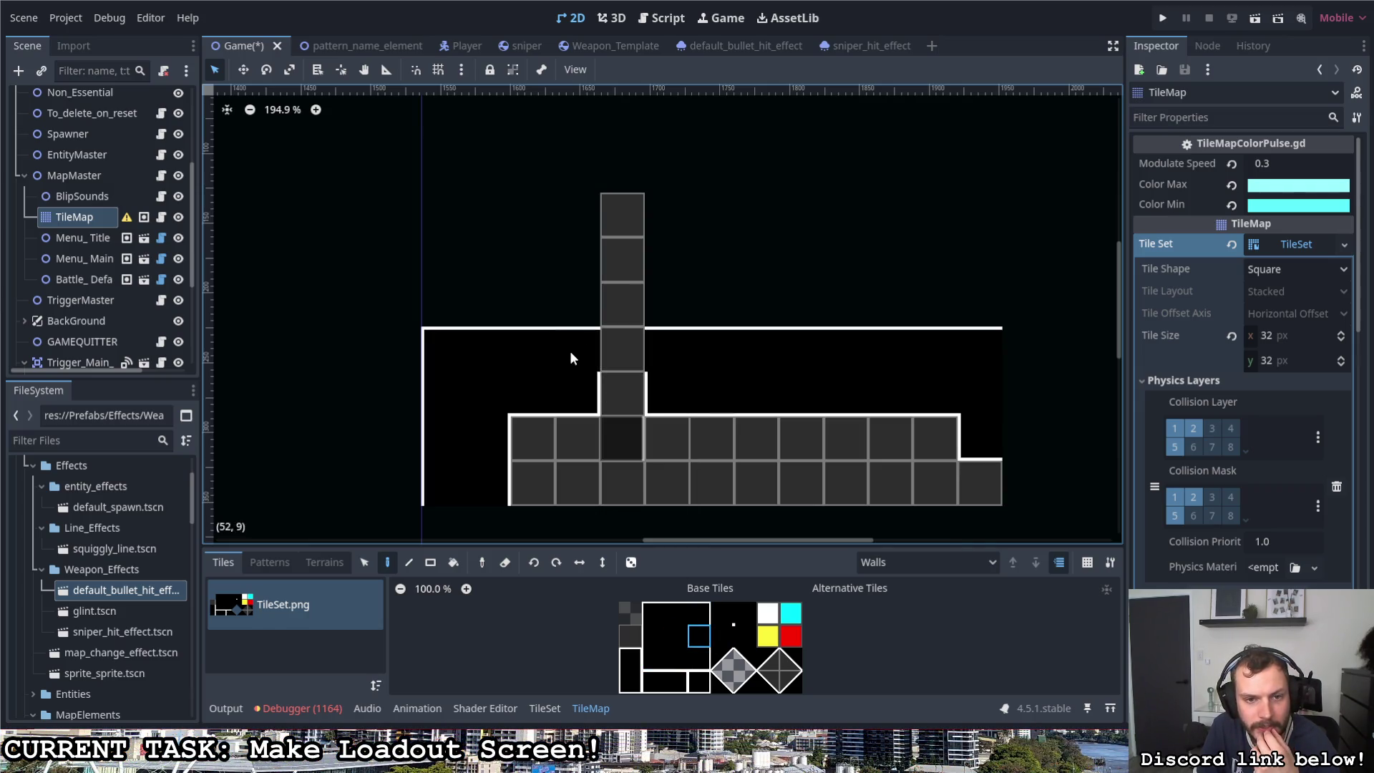
{"action": "left_click", "coordinate": [570, 351]}
{"action": "left_click", "coordinate": [654, 636]}
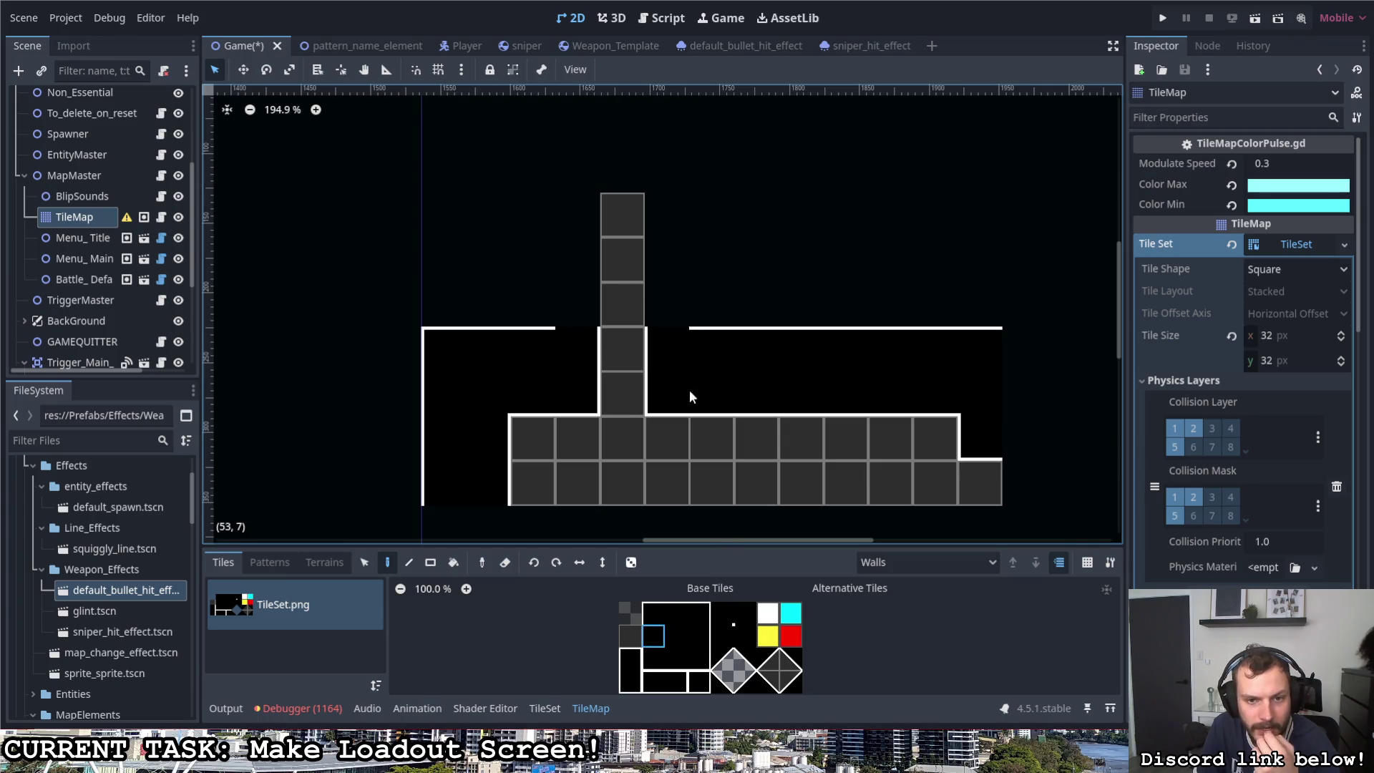
{"action": "scroll", "coordinate": [690, 389], "scroll_direction": "down", "scroll_amount": 2}
{"action": "scroll", "coordinate": [676, 351], "scroll_direction": "up", "scroll_amount": 2}
{"action": "left_click", "coordinate": [676, 350]}
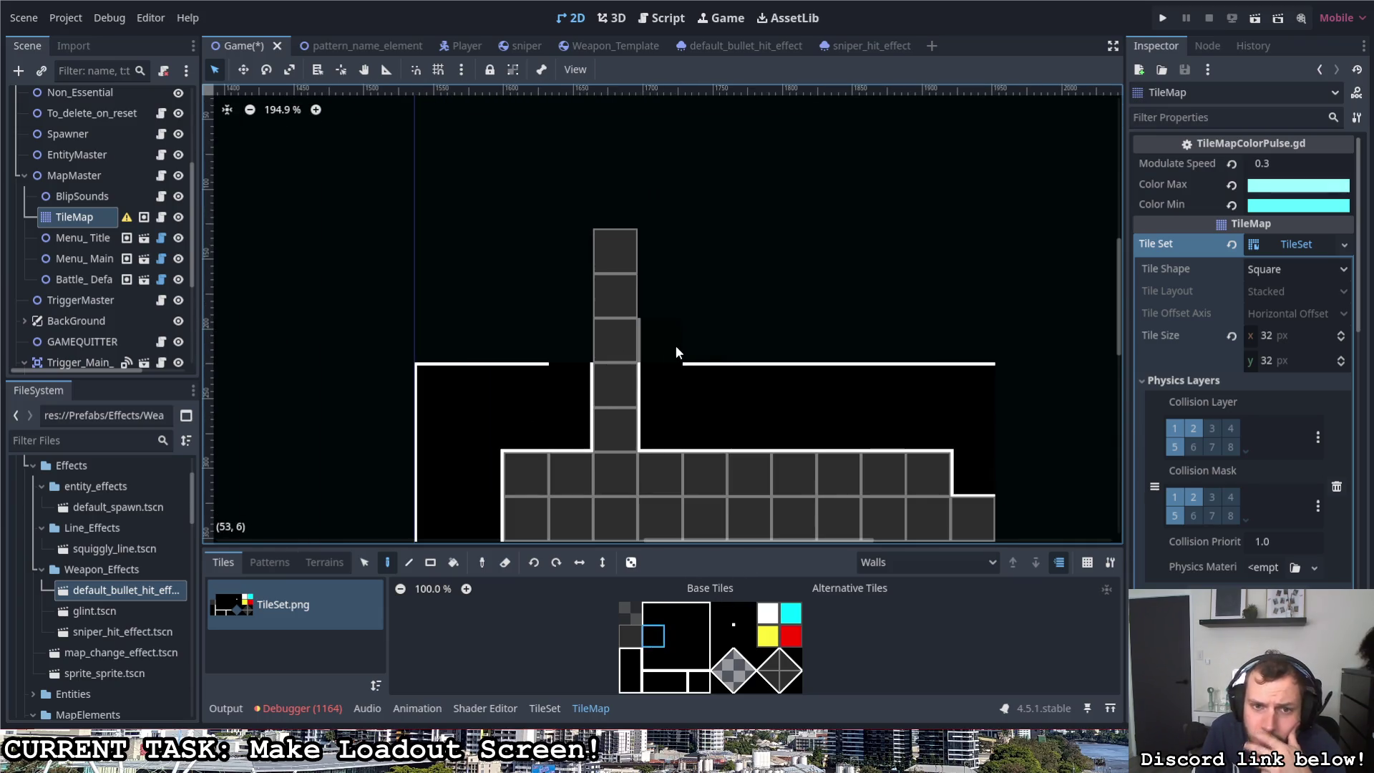
Paint three-tile black wall columns flanking both sides of the upper floor stem
{"action": "left_click", "coordinate": [699, 681]}
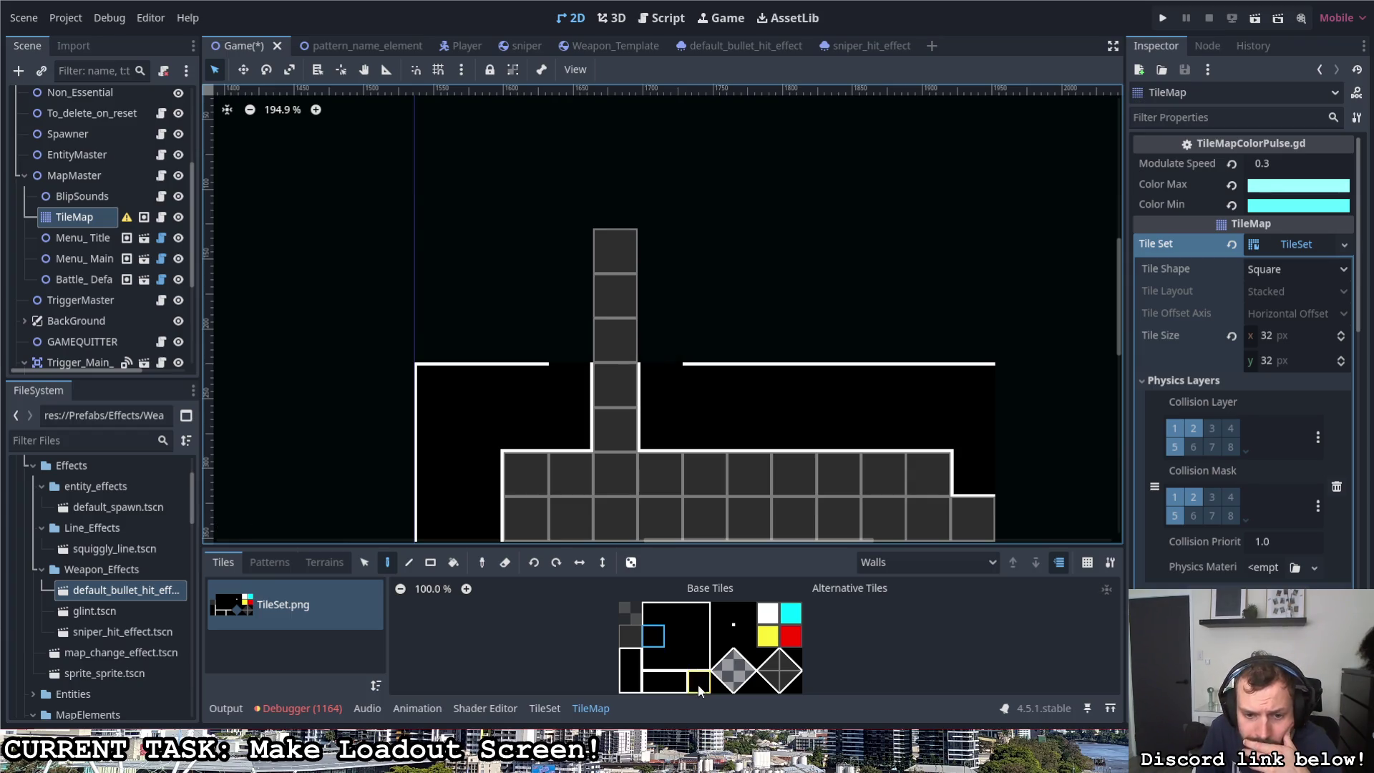
{"action": "left_click_drag", "start_coordinate": [663, 341], "coordinate": [671, 296]}
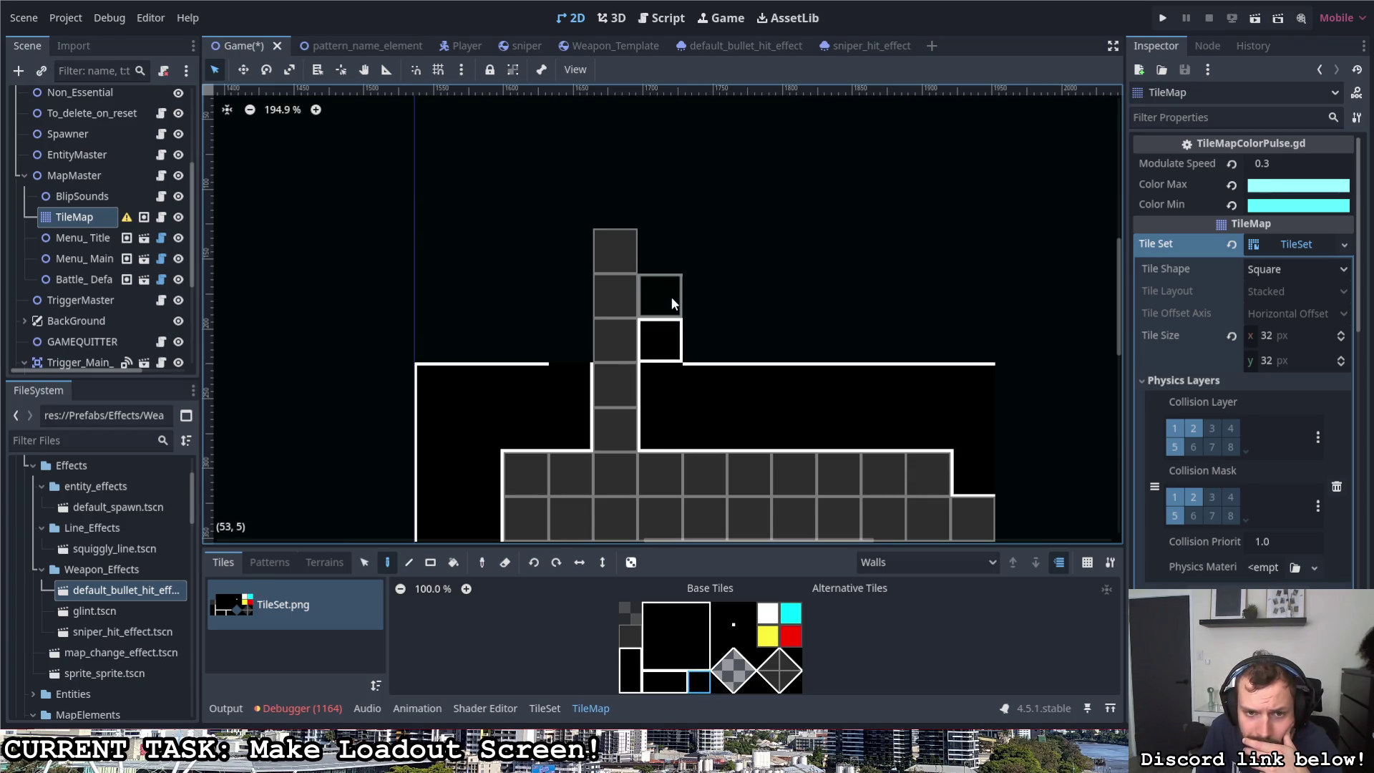
{"action": "left_click_drag", "start_coordinate": [580, 347], "coordinate": [572, 251]}
{"action": "left_click", "coordinate": [674, 264]}
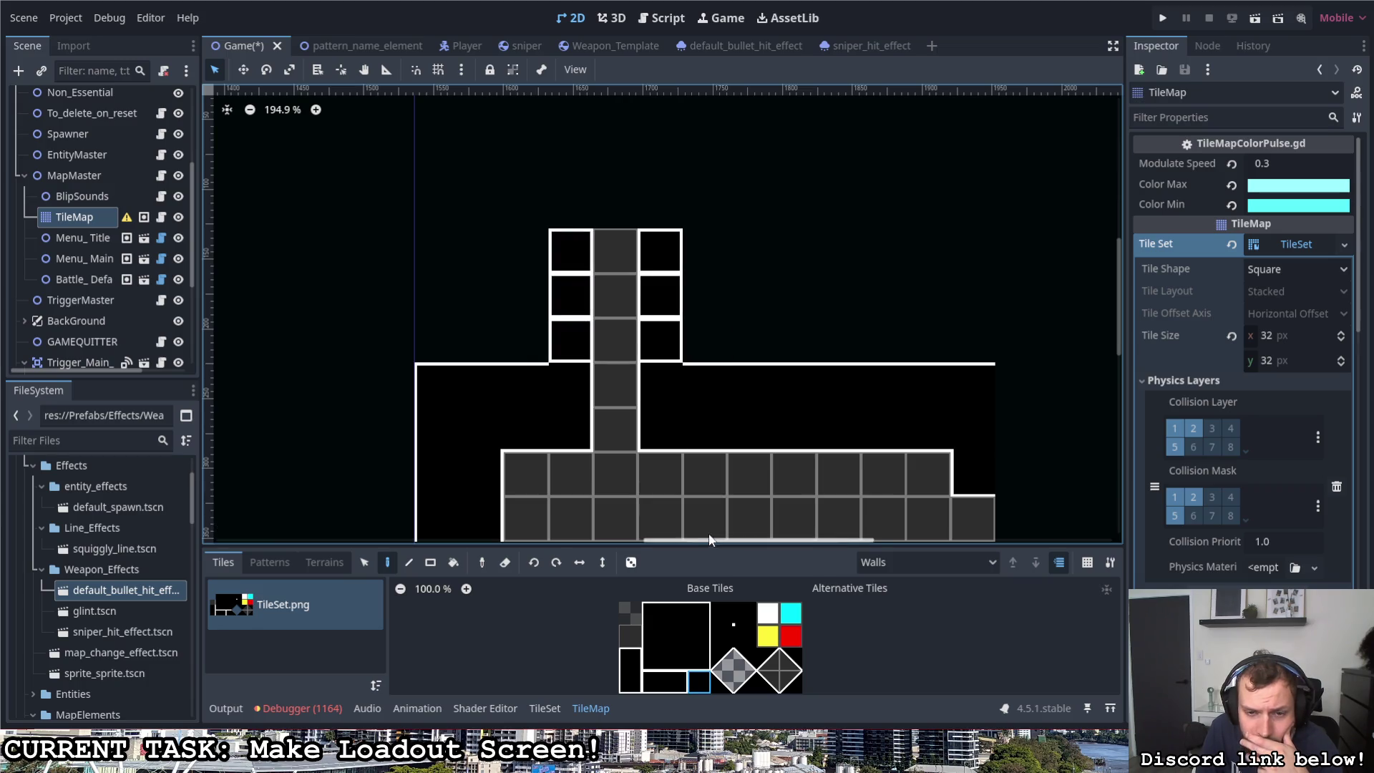
{"action": "left_click", "coordinate": [652, 615]}
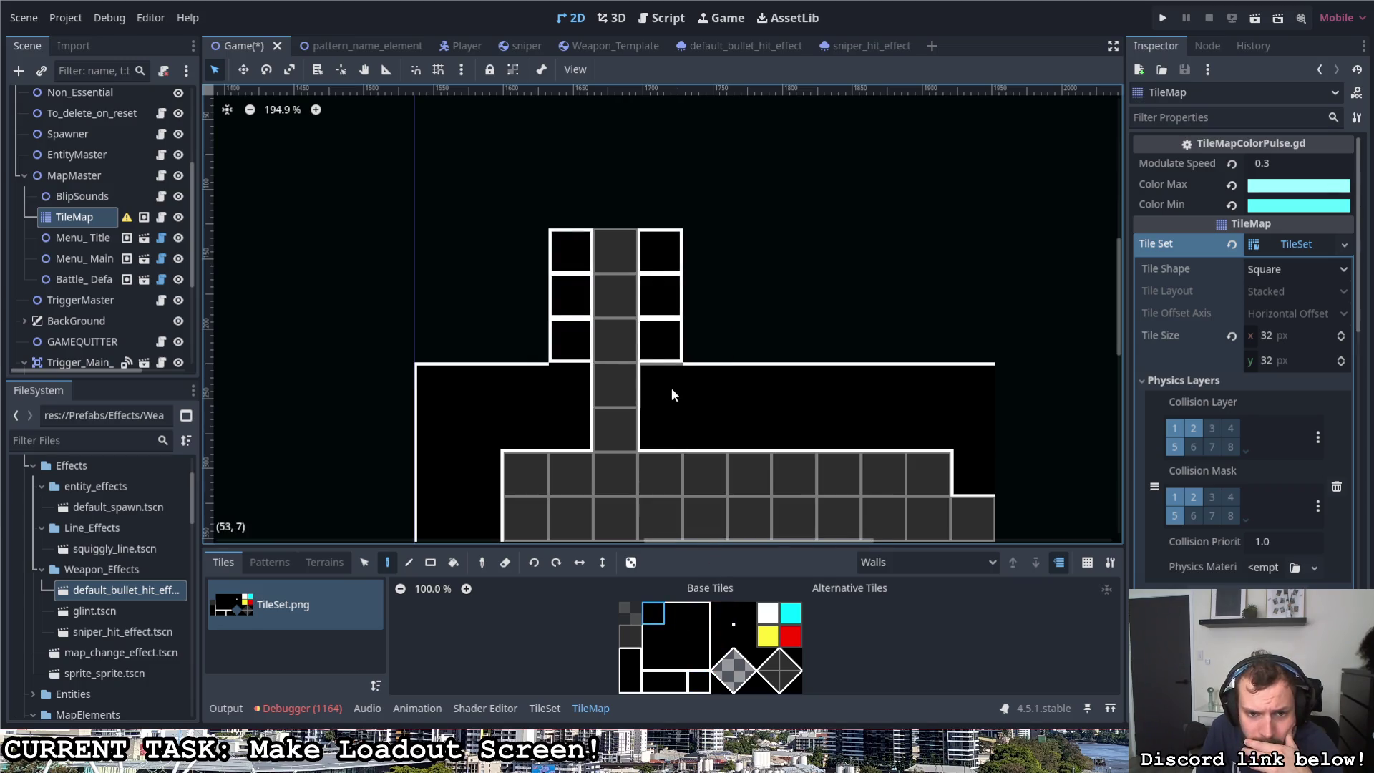
{"action": "left_click", "coordinate": [699, 614]}
{"action": "scroll", "coordinate": [580, 391], "scroll_direction": "down", "scroll_amount": 5}
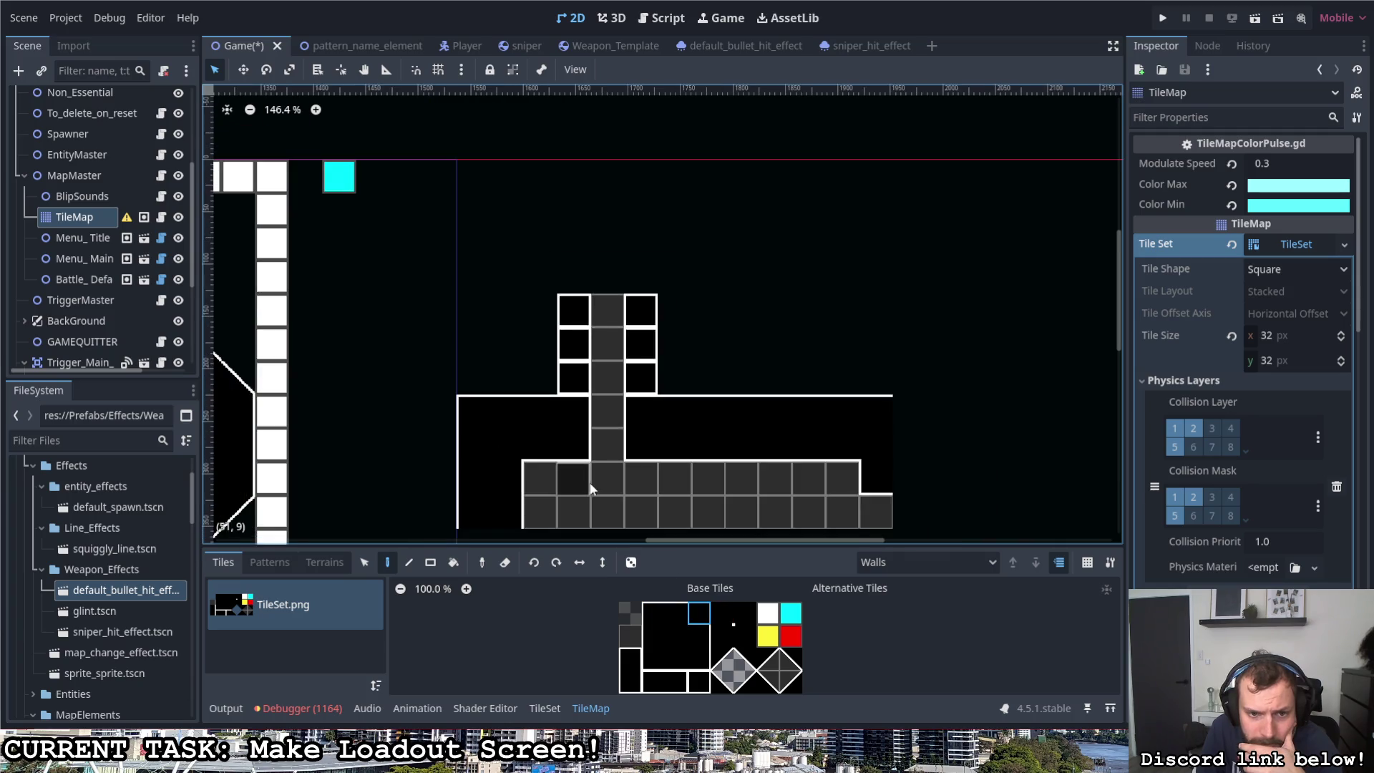
{"action": "scroll", "coordinate": [633, 337], "scroll_direction": "up", "scroll_amount": 3}
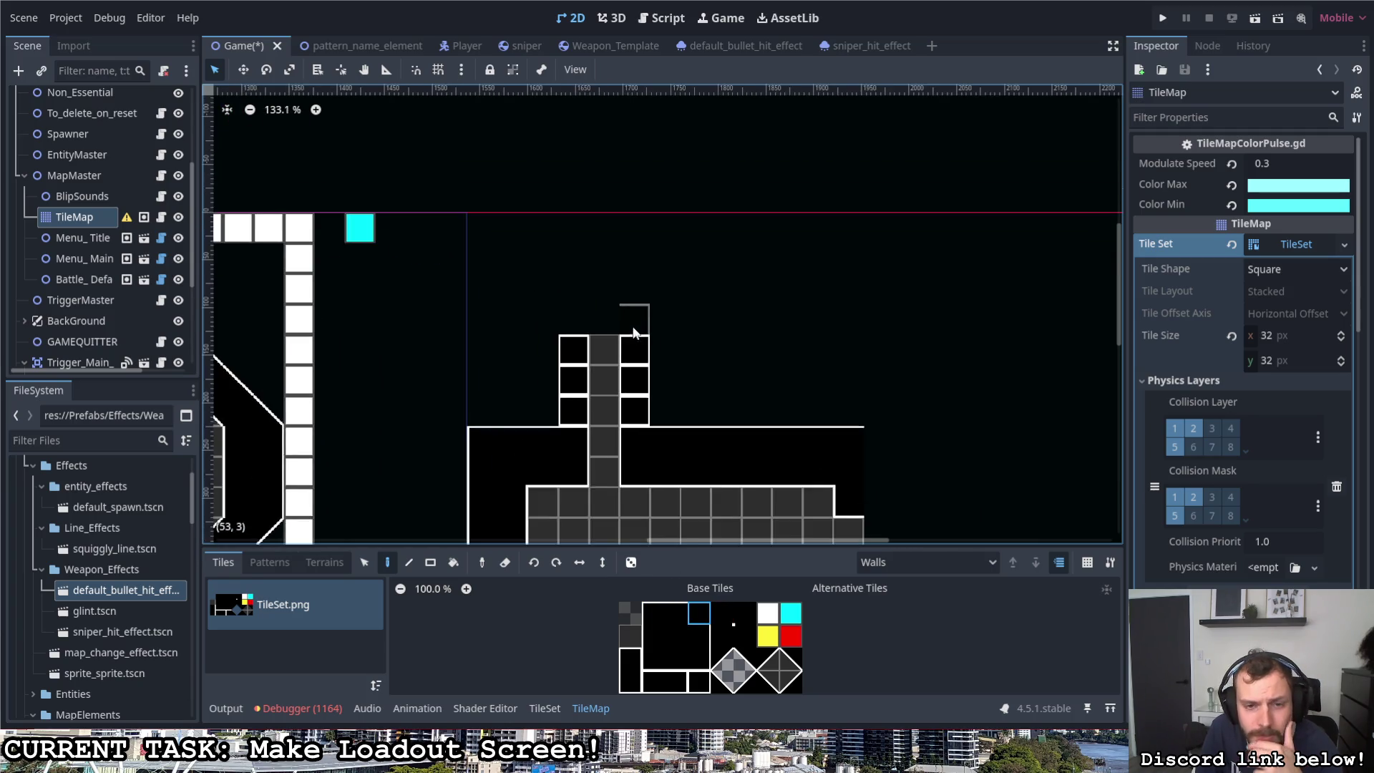
{"action": "scroll", "coordinate": [584, 322], "scroll_direction": "down", "scroll_amount": 2}
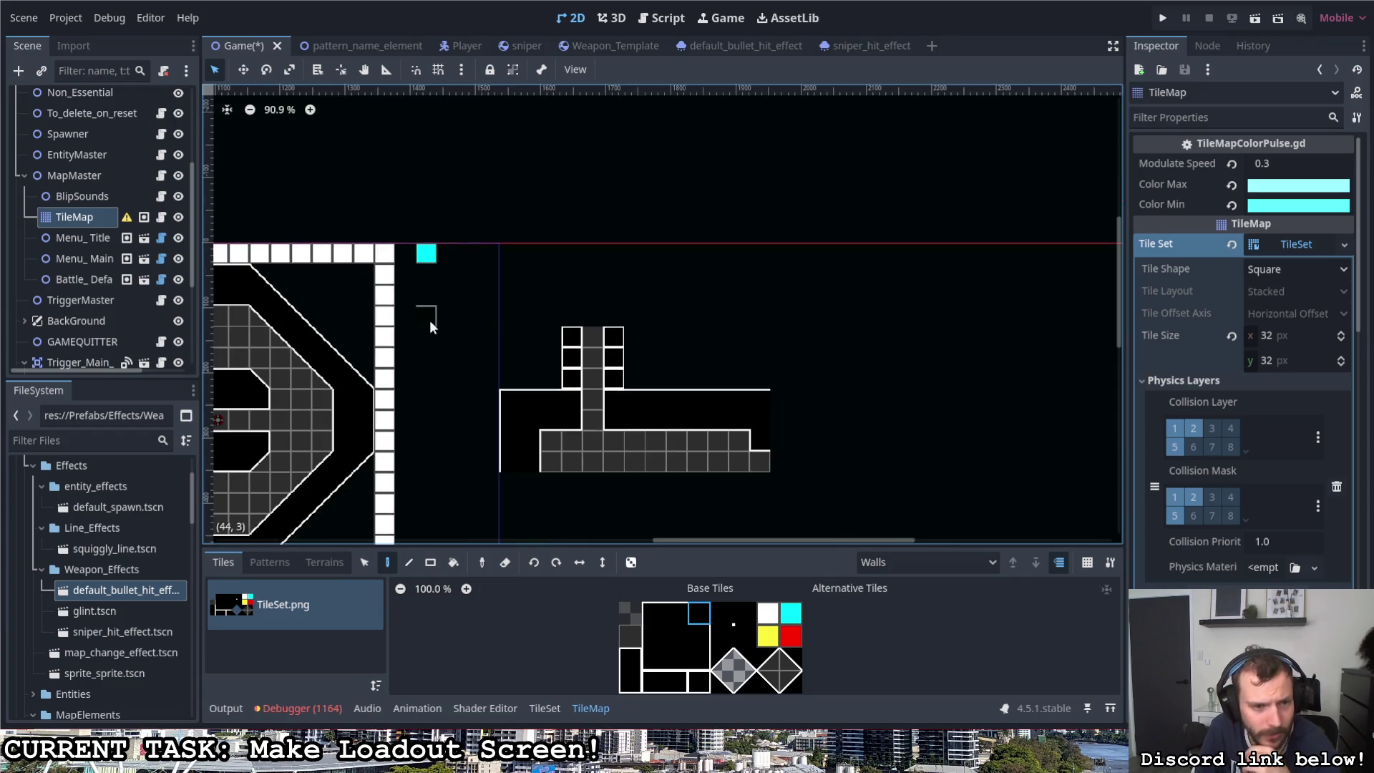
{"action": "left_click", "coordinate": [430, 562]}
Undo a stray rectangle fill, then copy the octagon chamber and paste it right of the loadout room
{"action": "scroll", "coordinate": [615, 458], "scroll_direction": "down", "scroll_amount": 4}
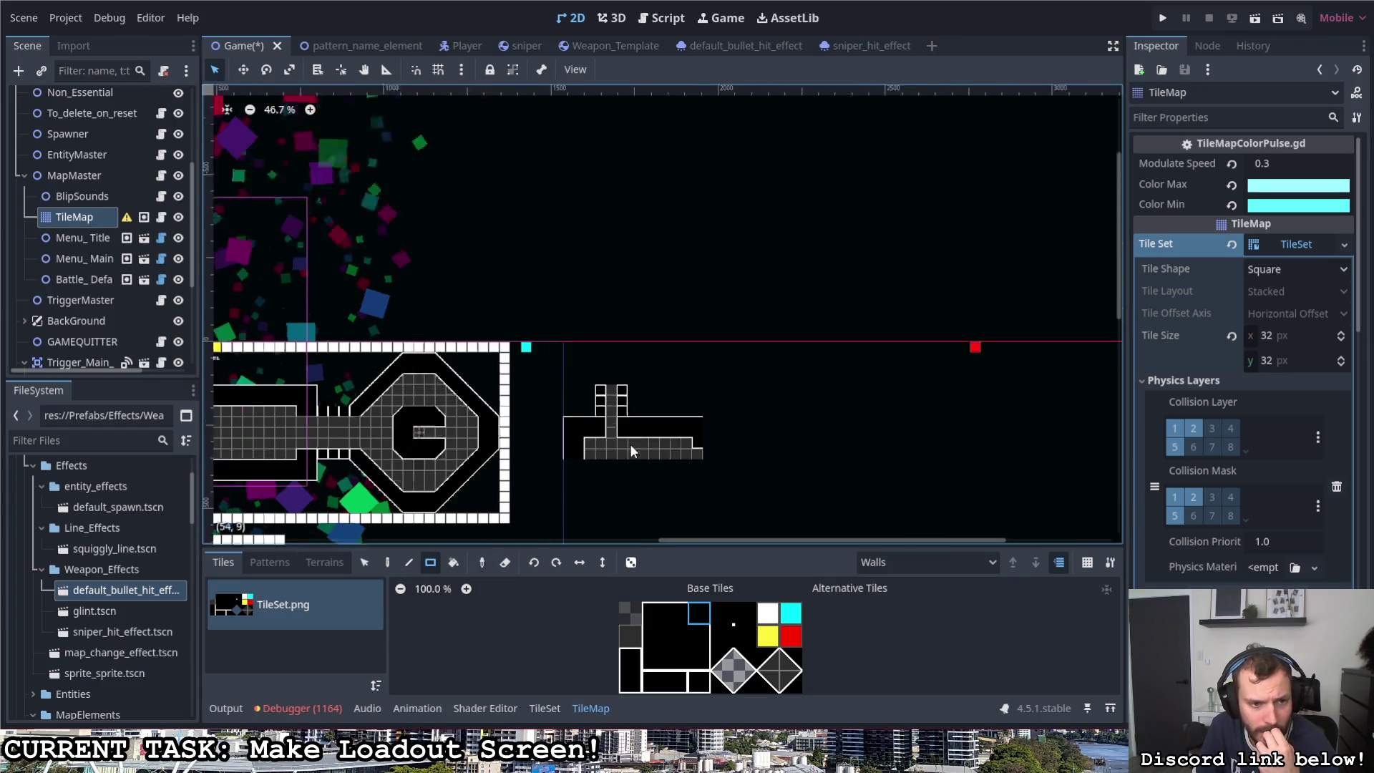
{"action": "left_click_drag", "start_coordinate": [515, 361], "coordinate": [344, 511]}
{"action": "key", "text": "ctrl+z"}
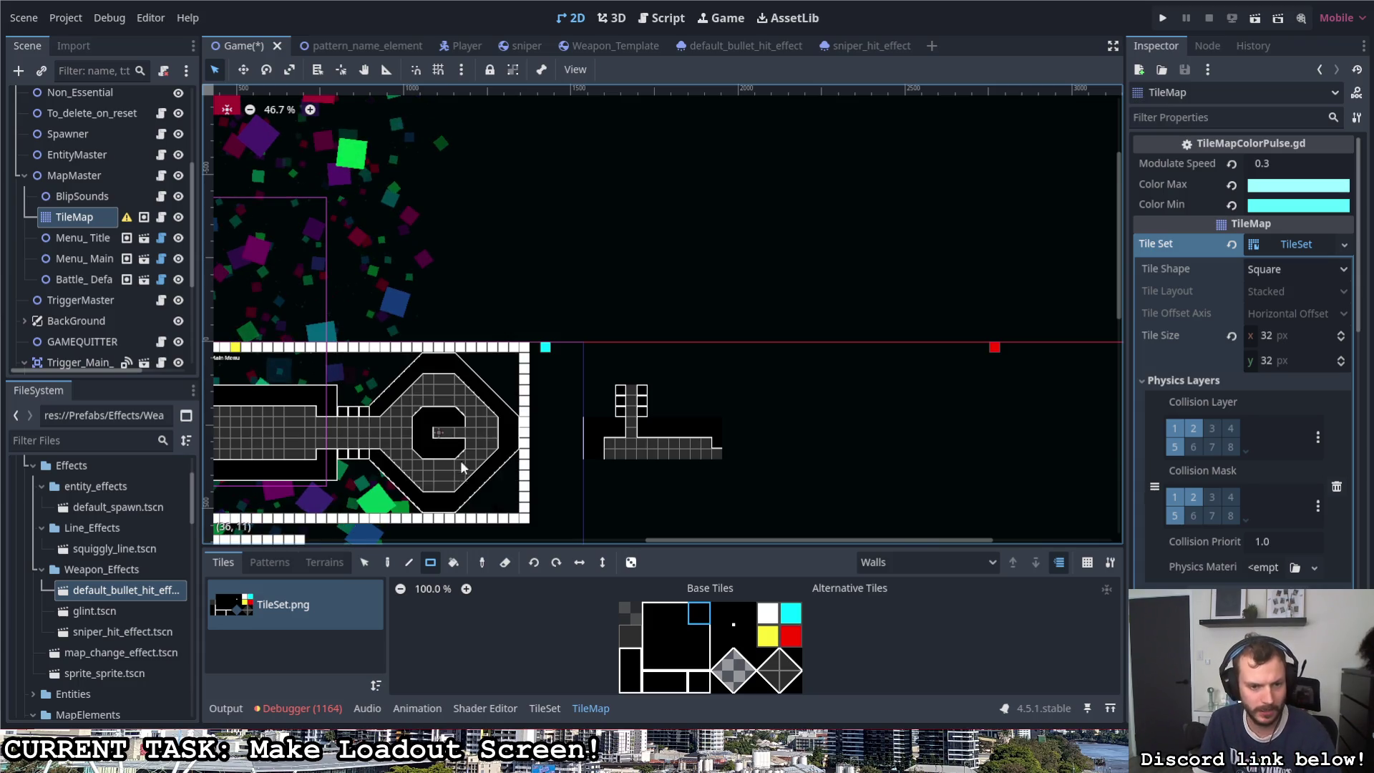
{"action": "left_click", "coordinate": [364, 562]}
{"action": "mouse_move", "coordinate": [517, 356]}
{"action": "left_mouse_down"}
{"action": "mouse_move", "coordinate": [508, 383]}
{"action": "mouse_move", "coordinate": [323, 511]}
{"action": "left_mouse_up"}
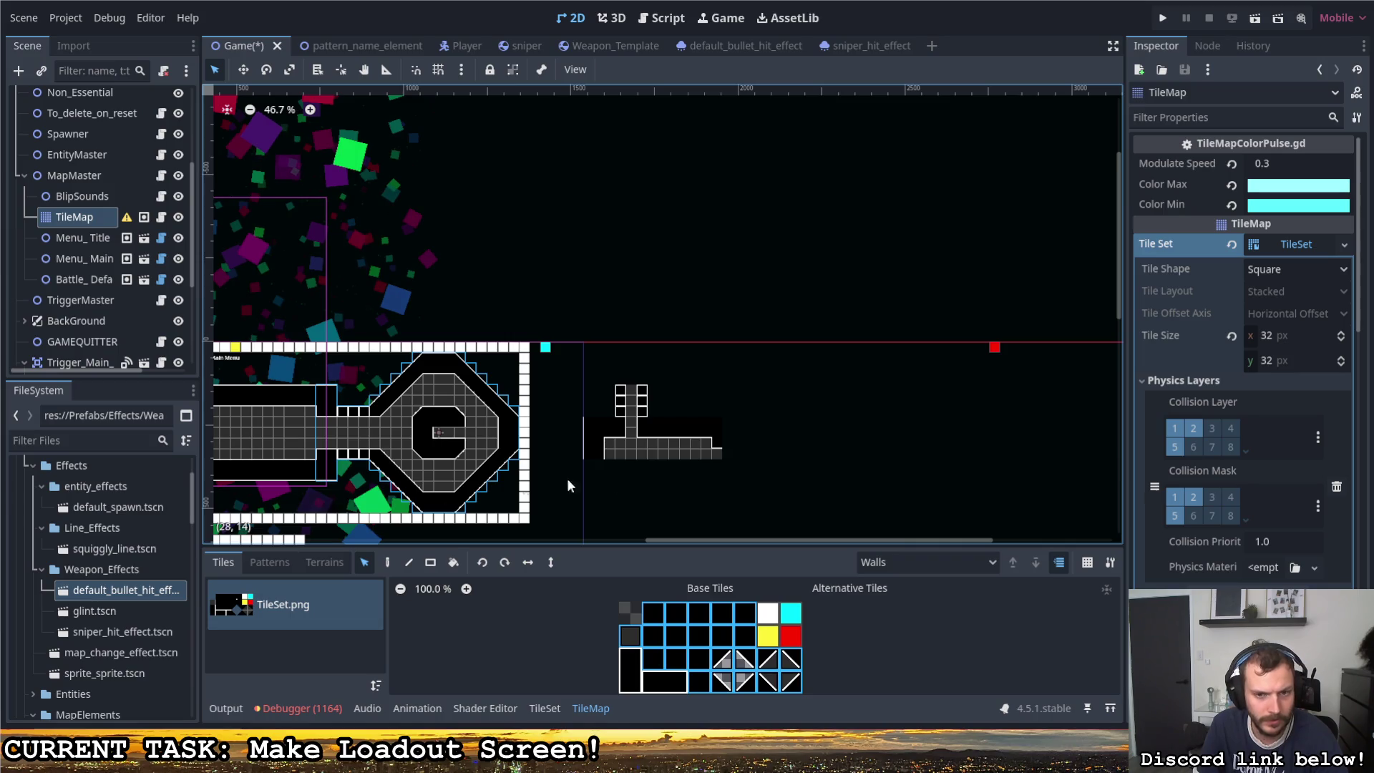
{"action": "key", "text": "ctrl+v"}
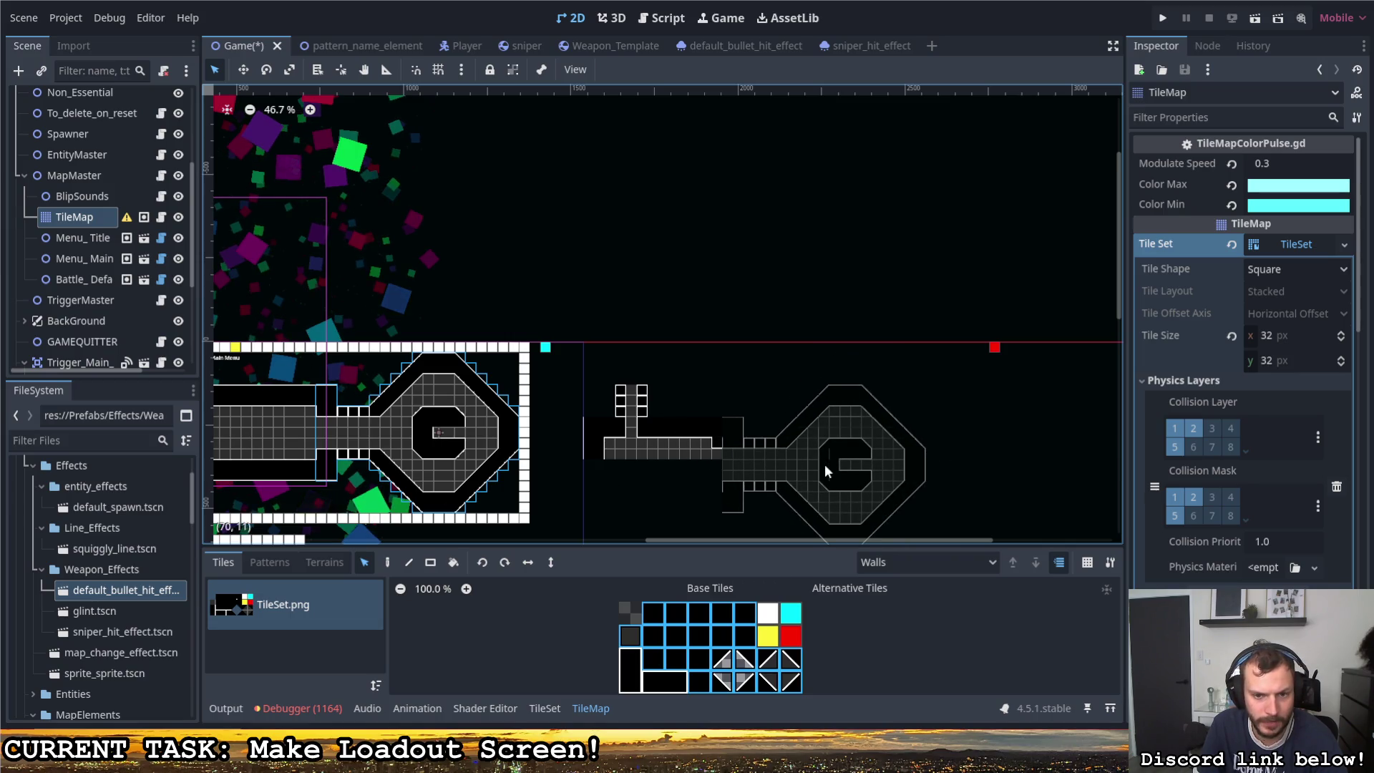
{"action": "left_click", "coordinate": [813, 463]}
{"action": "scroll", "coordinate": [858, 449], "scroll_direction": "up", "scroll_amount": 2}
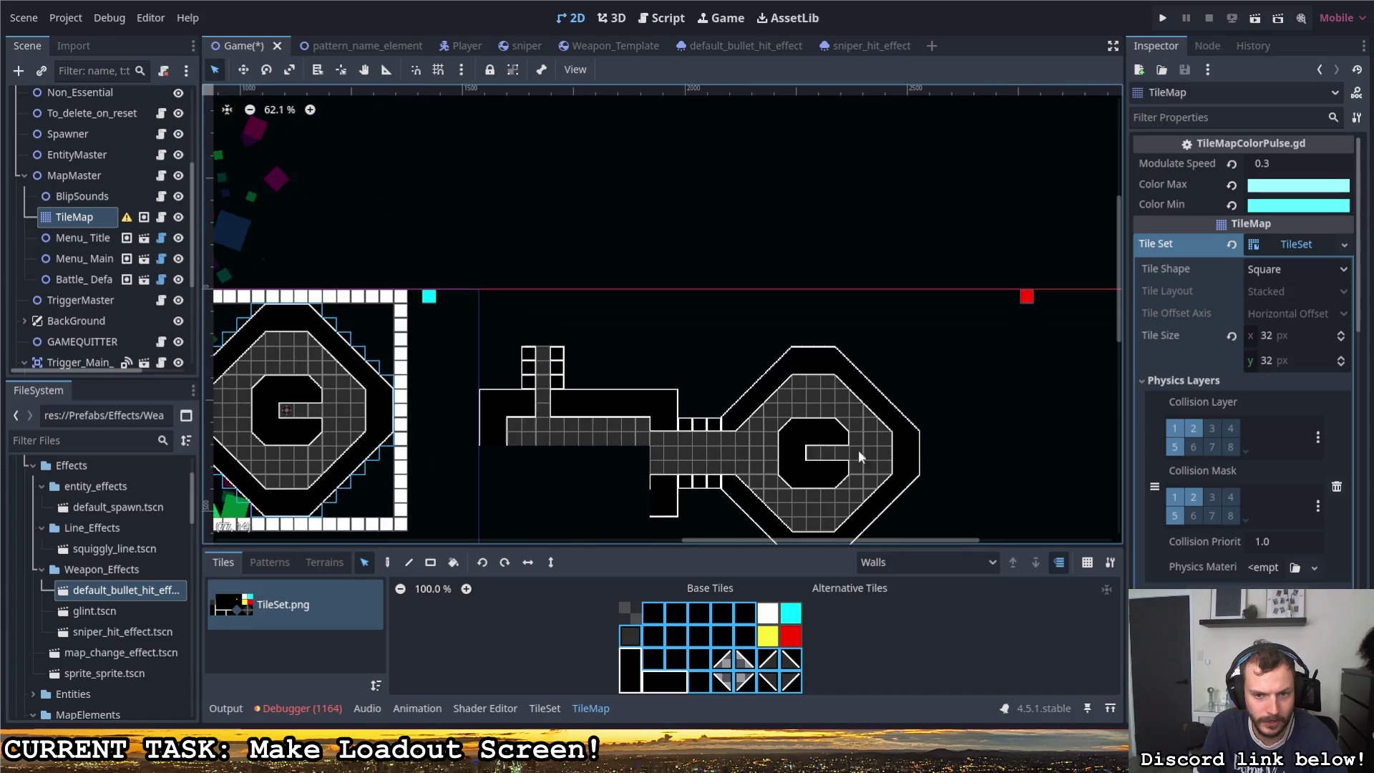
{"action": "scroll", "coordinate": [705, 358], "scroll_direction": "down", "scroll_amount": 2}
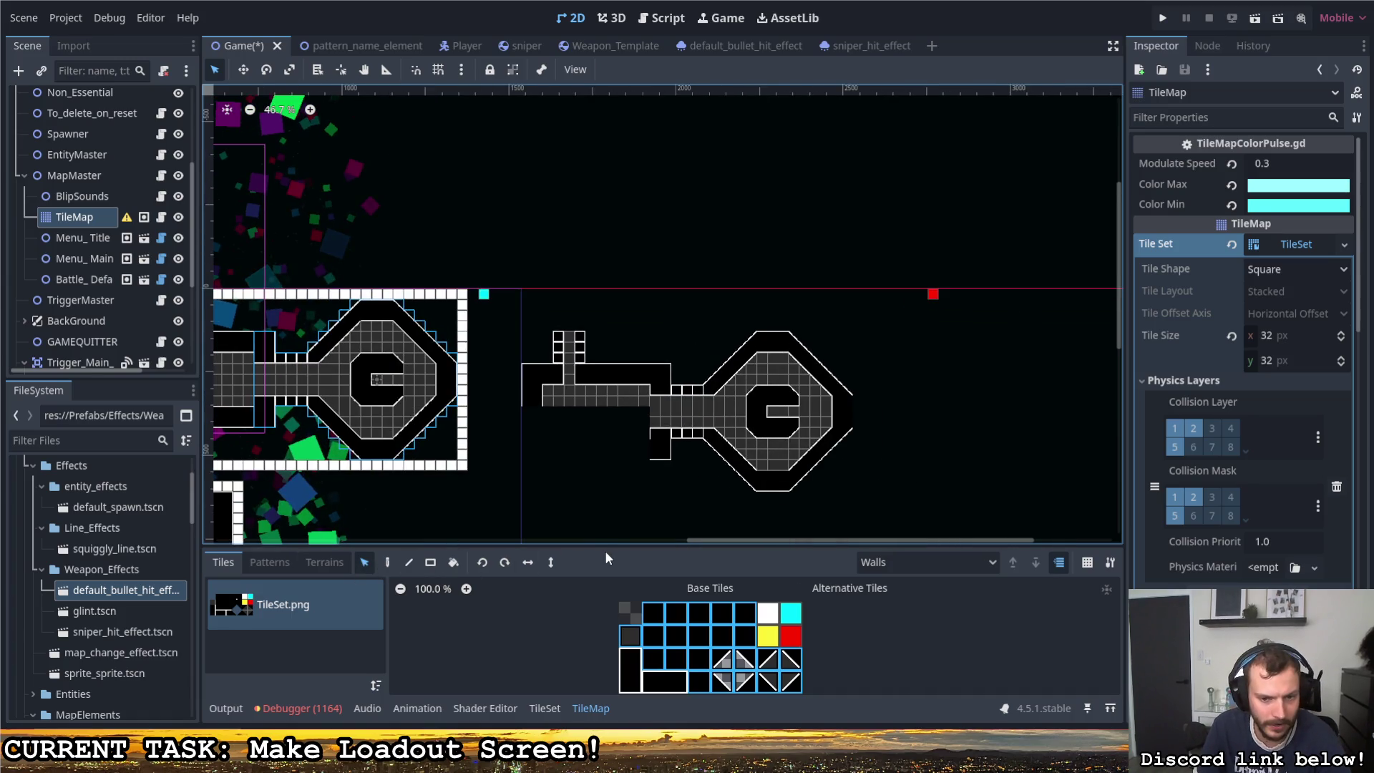
{"action": "key", "text": "d"}
{"action": "left_click", "coordinate": [676, 614]}
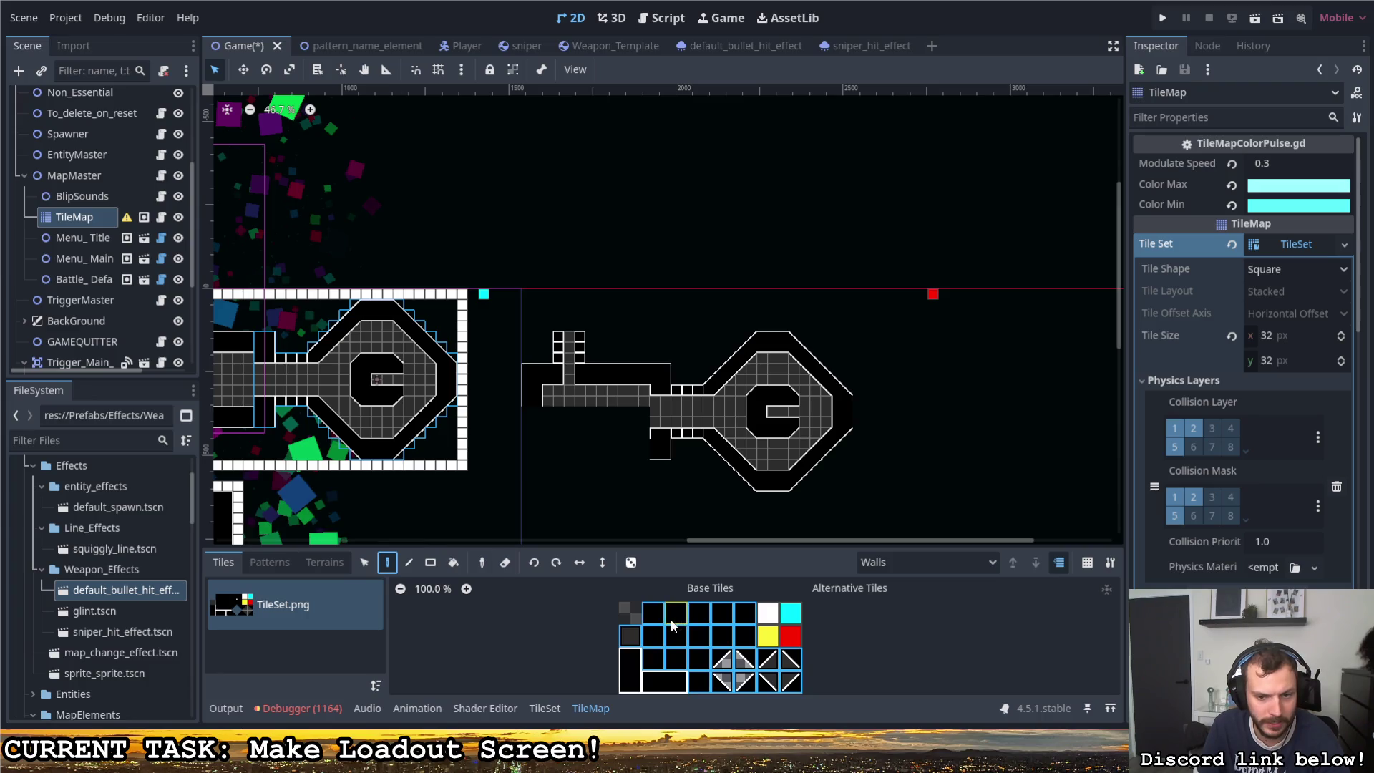
{"action": "scroll", "coordinate": [627, 375], "scroll_direction": "up", "scroll_amount": 3}
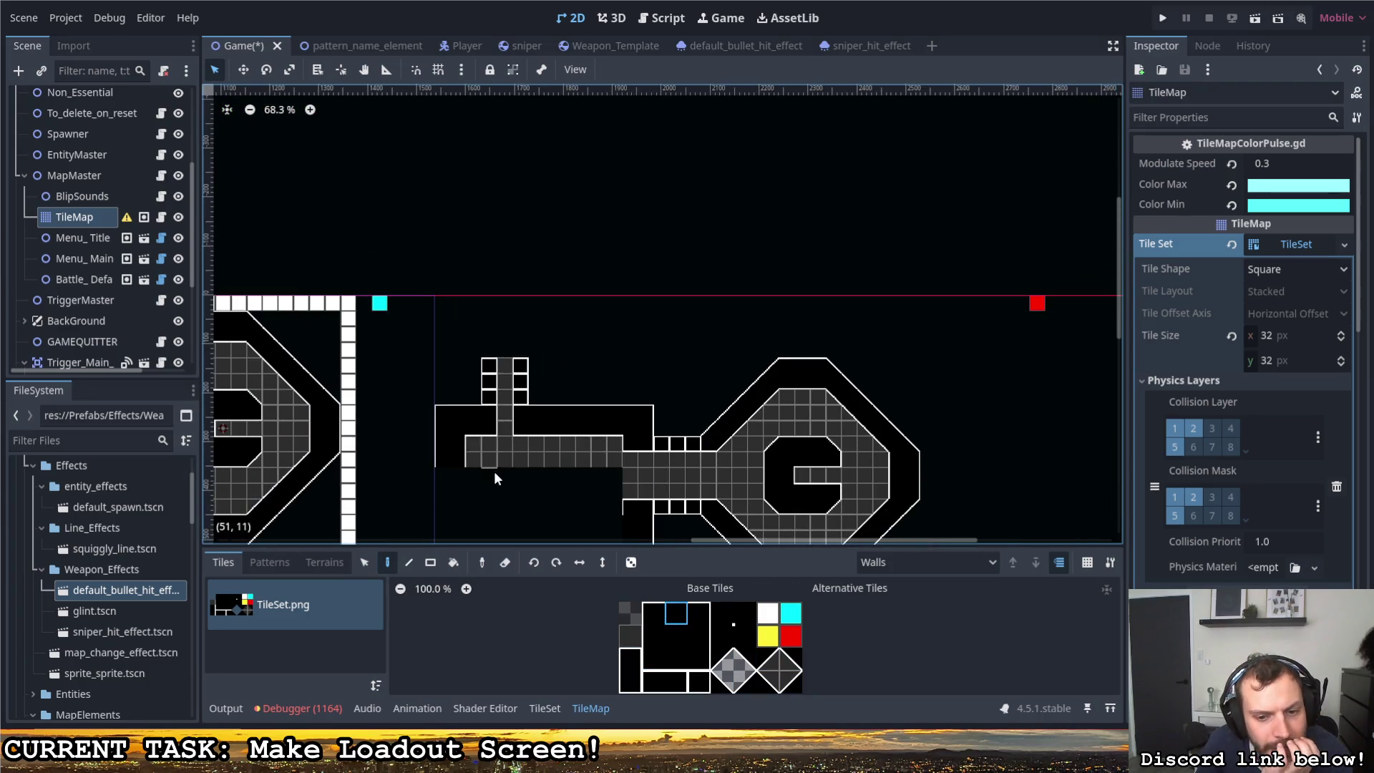
{"action": "left_click", "coordinate": [630, 635]}
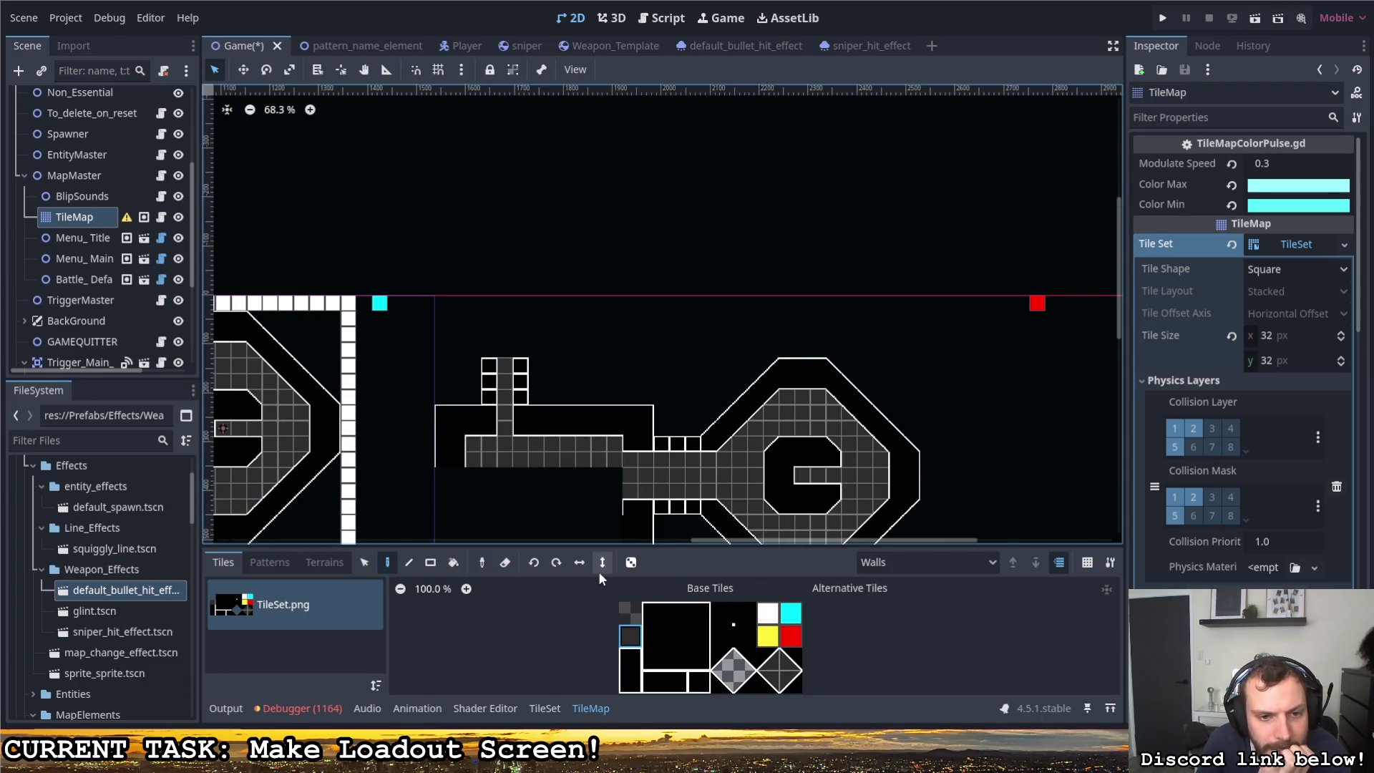
{"action": "left_click", "coordinate": [505, 350]}
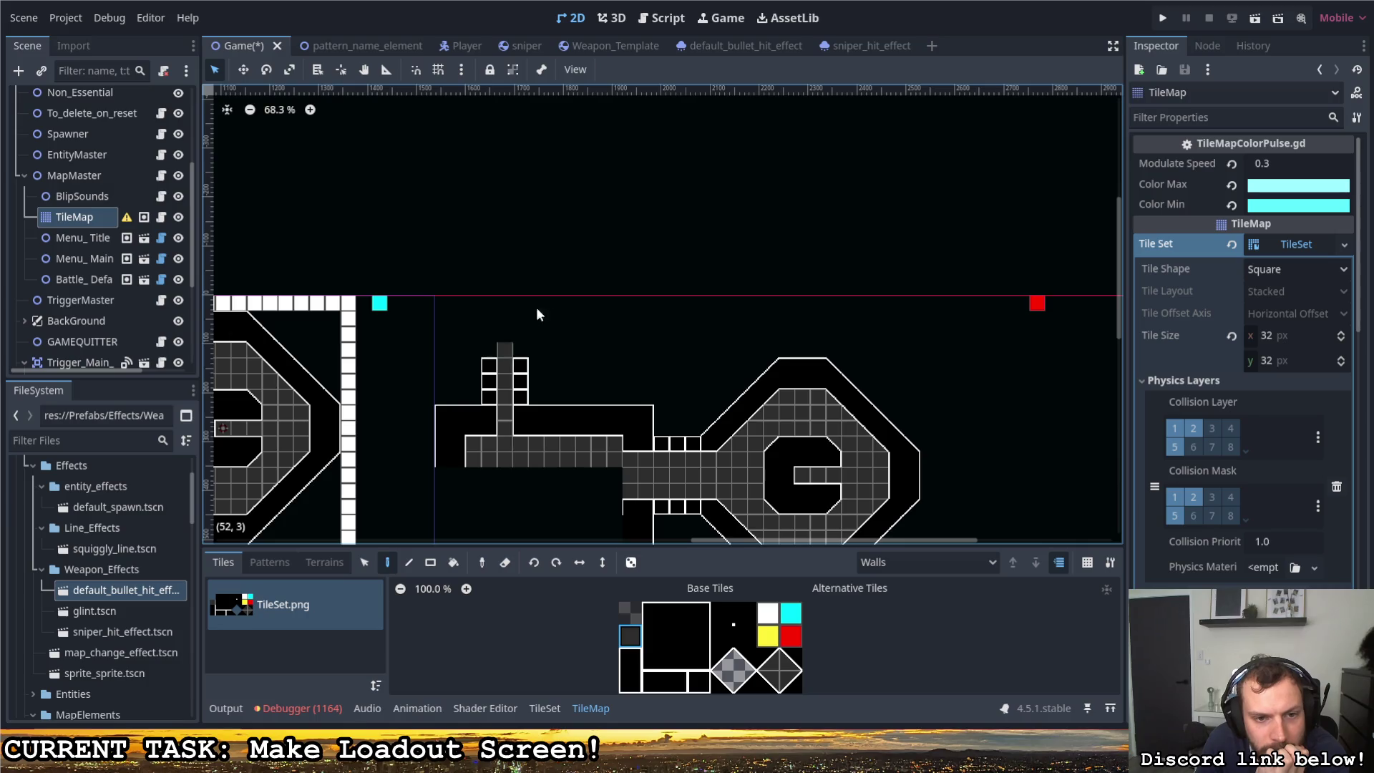
{"action": "key", "text": "ctrl+z"}
{"action": "key", "text": "ctrl+z"}
{"action": "key", "text": "ctrl+z"}
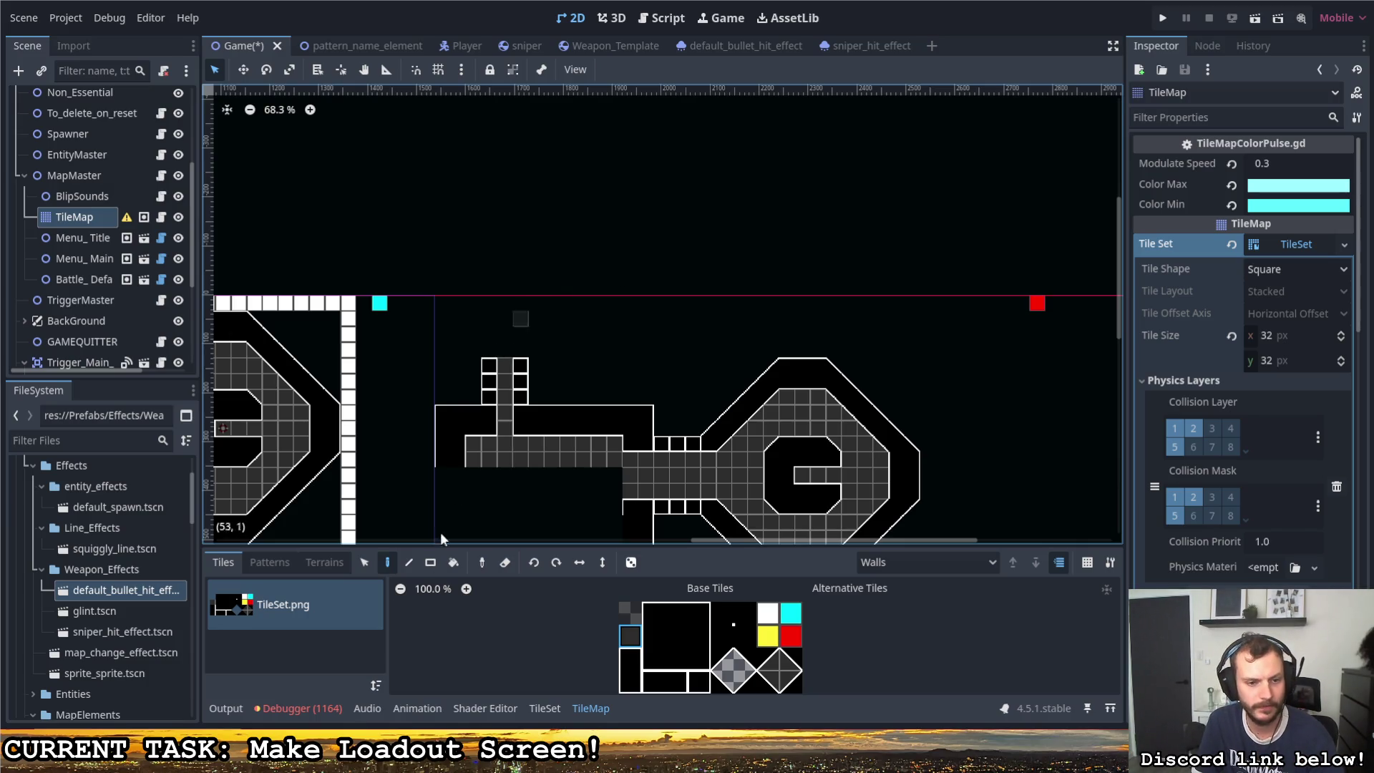
{"action": "key", "text": "r"}
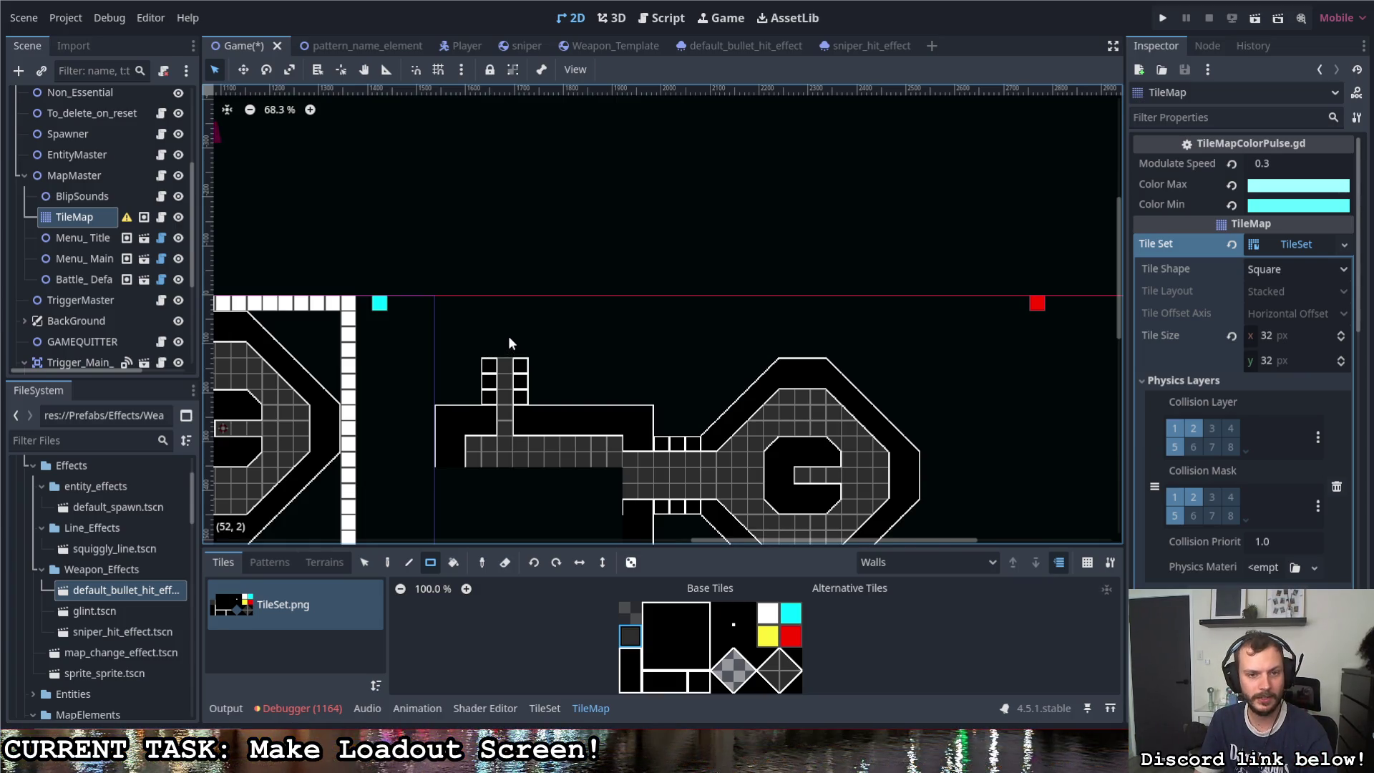
{"action": "scroll", "coordinate": [508, 336], "scroll_direction": "up", "scroll_amount": 1}
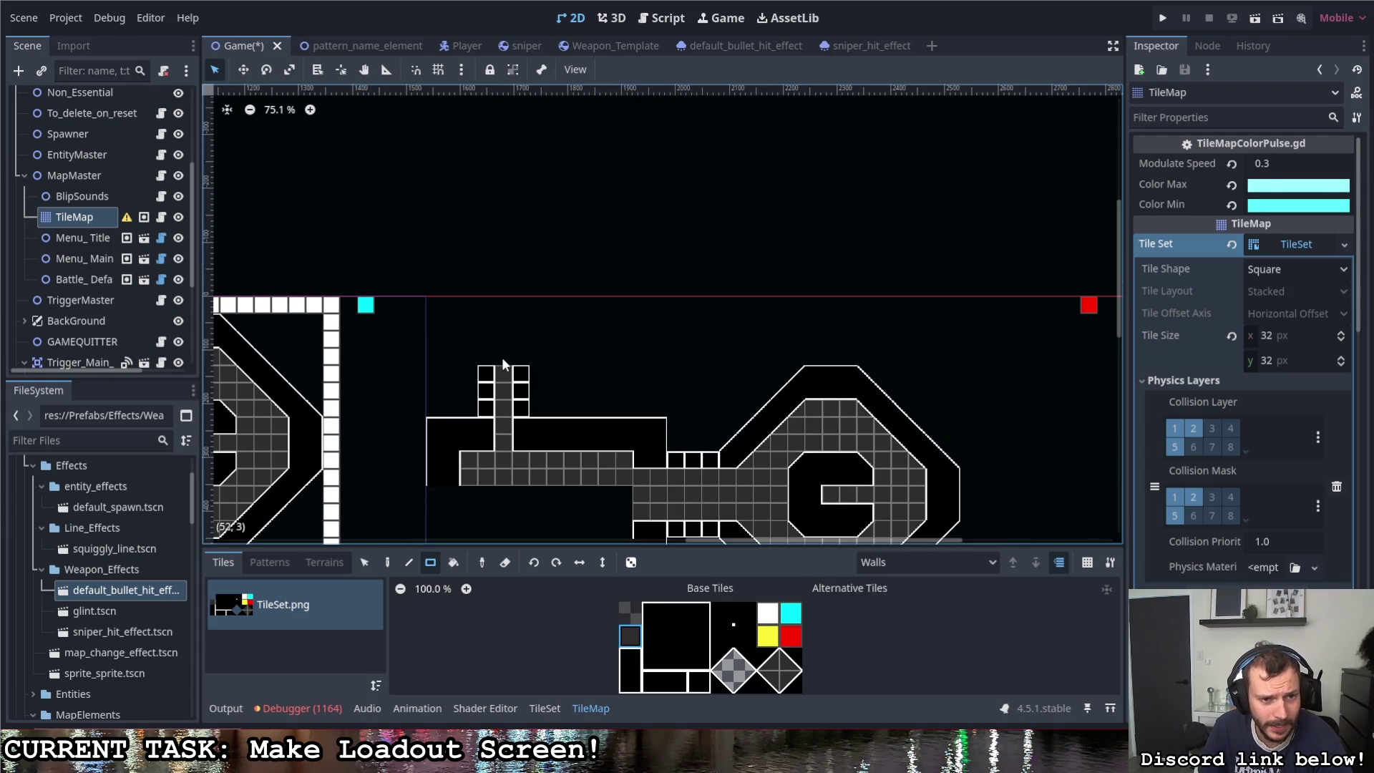
{"action": "scroll", "coordinate": [390, 358], "scroll_direction": "down", "scroll_amount": 1}
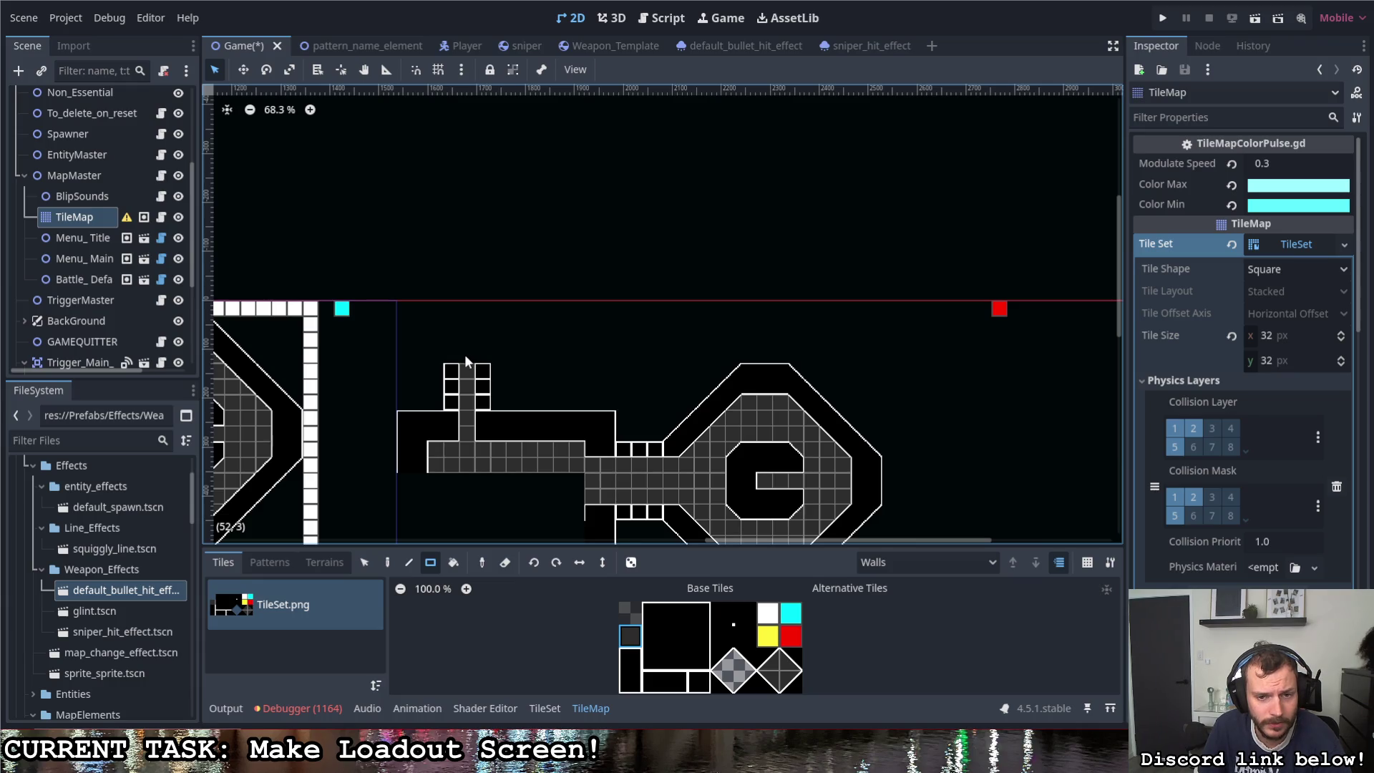
{"action": "scroll", "coordinate": [465, 355], "scroll_direction": "down", "scroll_amount": 4}
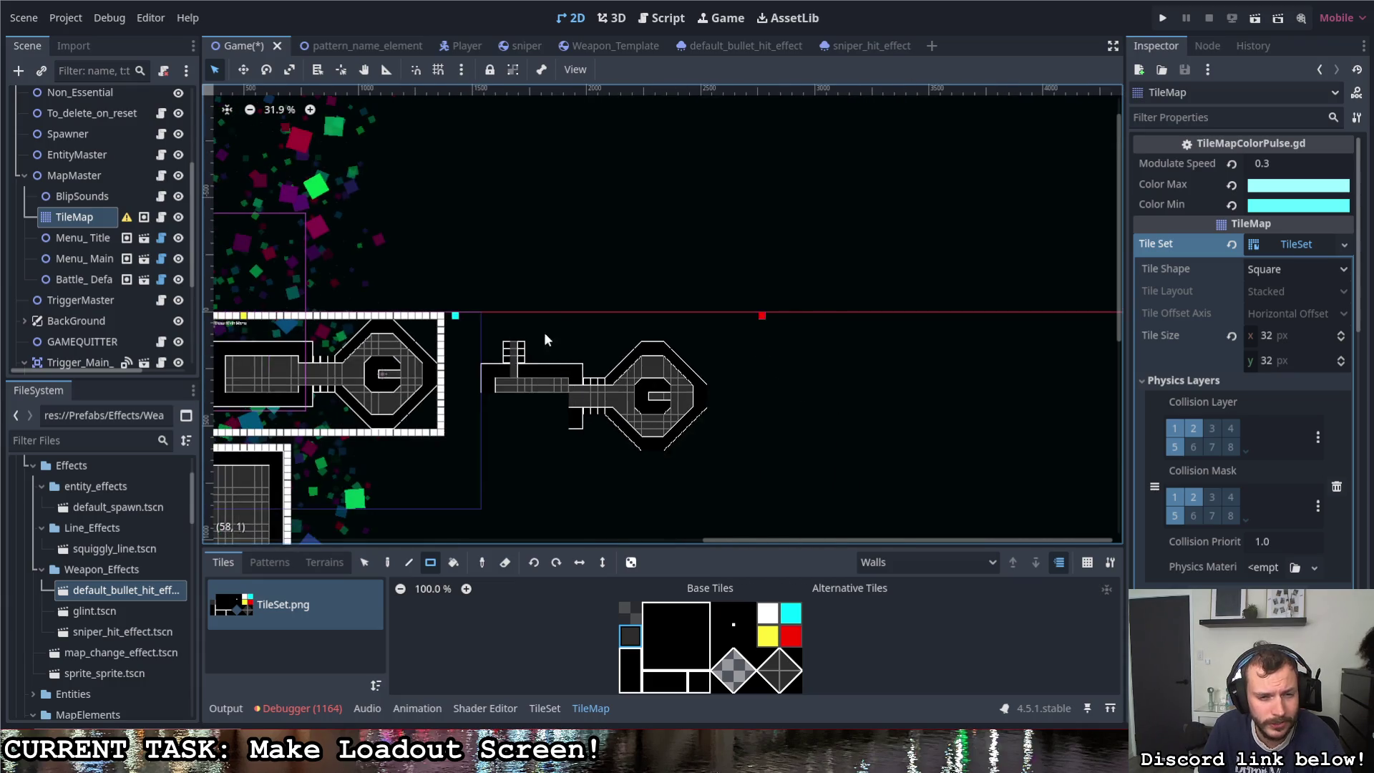
{"action": "scroll", "coordinate": [594, 334], "scroll_direction": "left", "scroll_amount": 3}
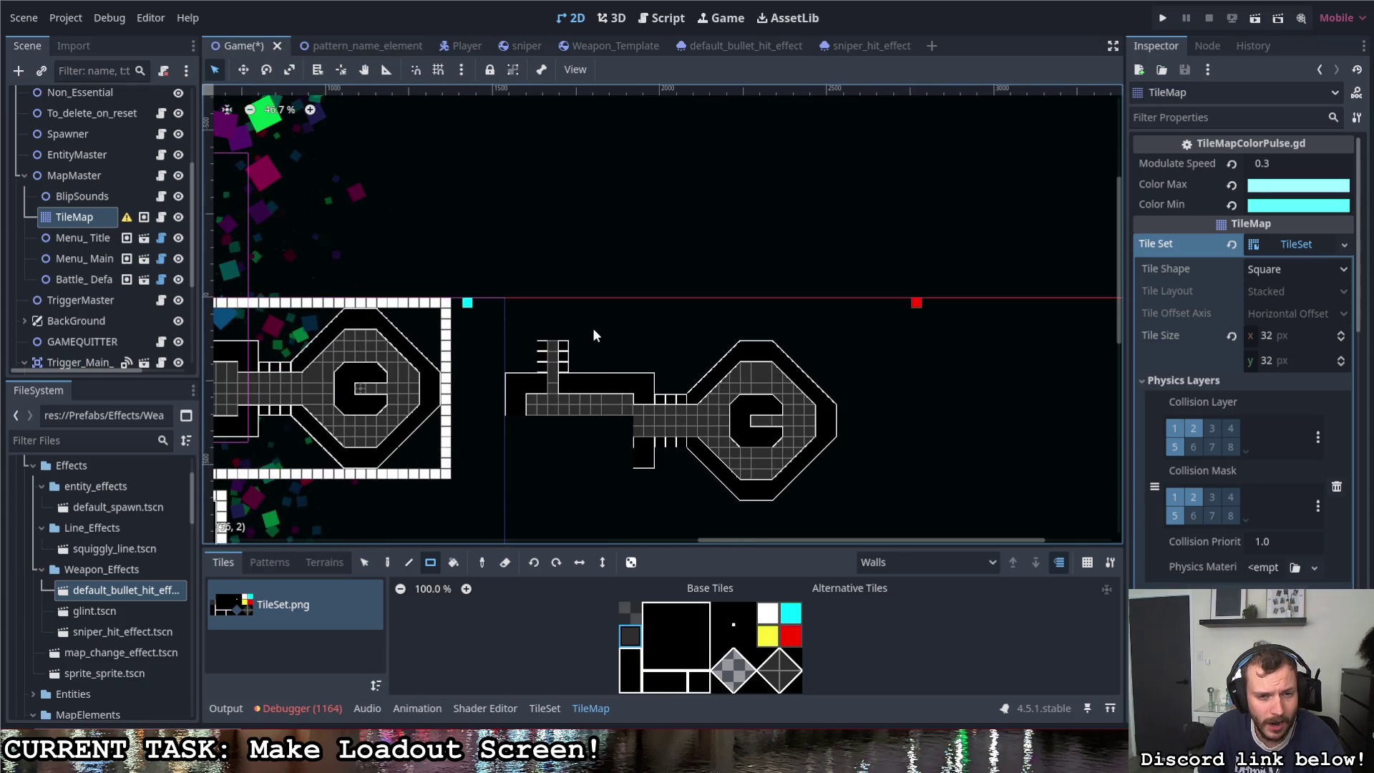
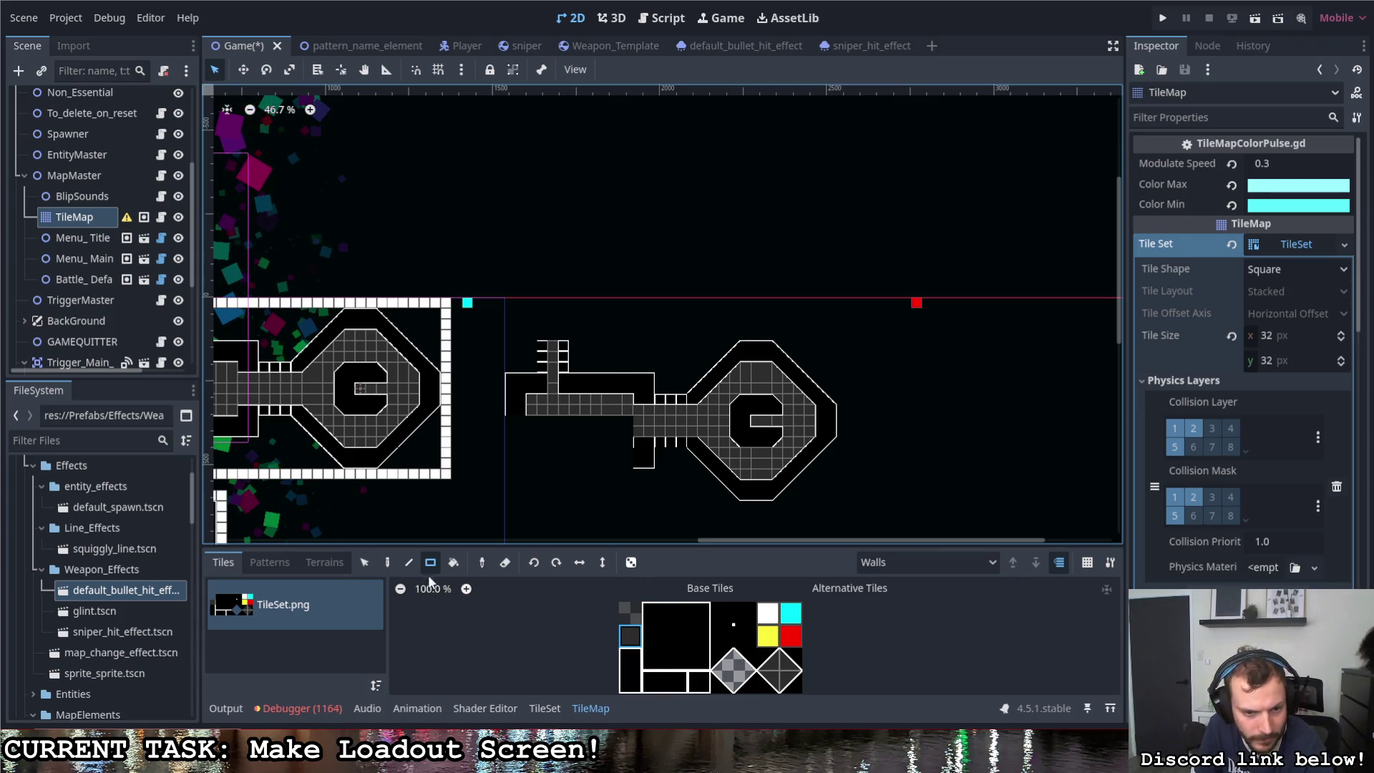
Delete the right-hand key-shaped map piece
{"action": "left_click", "coordinate": [372, 563]}
{"action": "mouse_move", "coordinate": [901, 329]}
{"action": "left_mouse_down"}
{"action": "mouse_move", "coordinate": [604, 508]}
{"action": "mouse_move", "coordinate": [577, 508]}
{"action": "left_mouse_up"}
{"action": "key", "text": "Delete"}
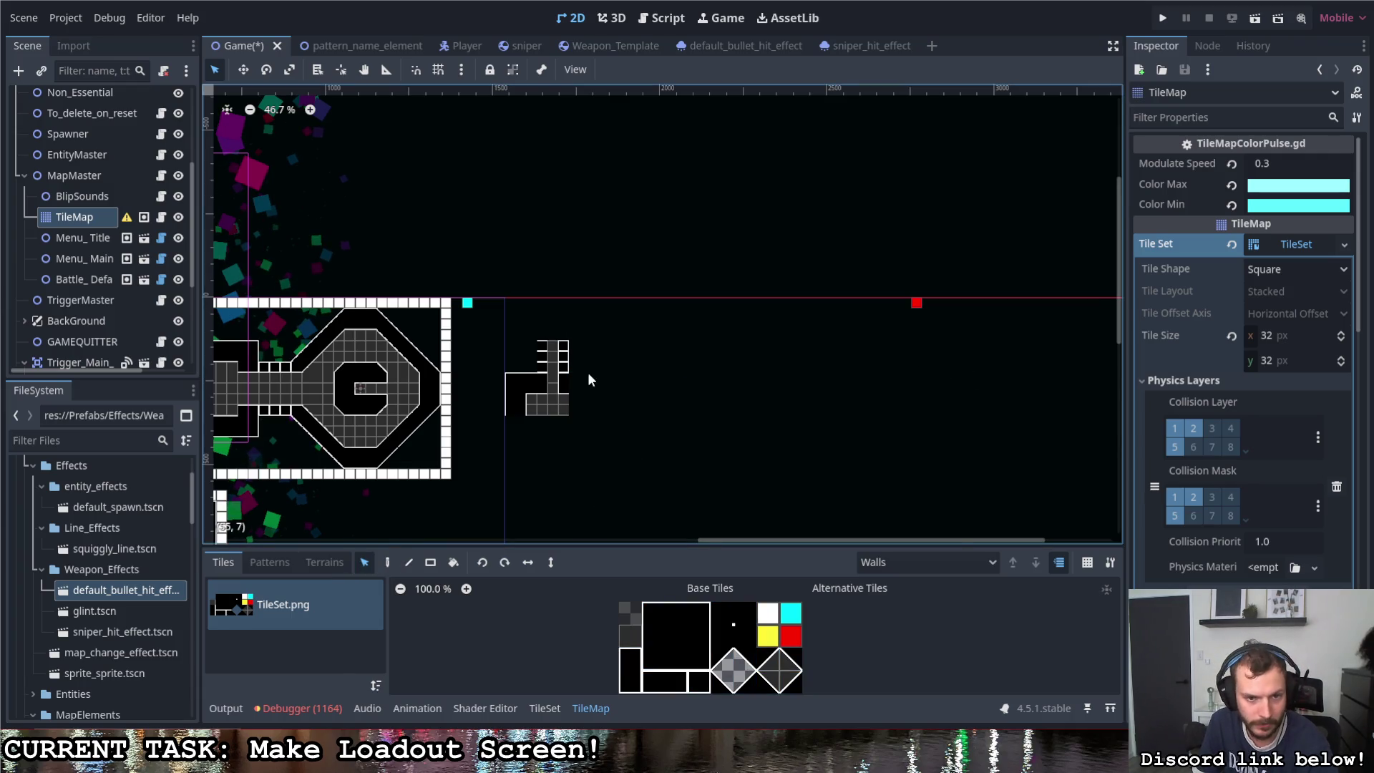
Remove the small fragment's lower tiles and move the remaining wall fragment down-left
{"action": "left_click_drag", "start_coordinate": [571, 403], "coordinate": [498, 414]}
{"action": "key", "text": "Delete"}
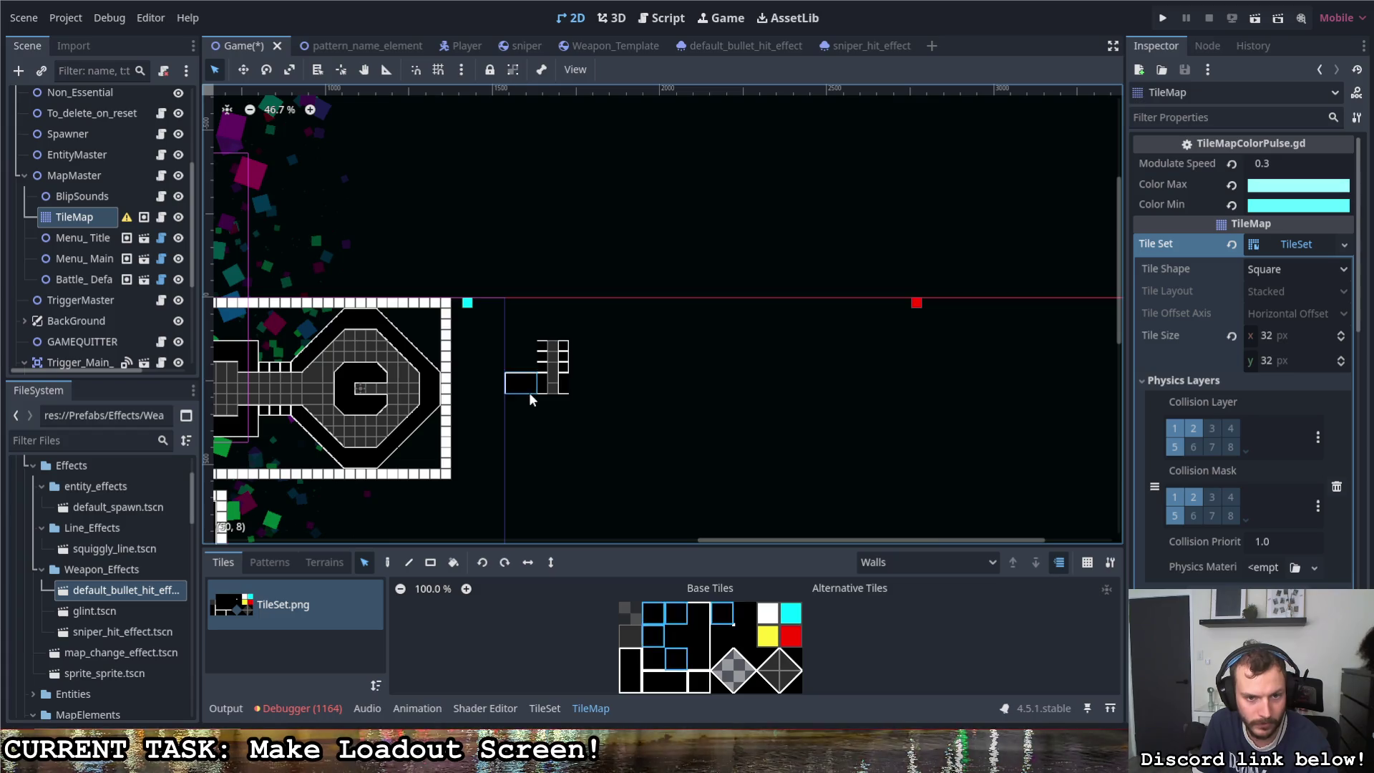
{"action": "scroll", "coordinate": [530, 392], "scroll_direction": "up", "scroll_amount": 3}
{"action": "mouse_move", "coordinate": [598, 310]}
{"action": "left_mouse_down"}
{"action": "mouse_move", "coordinate": [509, 400]}
{"action": "mouse_move", "coordinate": [594, 354]}
{"action": "mouse_move", "coordinate": [546, 435]}
{"action": "mouse_move", "coordinate": [571, 425]}
{"action": "left_mouse_up"}
{"action": "scroll", "coordinate": [678, 266], "scroll_direction": "down", "scroll_amount": 2}
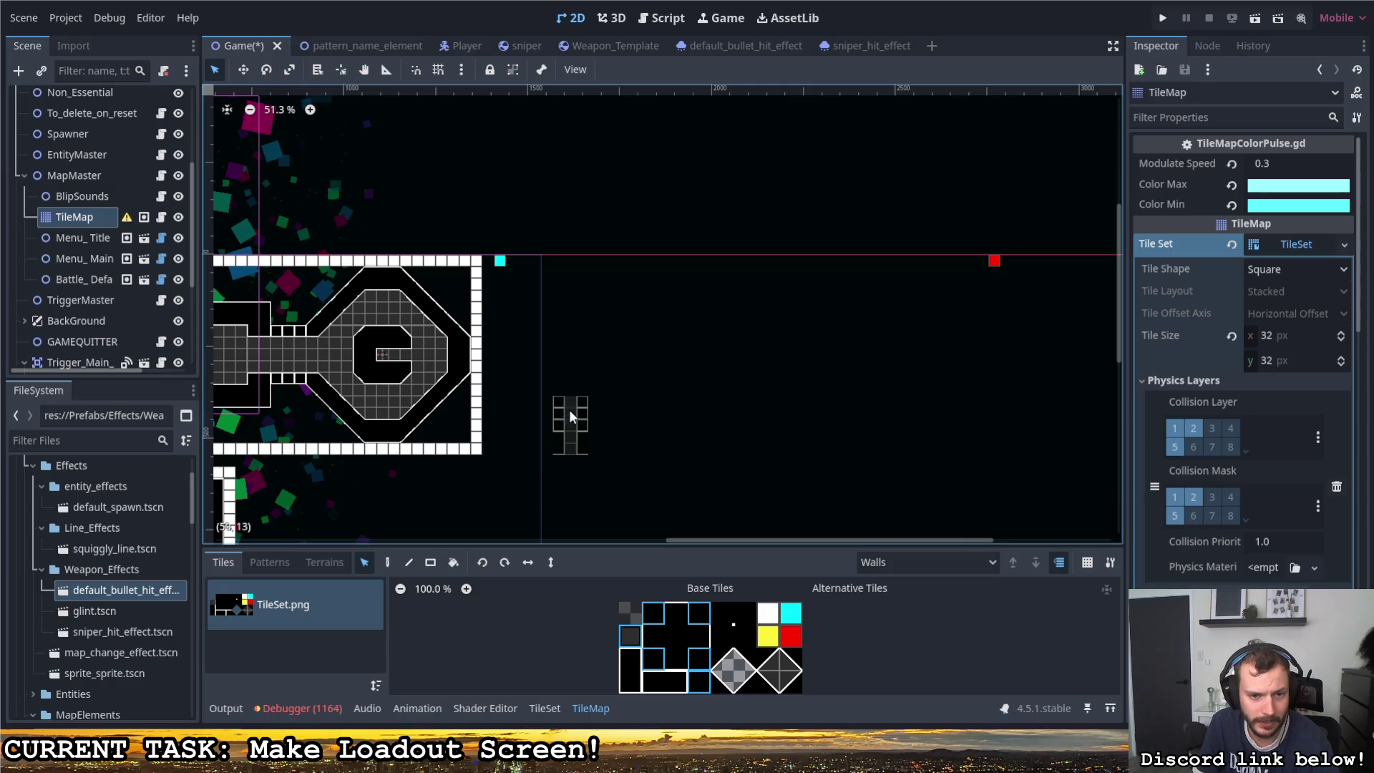
{"action": "left_click", "coordinate": [665, 510]}
Paint a 31x6 strip of dark floor tiles right of the menu room
{"action": "left_click", "coordinate": [633, 636]}
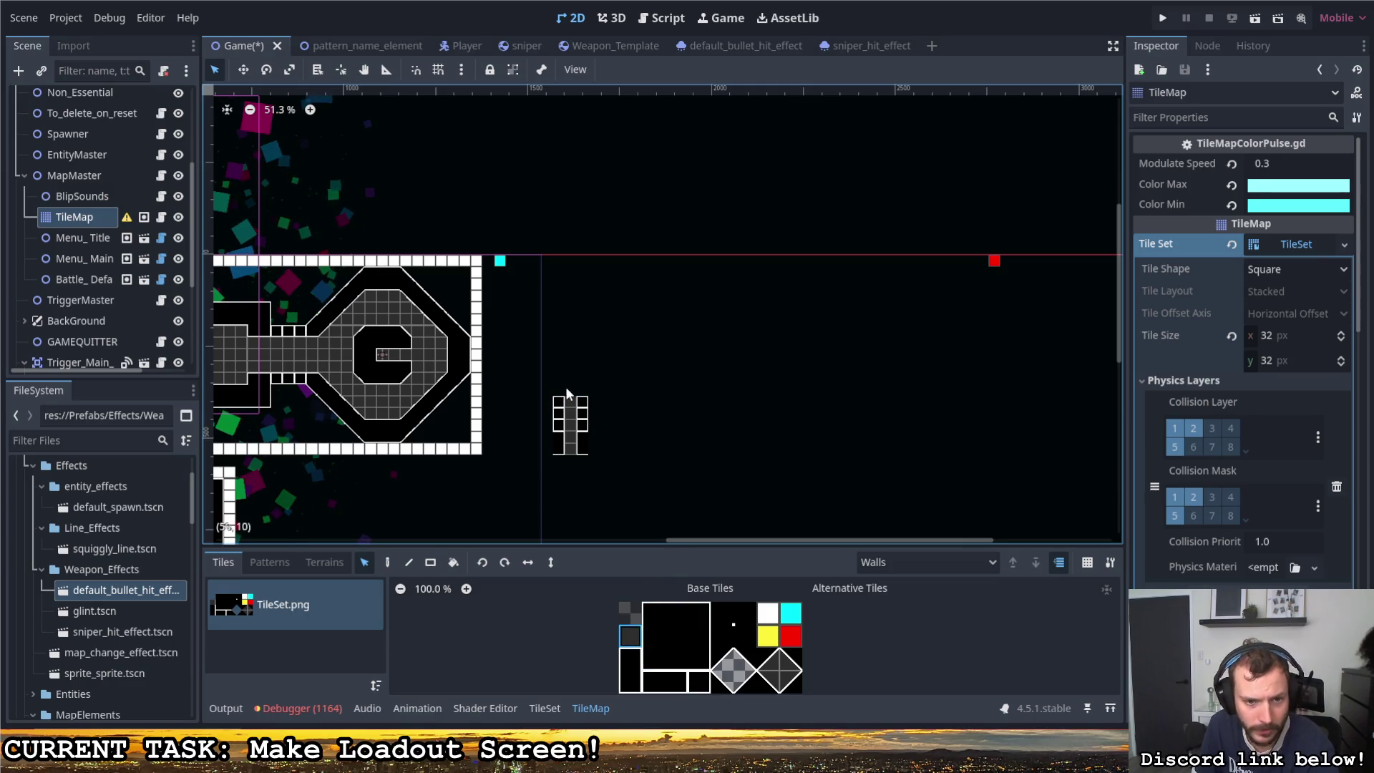
{"action": "key", "text": "r"}
{"action": "mouse_move", "coordinate": [566, 392]}
{"action": "left_mouse_down"}
{"action": "mouse_move", "coordinate": [925, 345]}
{"action": "mouse_move", "coordinate": [924, 329]}
{"action": "left_mouse_up"}
Paint black 1x3 notches along the floor strip's top edge
{"action": "scroll", "coordinate": [955, 378], "scroll_direction": "up", "scroll_amount": 1}
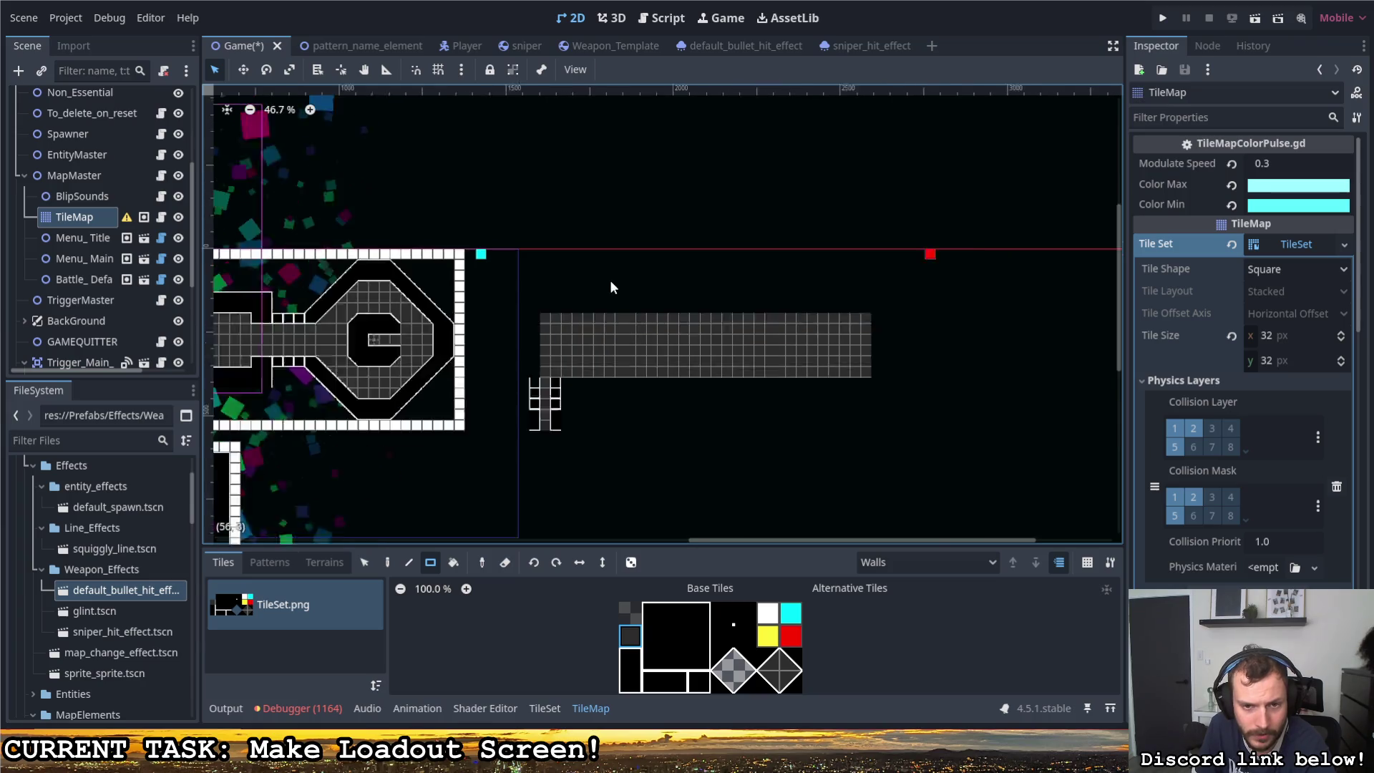
{"action": "scroll", "coordinate": [466, 302], "scroll_direction": "up", "scroll_amount": 3}
{"action": "scroll", "coordinate": [461, 296], "scroll_direction": "down", "scroll_amount": 3}
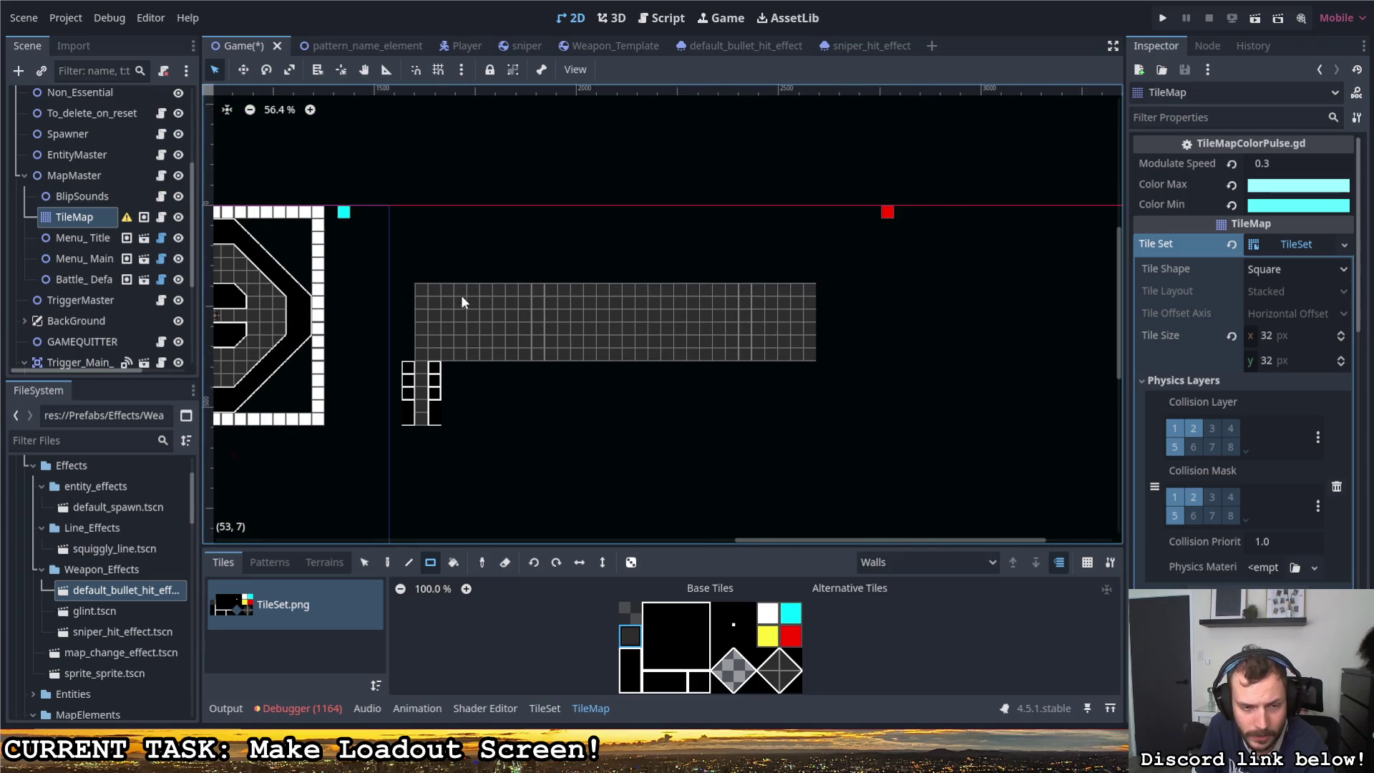
{"action": "left_click", "coordinate": [515, 423], "text": "ctrl"}
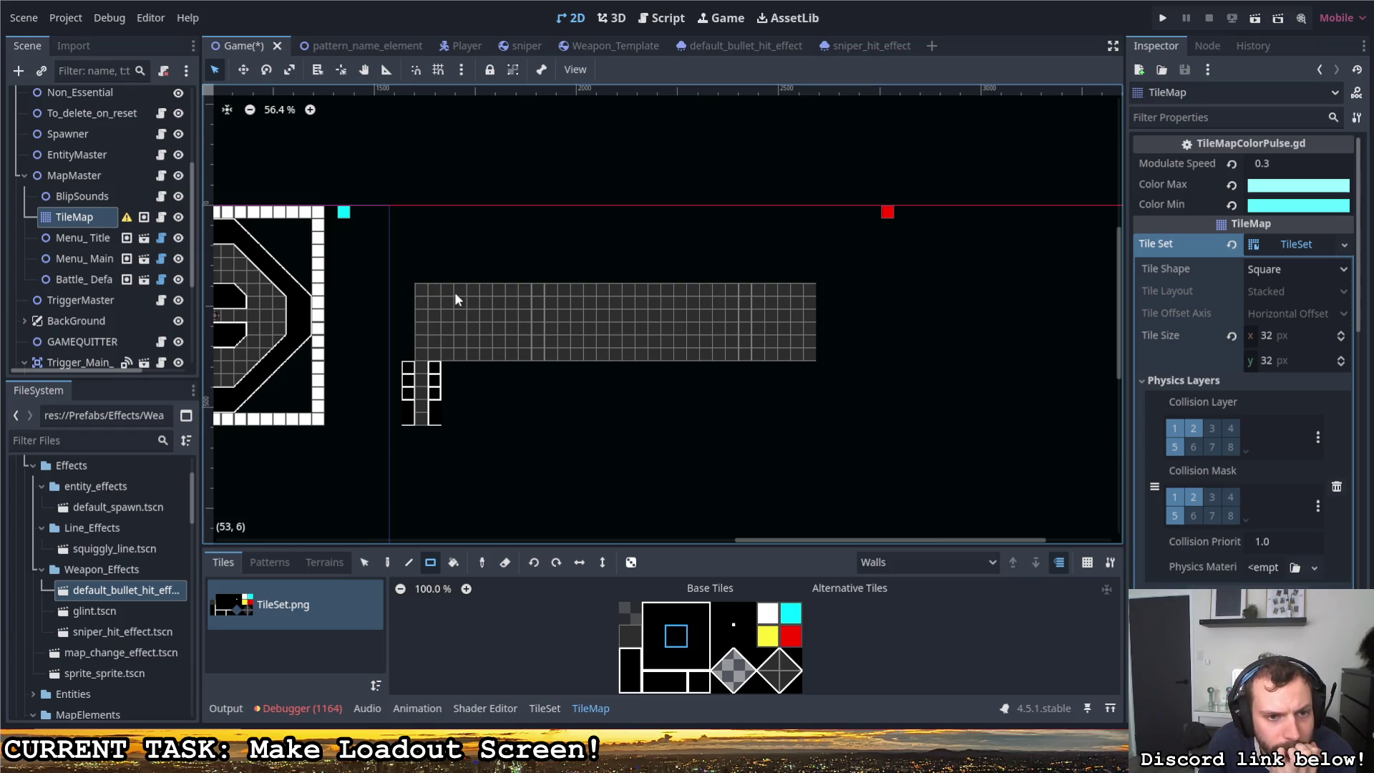
{"action": "mouse_move", "coordinate": [460, 290]}
{"action": "left_mouse_down"}
{"action": "mouse_move", "coordinate": [460, 314]}
{"action": "mouse_move", "coordinate": [564, 298]}
{"action": "mouse_move", "coordinate": [565, 315]}
{"action": "mouse_move", "coordinate": [773, 316]}
{"action": "left_mouse_up"}
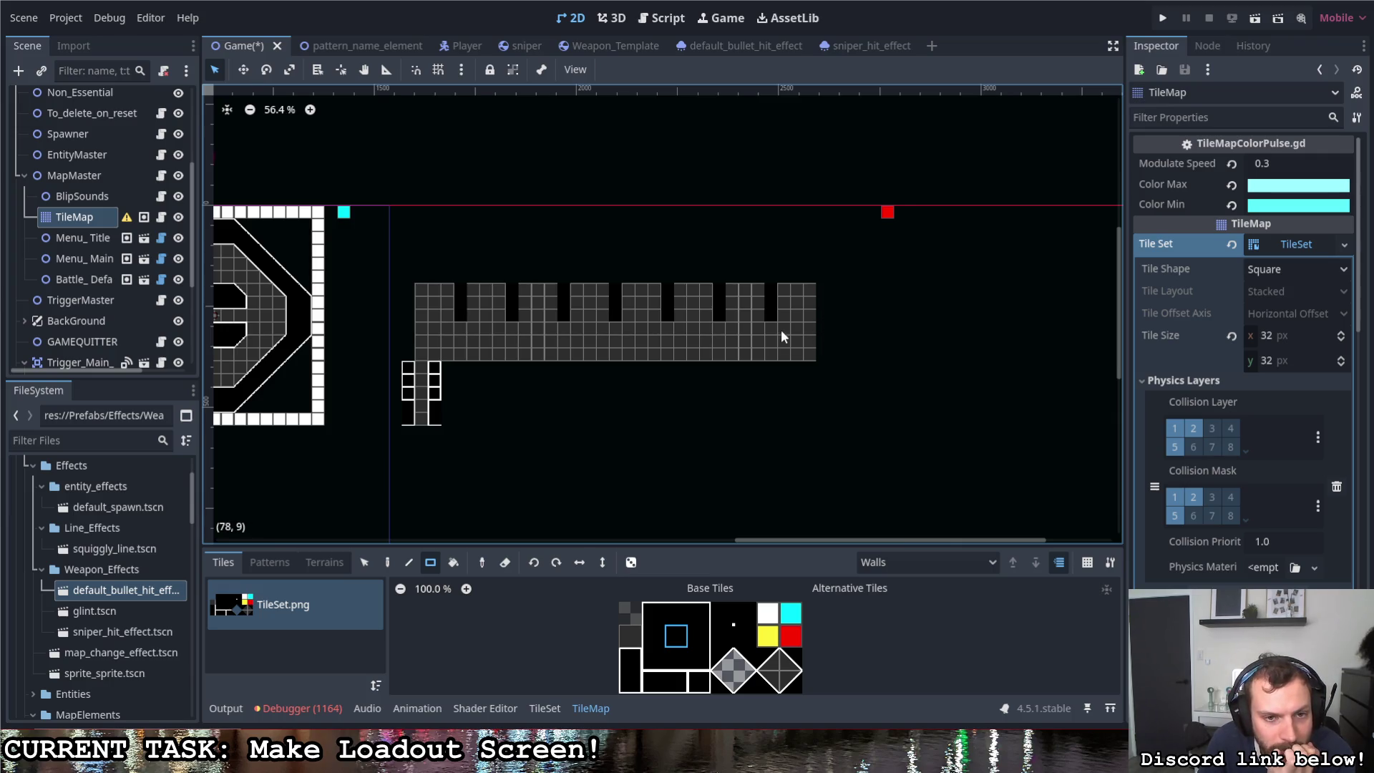
Switch back to the grey floor tile and review the strip
{"action": "scroll", "coordinate": [782, 334], "scroll_direction": "down", "scroll_amount": 1}
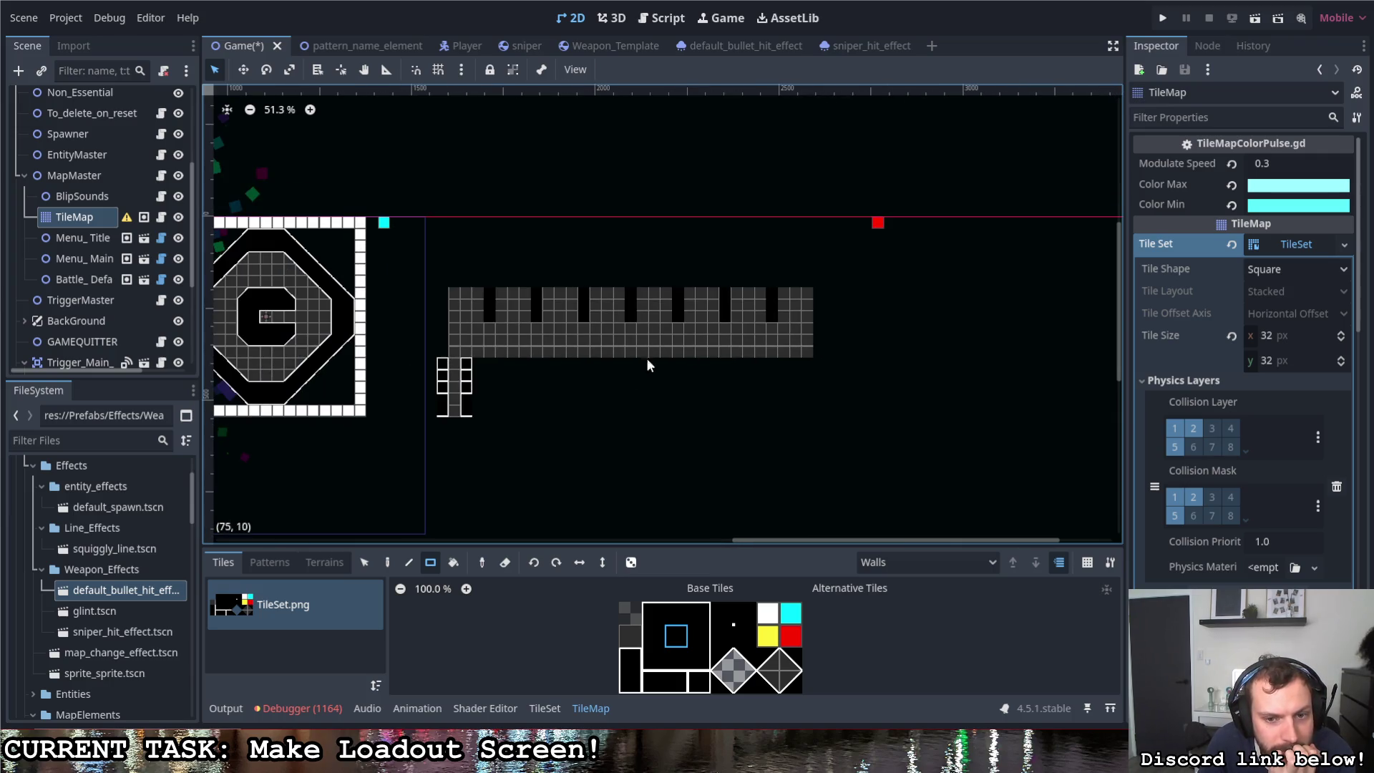
{"action": "left_click", "coordinate": [633, 634]}
{"action": "scroll", "coordinate": [704, 307], "scroll_direction": "up", "scroll_amount": 3}
{"action": "scroll", "coordinate": [704, 306], "scroll_direction": "right", "scroll_amount": 5}
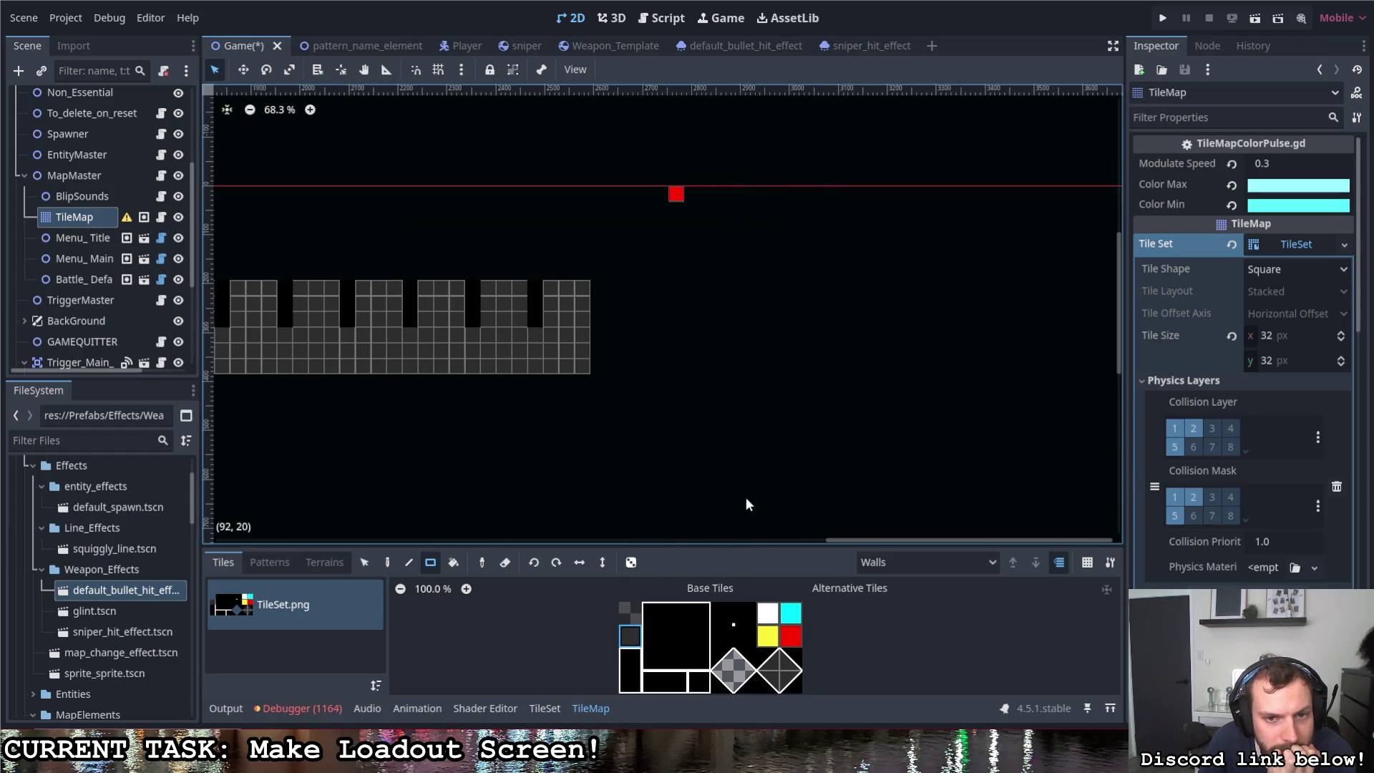
{"action": "scroll", "coordinate": [723, 510], "scroll_direction": "down", "scroll_amount": 1}
{"action": "scroll", "coordinate": [736, 530], "scroll_direction": "left", "scroll_amount": 10}
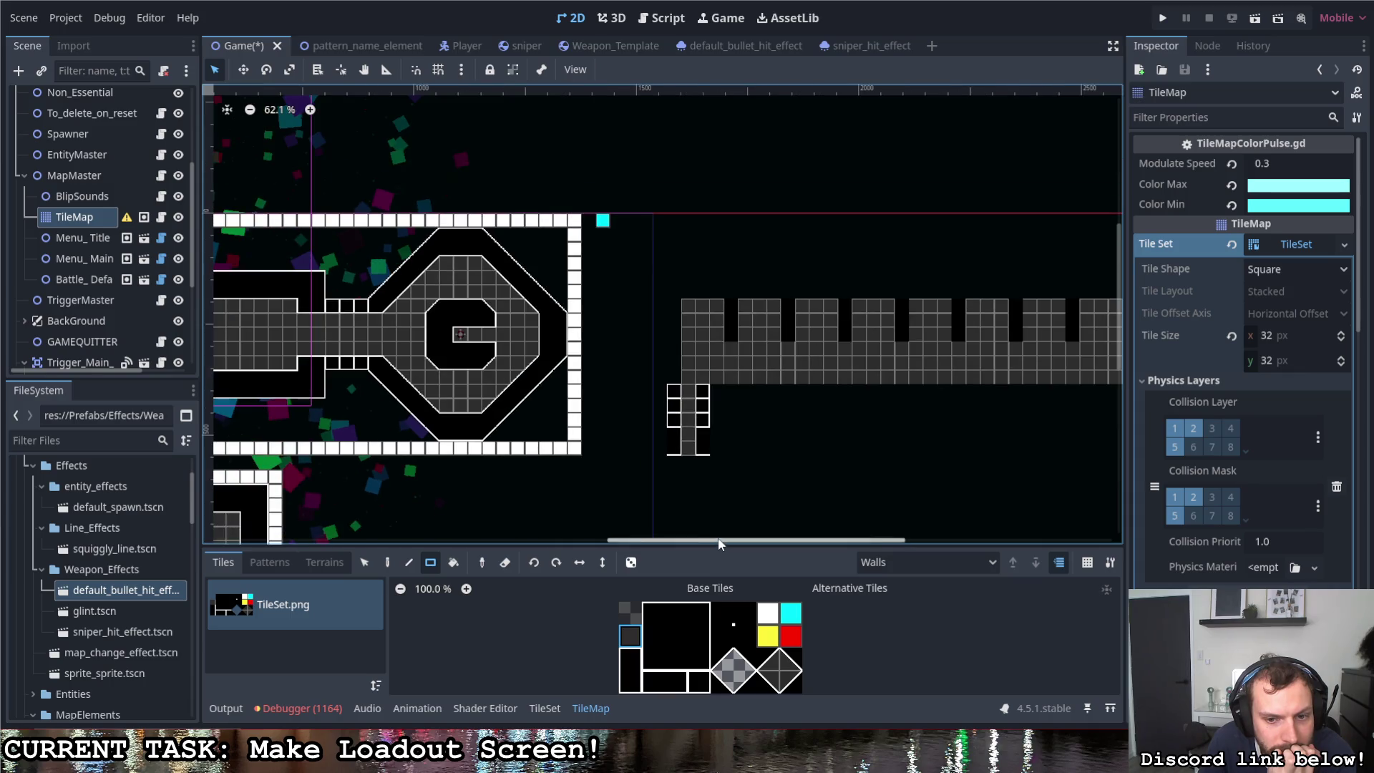
{"action": "scroll", "coordinate": [718, 542], "scroll_direction": "right", "scroll_amount": 5}
Paint a 31x12 grey floor area over the strip, leaving seven black pillars
{"action": "mouse_move", "coordinate": [943, 293]}
{"action": "left_mouse_down"}
{"action": "mouse_move", "coordinate": [637, 106]}
{"action": "mouse_move", "coordinate": [512, 107]}
{"action": "mouse_move", "coordinate": [522, 158]}
{"action": "mouse_move", "coordinate": [519, 139]}
{"action": "left_mouse_up"}
{"action": "scroll", "coordinate": [644, 215], "scroll_direction": "up", "scroll_amount": 2}
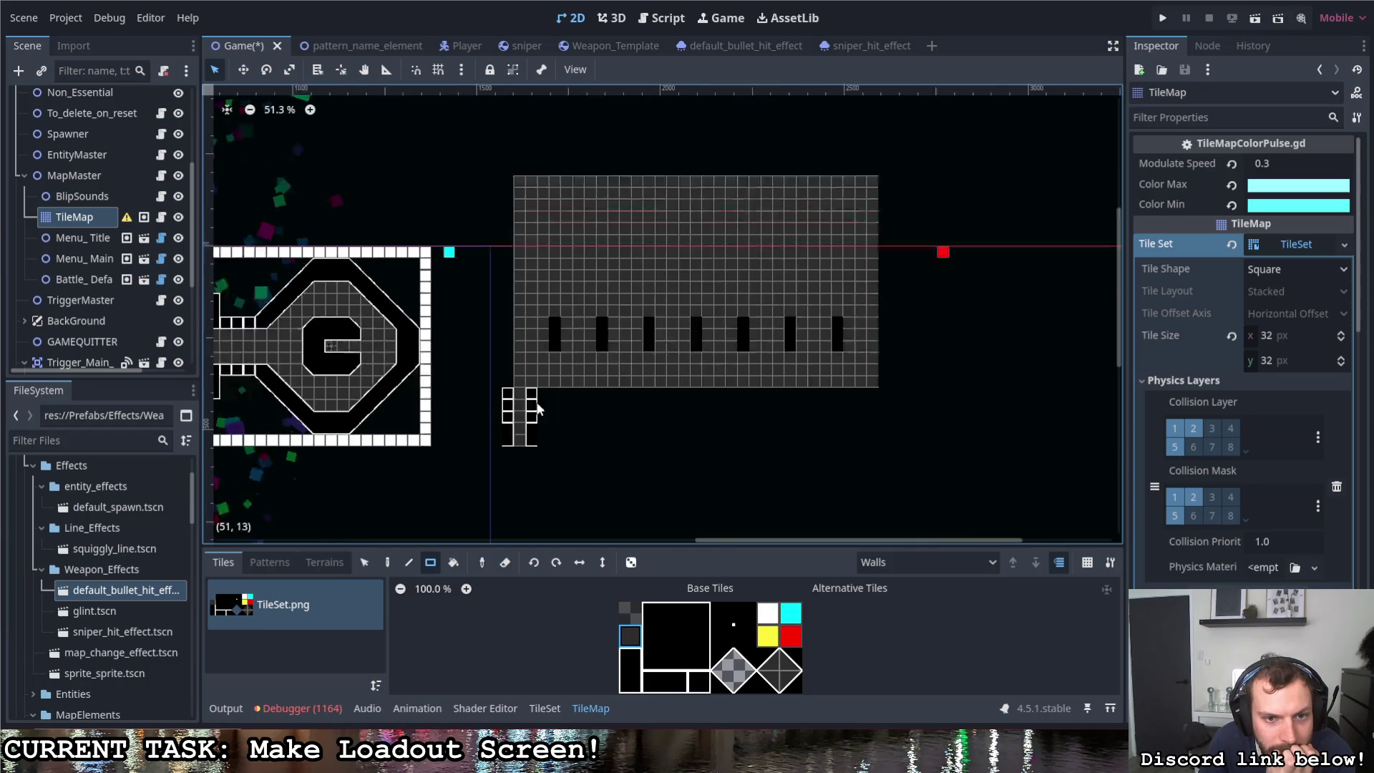
{"action": "scroll", "coordinate": [790, 274], "scroll_direction": "right", "scroll_amount": 4}
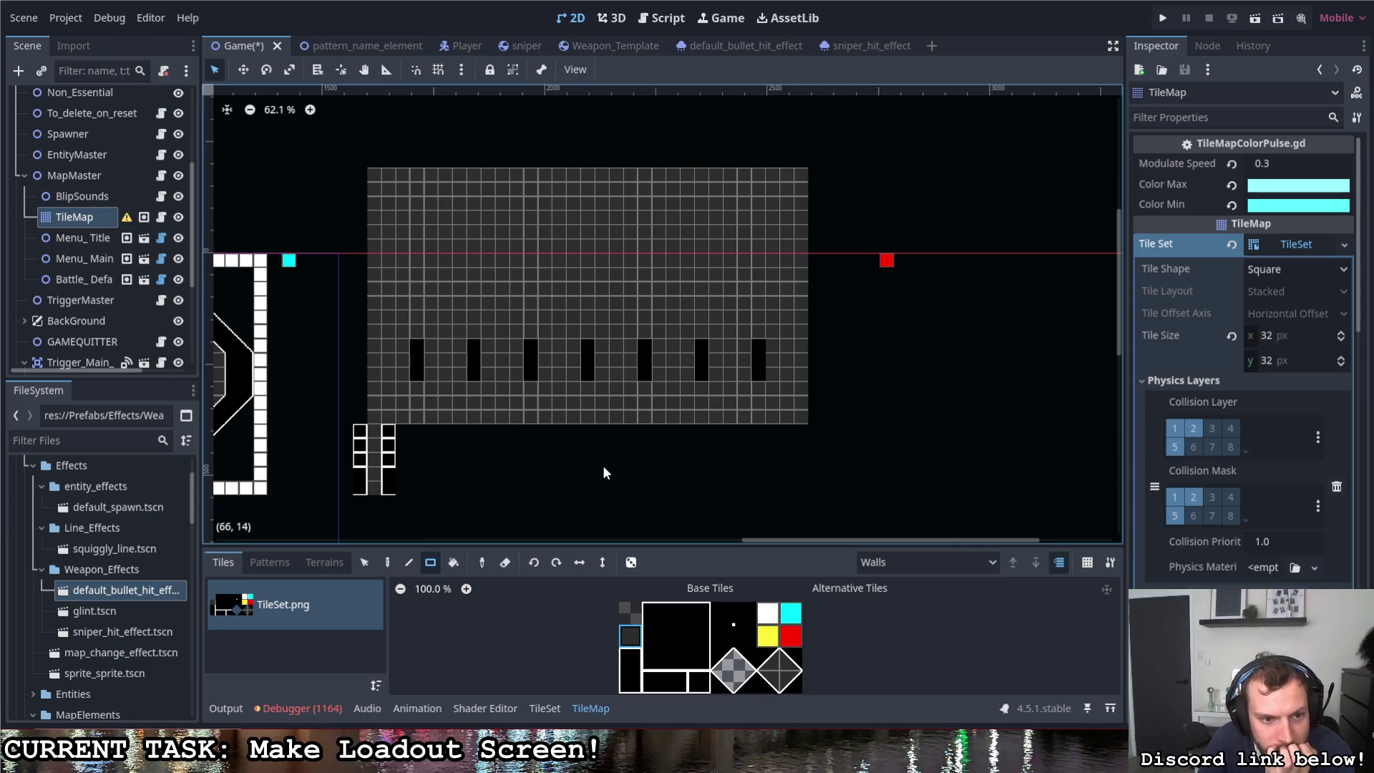
{"action": "scroll", "coordinate": [603, 458], "scroll_direction": "left", "scroll_amount": 3}
{"action": "scroll", "coordinate": [579, 315], "scroll_direction": "down", "scroll_amount": 3}
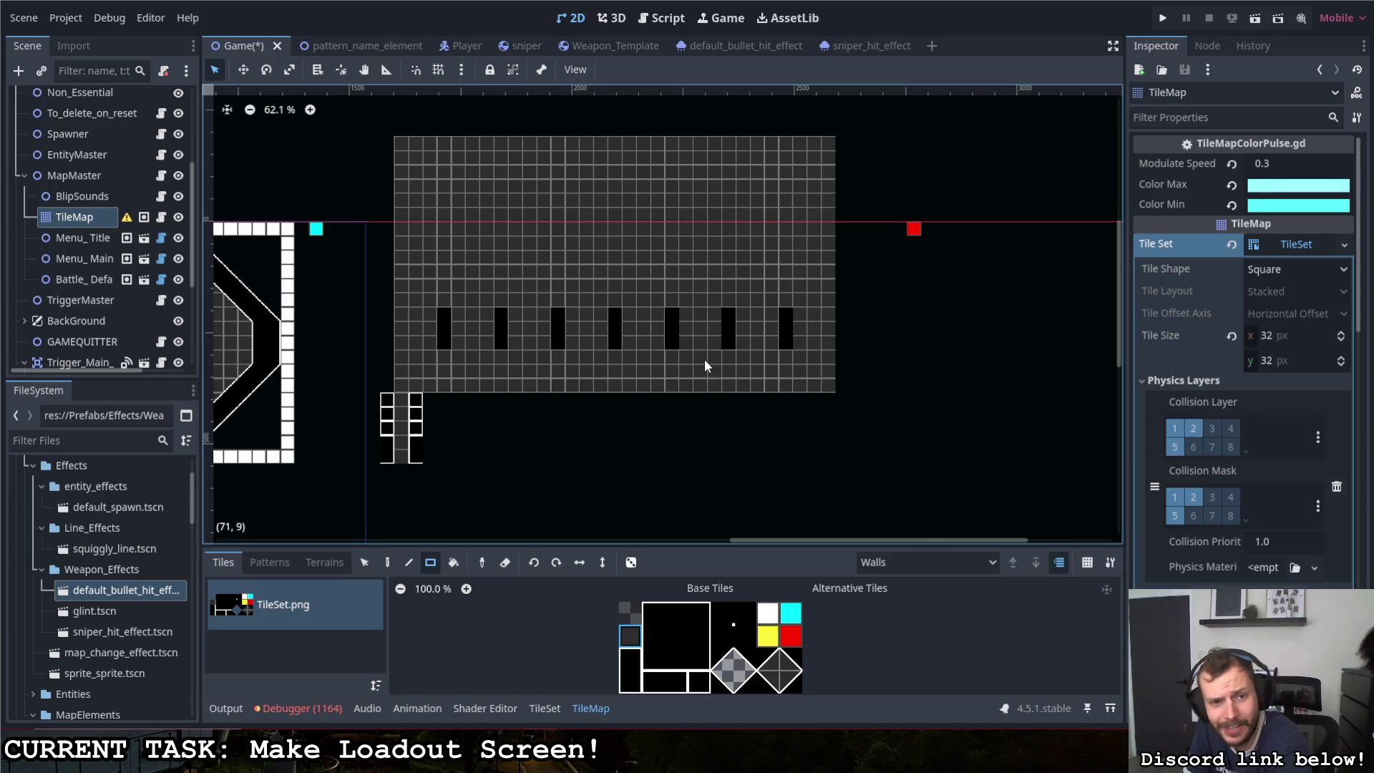
{"action": "scroll", "coordinate": [497, 345], "scroll_direction": "up", "scroll_amount": 1}
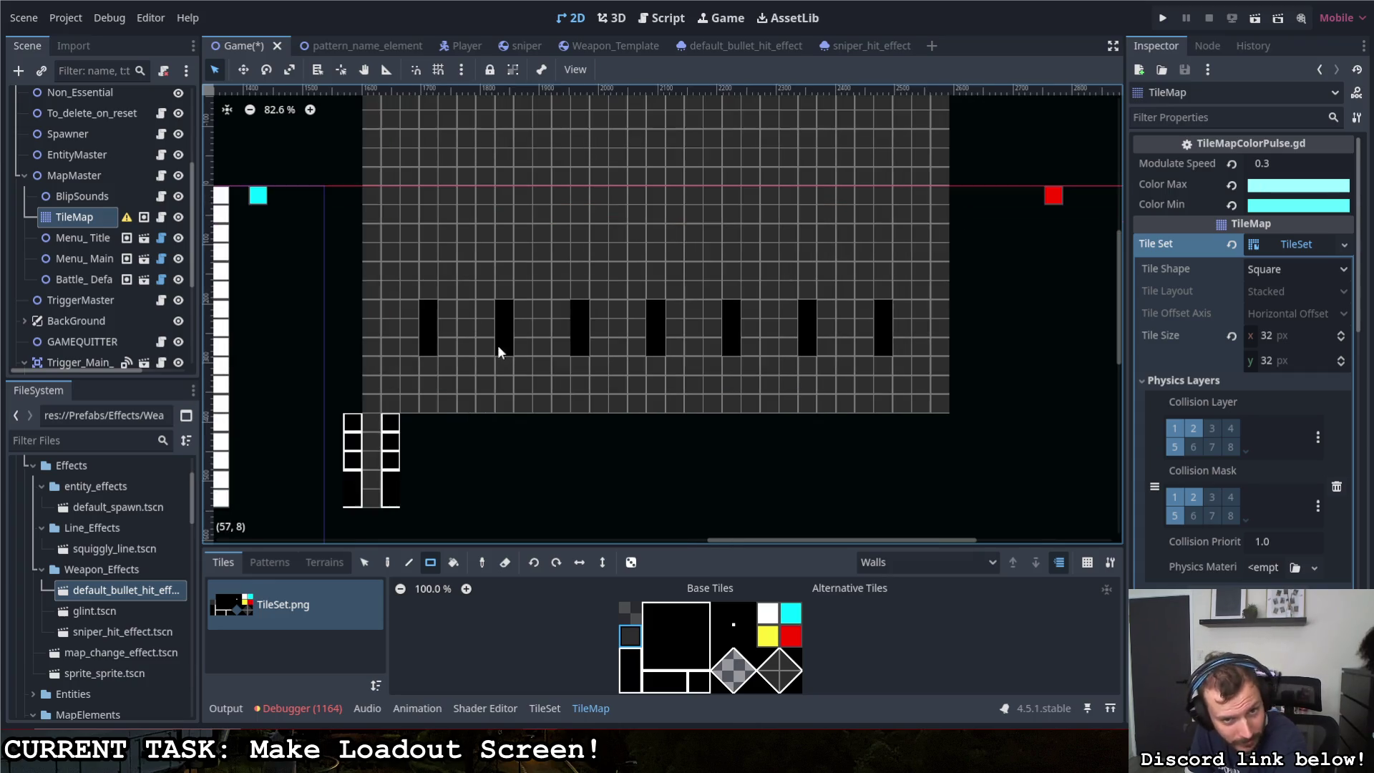
{"action": "scroll", "coordinate": [499, 376], "scroll_direction": "up", "scroll_amount": 2}
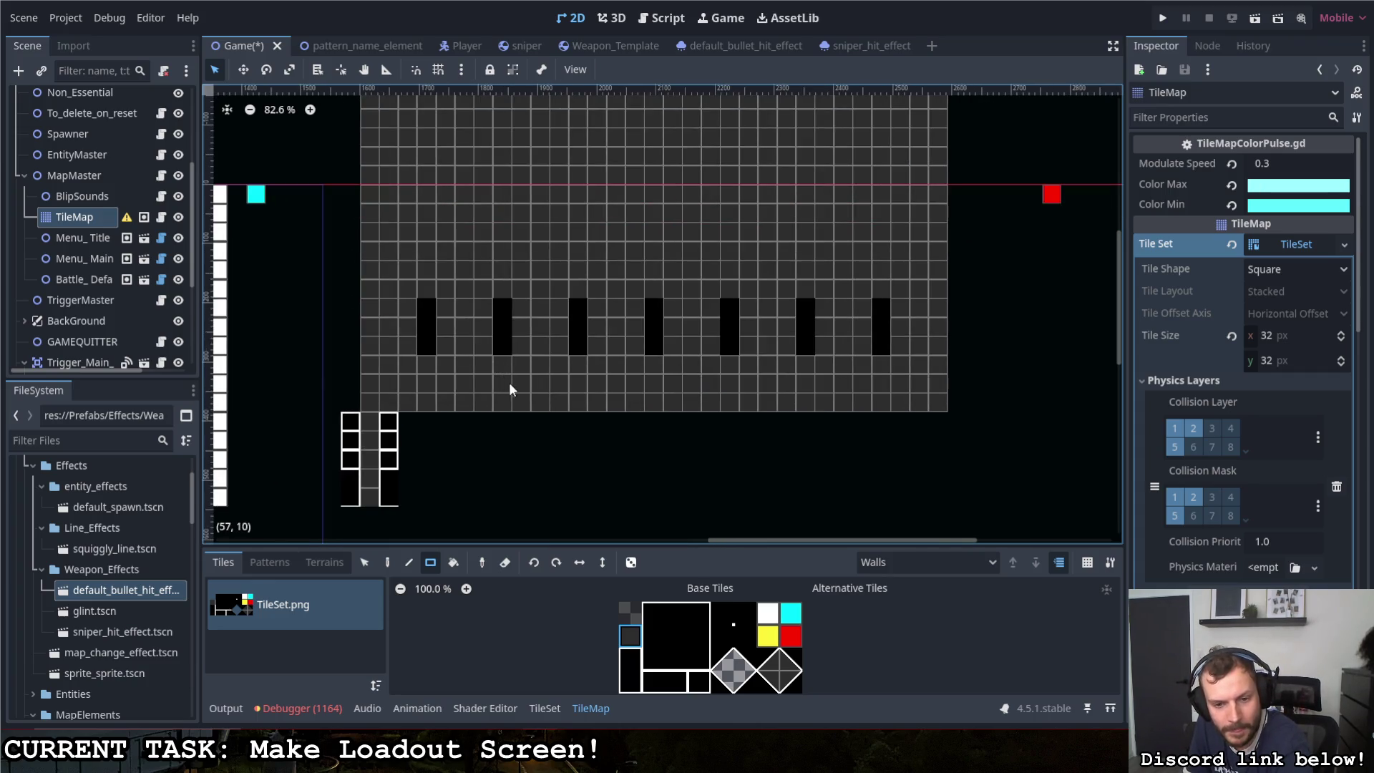
{"action": "scroll", "coordinate": [711, 662], "scroll_direction": "down", "scroll_amount": 3}
{"action": "scroll", "coordinate": [772, 622], "scroll_direction": "down", "scroll_amount": 1}
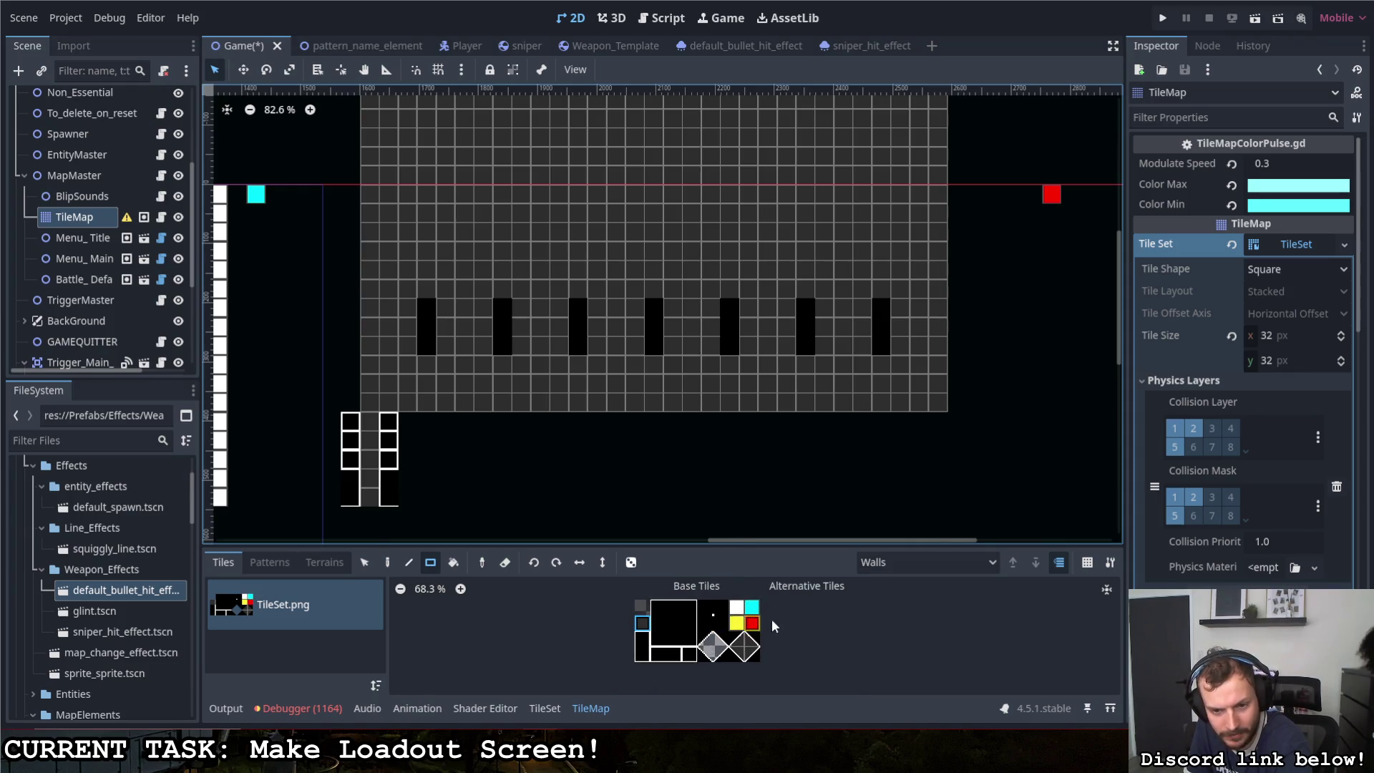
Adjust the tile palette view and select a wall edge tile
{"action": "left_click", "coordinate": [895, 561]}
{"action": "scroll", "coordinate": [464, 357], "scroll_direction": "up", "scroll_amount": 2}
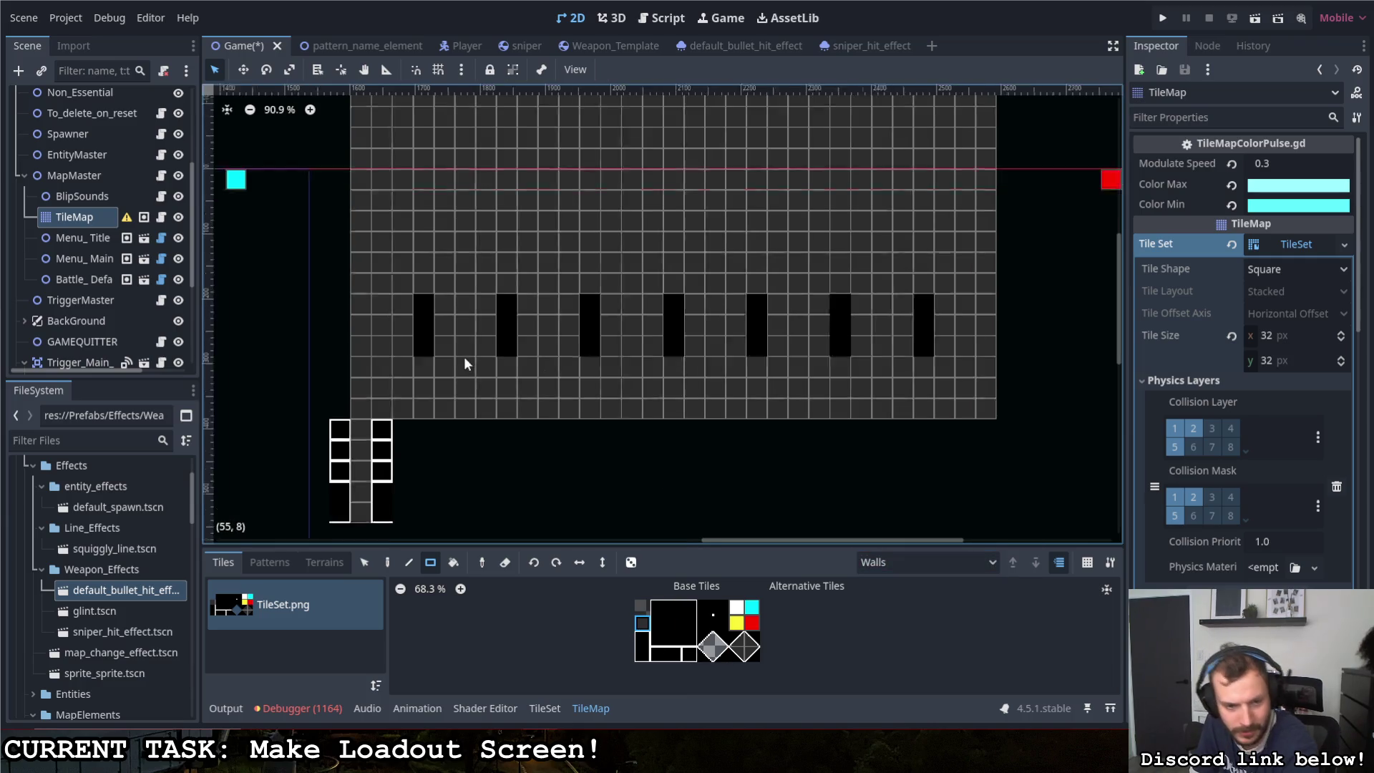
{"action": "scroll", "coordinate": [442, 400], "scroll_direction": "down", "scroll_amount": 4}
{"action": "scroll", "coordinate": [428, 335], "scroll_direction": "up", "scroll_amount": 2}
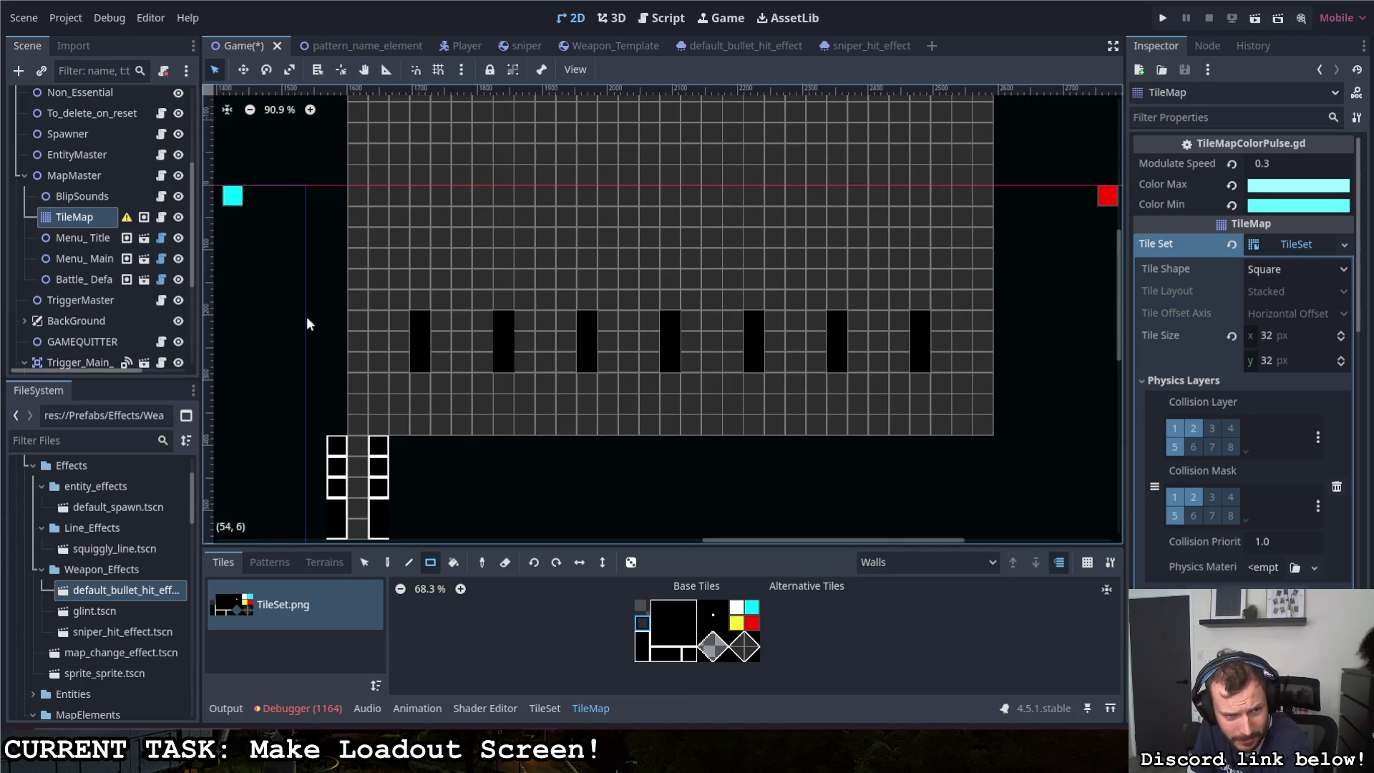
{"action": "scroll", "coordinate": [482, 371], "scroll_direction": "up", "scroll_amount": 3}
{"action": "scroll", "coordinate": [482, 371], "scroll_direction": "down", "scroll_amount": 4}
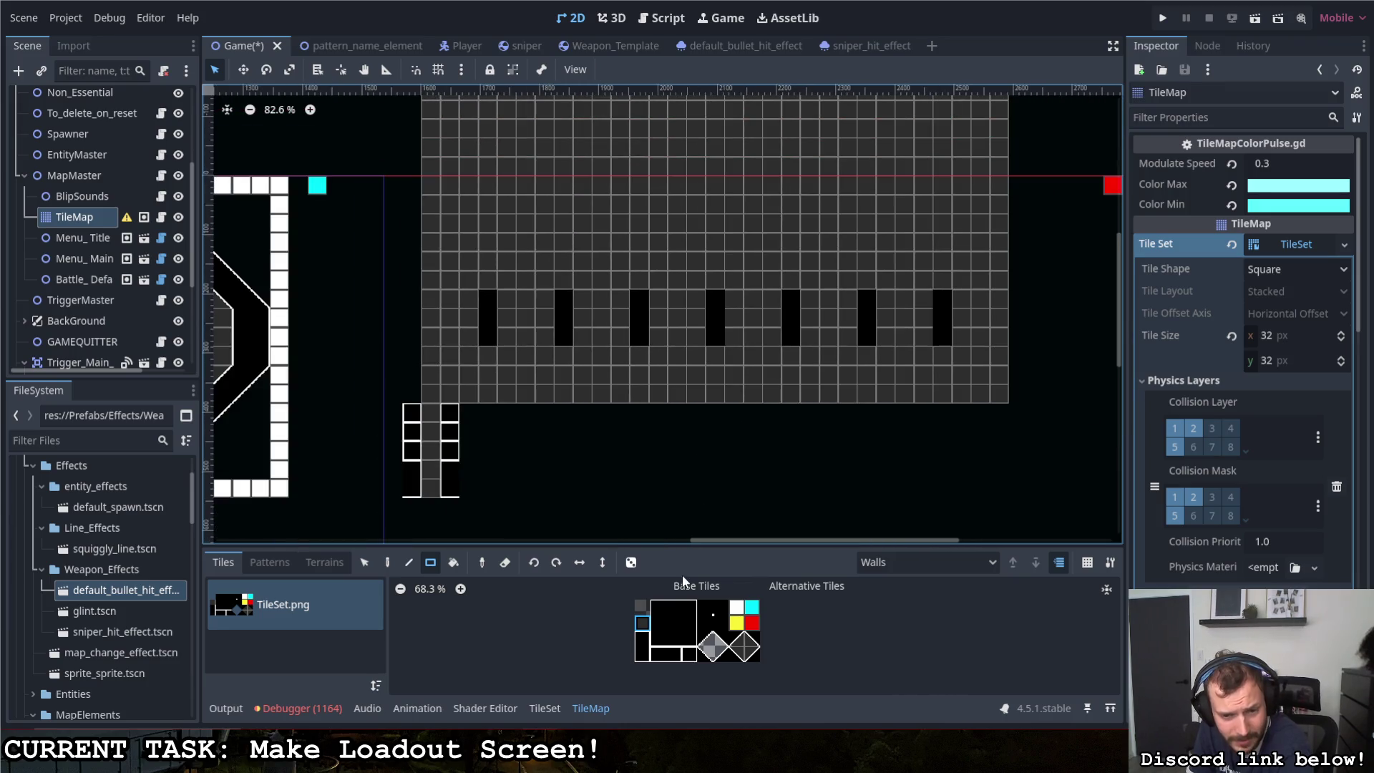
{"action": "left_click", "coordinate": [657, 610]}
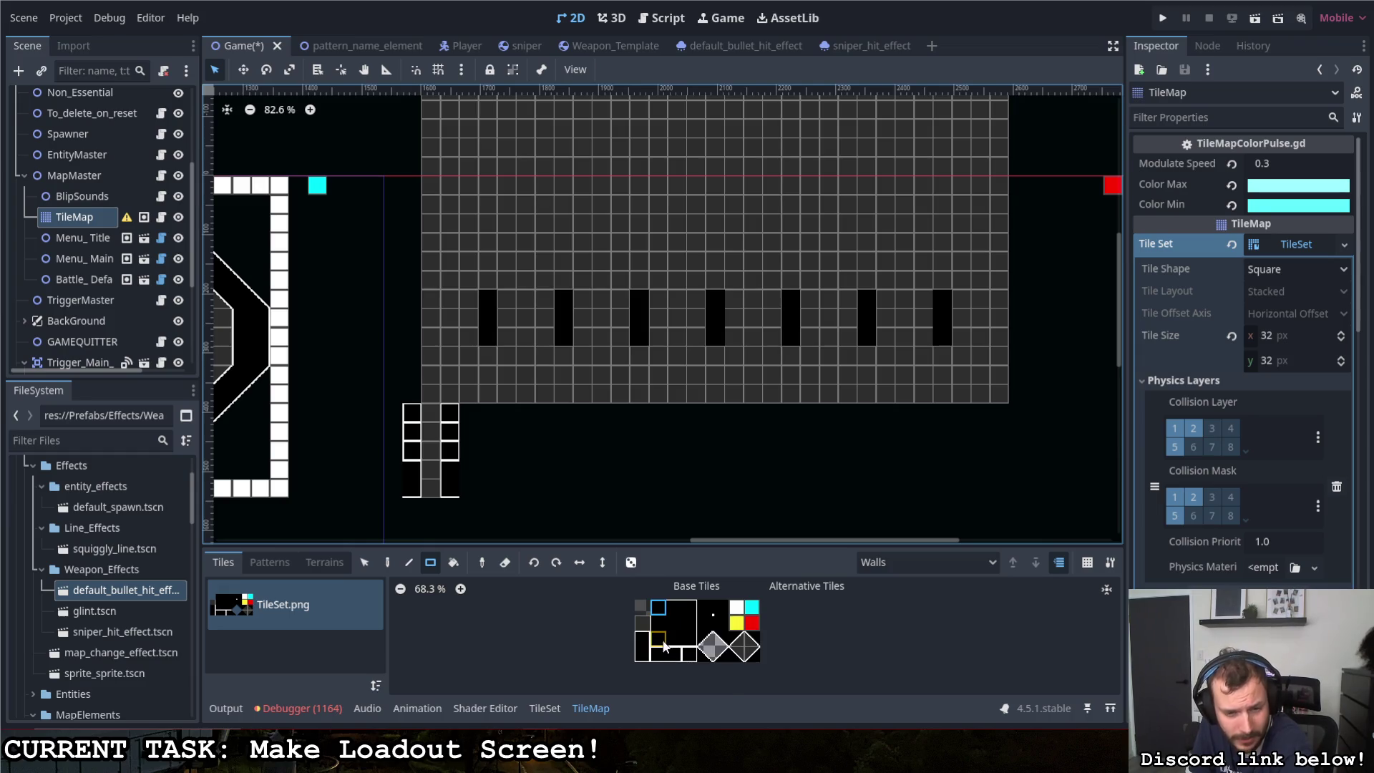
Turn a connector square black, cap it with an edge tile, and run a wall edge along the bottom row
{"action": "left_click", "coordinate": [630, 594]}
{"action": "left_click", "coordinate": [455, 419]}
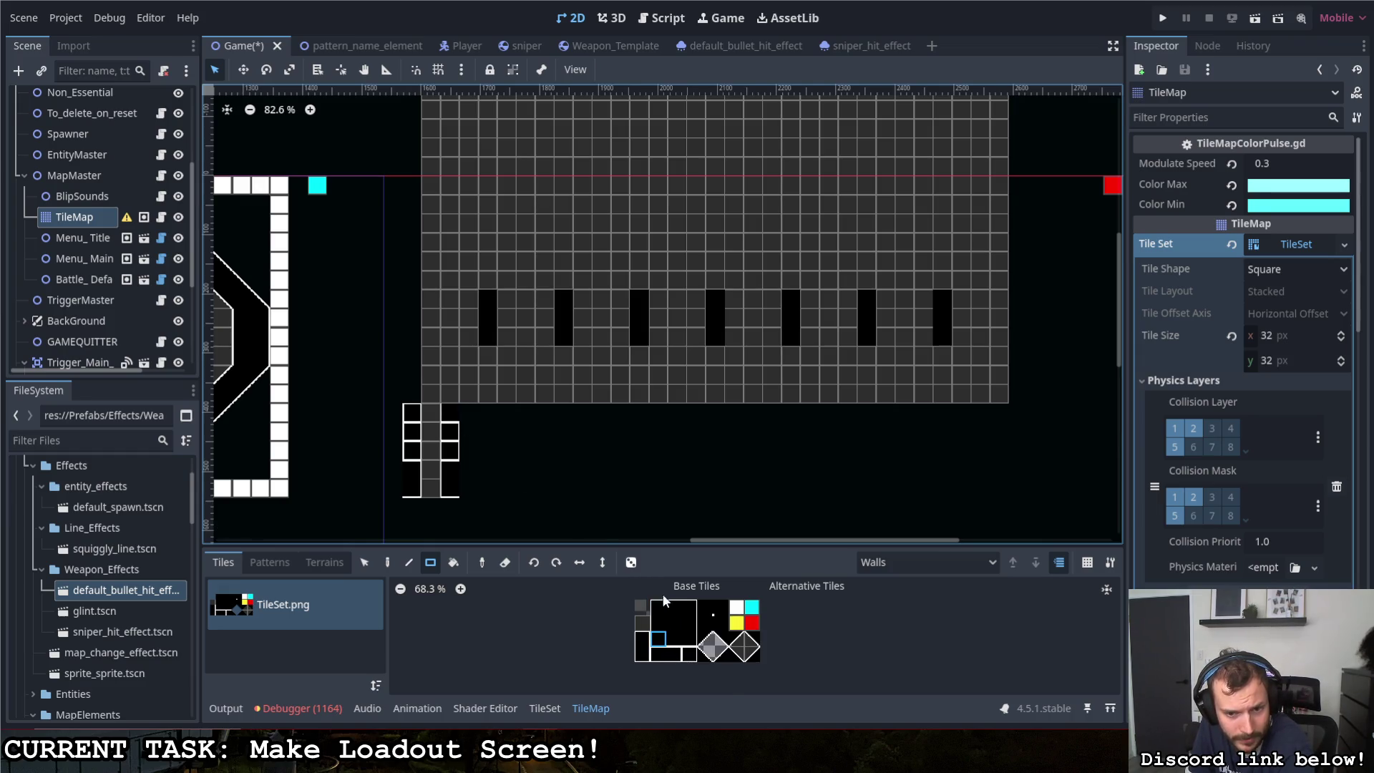
{"action": "left_click", "coordinate": [659, 607]}
{"action": "left_click", "coordinate": [449, 393]}
{"action": "left_click", "coordinate": [673, 608]}
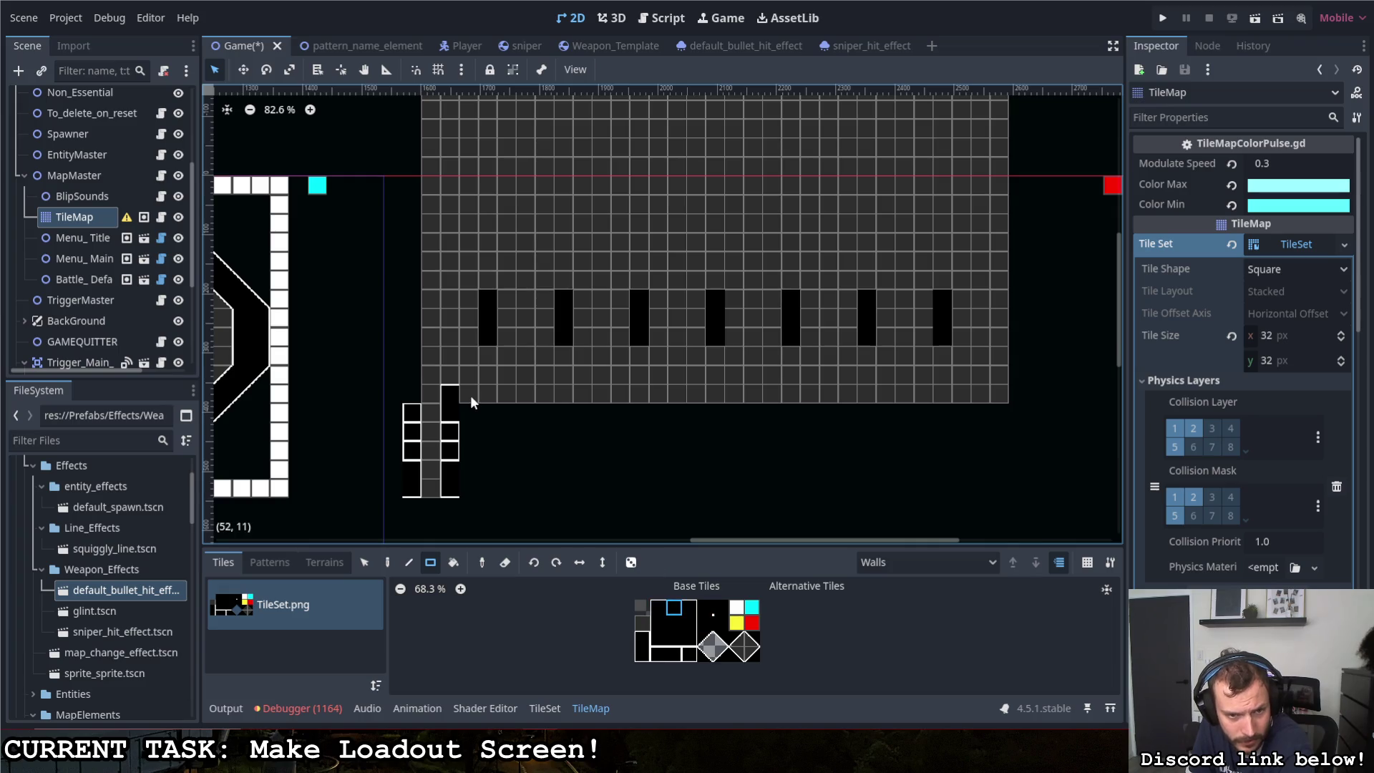
{"action": "left_click_drag", "start_coordinate": [470, 395], "coordinate": [970, 392]}
Draw the lower wall line beneath the room with slope tiles at both corners
{"action": "left_click", "coordinate": [673, 637]}
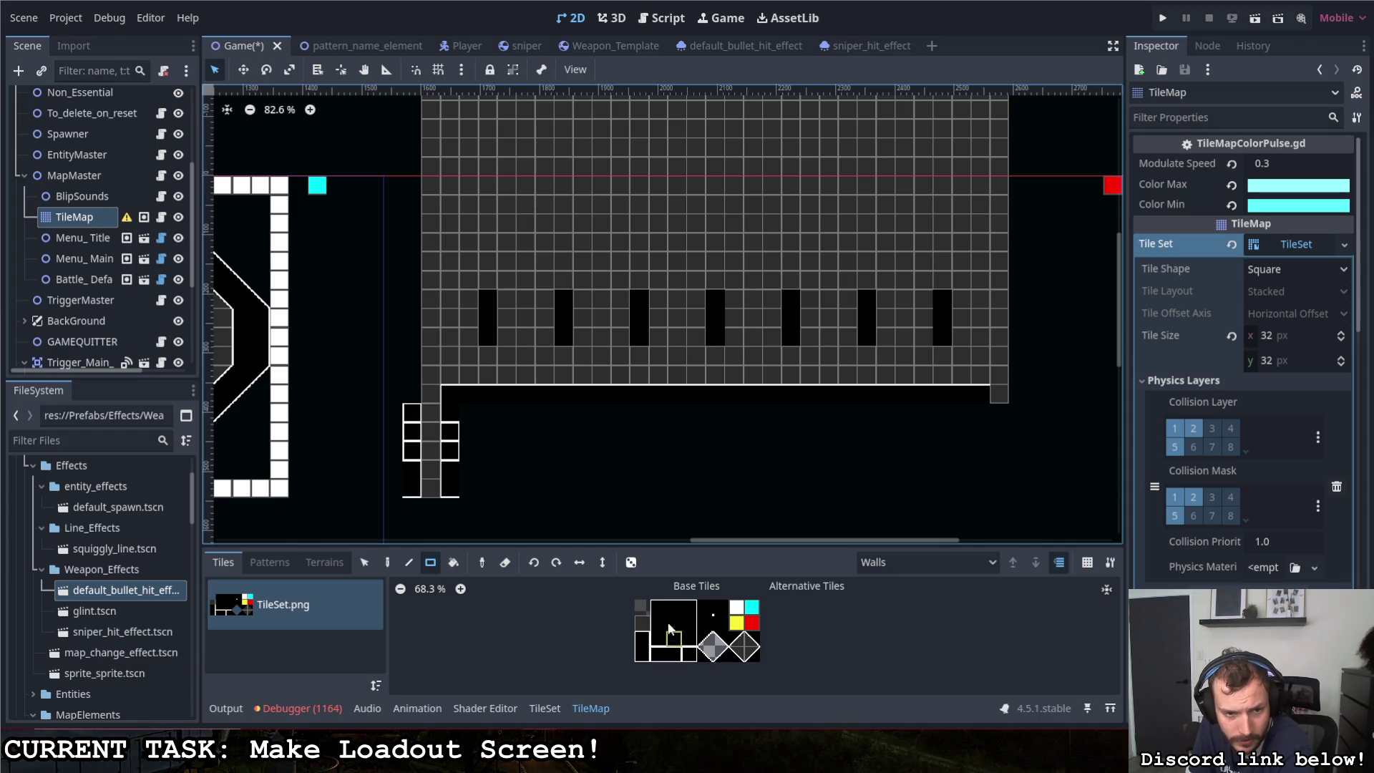
{"action": "left_click_drag", "start_coordinate": [452, 423], "coordinate": [983, 413]}
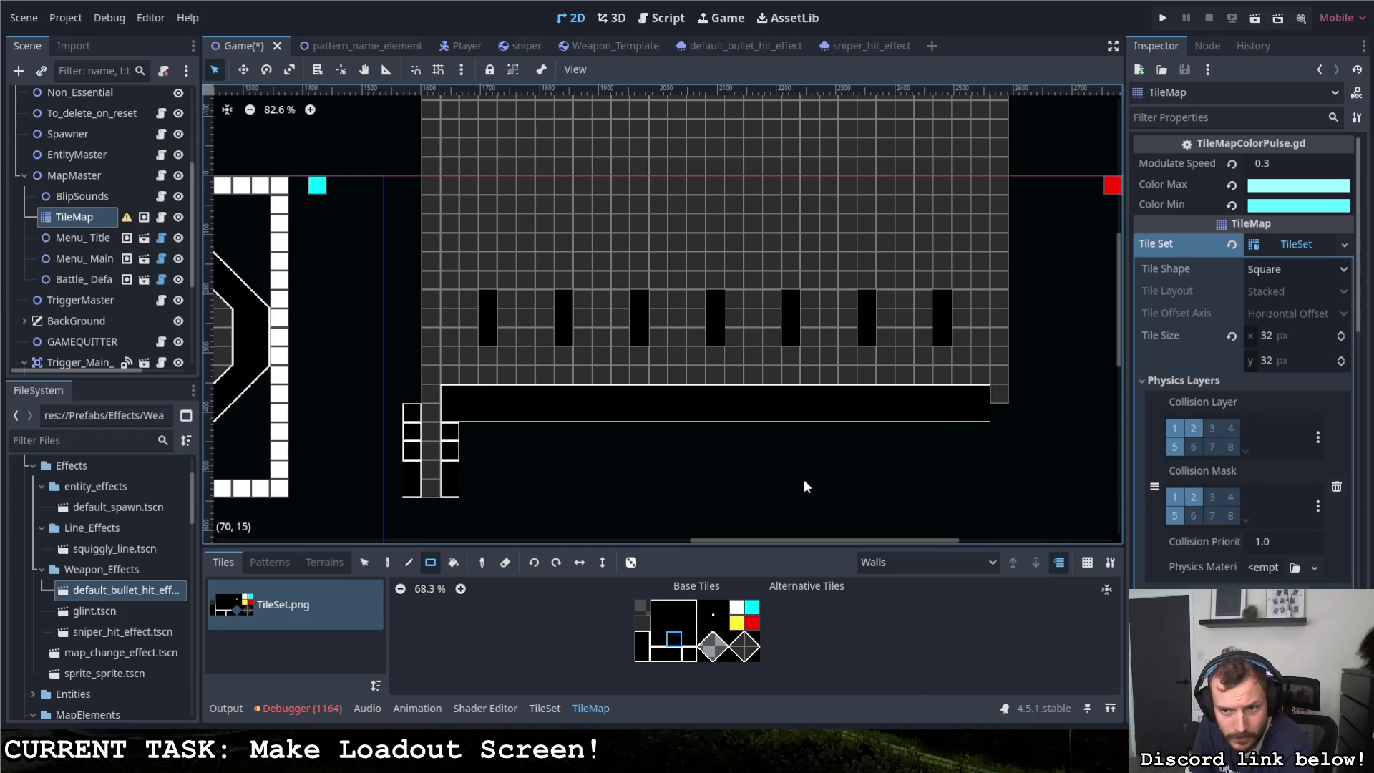
{"action": "left_click", "coordinate": [751, 652]}
{"action": "left_click", "coordinate": [1003, 382]}
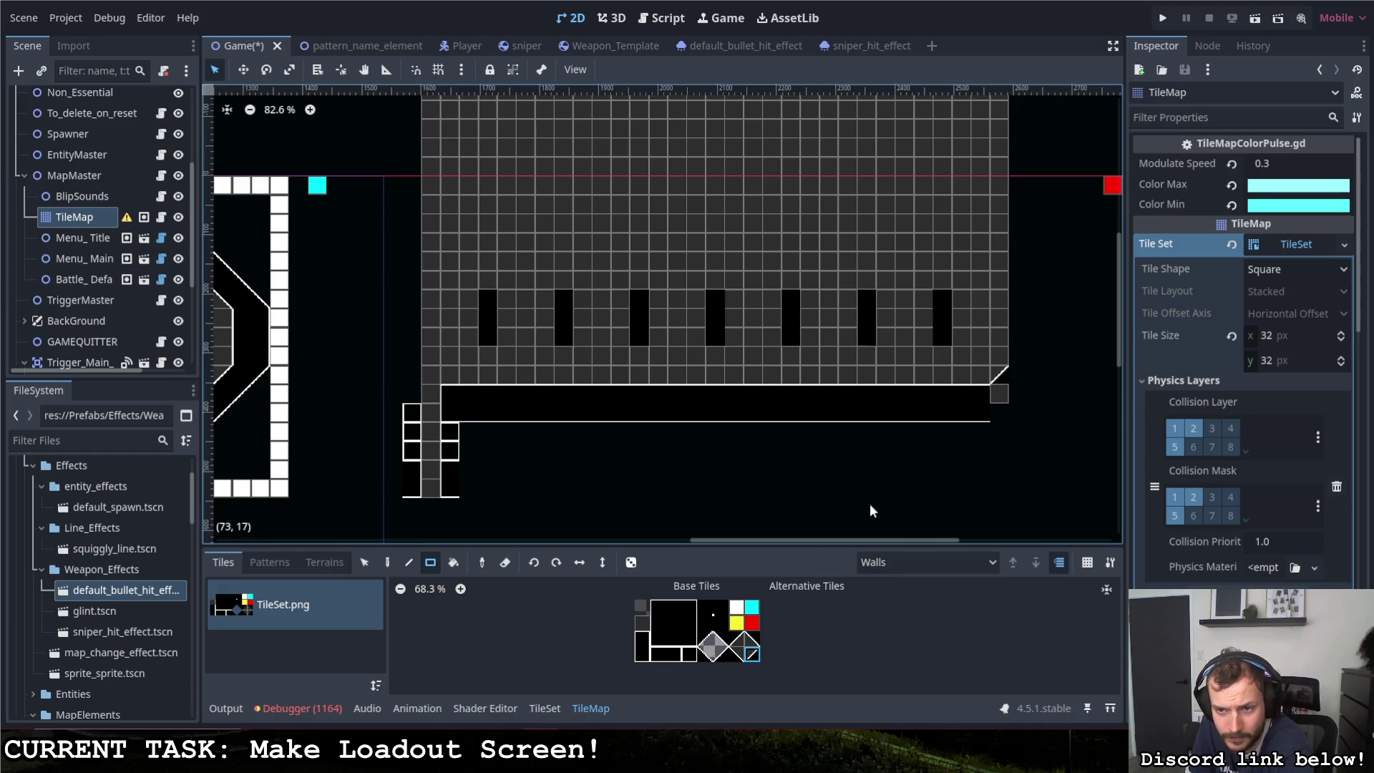
{"action": "left_click", "coordinate": [738, 653]}
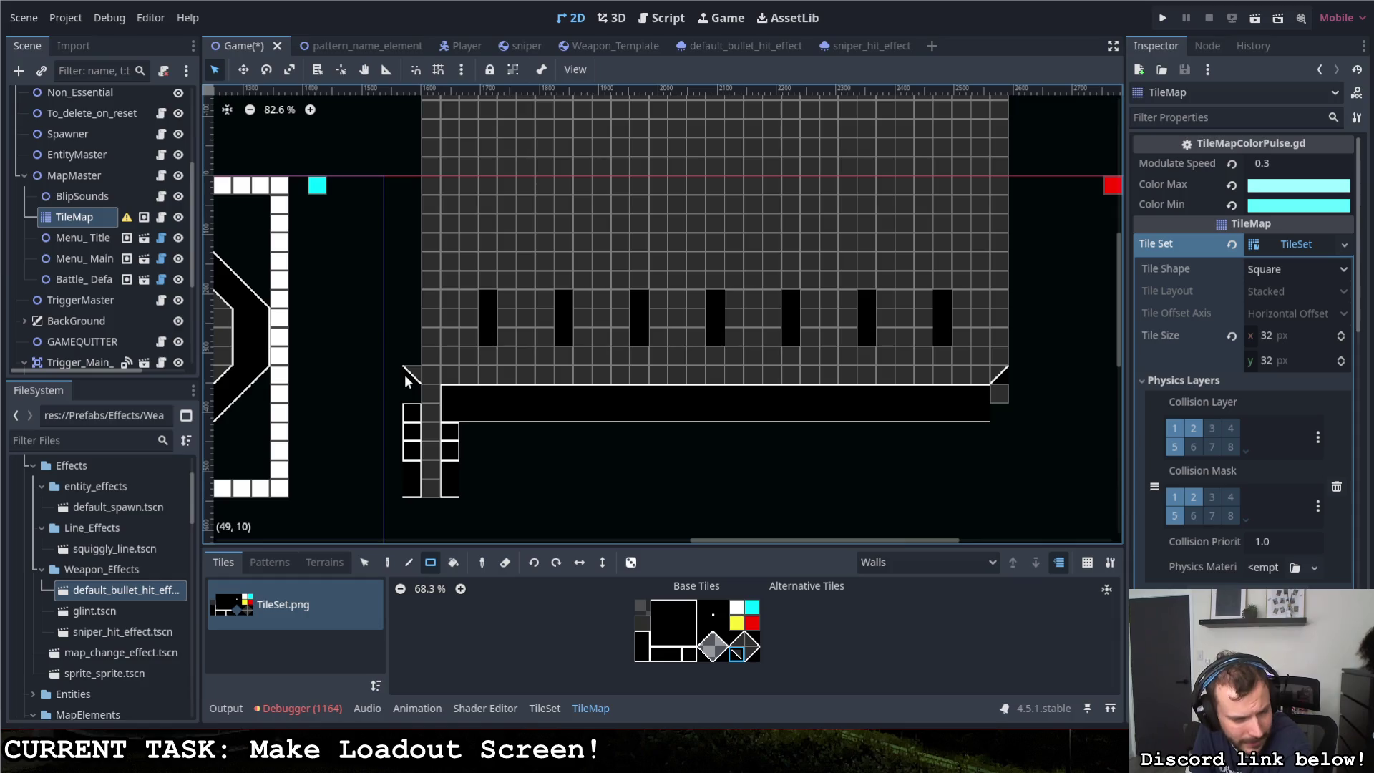
{"action": "left_click", "coordinate": [406, 377]}
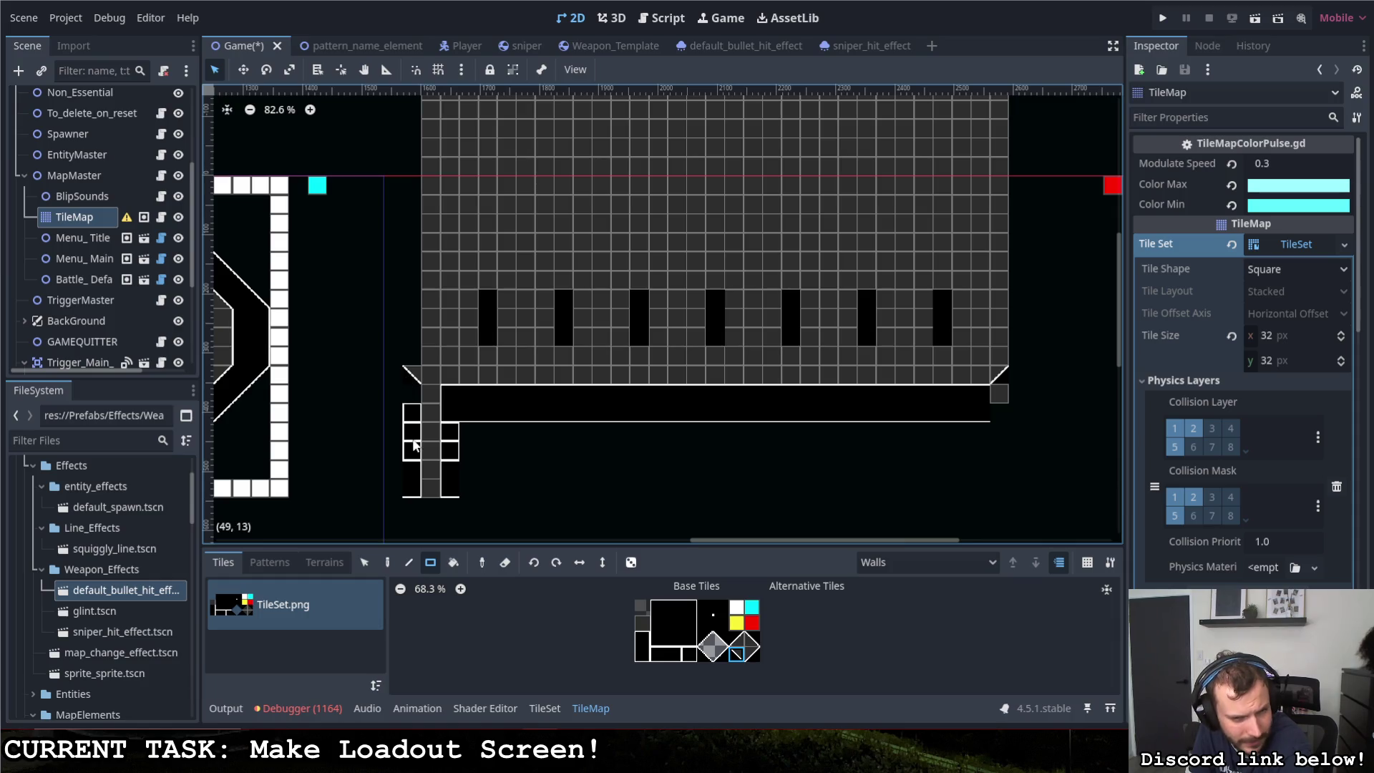
Draw a 14-tile vertical wall column up the room's left edge
{"action": "left_click", "coordinate": [689, 638]}
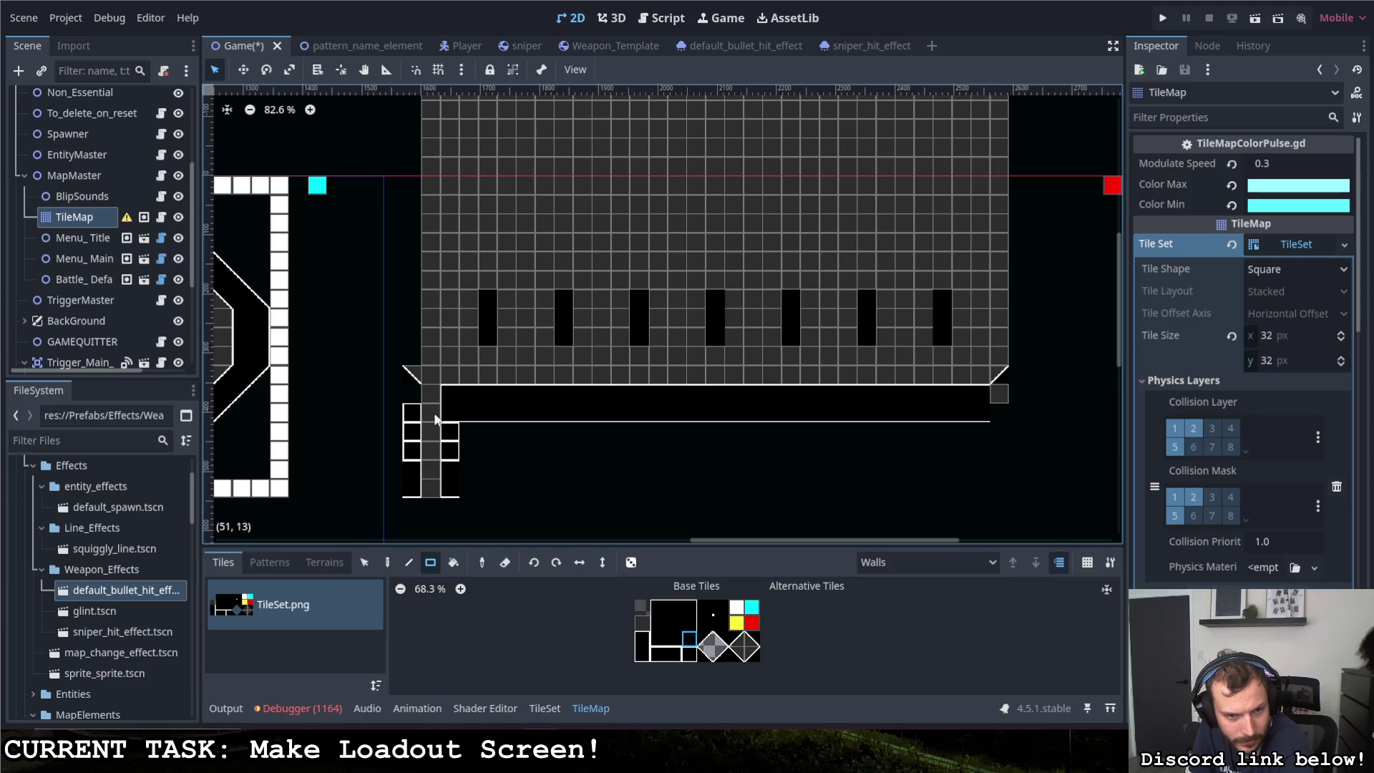
{"action": "left_click", "coordinate": [687, 622]}
{"action": "scroll", "coordinate": [639, 470], "scroll_direction": "down", "scroll_amount": 1}
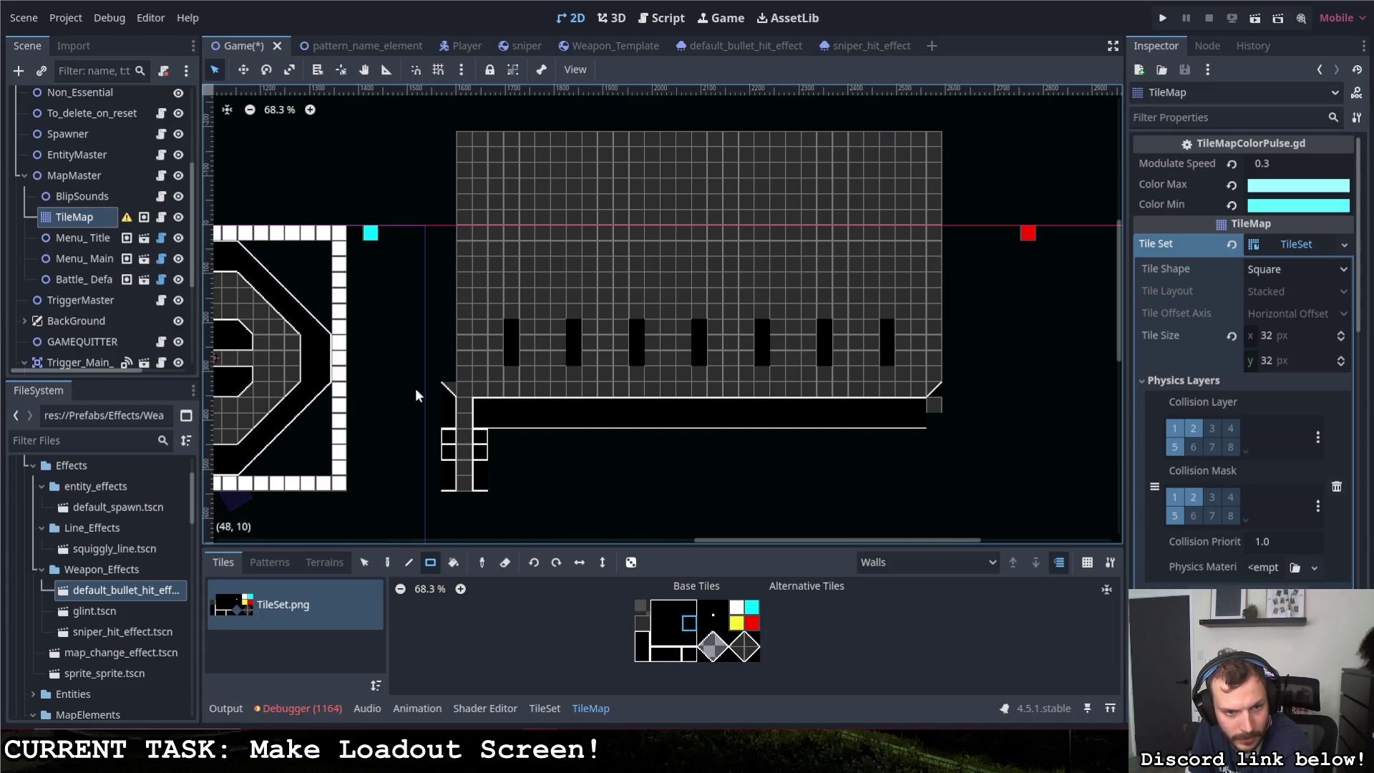
{"action": "left_click_drag", "start_coordinate": [431, 377], "coordinate": [438, 146]}
{"action": "scroll", "coordinate": [766, 293], "scroll_direction": "down", "scroll_amount": 2}
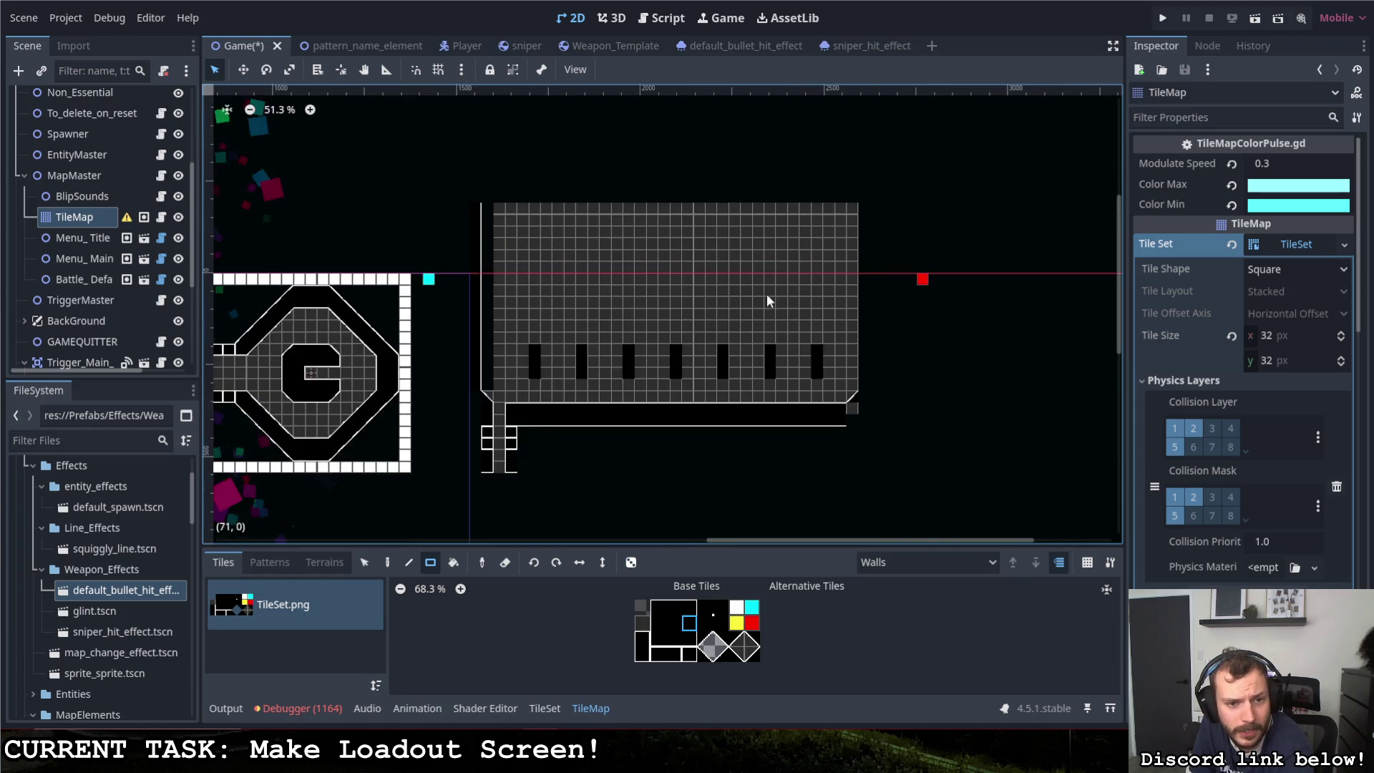
{"action": "scroll", "coordinate": [767, 294], "scroll_direction": "up", "scroll_amount": 1}
Draw two 16-tile wall columns along the room's right side
{"action": "left_click", "coordinate": [658, 626]}
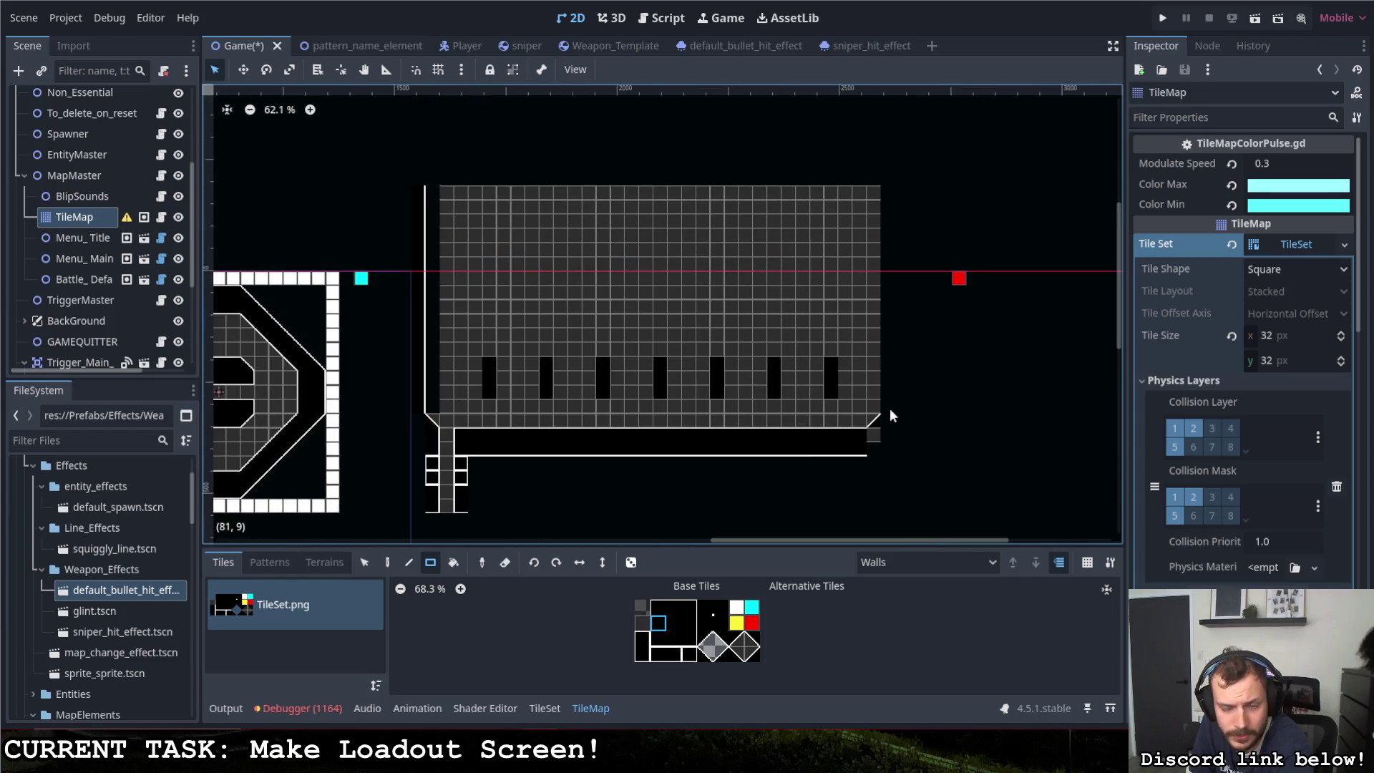
{"action": "left_click_drag", "start_coordinate": [890, 409], "coordinate": [891, 189]}
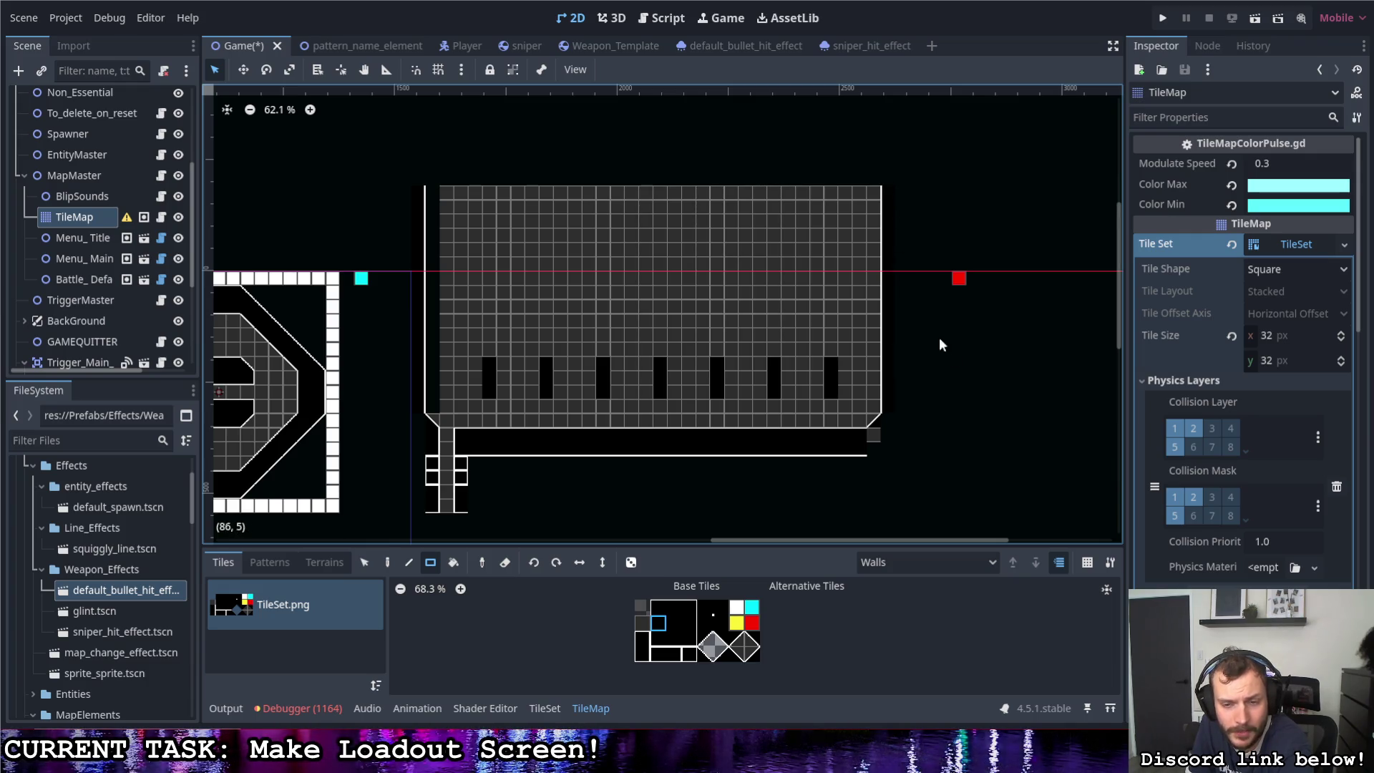
{"action": "left_click", "coordinate": [645, 623]}
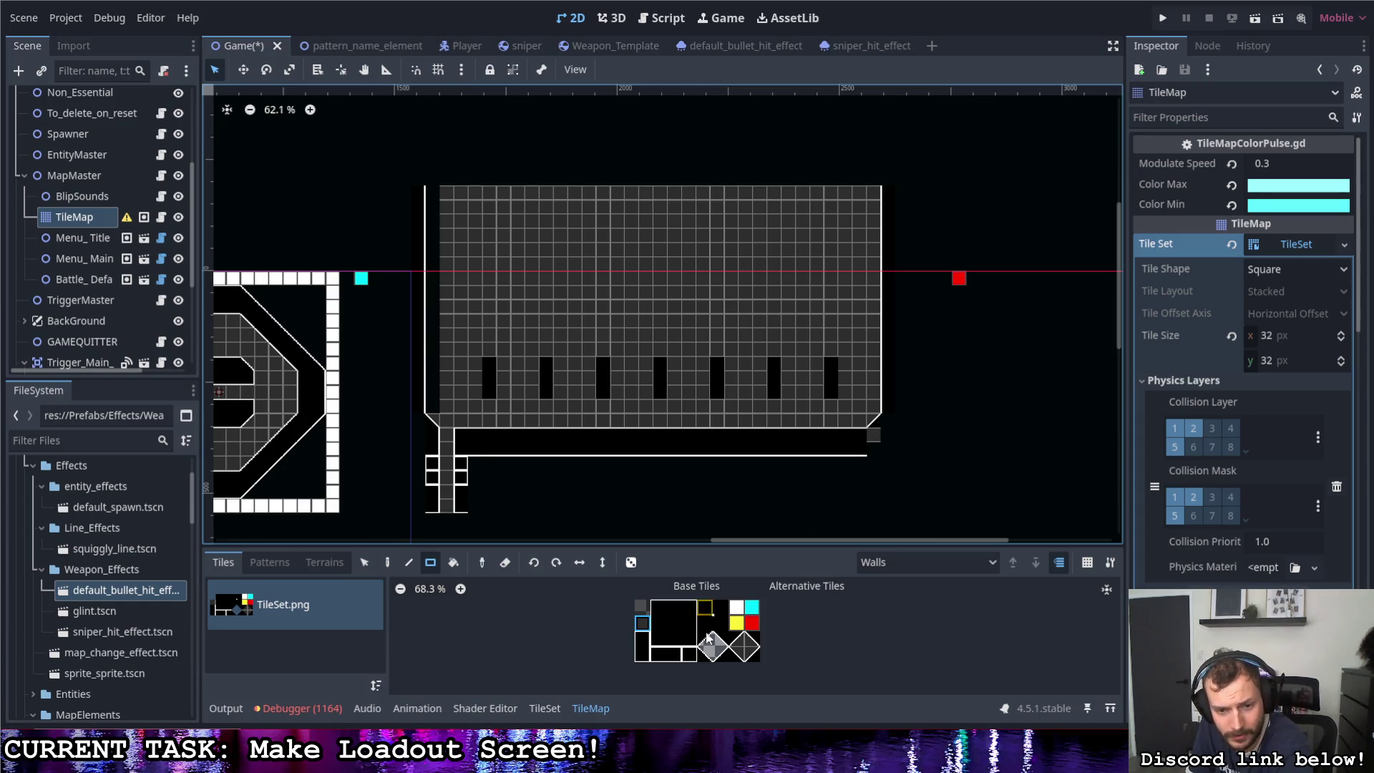
{"action": "left_click", "coordinate": [673, 623]}
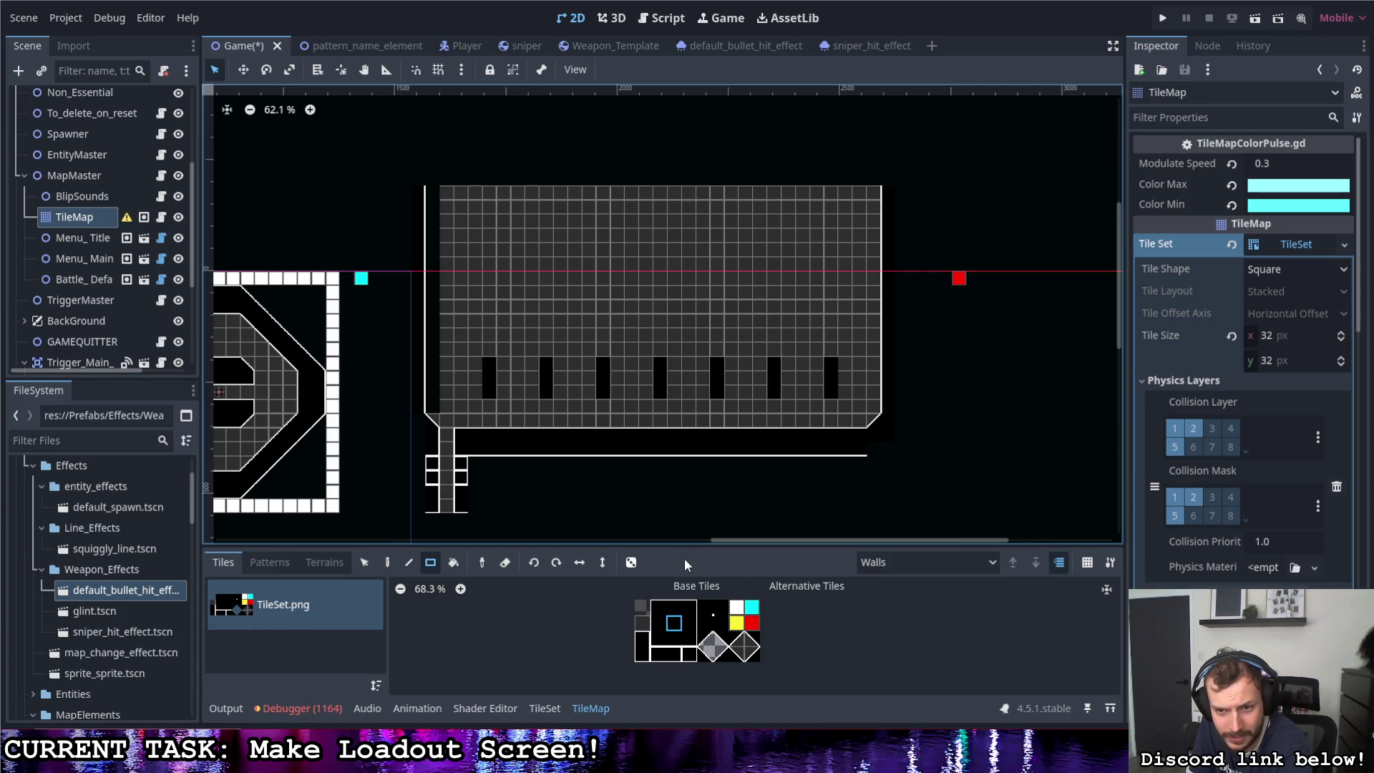
{"action": "left_click", "coordinate": [689, 622]}
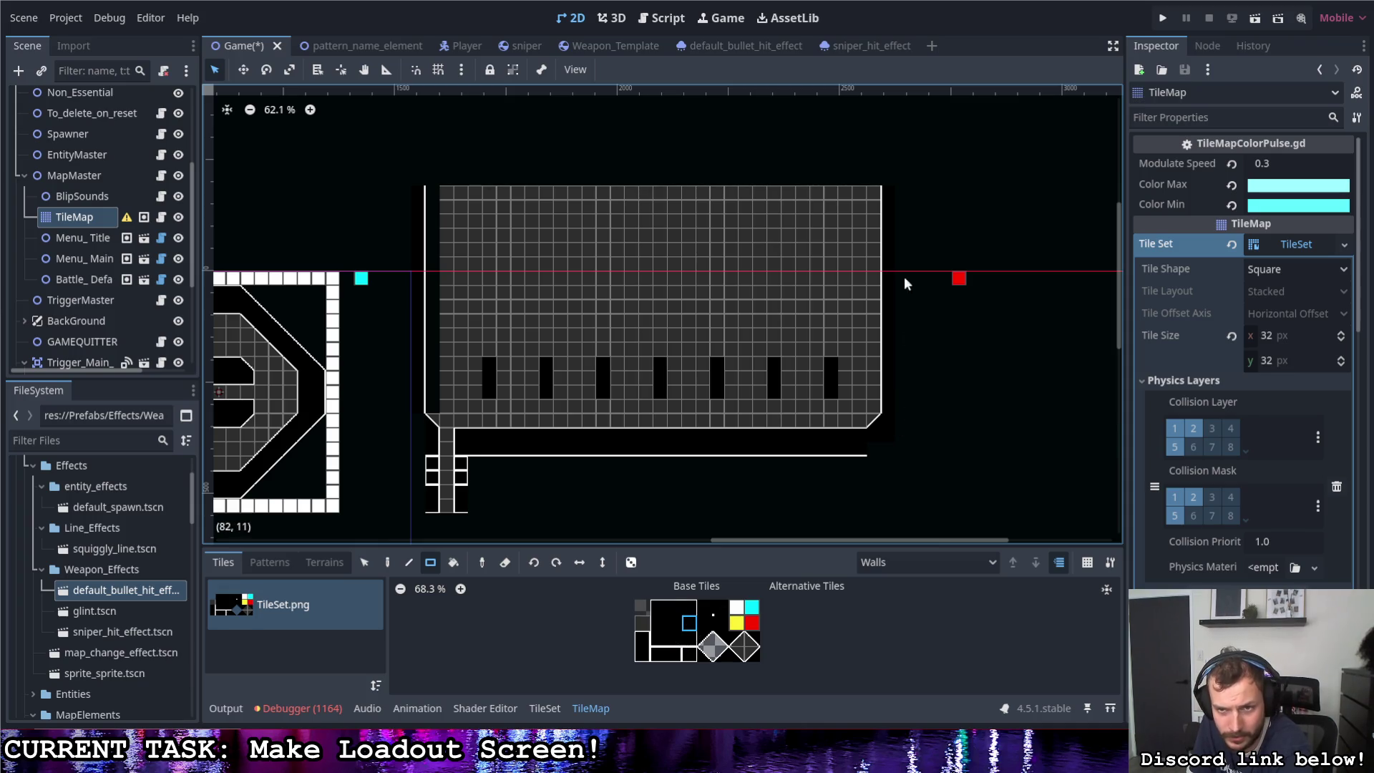
{"action": "left_click_drag", "start_coordinate": [901, 195], "coordinate": [906, 418]}
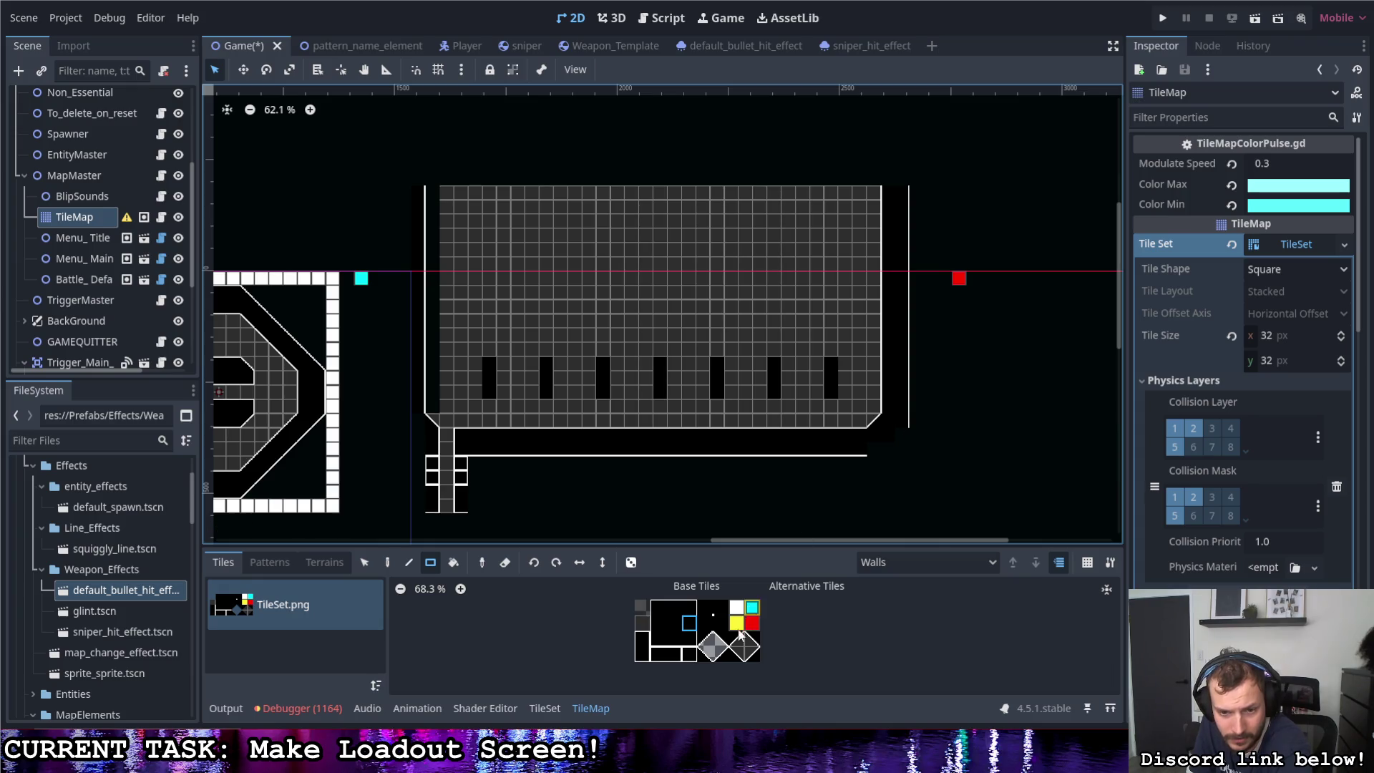
Place diagonal wall tiles at the room's bottom-right corner
{"action": "left_click", "coordinate": [706, 639]}
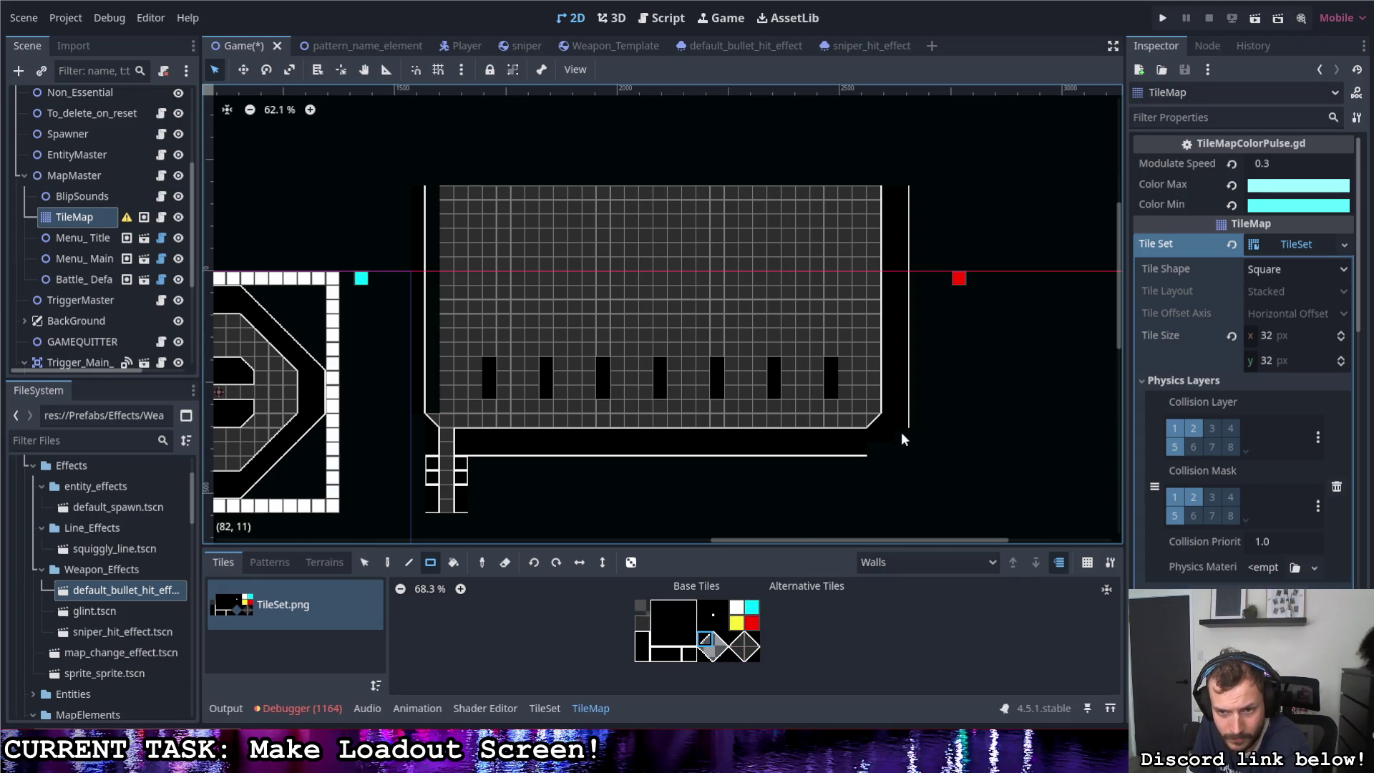
{"action": "left_click", "coordinate": [887, 452]}
{"action": "left_click", "coordinate": [673, 640]}
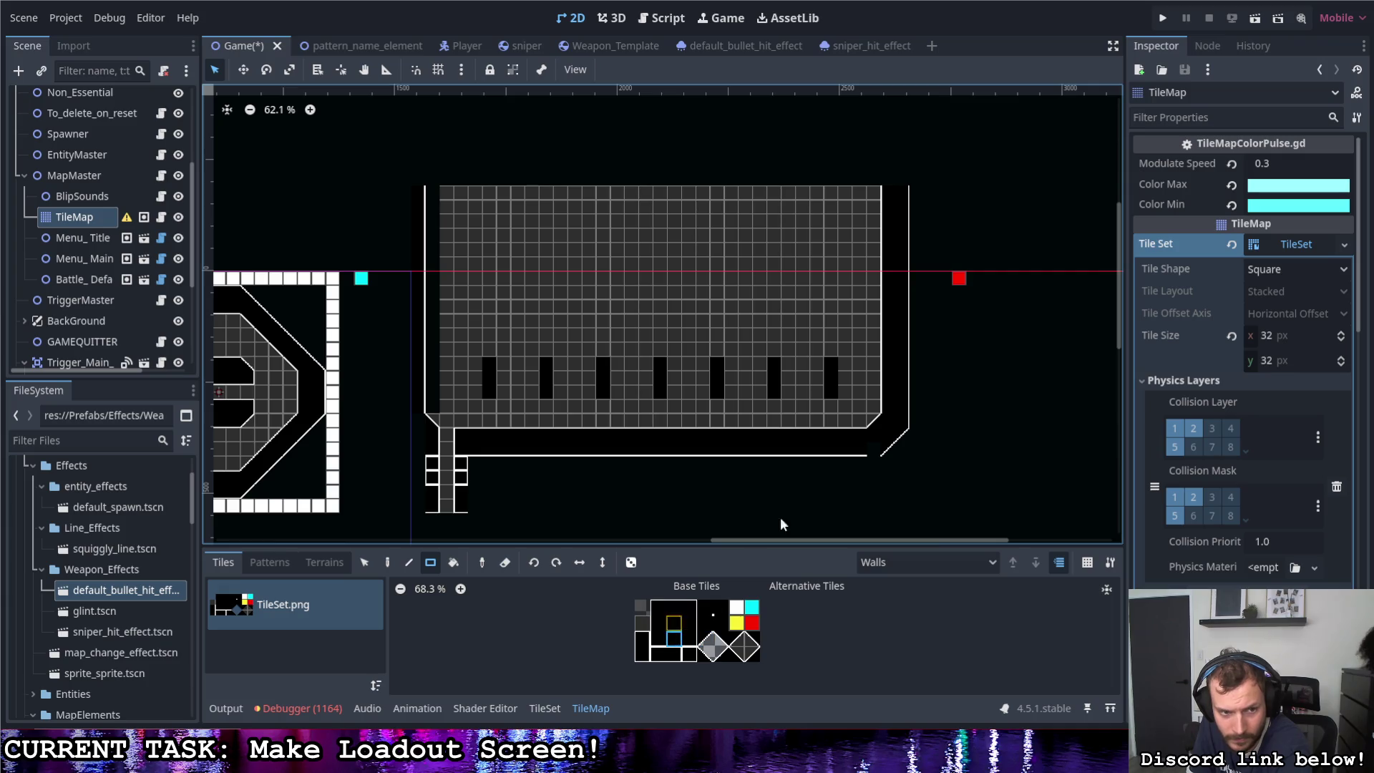
Paint a second wall column just left of the existing left wall
{"action": "scroll", "coordinate": [680, 441], "scroll_direction": "up", "scroll_amount": 1}
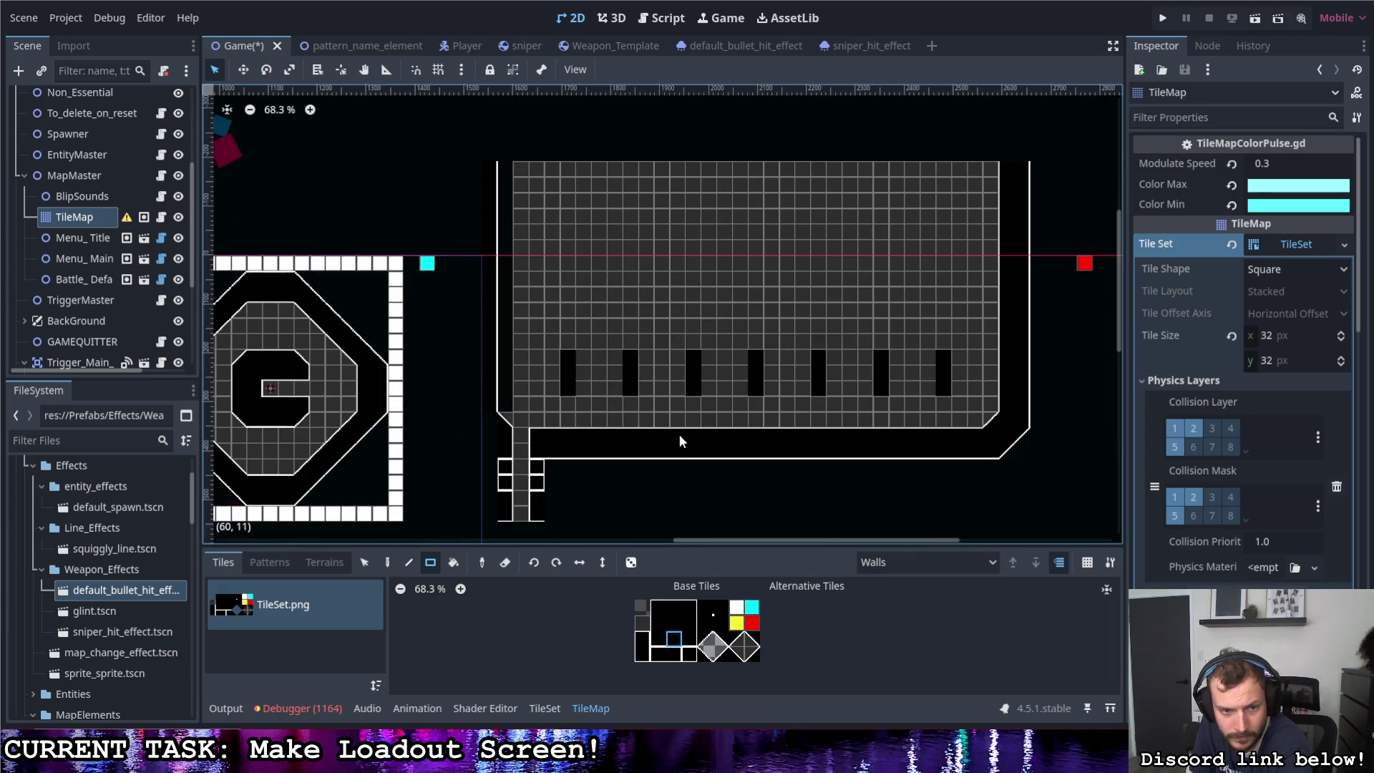
{"action": "left_click", "coordinate": [707, 653]}
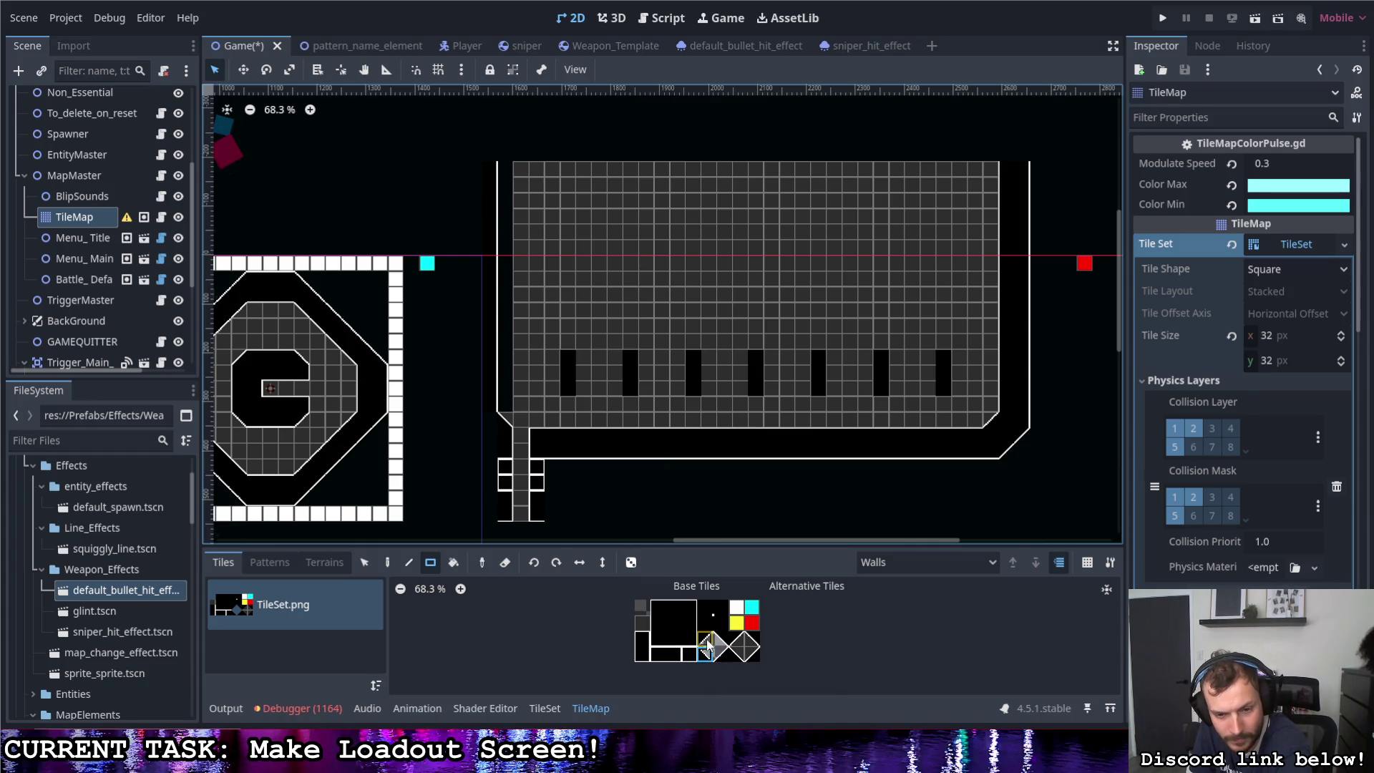
{"action": "left_click", "coordinate": [718, 641]}
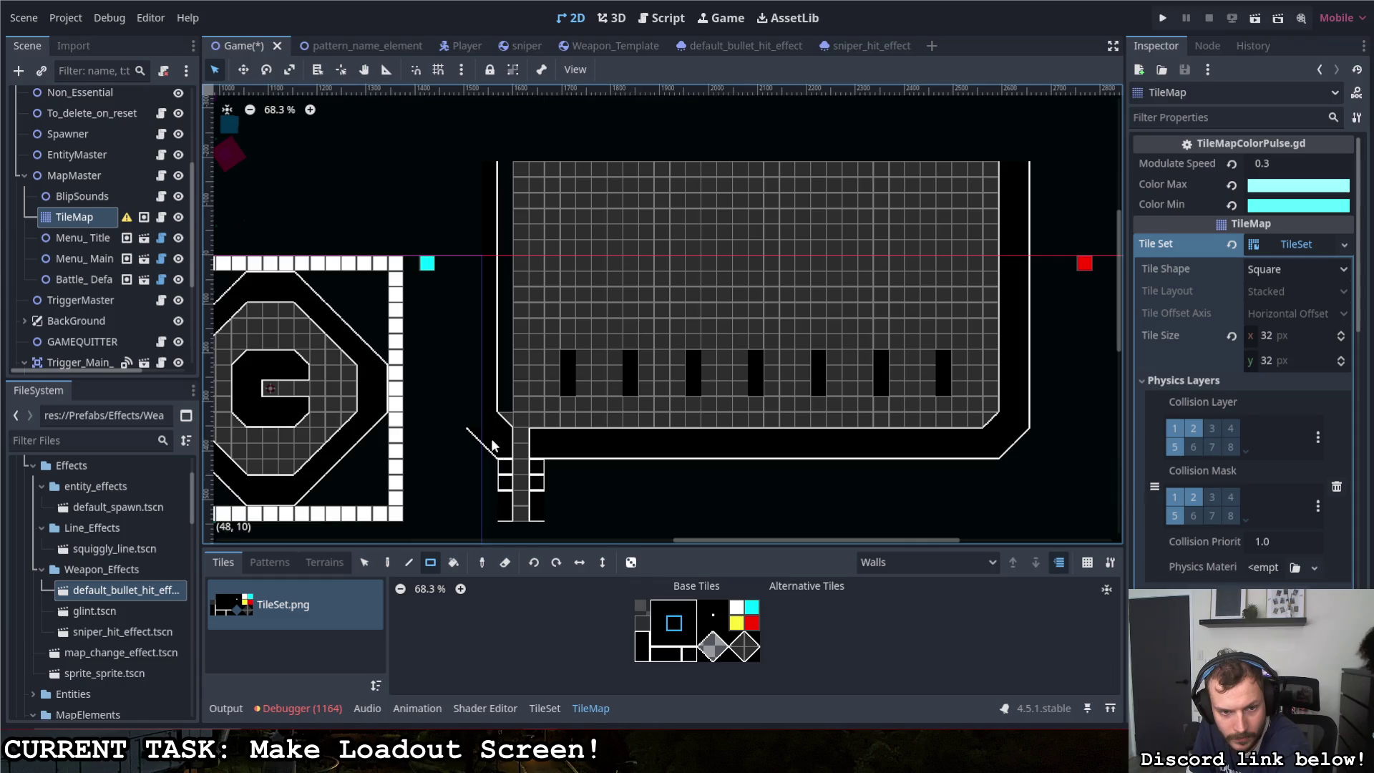
{"action": "mouse_move", "coordinate": [473, 421]}
{"action": "left_mouse_down"}
{"action": "mouse_move", "coordinate": [493, 199]}
{"action": "mouse_move", "coordinate": [477, 168]}
{"action": "left_mouse_up"}
{"action": "scroll", "coordinate": [584, 334], "scroll_direction": "down", "scroll_amount": 2}
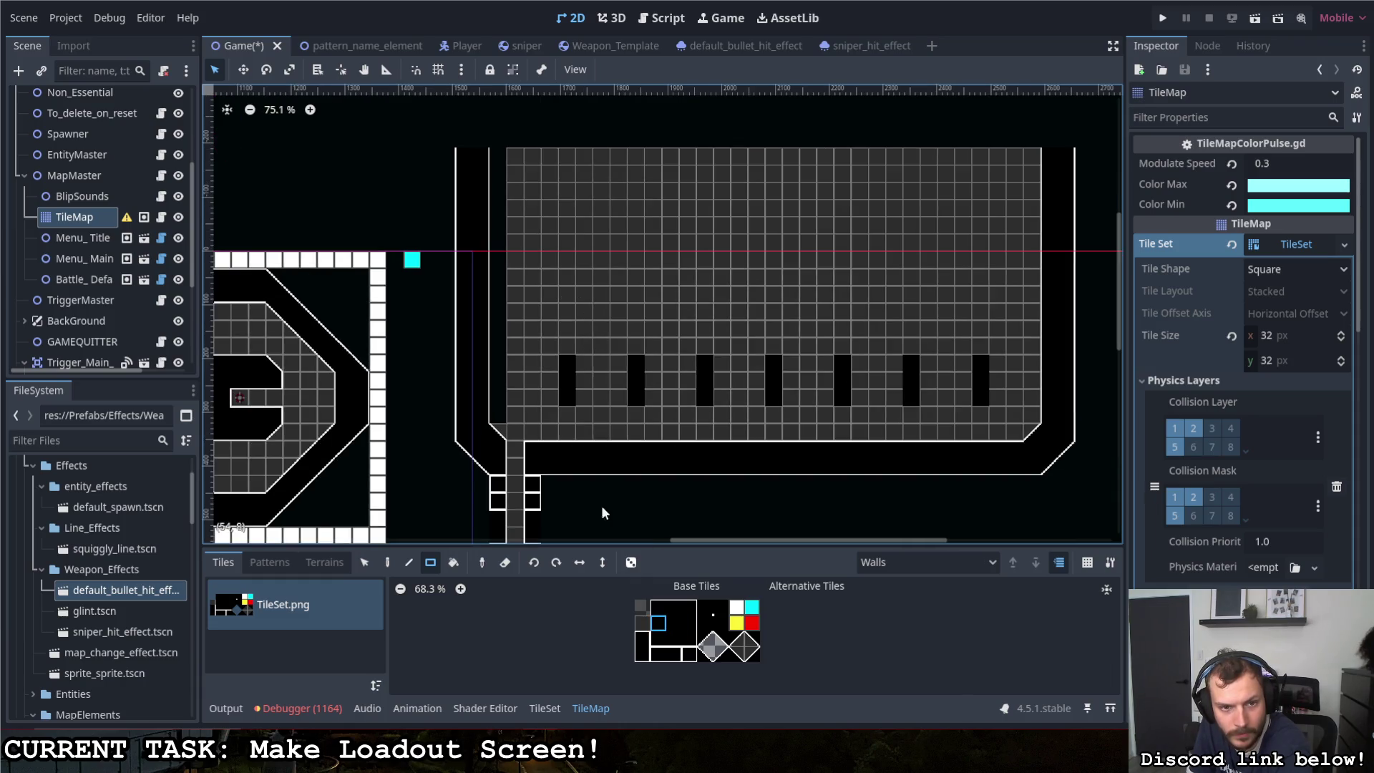
{"action": "left_click", "coordinate": [642, 622]}
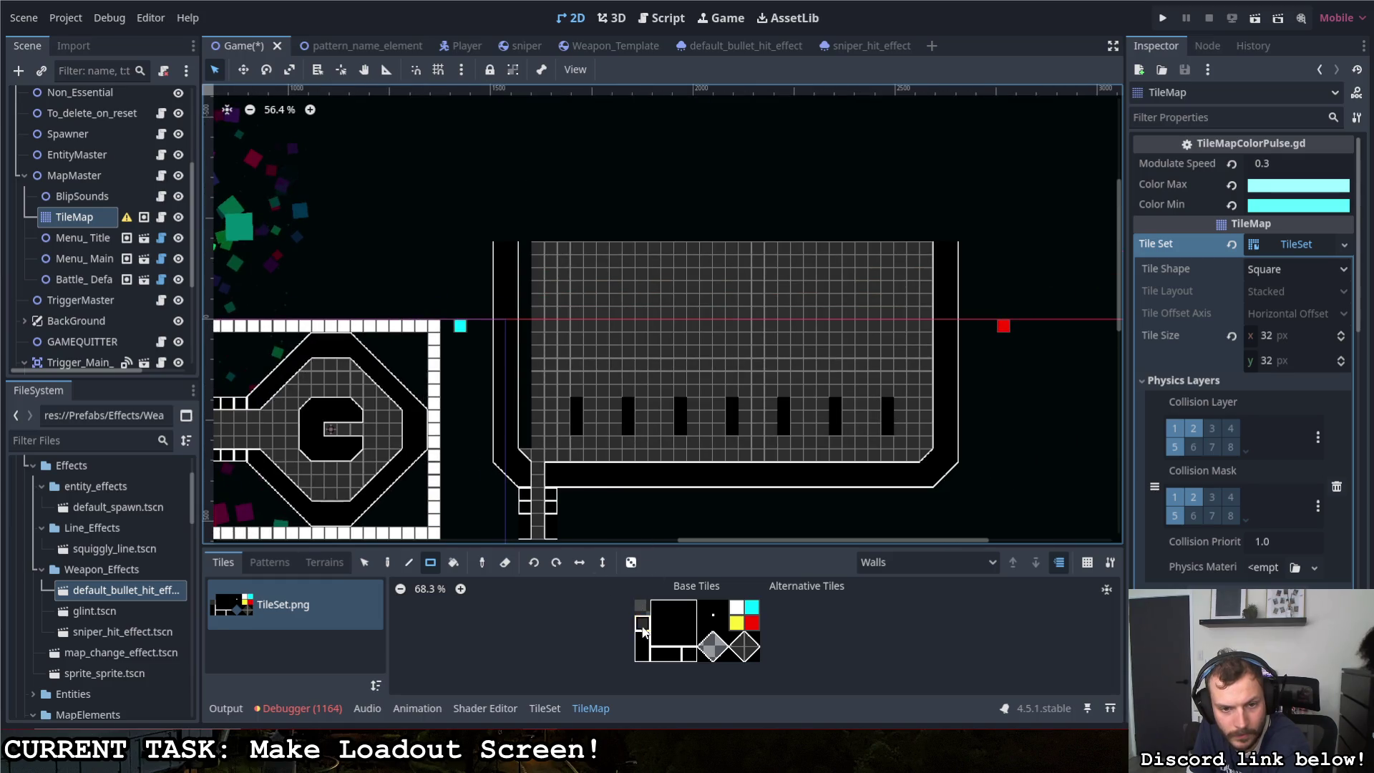
Move the row of black pillar tiles one tile left
{"action": "left_click", "coordinate": [369, 562]}
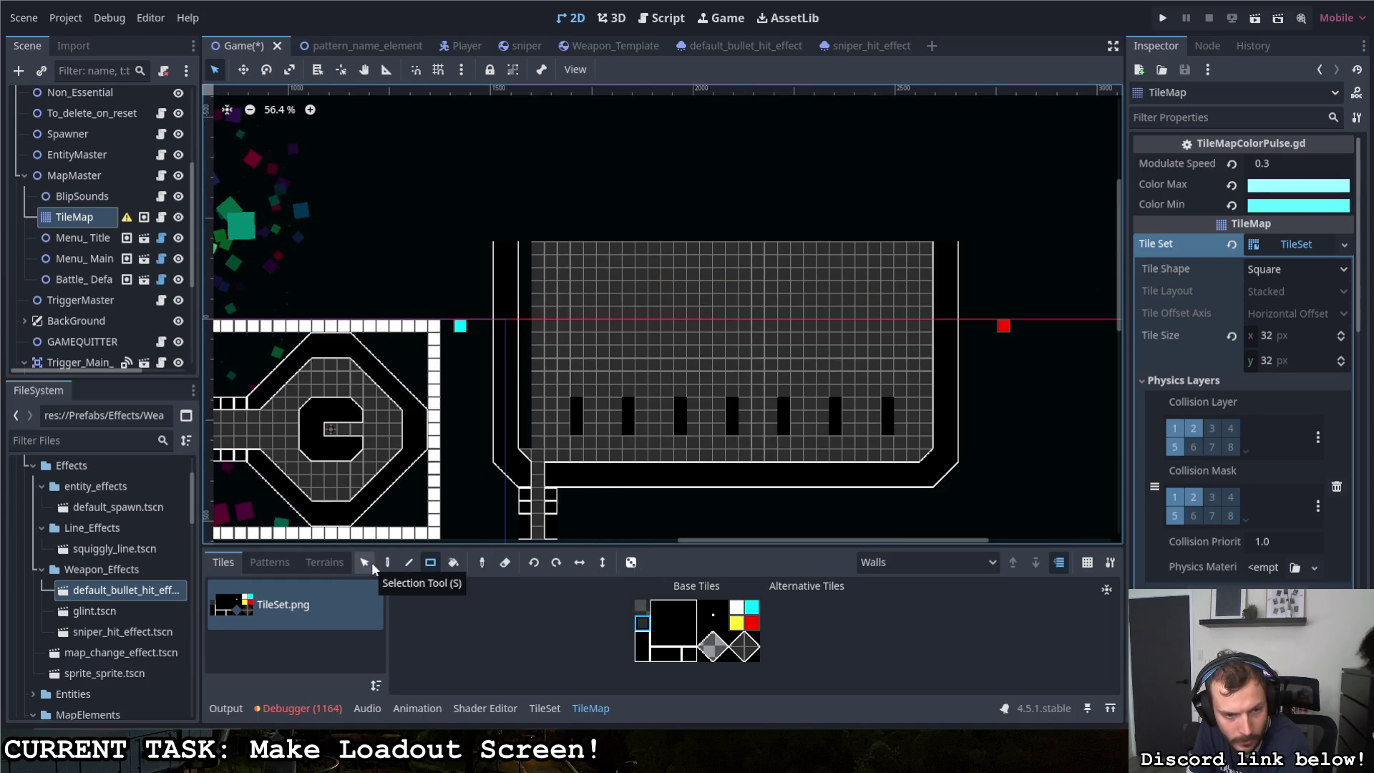
{"action": "left_click_drag", "start_coordinate": [580, 404], "coordinate": [890, 427]}
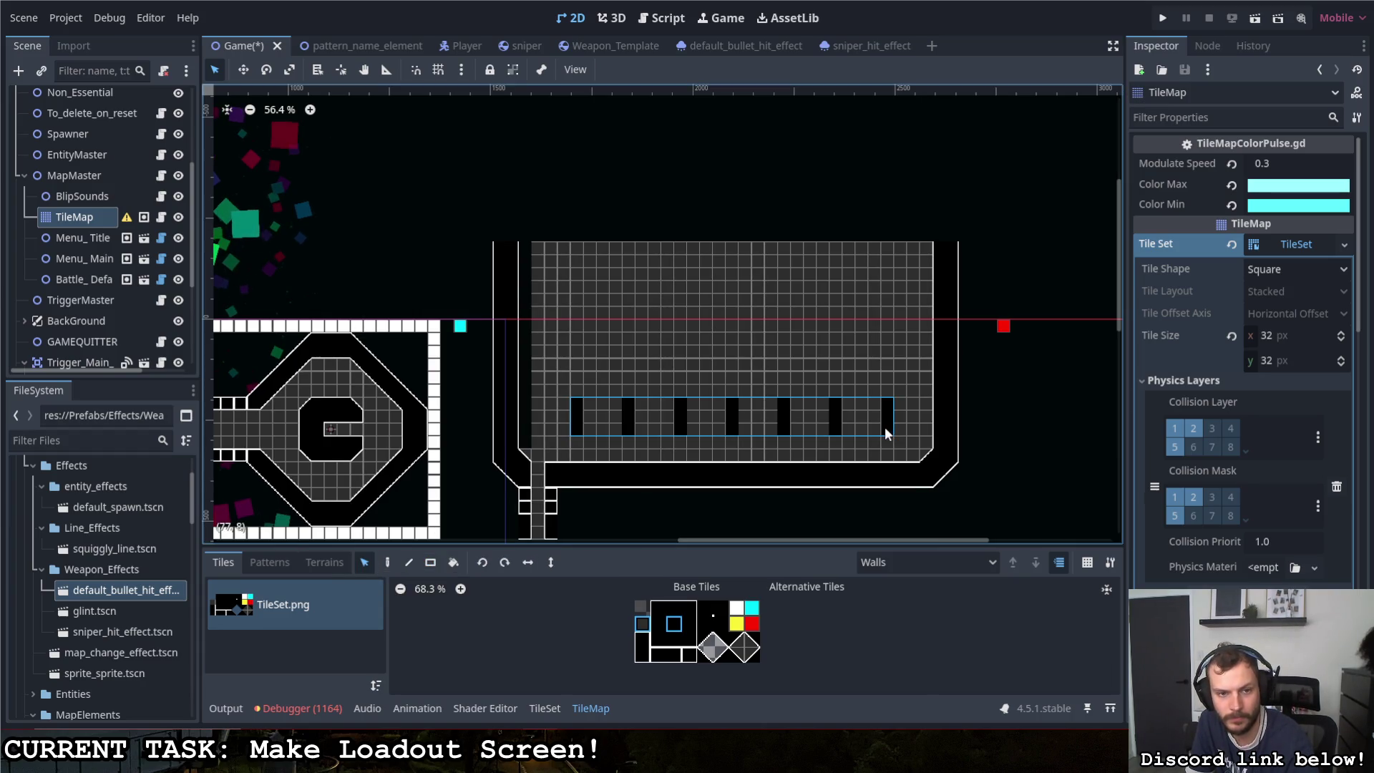
{"action": "left_click_drag", "start_coordinate": [674, 415], "coordinate": [670, 415]}
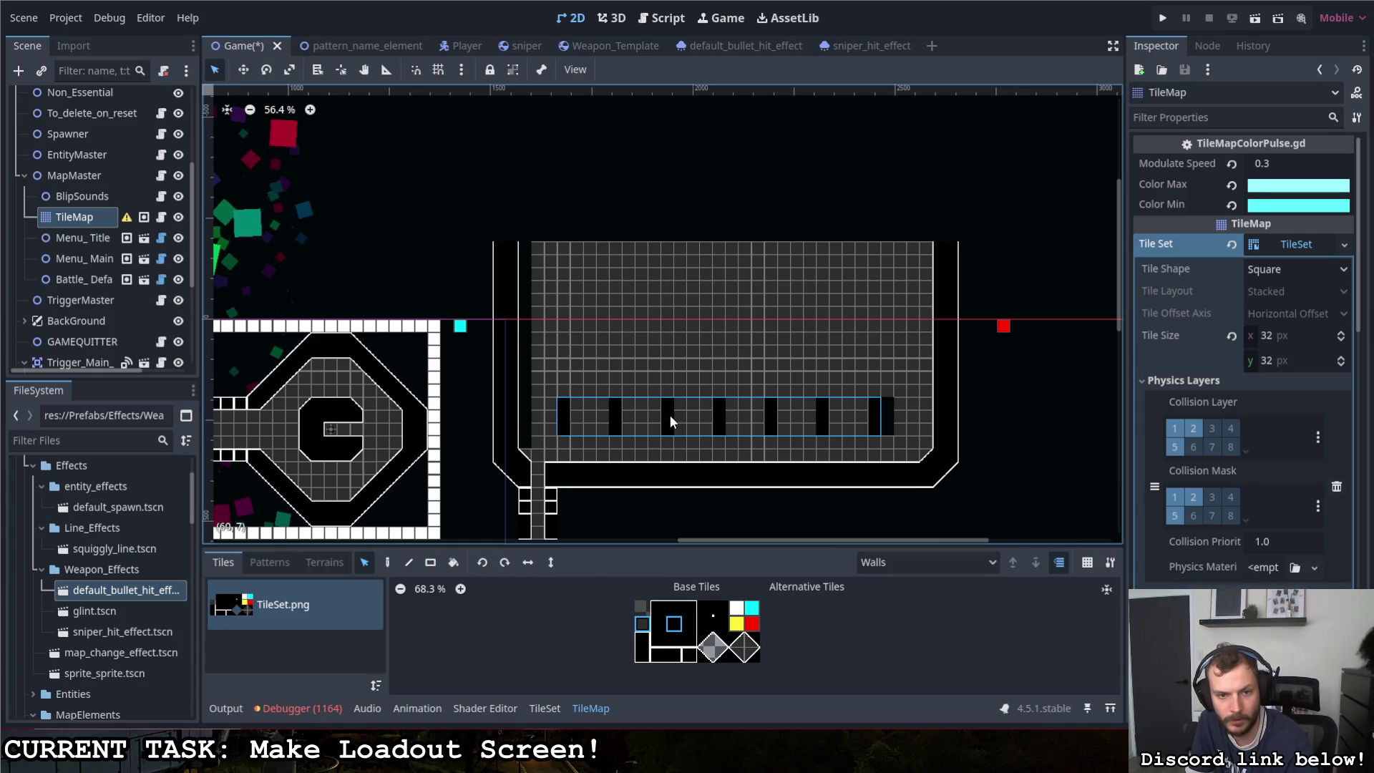
{"action": "left_click", "coordinate": [989, 409]}
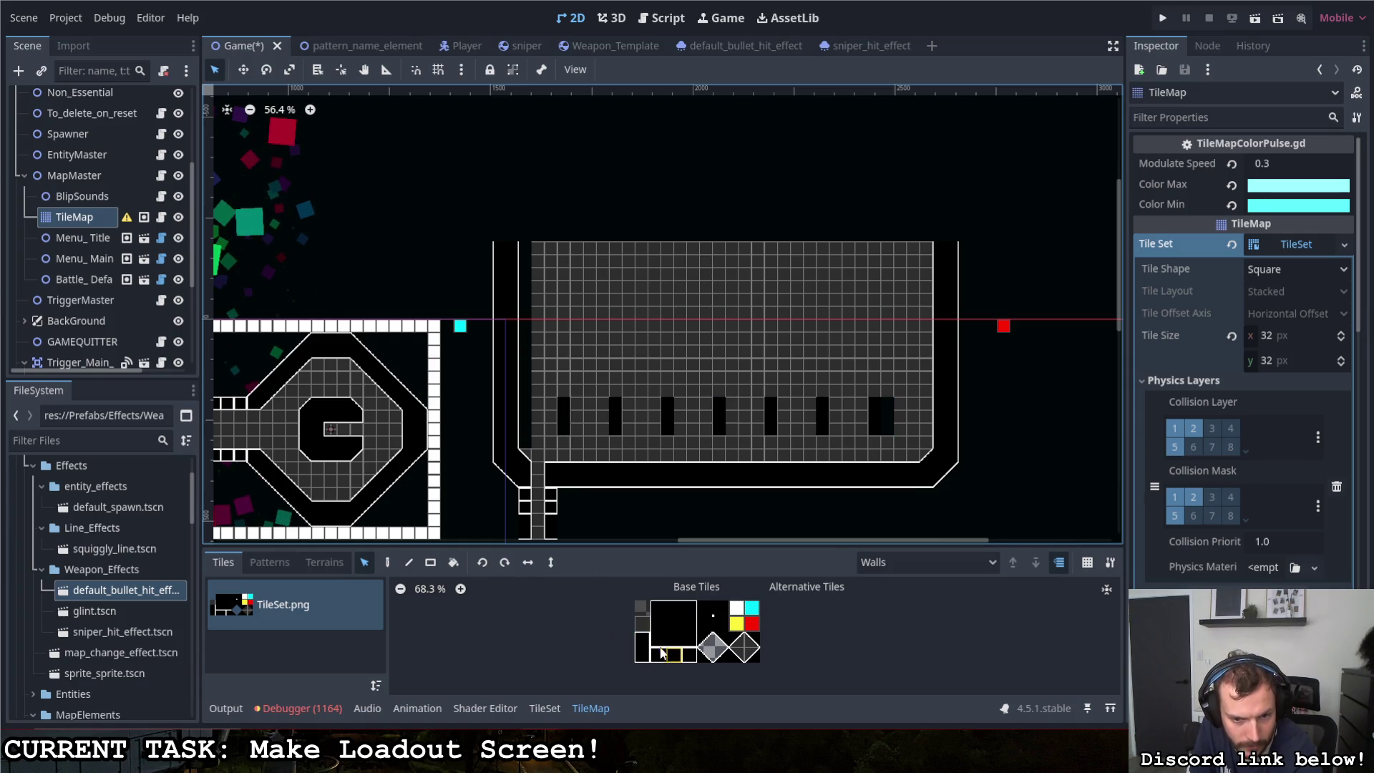
Paint a 2x13 block of tiles right of the wall
{"action": "left_click", "coordinate": [644, 626]}
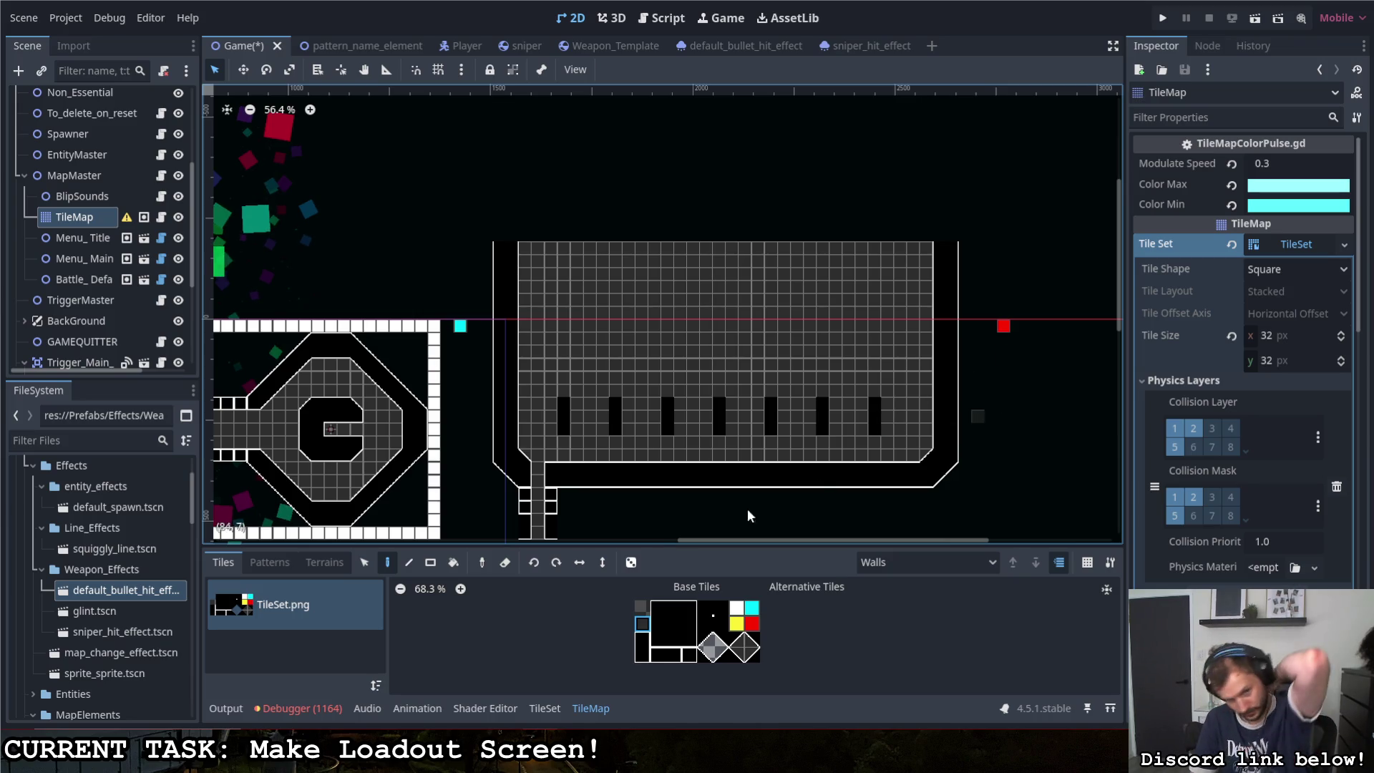
{"action": "left_click", "coordinate": [431, 561]}
{"action": "mouse_move", "coordinate": [982, 249]}
{"action": "left_mouse_down"}
{"action": "mouse_move", "coordinate": [960, 428]}
{"action": "mouse_move", "coordinate": [931, 488]}
{"action": "mouse_move", "coordinate": [922, 473]}
{"action": "left_mouse_up"}
Move the right wall tiles one tile left
{"action": "left_click", "coordinate": [365, 562]}
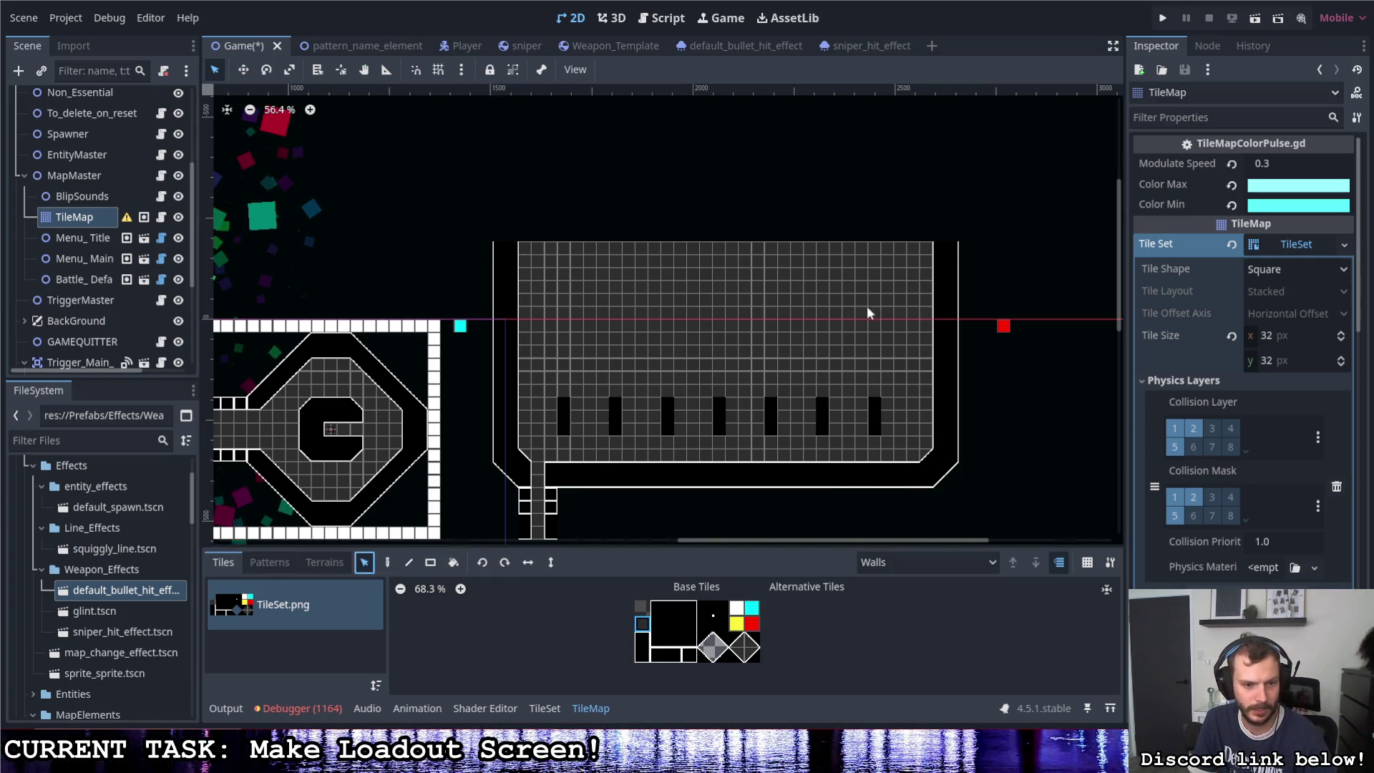
{"action": "left_click_drag", "start_coordinate": [959, 243], "coordinate": [916, 487]}
{"action": "mouse_move", "coordinate": [935, 420]}
{"action": "left_mouse_down"}
{"action": "mouse_move", "coordinate": [942, 411]}
{"action": "mouse_move", "coordinate": [933, 431]}
{"action": "left_mouse_up"}
{"action": "scroll", "coordinate": [730, 469], "scroll_direction": "up", "scroll_amount": 2}
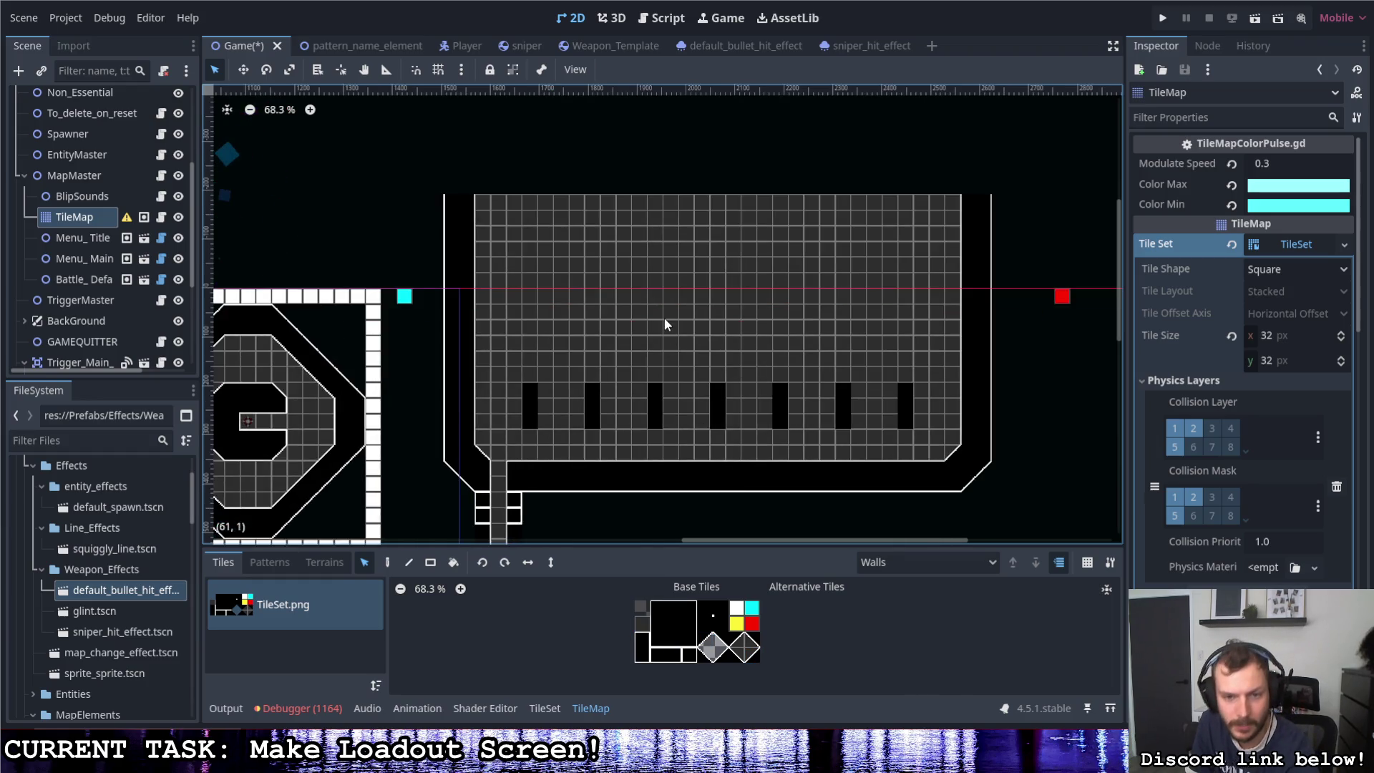
{"action": "scroll", "coordinate": [662, 315], "scroll_direction": "down", "scroll_amount": 2}
{"action": "scroll", "coordinate": [662, 314], "scroll_direction": "up", "scroll_amount": 3}
{"action": "scroll", "coordinate": [650, 436], "scroll_direction": "down", "scroll_amount": 2}
{"action": "scroll", "coordinate": [637, 381], "scroll_direction": "up", "scroll_amount": 1}
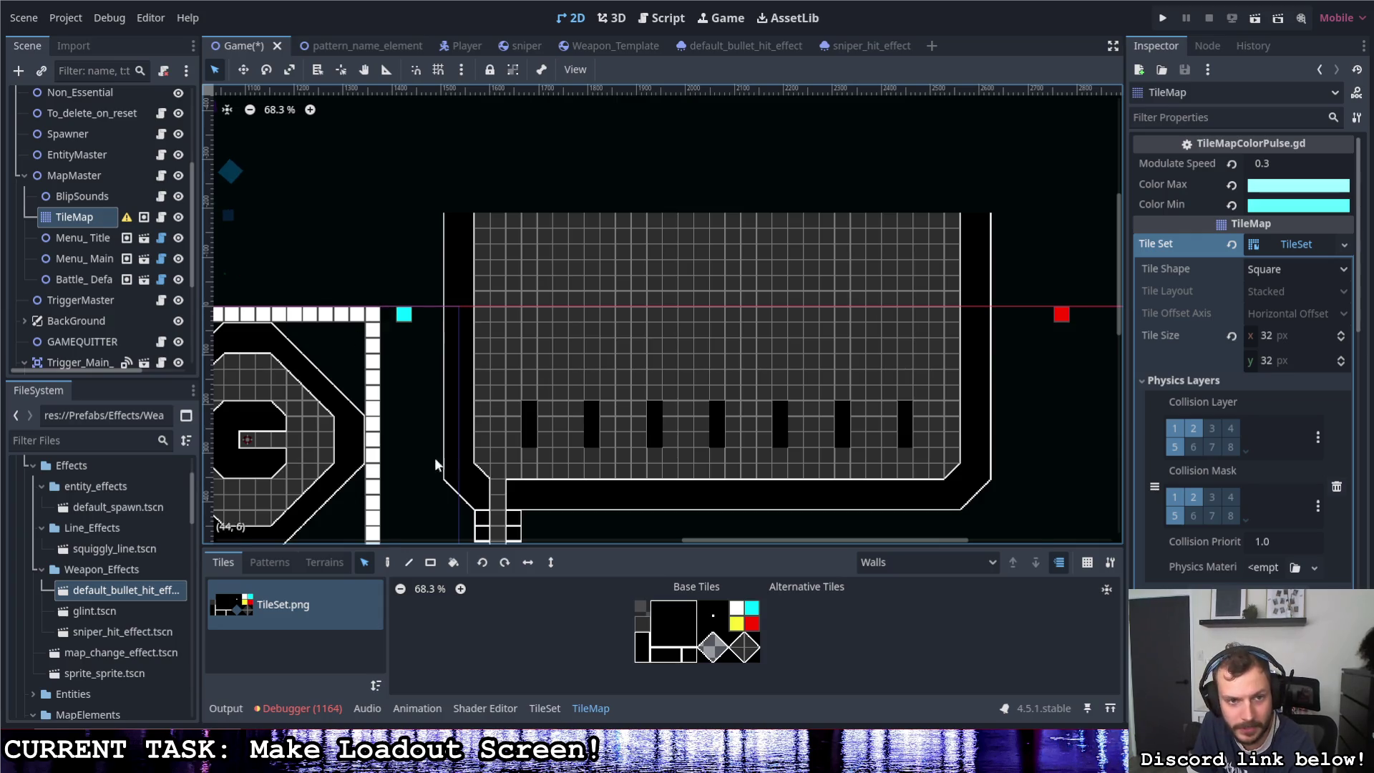
{"action": "scroll", "coordinate": [476, 281], "scroll_direction": "down", "scroll_amount": 3}
{"action": "scroll", "coordinate": [481, 313], "scroll_direction": "up", "scroll_amount": 2}
{"action": "scroll", "coordinate": [484, 312], "scroll_direction": "down", "scroll_amount": 1}
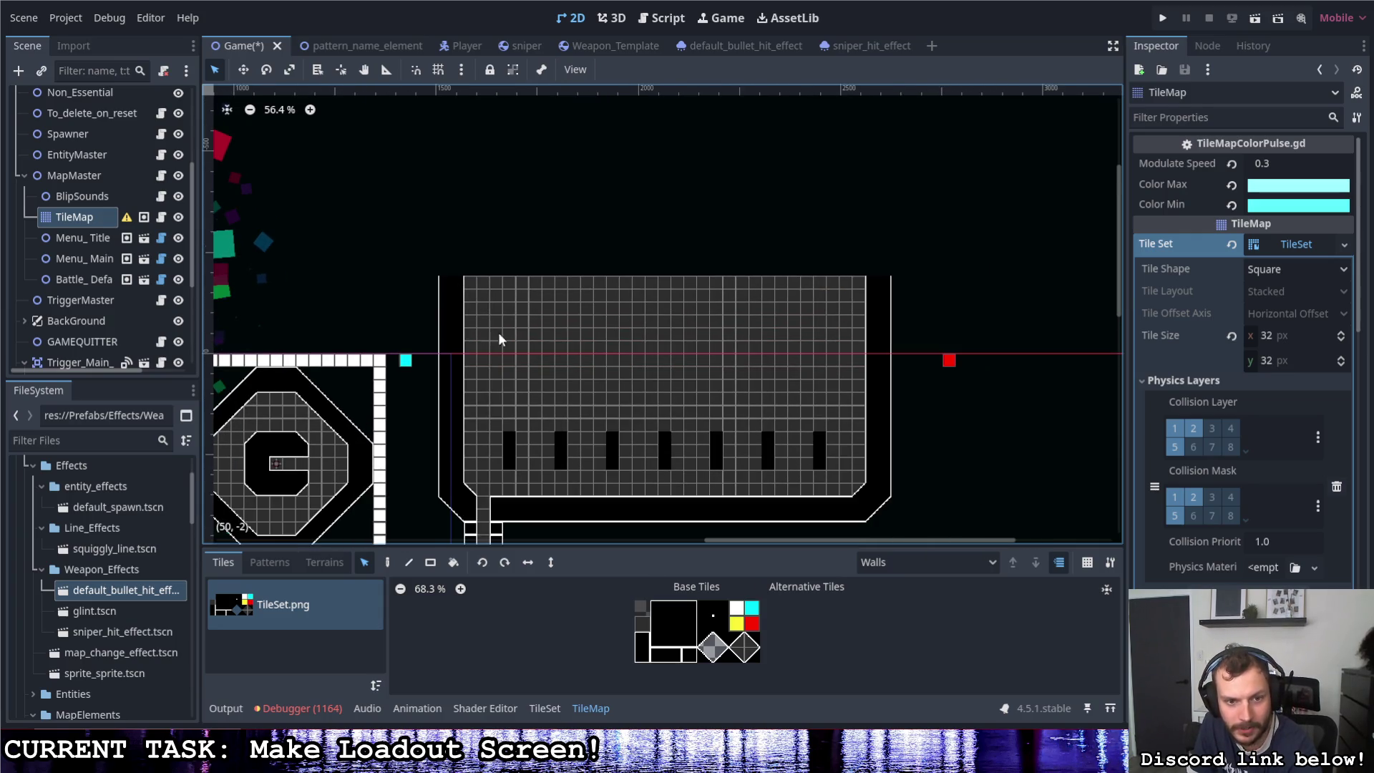
{"action": "scroll", "coordinate": [531, 347], "scroll_direction": "down", "scroll_amount": 3}
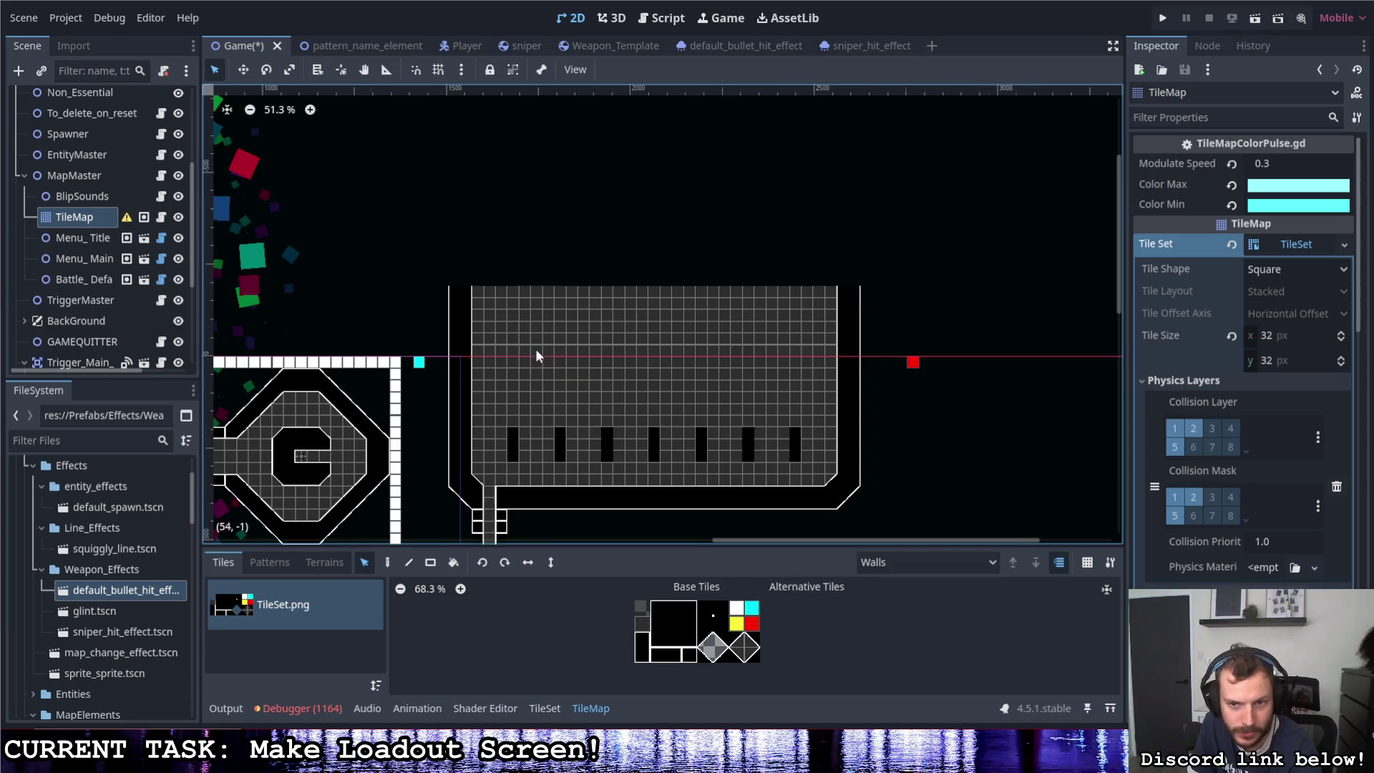
{"action": "scroll", "coordinate": [559, 349], "scroll_direction": "up", "scroll_amount": 1}
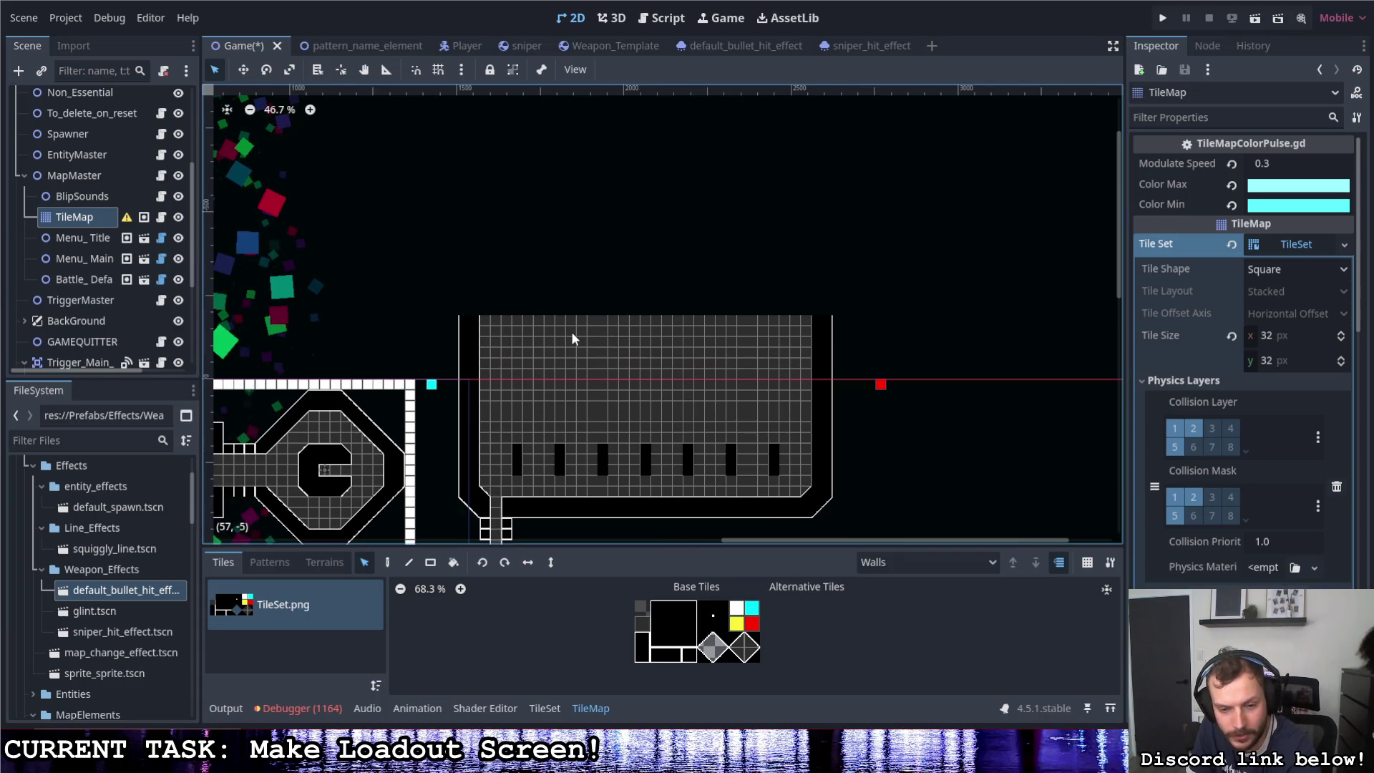
{"action": "scroll", "coordinate": [689, 405], "scroll_direction": "up", "scroll_amount": 1}
{"action": "scroll", "coordinate": [702, 453], "scroll_direction": "down", "scroll_amount": 1}
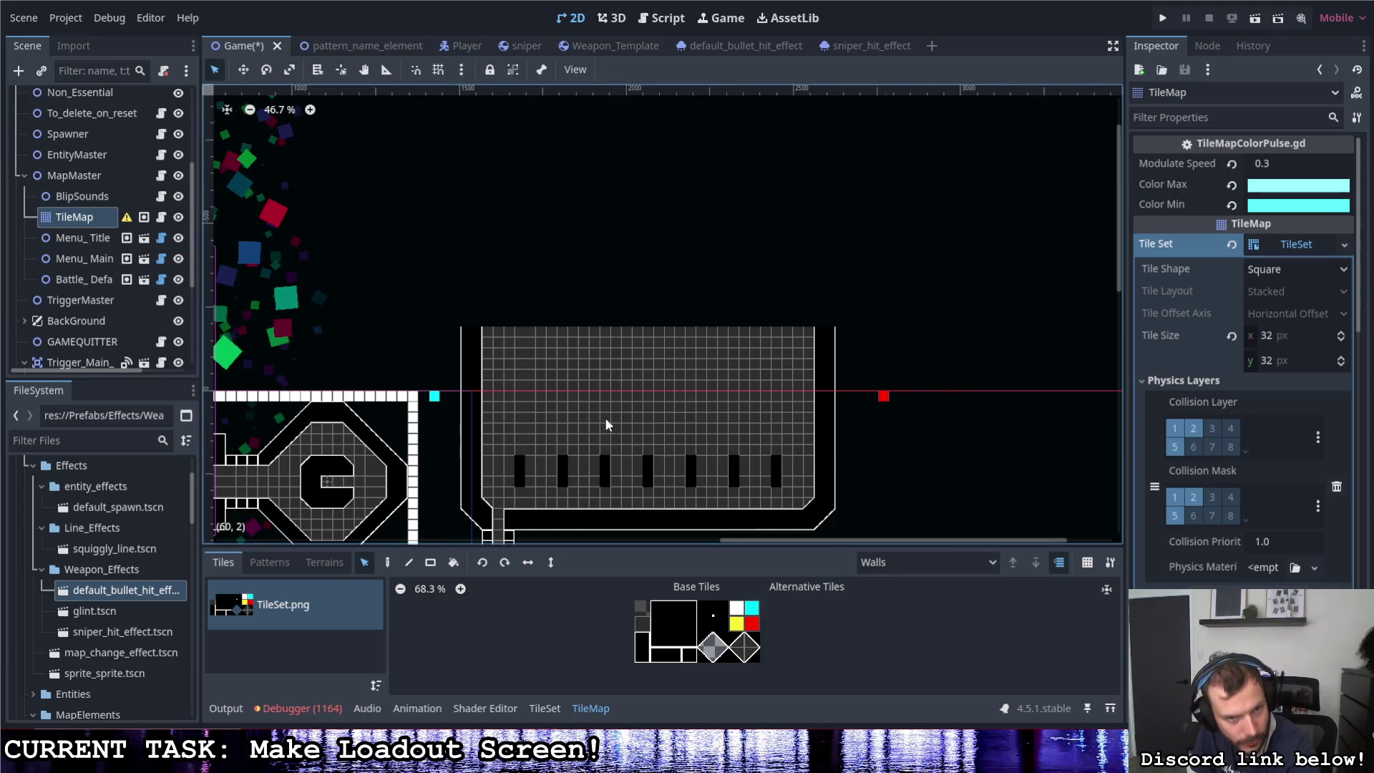
{"action": "scroll", "coordinate": [607, 424], "scroll_direction": "up", "scroll_amount": 1}
Place diagonal outer corner tiles at the room's top-right and top-left
{"action": "left_click", "coordinate": [658, 608]}
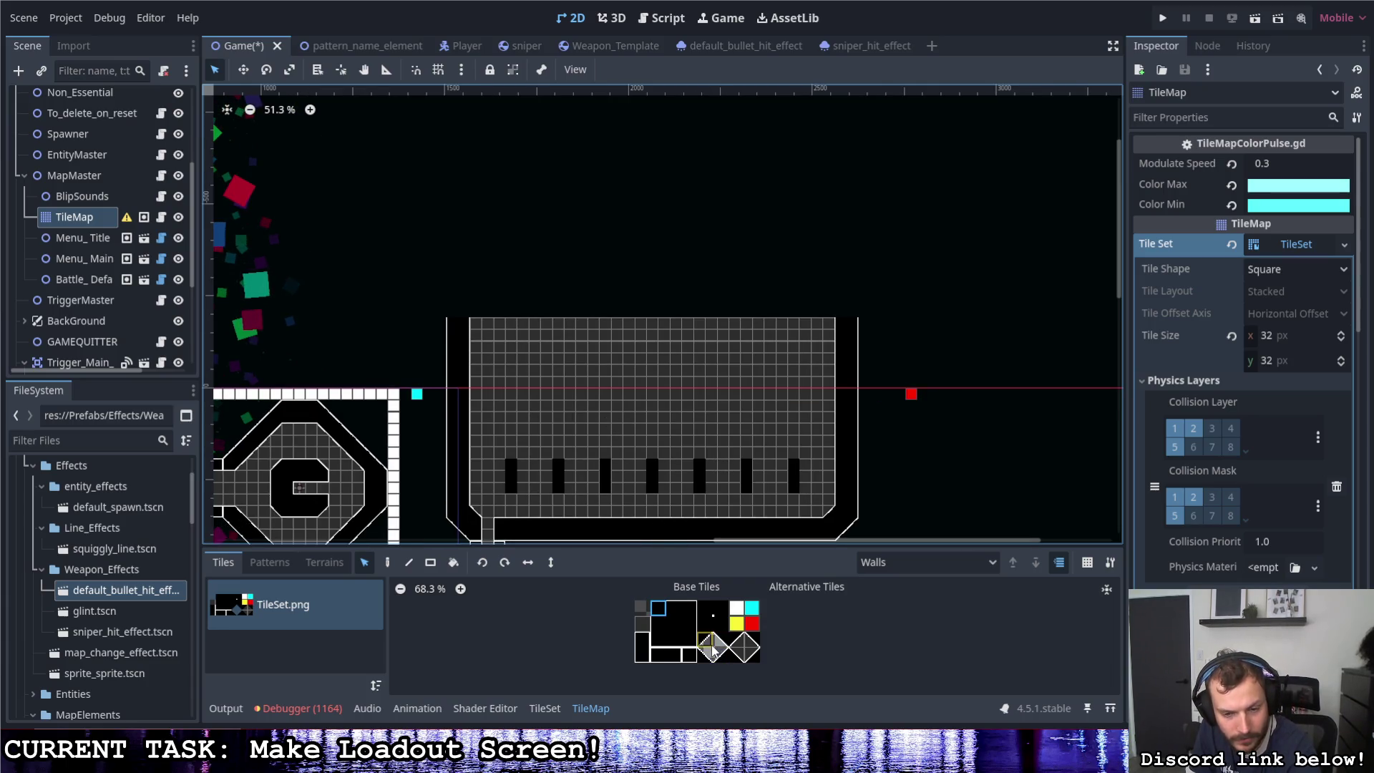
{"action": "left_click", "coordinate": [737, 640]}
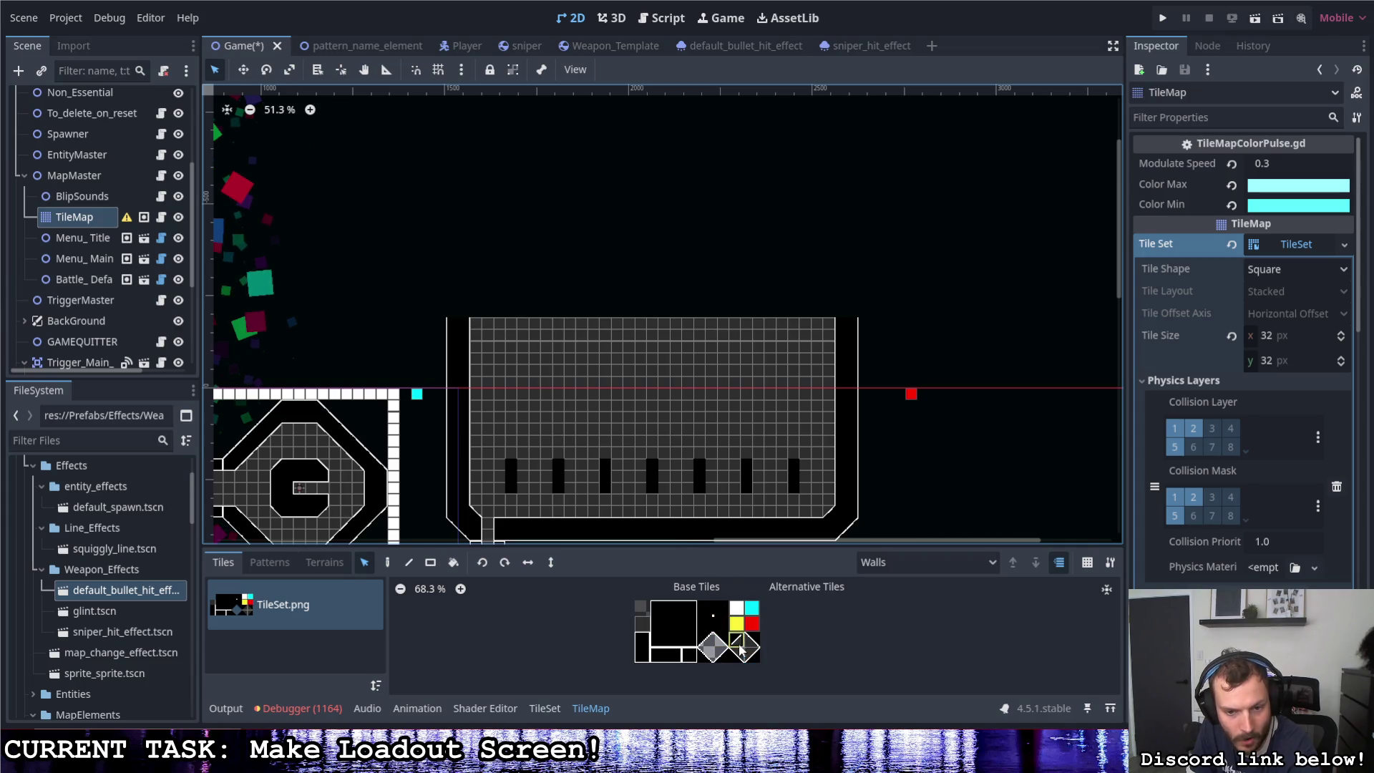
{"action": "left_click", "coordinate": [387, 562]}
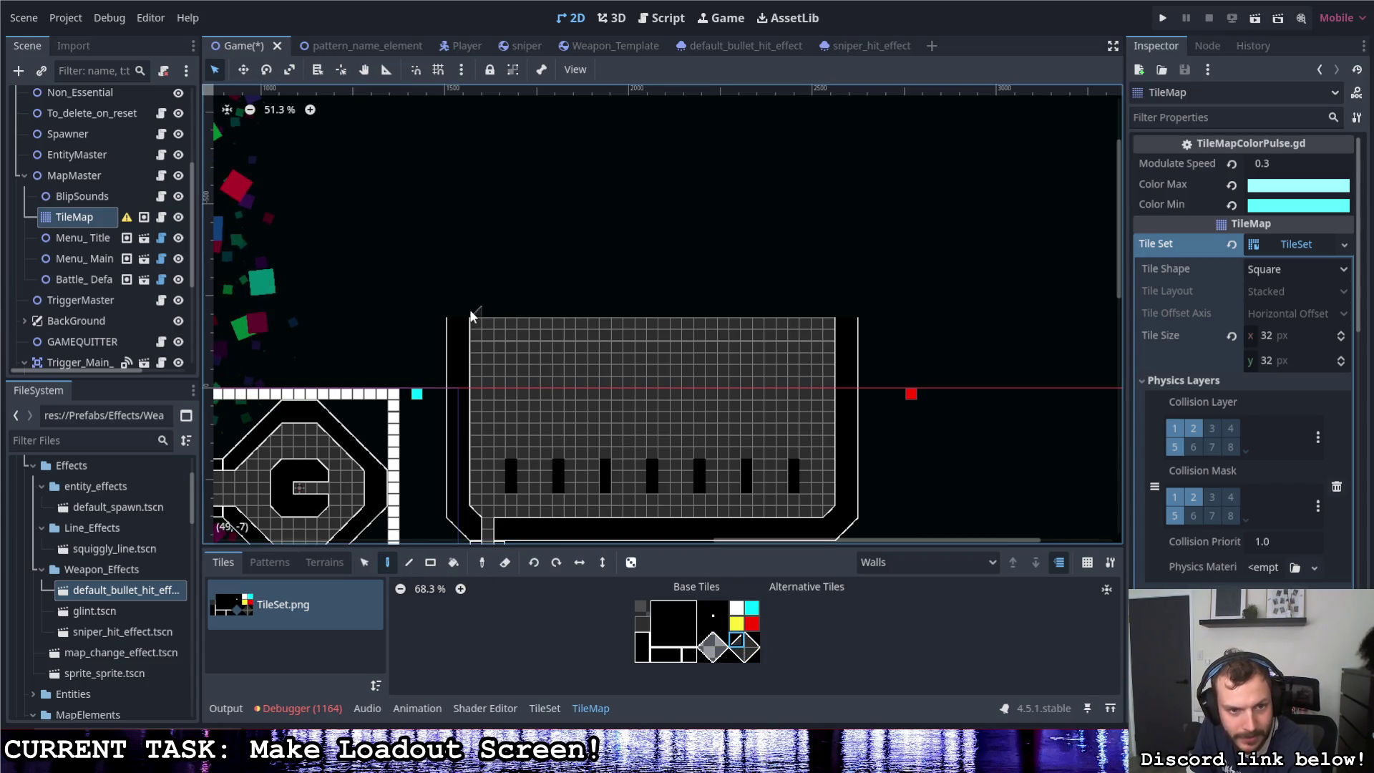
{"action": "left_click", "coordinate": [752, 640]}
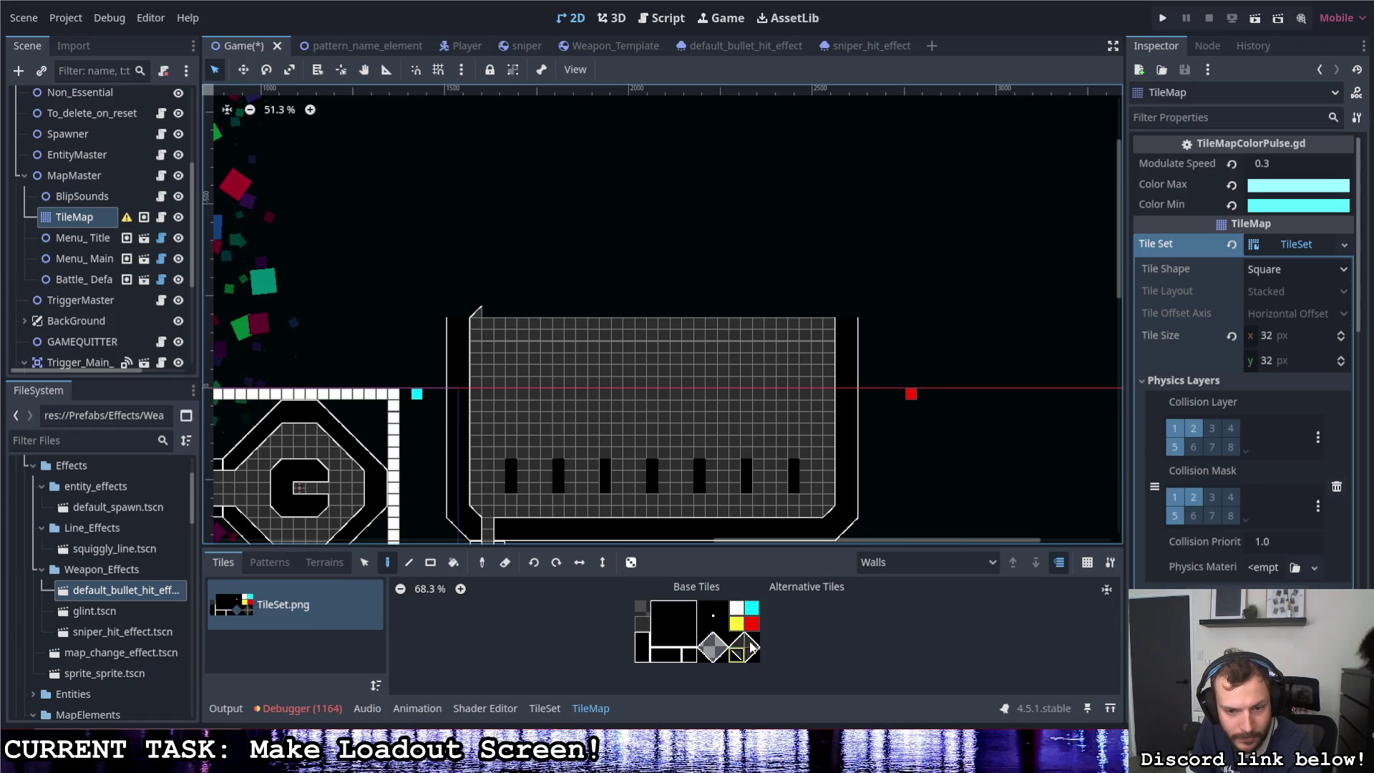
{"action": "left_click", "coordinate": [827, 309]}
{"action": "left_click", "coordinate": [673, 624]}
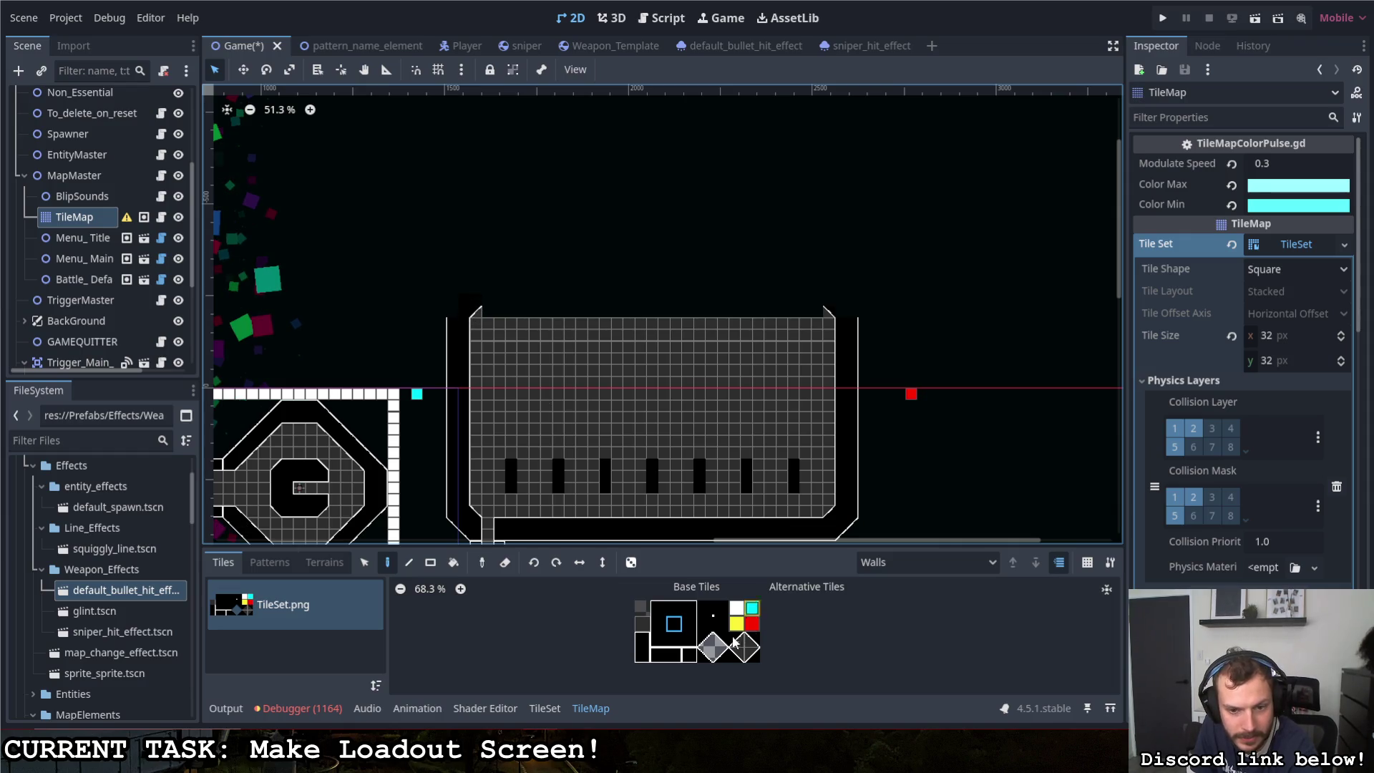
{"action": "left_click", "coordinate": [709, 633]}
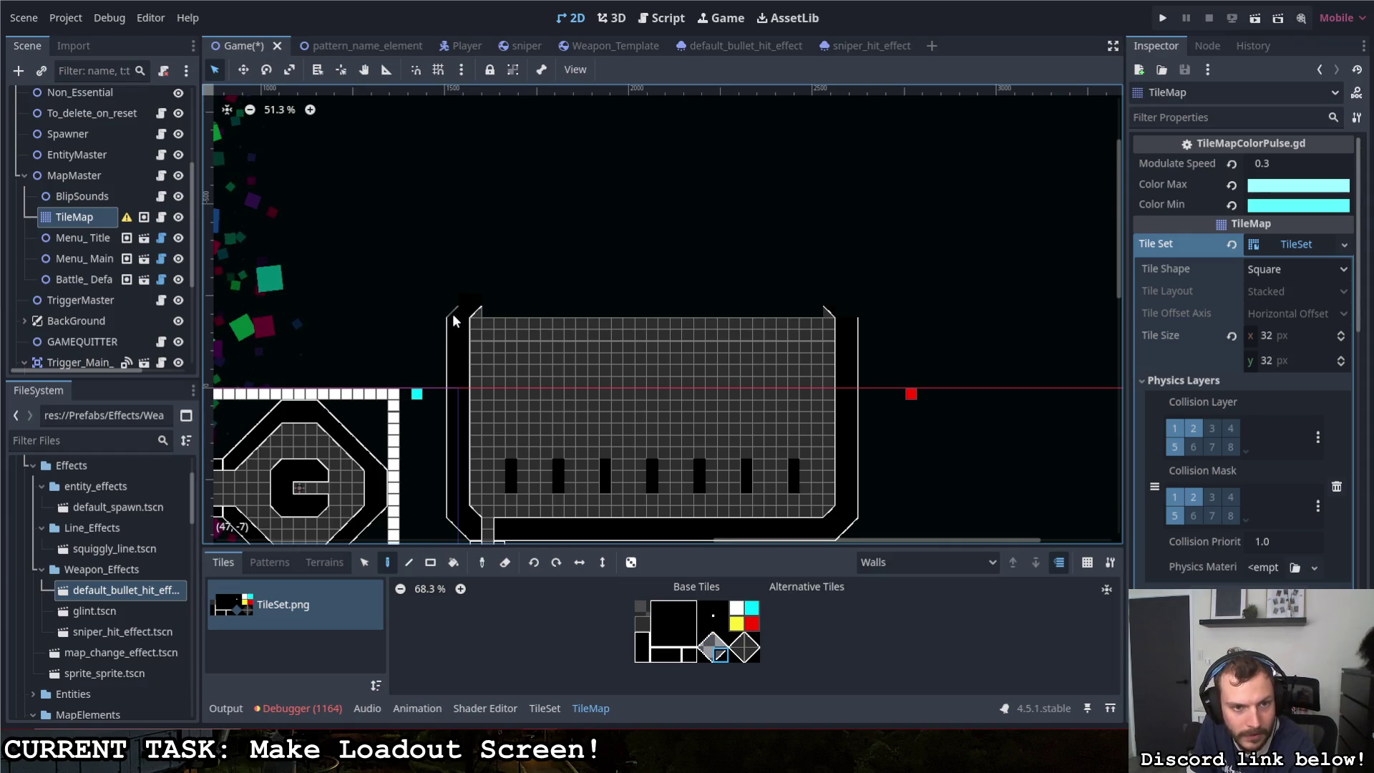
{"action": "left_click_drag", "start_coordinate": [454, 315], "coordinate": [467, 301]}
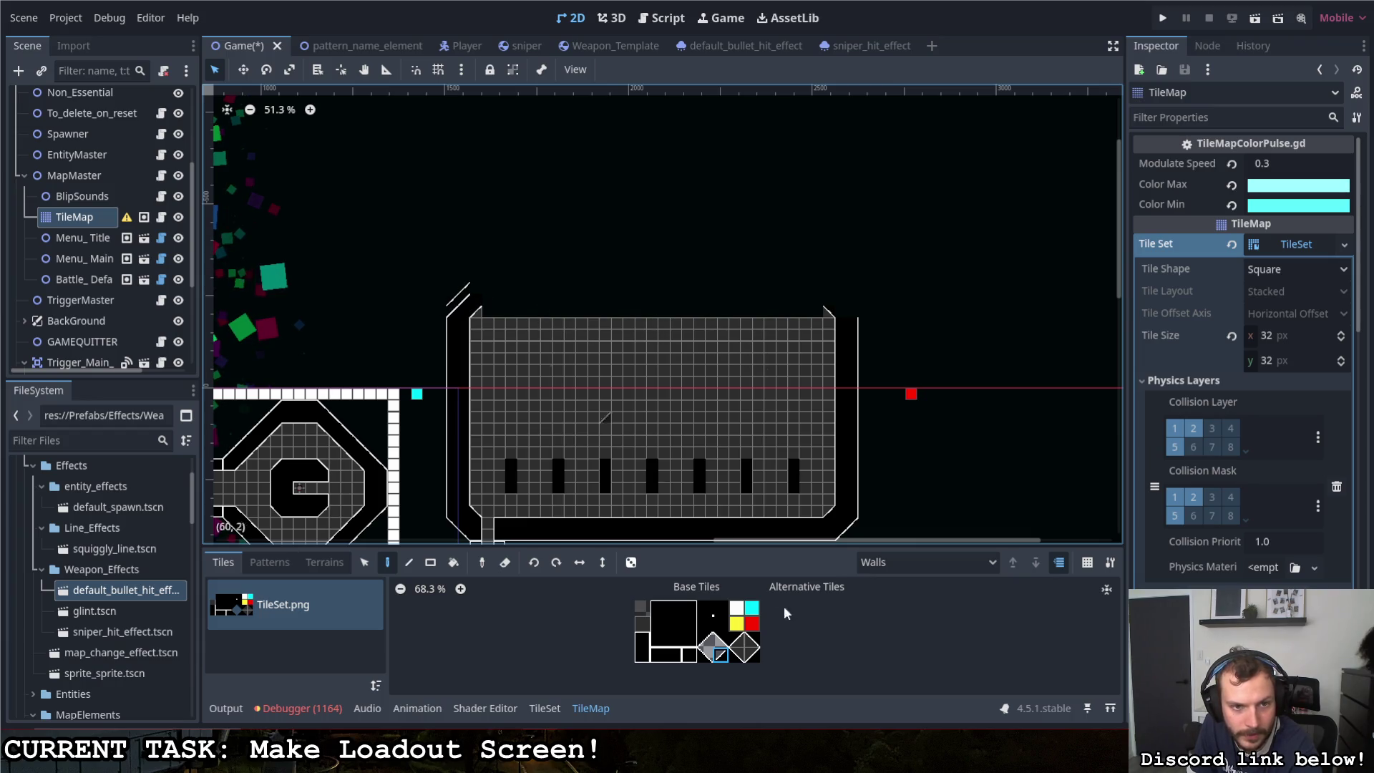
Extend the outer top wall to the right with straight horizontal wall tiles
{"action": "left_click", "coordinate": [655, 624]}
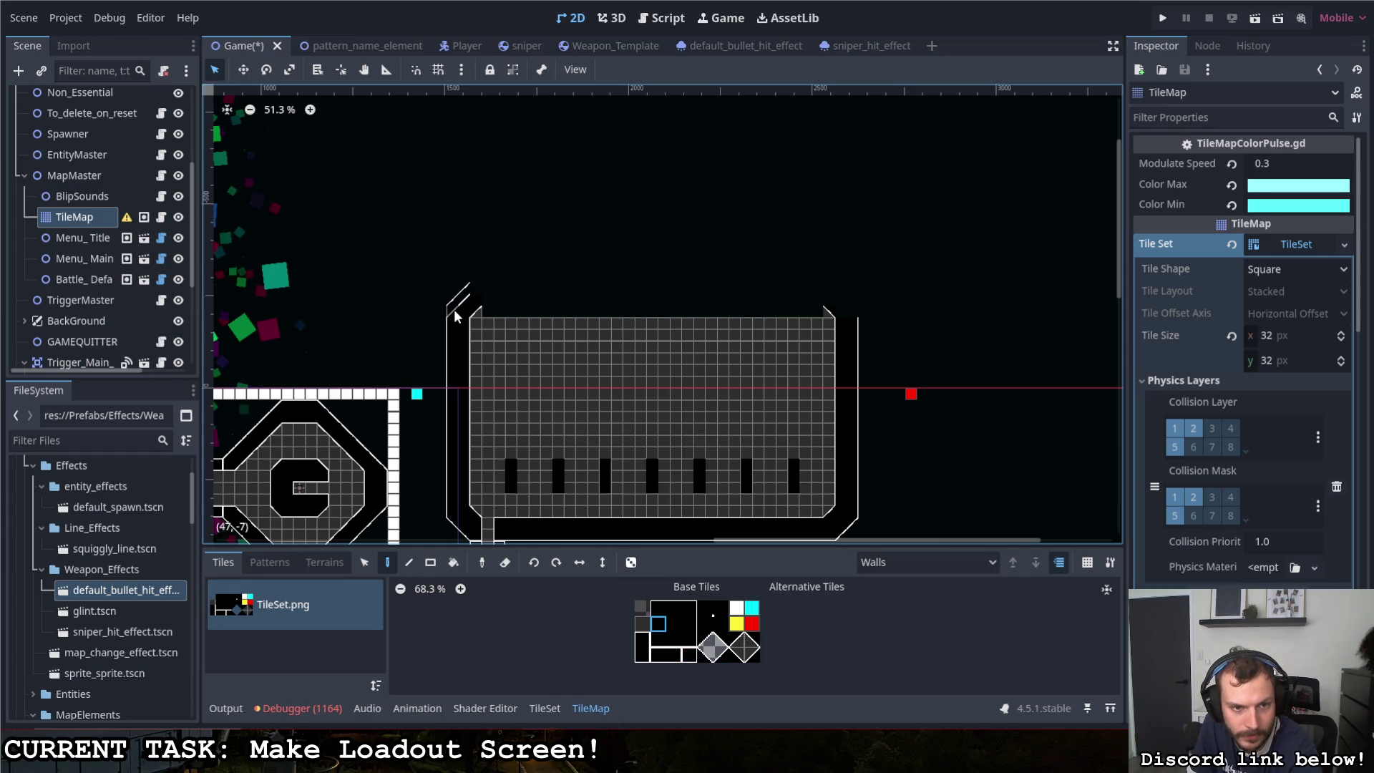
{"action": "left_click", "coordinate": [674, 608]}
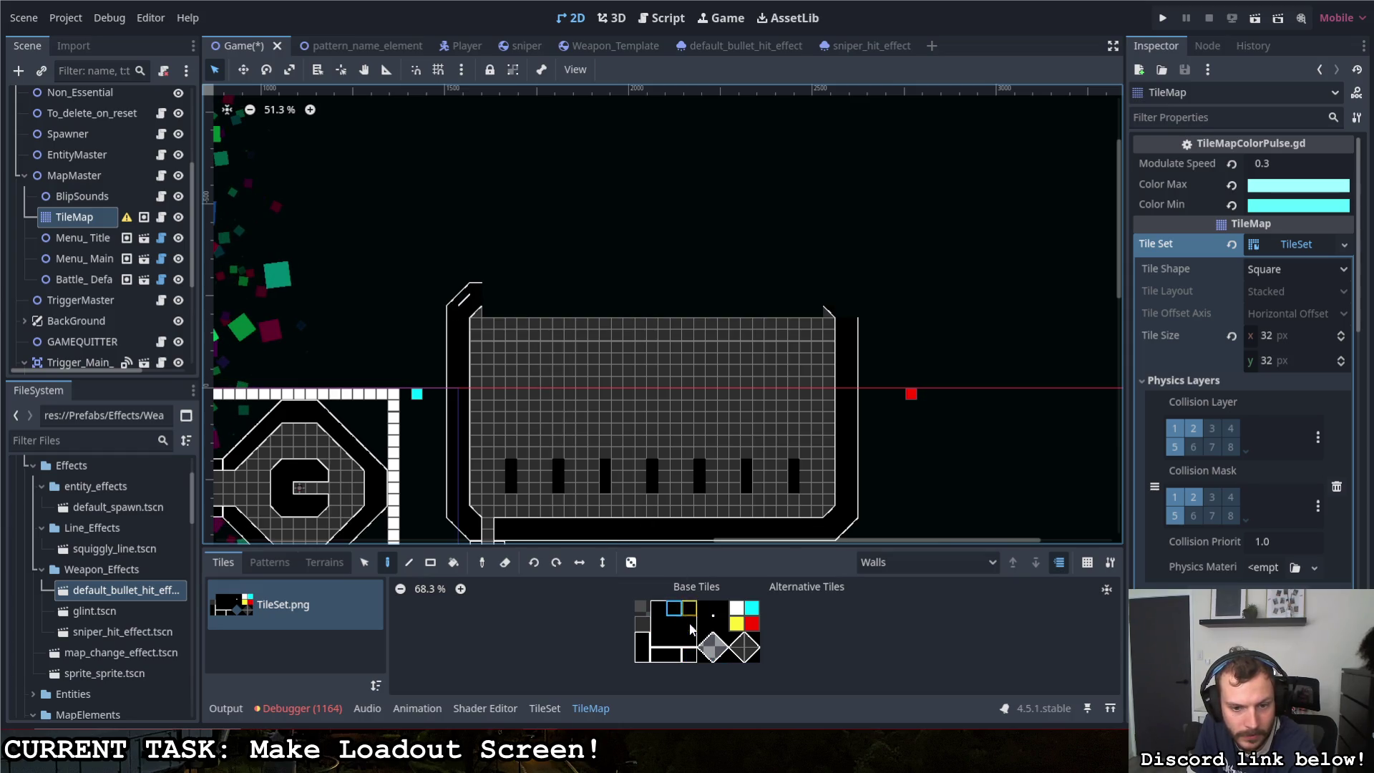
{"action": "left_click", "coordinate": [674, 624]}
{"action": "scroll", "coordinate": [436, 303], "scroll_direction": "up", "scroll_amount": 1}
{"action": "scroll", "coordinate": [345, 307], "scroll_direction": "up", "scroll_amount": 4}
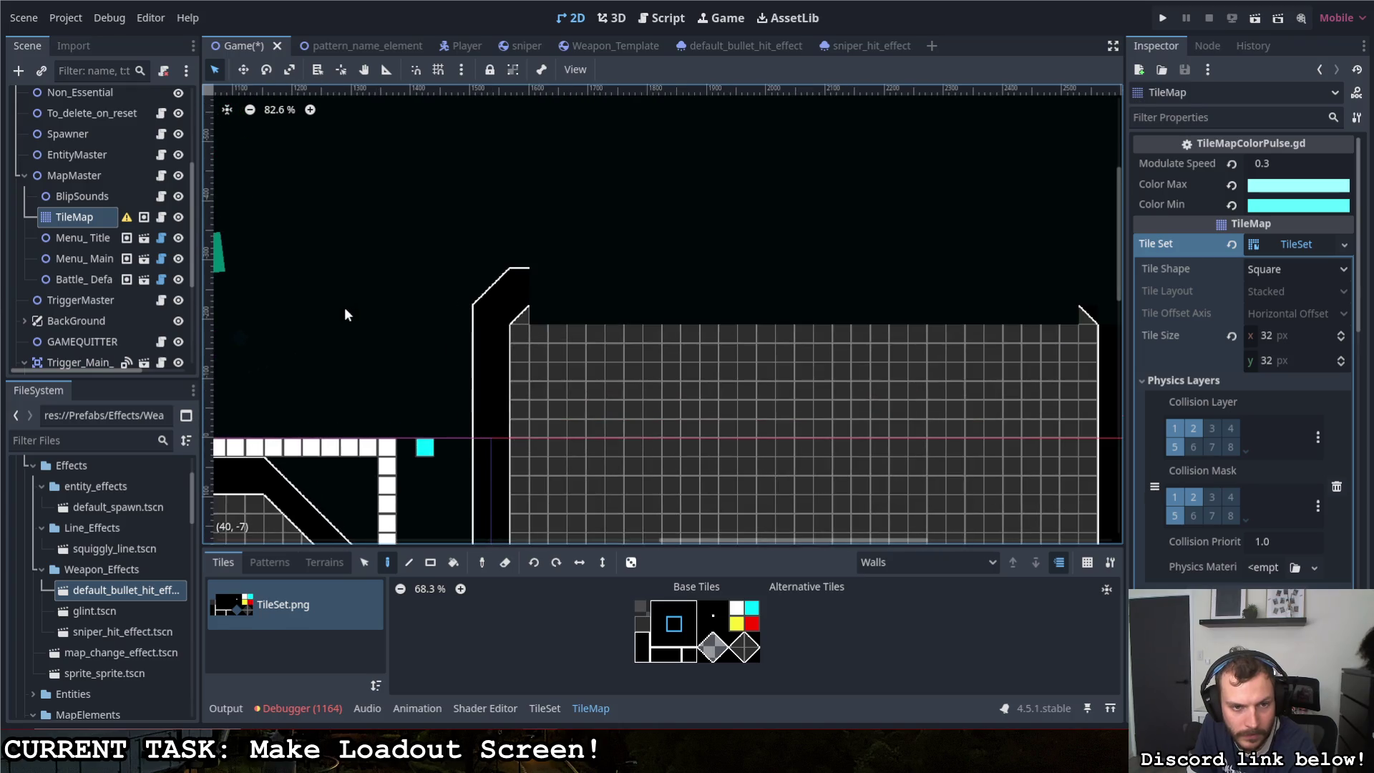
{"action": "scroll", "coordinate": [352, 308], "scroll_direction": "down", "scroll_amount": 3}
{"action": "scroll", "coordinate": [700, 372], "scroll_direction": "up", "scroll_amount": 1}
{"action": "left_click", "coordinate": [674, 608]}
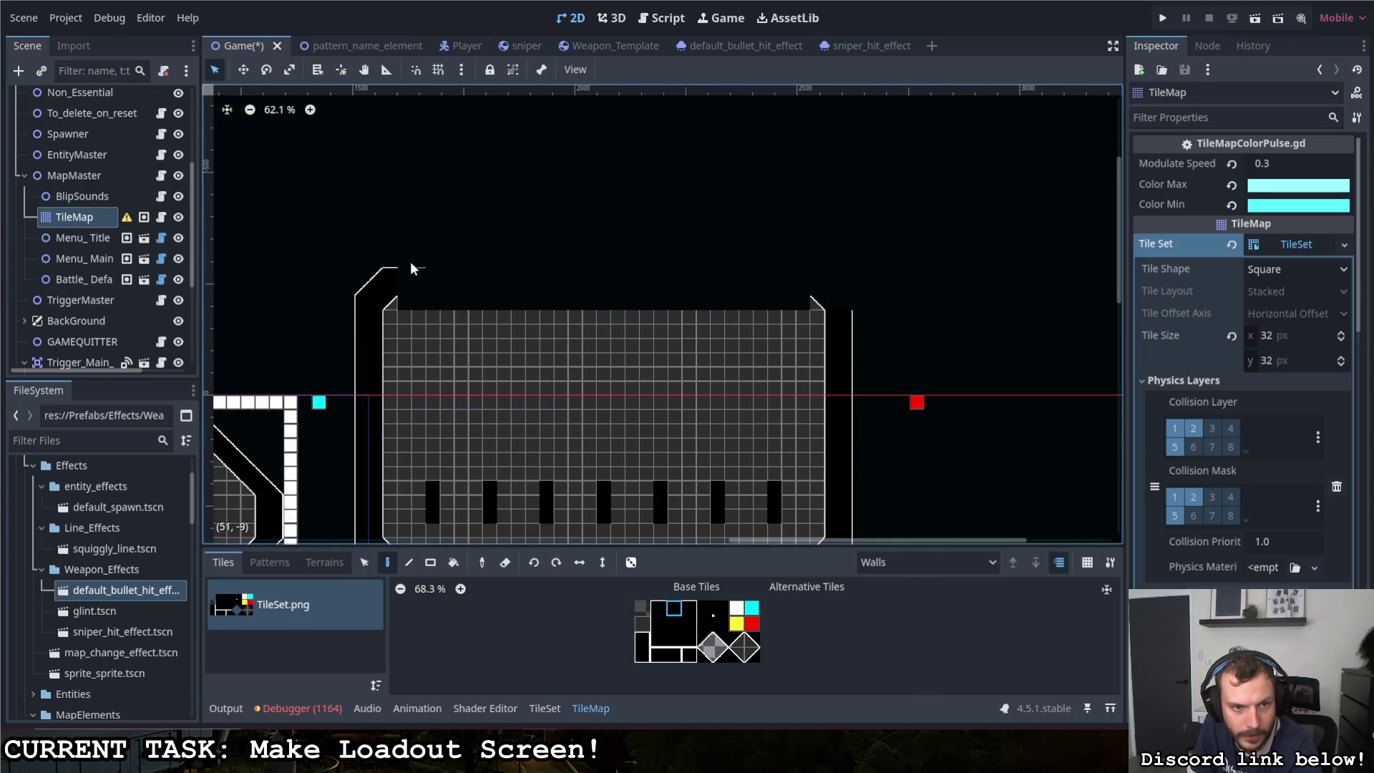
{"action": "left_click_drag", "start_coordinate": [693, 280], "coordinate": [793, 283]}
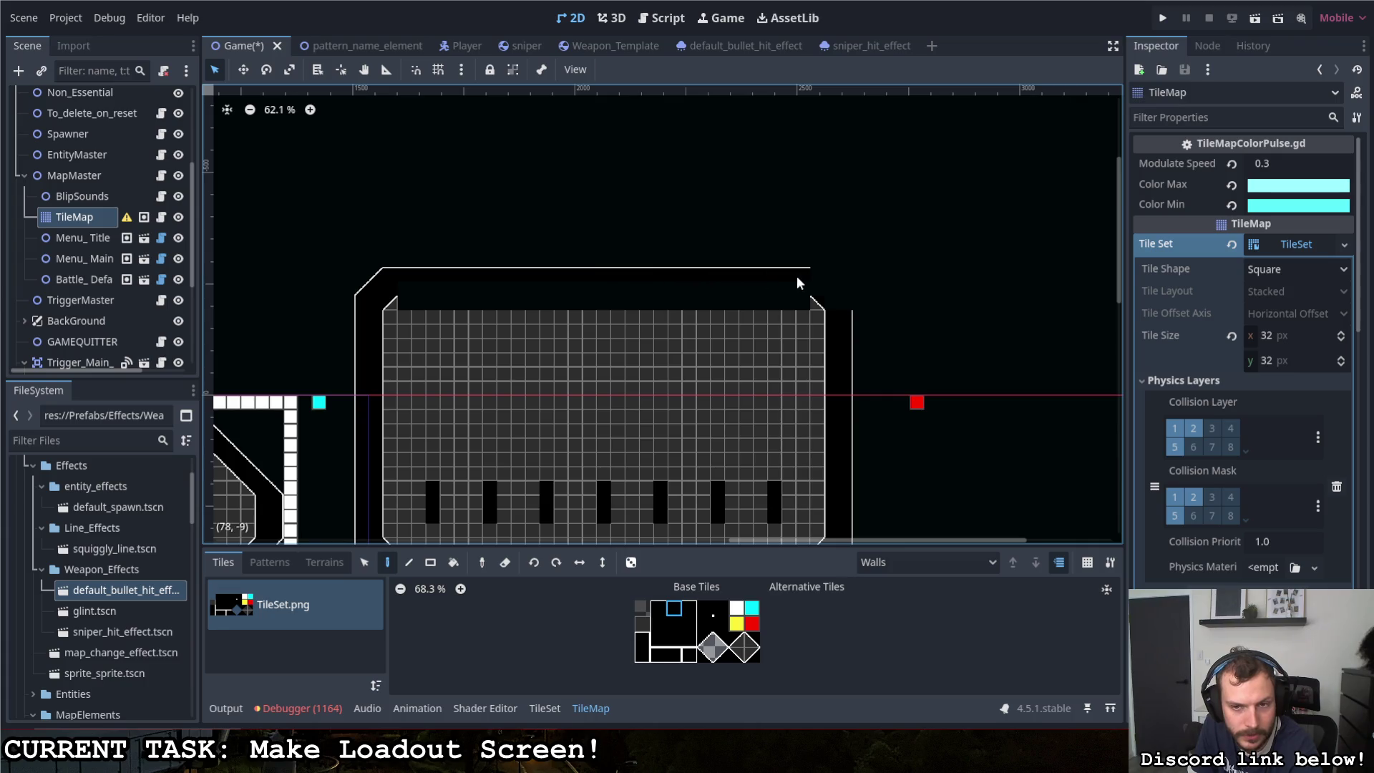
Paint the inner wall line along the top and add a tile to the right outer wall
{"action": "left_click", "coordinate": [673, 639]}
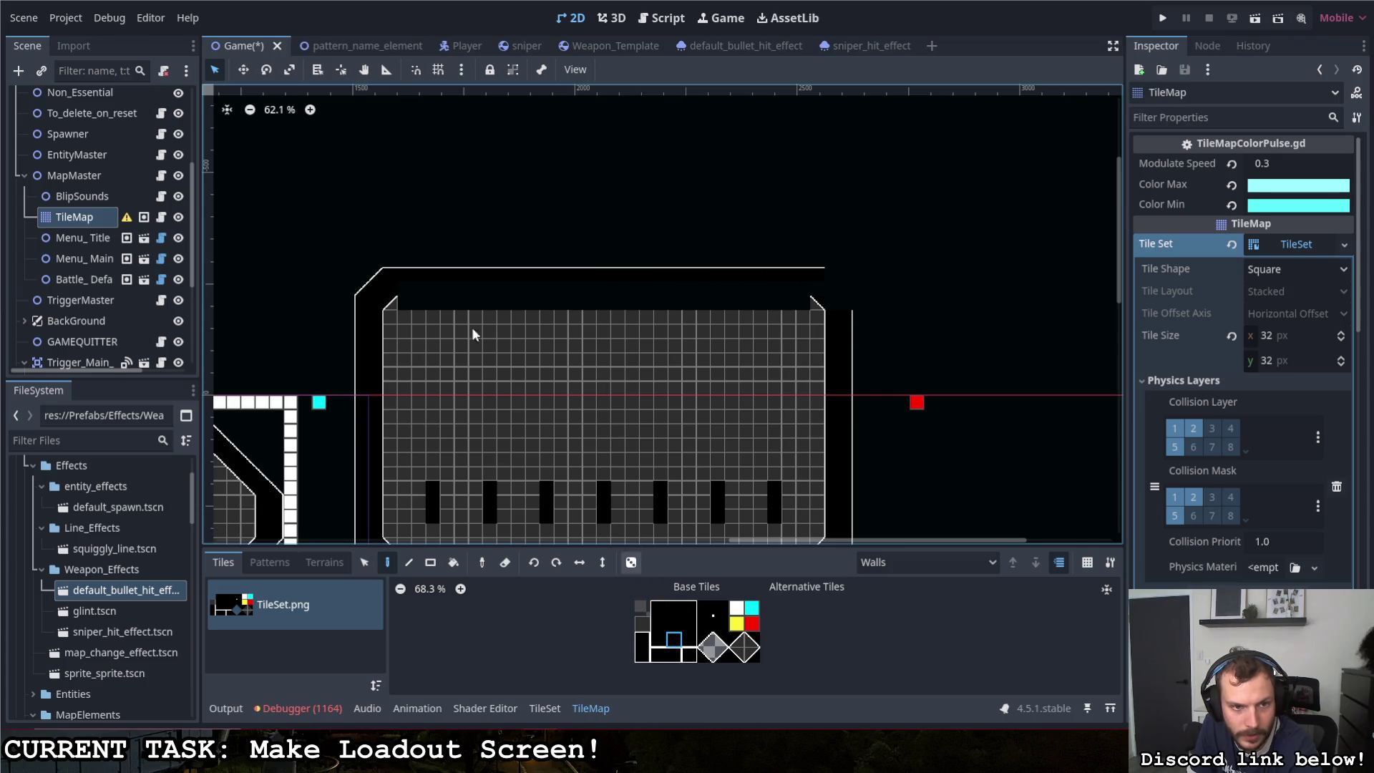
{"action": "left_click_drag", "start_coordinate": [475, 294], "coordinate": [796, 293]}
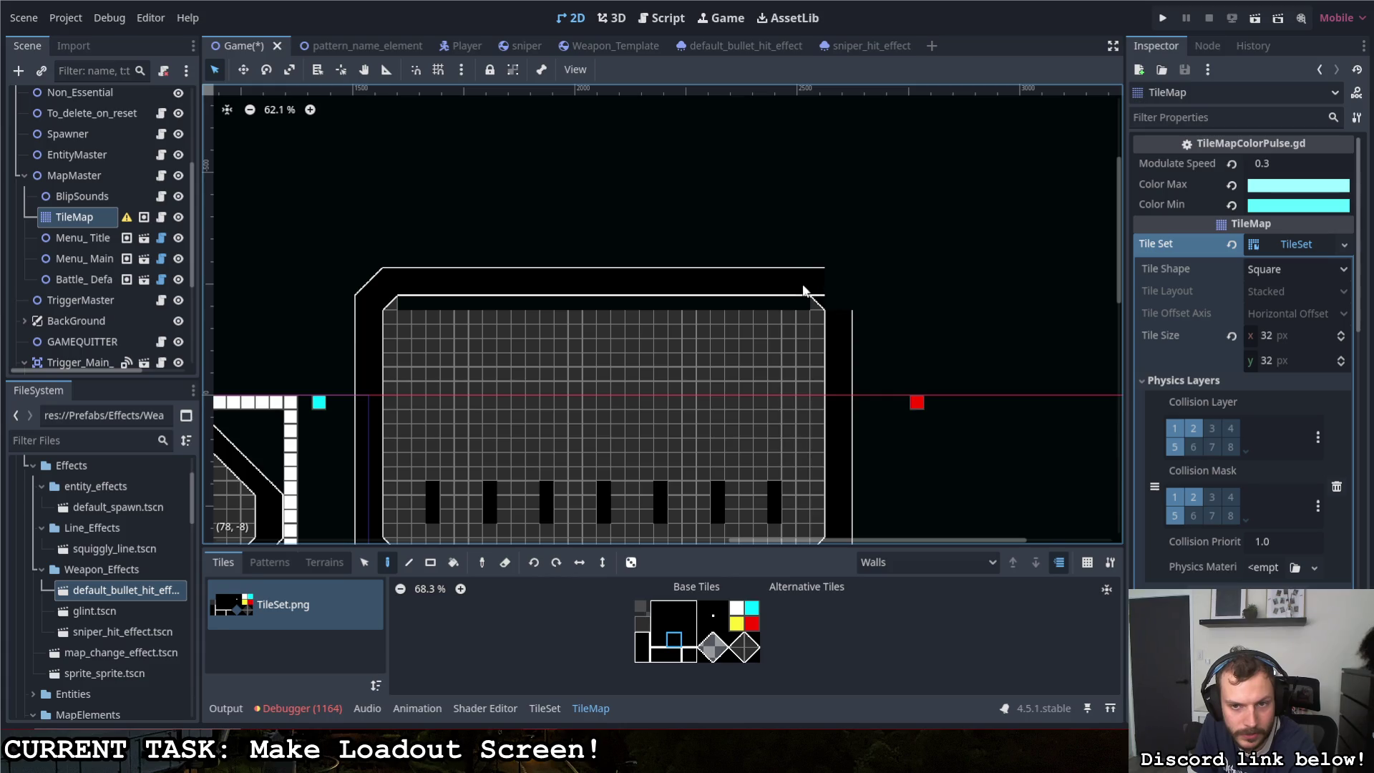
{"action": "scroll", "coordinate": [912, 327], "scroll_direction": "up", "scroll_amount": 2}
{"action": "left_click", "coordinate": [674, 623]}
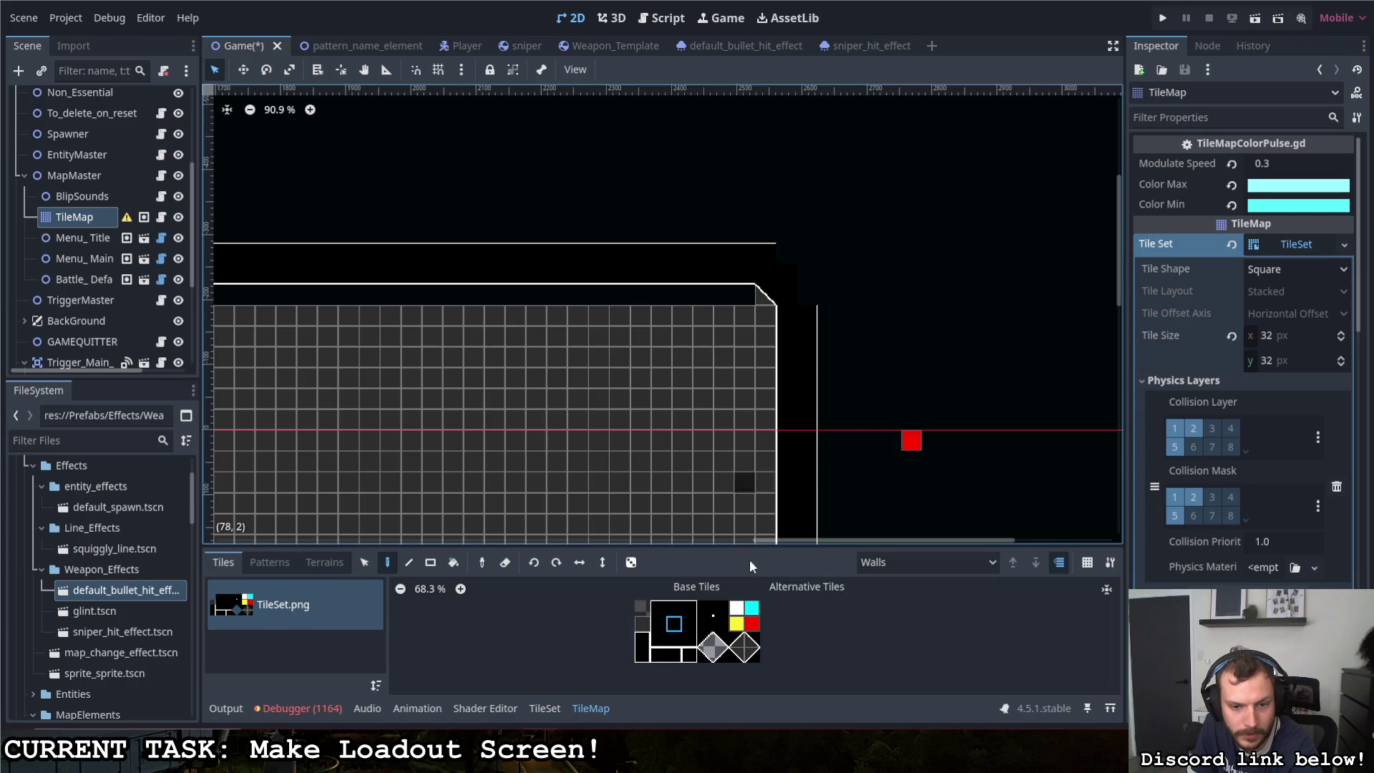
{"action": "left_click", "coordinate": [705, 623]}
{"action": "left_click", "coordinate": [813, 295]}
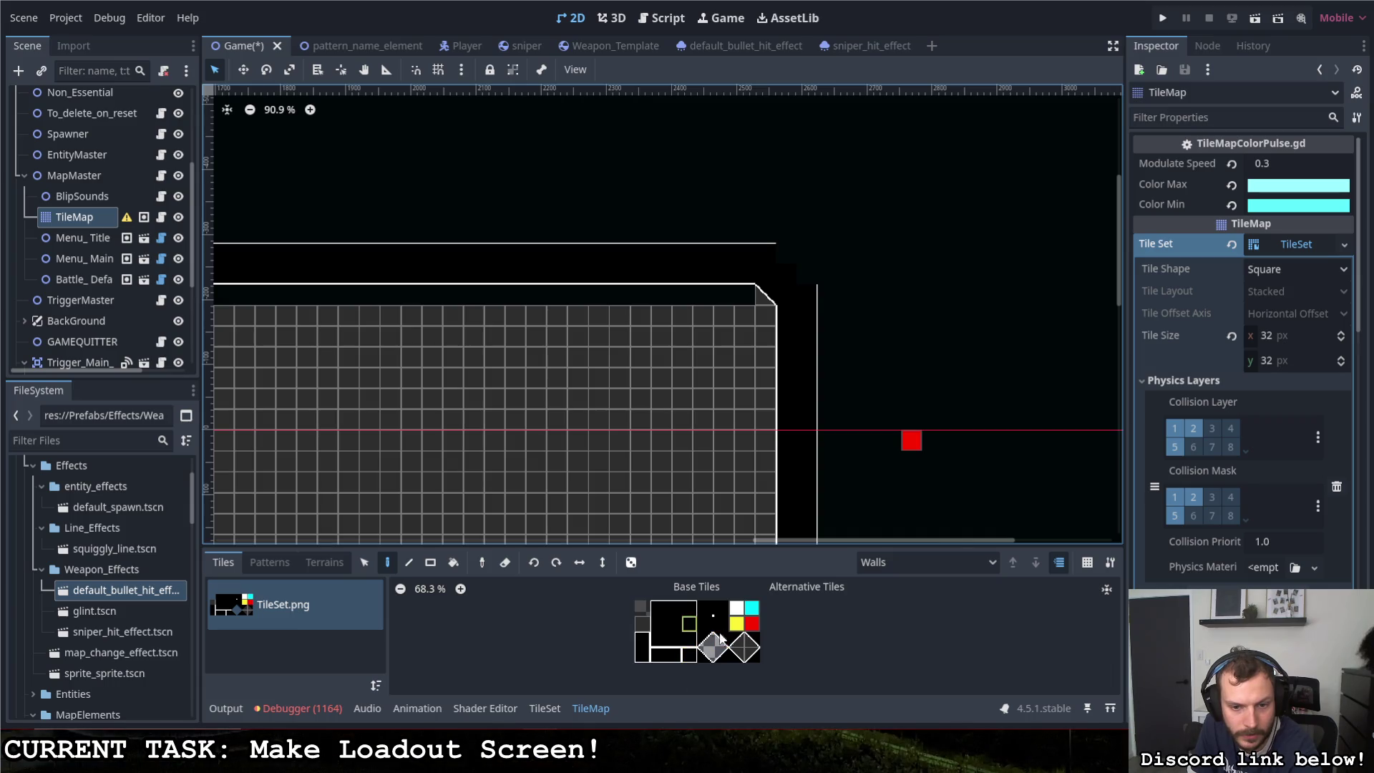
{"action": "left_click", "coordinate": [704, 654]}
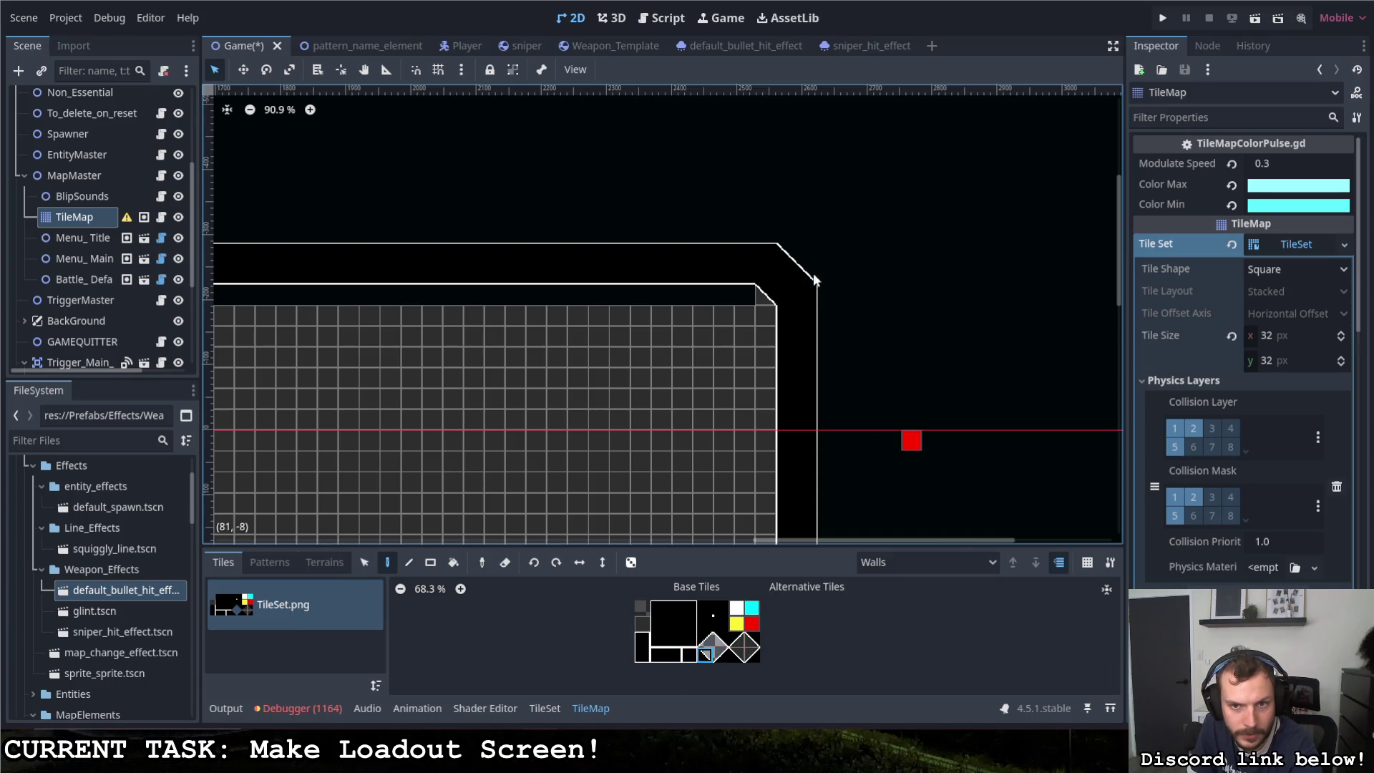
{"action": "scroll", "coordinate": [813, 273], "scroll_direction": "down", "scroll_amount": 4}
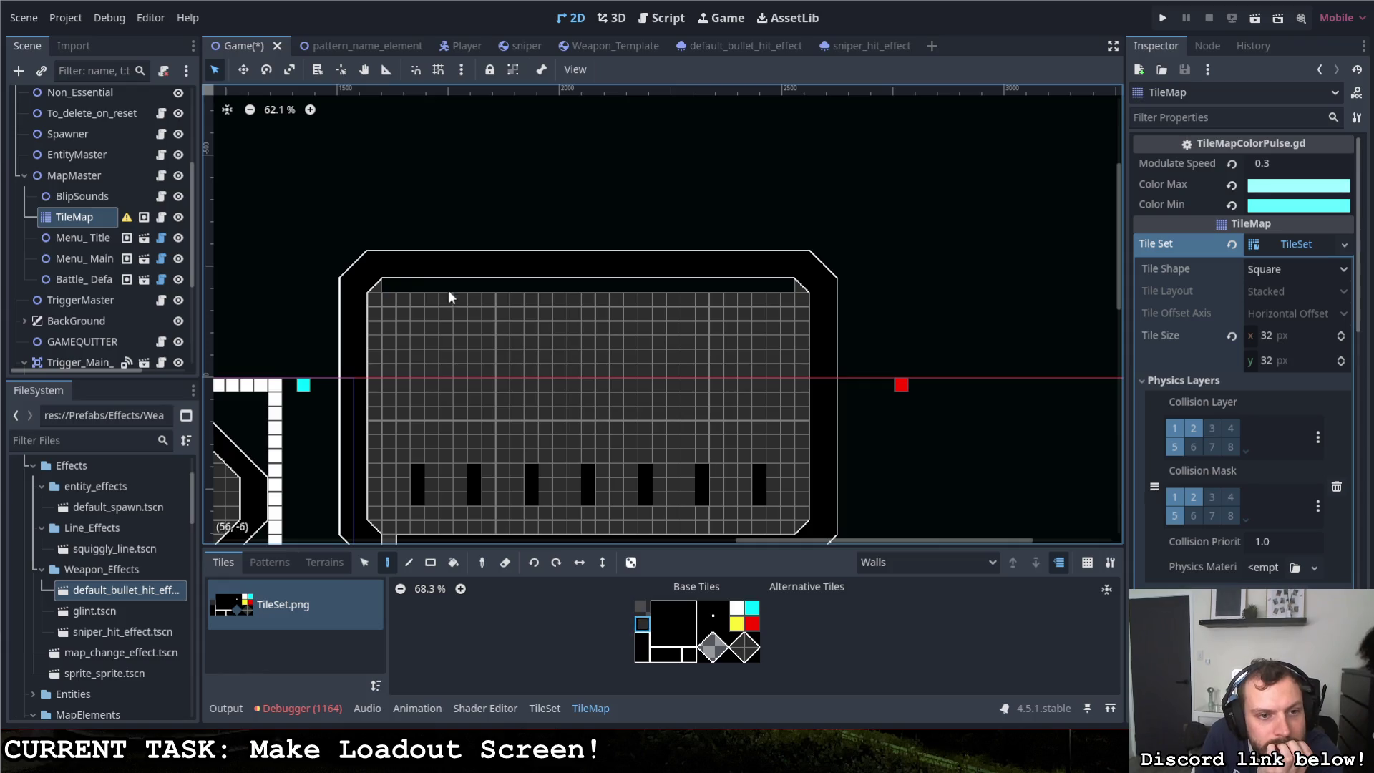
Fill the room's top floor row up to the new outer wall
{"action": "left_click_drag", "start_coordinate": [386, 289], "coordinate": [791, 290]}
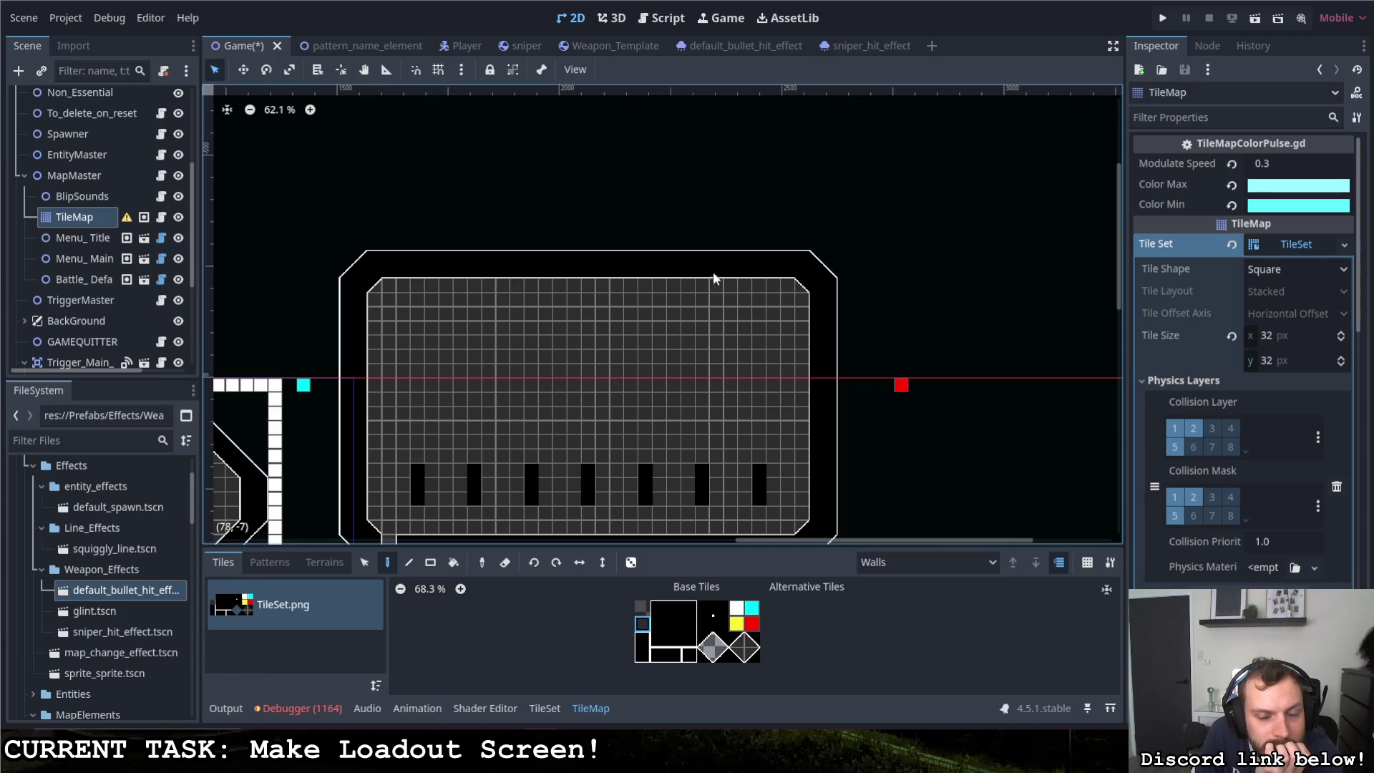
{"action": "scroll", "coordinate": [713, 277], "scroll_direction": "left", "scroll_amount": 2}
{"action": "scroll", "coordinate": [647, 423], "scroll_direction": "up", "scroll_amount": 3}
{"action": "scroll", "coordinate": [580, 326], "scroll_direction": "down", "scroll_amount": 4}
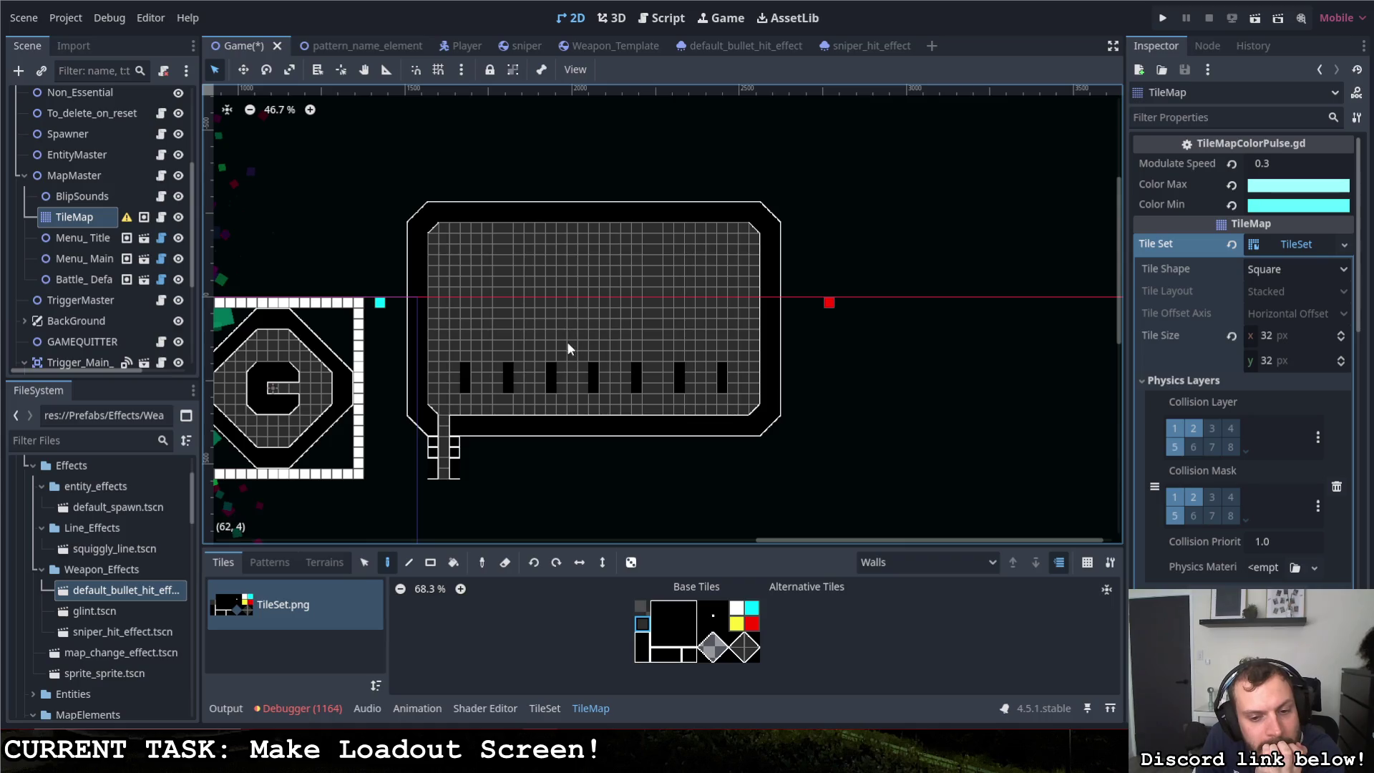
{"action": "scroll", "coordinate": [535, 436], "scroll_direction": "up", "scroll_amount": 2}
{"action": "scroll", "coordinate": [641, 372], "scroll_direction": "down", "scroll_amount": 3}
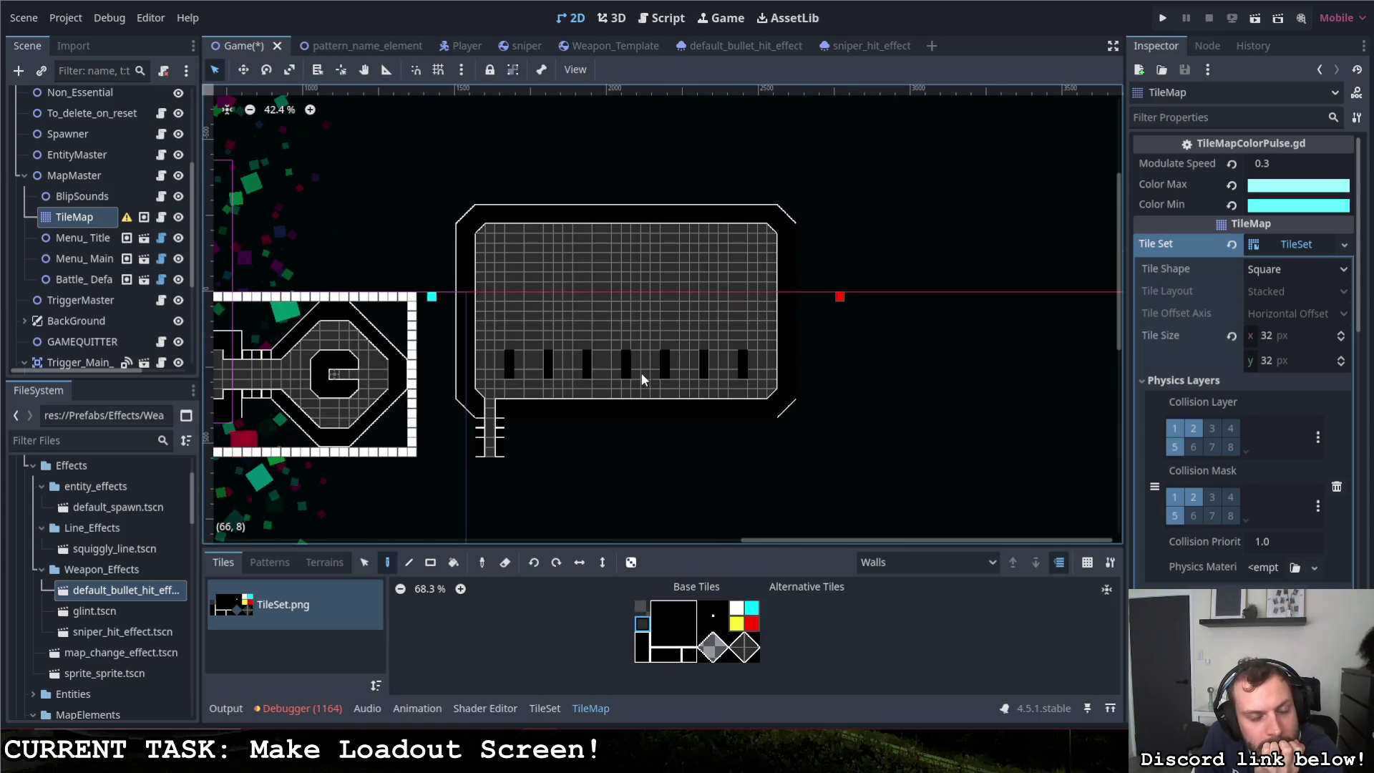
Browse the Terrains and Patterns tabs, then return to the Tiles palette
{"action": "left_click", "coordinate": [641, 616]}
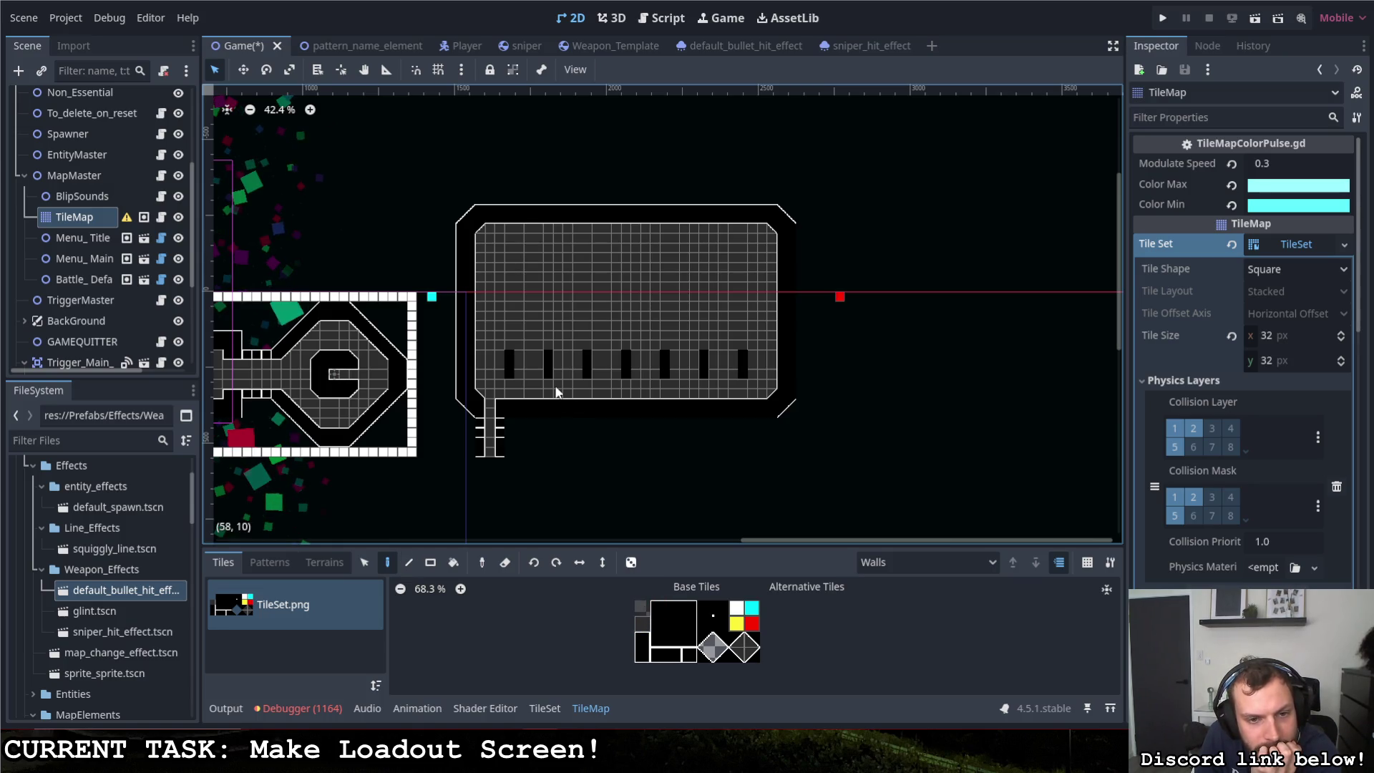
{"action": "scroll", "coordinate": [587, 382], "scroll_direction": "up", "scroll_amount": 3}
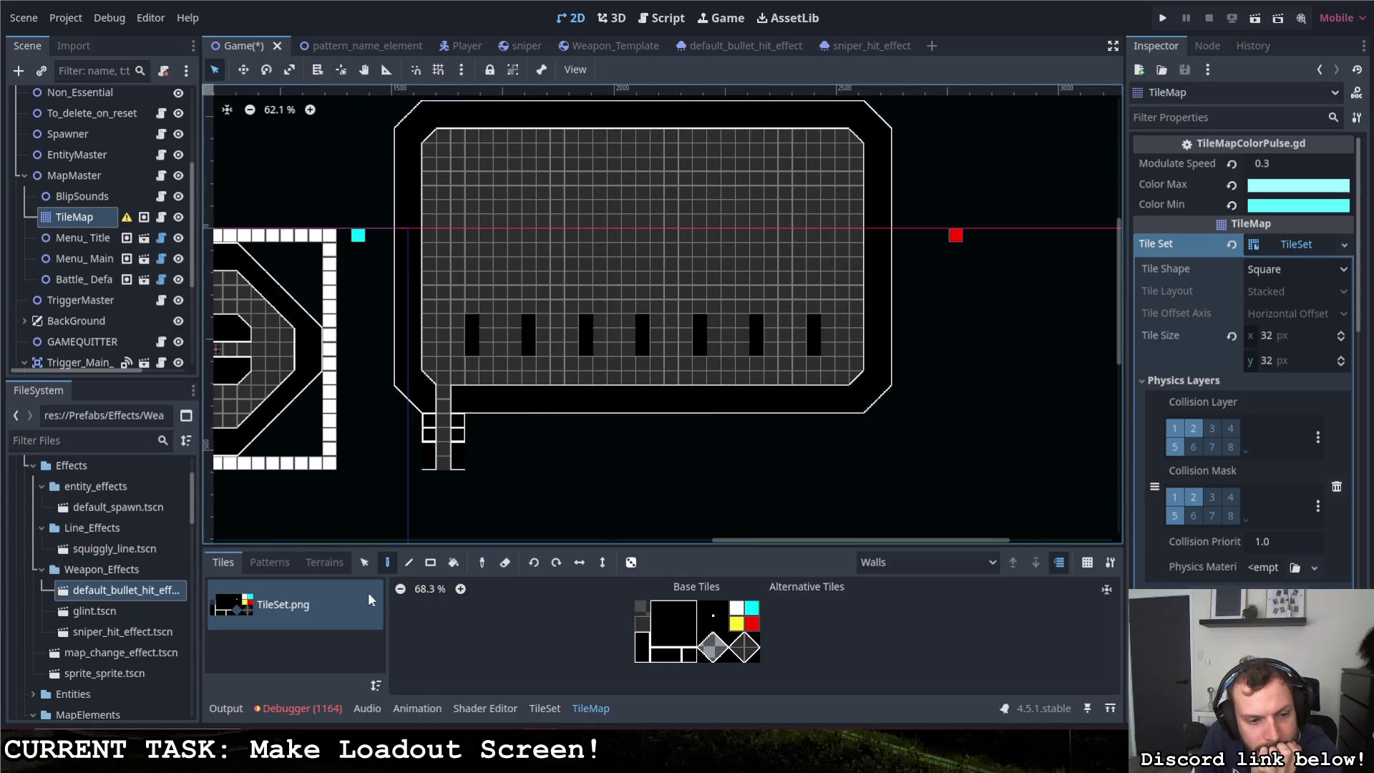
{"action": "left_click", "coordinate": [335, 565]}
{"action": "left_click", "coordinate": [267, 565]}
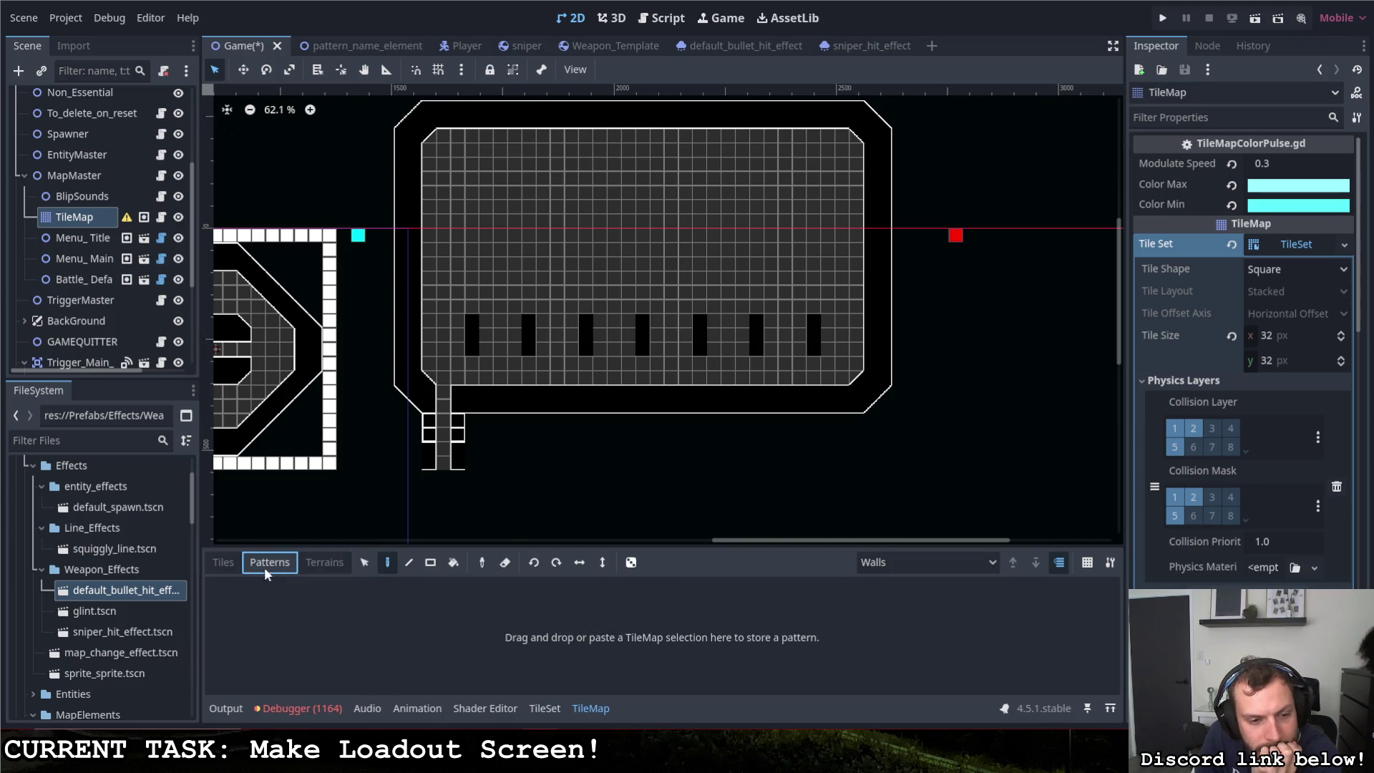
{"action": "left_click", "coordinate": [224, 562]}
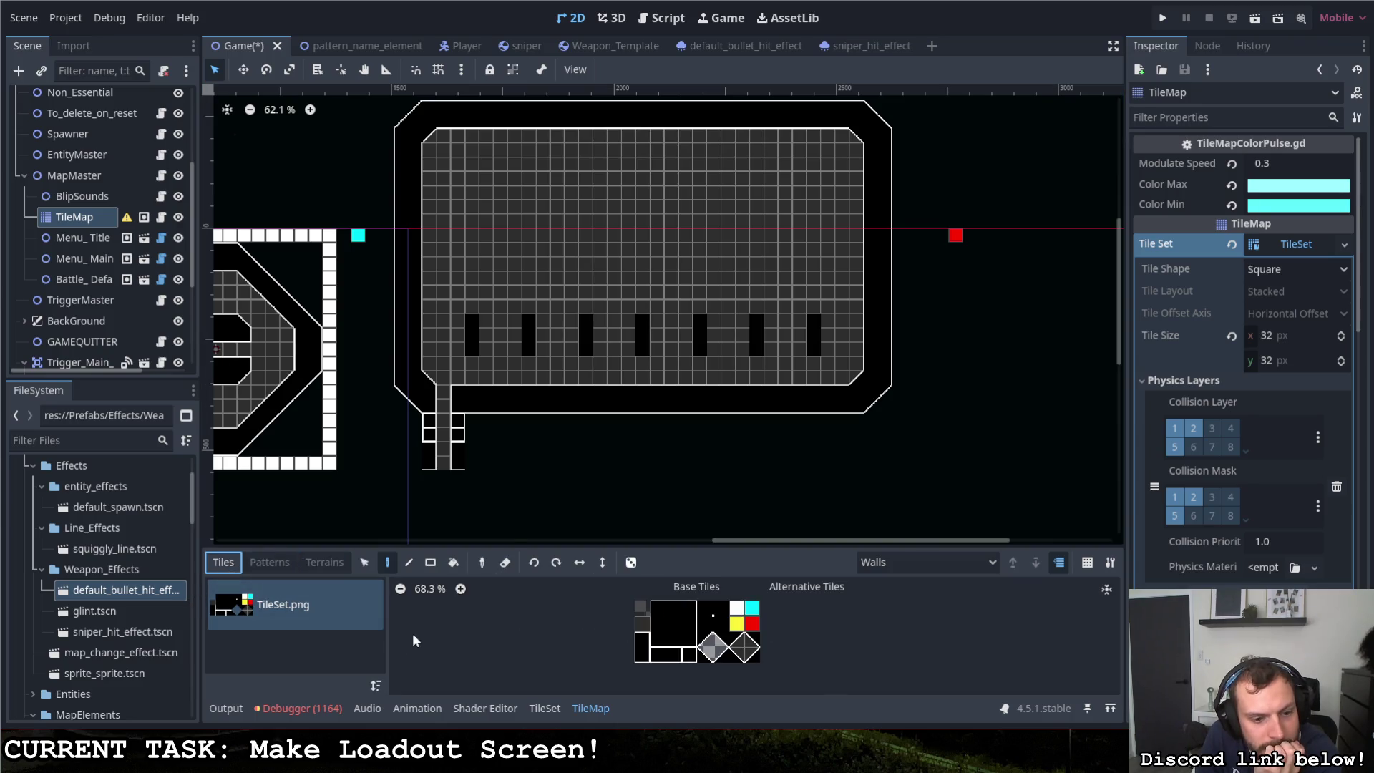
In the TileSet editor, create the atlas tile at (0,1) and an alternative version of it
{"action": "left_click", "coordinate": [604, 710]}
{"action": "left_click", "coordinate": [554, 710]}
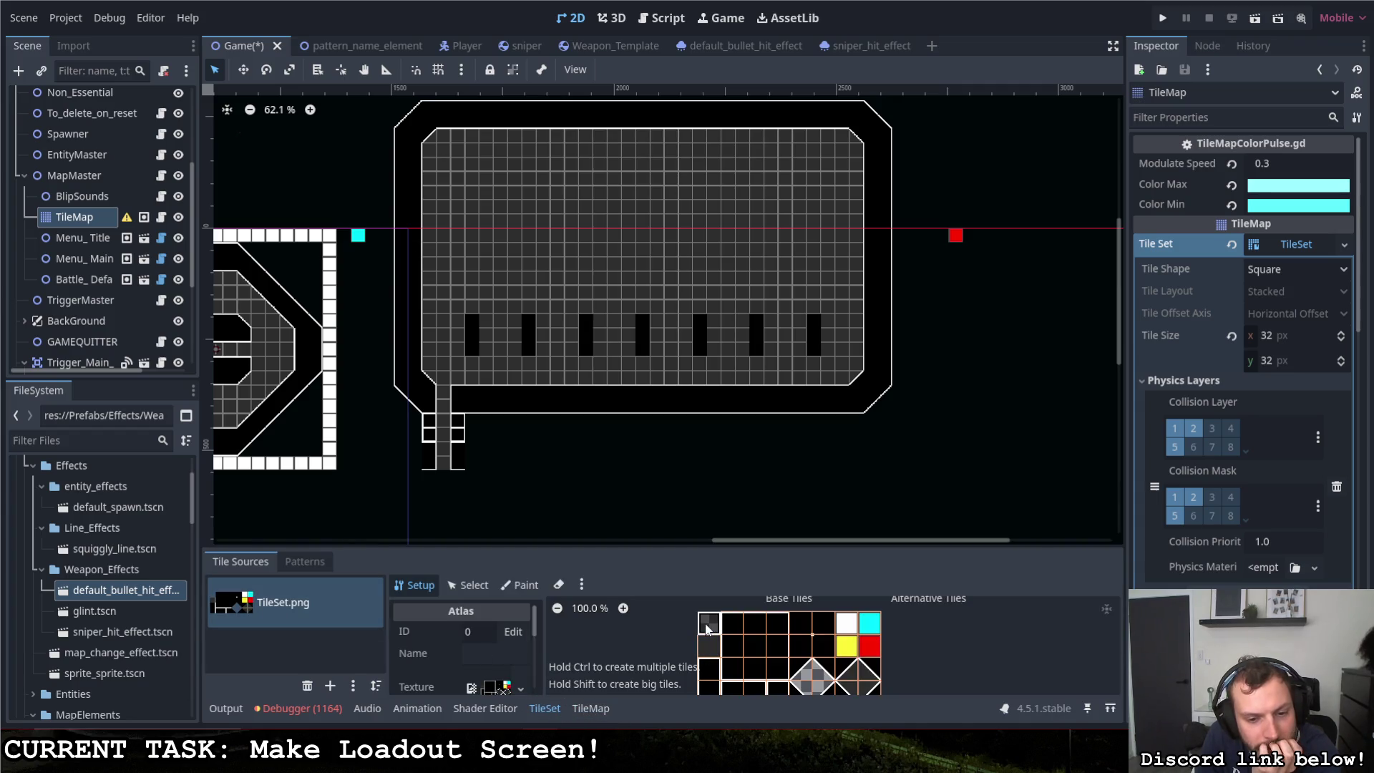
{"action": "scroll", "coordinate": [632, 632], "scroll_direction": "down", "scroll_amount": 2}
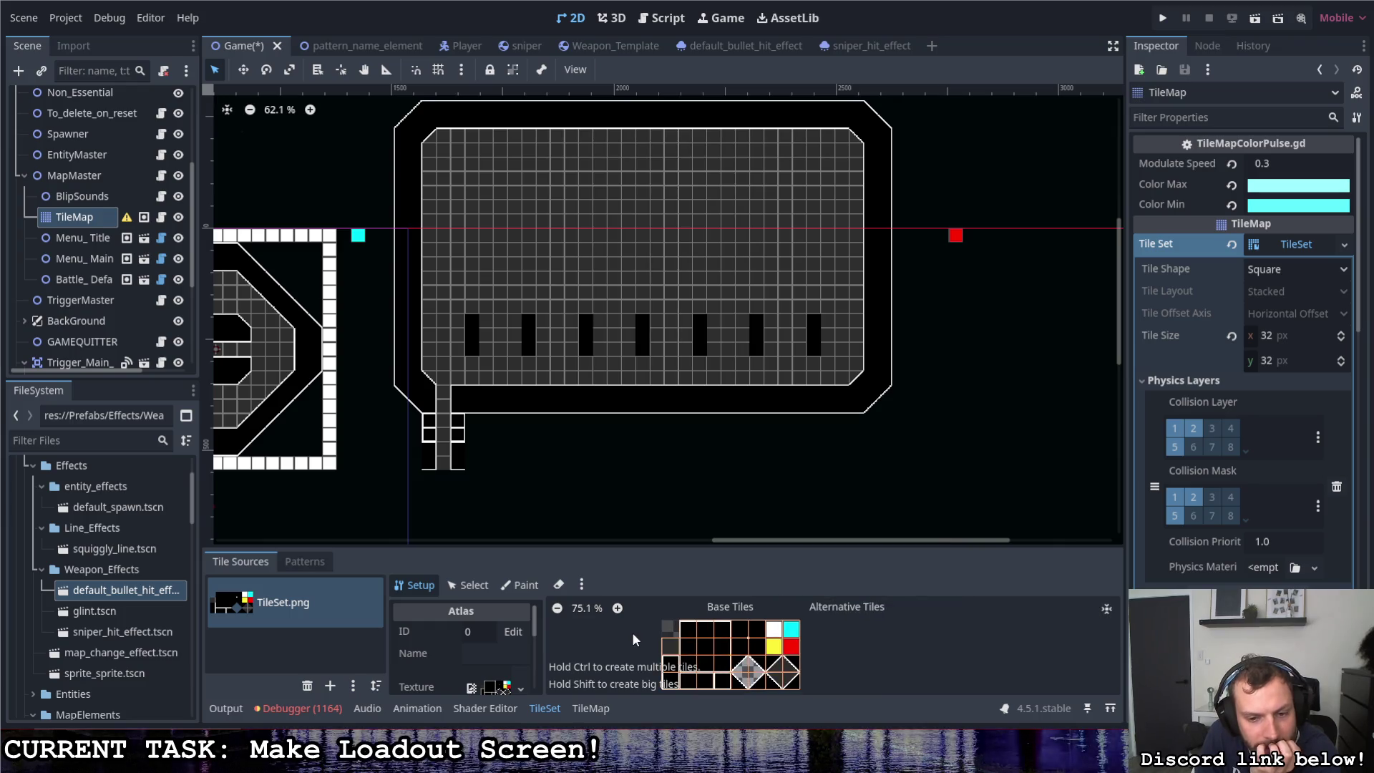
{"action": "scroll", "coordinate": [662, 676], "scroll_direction": "up", "scroll_amount": 2}
{"action": "scroll", "coordinate": [664, 624], "scroll_direction": "down", "scroll_amount": 1}
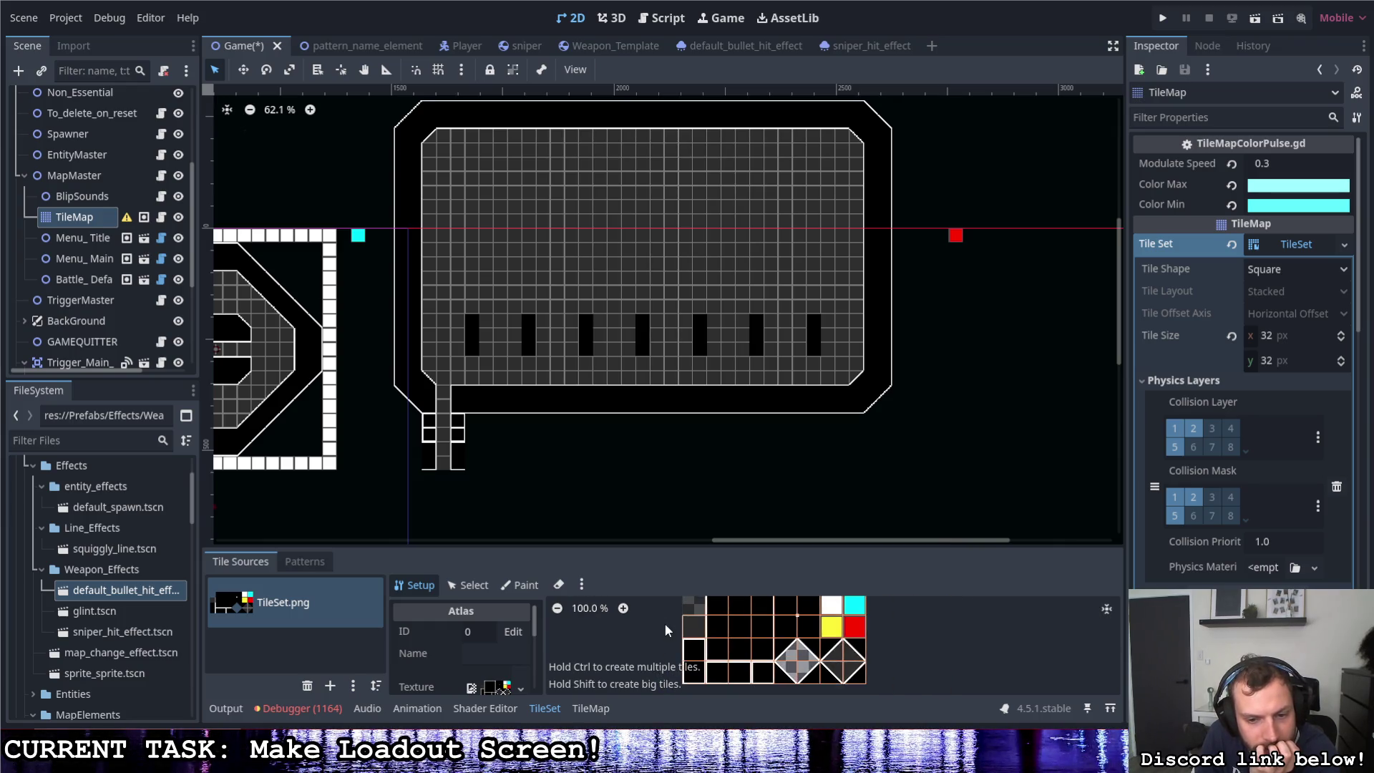
{"action": "scroll", "coordinate": [655, 649], "scroll_direction": "down", "scroll_amount": 1}
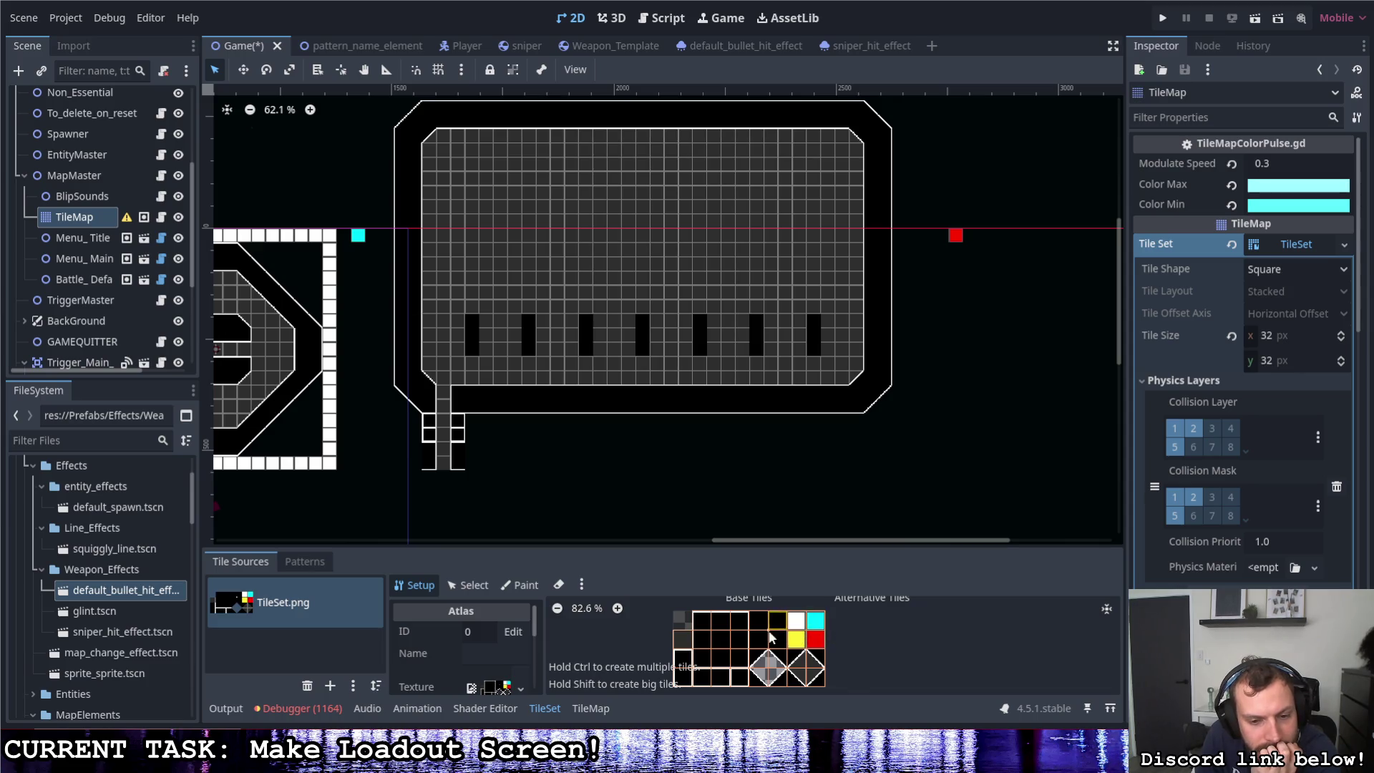
{"action": "left_click", "coordinate": [683, 622]}
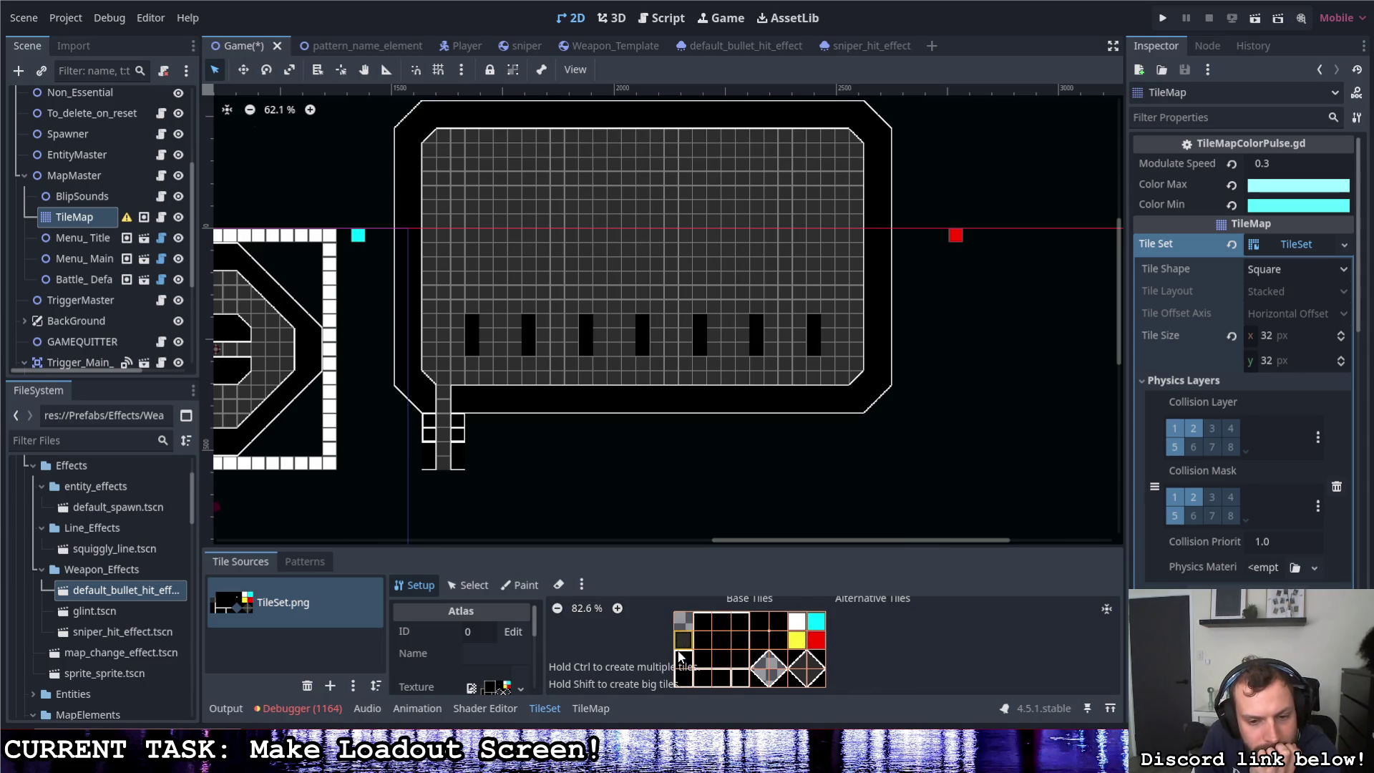
{"action": "right_click", "coordinate": [685, 627]}
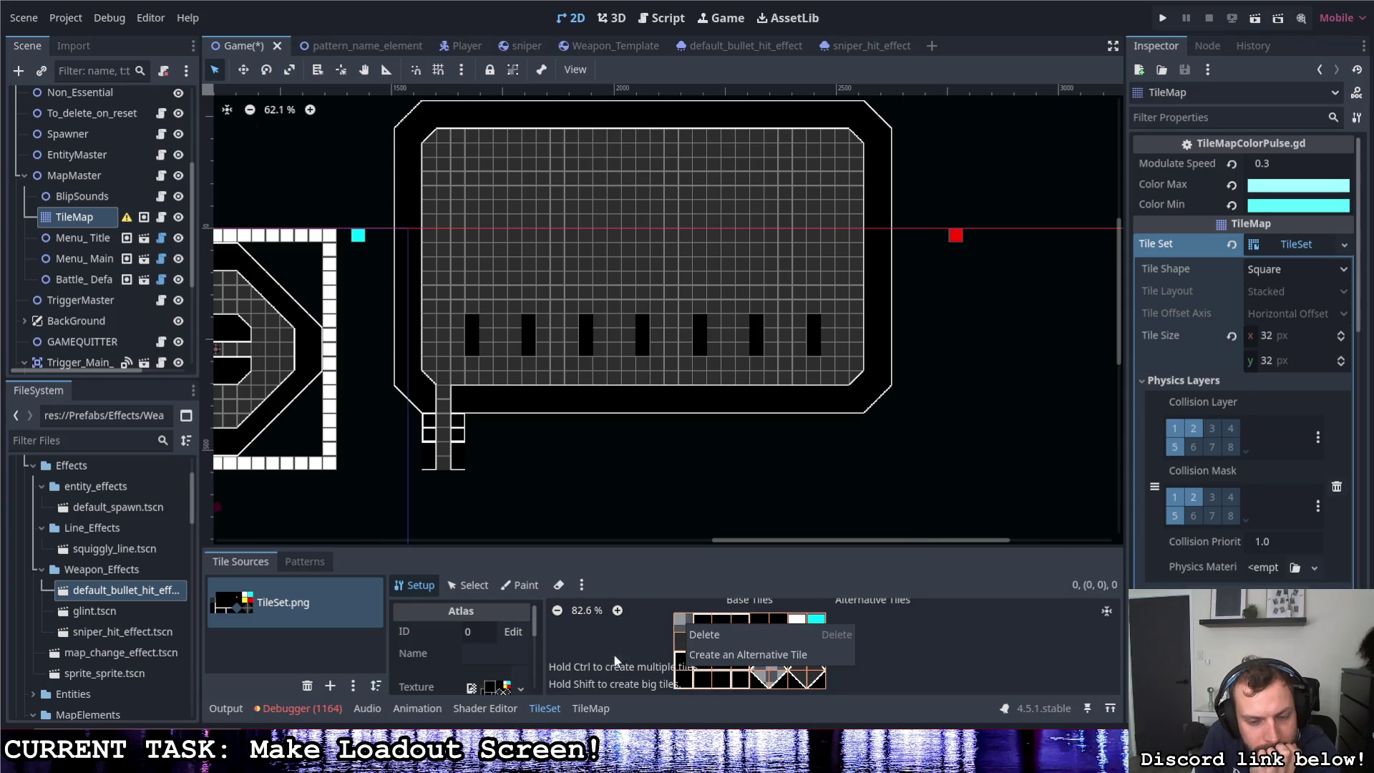
{"action": "left_click", "coordinate": [719, 638]}
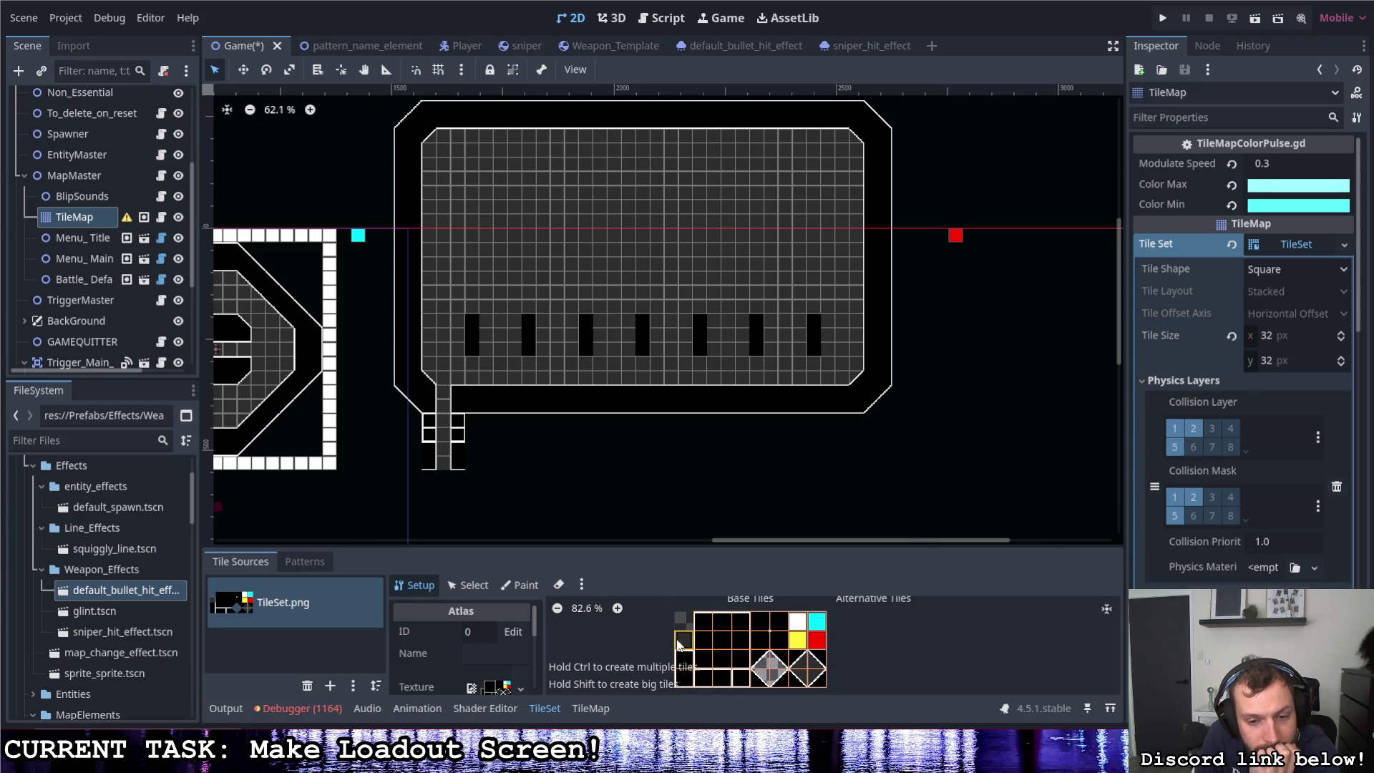
{"action": "right_click", "coordinate": [686, 642]}
{"action": "left_click", "coordinate": [725, 667]}
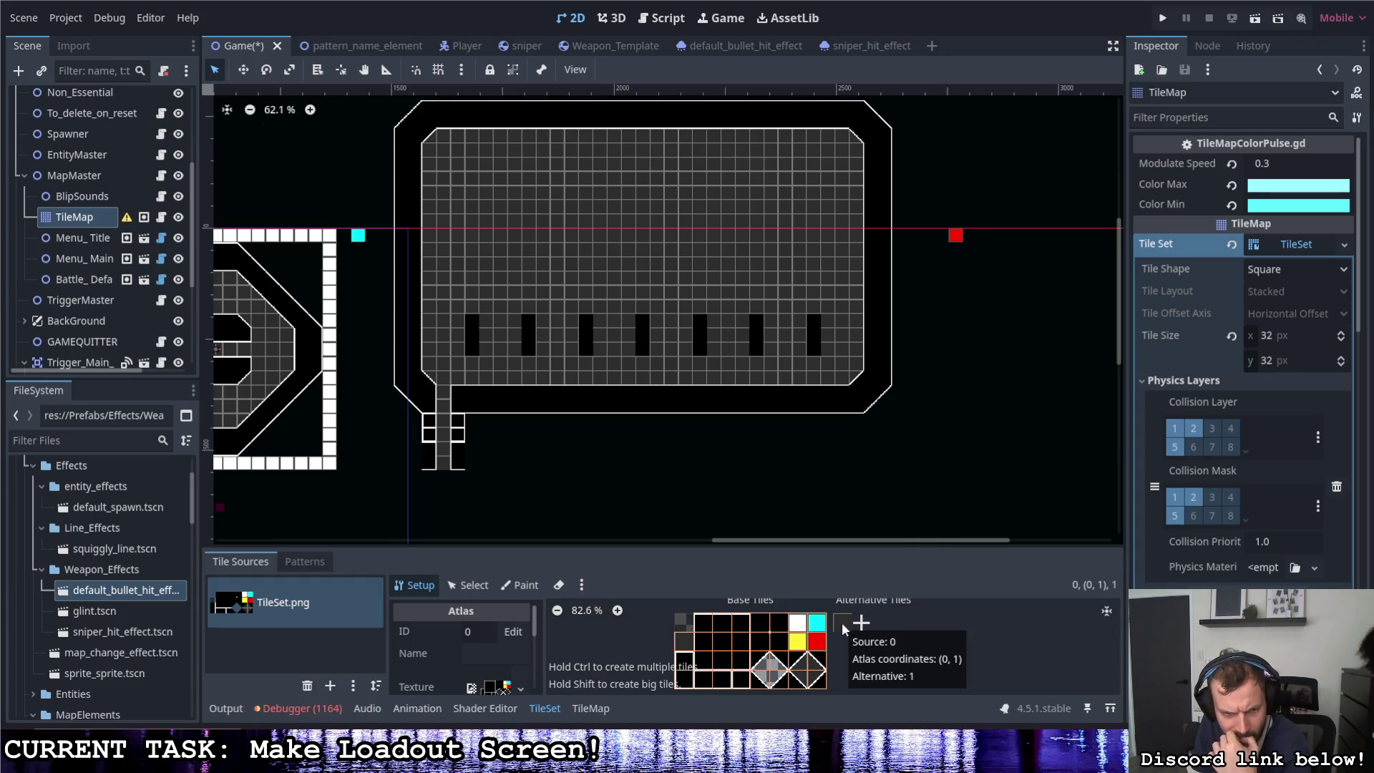
Inspect the new alternative tile's properties, expanding and then collapsing its physics settings
{"action": "left_click", "coordinate": [466, 583]}
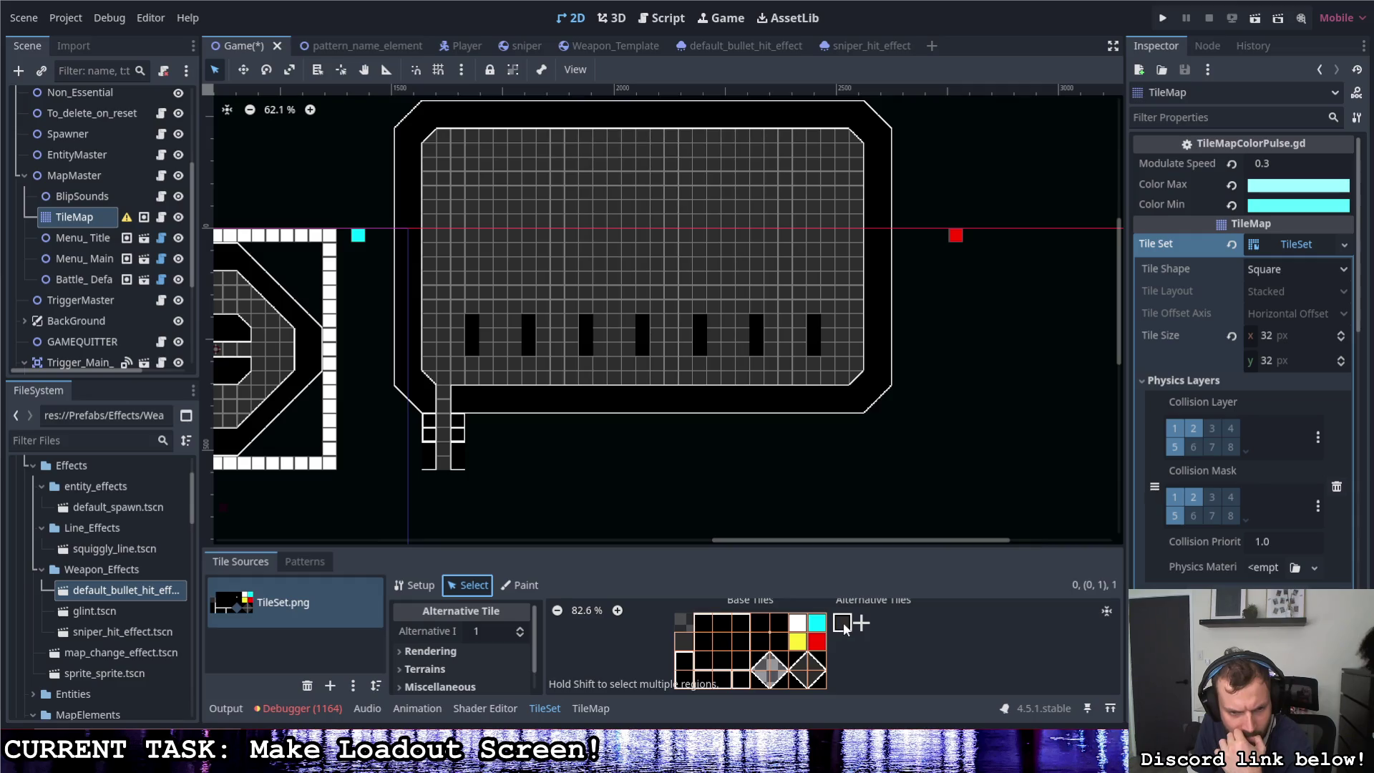
{"action": "scroll", "coordinate": [457, 645], "scroll_direction": "down", "scroll_amount": 2}
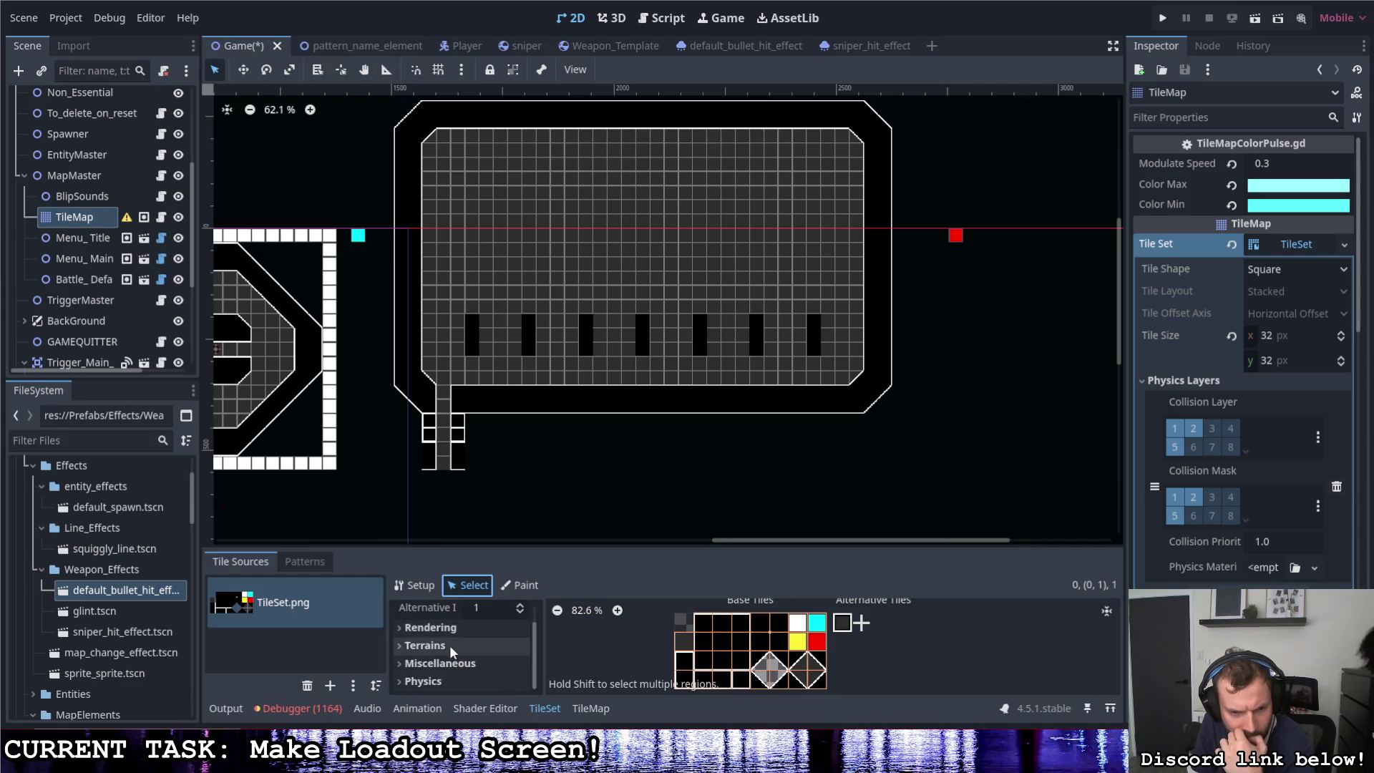
{"action": "left_click", "coordinate": [404, 682]}
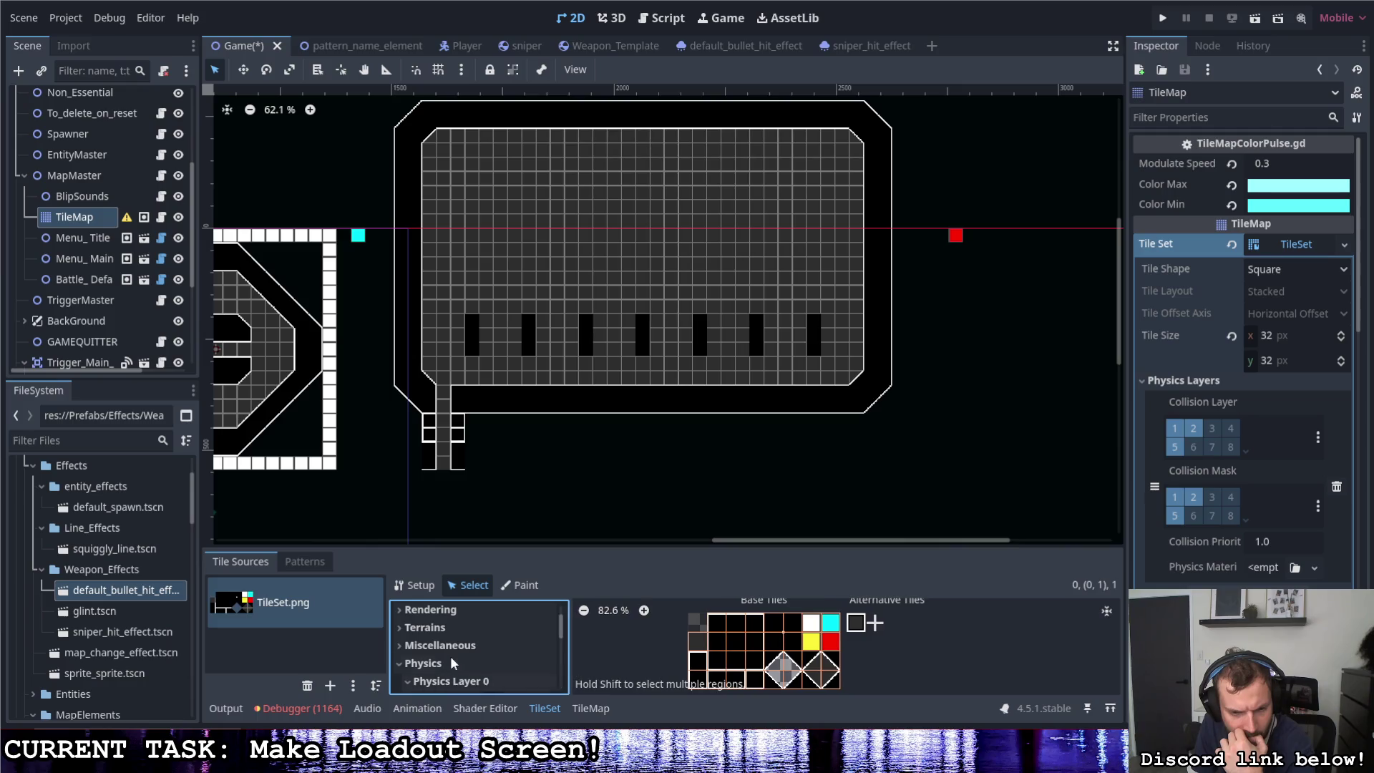
{"action": "scroll", "coordinate": [452, 656], "scroll_direction": "down", "scroll_amount": 2}
{"action": "scroll", "coordinate": [456, 654], "scroll_direction": "up", "scroll_amount": 2}
{"action": "left_click", "coordinate": [455, 654]}
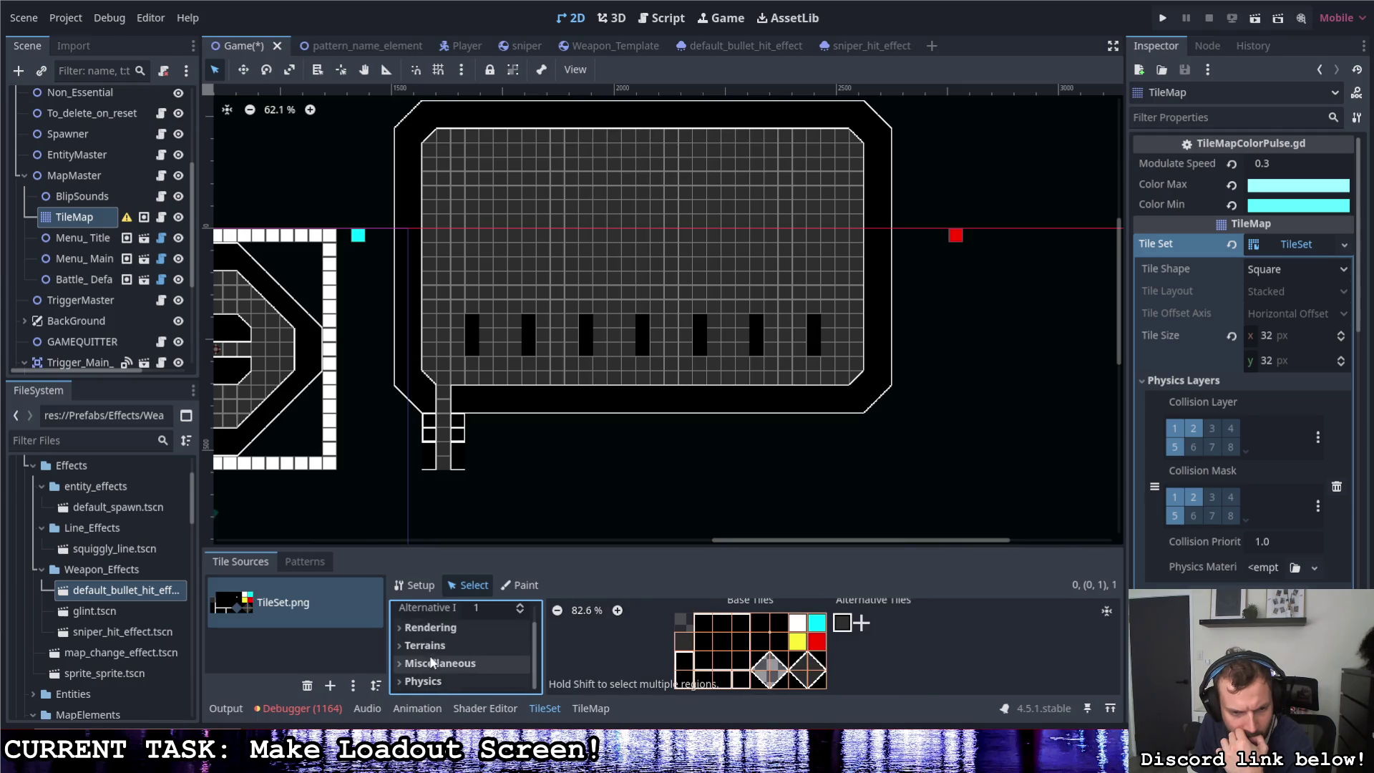
Check atlas tiles (1,0) and (2,1), then return to the base tile at (0,1)
{"action": "left_click", "coordinate": [722, 623]}
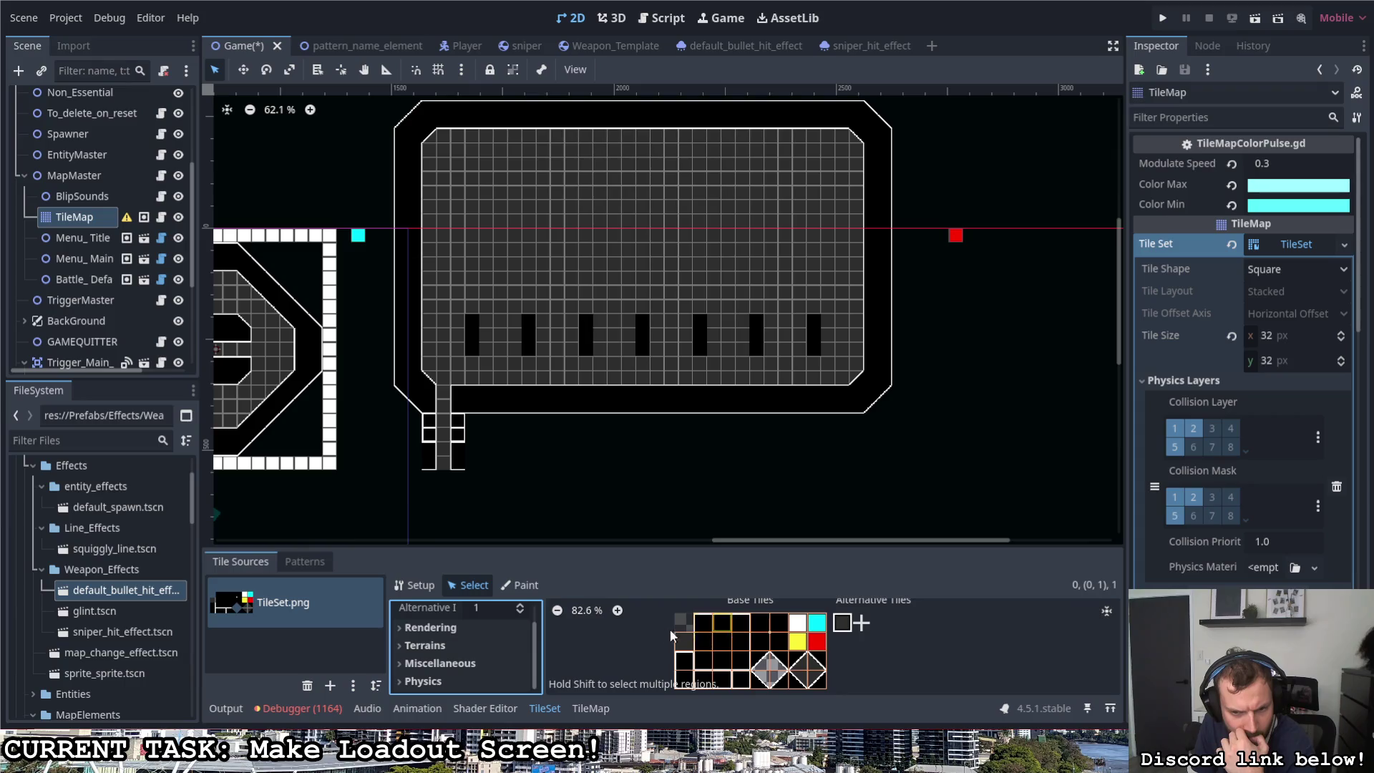
{"action": "left_click", "coordinate": [701, 621]}
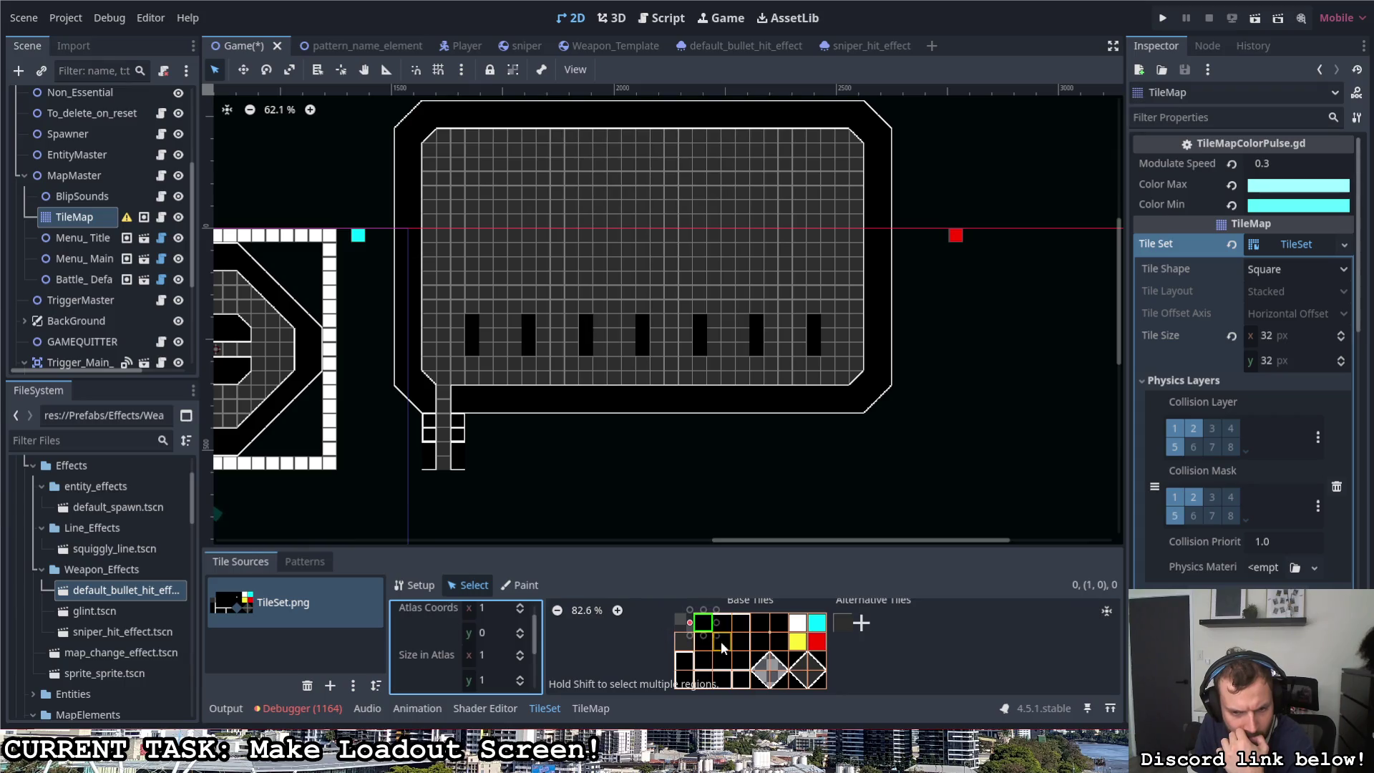
{"action": "left_click", "coordinate": [723, 642]}
{"action": "left_click", "coordinate": [702, 622]}
{"action": "left_click", "coordinate": [685, 643]}
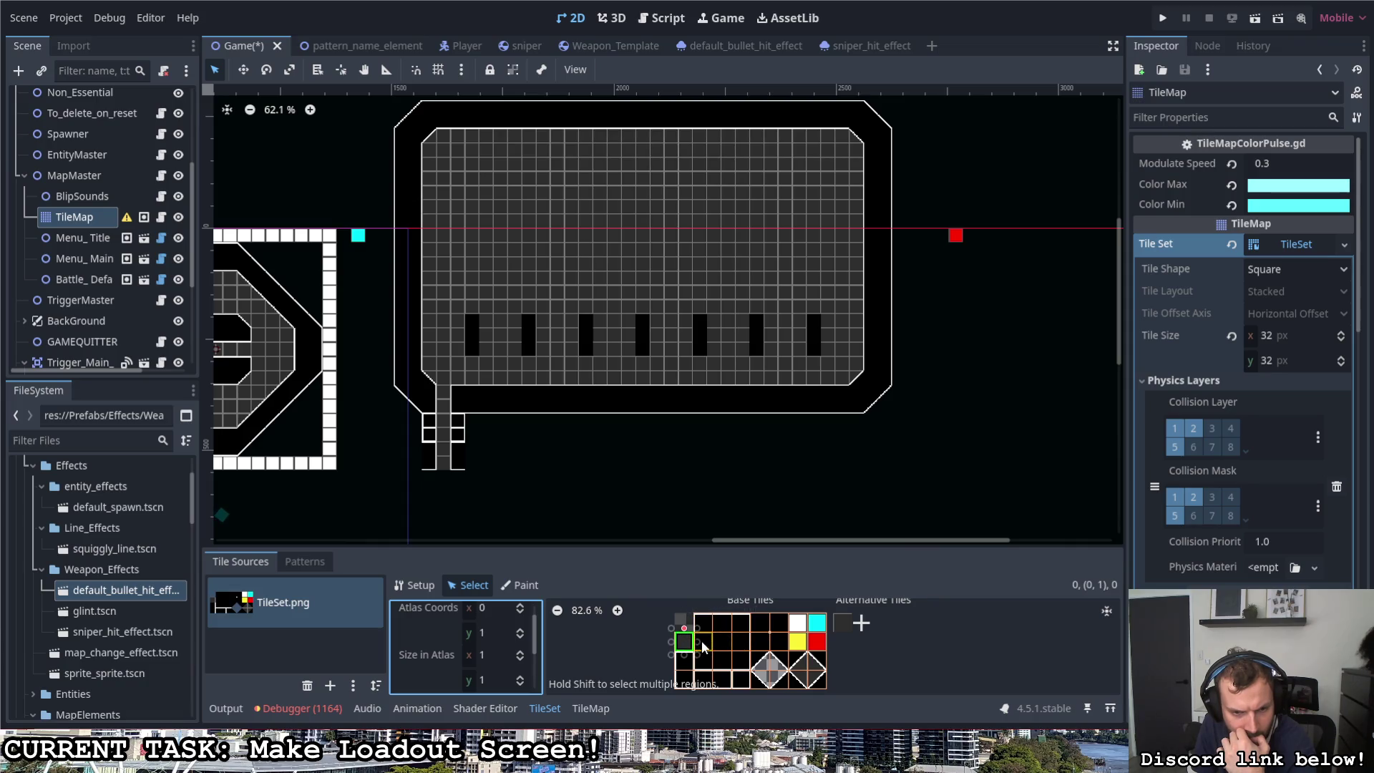
{"action": "scroll", "coordinate": [458, 628], "scroll_direction": "down", "scroll_amount": 4}
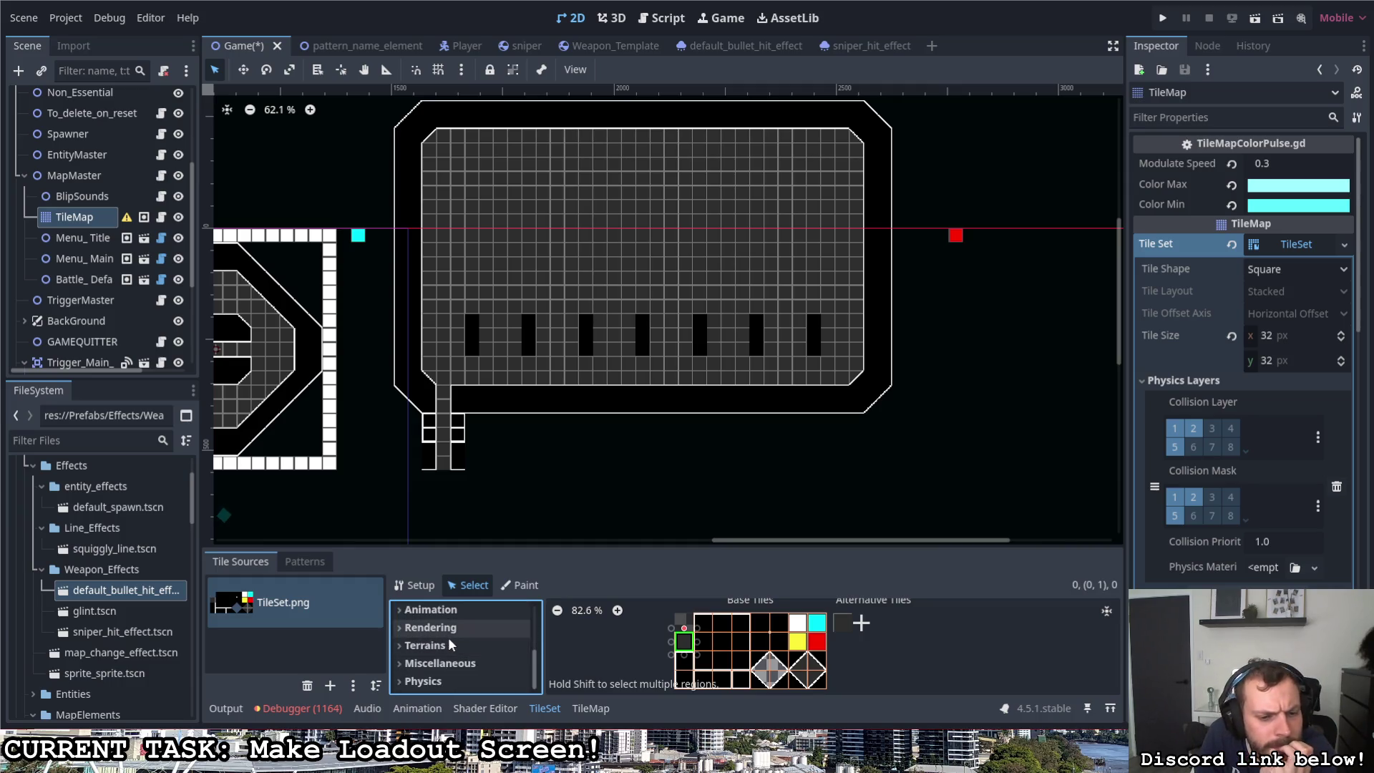
Expand the tile's physics settings and raise the top corner of its collision polygon
{"action": "left_click", "coordinate": [429, 681]}
{"action": "scroll", "coordinate": [450, 661], "scroll_direction": "down", "scroll_amount": 5}
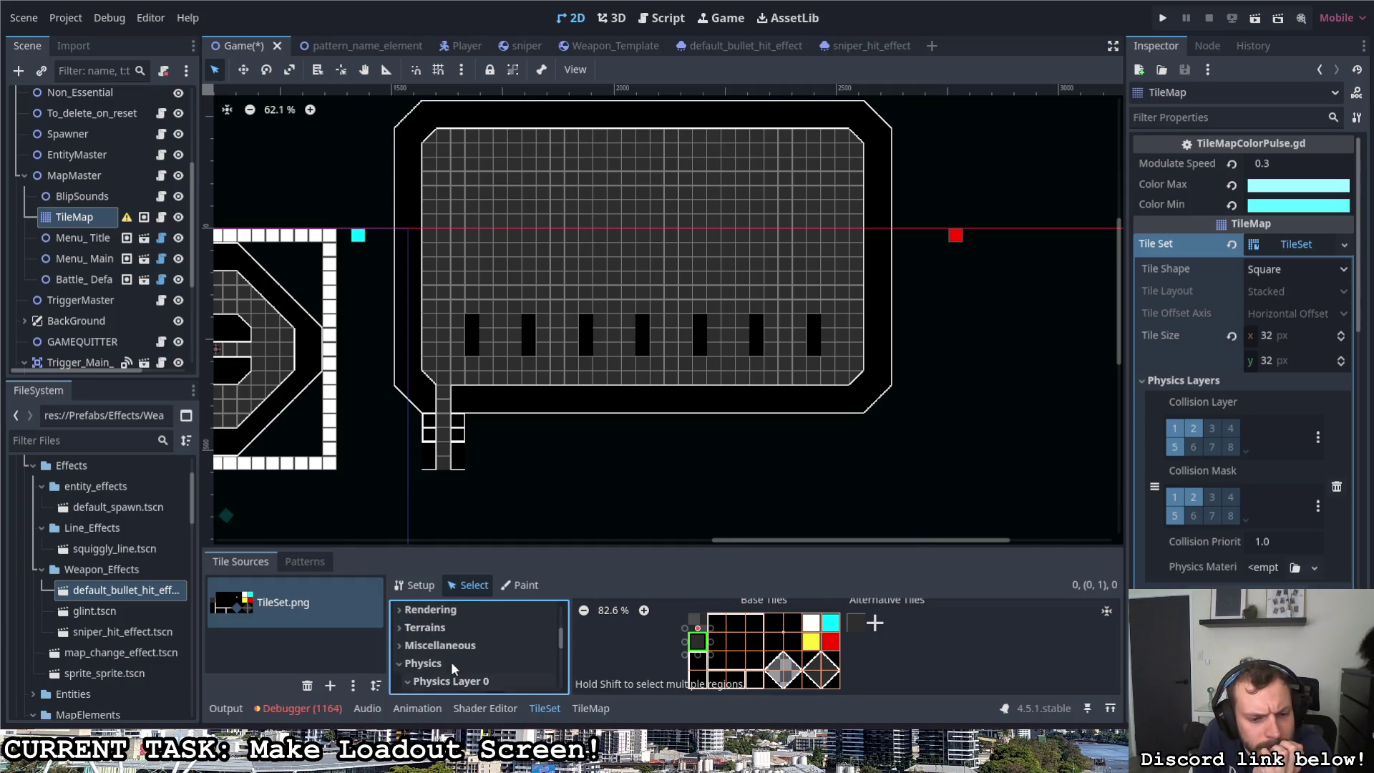
{"action": "scroll", "coordinate": [458, 659], "scroll_direction": "down", "scroll_amount": 3}
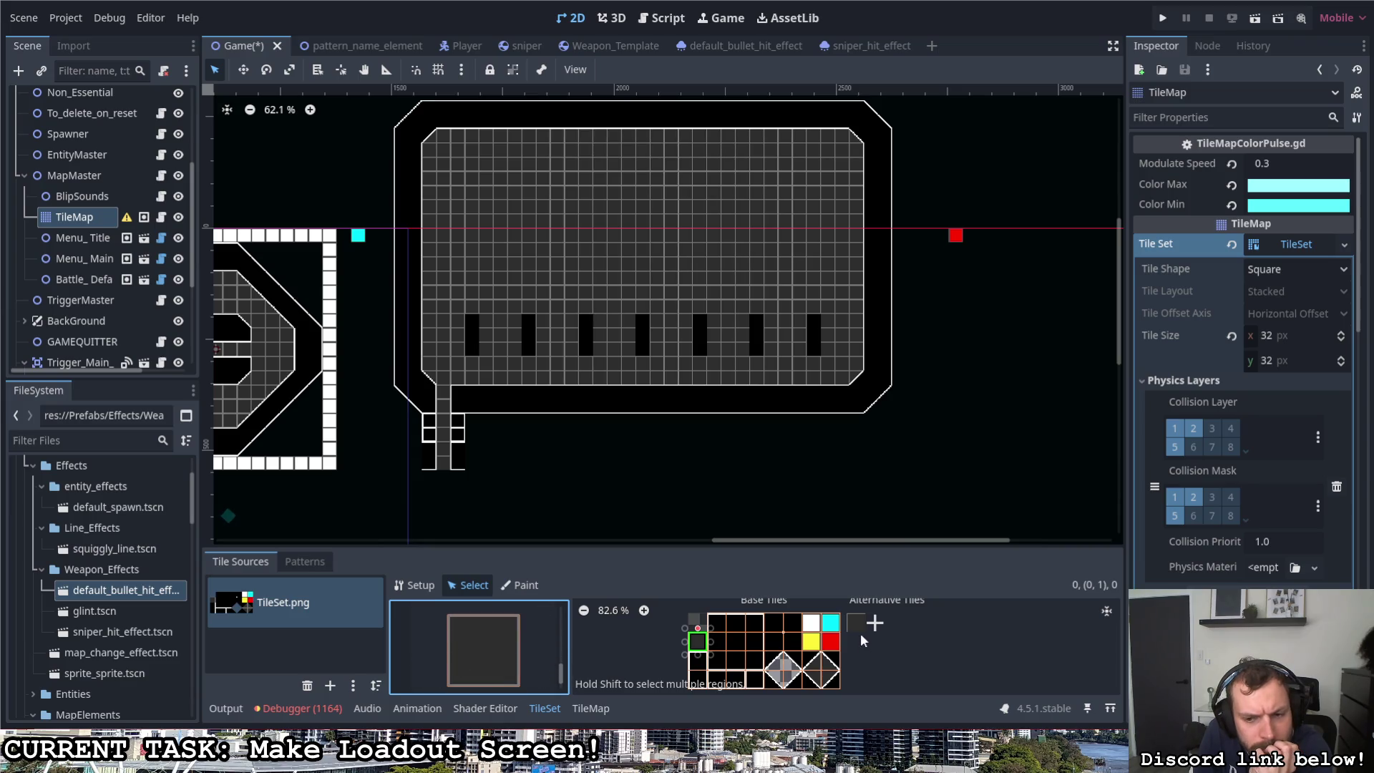
{"action": "scroll", "coordinate": [468, 656], "scroll_direction": "up", "scroll_amount": 2}
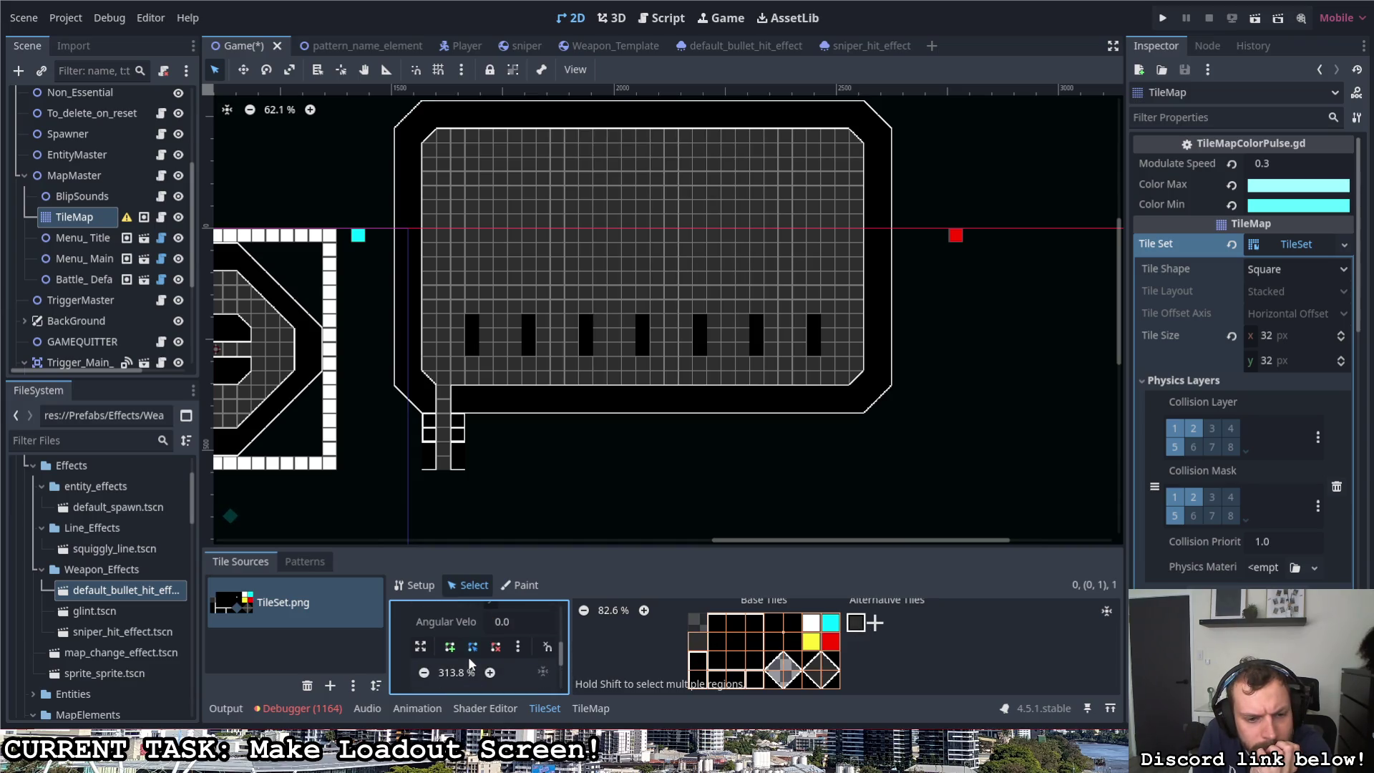
{"action": "scroll", "coordinate": [453, 647], "scroll_direction": "up", "scroll_amount": 1}
{"action": "scroll", "coordinate": [453, 647], "scroll_direction": "down", "scroll_amount": 3}
{"action": "scroll", "coordinate": [451, 625], "scroll_direction": "down", "scroll_amount": 1}
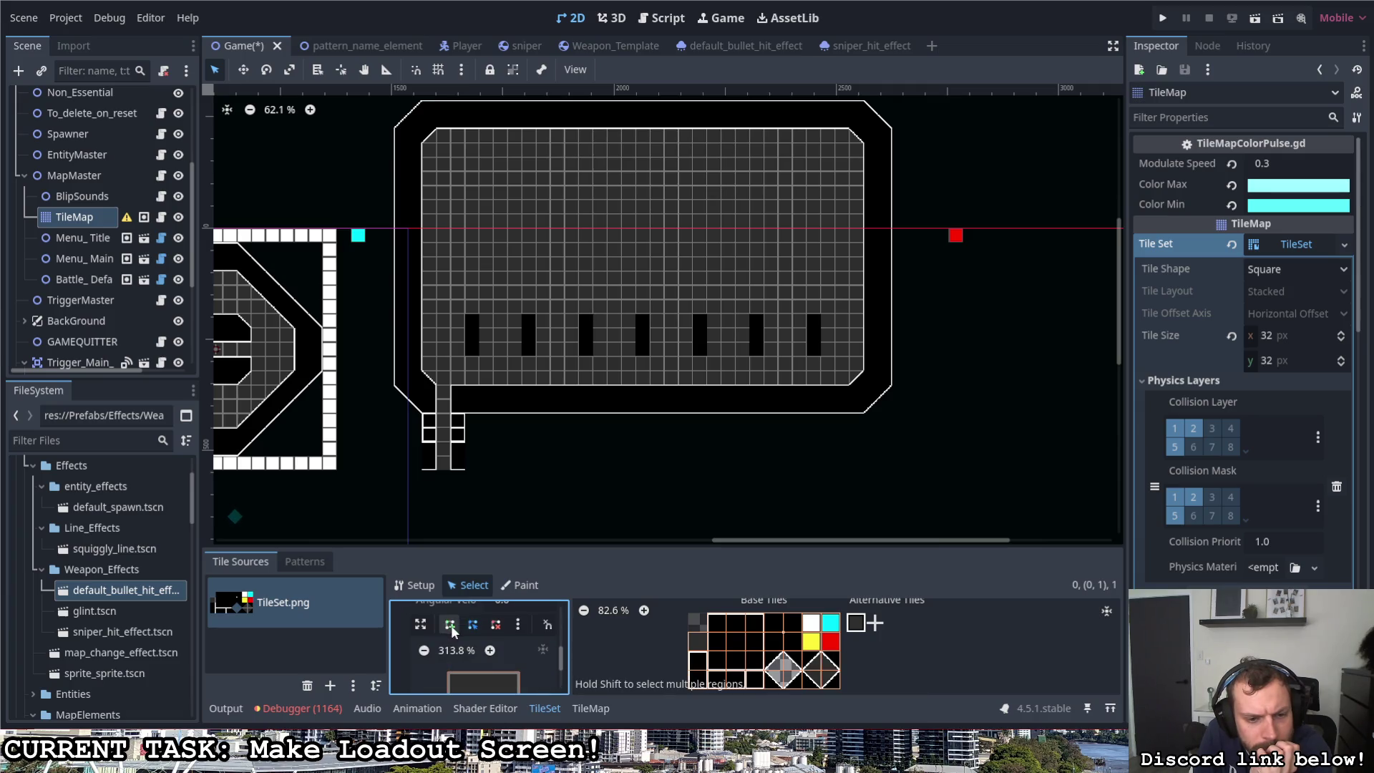
{"action": "scroll", "coordinate": [468, 648], "scroll_direction": "down", "scroll_amount": 1}
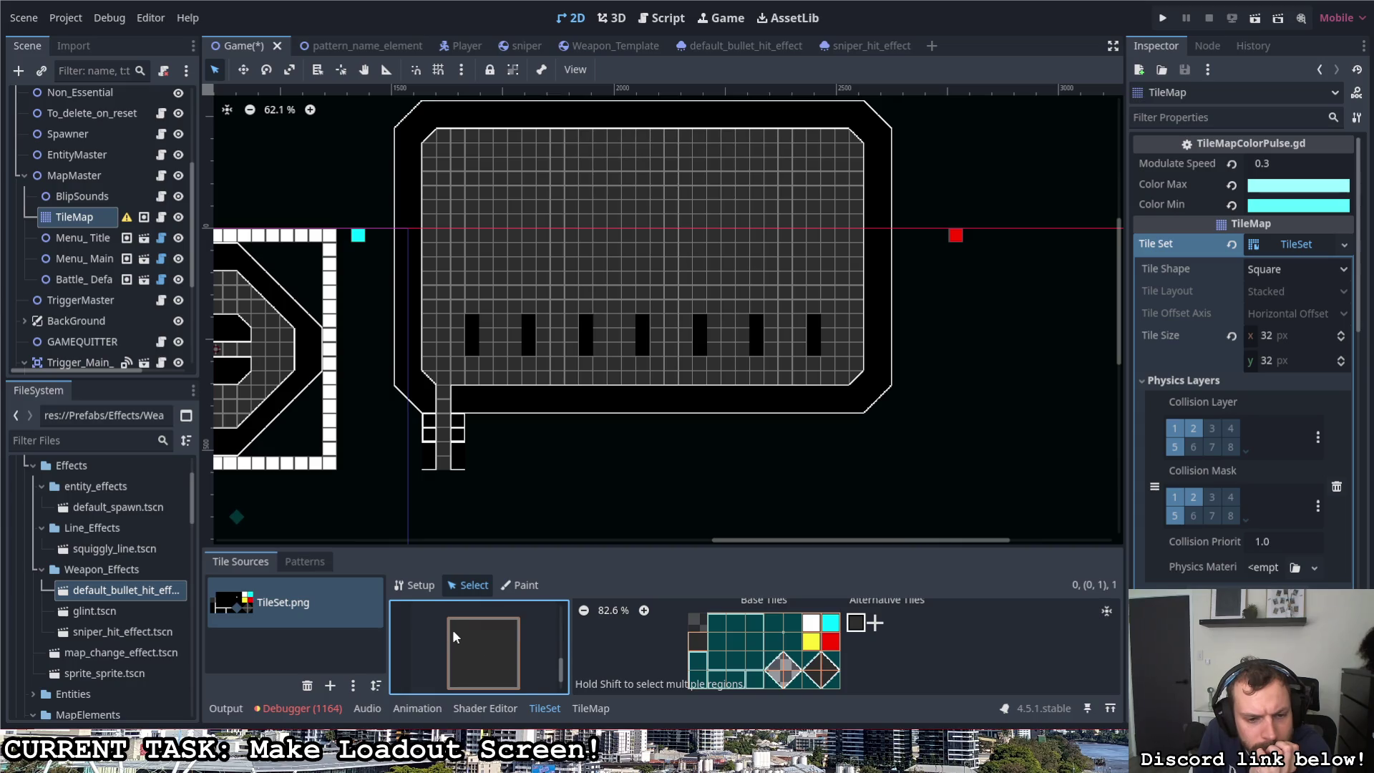
{"action": "scroll", "coordinate": [448, 617], "scroll_direction": "up", "scroll_amount": 2}
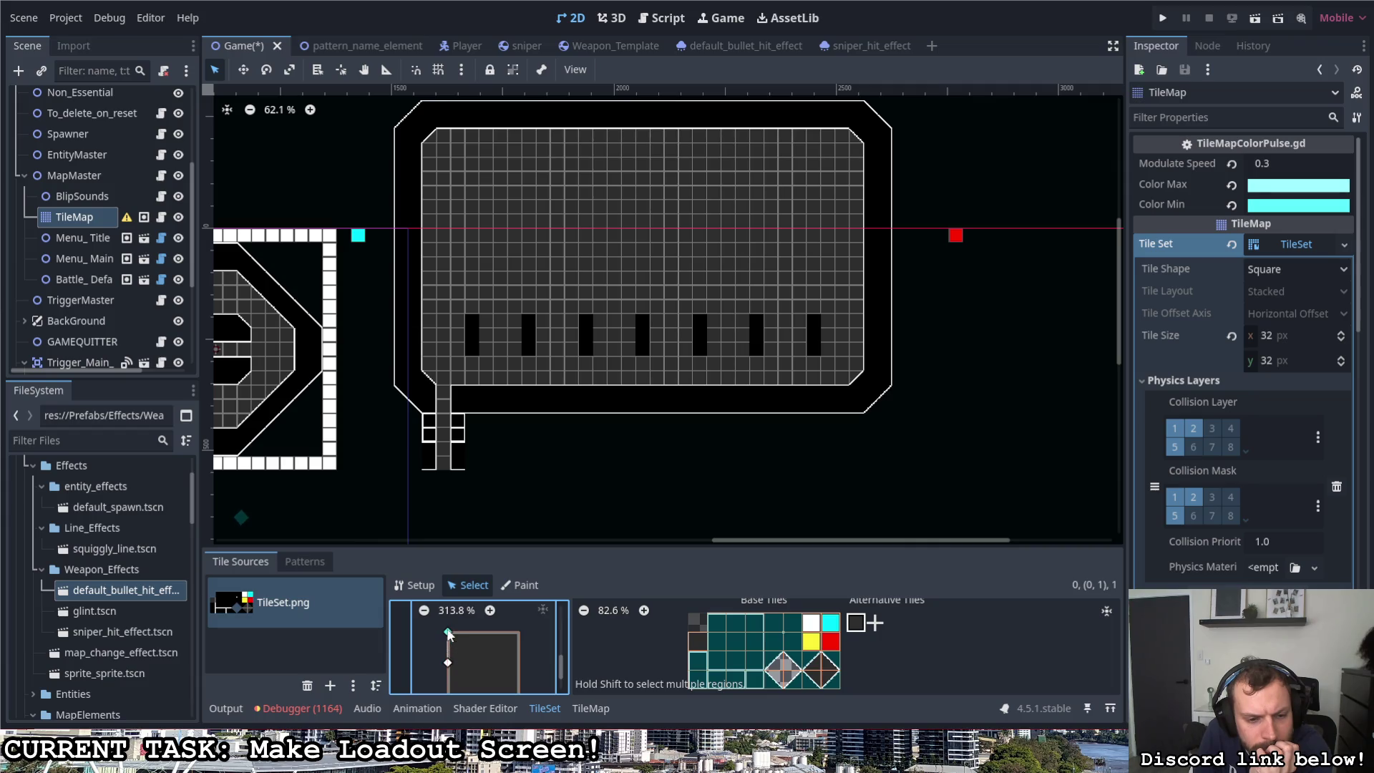
{"action": "left_click_drag", "start_coordinate": [448, 632], "coordinate": [451, 625]}
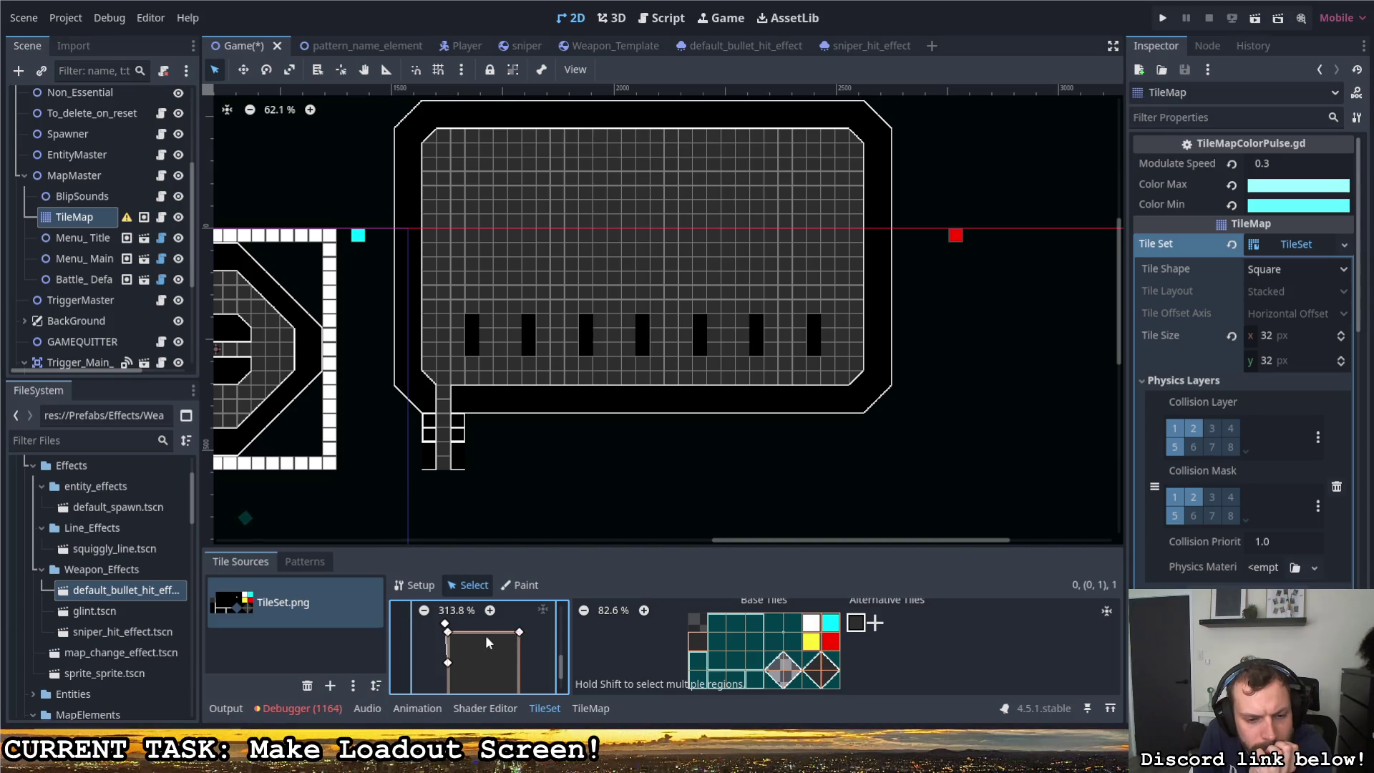
Review the collision shape in the tile inspector and select a wall tile to check its settings
{"action": "scroll", "coordinate": [479, 630], "scroll_direction": "up", "scroll_amount": 2}
{"action": "scroll", "coordinate": [473, 623], "scroll_direction": "down", "scroll_amount": 2}
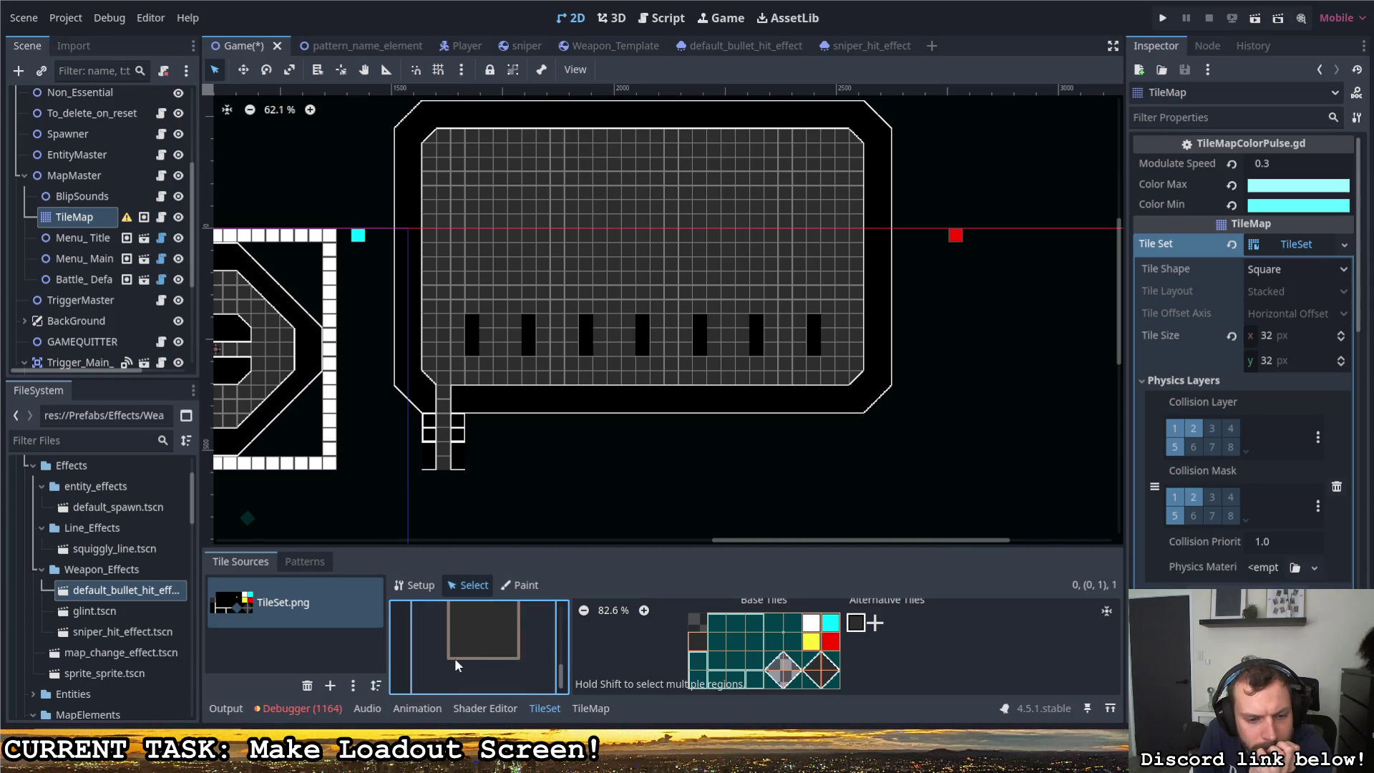
{"action": "scroll", "coordinate": [460, 657], "scroll_direction": "up", "scroll_amount": 2}
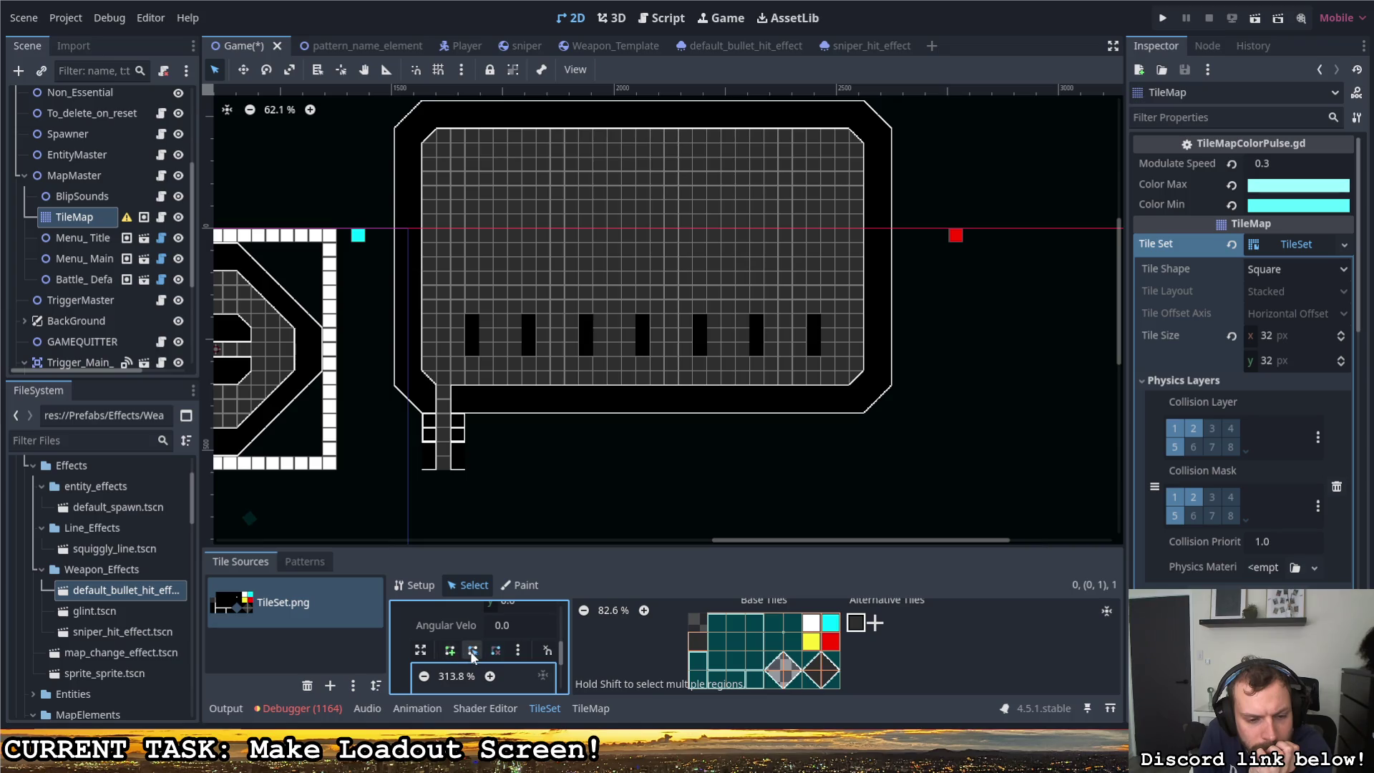
{"action": "scroll", "coordinate": [448, 669], "scroll_direction": "down", "scroll_amount": 2}
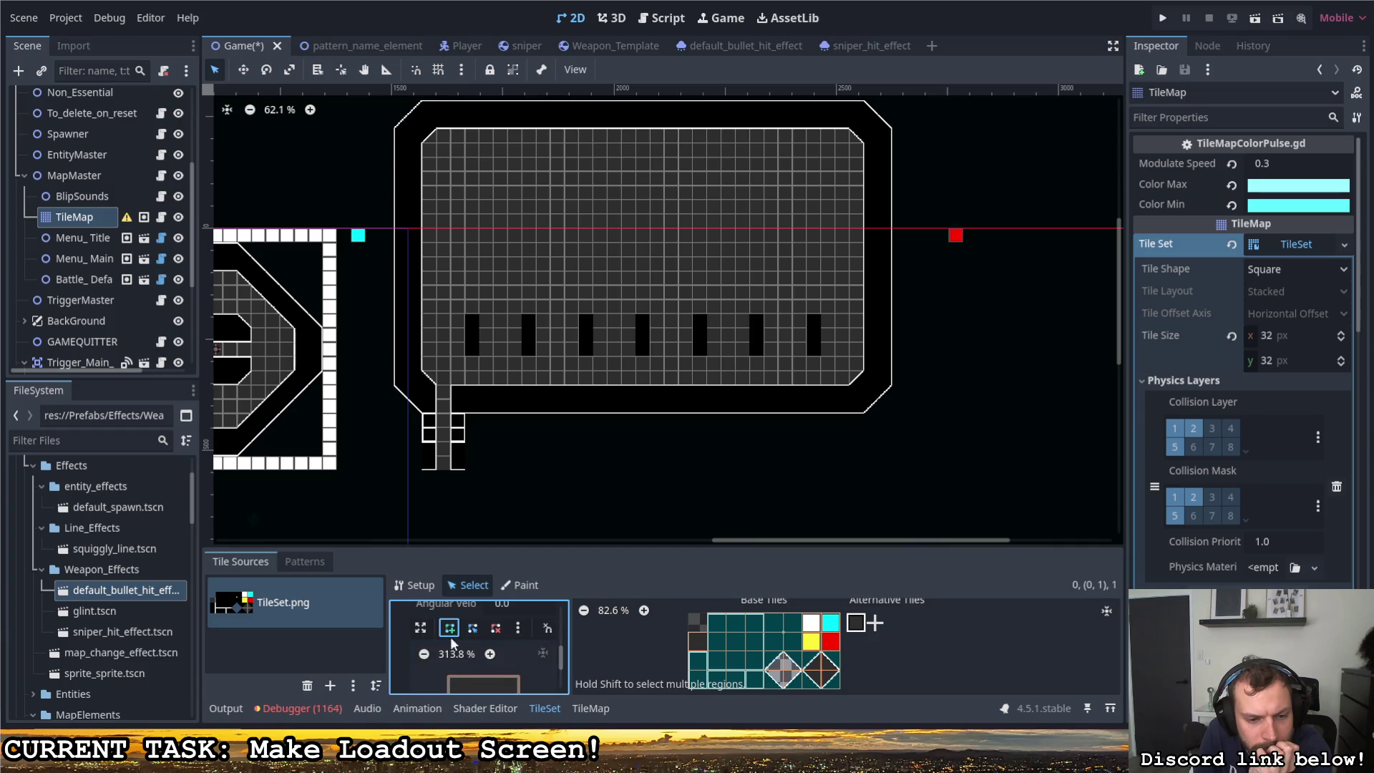
{"action": "scroll", "coordinate": [451, 666], "scroll_direction": "down", "scroll_amount": 3}
{"action": "scroll", "coordinate": [451, 666], "scroll_direction": "up", "scroll_amount": 3}
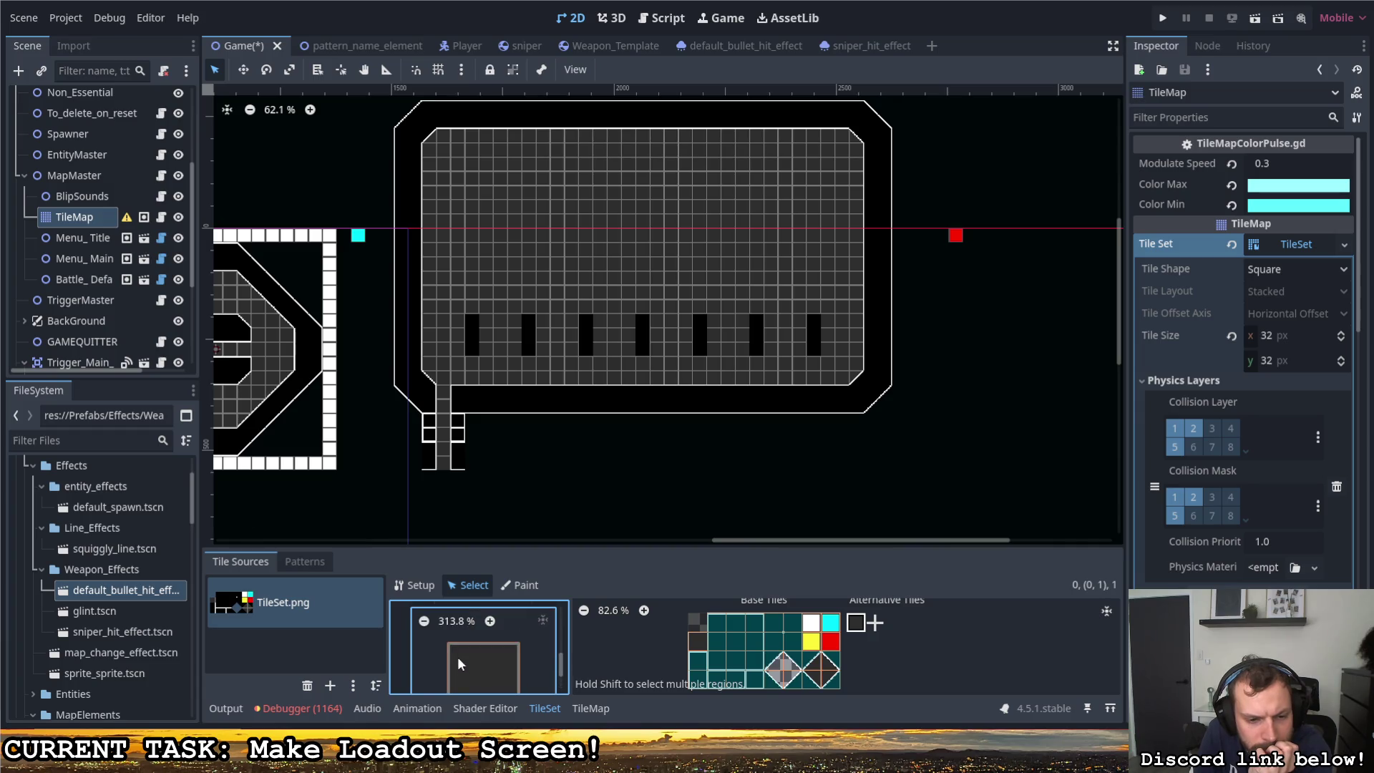
{"action": "scroll", "coordinate": [477, 642], "scroll_direction": "down", "scroll_amount": 2}
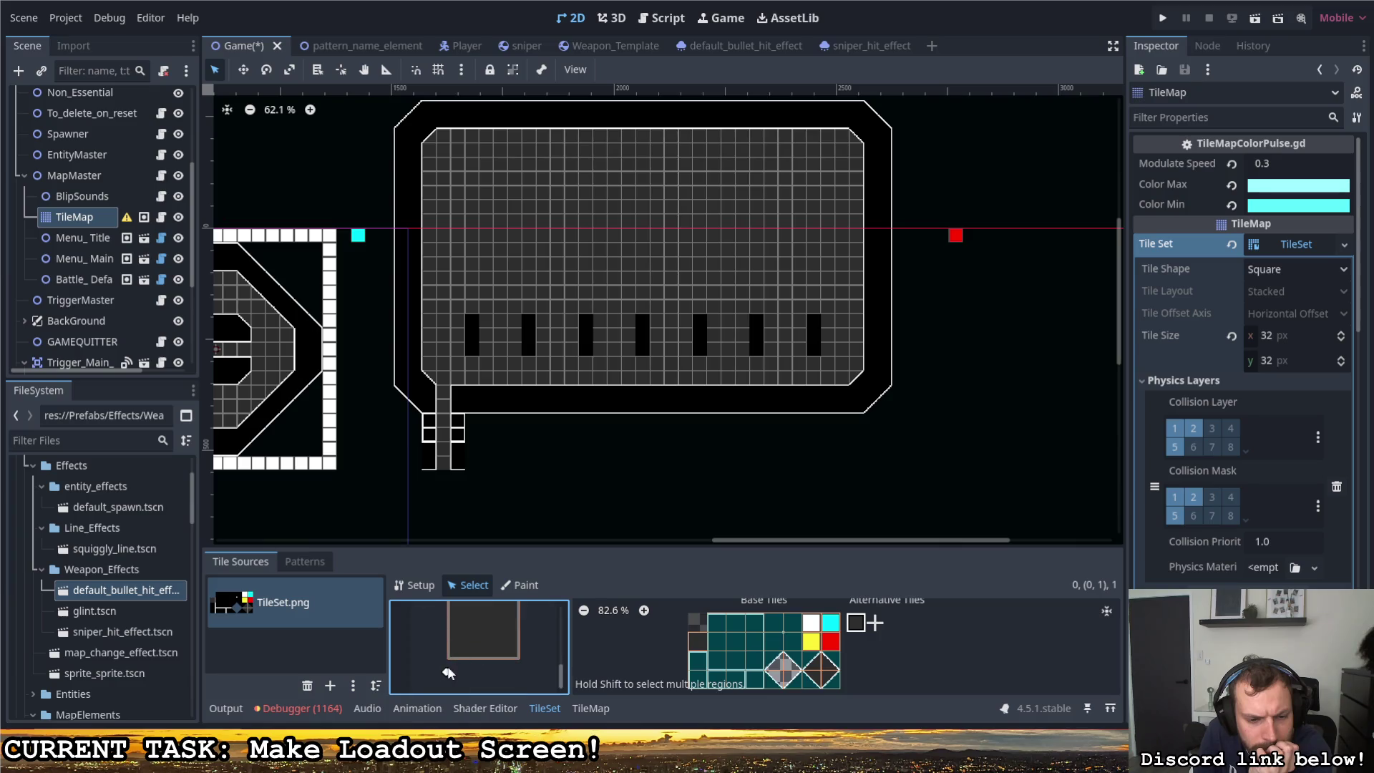
{"action": "scroll", "coordinate": [462, 663], "scroll_direction": "up", "scroll_amount": 2}
{"action": "scroll", "coordinate": [463, 663], "scroll_direction": "down", "scroll_amount": 2}
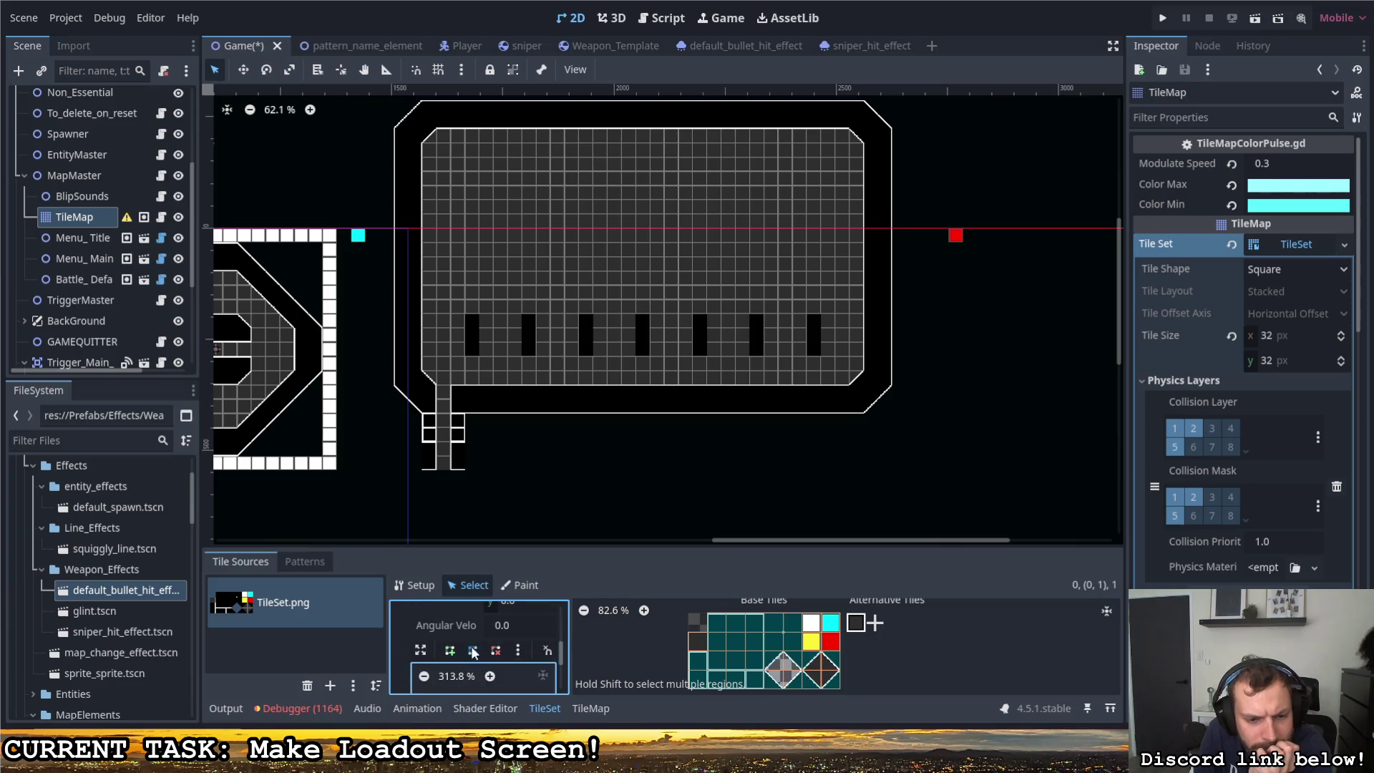
{"action": "scroll", "coordinate": [490, 668], "scroll_direction": "up", "scroll_amount": 2}
{"action": "scroll", "coordinate": [489, 667], "scroll_direction": "down", "scroll_amount": 3}
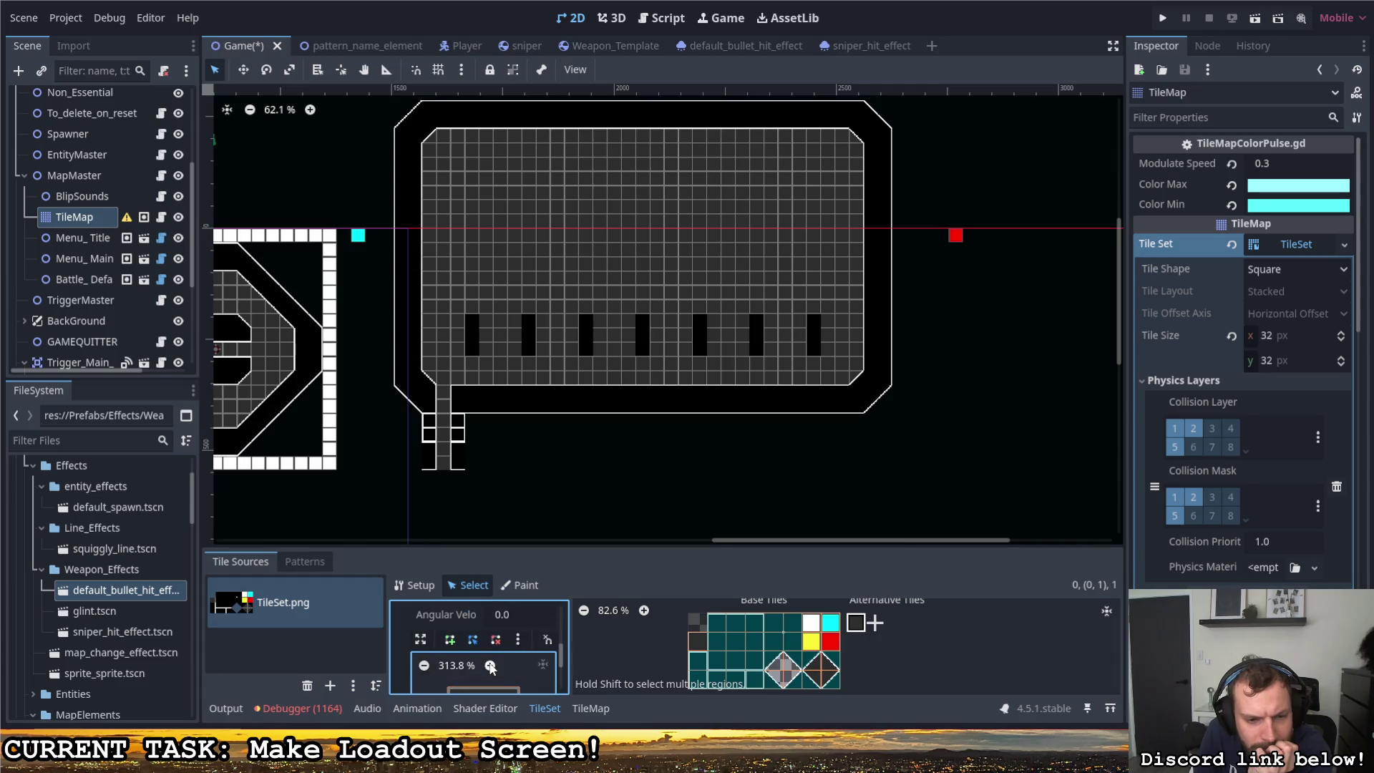
{"action": "scroll", "coordinate": [497, 650], "scroll_direction": "up", "scroll_amount": 2}
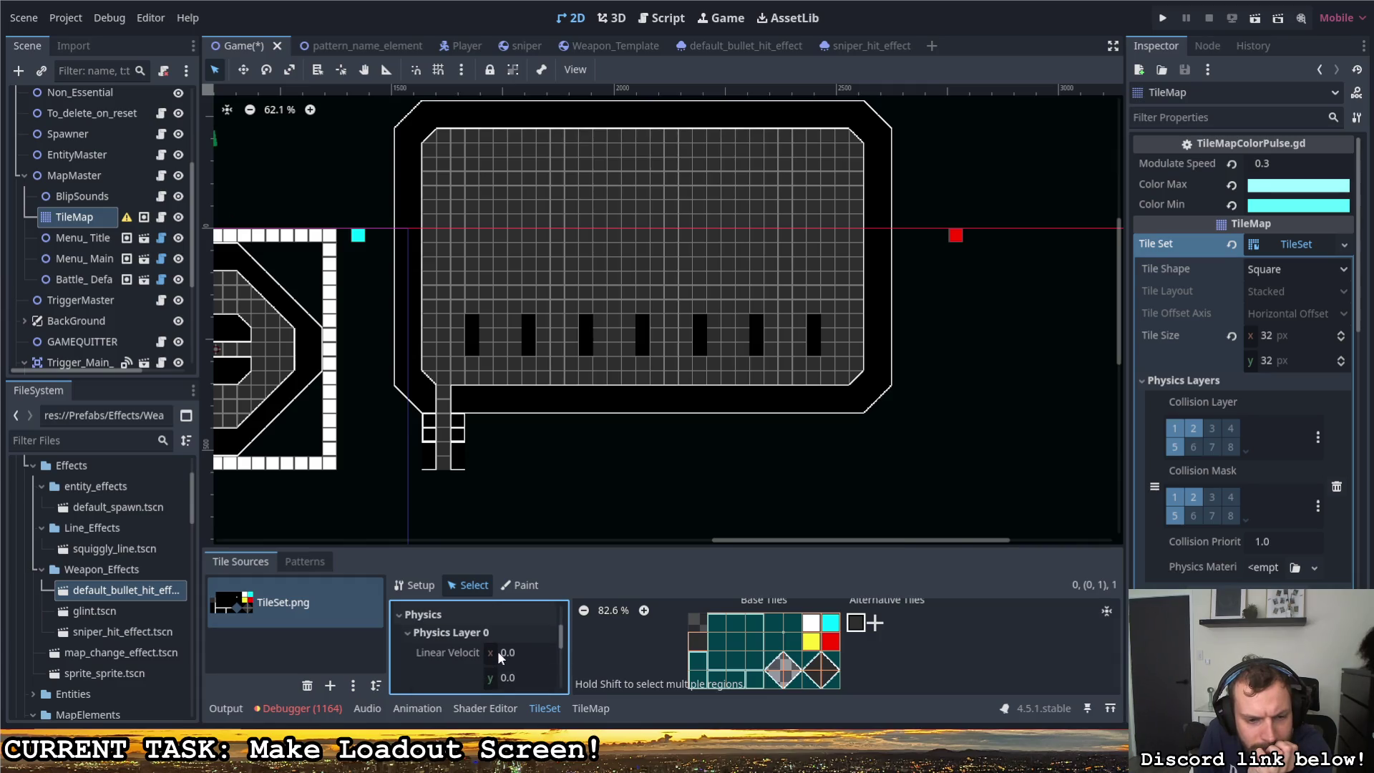
{"action": "scroll", "coordinate": [463, 655], "scroll_direction": "down", "scroll_amount": 4}
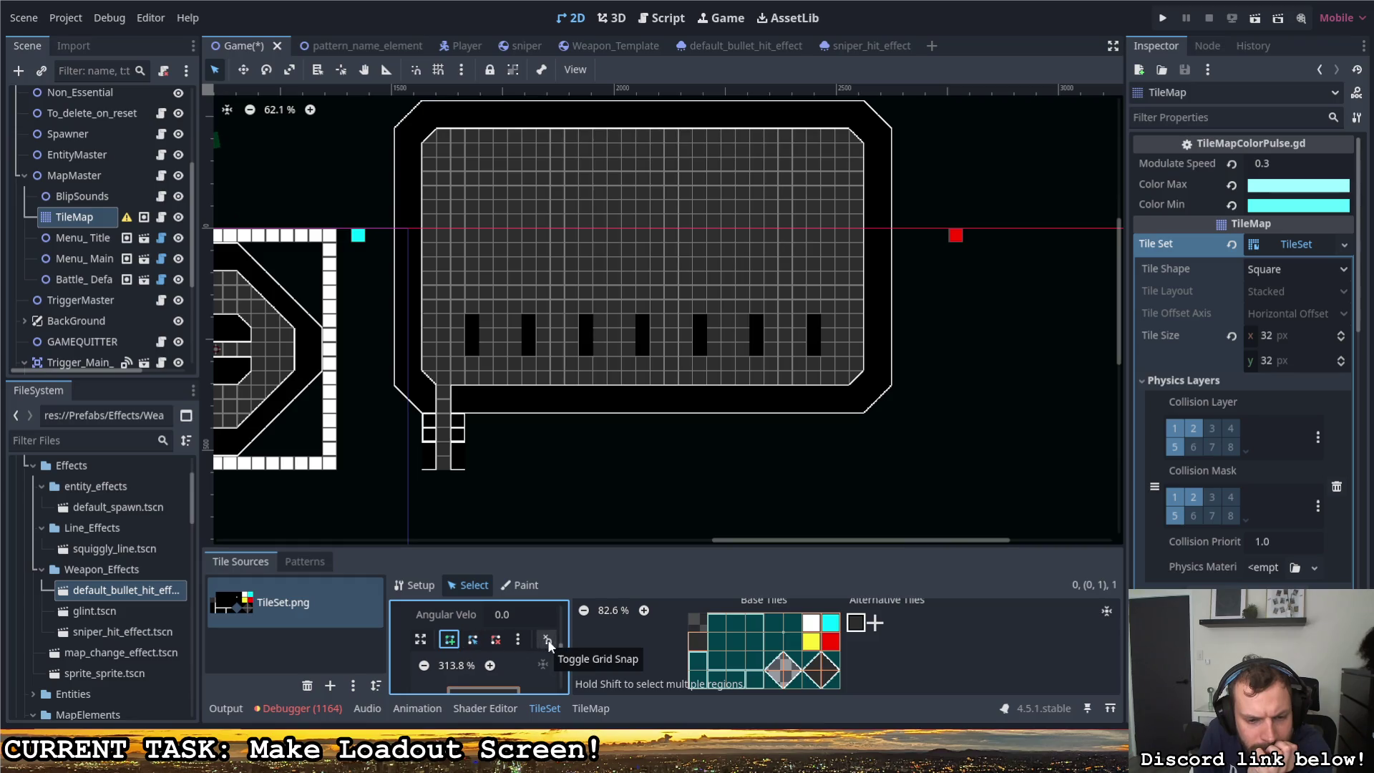
{"action": "scroll", "coordinate": [462, 659], "scroll_direction": "down", "scroll_amount": 3}
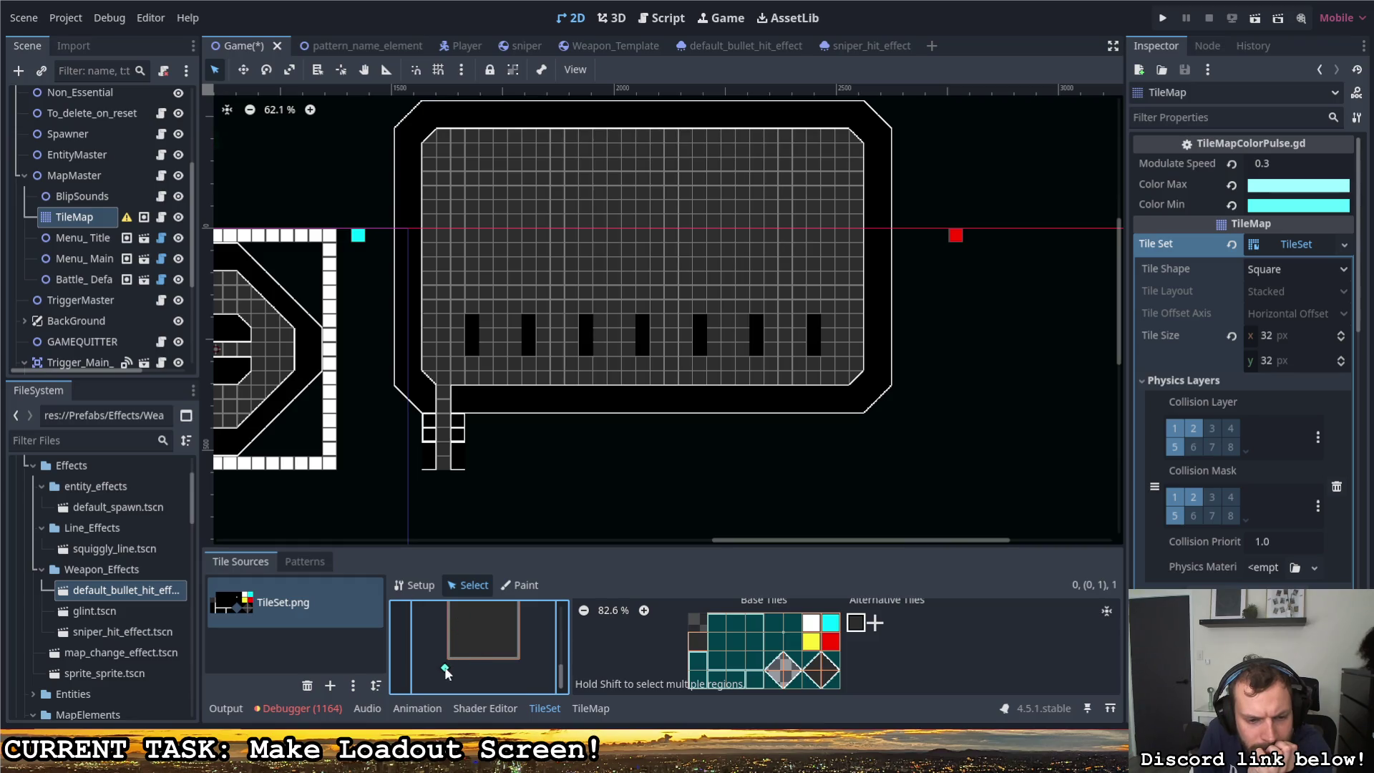
{"action": "scroll", "coordinate": [448, 663], "scroll_direction": "up", "scroll_amount": 3}
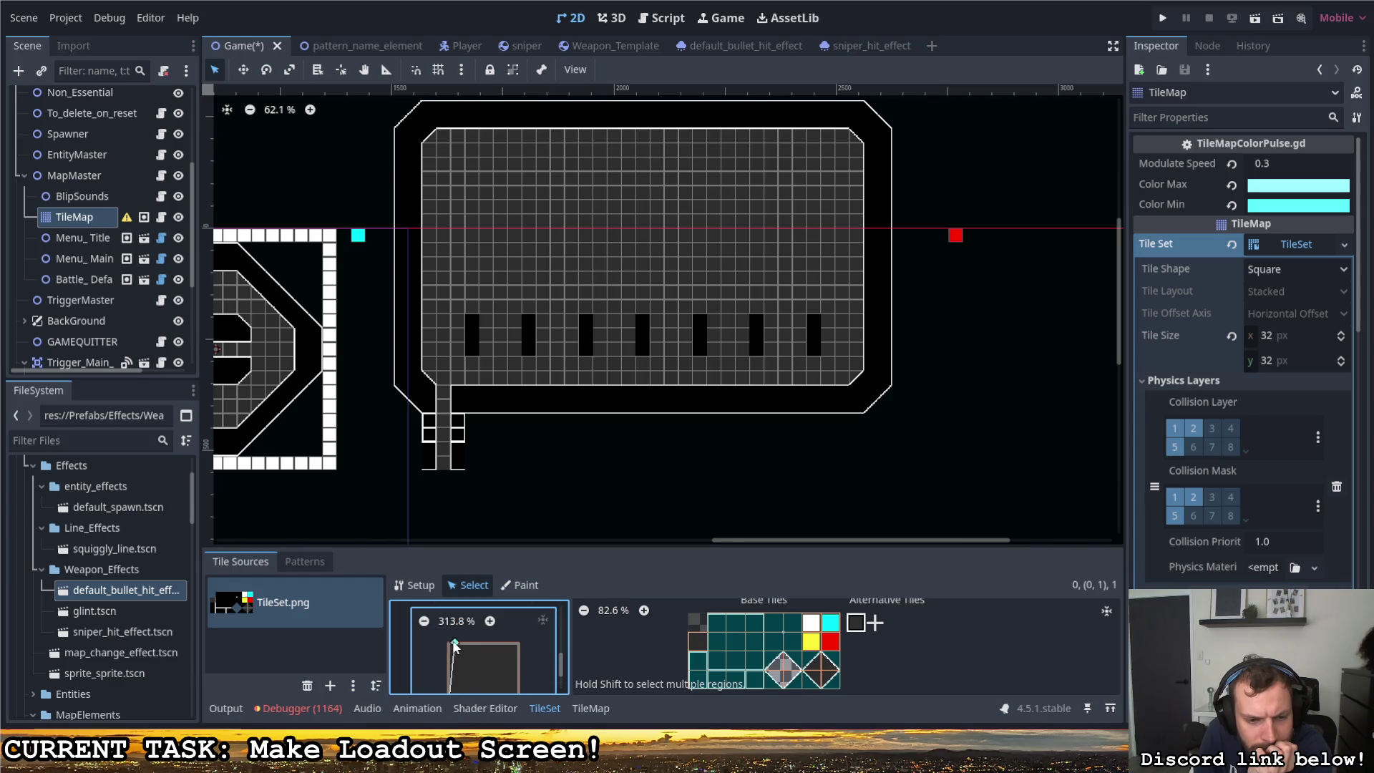
{"action": "scroll", "coordinate": [515, 647], "scroll_direction": "down", "scroll_amount": 2}
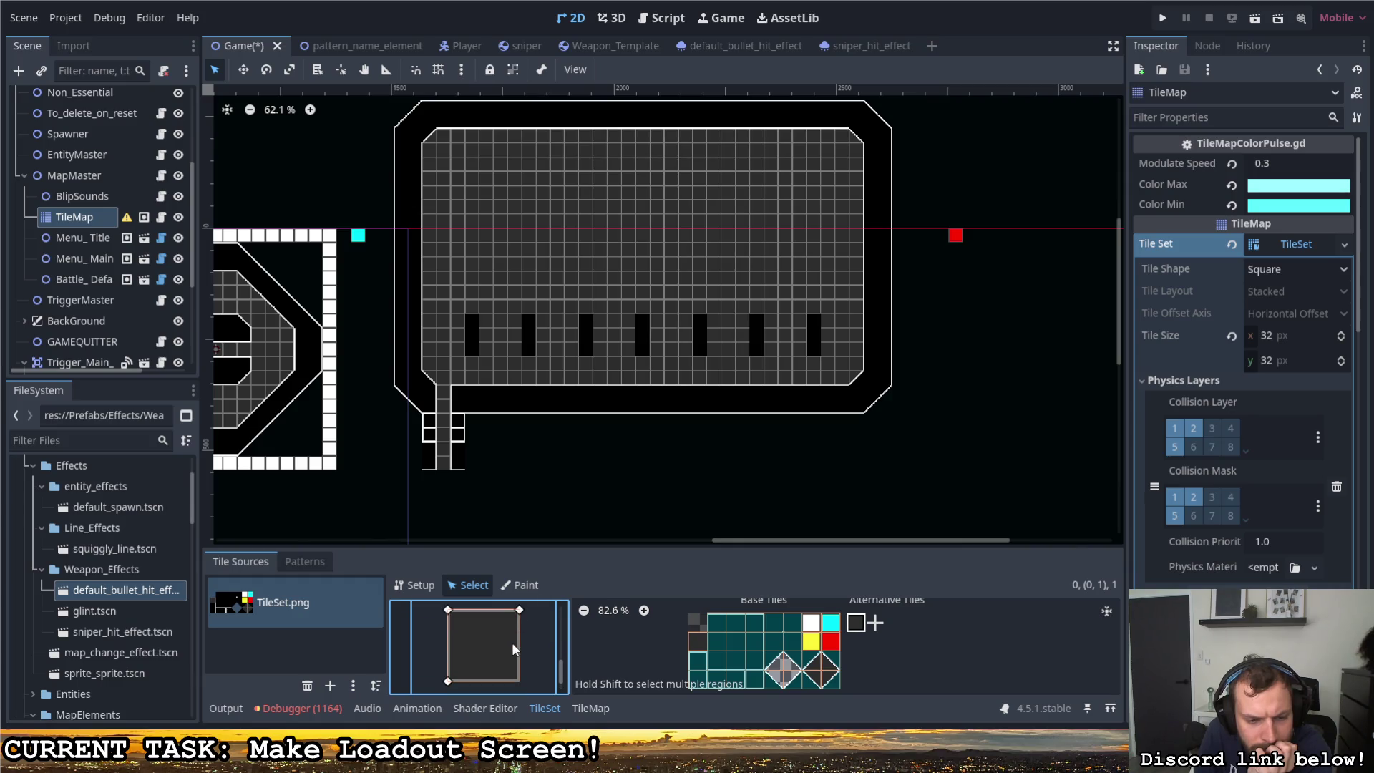
{"action": "left_click", "coordinate": [449, 685]}
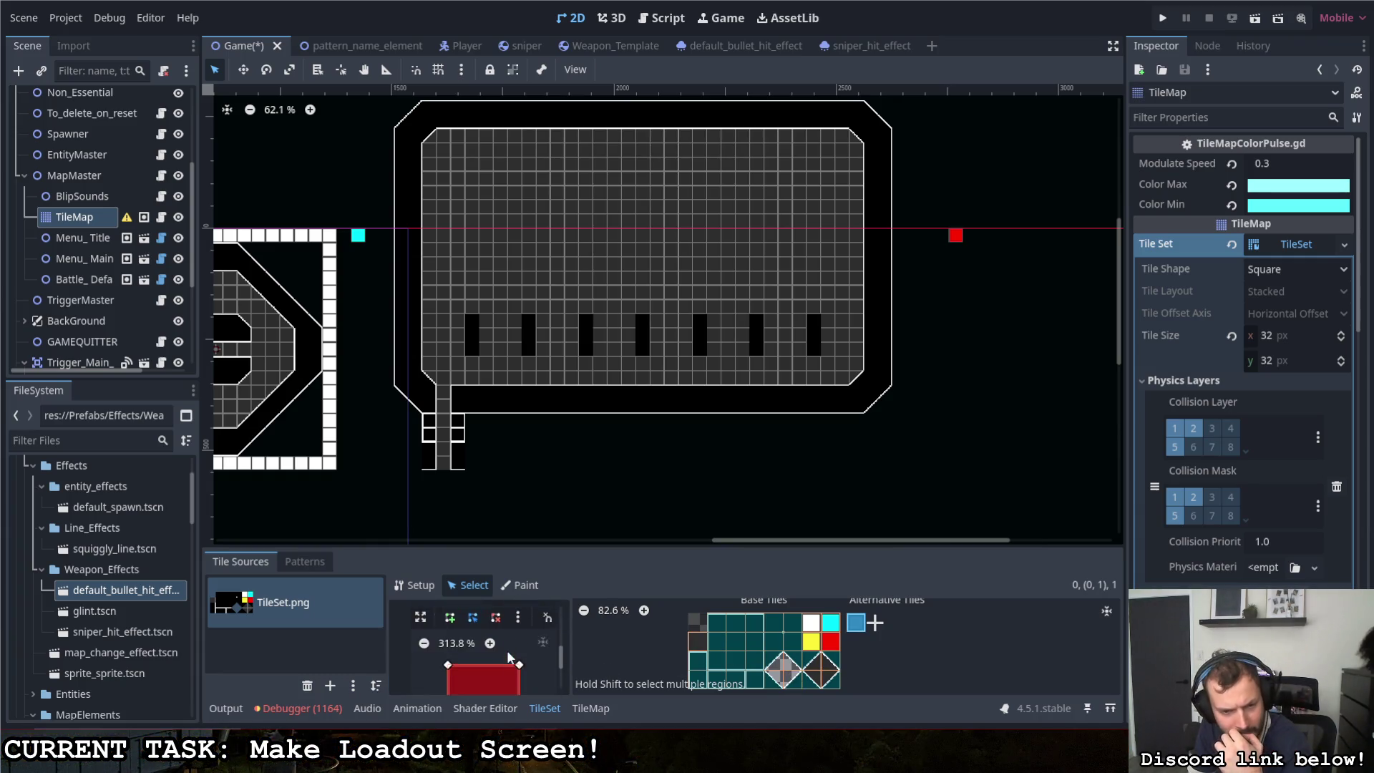
{"action": "scroll", "coordinate": [509, 654], "scroll_direction": "down", "scroll_amount": 8}
{"action": "scroll", "coordinate": [511, 654], "scroll_direction": "down", "scroll_amount": 5}
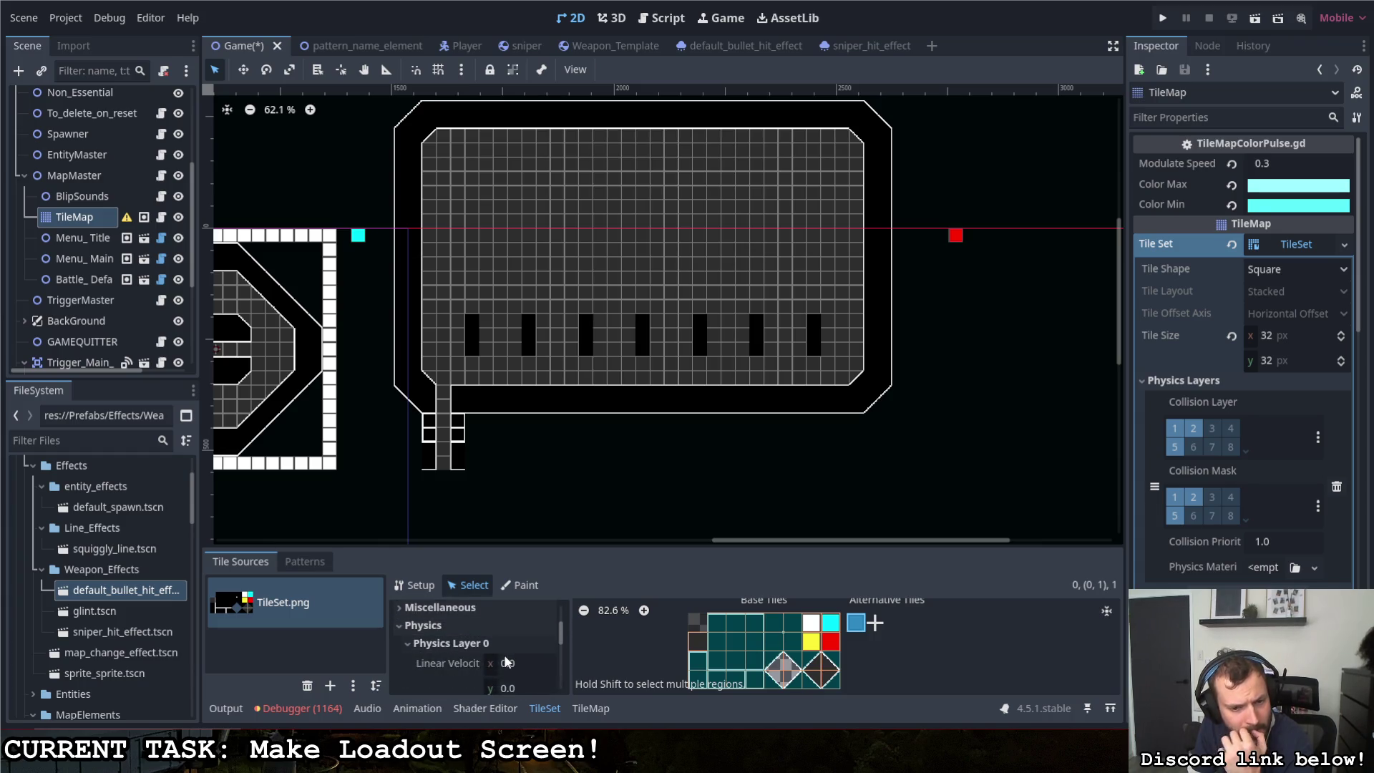
Select the base wall tile in the atlas, then its alternative tile 1
{"action": "left_click", "coordinate": [719, 624]}
{"action": "scroll", "coordinate": [462, 646], "scroll_direction": "down", "scroll_amount": 3}
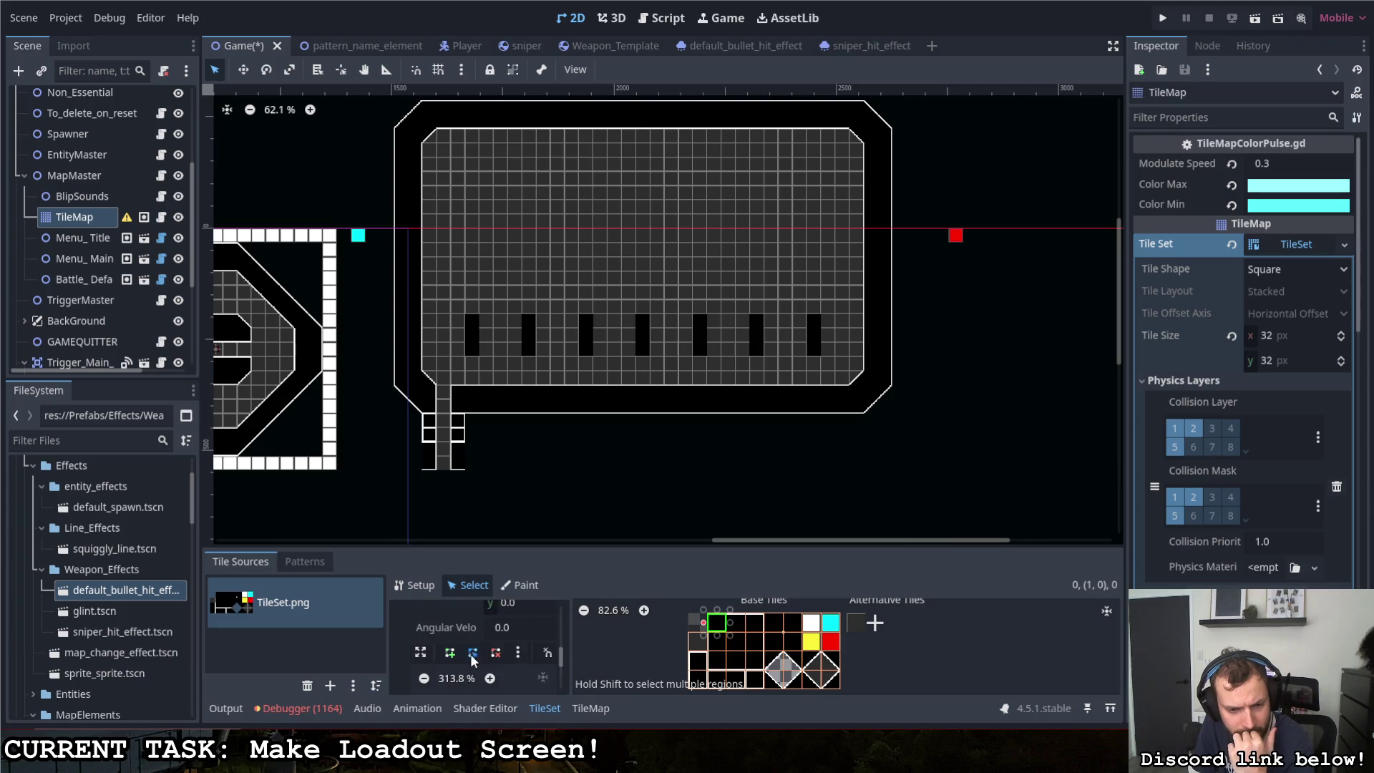
{"action": "left_click", "coordinate": [855, 623]}
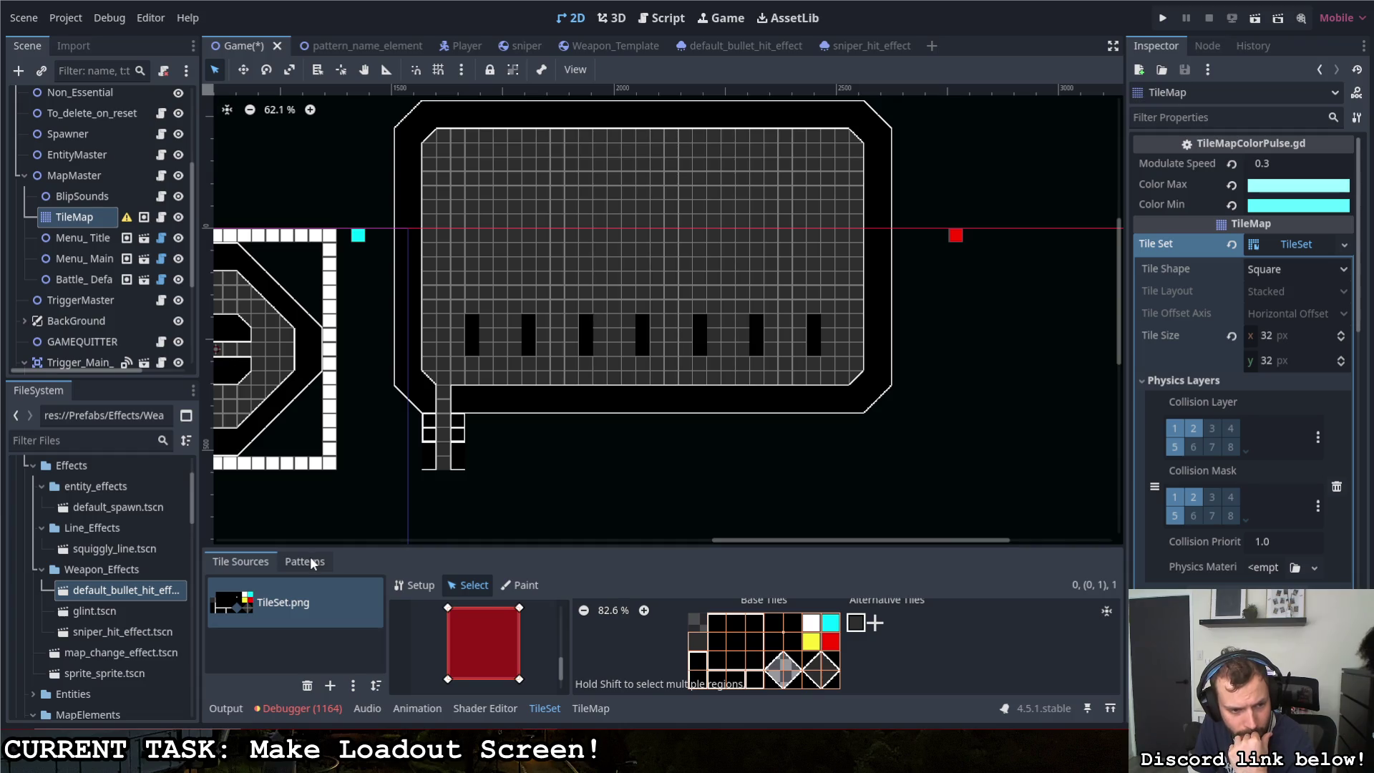
In the TileMap panel, pick the alternative wall tile and enable the Line tool
{"action": "left_click", "coordinate": [591, 708]}
{"action": "scroll", "coordinate": [621, 427], "scroll_direction": "up", "scroll_amount": 2}
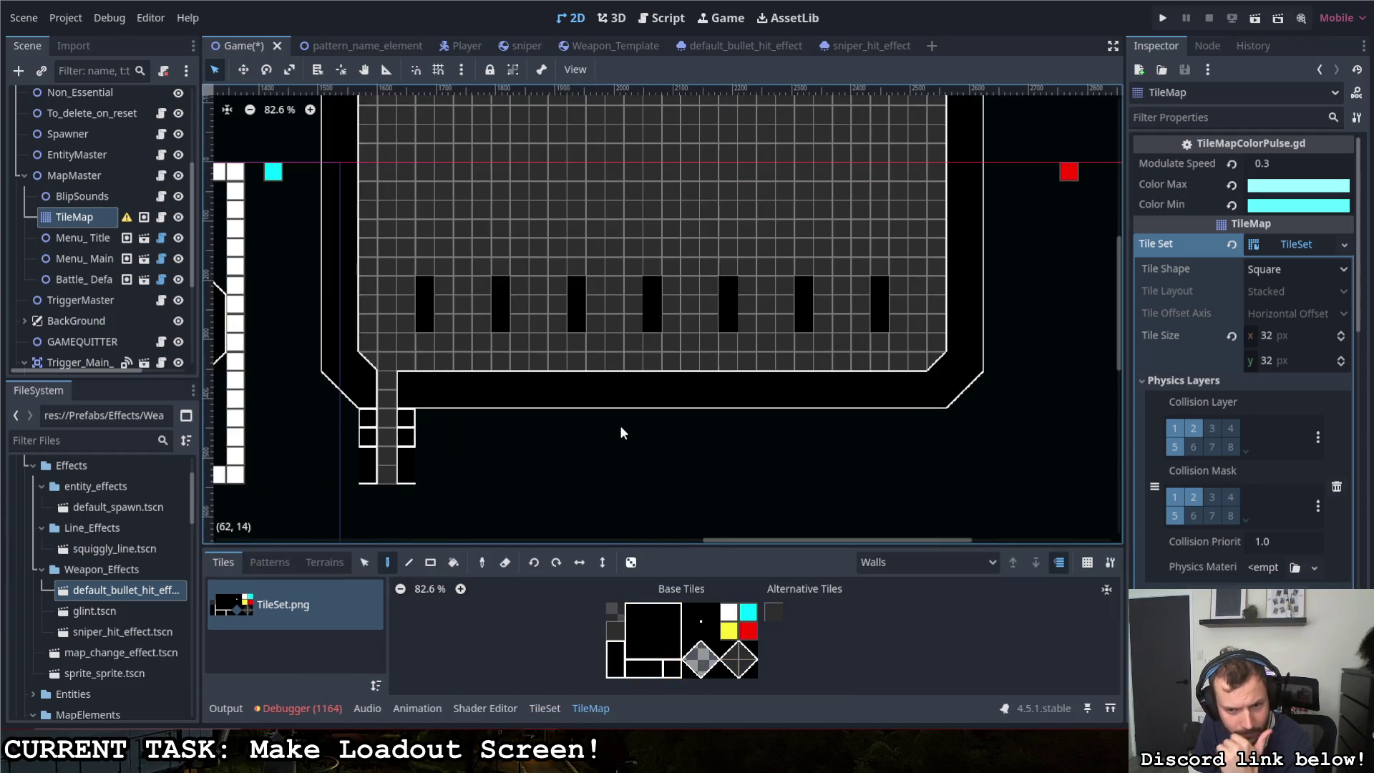
{"action": "left_click", "coordinate": [773, 612]}
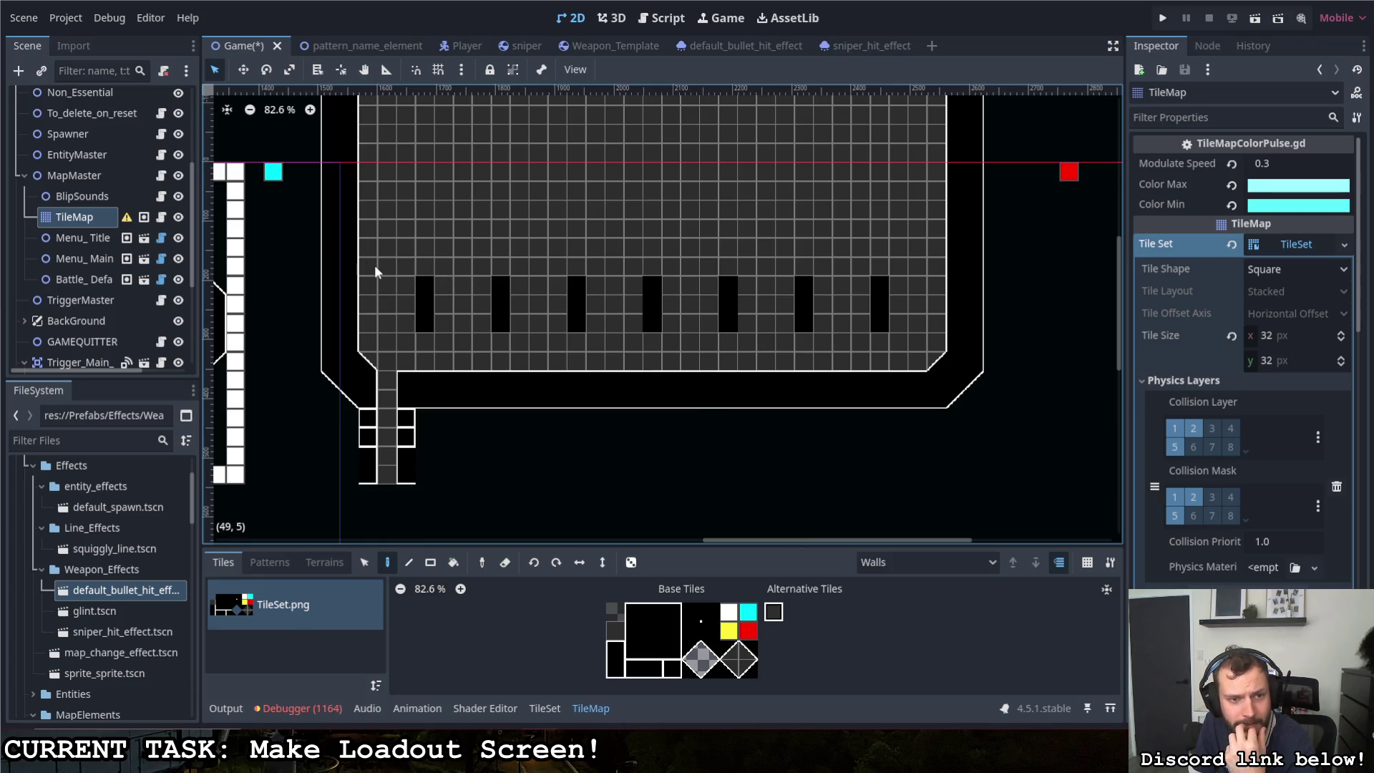
{"action": "left_click", "coordinate": [409, 562]}
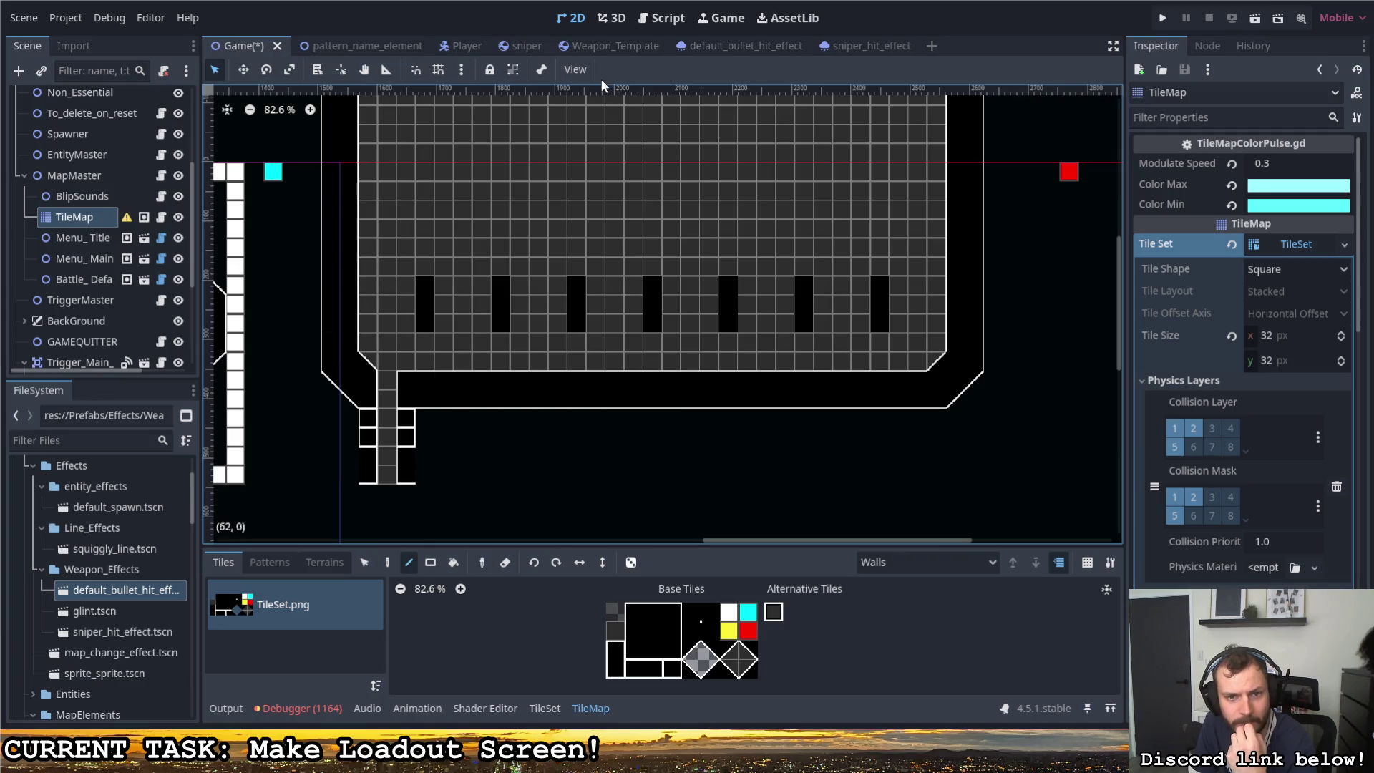
{"action": "scroll", "coordinate": [666, 475], "scroll_direction": "up", "scroll_amount": 2}
{"action": "scroll", "coordinate": [662, 476], "scroll_direction": "down", "scroll_amount": 3}
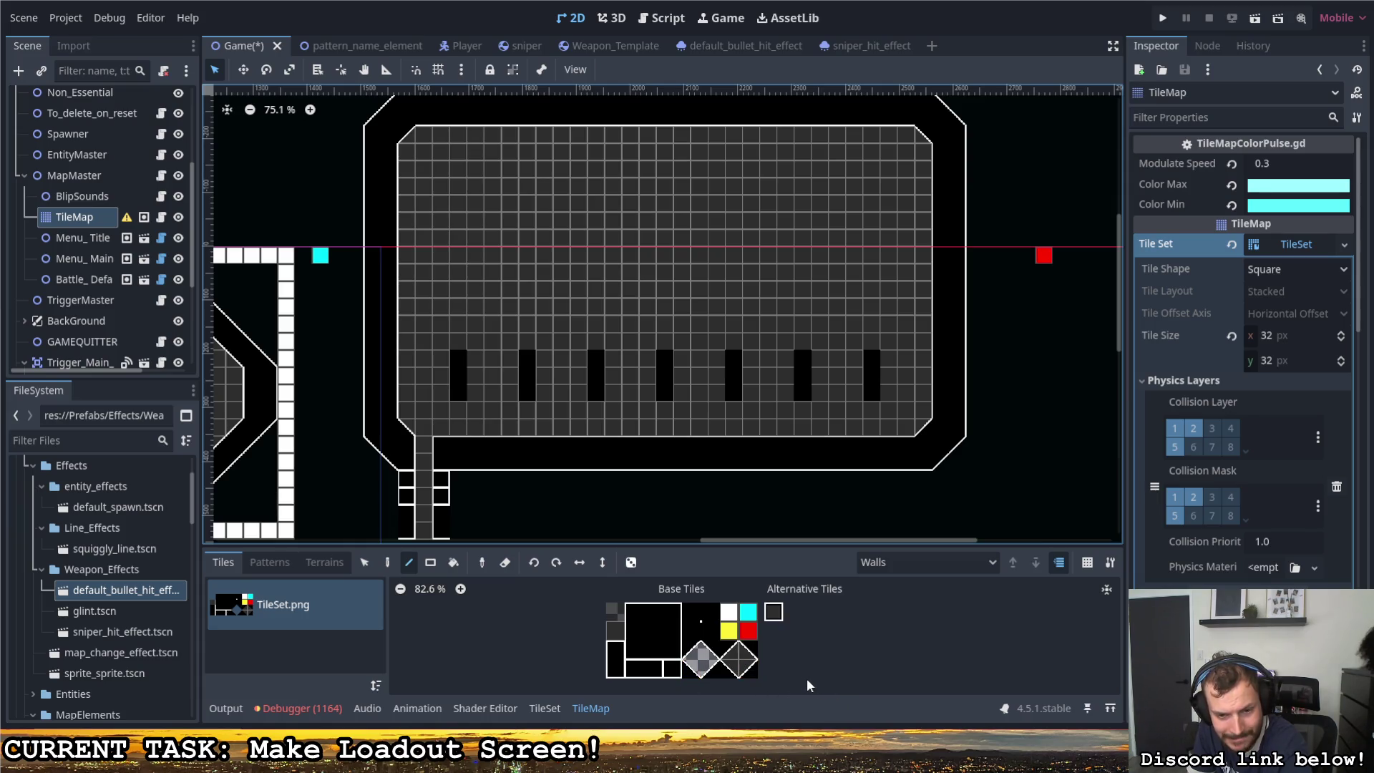
Paint outlined caps onto the first pillar and the last three pillars
{"action": "left_click", "coordinate": [672, 669]}
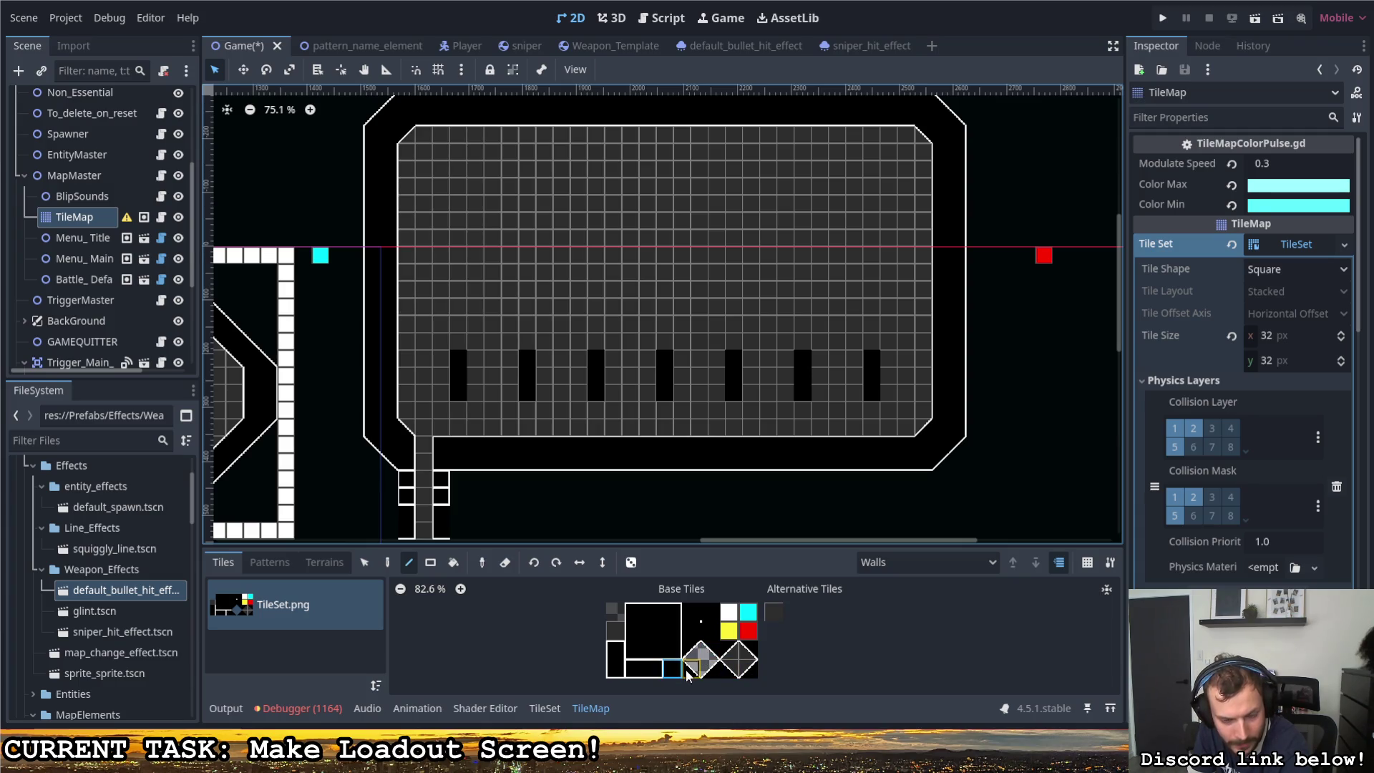
{"action": "left_click", "coordinate": [615, 653]}
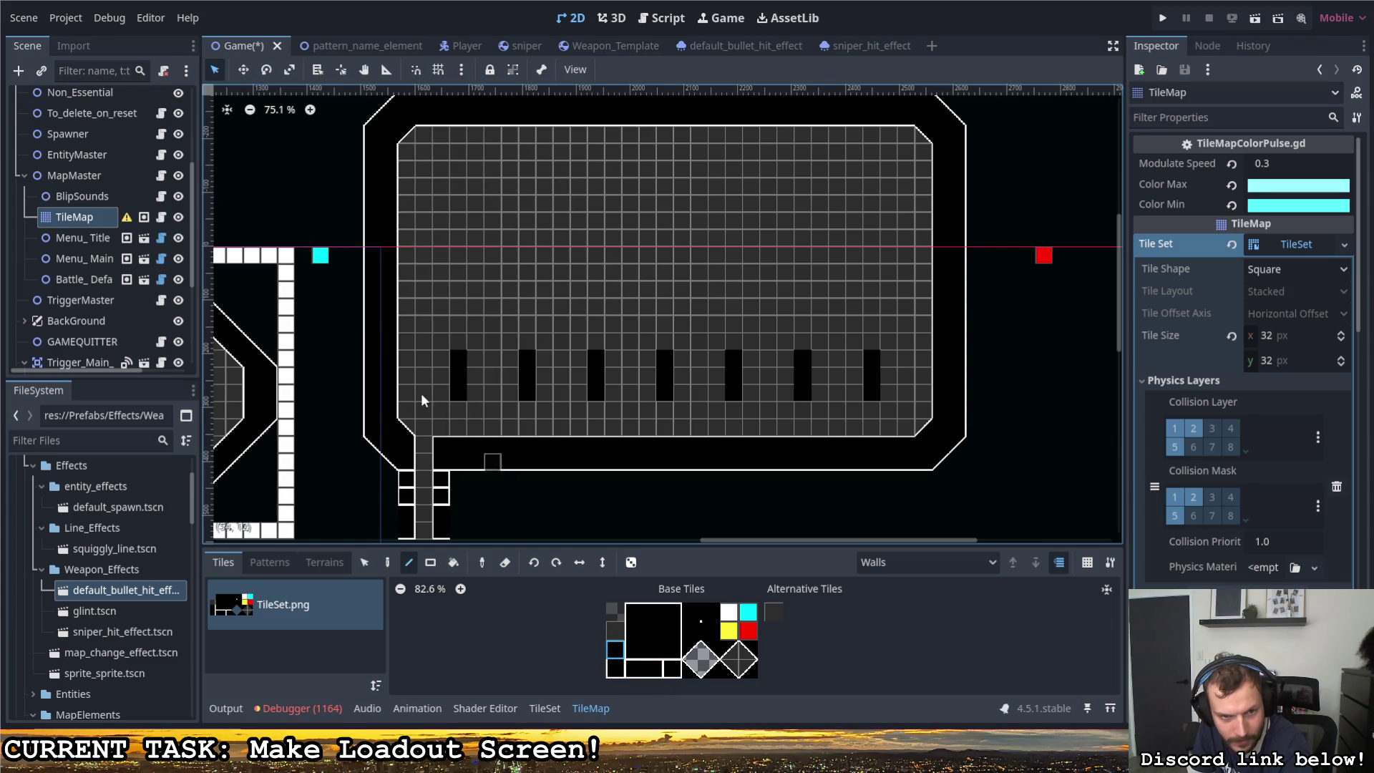
{"action": "left_click", "coordinate": [461, 362]}
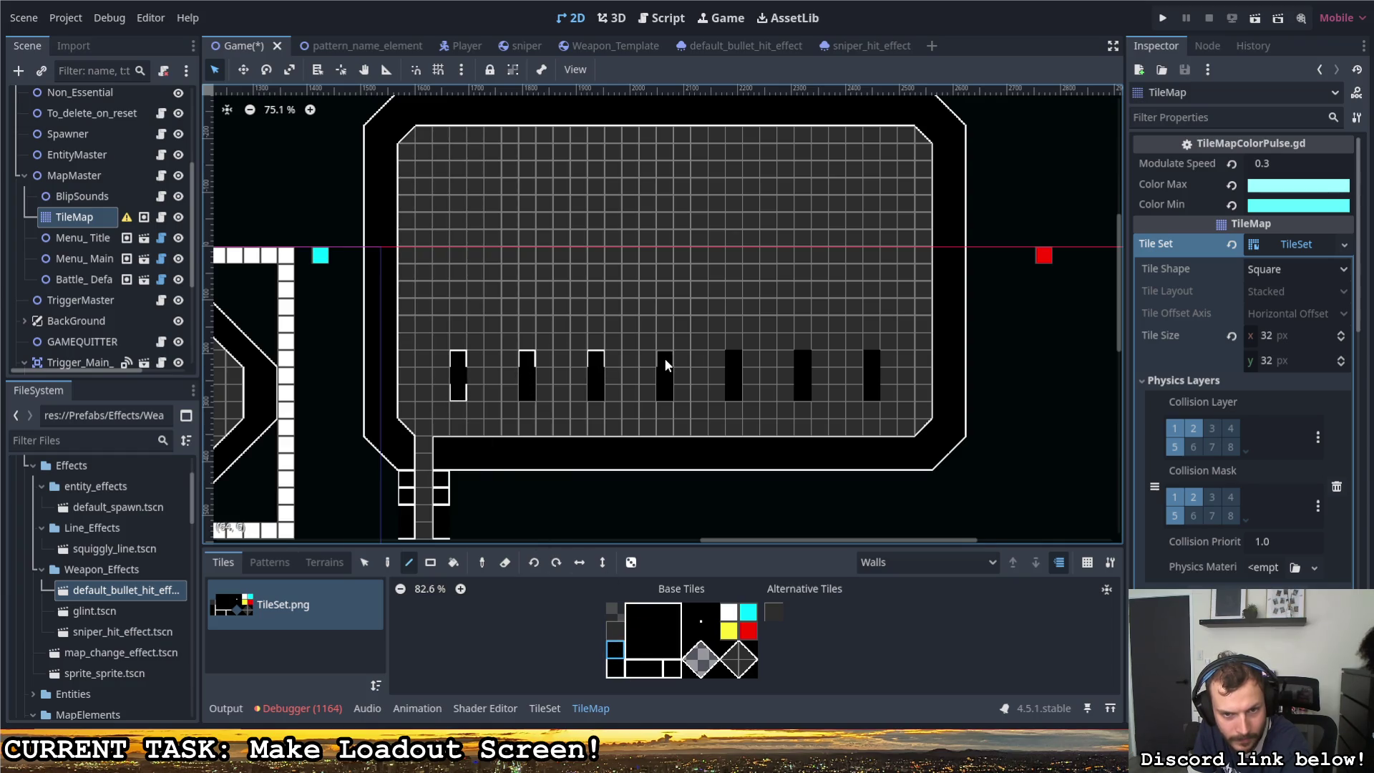
{"action": "left_click", "coordinate": [739, 358]}
{"action": "left_click", "coordinate": [803, 358]}
{"action": "left_click", "coordinate": [870, 359]}
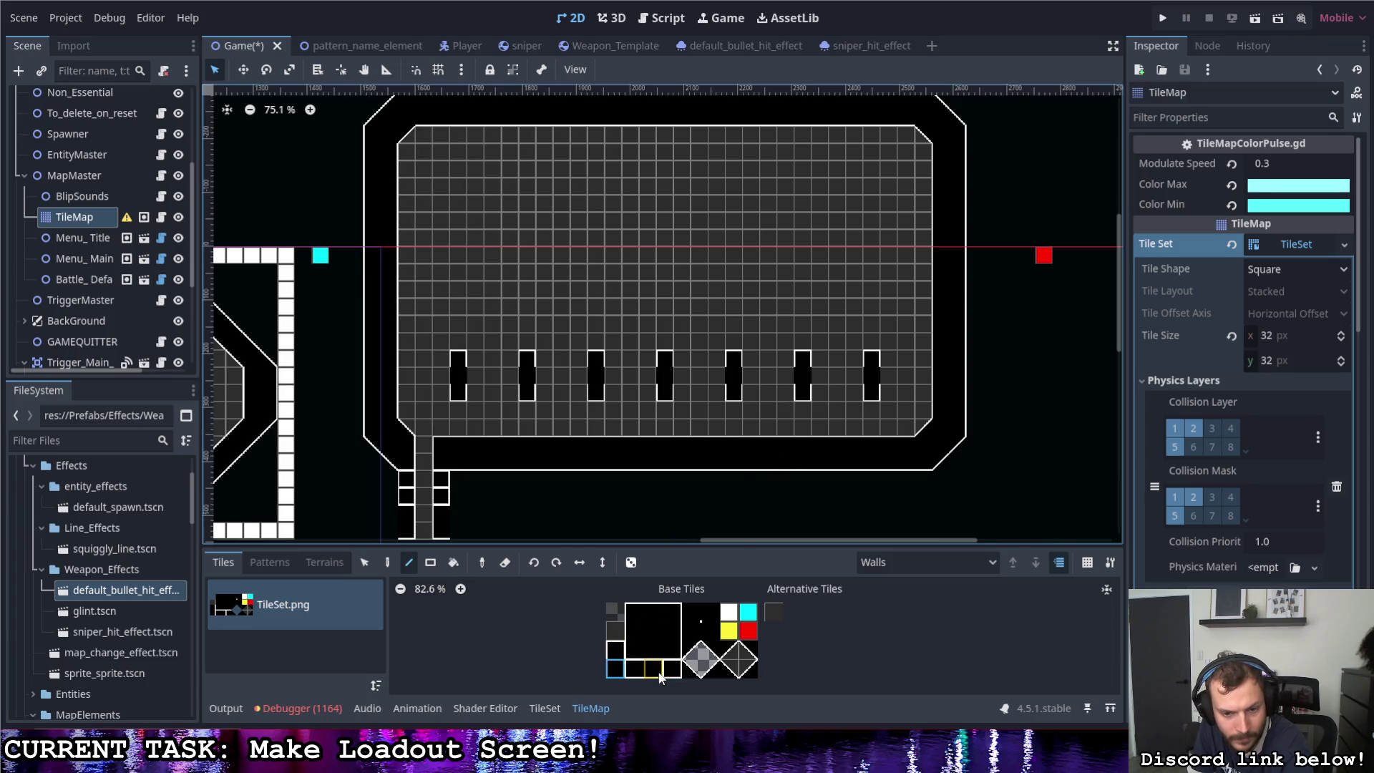
Add outlined left arms to the pillars using the left-edge tile
{"action": "left_click", "coordinate": [634, 668]}
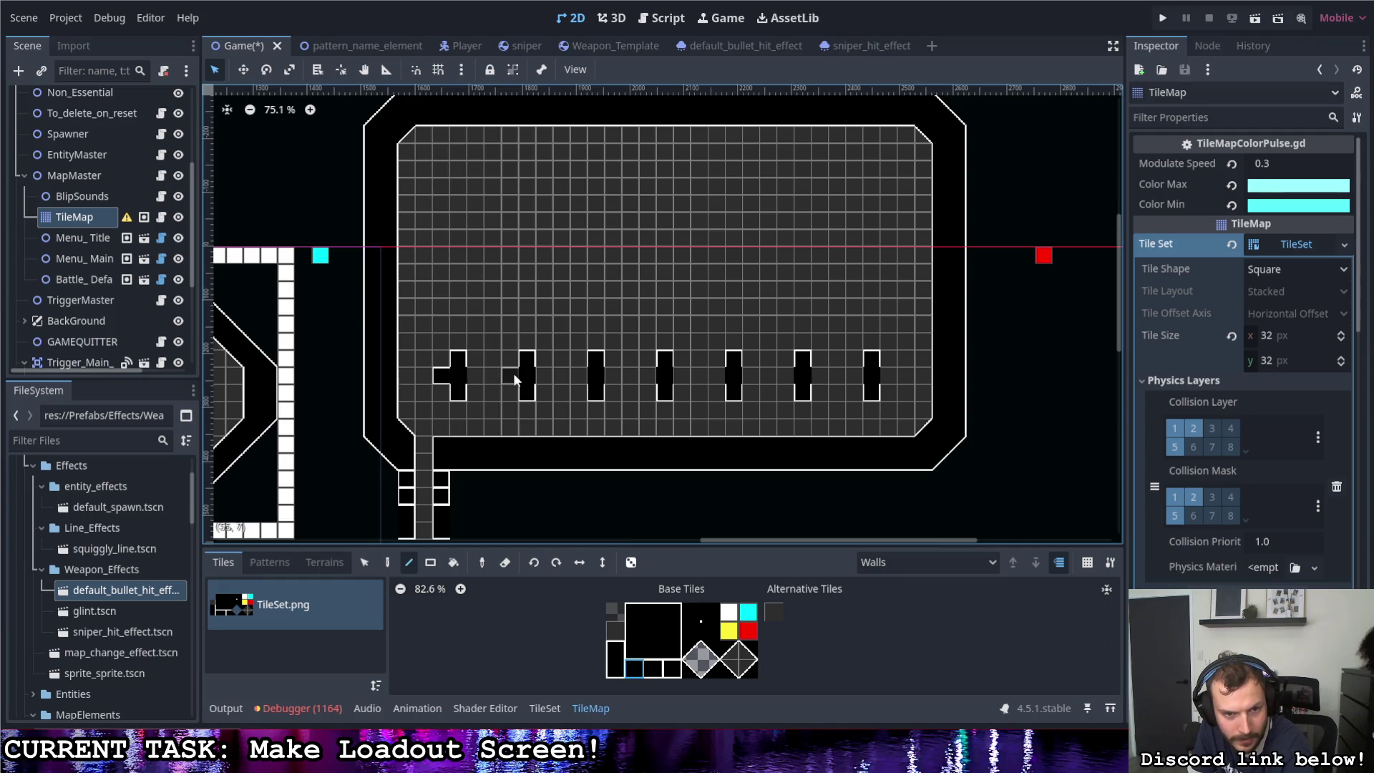
{"action": "left_click", "coordinate": [635, 380]}
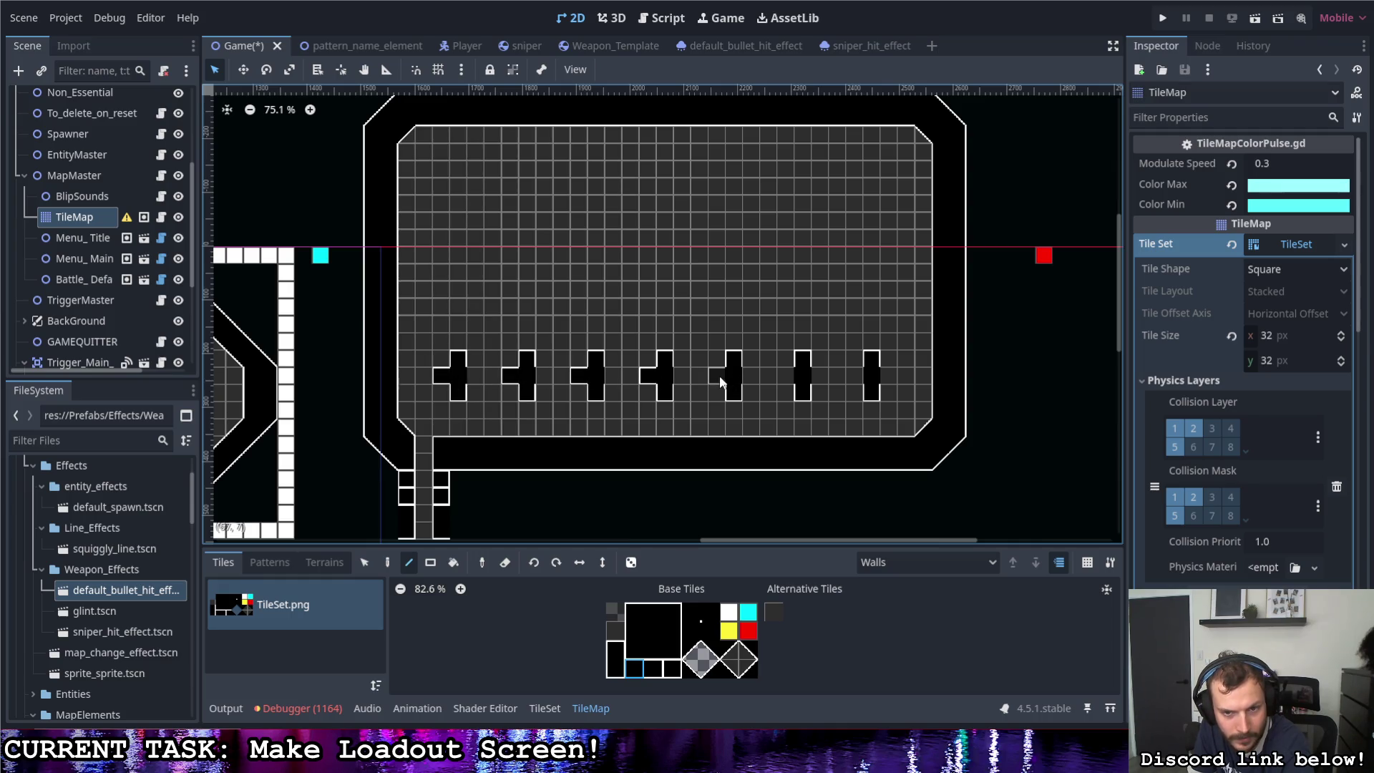
{"action": "left_click", "coordinate": [853, 380]}
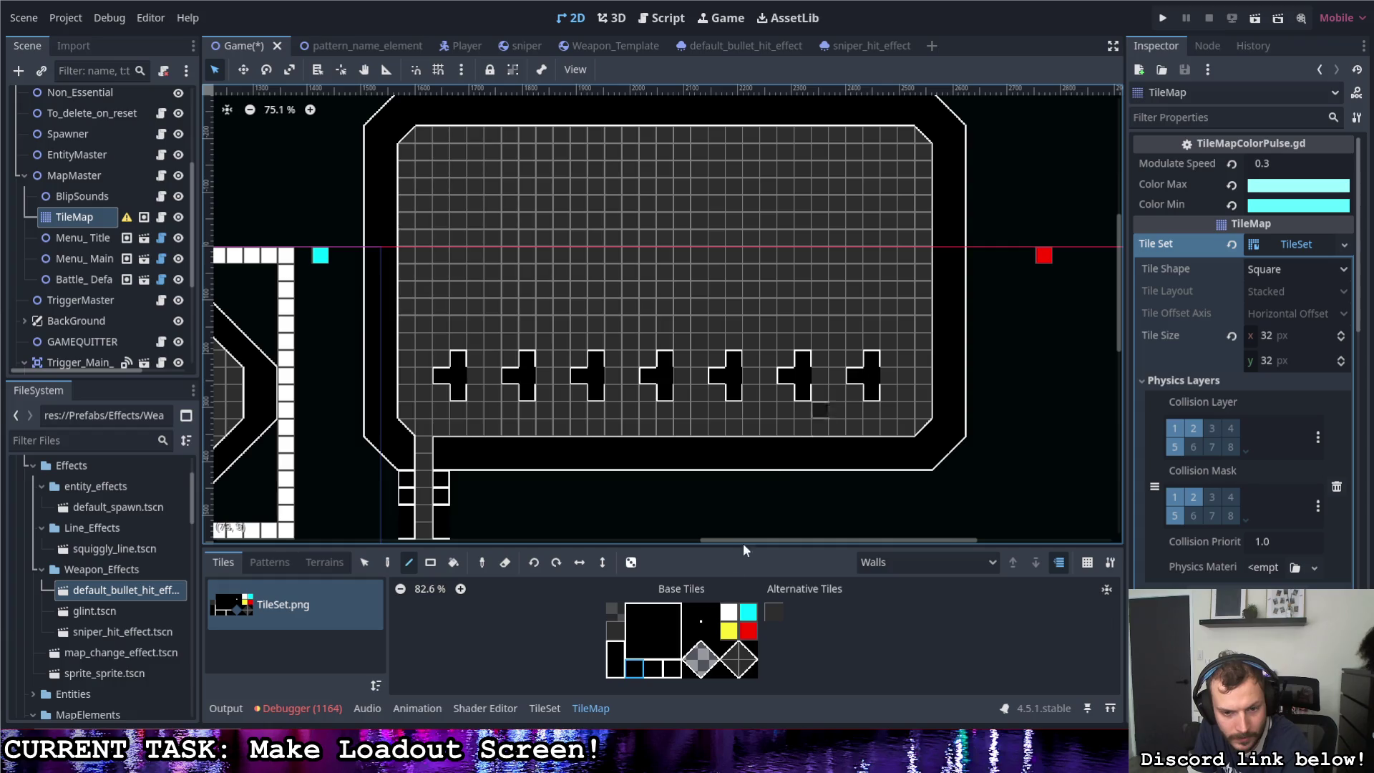
Add outlined right arms to all seven pillars, completing each plus shape
{"action": "left_click", "coordinate": [672, 668]}
{"action": "left_click", "coordinate": [475, 376]}
{"action": "left_click", "coordinate": [544, 375]}
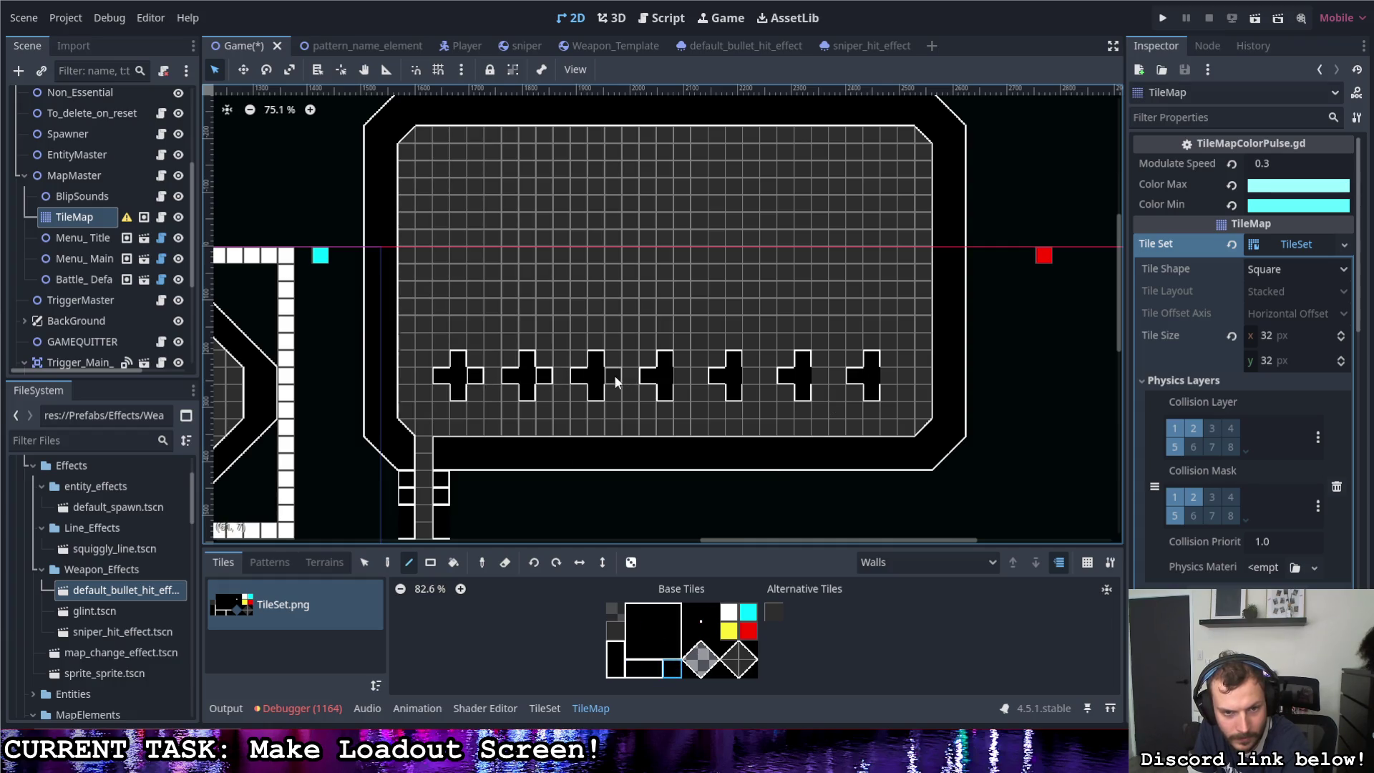
{"action": "left_click", "coordinate": [613, 376]}
{"action": "left_click", "coordinate": [653, 668]}
{"action": "left_click", "coordinate": [682, 376]}
{"action": "left_click", "coordinate": [751, 376]}
{"action": "left_click", "coordinate": [820, 376]}
{"action": "left_click", "coordinate": [894, 376]}
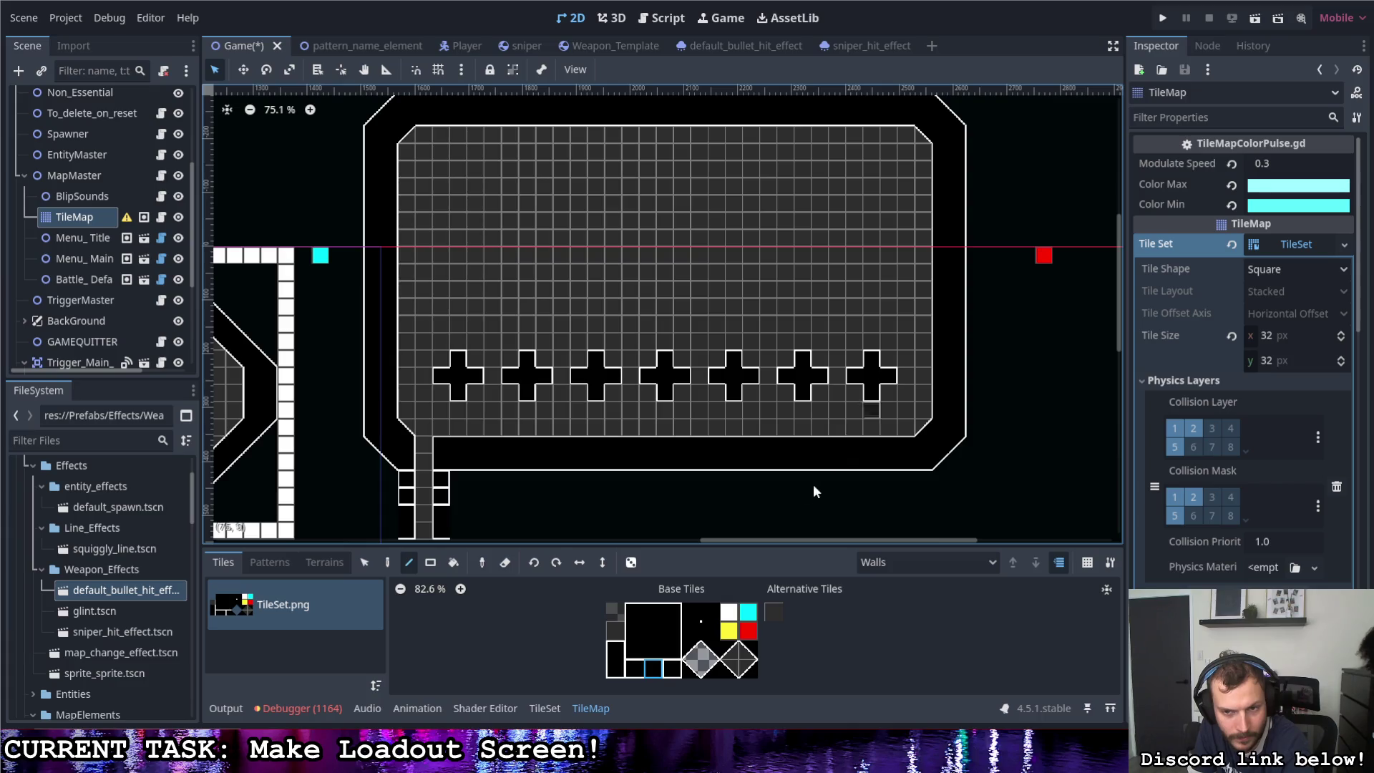
{"action": "left_click", "coordinate": [648, 613]}
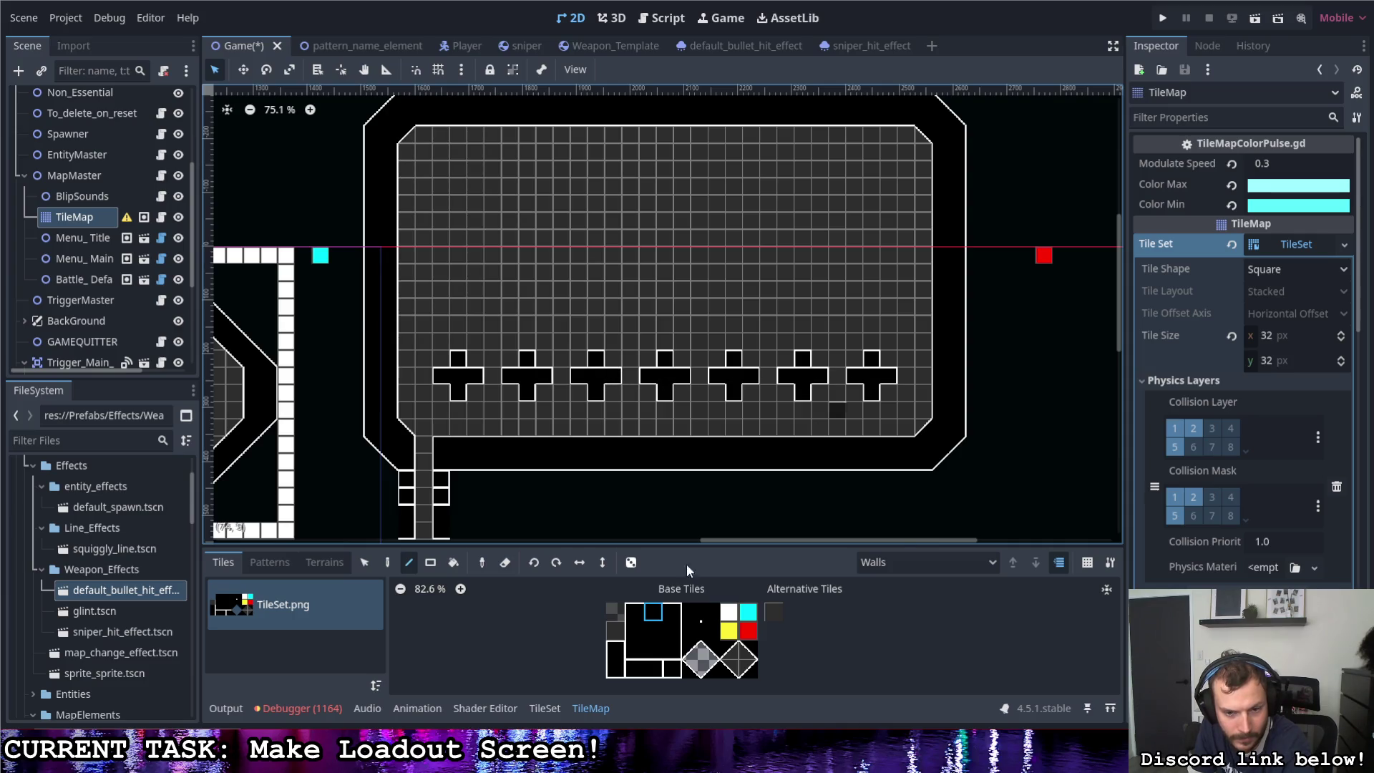
Paint dark floor across the plus tops in one drag, leaving T-shaped blocks
{"action": "left_click", "coordinate": [616, 630]}
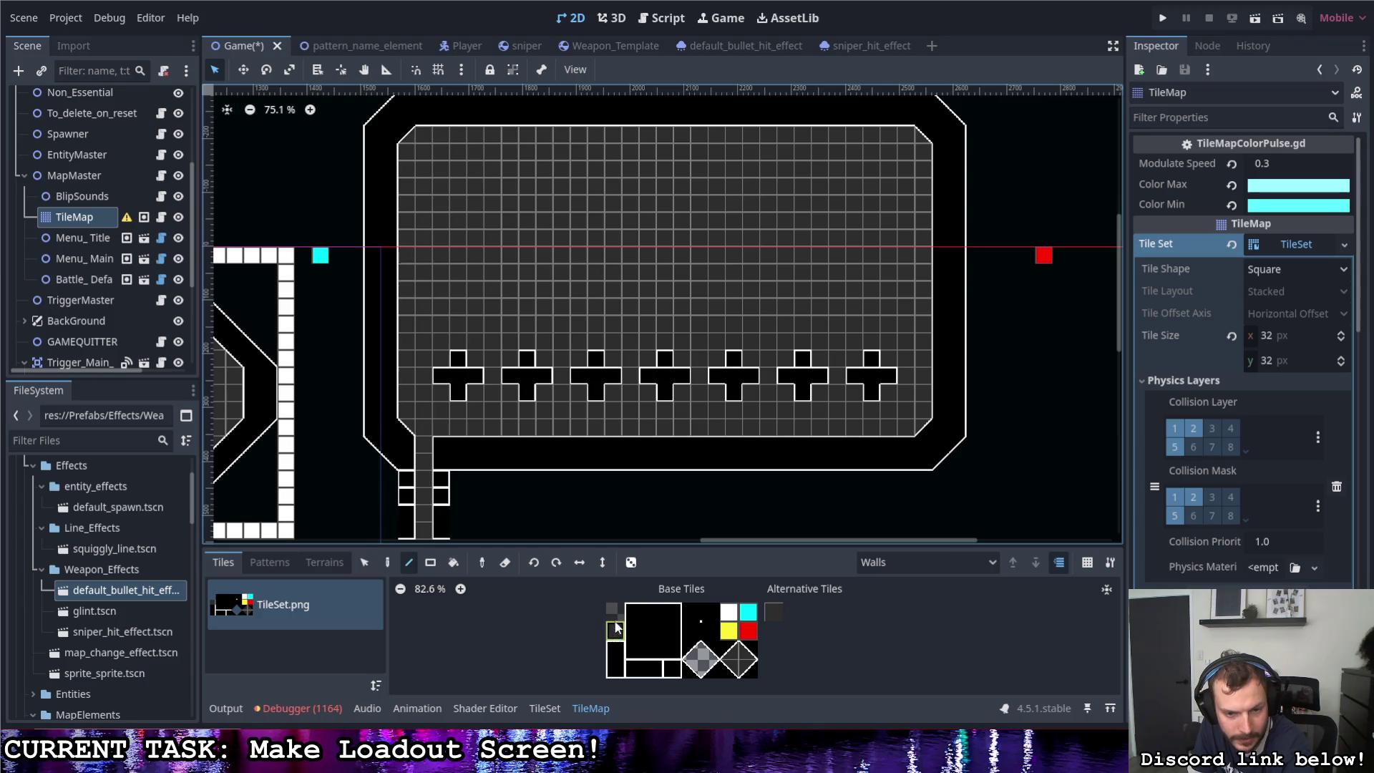
{"action": "left_click", "coordinate": [774, 612]}
{"action": "left_click_drag", "start_coordinate": [419, 358], "coordinate": [918, 358]}
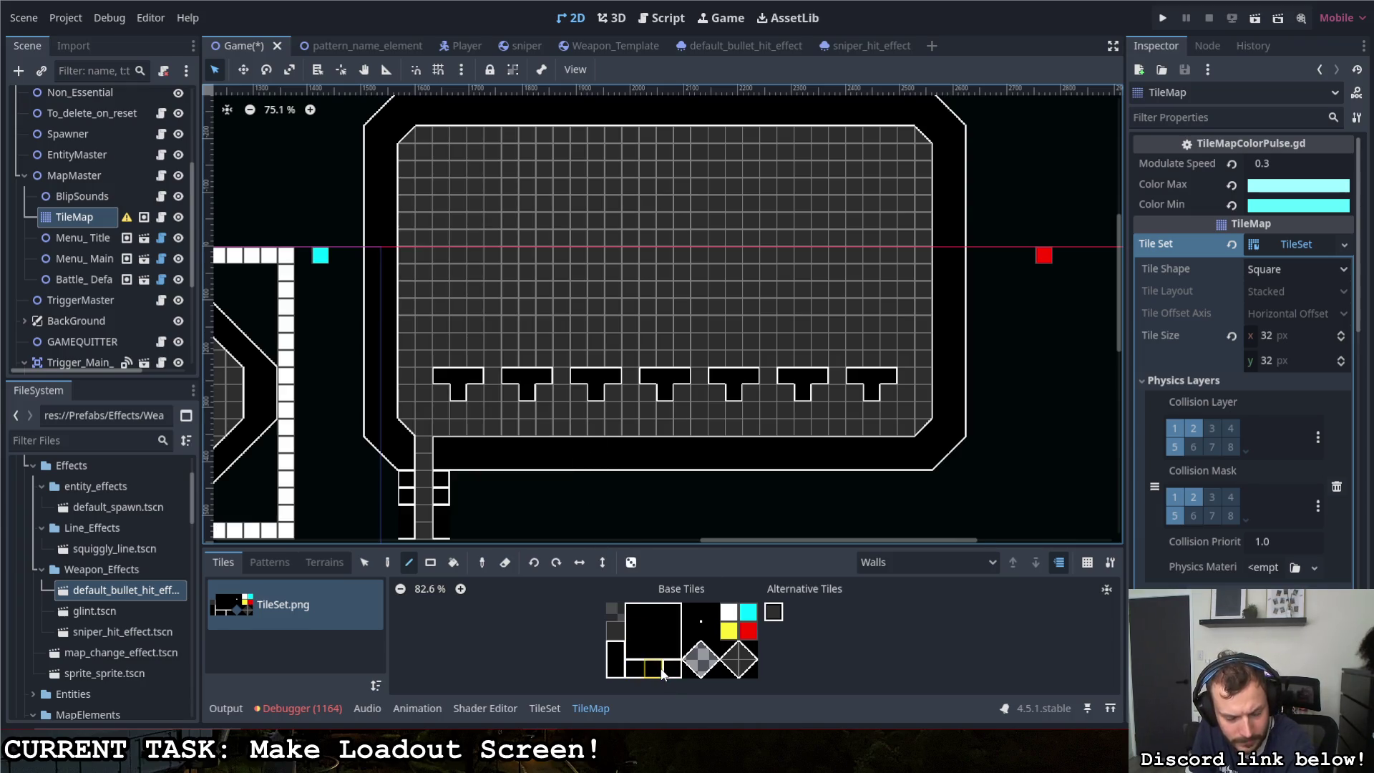
Paint outlined edge tiles at both row ends so the ledge joins both side walls
{"action": "left_click", "coordinate": [655, 669]}
{"action": "left_click", "coordinate": [405, 385]}
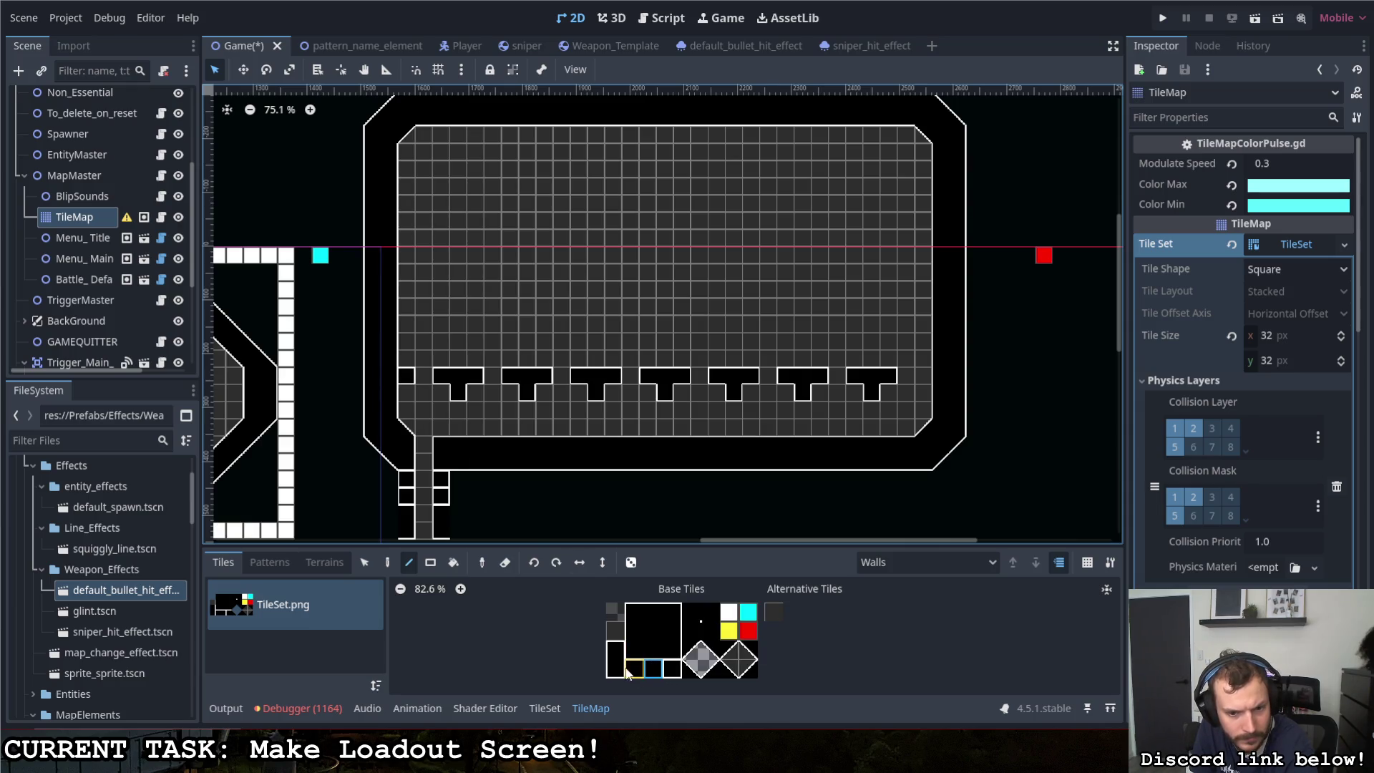
{"action": "left_click", "coordinate": [634, 669]}
{"action": "left_click", "coordinate": [923, 379]}
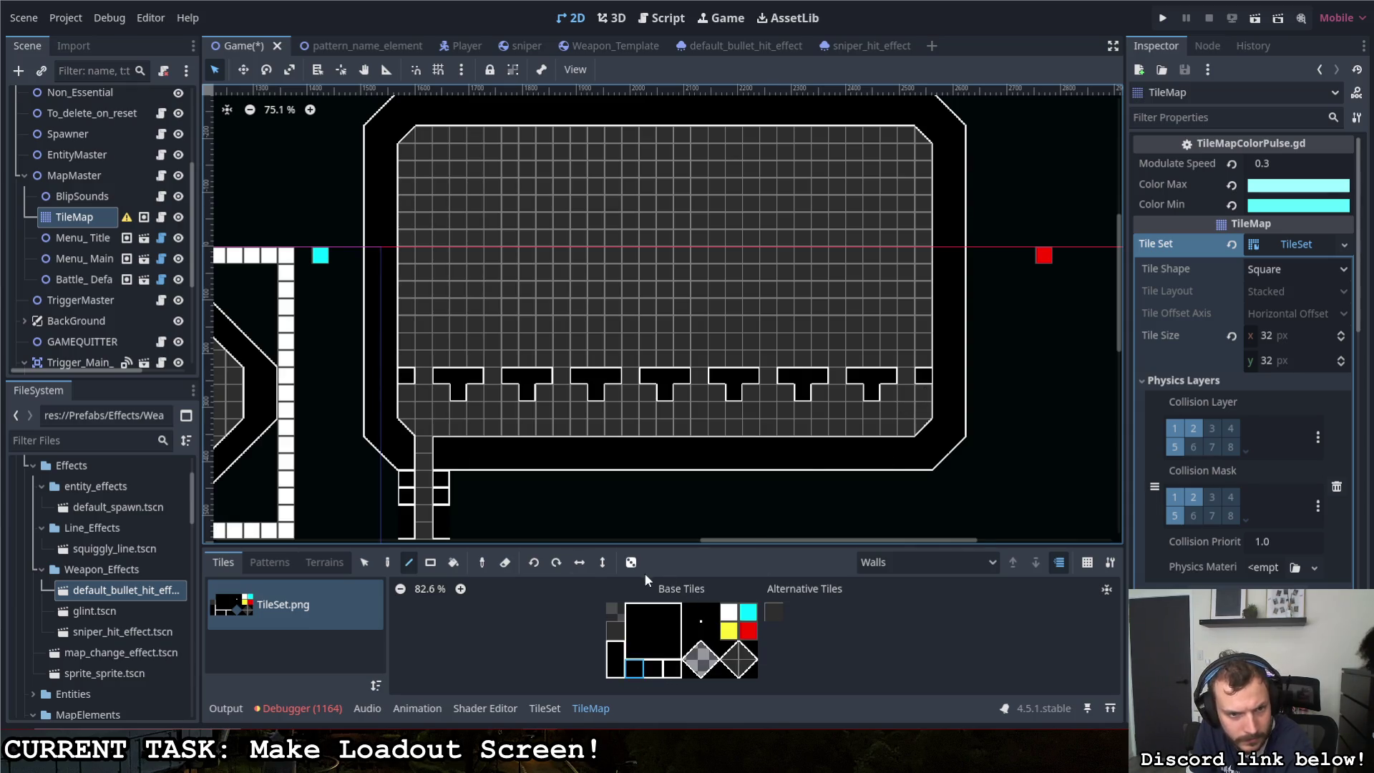
{"action": "left_click", "coordinate": [655, 634]}
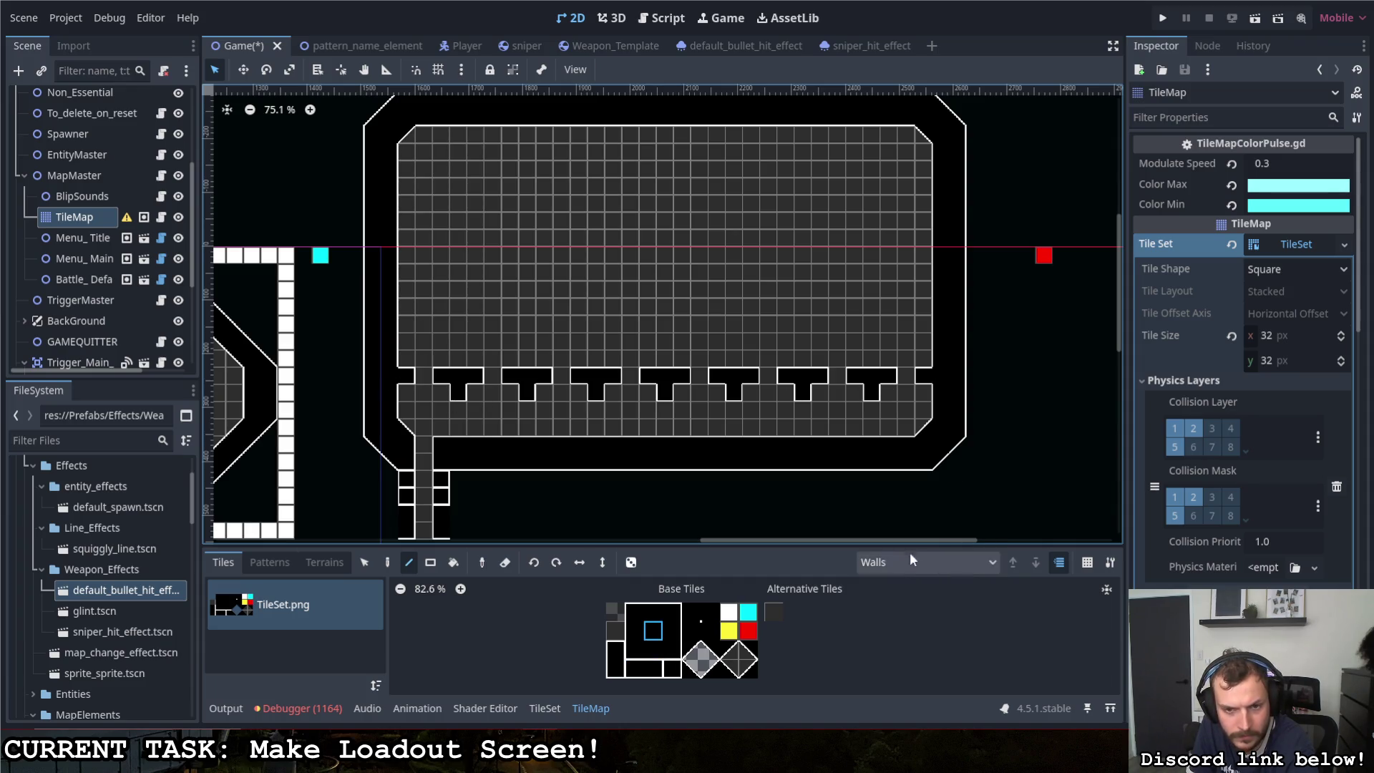
Zoom in and out to view the walled loadout room beside the main-menu room
{"action": "scroll", "coordinate": [834, 488], "scroll_direction": "up", "scroll_amount": 2}
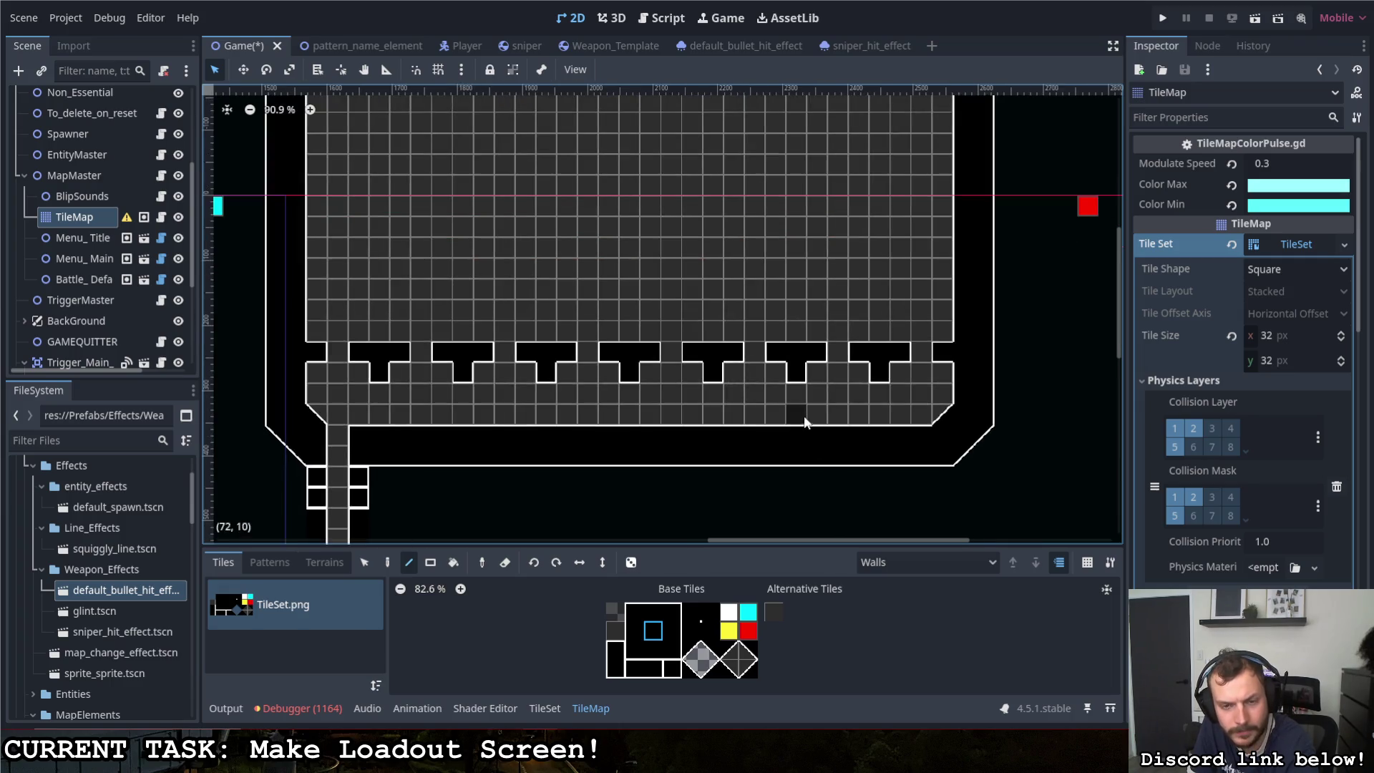
{"action": "scroll", "coordinate": [804, 419], "scroll_direction": "down", "scroll_amount": 5}
{"action": "scroll", "coordinate": [810, 424], "scroll_direction": "down", "scroll_amount": 3}
{"action": "scroll", "coordinate": [816, 474], "scroll_direction": "up", "scroll_amount": 2}
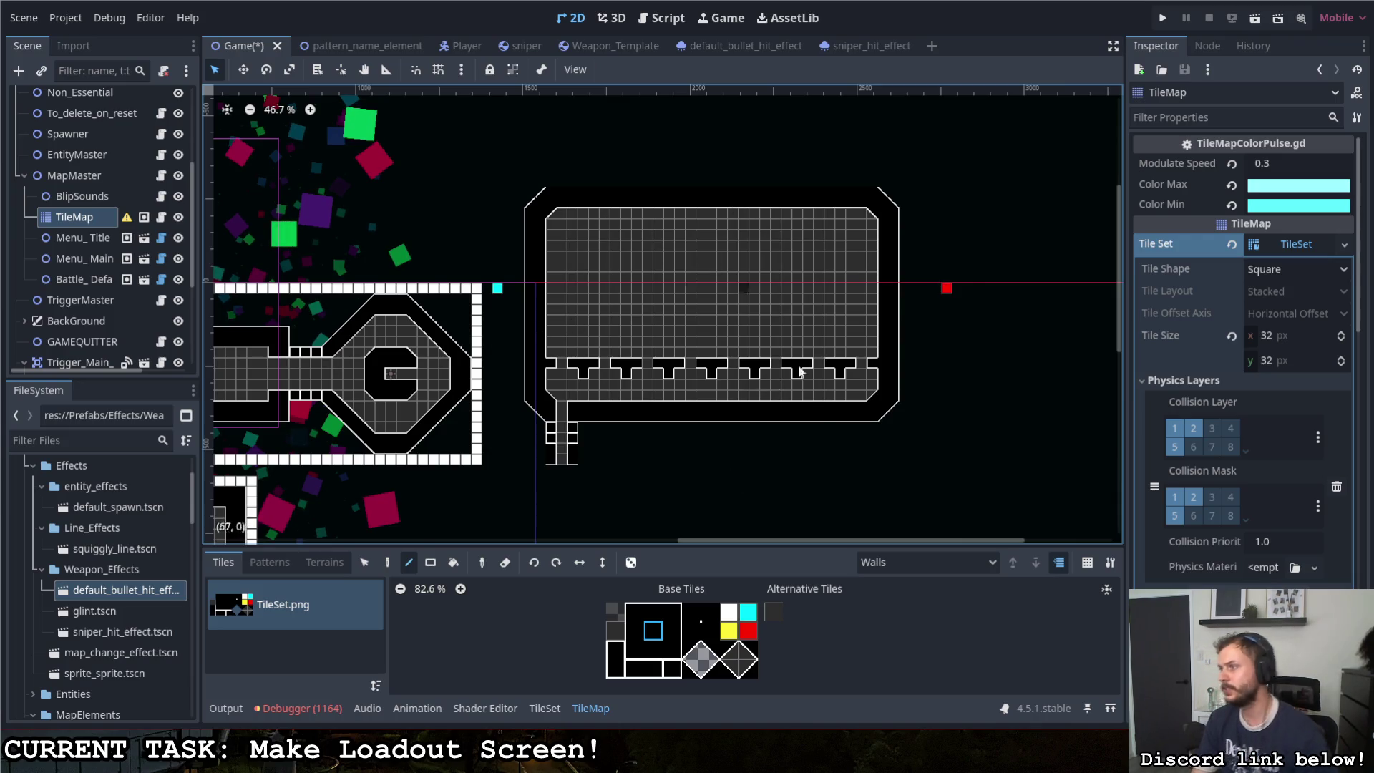
{"action": "scroll", "coordinate": [746, 414], "scroll_direction": "up", "scroll_amount": 3}
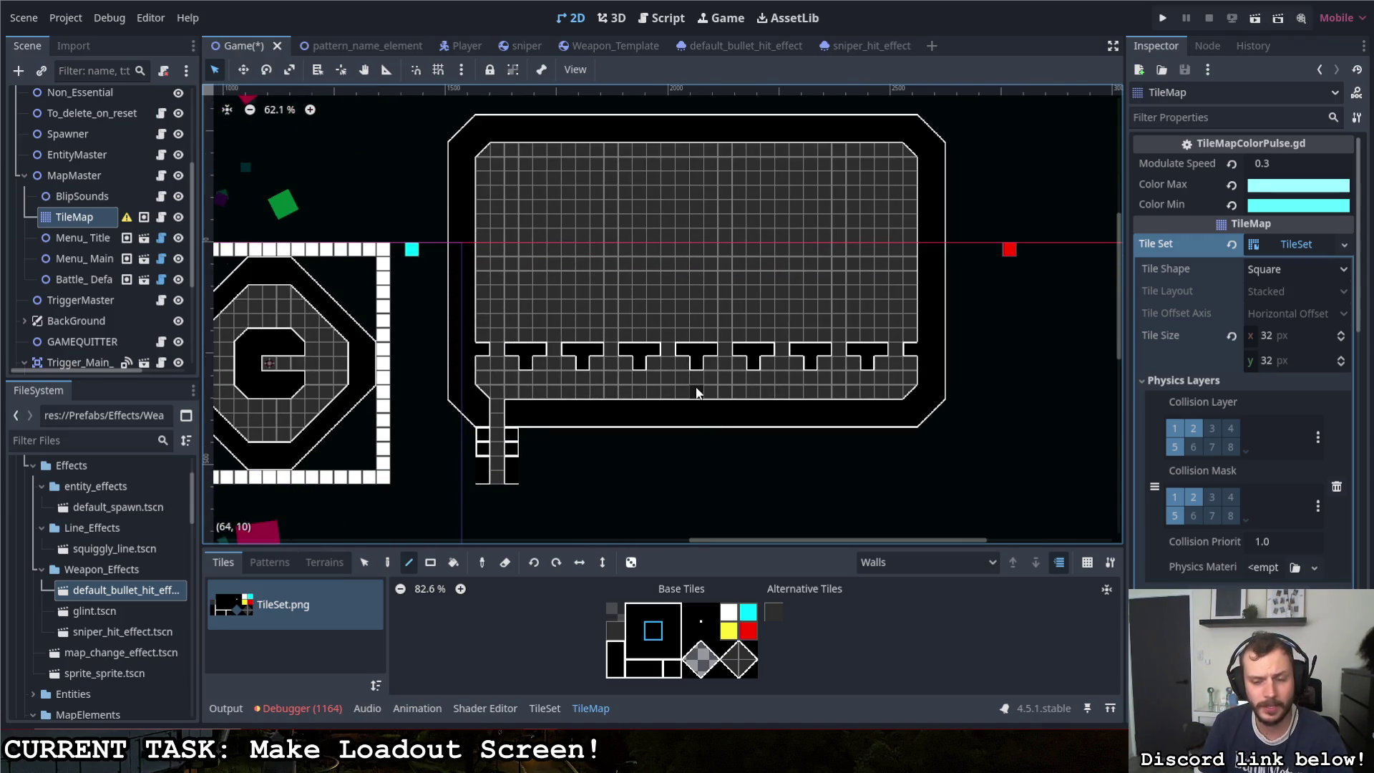
{"action": "scroll", "coordinate": [696, 386], "scroll_direction": "down", "scroll_amount": 1}
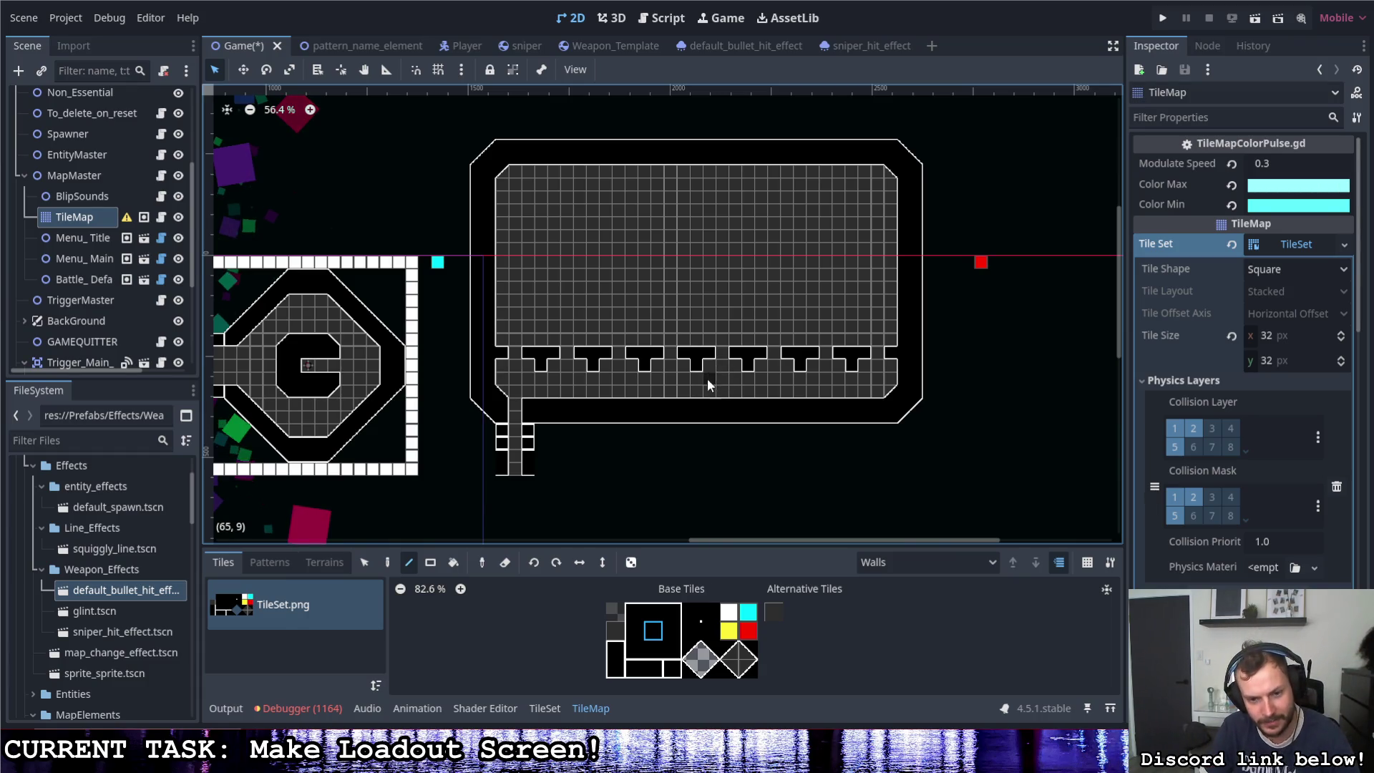
{"action": "scroll", "coordinate": [658, 422], "scroll_direction": "down", "scroll_amount": 2}
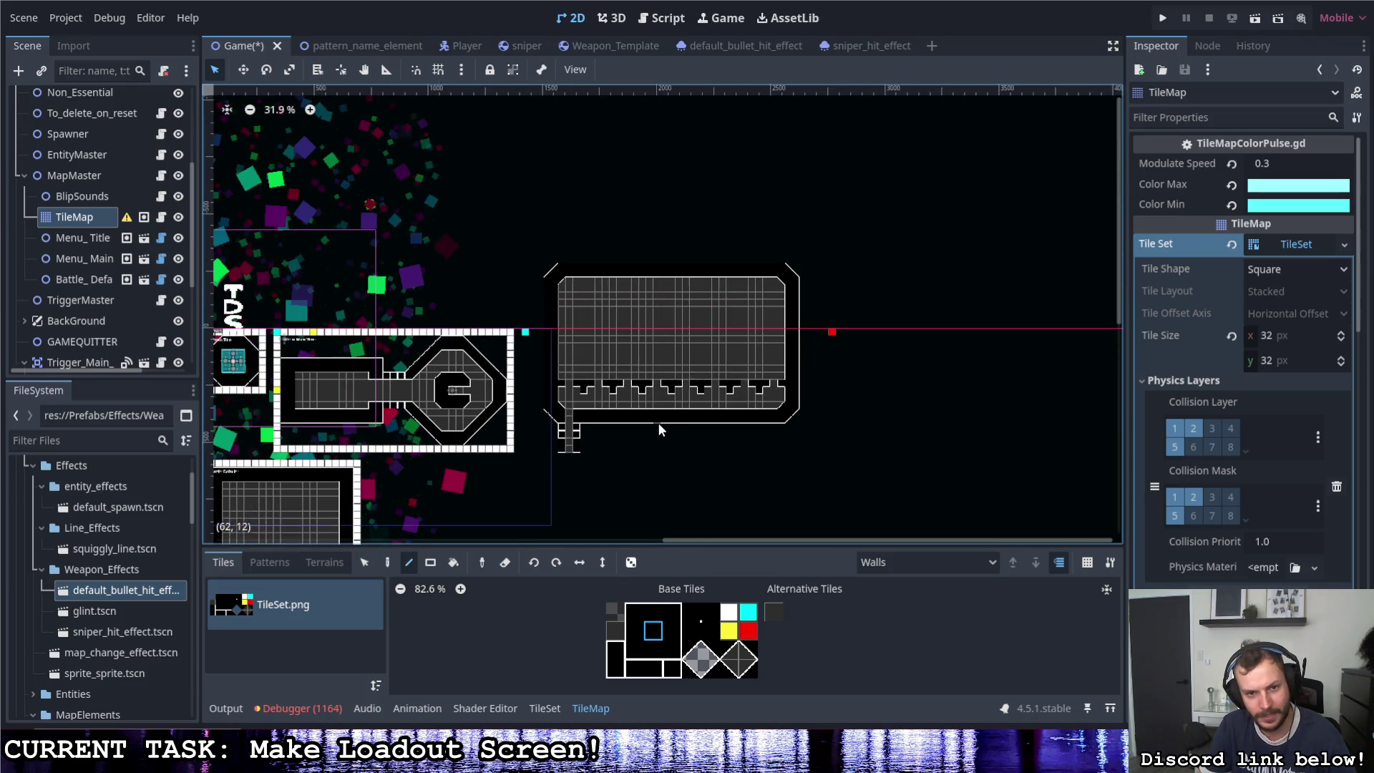
Select the loadout room's tiles, drag them down level with the menu room, then further right
{"action": "left_click", "coordinate": [364, 562]}
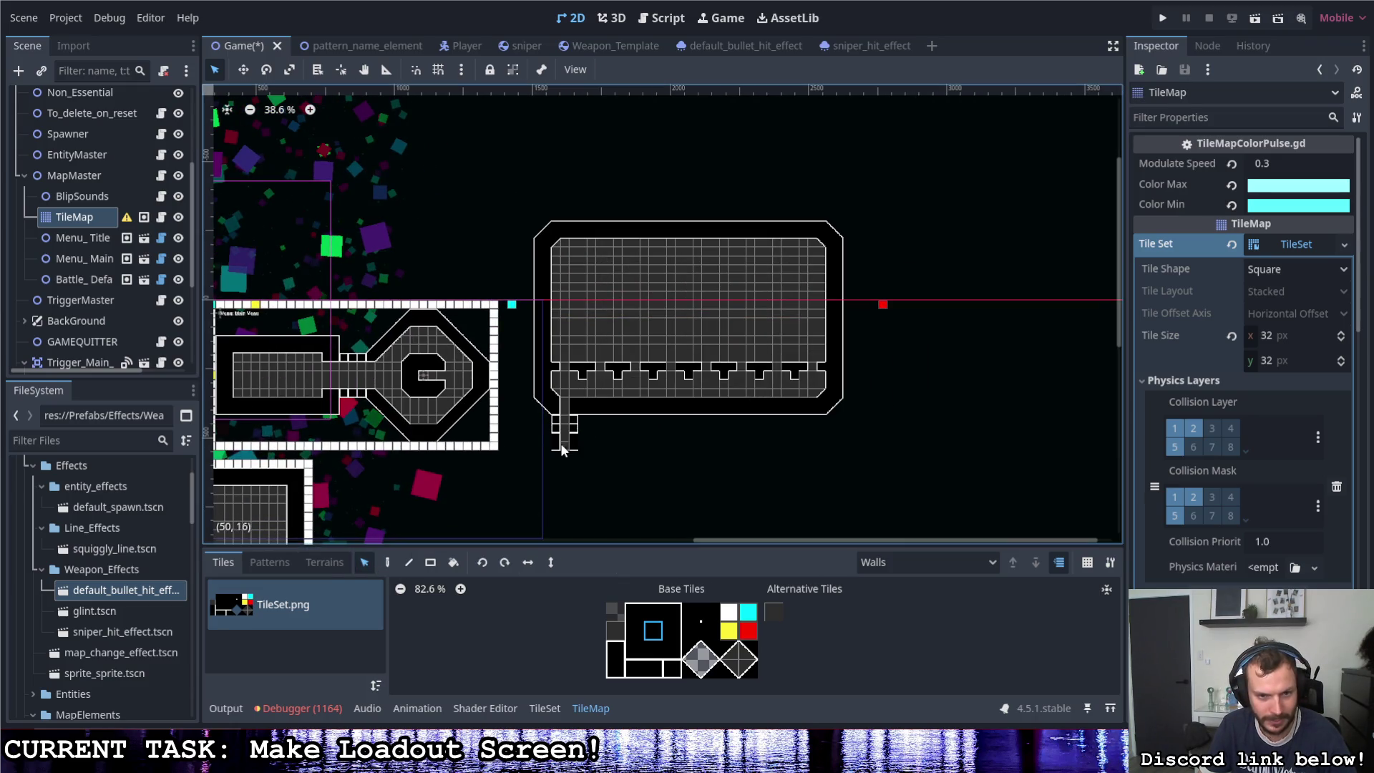
{"action": "mouse_move", "coordinate": [838, 226]}
{"action": "left_mouse_down"}
{"action": "mouse_move", "coordinate": [793, 281]}
{"action": "mouse_move", "coordinate": [538, 450]}
{"action": "left_mouse_up"}
{"action": "left_click_drag", "start_coordinate": [633, 298], "coordinate": [619, 389]}
{"action": "scroll", "coordinate": [620, 513], "scroll_direction": "down", "scroll_amount": 3}
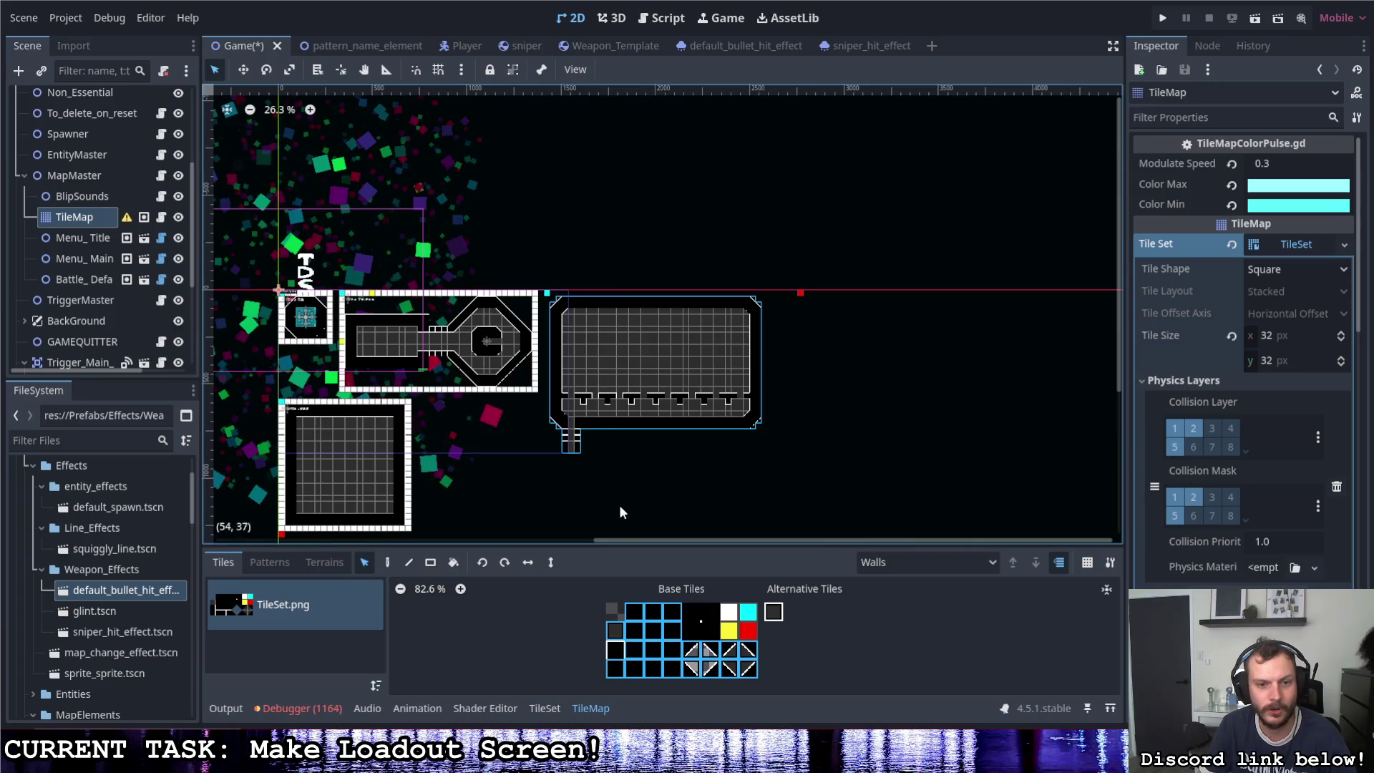
{"action": "scroll", "coordinate": [613, 421], "scroll_direction": "up", "scroll_amount": 2}
{"action": "scroll", "coordinate": [620, 421], "scroll_direction": "up", "scroll_amount": 1}
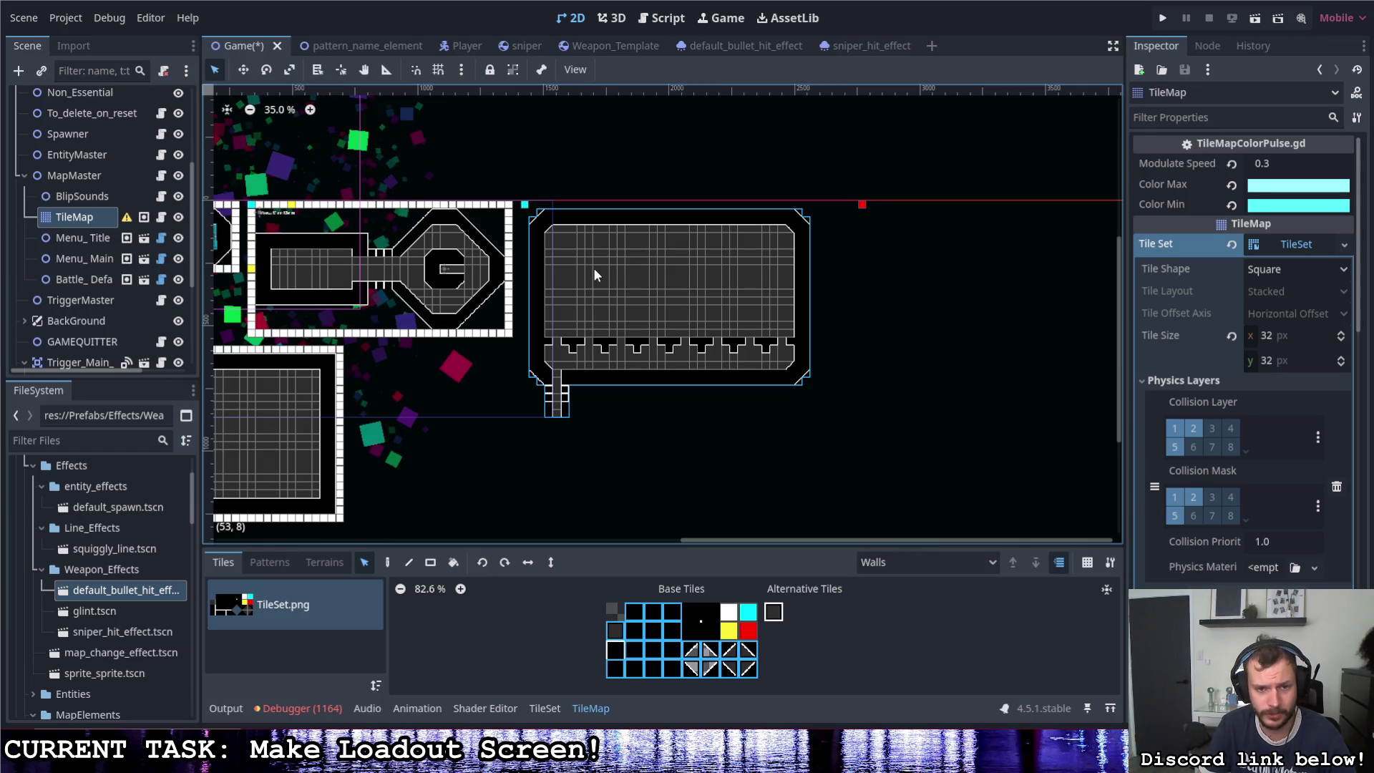
{"action": "left_click_drag", "start_coordinate": [594, 270], "coordinate": [701, 272]}
Paint grey tiles in the gap between the rooms and outline the connector block in white
{"action": "scroll", "coordinate": [497, 225], "scroll_direction": "up", "scroll_amount": 3}
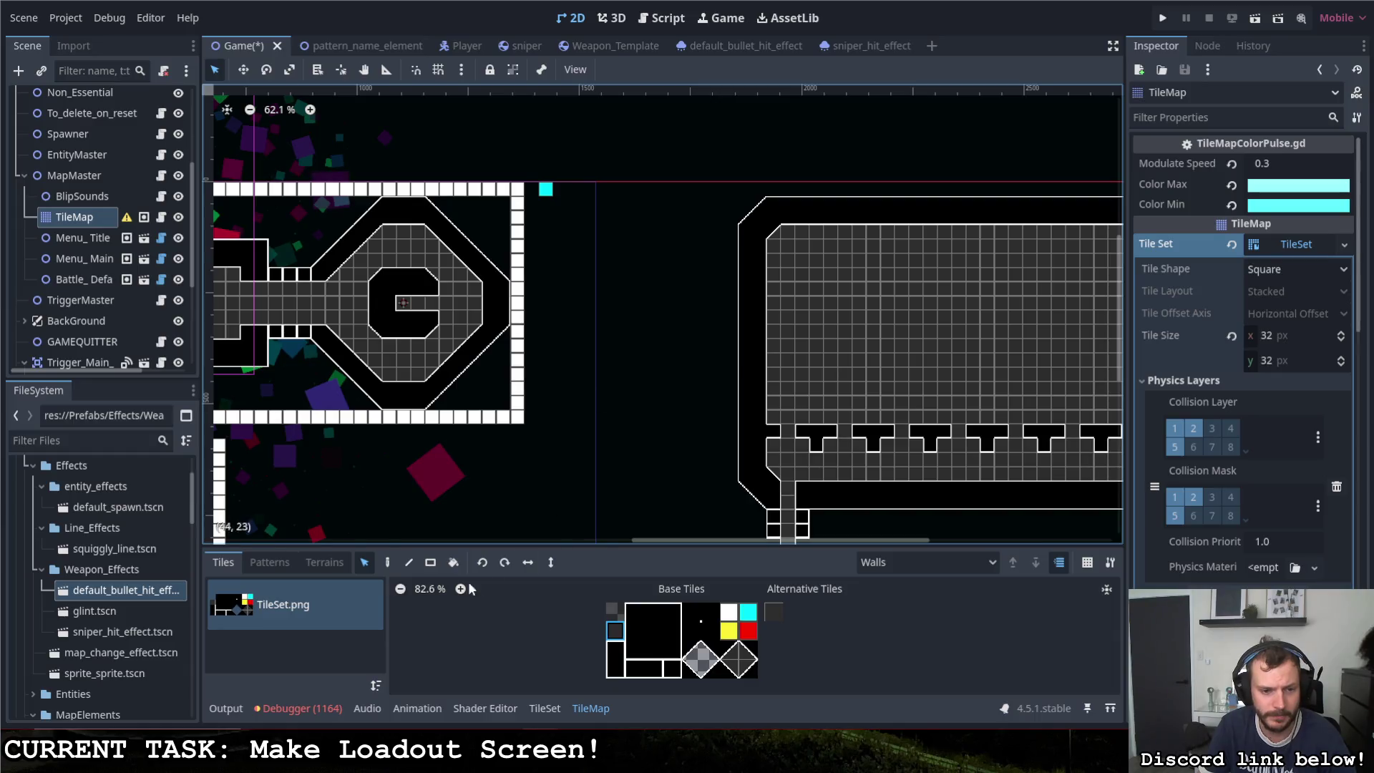
{"action": "left_click", "coordinate": [388, 561]}
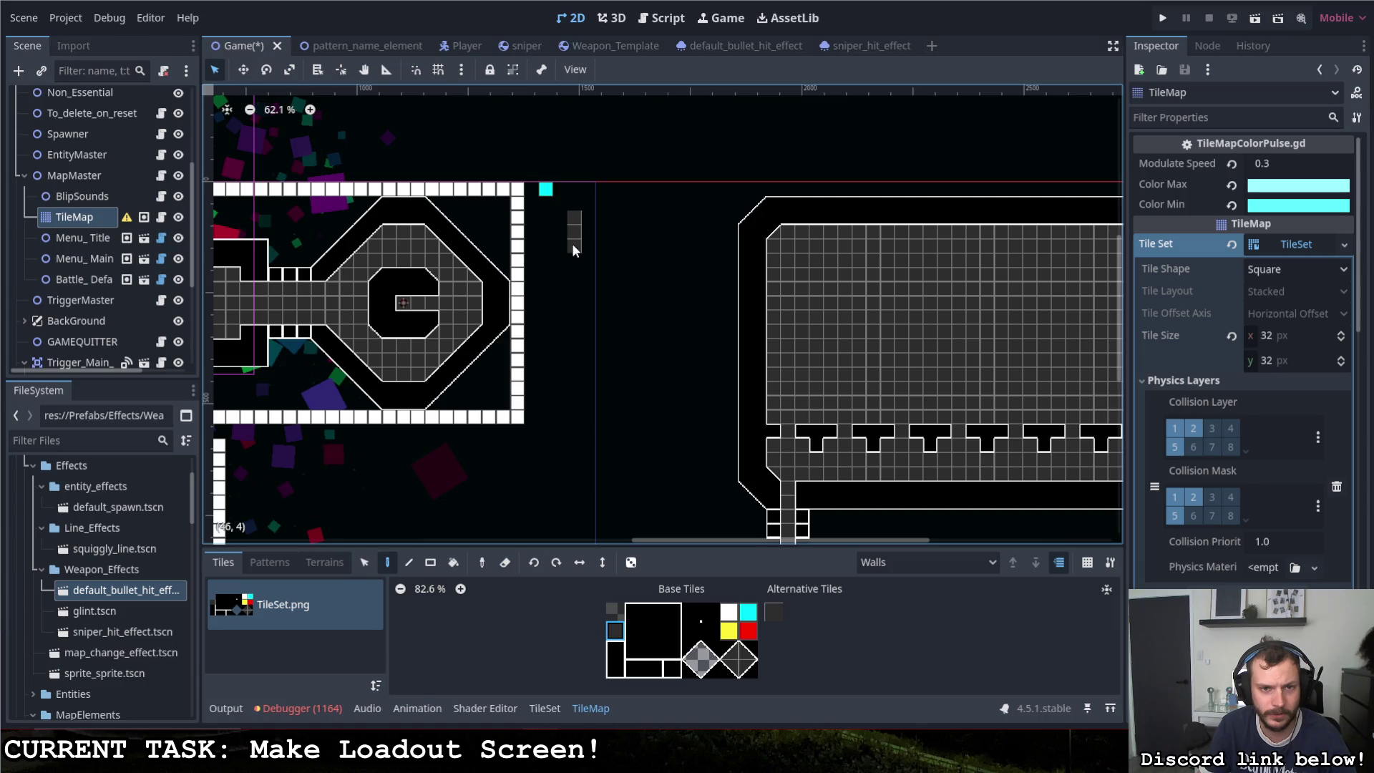
{"action": "left_click", "coordinate": [573, 258]}
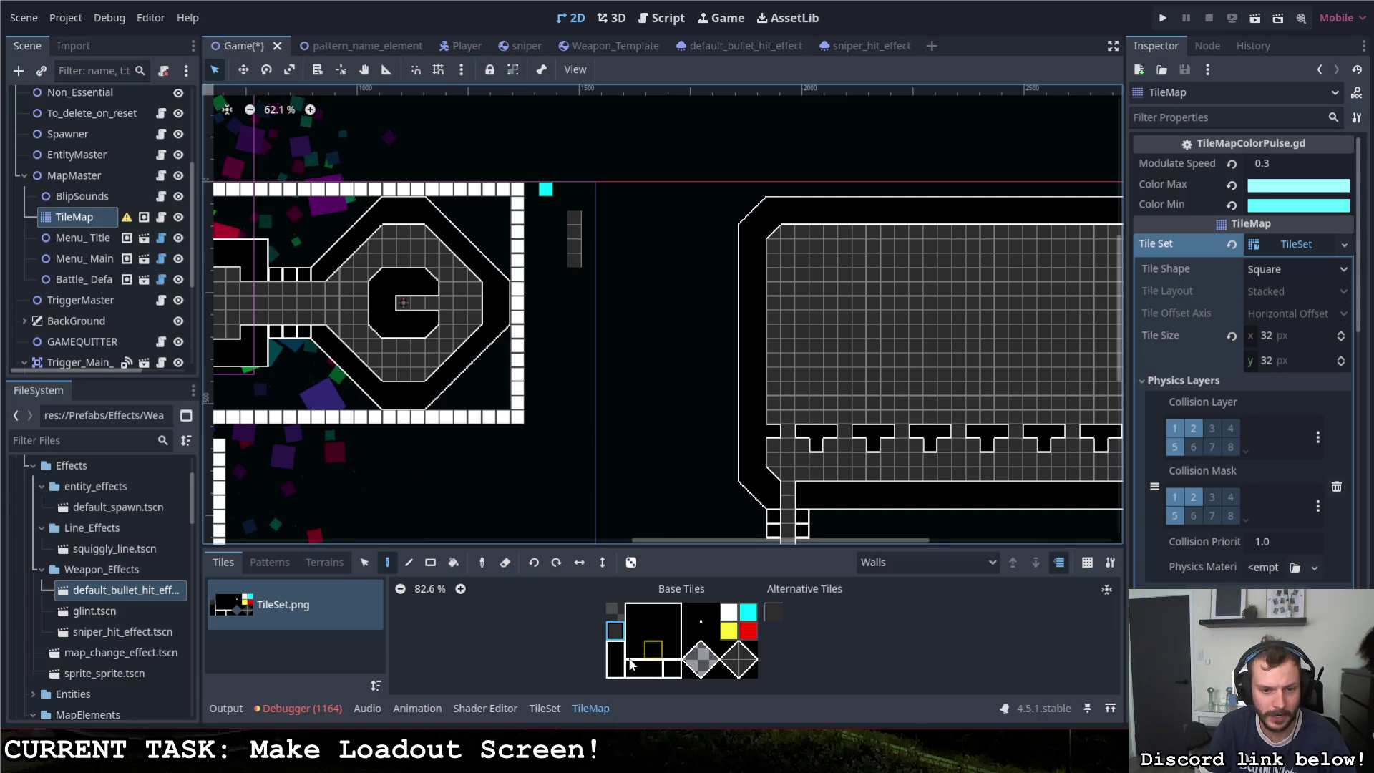
{"action": "left_click", "coordinate": [672, 668]}
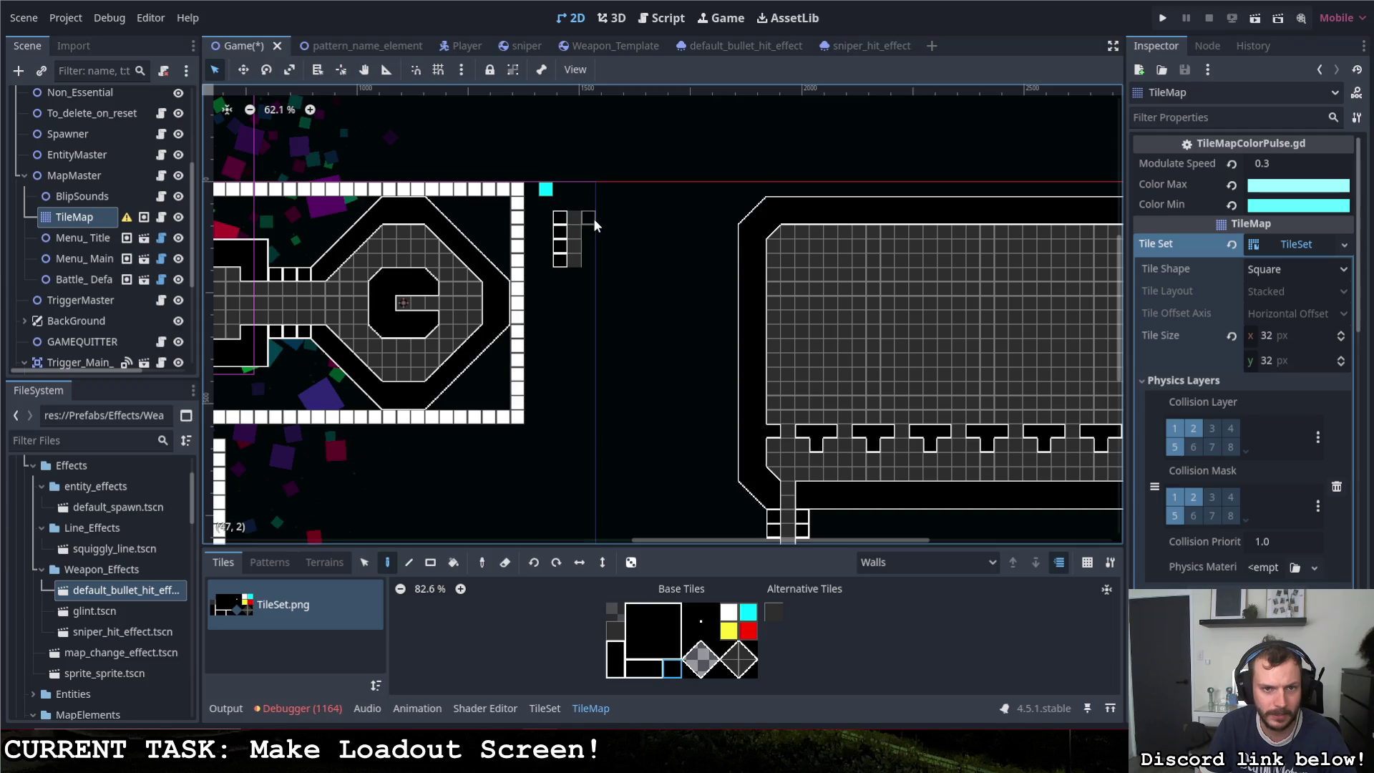
{"action": "scroll", "coordinate": [597, 292], "scroll_direction": "down", "scroll_amount": 2}
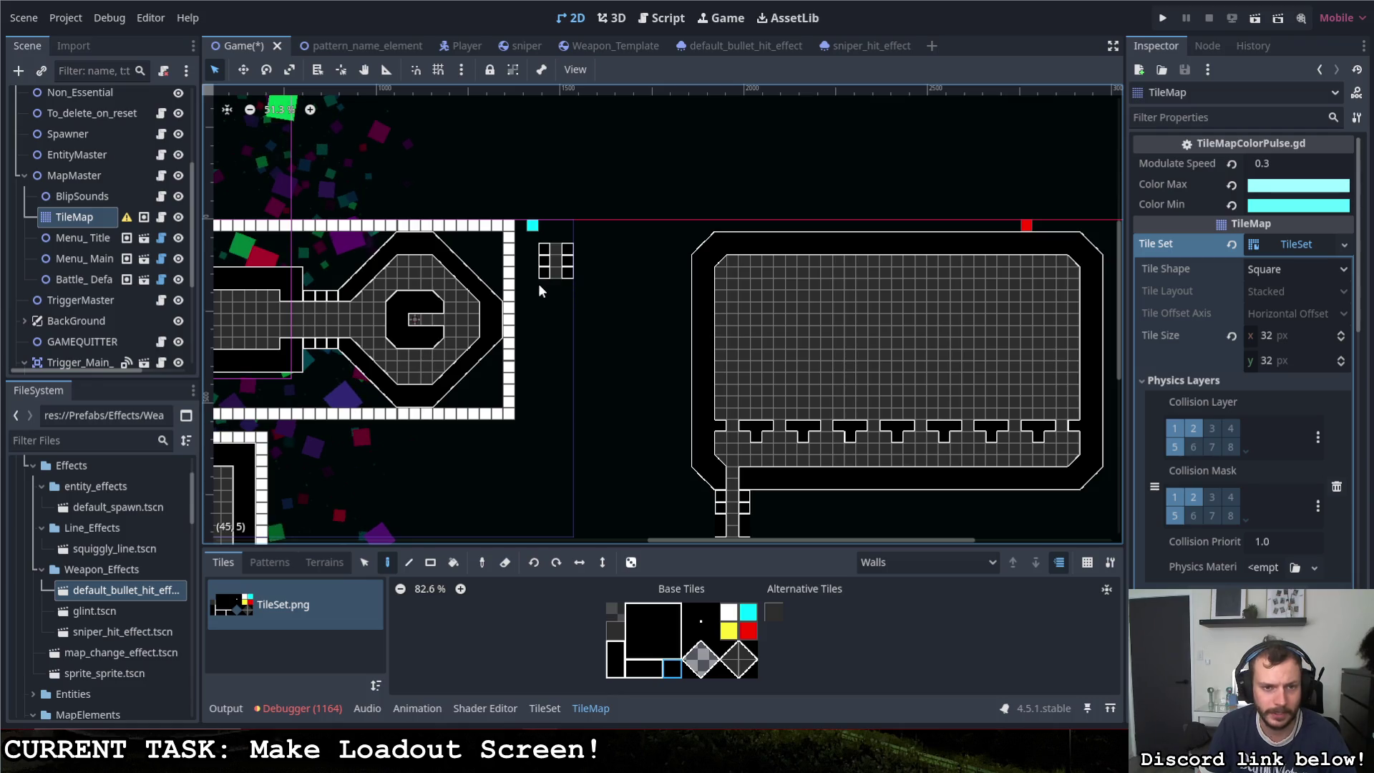
{"action": "scroll", "coordinate": [564, 271], "scroll_direction": "up", "scroll_amount": 2}
{"action": "left_click", "coordinate": [729, 611]}
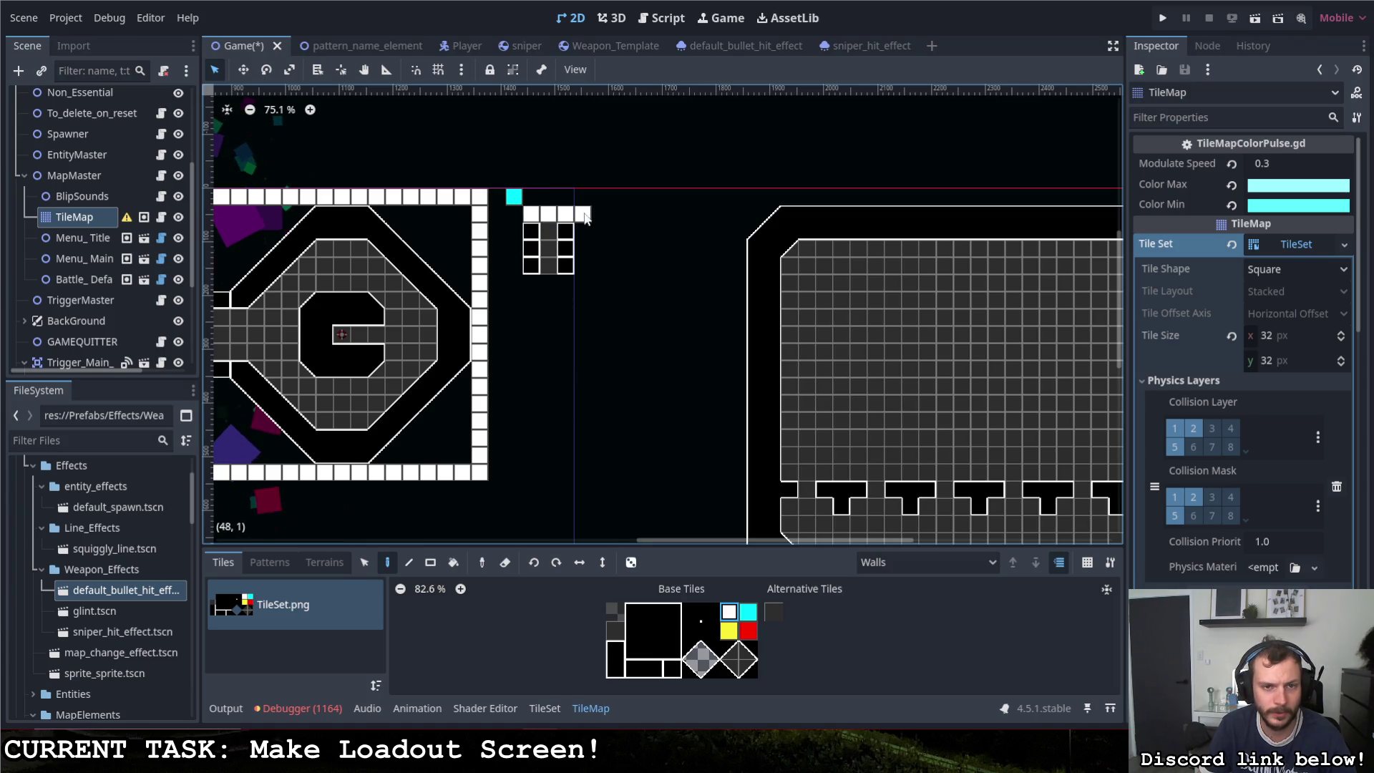
{"action": "mouse_move", "coordinate": [585, 218]}
{"action": "left_mouse_down"}
{"action": "mouse_move", "coordinate": [582, 277]}
{"action": "mouse_move", "coordinate": [531, 284]}
{"action": "mouse_move", "coordinate": [514, 231]}
{"action": "left_mouse_up"}
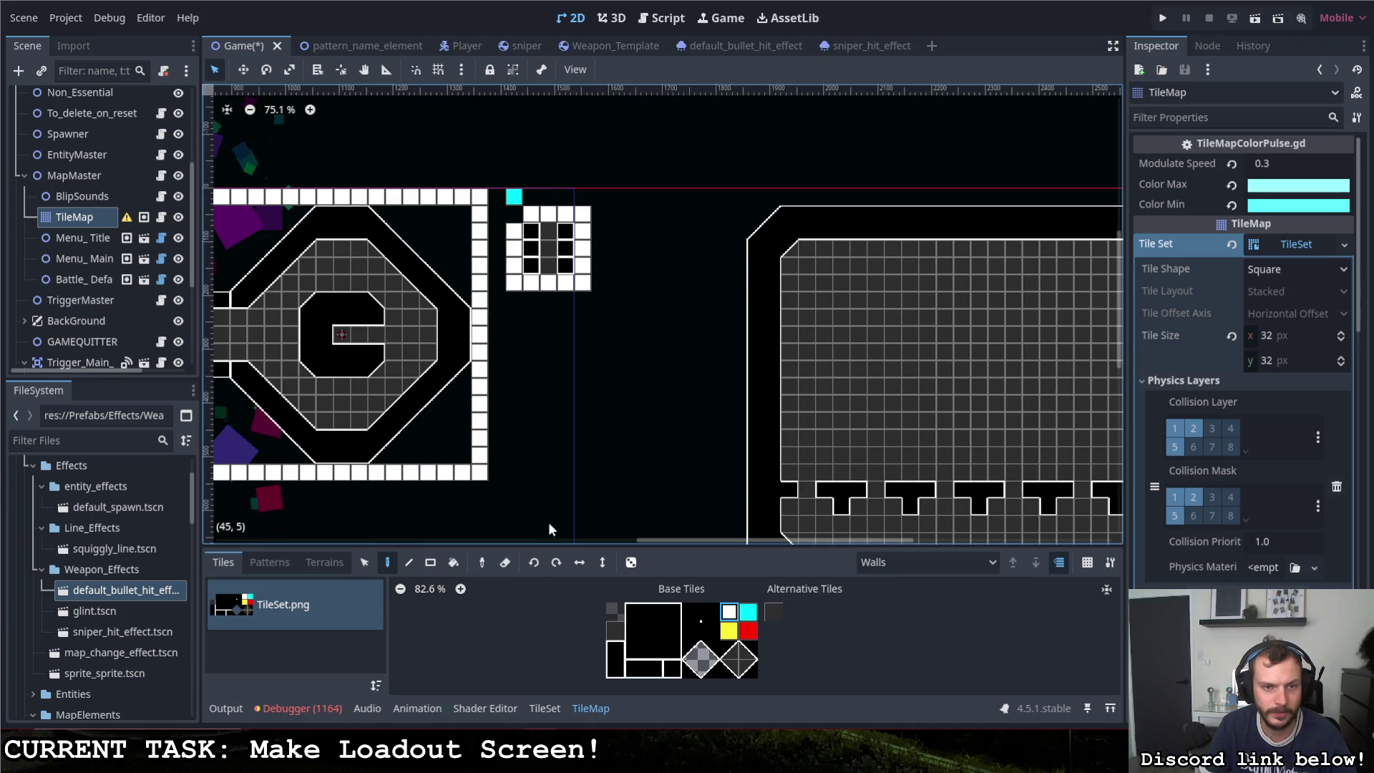
Select the connector block's tiles, then place a cyan tile just to its right
{"action": "left_click", "coordinate": [364, 562]}
{"action": "mouse_move", "coordinate": [593, 278]}
{"action": "left_mouse_down"}
{"action": "mouse_move", "coordinate": [525, 228]}
{"action": "mouse_move", "coordinate": [553, 226]}
{"action": "left_mouse_up"}
{"action": "scroll", "coordinate": [572, 301], "scroll_direction": "down", "scroll_amount": 2}
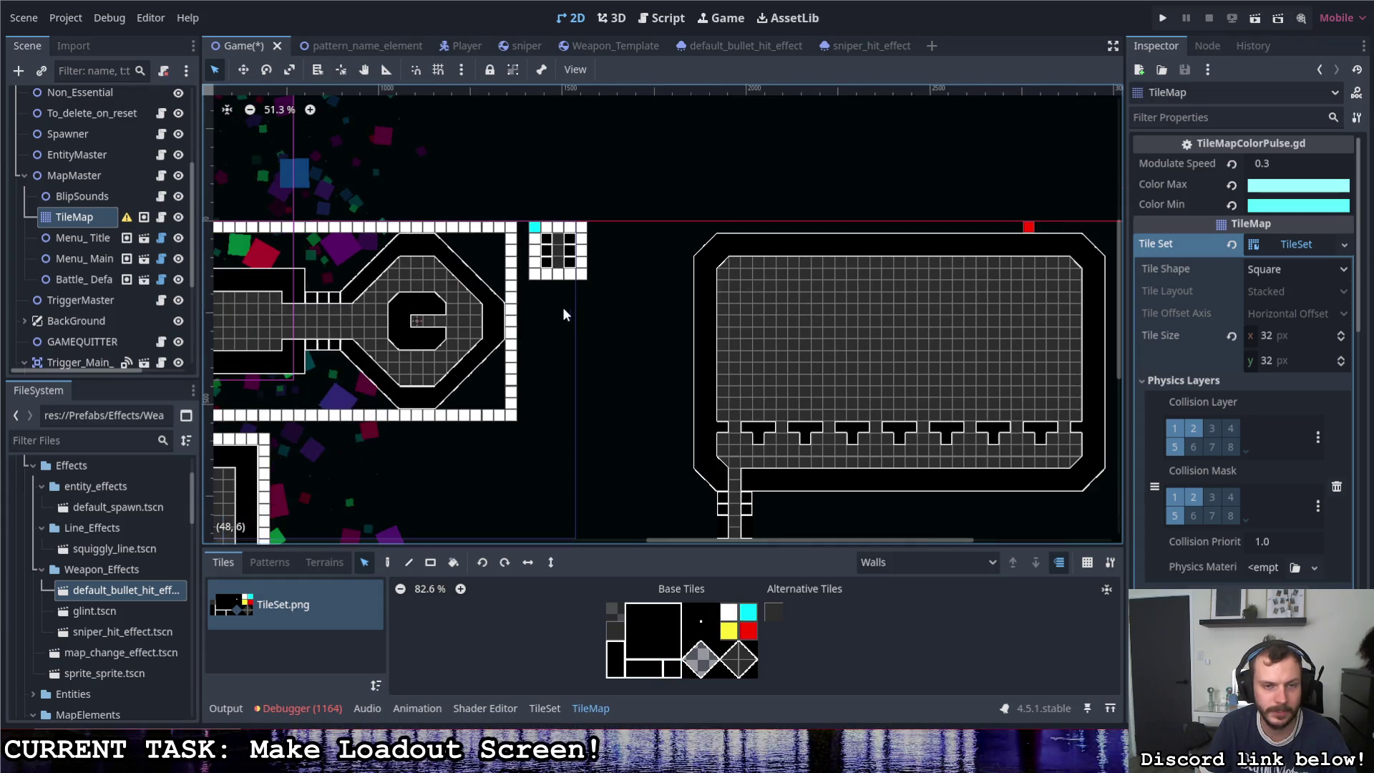
{"action": "left_click", "coordinate": [747, 619]}
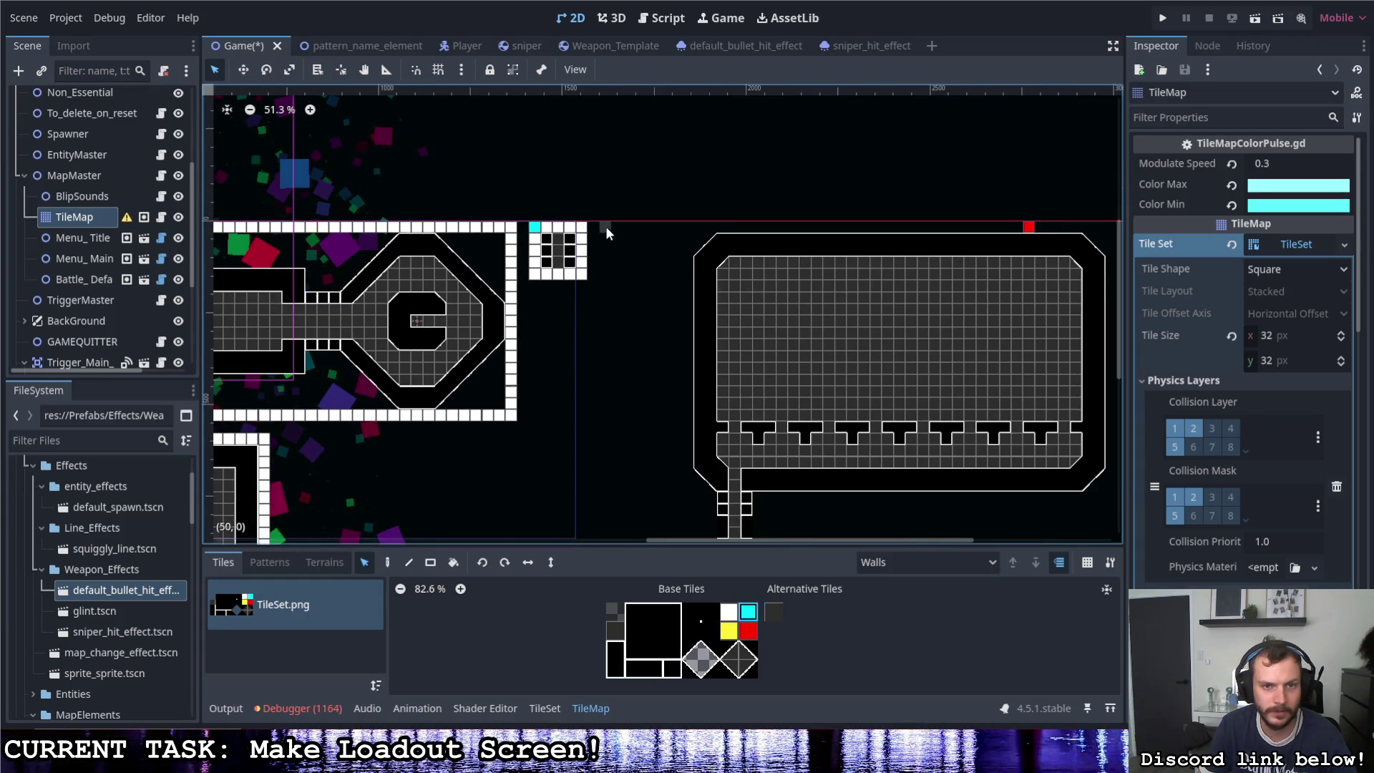
{"action": "left_click", "coordinate": [388, 562]}
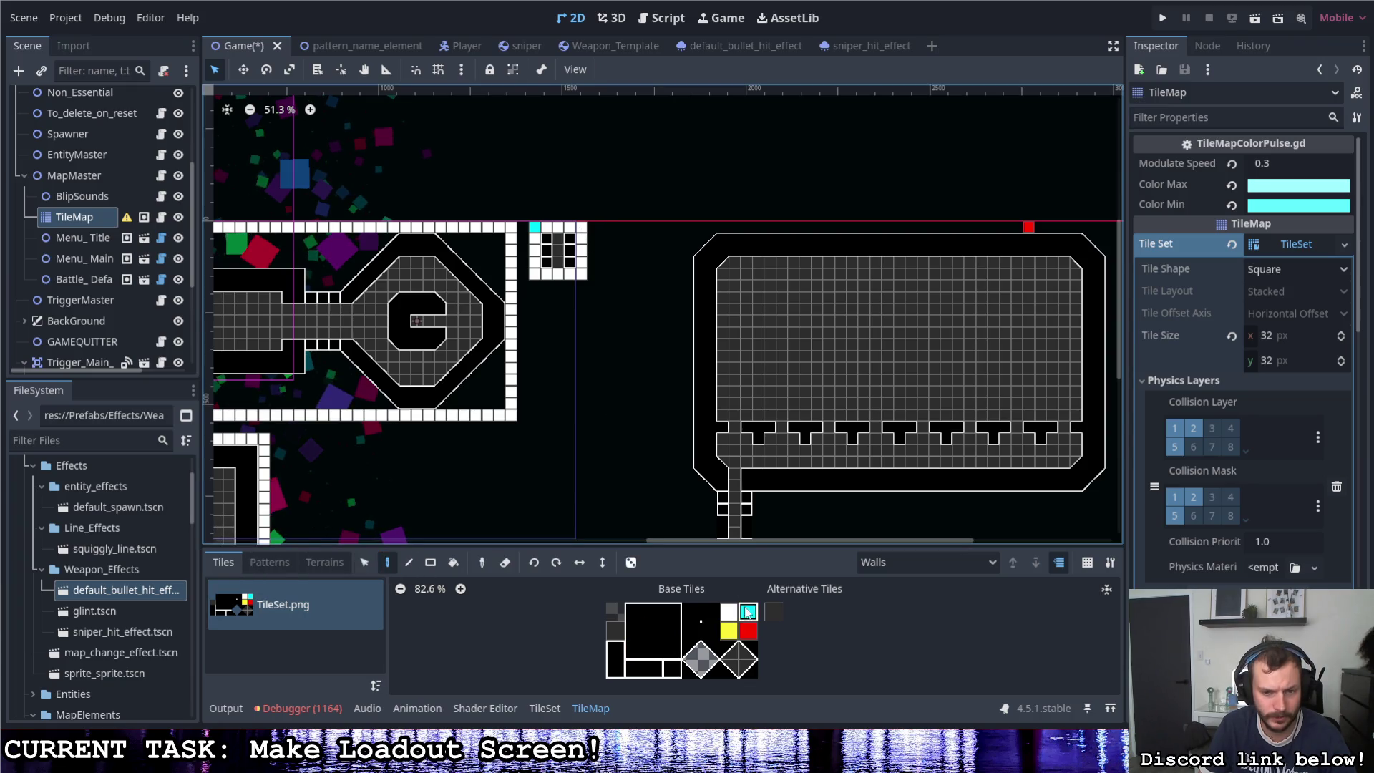
{"action": "left_click", "coordinate": [602, 228]}
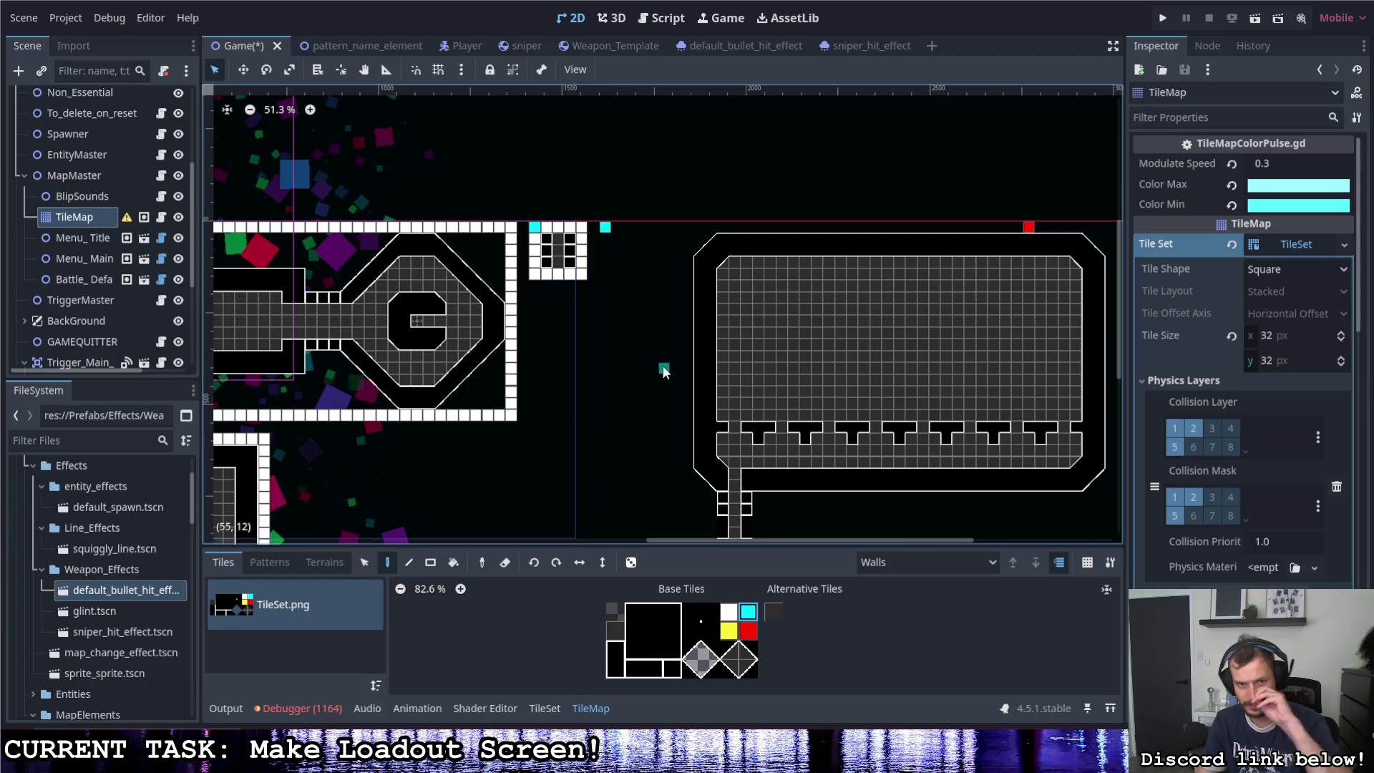
Select the passage stub below the loadout room
{"action": "left_click", "coordinate": [368, 562]}
{"action": "scroll", "coordinate": [735, 494], "scroll_direction": "down", "scroll_amount": 2}
{"action": "mouse_move", "coordinate": [636, 508]}
{"action": "left_mouse_down"}
{"action": "mouse_move", "coordinate": [590, 465]}
{"action": "mouse_move", "coordinate": [598, 483]}
{"action": "left_mouse_up"}
Delete the passage stub and slide the whole loadout room left toward the connector block
{"action": "key", "text": "Delete"}
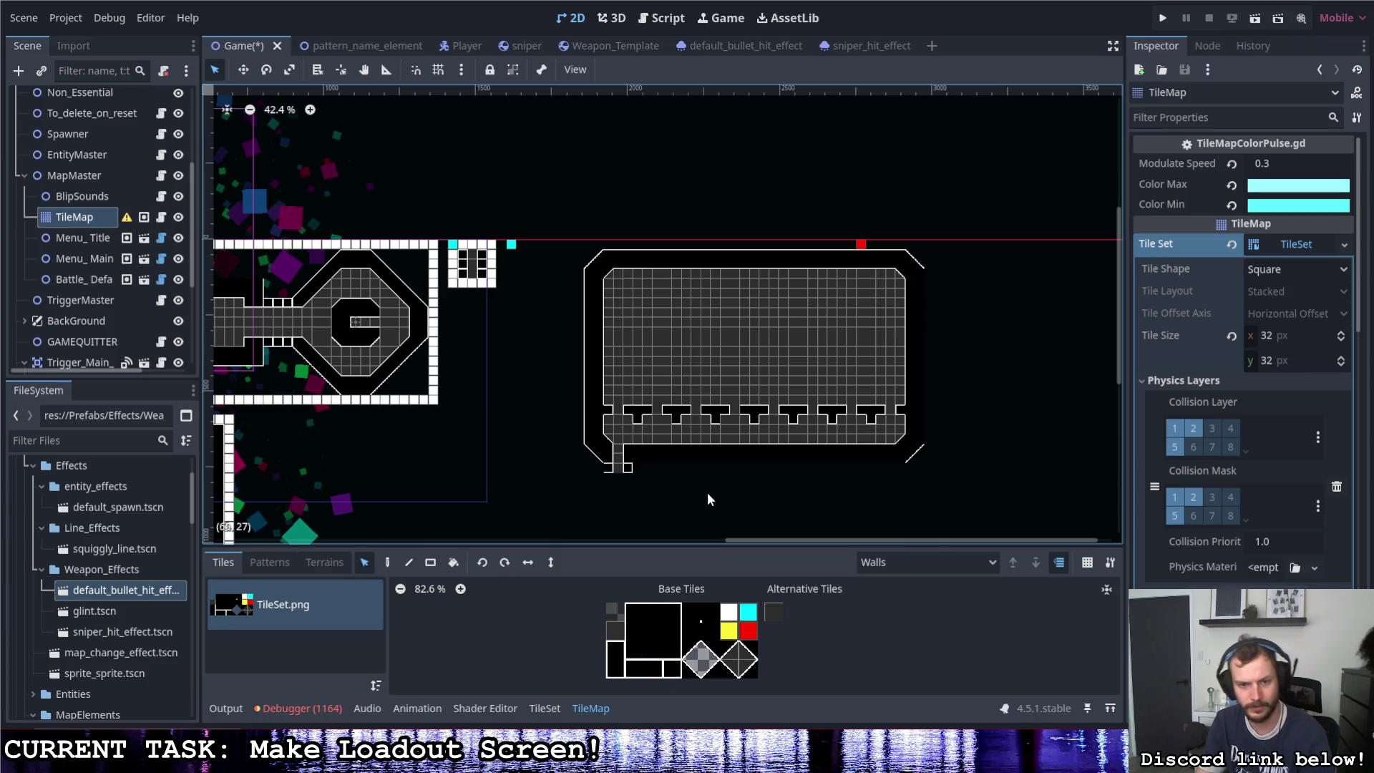
{"action": "left_click_drag", "start_coordinate": [919, 464], "coordinate": [594, 263]}
{"action": "mouse_move", "coordinate": [670, 337]}
{"action": "left_mouse_down"}
{"action": "mouse_move", "coordinate": [616, 327]}
{"action": "mouse_move", "coordinate": [627, 340]}
{"action": "left_mouse_up"}
Draw white wall lines along the loadout room's top, left side and bottom
{"action": "left_click", "coordinate": [548, 466]}
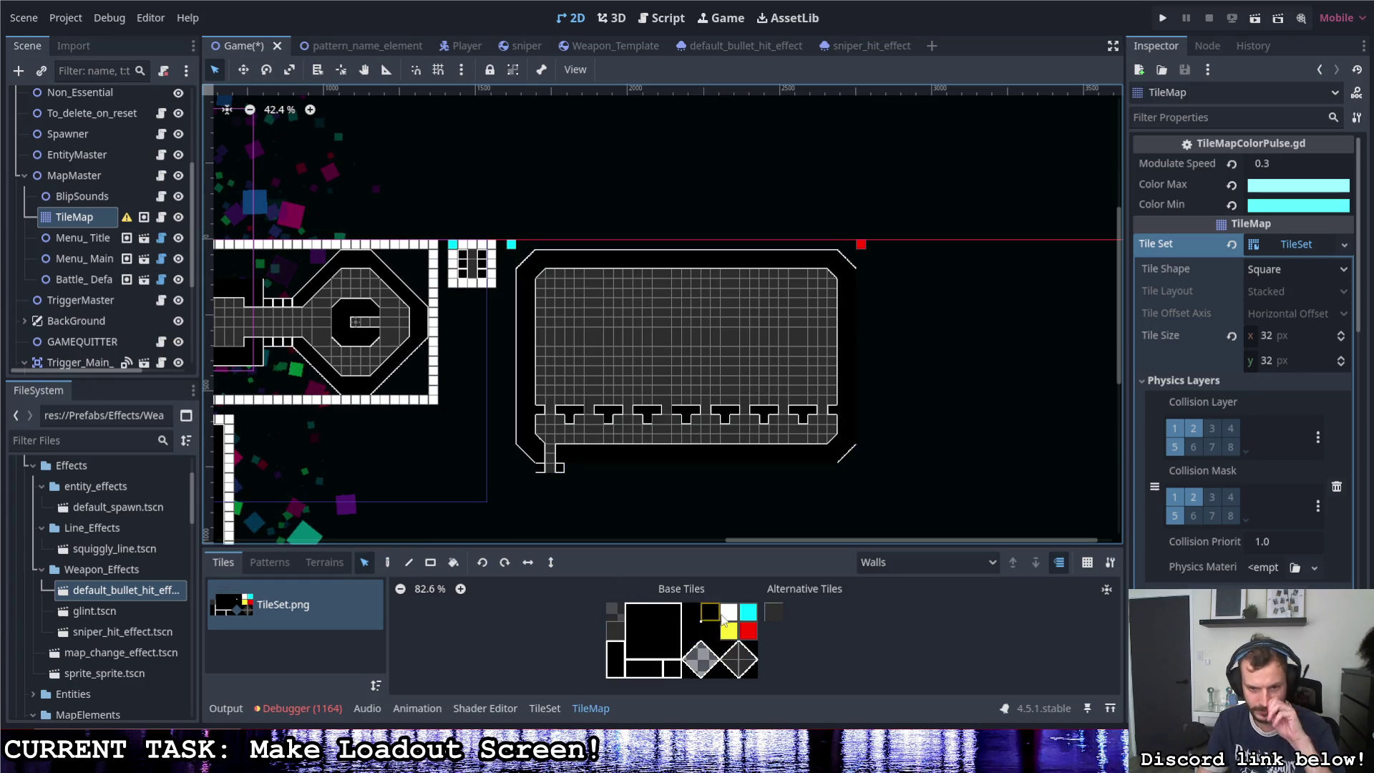
{"action": "left_click", "coordinate": [409, 562]}
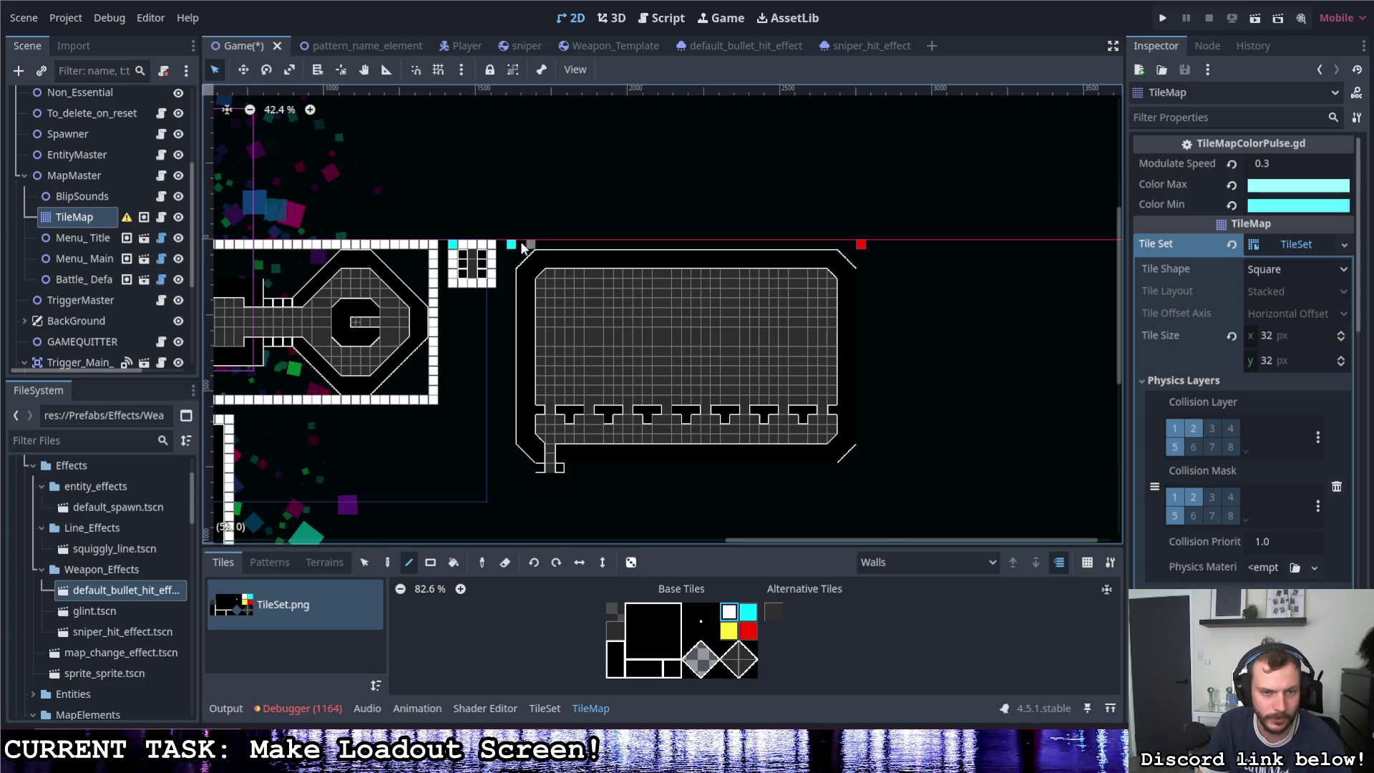
{"action": "left_click_drag", "start_coordinate": [622, 251], "coordinate": [853, 245]}
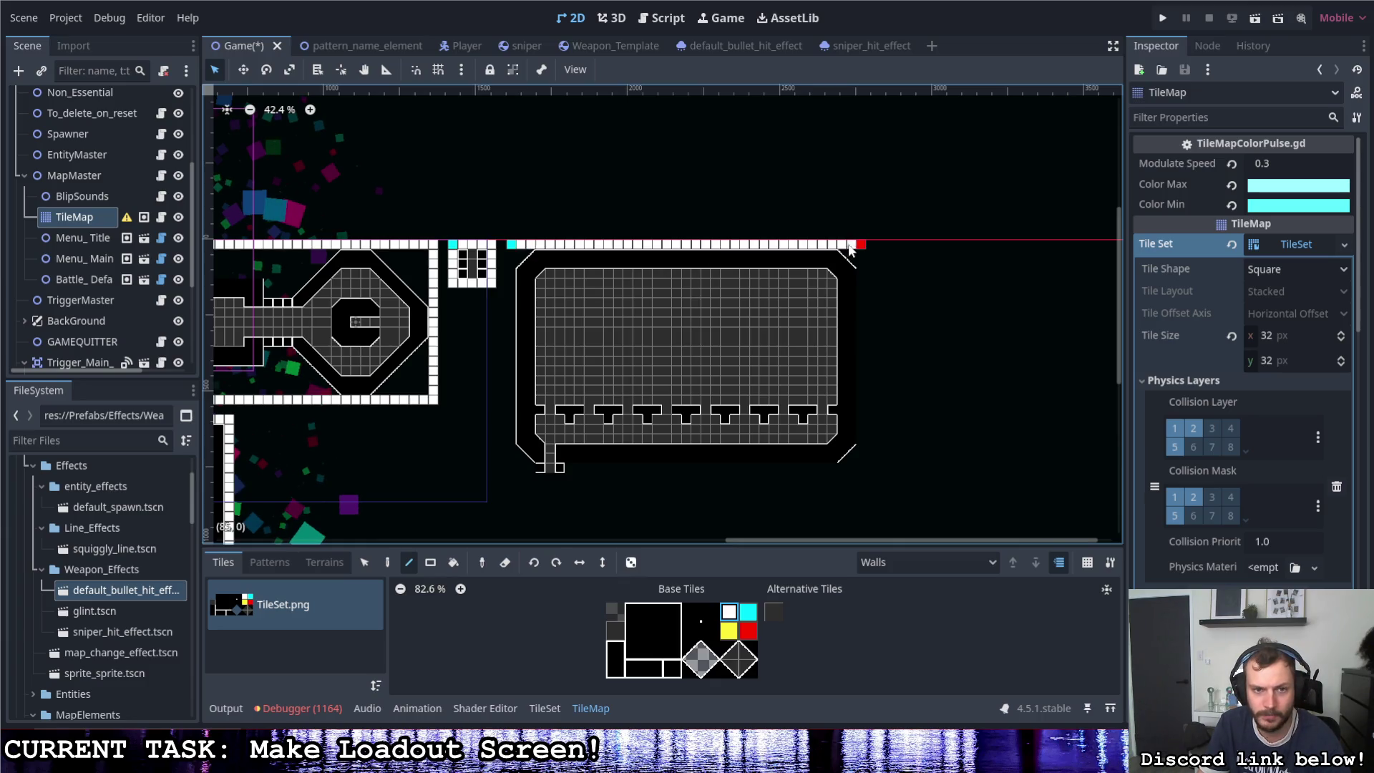
{"action": "left_click_drag", "start_coordinate": [505, 284], "coordinate": [511, 469]}
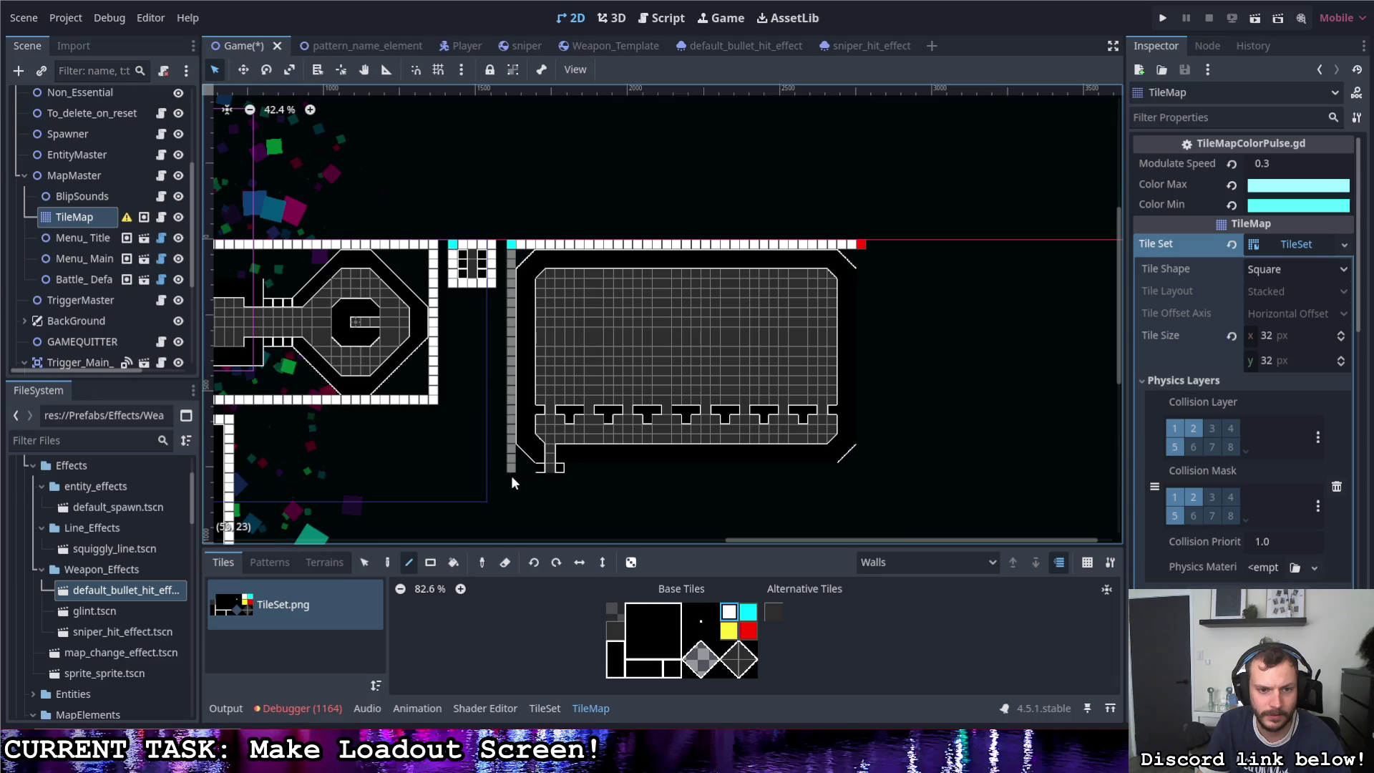
{"action": "mouse_move", "coordinate": [511, 475]}
{"action": "left_mouse_down"}
{"action": "mouse_move", "coordinate": [848, 483]}
{"action": "mouse_move", "coordinate": [889, 301]}
{"action": "mouse_move", "coordinate": [861, 260]}
{"action": "left_mouse_up"}
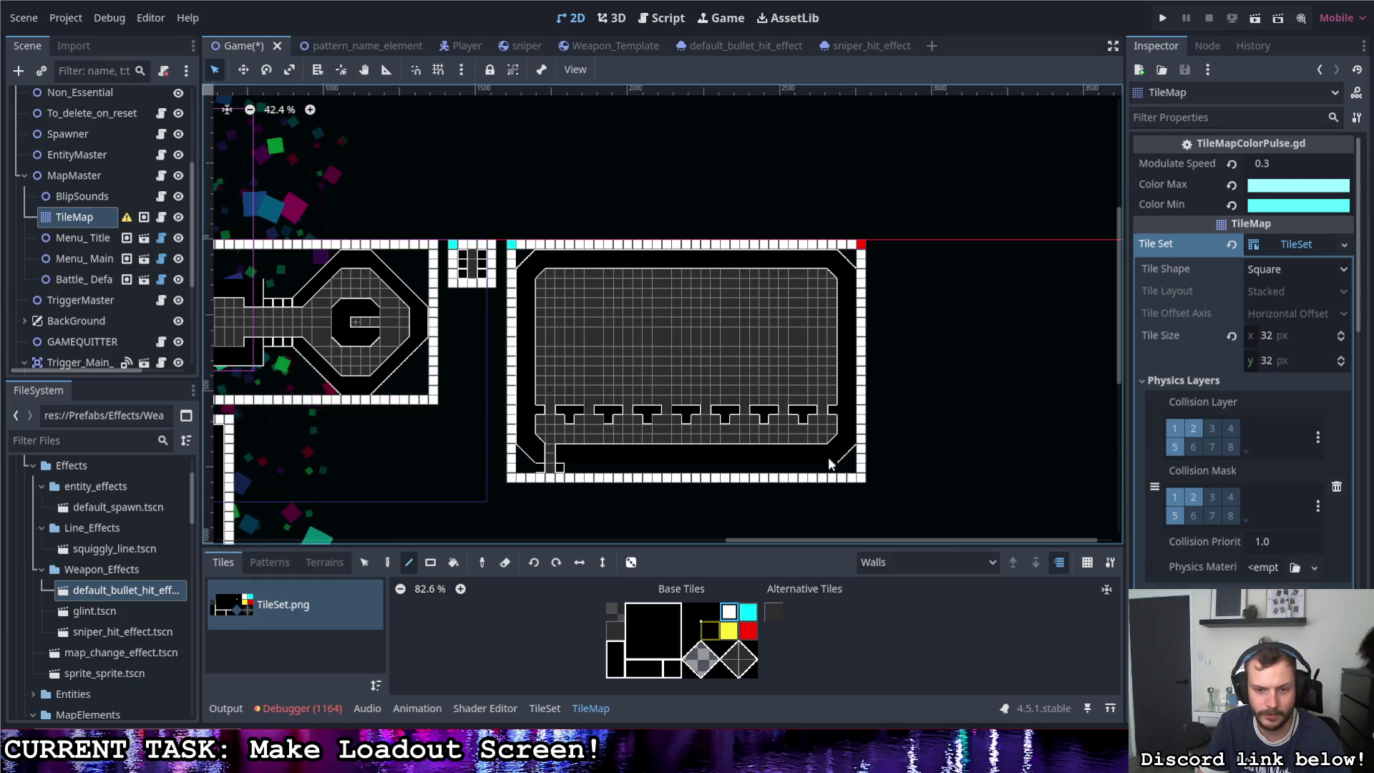
{"action": "left_click", "coordinate": [748, 629]}
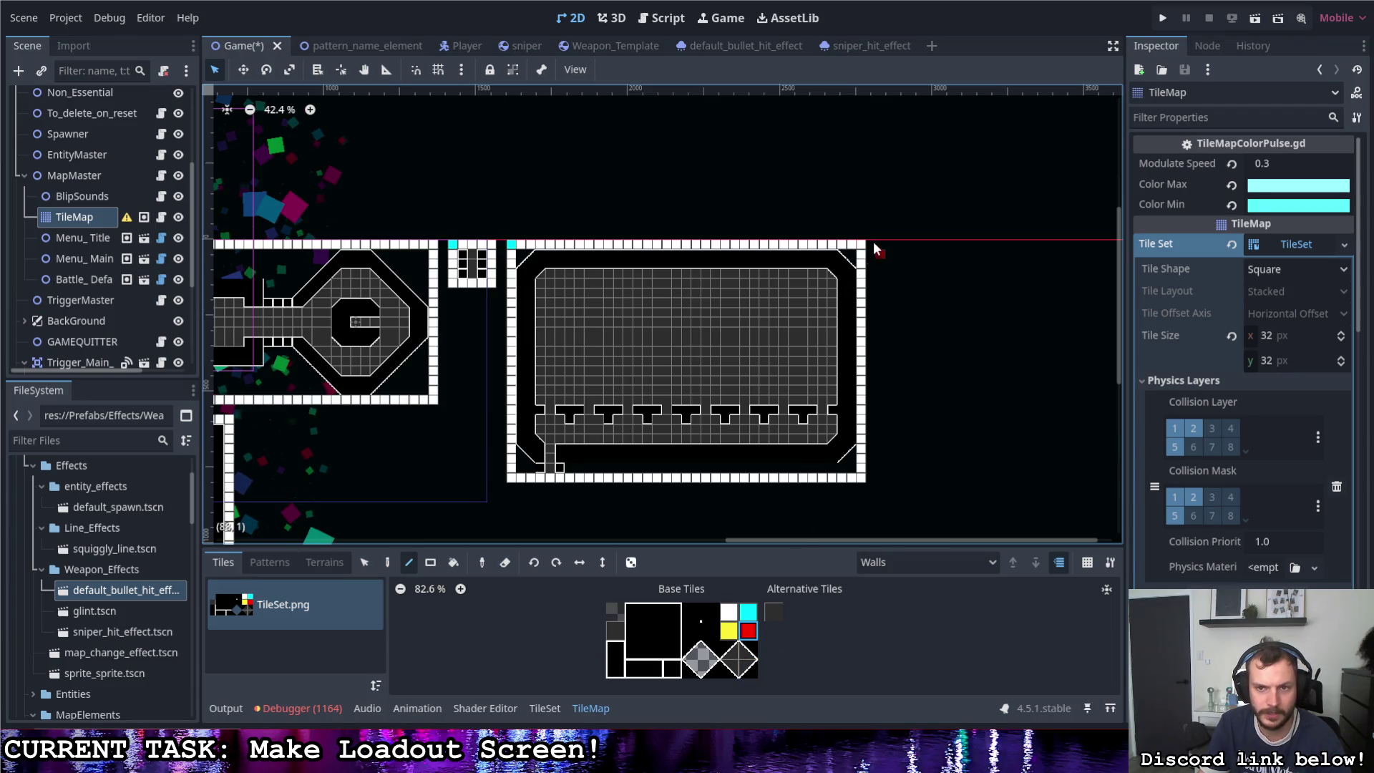
Paint a yellow marker tile into the big room's wall
{"action": "scroll", "coordinate": [531, 312], "scroll_direction": "up", "scroll_amount": 2}
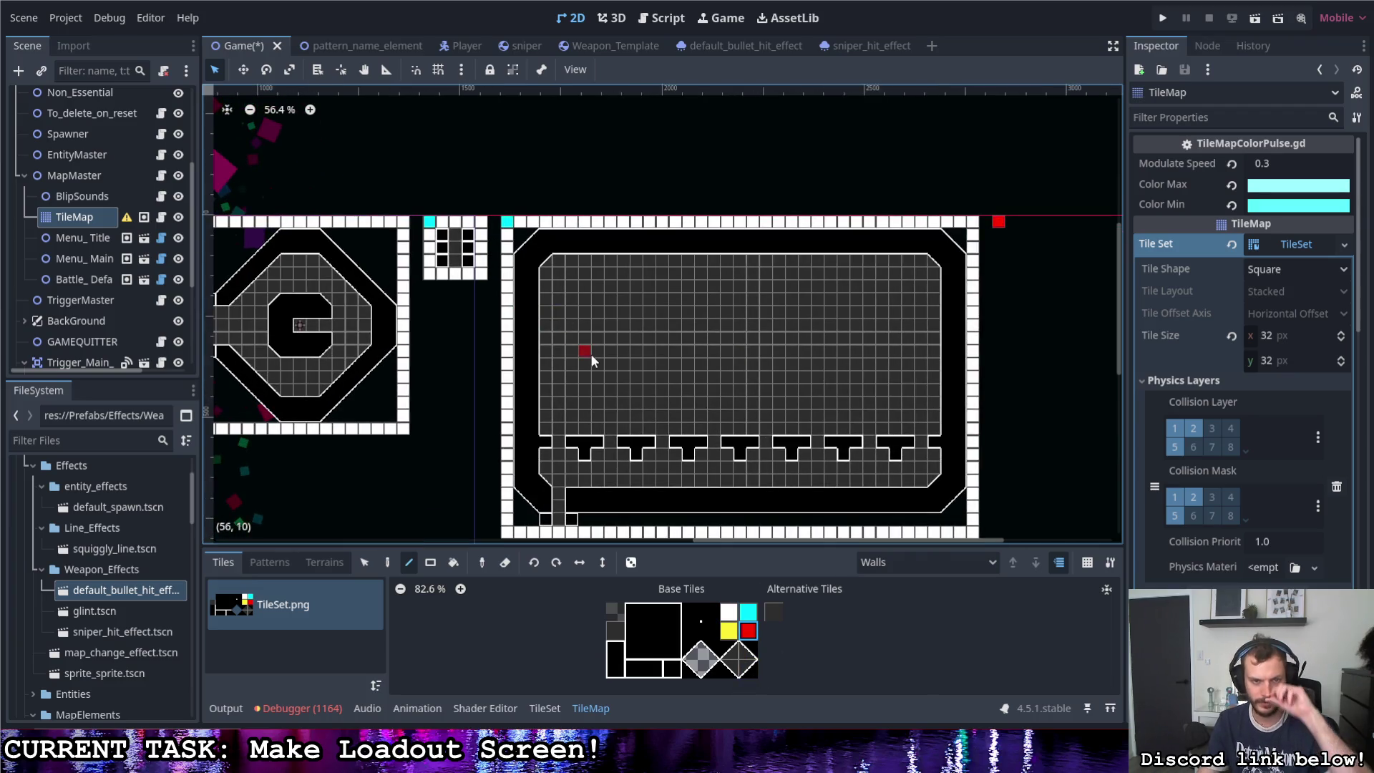
{"action": "scroll", "coordinate": [587, 300], "scroll_direction": "down", "scroll_amount": 2}
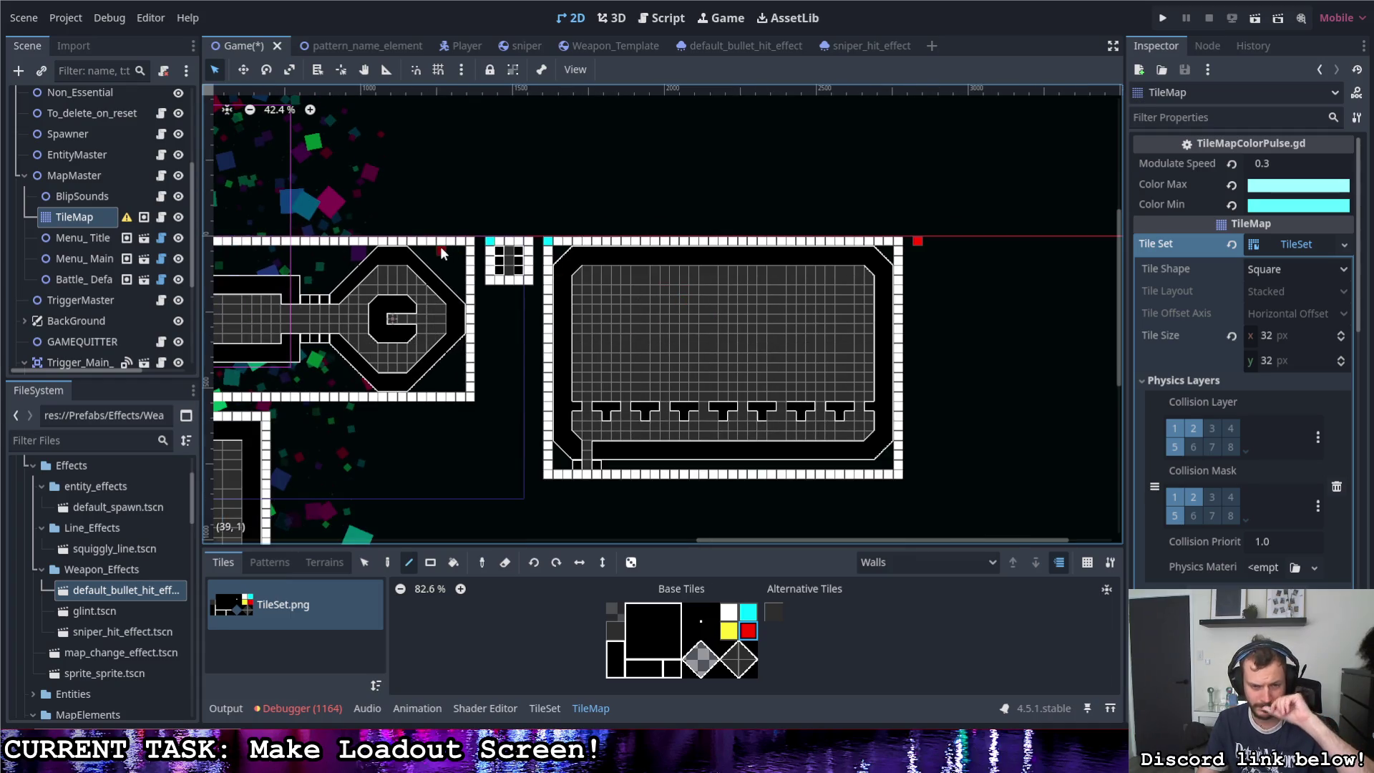
{"action": "scroll", "coordinate": [458, 255], "scroll_direction": "down", "scroll_amount": 1}
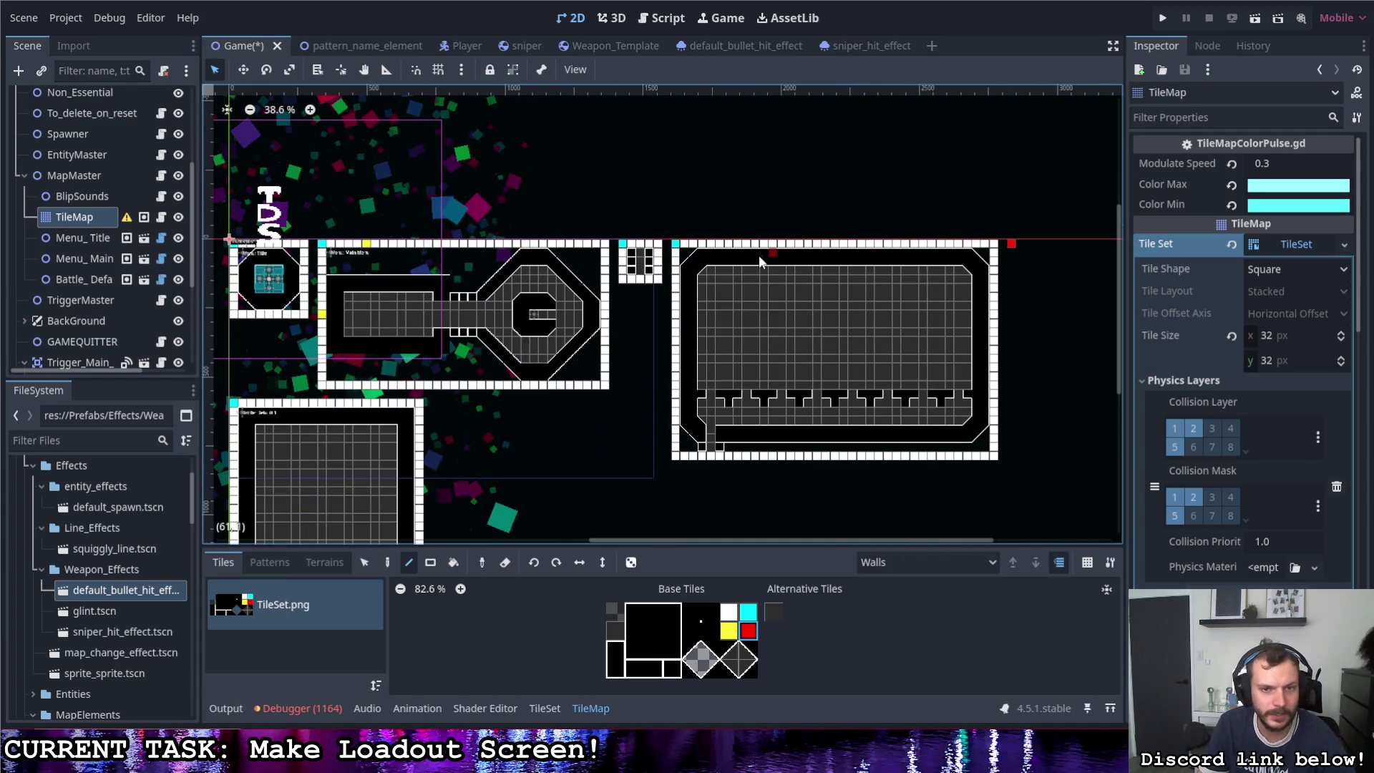
{"action": "scroll", "coordinate": [759, 256], "scroll_direction": "up", "scroll_amount": 2}
{"action": "scroll", "coordinate": [745, 266], "scroll_direction": "up", "scroll_amount": 1}
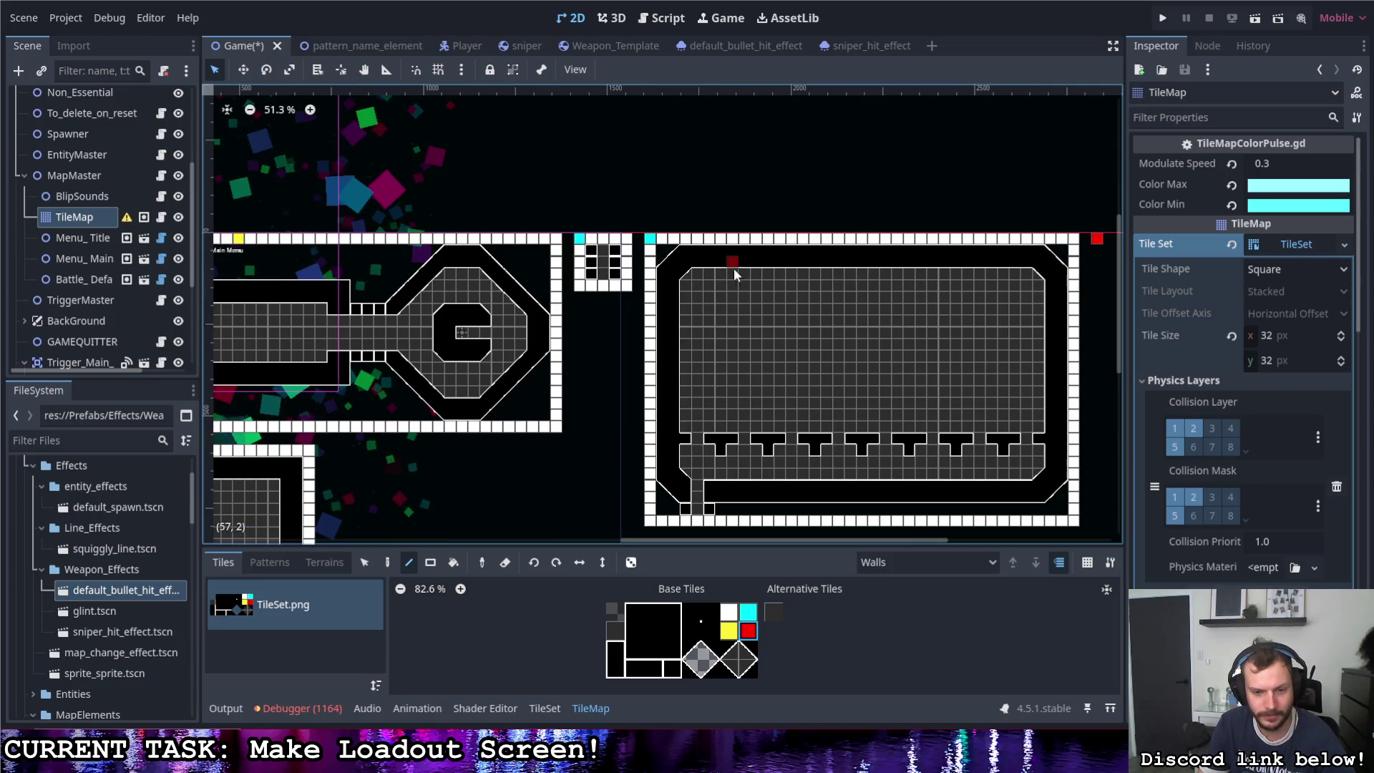
{"action": "left_click", "coordinate": [729, 630]}
{"action": "scroll", "coordinate": [617, 324], "scroll_direction": "up", "scroll_amount": 1}
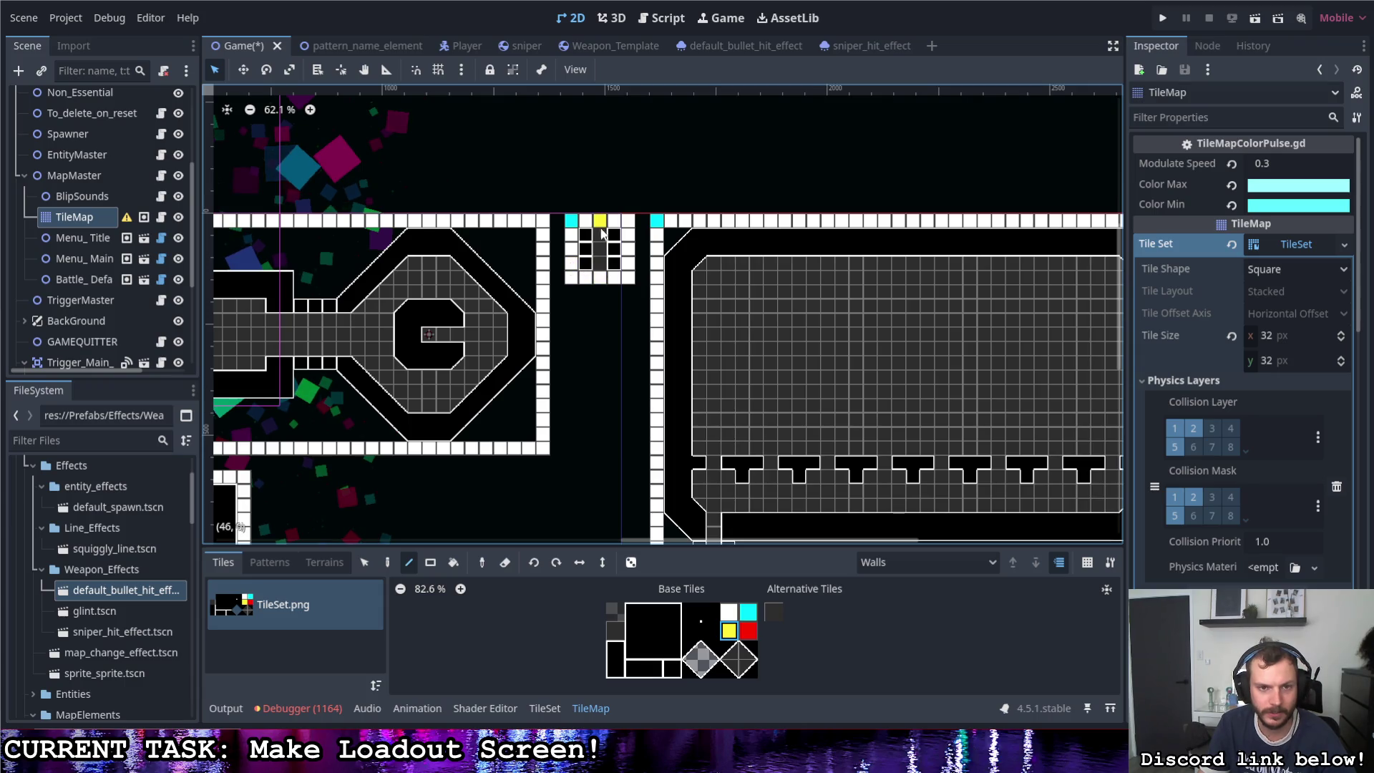
{"action": "scroll", "coordinate": [721, 333], "scroll_direction": "down", "scroll_amount": 3}
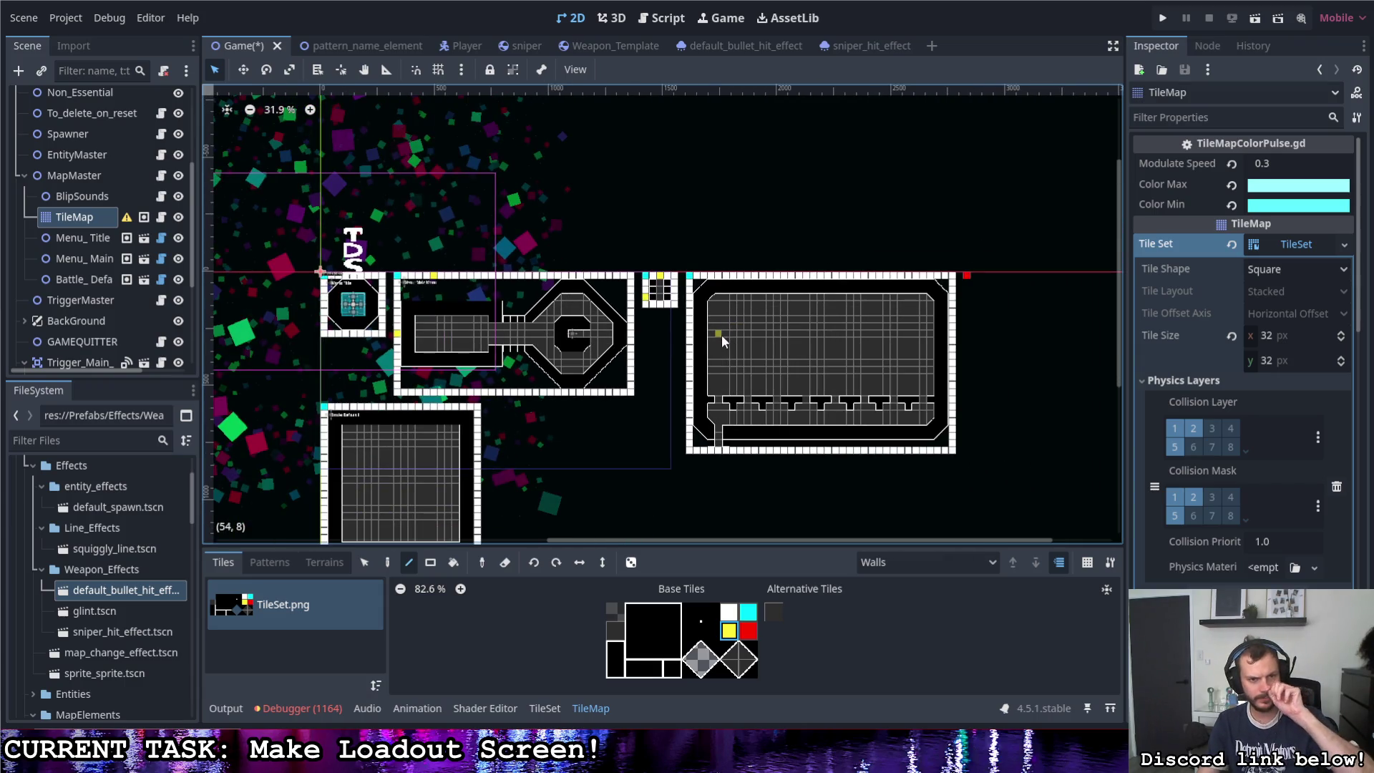
{"action": "scroll", "coordinate": [795, 438], "scroll_direction": "up", "scroll_amount": 2}
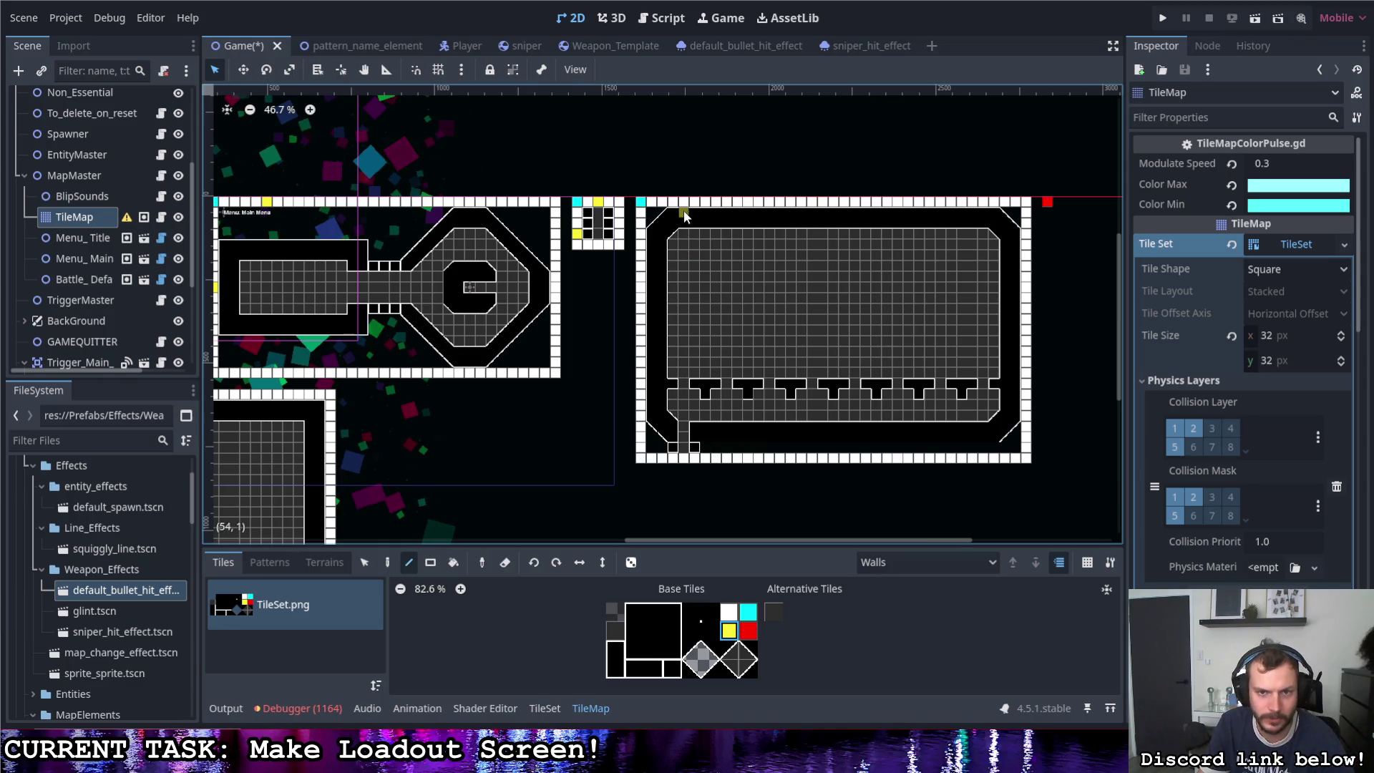
{"action": "left_click", "coordinate": [641, 448]}
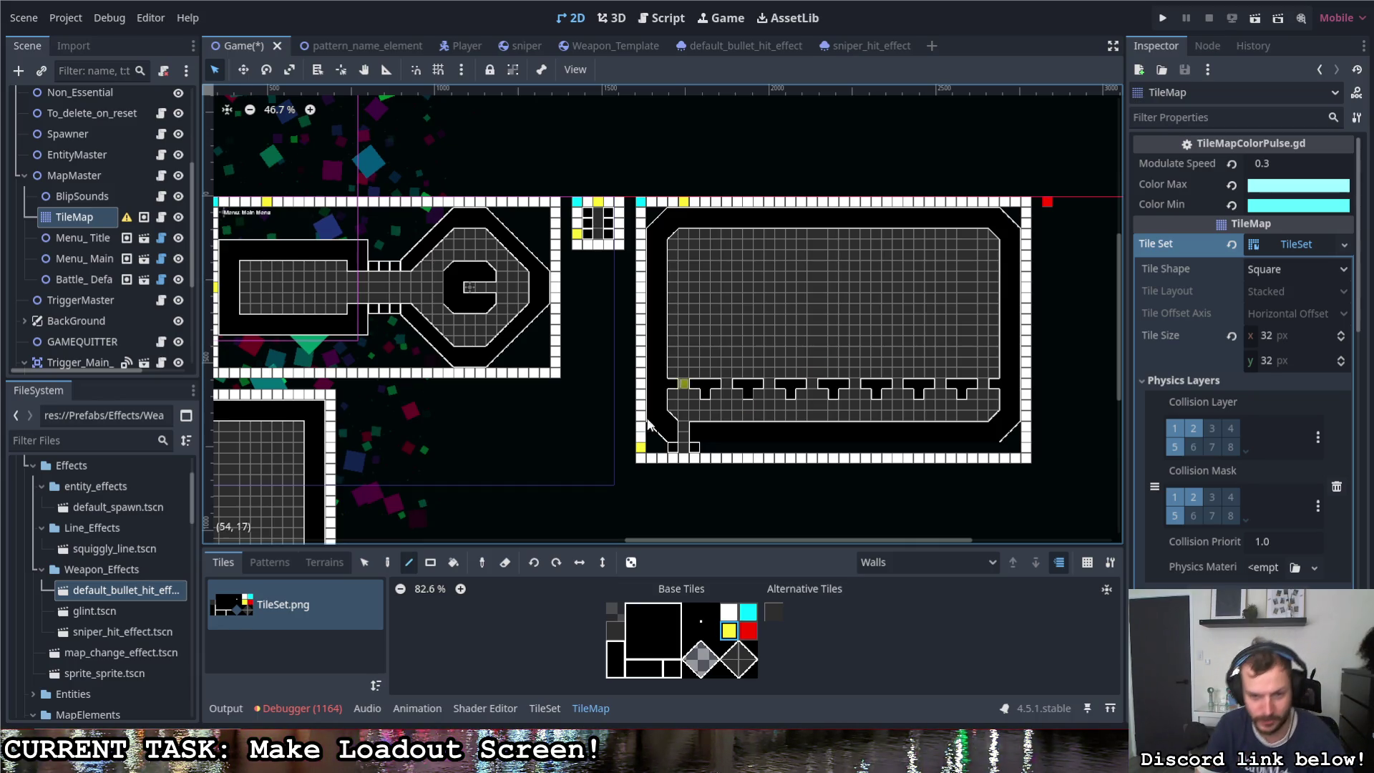
Select the white wall tile and zoom in on the Main Menu room's left chamber
{"action": "left_click", "coordinate": [645, 458], "text": "ctrl"}
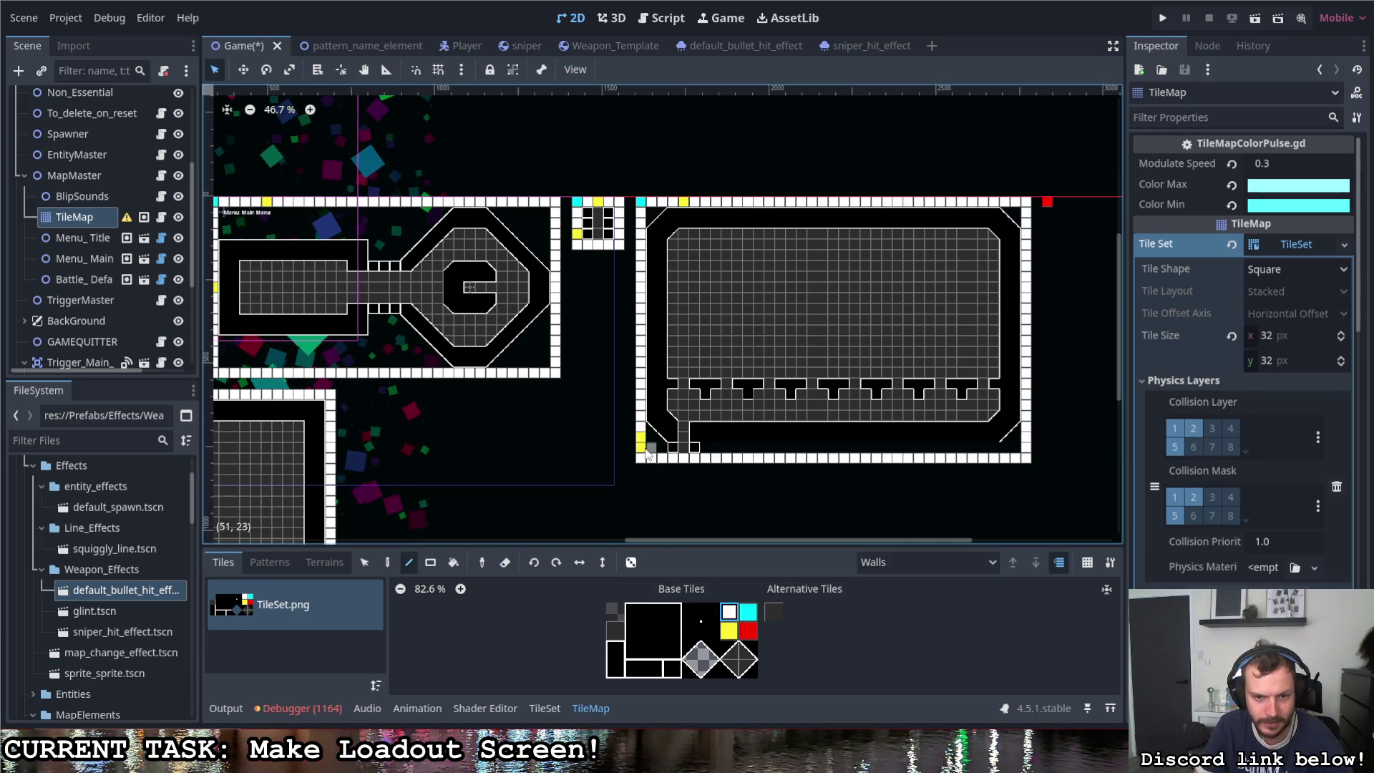
{"action": "scroll", "coordinate": [651, 510], "scroll_direction": "down", "scroll_amount": 3}
{"action": "scroll", "coordinate": [586, 475], "scroll_direction": "up", "scroll_amount": 1}
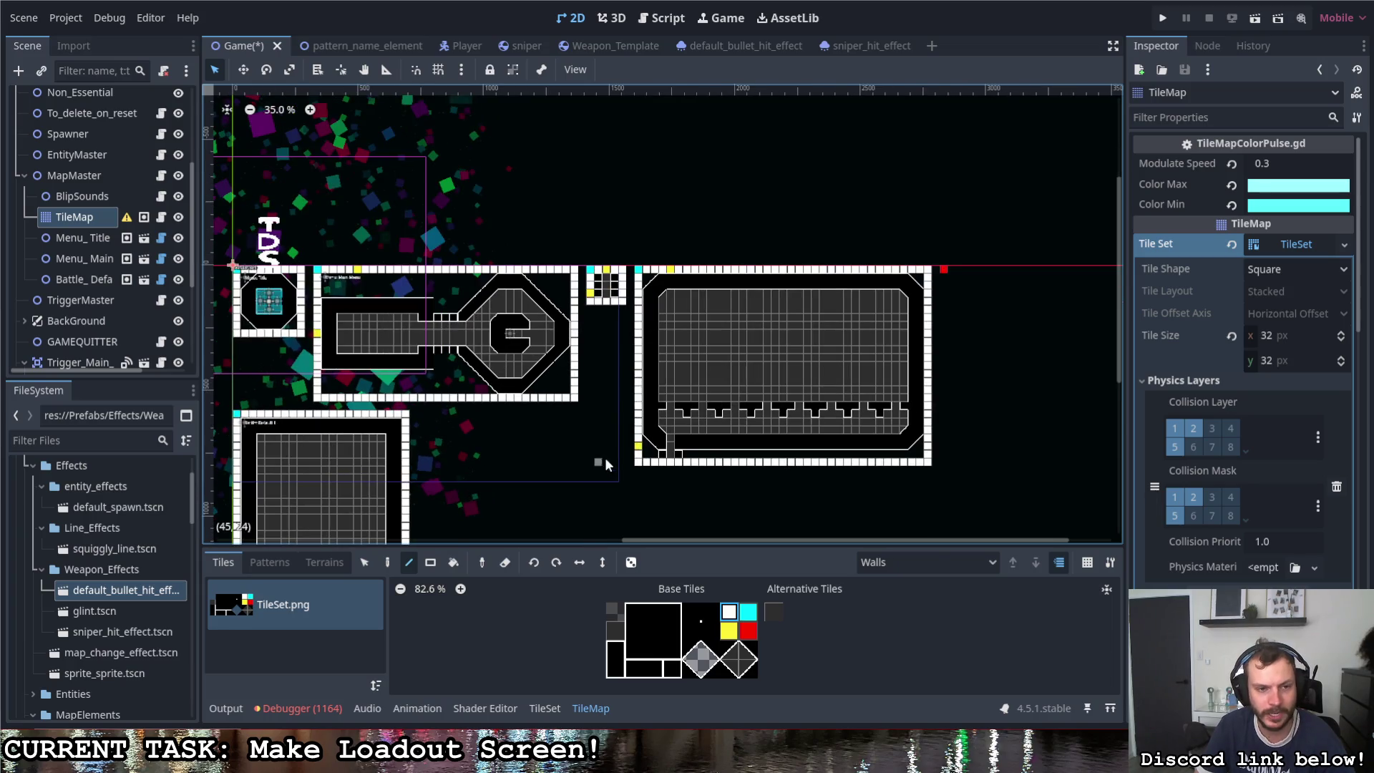
{"action": "scroll", "coordinate": [604, 458], "scroll_direction": "up", "scroll_amount": 1}
{"action": "scroll", "coordinate": [318, 299], "scroll_direction": "up", "scroll_amount": 7}
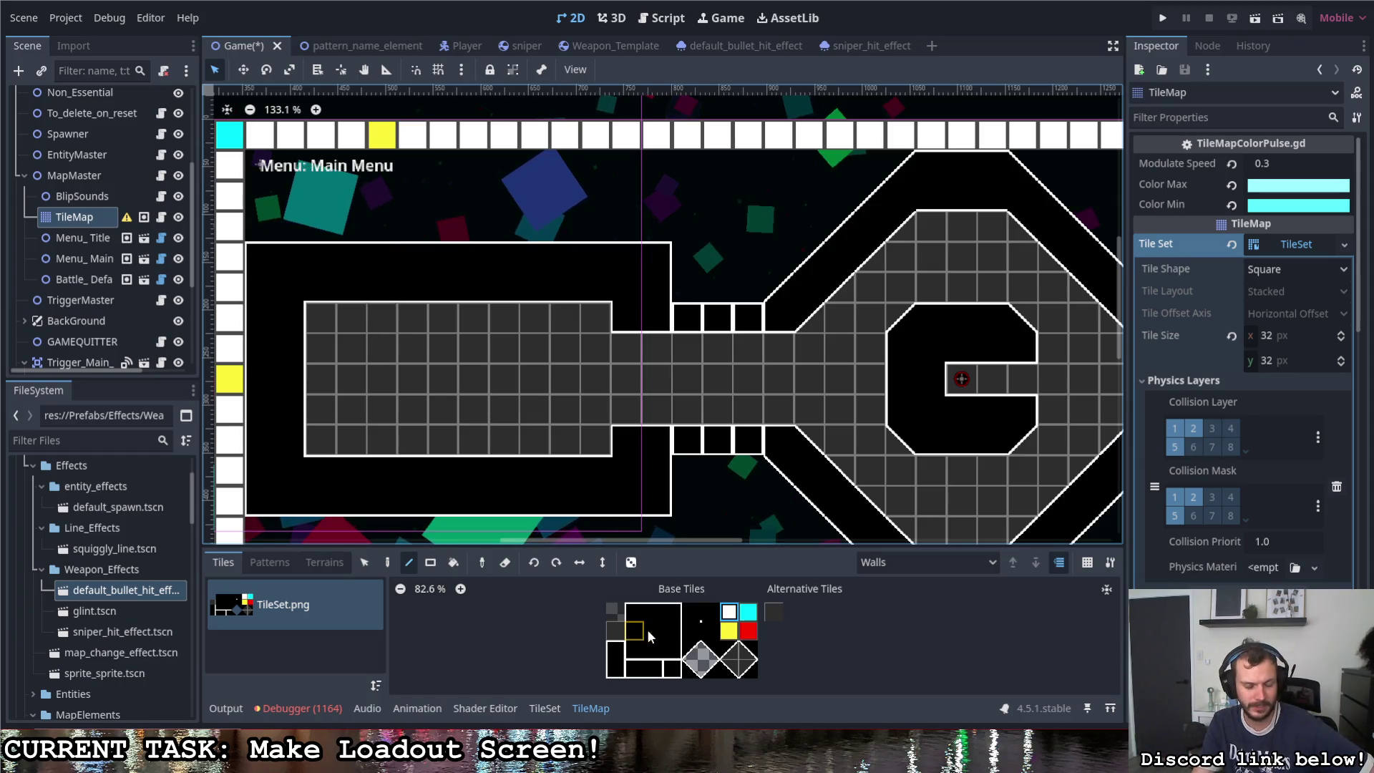
Paint the alcove's two vertical wall sides and their cap above the left chamber
{"action": "left_click", "coordinate": [670, 653]}
{"action": "left_click", "coordinate": [360, 286]}
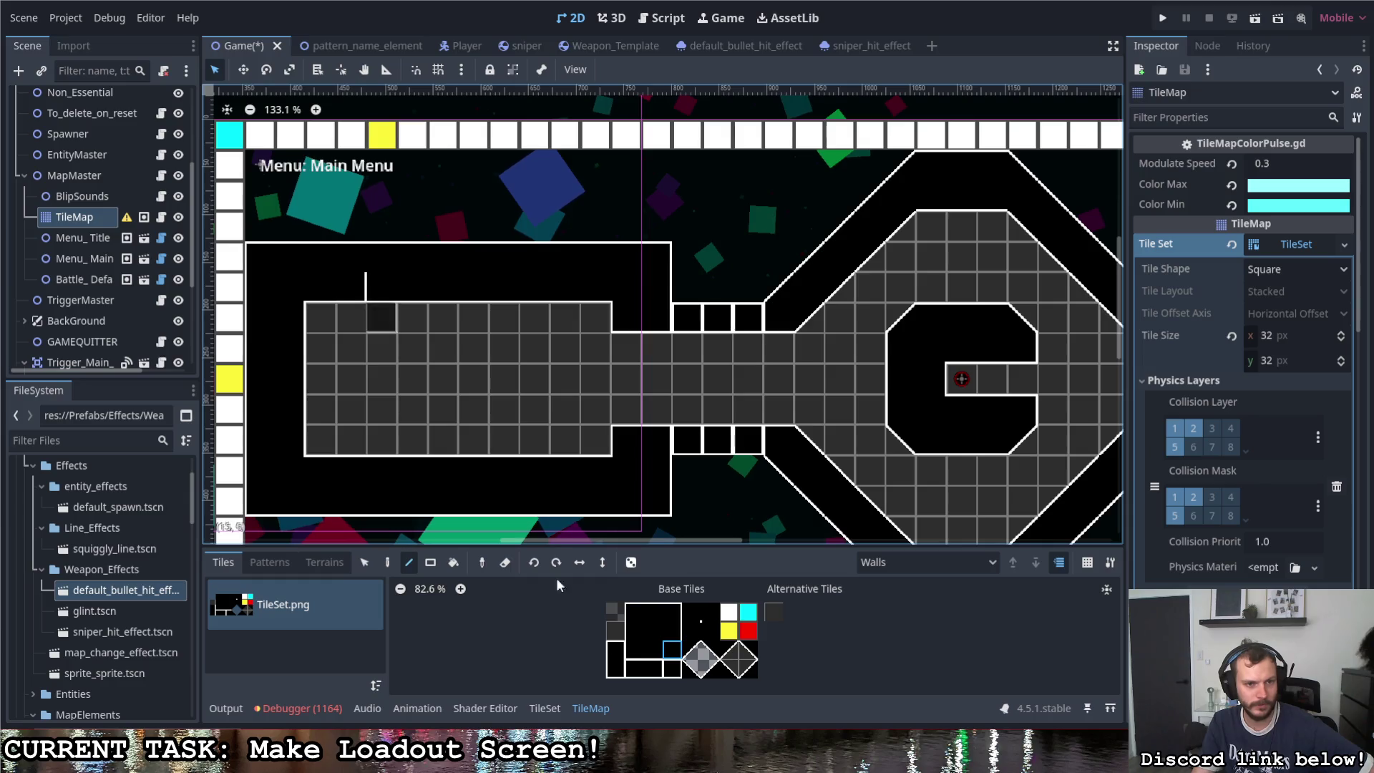
{"action": "left_click", "coordinate": [639, 655]}
{"action": "left_click", "coordinate": [413, 286]}
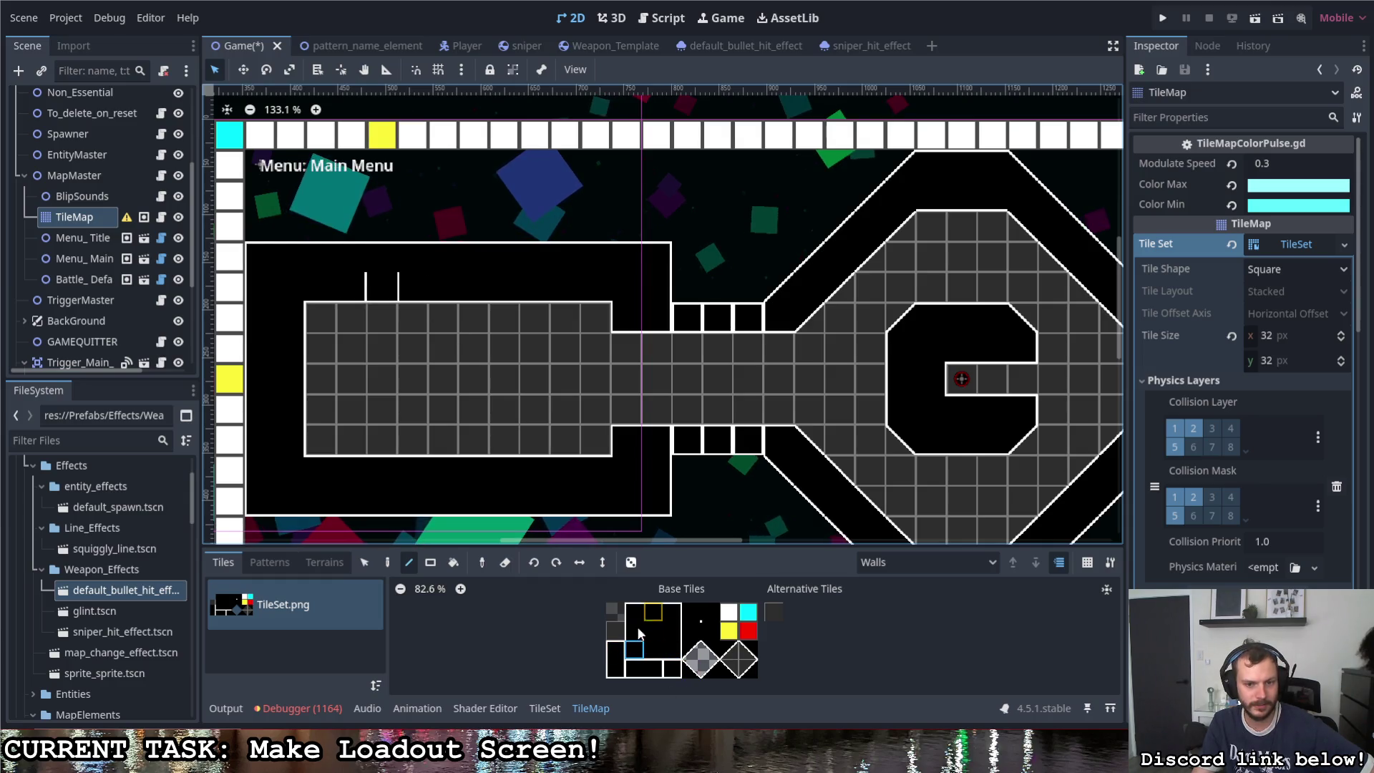
{"action": "left_click", "coordinate": [653, 648]}
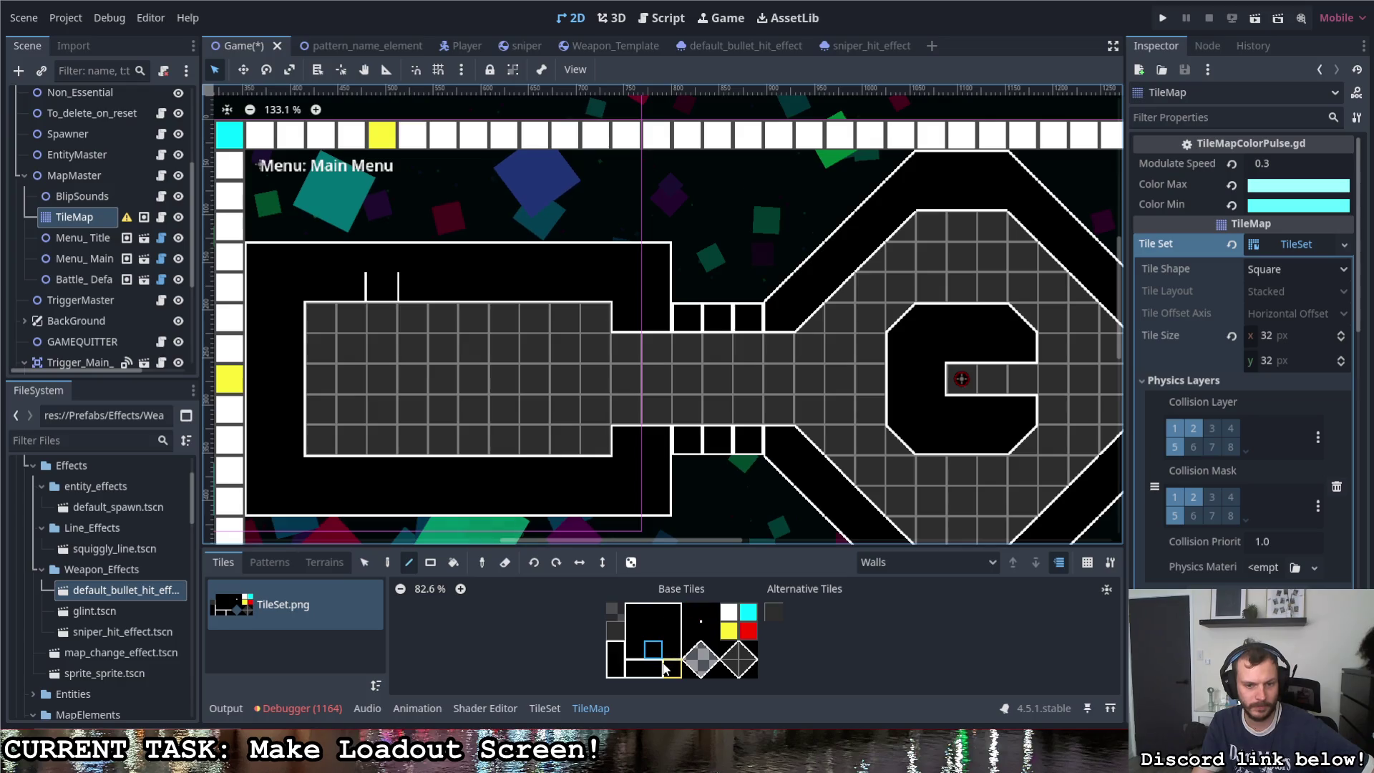
{"action": "left_click", "coordinate": [384, 261]}
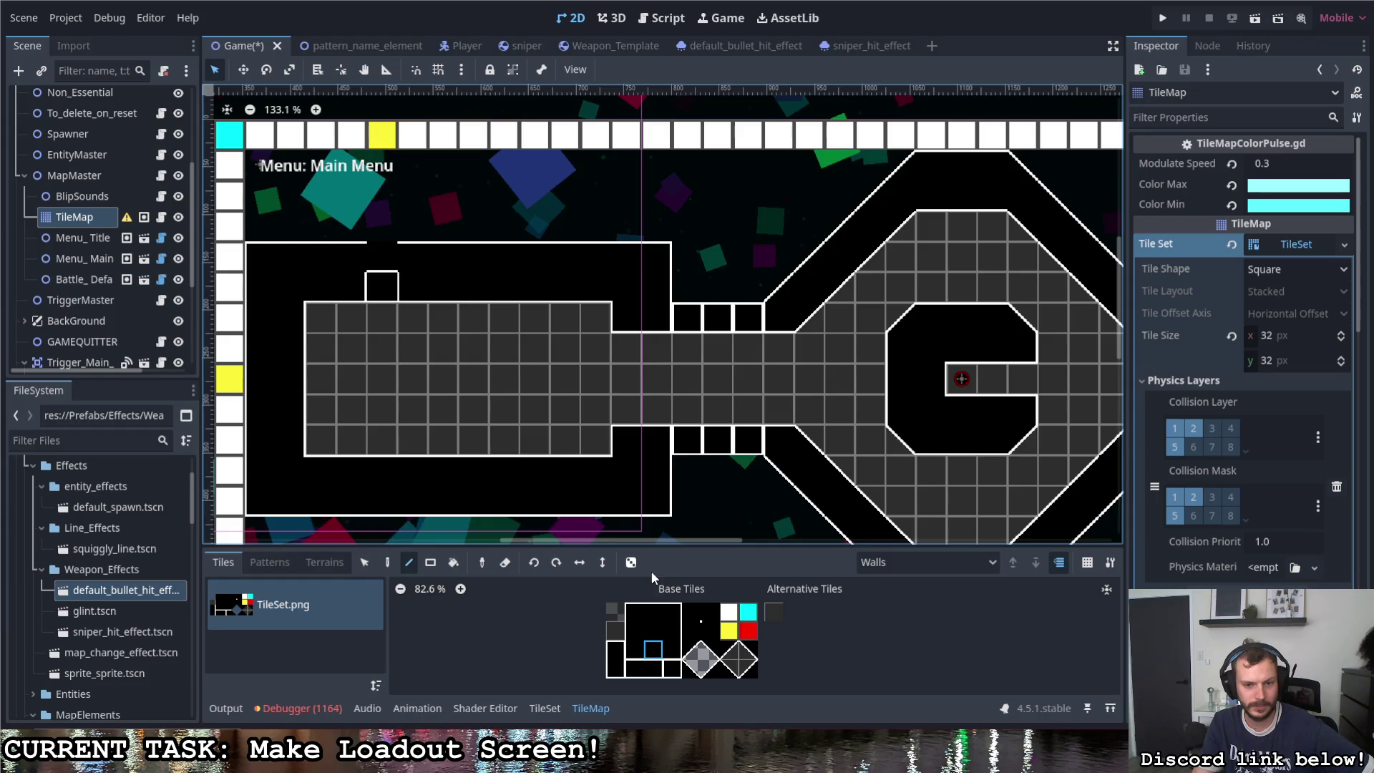
Add diagonal roof edges on the alcove's right and left sides
{"action": "left_click", "coordinate": [653, 612]}
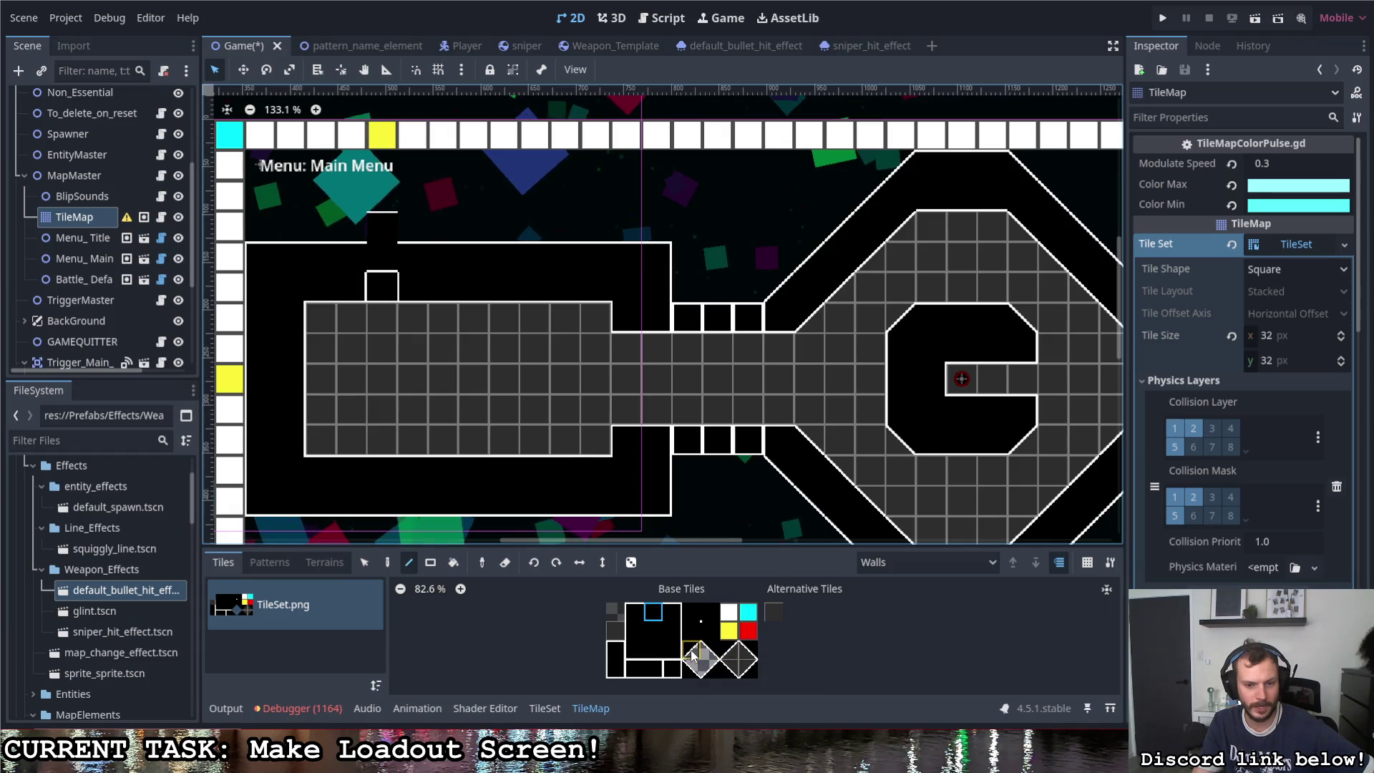
{"action": "left_click", "coordinate": [691, 668]}
{"action": "left_click", "coordinate": [412, 227]}
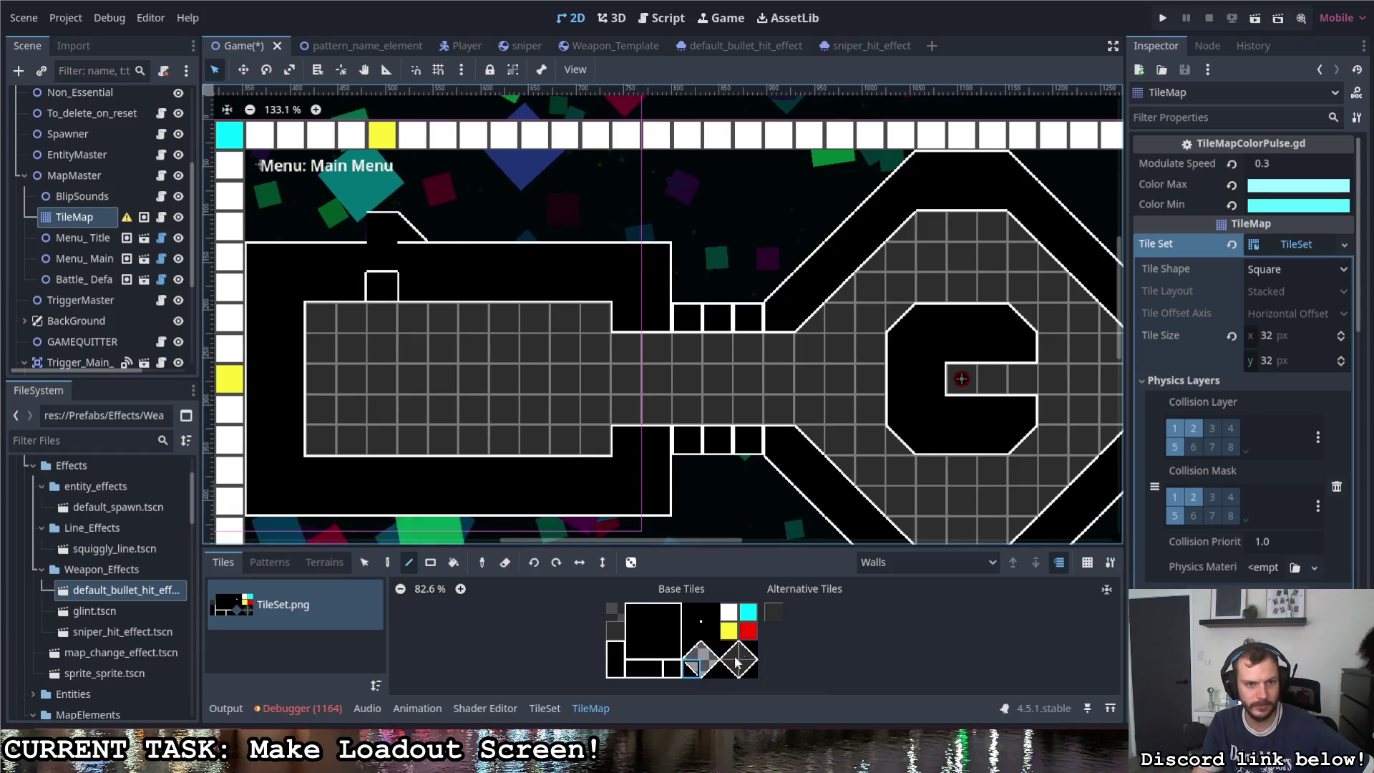
{"action": "left_click", "coordinate": [709, 668]}
{"action": "left_click", "coordinate": [352, 228]}
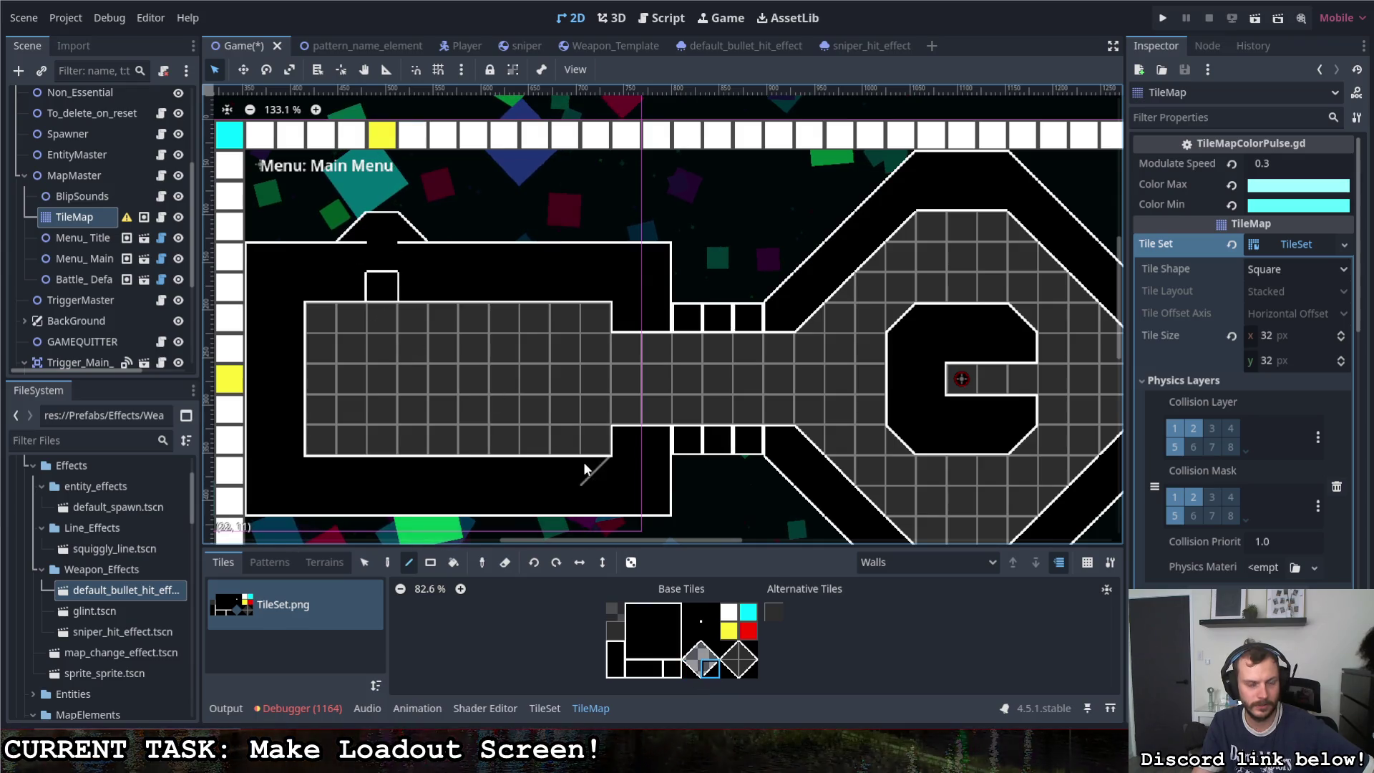
Black out leftover lines under the roof and fill the alcove with grey floor tiles
{"action": "left_click", "coordinate": [653, 633]}
{"action": "left_click", "coordinate": [413, 256]}
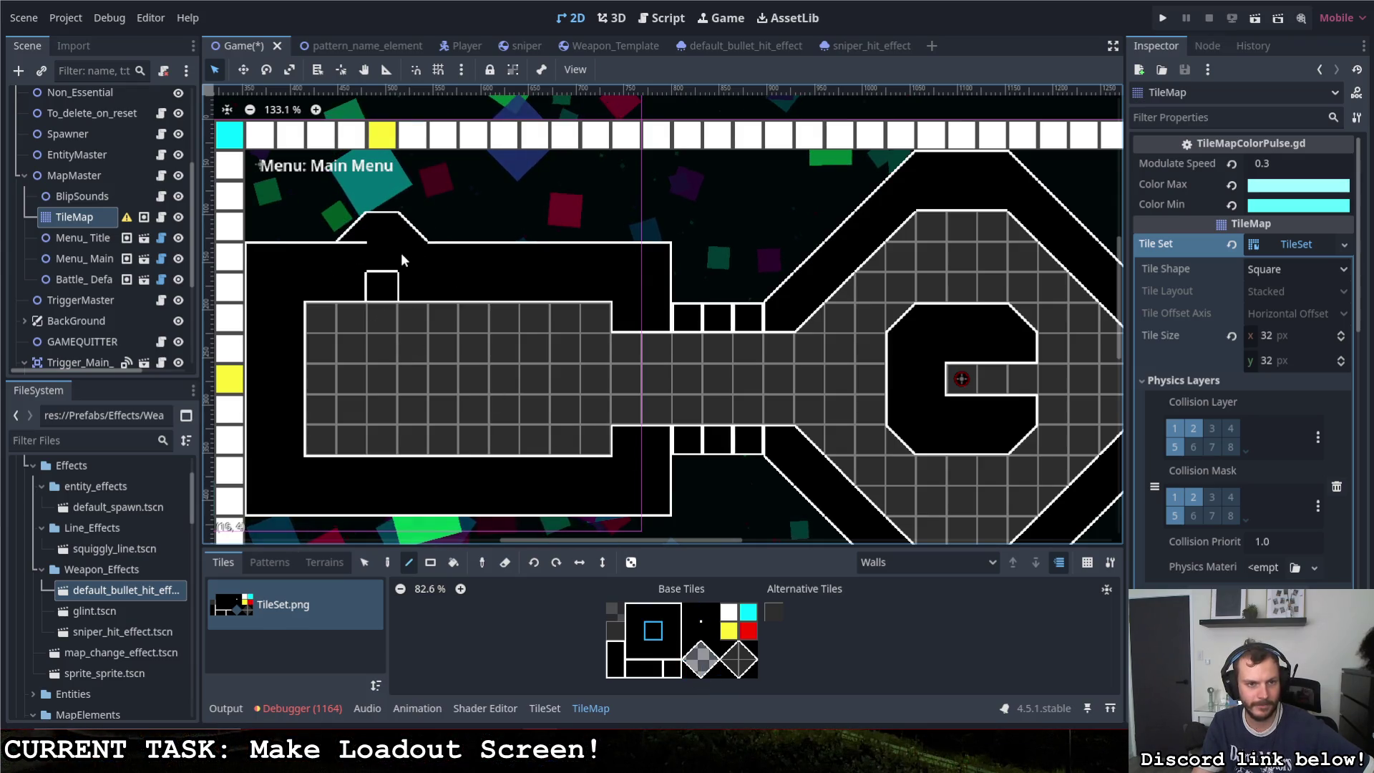
{"action": "left_click", "coordinate": [352, 256]}
{"action": "left_click", "coordinate": [615, 630]}
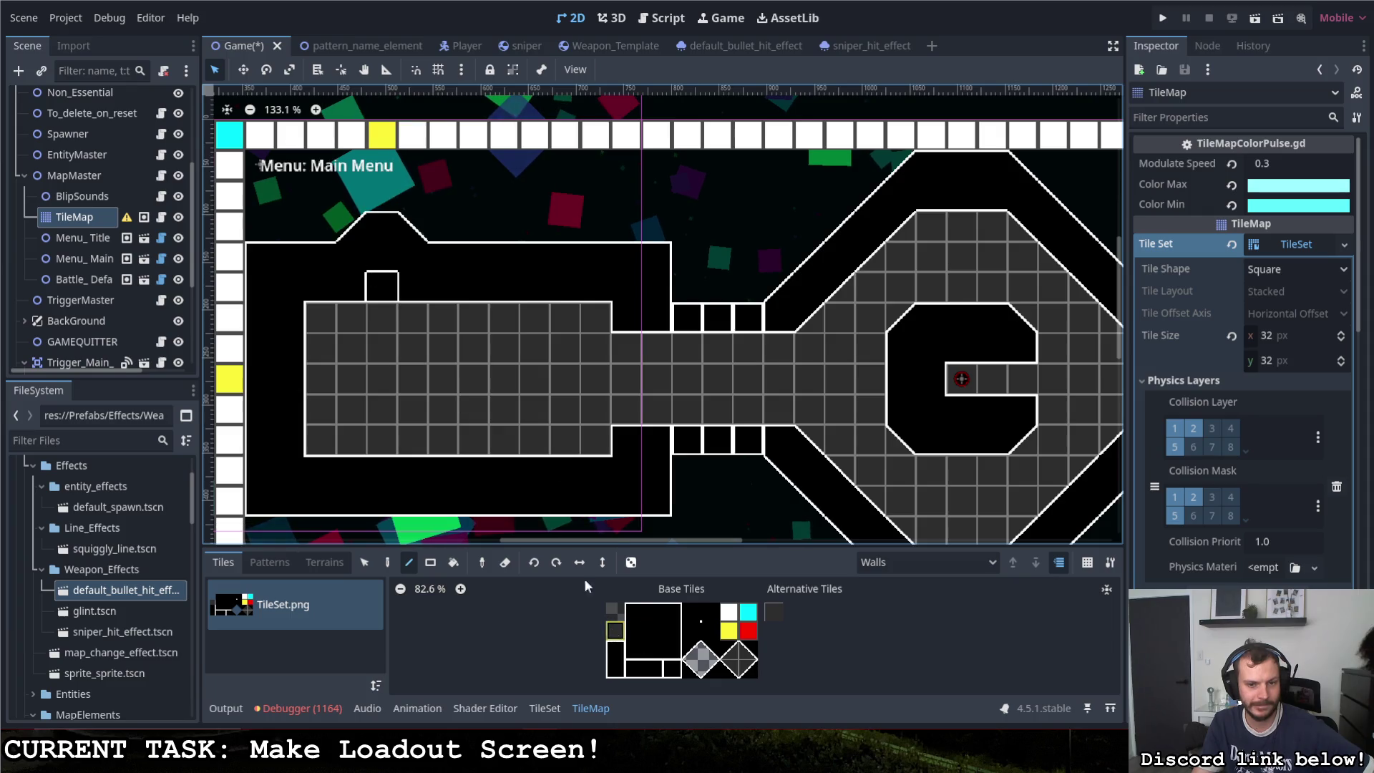
{"action": "left_click", "coordinate": [381, 286]}
{"action": "scroll", "coordinate": [523, 384], "scroll_direction": "down", "scroll_amount": 2}
{"action": "scroll", "coordinate": [504, 414], "scroll_direction": "down", "scroll_amount": 1}
{"action": "scroll", "coordinate": [426, 345], "scroll_direction": "up", "scroll_amount": 2}
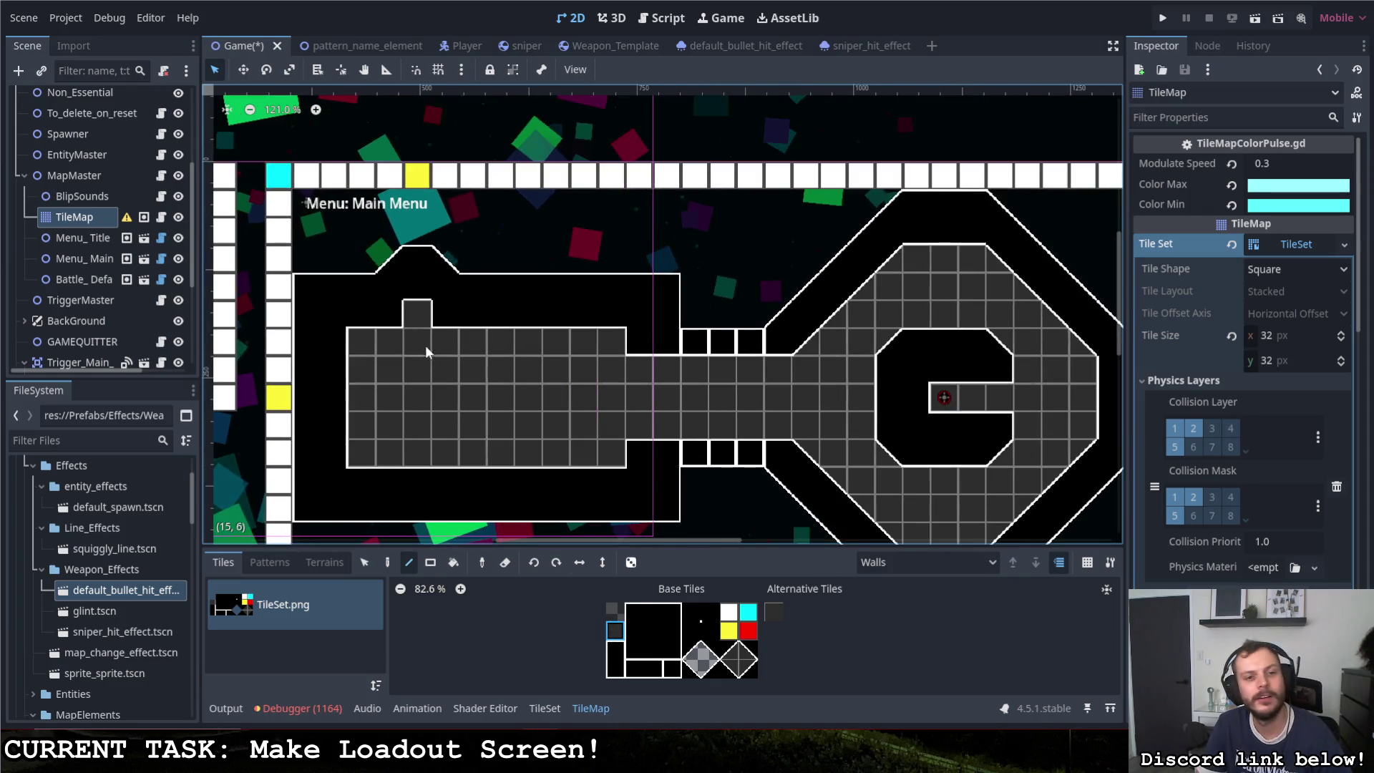
{"action": "left_click", "coordinate": [417, 286]}
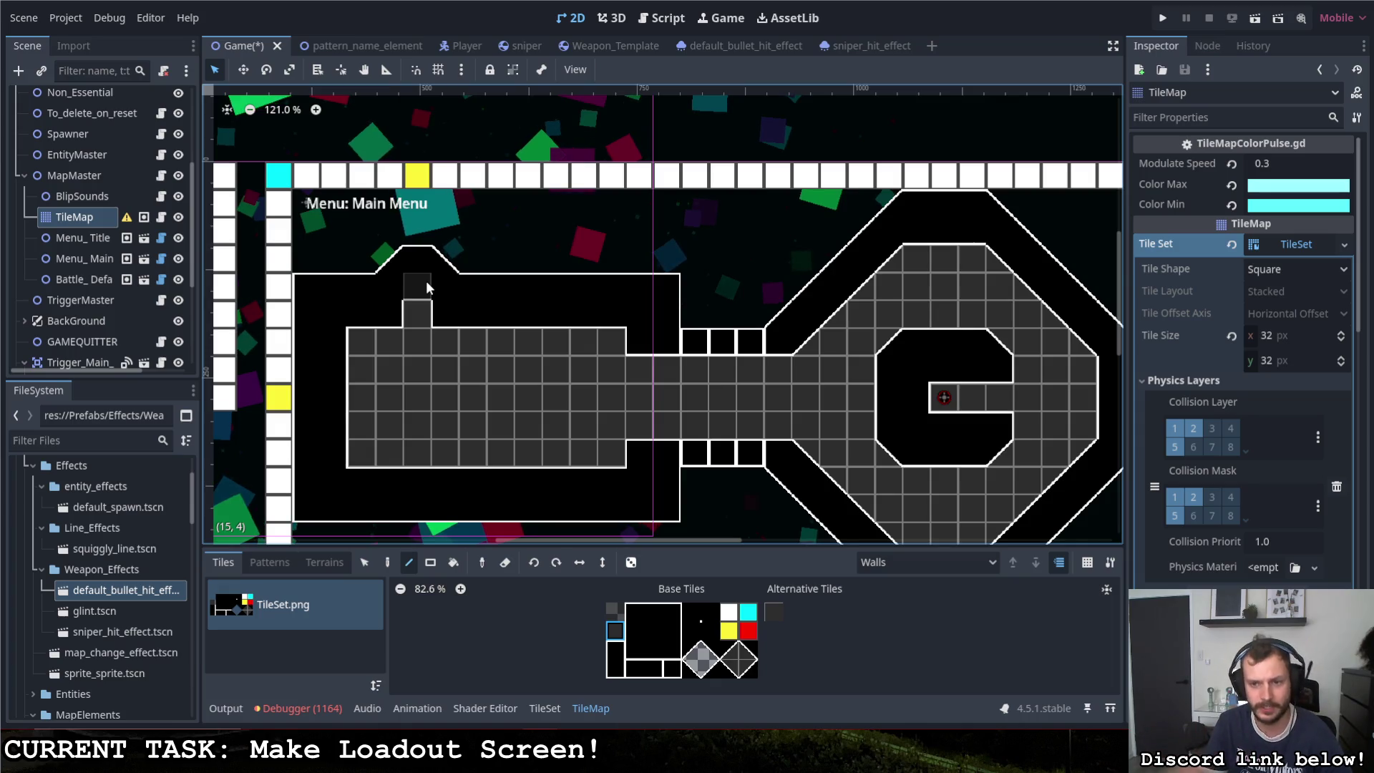
Zoom out over the whole row of rooms and switch the TileMap to the Select tool
{"action": "scroll", "coordinate": [401, 312], "scroll_direction": "down", "scroll_amount": 4}
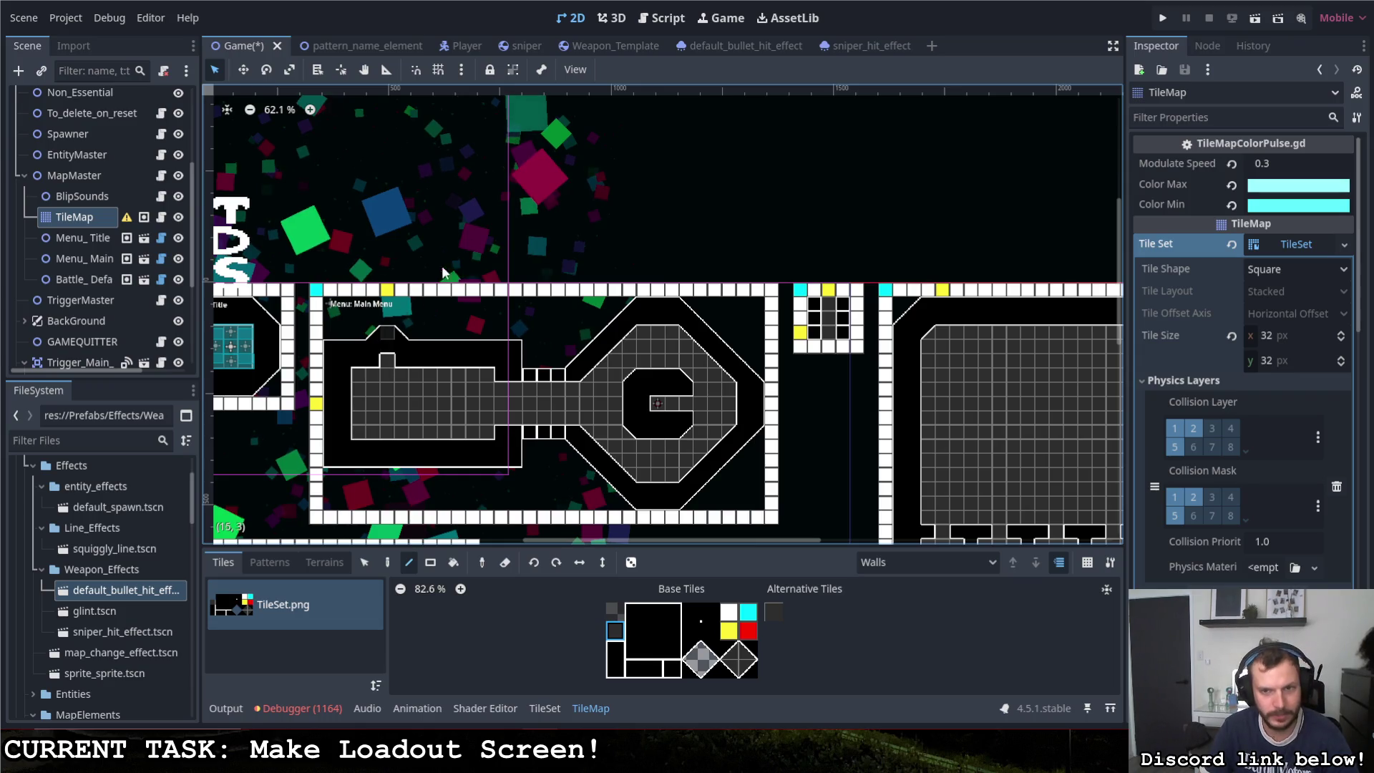
{"action": "scroll", "coordinate": [830, 338], "scroll_direction": "down", "scroll_amount": 1}
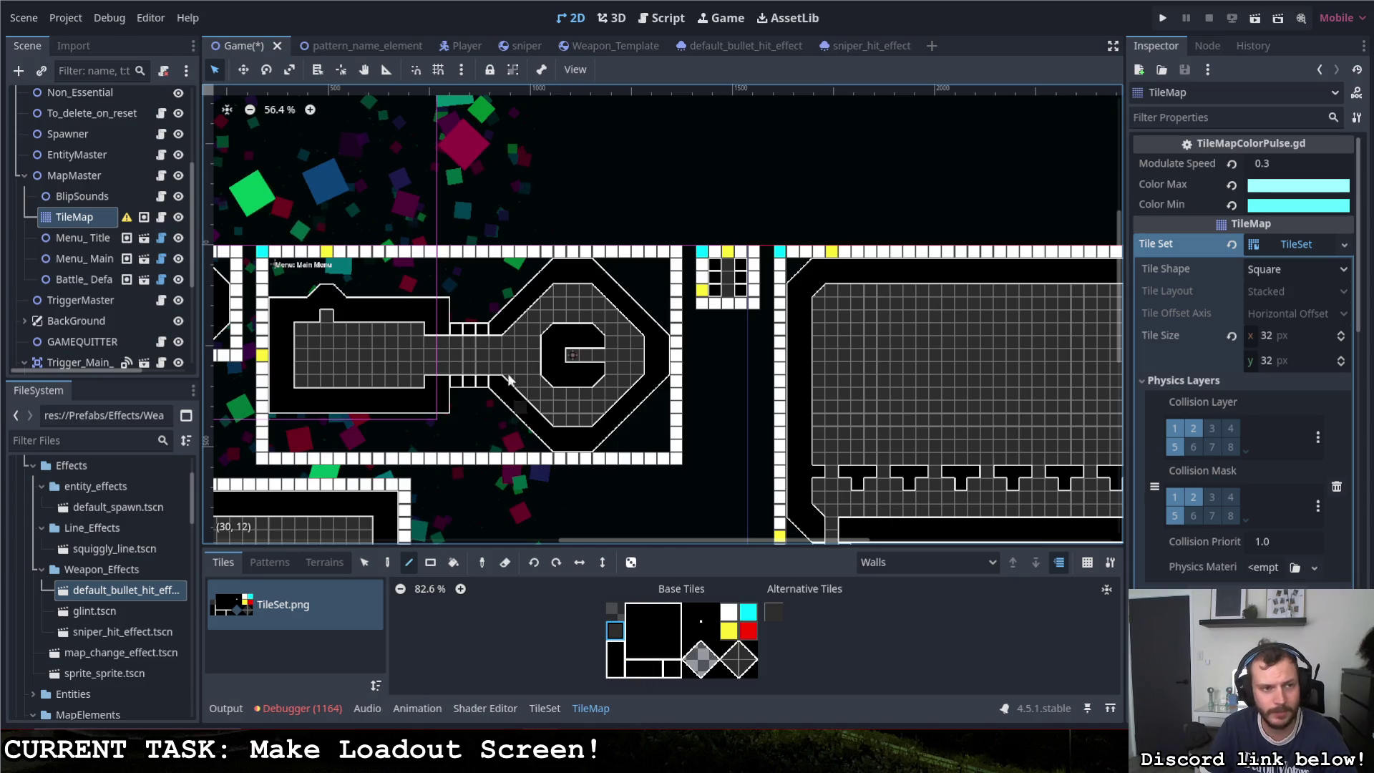
{"action": "scroll", "coordinate": [719, 425], "scroll_direction": "up", "scroll_amount": 2}
{"action": "left_click", "coordinate": [364, 563]}
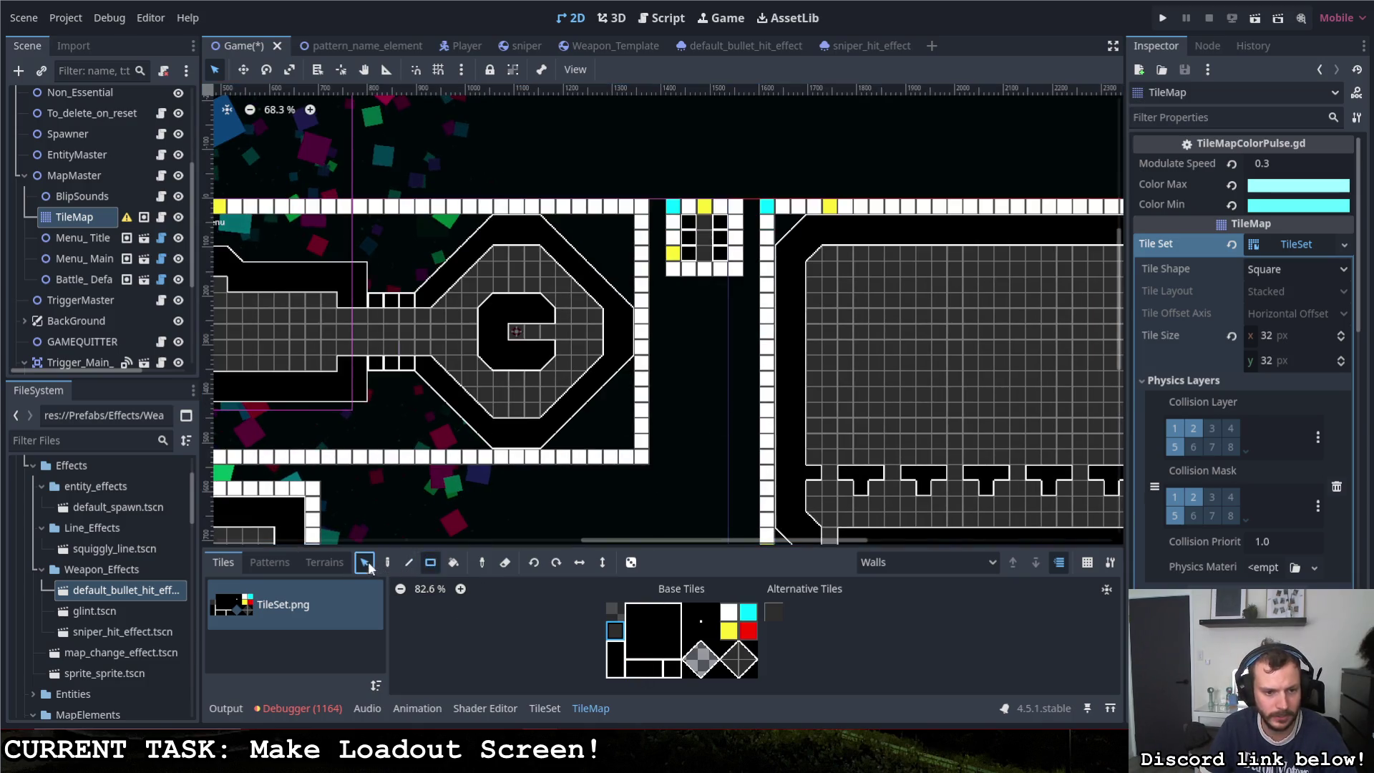
{"action": "scroll", "coordinate": [460, 386], "scroll_direction": "down", "scroll_amount": 3}
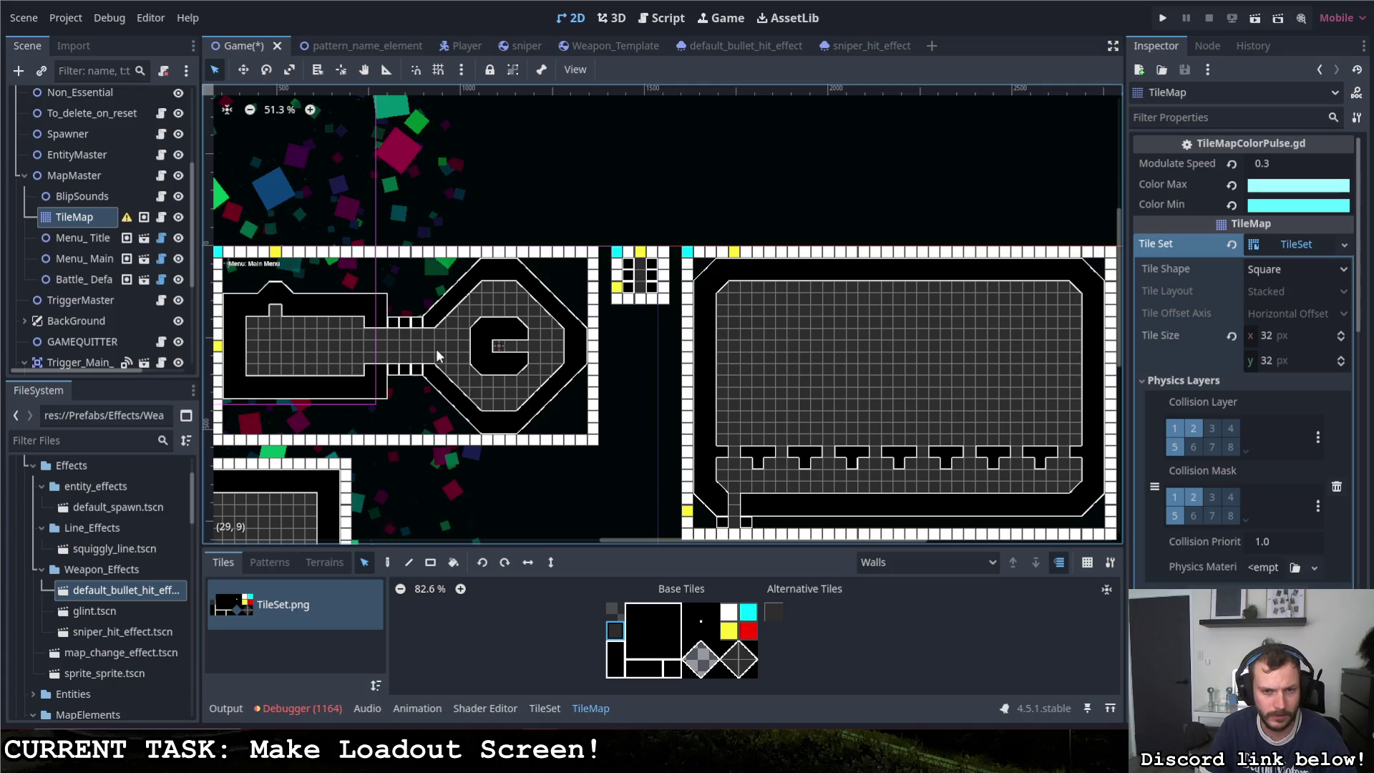
{"action": "scroll", "coordinate": [440, 349], "scroll_direction": "down", "scroll_amount": 1}
{"action": "scroll", "coordinate": [633, 377], "scroll_direction": "up", "scroll_amount": 2}
{"action": "scroll", "coordinate": [425, 293], "scroll_direction": "down", "scroll_amount": 3}
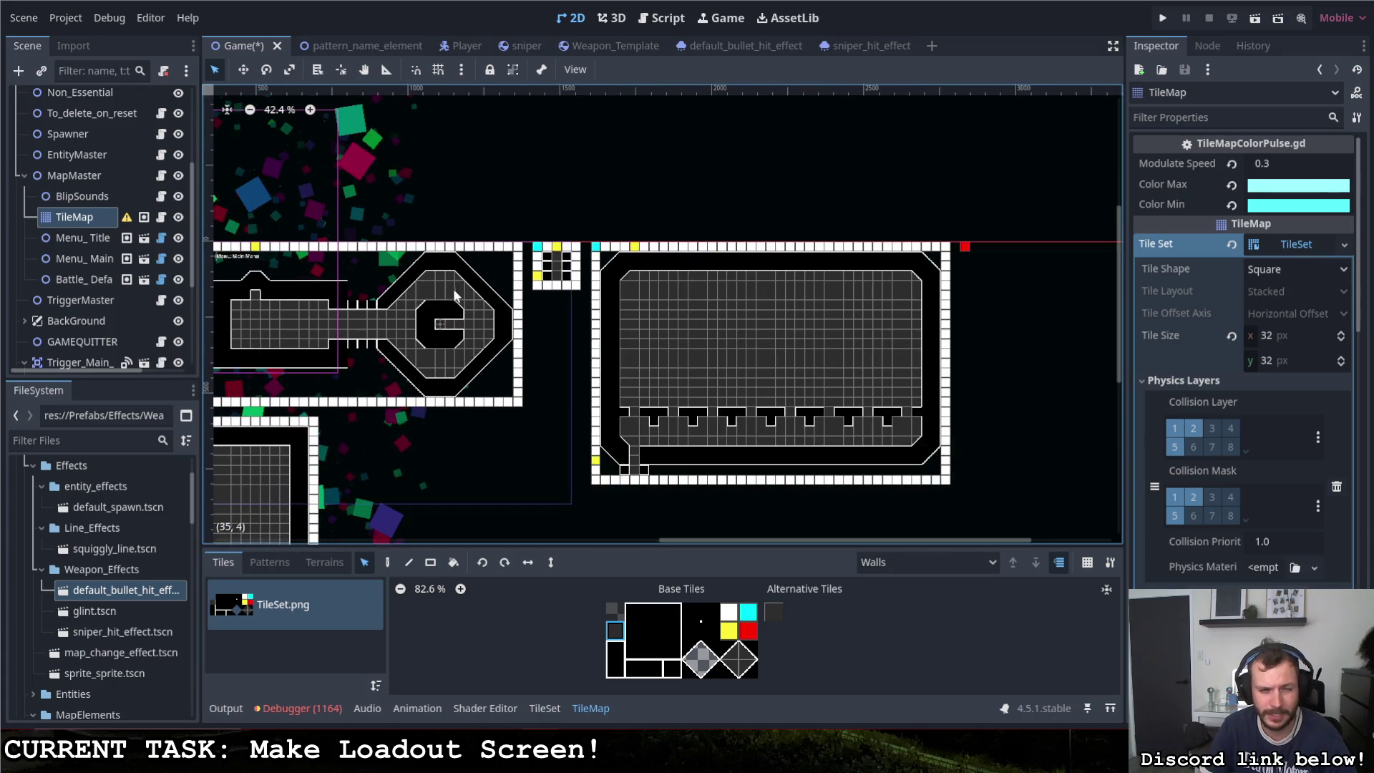
{"action": "scroll", "coordinate": [458, 243], "scroll_direction": "down", "scroll_amount": 1}
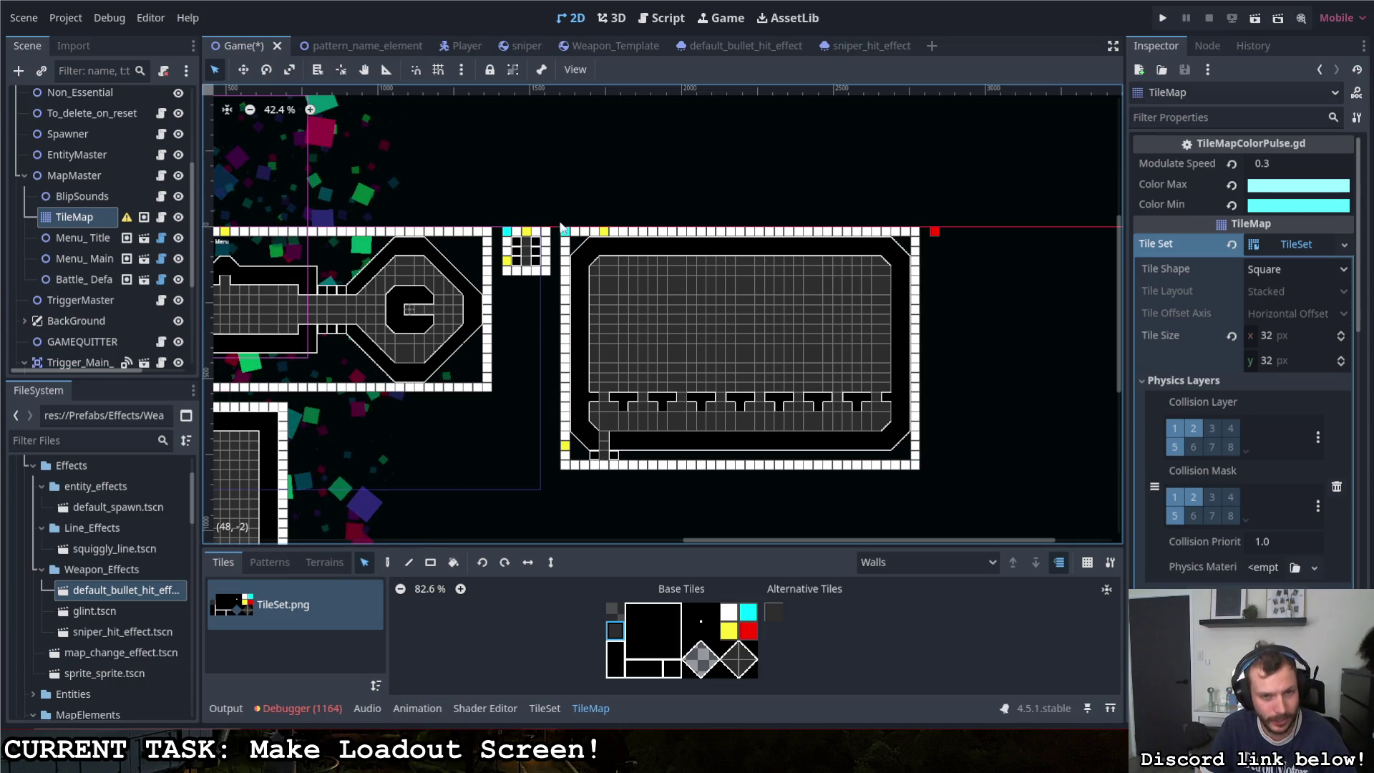
Move the right loadout room about seven tiles right, then select the small connector block
{"action": "mouse_move", "coordinate": [562, 231]}
{"action": "left_mouse_down"}
{"action": "mouse_move", "coordinate": [723, 308]}
{"action": "mouse_move", "coordinate": [922, 473]}
{"action": "left_mouse_up"}
{"action": "mouse_move", "coordinate": [714, 351]}
{"action": "left_mouse_down"}
{"action": "mouse_move", "coordinate": [753, 346]}
{"action": "mouse_move", "coordinate": [702, 342]}
{"action": "mouse_move", "coordinate": [720, 350]}
{"action": "left_mouse_up"}
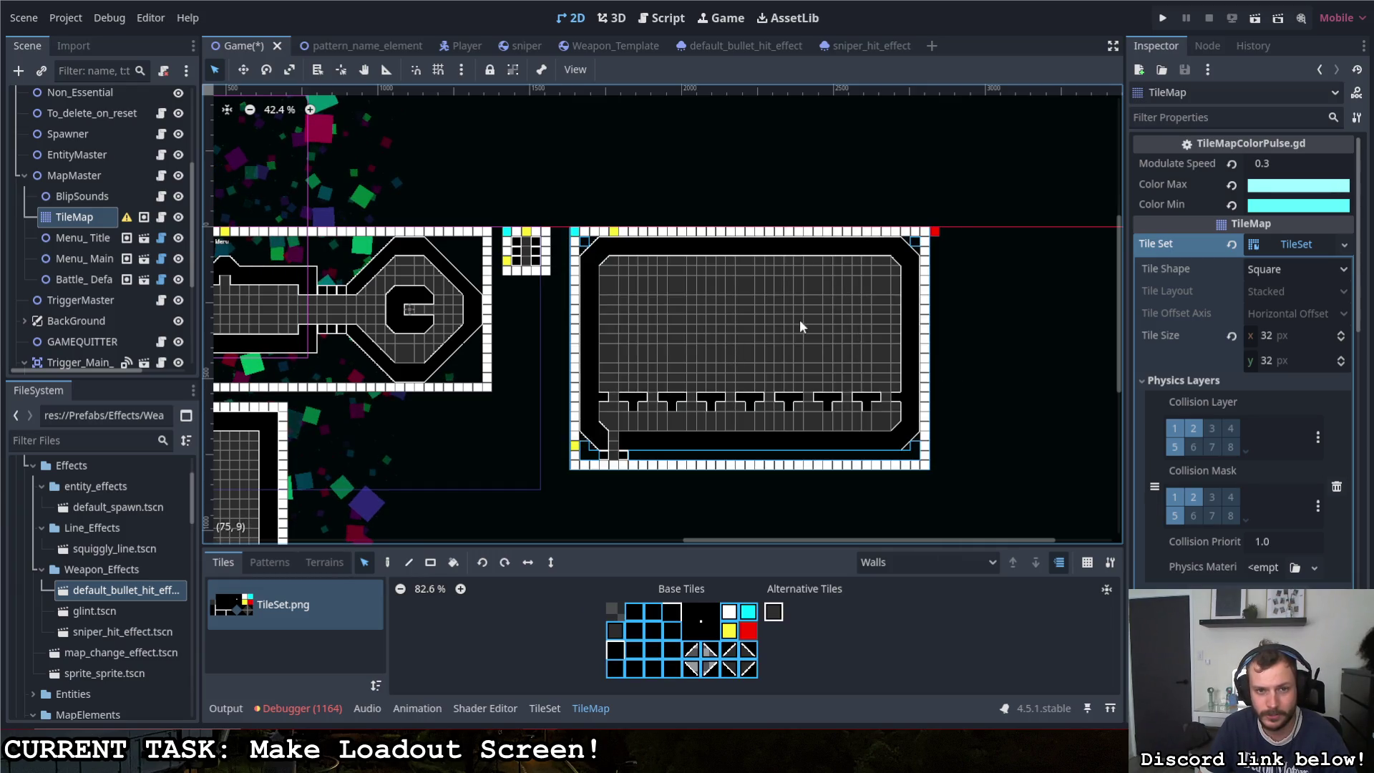
{"action": "left_click_drag", "start_coordinate": [800, 320], "coordinate": [790, 320]}
{"action": "left_click", "coordinate": [954, 229]}
{"action": "mouse_move", "coordinate": [955, 229]}
{"action": "left_mouse_down"}
{"action": "mouse_move", "coordinate": [634, 411]}
{"action": "mouse_move", "coordinate": [560, 474]}
{"action": "left_mouse_up"}
{"action": "left_click_drag", "start_coordinate": [614, 371], "coordinate": [723, 370]}
{"action": "left_click", "coordinate": [551, 235]}
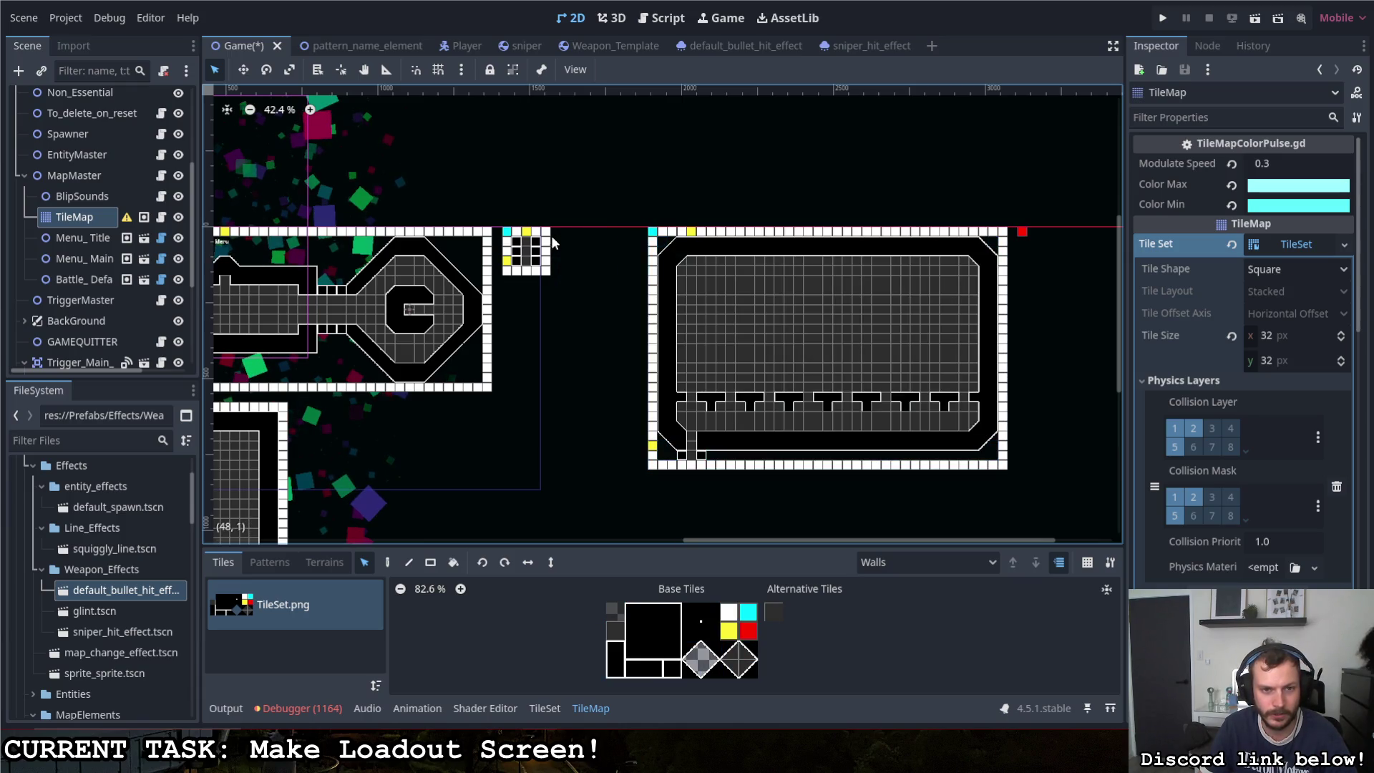
{"action": "left_click_drag", "start_coordinate": [511, 276], "coordinate": [524, 272]}
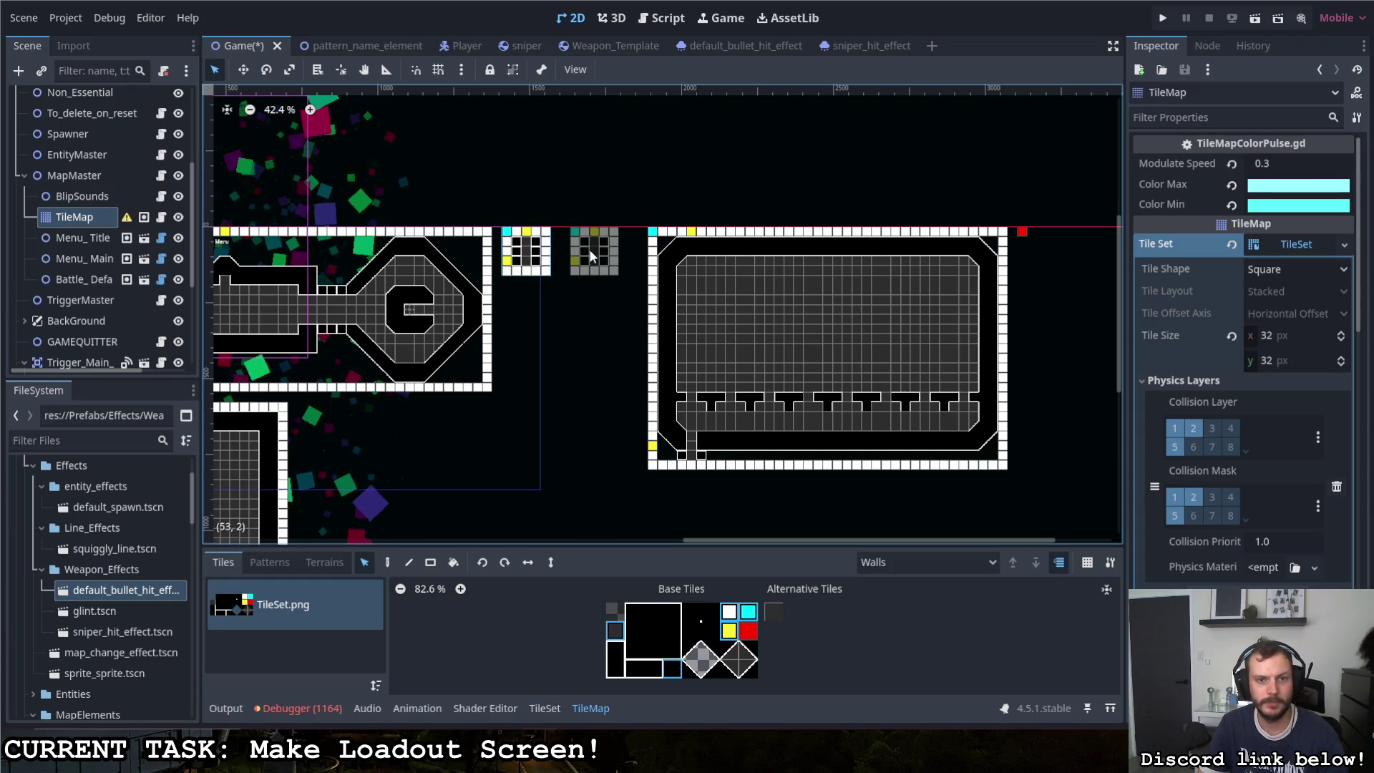
Place the copied connector block beside the first and correct its yellow and white marker tiles
{"action": "left_click", "coordinate": [586, 251]}
{"action": "scroll", "coordinate": [620, 257], "scroll_direction": "up", "scroll_amount": 4}
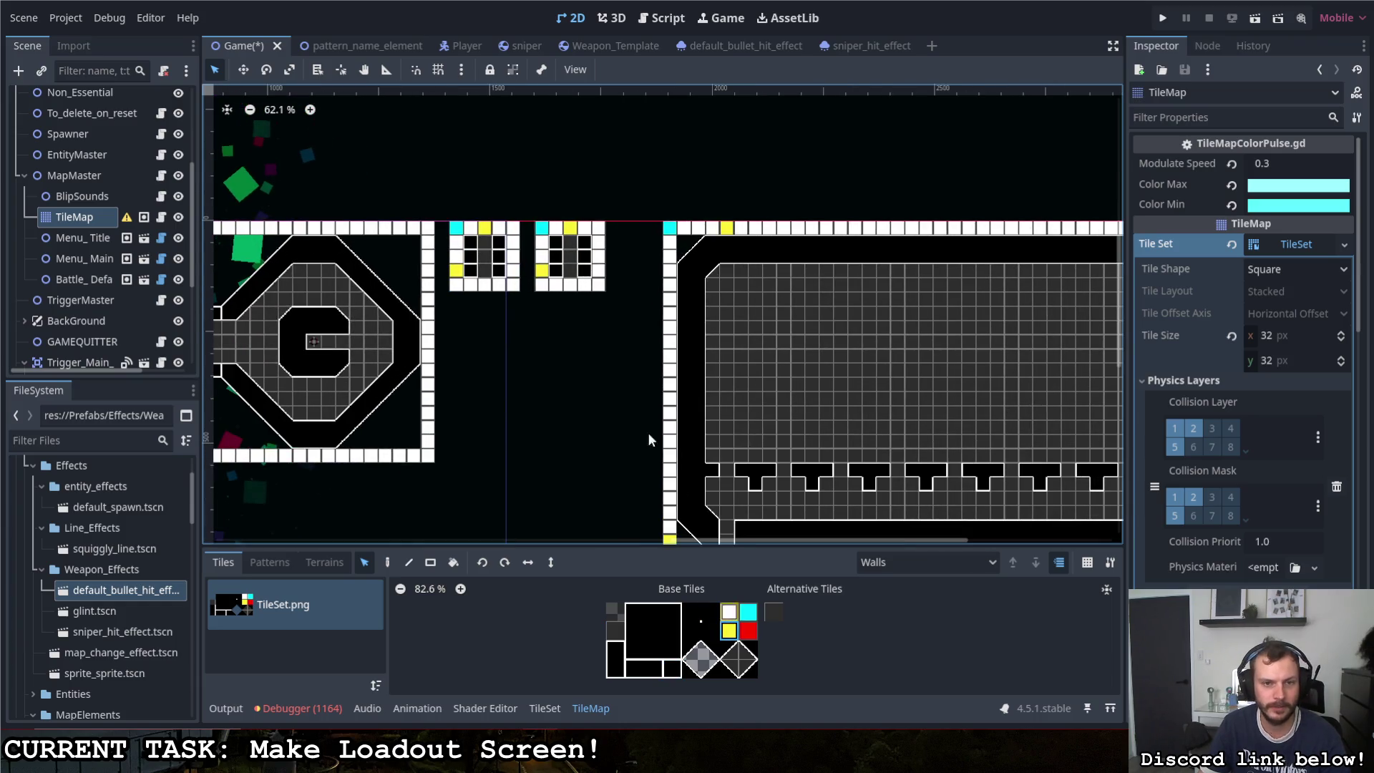
{"action": "left_click", "coordinate": [542, 243]}
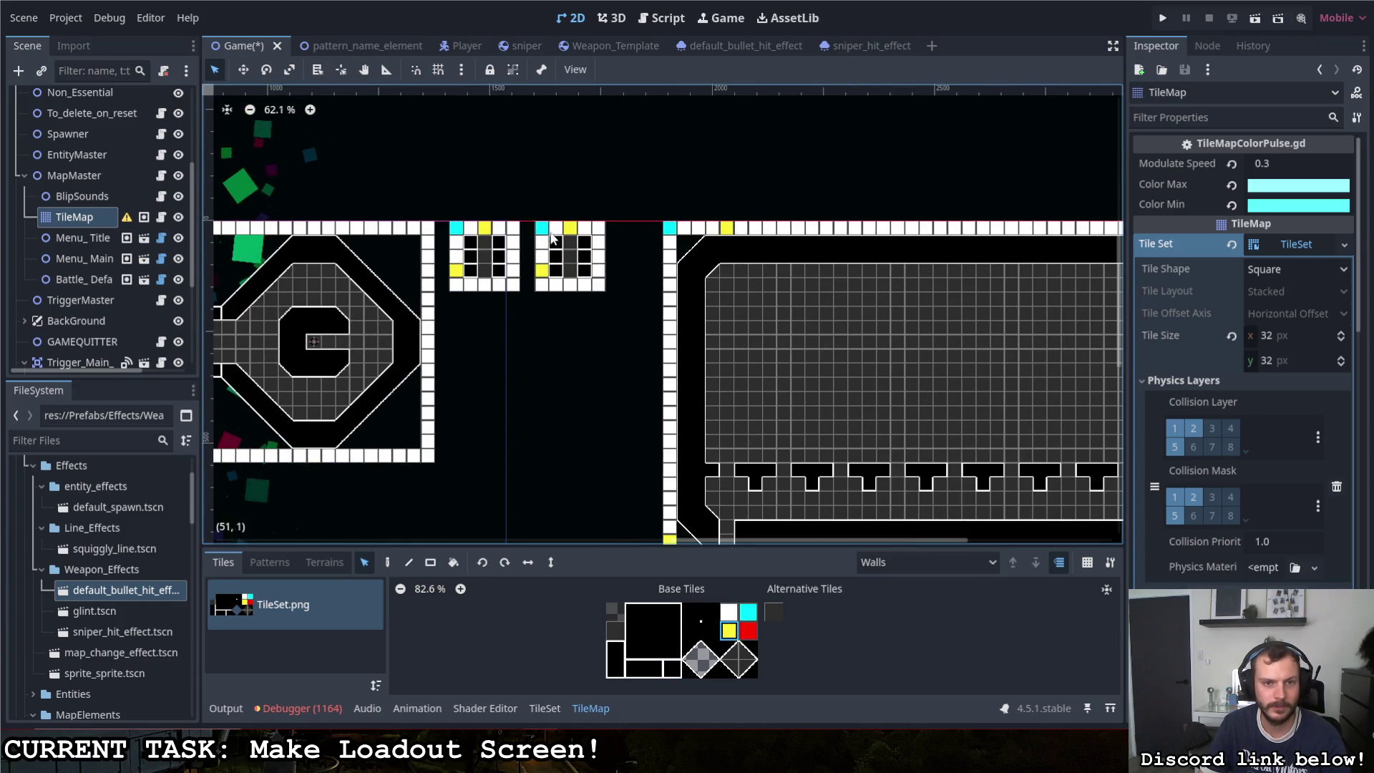
{"action": "left_click", "coordinate": [729, 630]}
{"action": "left_click", "coordinate": [542, 243]}
{"action": "left_click", "coordinate": [729, 611]}
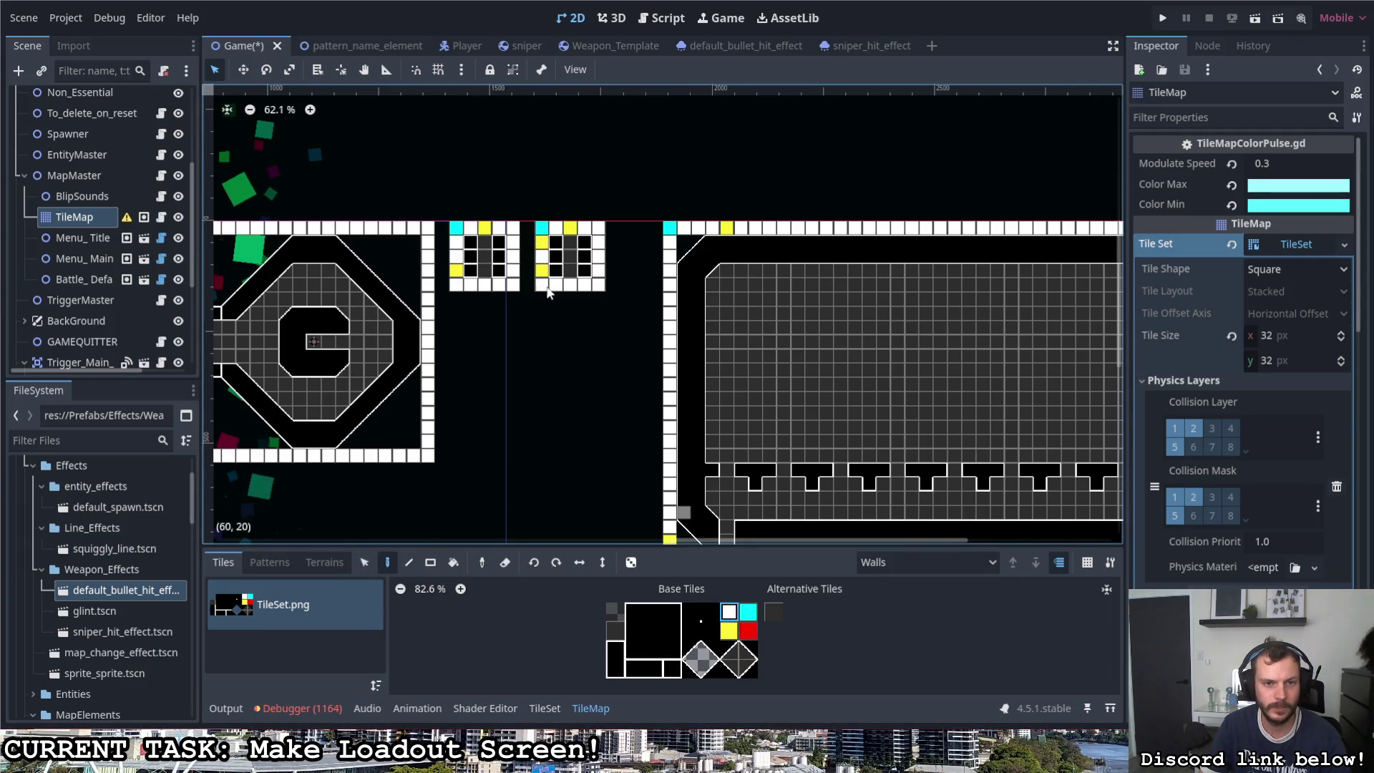
{"action": "left_click", "coordinate": [542, 270]}
{"action": "scroll", "coordinate": [536, 358], "scroll_direction": "down", "scroll_amount": 2}
{"action": "scroll", "coordinate": [537, 356], "scroll_direction": "down", "scroll_amount": 1}
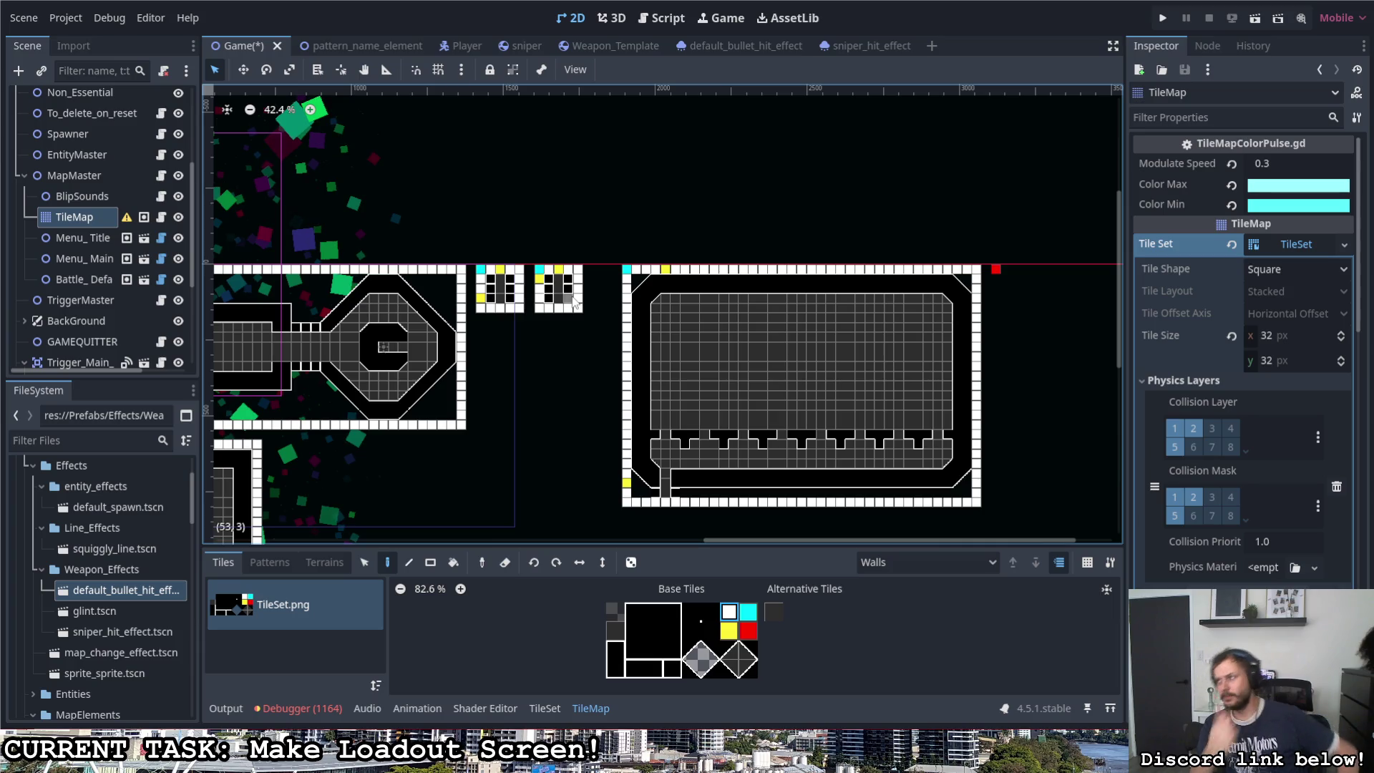
Nudge the whole loadout room slightly left
{"action": "left_click", "coordinate": [366, 563]}
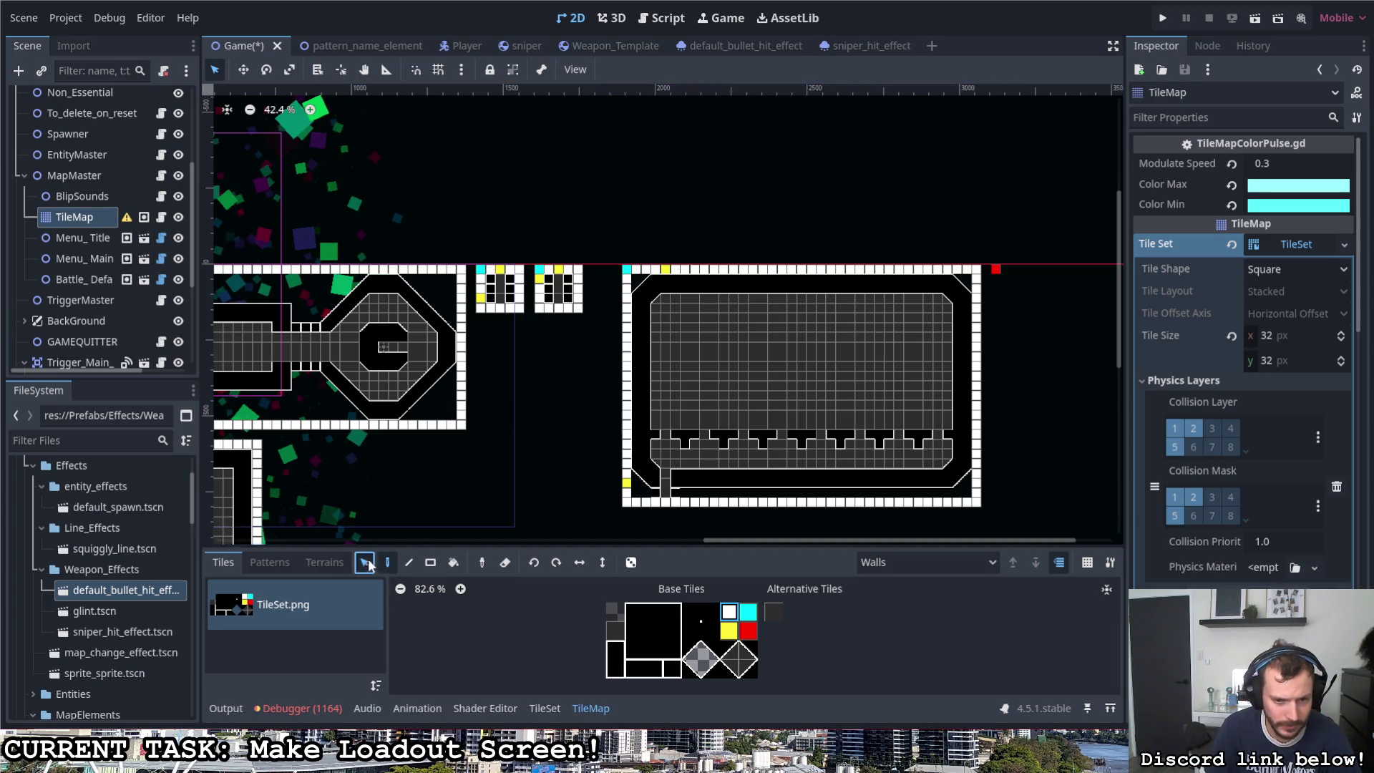
{"action": "mouse_move", "coordinate": [999, 264]}
{"action": "left_mouse_down"}
{"action": "mouse_move", "coordinate": [644, 481]}
{"action": "mouse_move", "coordinate": [621, 511]}
{"action": "left_mouse_up"}
{"action": "left_click_drag", "start_coordinate": [748, 368], "coordinate": [720, 368]}
{"action": "left_click", "coordinate": [959, 339]}
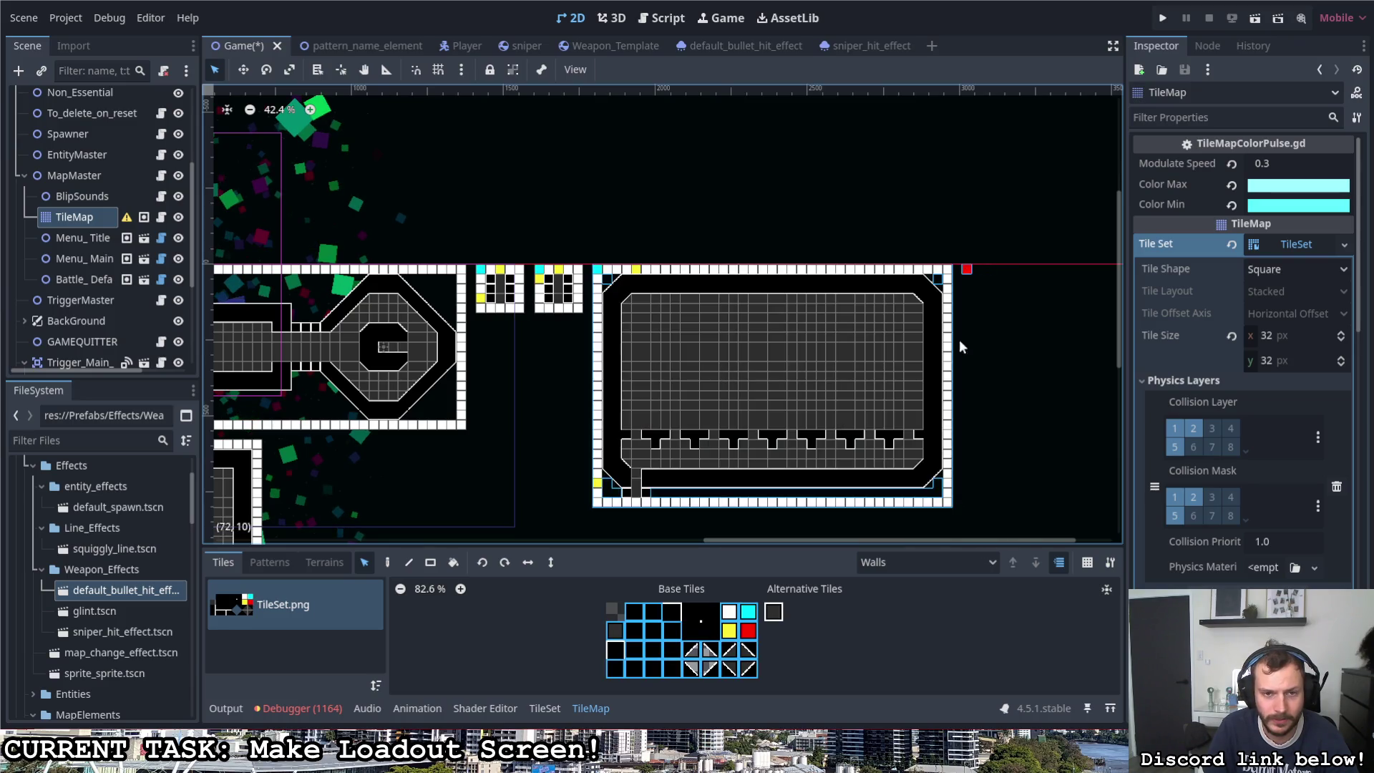
{"action": "scroll", "coordinate": [1002, 337], "scroll_direction": "down", "scroll_amount": 2}
{"action": "scroll", "coordinate": [745, 415], "scroll_direction": "up", "scroll_amount": 5}
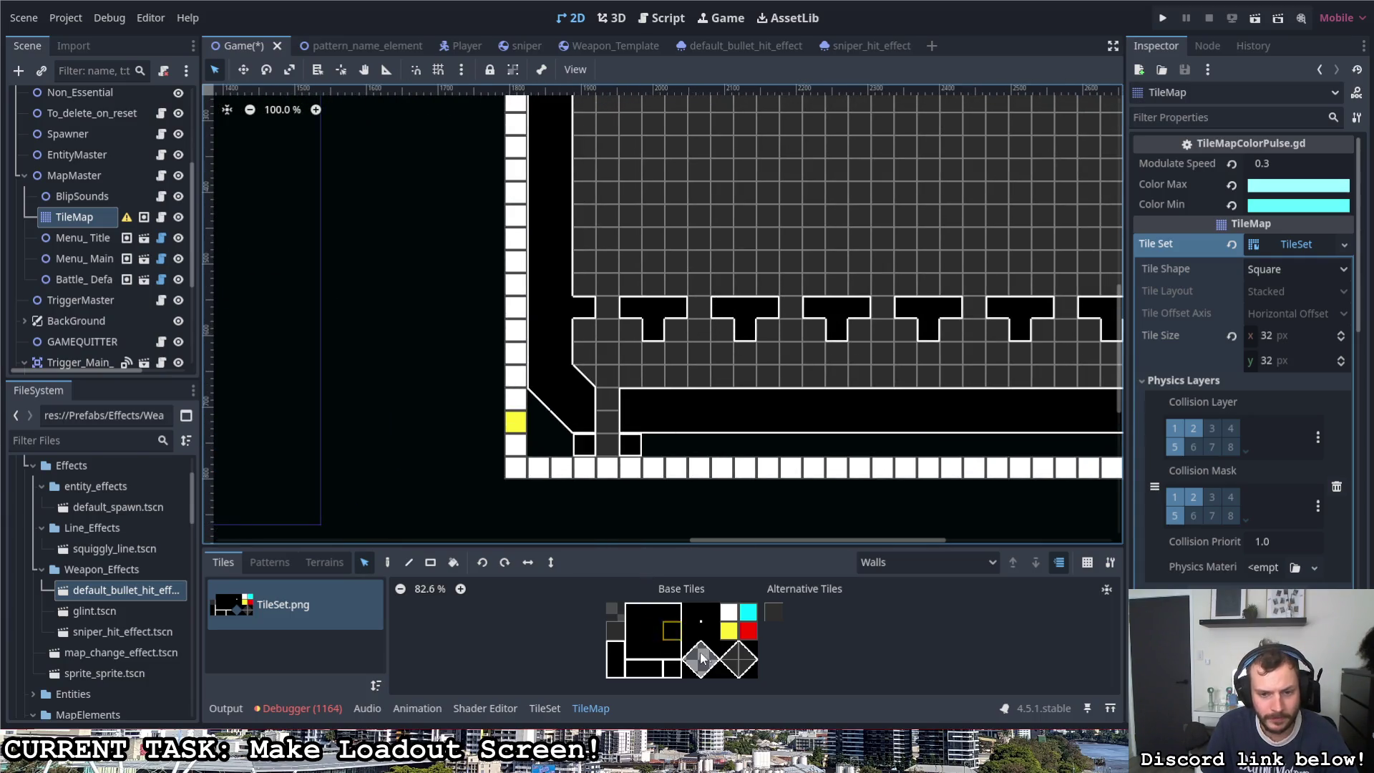
Paint a diagonal slope tile into the loadout room's bottom-left corner
{"action": "left_click", "coordinate": [628, 401]}
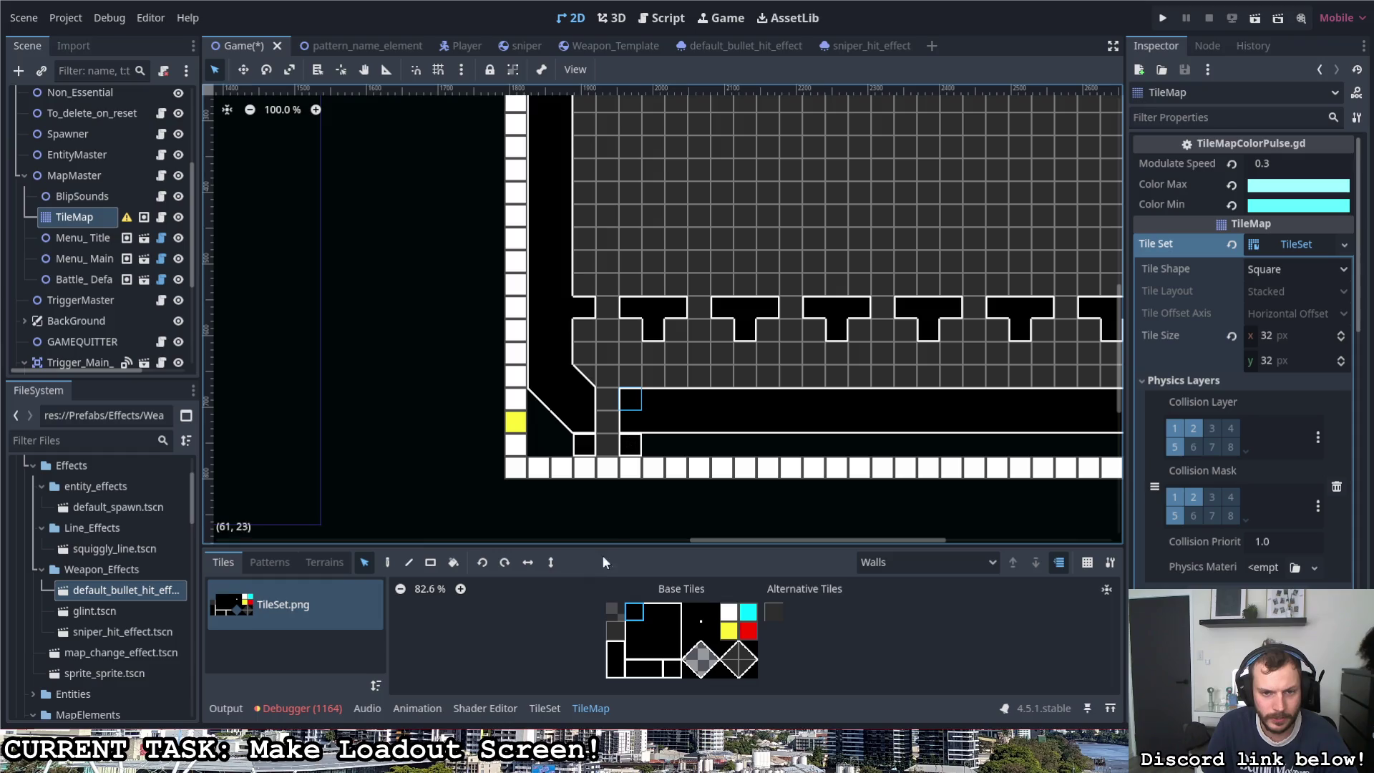
{"action": "left_click", "coordinate": [386, 563]}
{"action": "left_click", "coordinate": [748, 668]}
{"action": "left_click", "coordinate": [630, 399]}
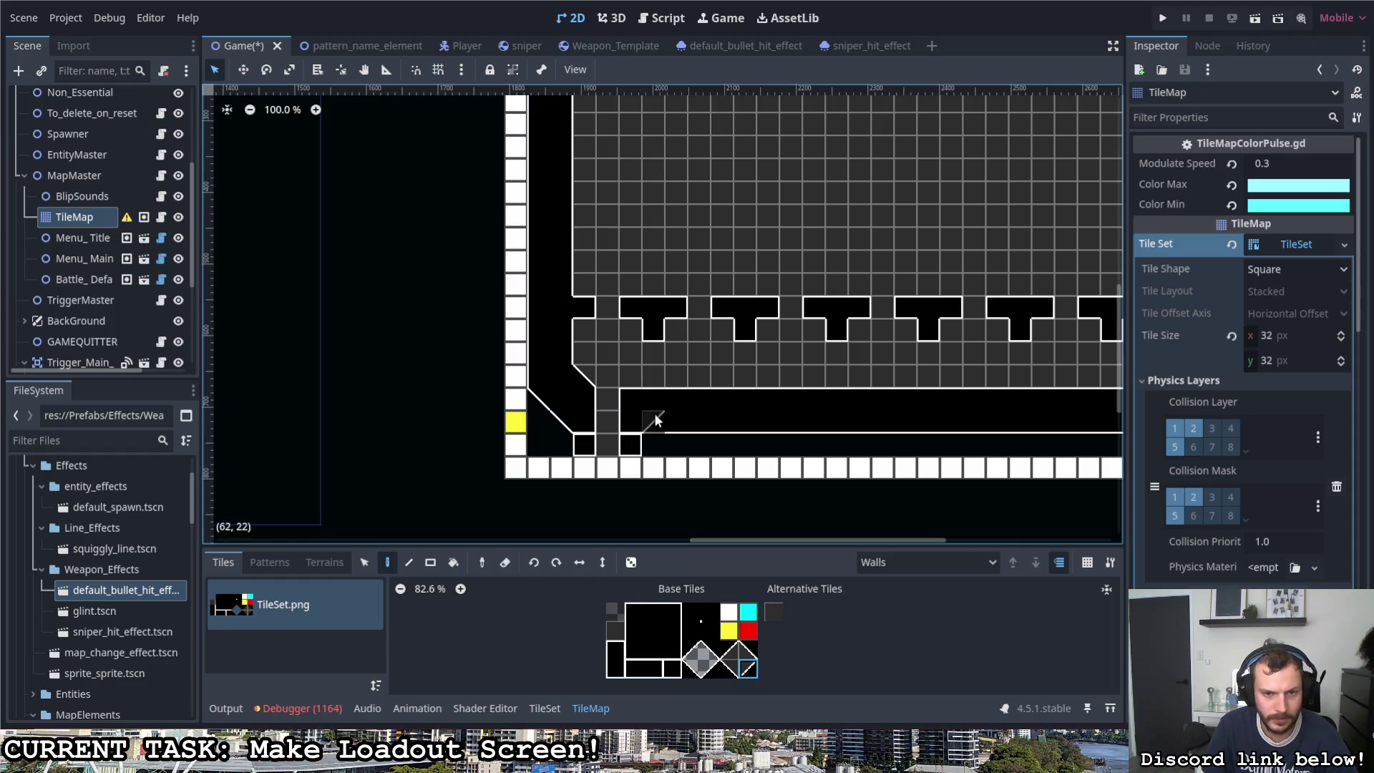
{"action": "left_click", "coordinate": [729, 670]}
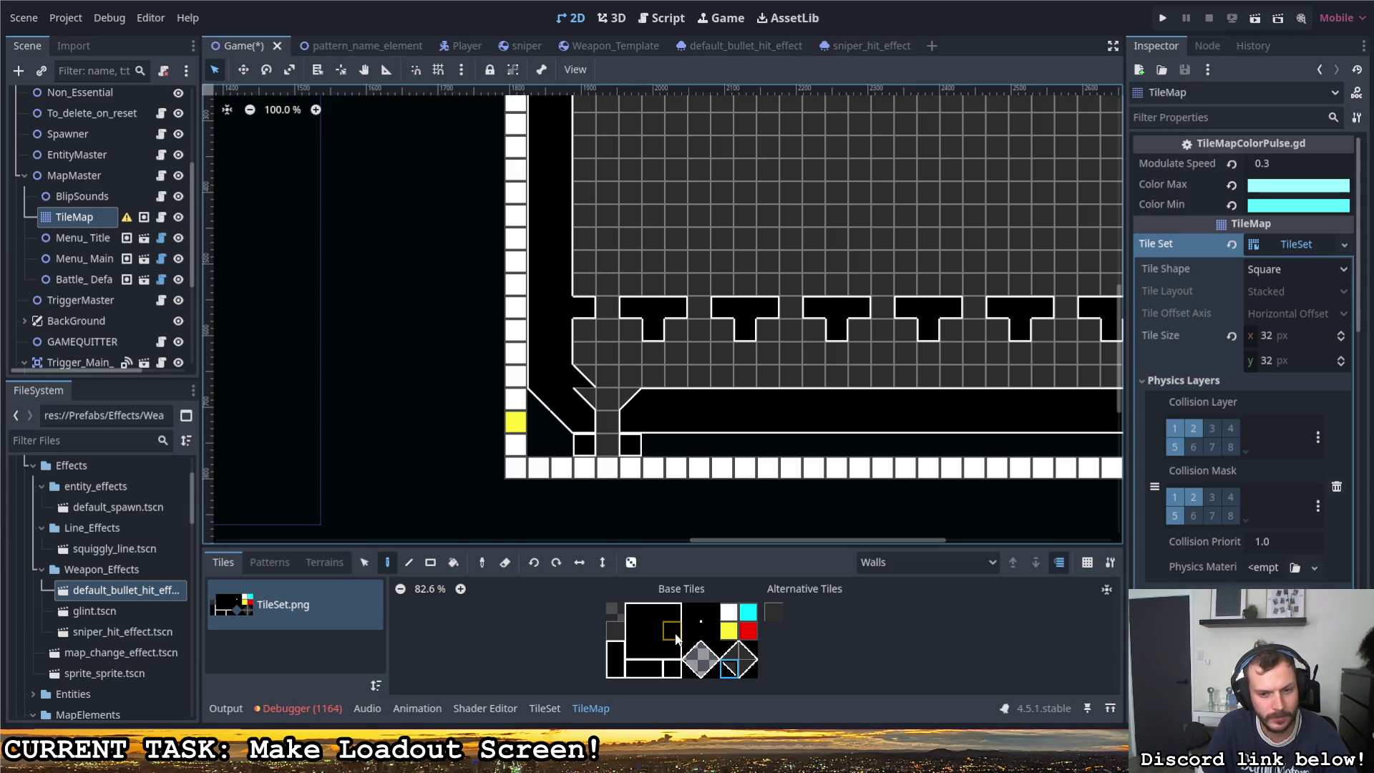
{"action": "left_click", "coordinate": [614, 630]}
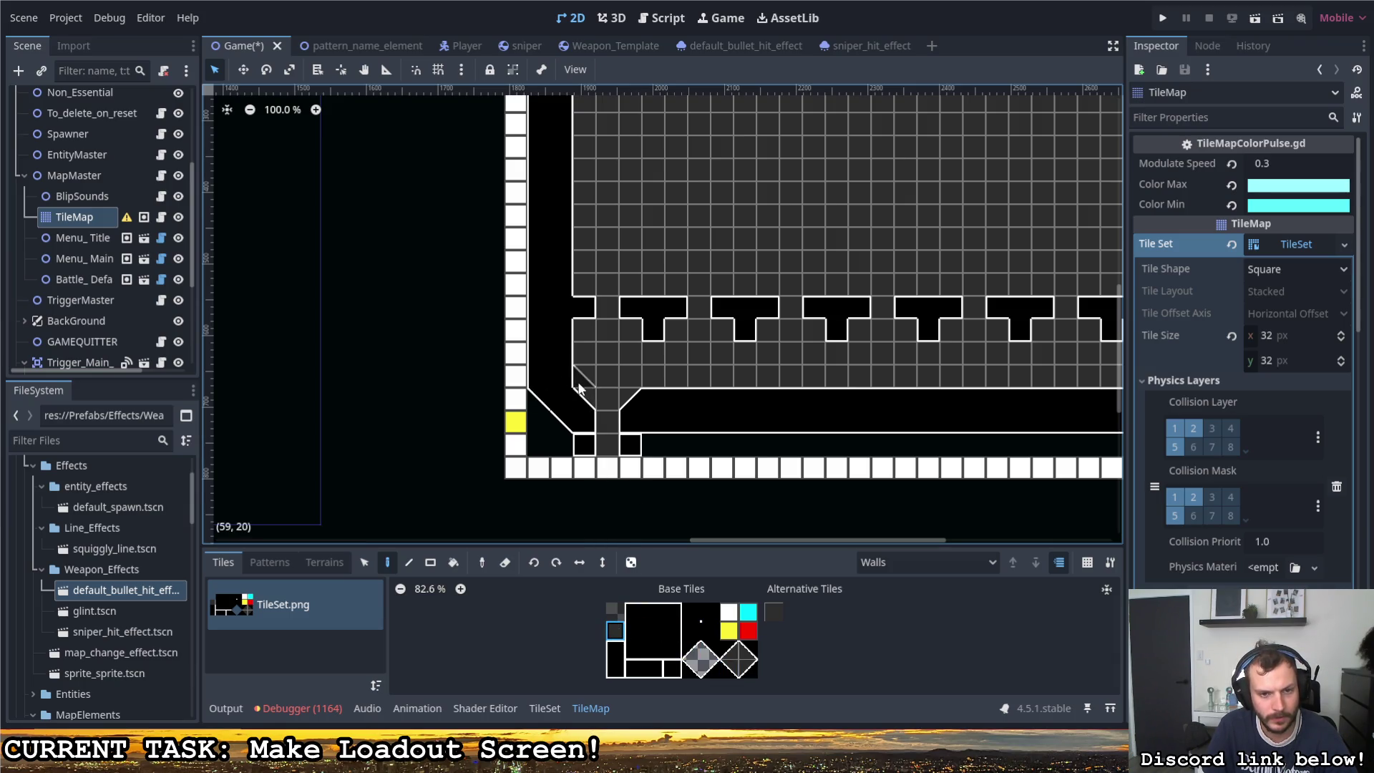
{"action": "scroll", "coordinate": [371, 315], "scroll_direction": "down", "scroll_amount": 5}
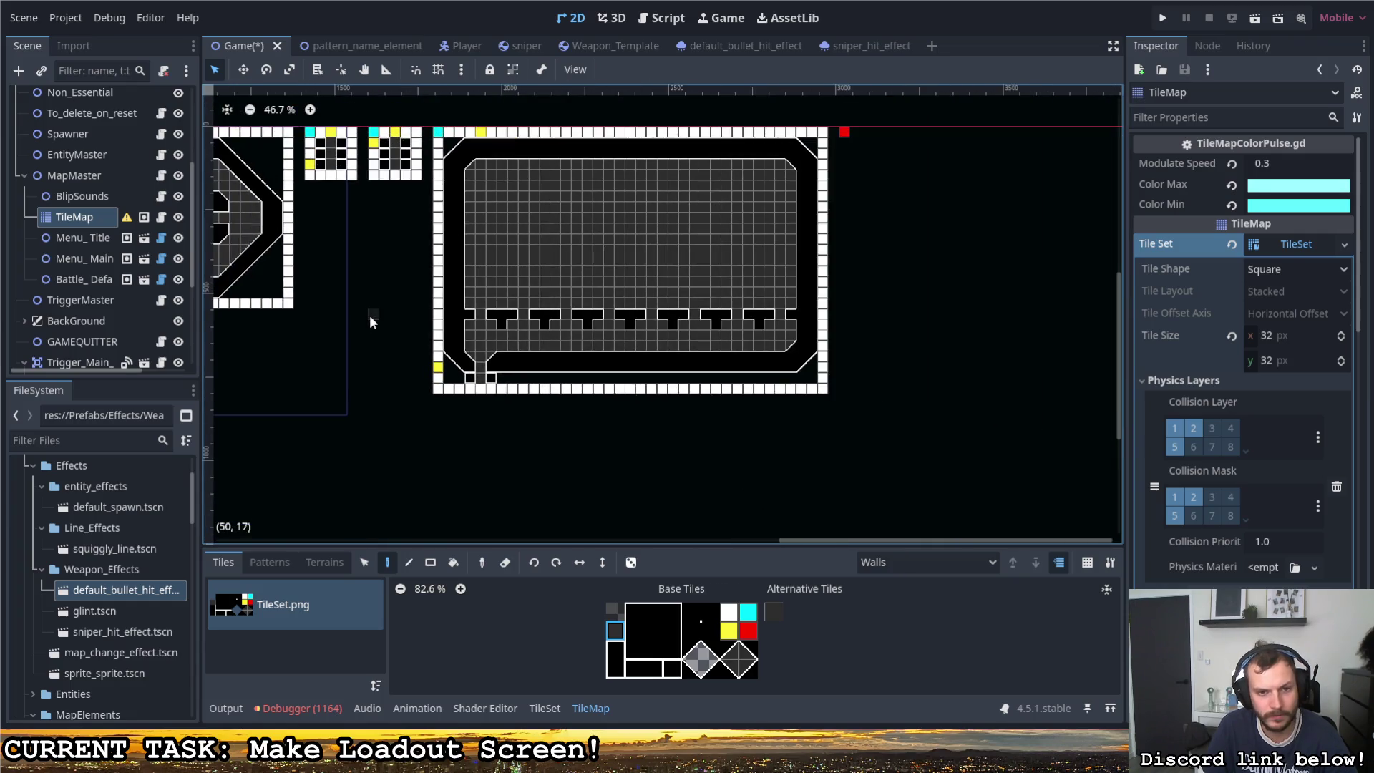
{"action": "scroll", "coordinate": [380, 337], "scroll_direction": "up", "scroll_amount": 1}
{"action": "scroll", "coordinate": [472, 372], "scroll_direction": "down", "scroll_amount": 2}
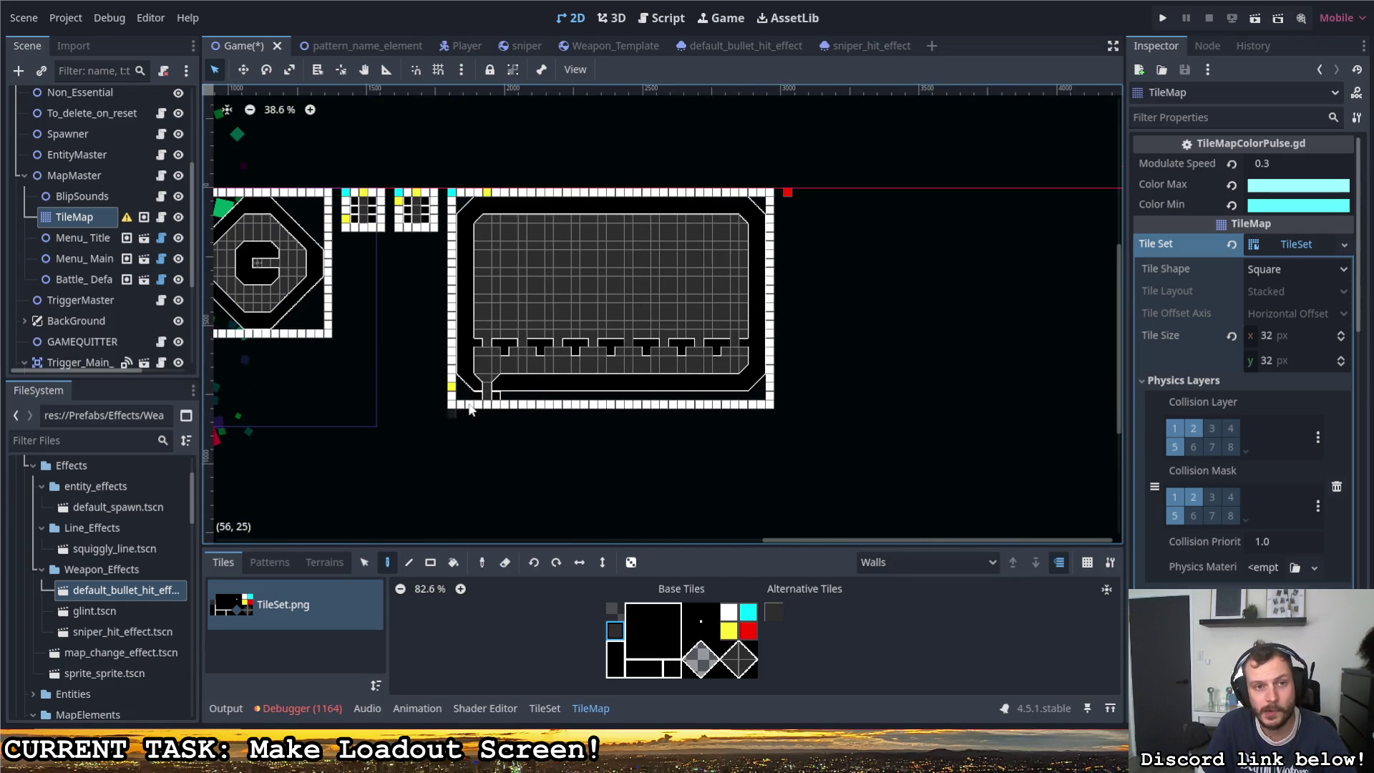
{"action": "scroll", "coordinate": [629, 427], "scroll_direction": "up", "scroll_amount": 4}
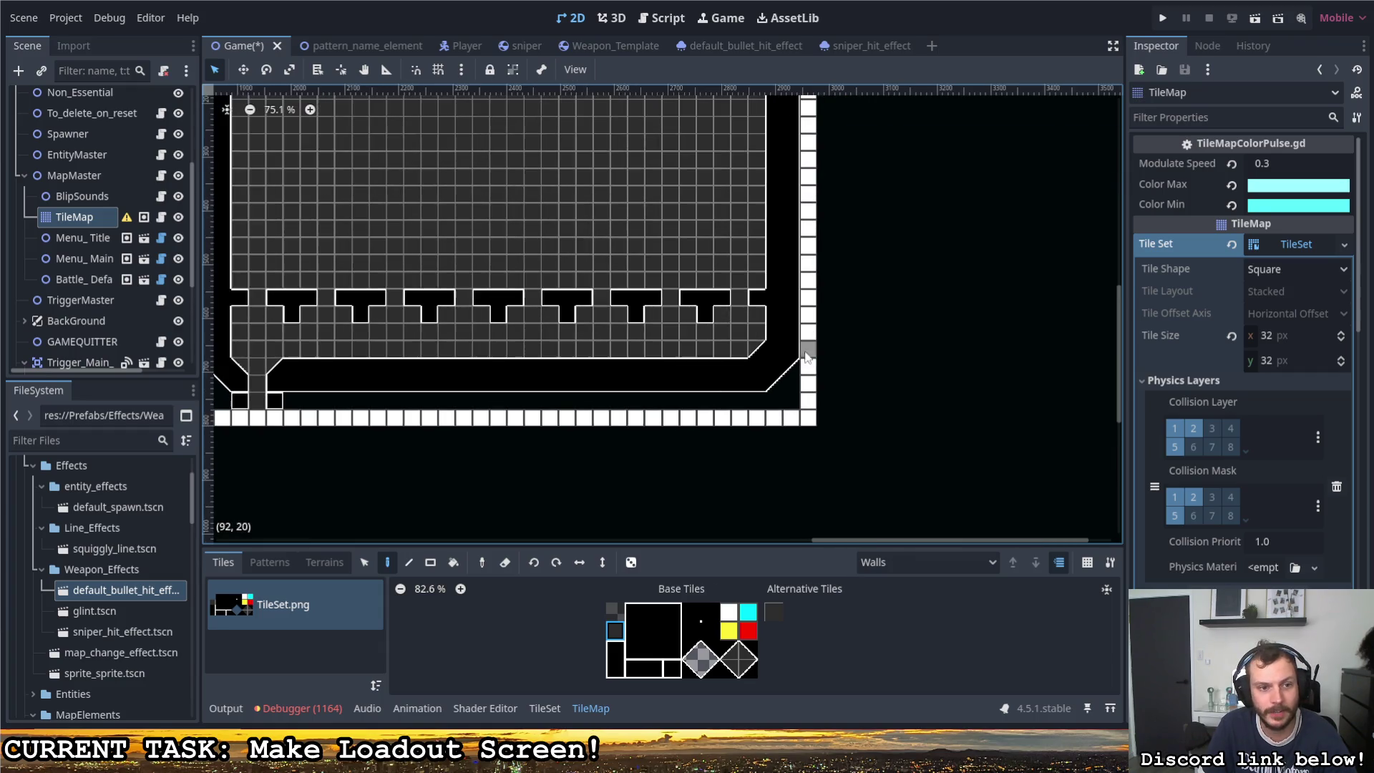
{"action": "left_click", "coordinate": [431, 563]}
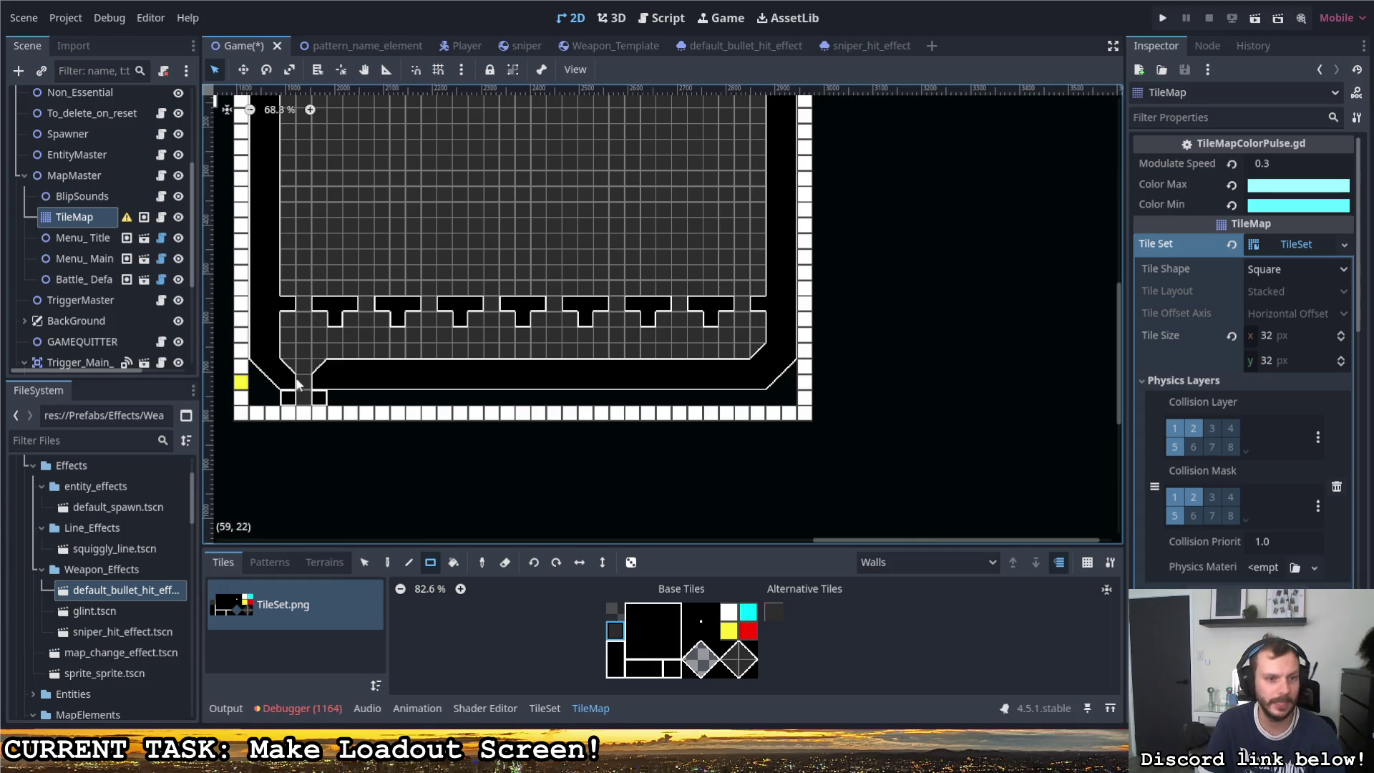
Select the reworked bottom-left corner tiles and a larger block around them
{"action": "left_click", "coordinate": [364, 563]}
{"action": "mouse_move", "coordinate": [286, 401]}
{"action": "left_mouse_down"}
{"action": "mouse_move", "coordinate": [319, 373]}
{"action": "mouse_move", "coordinate": [750, 387]}
{"action": "left_mouse_up"}
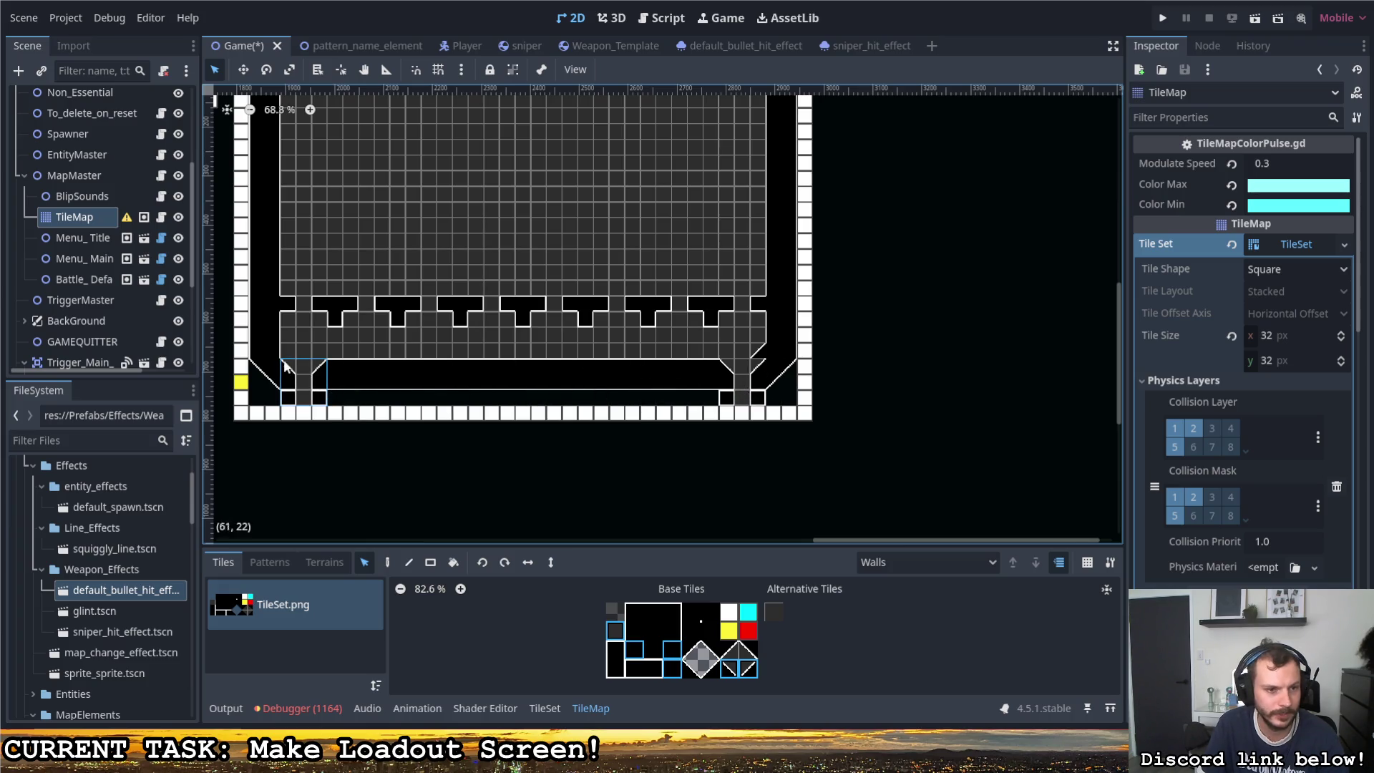
{"action": "mouse_move", "coordinate": [267, 403]}
{"action": "left_mouse_down"}
{"action": "mouse_move", "coordinate": [324, 385]}
{"action": "mouse_move", "coordinate": [252, 329]}
{"action": "left_mouse_up"}
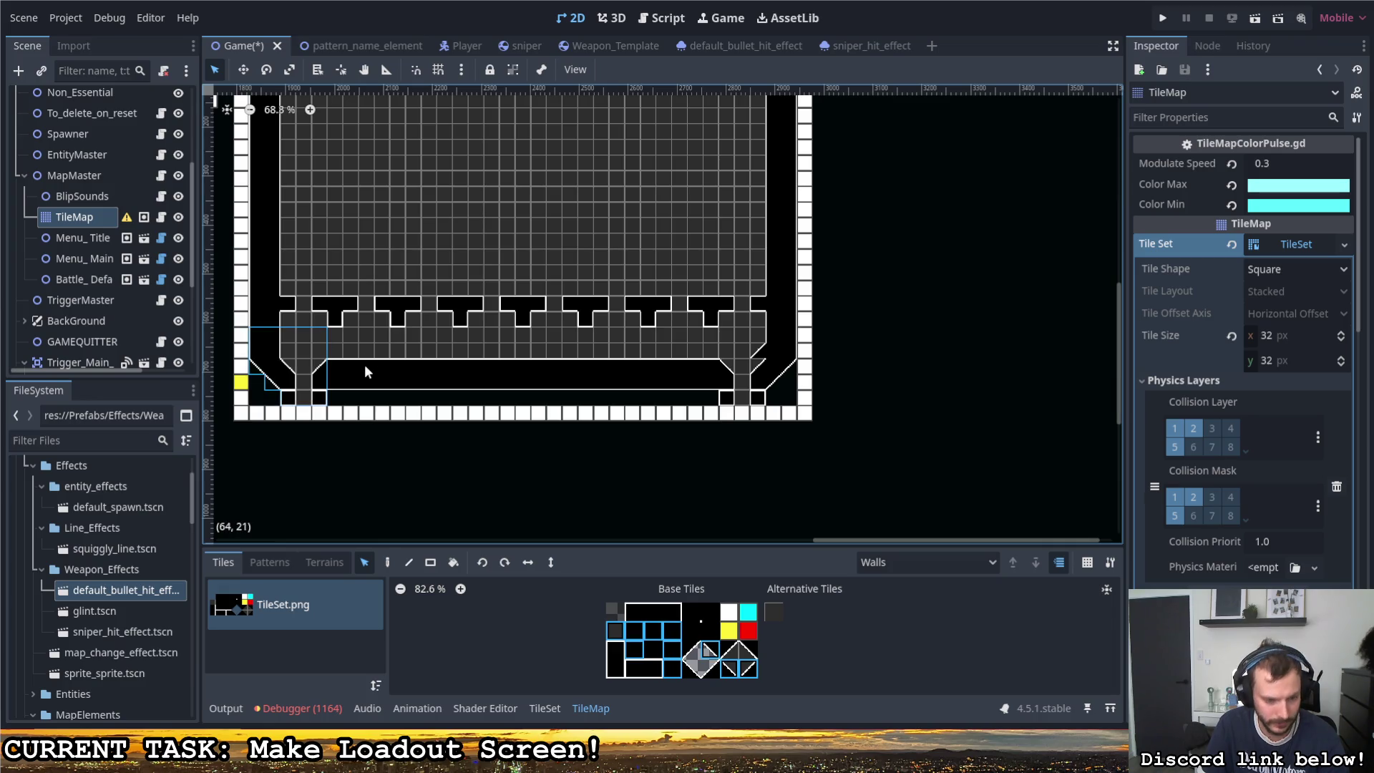
Paint the small grey tile into the bottom-right corner gap beside the slope, then zoom out
{"action": "scroll", "coordinate": [761, 379], "scroll_direction": "up", "scroll_amount": 3}
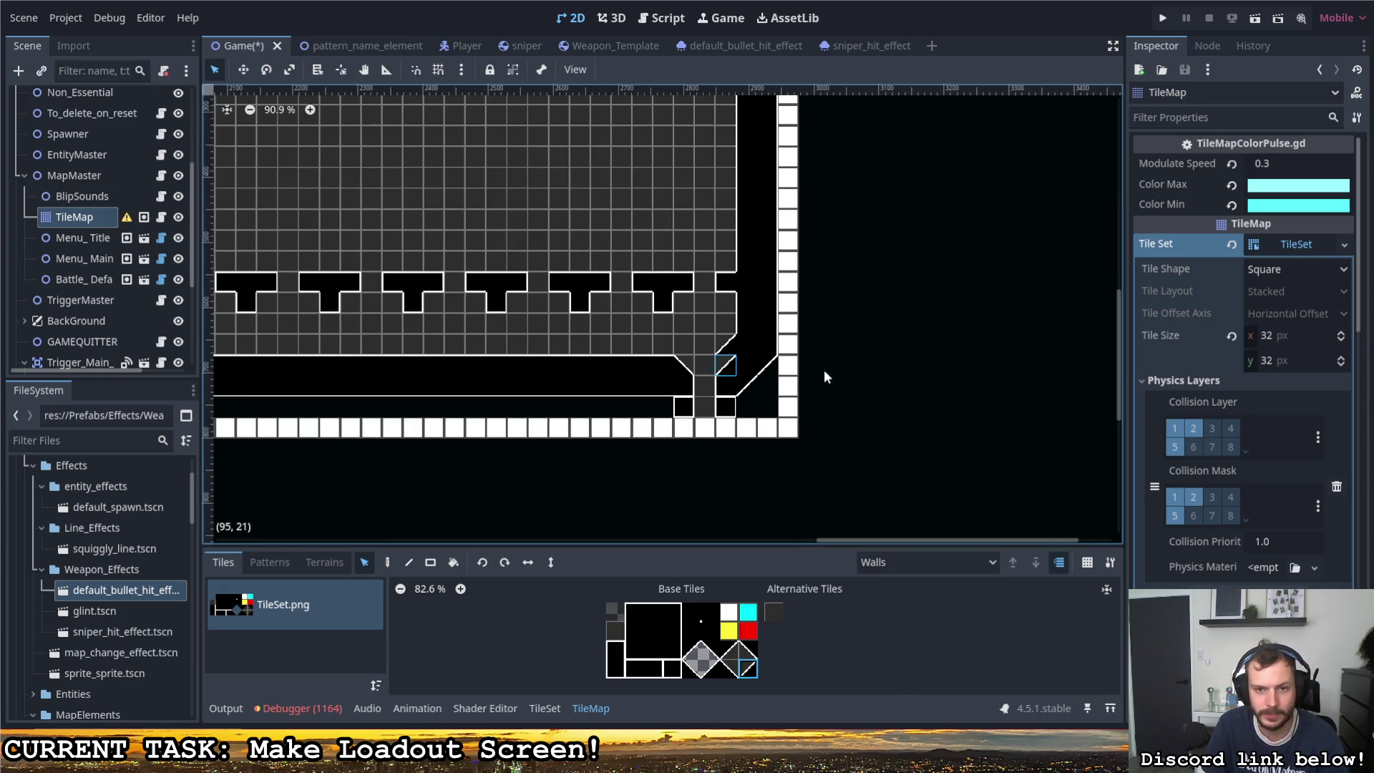
{"action": "left_click", "coordinate": [653, 631]}
{"action": "left_click", "coordinate": [635, 631]}
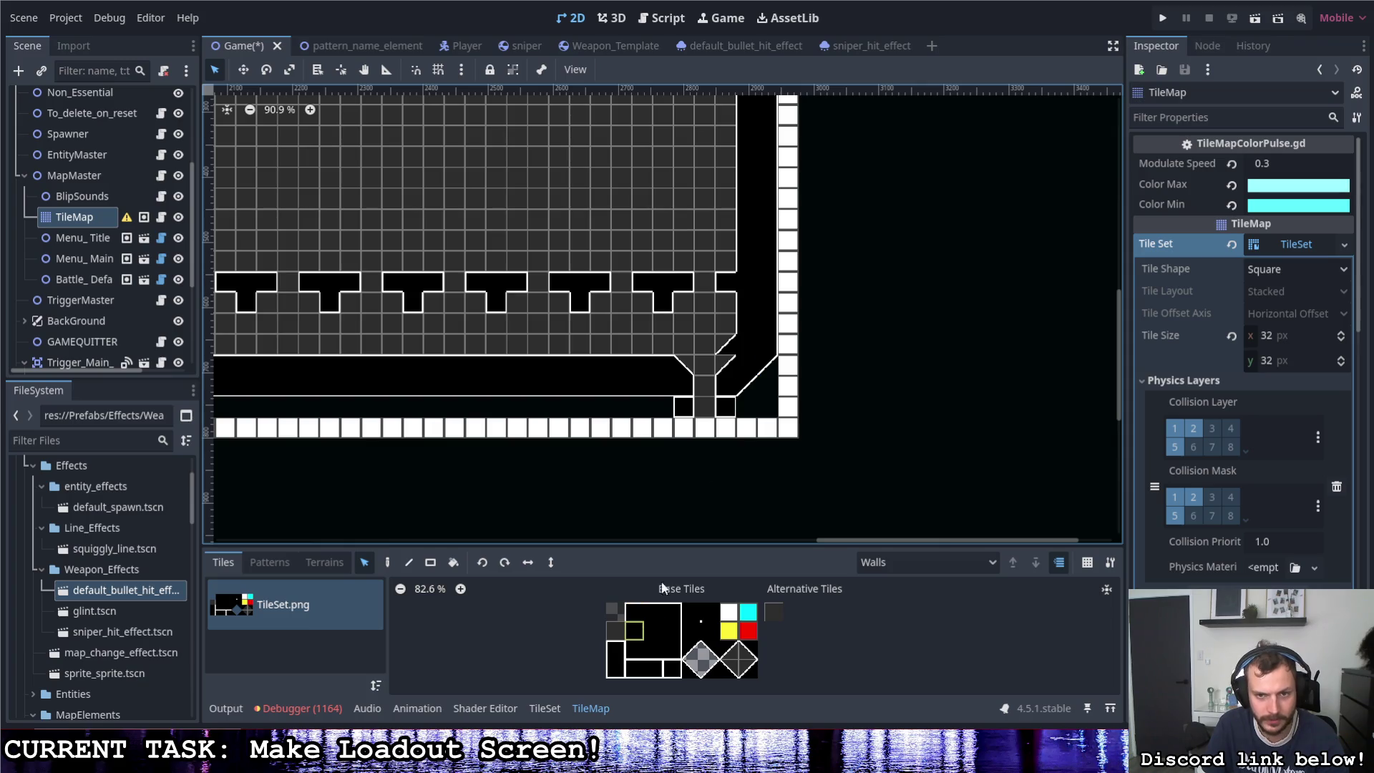
{"action": "key", "text": "d"}
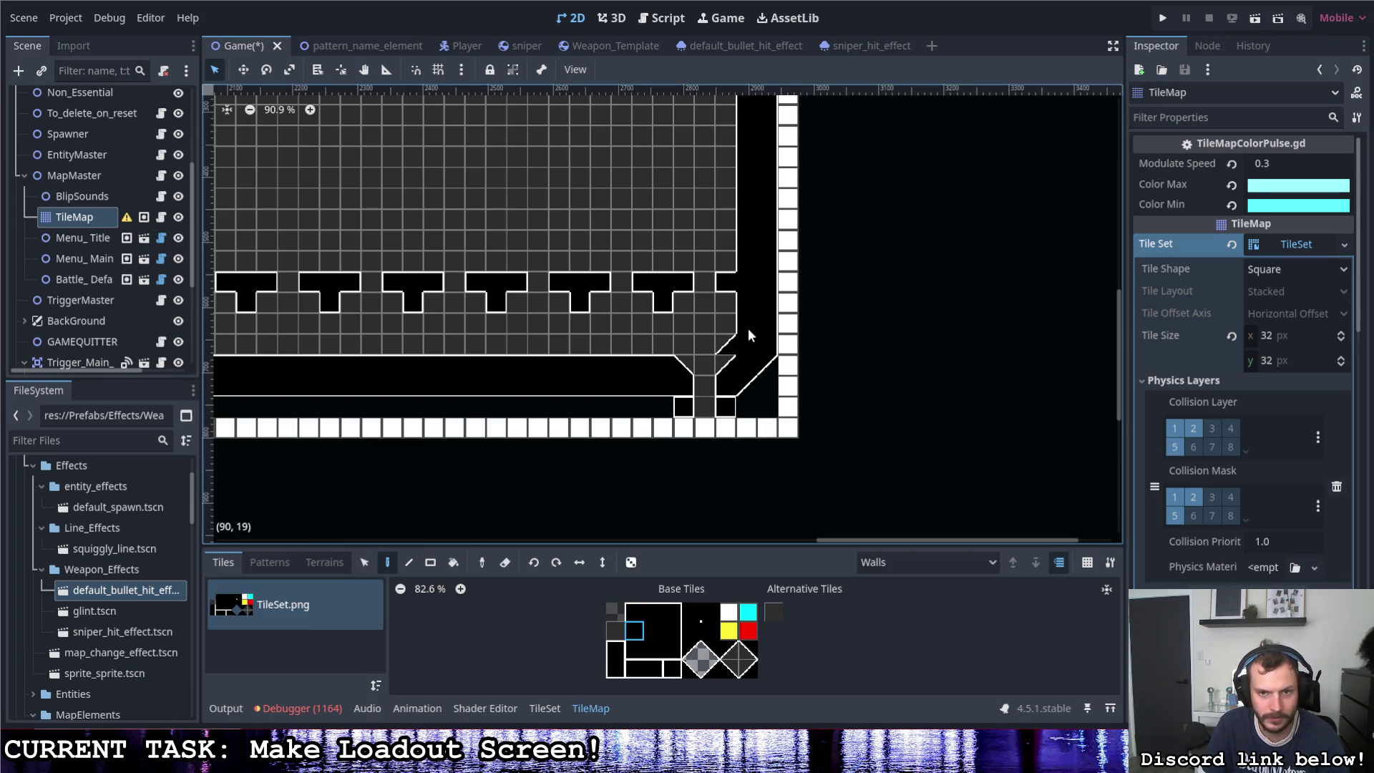
{"action": "left_click", "coordinate": [719, 368], "text": "ctrl"}
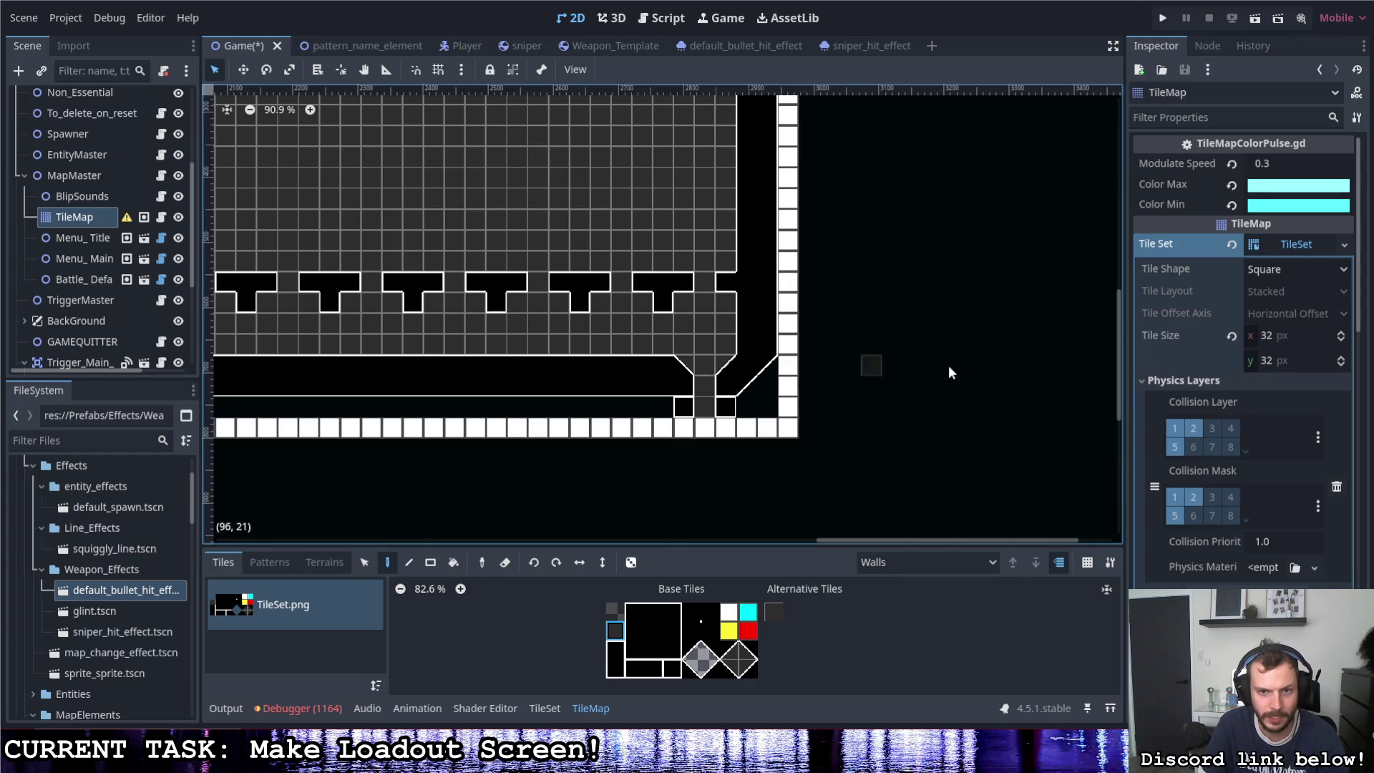
{"action": "scroll", "coordinate": [932, 349], "scroll_direction": "down", "scroll_amount": 4}
{"action": "scroll", "coordinate": [893, 320], "scroll_direction": "up", "scroll_amount": 2}
{"action": "scroll", "coordinate": [850, 329], "scroll_direction": "down", "scroll_amount": 1}
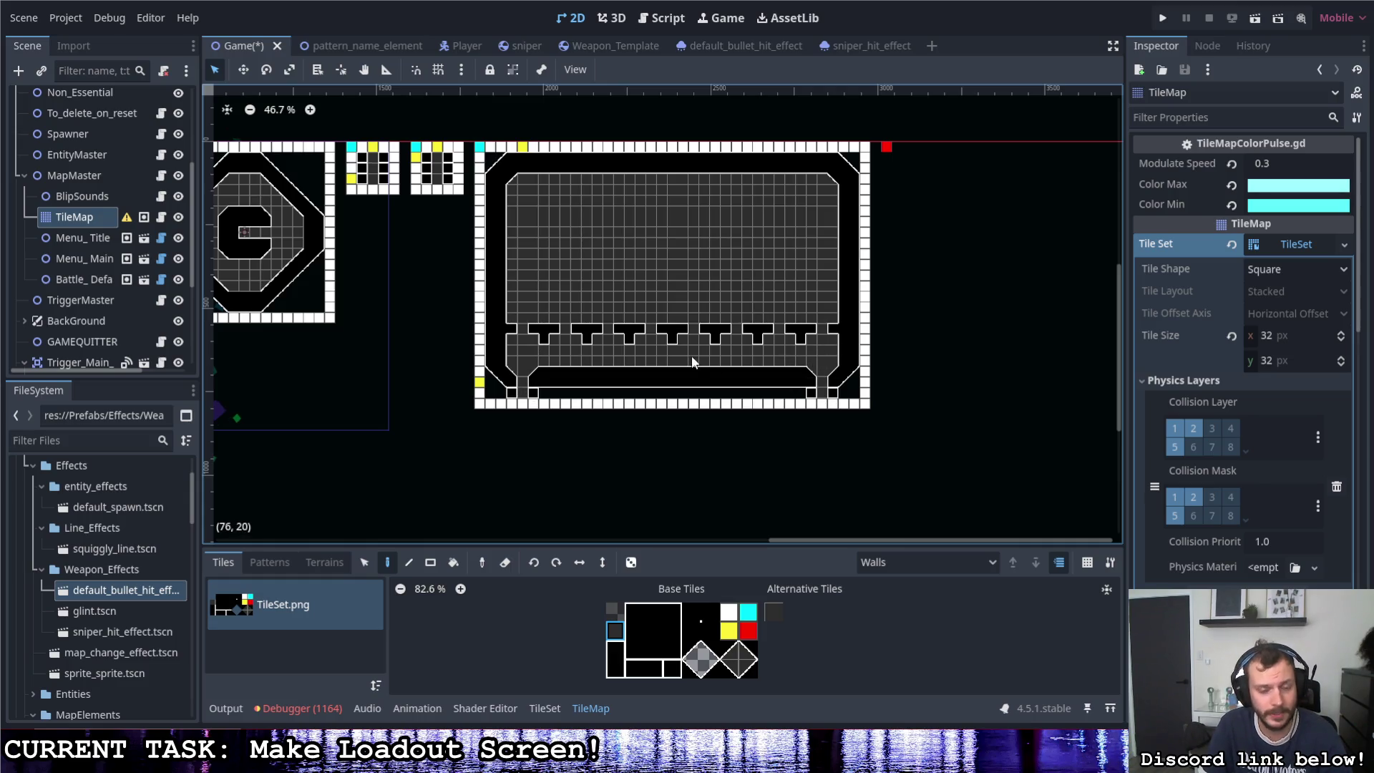
{"action": "scroll", "coordinate": [953, 417], "scroll_direction": "down", "scroll_amount": 2}
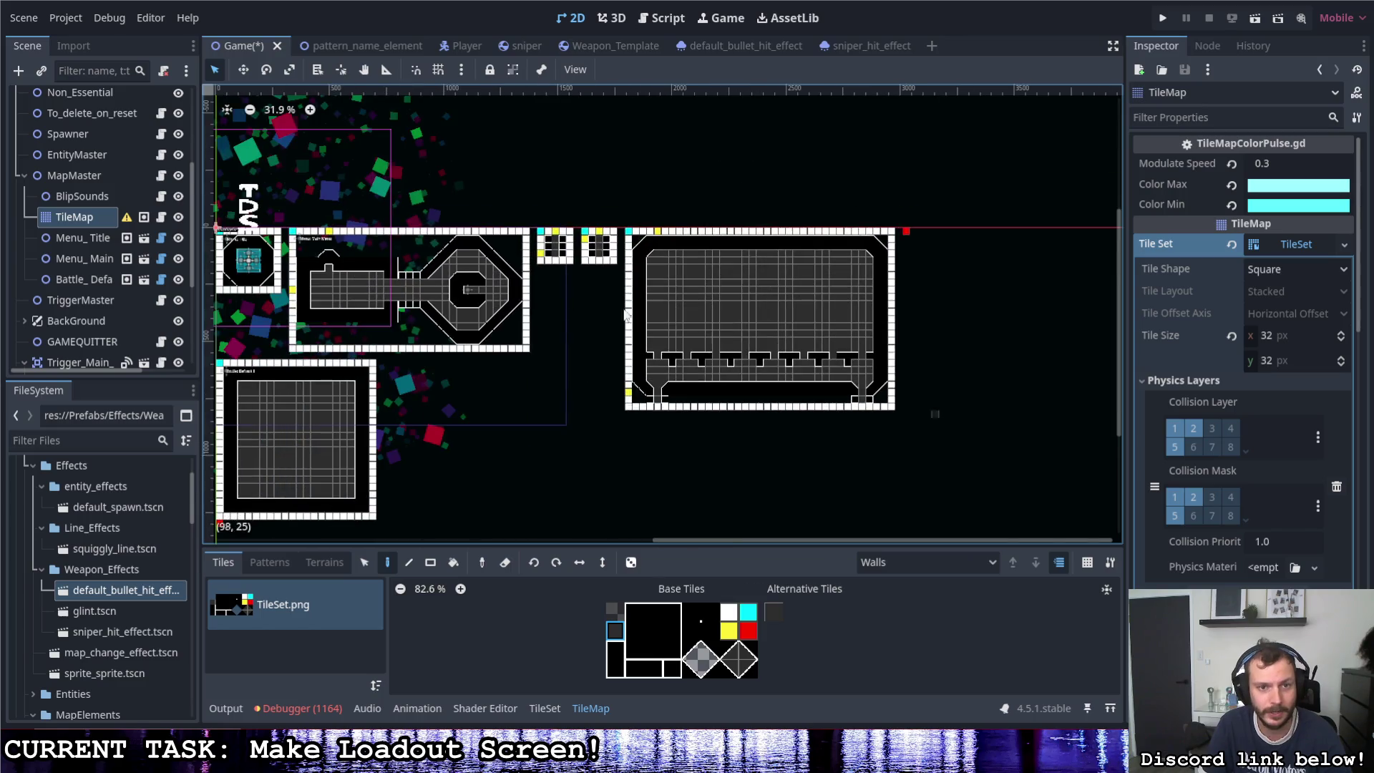
{"action": "scroll", "coordinate": [561, 308], "scroll_direction": "up", "scroll_amount": 2}
{"action": "scroll", "coordinate": [561, 308], "scroll_direction": "down", "scroll_amount": 1}
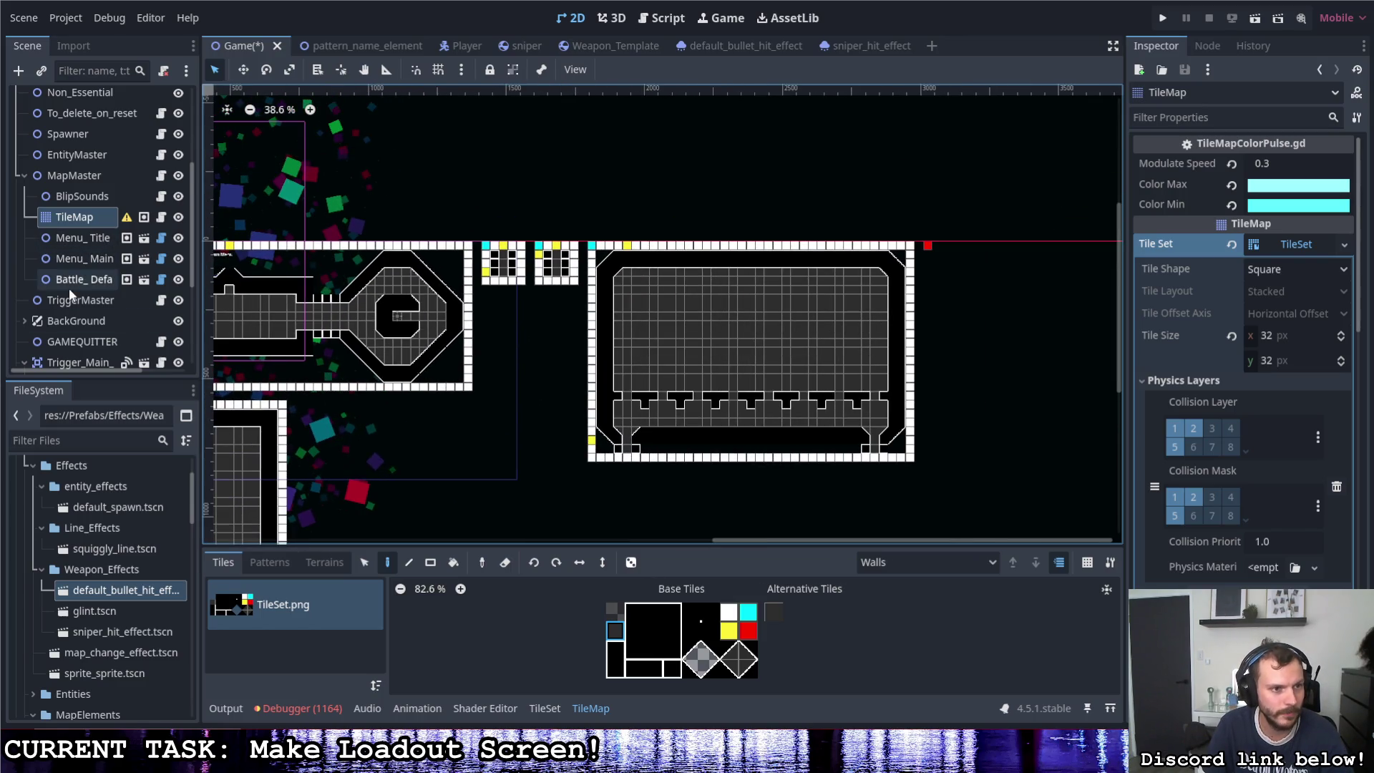
{"action": "scroll", "coordinate": [101, 577], "scroll_direction": "up", "scroll_amount": 3}
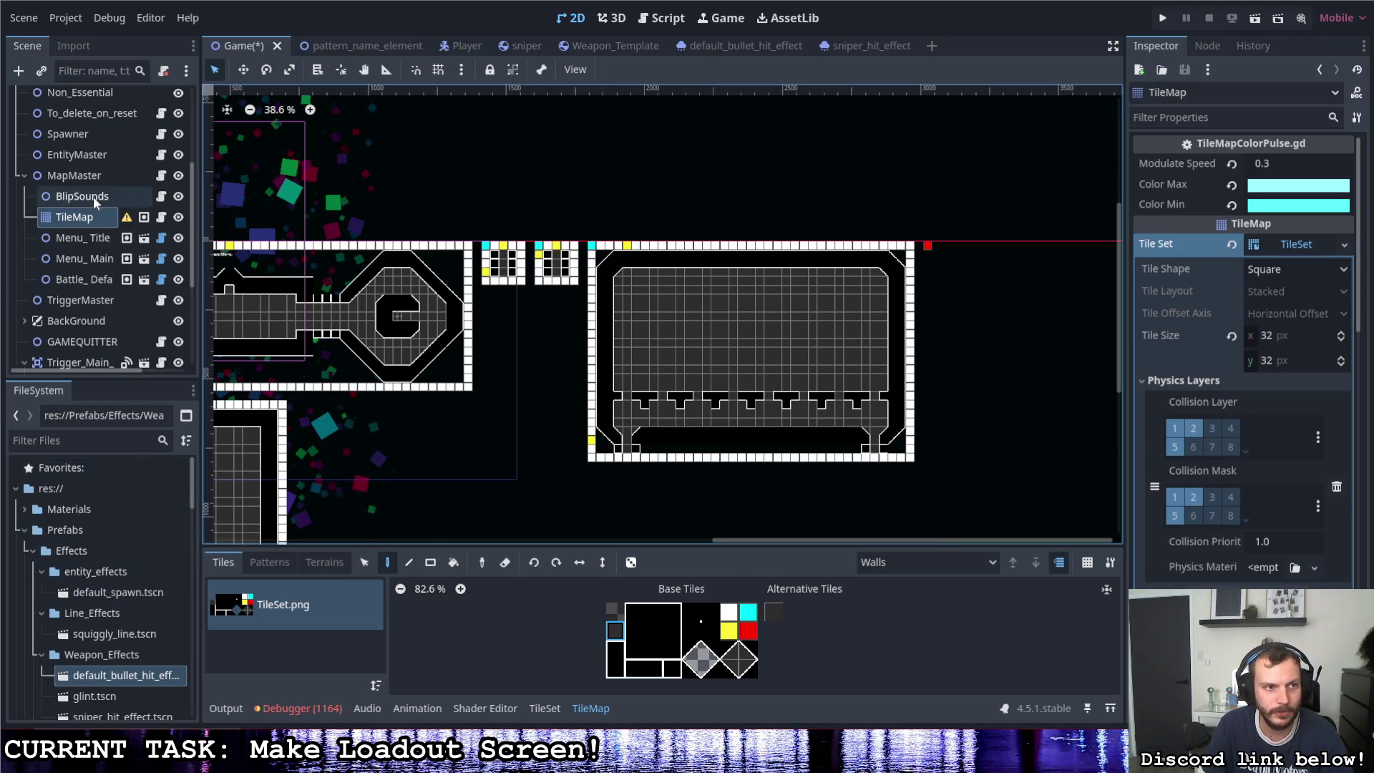
Drag pattern_name_element.tscn into the level and place it over the connector blocks
{"action": "left_click", "coordinate": [90, 240]}
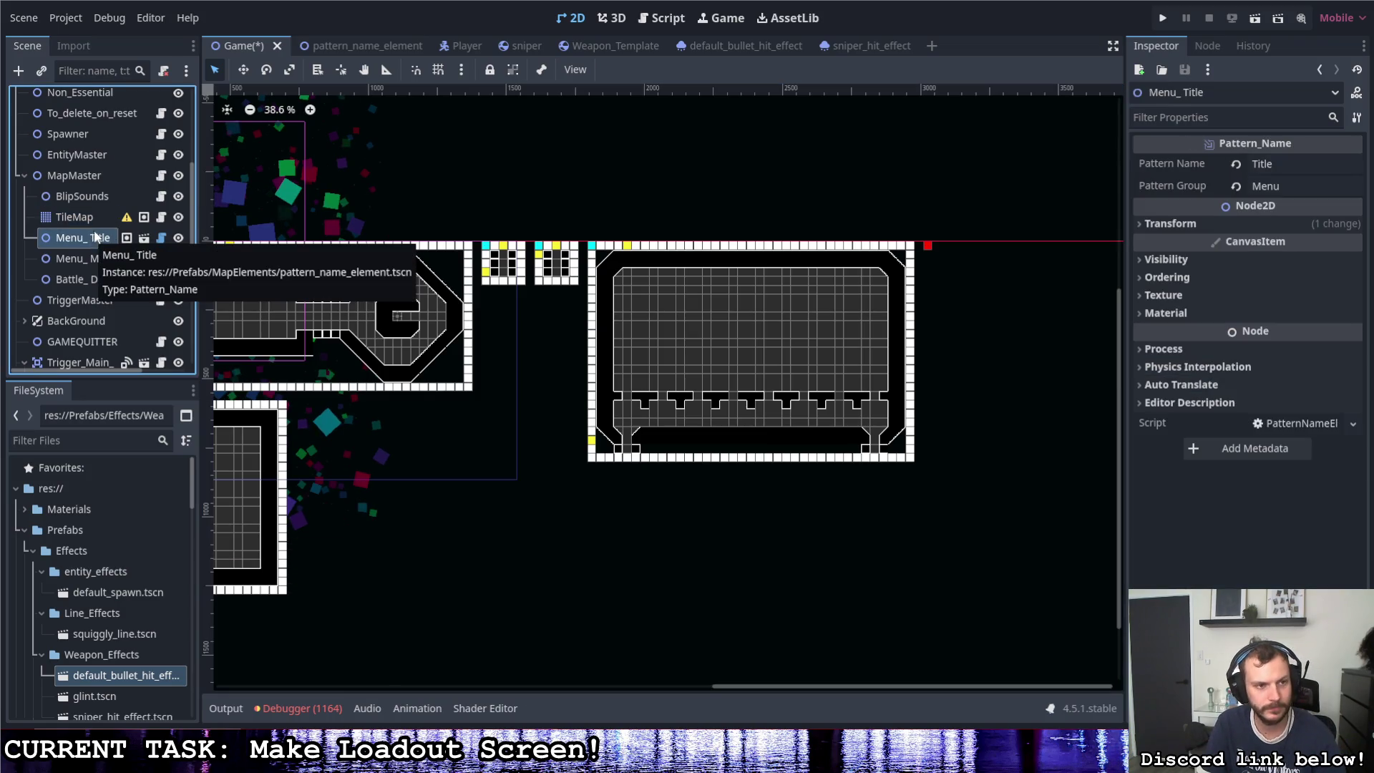
{"action": "scroll", "coordinate": [237, 252], "scroll_direction": "down", "scroll_amount": 1}
{"action": "scroll", "coordinate": [420, 265], "scroll_direction": "up", "scroll_amount": 2}
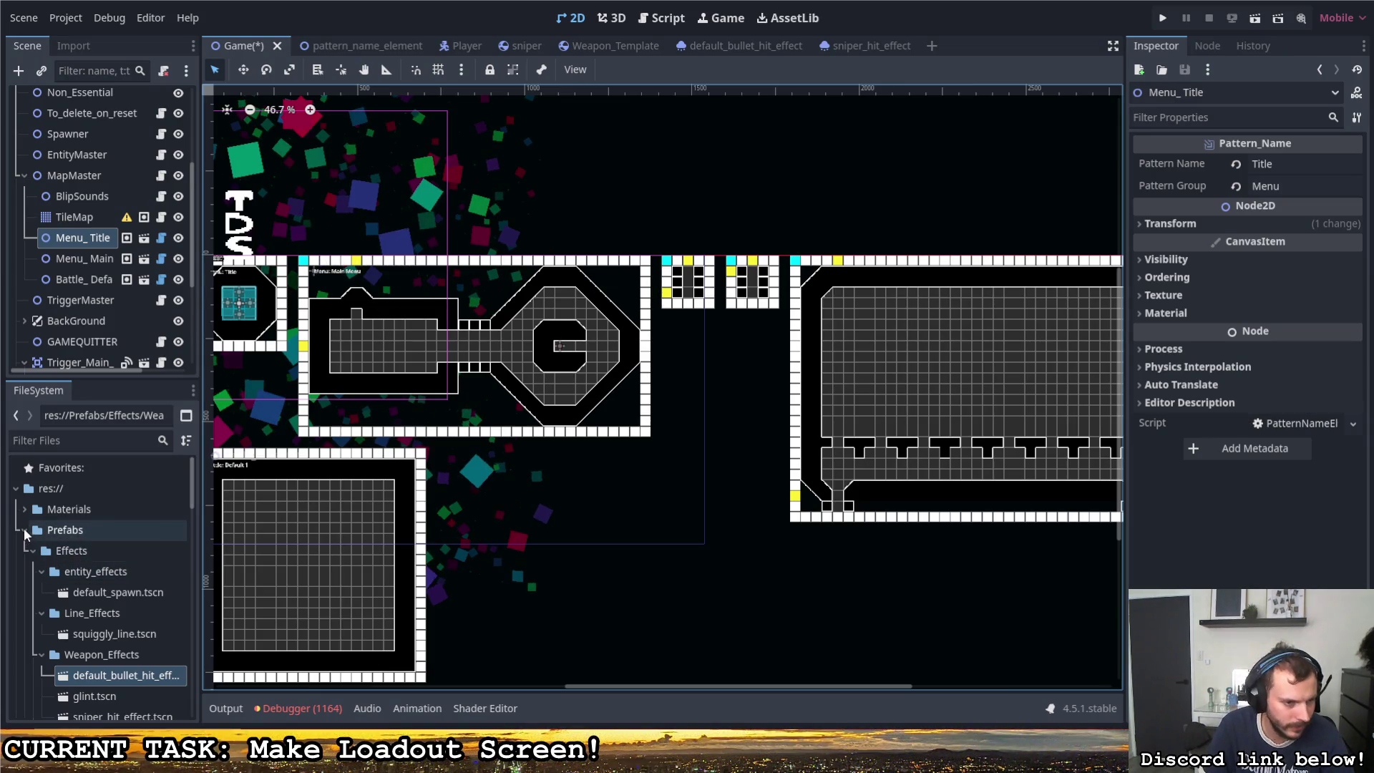
{"action": "scroll", "coordinate": [130, 582], "scroll_direction": "down", "scroll_amount": 5}
{"action": "scroll", "coordinate": [125, 583], "scroll_direction": "down", "scroll_amount": 2}
{"action": "mouse_move", "coordinate": [118, 591]}
{"action": "left_mouse_down"}
{"action": "mouse_move", "coordinate": [501, 504]}
{"action": "mouse_move", "coordinate": [699, 287]}
{"action": "mouse_move", "coordinate": [688, 283]}
{"action": "left_mouse_up"}
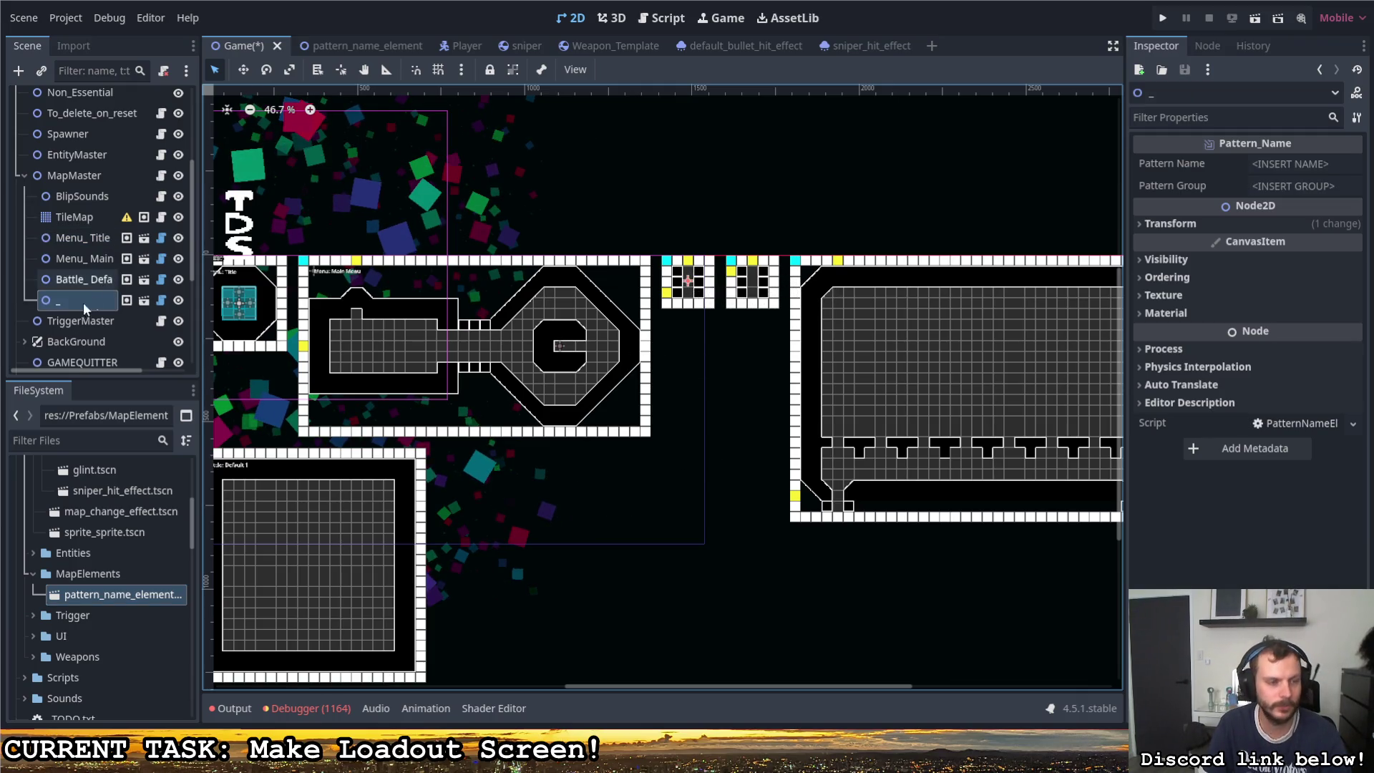
{"action": "left_click", "coordinate": [1314, 164]}
Set the label's Pattern Group to Menu and Pattern Name to Loadout Entry Hall
{"action": "left_click", "coordinate": [1305, 188]}
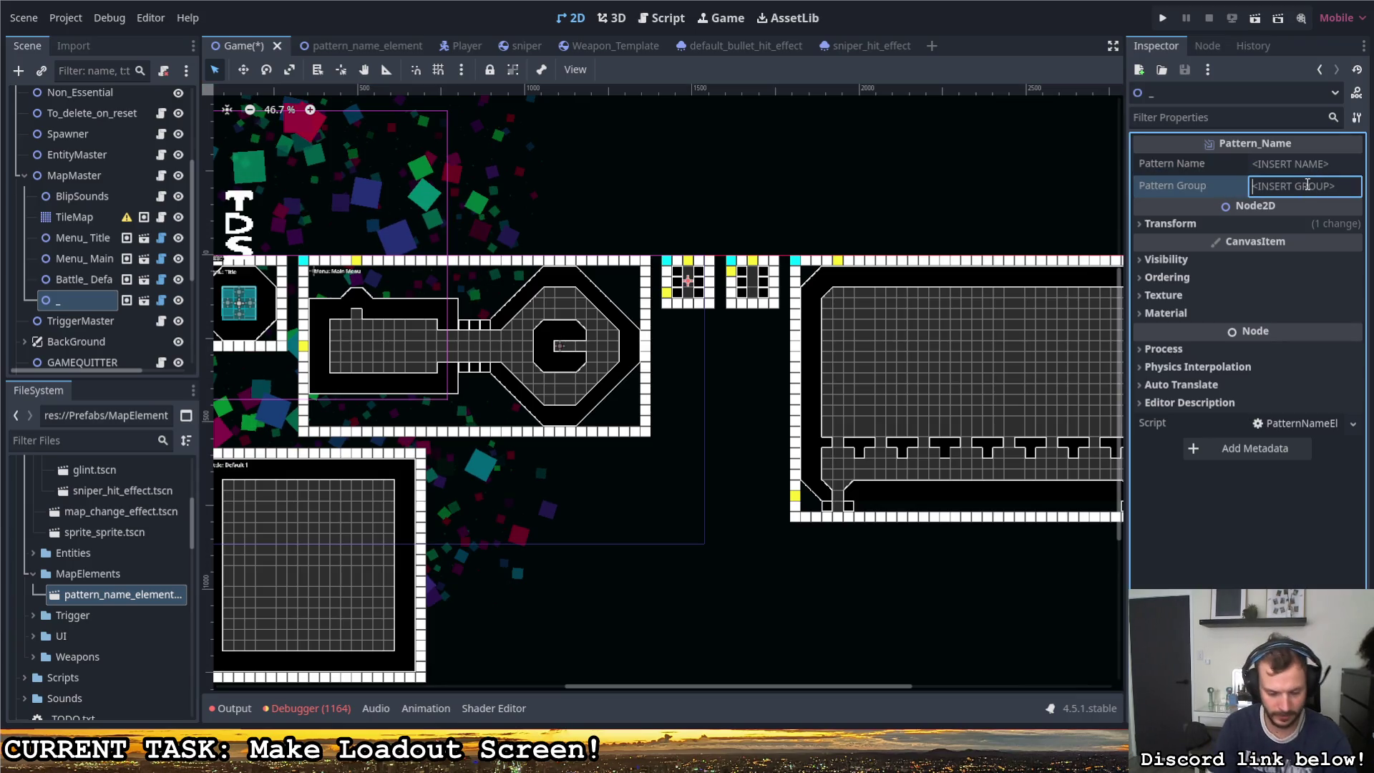
{"action": "type", "text": "Menu"}
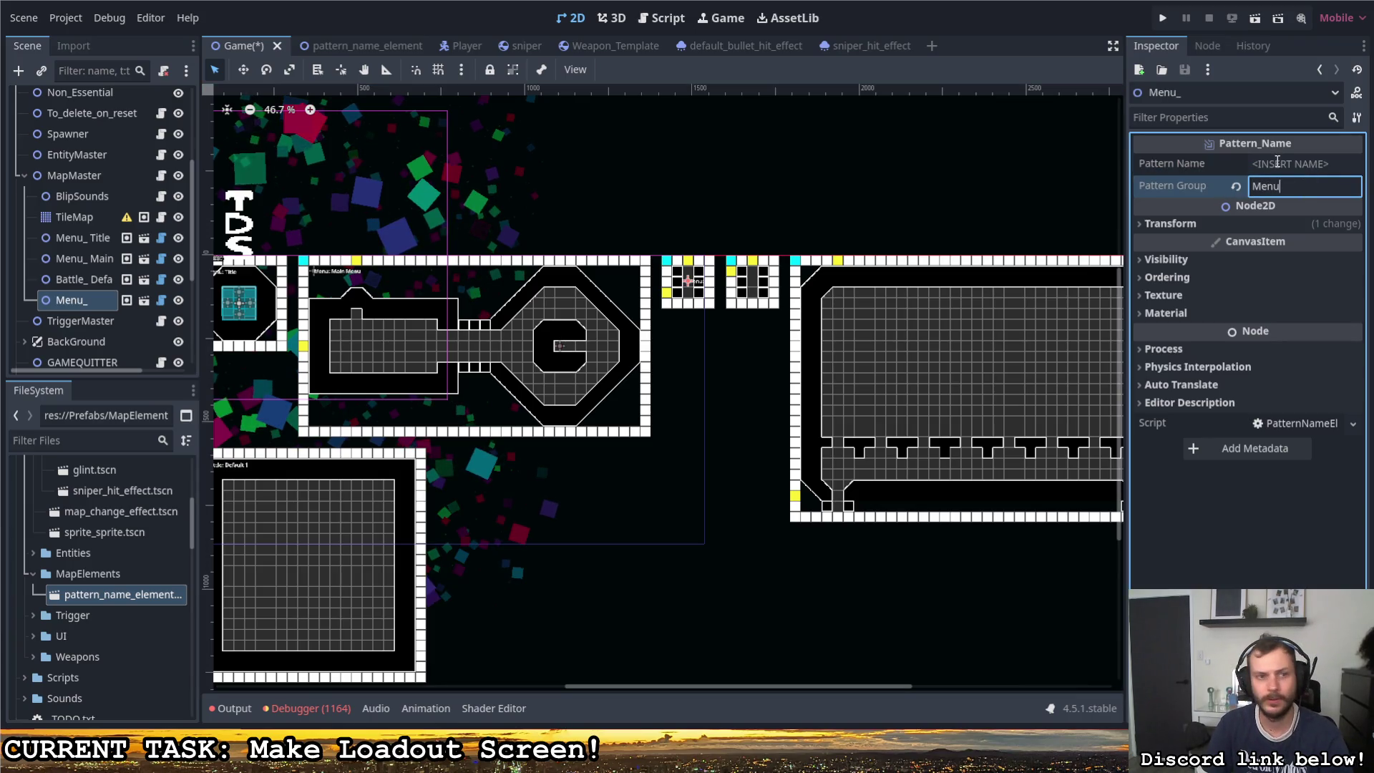
{"action": "left_click", "coordinate": [1258, 163]}
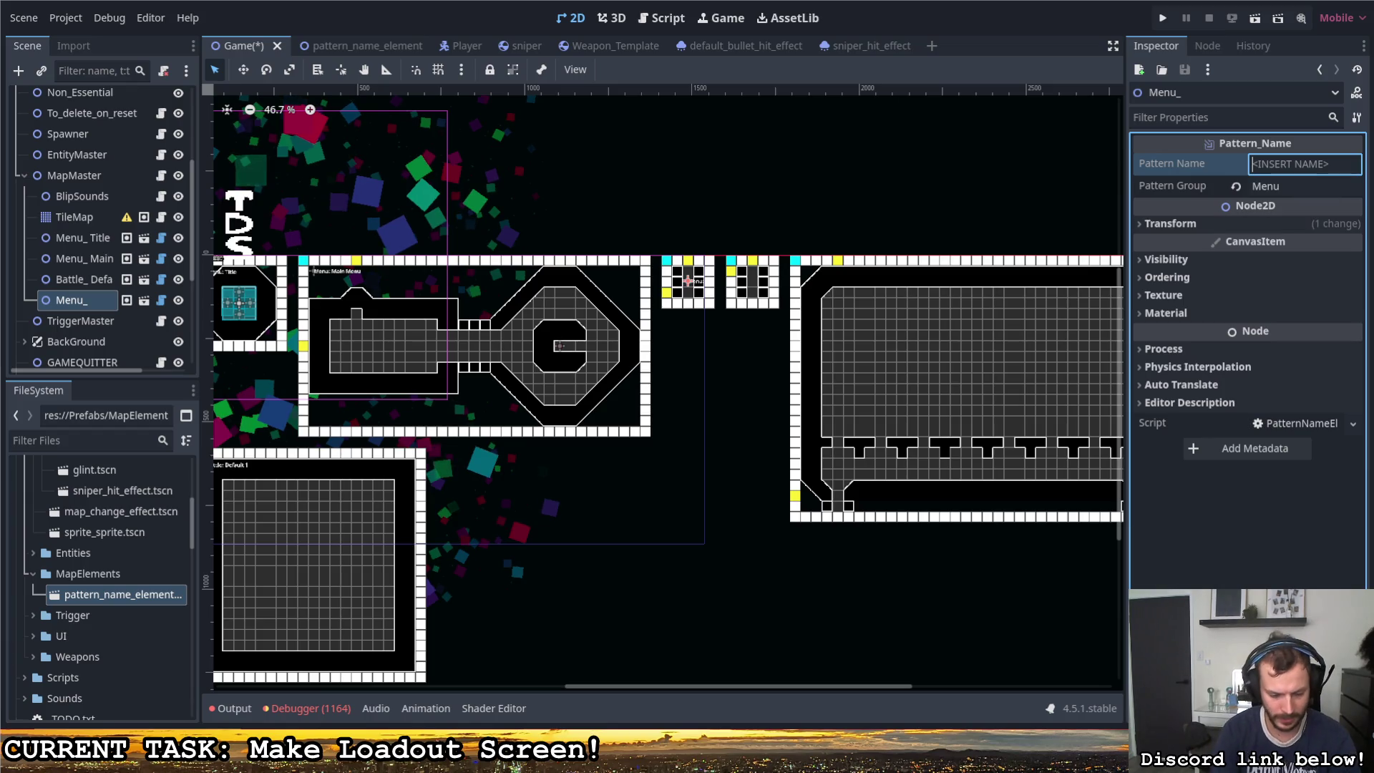
{"action": "type", "text": "Loadout"}
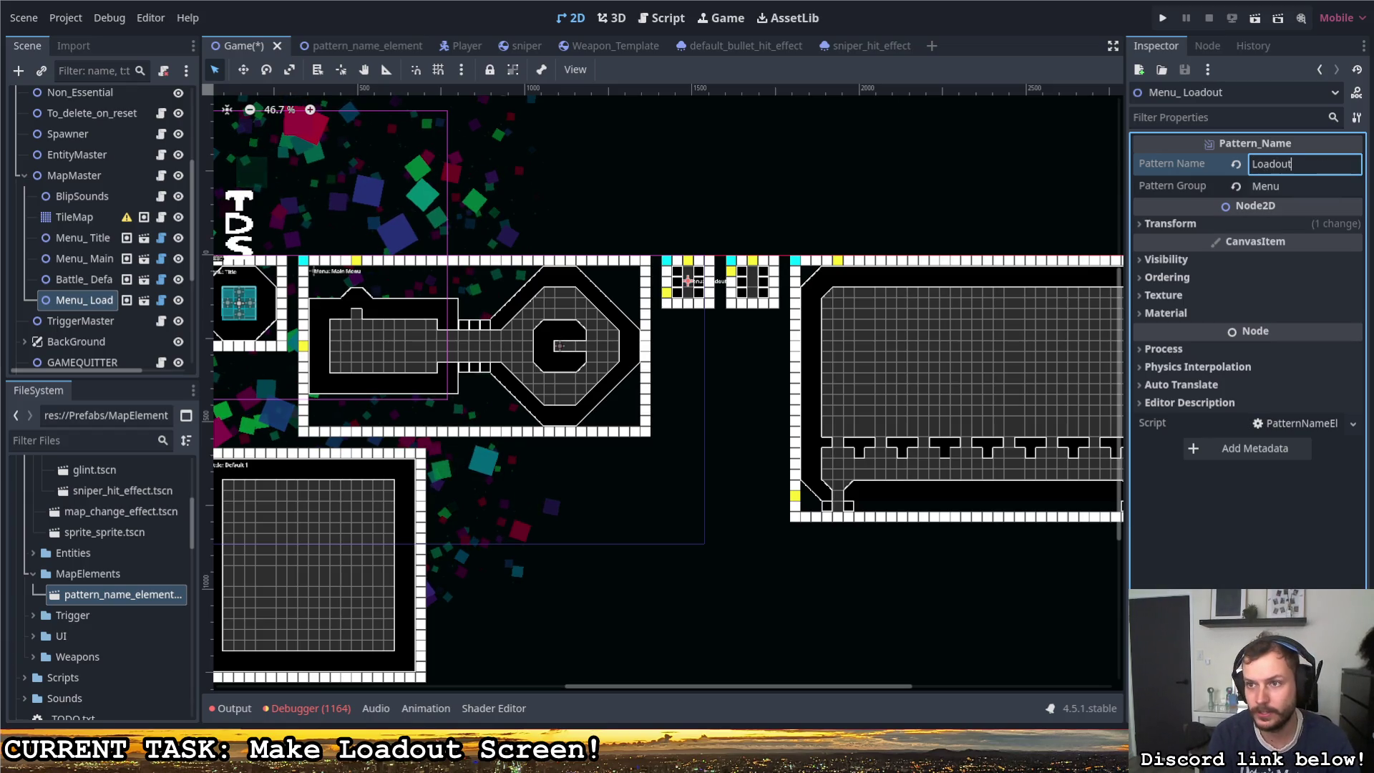
{"action": "type", "text": " Entry Halkl"}
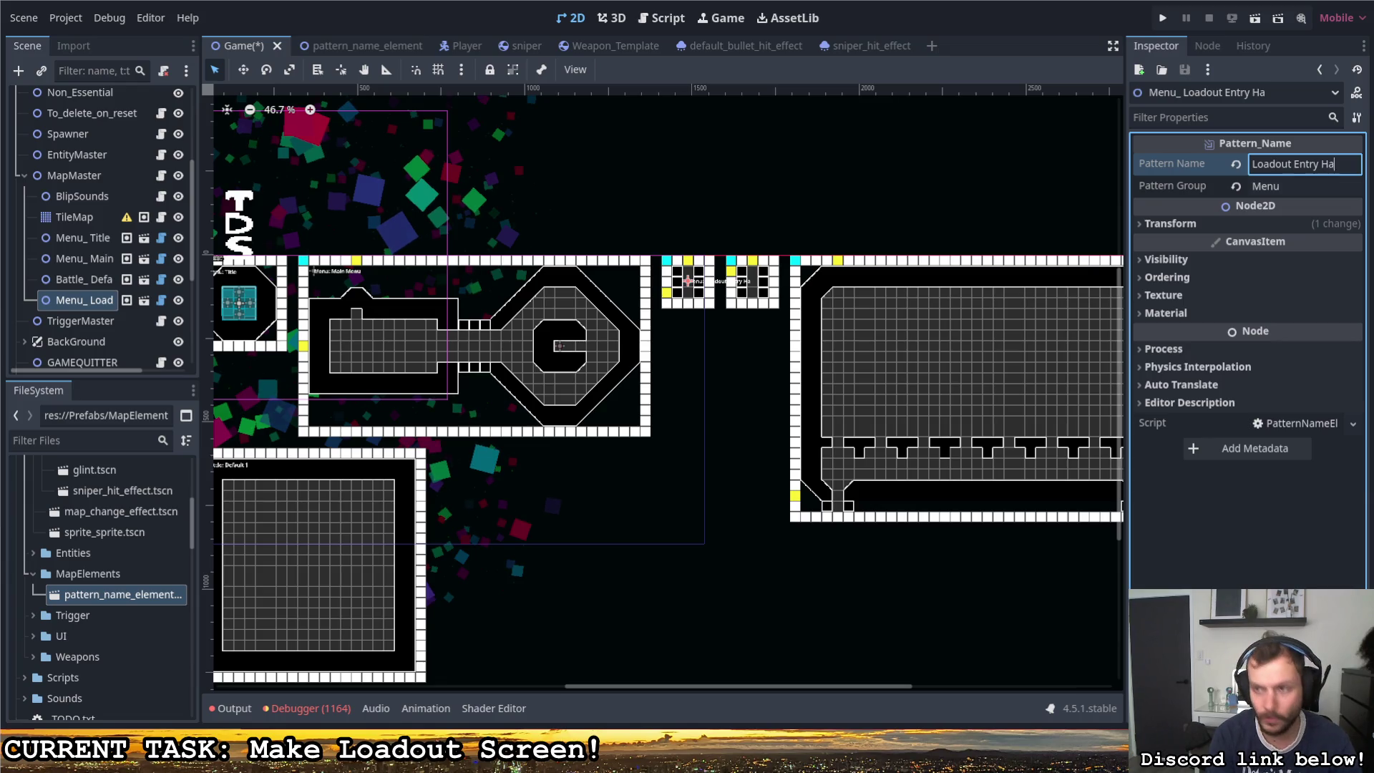
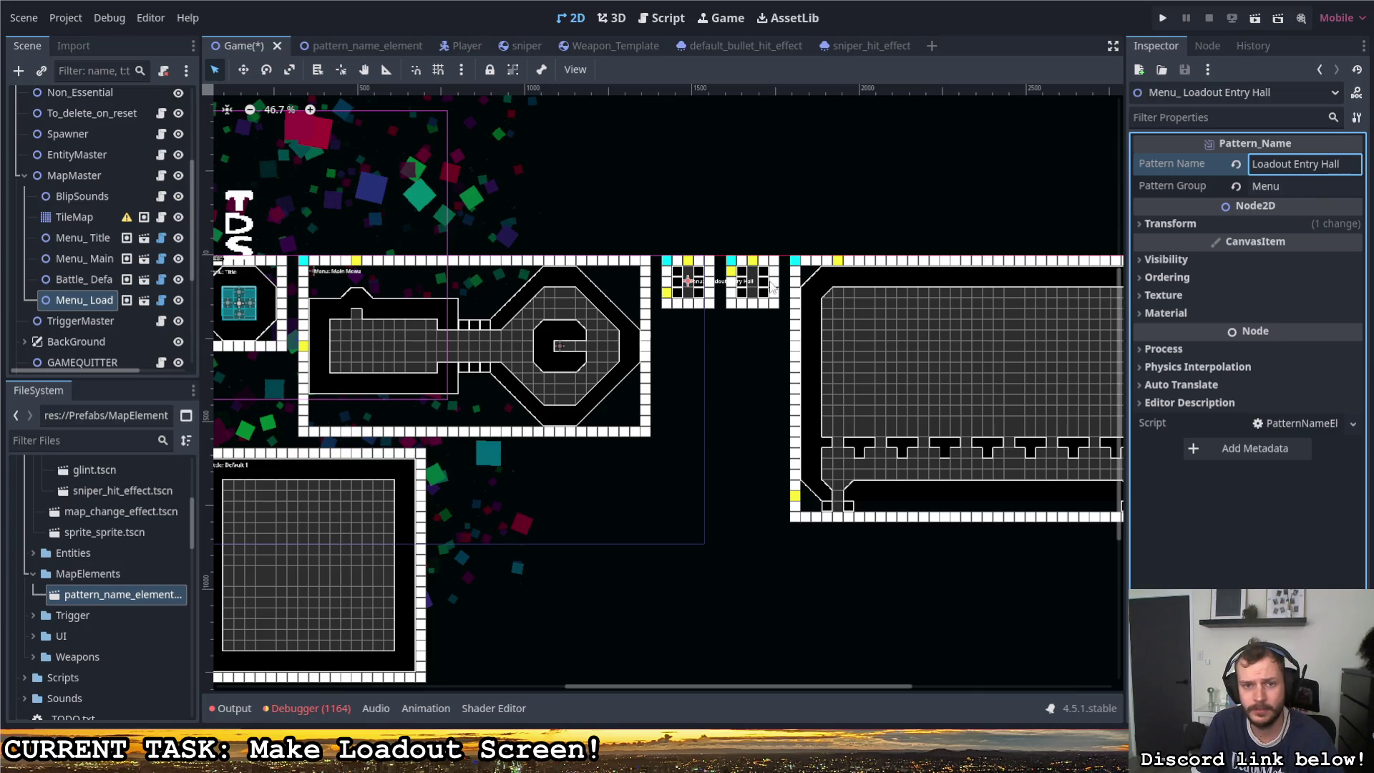
Add a pattern name element labelled 'Loadout Exit Hall' in the Menu group
{"action": "mouse_move", "coordinate": [115, 594]}
{"action": "left_mouse_down"}
{"action": "mouse_move", "coordinate": [688, 294]}
{"action": "mouse_move", "coordinate": [787, 293]}
{"action": "mouse_move", "coordinate": [752, 281]}
{"action": "left_mouse_up"}
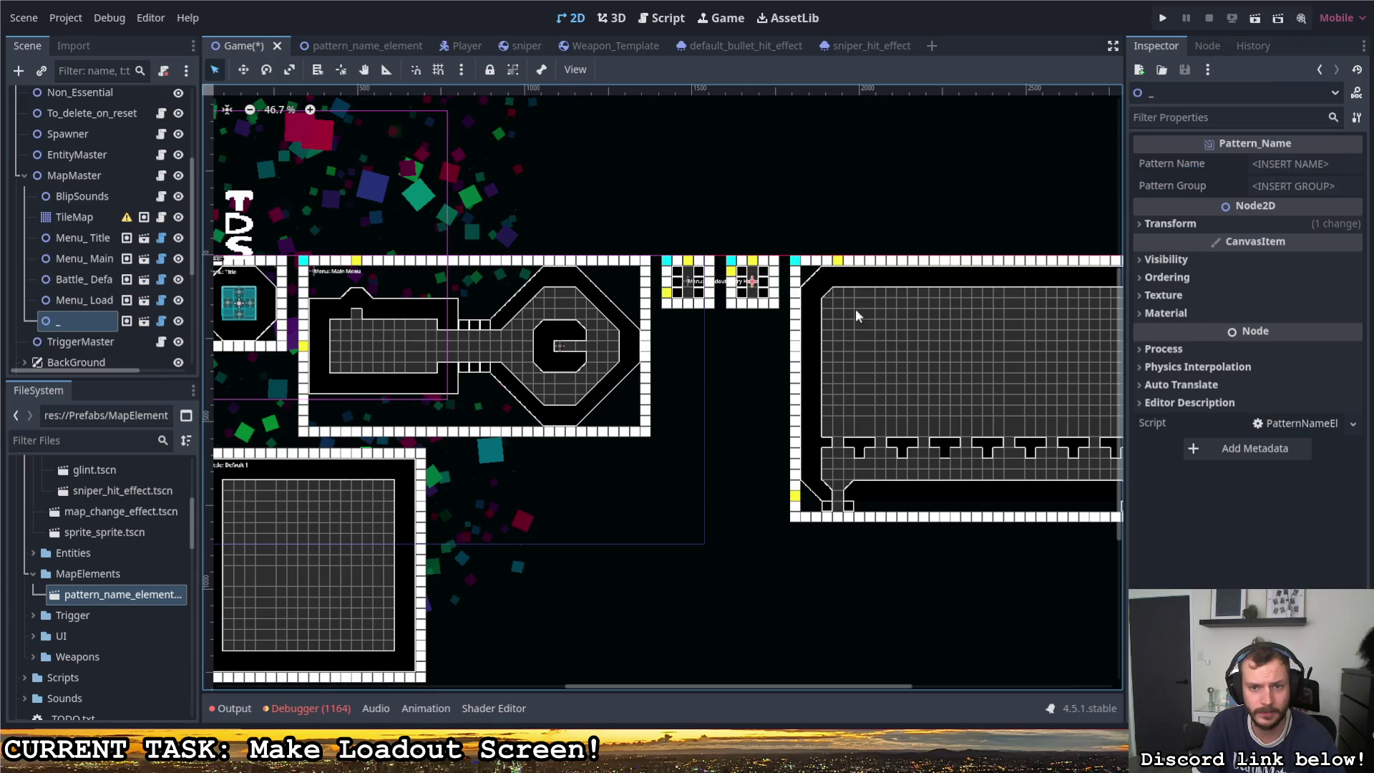
{"action": "left_click", "coordinate": [1274, 165]}
{"action": "type", "text": "Lo"}
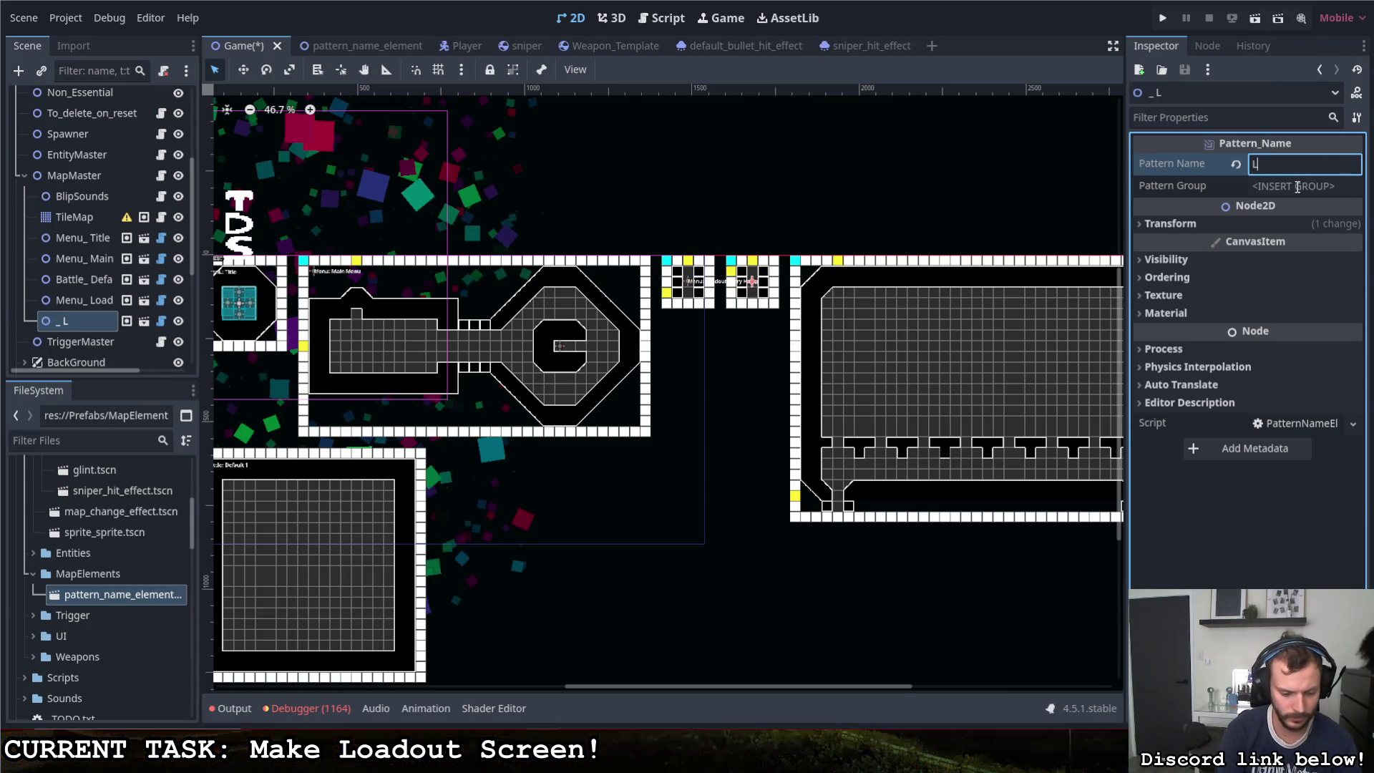
{"action": "type", "text": "adout Exit "}
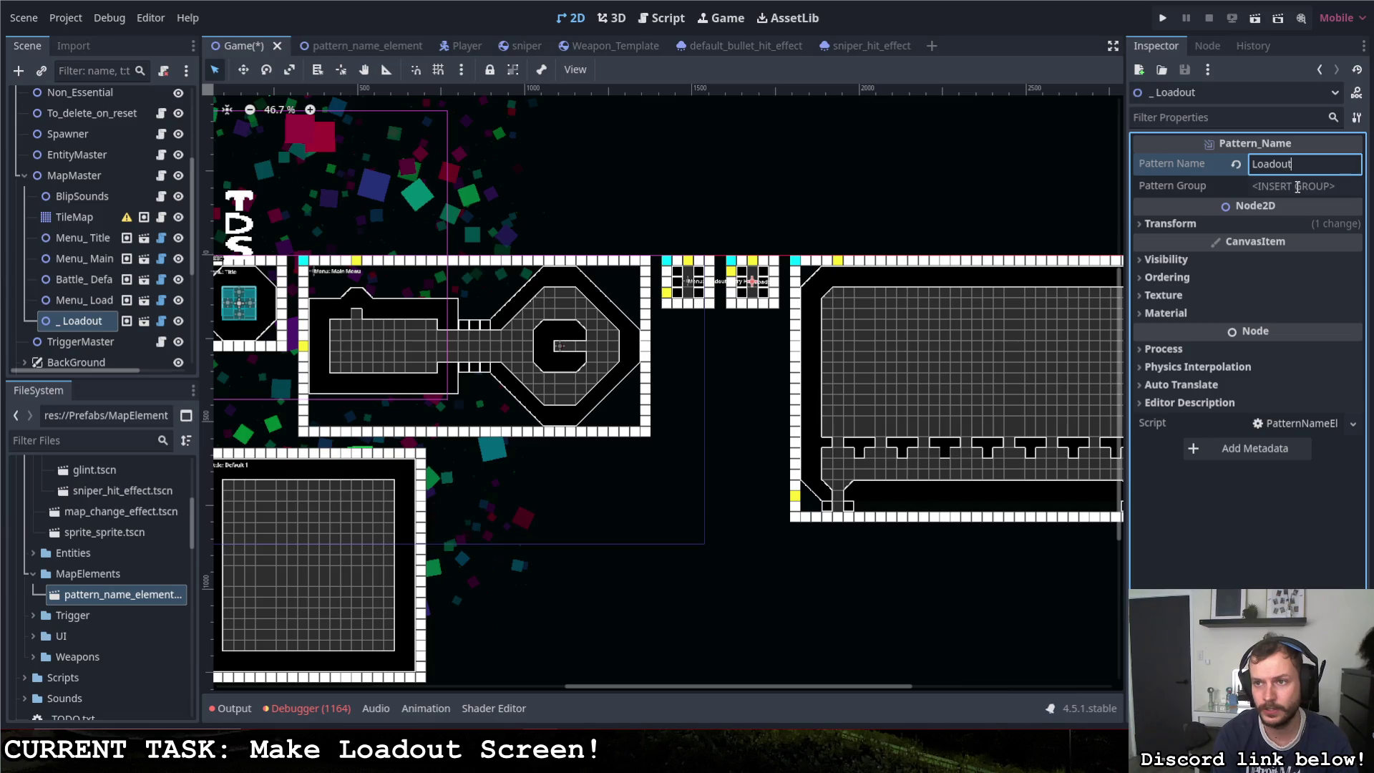
{"action": "type", "text": "Hall"}
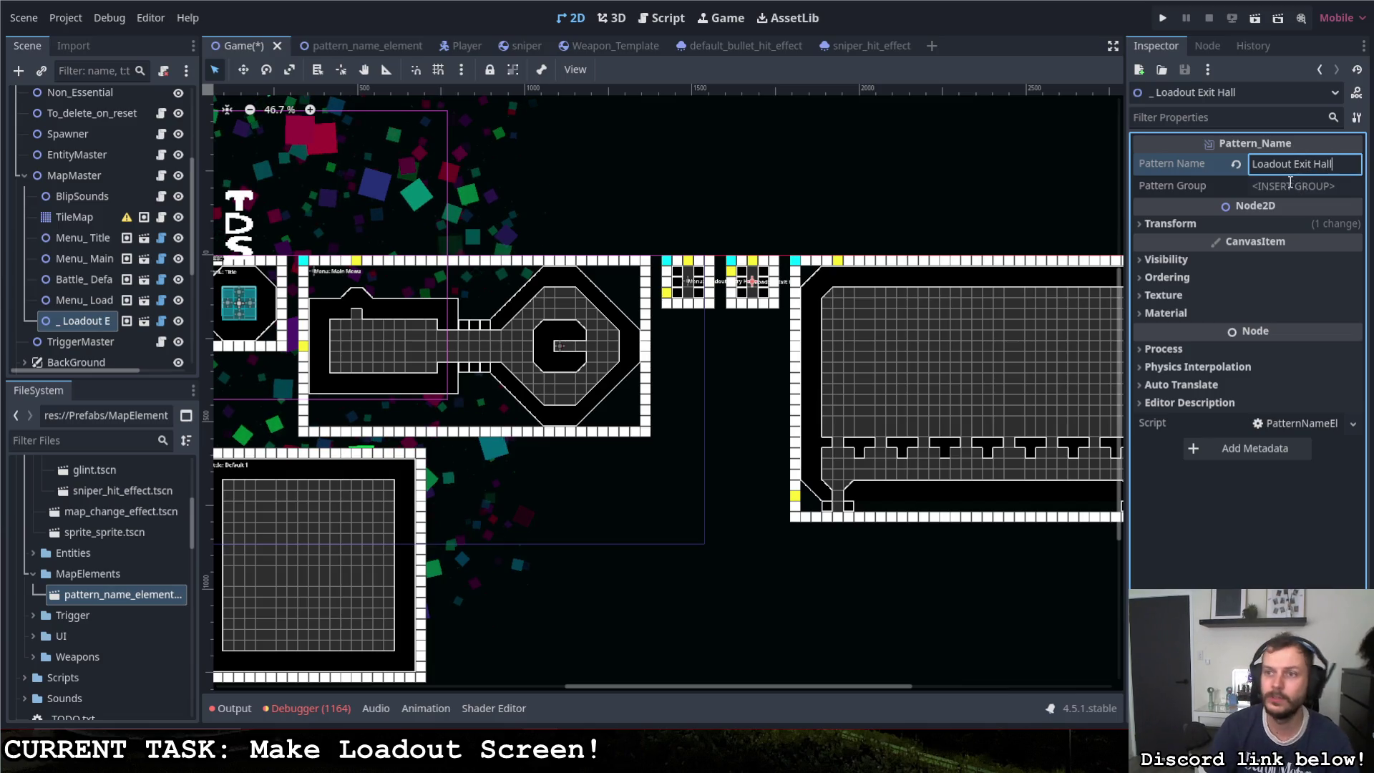
{"action": "left_click", "coordinate": [1299, 188]}
{"action": "type", "text": "M"}
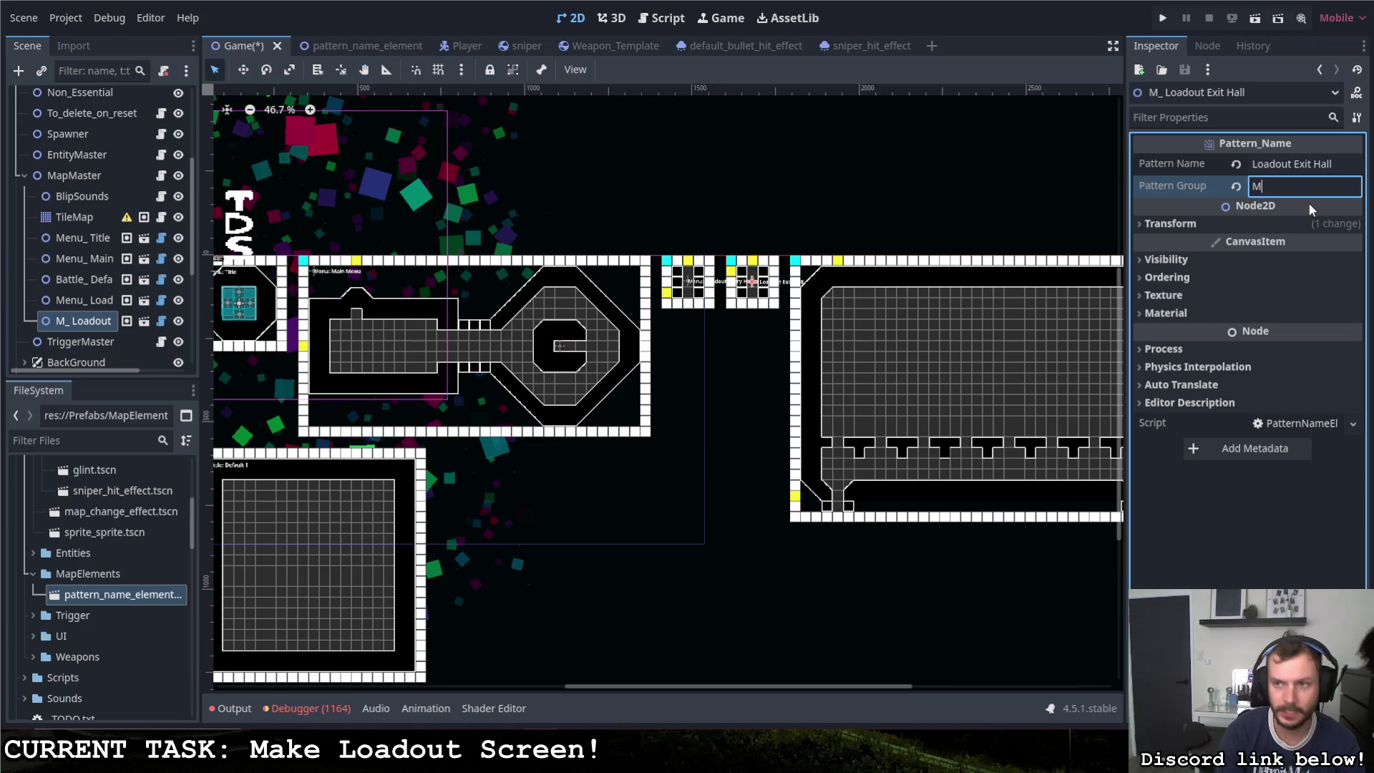
{"action": "type", "text": "enu"}
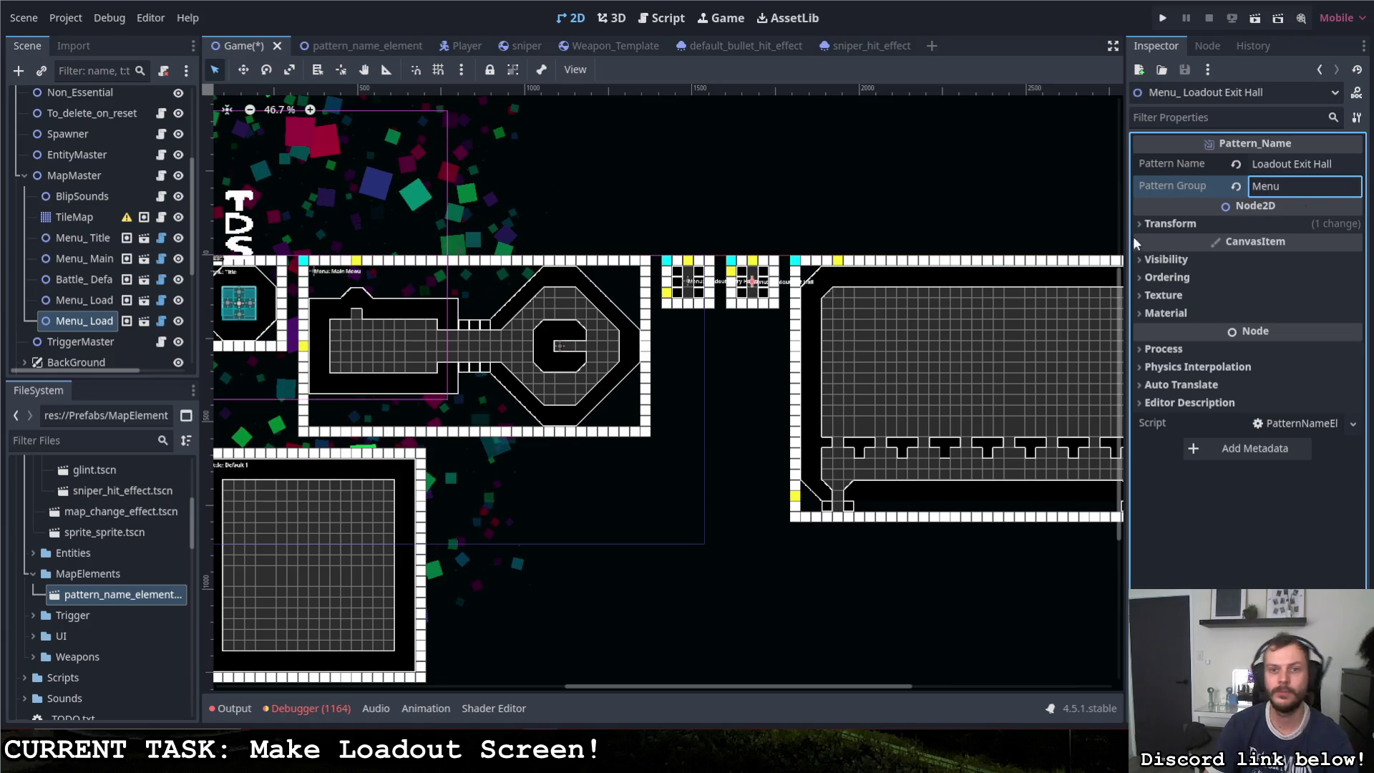
{"action": "left_click", "coordinate": [746, 336]}
Move the Loadout Entry Hall and Loadout Exit Hall labels over their small rooms
{"action": "scroll", "coordinate": [746, 199], "scroll_direction": "up", "scroll_amount": 14}
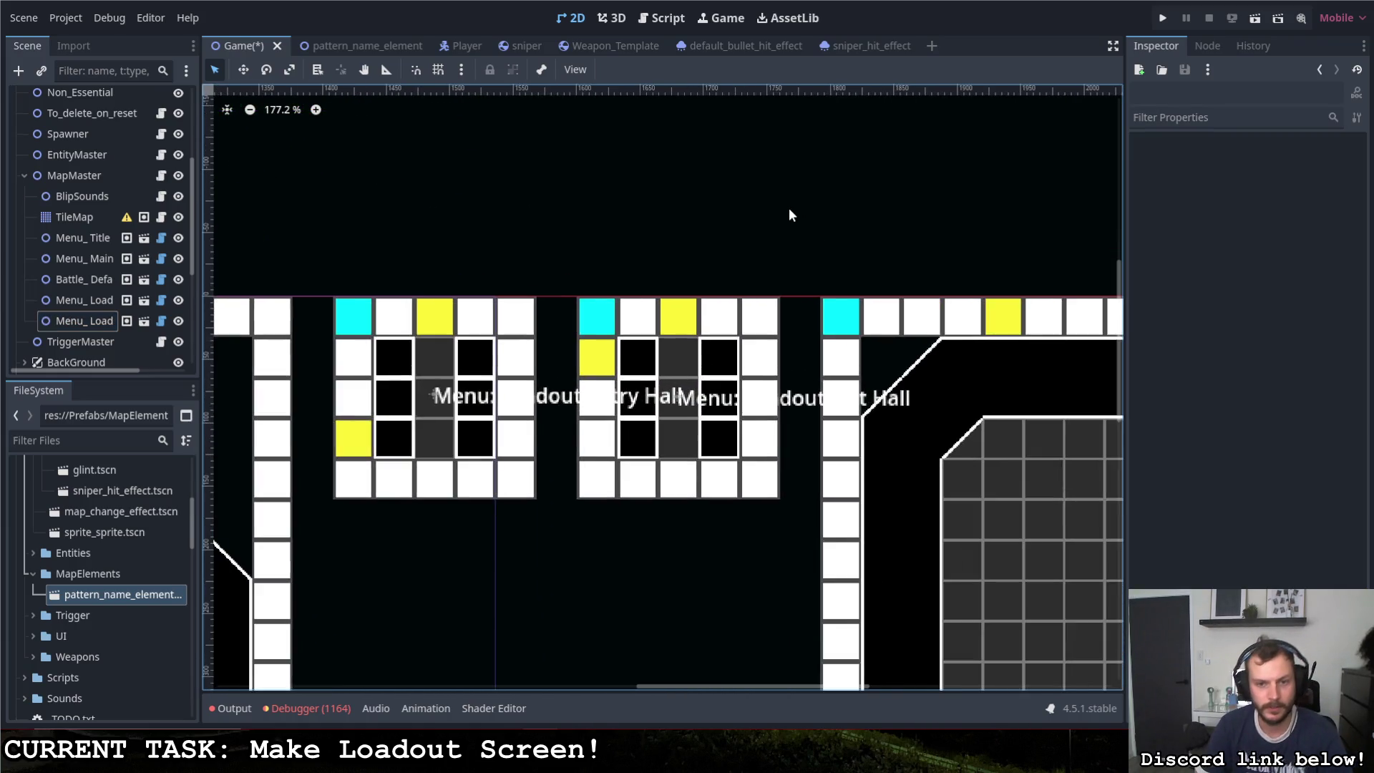
{"action": "scroll", "coordinate": [789, 207], "scroll_direction": "down", "scroll_amount": 3}
{"action": "left_click_drag", "start_coordinate": [517, 346], "coordinate": [487, 319]}
{"action": "left_click_drag", "start_coordinate": [703, 351], "coordinate": [673, 348]}
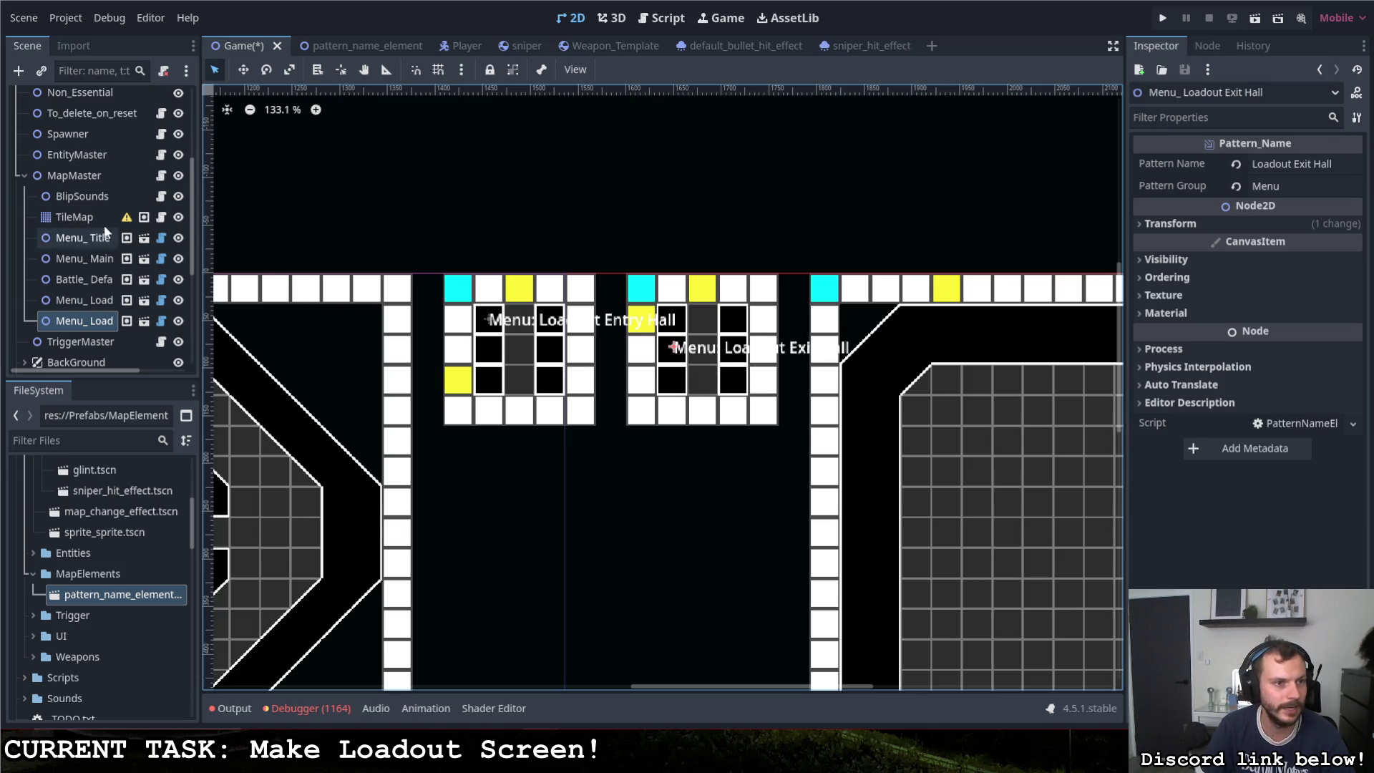
In the pattern_name_element scene, load small_number.tres from Materials/UI as the Label's label settings
{"action": "left_click", "coordinate": [333, 48]}
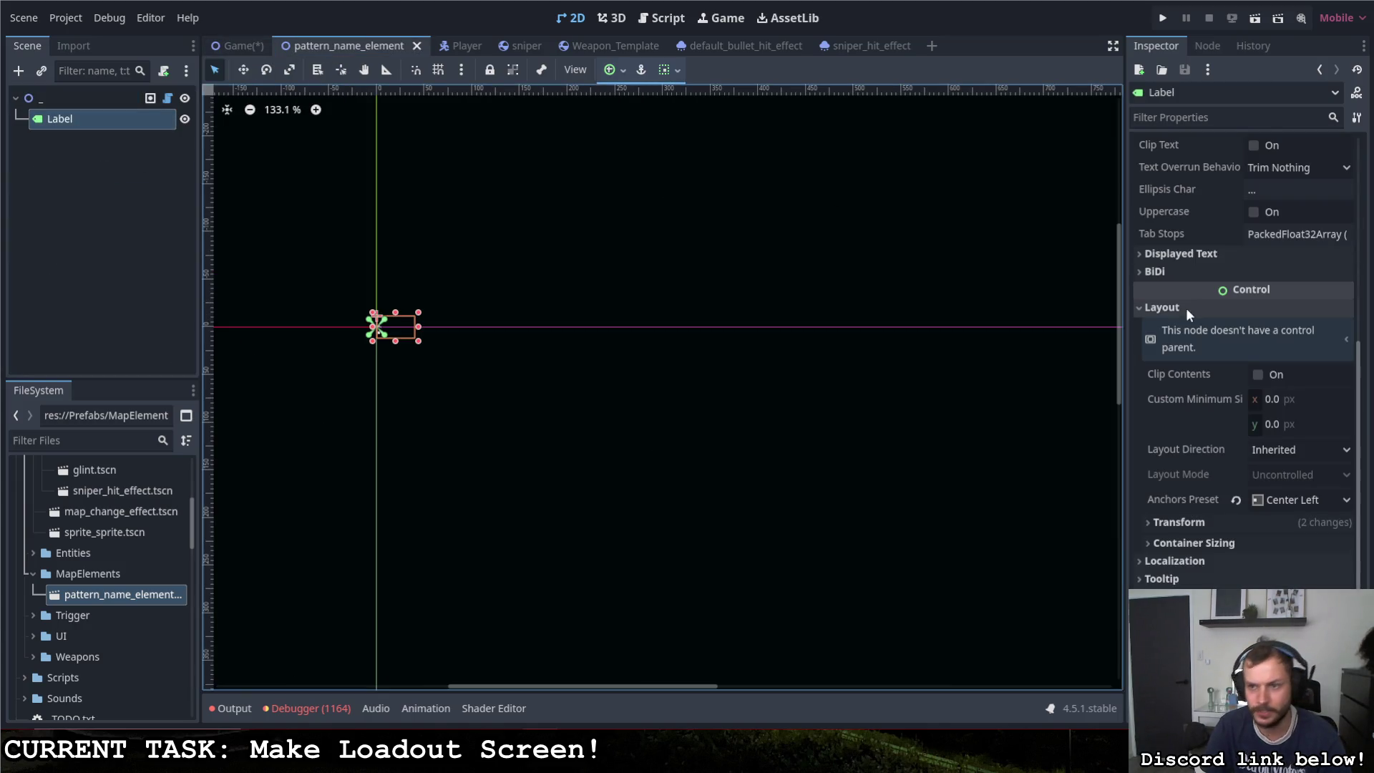
{"action": "scroll", "coordinate": [1193, 498], "scroll_direction": "down", "scroll_amount": 5}
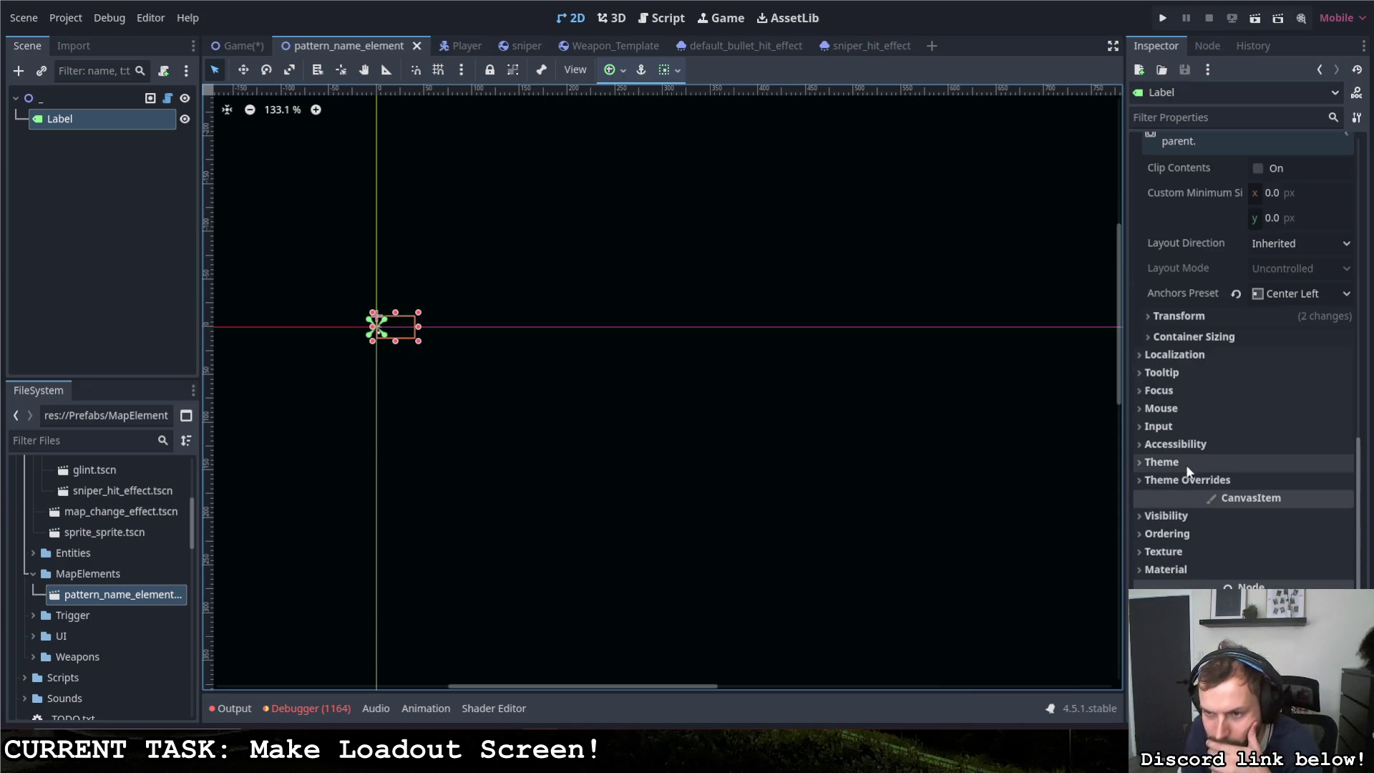
{"action": "scroll", "coordinate": [1183, 416], "scroll_direction": "up", "scroll_amount": 10}
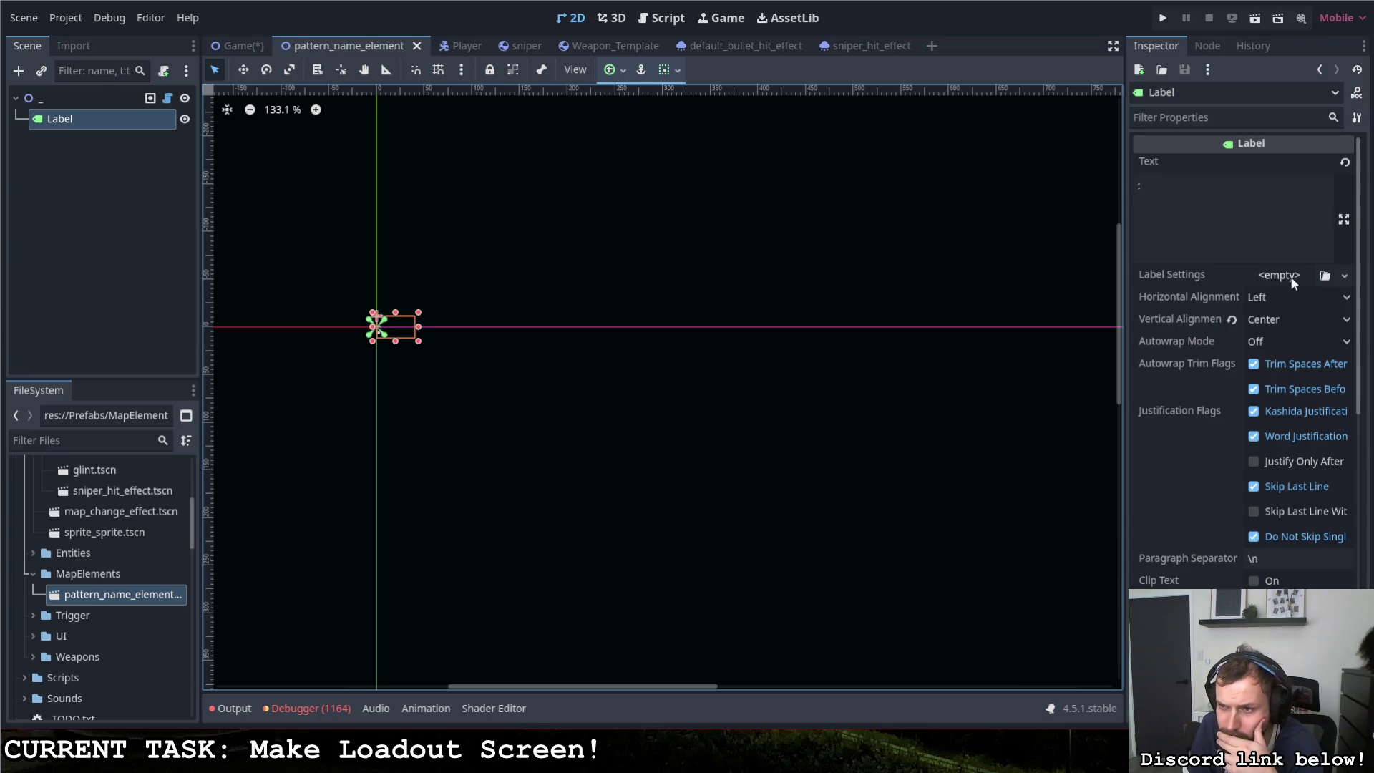
{"action": "left_click", "coordinate": [1295, 279]}
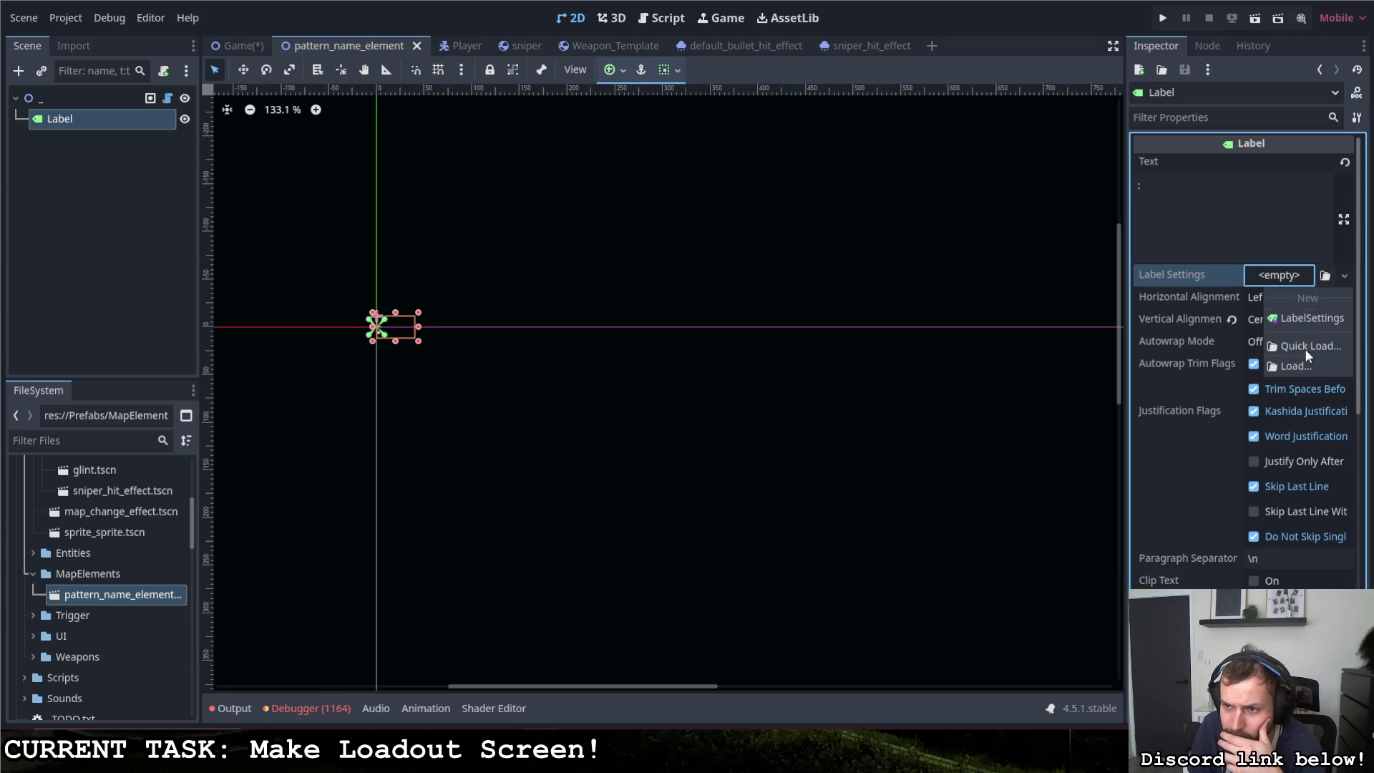
{"action": "left_click", "coordinate": [1306, 362]}
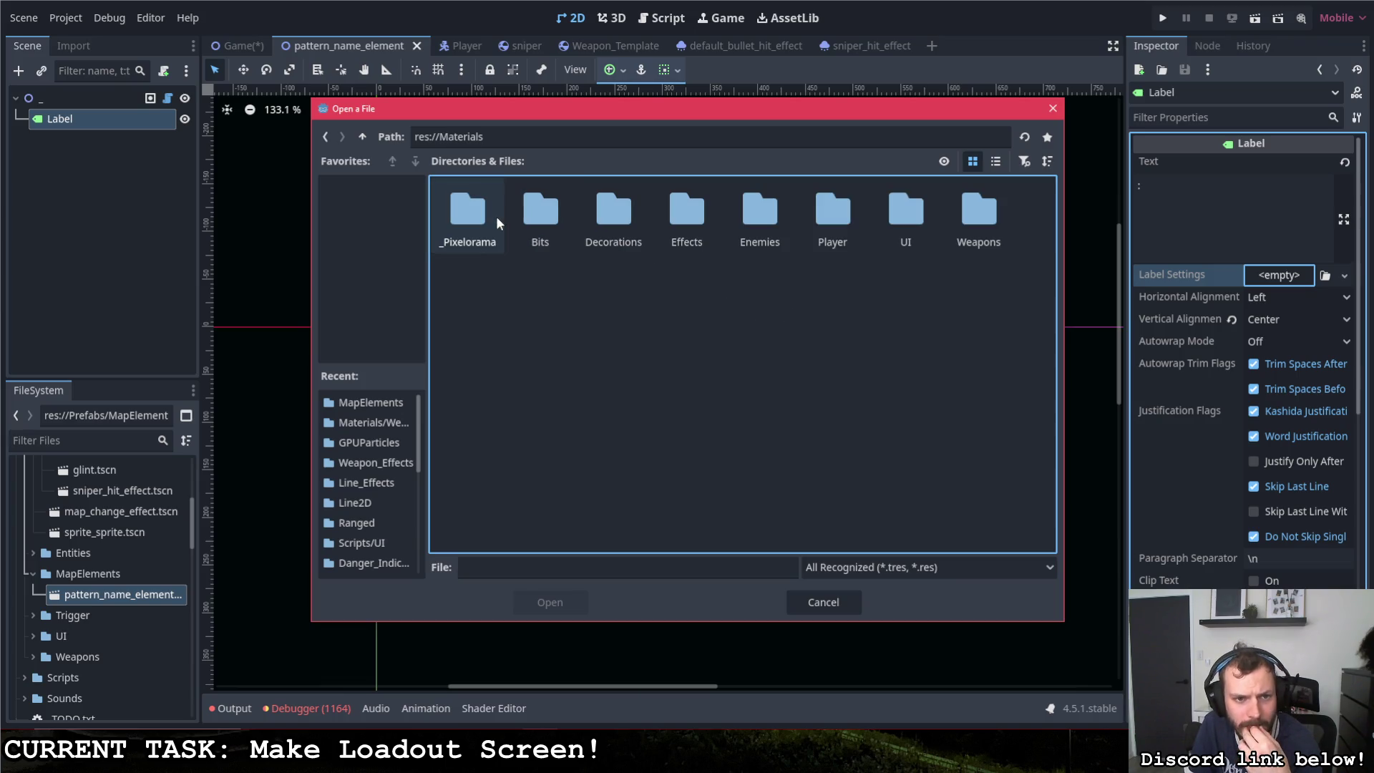
{"action": "double_click", "coordinate": [892, 218]}
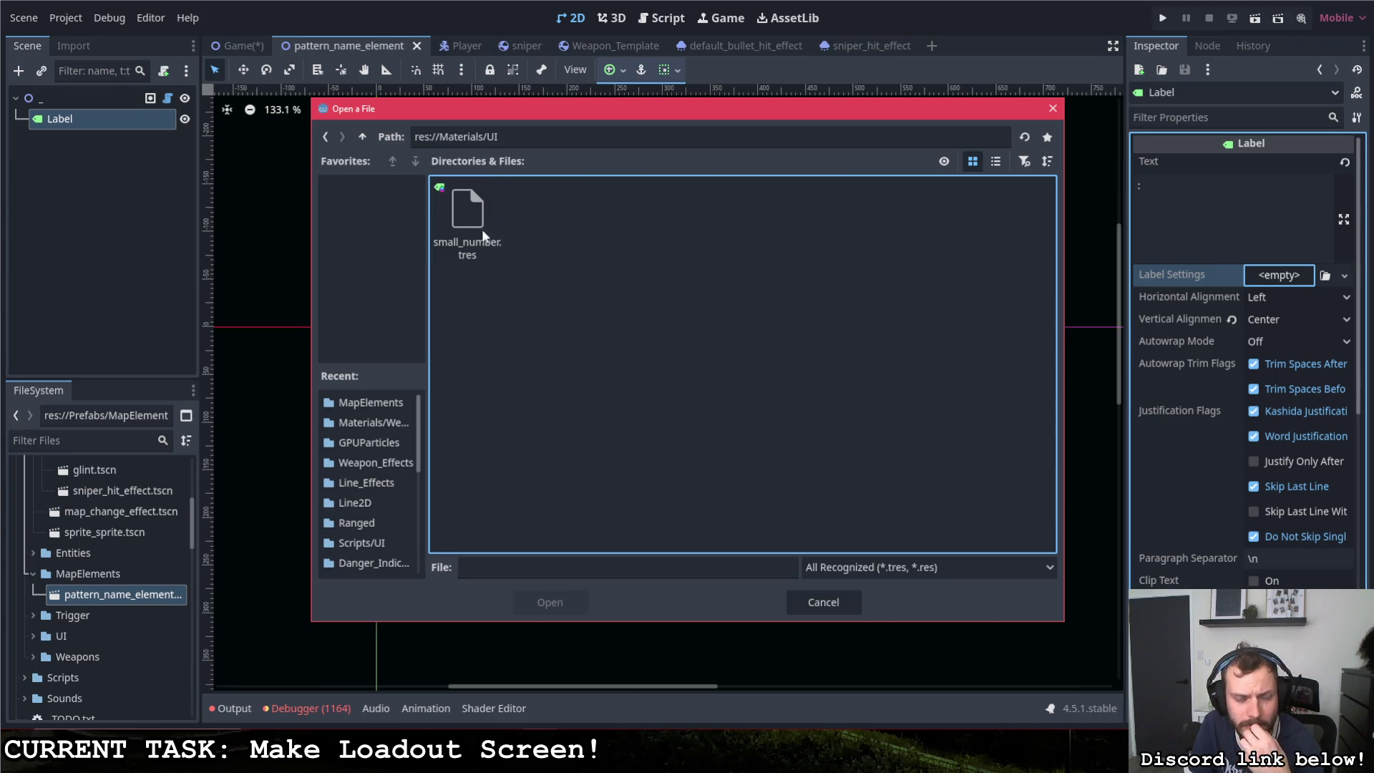
{"action": "left_click", "coordinate": [453, 212]}
{"action": "left_click", "coordinate": [546, 599]}
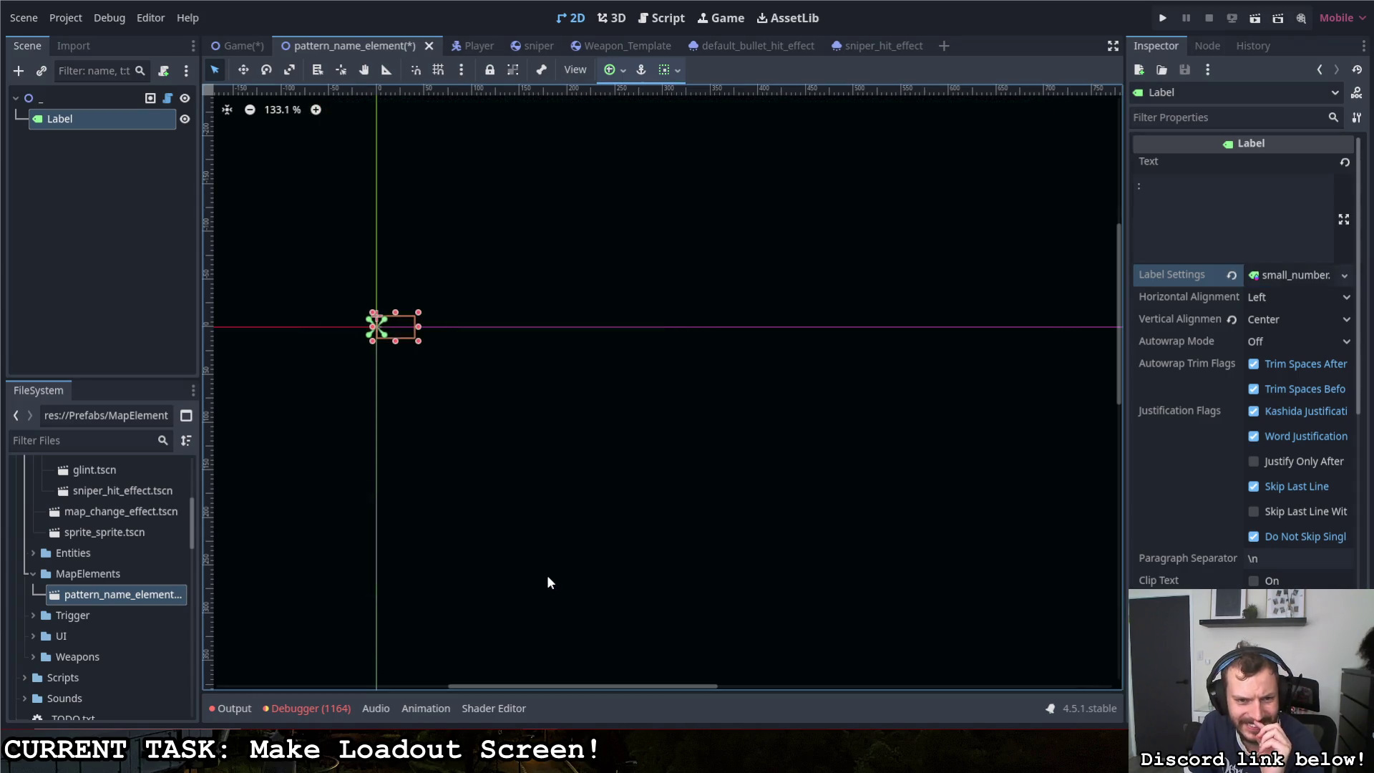
Compare the assigned label settings with the DEBUG label's settings in the Game scene
{"action": "scroll", "coordinate": [356, 351], "scroll_direction": "up", "scroll_amount": 10}
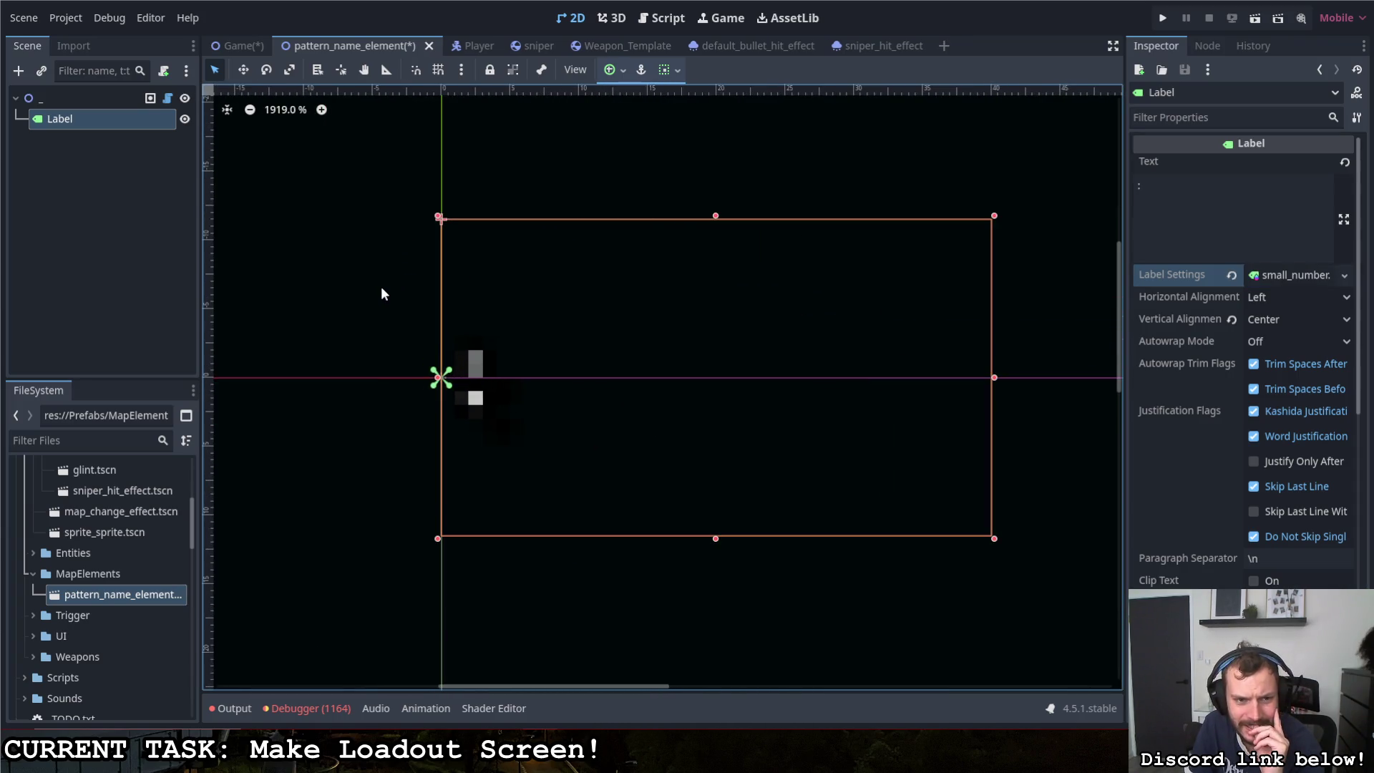
{"action": "scroll", "coordinate": [380, 293], "scroll_direction": "down", "scroll_amount": 8}
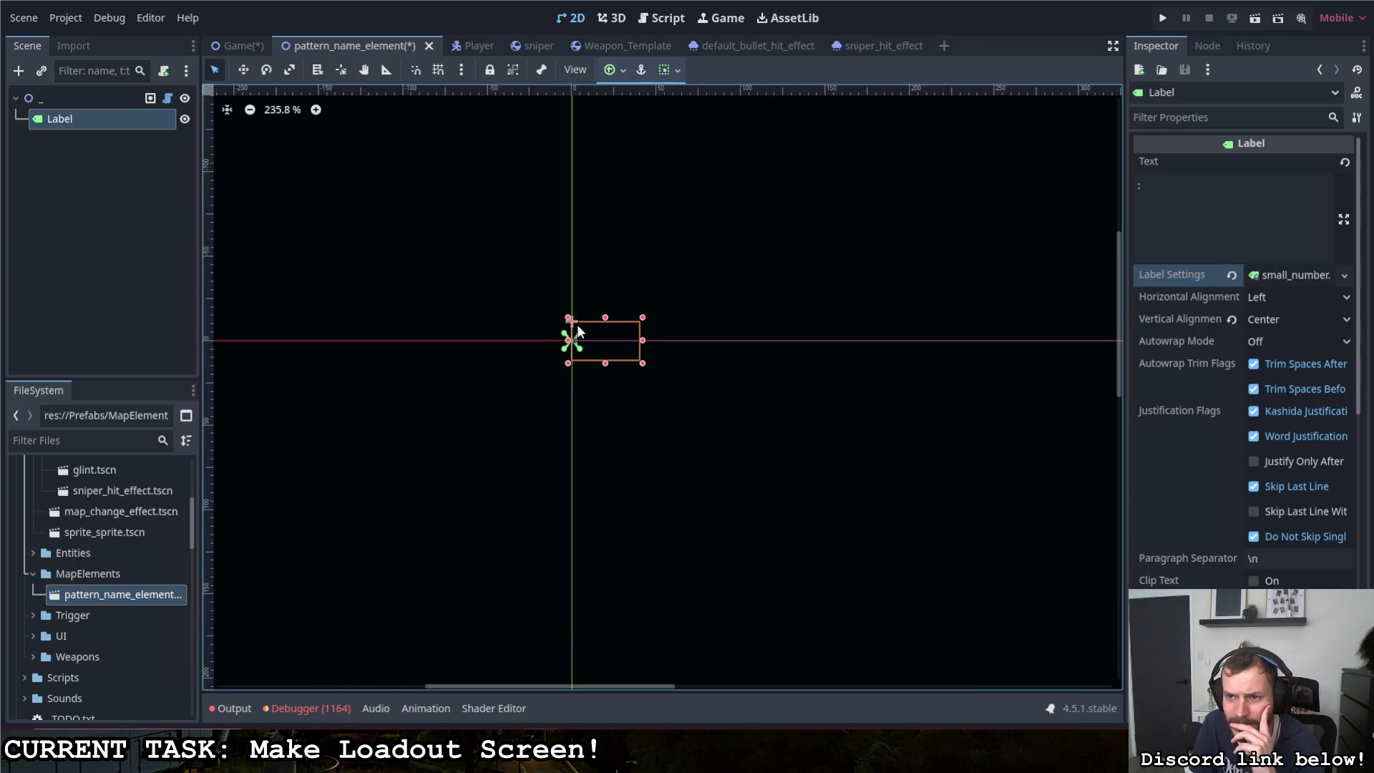
{"action": "scroll", "coordinate": [578, 331], "scroll_direction": "down", "scroll_amount": 2}
{"action": "left_click", "coordinate": [1282, 280]}
{"action": "left_click", "coordinate": [1346, 276]}
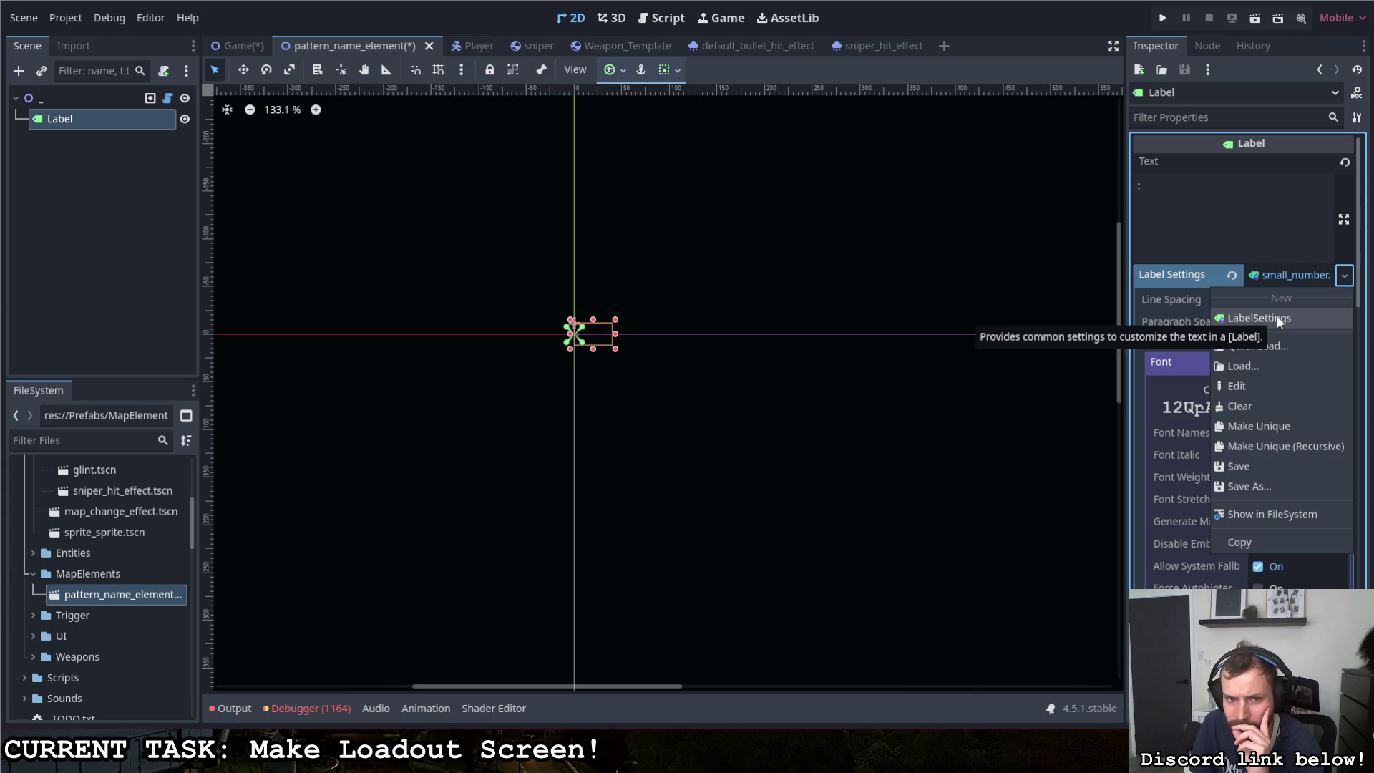
{"action": "left_click", "coordinate": [242, 45]}
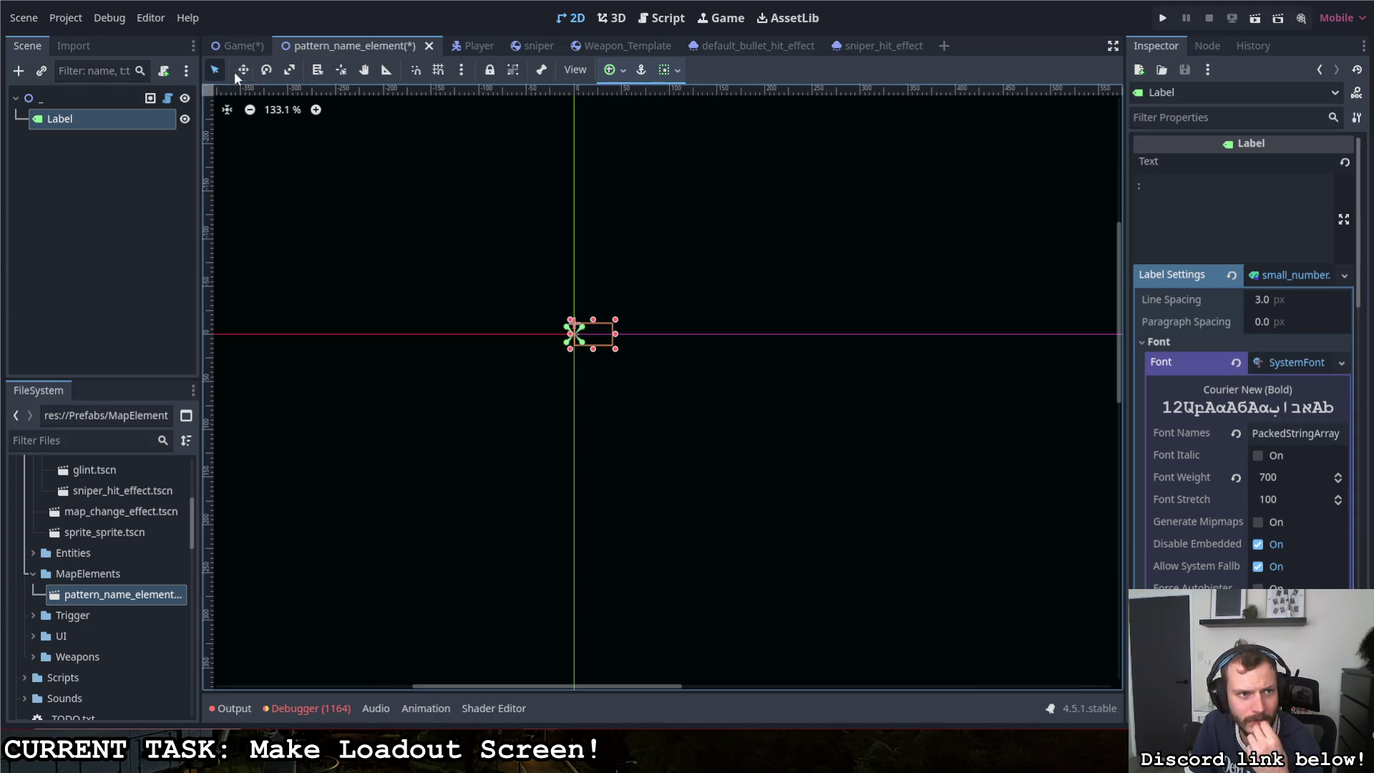
{"action": "left_click", "coordinate": [236, 46]}
{"action": "scroll", "coordinate": [71, 250], "scroll_direction": "up", "scroll_amount": 5}
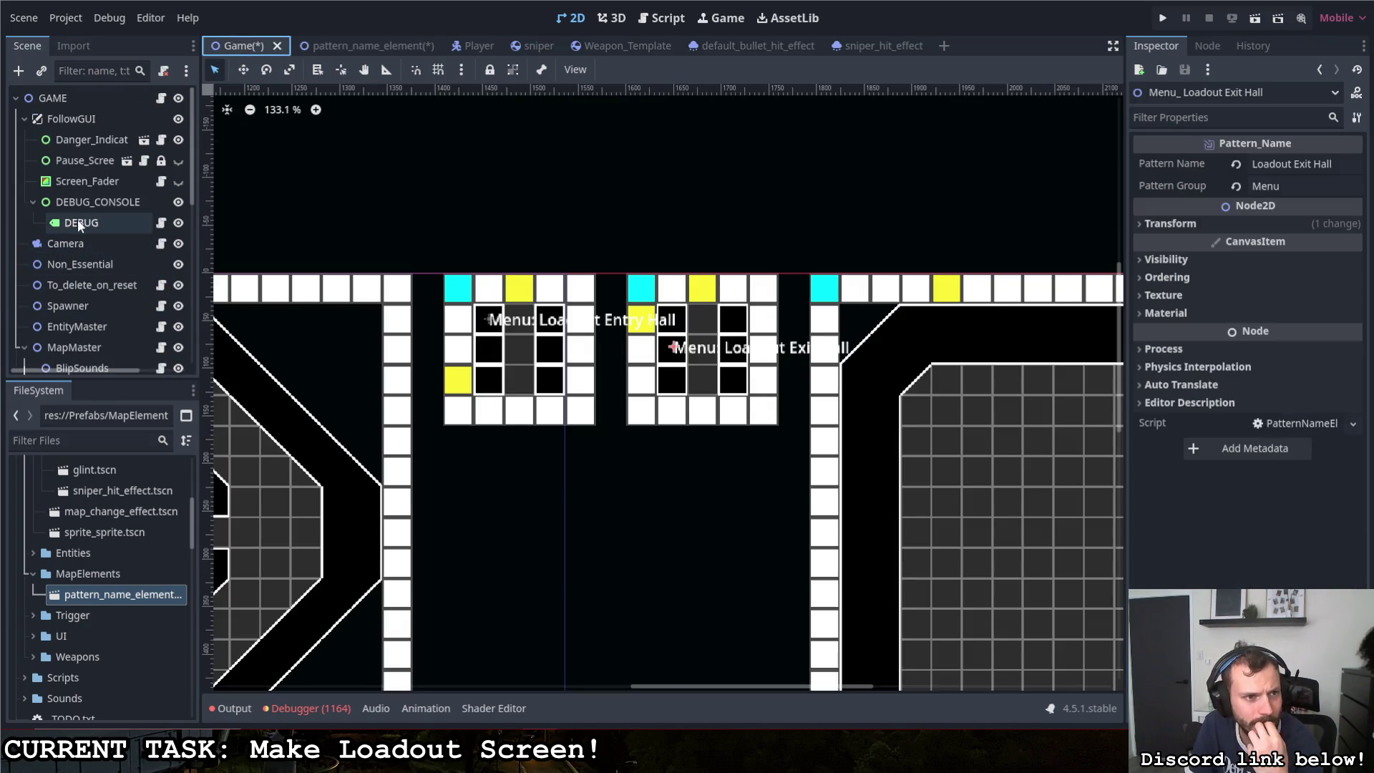
{"action": "left_click", "coordinate": [77, 222]}
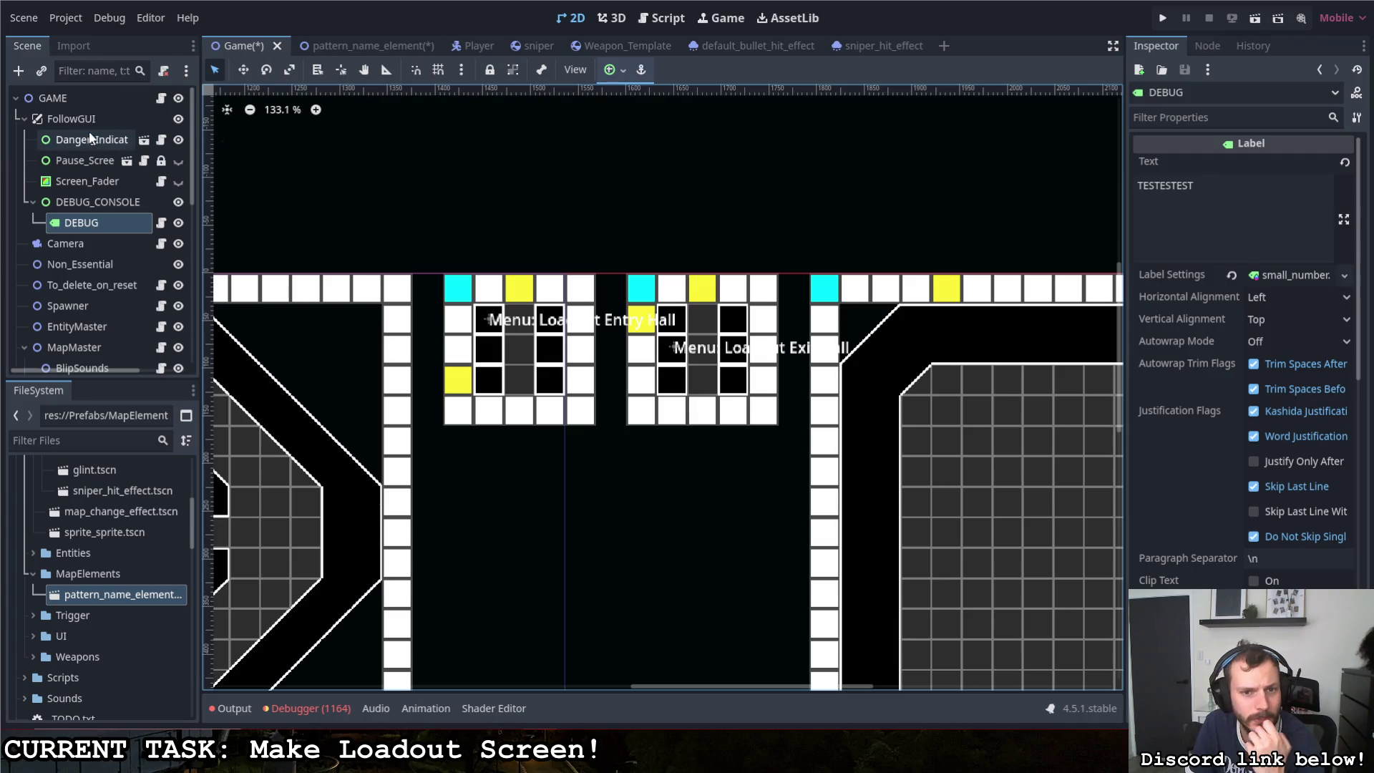
Clear the Label's small_number label settings in pattern_name_element
{"action": "left_click", "coordinate": [349, 48]}
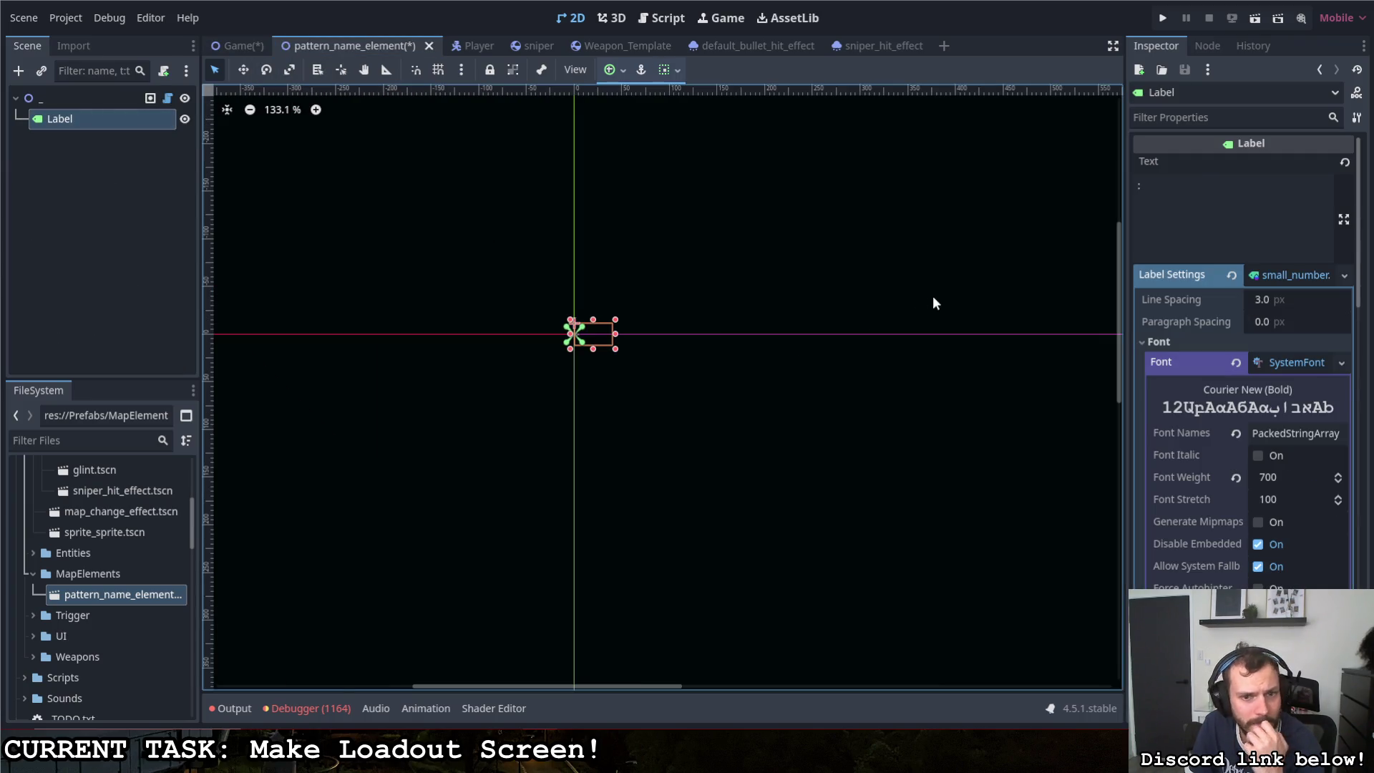
{"action": "left_click", "coordinate": [1317, 274]}
{"action": "left_click", "coordinate": [1344, 279]}
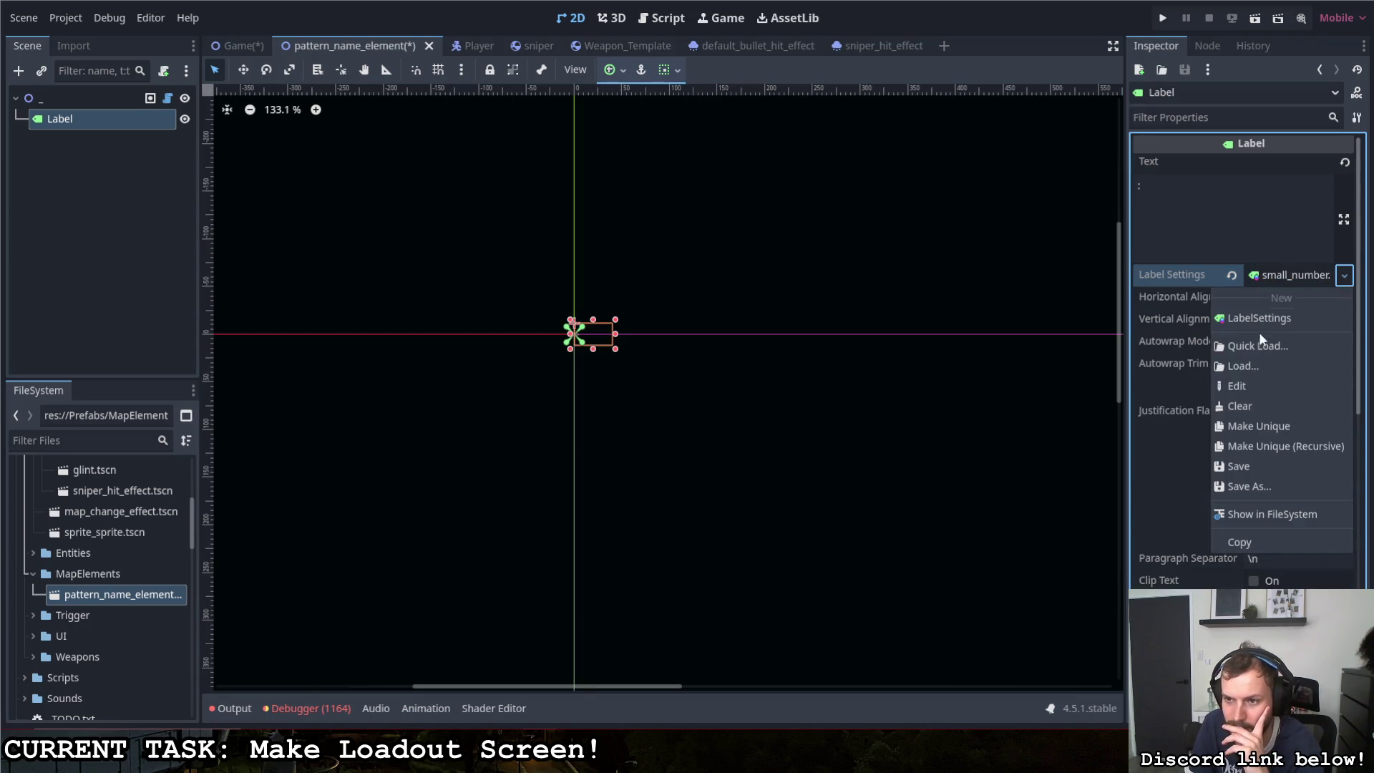
{"action": "left_click", "coordinate": [1252, 406]}
{"action": "left_click", "coordinate": [1345, 278]}
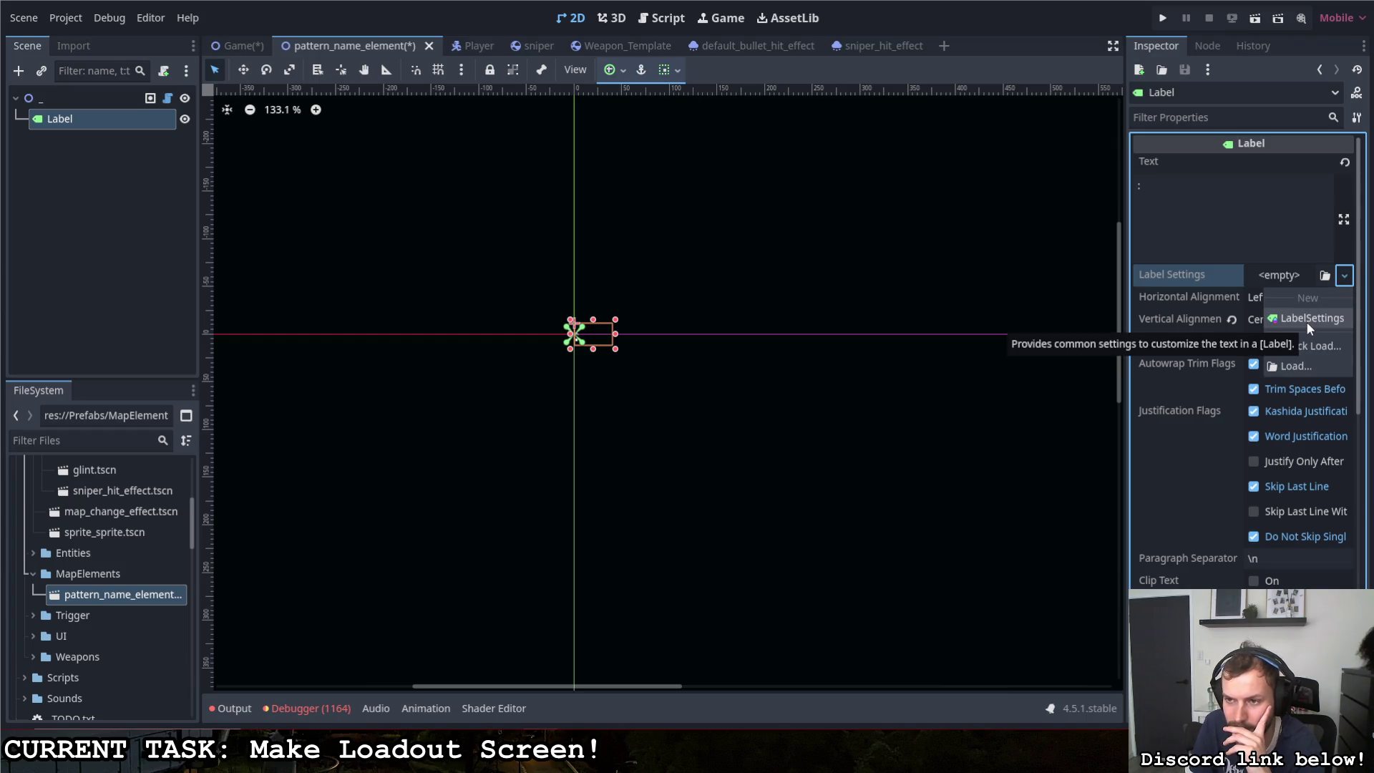
Reassign small_number.tres to the Label and make the label settings unique
{"action": "left_click", "coordinate": [1325, 276]}
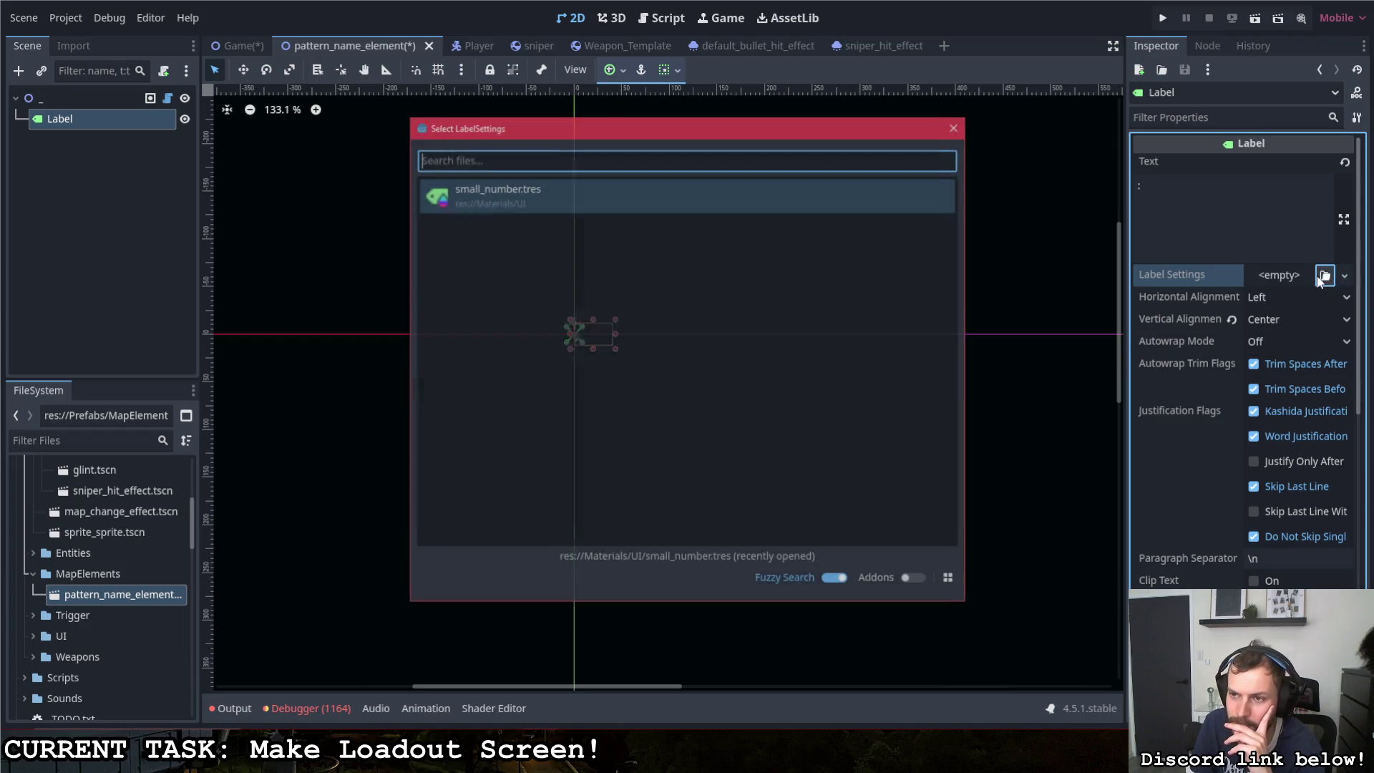
{"action": "double_click", "coordinate": [605, 212]}
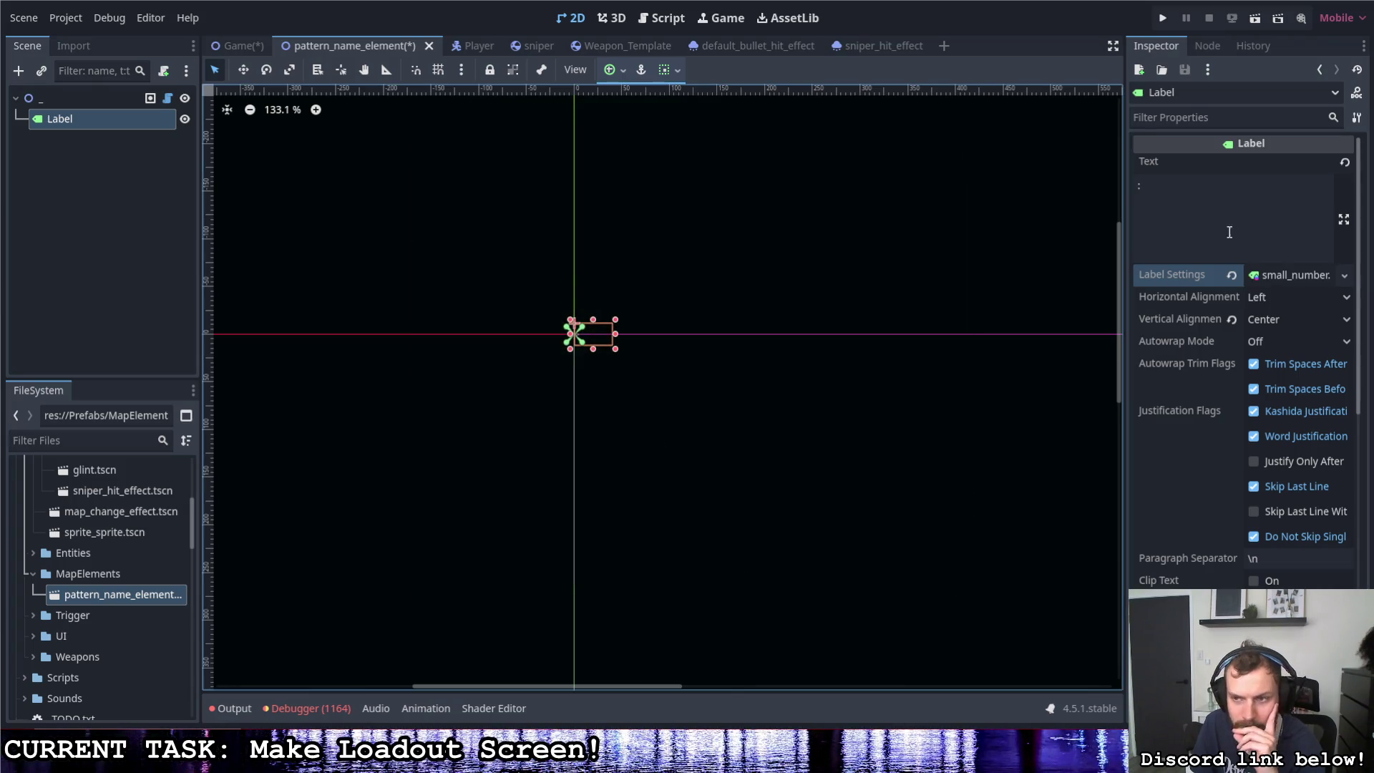
{"action": "left_click", "coordinate": [1282, 278]}
{"action": "left_click", "coordinate": [1344, 276]}
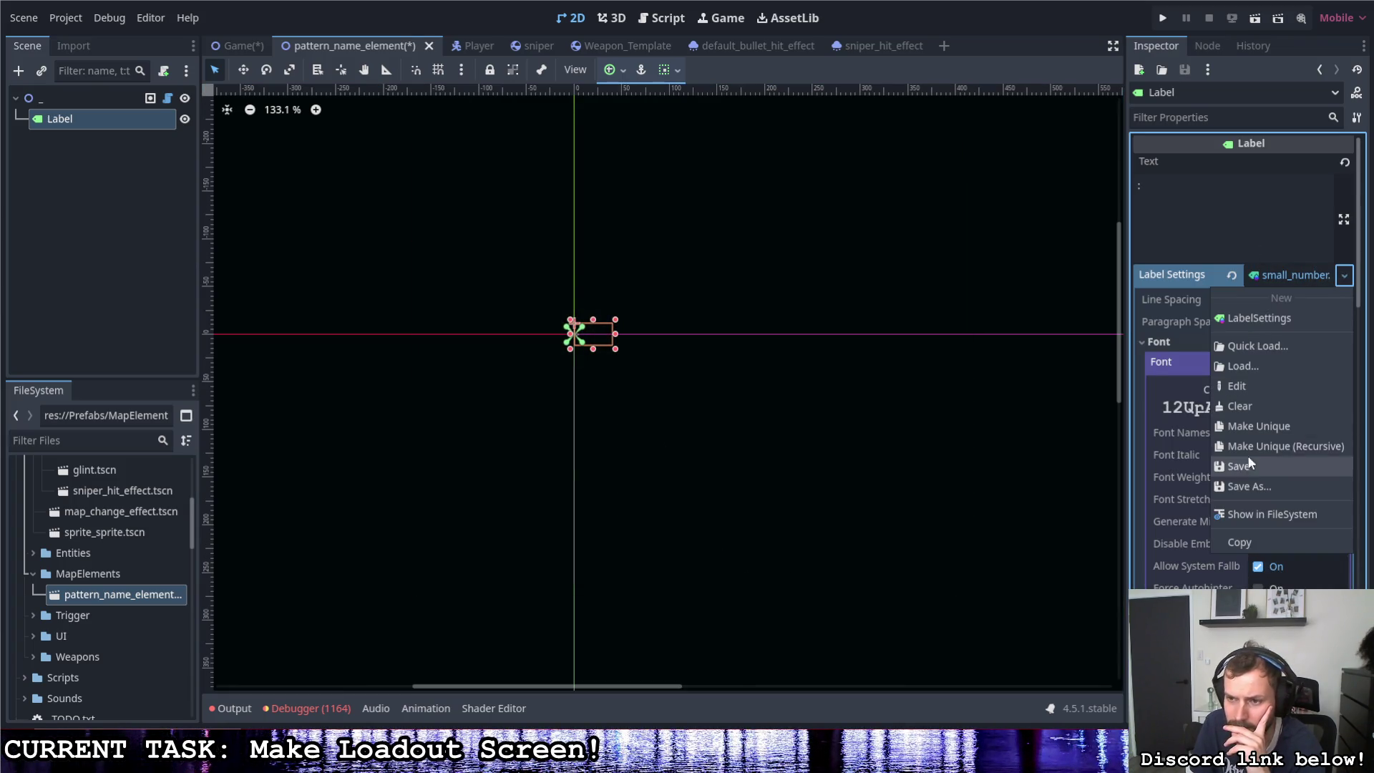
{"action": "left_click", "coordinate": [1258, 431]}
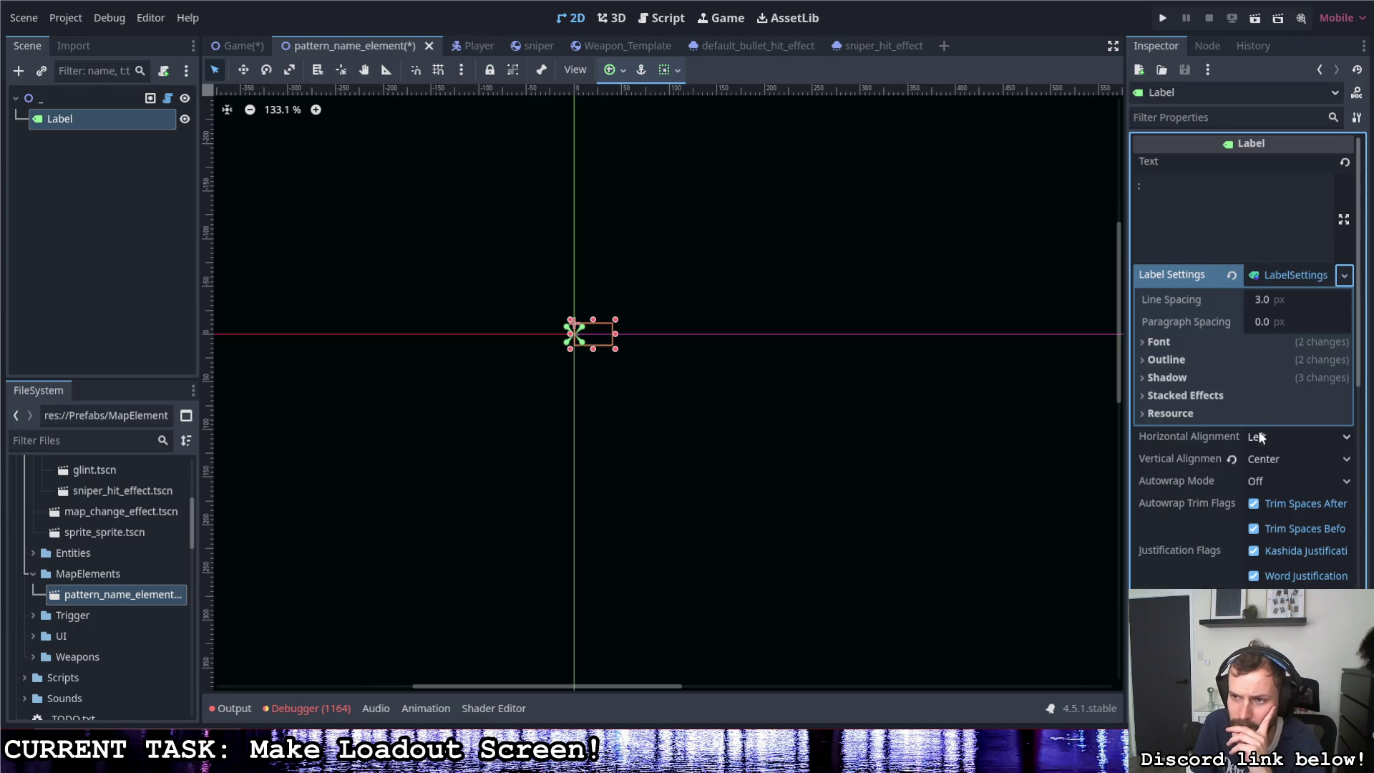
{"action": "left_click", "coordinate": [1304, 273]}
{"action": "left_click", "coordinate": [1304, 273]}
Save the unique label settings as Small_Text.tres in res://Materials/UI
{"action": "left_click", "coordinate": [1338, 278]}
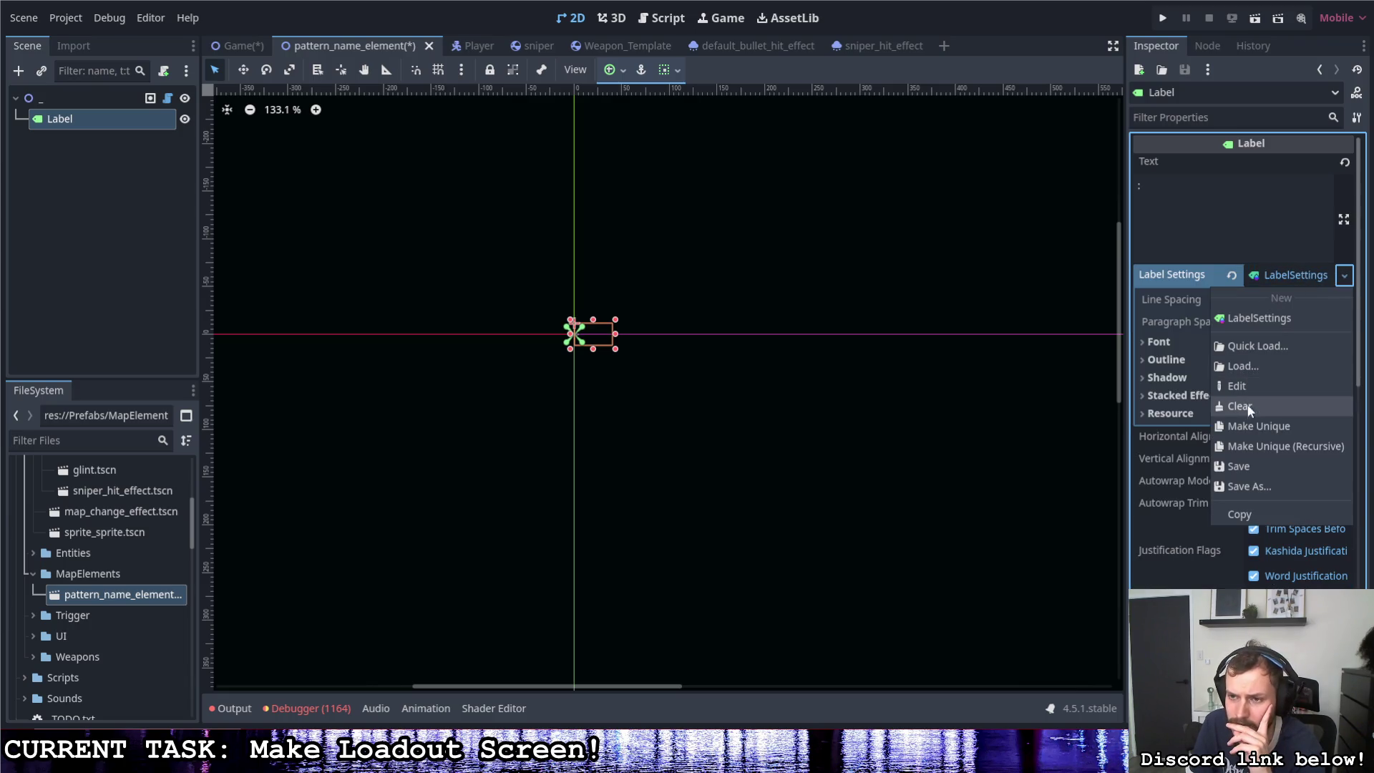
{"action": "left_click", "coordinate": [1252, 482]}
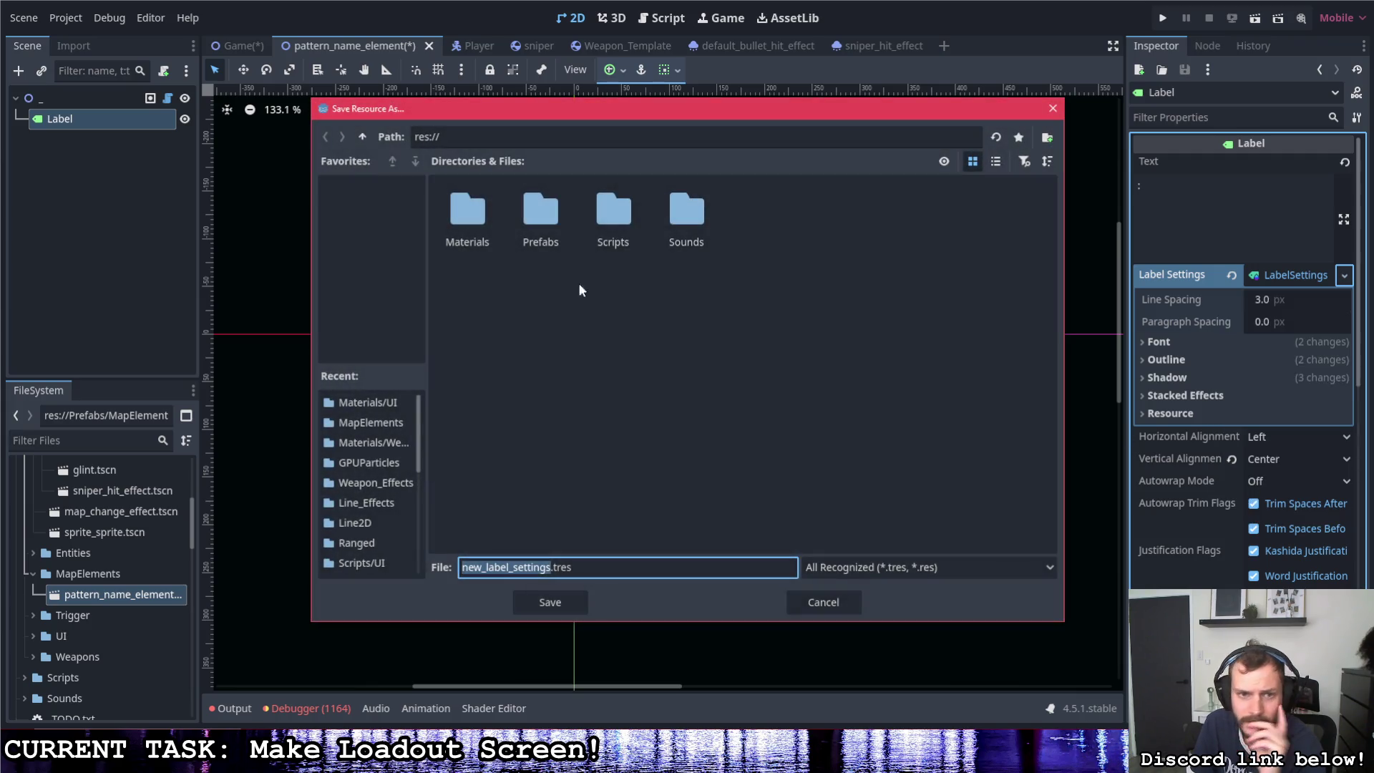
{"action": "double_click", "coordinate": [465, 214]}
{"action": "double_click", "coordinate": [894, 219]}
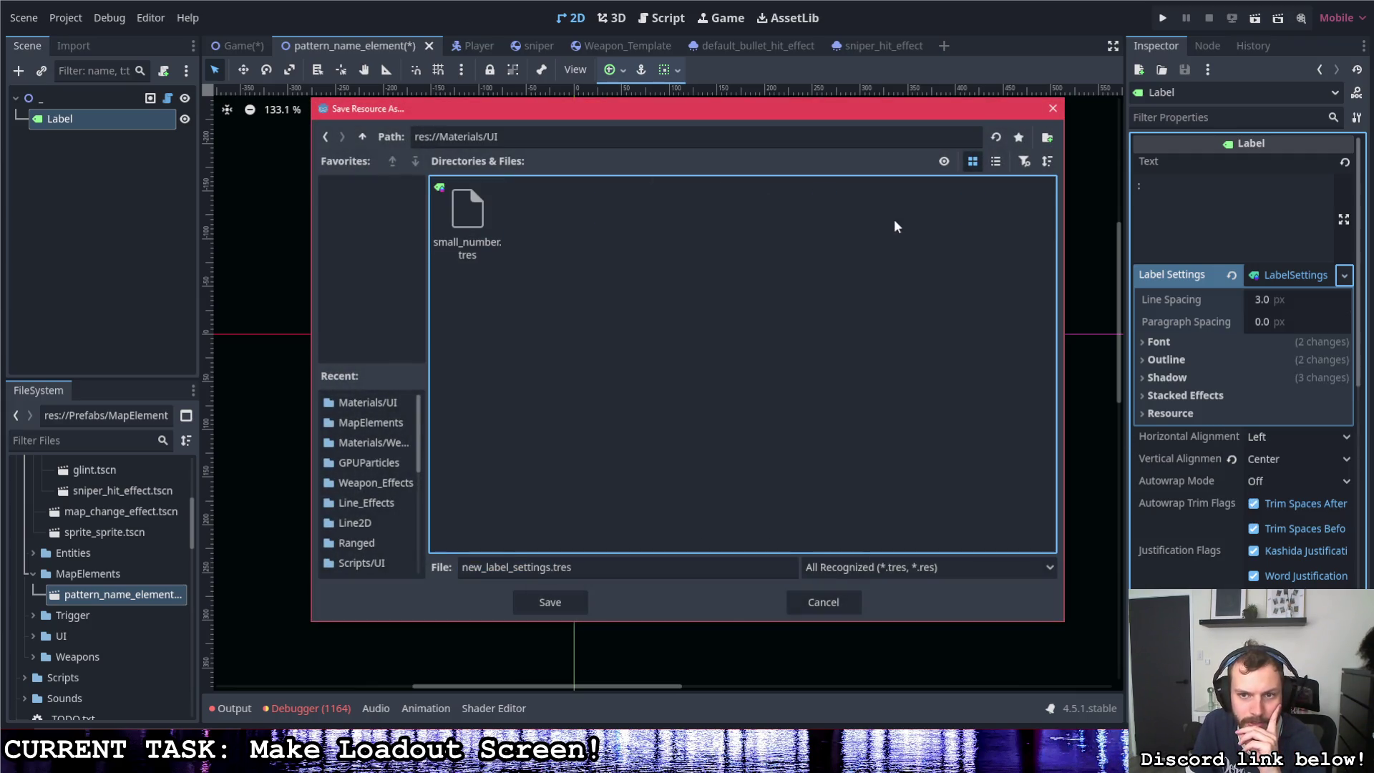
{"action": "left_click", "coordinate": [515, 566]}
{"action": "left_click_drag", "start_coordinate": [431, 555], "coordinate": [432, 558]}
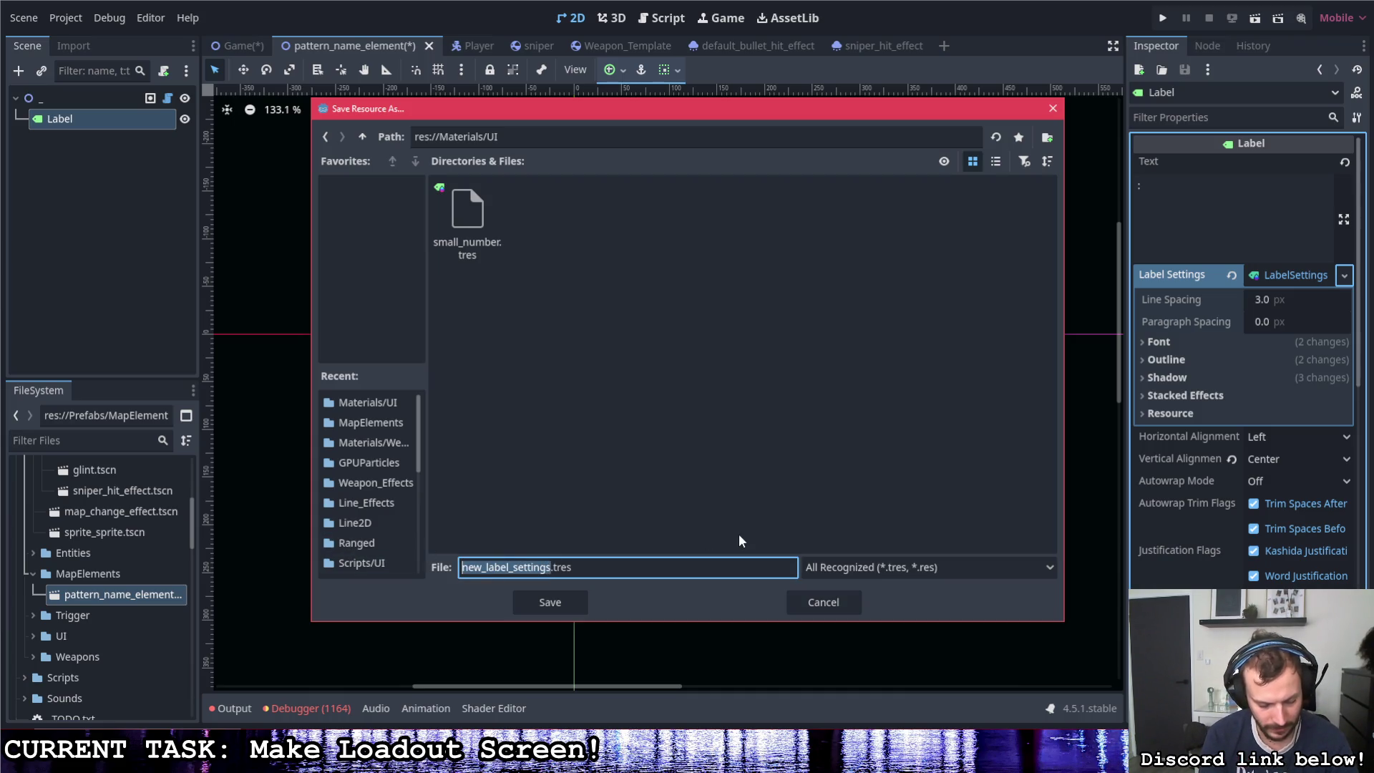
{"action": "type", "text": "font"}
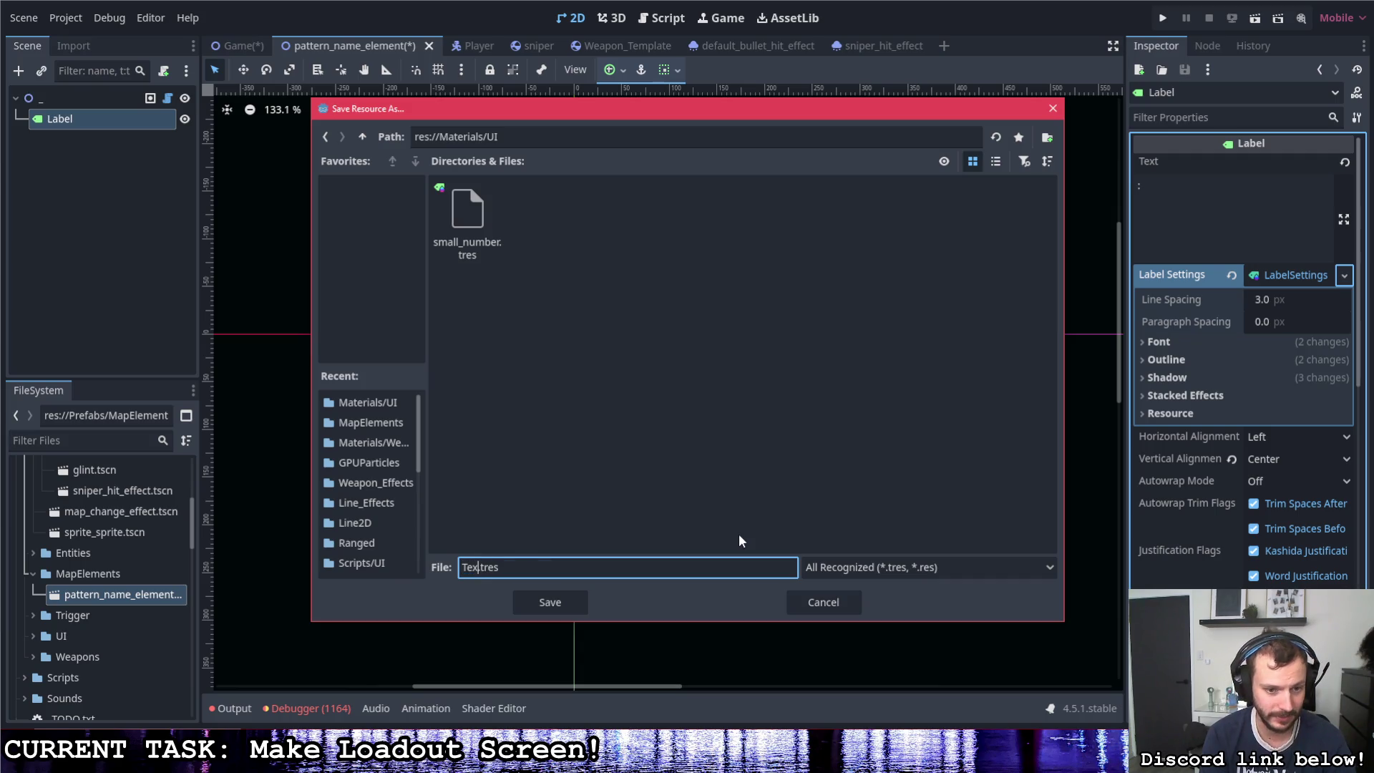
{"action": "key", "text": "BackSpace"}
{"action": "key", "text": "BackSpace"}
{"action": "key", "text": "BackSpace"}
{"action": "type", "text": "Small_T"}
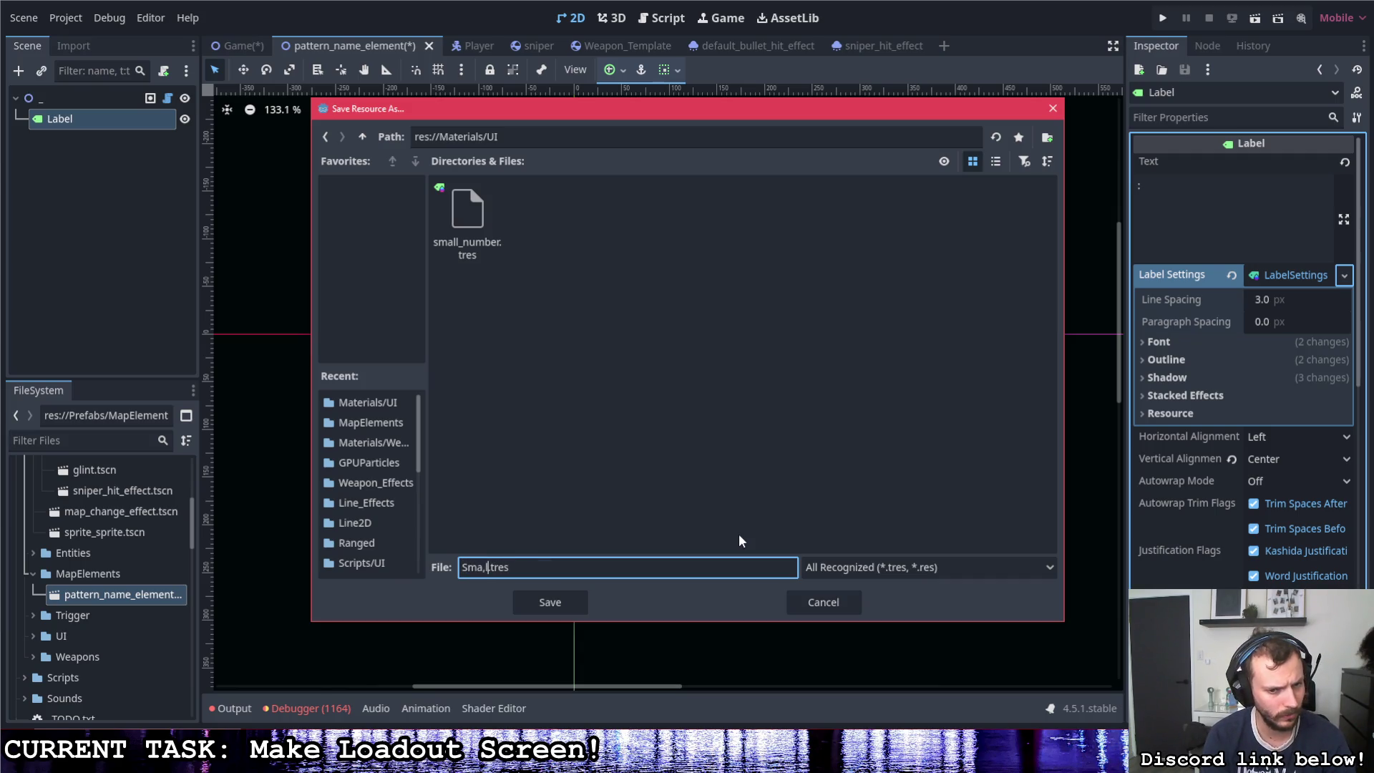
{"action": "type", "text": "ext"}
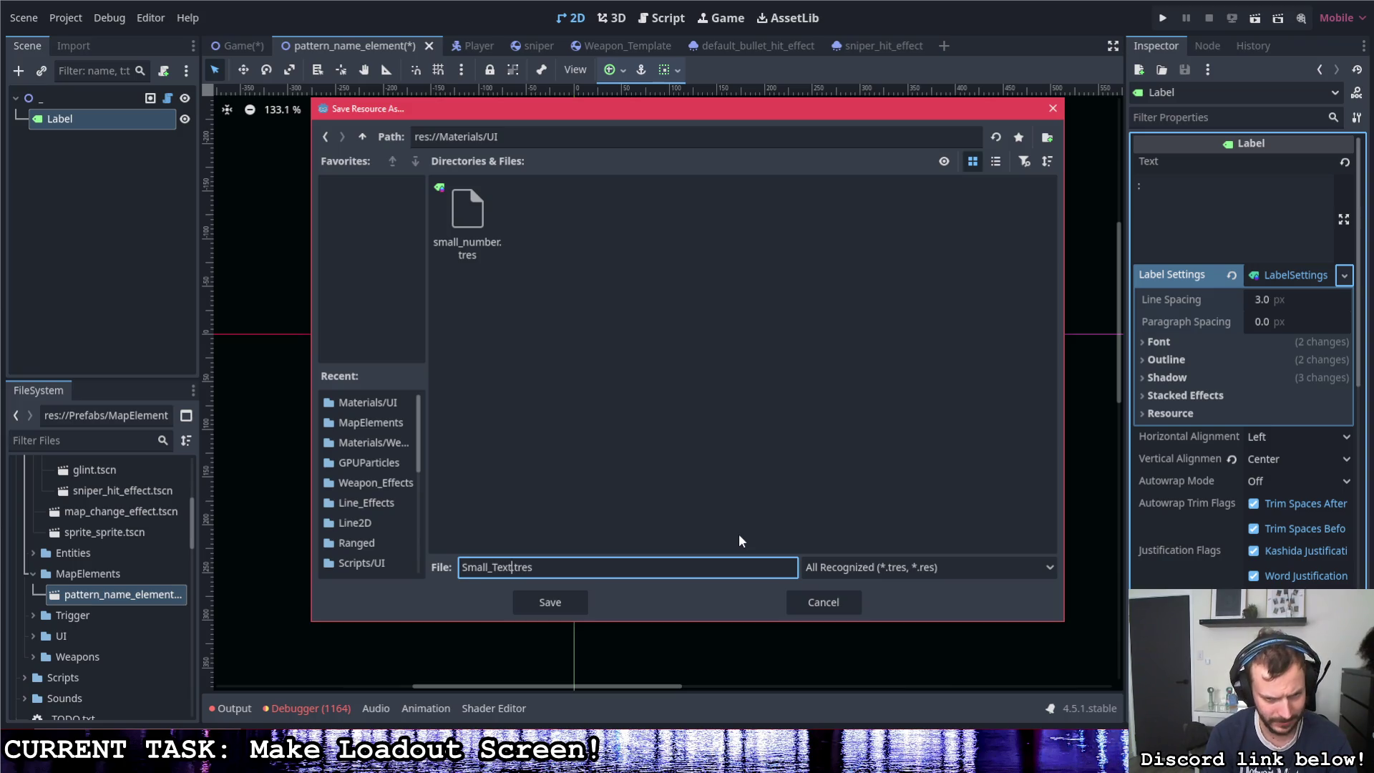
{"action": "key", "text": "Return"}
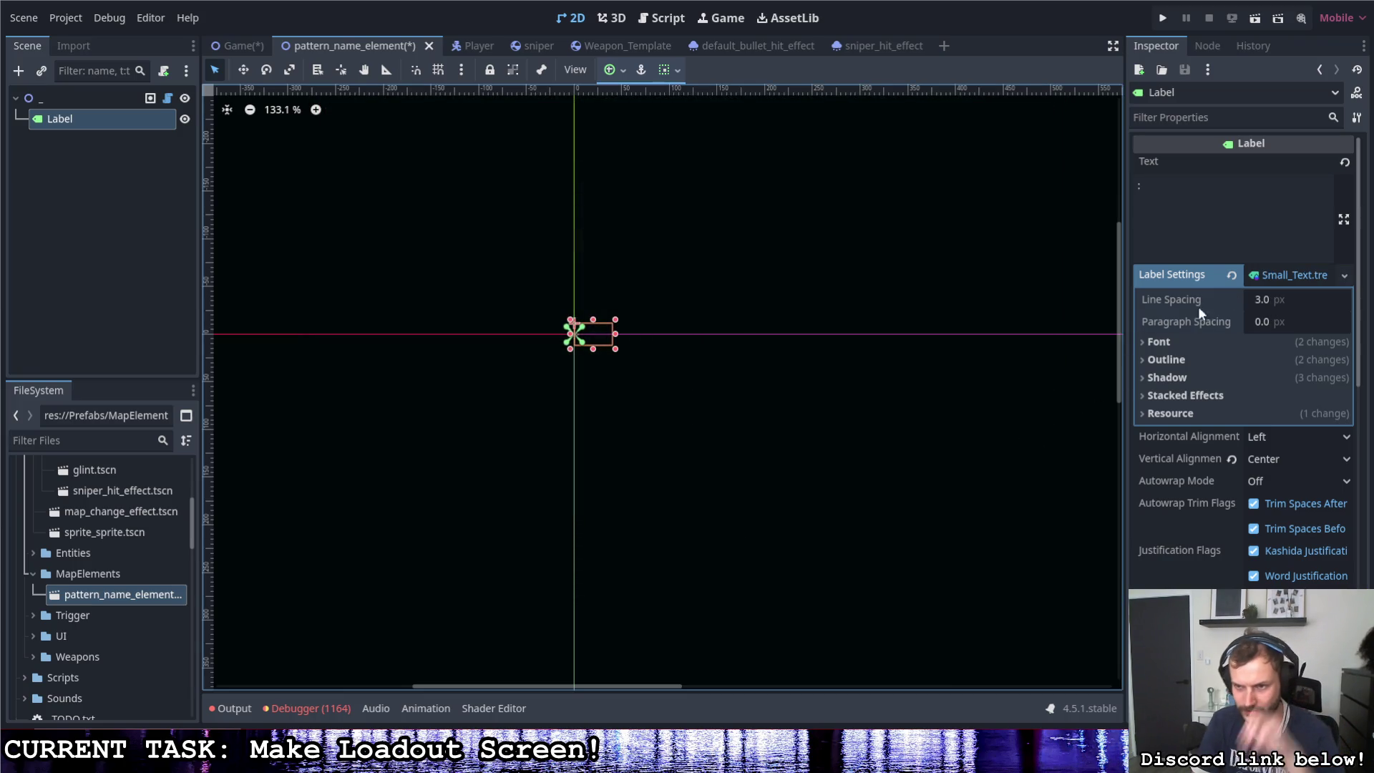
{"action": "left_click", "coordinate": [1167, 360]}
Set the label text to 'TEST TEST' with a 12 px font size
{"action": "left_click", "coordinate": [1167, 342]}
{"action": "scroll", "coordinate": [547, 306], "scroll_direction": "up", "scroll_amount": 3}
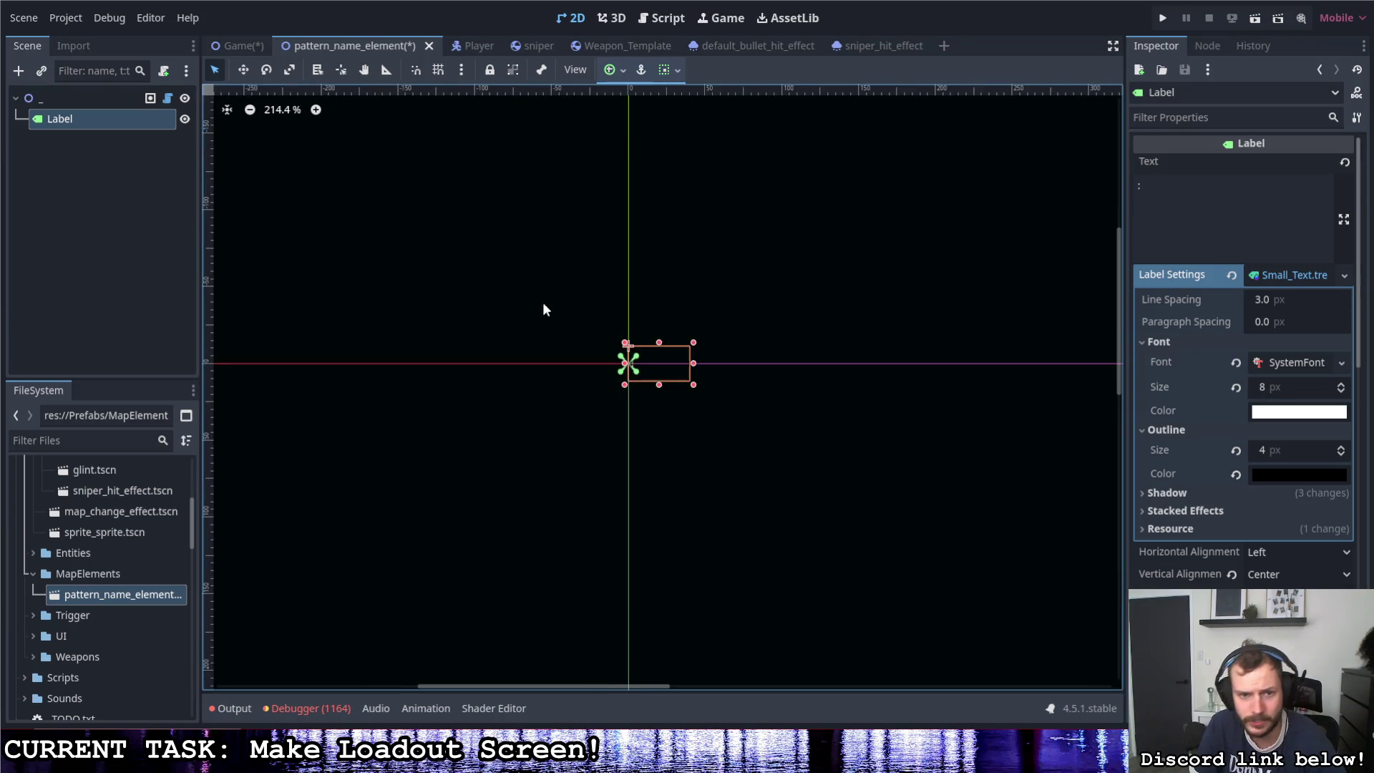
{"action": "left_click", "coordinate": [1283, 388]}
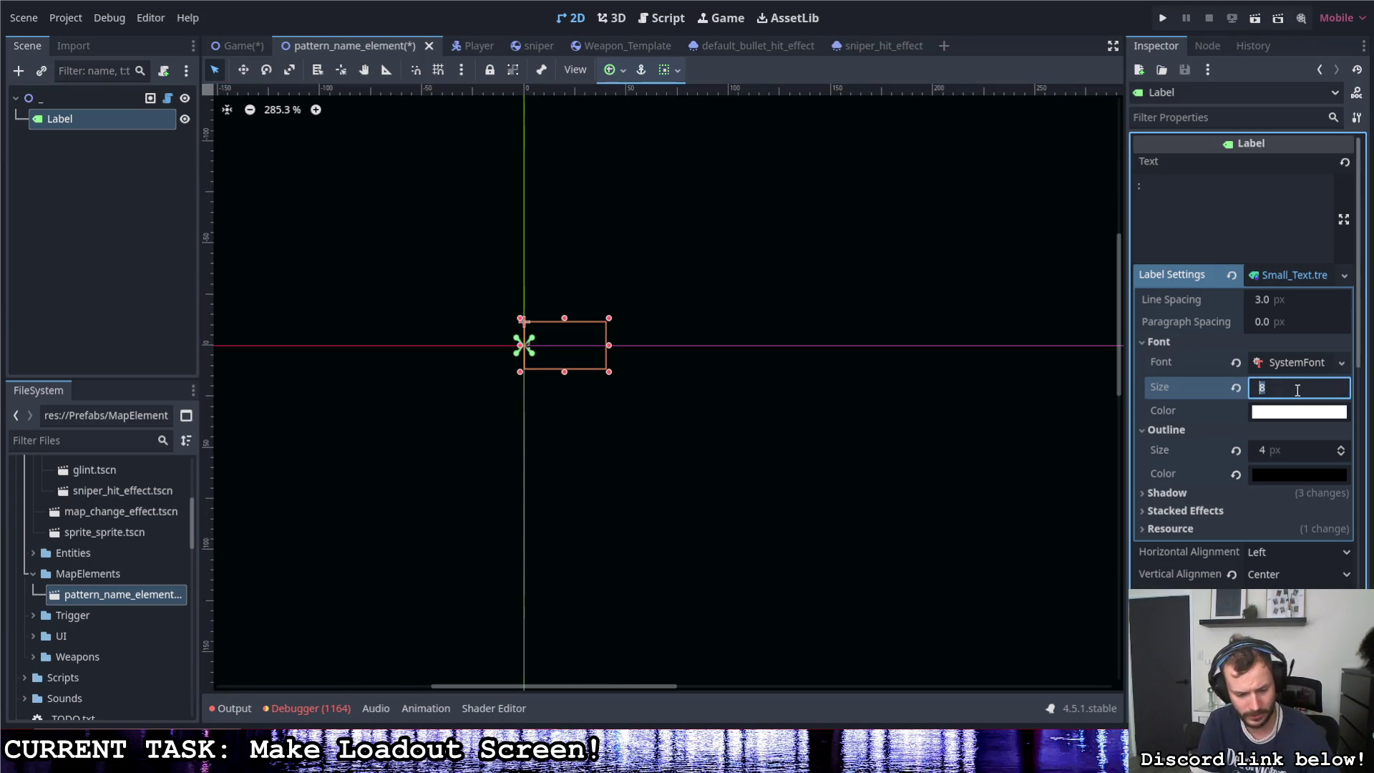
{"action": "type", "text": "12"}
{"action": "left_click", "coordinate": [1298, 363]}
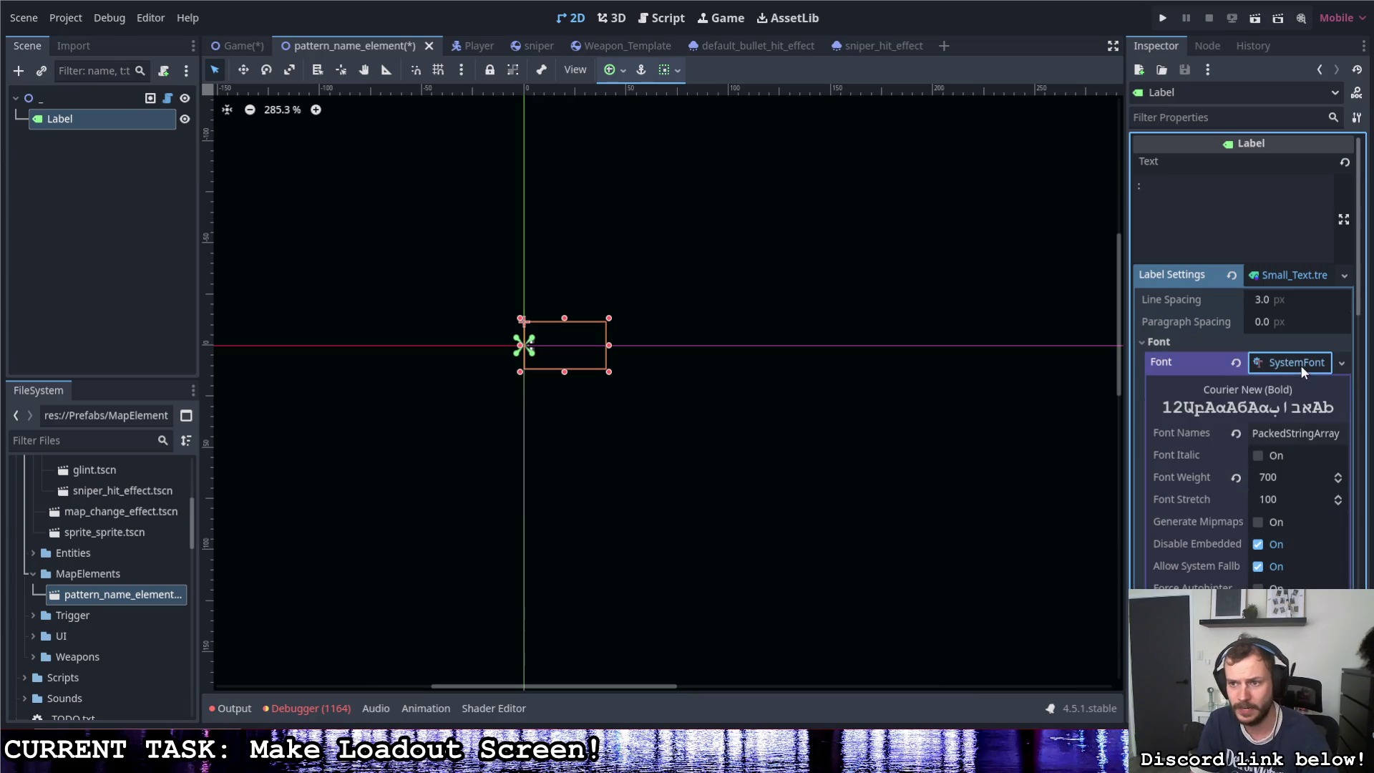
{"action": "left_click", "coordinate": [1311, 364]}
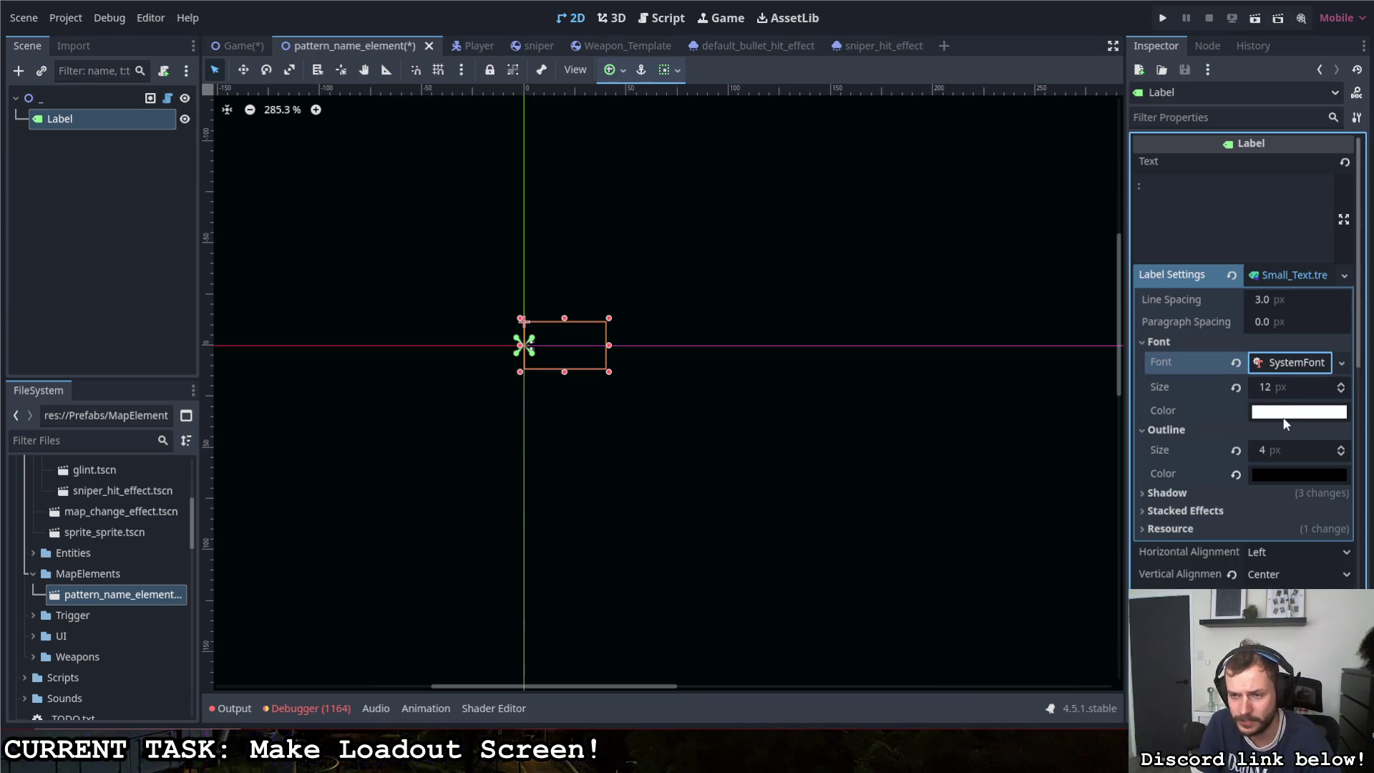
{"action": "scroll", "coordinate": [551, 346], "scroll_direction": "up", "scroll_amount": 5}
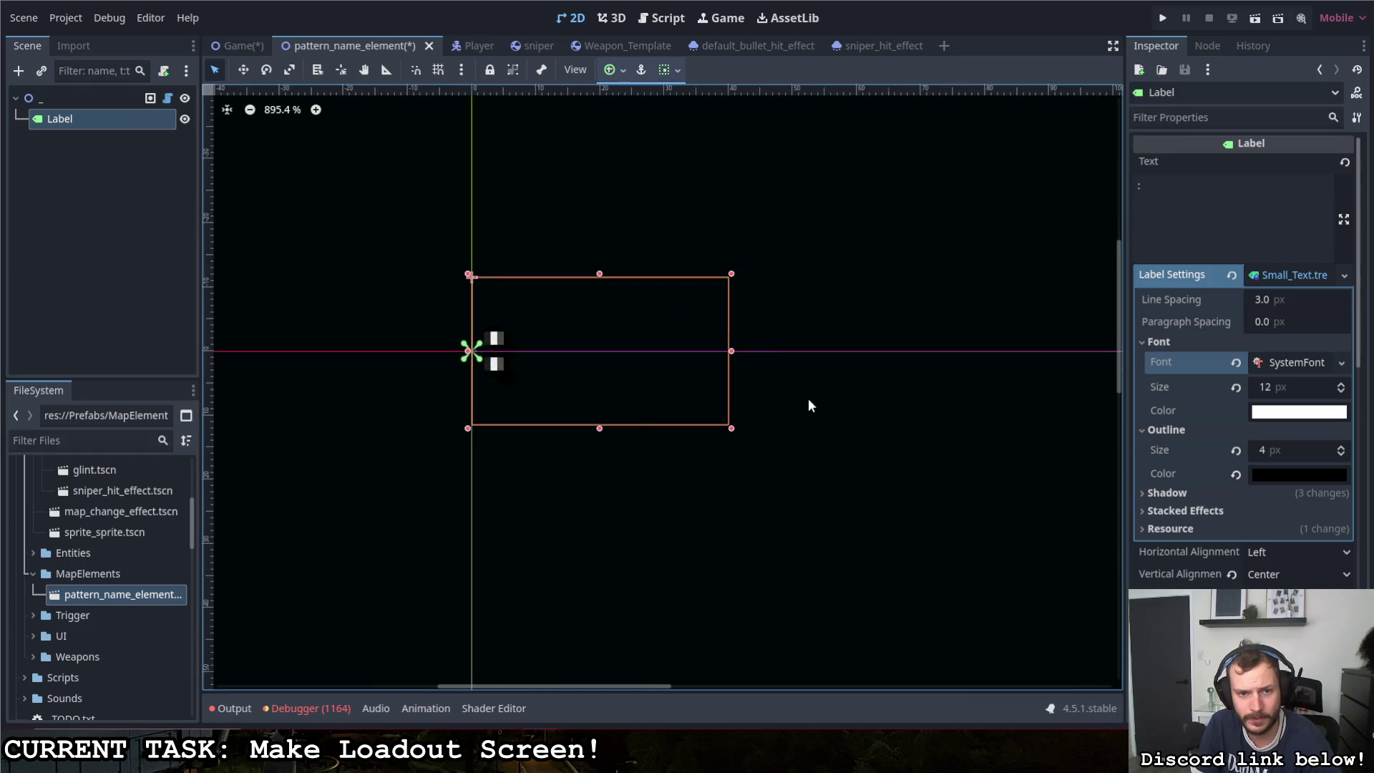
{"action": "scroll", "coordinate": [399, 298], "scroll_direction": "down", "scroll_amount": 3}
{"action": "left_click", "coordinate": [1198, 214]}
{"action": "key", "text": "ctrl+a"}
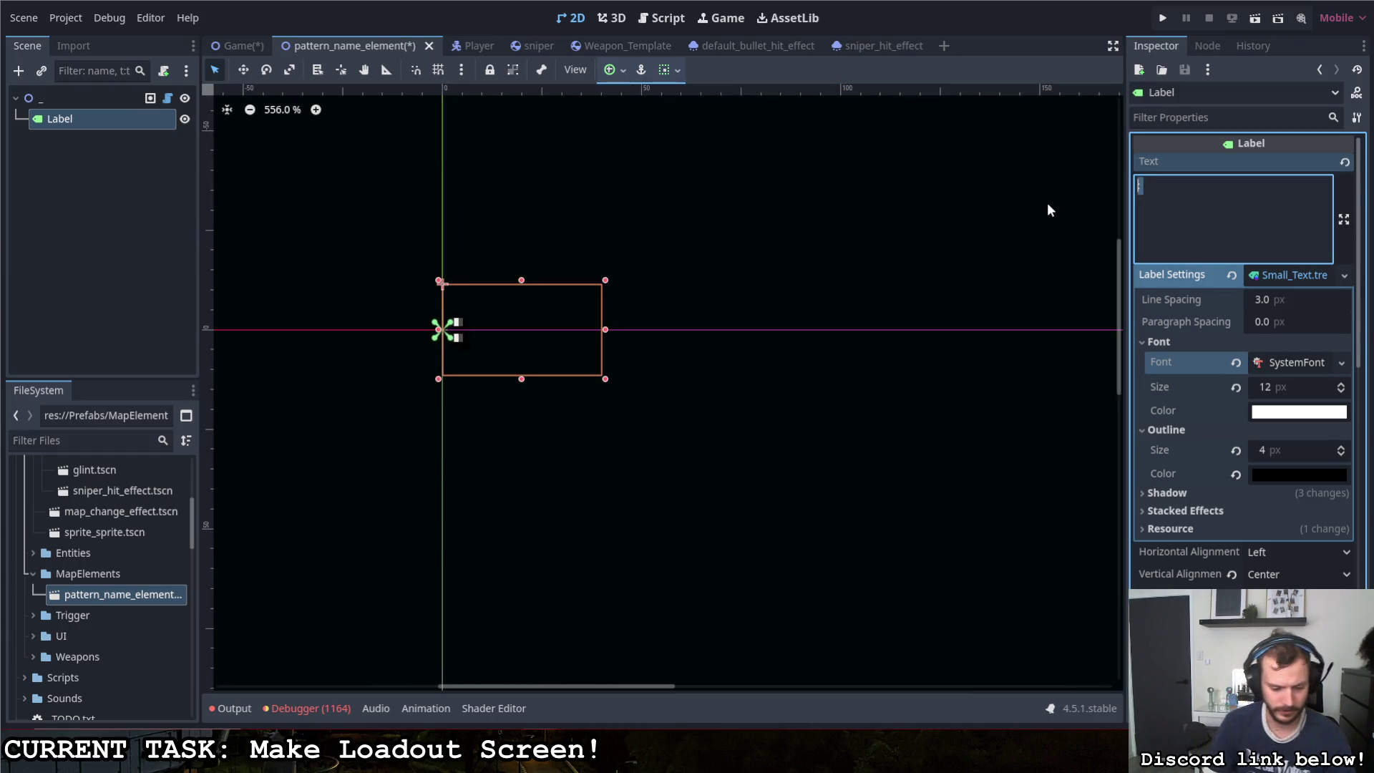
{"action": "type", "text": "TEST TEST"}
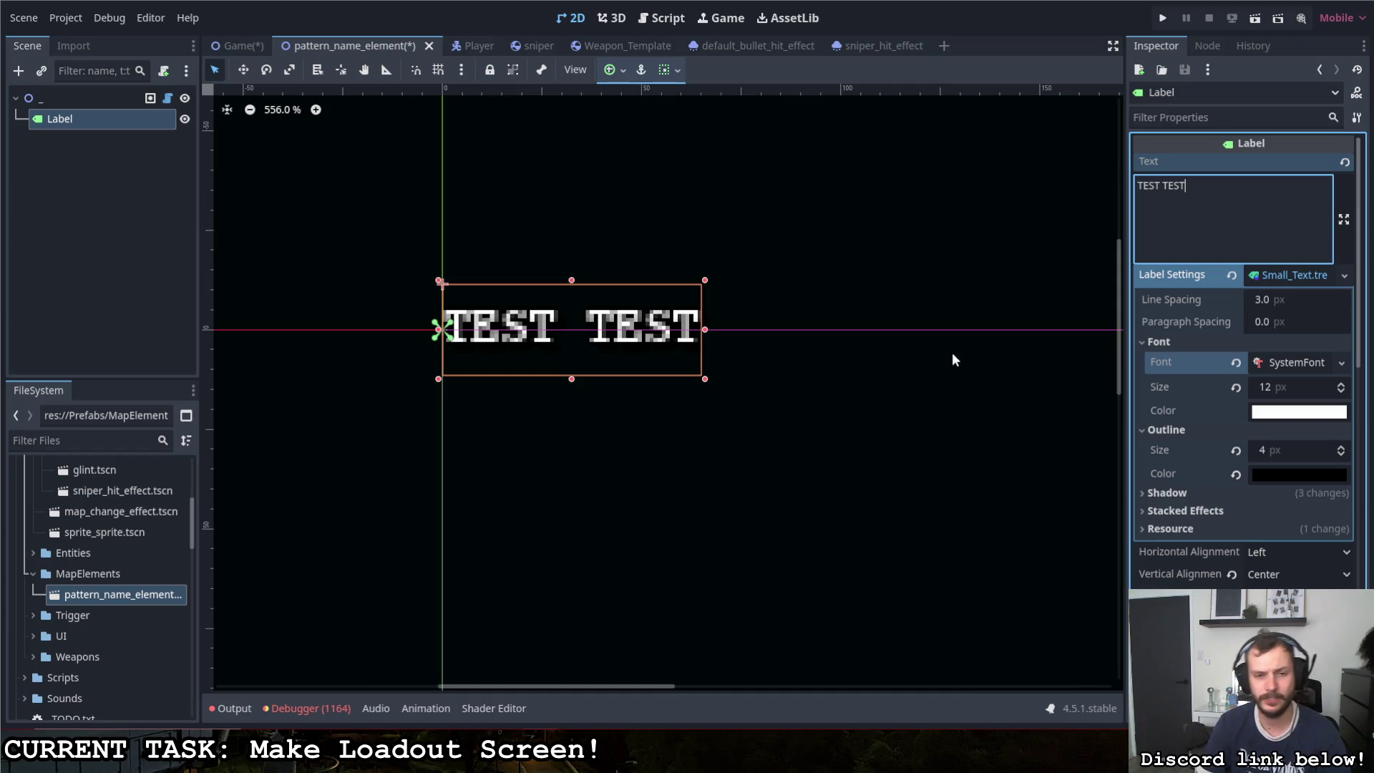
Try a 24 px font size, then revert it to 12 px
{"action": "left_click", "coordinate": [1299, 389]}
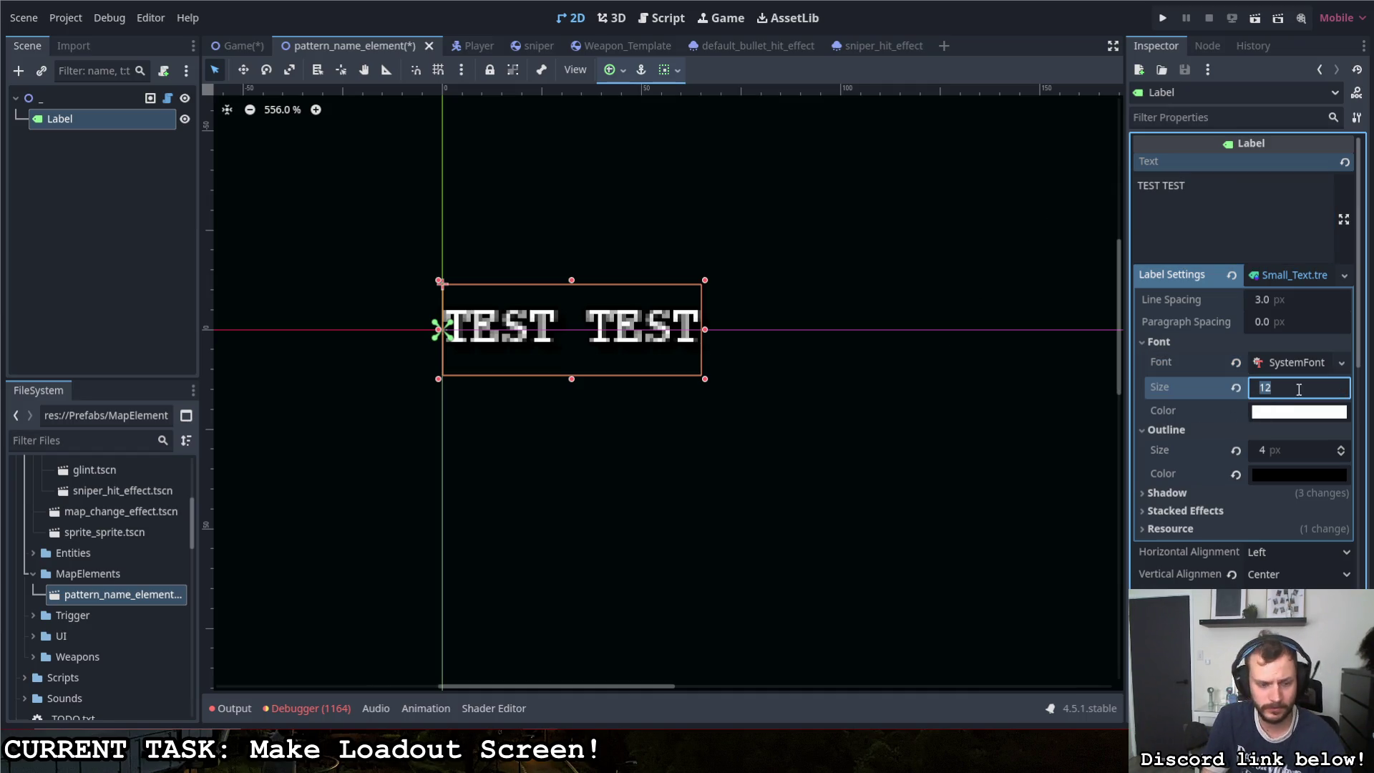
{"action": "type", "text": "24"}
{"action": "key", "text": "Return"}
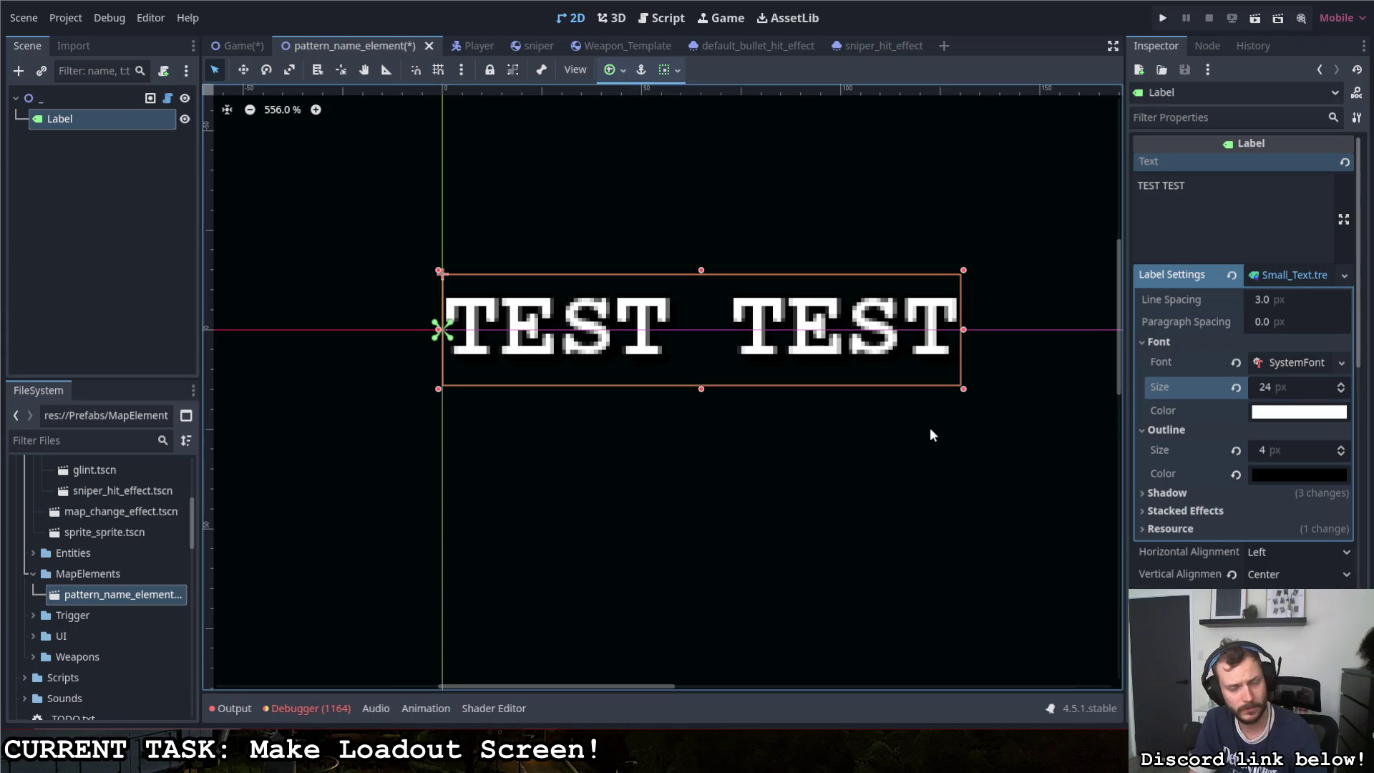
{"action": "left_click", "coordinate": [1305, 386]}
{"action": "type", "text": "122"}
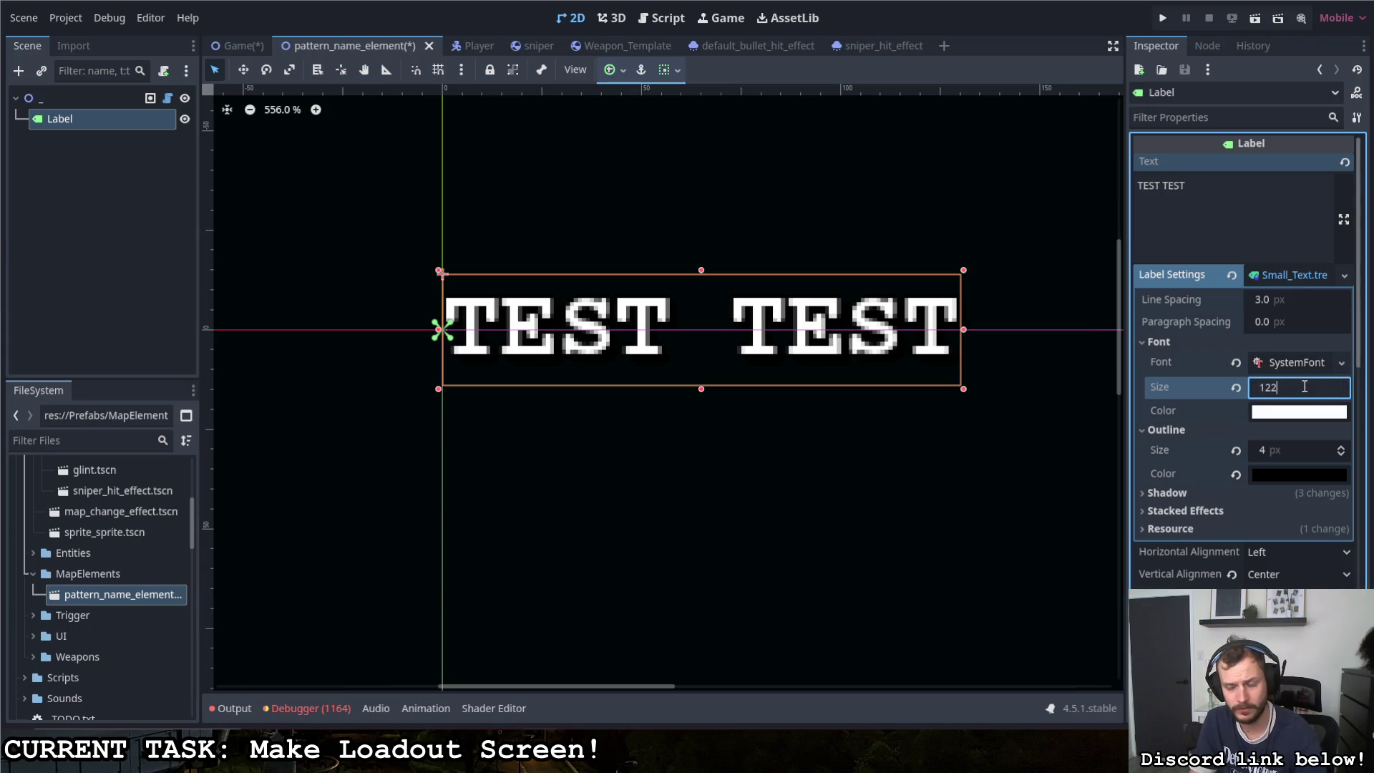
{"action": "key", "text": "BackSpace"}
{"action": "key", "text": "Return"}
{"action": "scroll", "coordinate": [647, 401], "scroll_direction": "down", "scroll_amount": 3}
{"action": "scroll", "coordinate": [664, 428], "scroll_direction": "up", "scroll_amount": 1}
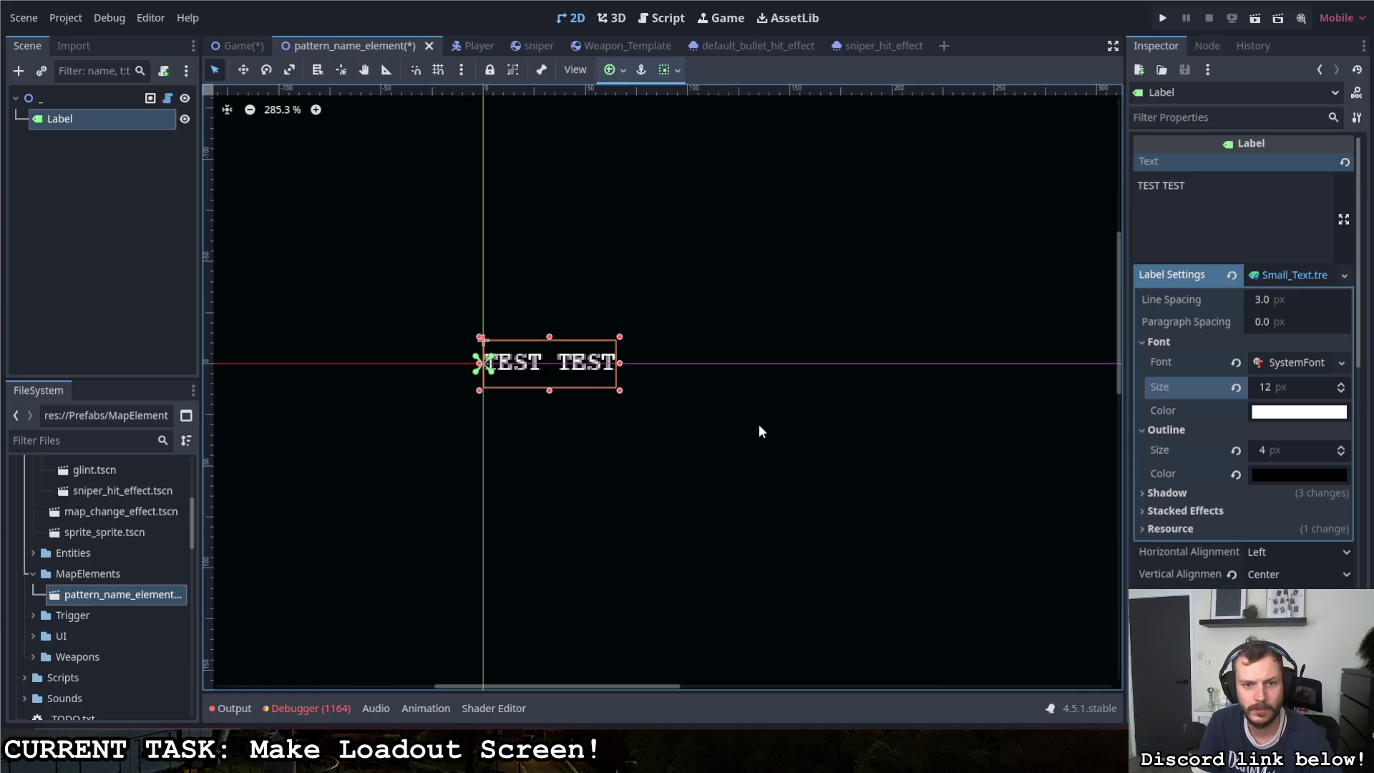
Give the text a 2 px outline and 1 px shadow, then collapse the sections
{"action": "left_click", "coordinate": [1278, 451]}
{"action": "type", "text": "2"}
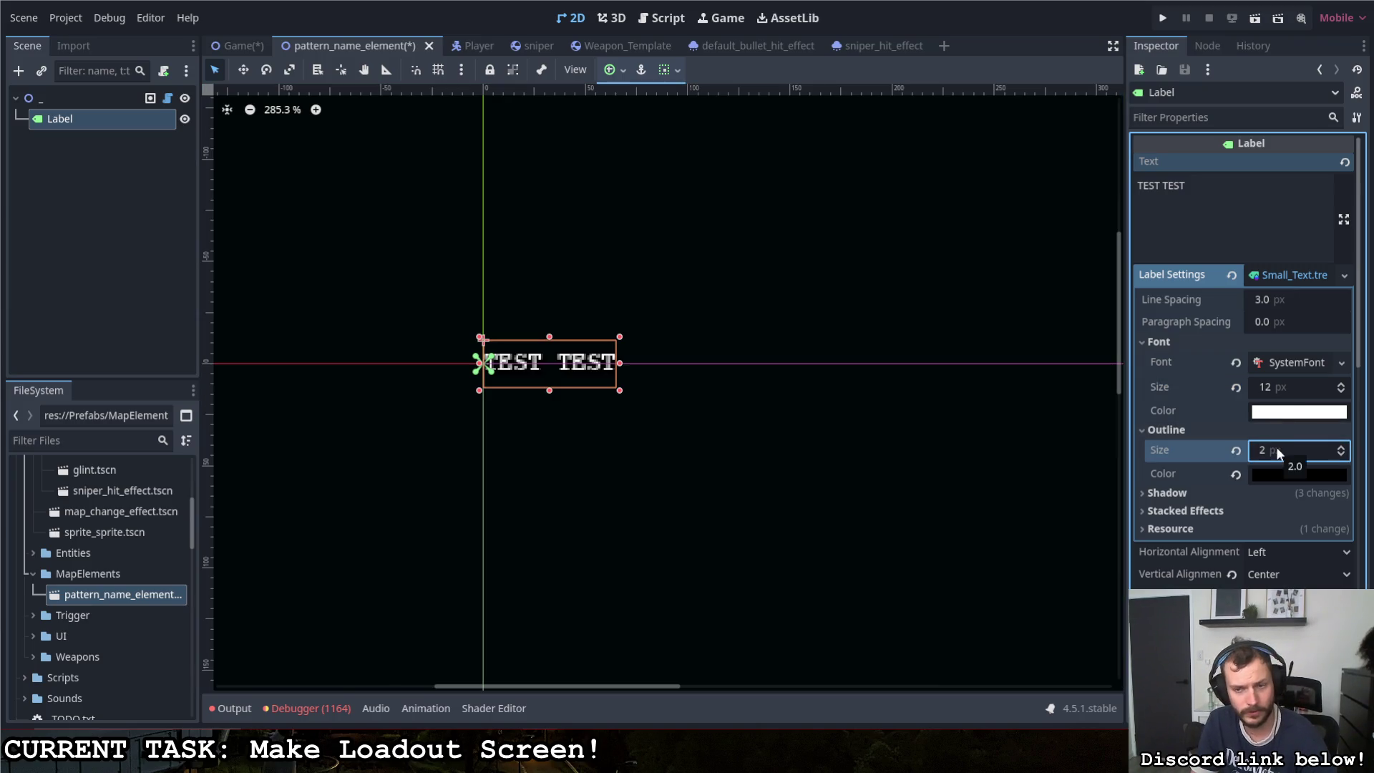
{"action": "left_click", "coordinate": [1274, 492]}
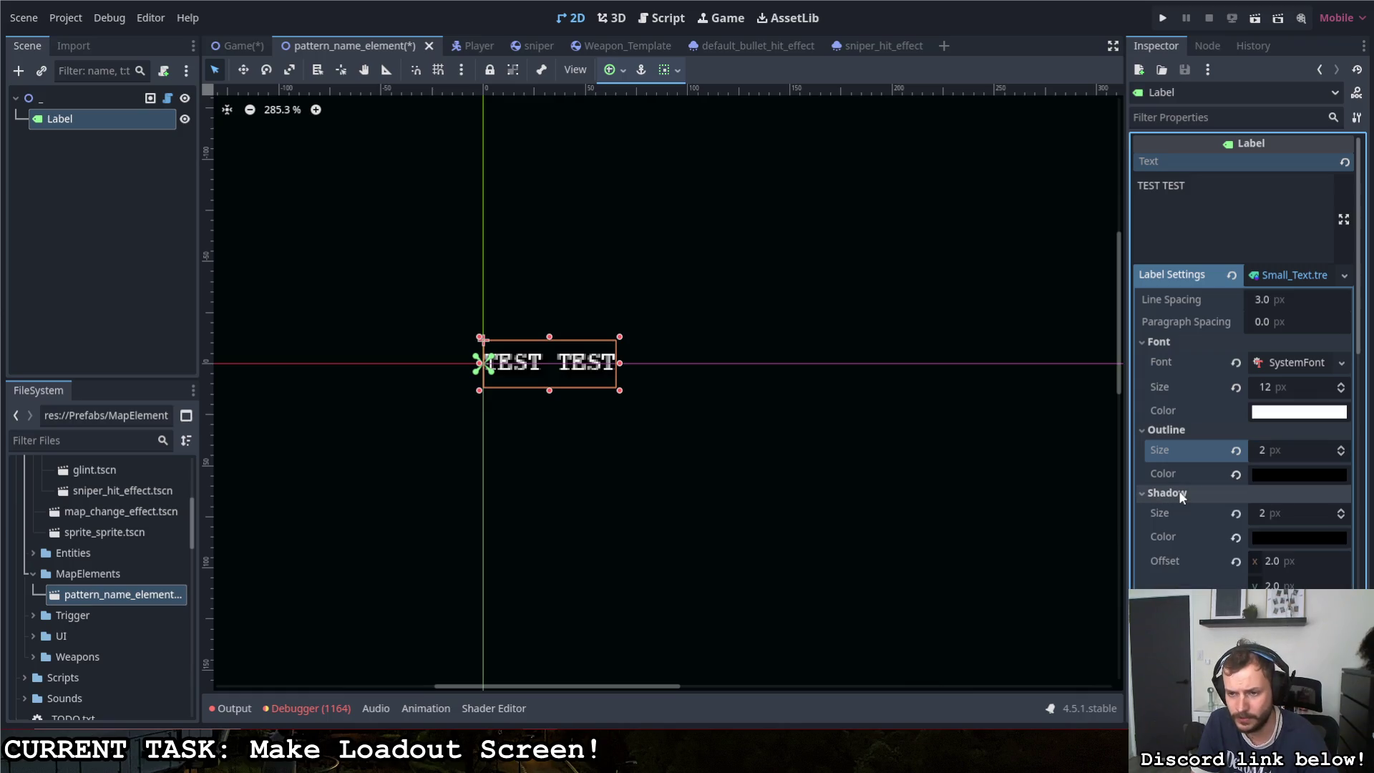
{"action": "left_click", "coordinate": [1281, 516]}
{"action": "key", "text": "Return"}
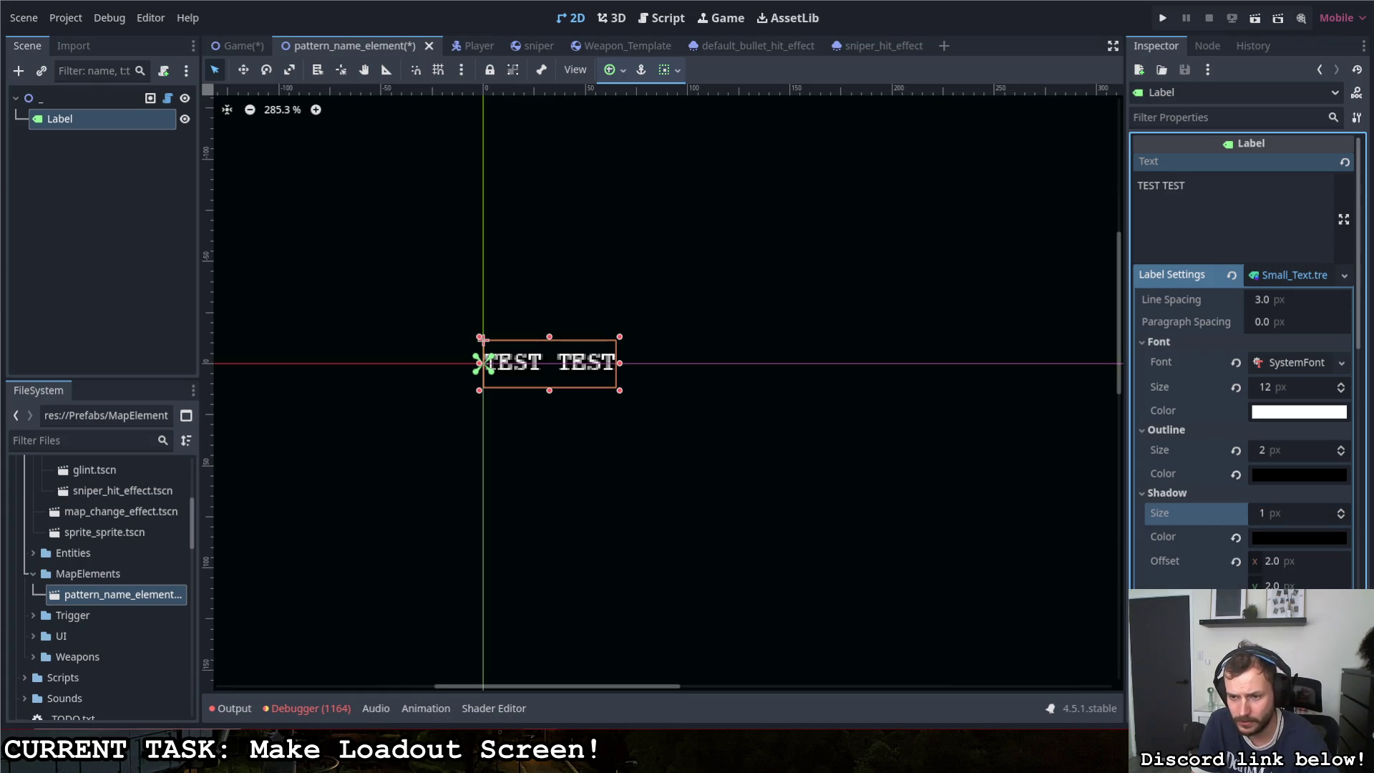
{"action": "left_click", "coordinate": [1173, 494]}
{"action": "left_click", "coordinate": [1171, 429]}
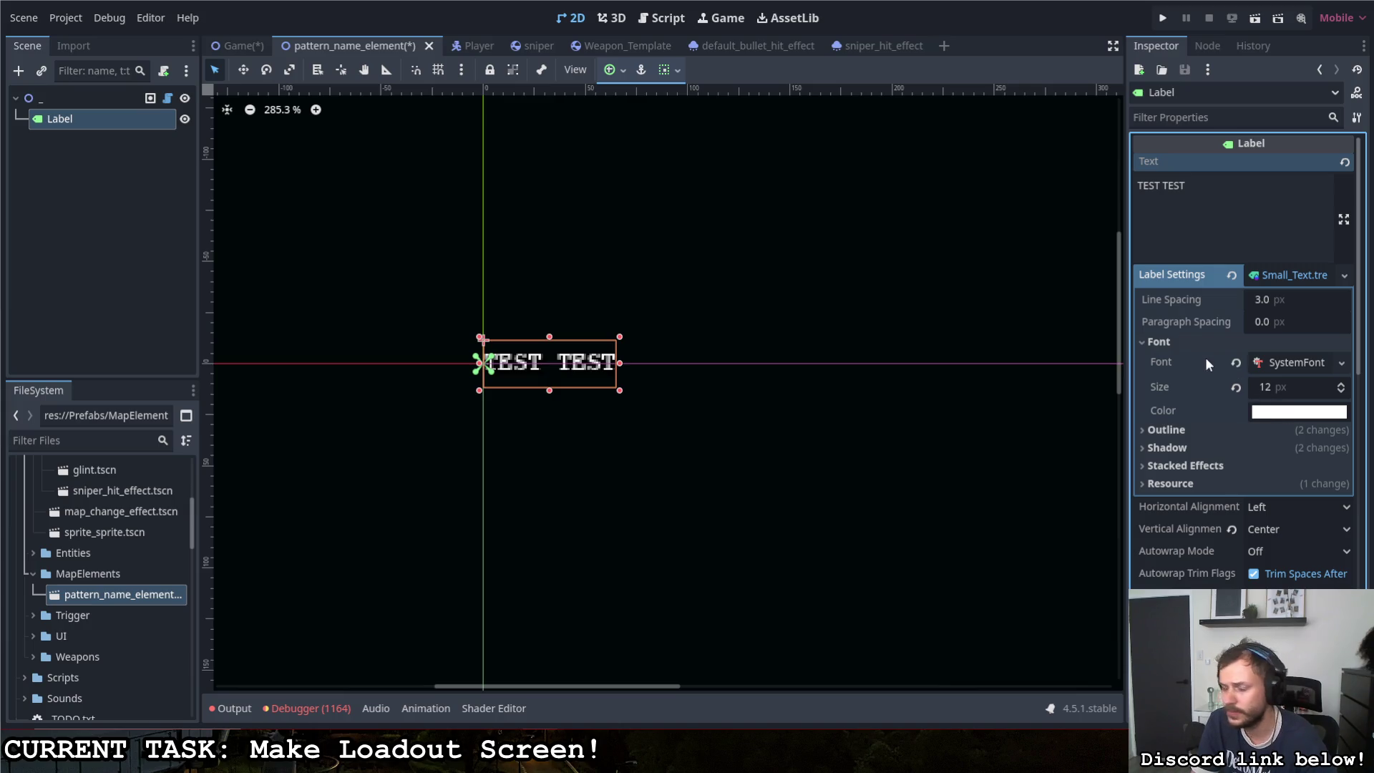
{"action": "left_click", "coordinate": [1161, 341]}
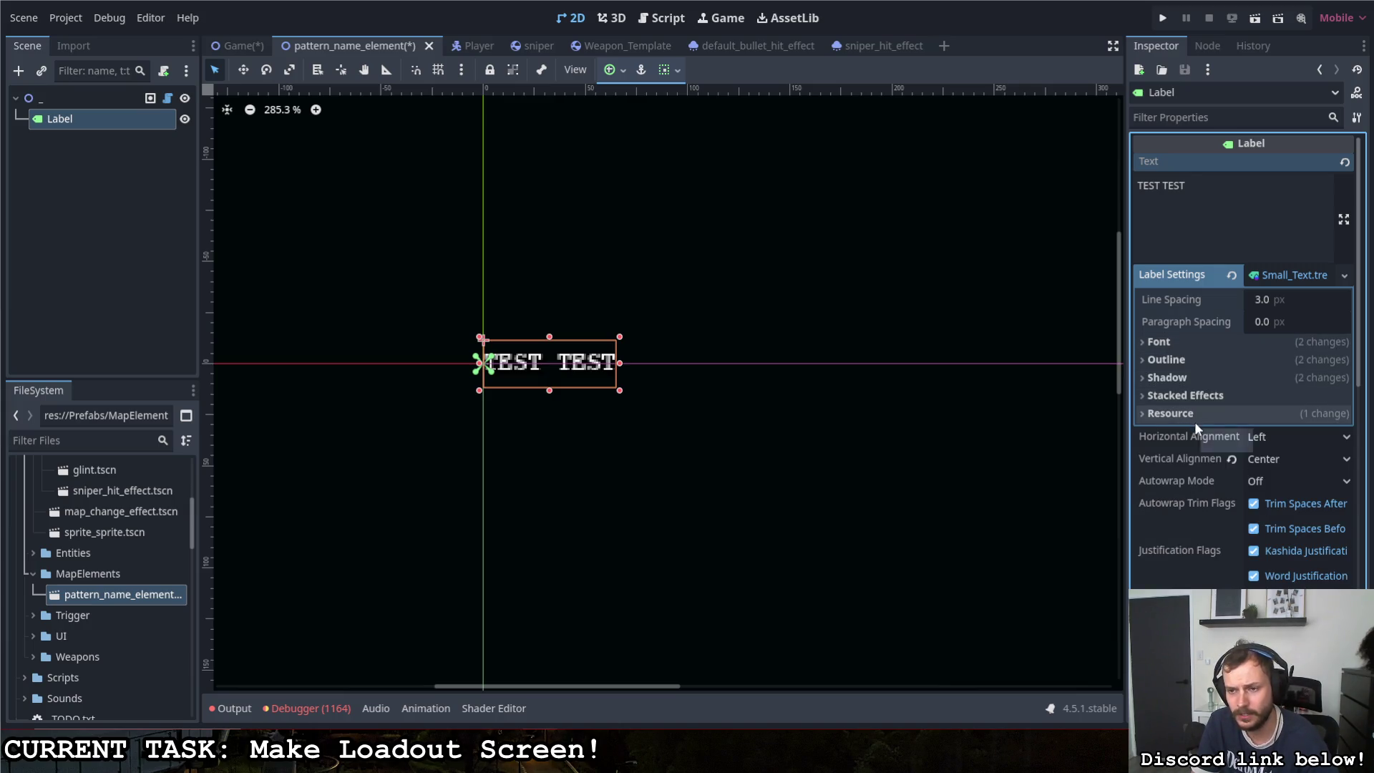
{"action": "scroll", "coordinate": [1195, 422], "scroll_direction": "down", "scroll_amount": 2}
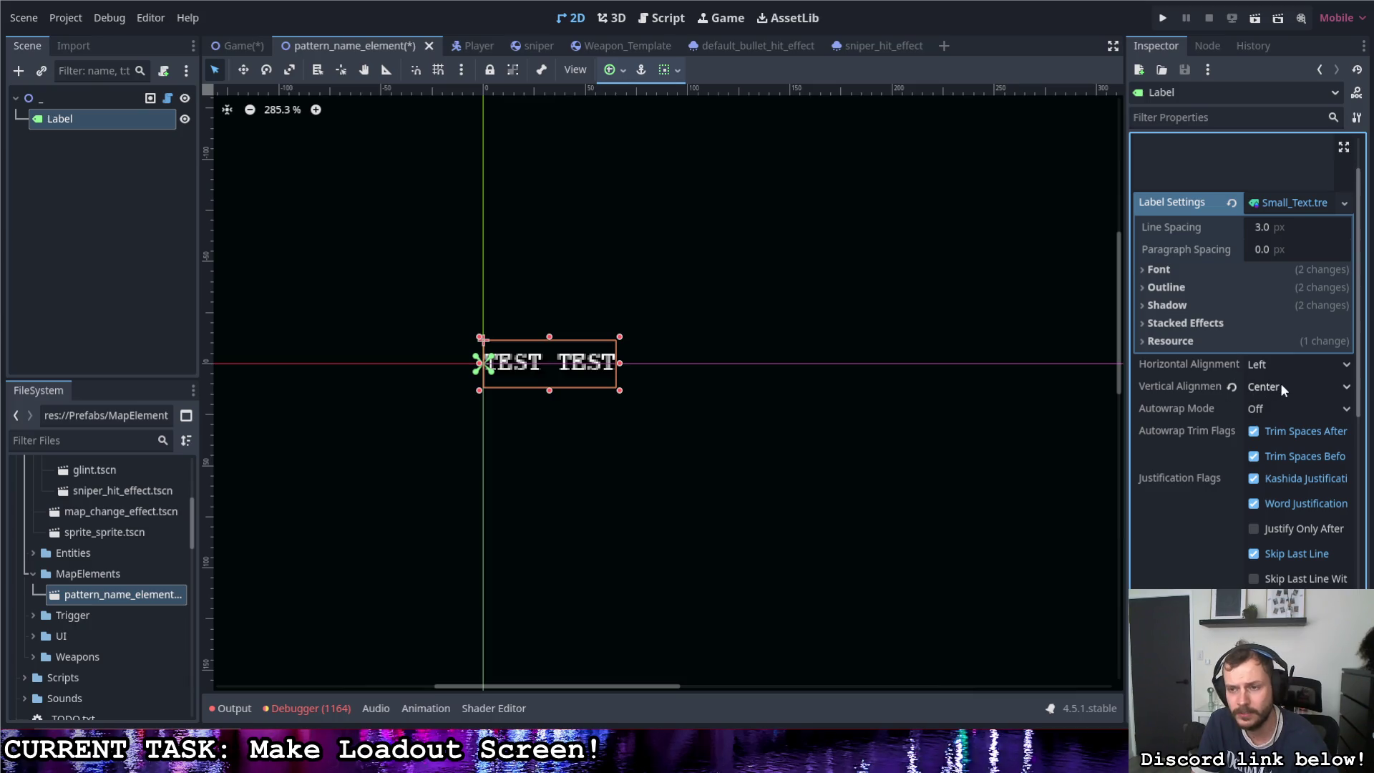
{"action": "scroll", "coordinate": [1281, 381], "scroll_direction": "down", "scroll_amount": 5}
{"action": "scroll", "coordinate": [1274, 394], "scroll_direction": "up", "scroll_amount": 10}
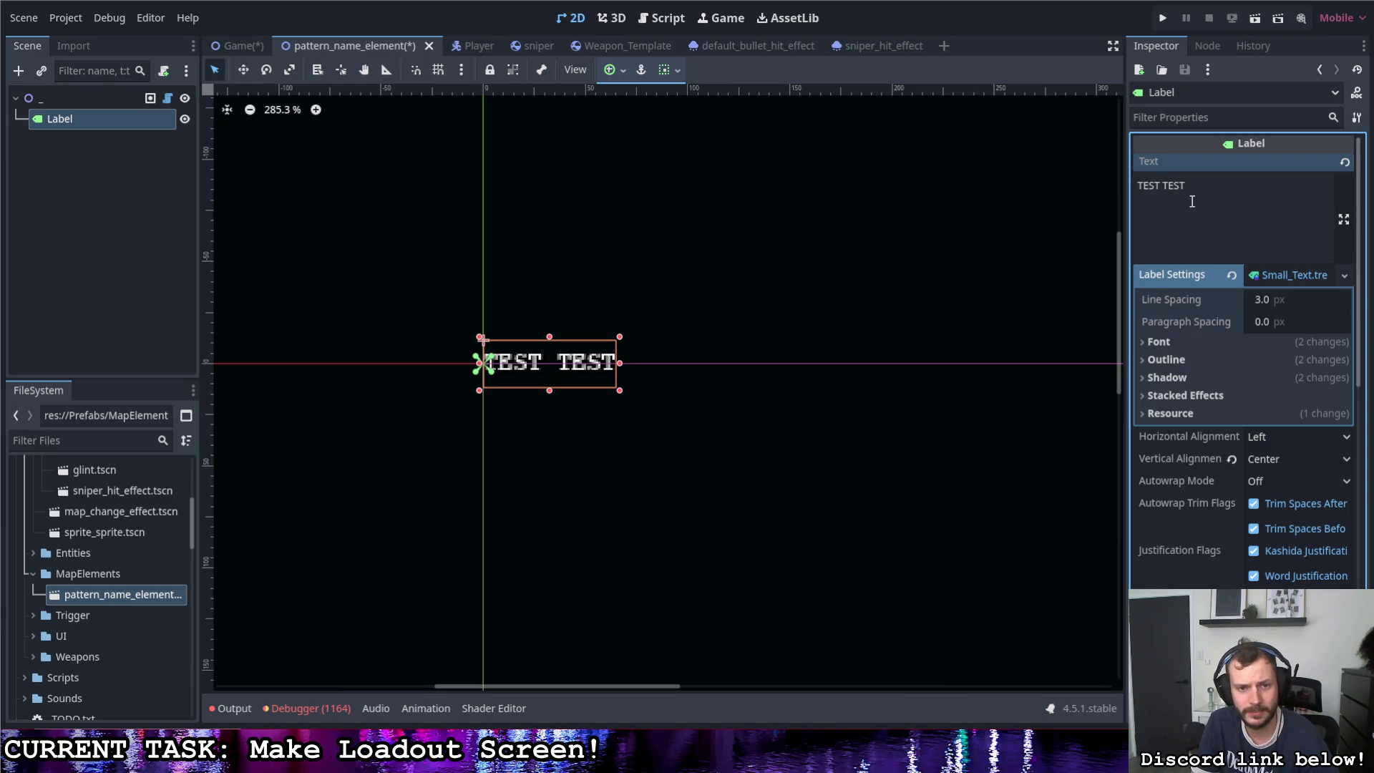
{"action": "left_click", "coordinate": [1201, 342]}
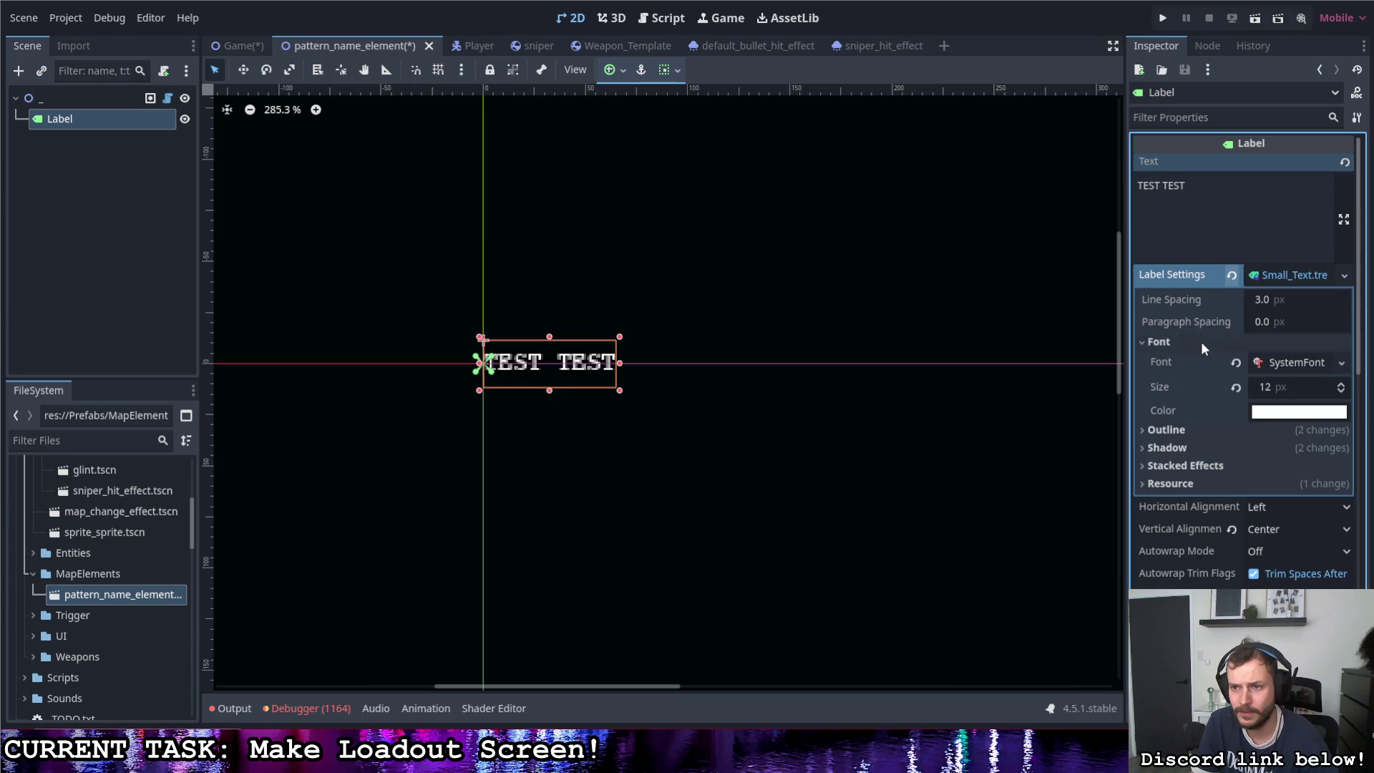
Try system font weights of 400, 600, 500, 550 and 525 on the label
{"action": "left_click", "coordinate": [1279, 362]}
{"action": "scroll", "coordinate": [1235, 401], "scroll_direction": "down", "scroll_amount": 2}
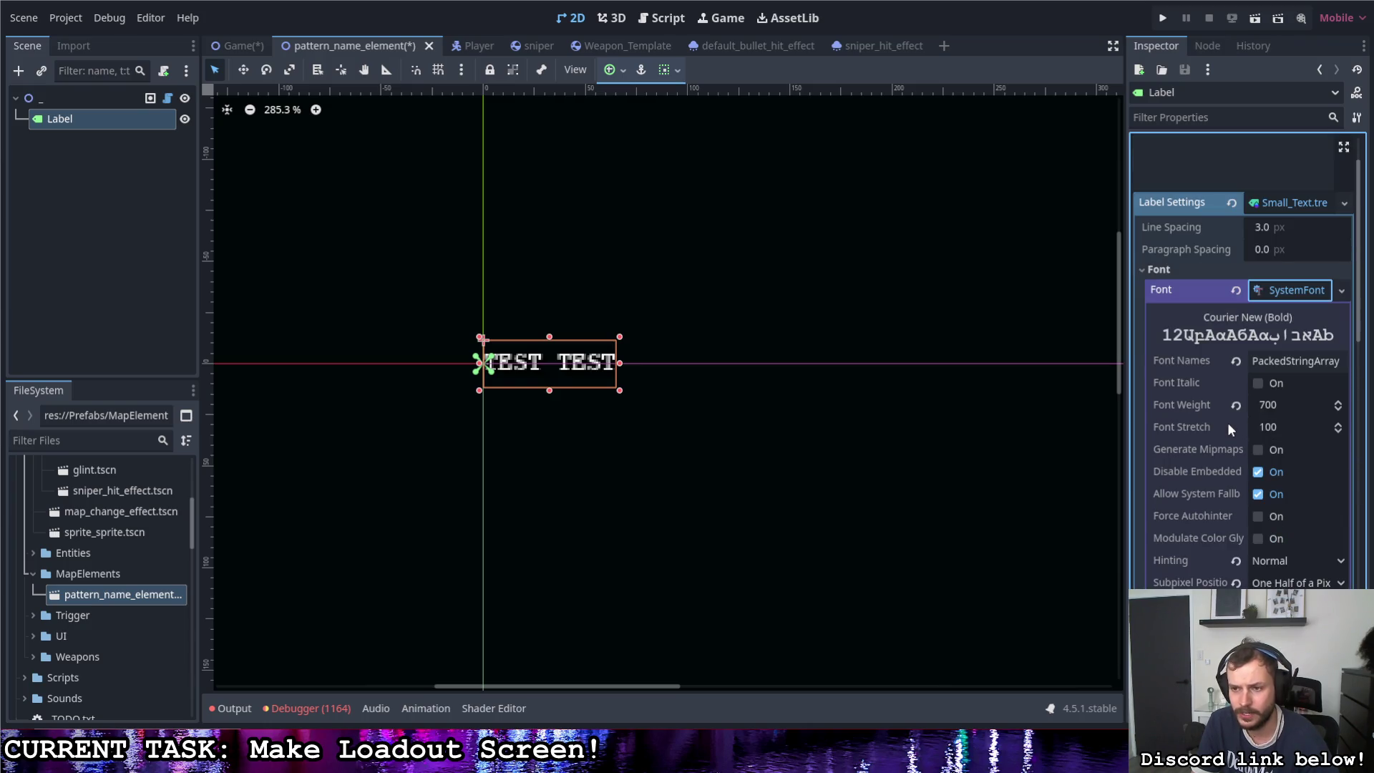
{"action": "left_click", "coordinate": [1277, 405]}
{"action": "type", "text": "400"}
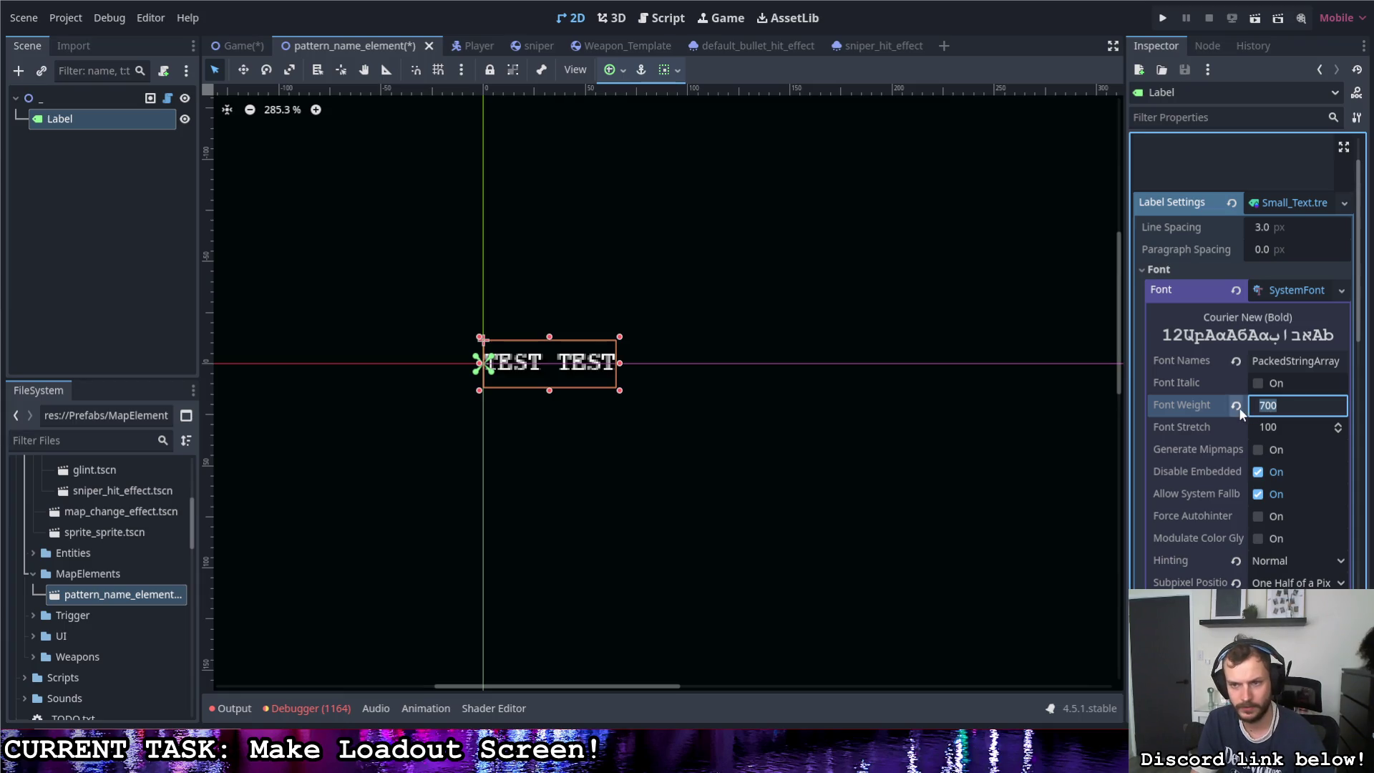
{"action": "key", "text": "Return"}
{"action": "left_click", "coordinate": [1286, 410]}
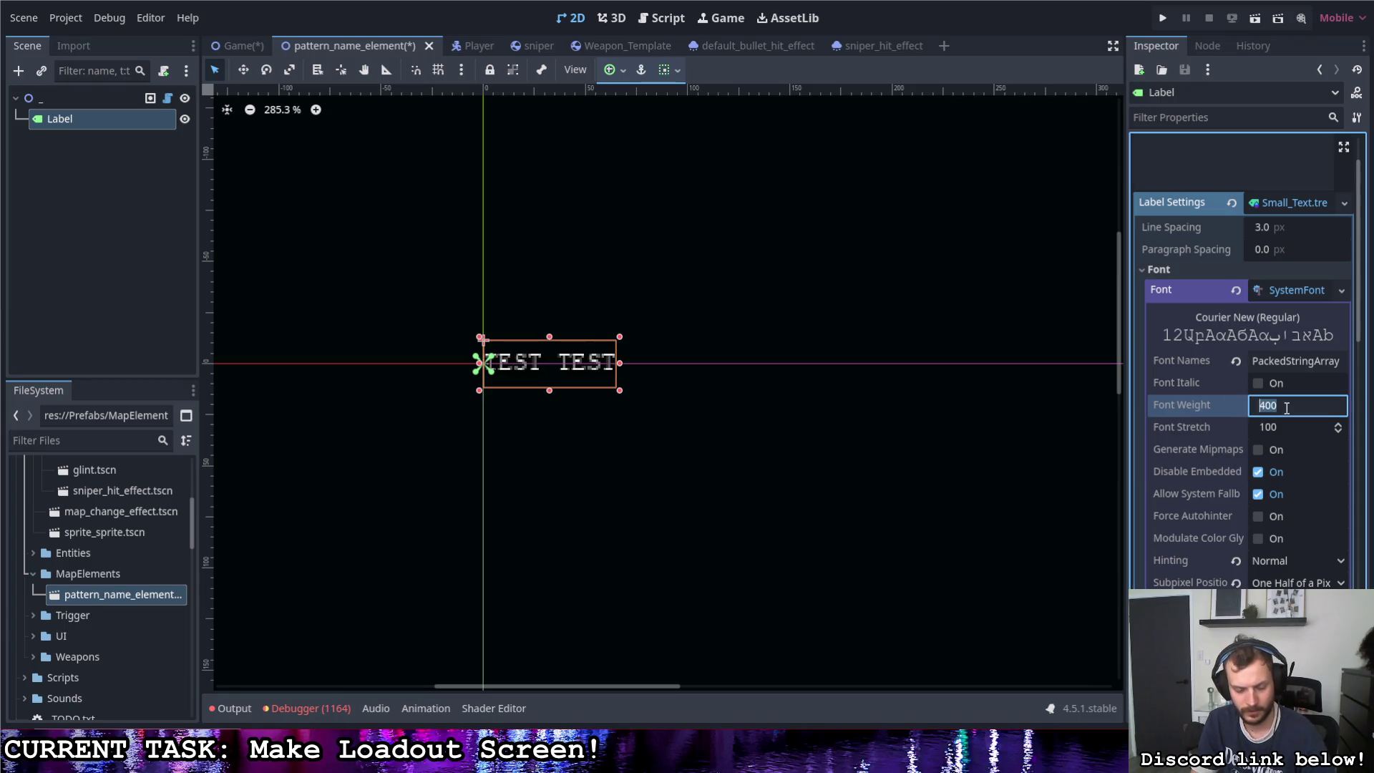
{"action": "key", "text": "Return"}
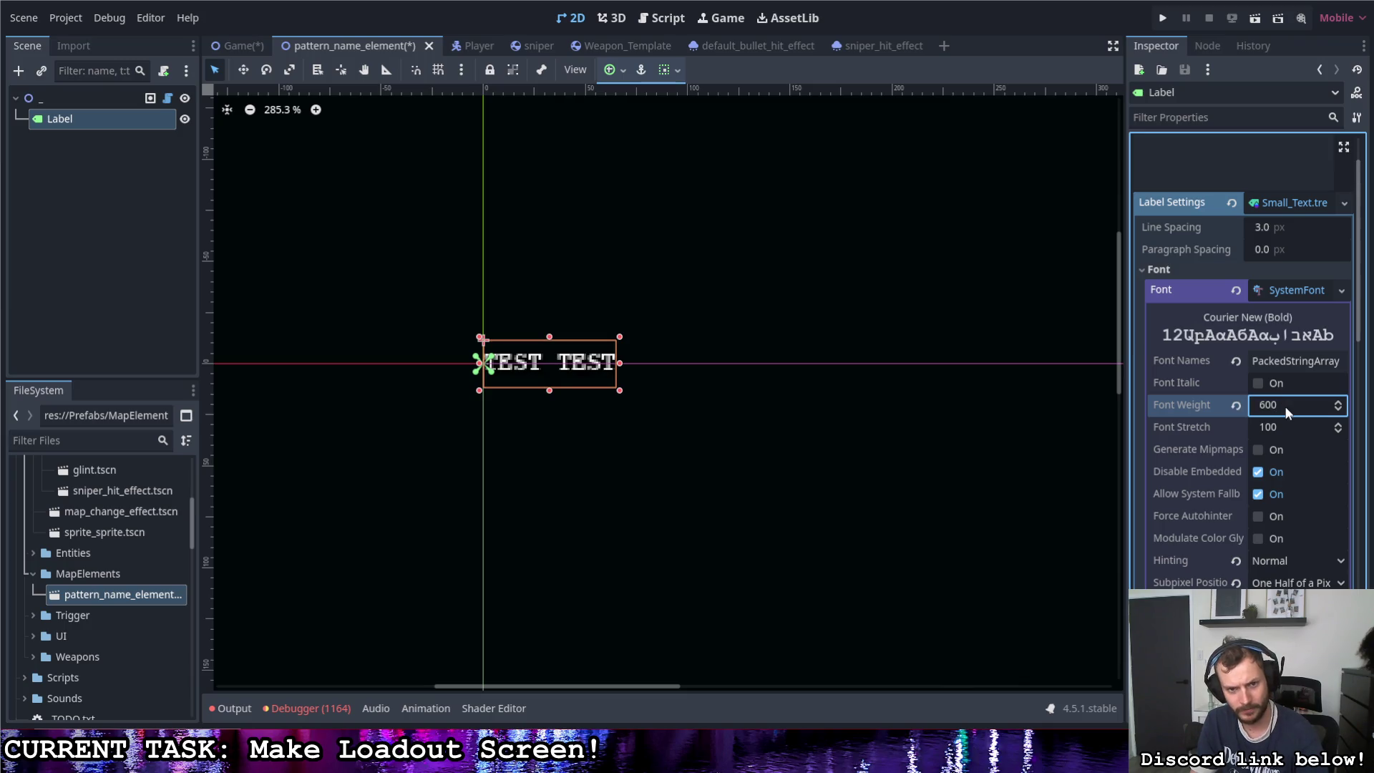
{"action": "left_click", "coordinate": [1297, 405]}
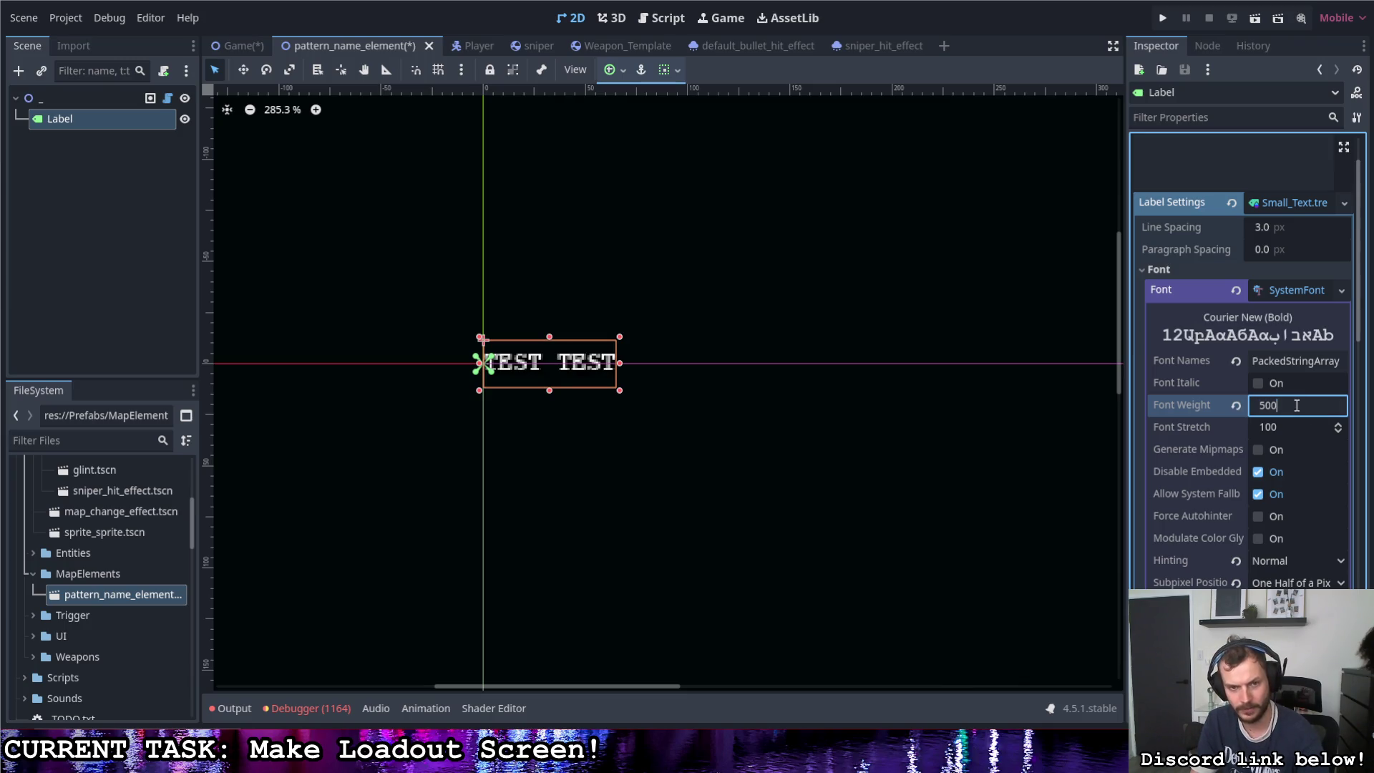
{"action": "key", "text": "Return"}
{"action": "left_click", "coordinate": [1296, 406]}
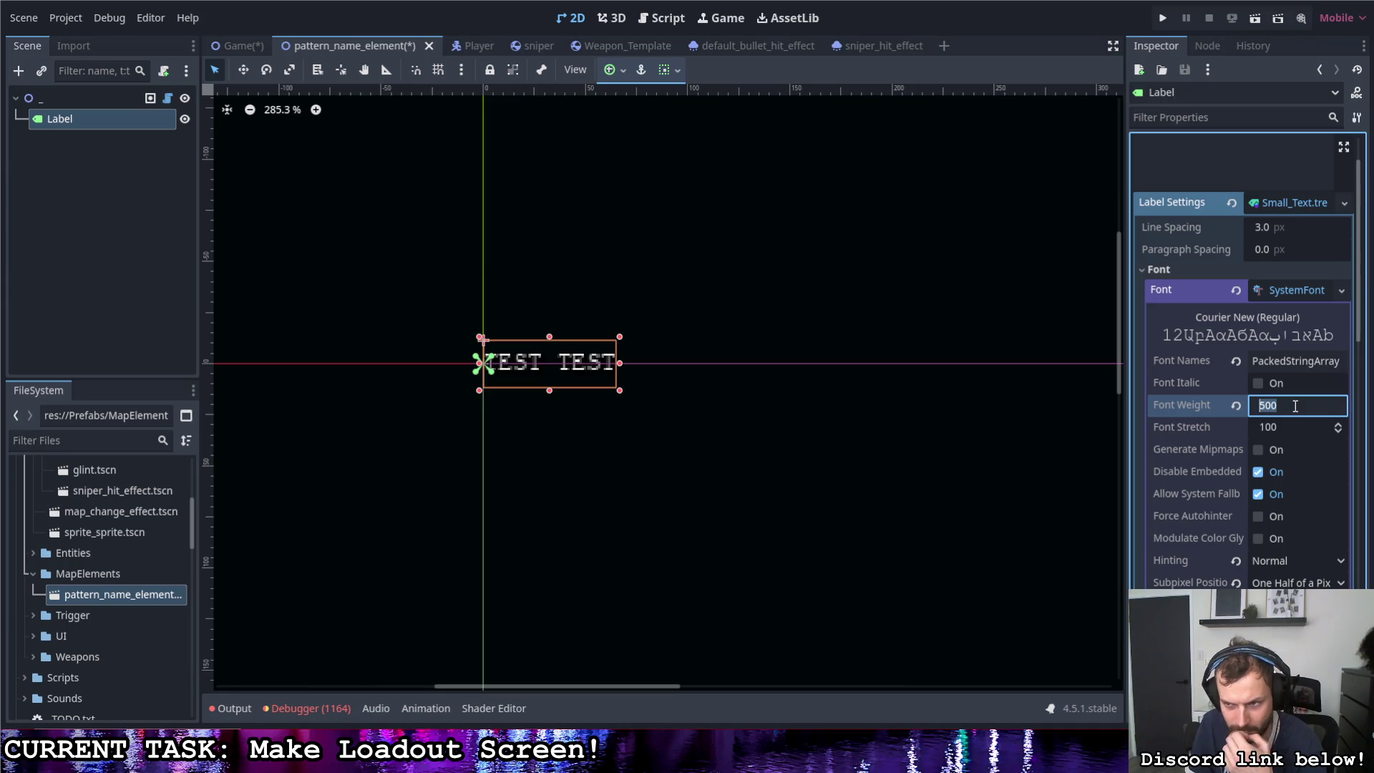
{"action": "type", "text": "0"}
{"action": "key", "text": "Return"}
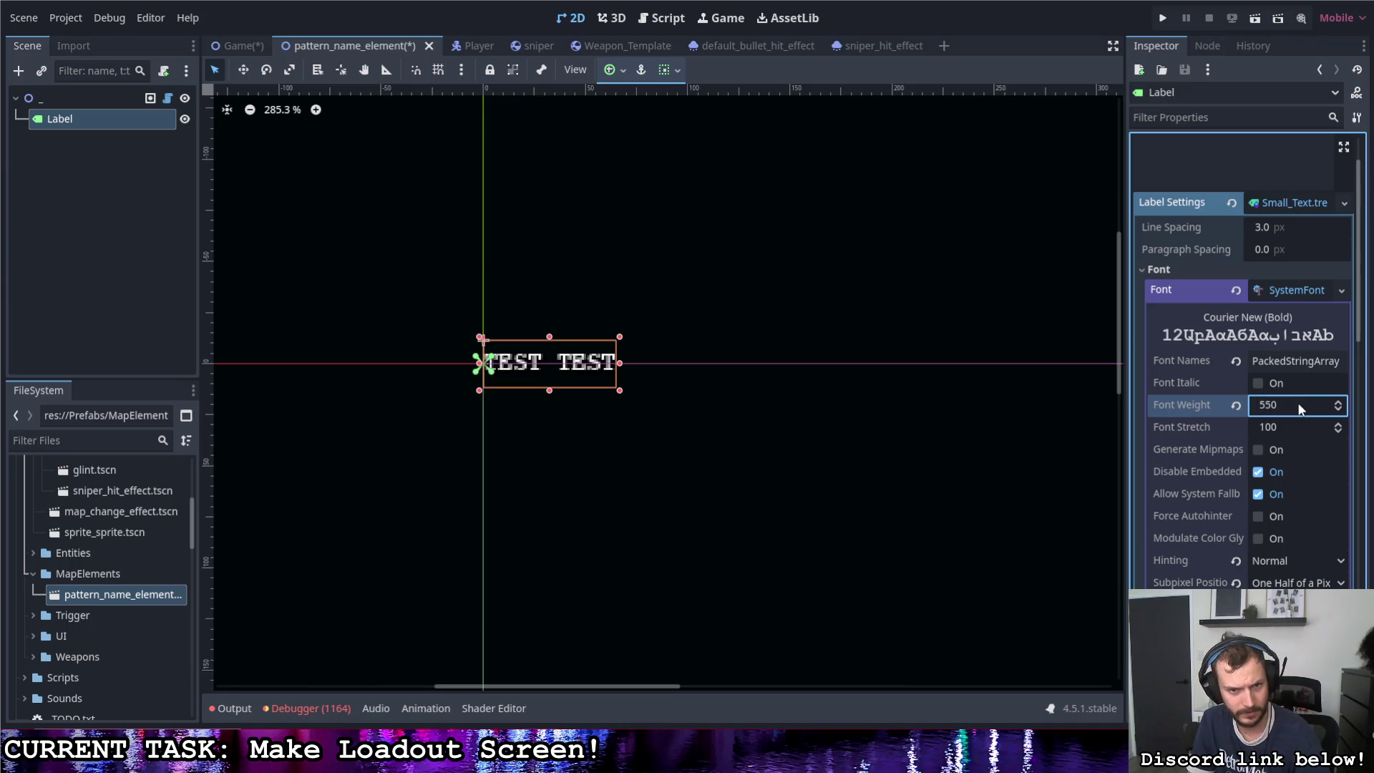
{"action": "left_click", "coordinate": [1300, 405]}
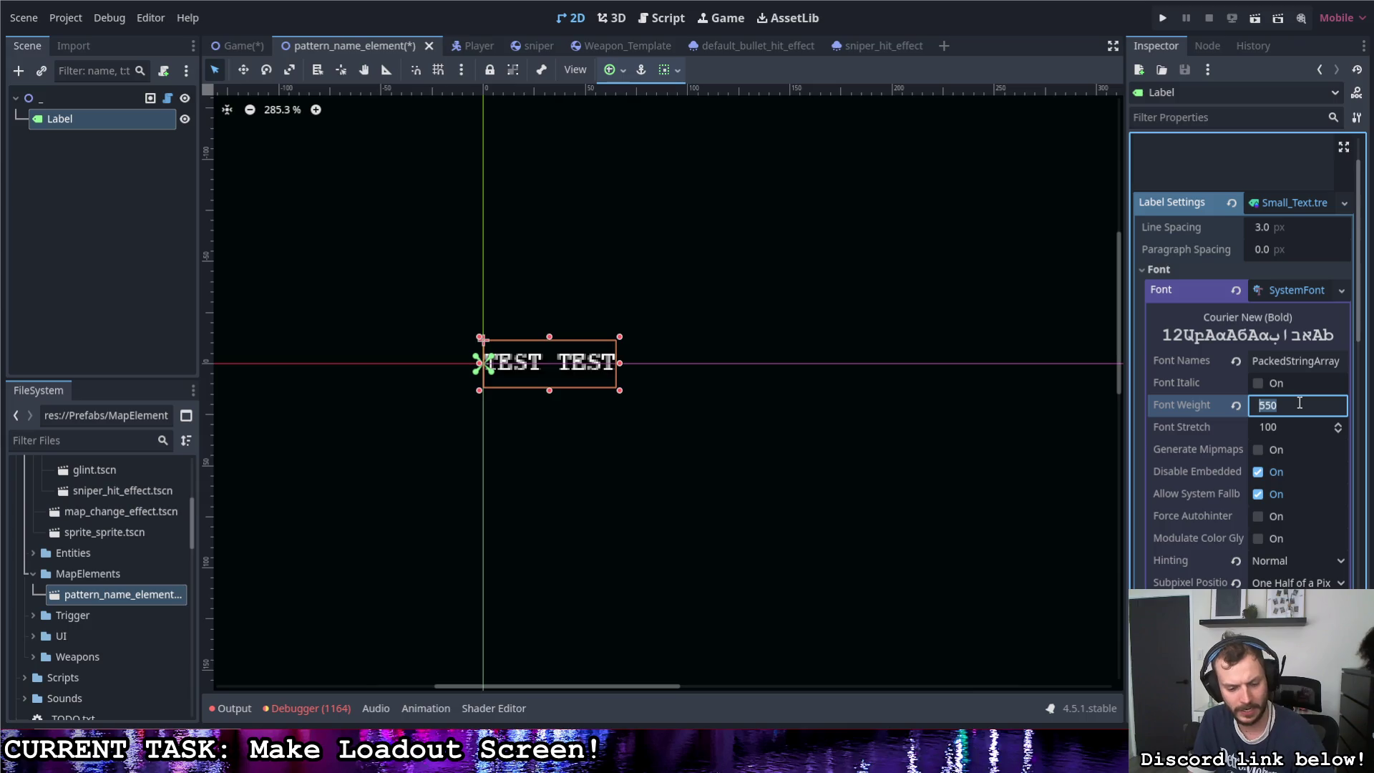
{"action": "type", "text": "525"}
{"action": "key", "text": "Return"}
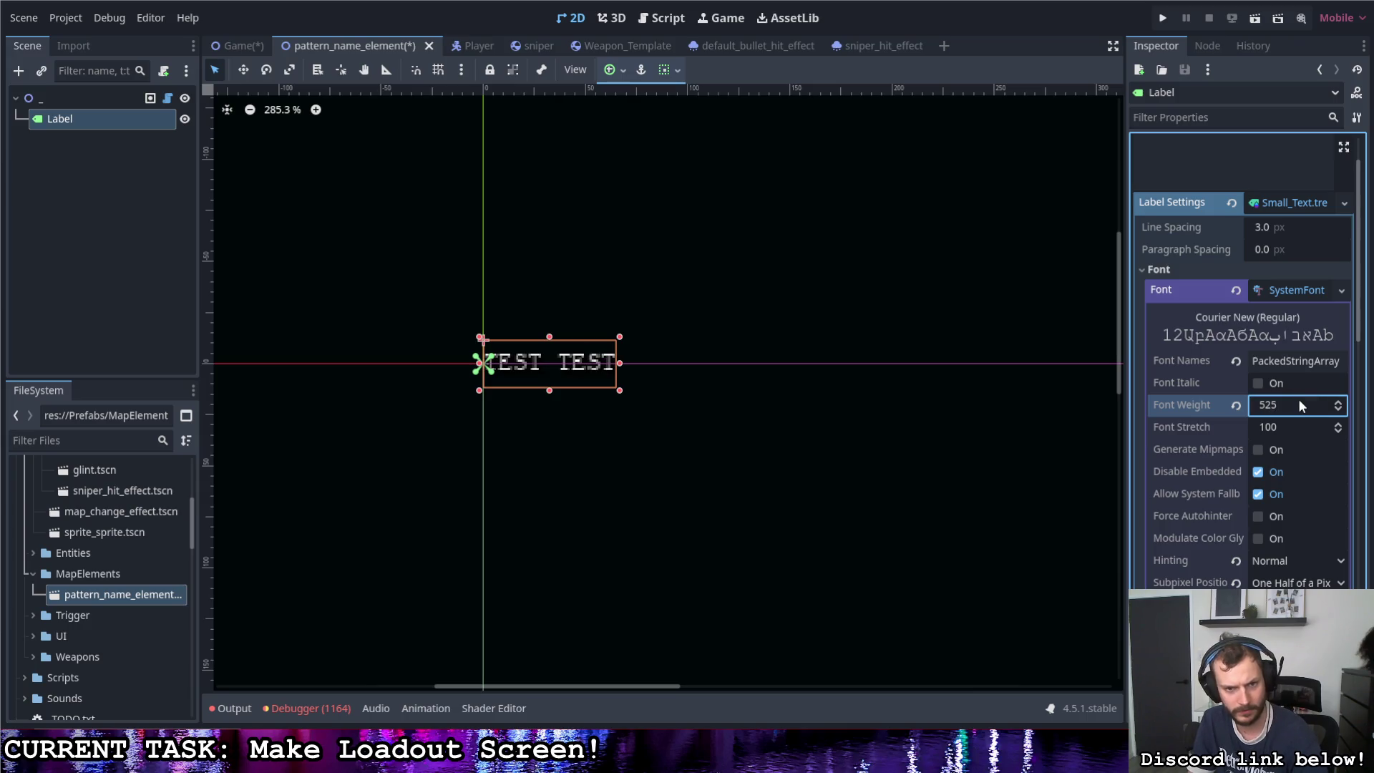
Settle the Courier New system font weight at 550 for bold text
{"action": "left_click", "coordinate": [1298, 399]}
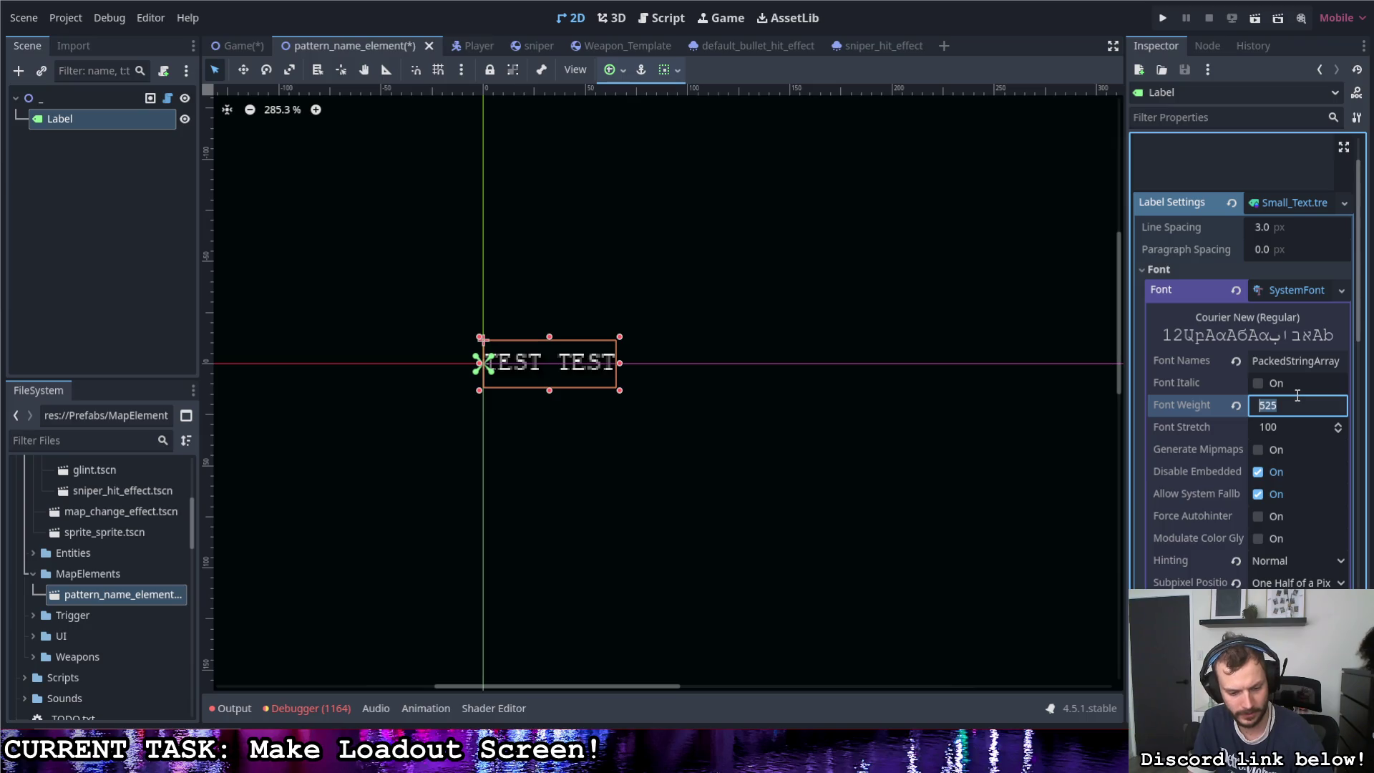
{"action": "key", "text": "Return"}
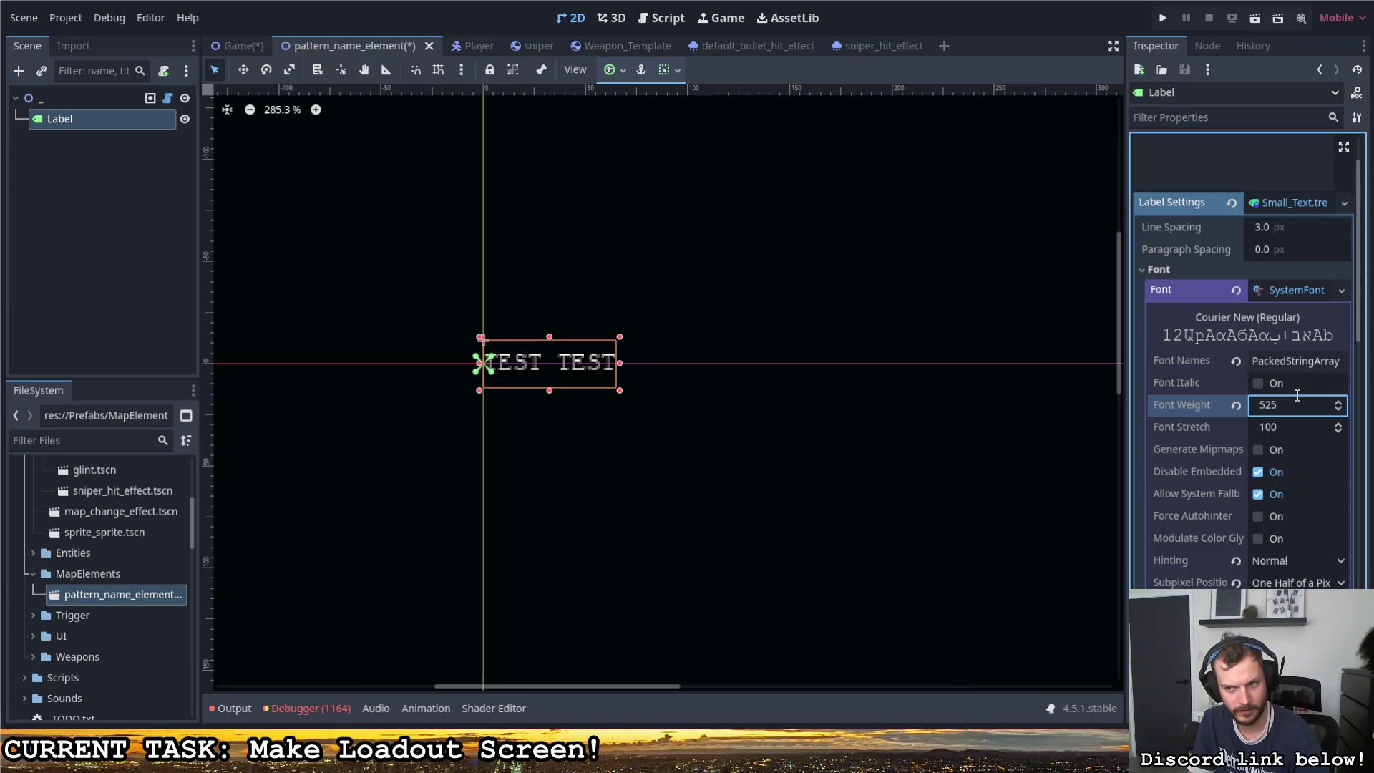
{"action": "left_click", "coordinate": [1297, 399]}
{"action": "type", "text": "530"}
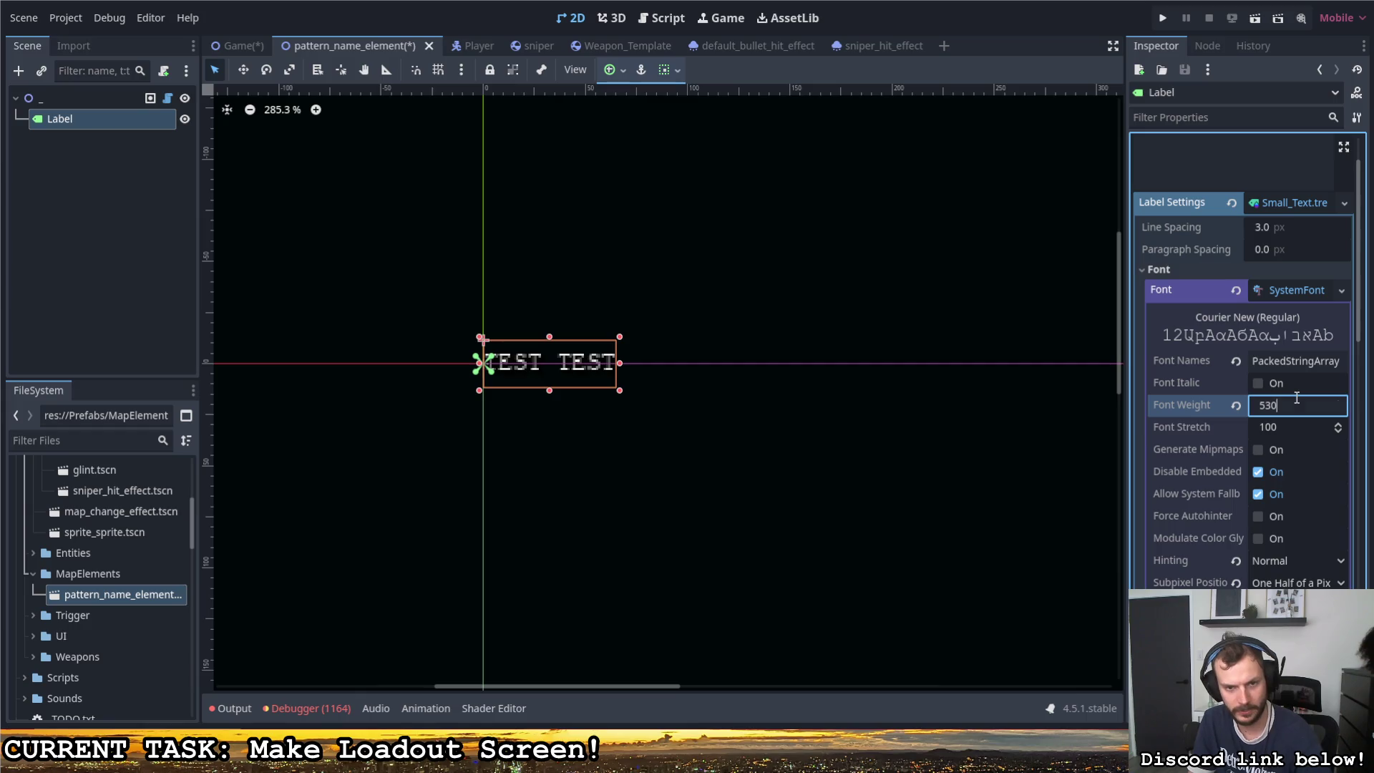
{"action": "key", "text": "Escape"}
{"action": "left_click", "coordinate": [1298, 406]}
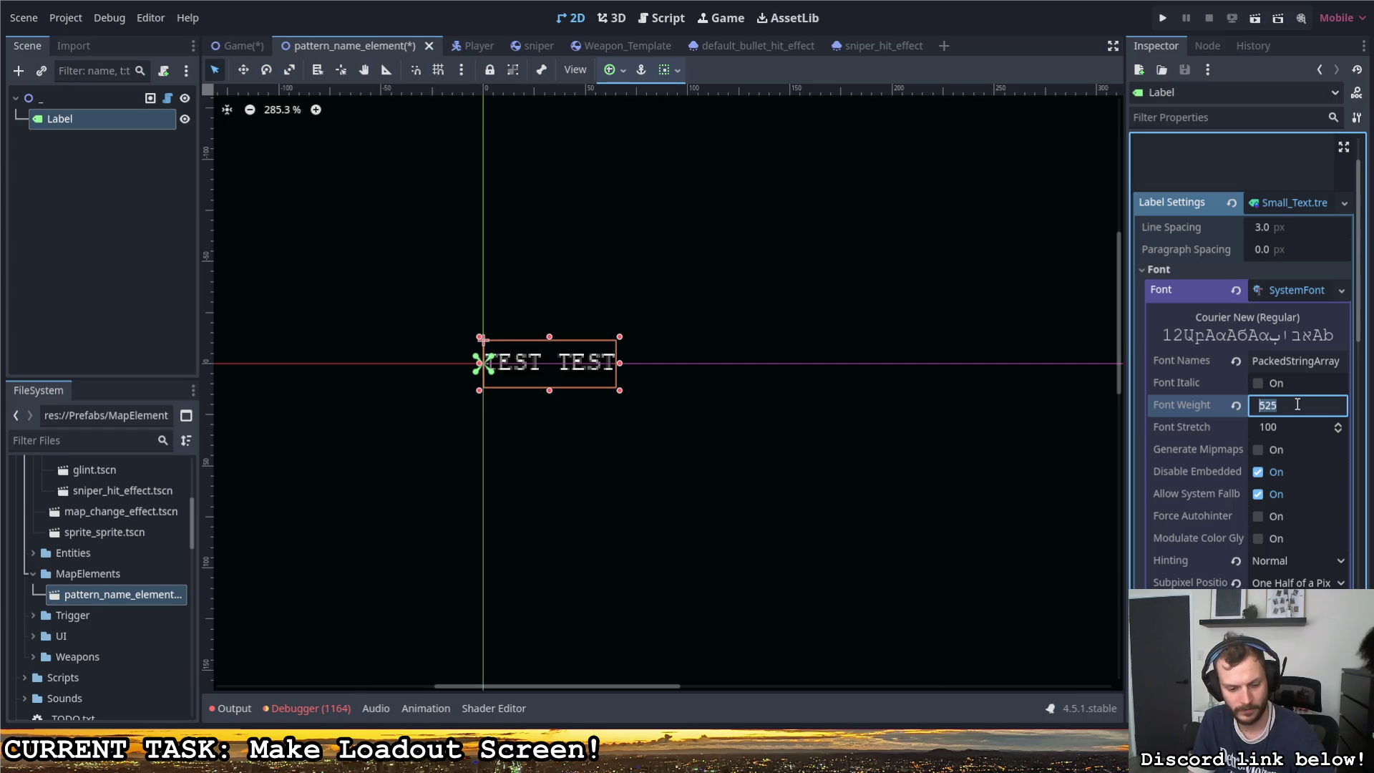
{"action": "type", "text": "5"}
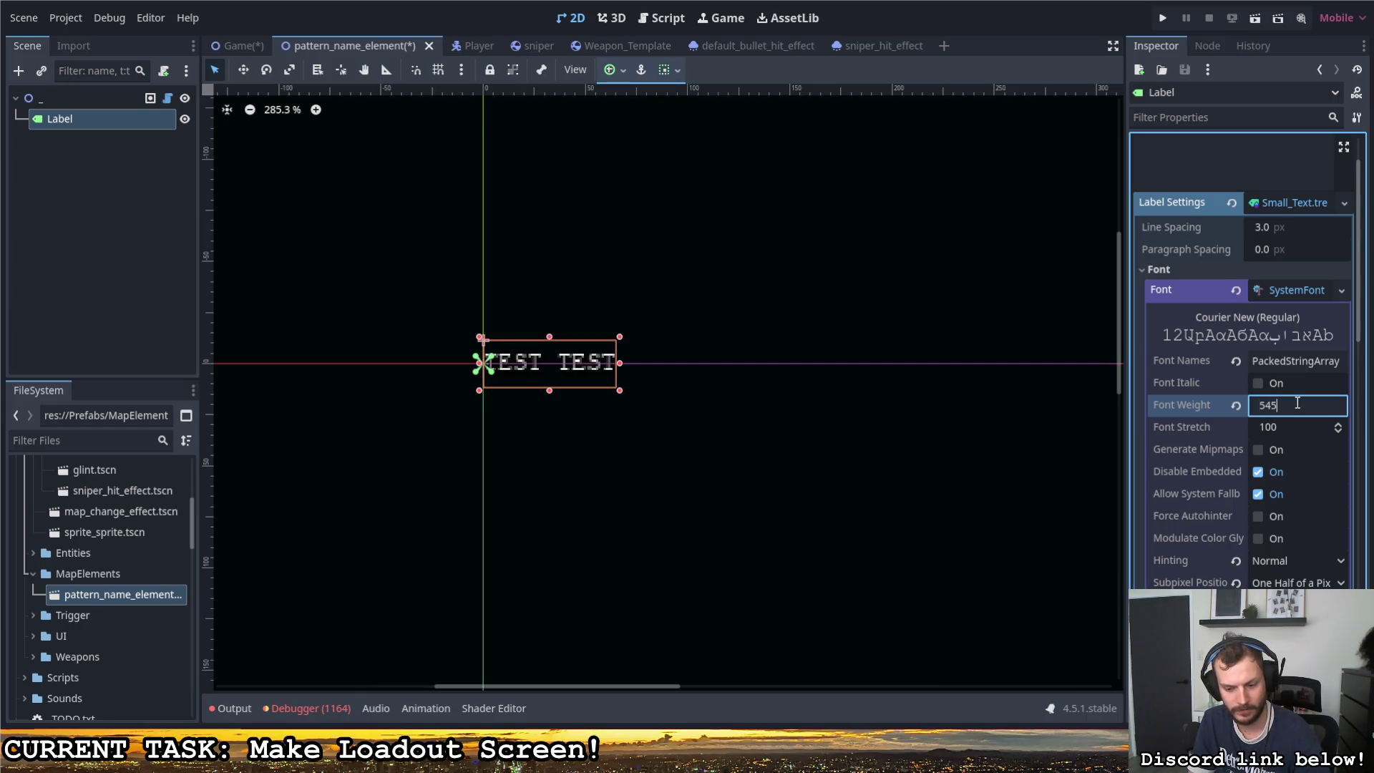
{"action": "key", "text": "BackSpace"}
{"action": "key", "text": "BackSpace"}
{"action": "type", "text": "50"}
{"action": "key", "text": "Return"}
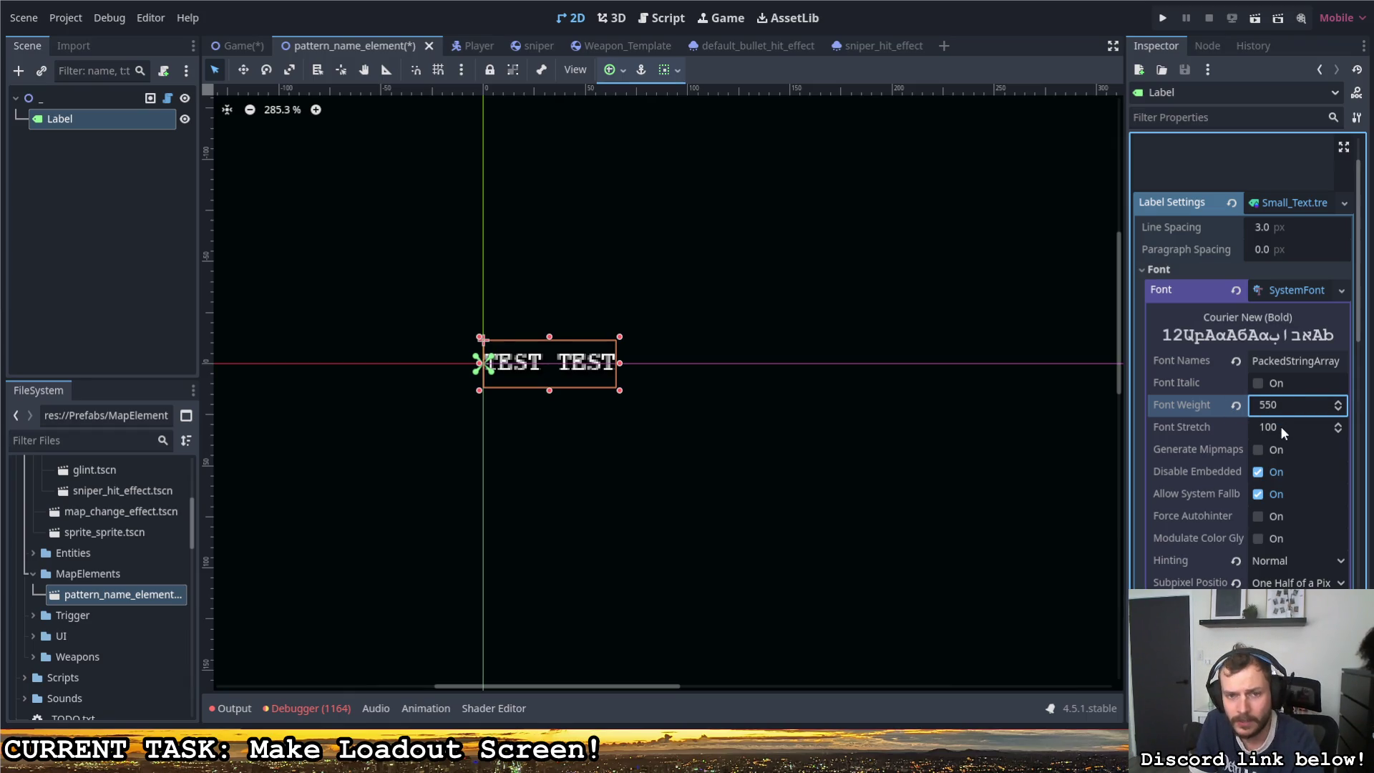
{"action": "scroll", "coordinate": [1284, 423], "scroll_direction": "down", "scroll_amount": 2}
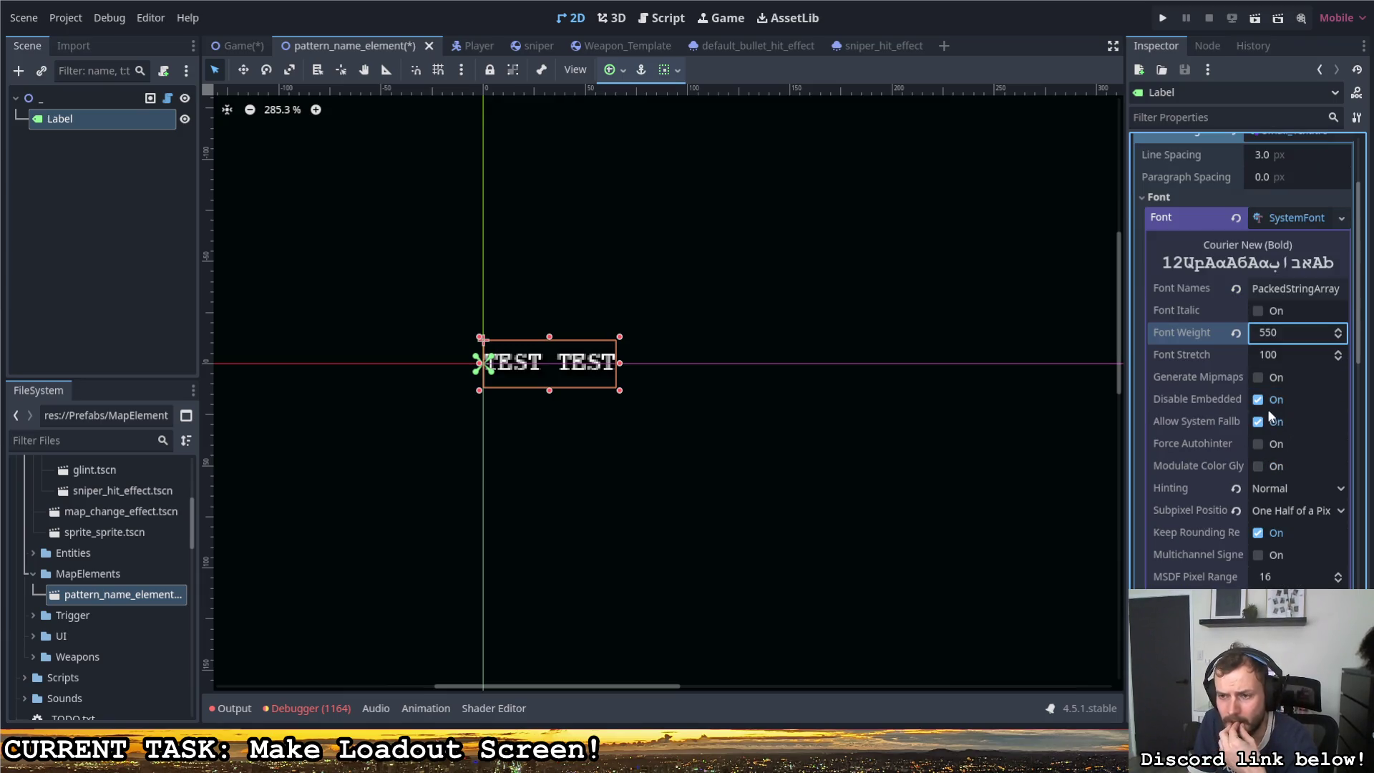
Set the font hinting to Light after briefly trying None
{"action": "left_click", "coordinate": [1277, 488]}
{"action": "left_click", "coordinate": [1290, 530]}
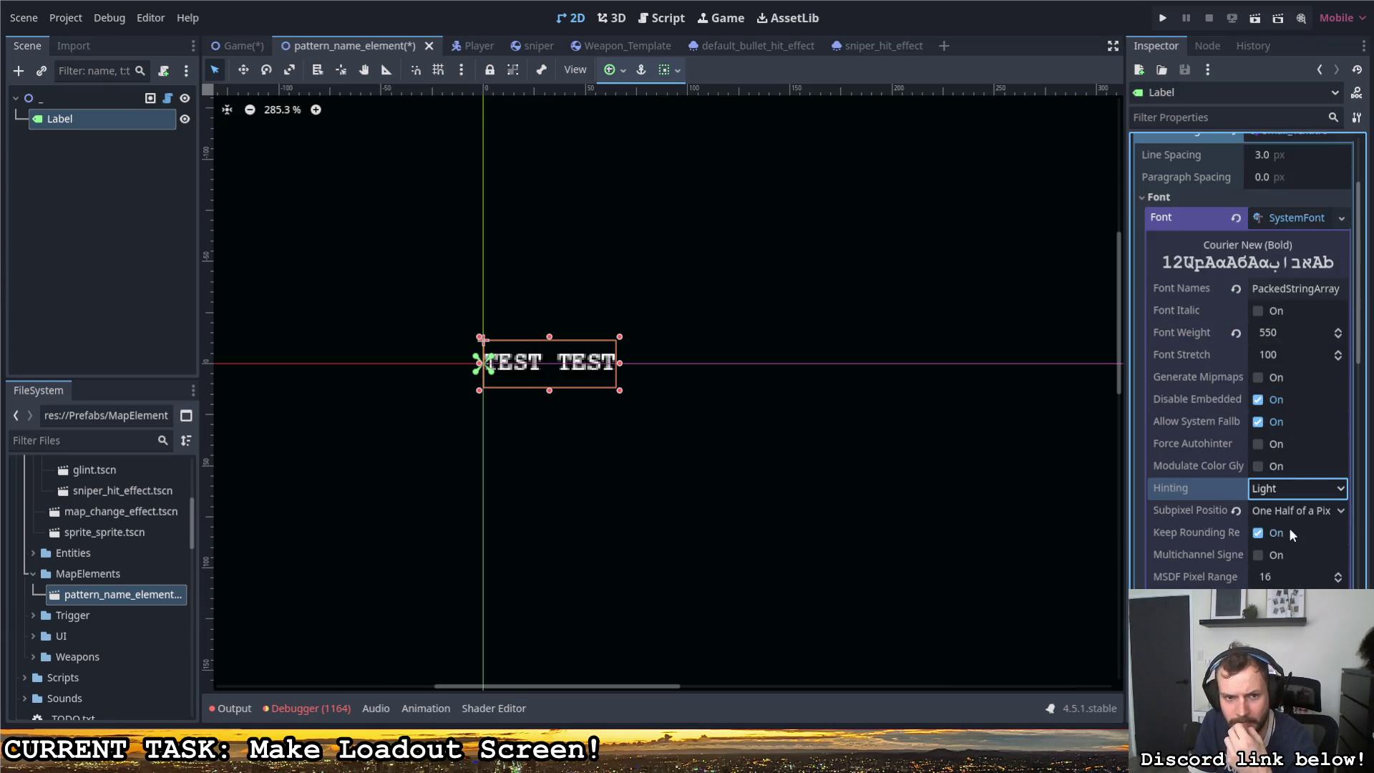
{"action": "left_click", "coordinate": [1295, 486]}
{"action": "left_click", "coordinate": [1285, 512]}
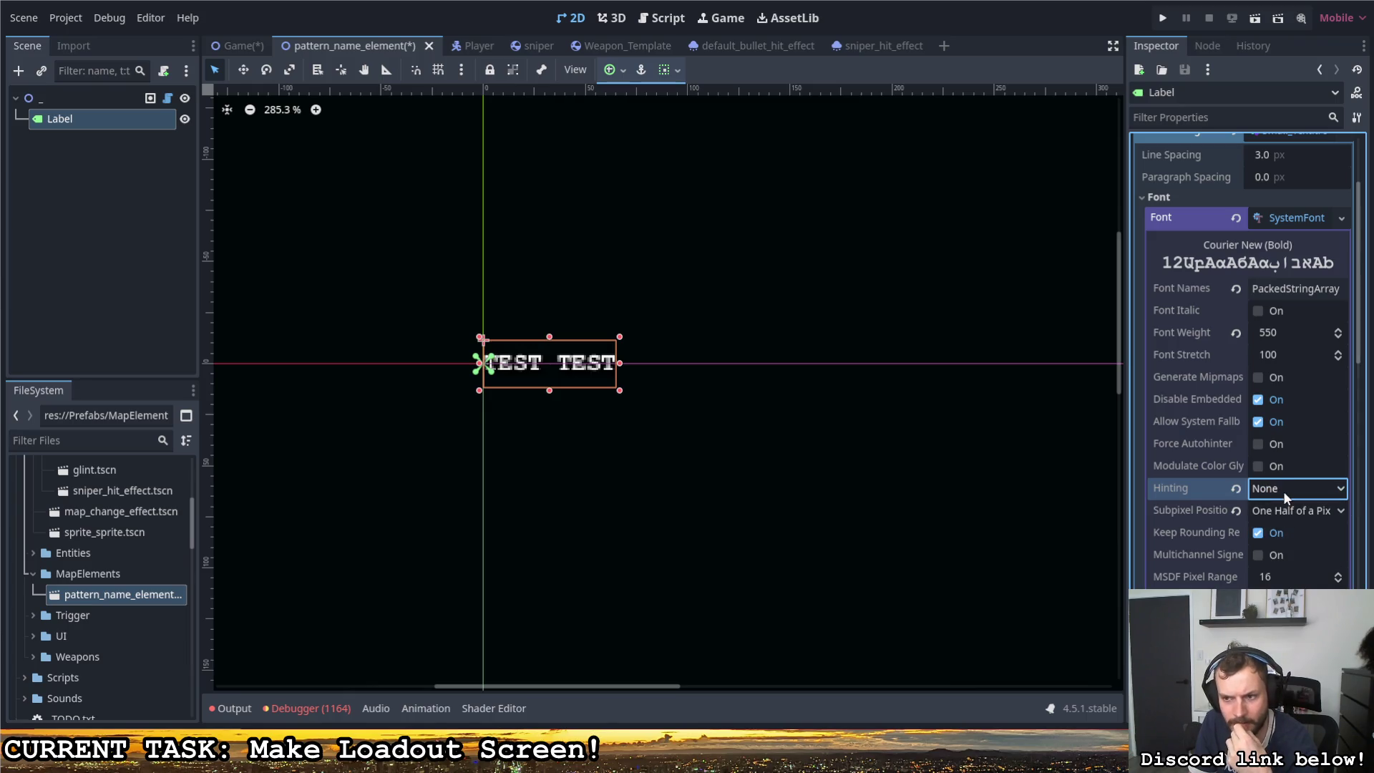
{"action": "left_click", "coordinate": [1282, 491]}
{"action": "left_click", "coordinate": [1279, 528]}
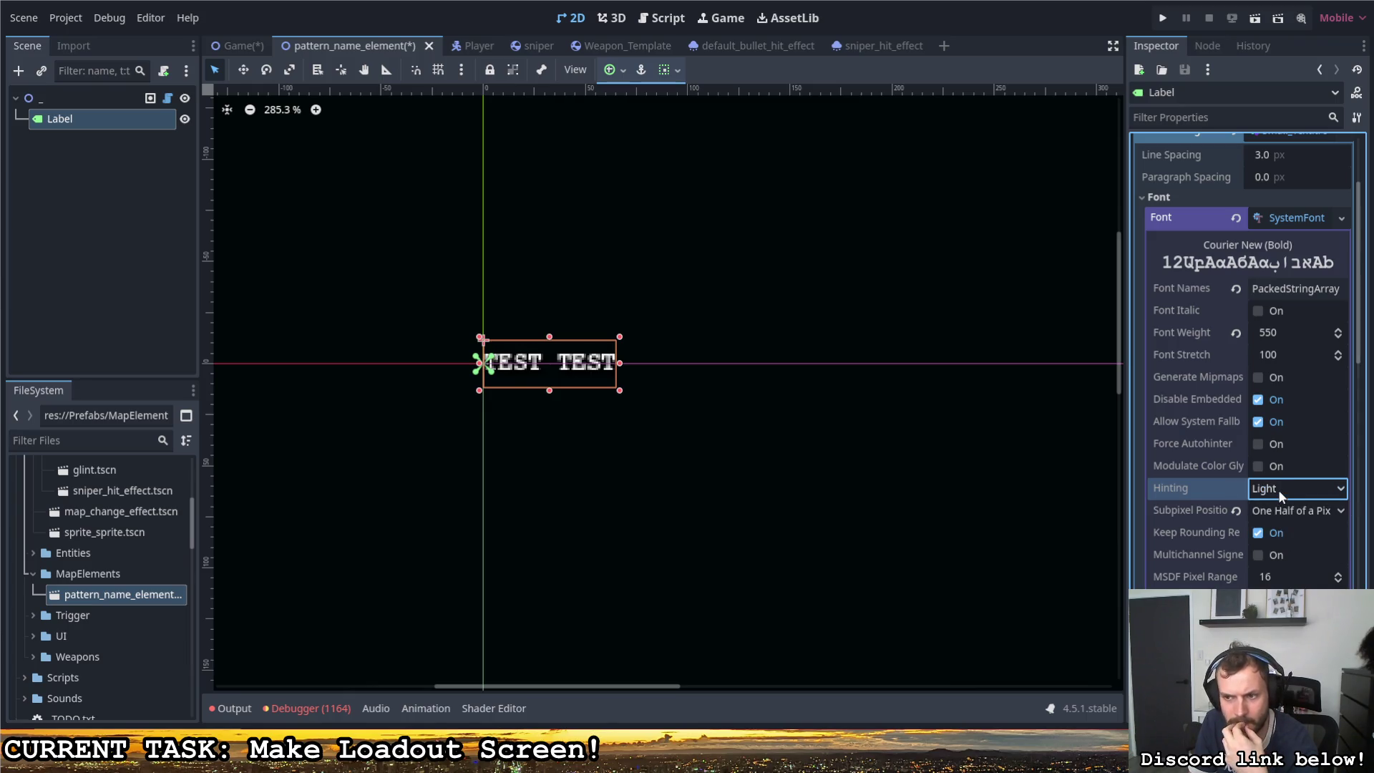
Set subpixel positioning to Auto and enable multichannel signed distance field rendering
{"action": "left_click", "coordinate": [1284, 509]}
{"action": "left_click", "coordinate": [1290, 537]}
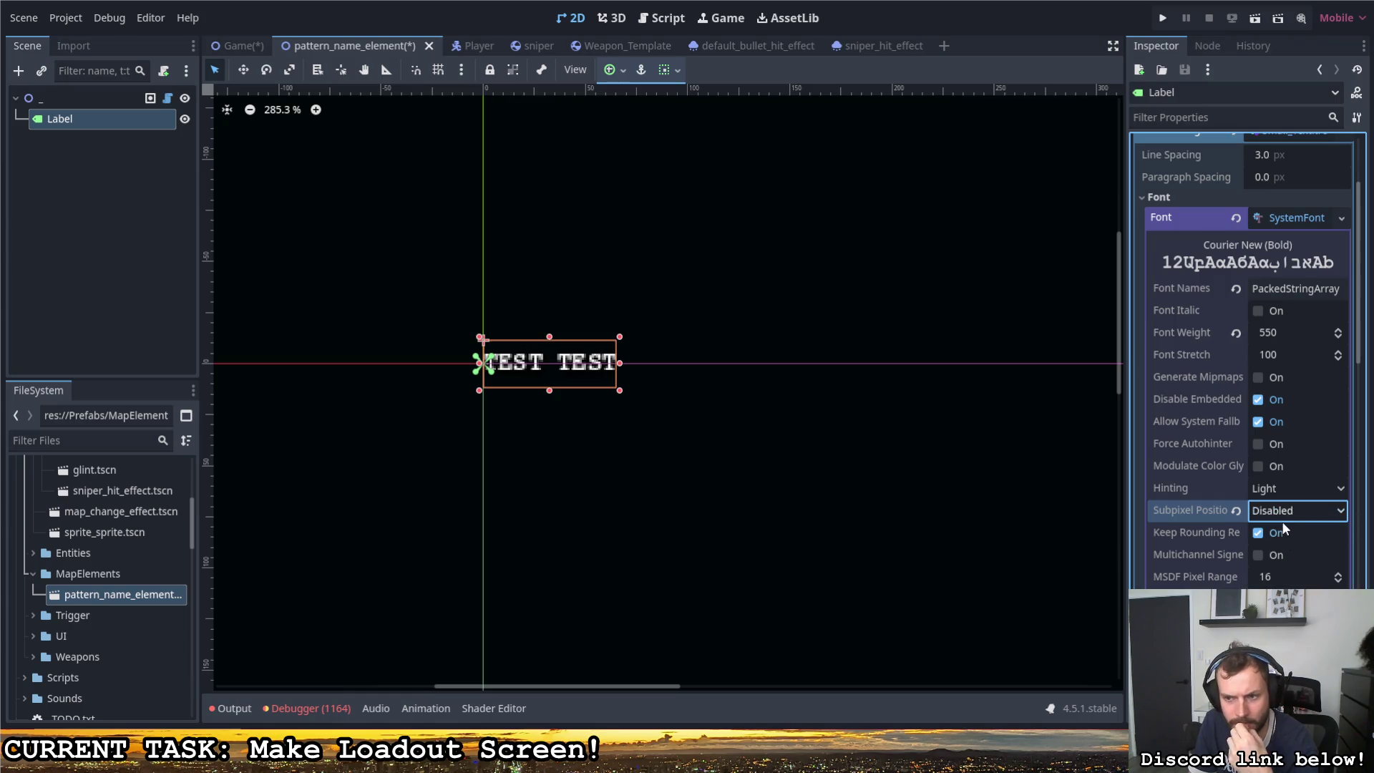
{"action": "left_click", "coordinate": [1283, 514]}
{"action": "left_click", "coordinate": [1283, 553]}
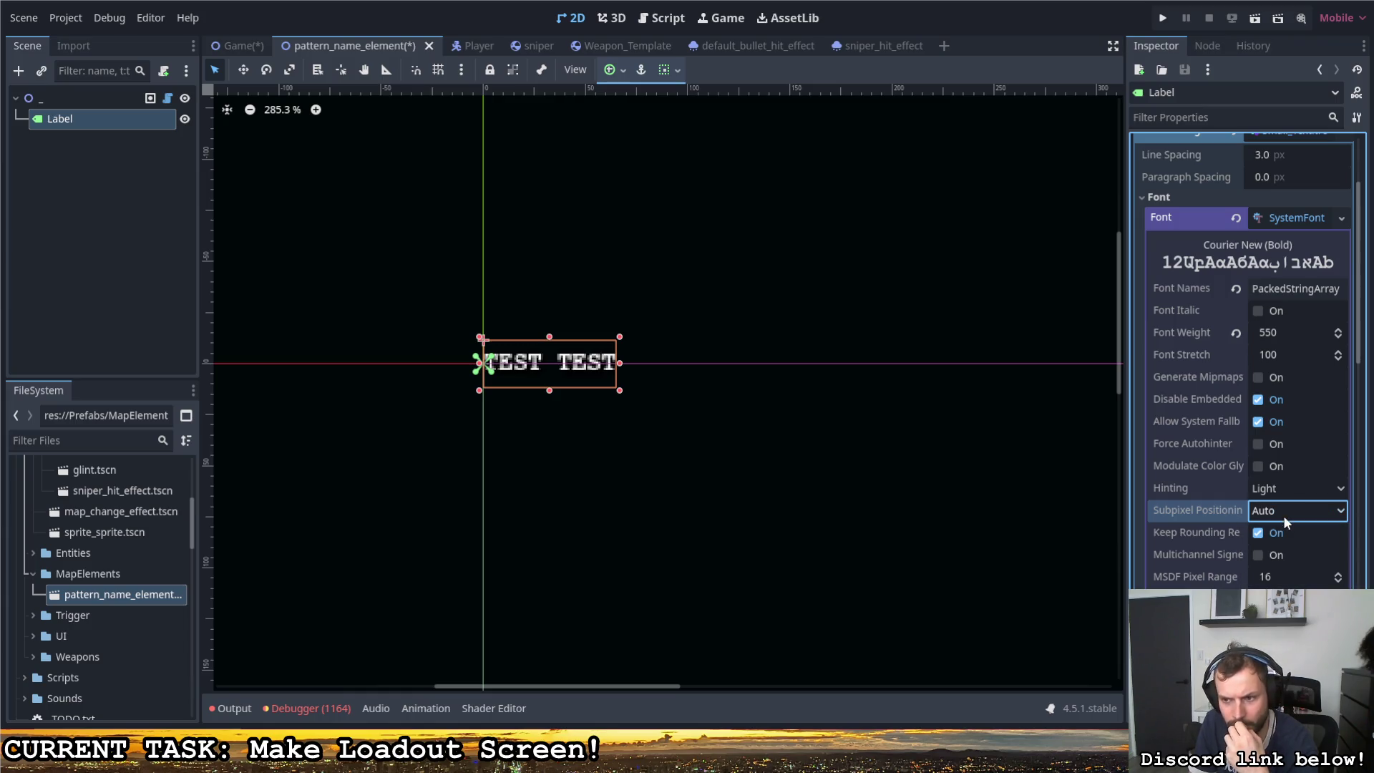
{"action": "left_click", "coordinate": [1282, 515]}
{"action": "left_click", "coordinate": [1282, 533]}
{"action": "left_click", "coordinate": [1285, 517]}
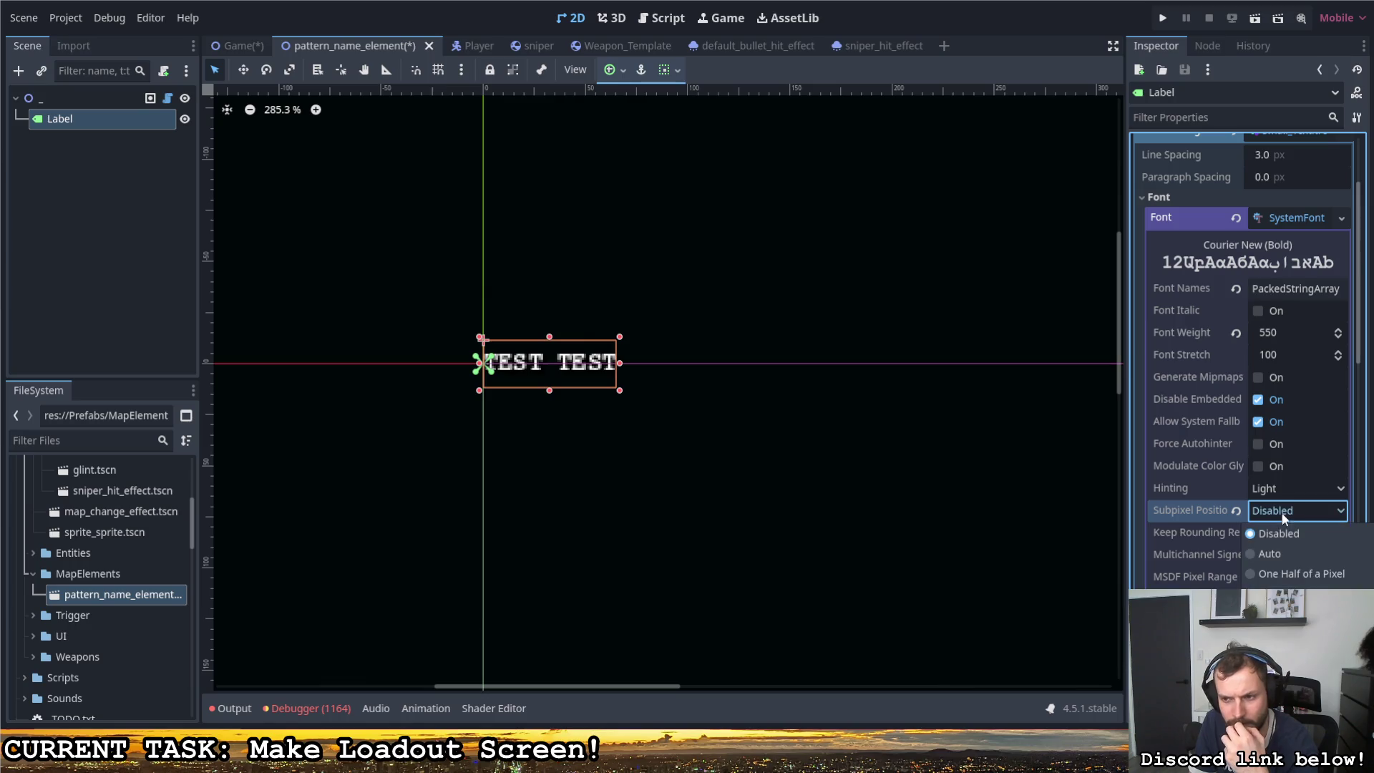
{"action": "left_click", "coordinate": [1281, 548]}
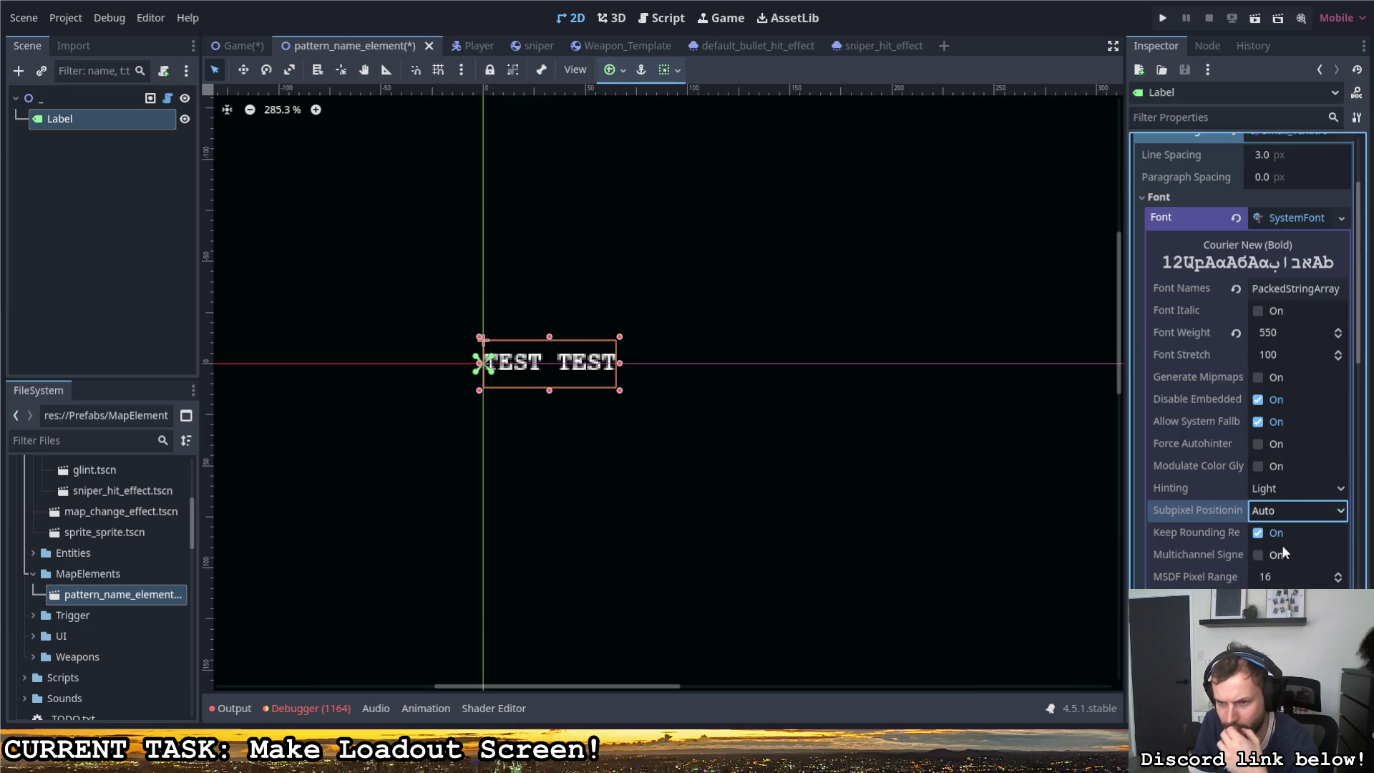
{"action": "left_click", "coordinate": [1257, 533]}
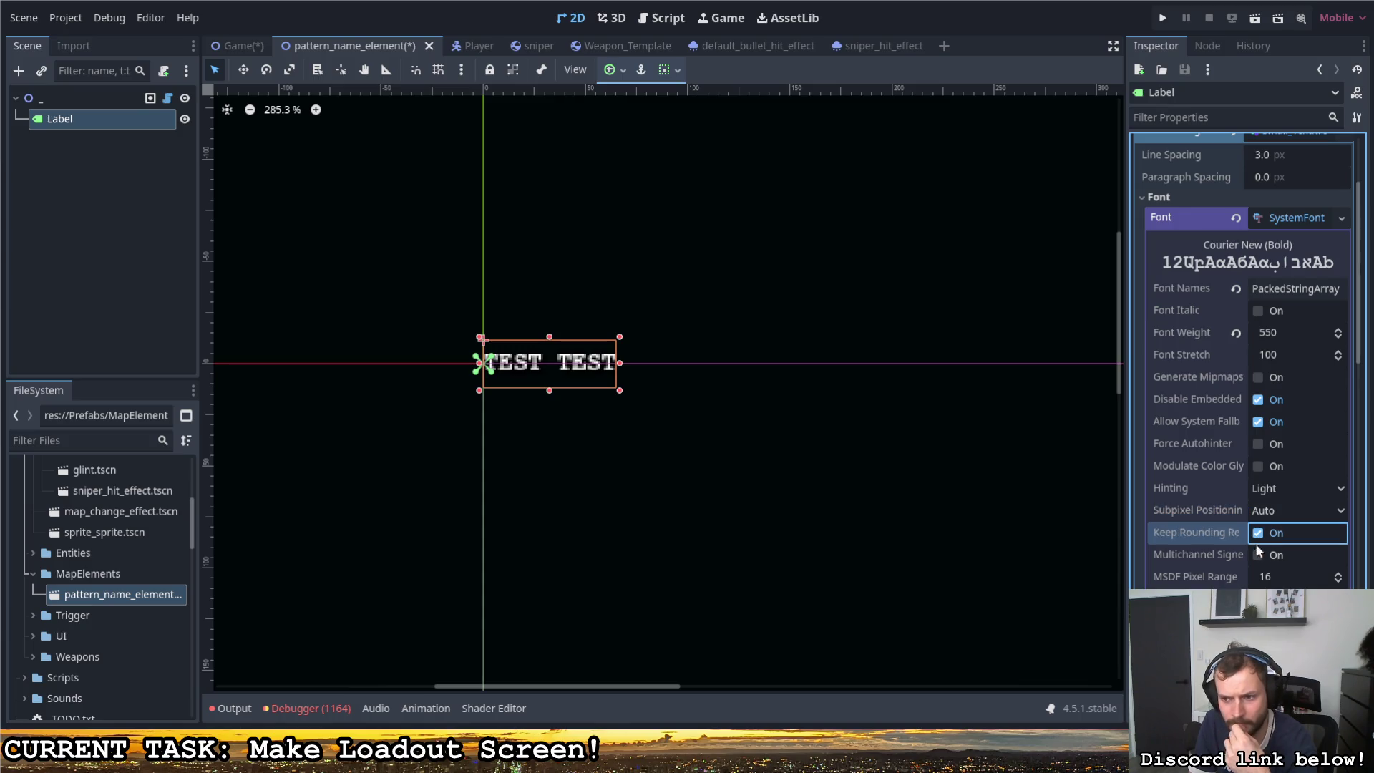
{"action": "left_click", "coordinate": [1255, 551]}
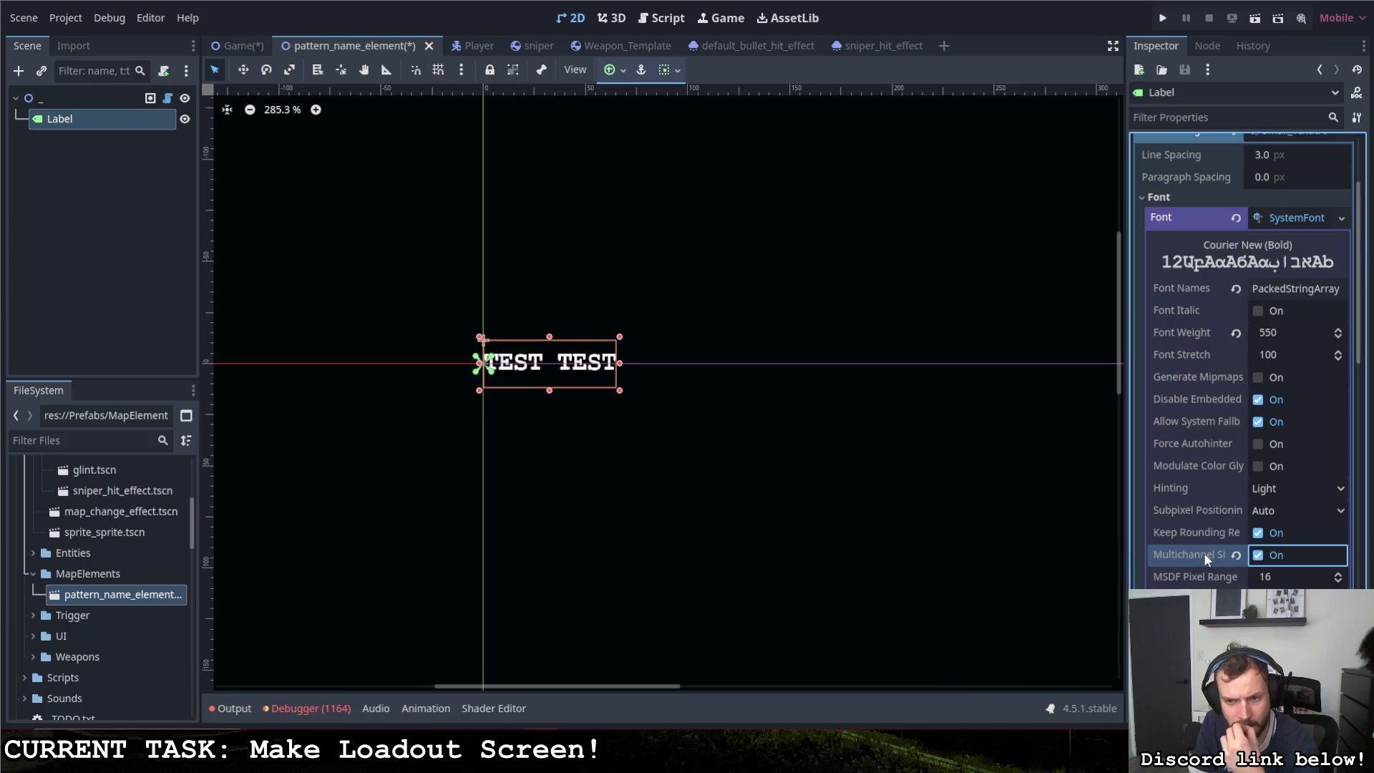
{"action": "mouse_move", "coordinate": [1200, 560]}
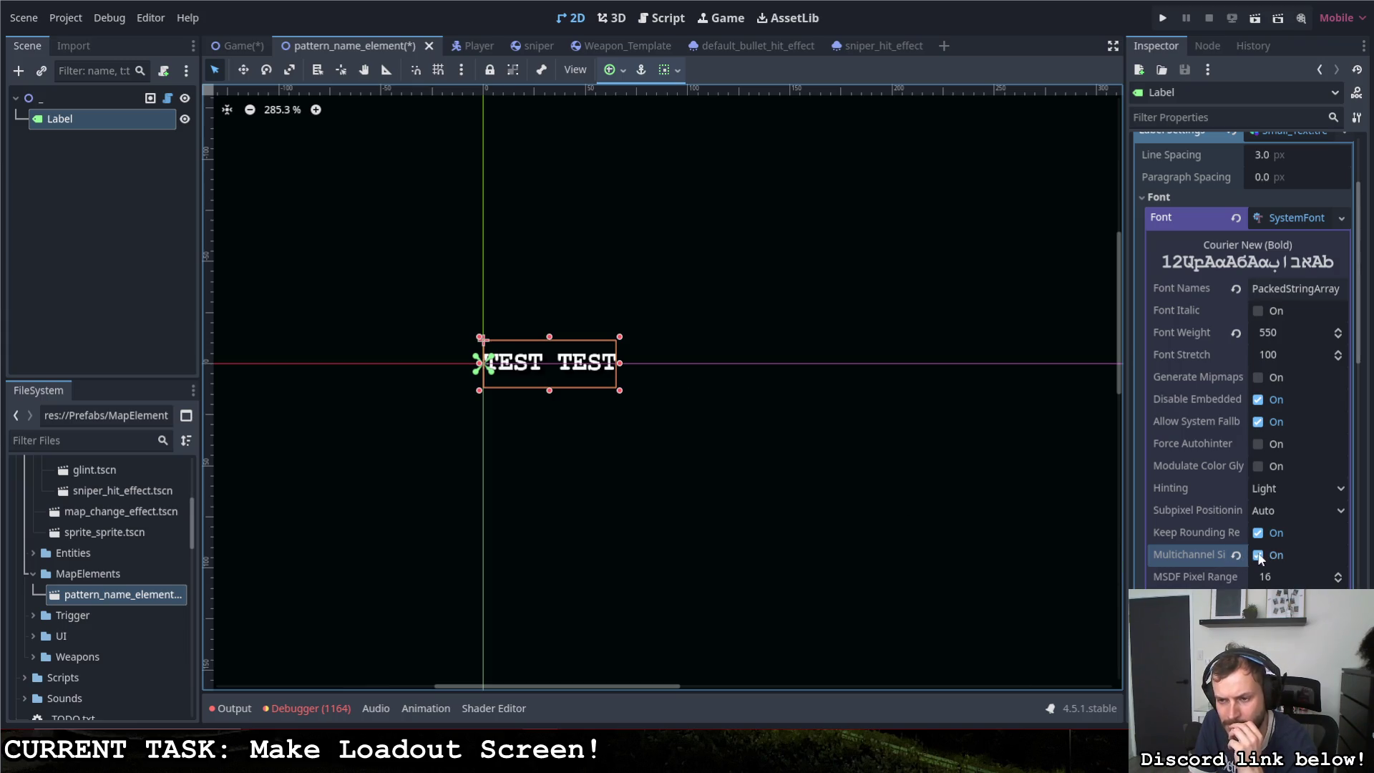
In the Game scene, load Materials/UI/Small_Text.tres as the DEBUG label's label settings
{"action": "left_click", "coordinate": [240, 45]}
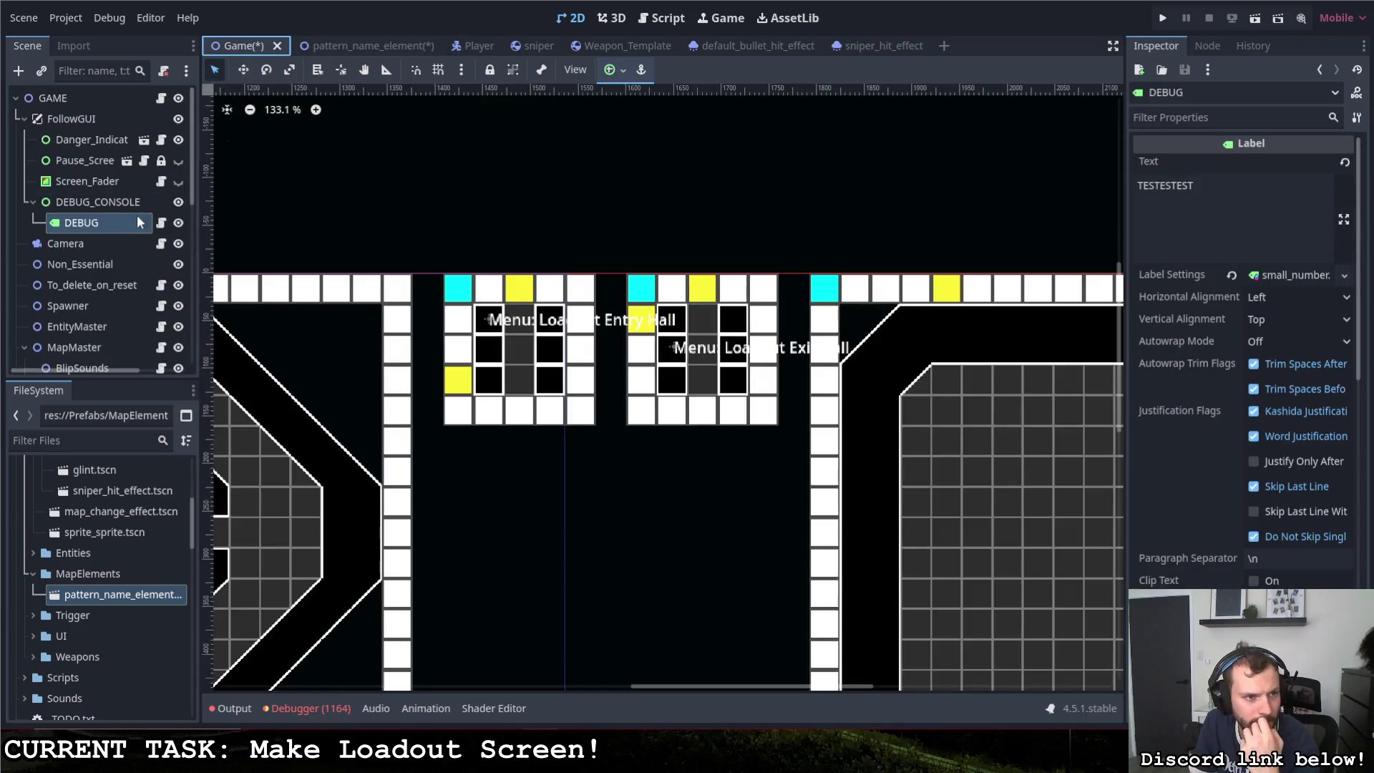
{"action": "left_click", "coordinate": [1328, 279]}
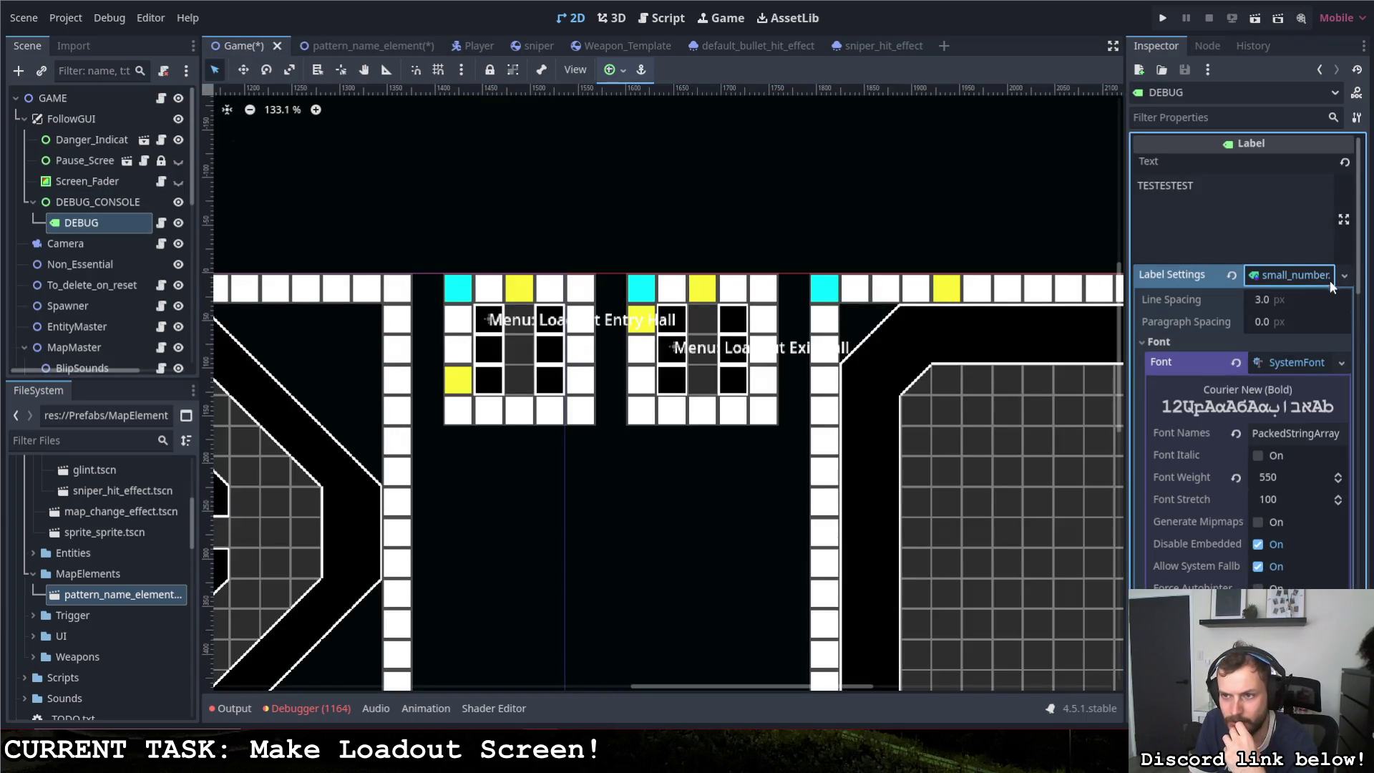
{"action": "left_click", "coordinate": [1342, 278]}
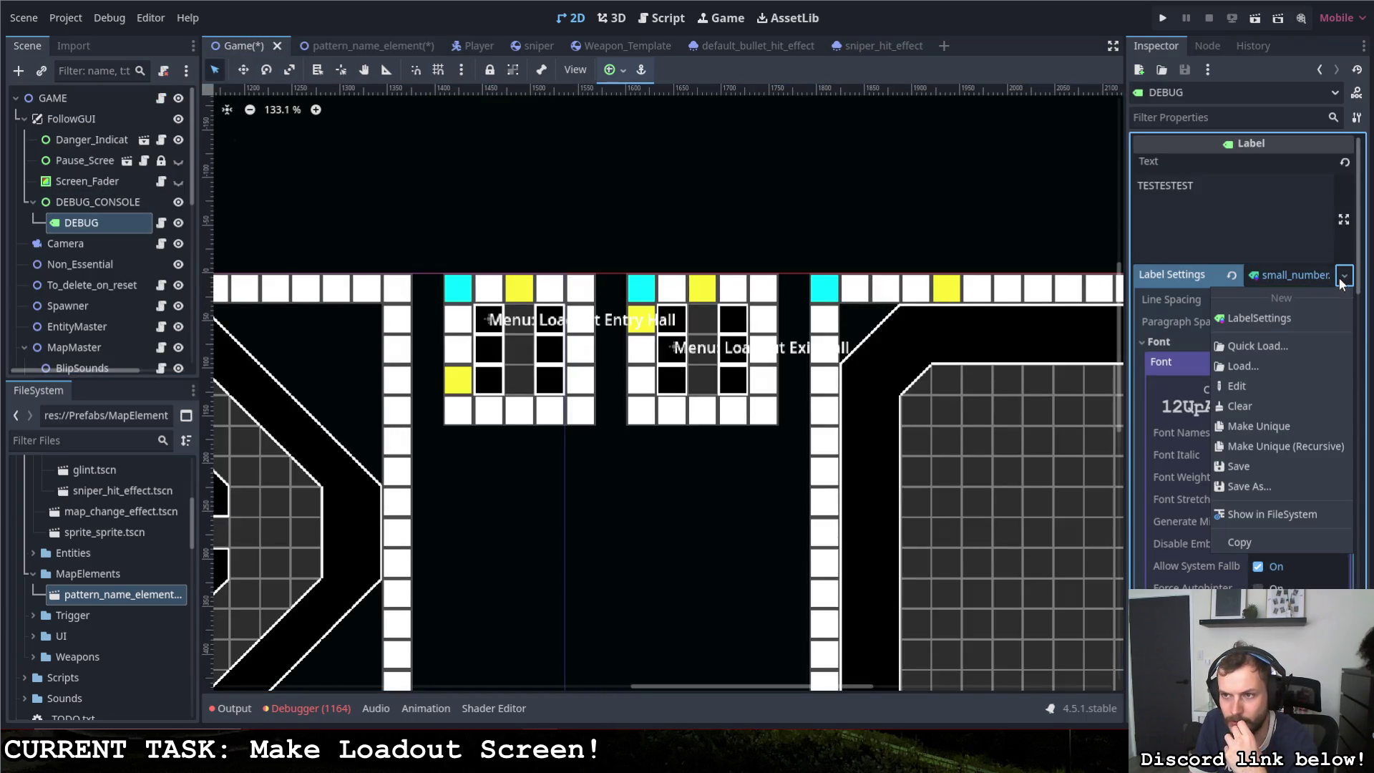
{"action": "left_click", "coordinate": [1264, 363]}
{"action": "double_click", "coordinate": [469, 214]}
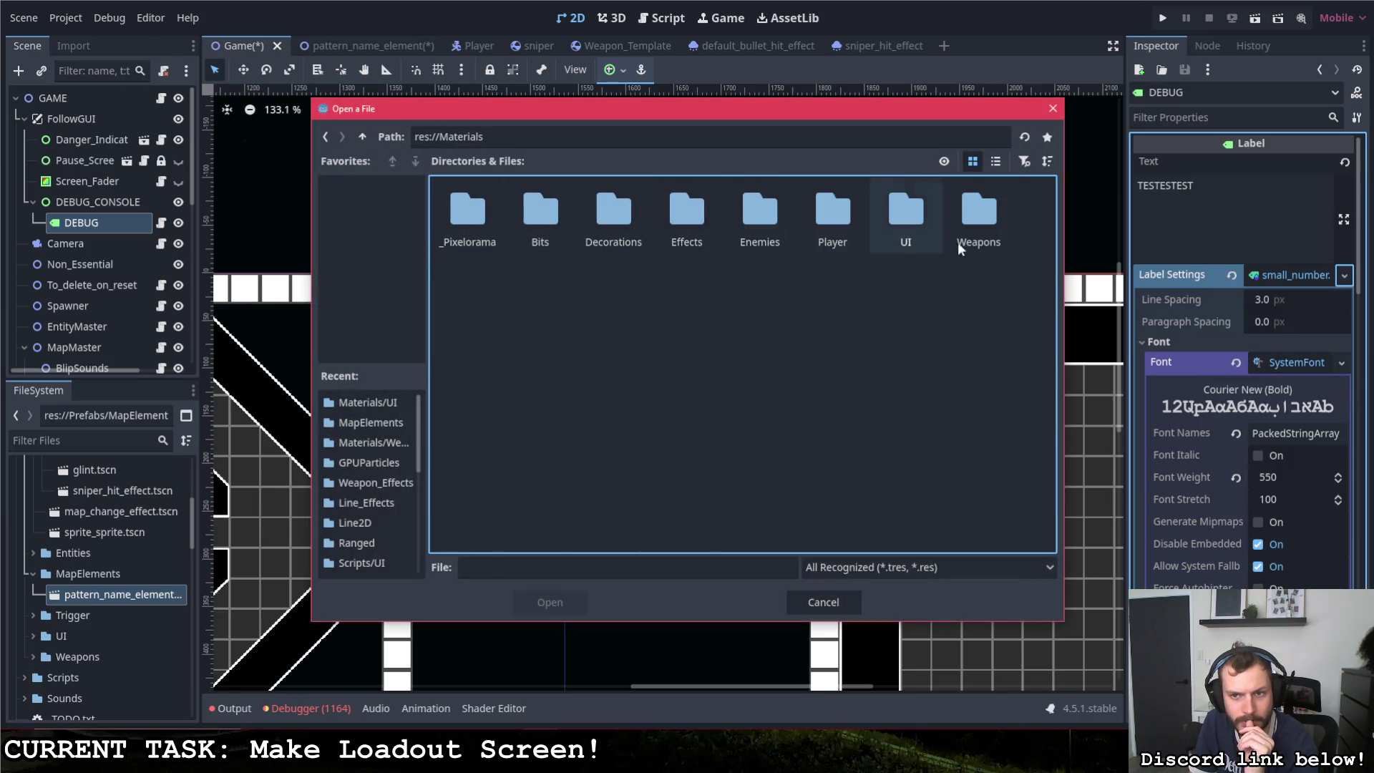
{"action": "double_click", "coordinate": [900, 217]}
{"action": "left_click", "coordinate": [528, 220]}
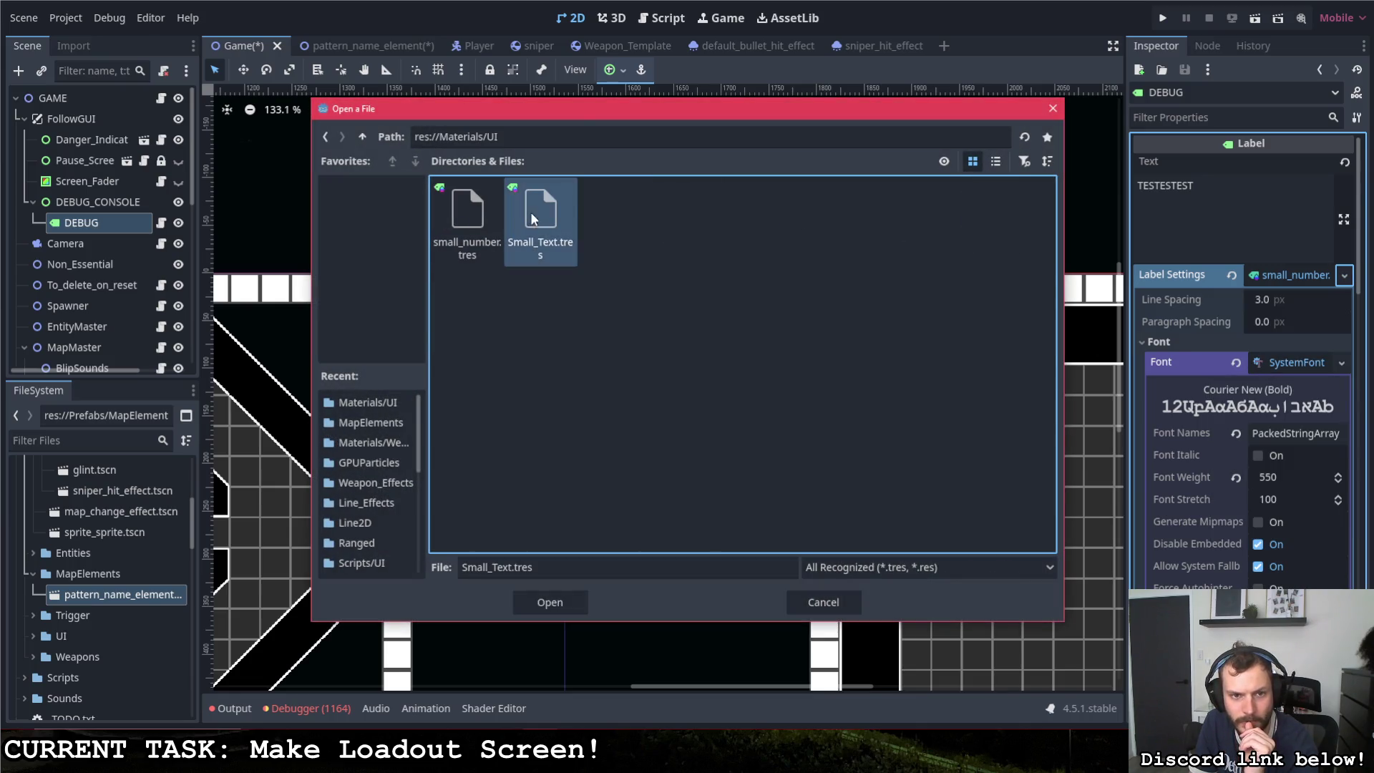
{"action": "left_click", "coordinate": [548, 603]}
Set the label's shadow offset to 1, 1 and run the game to test it
{"action": "scroll", "coordinate": [723, 480], "scroll_direction": "down", "scroll_amount": 5}
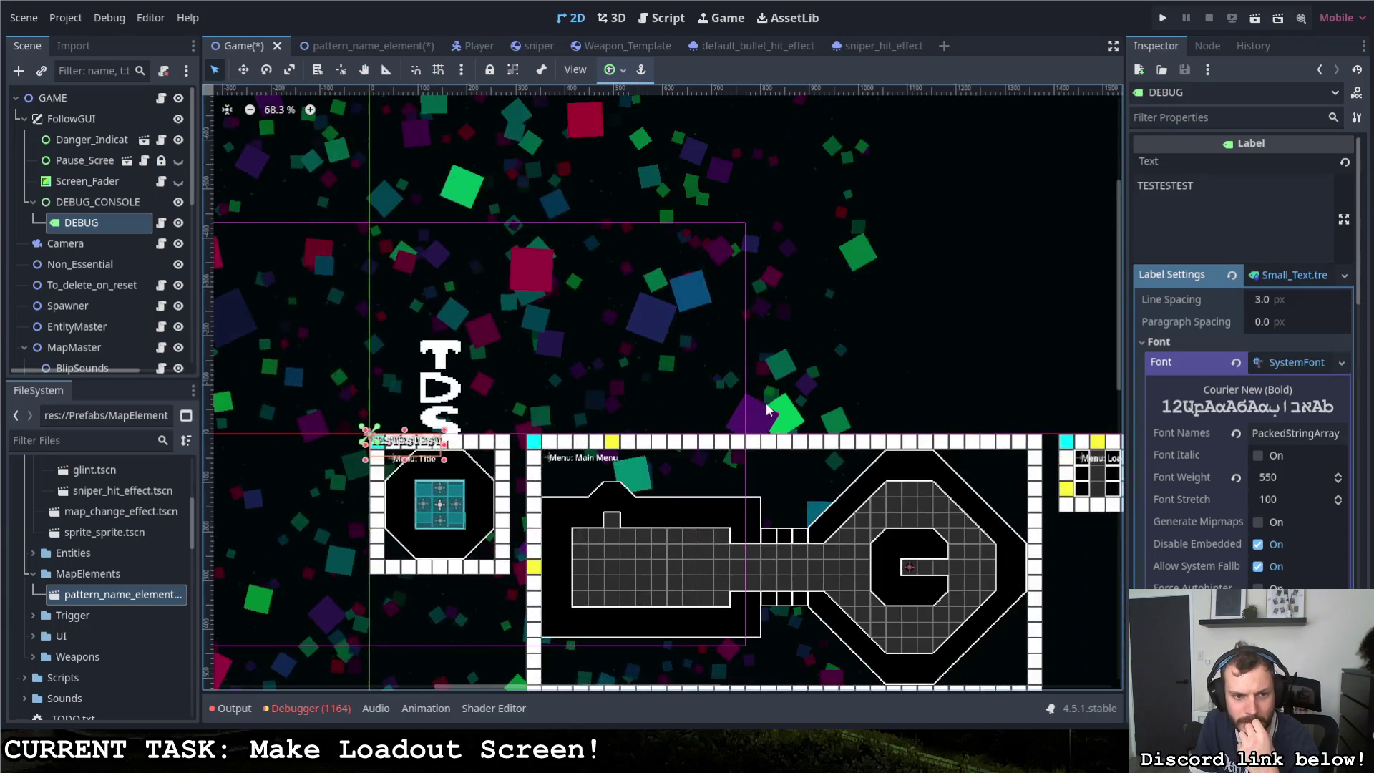
{"action": "scroll", "coordinate": [430, 423], "scroll_direction": "up", "scroll_amount": 7}
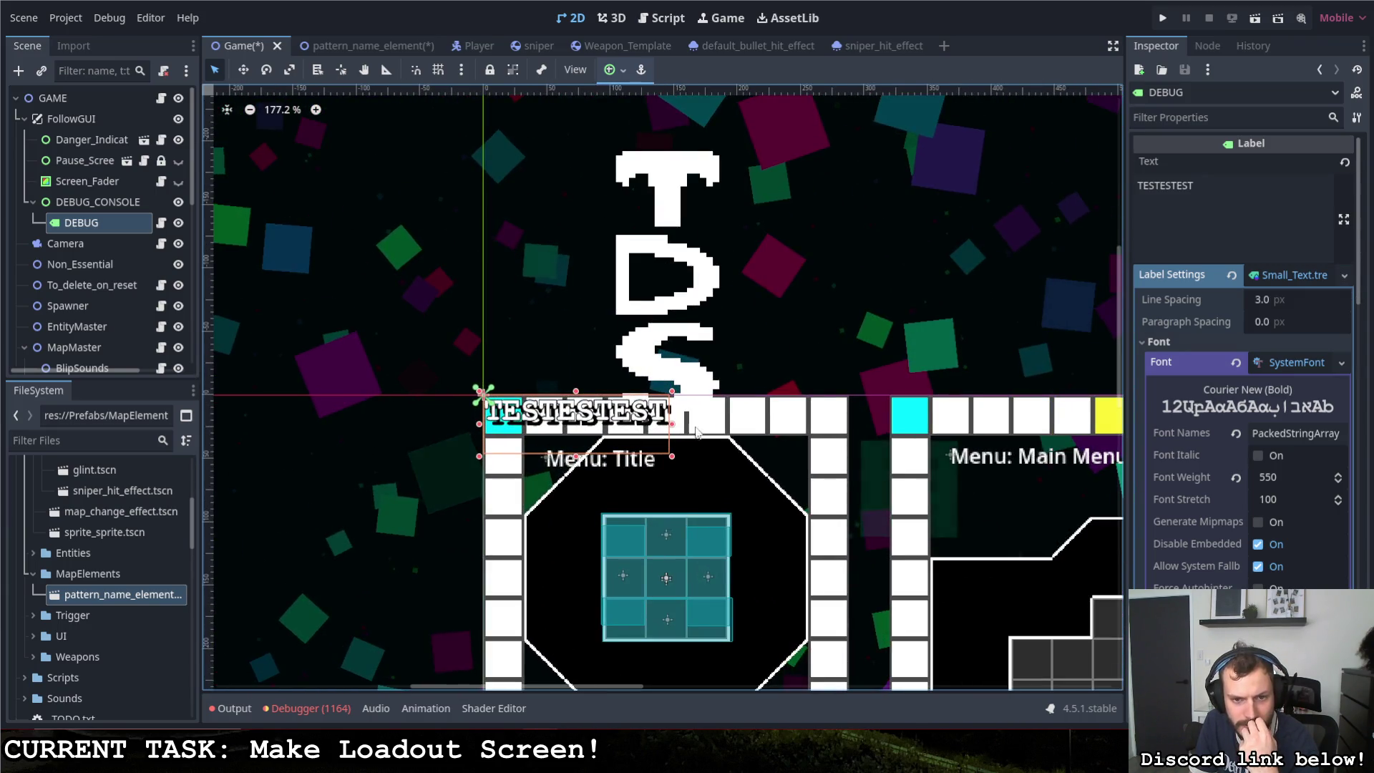
{"action": "scroll", "coordinate": [1209, 528], "scroll_direction": "down", "scroll_amount": 5}
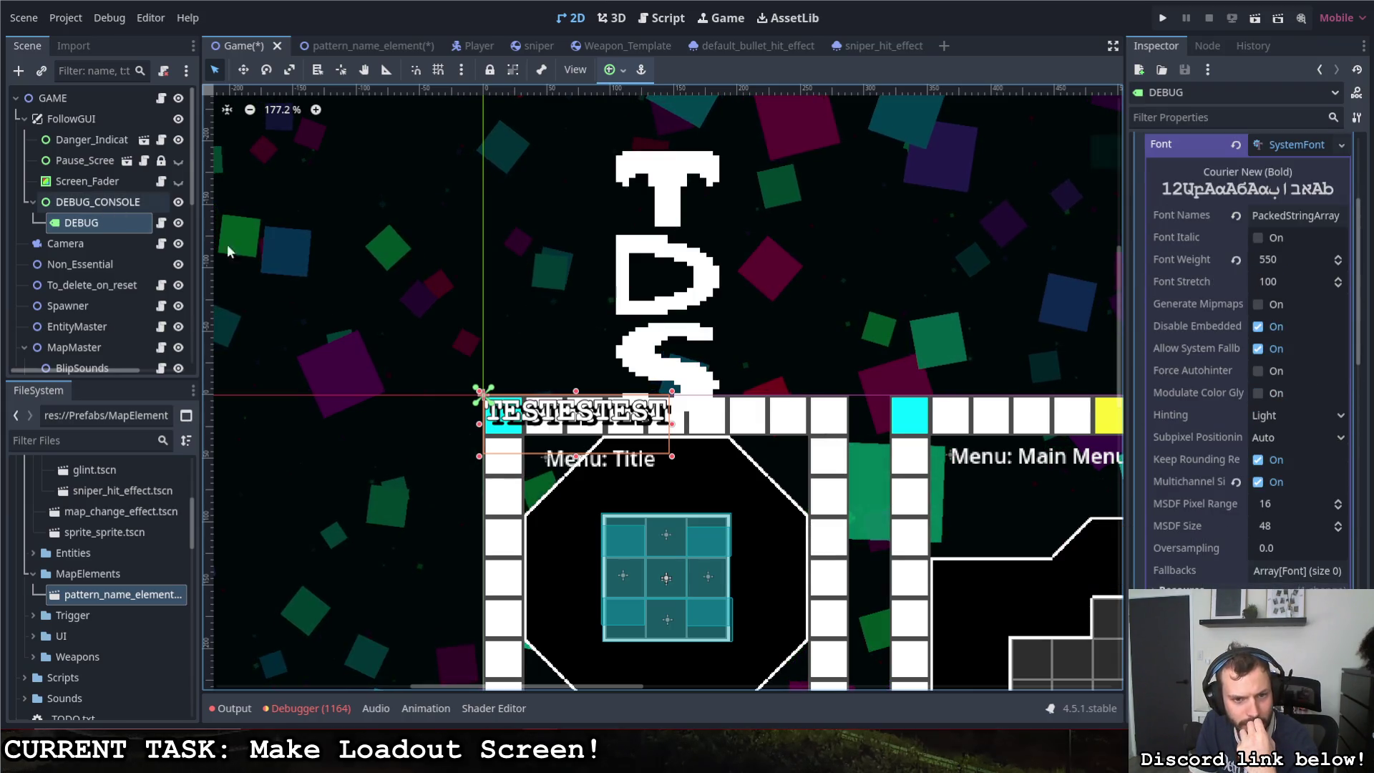
{"action": "scroll", "coordinate": [1257, 366], "scroll_direction": "up", "scroll_amount": 5}
{"action": "scroll", "coordinate": [1256, 355], "scroll_direction": "down", "scroll_amount": 3}
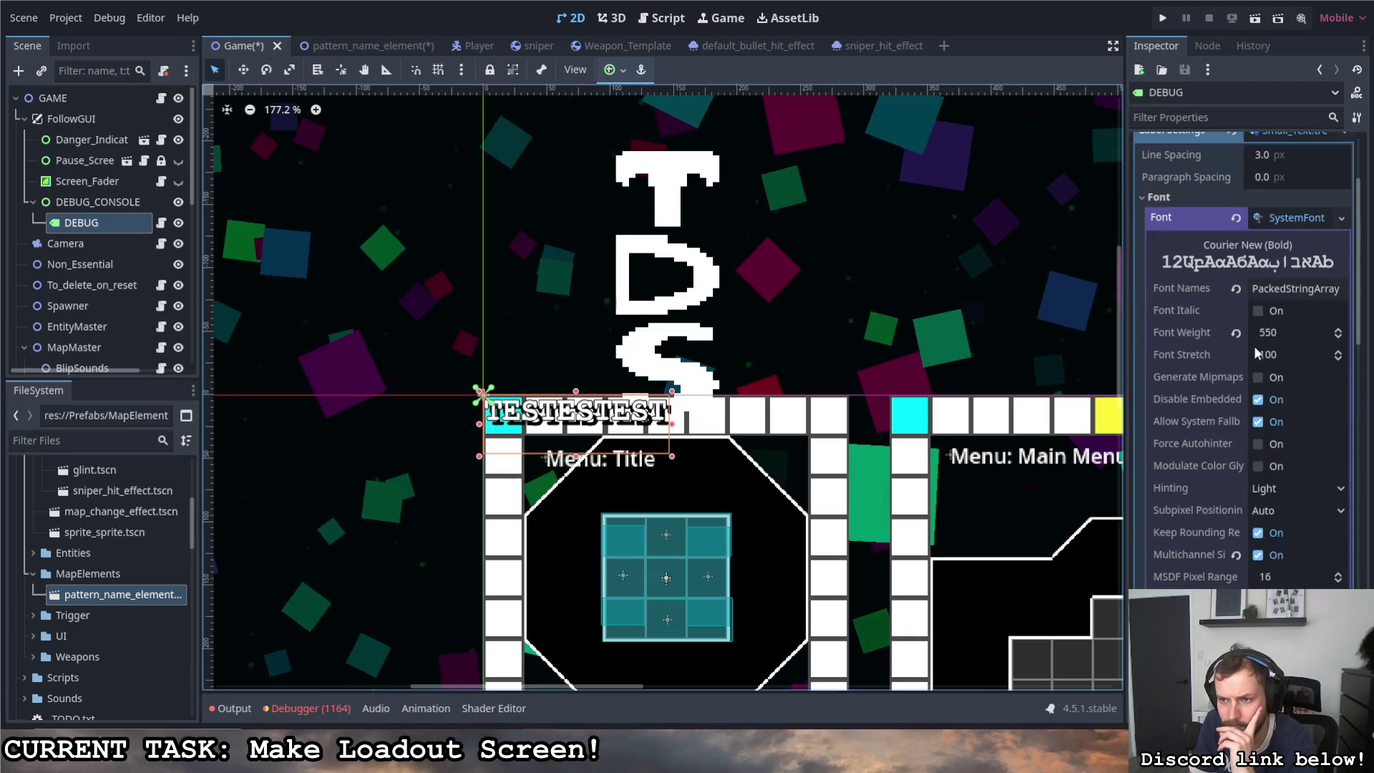
{"action": "scroll", "coordinate": [1251, 341], "scroll_direction": "down", "scroll_amount": 5}
{"action": "scroll", "coordinate": [1203, 501], "scroll_direction": "down", "scroll_amount": 2}
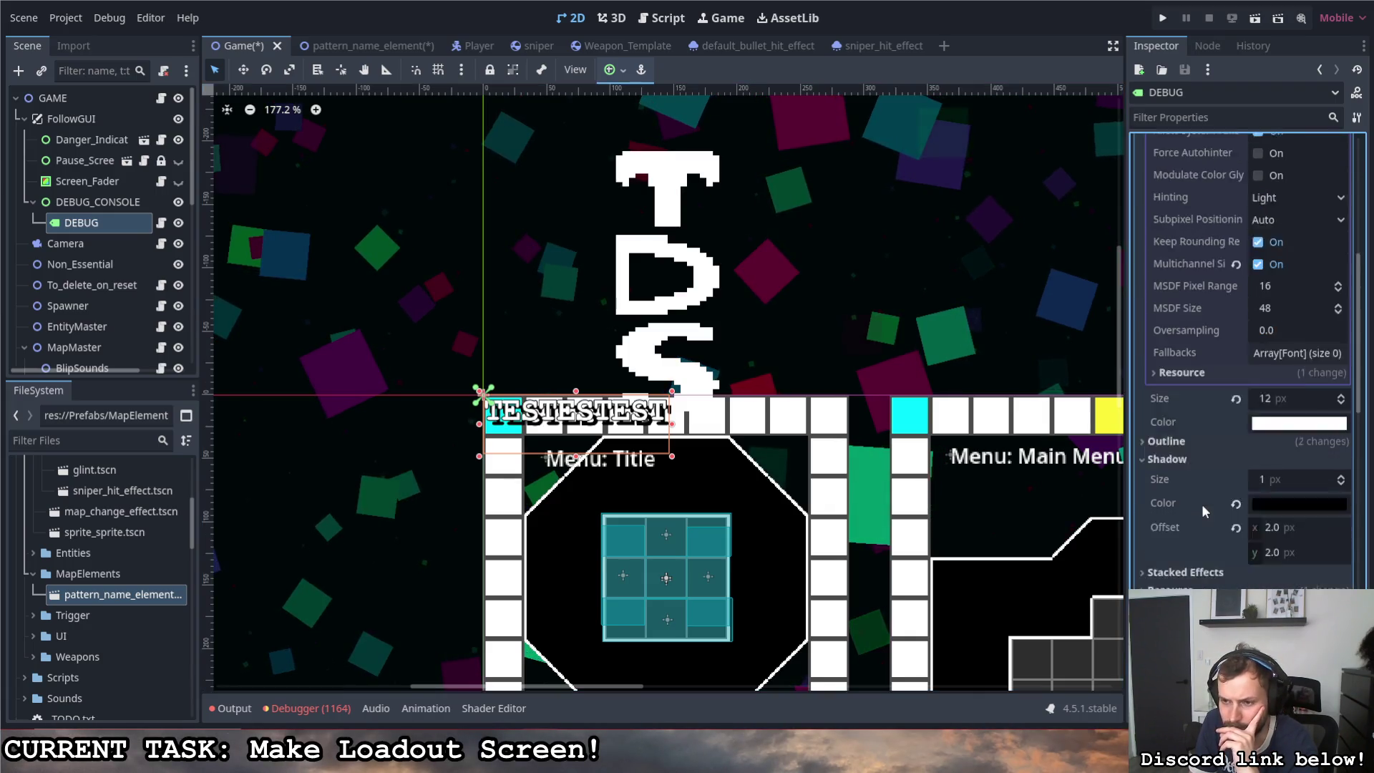
{"action": "scroll", "coordinate": [1201, 503], "scroll_direction": "down", "scroll_amount": 2}
{"action": "left_click", "coordinate": [1264, 458]}
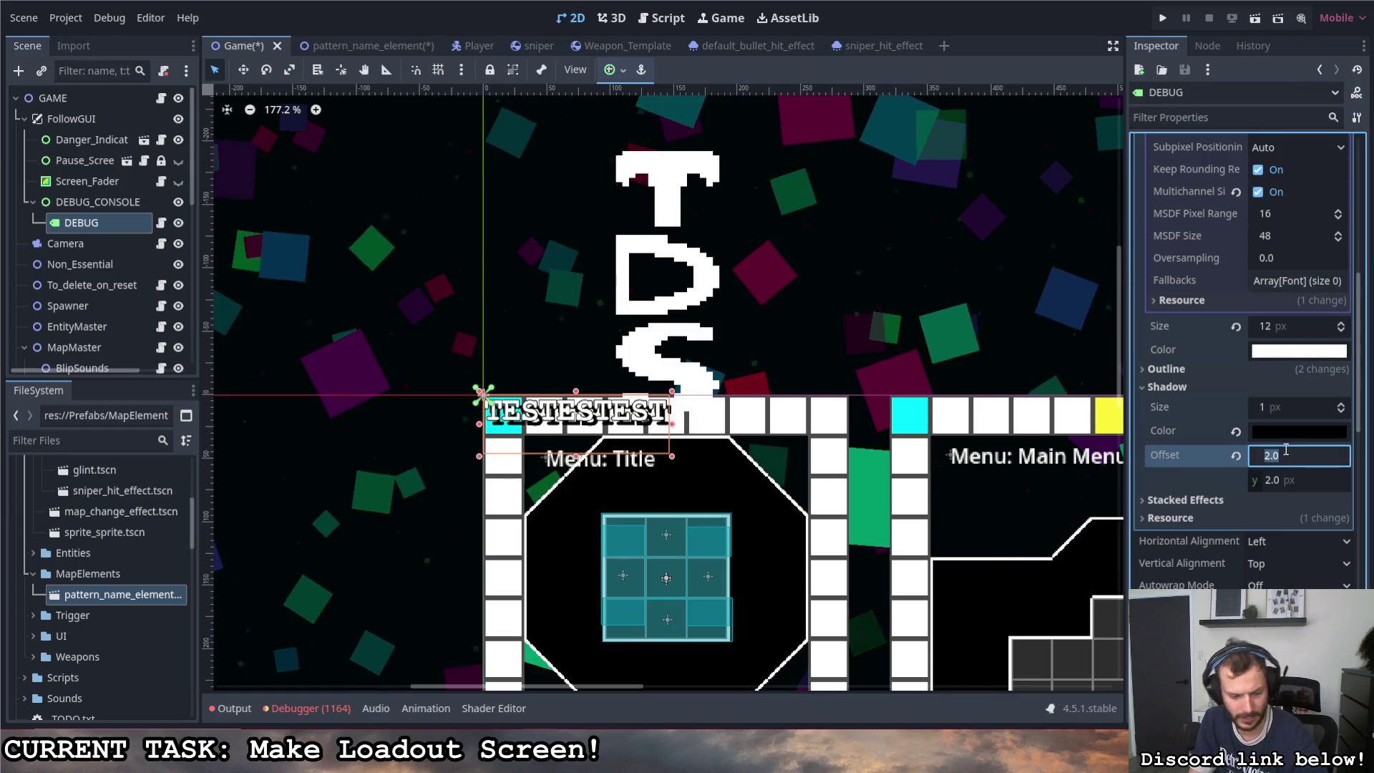
{"action": "type", "text": "1"}
{"action": "key", "text": "Tab"}
{"action": "type", "text": "1"}
{"action": "key", "text": "Return"}
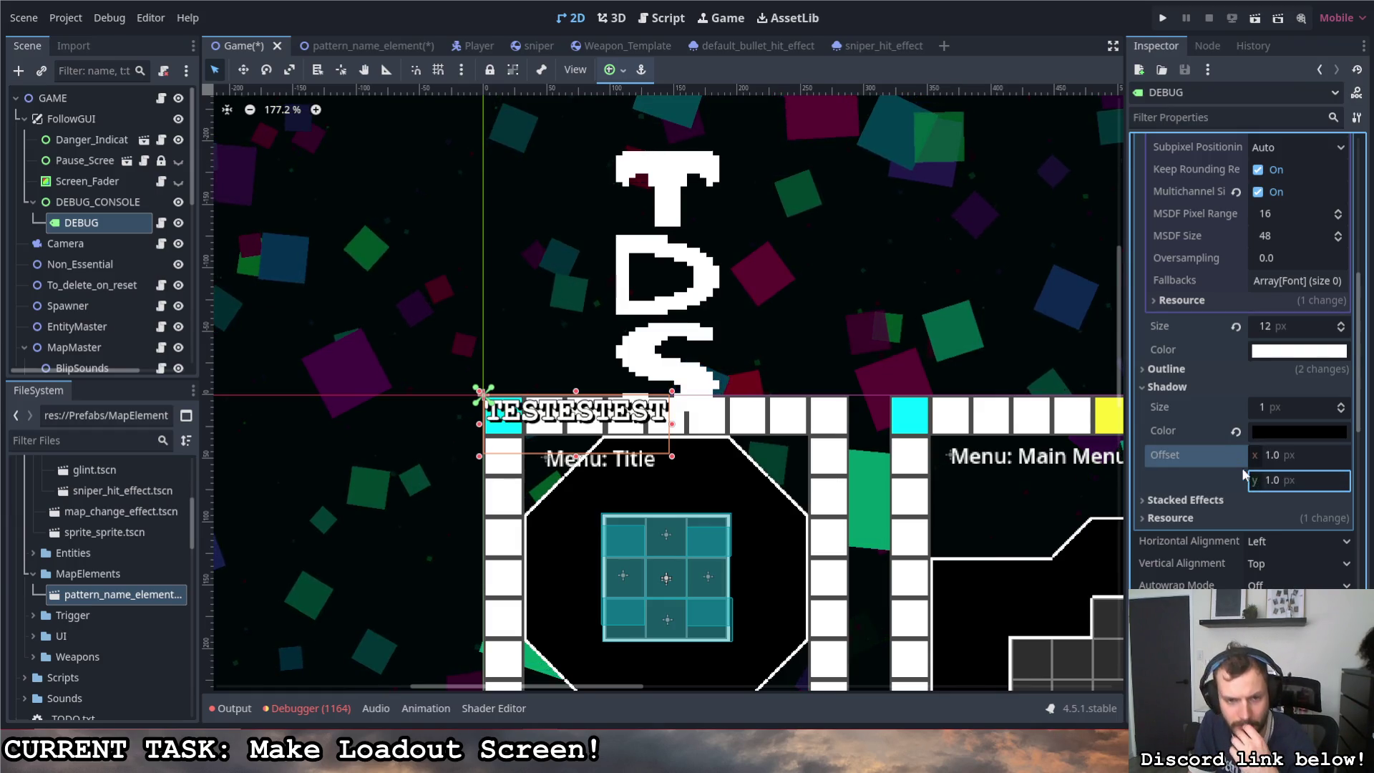
{"action": "left_click", "coordinate": [1162, 18]}
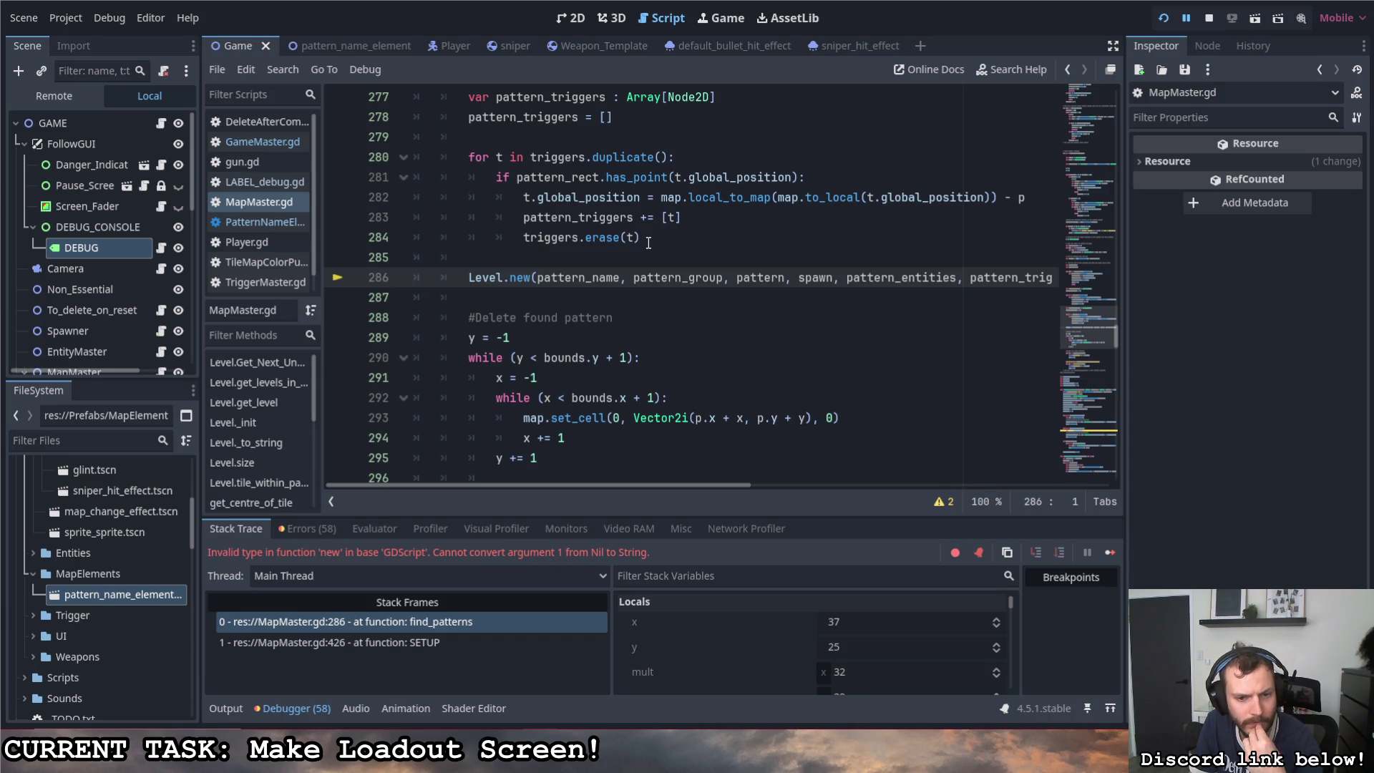
Return from the MapMaster.gd script editor to the Game scene's 2D view
{"action": "scroll", "coordinate": [647, 243], "scroll_direction": "up", "scroll_amount": 2}
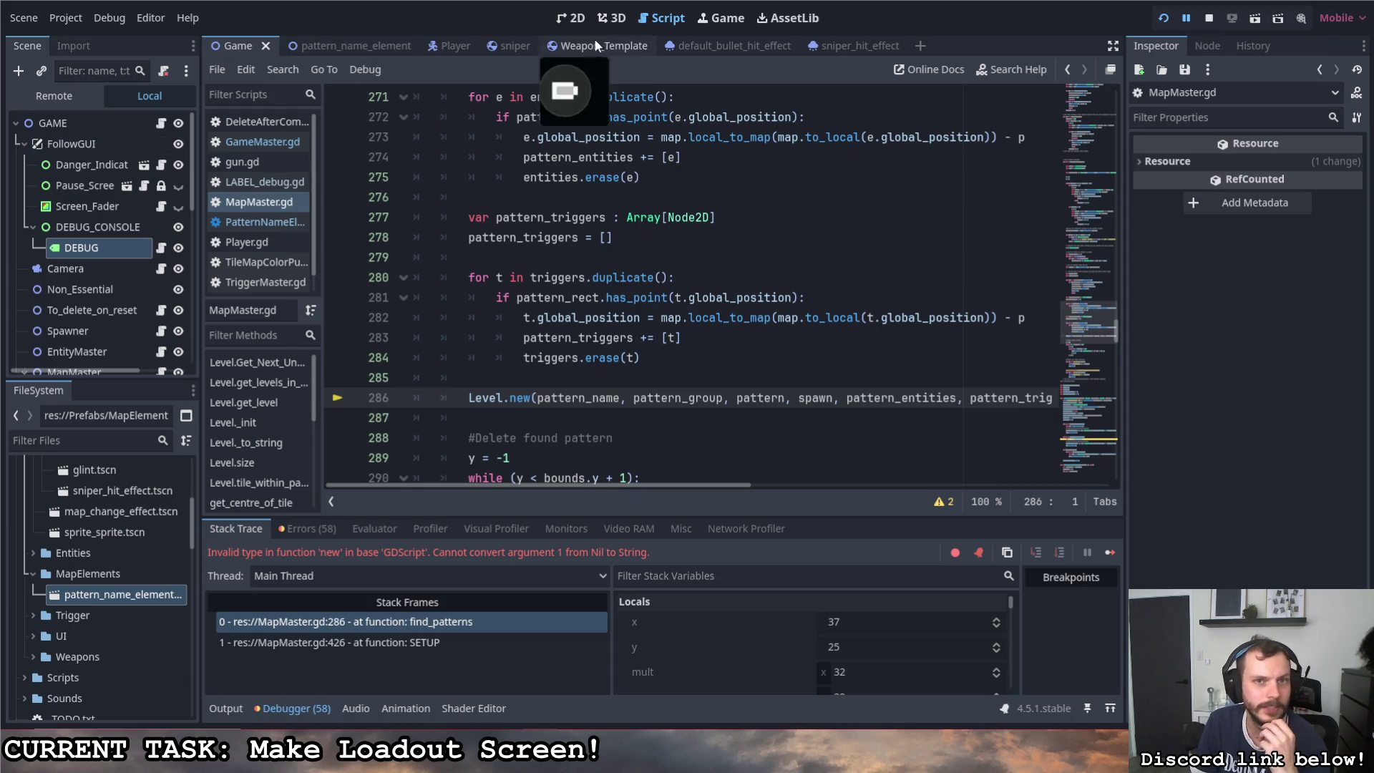
{"action": "left_click", "coordinate": [570, 17]}
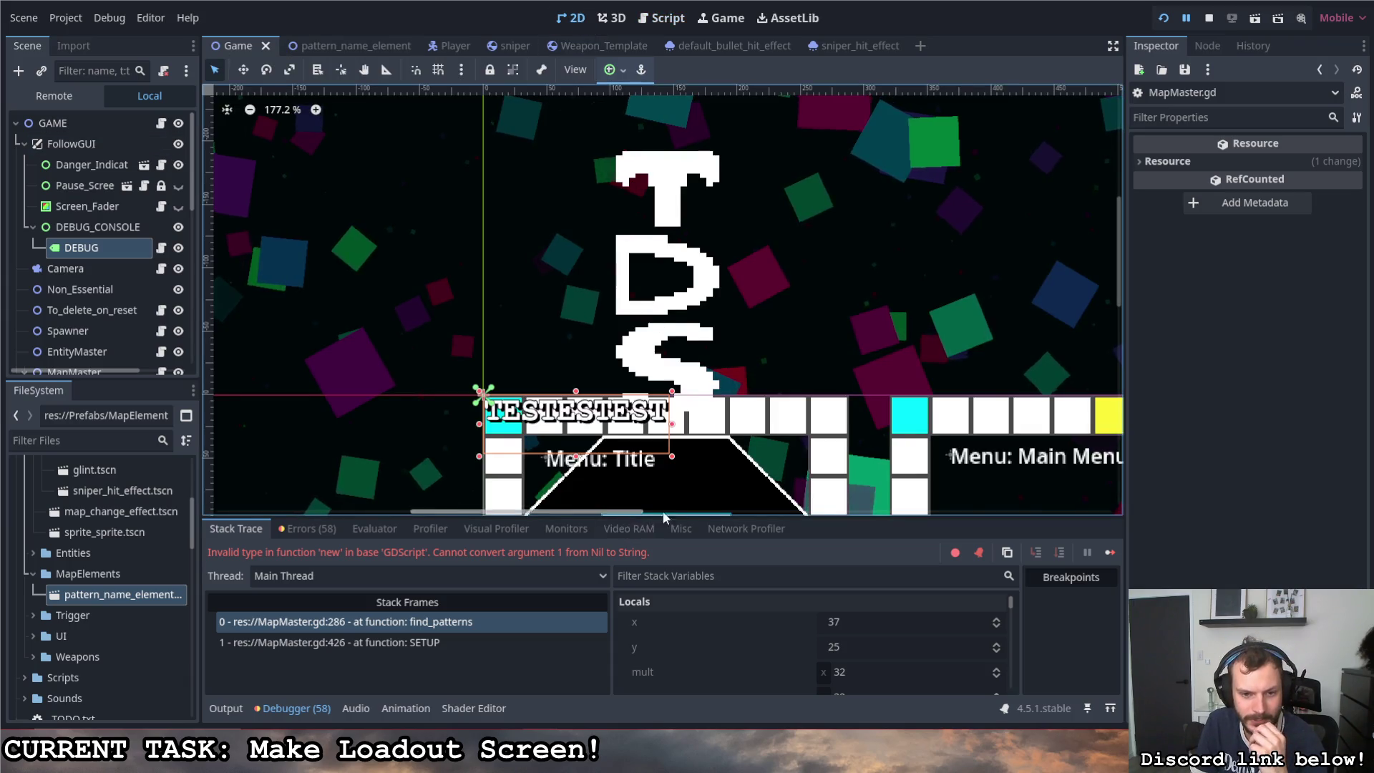
Look over the pattern_name_element label scene
{"action": "left_click_drag", "start_coordinate": [663, 511], "coordinate": [1029, 496]}
{"action": "scroll", "coordinate": [844, 415], "scroll_direction": "down", "scroll_amount": 3}
{"action": "scroll", "coordinate": [377, 461], "scroll_direction": "down", "scroll_amount": 3}
{"action": "scroll", "coordinate": [385, 416], "scroll_direction": "up", "scroll_amount": 5}
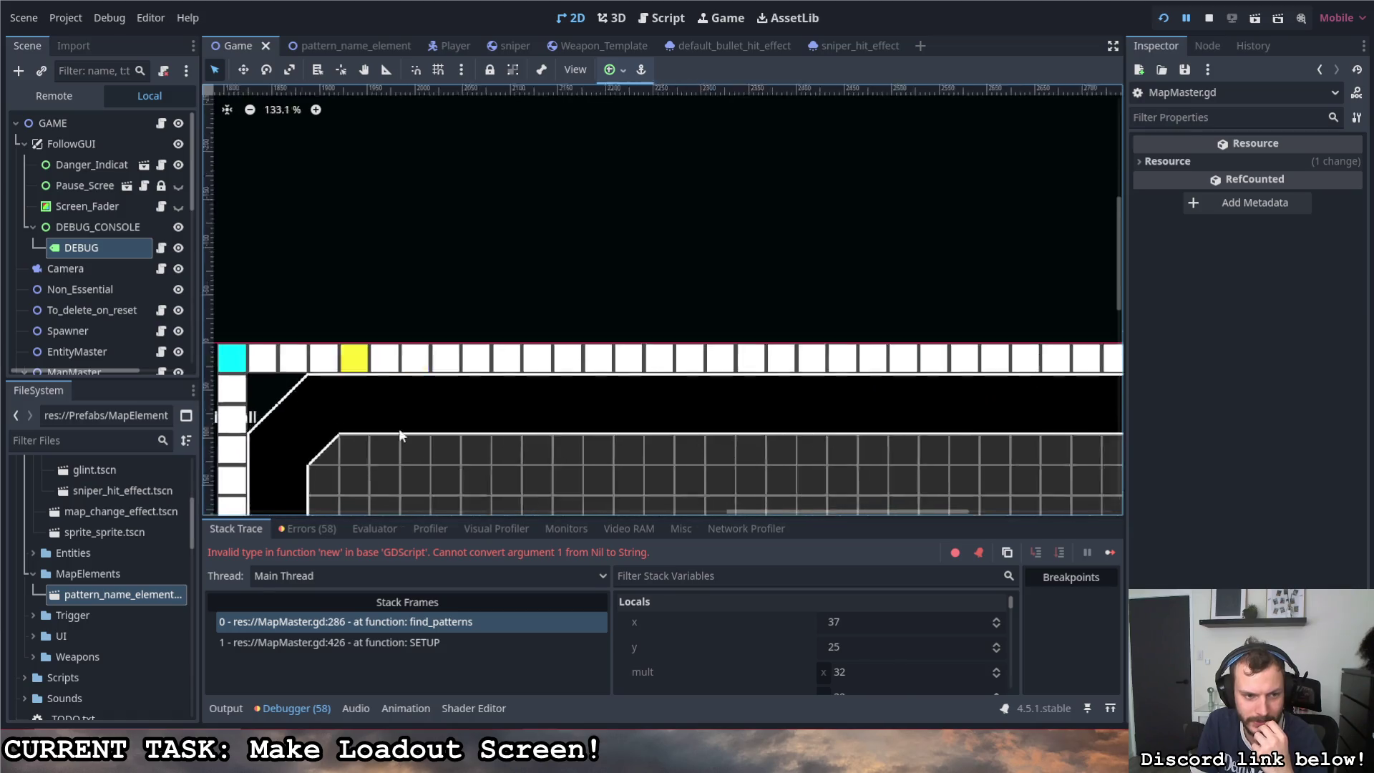
{"action": "scroll", "coordinate": [429, 365], "scroll_direction": "down", "scroll_amount": 1}
{"action": "scroll", "coordinate": [346, 378], "scroll_direction": "left", "scroll_amount": 3}
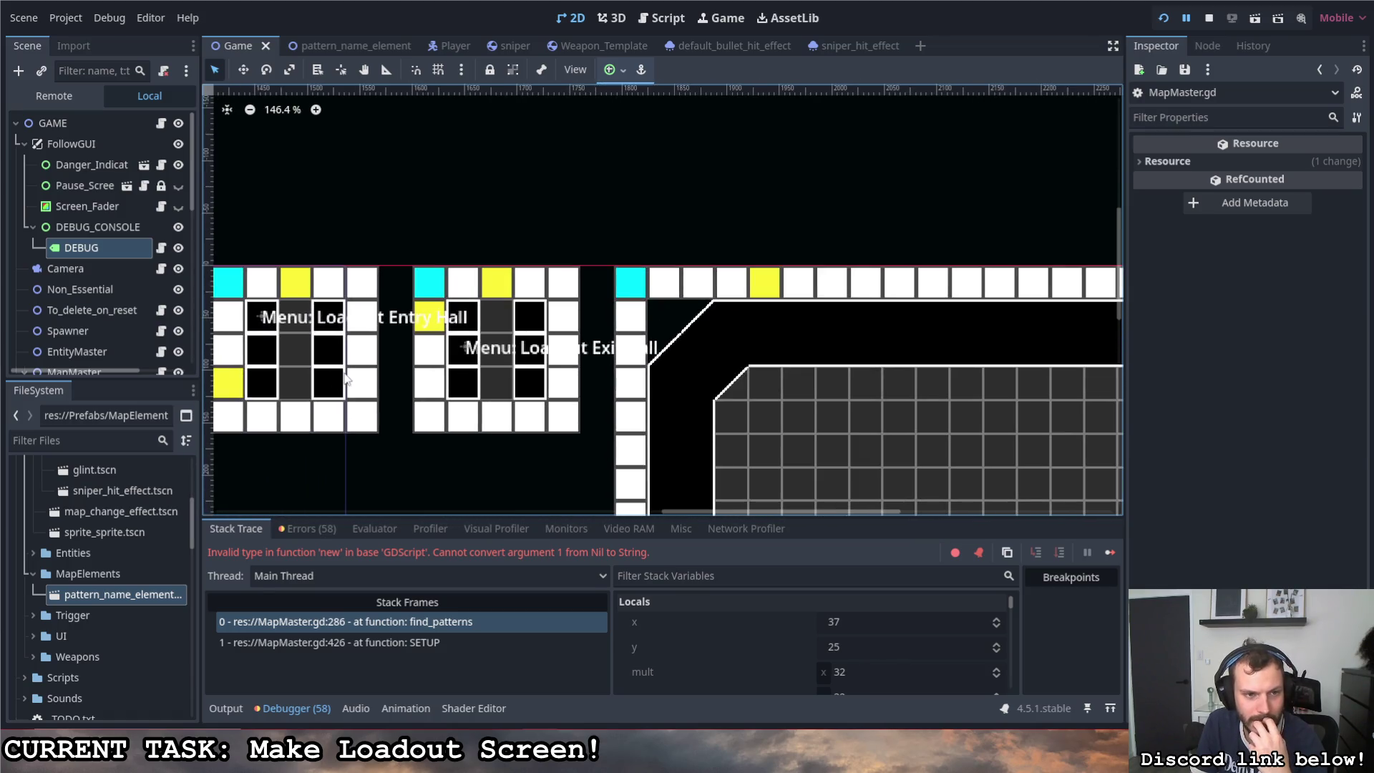
{"action": "left_click", "coordinate": [329, 48]}
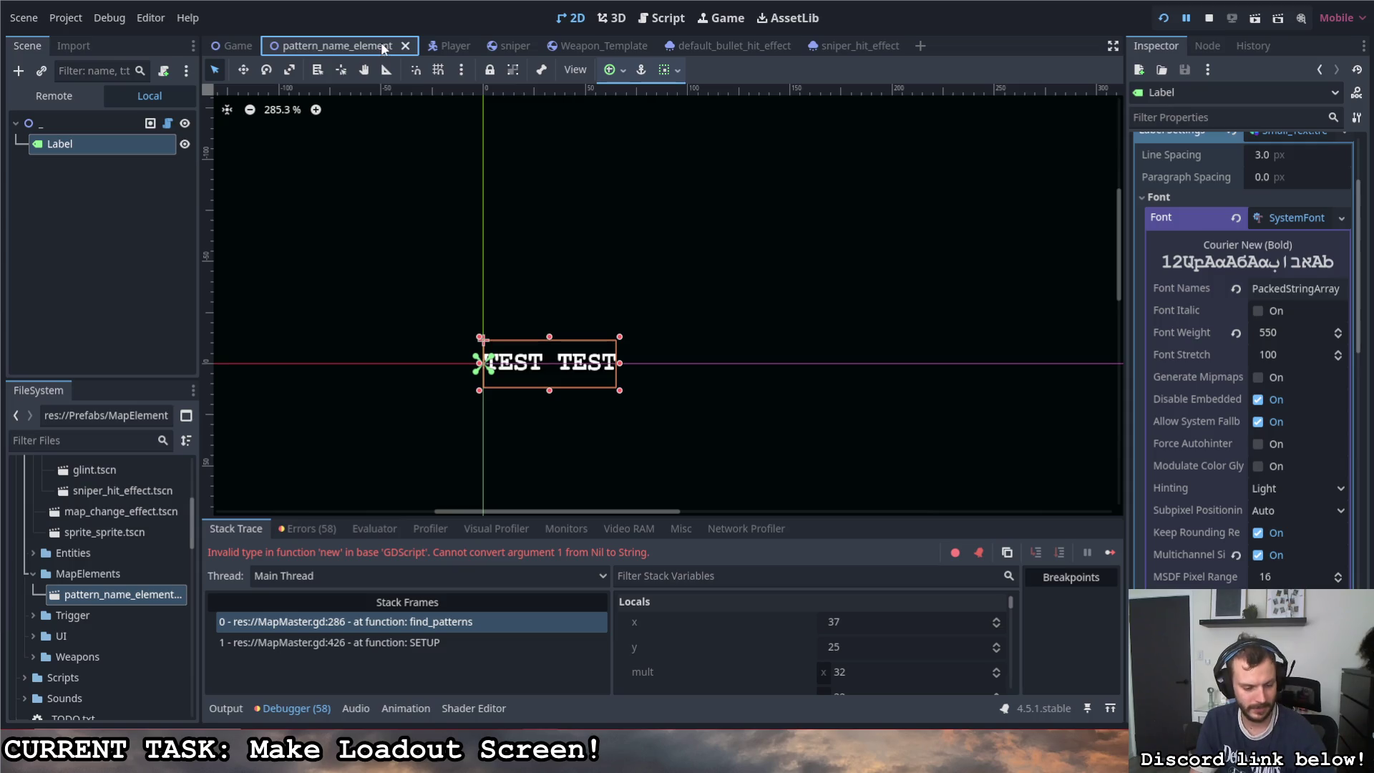
Return to the Game map, zoom in and select the Loadout Exit Hall label
{"action": "left_click", "coordinate": [238, 46]}
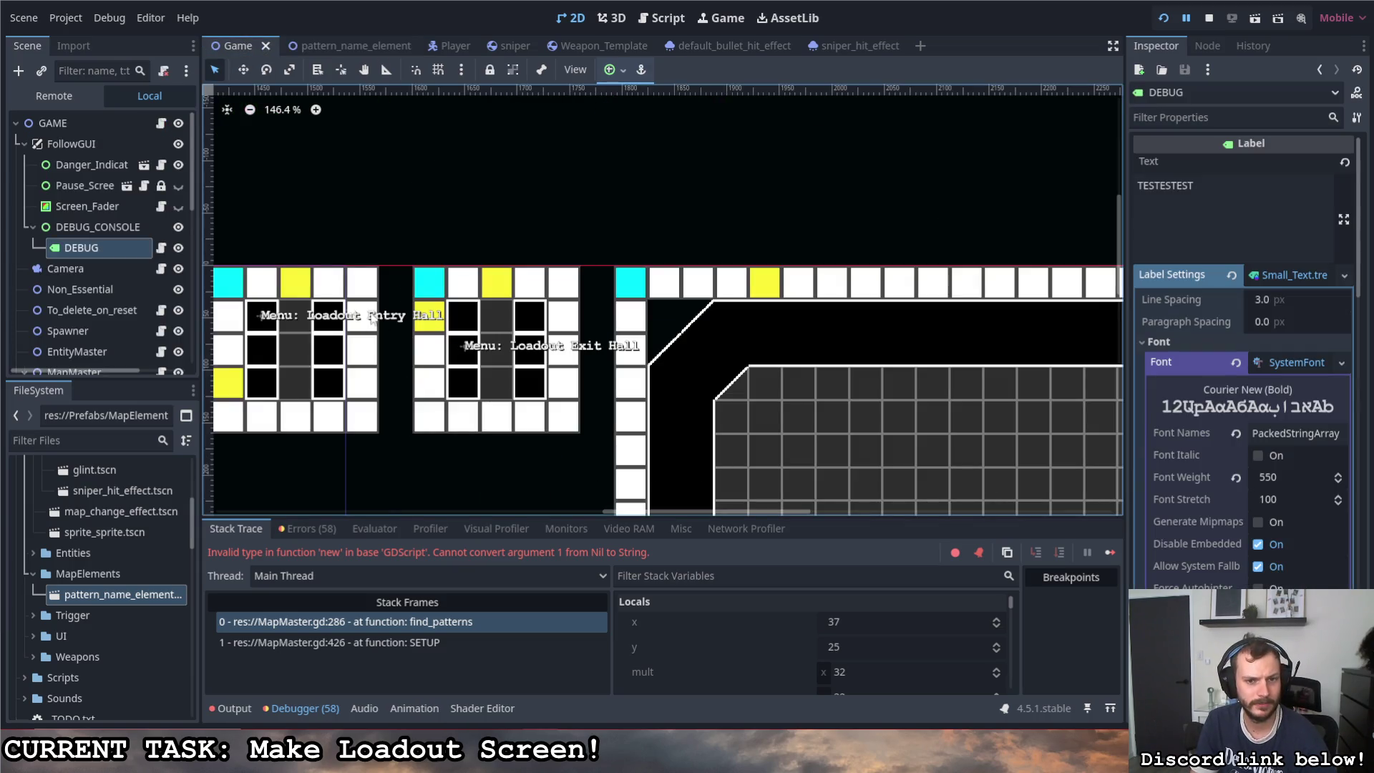
{"action": "scroll", "coordinate": [573, 358], "scroll_direction": "up", "scroll_amount": 1}
{"action": "scroll", "coordinate": [562, 353], "scroll_direction": "up", "scroll_amount": 1}
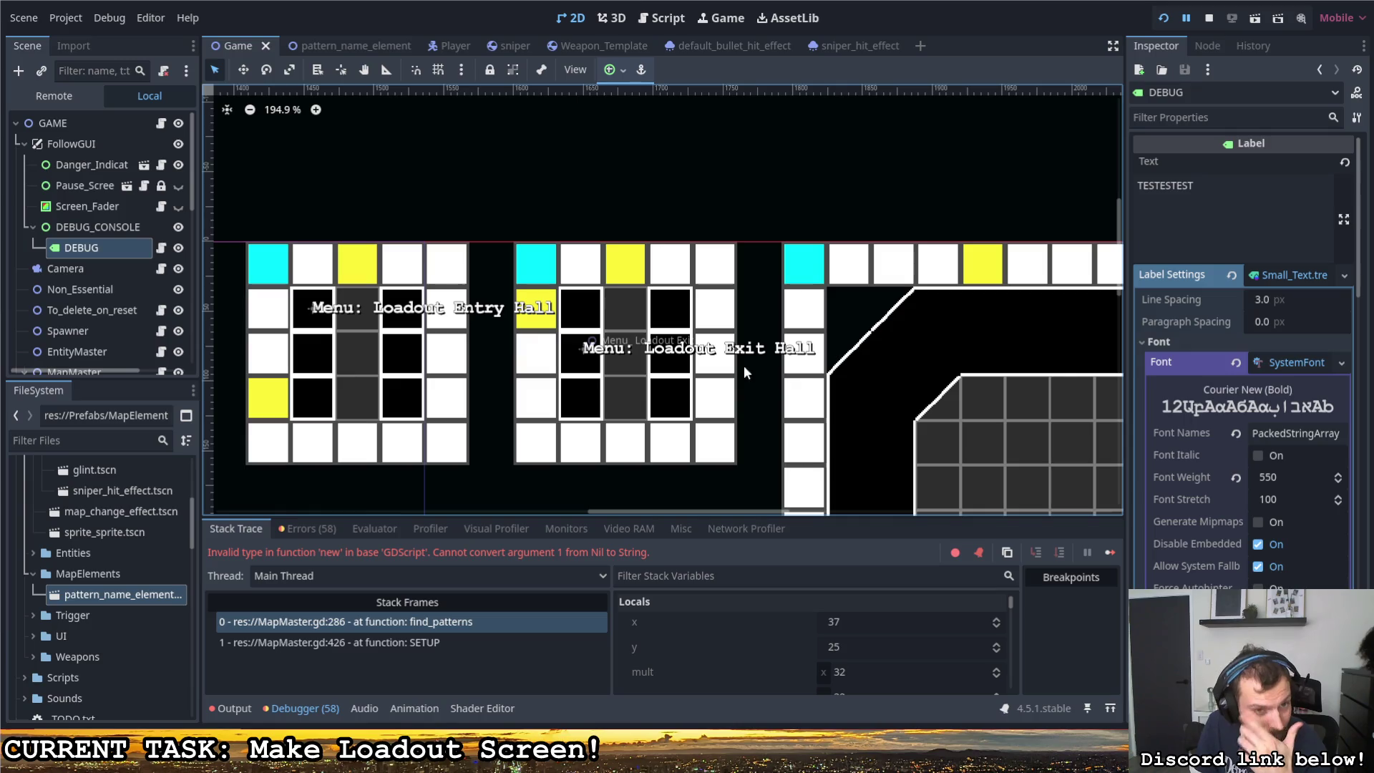
{"action": "left_click", "coordinate": [585, 358]}
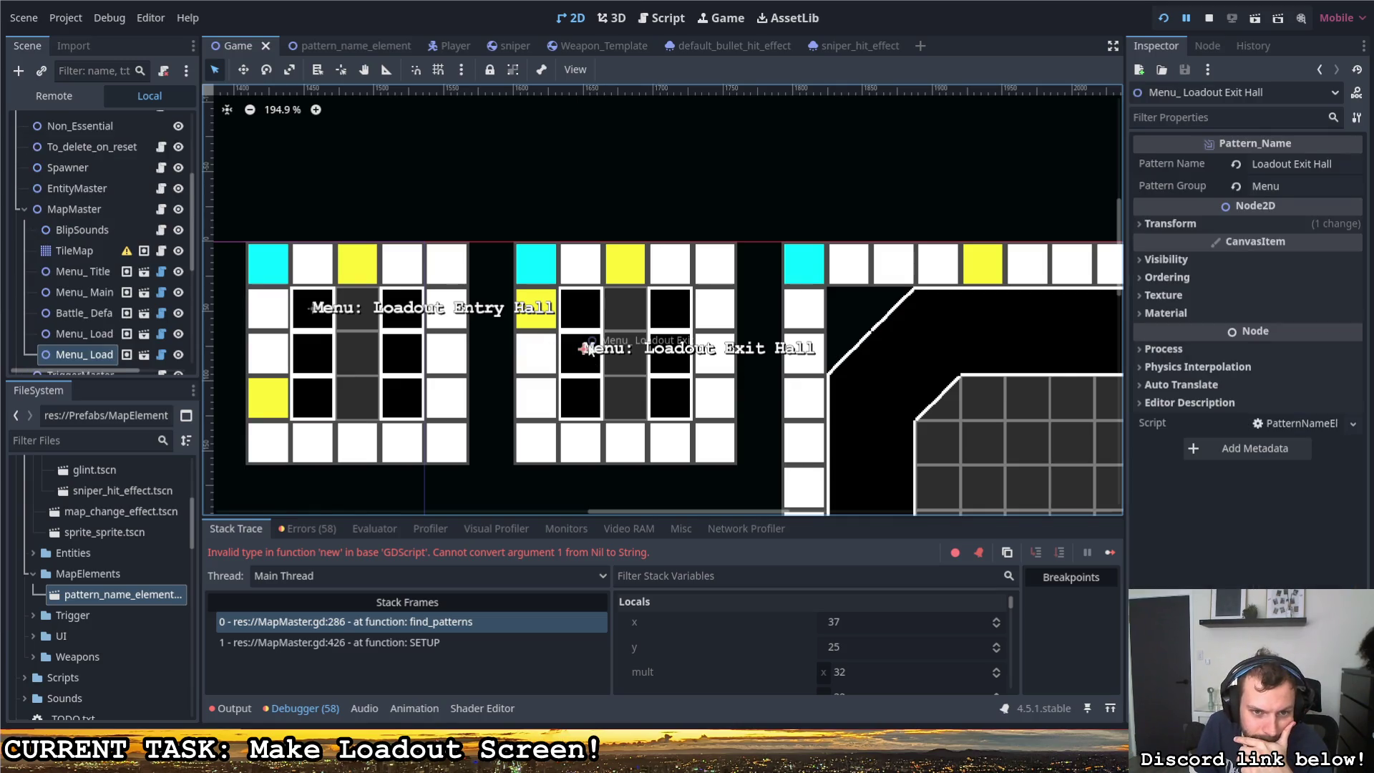
Raise the Exit Hall label level with Entry Hall and duplicate it at the large room's entrance
{"action": "mouse_move", "coordinate": [586, 349]}
{"action": "left_mouse_down"}
{"action": "mouse_move", "coordinate": [586, 309]}
{"action": "mouse_move", "coordinate": [805, 368]}
{"action": "mouse_move", "coordinate": [850, 310]}
{"action": "left_mouse_up"}
{"action": "key", "text": "ctrl+d"}
{"action": "left_click", "coordinate": [94, 356]}
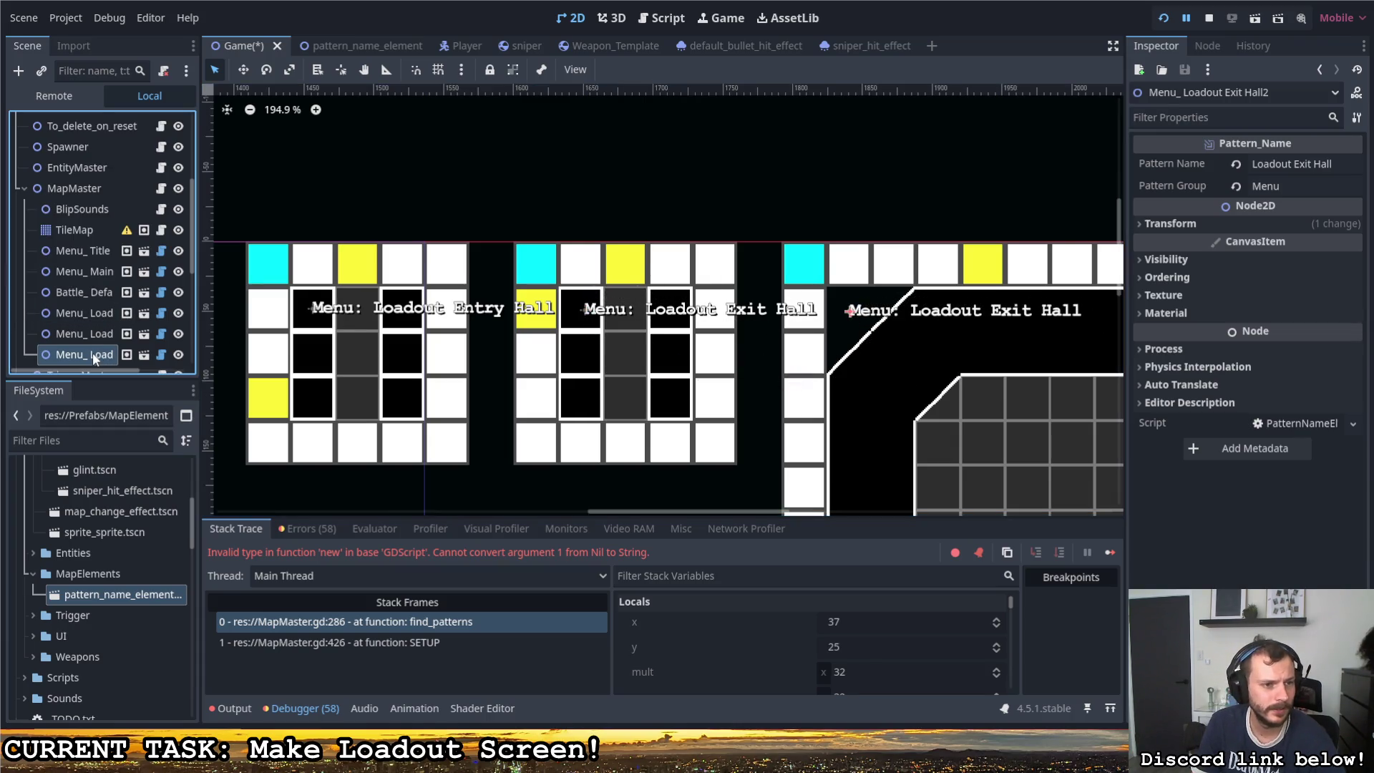
{"action": "left_click", "coordinate": [94, 356]}
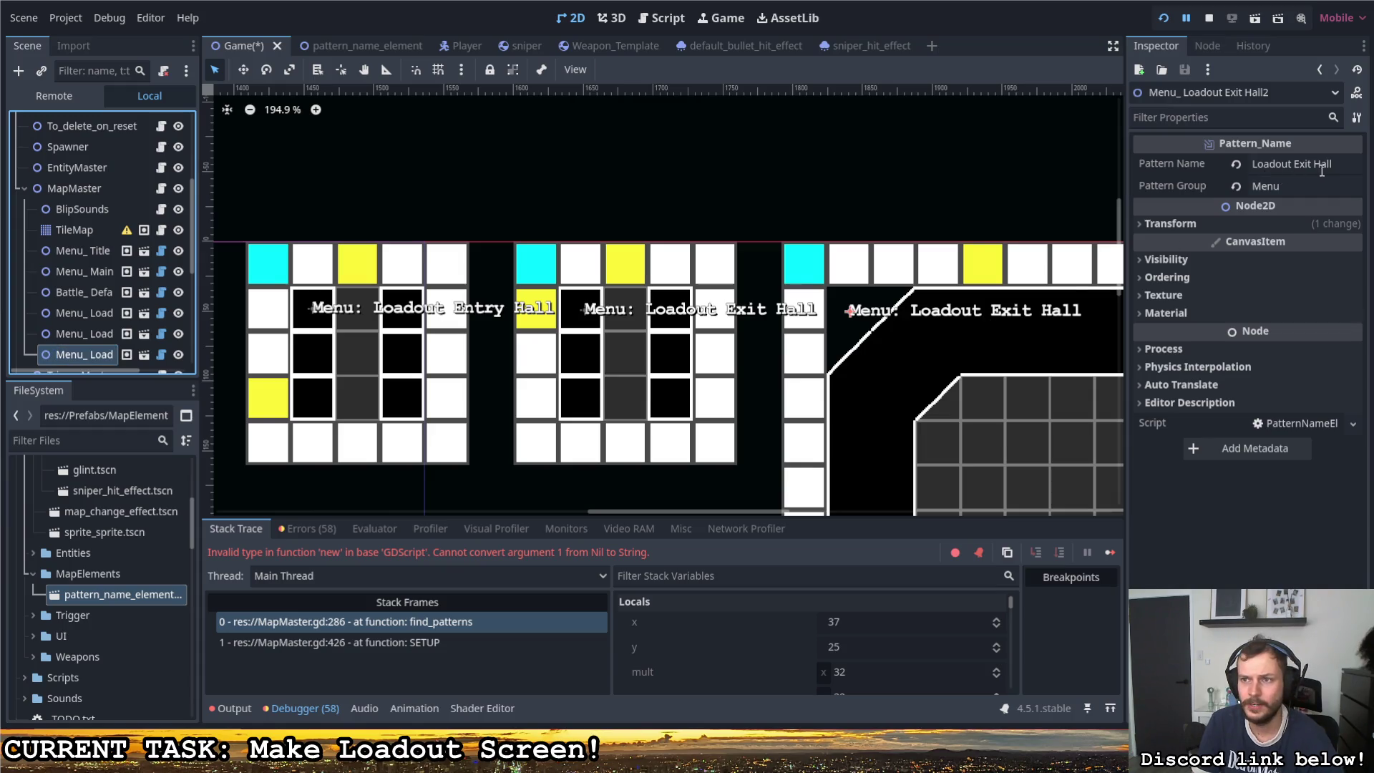
Rename the copy's Pattern Name to 'Loadout' by deleting 'Exit Hall'
{"action": "mouse_move", "coordinate": [1346, 164]}
{"action": "left_mouse_down"}
{"action": "mouse_move", "coordinate": [1245, 159]}
{"action": "mouse_move", "coordinate": [1294, 171]}
{"action": "left_mouse_up"}
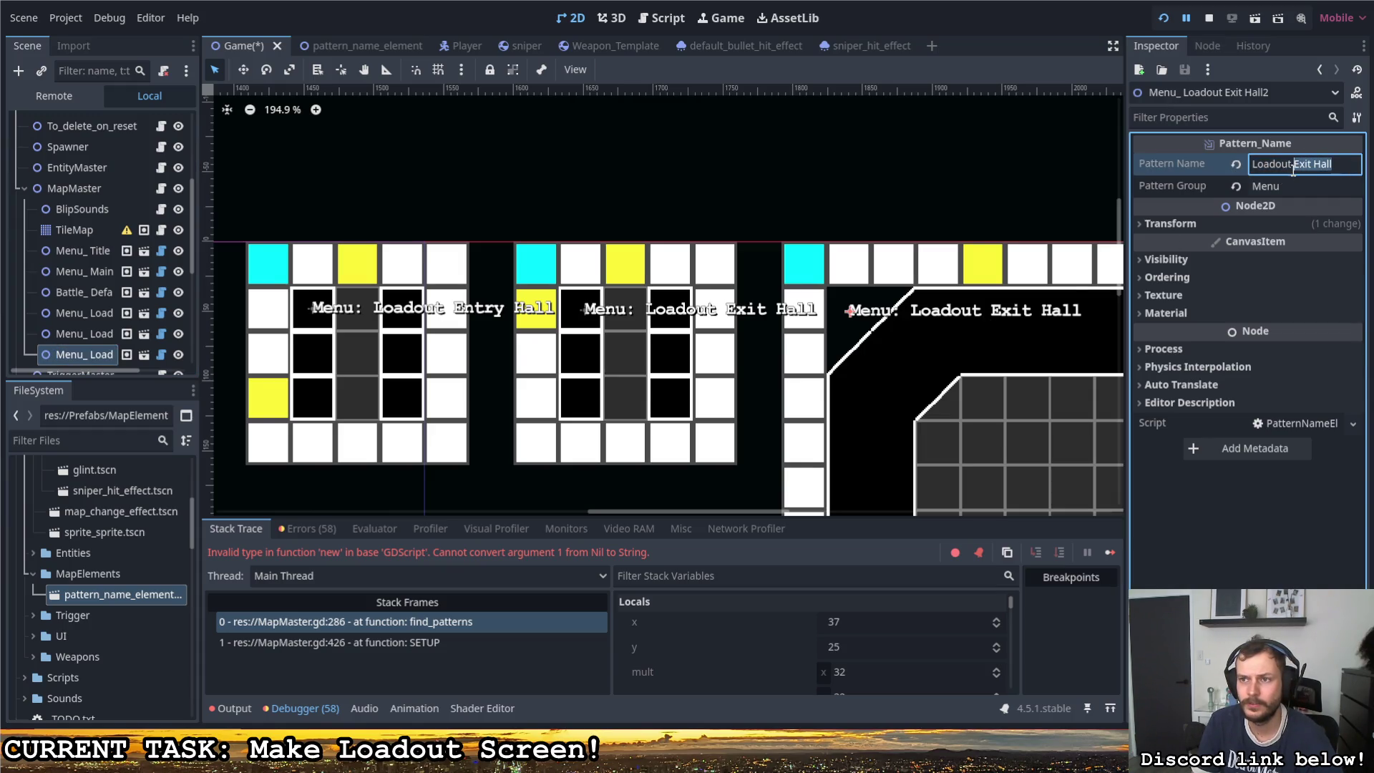
{"action": "key", "text": "BackSpace"}
{"action": "key", "text": "BackSpace"}
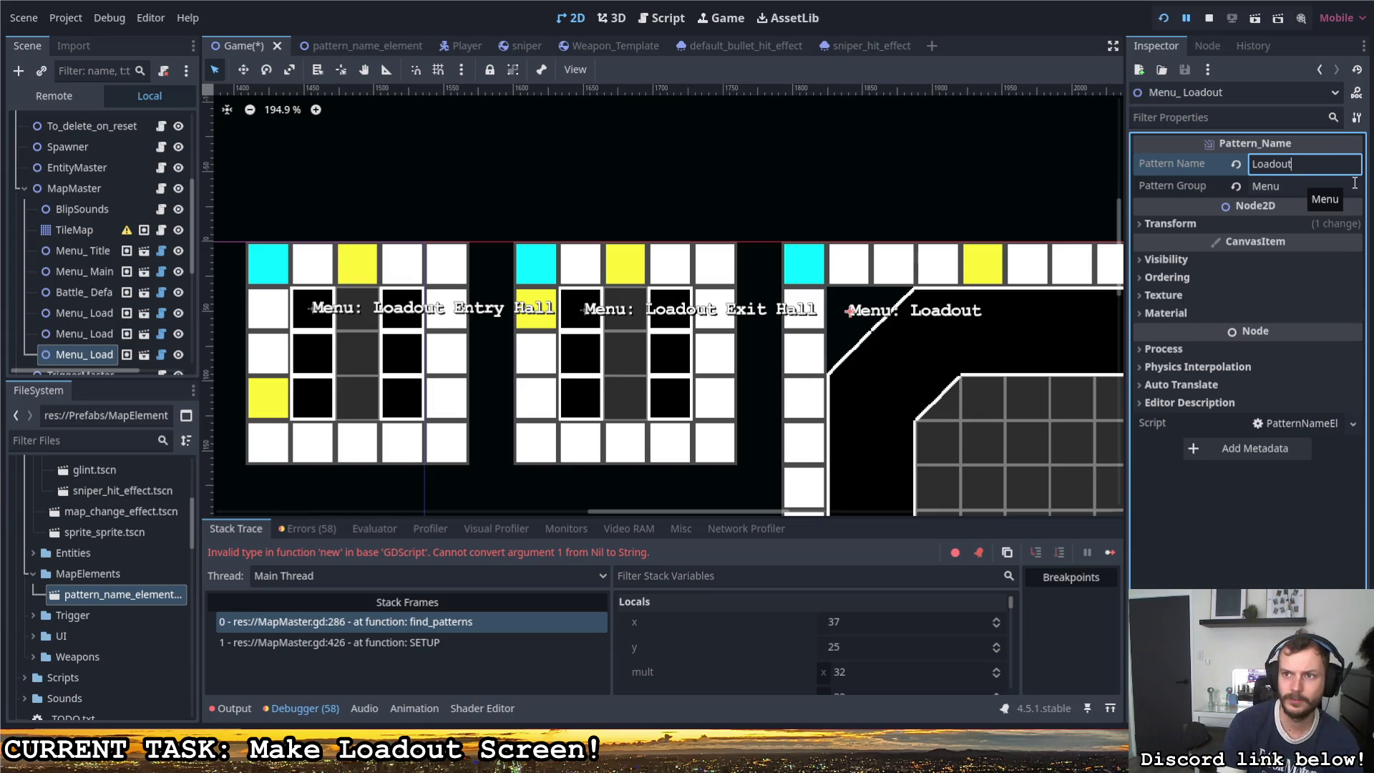
{"action": "scroll", "coordinate": [667, 297], "scroll_direction": "down", "scroll_amount": 6}
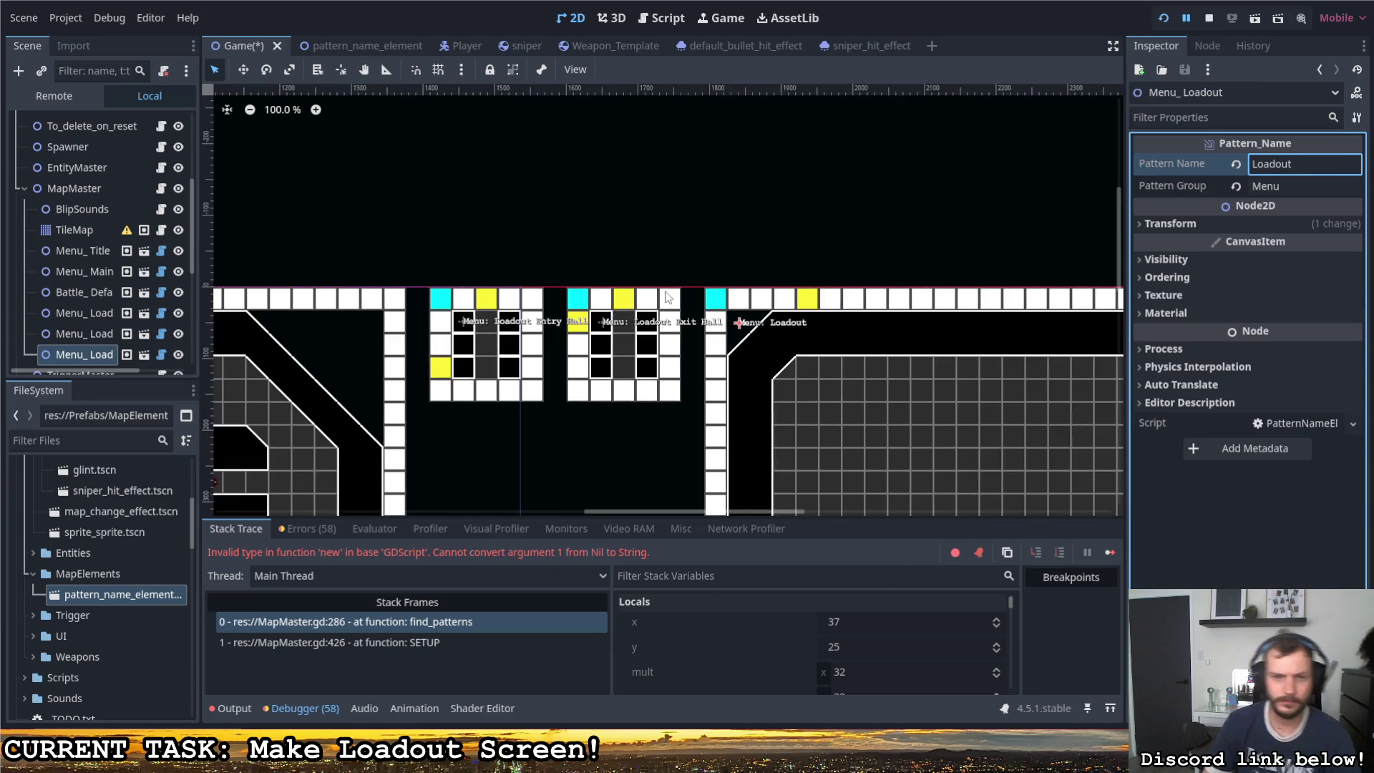
{"action": "scroll", "coordinate": [613, 249], "scroll_direction": "down", "scroll_amount": 3}
{"action": "scroll", "coordinate": [793, 381], "scroll_direction": "up", "scroll_amount": 3}
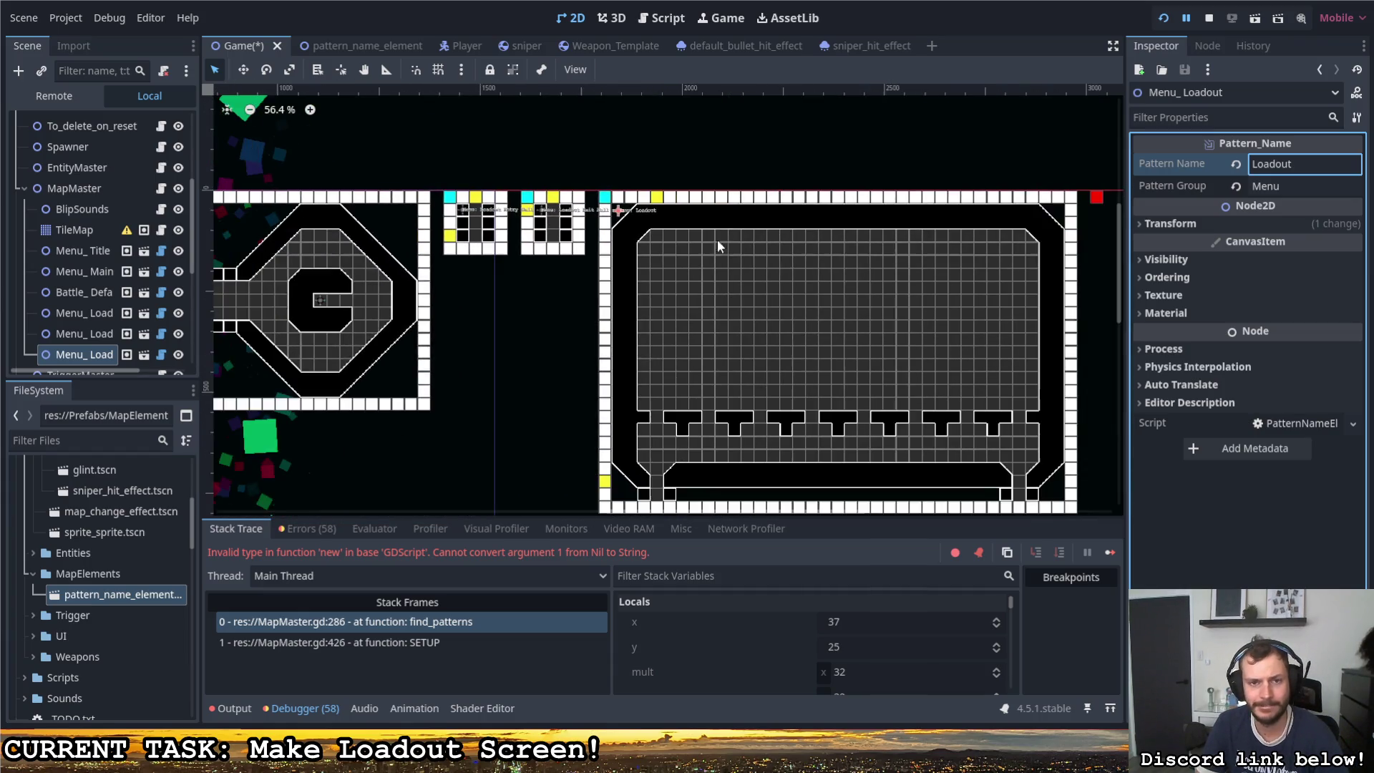
{"action": "scroll", "coordinate": [804, 431], "scroll_direction": "up", "scroll_amount": 2}
{"action": "scroll", "coordinate": [758, 243], "scroll_direction": "down", "scroll_amount": 4}
{"action": "scroll", "coordinate": [686, 270], "scroll_direction": "up", "scroll_amount": 3}
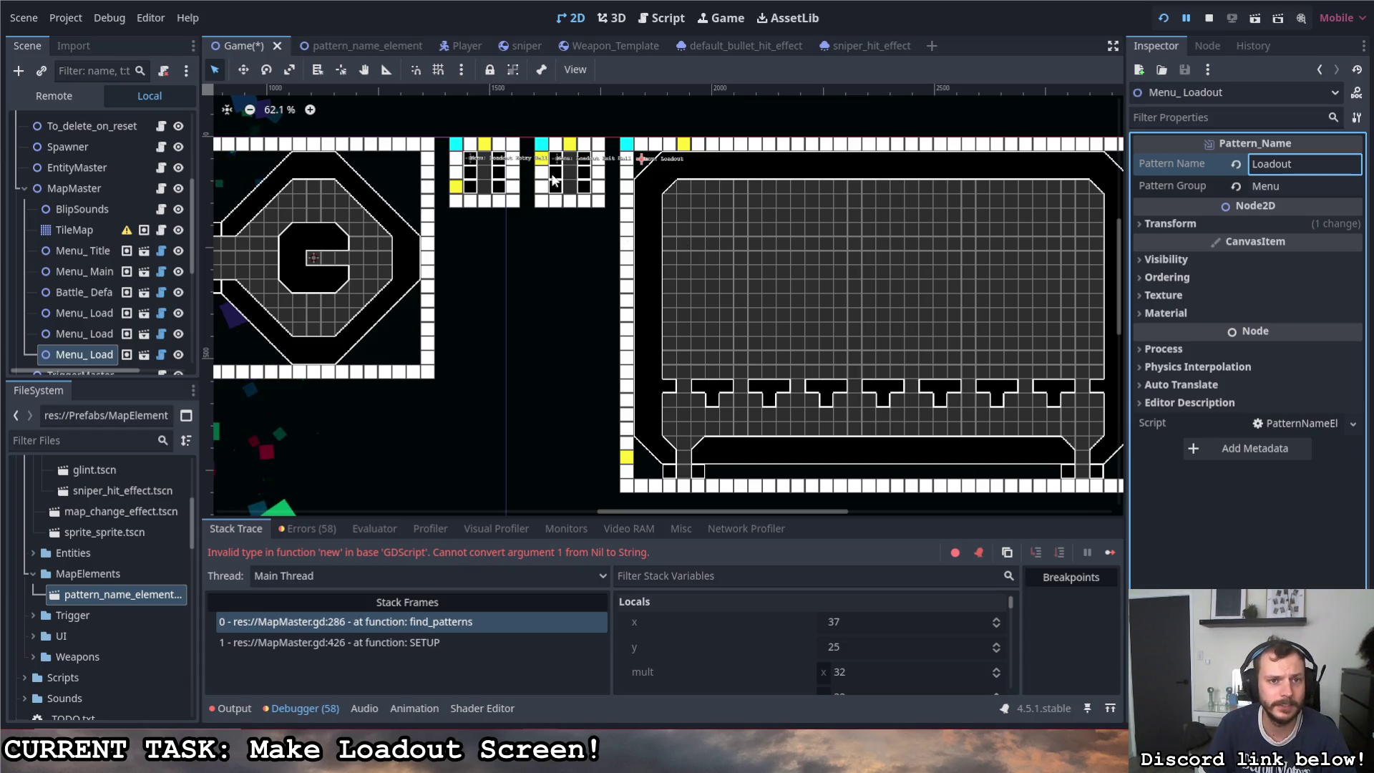
{"action": "scroll", "coordinate": [553, 180], "scroll_direction": "up", "scroll_amount": 1}
{"action": "scroll", "coordinate": [560, 298], "scroll_direction": "down", "scroll_amount": 2}
{"action": "scroll", "coordinate": [565, 329], "scroll_direction": "up", "scroll_amount": 2}
{"action": "scroll", "coordinate": [532, 166], "scroll_direction": "down", "scroll_amount": 2}
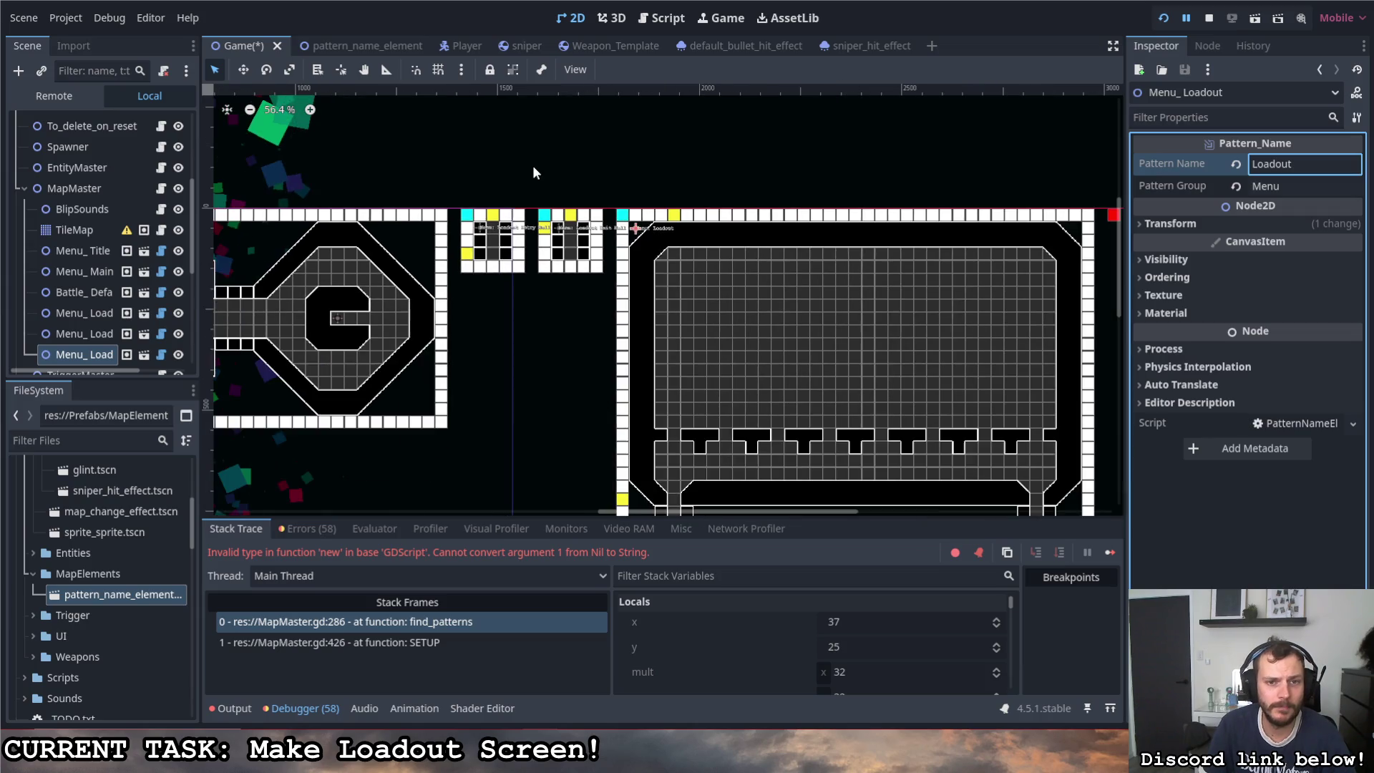
{"action": "scroll", "coordinate": [528, 186], "scroll_direction": "up", "scroll_amount": 6}
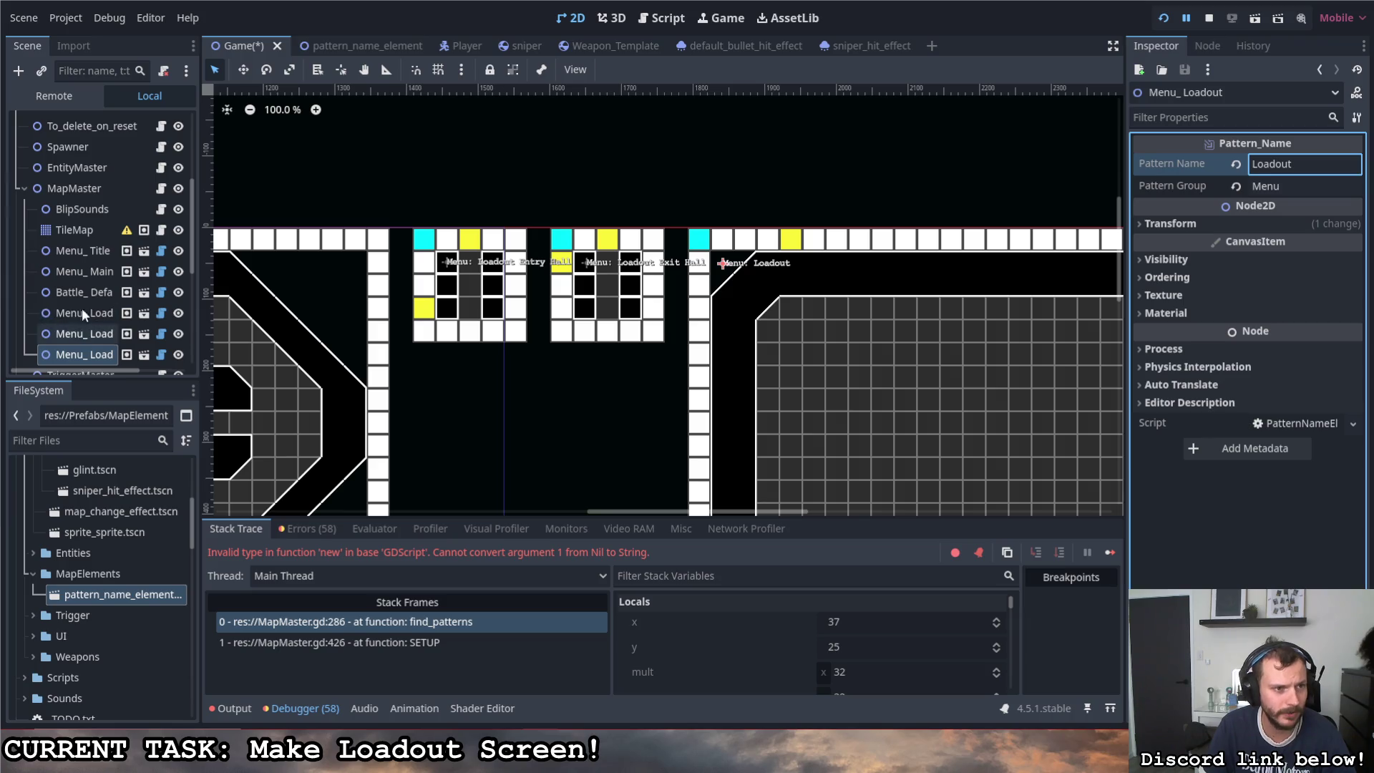
Select the large room's bottom wall row and move it down one tile
{"action": "left_click", "coordinate": [86, 226]}
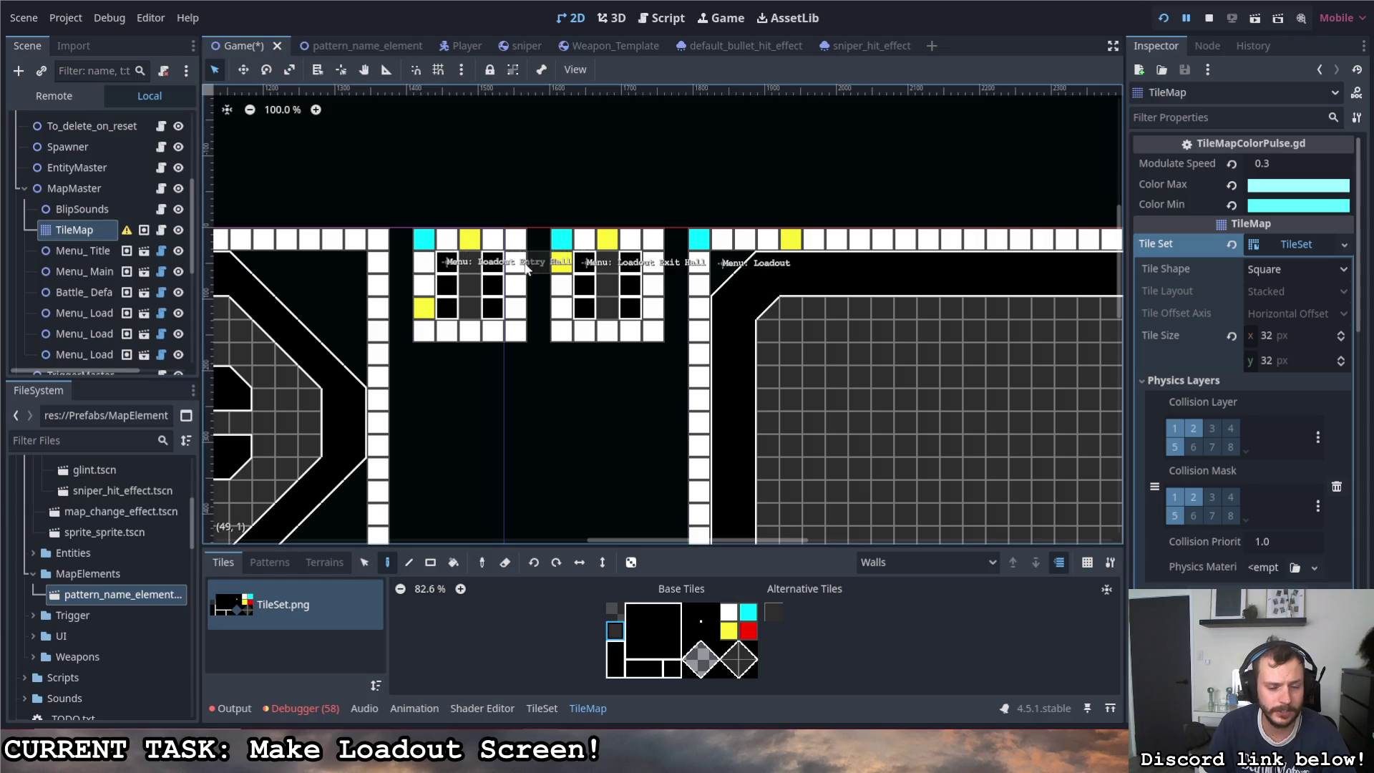
{"action": "scroll", "coordinate": [606, 463], "scroll_direction": "down", "scroll_amount": 3}
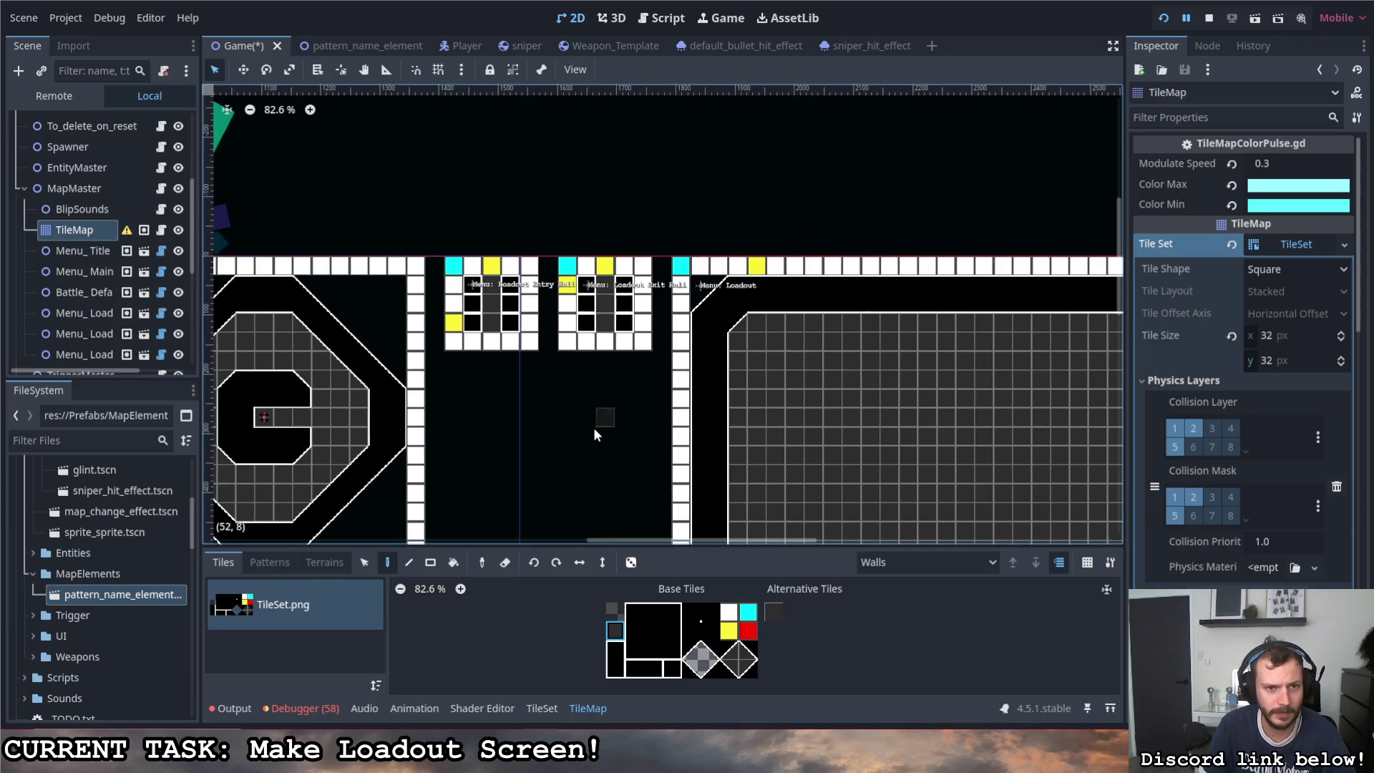
{"action": "scroll", "coordinate": [511, 303], "scroll_direction": "down", "scroll_amount": 2}
{"action": "scroll", "coordinate": [544, 457], "scroll_direction": "up", "scroll_amount": 2}
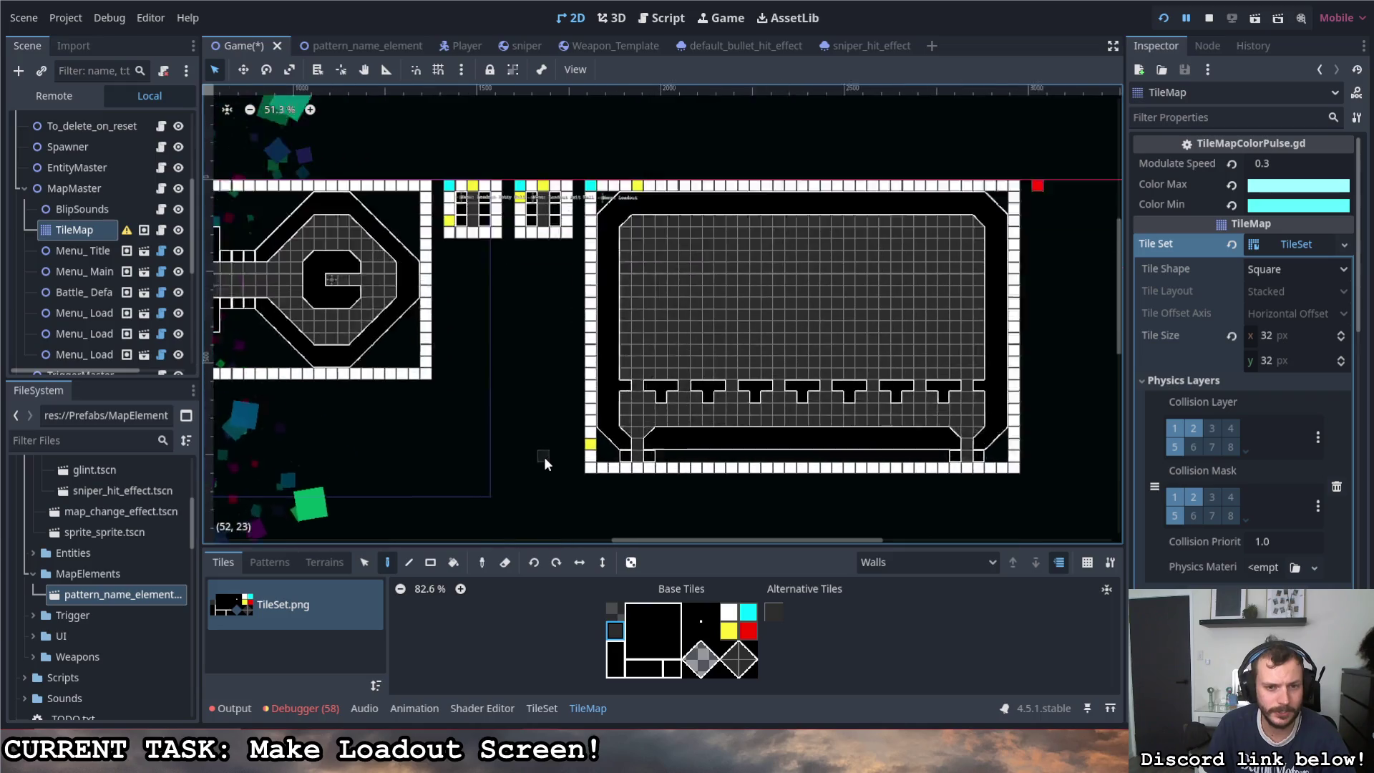
{"action": "scroll", "coordinate": [535, 420], "scroll_direction": "down", "scroll_amount": 4}
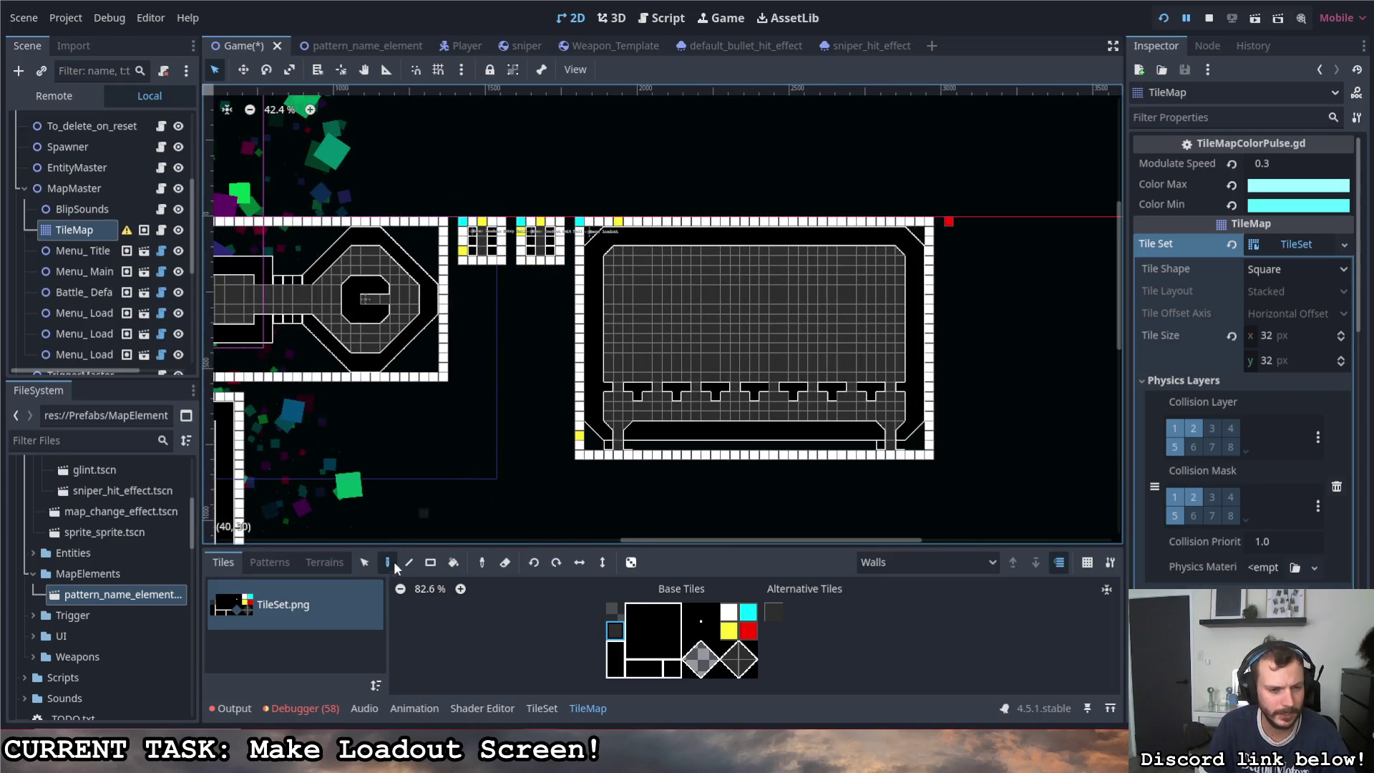
{"action": "left_click", "coordinate": [364, 563]}
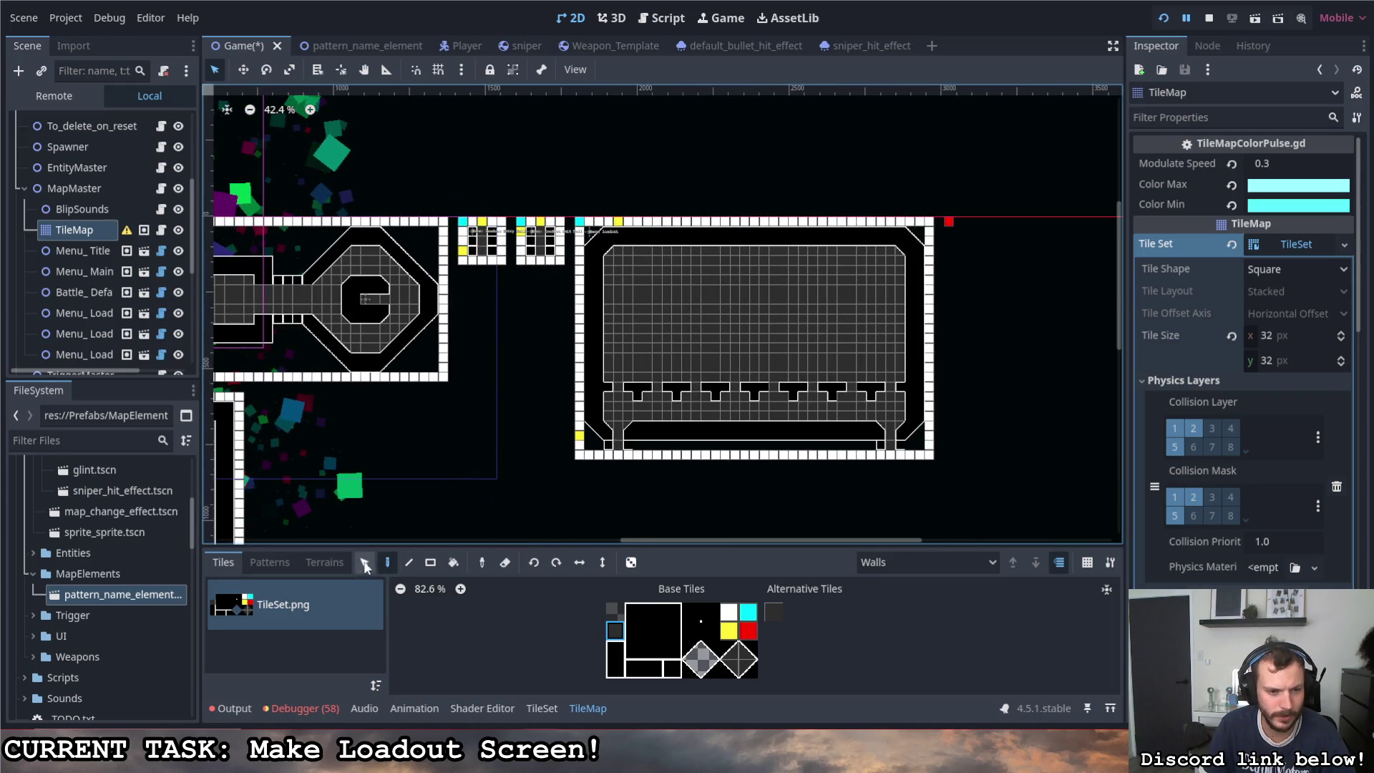
{"action": "mouse_move", "coordinate": [934, 474]}
{"action": "left_mouse_down"}
{"action": "mouse_move", "coordinate": [565, 448]}
{"action": "mouse_move", "coordinate": [576, 451]}
{"action": "left_mouse_up"}
{"action": "left_click_drag", "start_coordinate": [669, 457], "coordinate": [669, 475]}
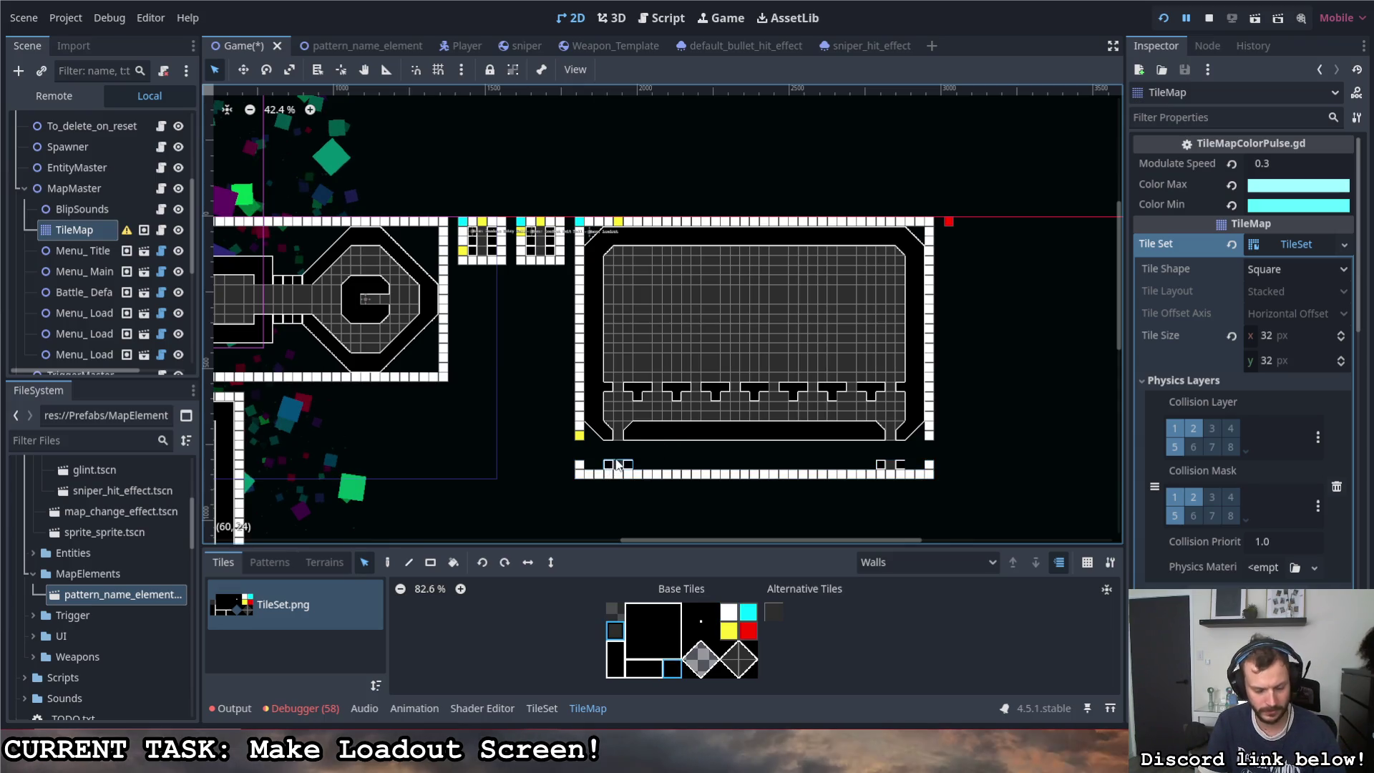
{"action": "mouse_move", "coordinate": [919, 458]}
{"action": "left_mouse_down"}
{"action": "mouse_move", "coordinate": [777, 443]}
{"action": "mouse_move", "coordinate": [594, 476]}
{"action": "mouse_move", "coordinate": [772, 459]}
{"action": "mouse_move", "coordinate": [756, 449]}
{"action": "mouse_move", "coordinate": [754, 462]}
{"action": "left_mouse_up"}
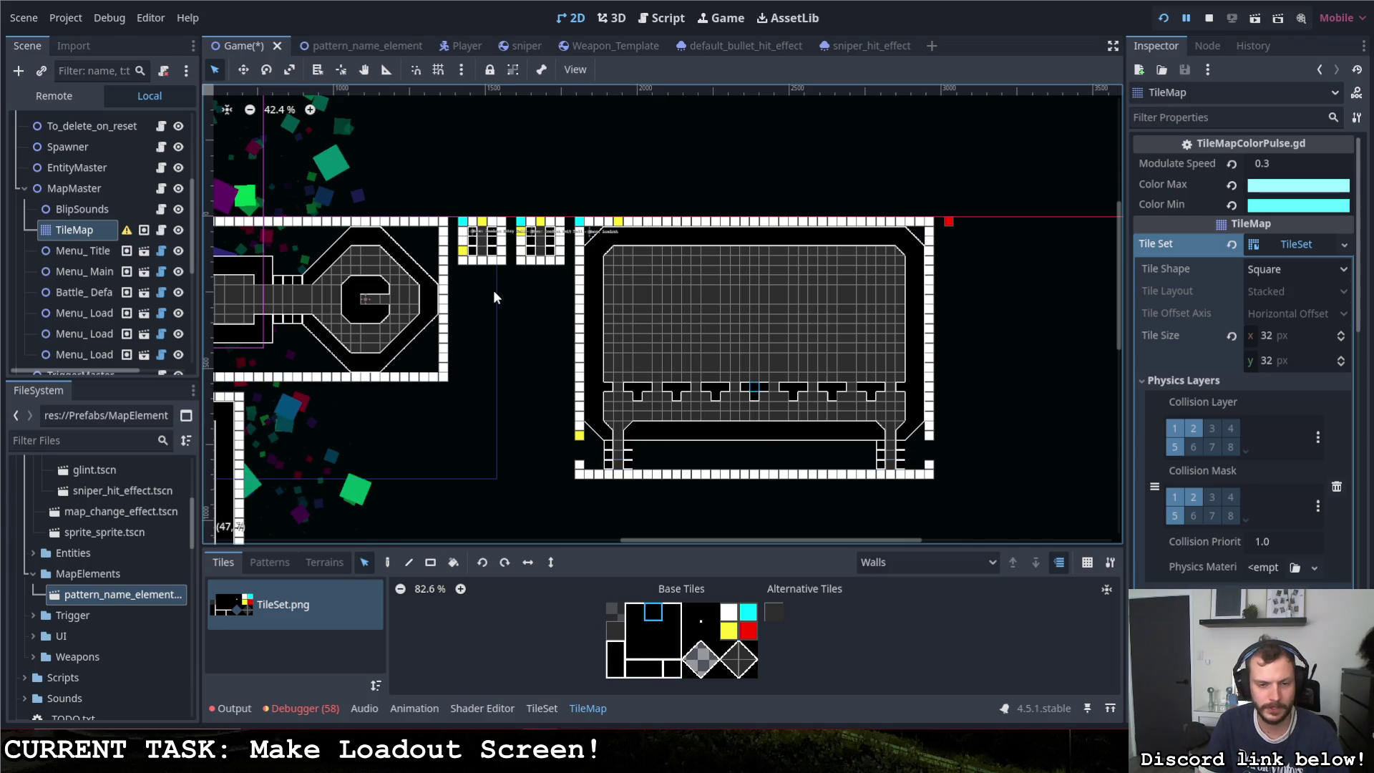
Choose the white wall tile from the tileset for painting
{"action": "scroll", "coordinate": [493, 290], "scroll_direction": "up", "scroll_amount": 1}
{"action": "left_click", "coordinate": [729, 612]}
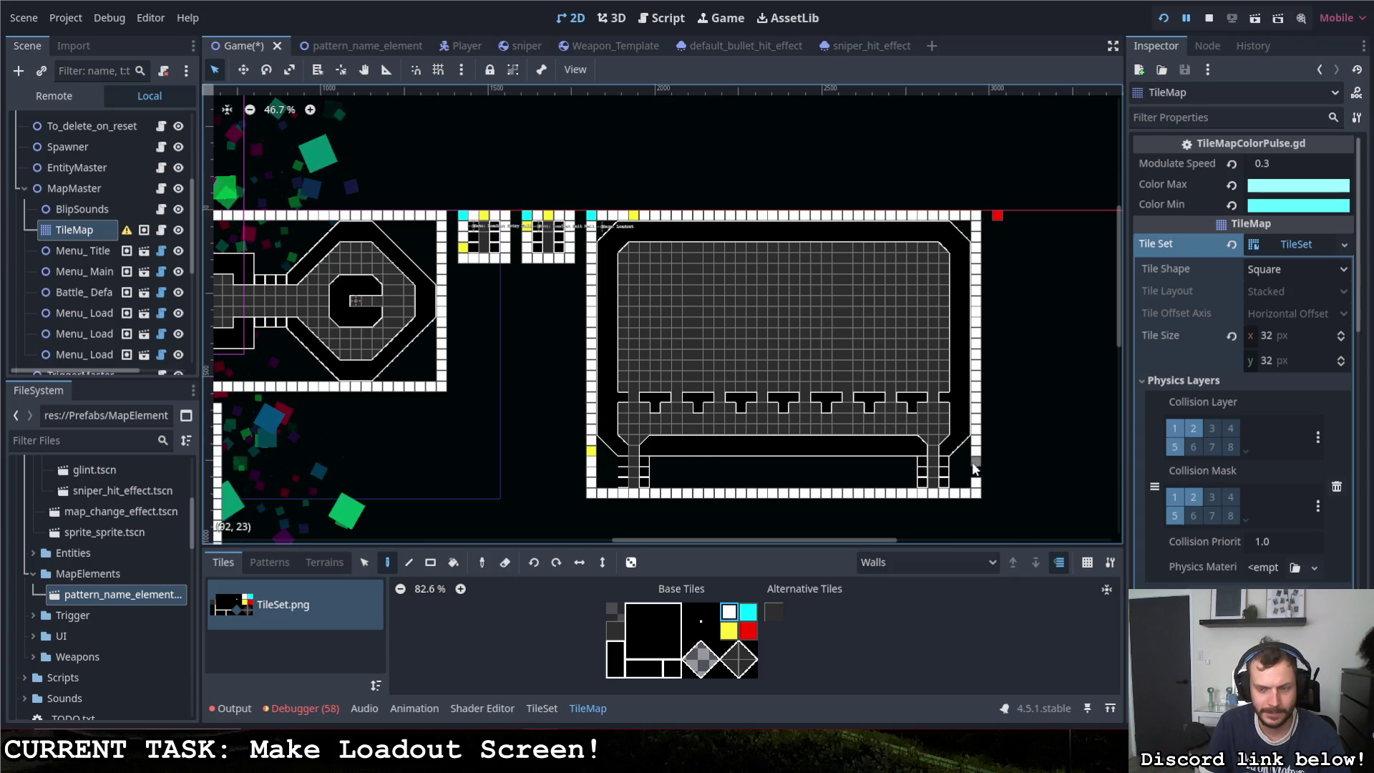
{"action": "left_click", "coordinate": [728, 630]}
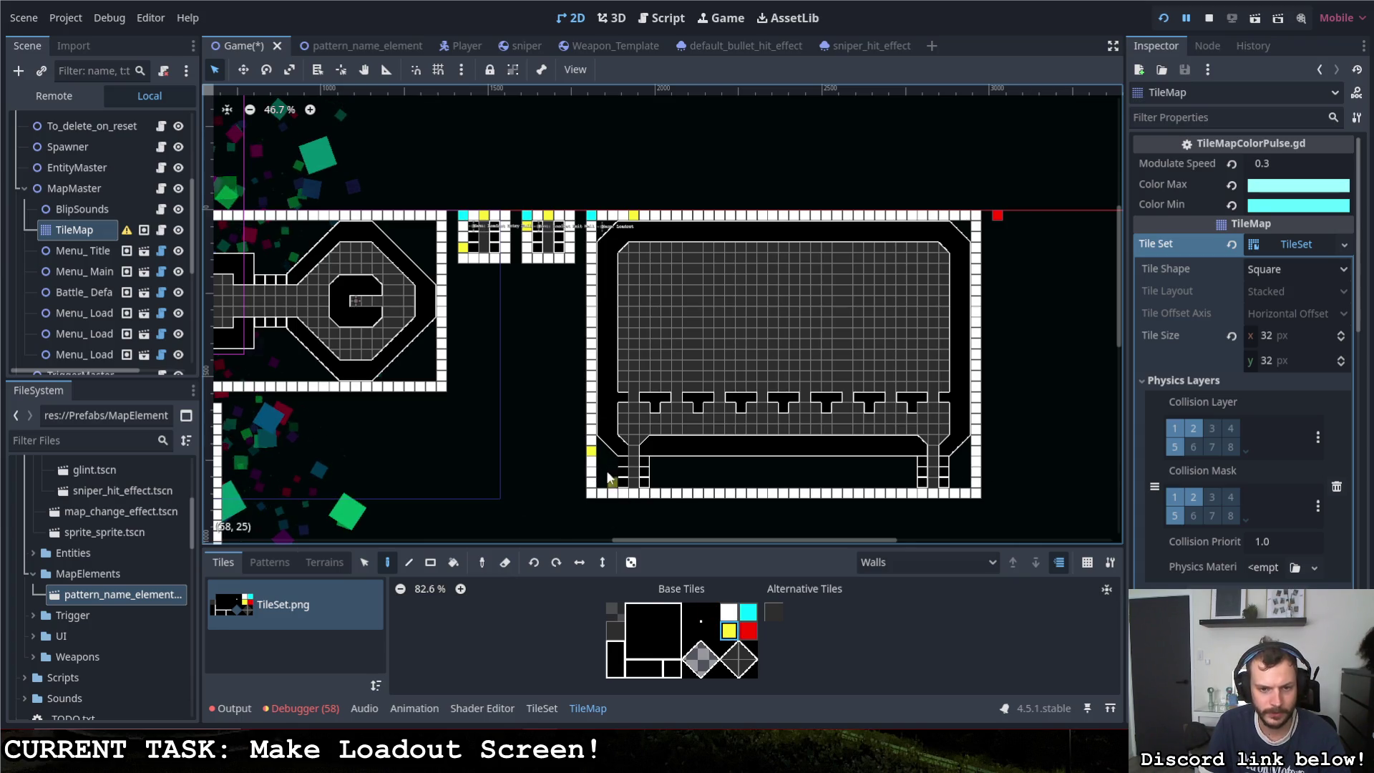
{"action": "left_click", "coordinate": [729, 612]}
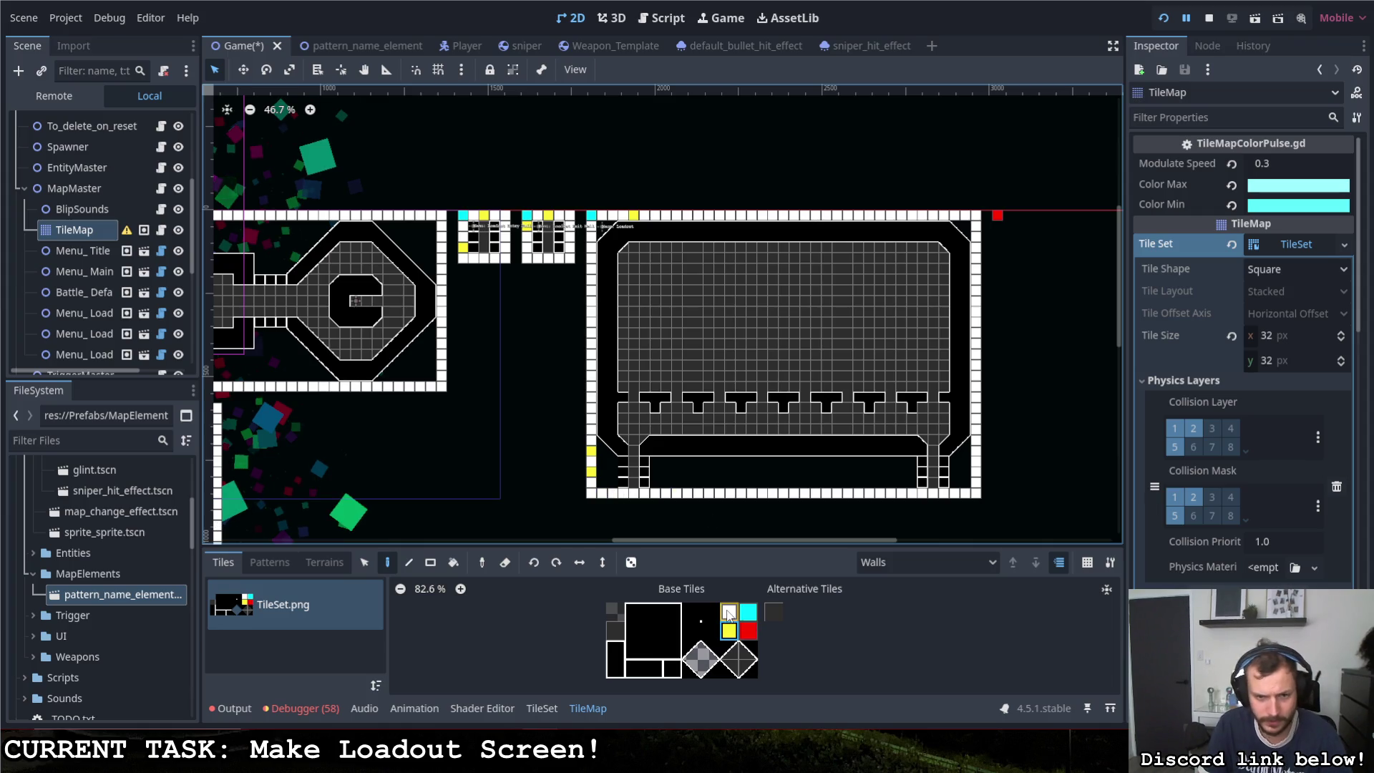
{"action": "scroll", "coordinate": [523, 459], "scroll_direction": "down", "scroll_amount": 3}
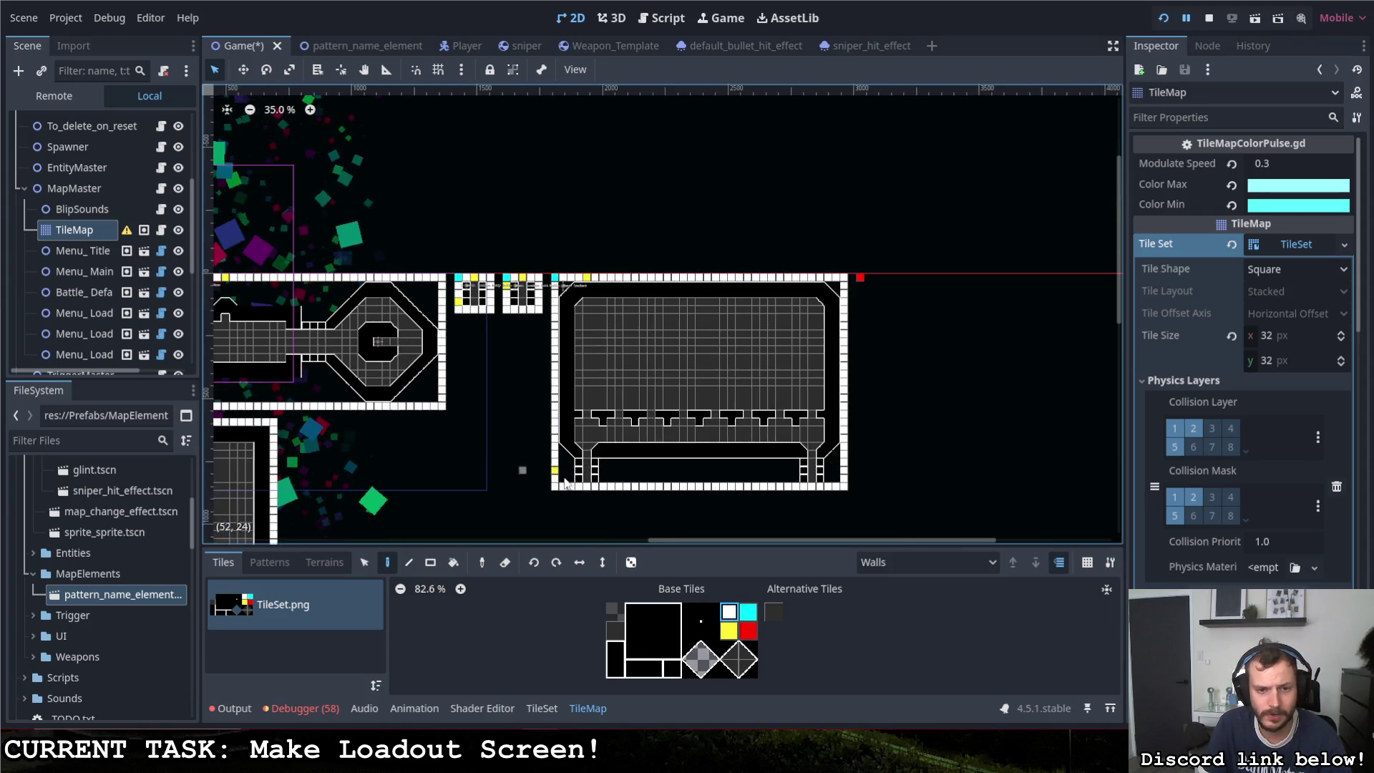
{"action": "scroll", "coordinate": [508, 456], "scroll_direction": "up", "scroll_amount": 4}
{"action": "scroll", "coordinate": [515, 447], "scroll_direction": "down", "scroll_amount": 2}
{"action": "scroll", "coordinate": [469, 407], "scroll_direction": "up", "scroll_amount": 3}
{"action": "scroll", "coordinate": [451, 294], "scroll_direction": "down", "scroll_amount": 1}
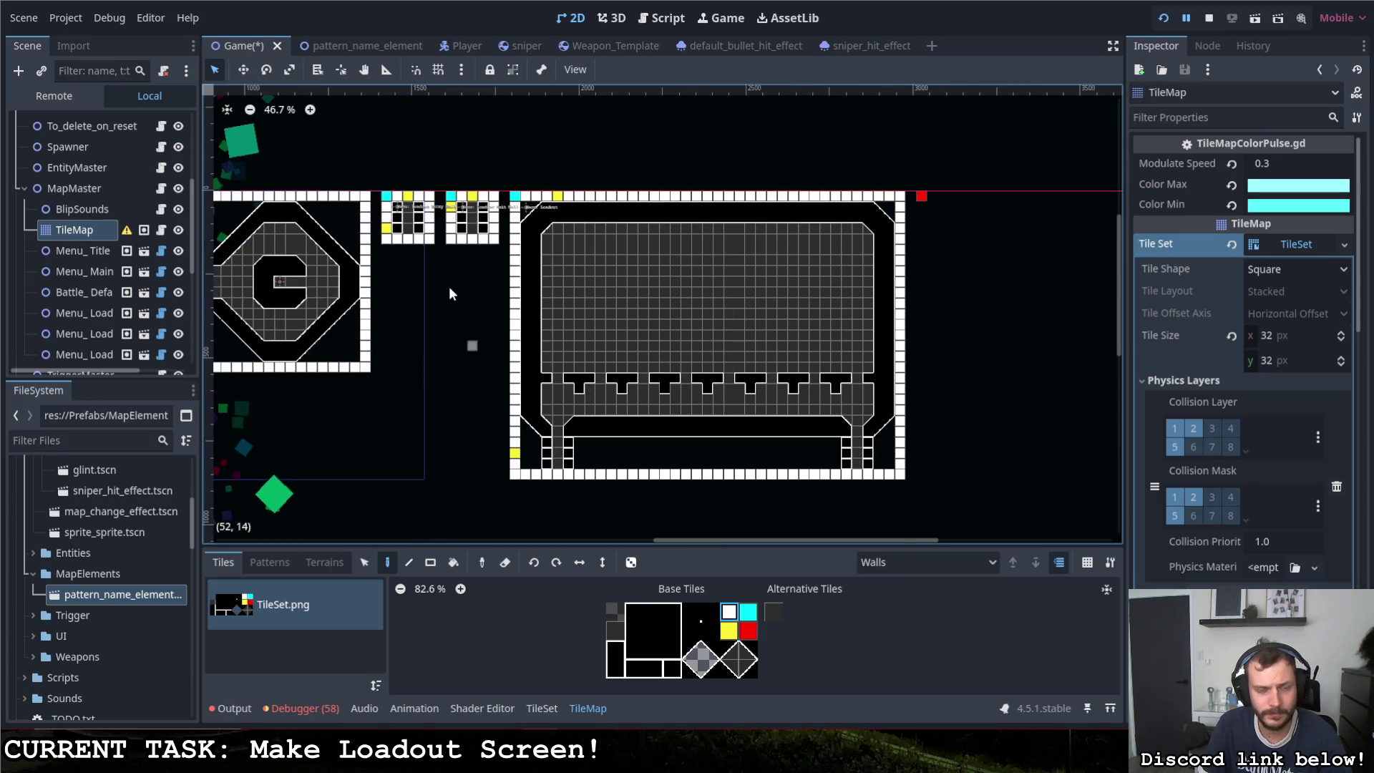
{"action": "scroll", "coordinate": [451, 264], "scroll_direction": "up", "scroll_amount": 2}
{"action": "scroll", "coordinate": [787, 379], "scroll_direction": "up", "scroll_amount": 1}
{"action": "scroll", "coordinate": [673, 350], "scroll_direction": "down", "scroll_amount": 5}
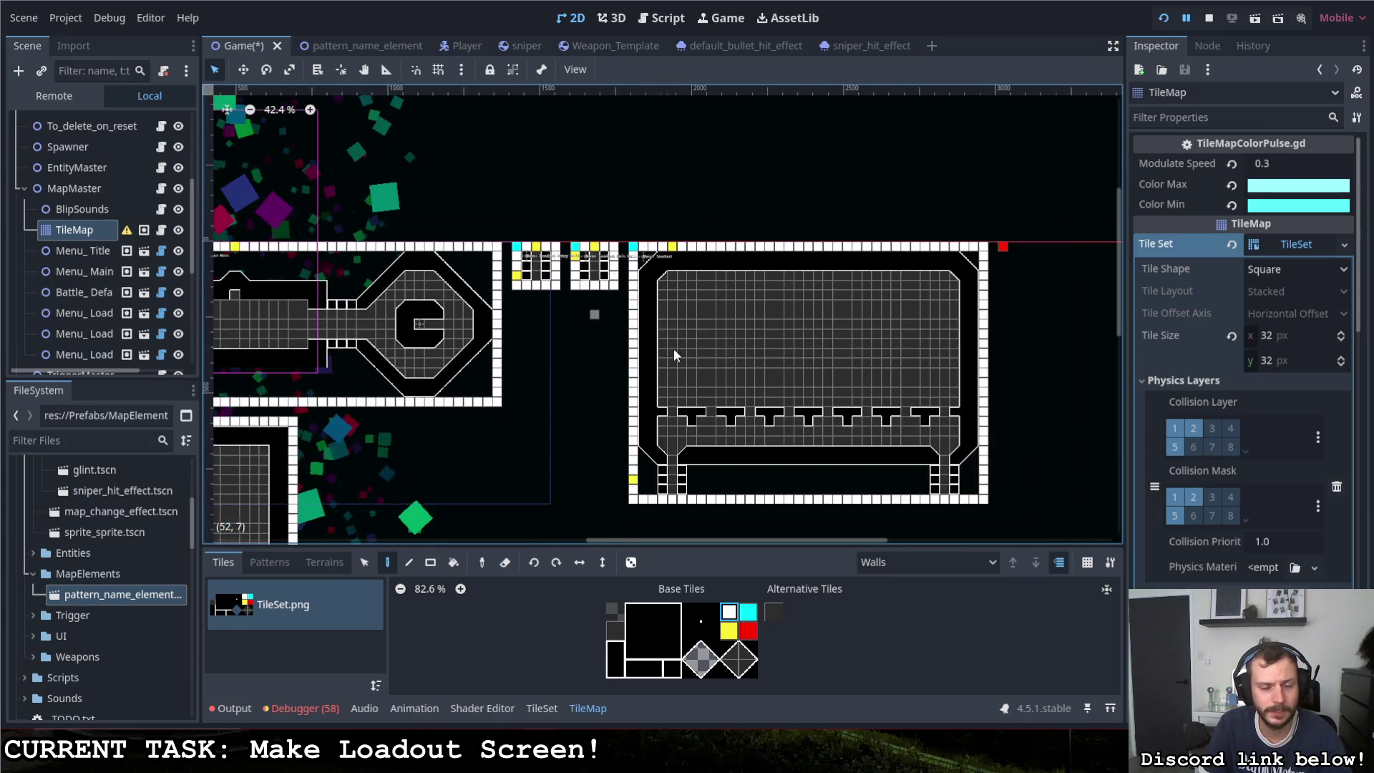
{"action": "scroll", "coordinate": [659, 328], "scroll_direction": "up", "scroll_amount": 2}
{"action": "scroll", "coordinate": [658, 328], "scroll_direction": "up", "scroll_amount": 2}
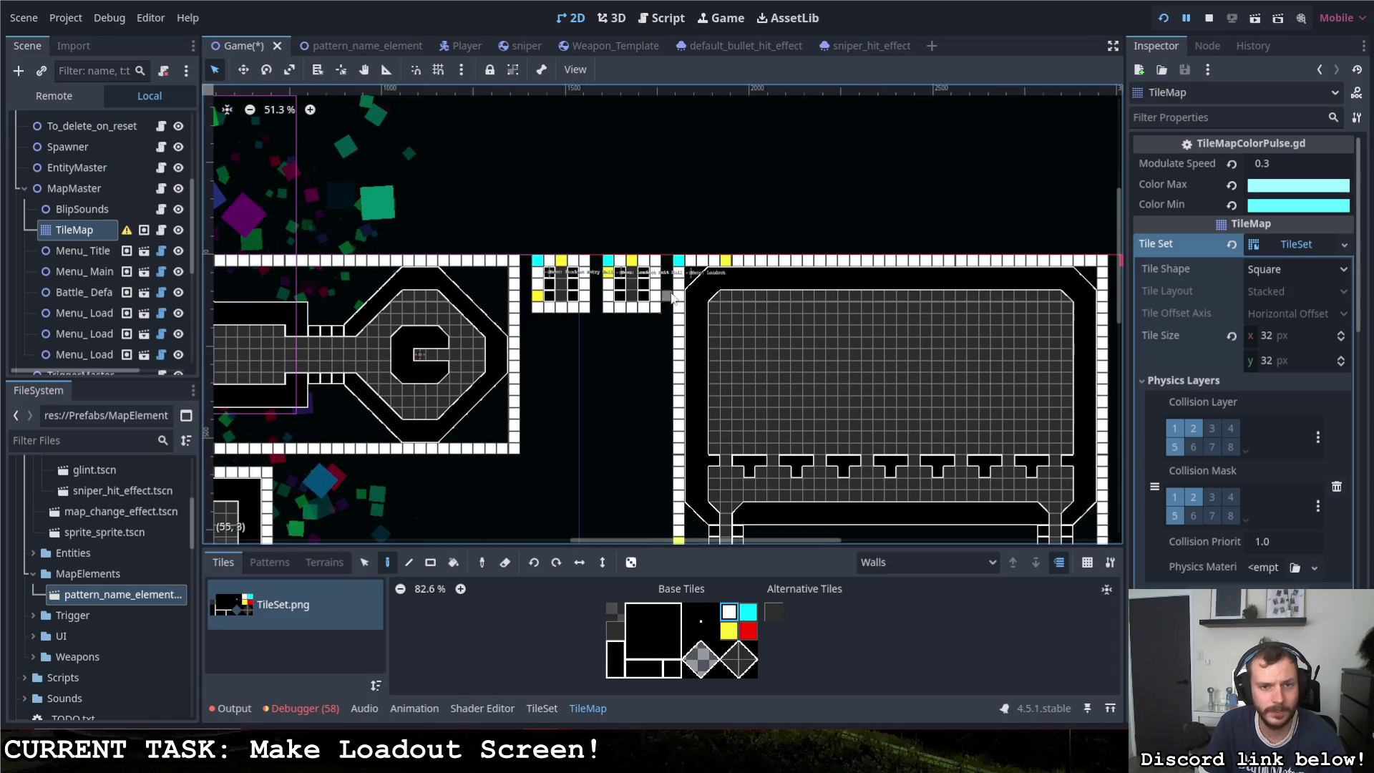
{"action": "scroll", "coordinate": [666, 299], "scroll_direction": "up", "scroll_amount": 1}
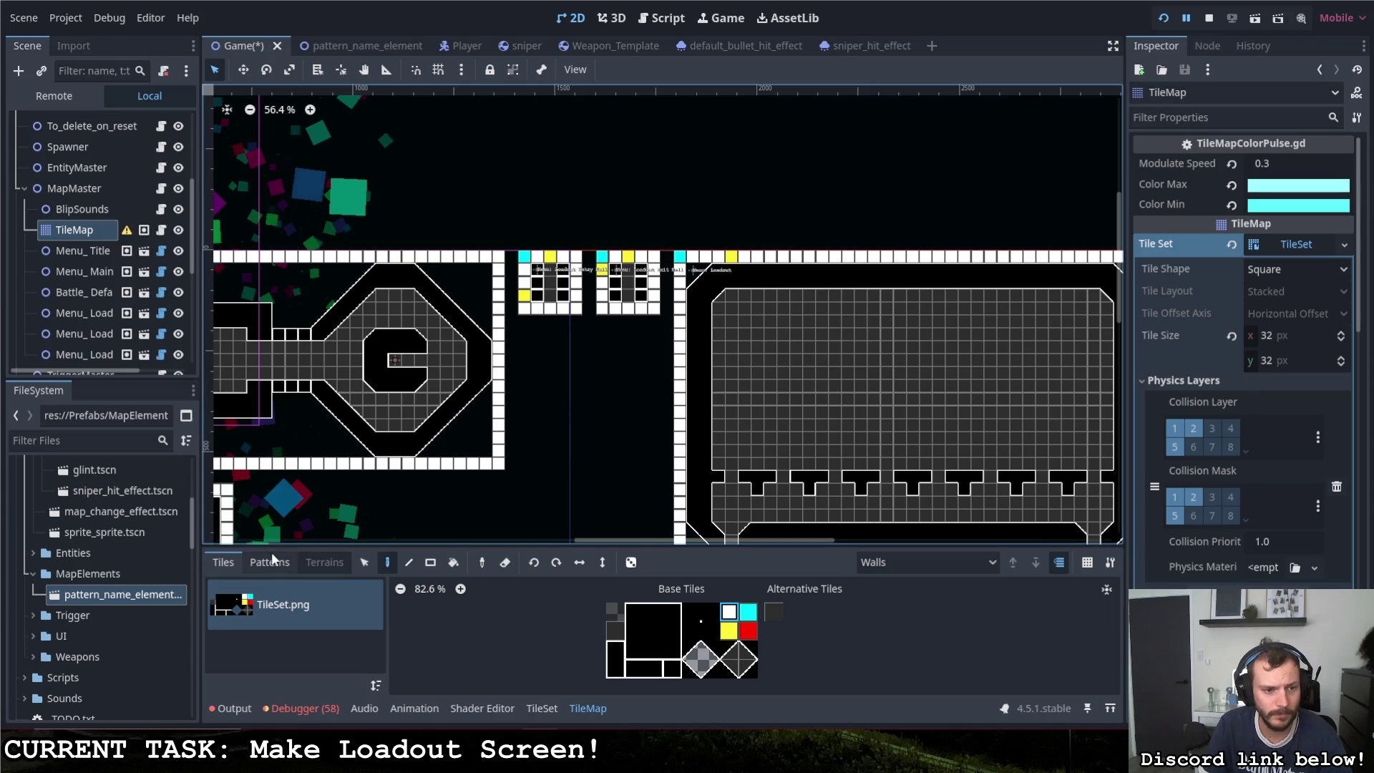
Move the small hall boxes under the top border two rows lower
{"action": "key", "text": "s"}
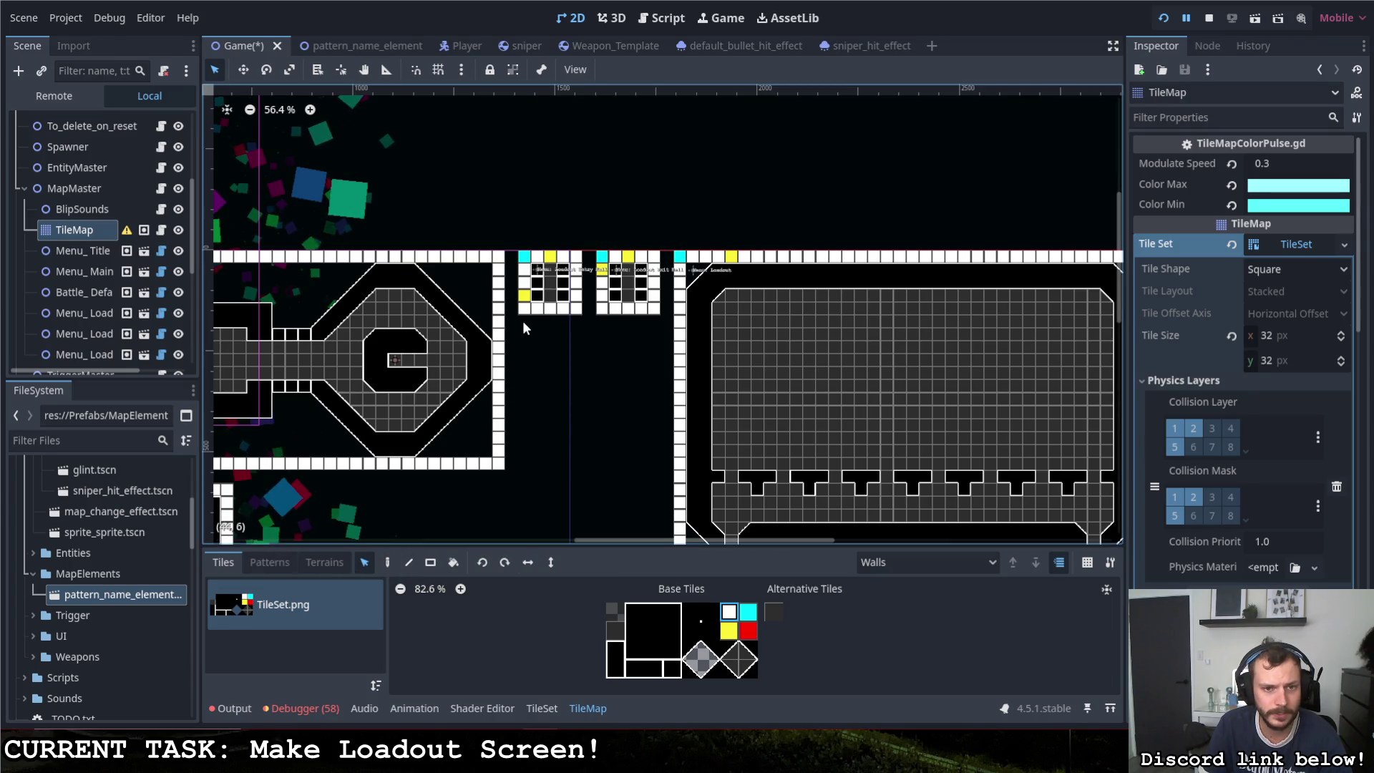
{"action": "left_click_drag", "start_coordinate": [521, 323], "coordinate": [653, 288]}
{"action": "mouse_move", "coordinate": [627, 293]}
{"action": "left_mouse_down"}
{"action": "mouse_move", "coordinate": [626, 344]}
{"action": "mouse_move", "coordinate": [627, 320]}
{"action": "left_mouse_up"}
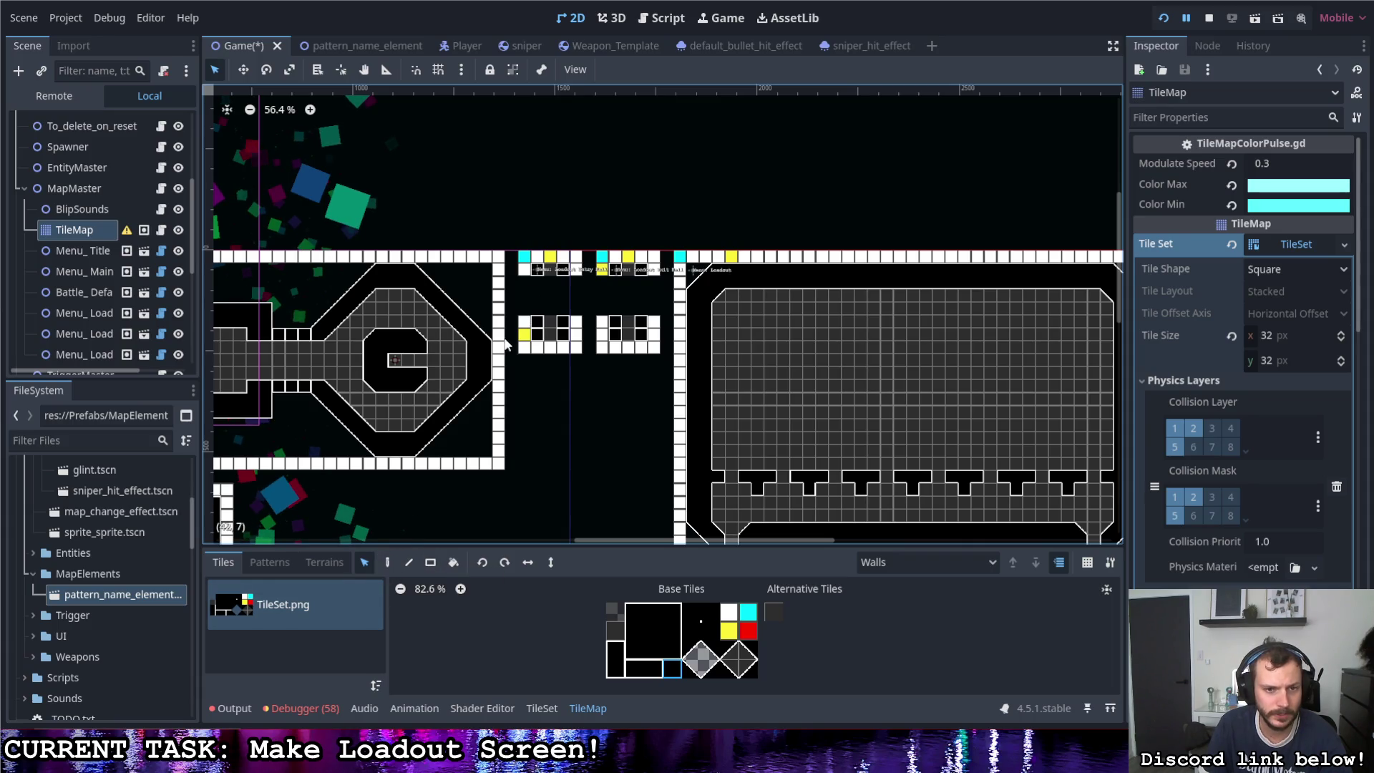
Copy a row of wall tiles as a pattern and stamp it into the narrow loadout halls
{"action": "mouse_move", "coordinate": [526, 326]}
{"action": "left_mouse_down"}
{"action": "mouse_move", "coordinate": [655, 328]}
{"action": "mouse_move", "coordinate": [589, 305]}
{"action": "mouse_move", "coordinate": [592, 288]}
{"action": "left_mouse_up"}
{"action": "left_click", "coordinate": [625, 385]}
{"action": "scroll", "coordinate": [607, 381], "scroll_direction": "down", "scroll_amount": 5}
{"action": "scroll", "coordinate": [620, 391], "scroll_direction": "up", "scroll_amount": 4}
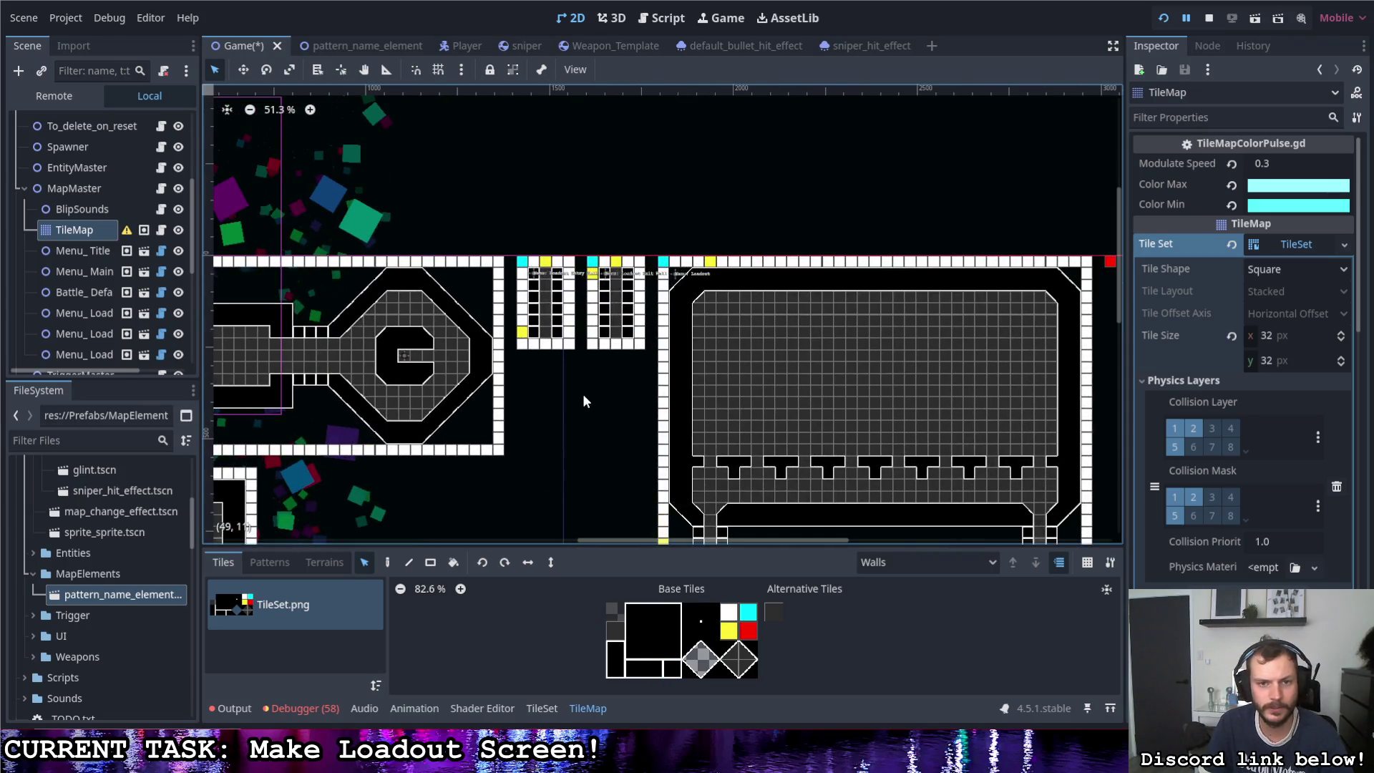
{"action": "scroll", "coordinate": [590, 387], "scroll_direction": "down", "scroll_amount": 5}
Run the game and walk from the title screen into the main menu room's top alcove, then quit
{"action": "left_click", "coordinate": [1163, 18]}
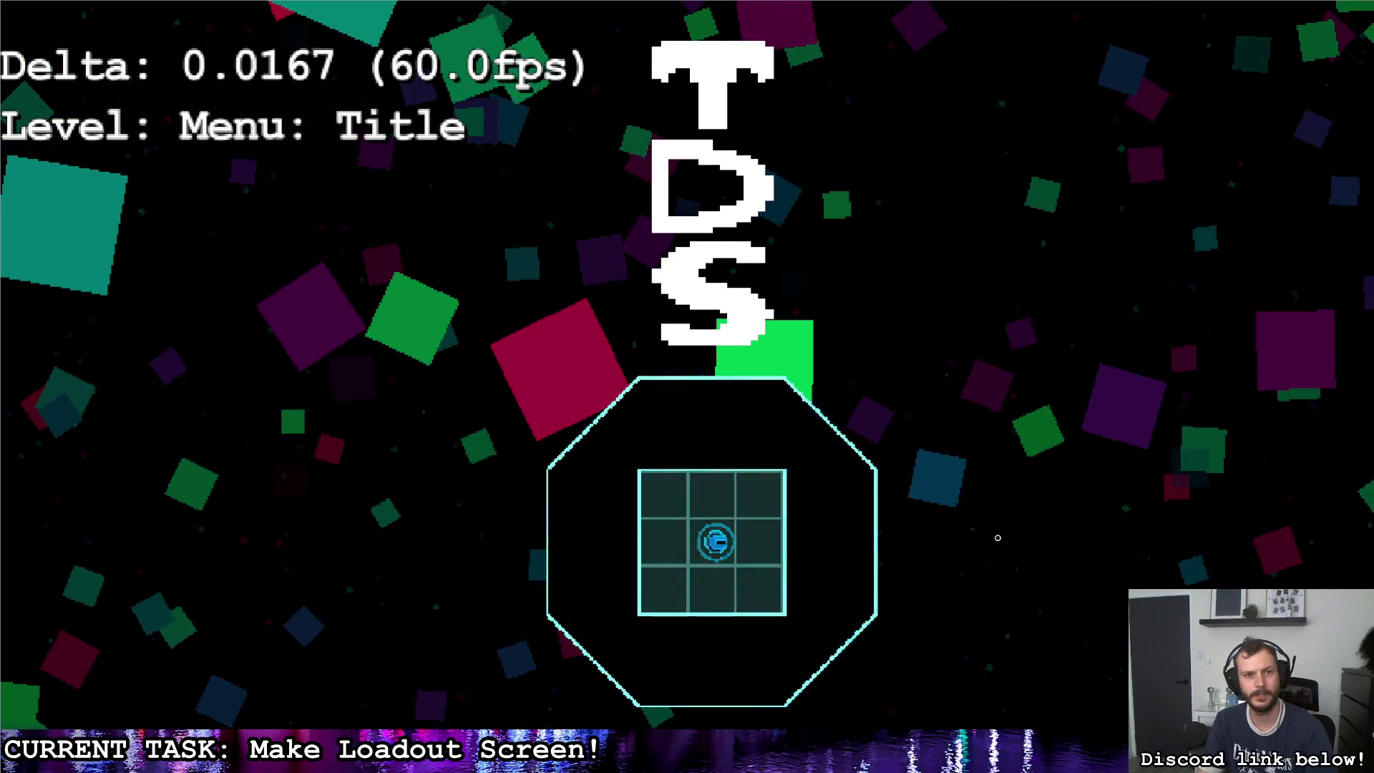
{"action": "left_click", "coordinate": [940, 491]}
{"action": "key", "text": "d"}
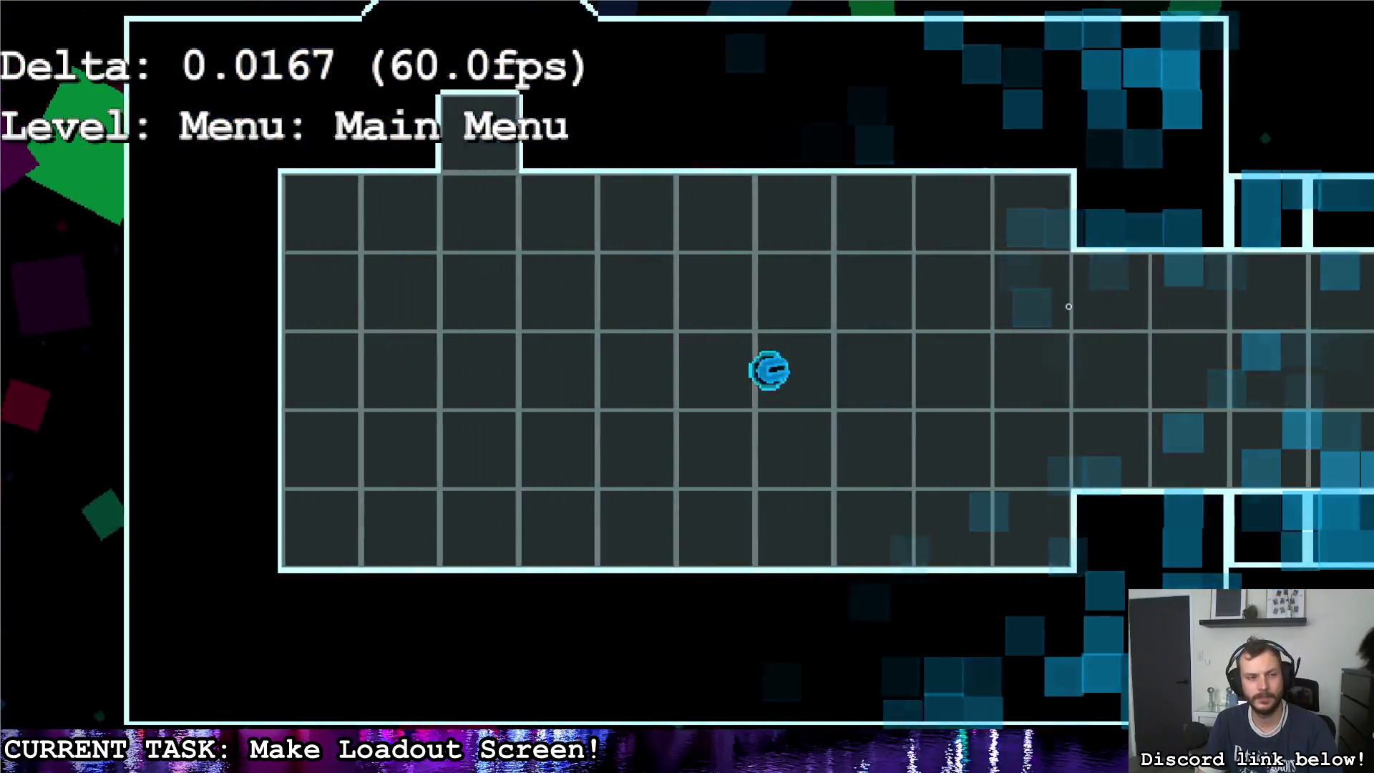
{"action": "left_click", "coordinate": [1055, 243]}
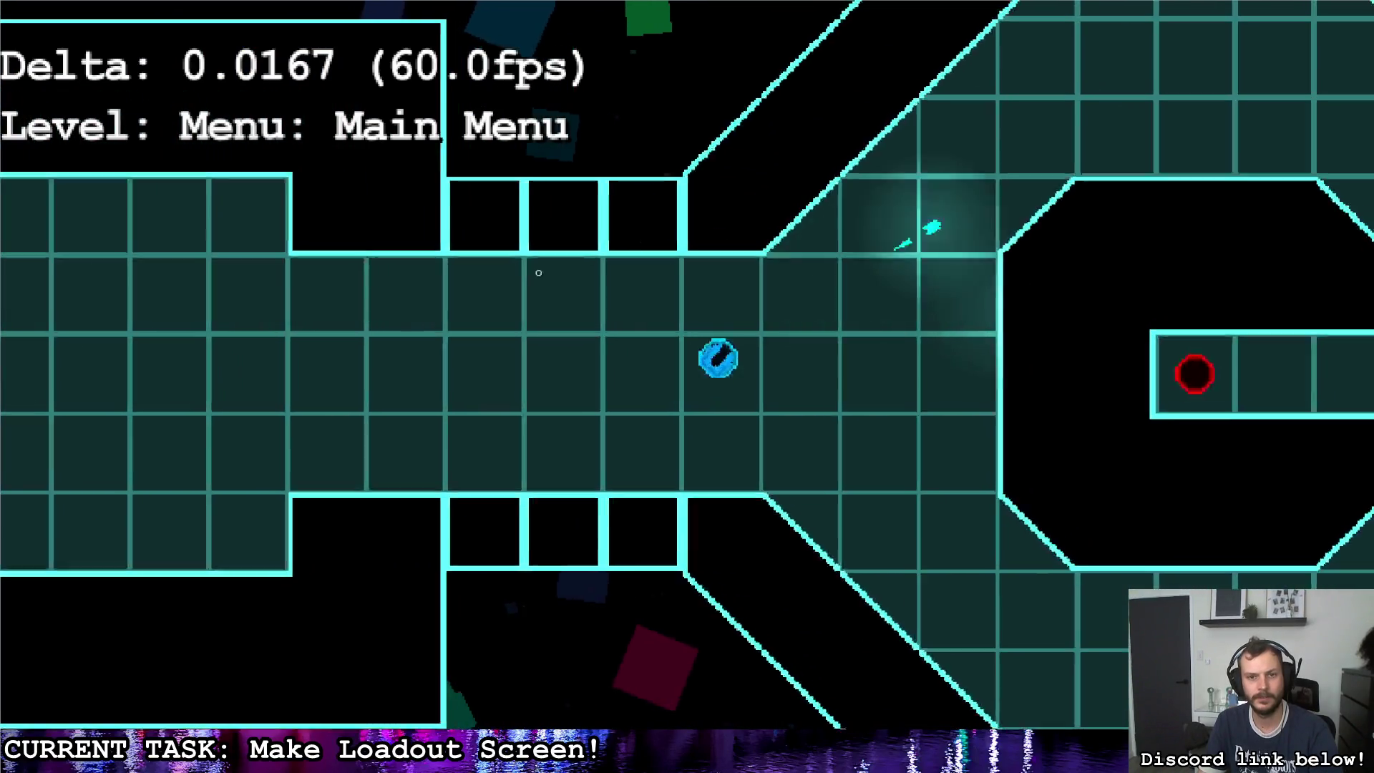
{"action": "key", "text": "a"}
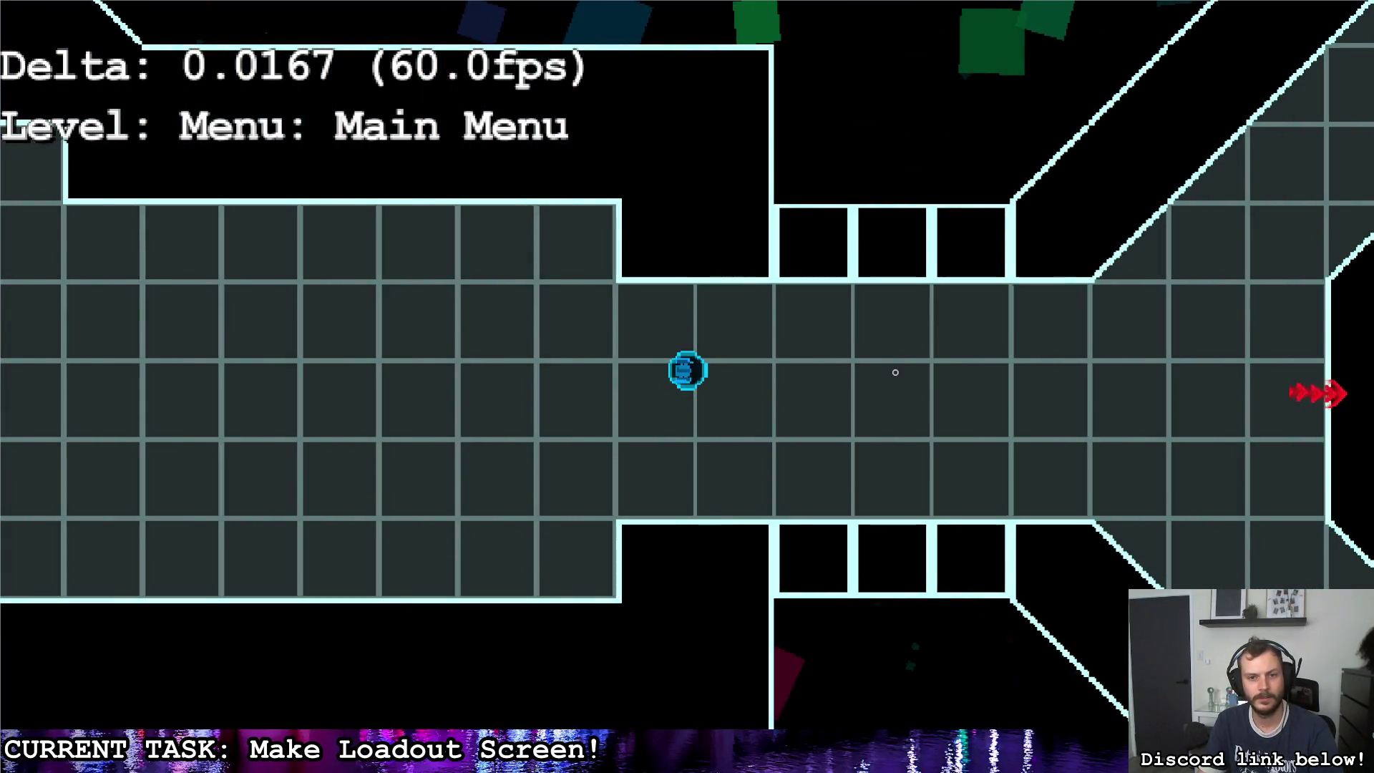
{"action": "key", "text": "a"}
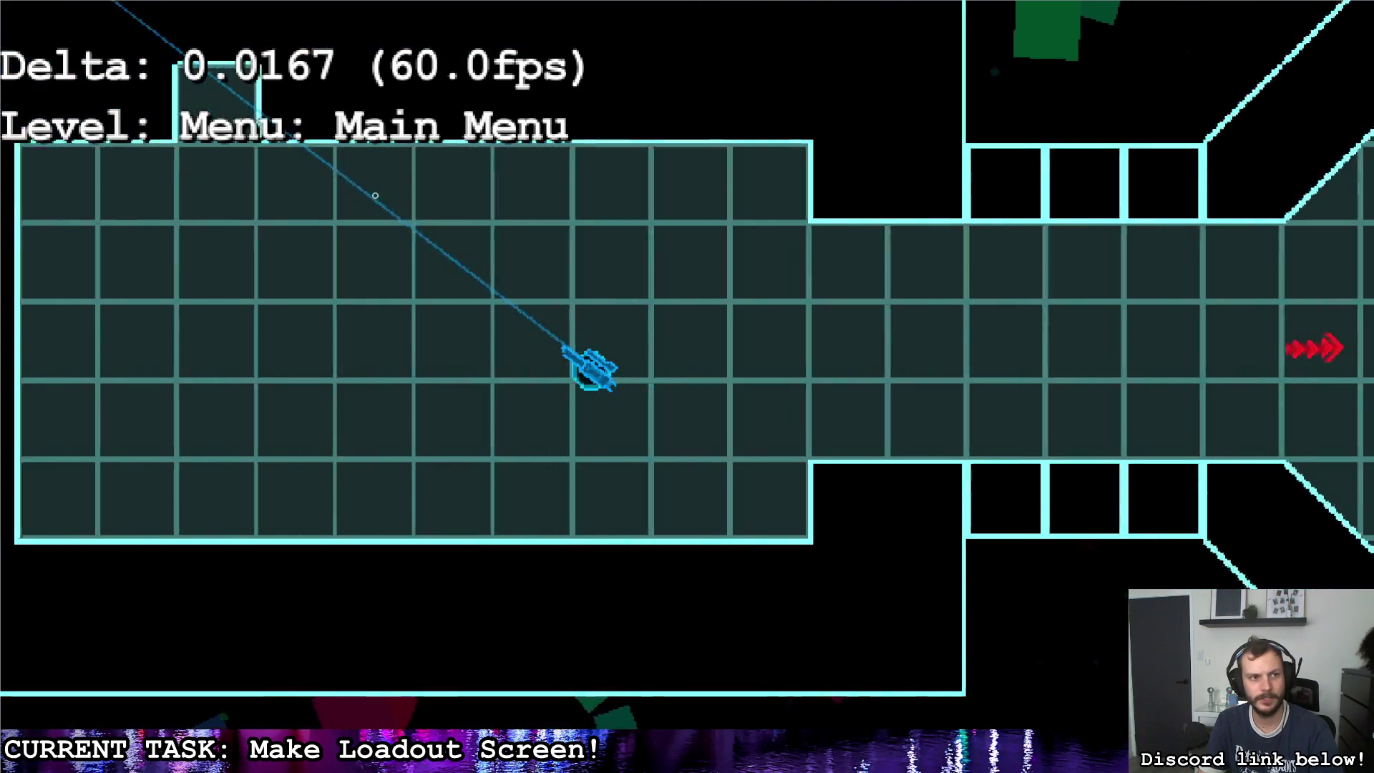
{"action": "key", "text": "w"}
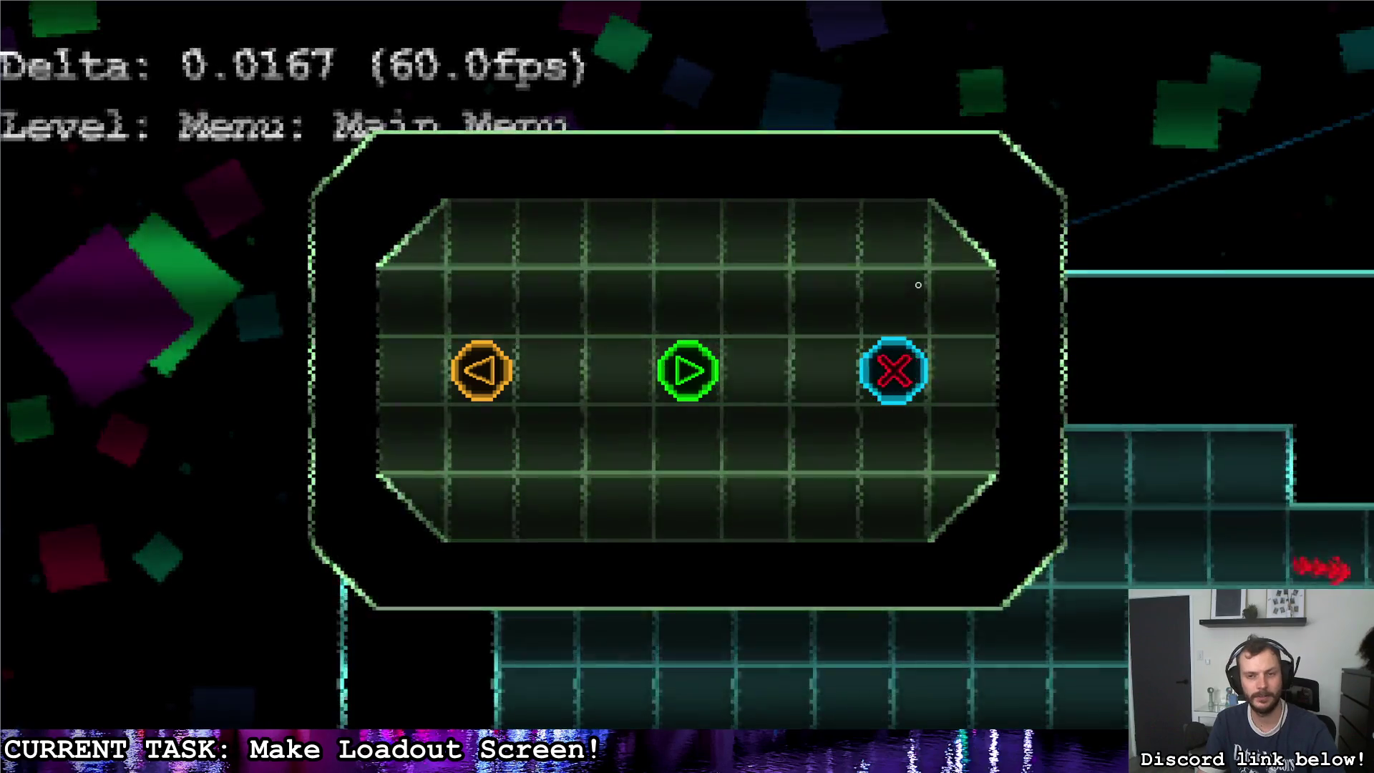
{"action": "left_click", "coordinate": [917, 283]}
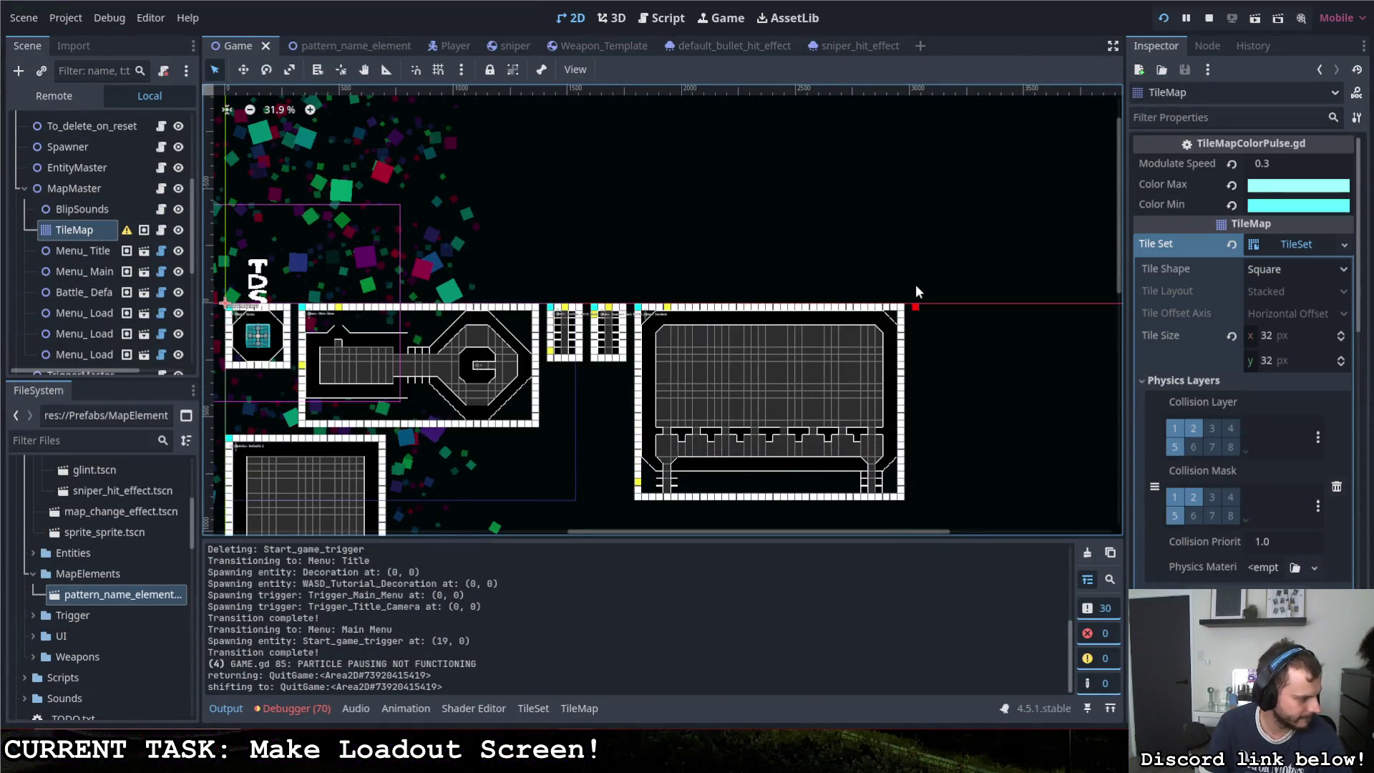
Inspect the main menu room's alcove, then collapse the Trigger_Main node's shape children
{"action": "scroll", "coordinate": [314, 336], "scroll_direction": "up", "scroll_amount": 7}
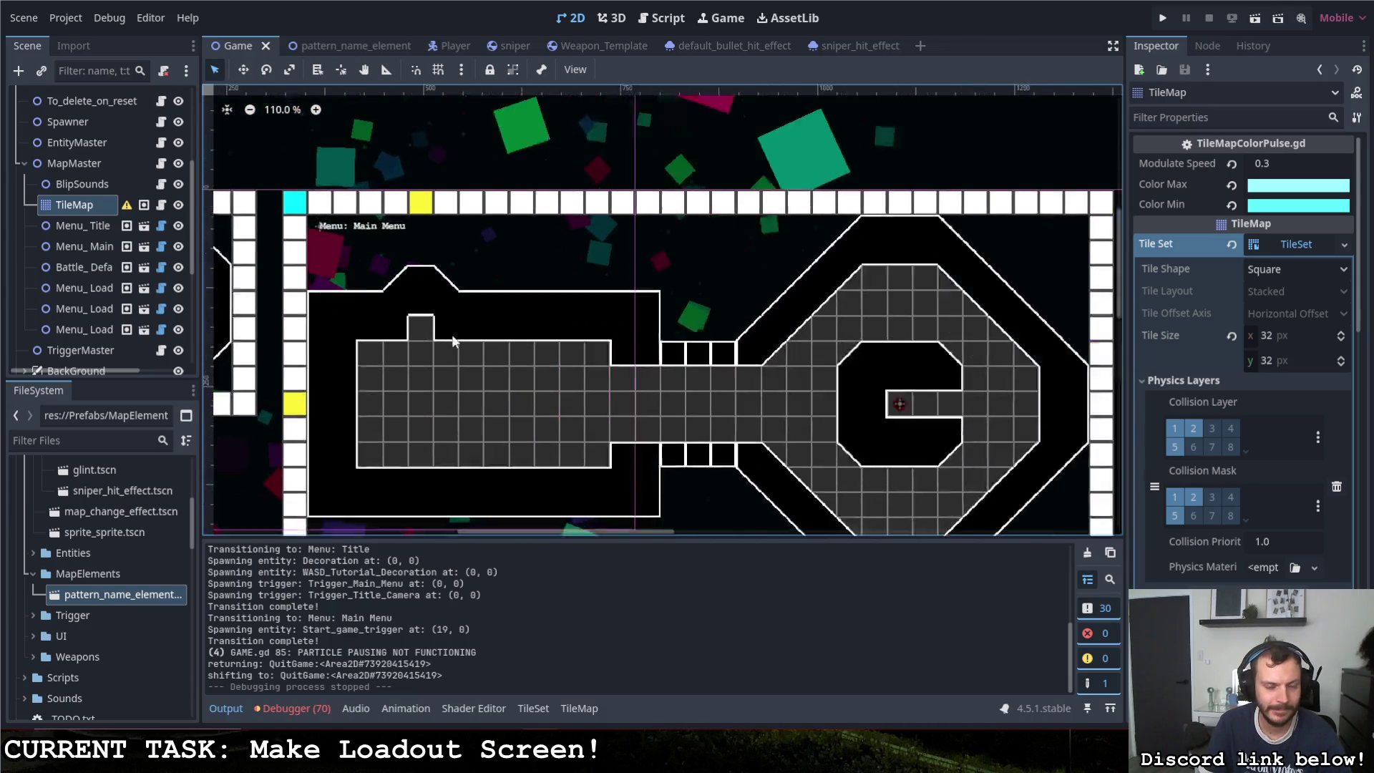
{"action": "scroll", "coordinate": [429, 286], "scroll_direction": "up", "scroll_amount": 3}
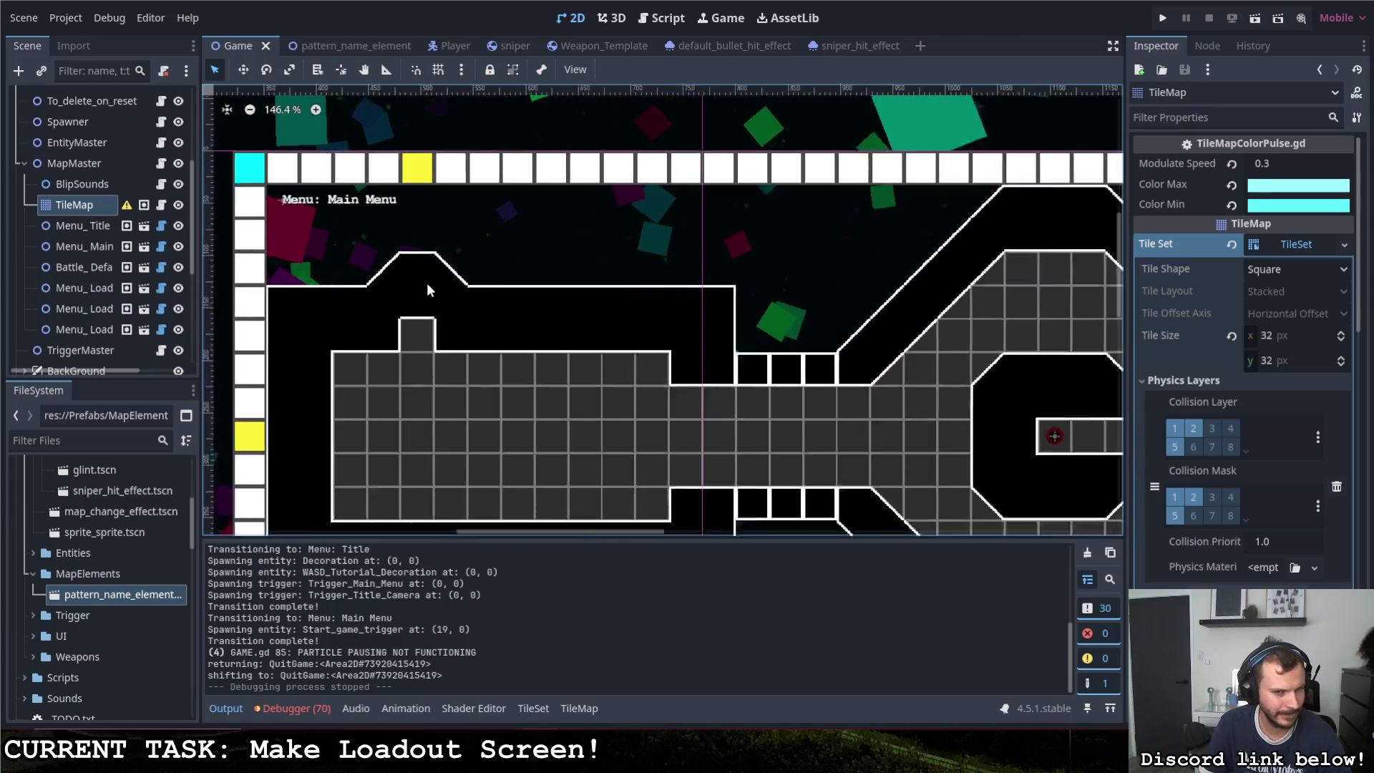
{"action": "scroll", "coordinate": [429, 292], "scroll_direction": "up", "scroll_amount": 1}
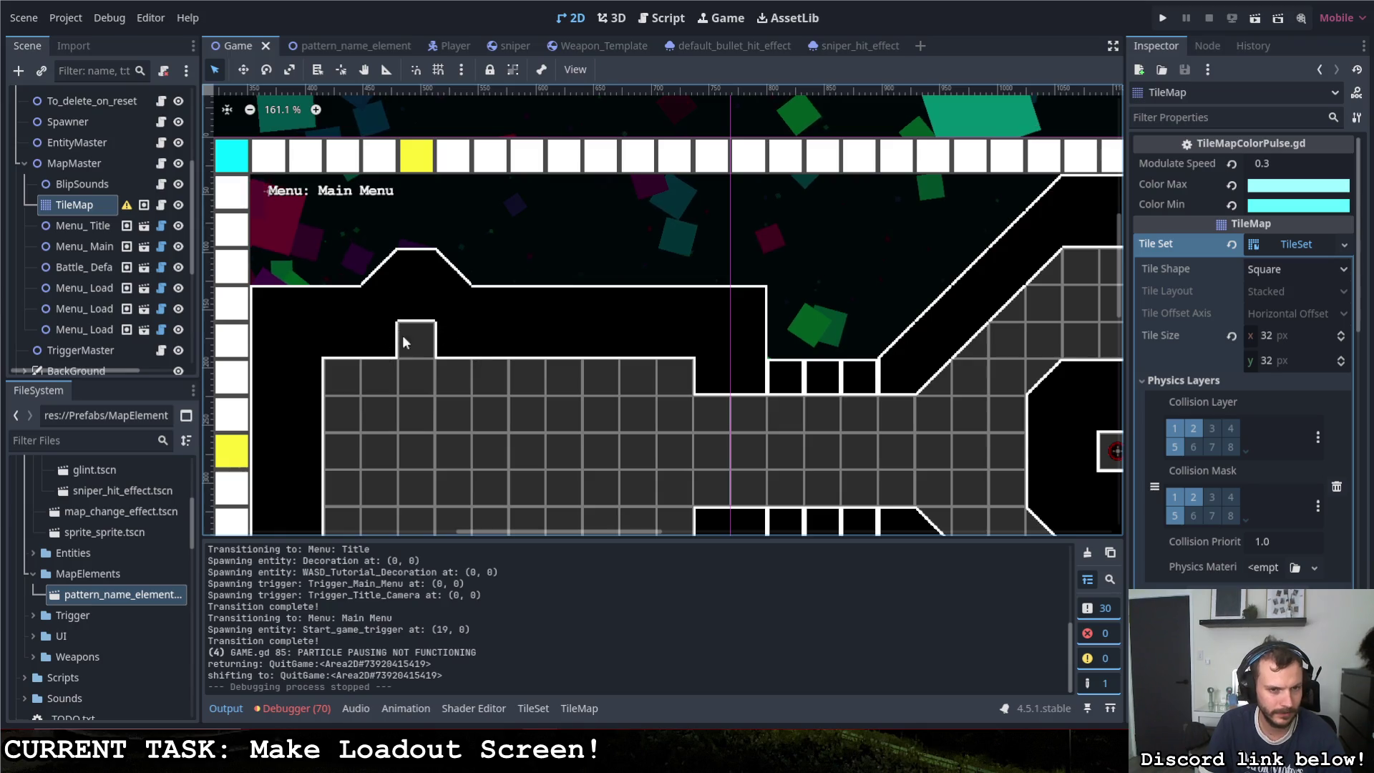
{"action": "scroll", "coordinate": [403, 340], "scroll_direction": "down", "scroll_amount": 11}
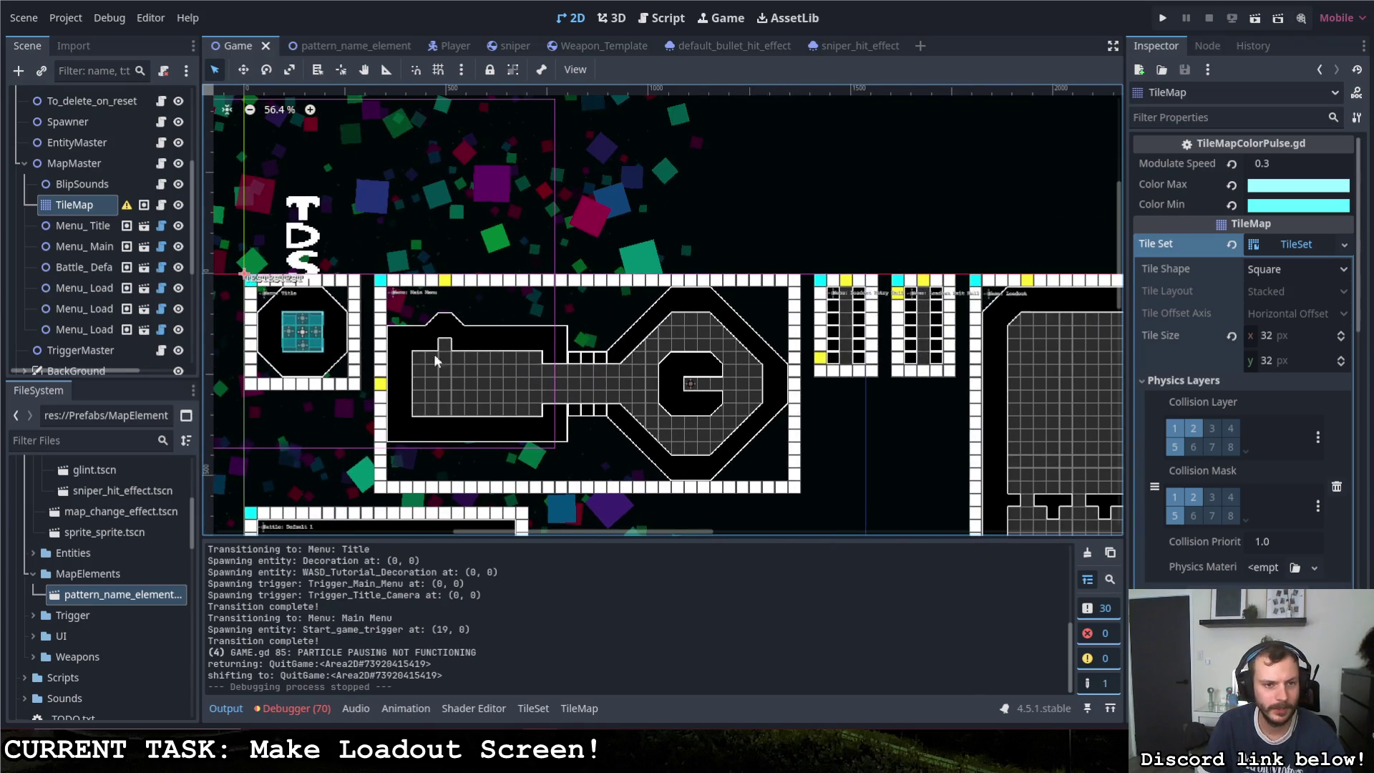
{"action": "scroll", "coordinate": [434, 354], "scroll_direction": "up", "scroll_amount": 3}
{"action": "scroll", "coordinate": [62, 225], "scroll_direction": "down", "scroll_amount": 4}
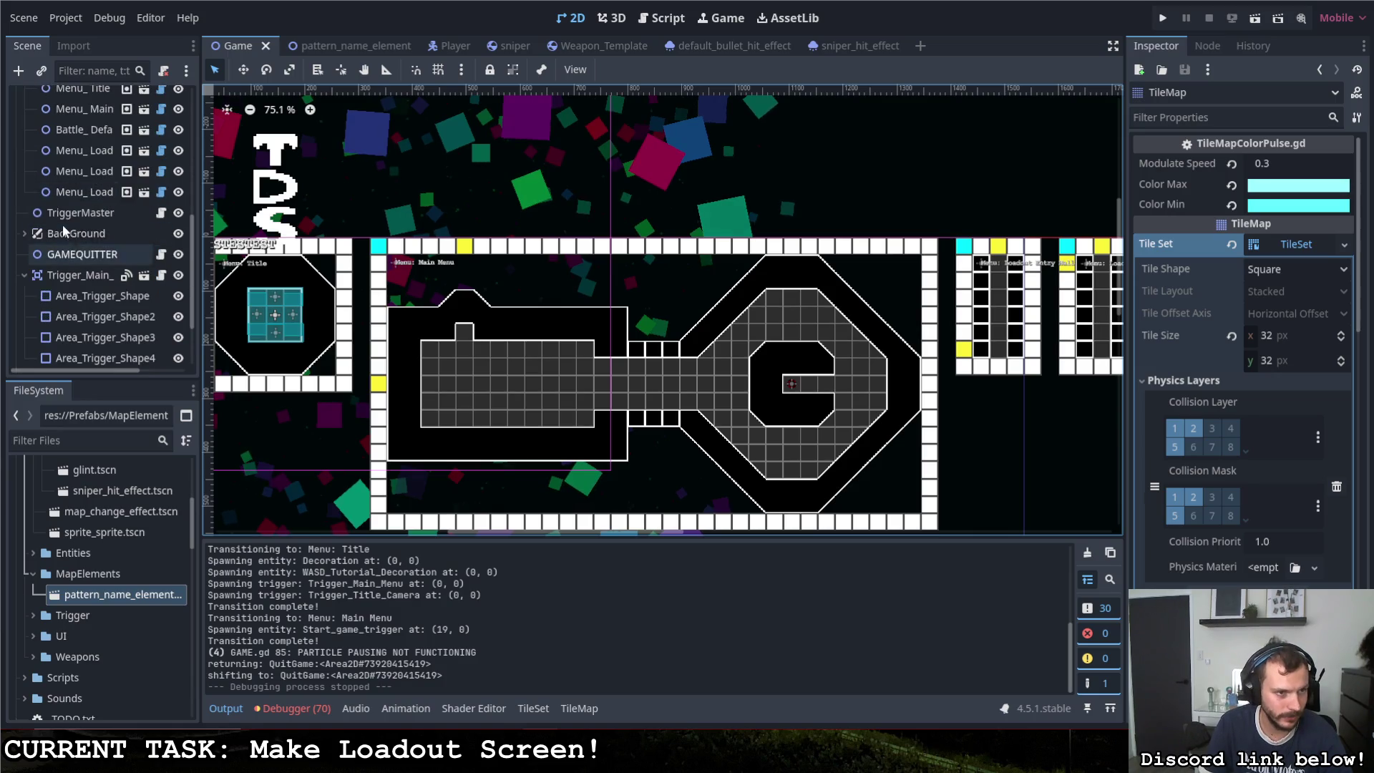
{"action": "scroll", "coordinate": [72, 235], "scroll_direction": "down", "scroll_amount": 4}
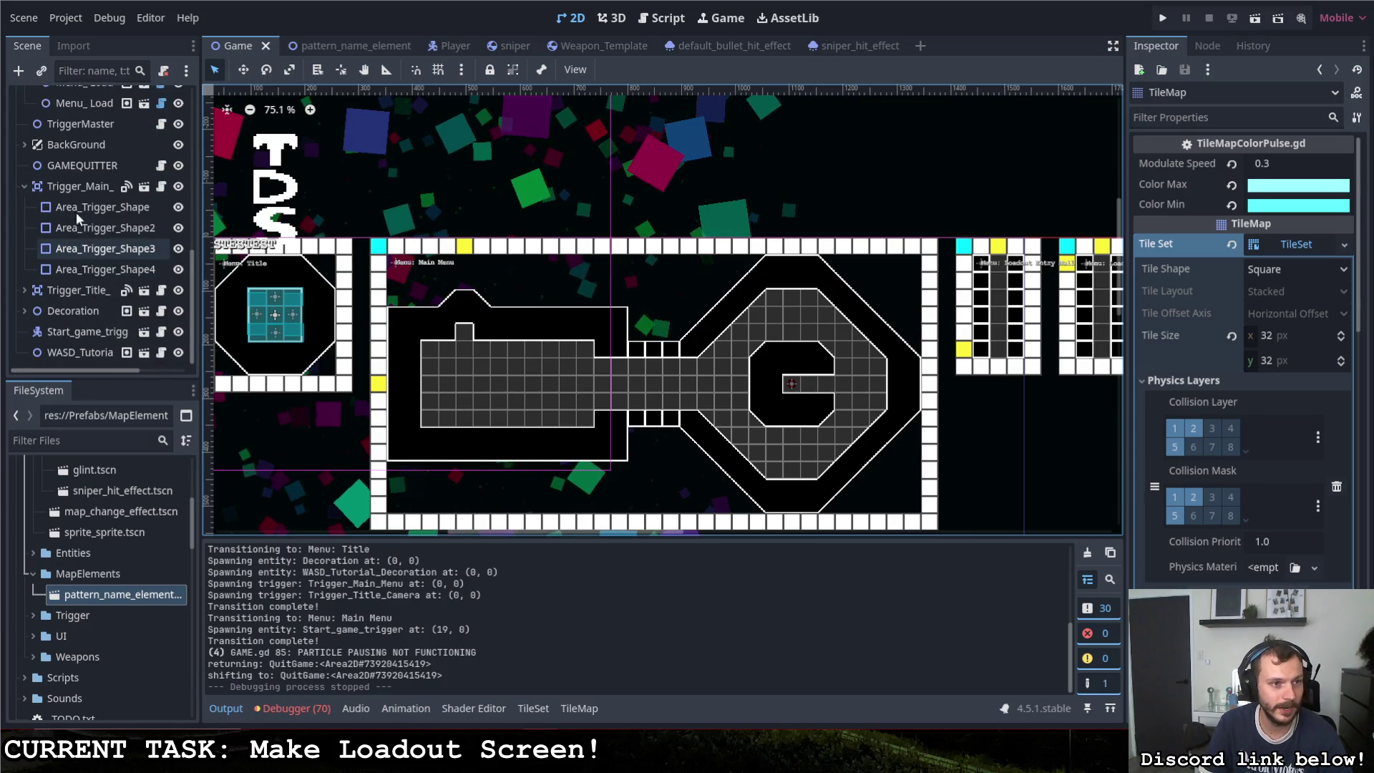
{"action": "left_click", "coordinate": [24, 186]}
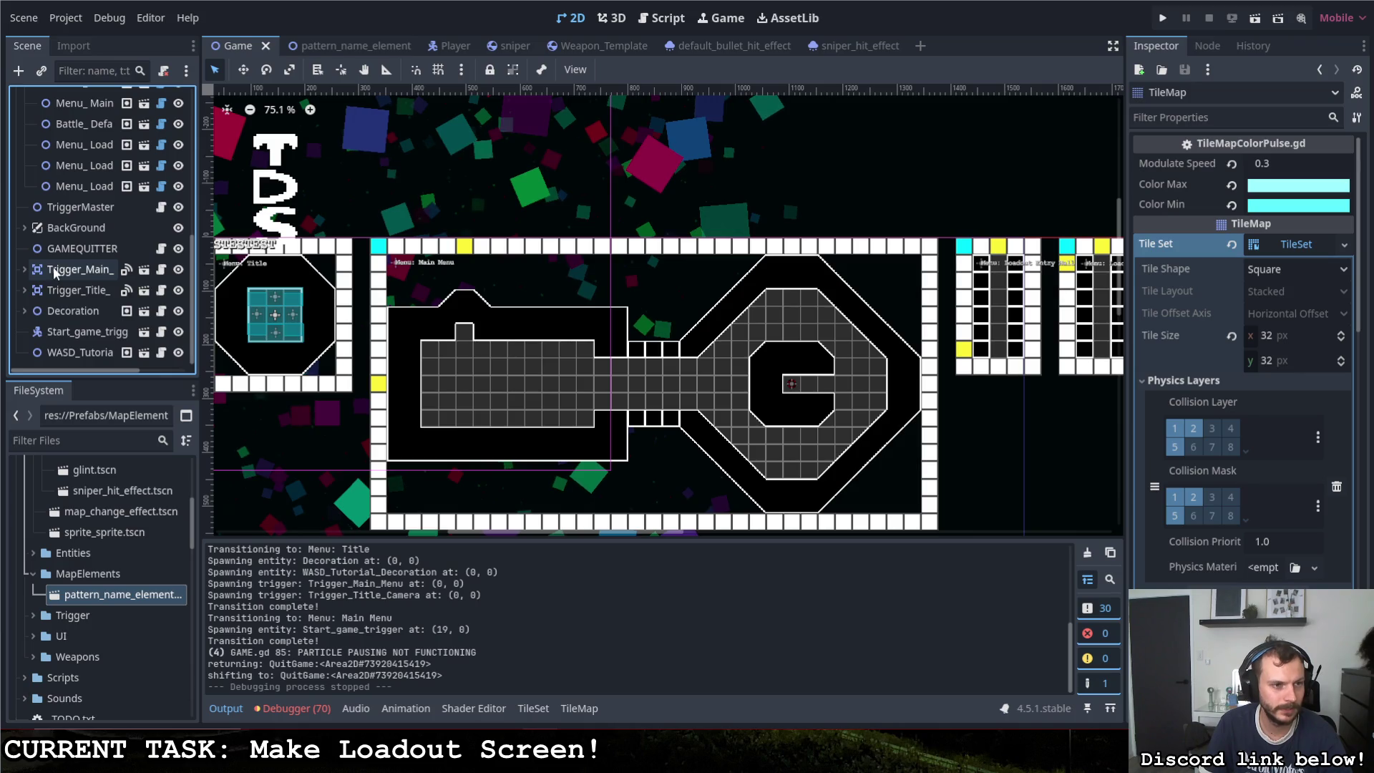
Drag an area_trigger.tscn instance from res://Prefabs/Trigger into the level
{"action": "scroll", "coordinate": [582, 338], "scroll_direction": "up", "scroll_amount": 1}
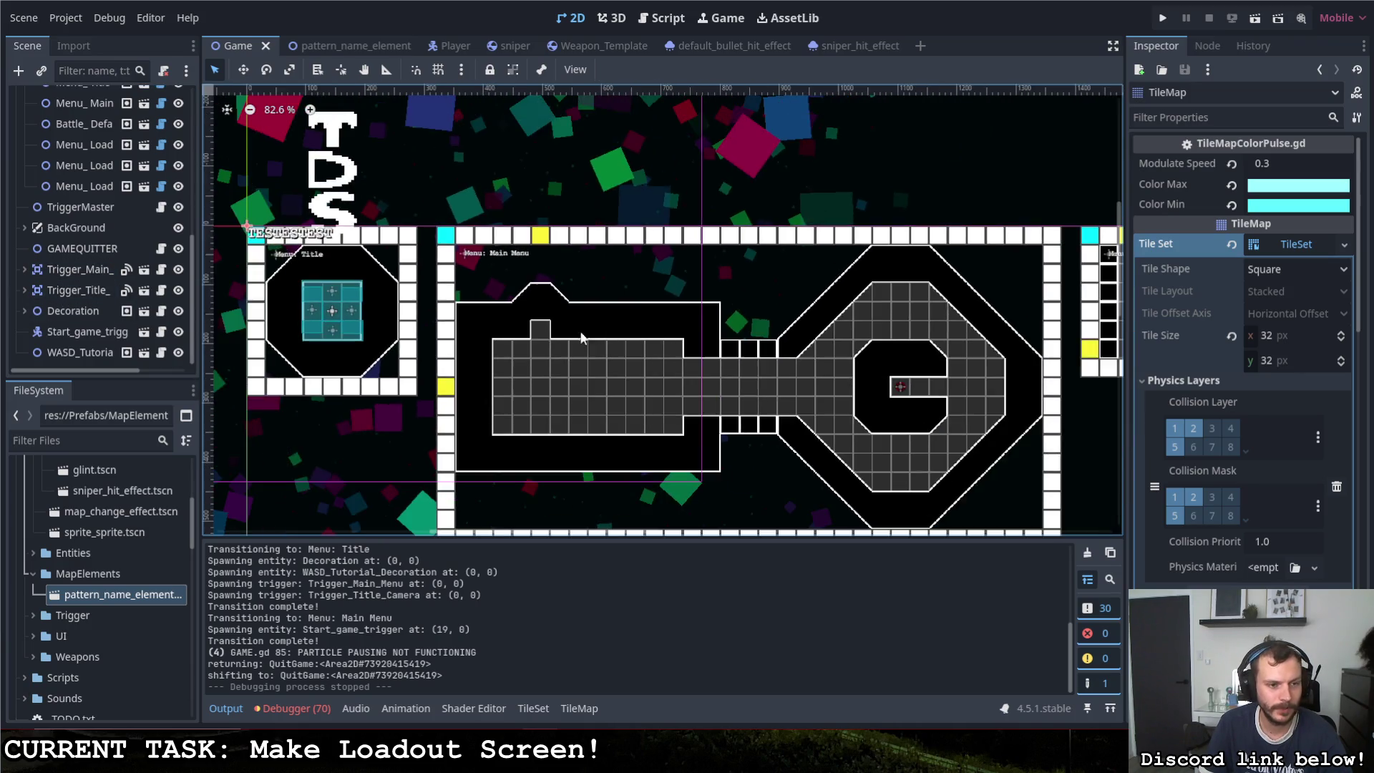
{"action": "left_click", "coordinate": [33, 619]}
{"action": "scroll", "coordinate": [84, 590], "scroll_direction": "down", "scroll_amount": 1}
{"action": "left_click", "coordinate": [97, 607]}
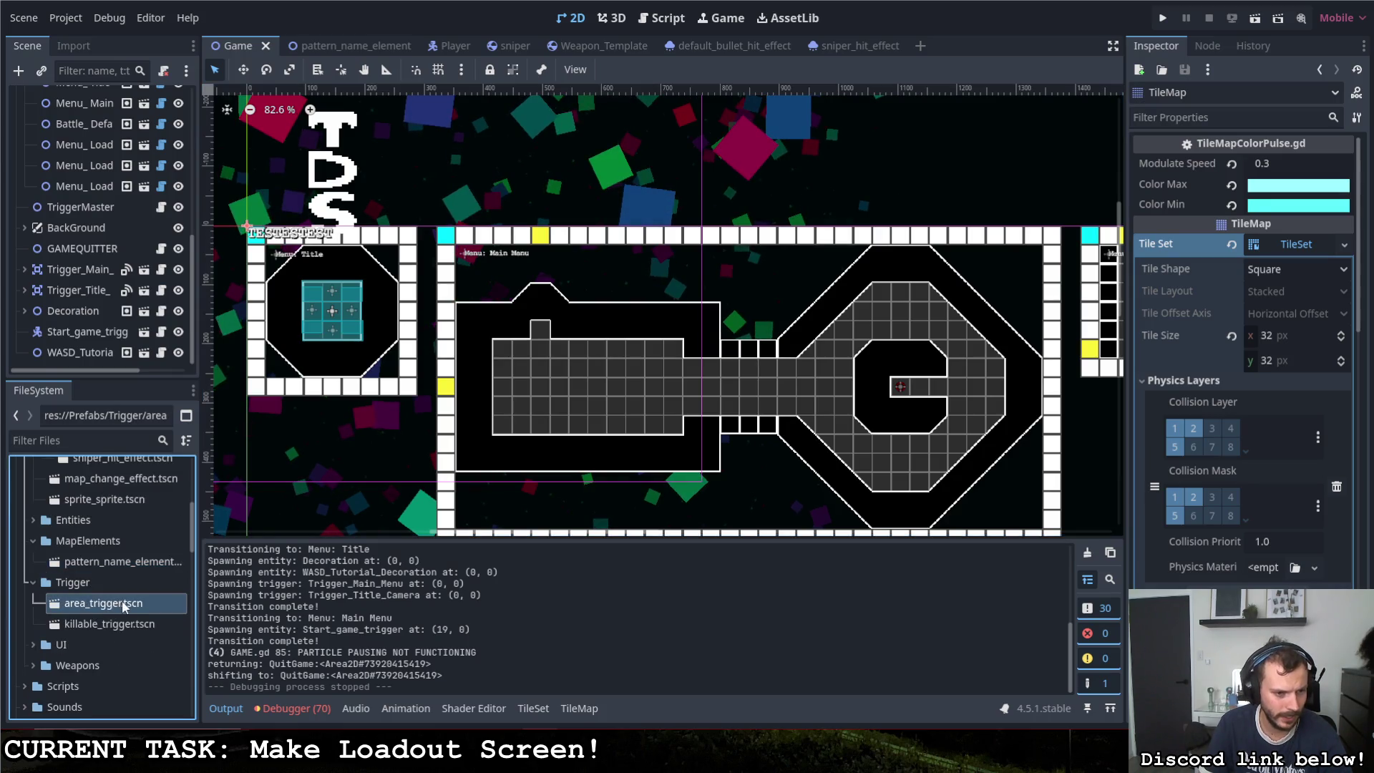
{"action": "mouse_move", "coordinate": [123, 607]}
{"action": "left_mouse_down"}
{"action": "mouse_move", "coordinate": [226, 599]}
{"action": "mouse_move", "coordinate": [569, 352]}
{"action": "mouse_move", "coordinate": [542, 330]}
{"action": "left_mouse_up"}
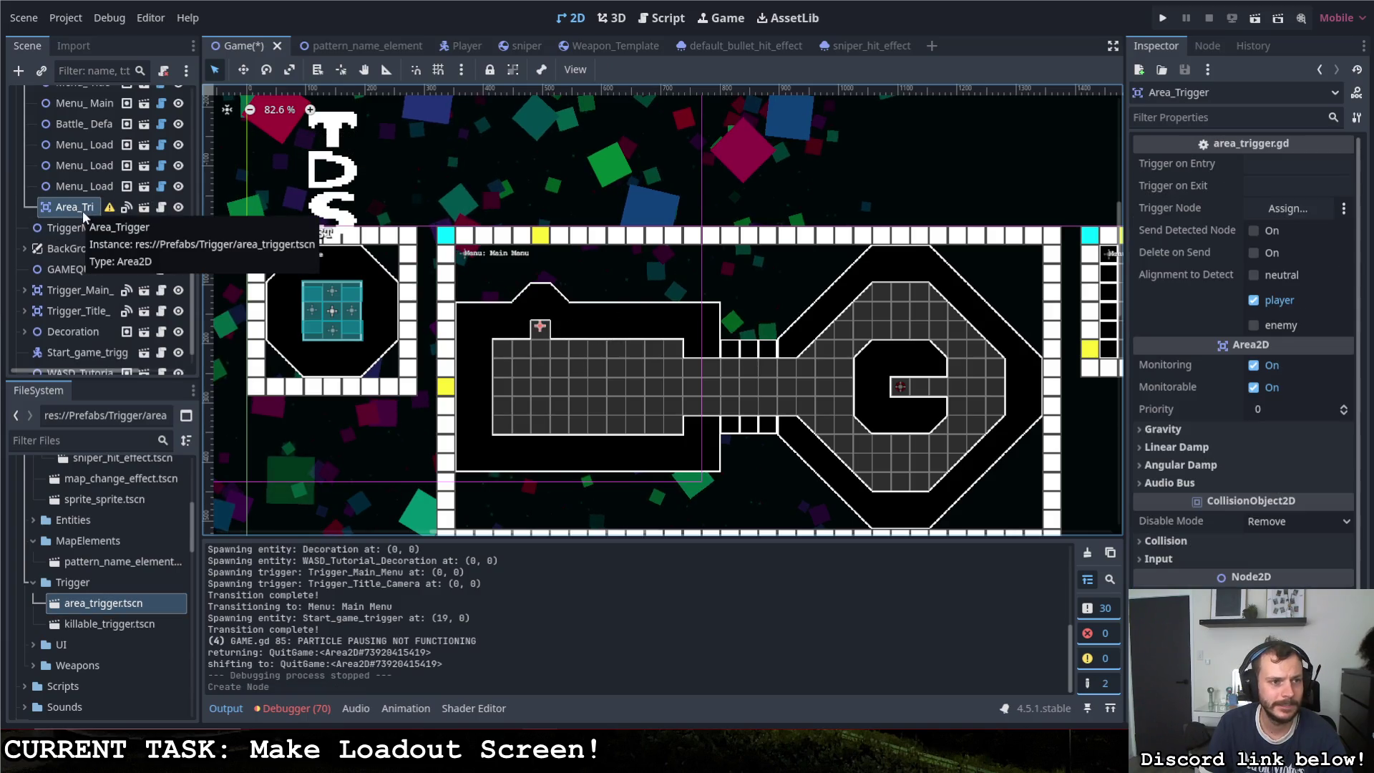
Set its Trigger on Entry to 'Enter Loadout Entry' and move it into the top alcove
{"action": "scroll", "coordinate": [80, 212], "scroll_direction": "up", "scroll_amount": 1}
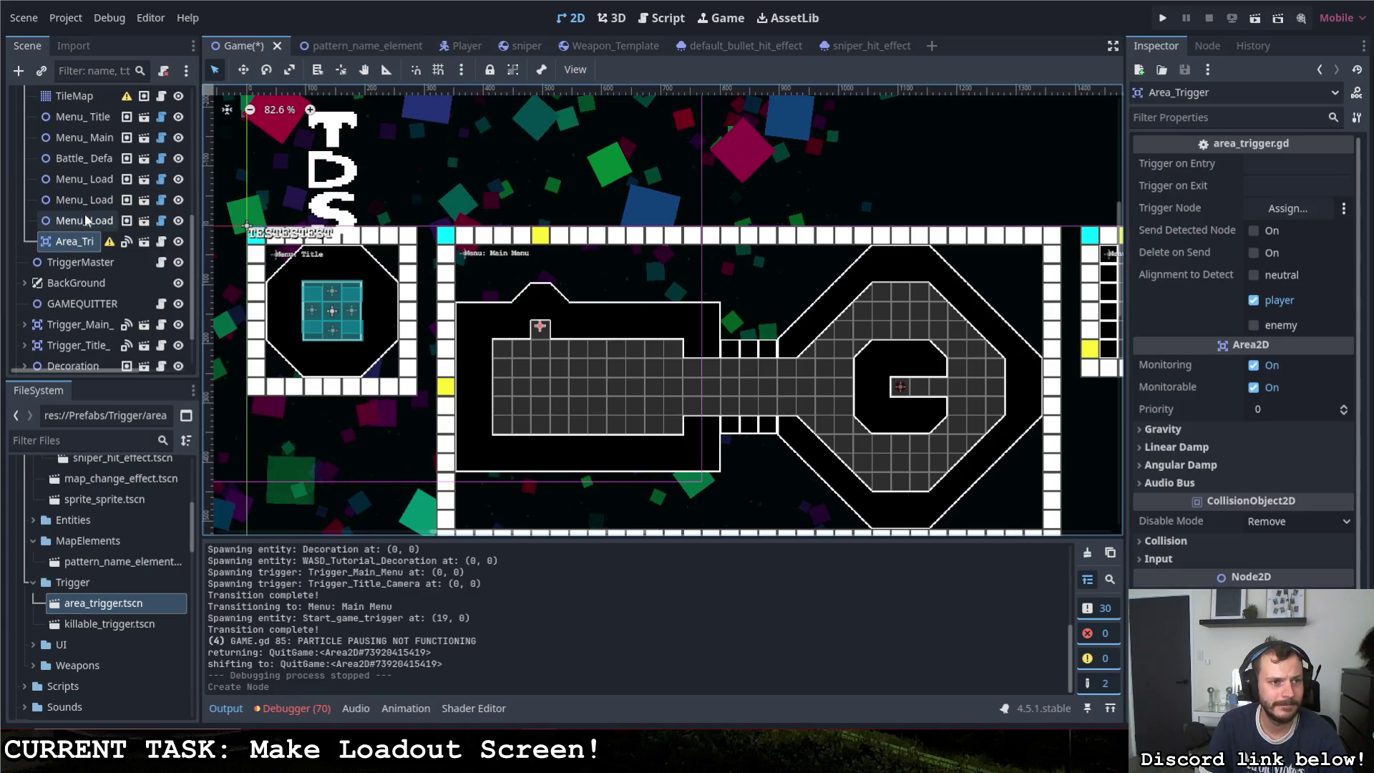
{"action": "left_click", "coordinate": [1272, 165]}
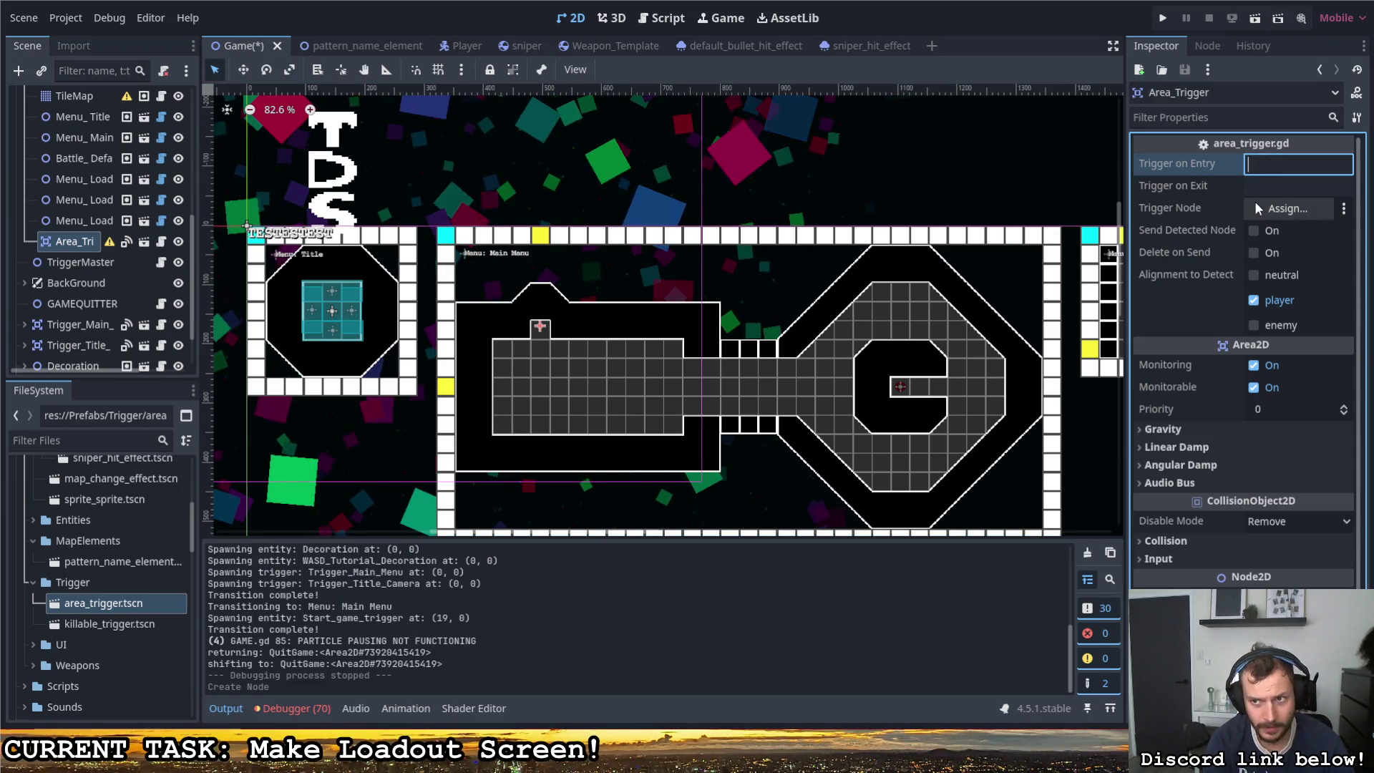
{"action": "type", "text": "Enter L"}
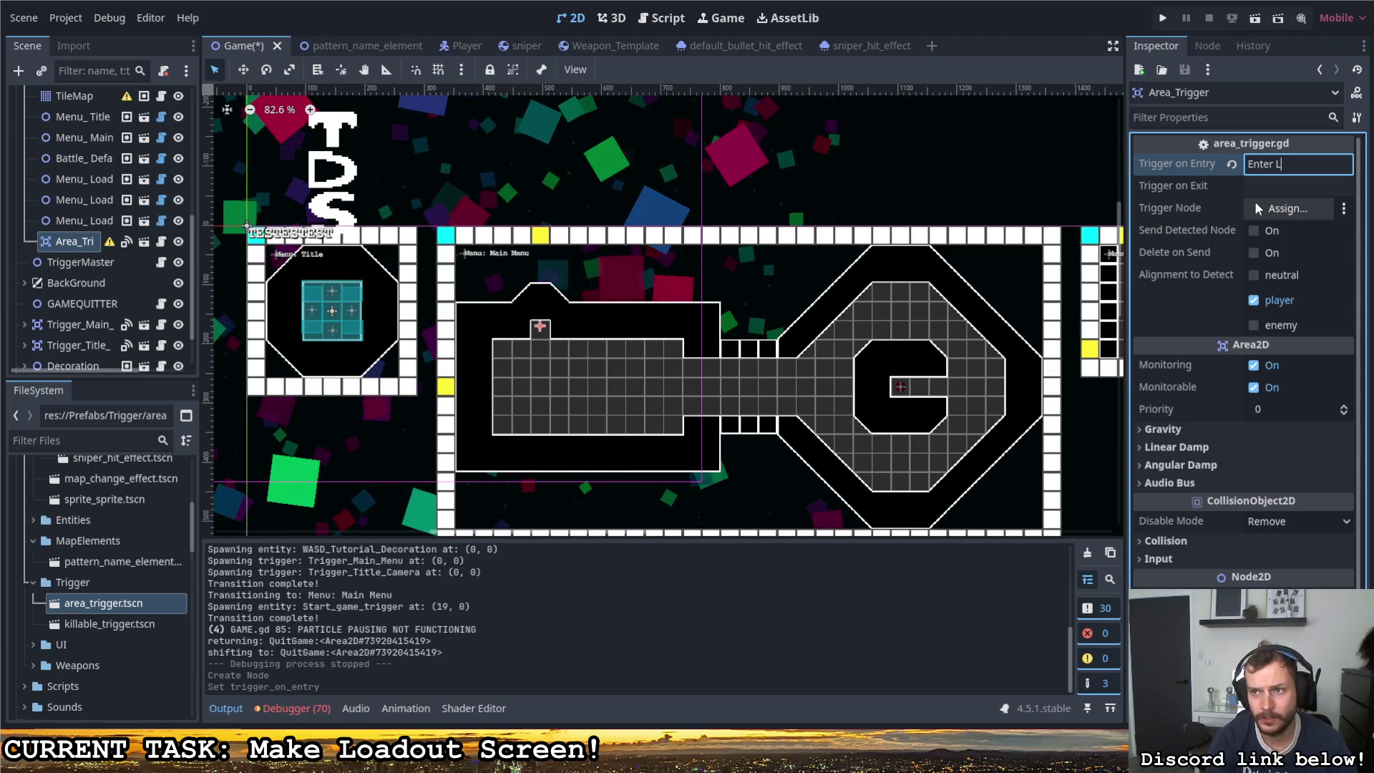
{"action": "type", "text": "oadout E"}
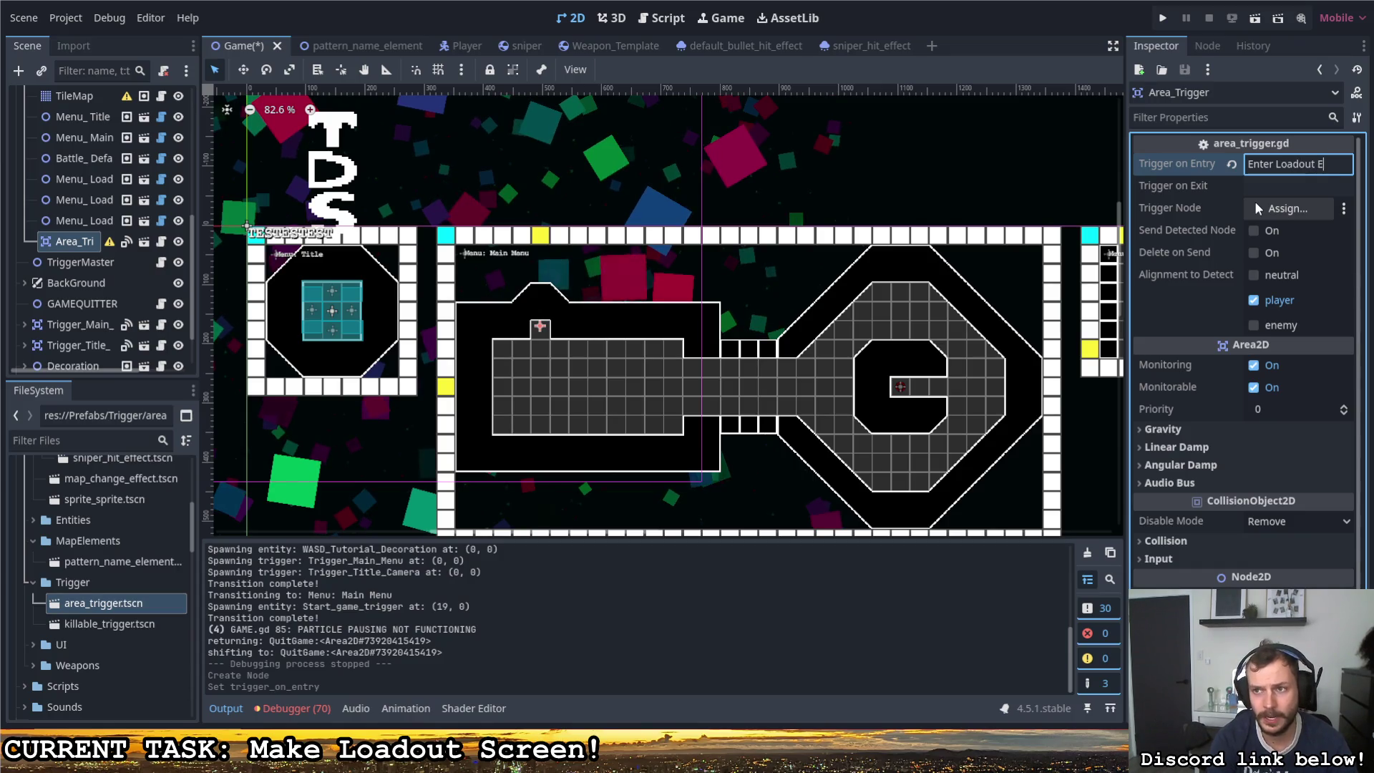
{"action": "type", "text": "ntry"}
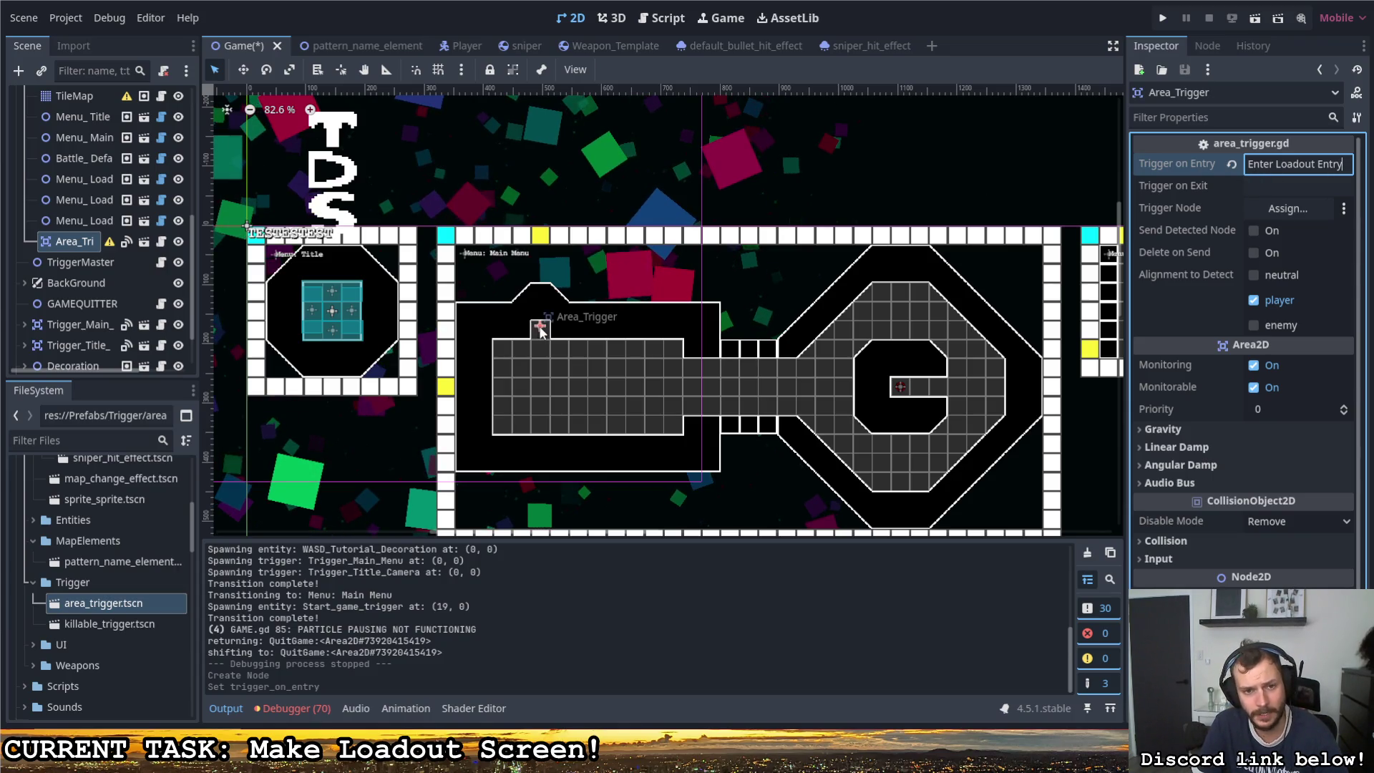
{"action": "left_click_drag", "start_coordinate": [534, 323], "coordinate": [540, 328]}
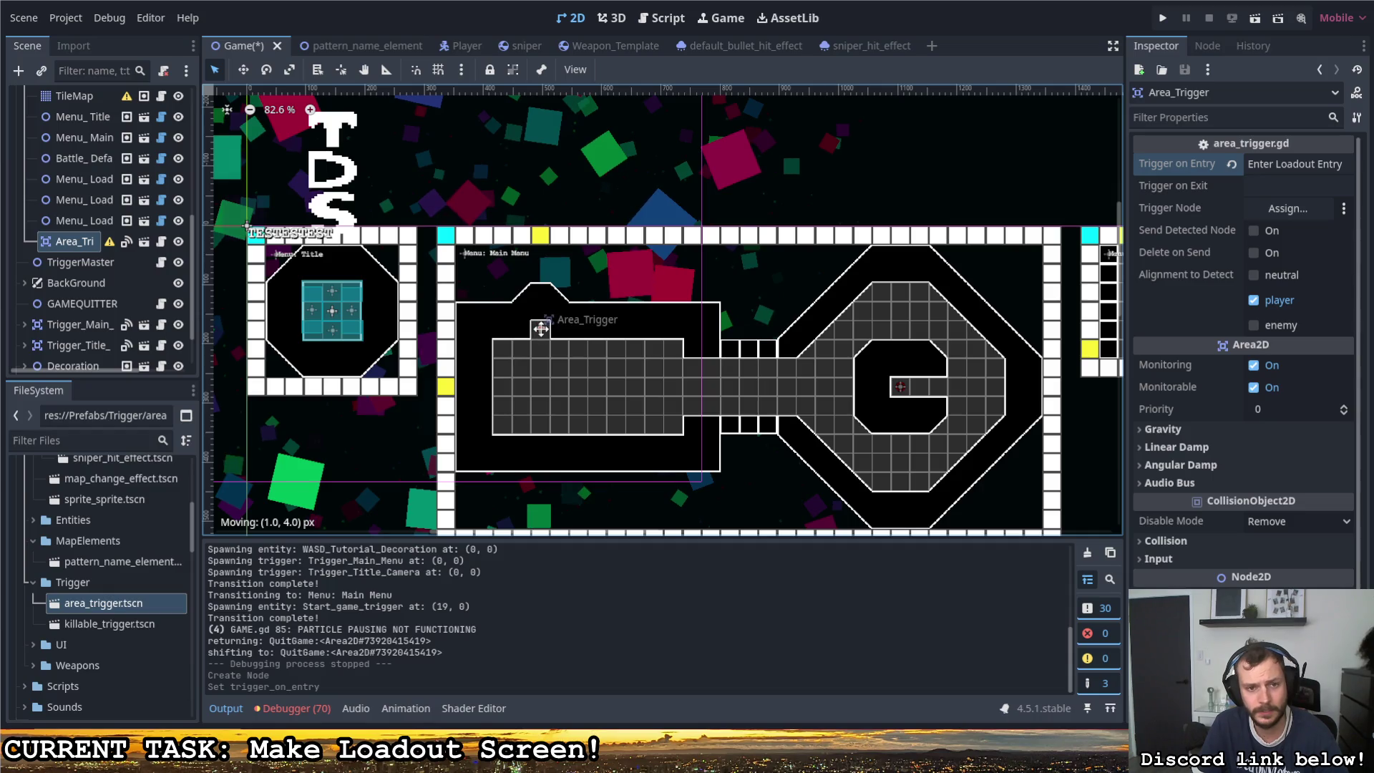
Add an Area2D child under Area_Trigger with a collision shape node beneath it
{"action": "right_click", "coordinate": [75, 242]}
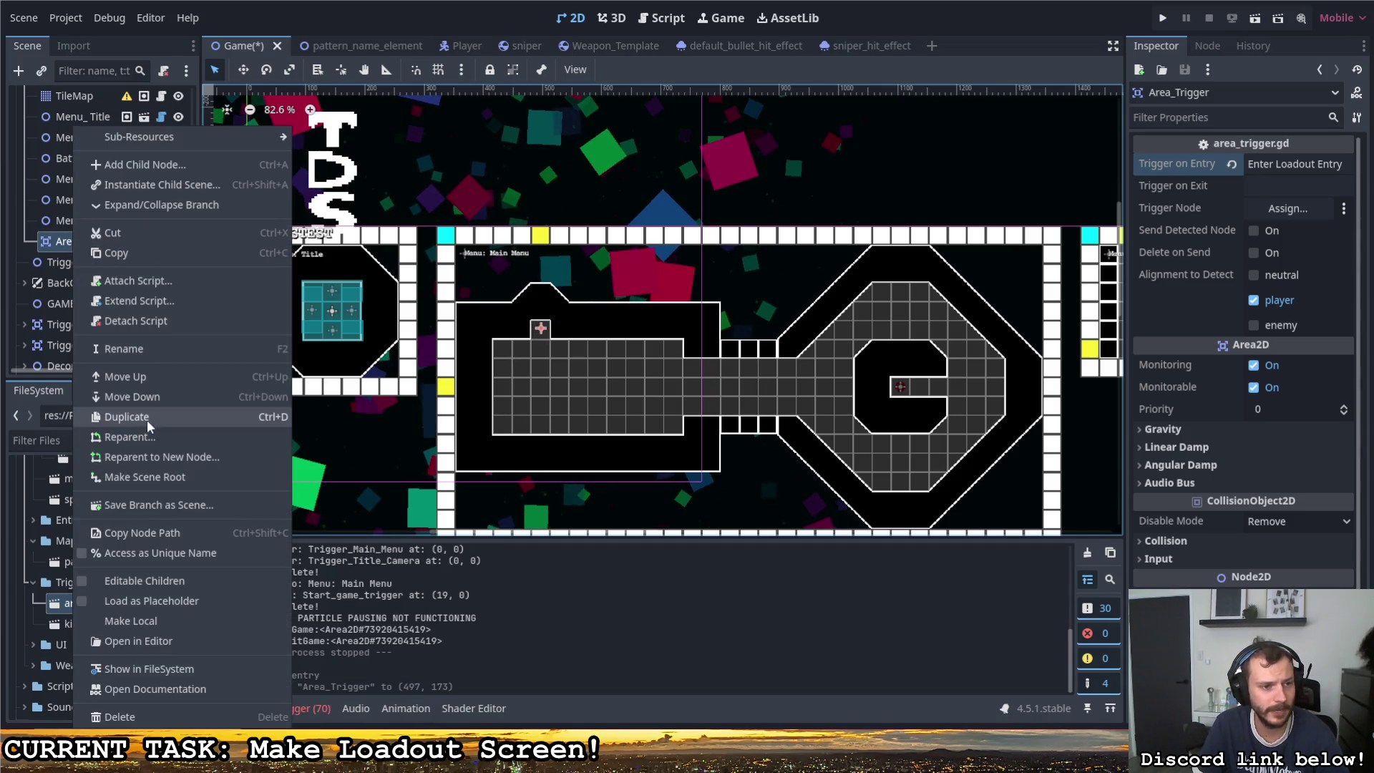
{"action": "left_click", "coordinate": [143, 164]}
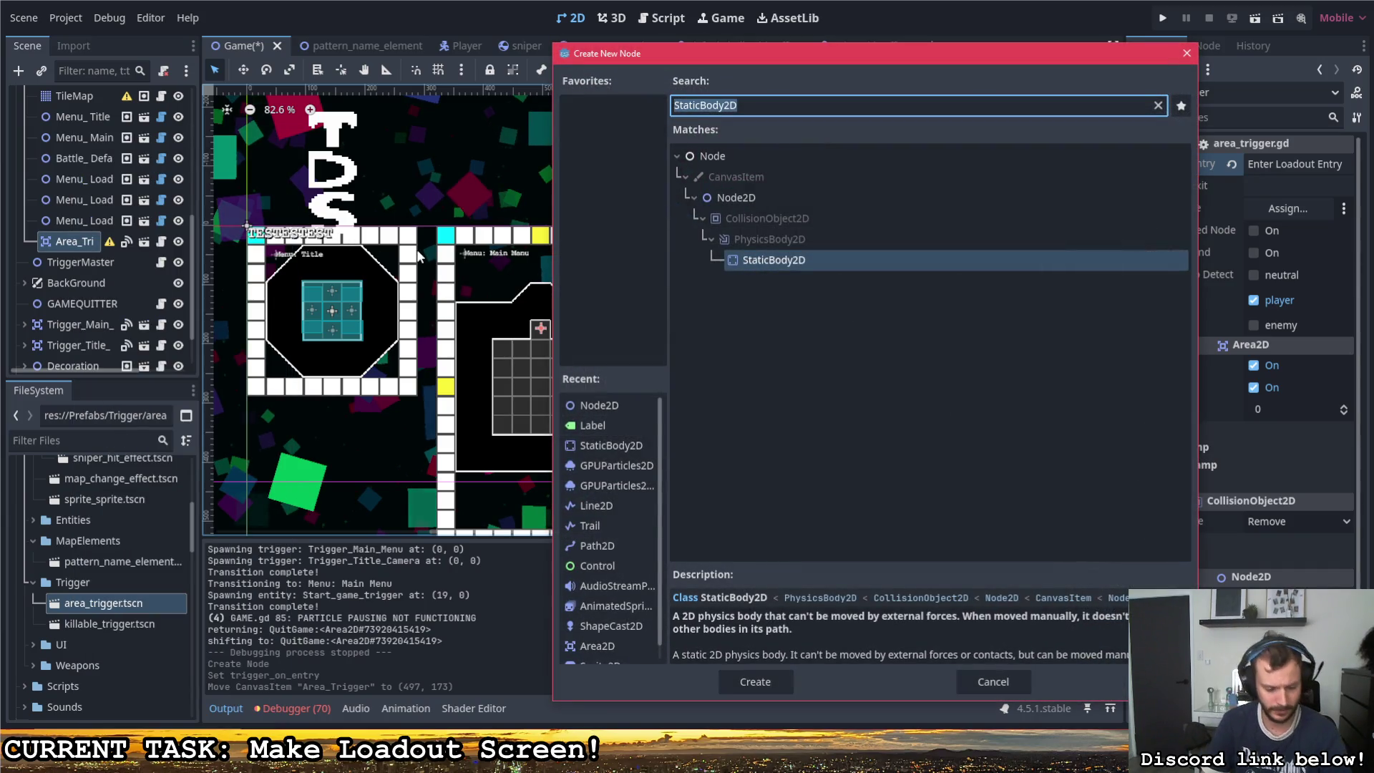
{"action": "type", "text": "area"}
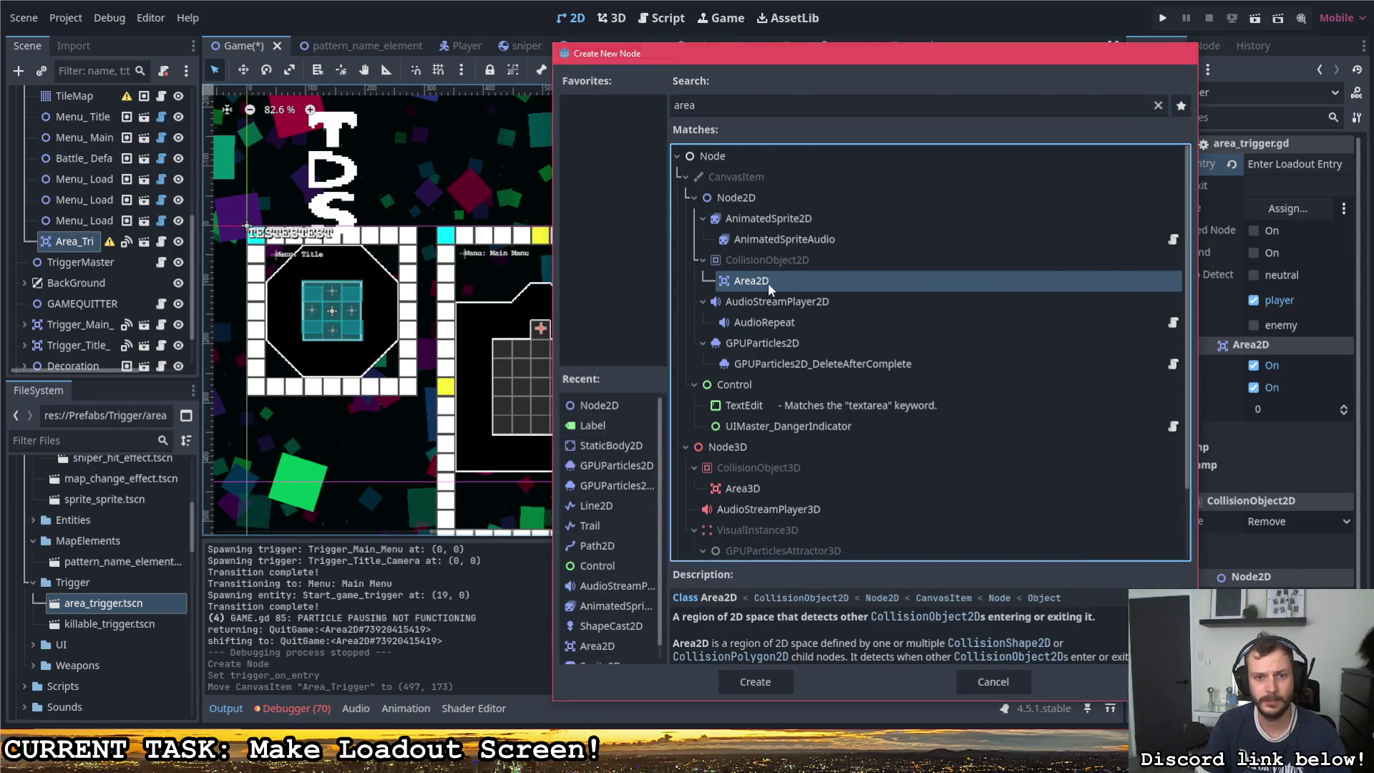
{"action": "double_click", "coordinate": [767, 282]}
{"action": "scroll", "coordinate": [508, 338], "scroll_direction": "up", "scroll_amount": 5}
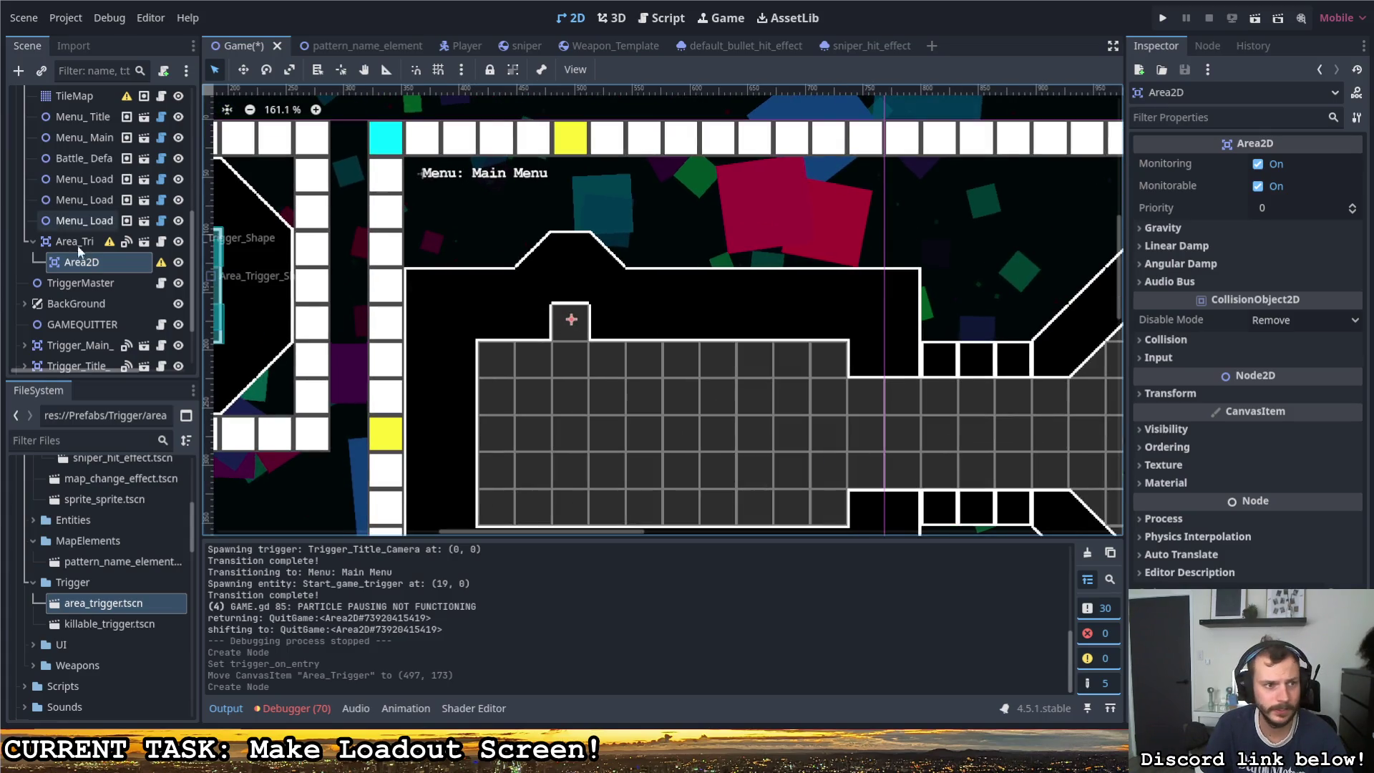
{"action": "left_click", "coordinate": [130, 266]}
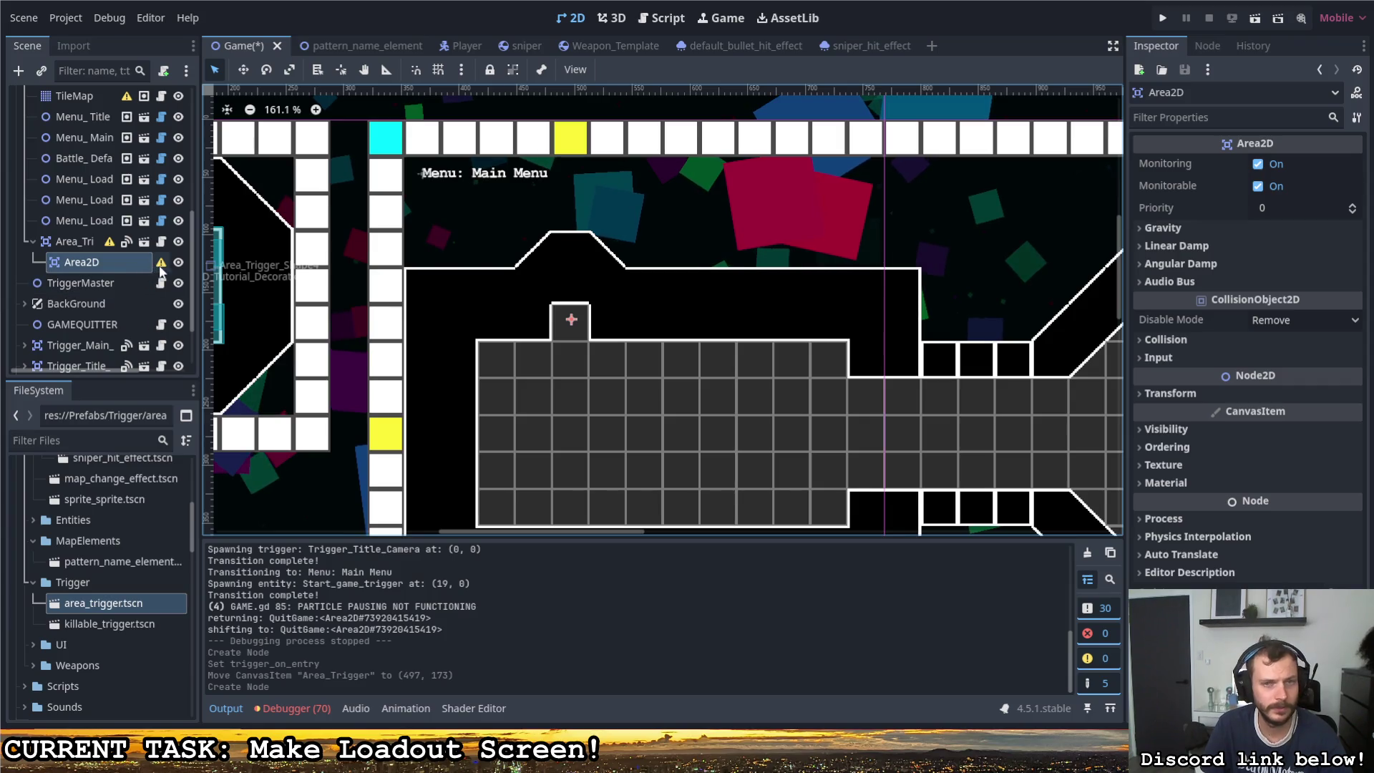
{"action": "right_click", "coordinate": [118, 265]}
{"action": "left_click", "coordinate": [179, 277]}
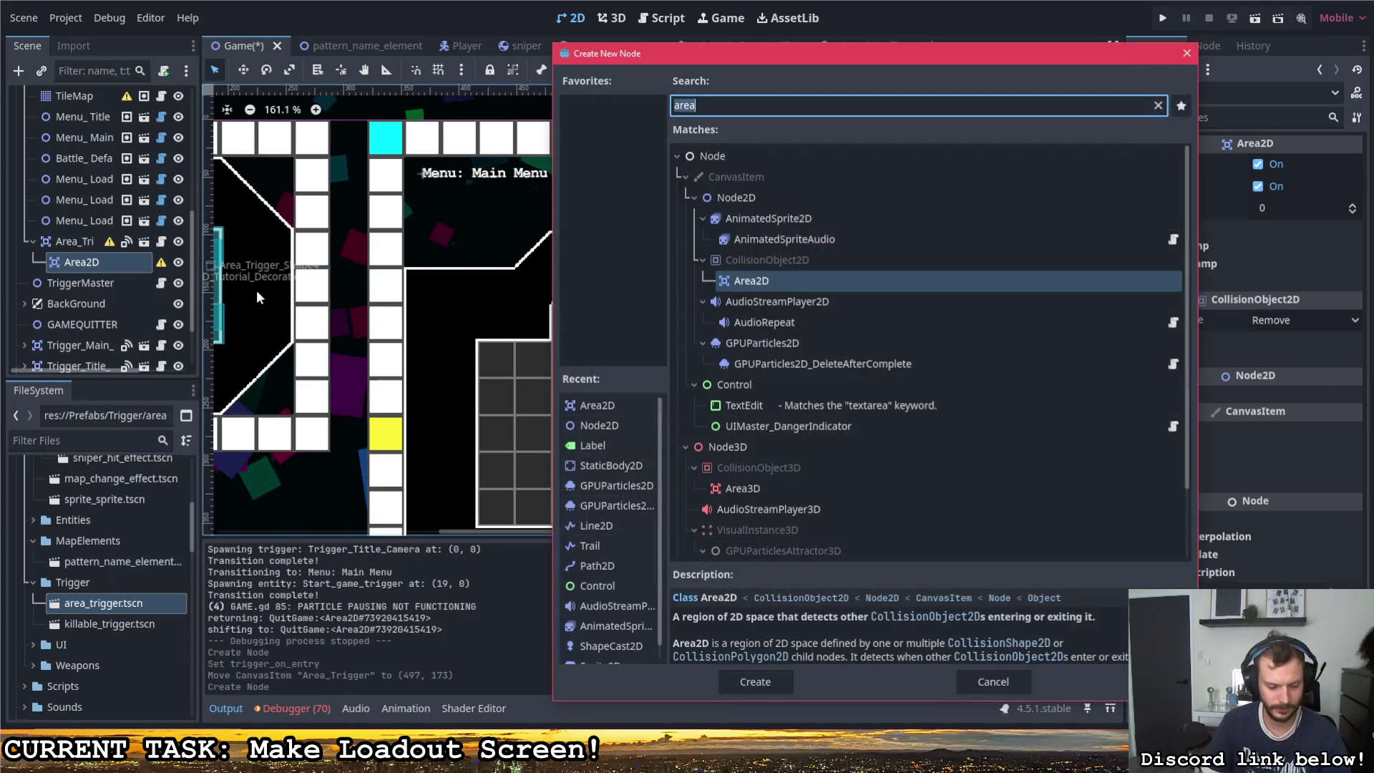
{"action": "type", "text": "shap"}
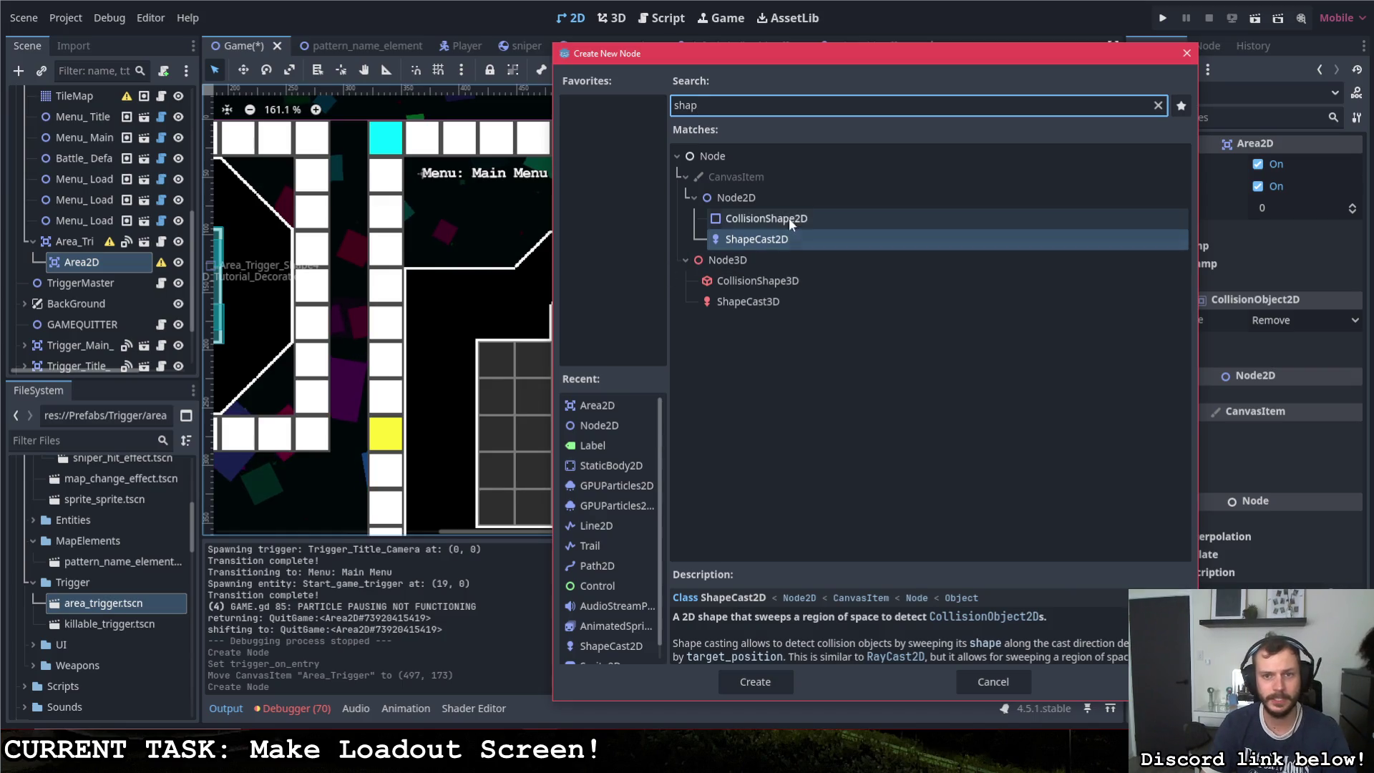
{"action": "double_click", "coordinate": [789, 219]}
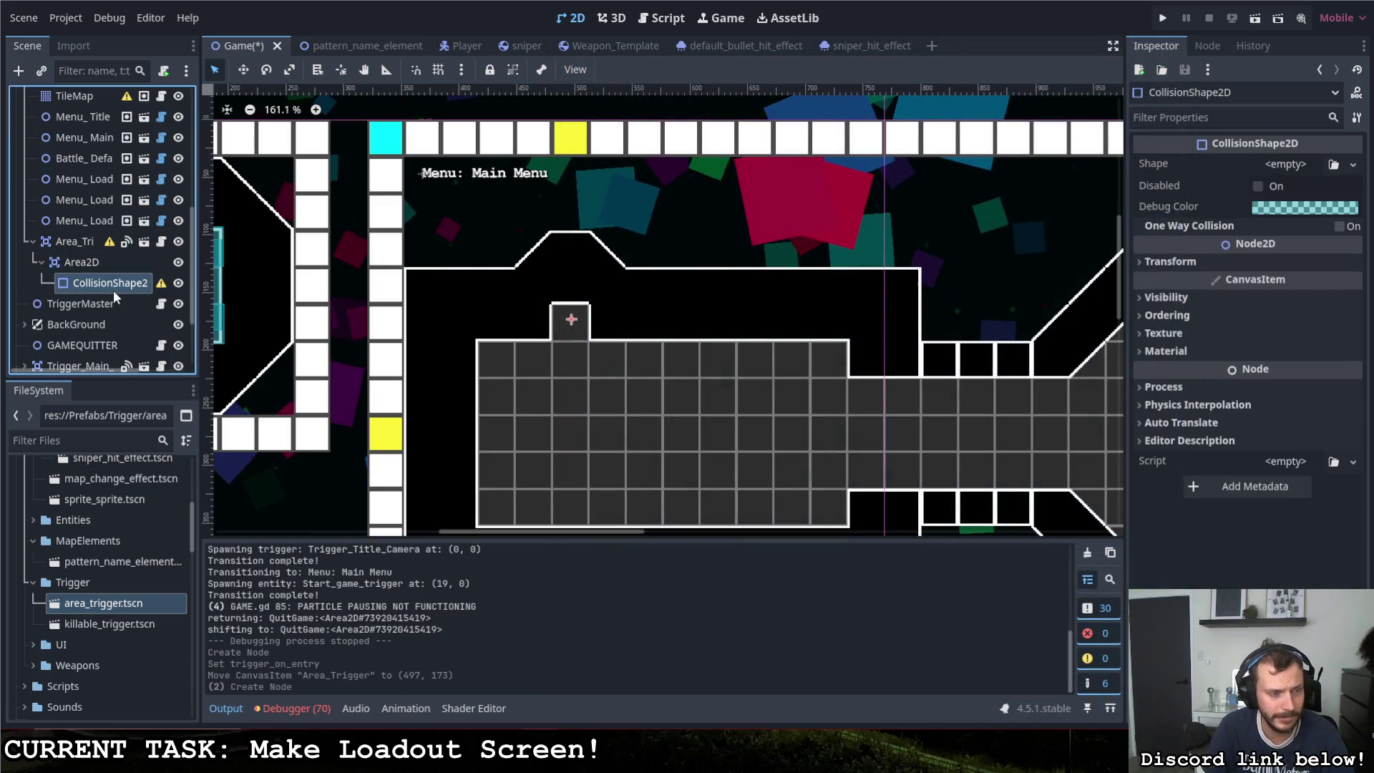
Give the collision shape a RectangleShape2D sized to cover the top alcove
{"action": "left_click", "coordinate": [1284, 166]}
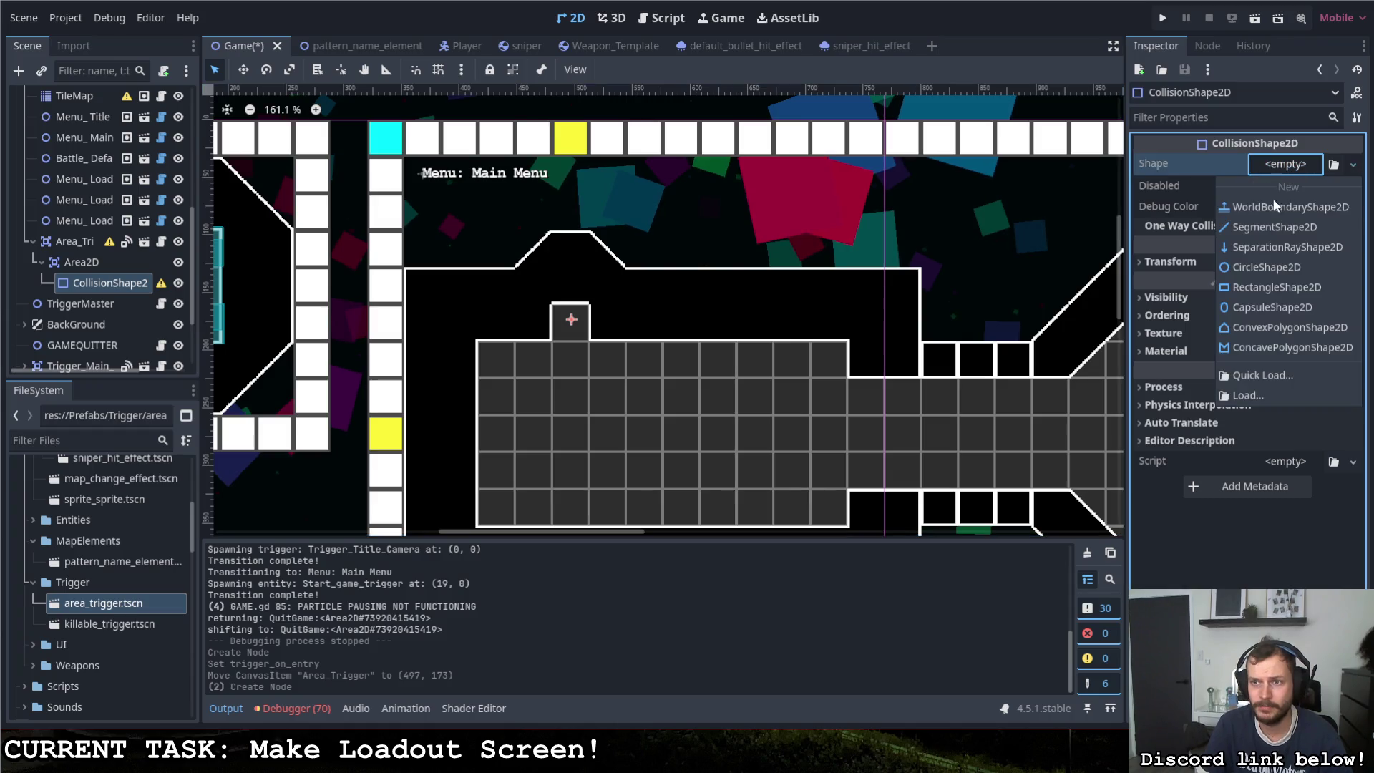
{"action": "left_click", "coordinate": [1271, 291]}
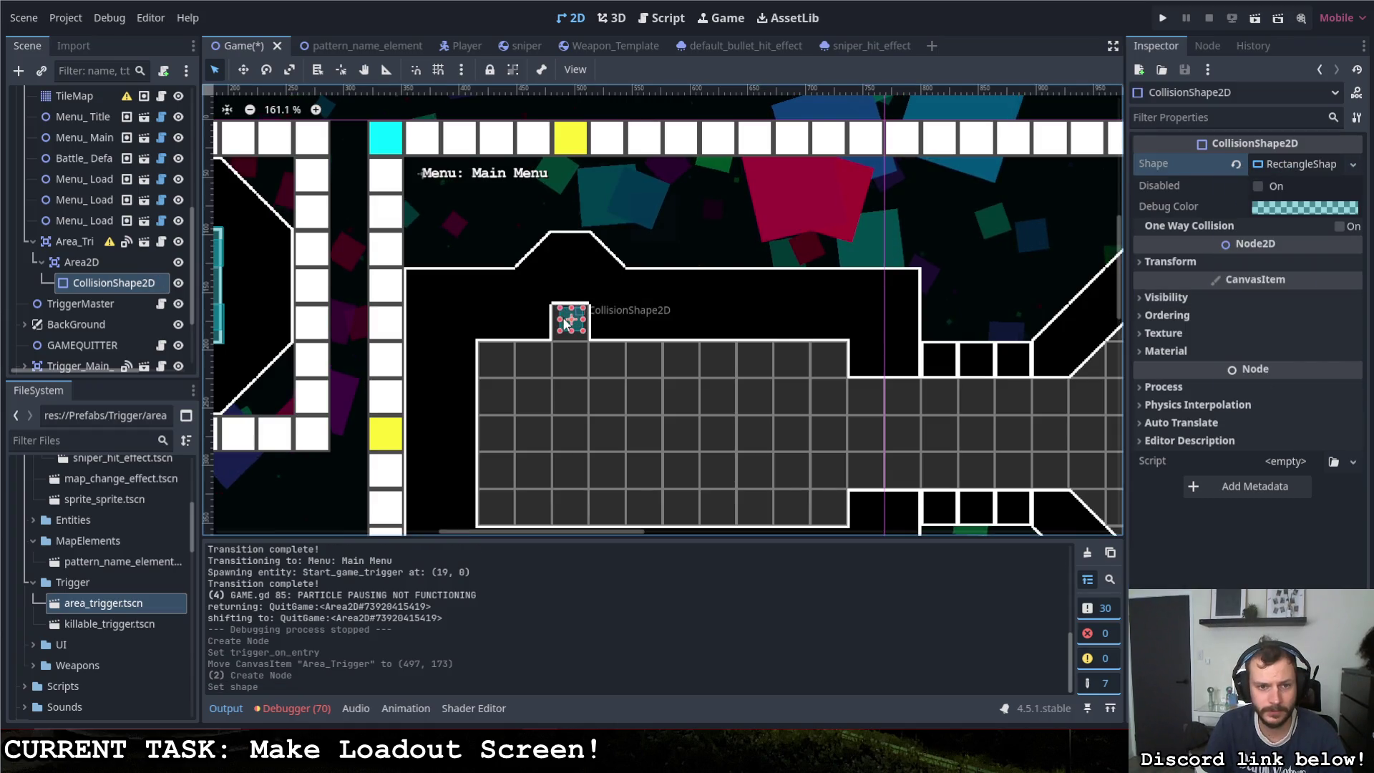
{"action": "mouse_move", "coordinate": [582, 330]}
{"action": "left_mouse_down"}
{"action": "mouse_move", "coordinate": [604, 319]}
{"action": "mouse_move", "coordinate": [574, 272]}
{"action": "mouse_move", "coordinate": [539, 300]}
{"action": "mouse_move", "coordinate": [572, 336]}
{"action": "left_mouse_up"}
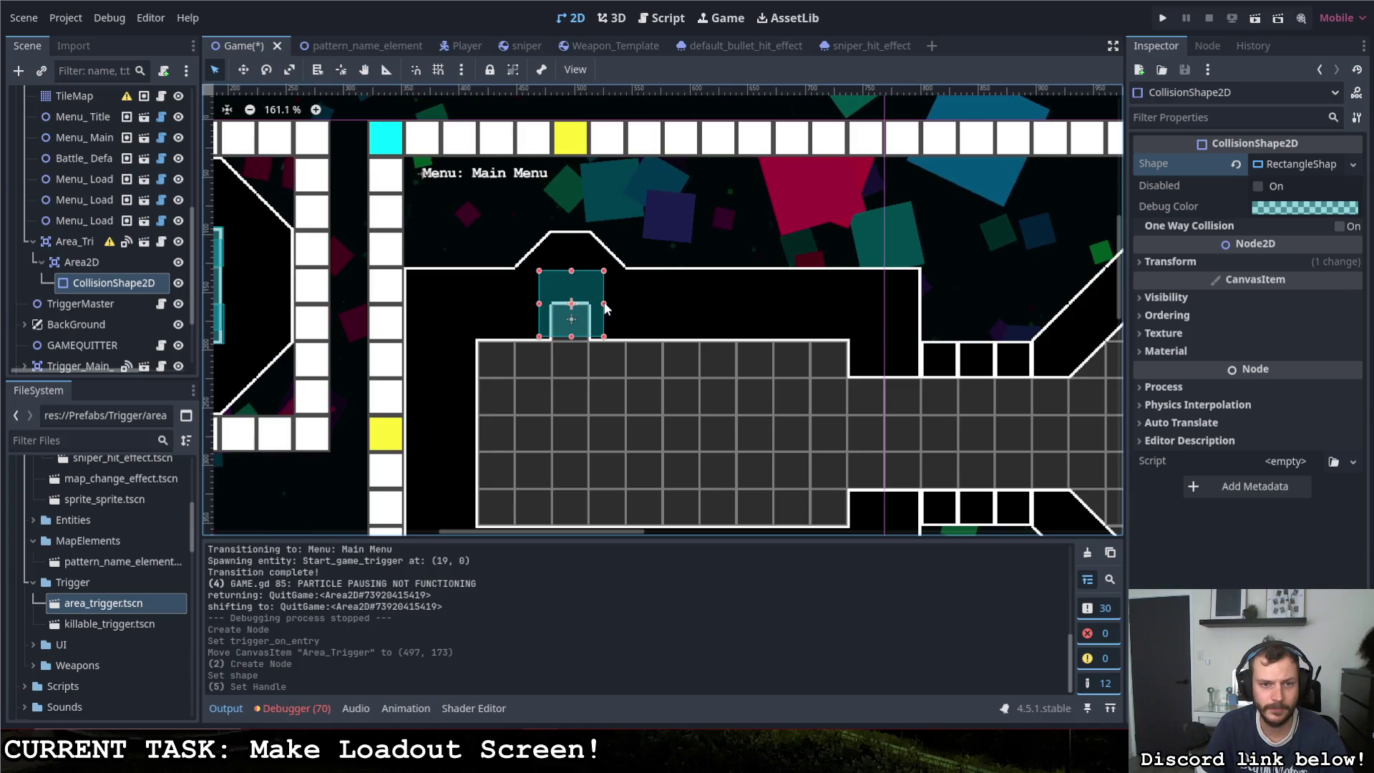
{"action": "left_click_drag", "start_coordinate": [604, 305], "coordinate": [604, 303]}
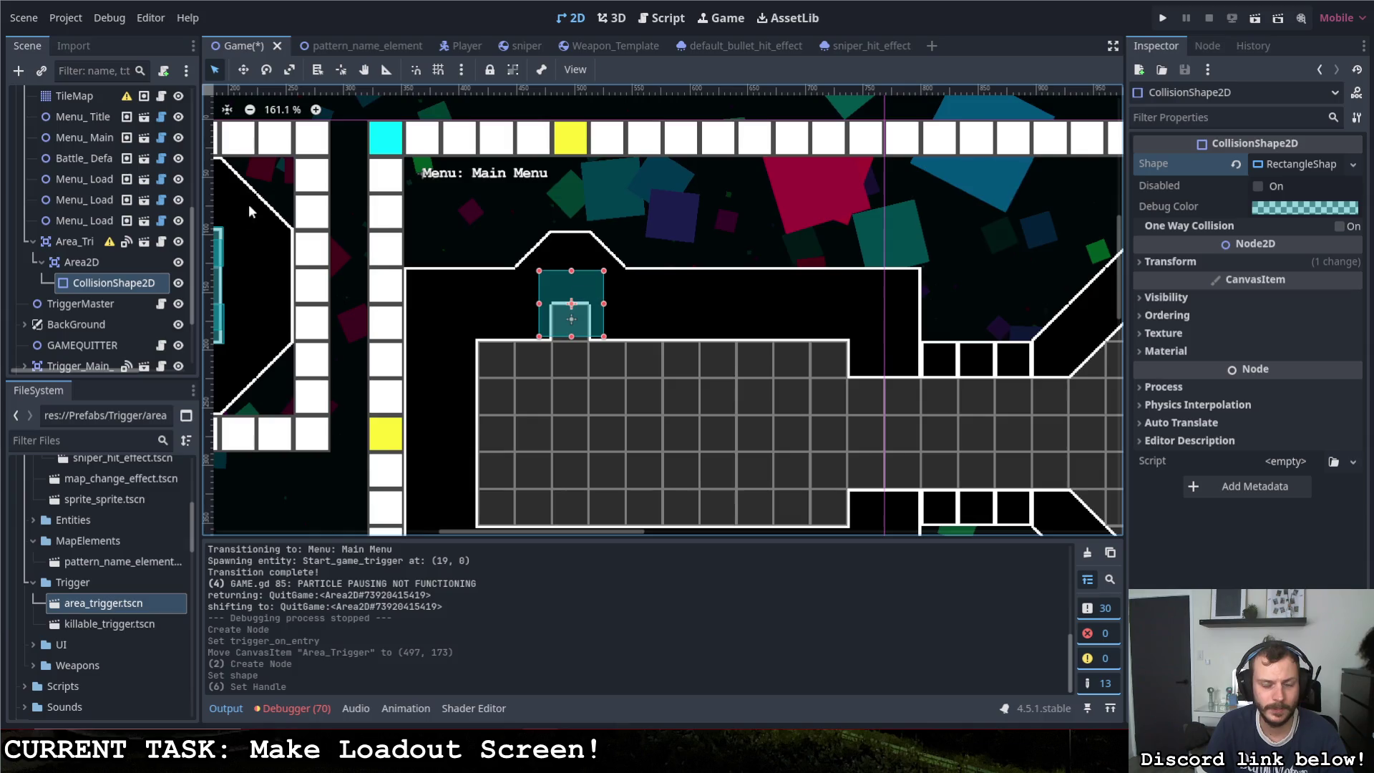
Rename the Area_Trigger node to LoadOut_Enter_Trigger
{"action": "scroll", "coordinate": [429, 291], "scroll_direction": "down", "scroll_amount": 4}
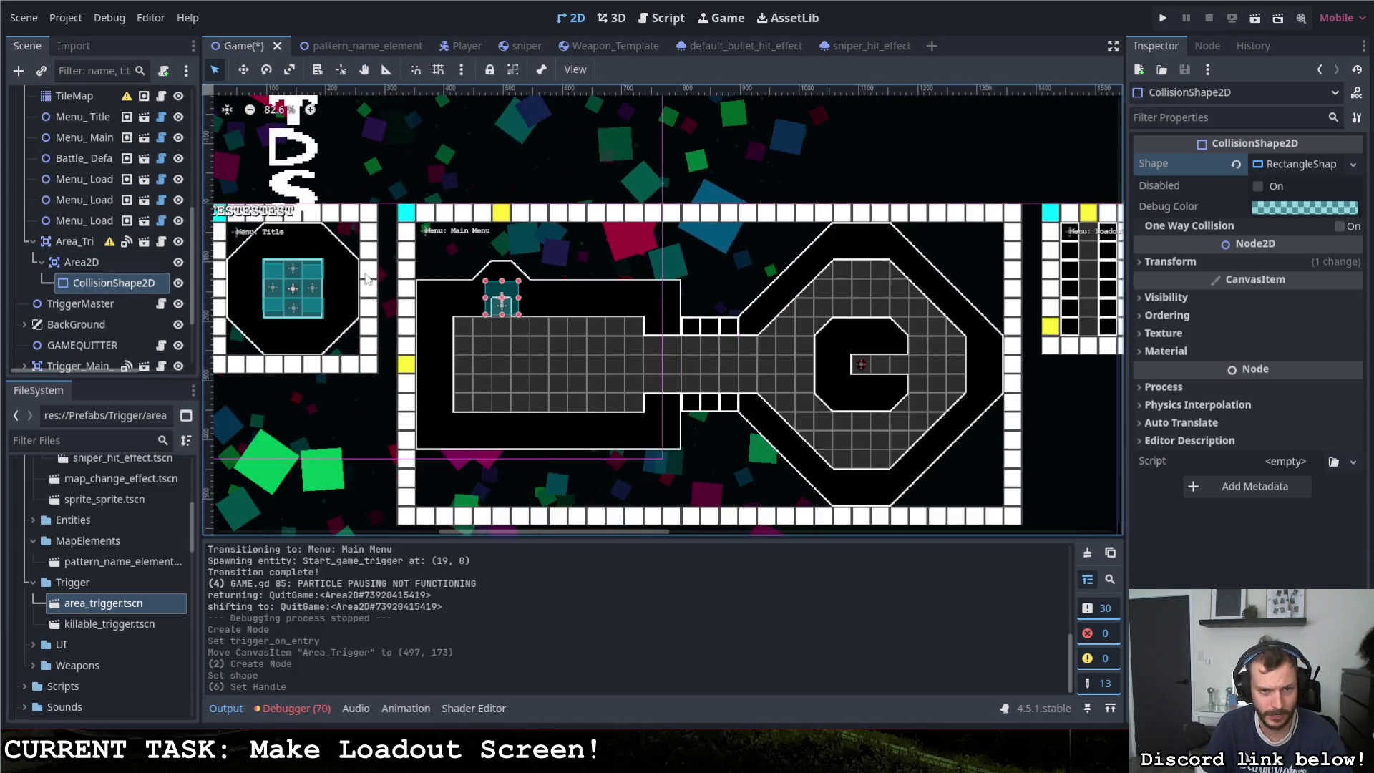
{"action": "scroll", "coordinate": [572, 301], "scroll_direction": "right", "scroll_amount": 5}
{"action": "scroll", "coordinate": [943, 318], "scroll_direction": "up", "scroll_amount": 1}
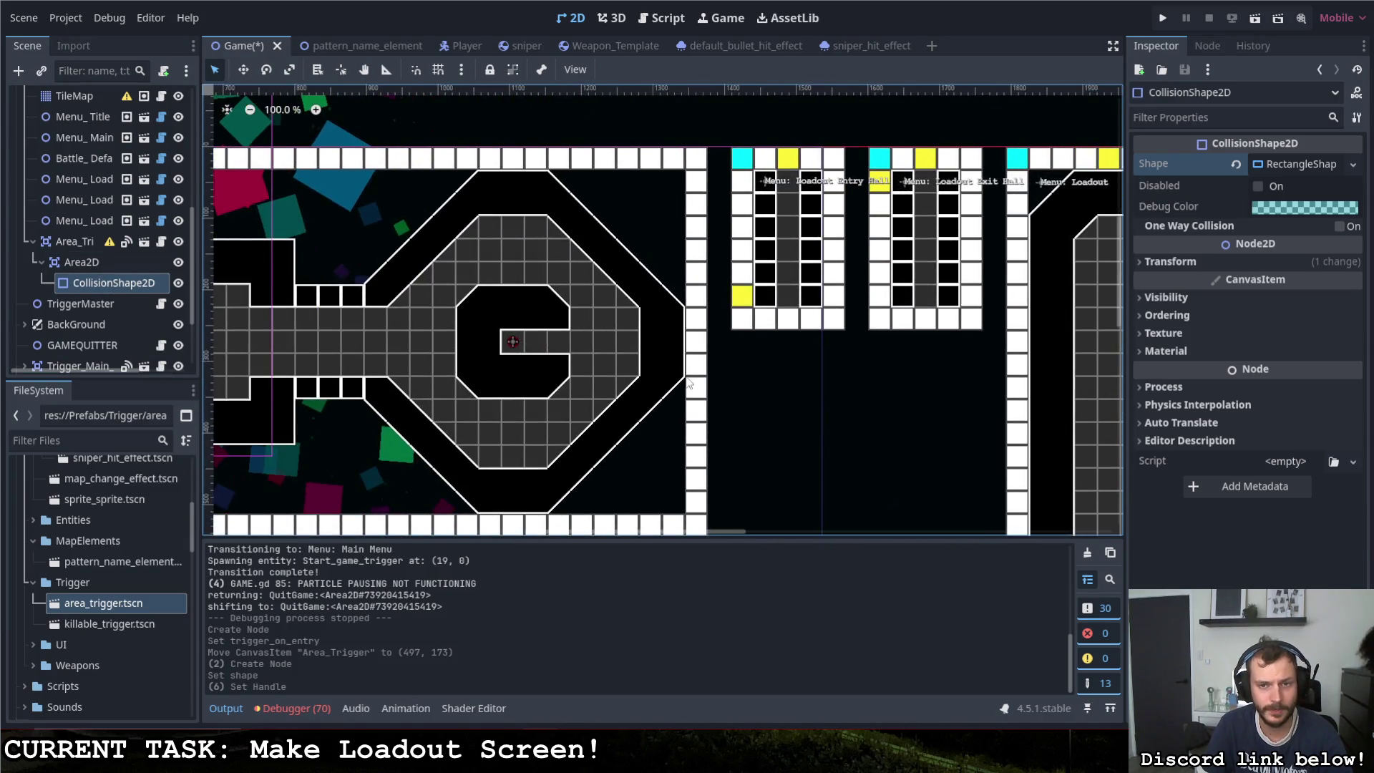
{"action": "scroll", "coordinate": [690, 384], "scroll_direction": "right", "scroll_amount": 3}
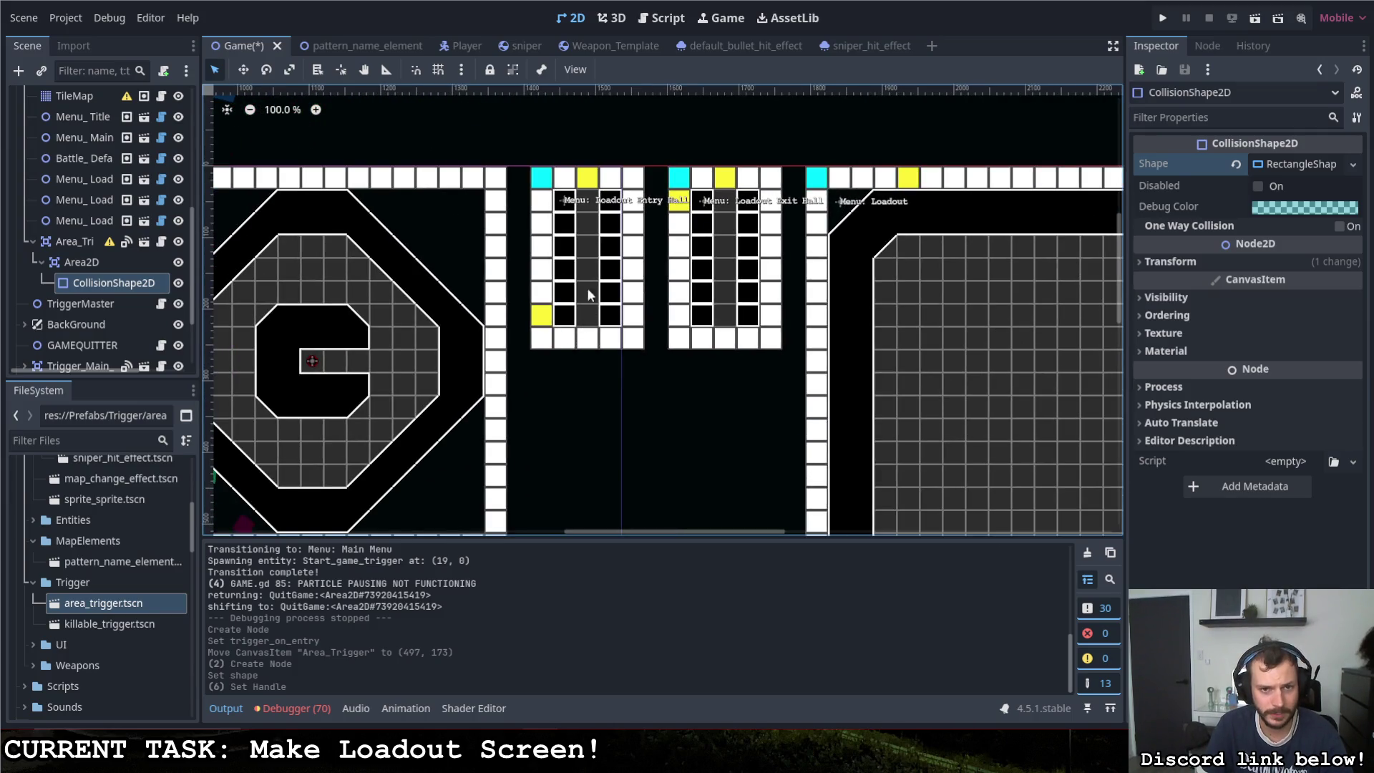
{"action": "left_click", "coordinate": [80, 245]}
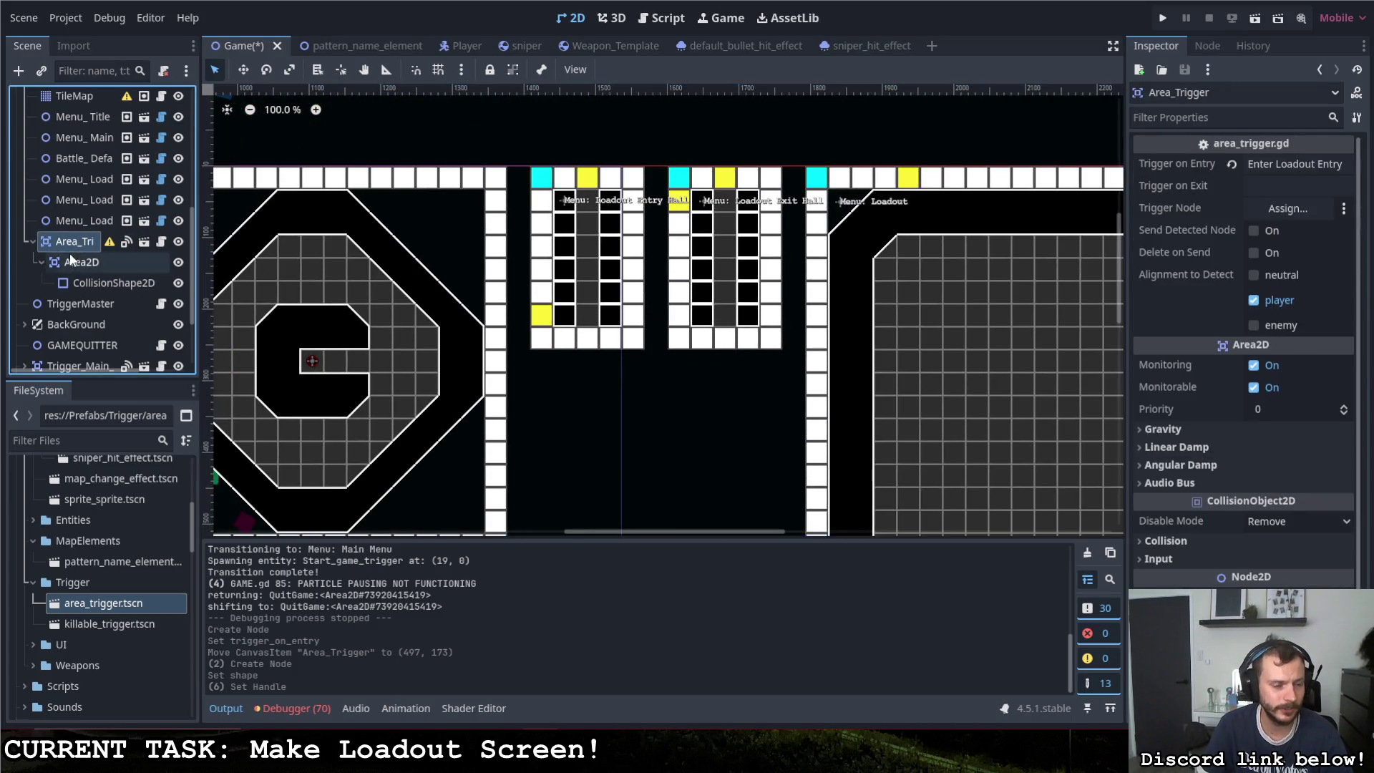
{"action": "left_click", "coordinate": [32, 241]}
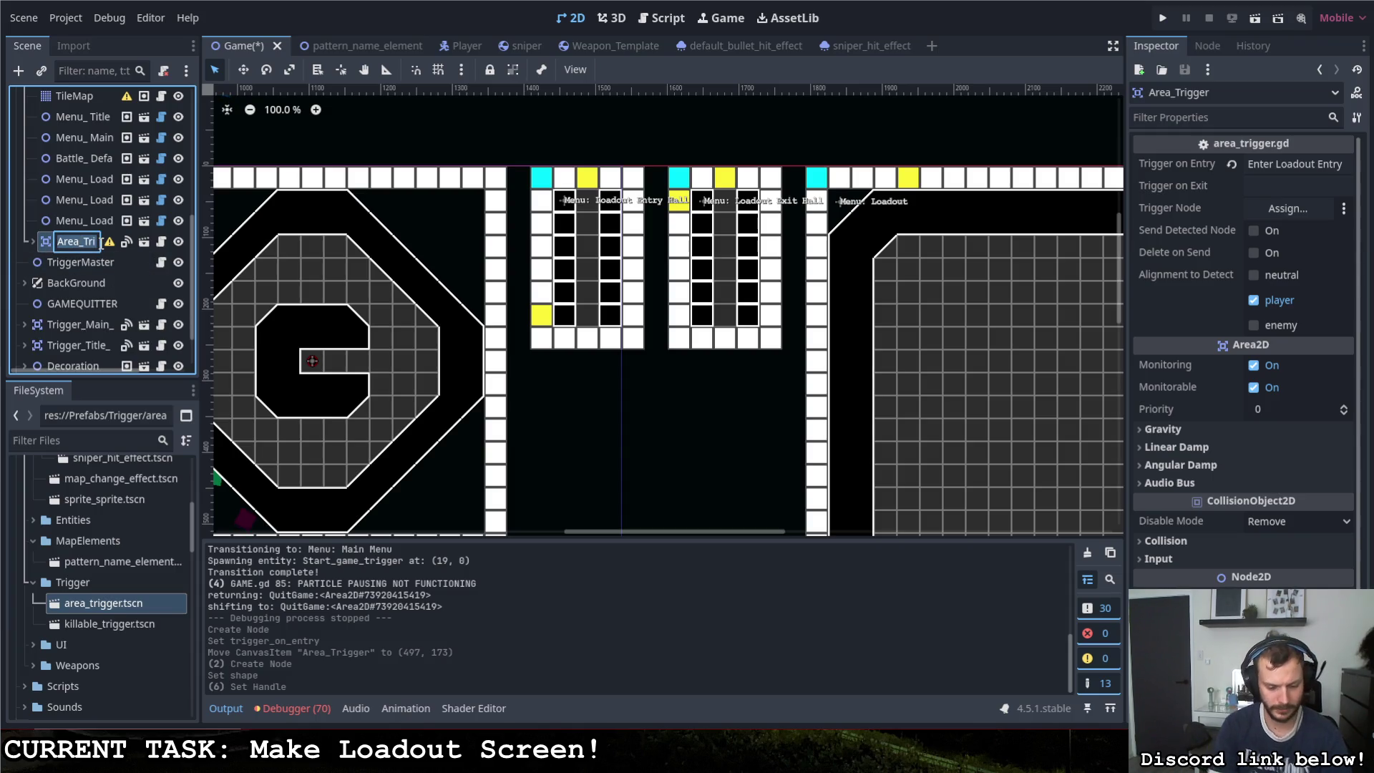
{"action": "type", "text": "Loa"}
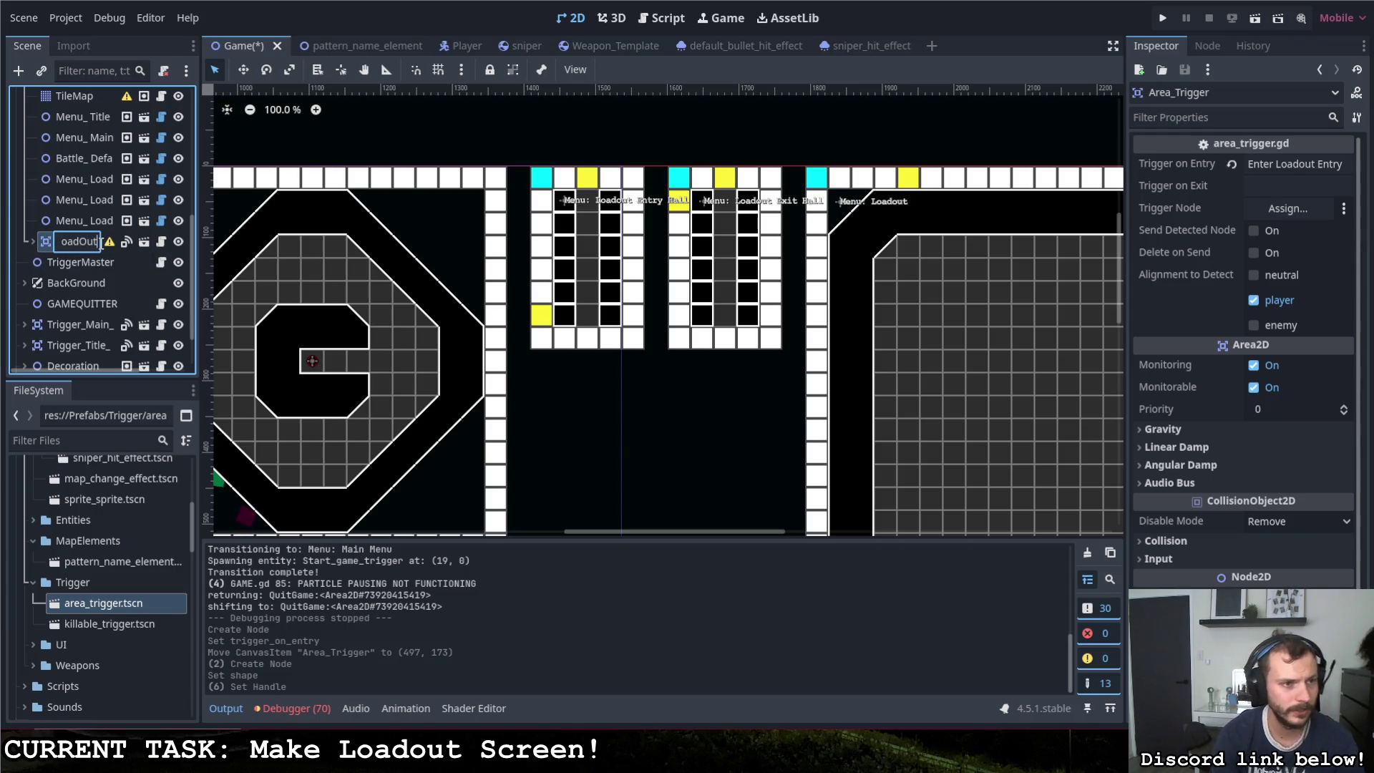
{"action": "type", "text": "_"}
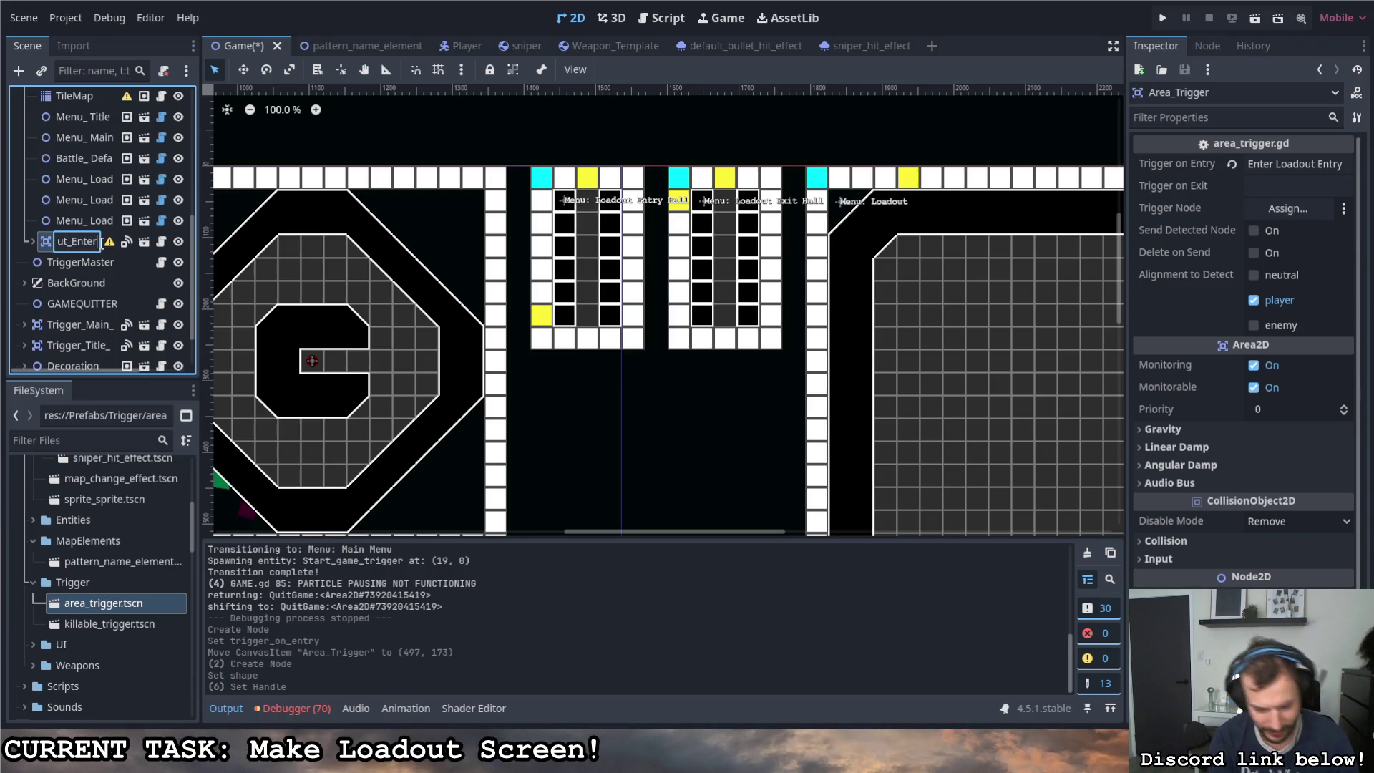
{"action": "type", "text": "ger"}
{"action": "key", "text": "Return"}
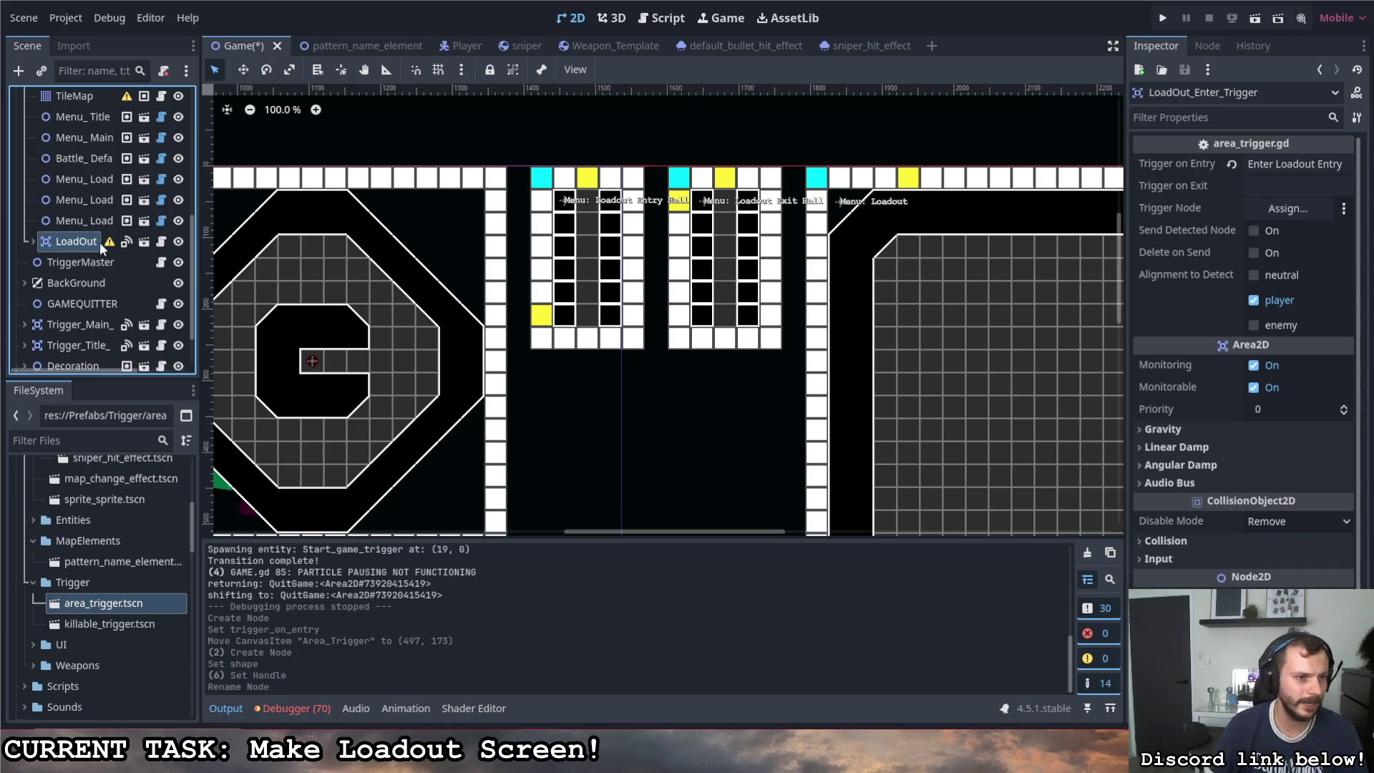
Move the trigger to scene root, reparent CollisionShape2D directly under it, and delete the leftover Area2D
{"action": "scroll", "coordinate": [102, 243], "scroll_direction": "down", "scroll_amount": 1}
{"action": "mouse_move", "coordinate": [61, 209]}
{"action": "left_mouse_down"}
{"action": "mouse_move", "coordinate": [62, 268]}
{"action": "mouse_move", "coordinate": [81, 281]}
{"action": "left_mouse_up"}
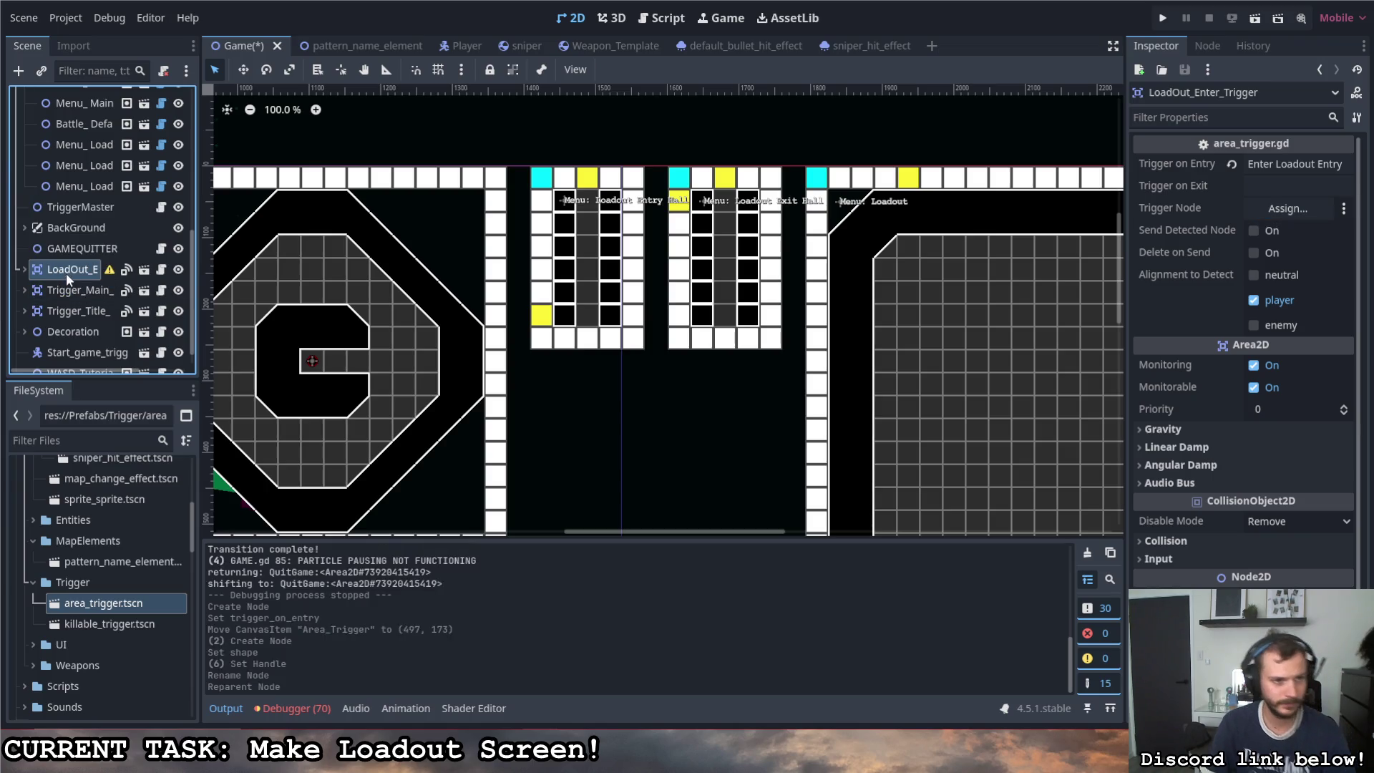
{"action": "mouse_move", "coordinate": [110, 269]}
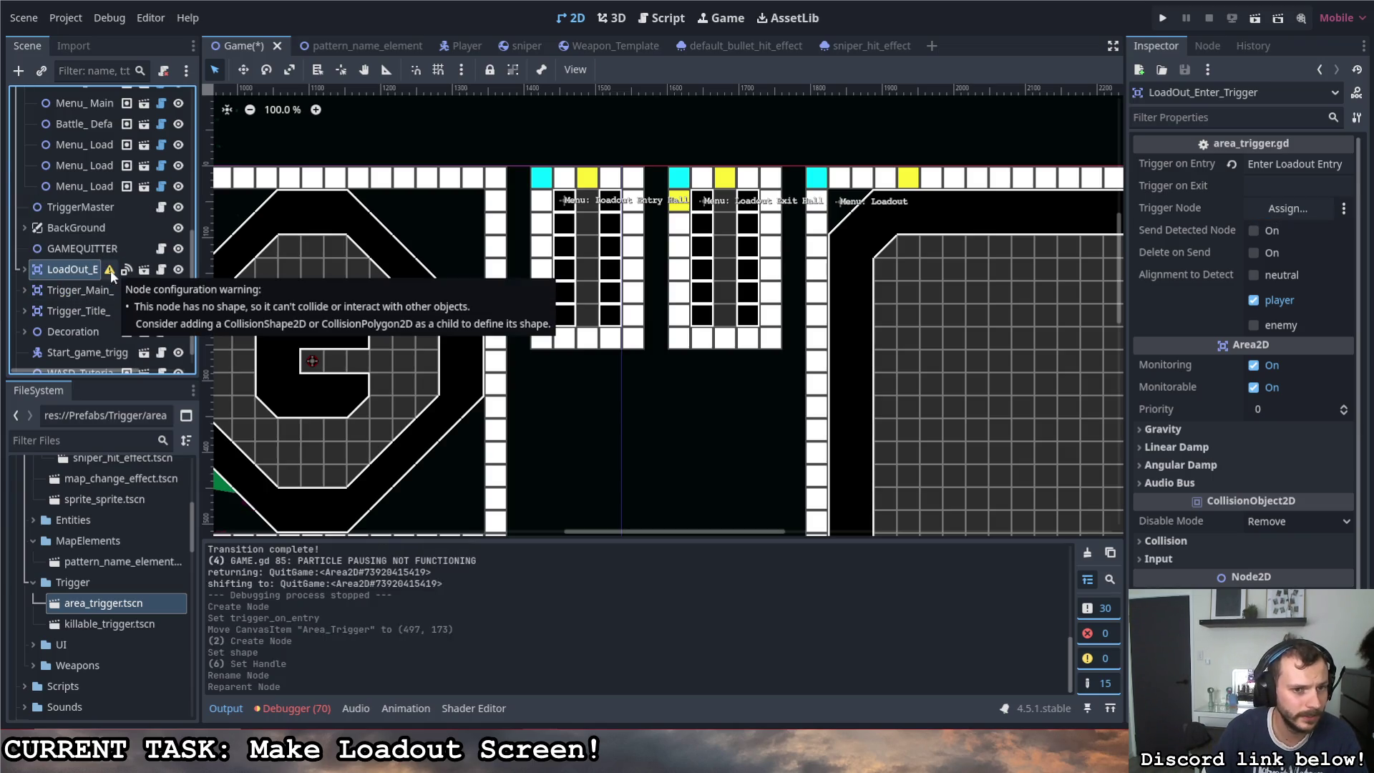
{"action": "left_click", "coordinate": [23, 269]}
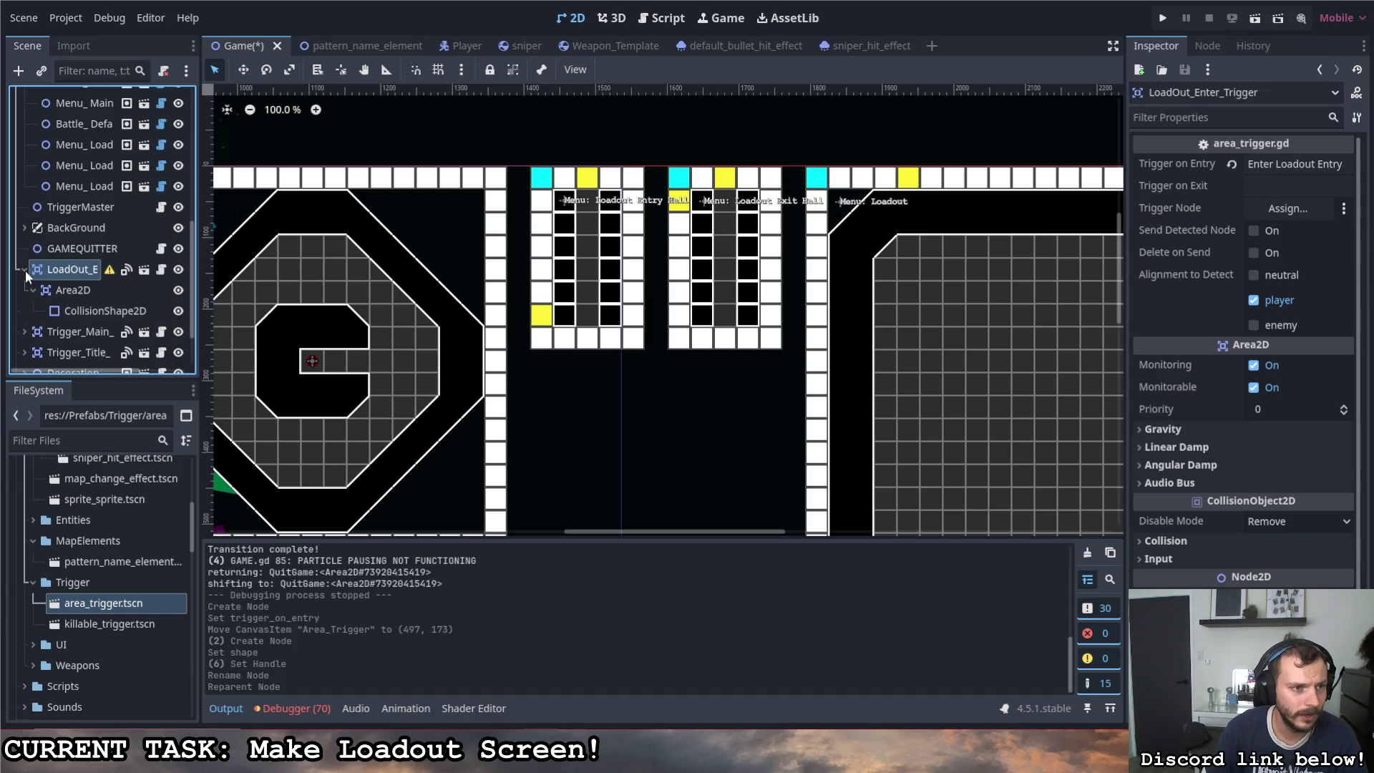
{"action": "left_click_drag", "start_coordinate": [76, 308], "coordinate": [72, 286]}
{"action": "left_click", "coordinate": [79, 311]}
{"action": "key", "text": "Delete"}
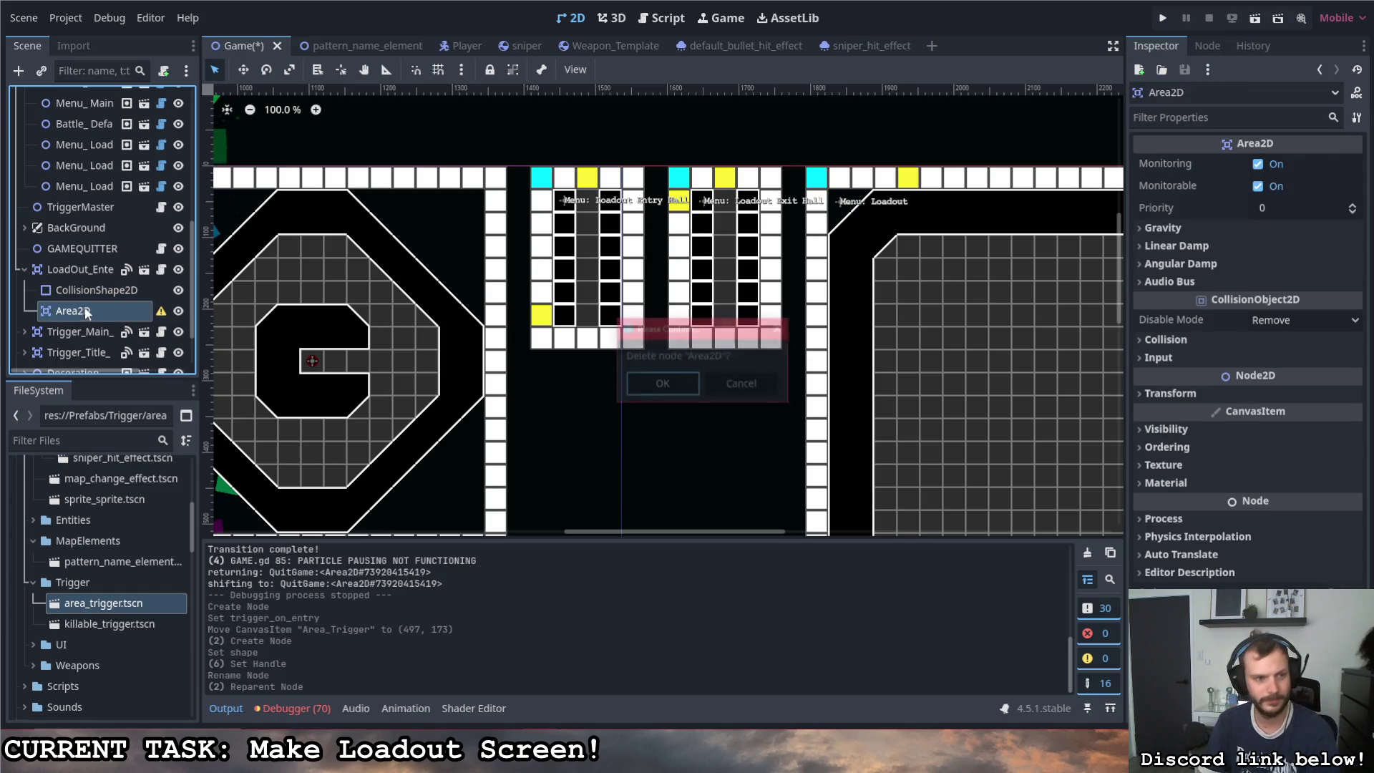
{"action": "left_click", "coordinate": [658, 384]}
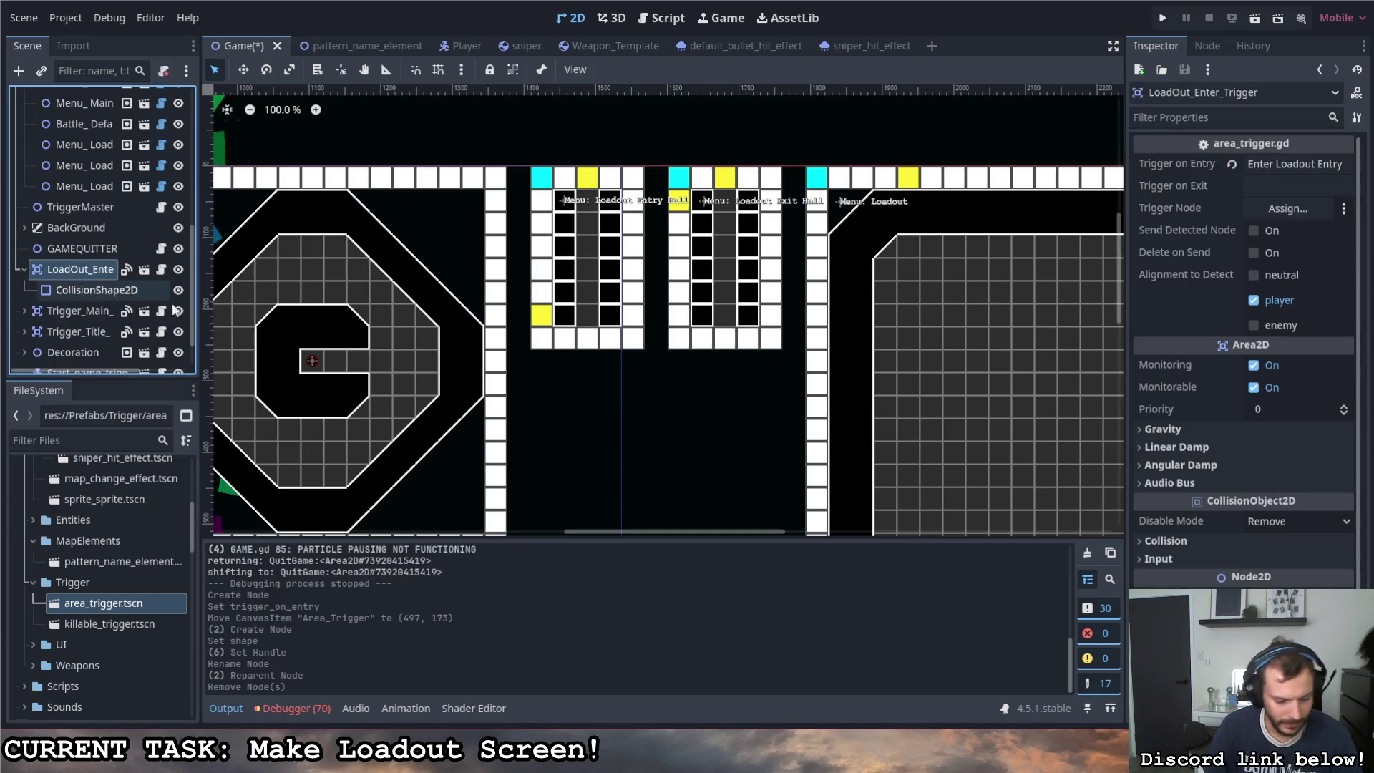
{"action": "scroll", "coordinate": [511, 358], "scroll_direction": "down", "scroll_amount": 3}
{"action": "scroll", "coordinate": [511, 358], "scroll_direction": "left", "scroll_amount": 2}
{"action": "scroll", "coordinate": [671, 348], "scroll_direction": "down", "scroll_amount": 1}
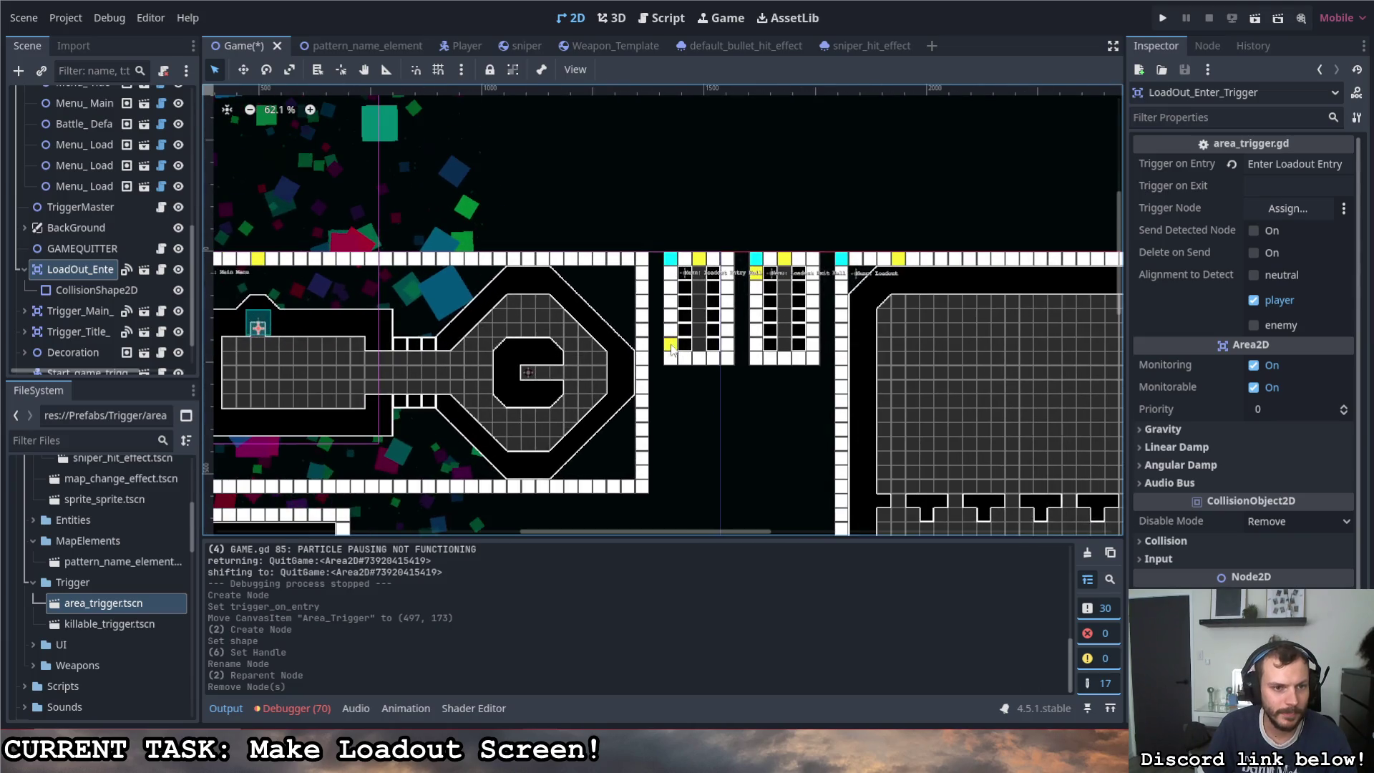
{"action": "scroll", "coordinate": [661, 346], "scroll_direction": "up", "scroll_amount": 1}
Duplicate LoadOut_Enter_Trigger and move the copy into the Loadout Entry Hall
{"action": "left_click", "coordinate": [24, 267]}
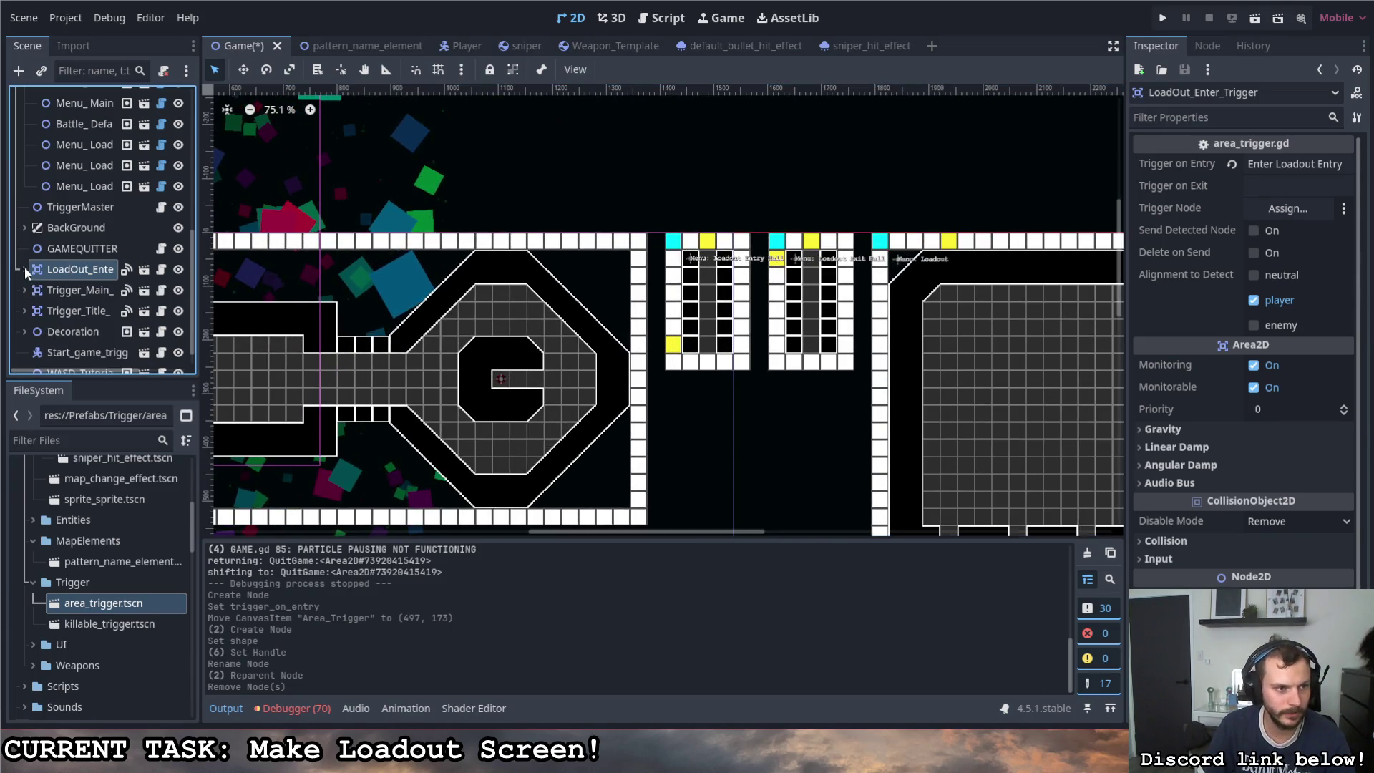
{"action": "key", "text": "ctrl+d"}
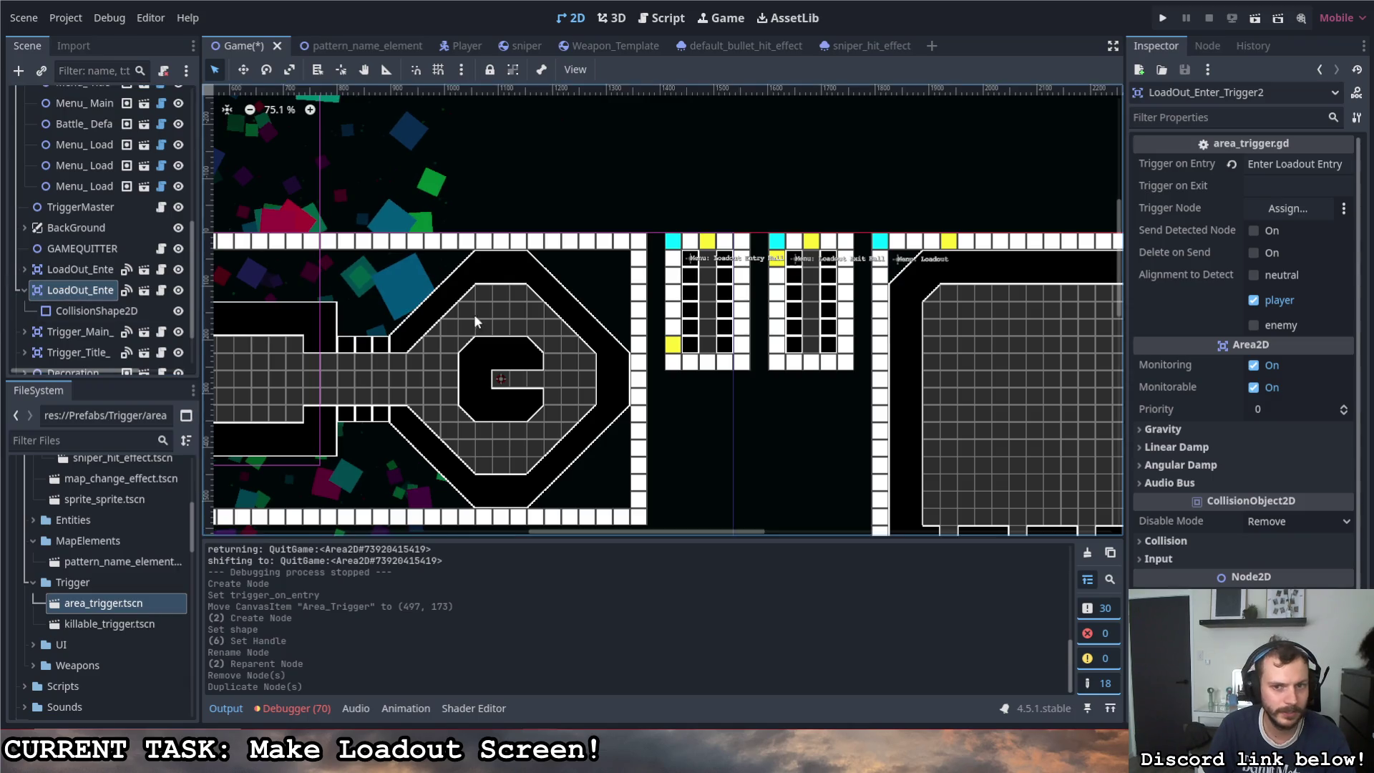
{"action": "scroll", "coordinate": [474, 315], "scroll_direction": "down", "scroll_amount": 1}
{"action": "scroll", "coordinate": [268, 331], "scroll_direction": "left", "scroll_amount": 1}
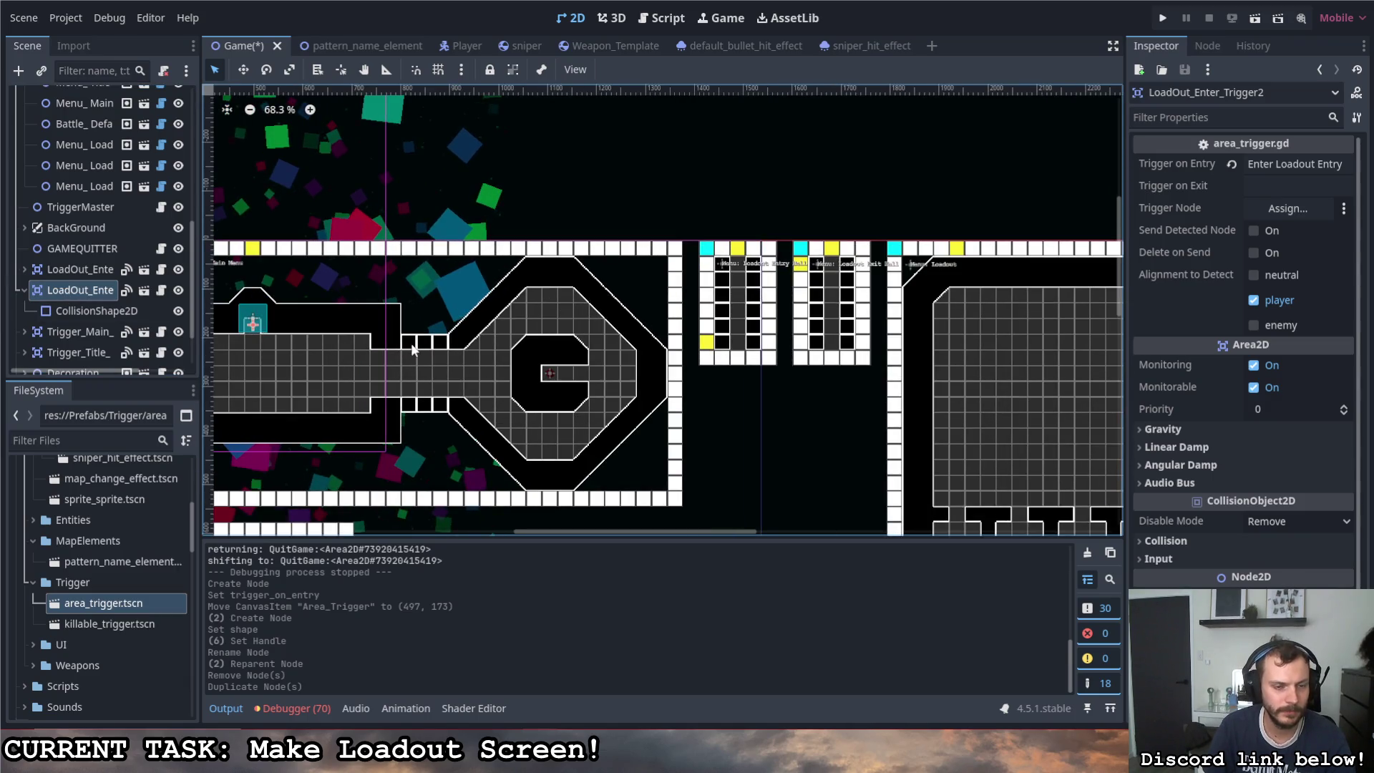
{"action": "key", "text": "w"}
{"action": "mouse_move", "coordinate": [254, 321]}
{"action": "left_mouse_down"}
{"action": "mouse_move", "coordinate": [604, 362]}
{"action": "mouse_move", "coordinate": [864, 311]}
{"action": "mouse_move", "coordinate": [873, 284]}
{"action": "left_mouse_up"}
Rename the duplicated trigger to LoadOut_Enter_Proper
{"action": "double_click", "coordinate": [88, 289]}
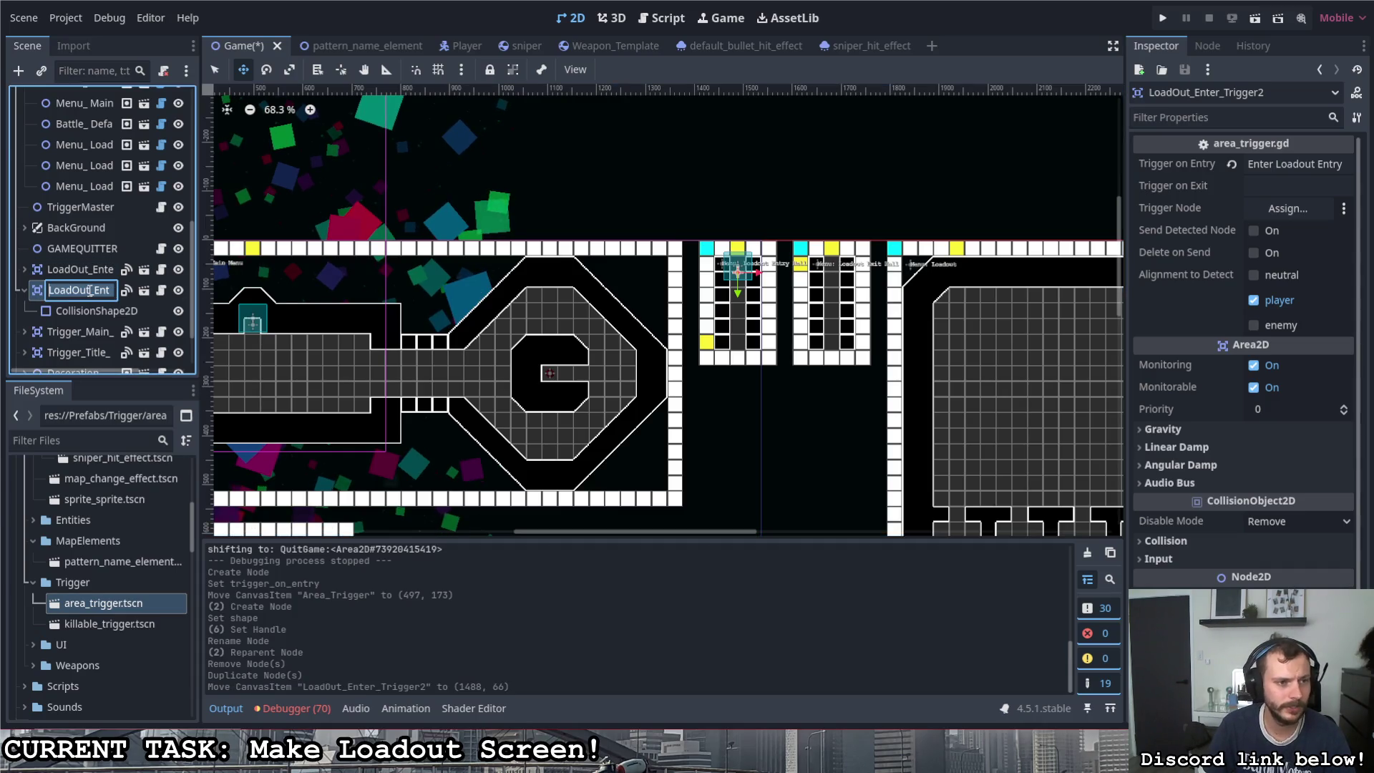
{"action": "left_click", "coordinate": [91, 293]}
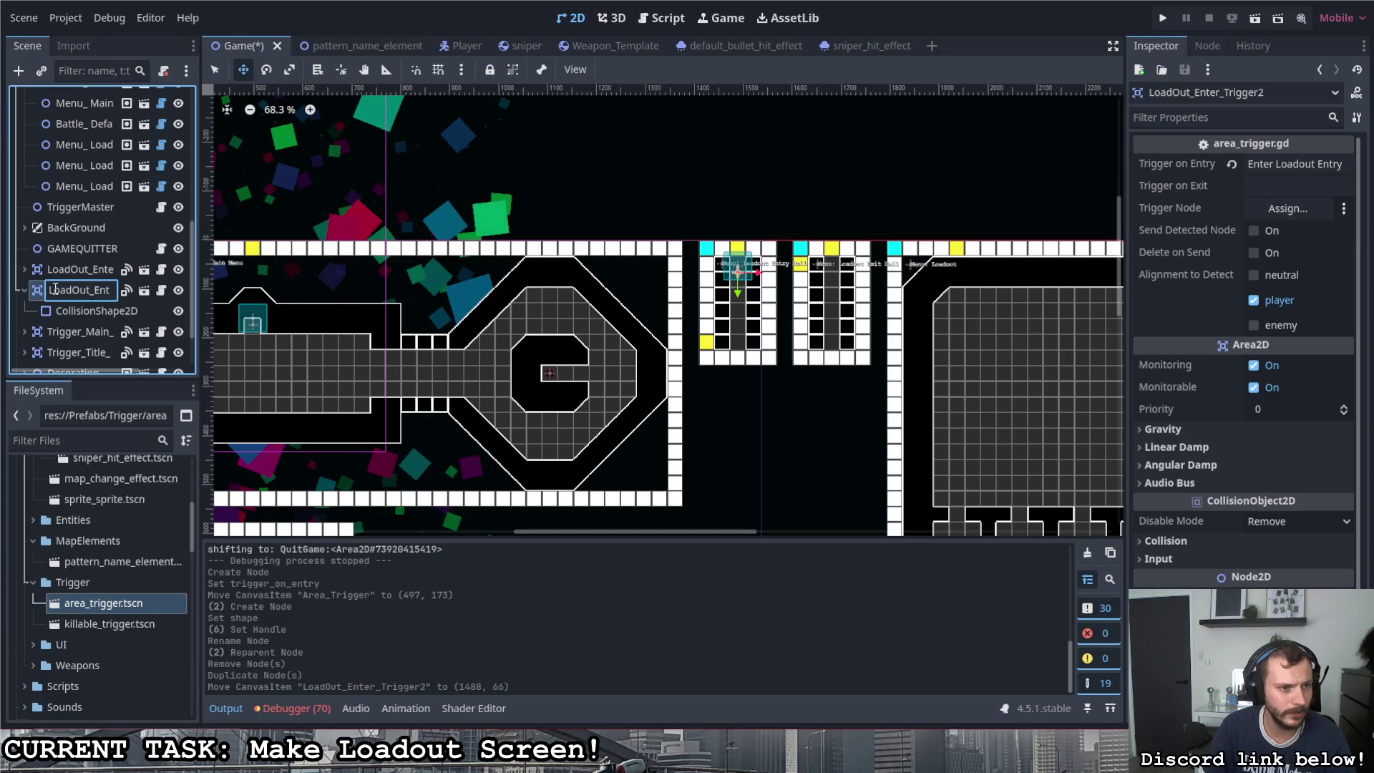
{"action": "left_click_drag", "start_coordinate": [148, 295], "coordinate": [231, 306]}
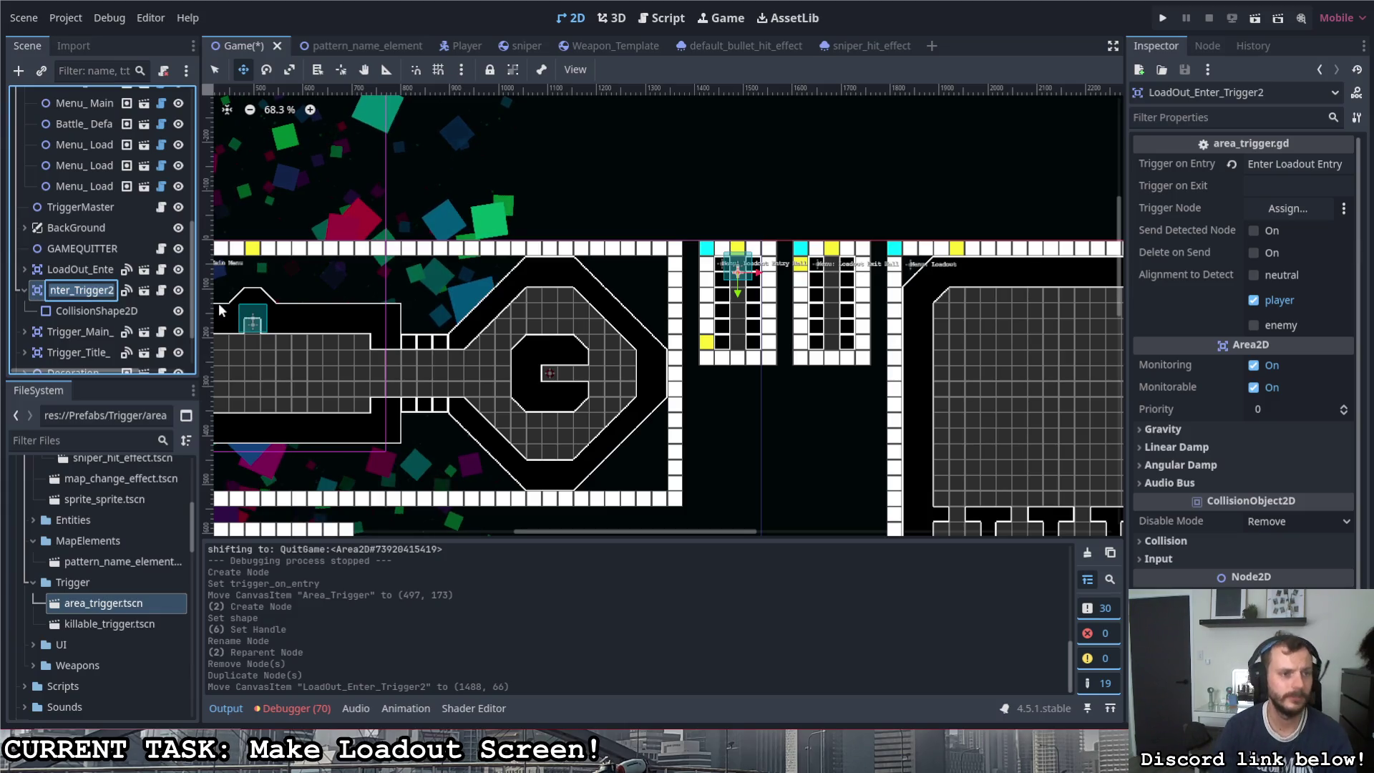
{"action": "key", "text": "BackSpace"}
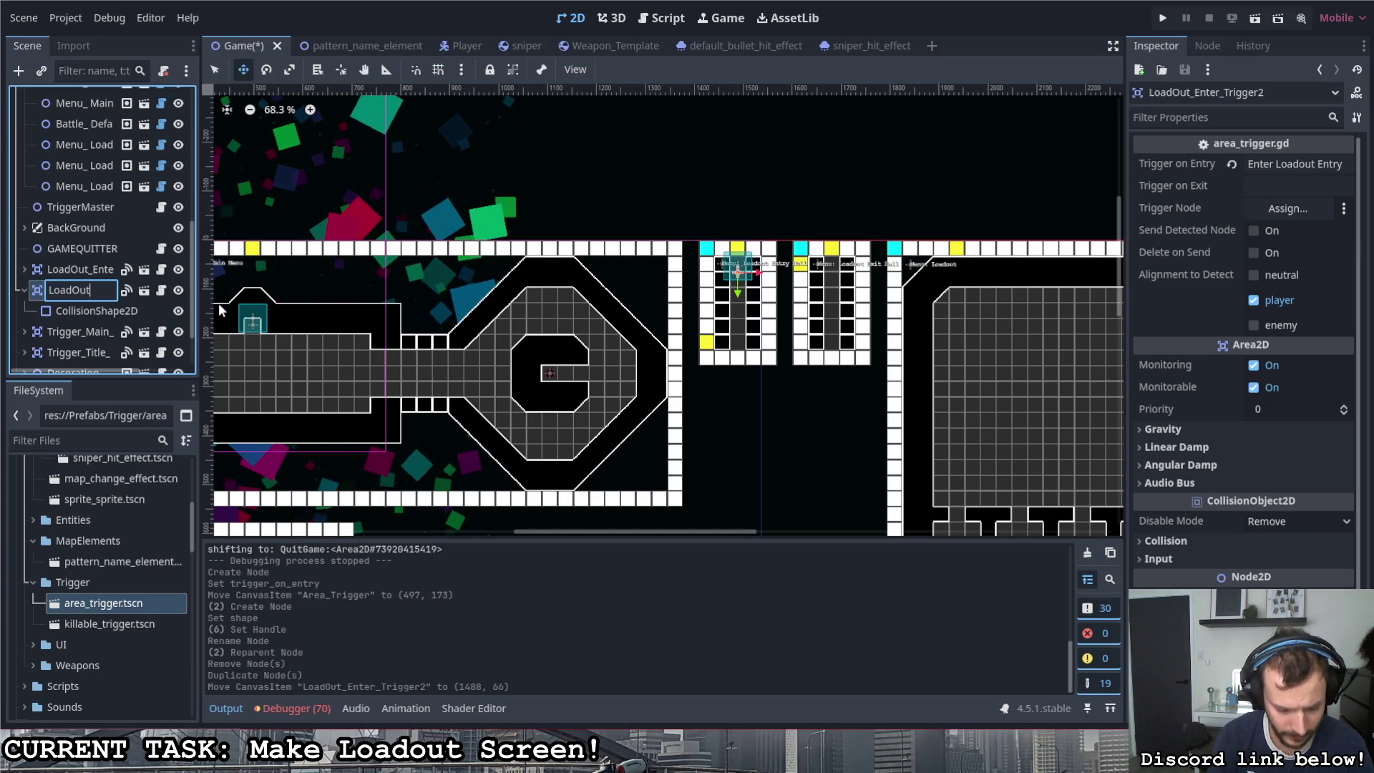
{"action": "type", "text": "er_Proper"}
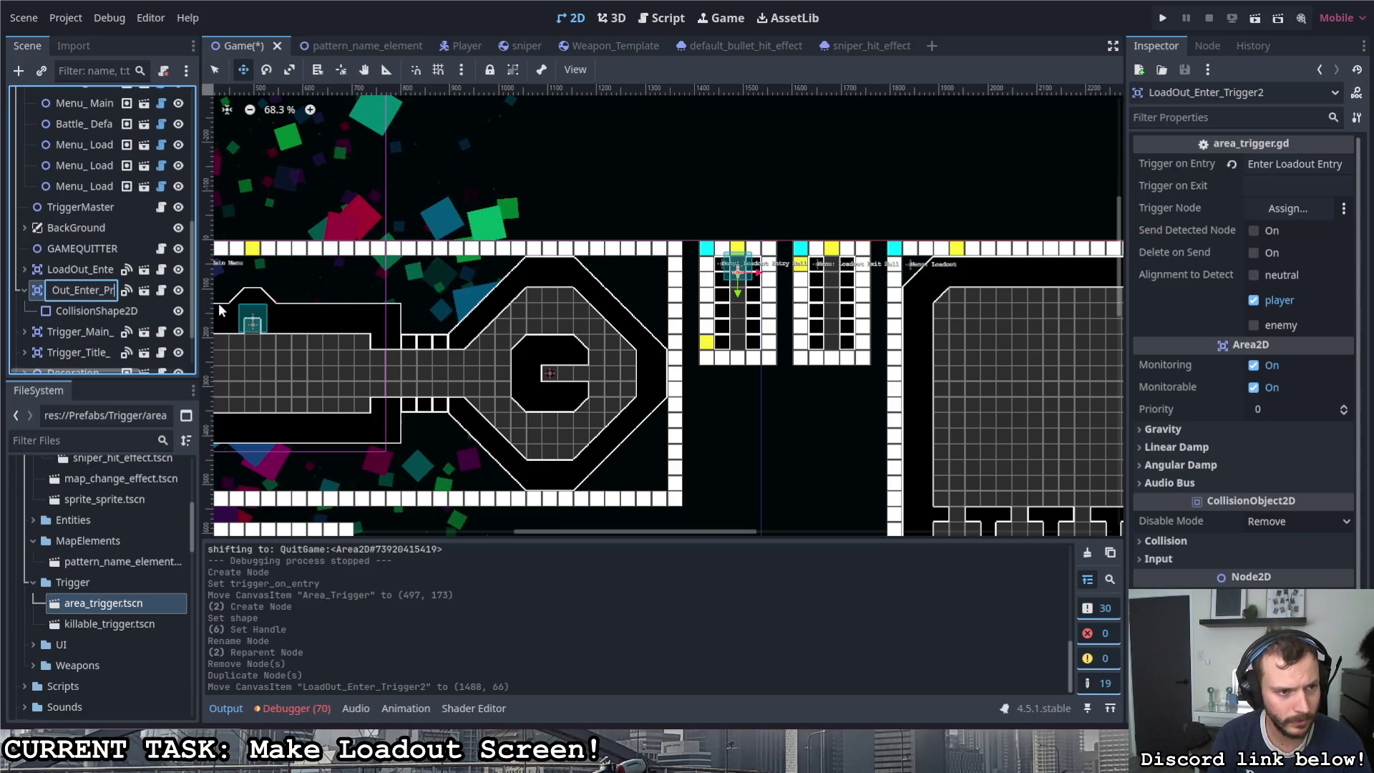
{"action": "key", "text": "Return"}
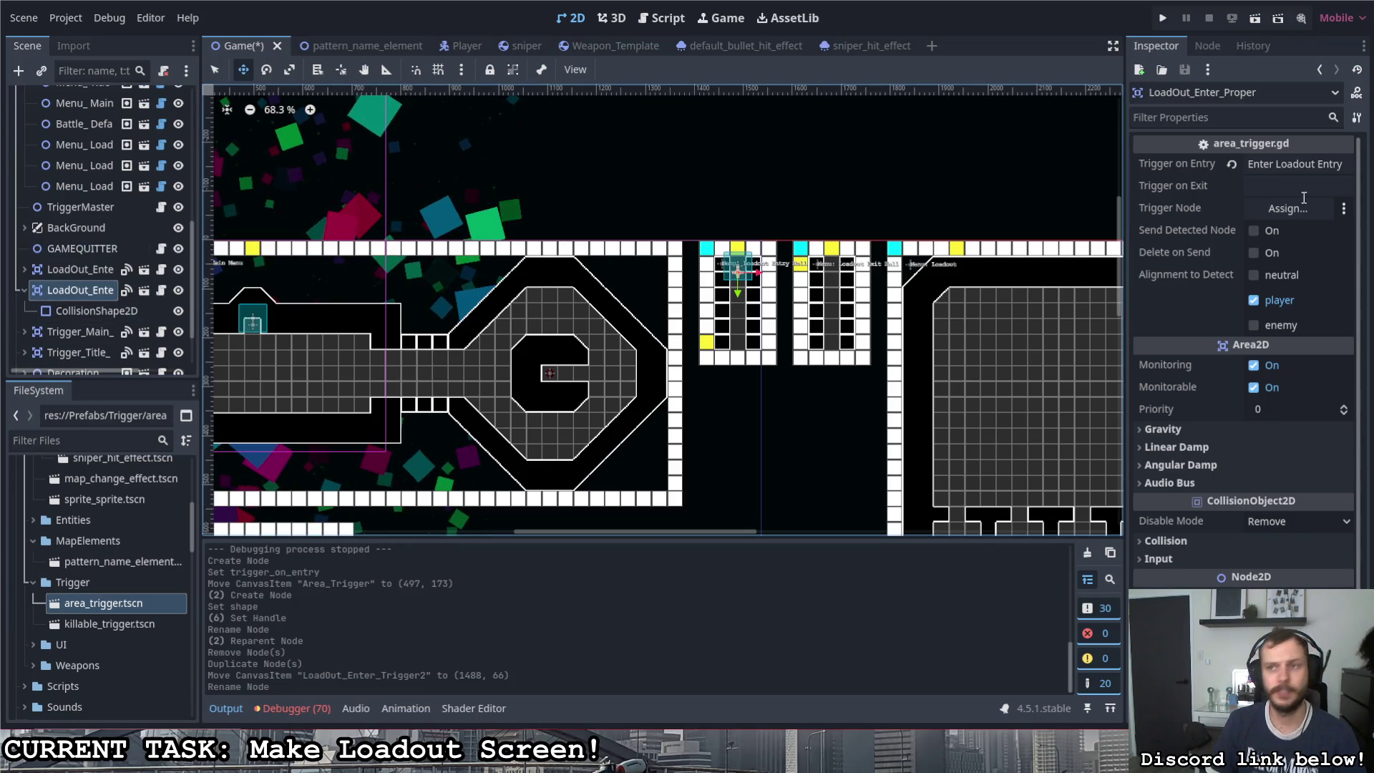
Set the copy's Trigger on Entry value to Enter Loadout Menu
{"action": "left_click", "coordinate": [1339, 167]}
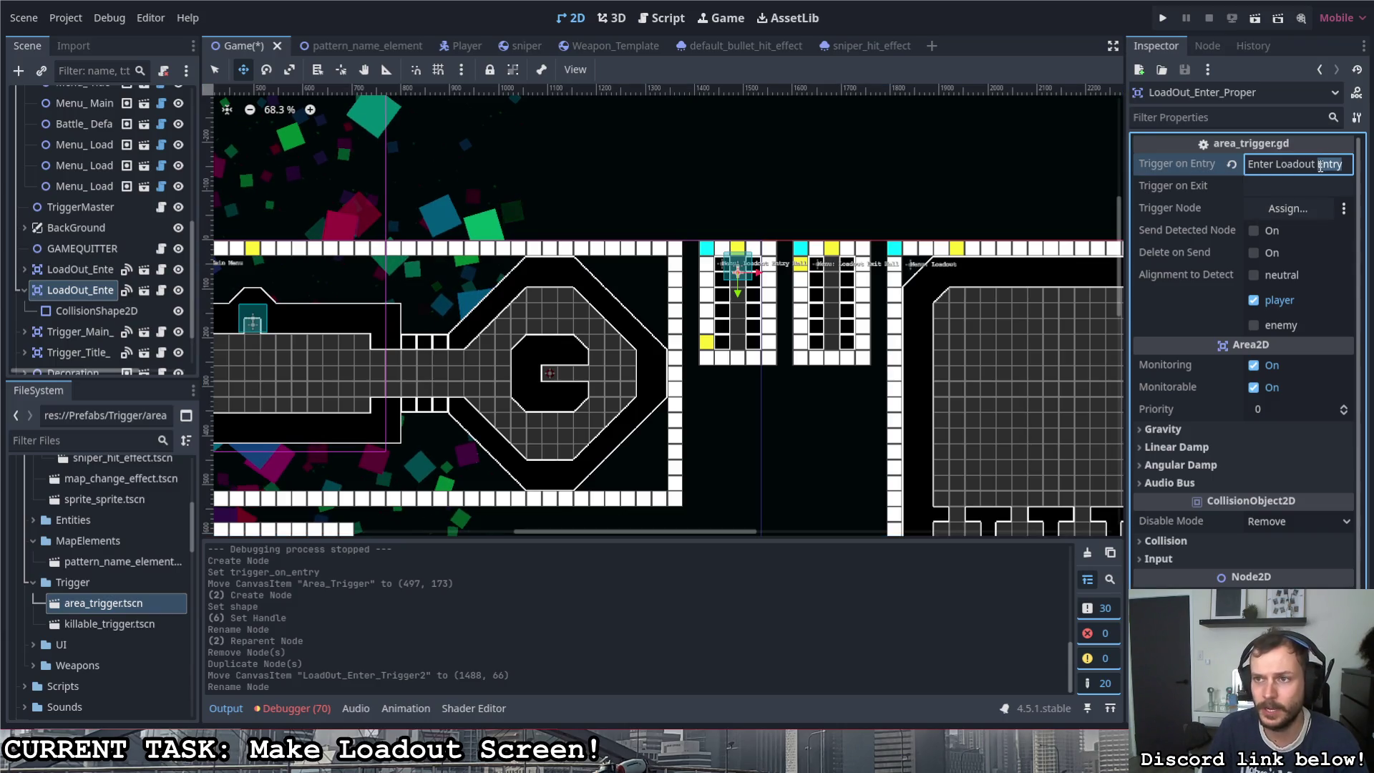
{"action": "key", "text": "BackSpace"}
{"action": "type", "text": "Menu"}
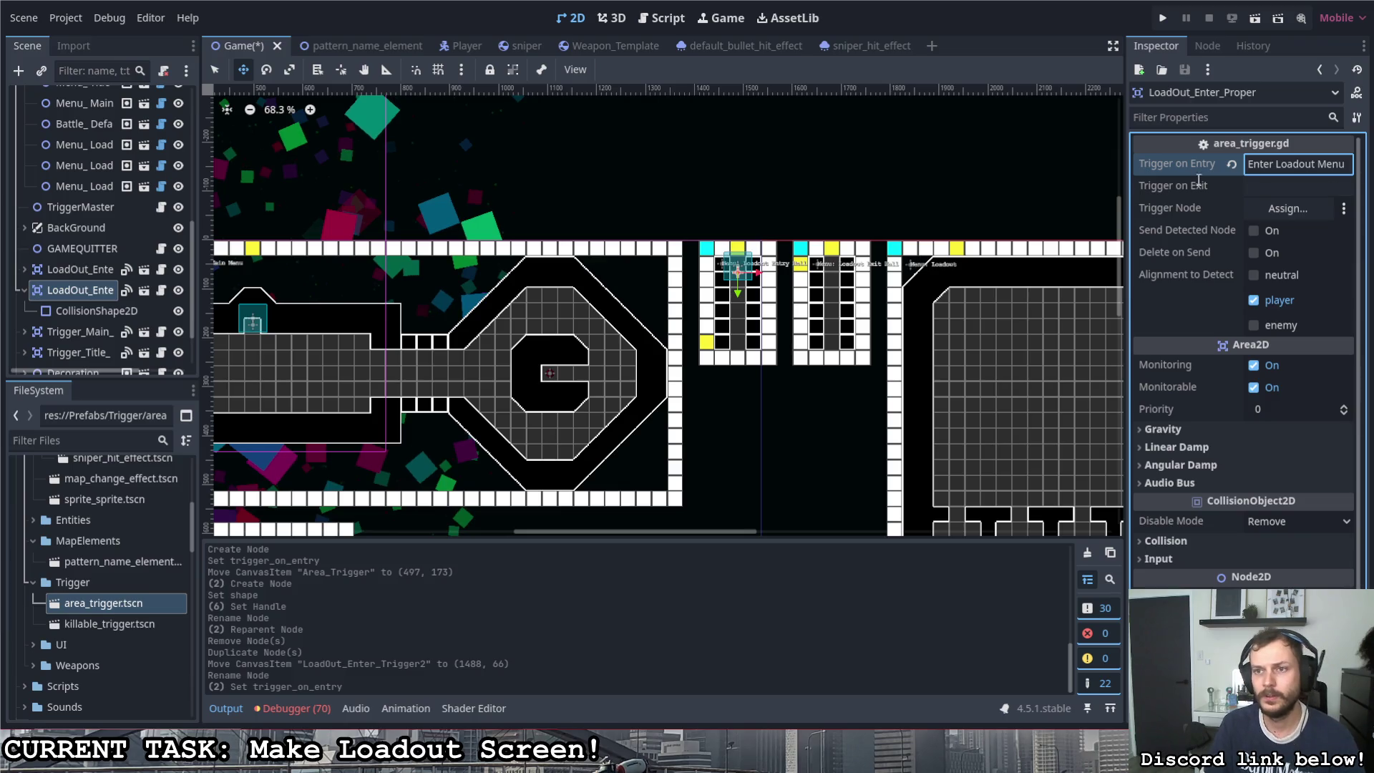
{"action": "scroll", "coordinate": [718, 191], "scroll_direction": "right", "scroll_amount": 5}
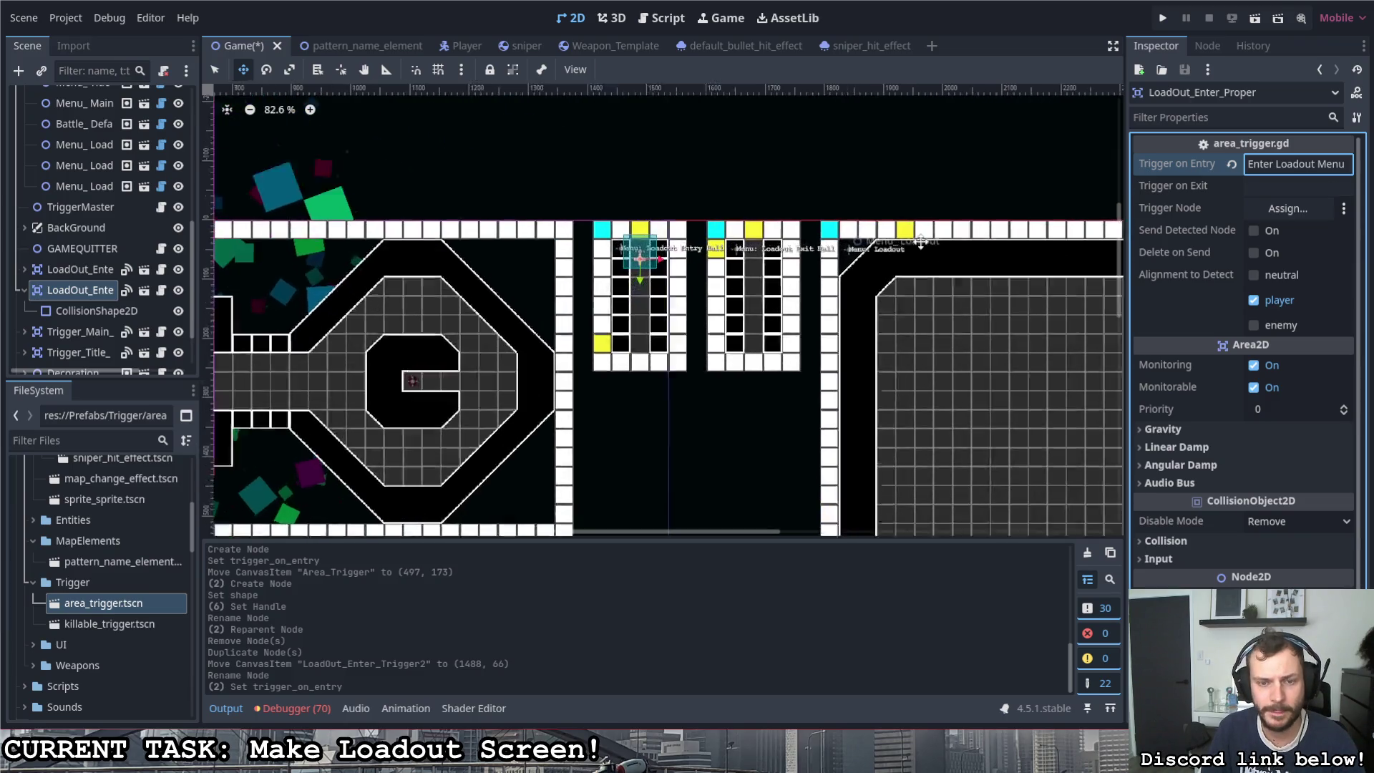
{"action": "scroll", "coordinate": [871, 397], "scroll_direction": "down", "scroll_amount": 3}
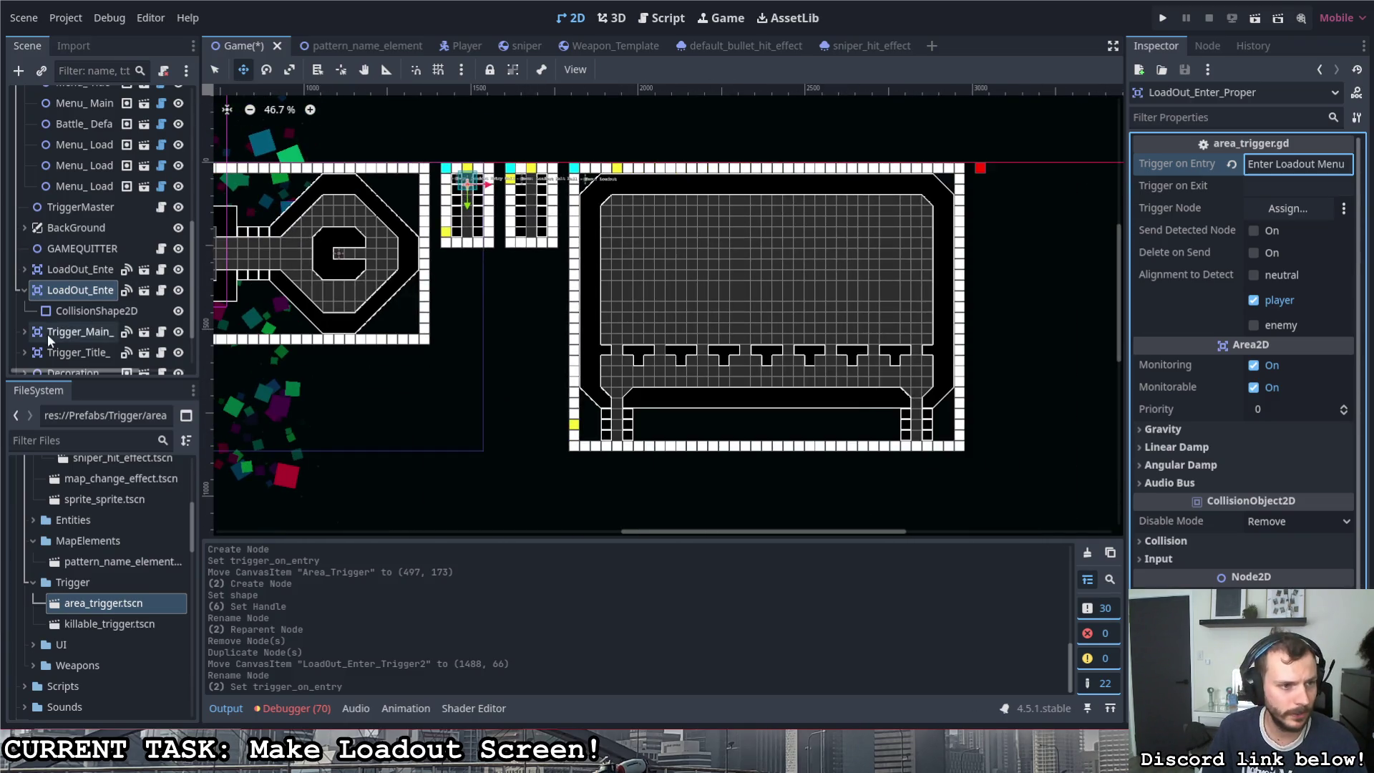